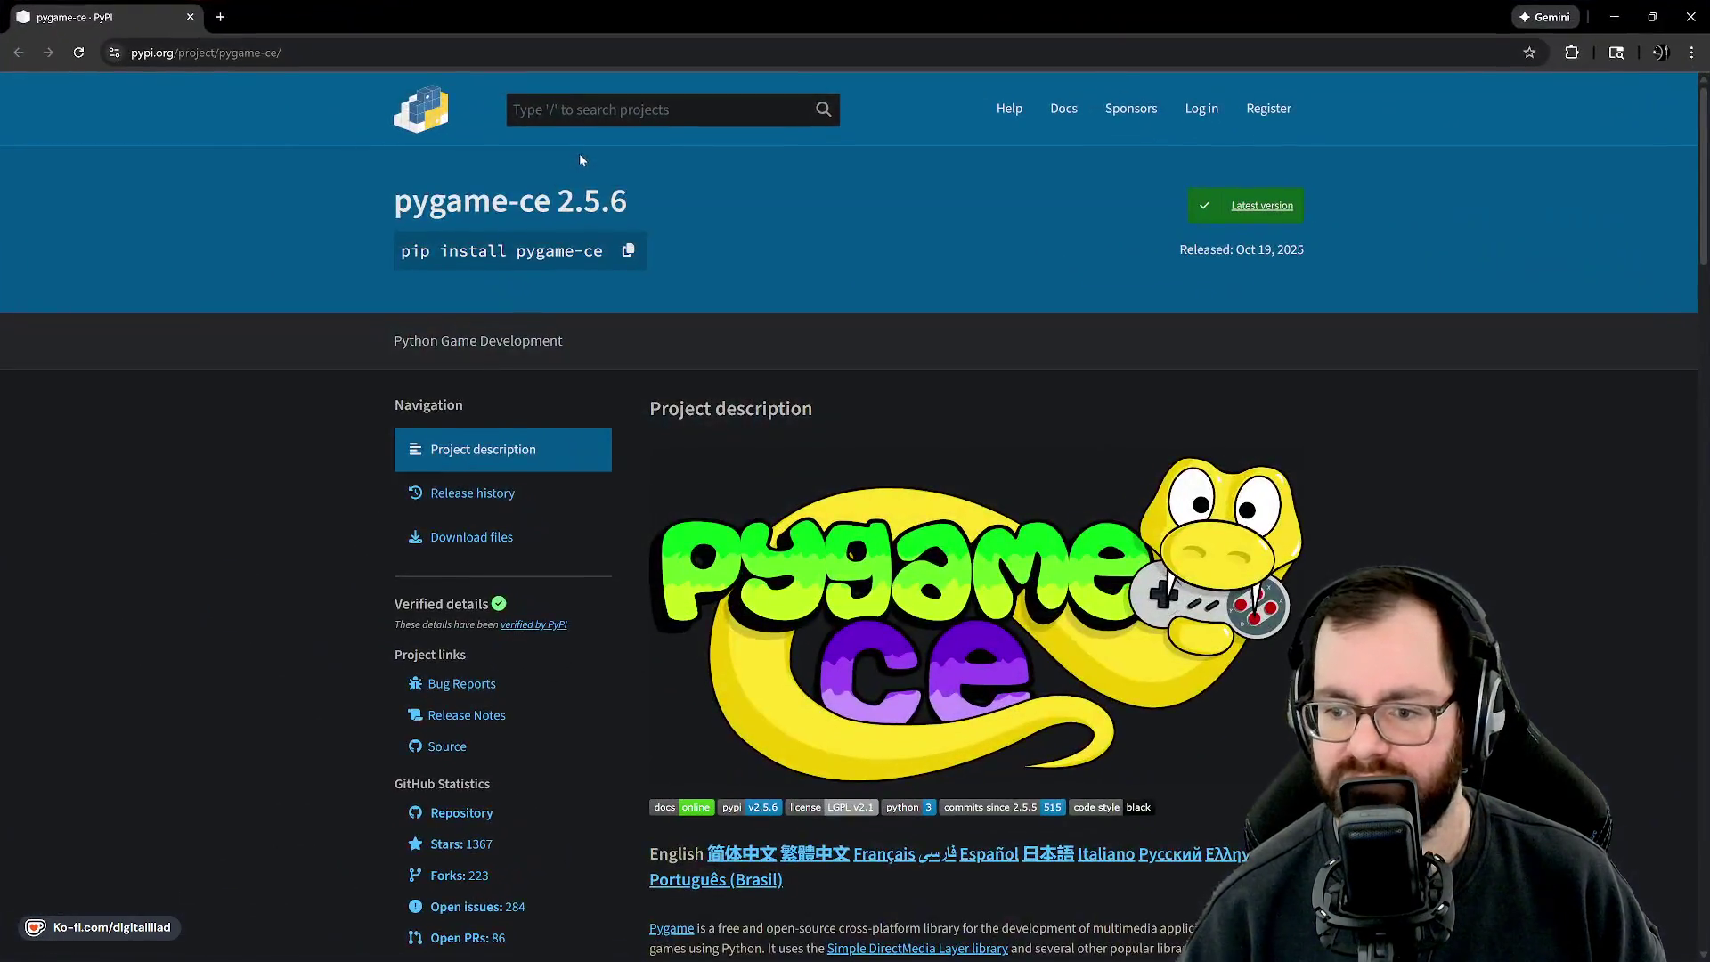
Read the PyPI home page, zooming in briefly and then back out to 110%.
scroll(996, 378, "down", 5)
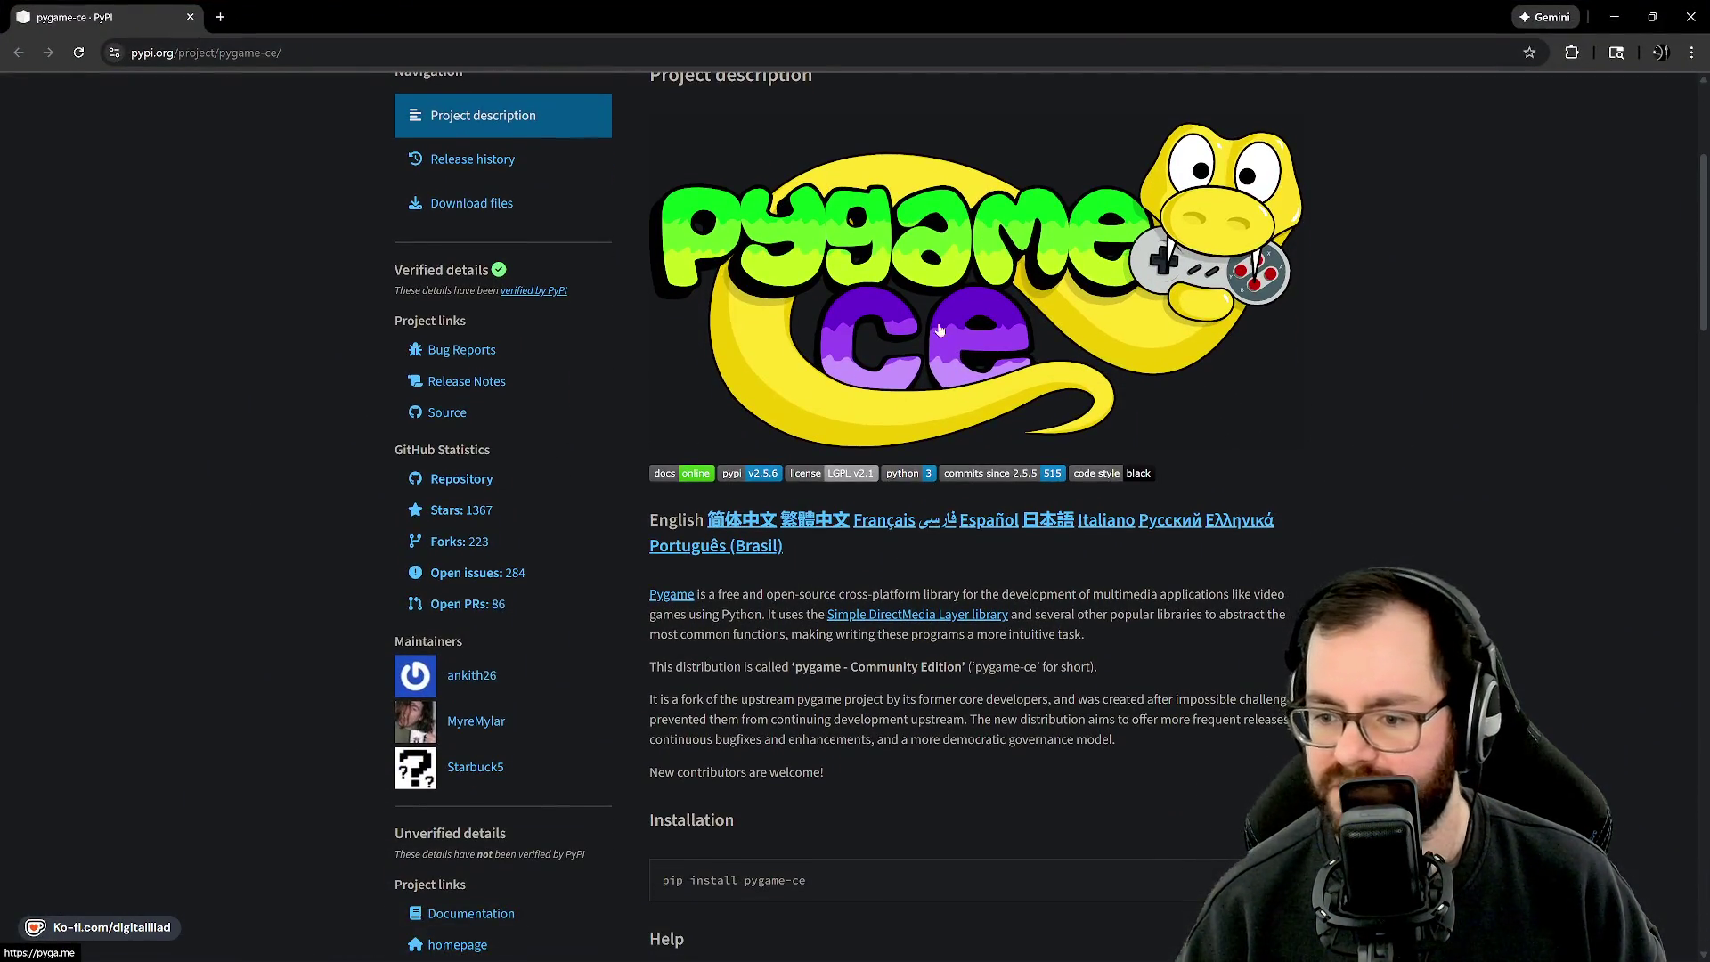
scroll(927, 283, "up", 1)
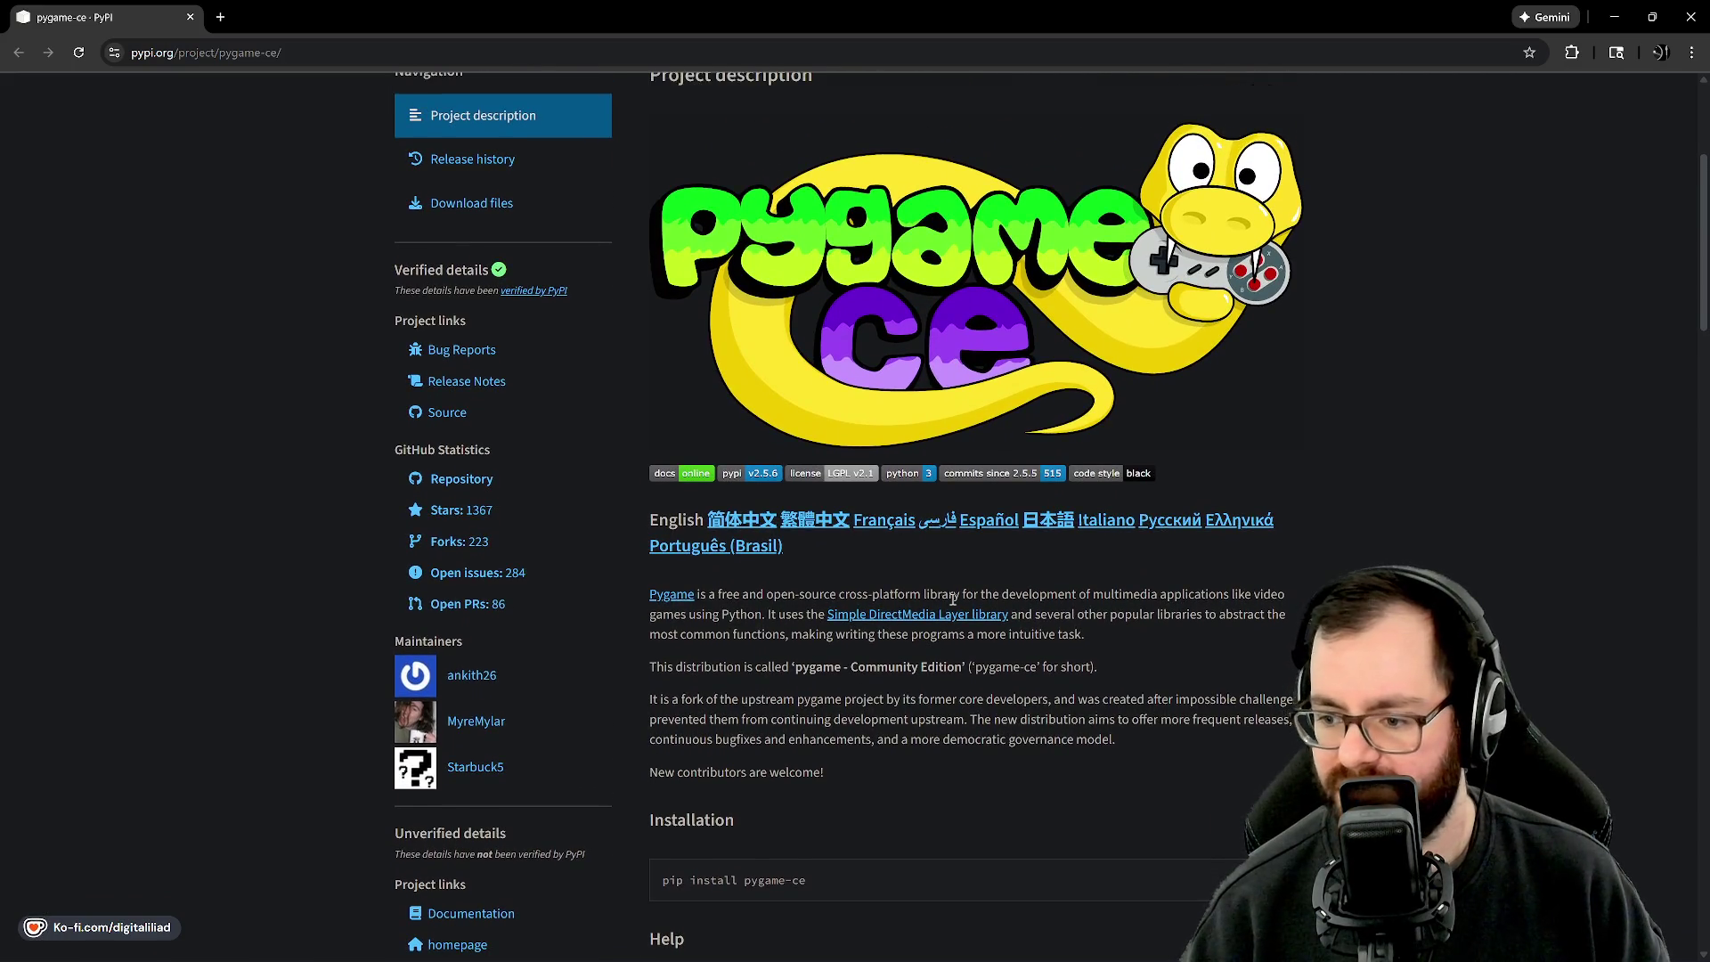
key("ctrl+plus")
key("ctrl+plus")
key("ctrl+plus")
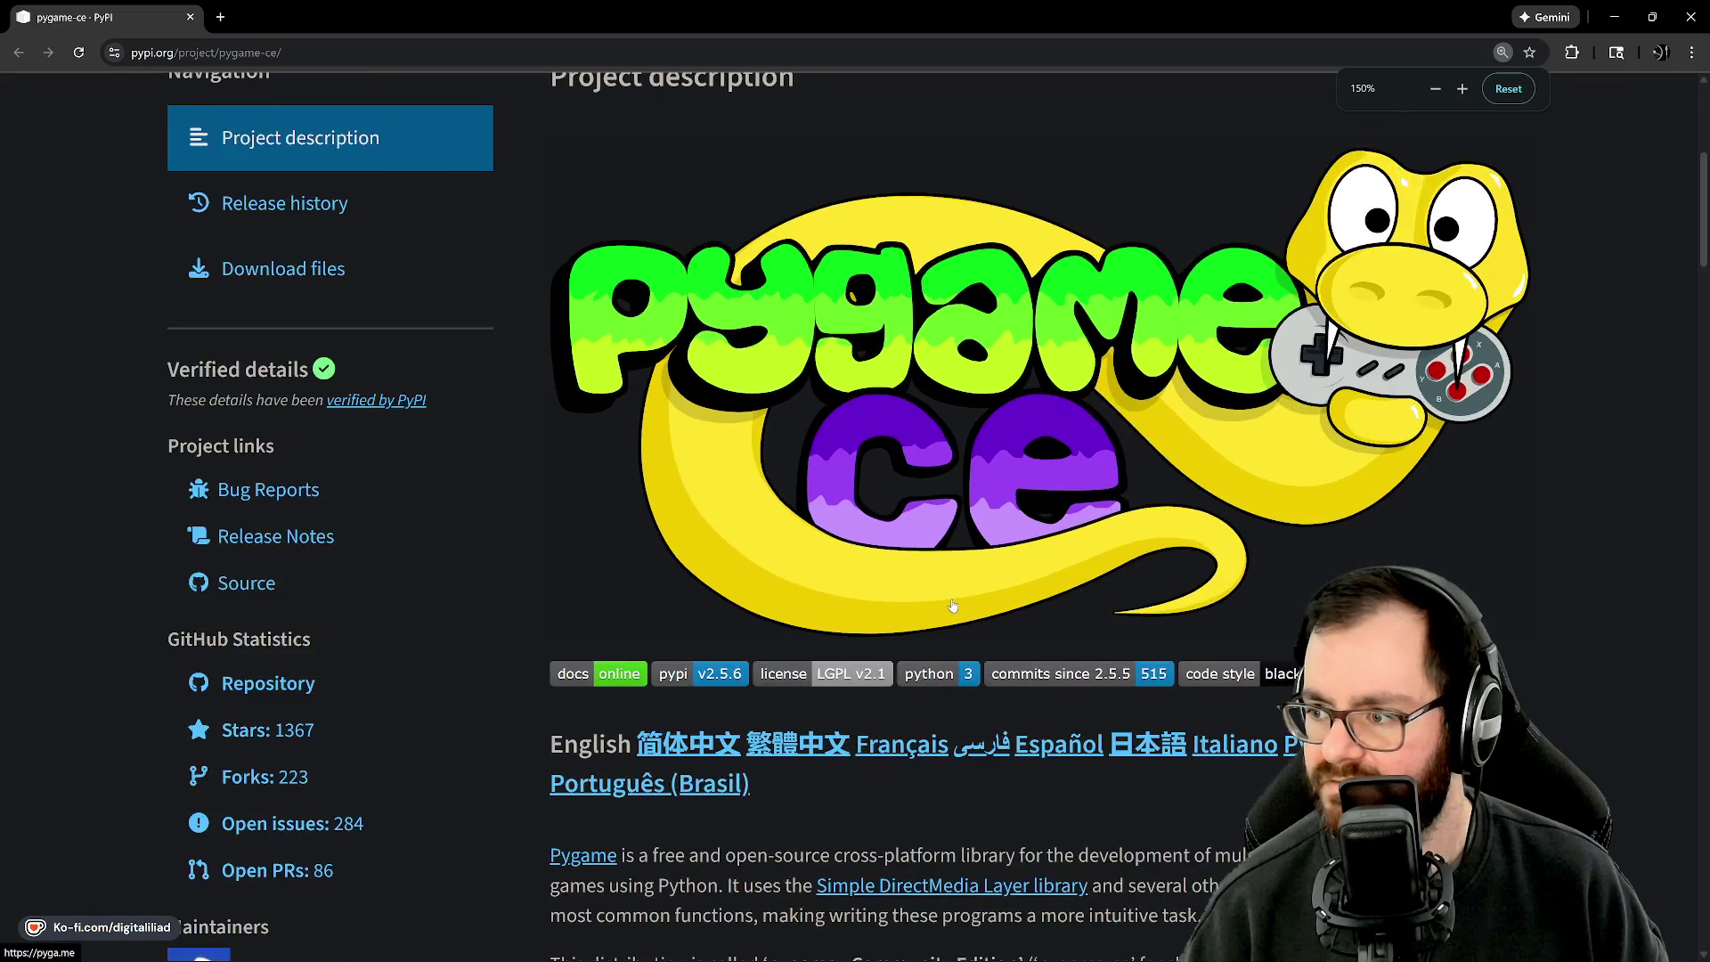
scroll(939, 563, "down", 1)
scroll(939, 563, "down", 4)
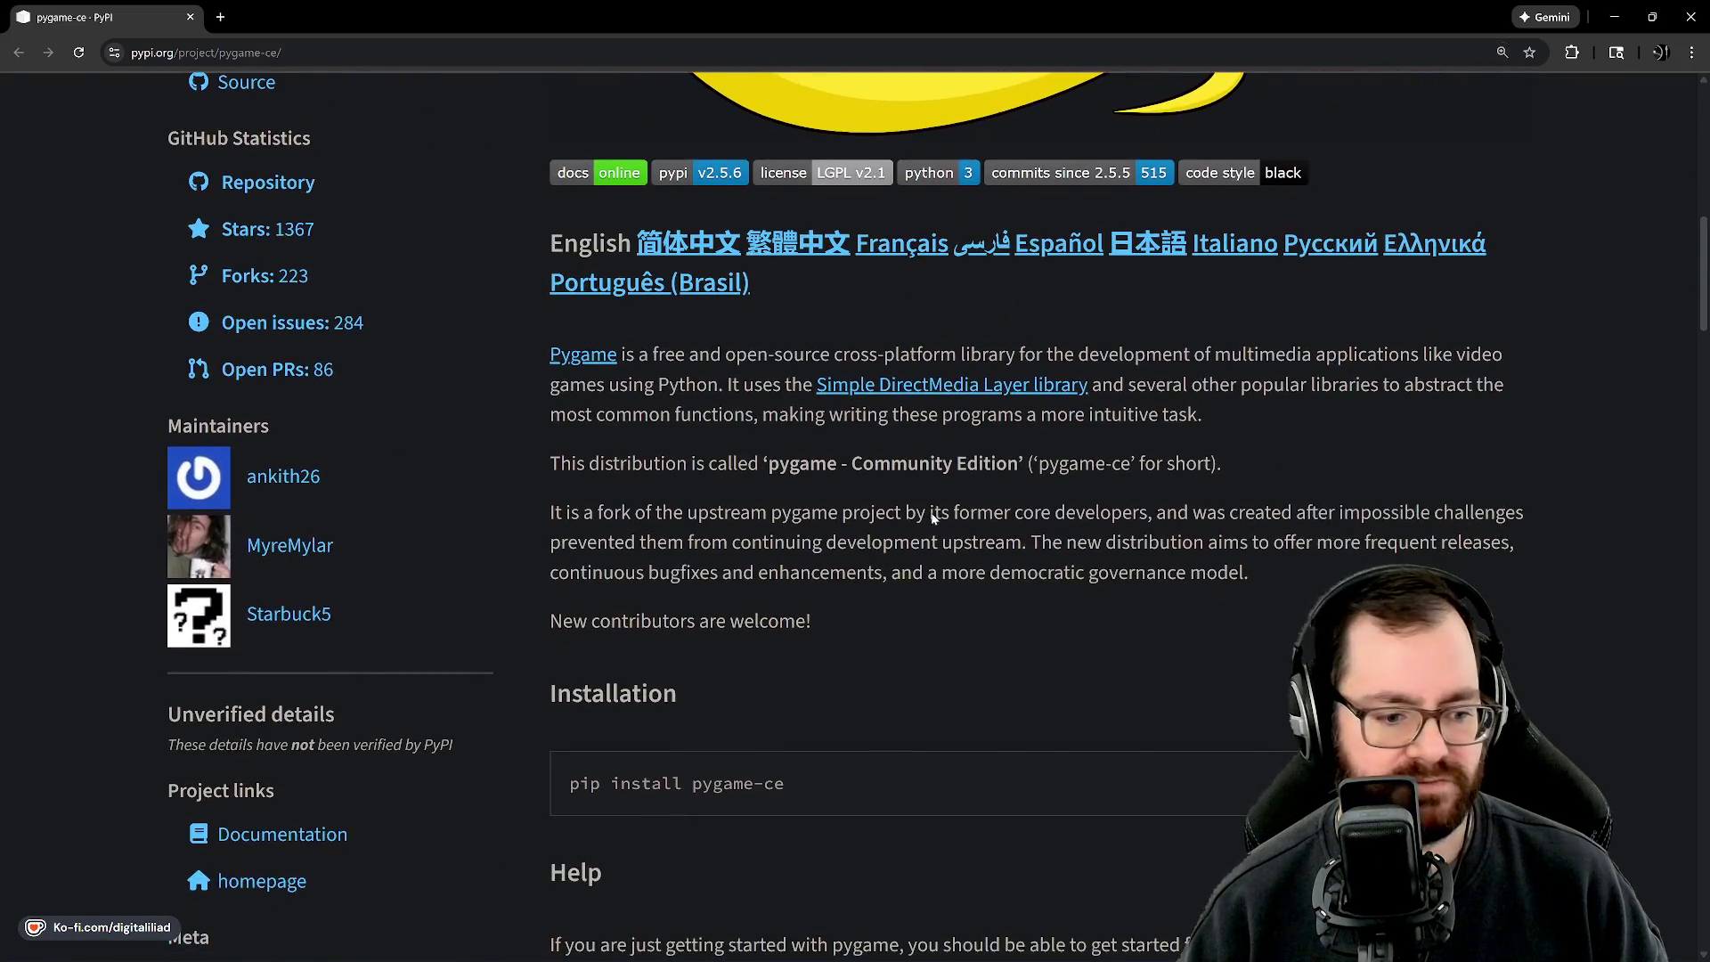
scroll(930, 512, "up", 1)
key("ctrl+minus")
key("ctrl+minus")
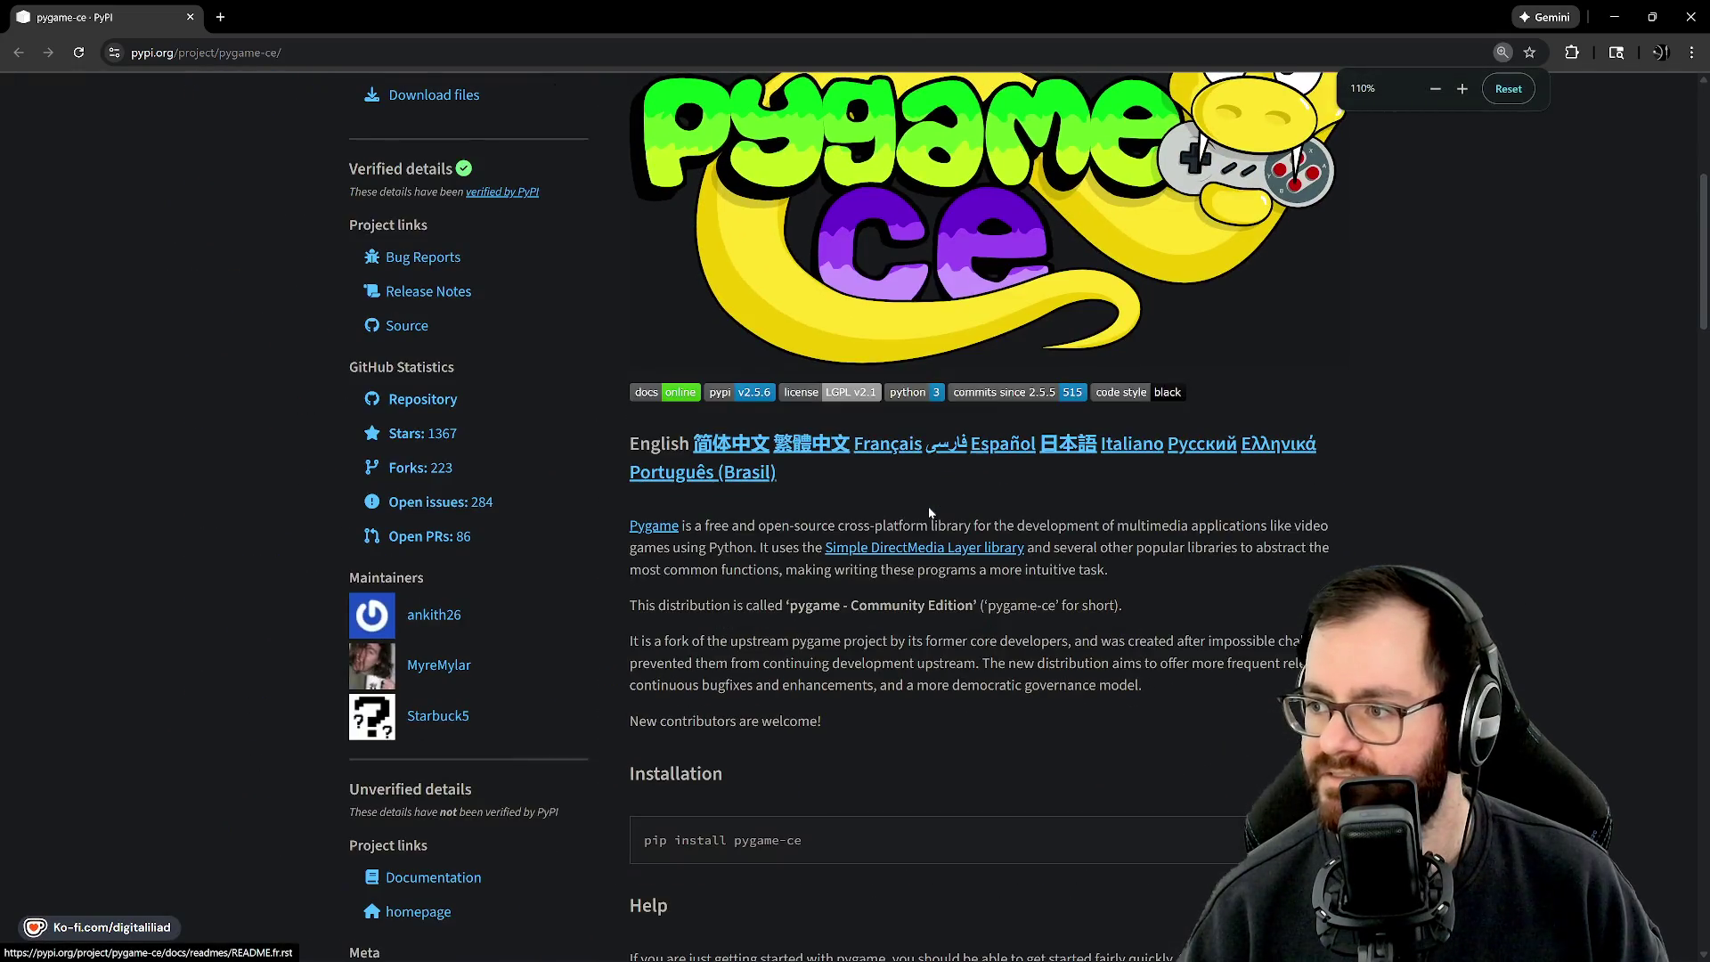
scroll(928, 480, "up", 1)
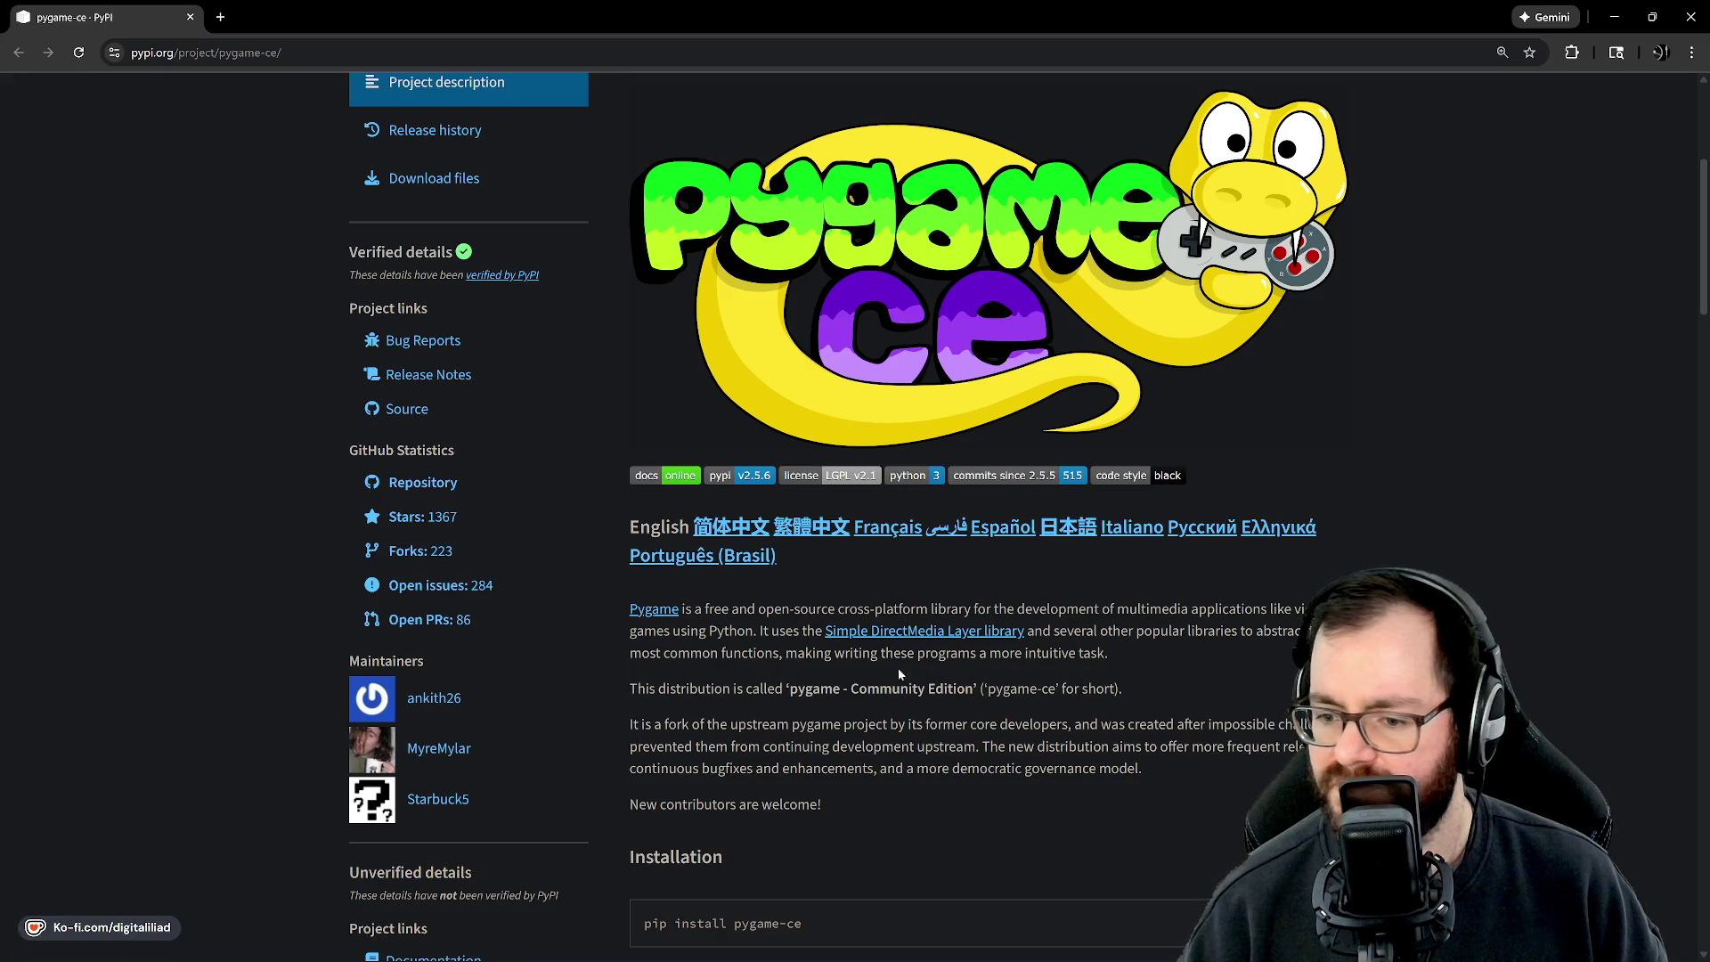
Scroll through the rest of the PyPI home page content.
scroll(724, 653, "down", 2)
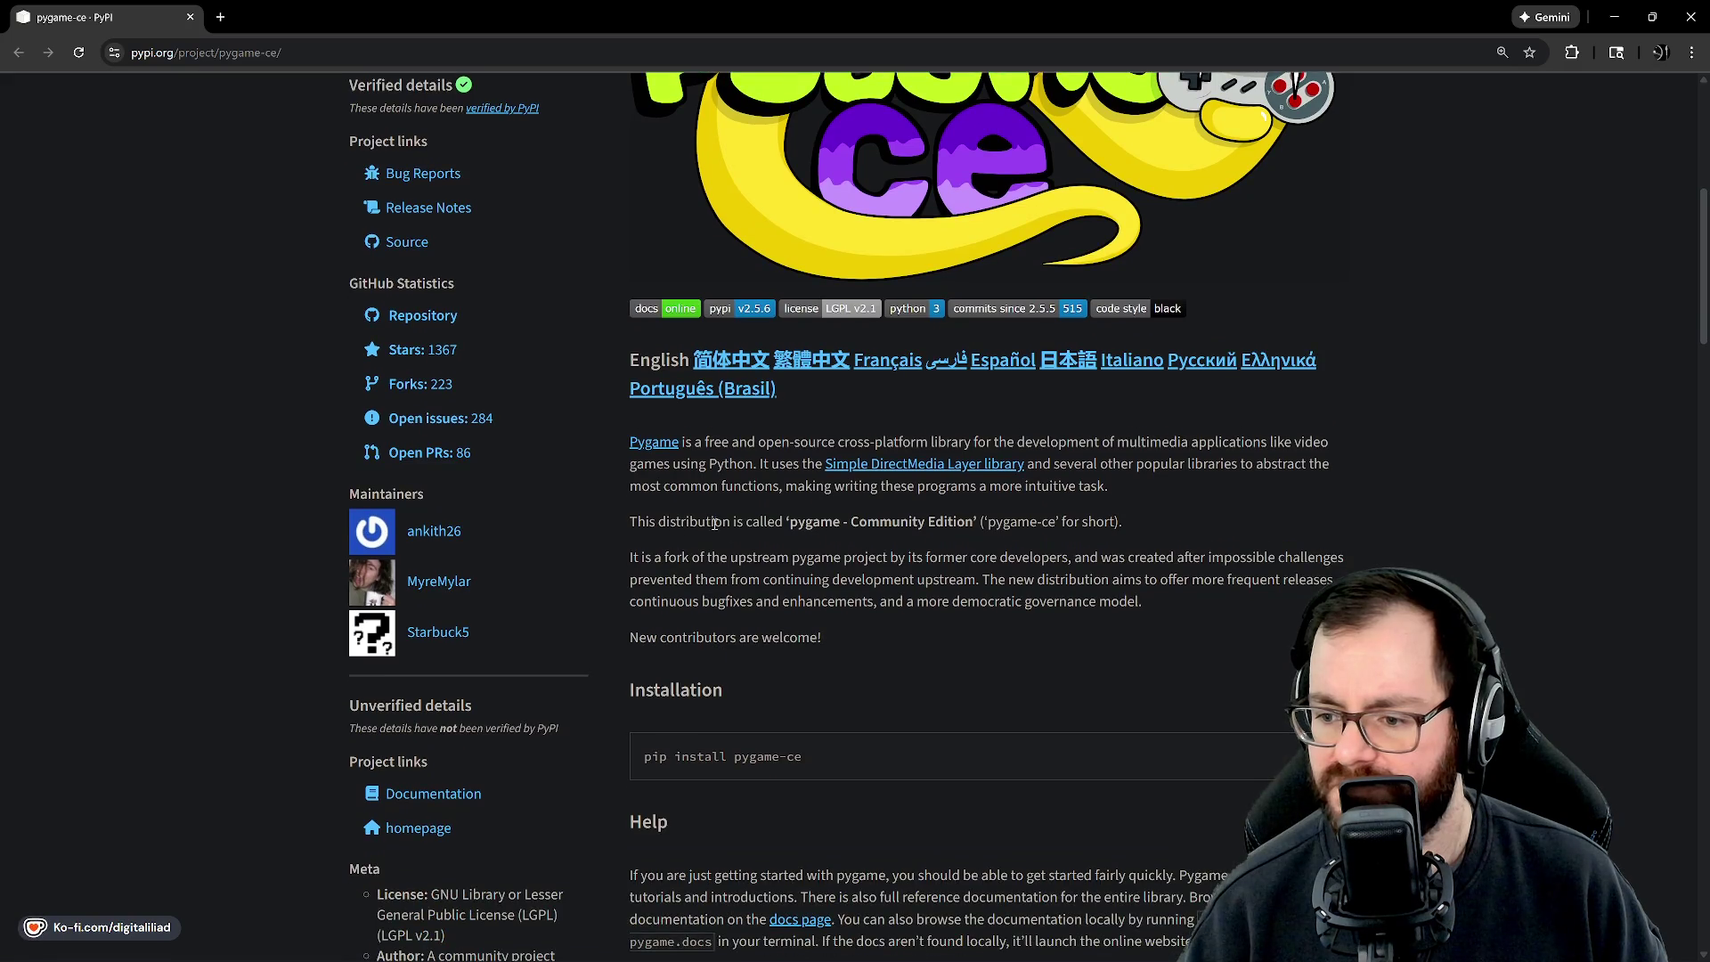
scroll(646, 478, "down", 1)
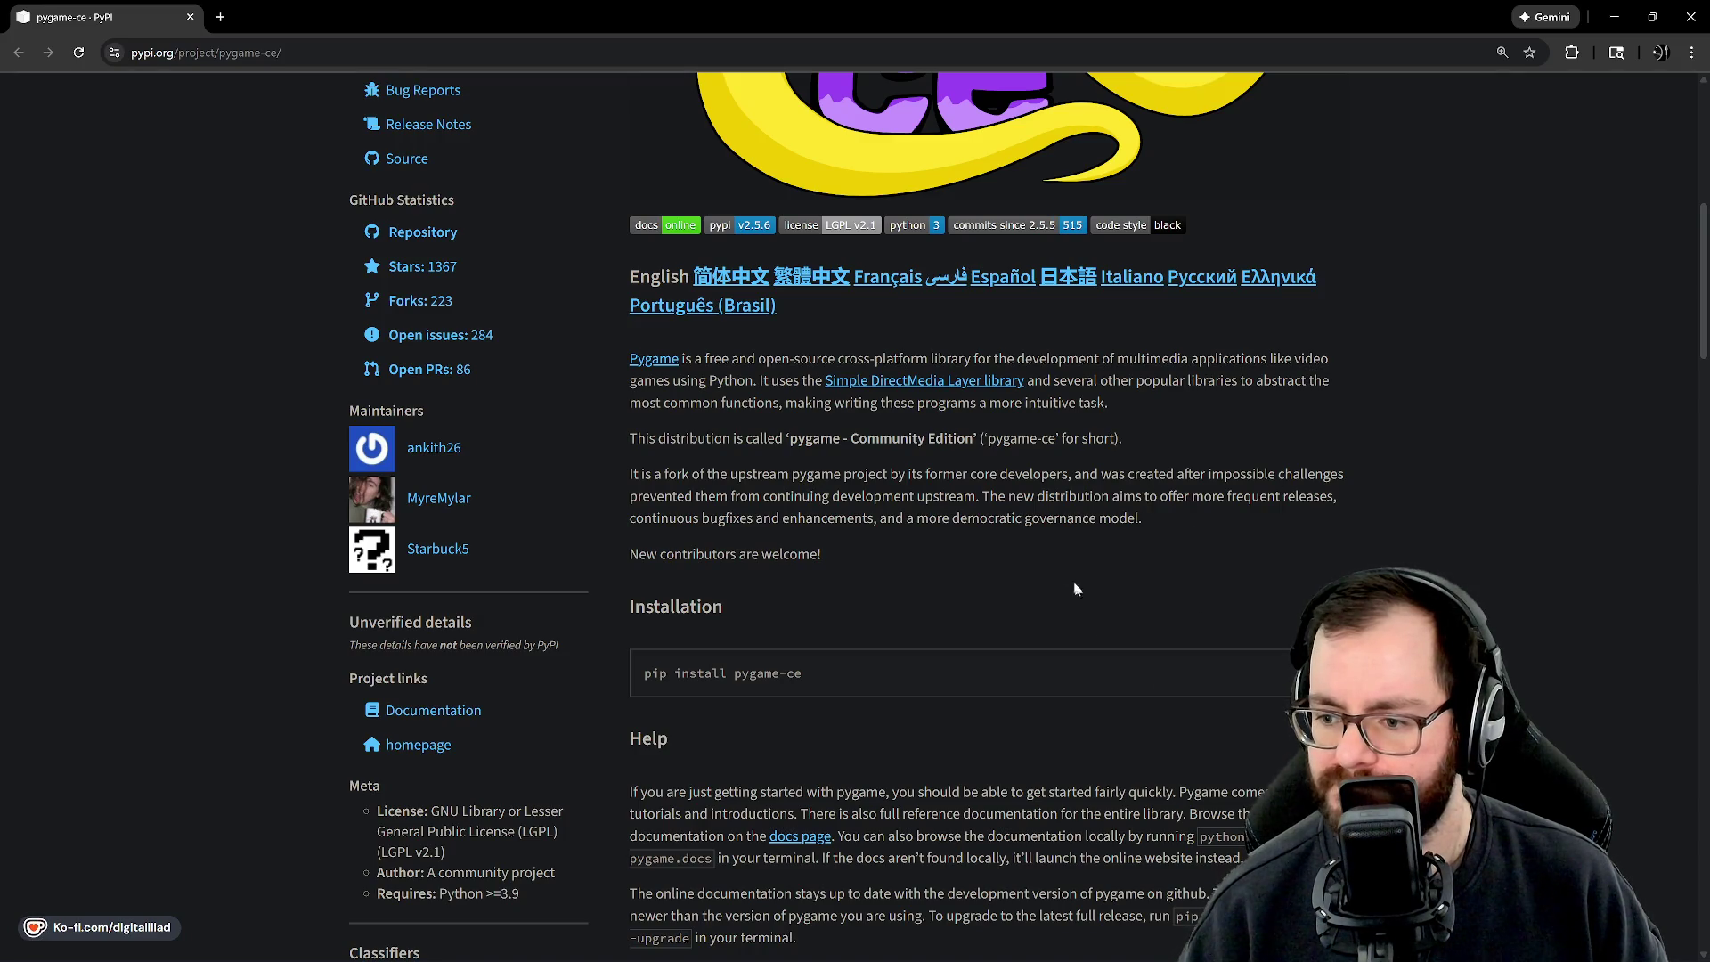
scroll(1204, 532, "down", 5)
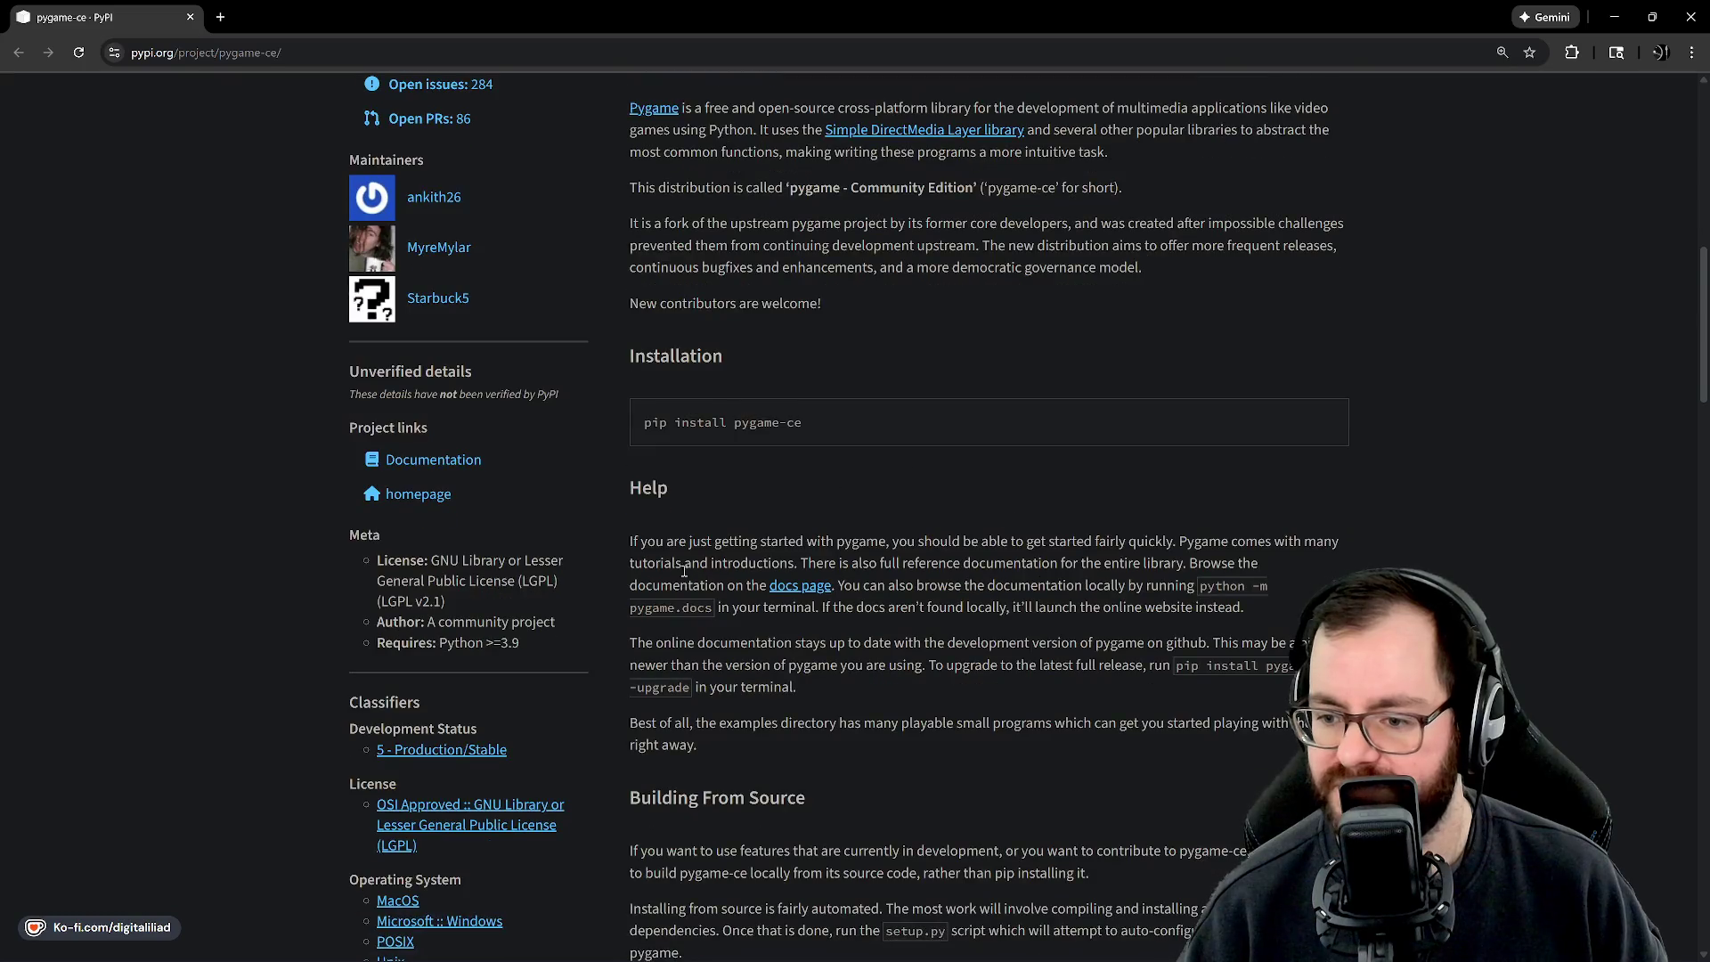
scroll(763, 399, "down", 10)
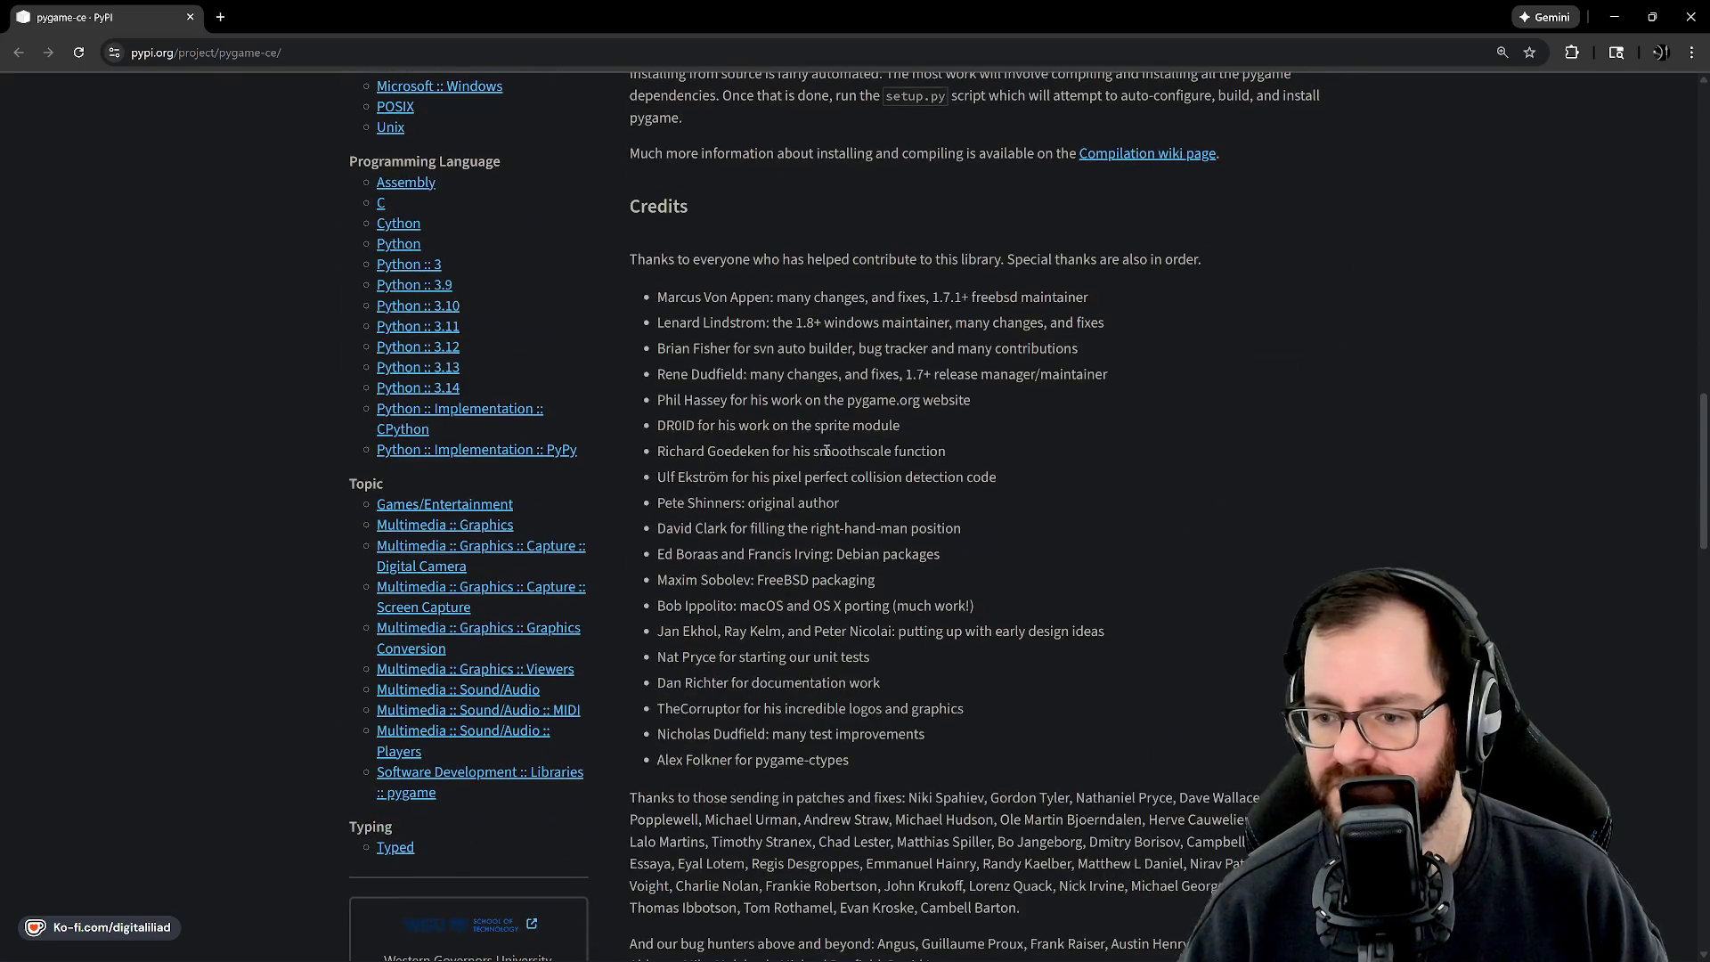
scroll(799, 452, "down", 7)
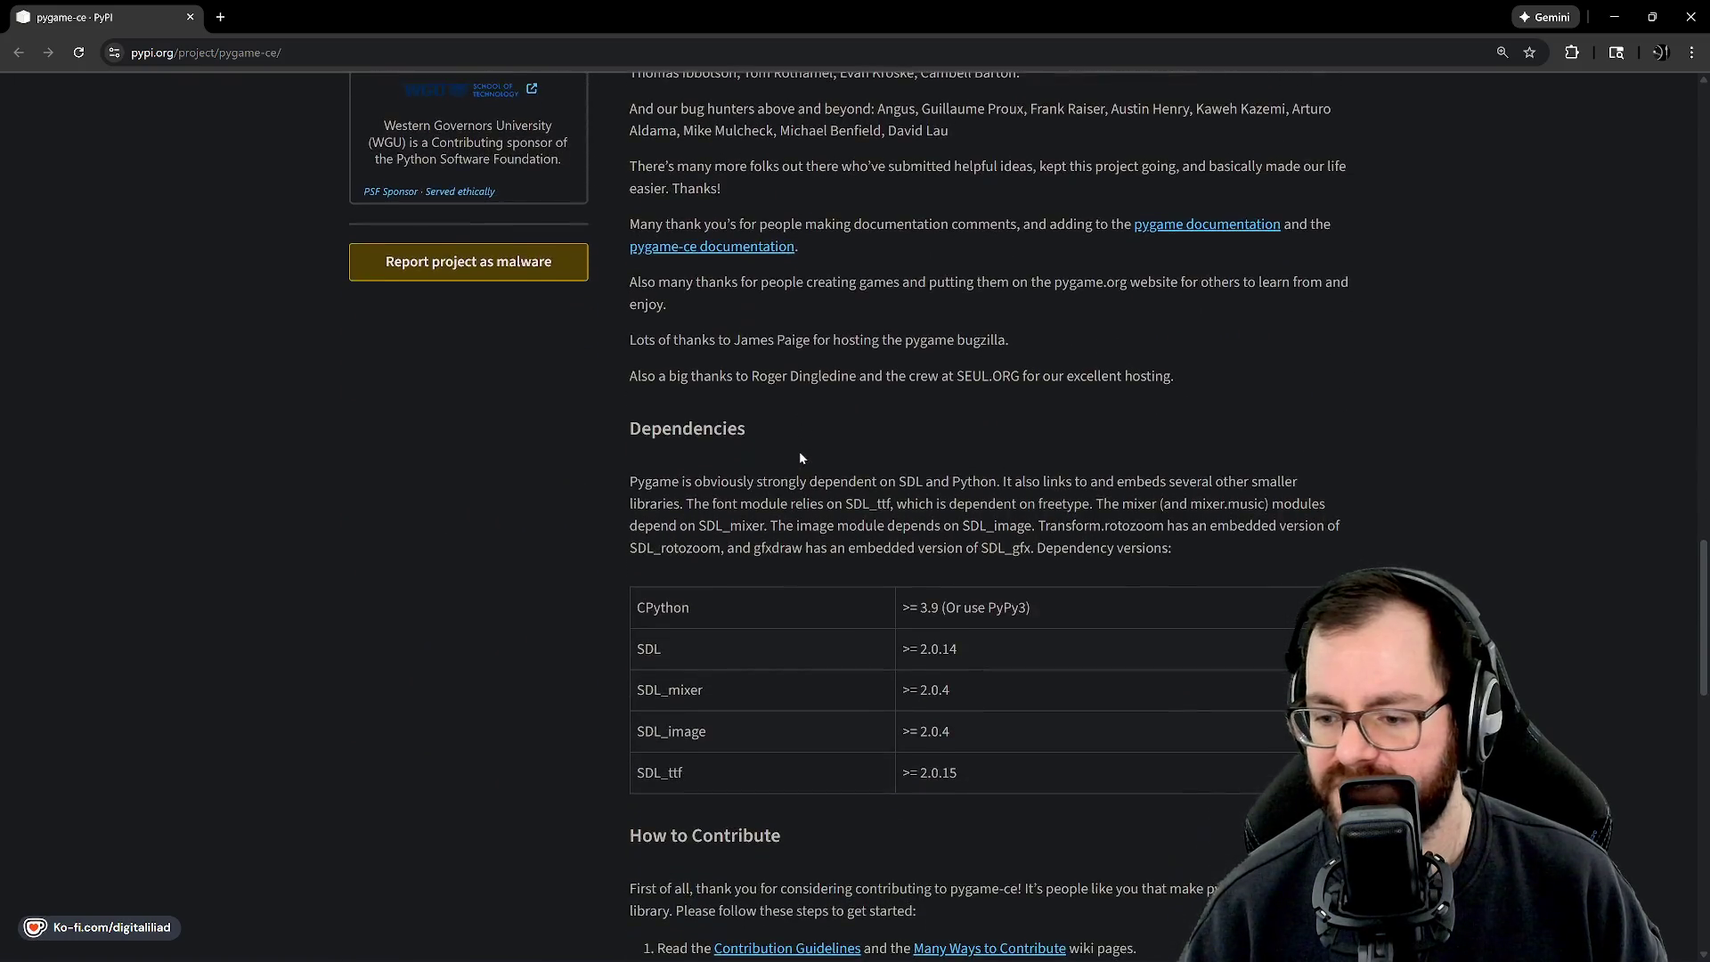
scroll(829, 484, "up", 20)
scroll(829, 484, "up", 8)
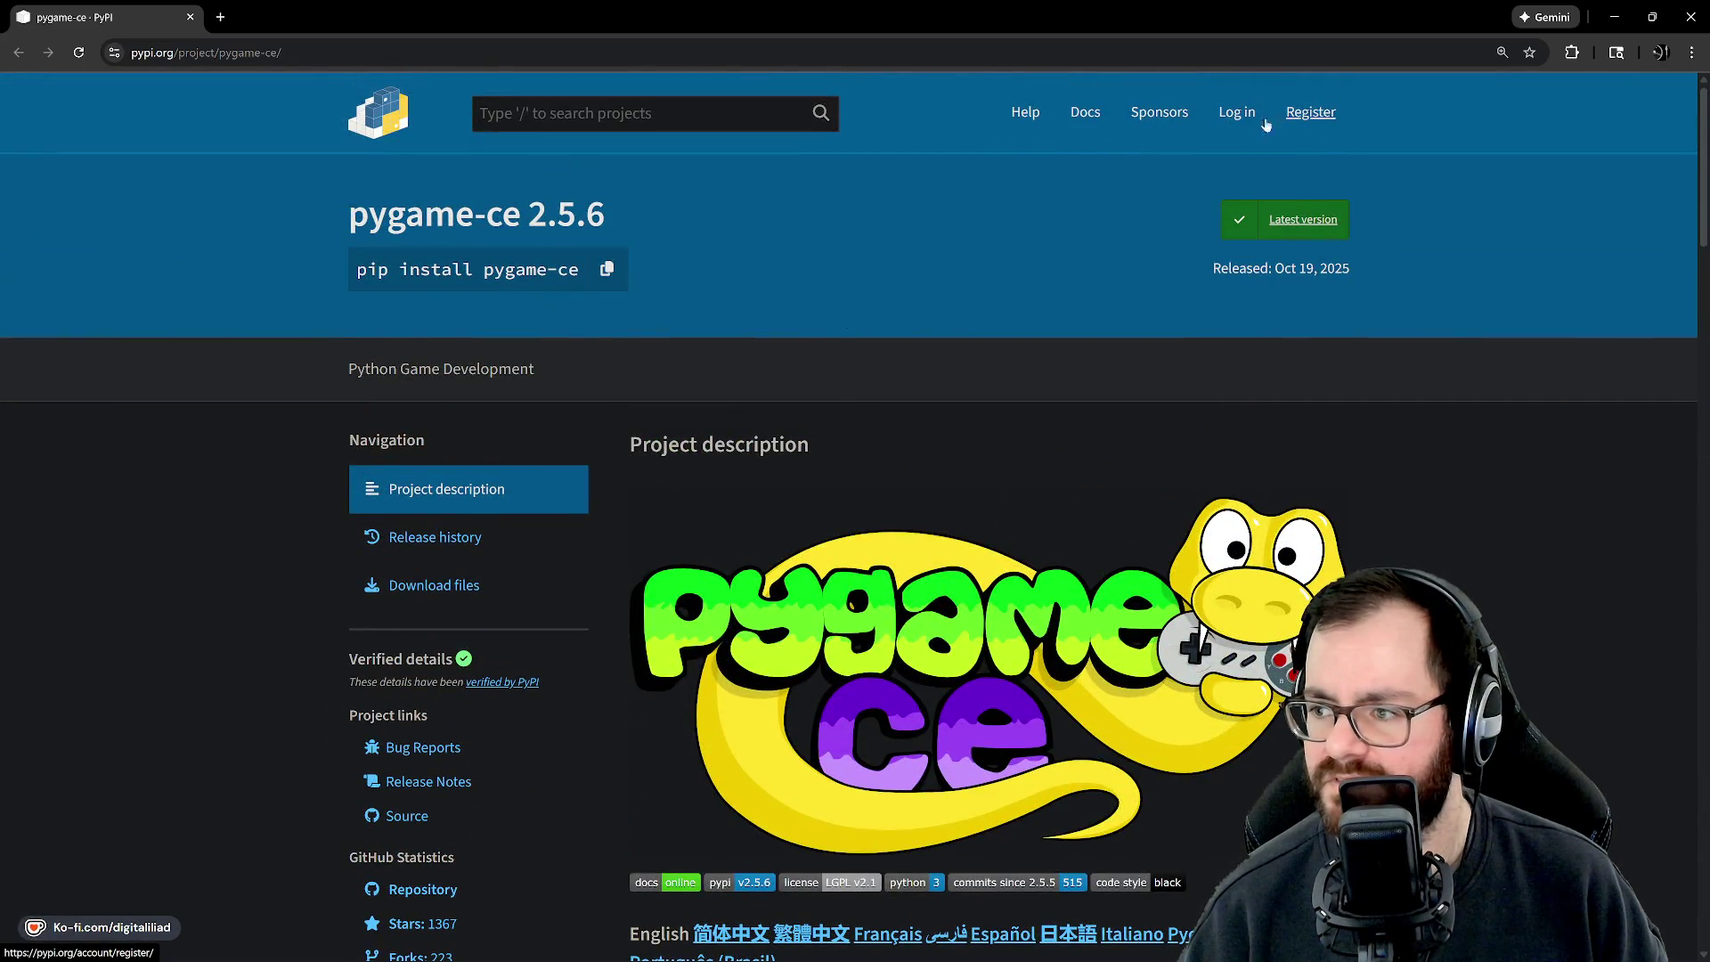
Visit the PyPI Sponsors page, return to the home page, and close Chrome.
left_click(1159, 114)
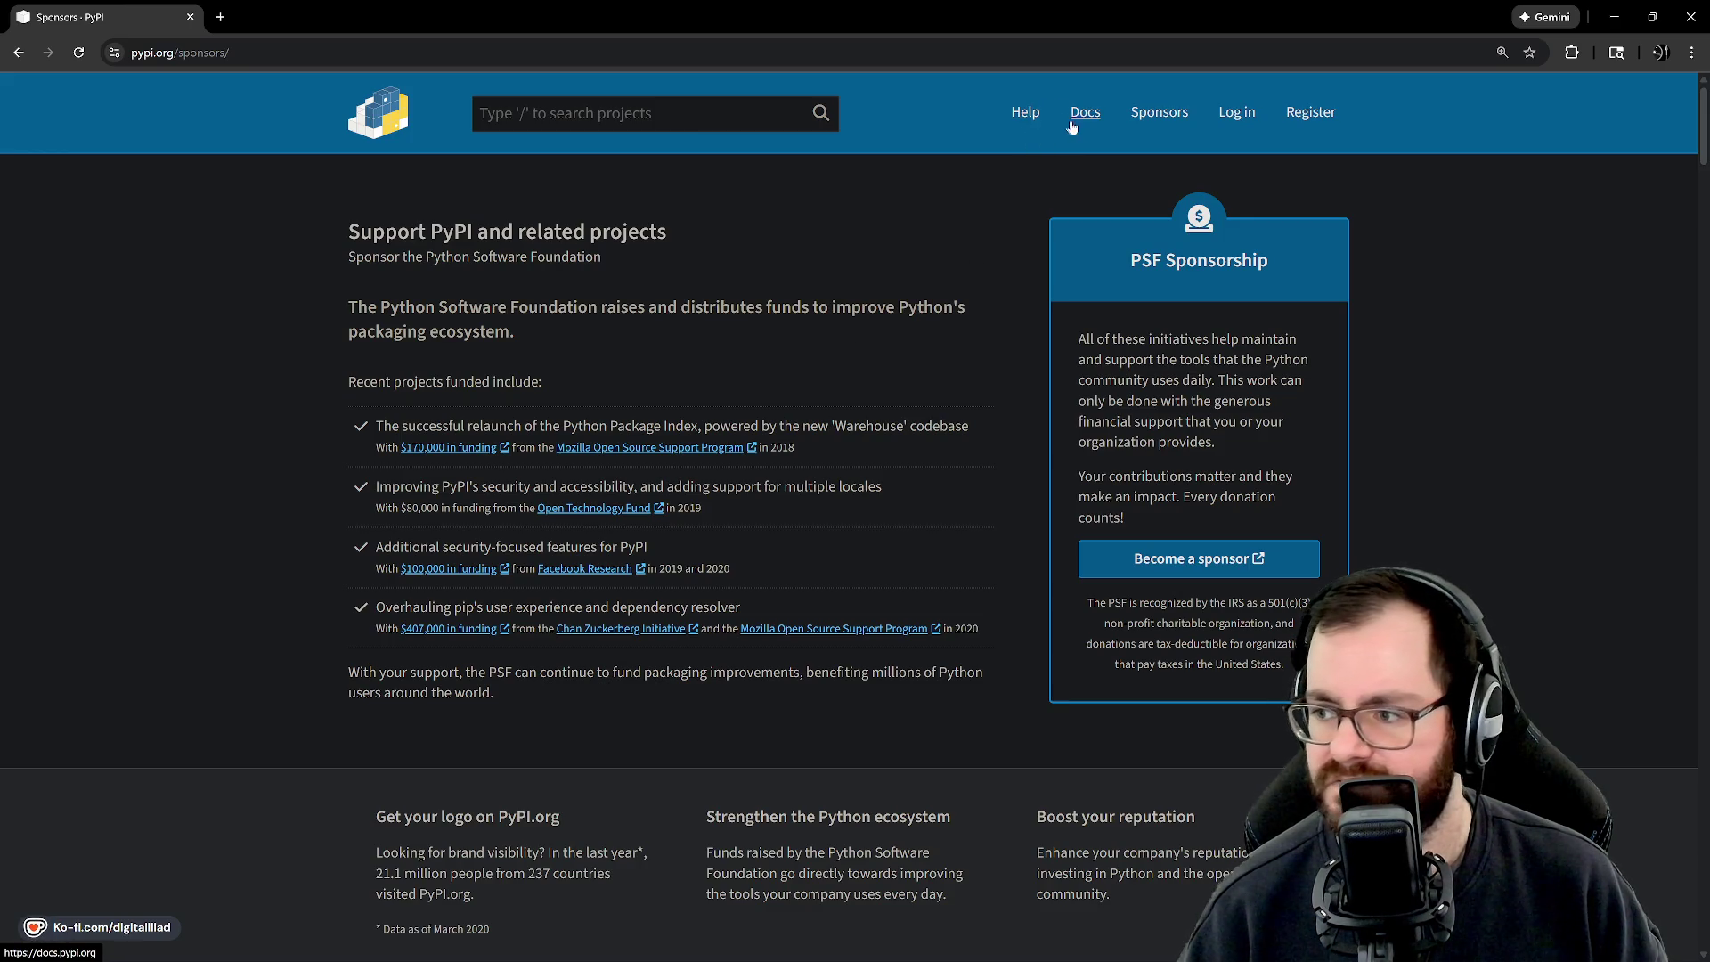
left_click(382, 113)
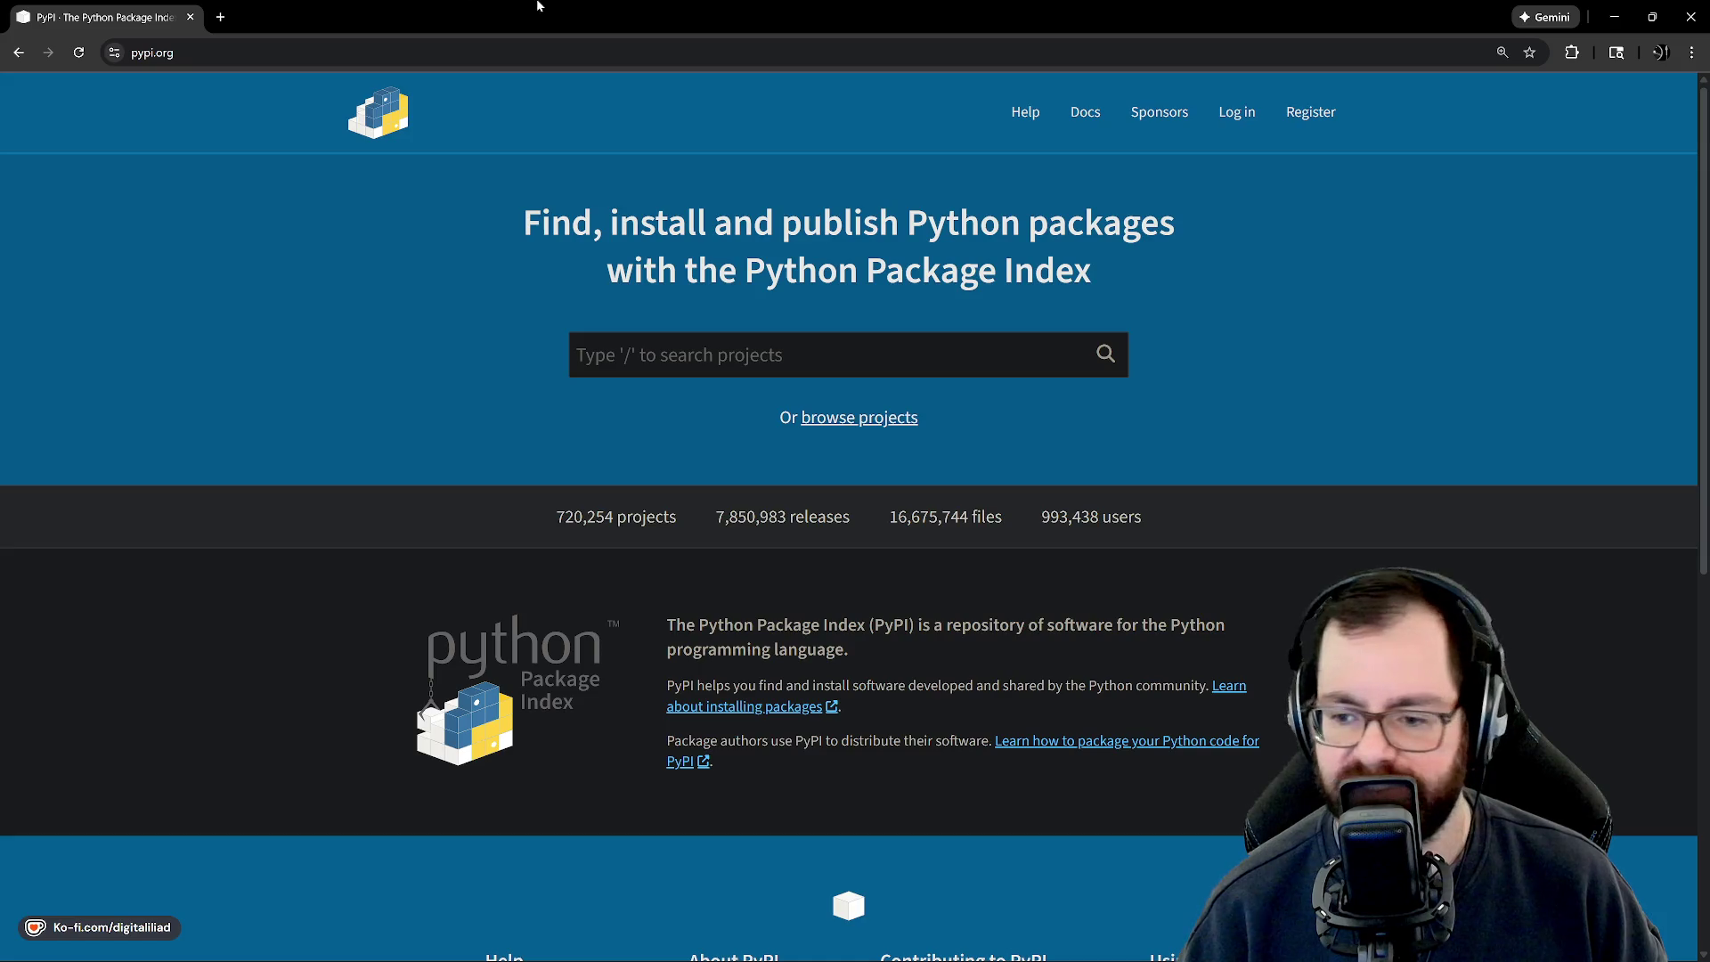
left_click(1690, 16)
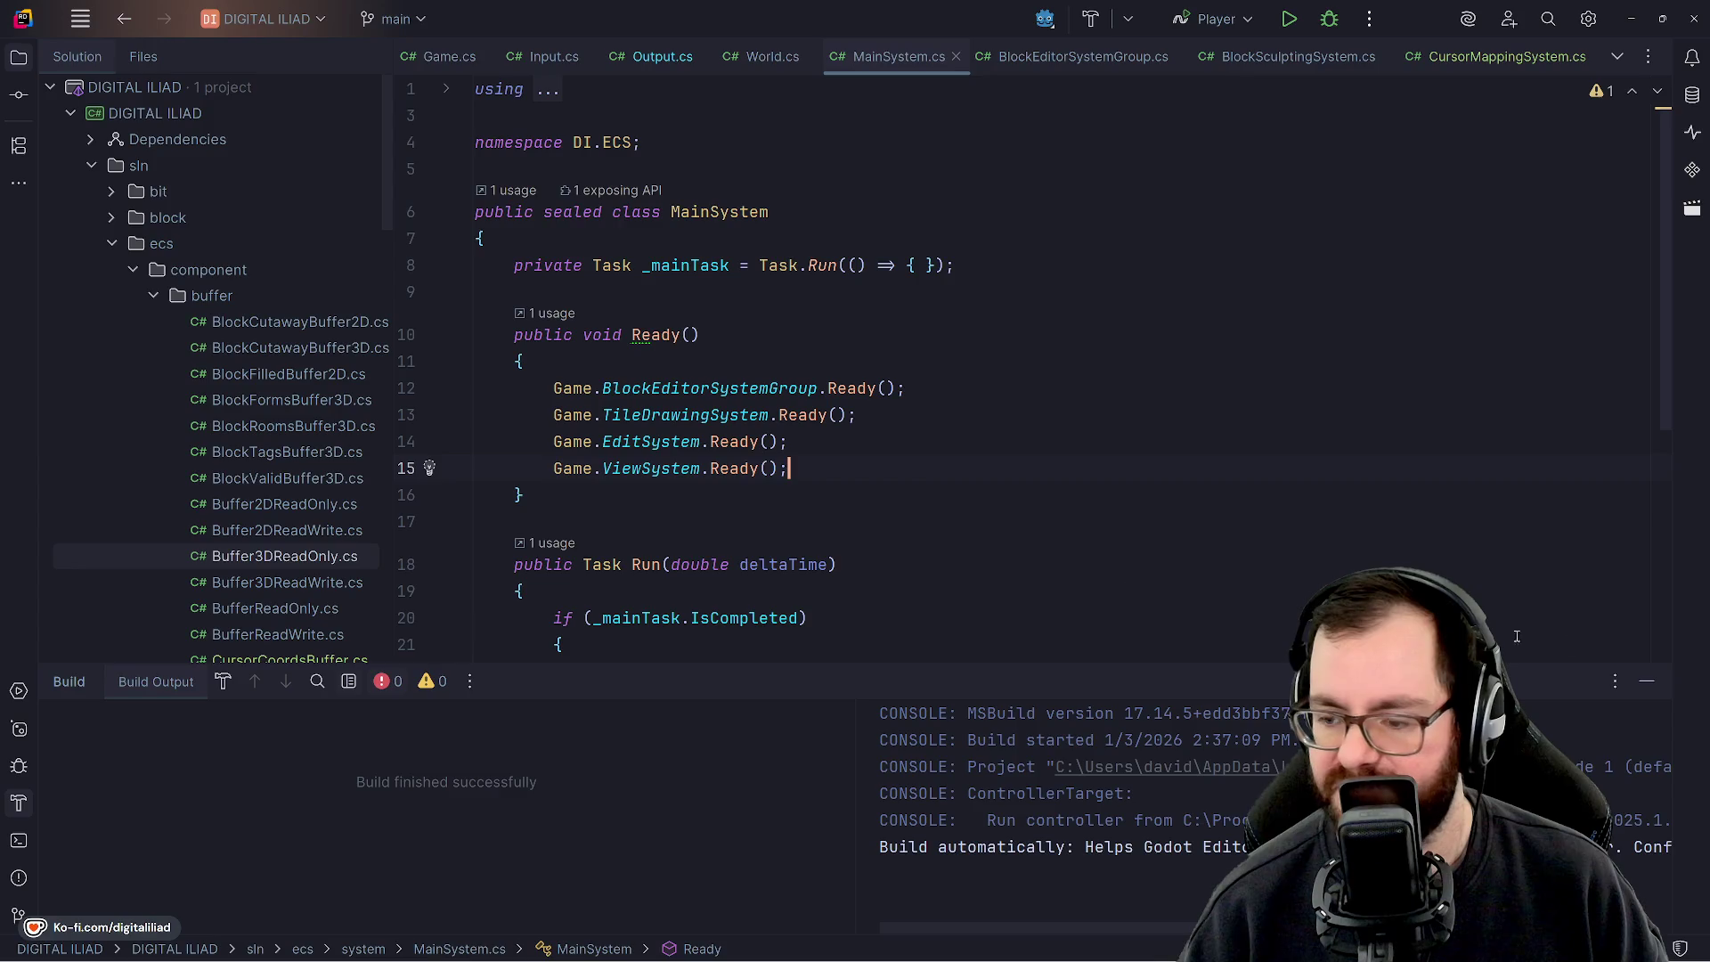
Hide Rider's Build output so MainSystem.cs fills the editor, then switch to Godot.
left_click(1647, 681)
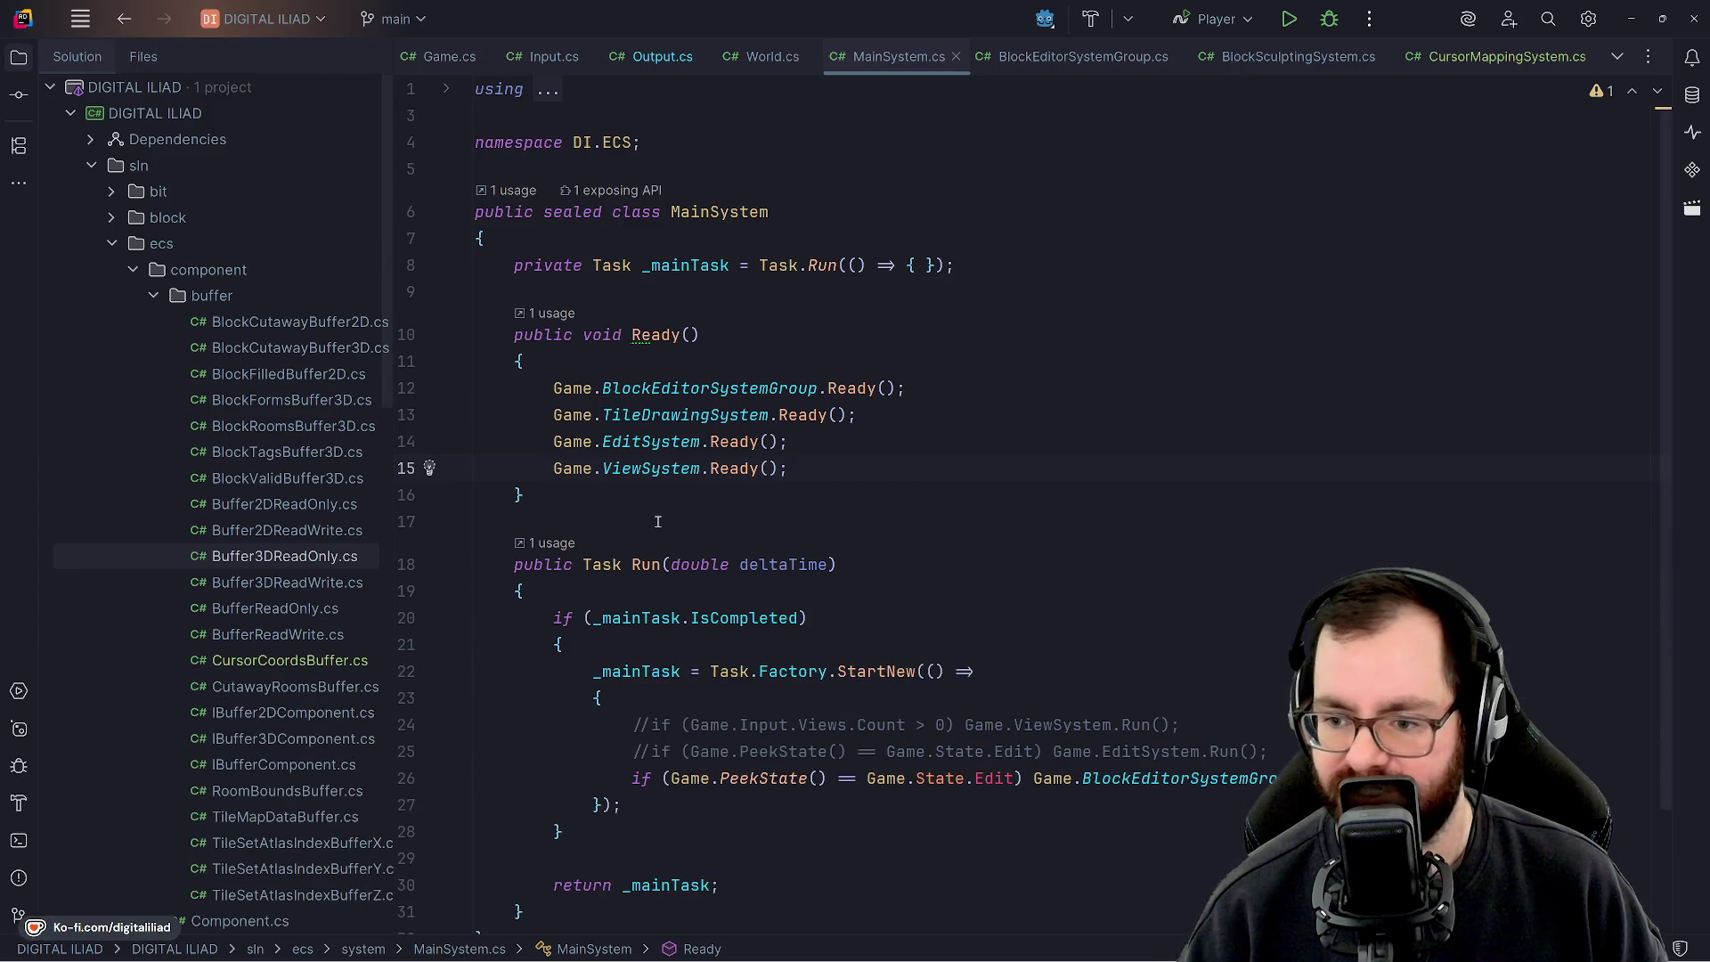
scroll(657, 521, "down", 2)
scroll(657, 521, "up", 2)
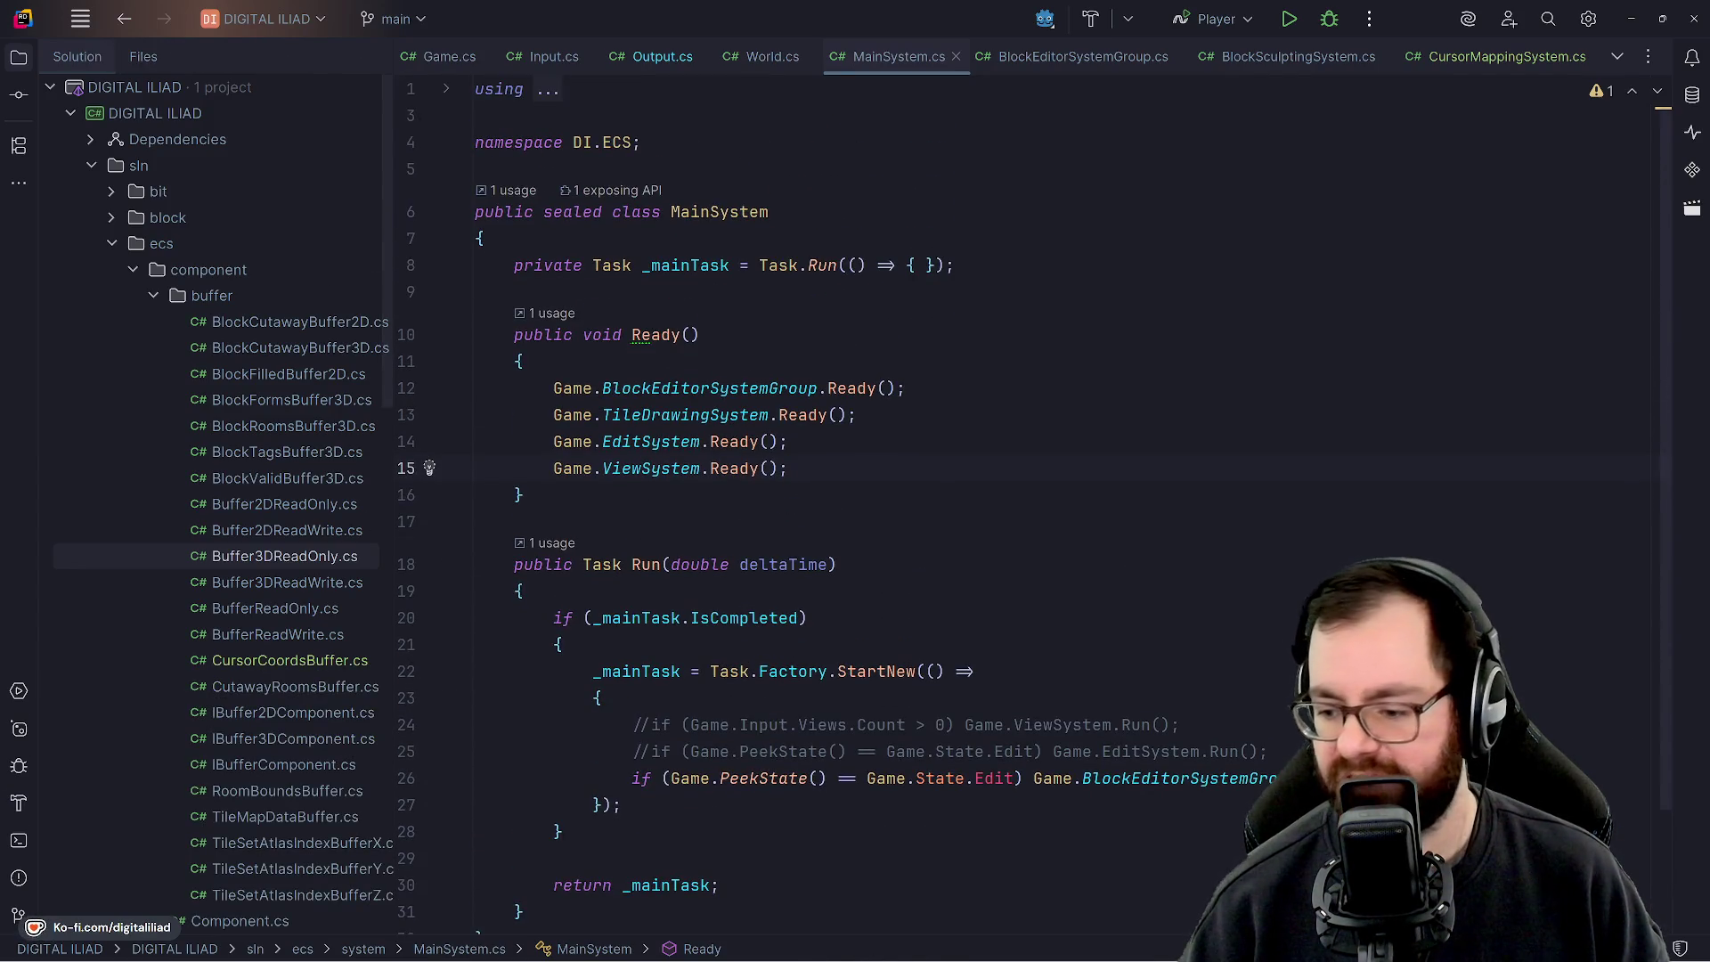
left_click(1090, 949)
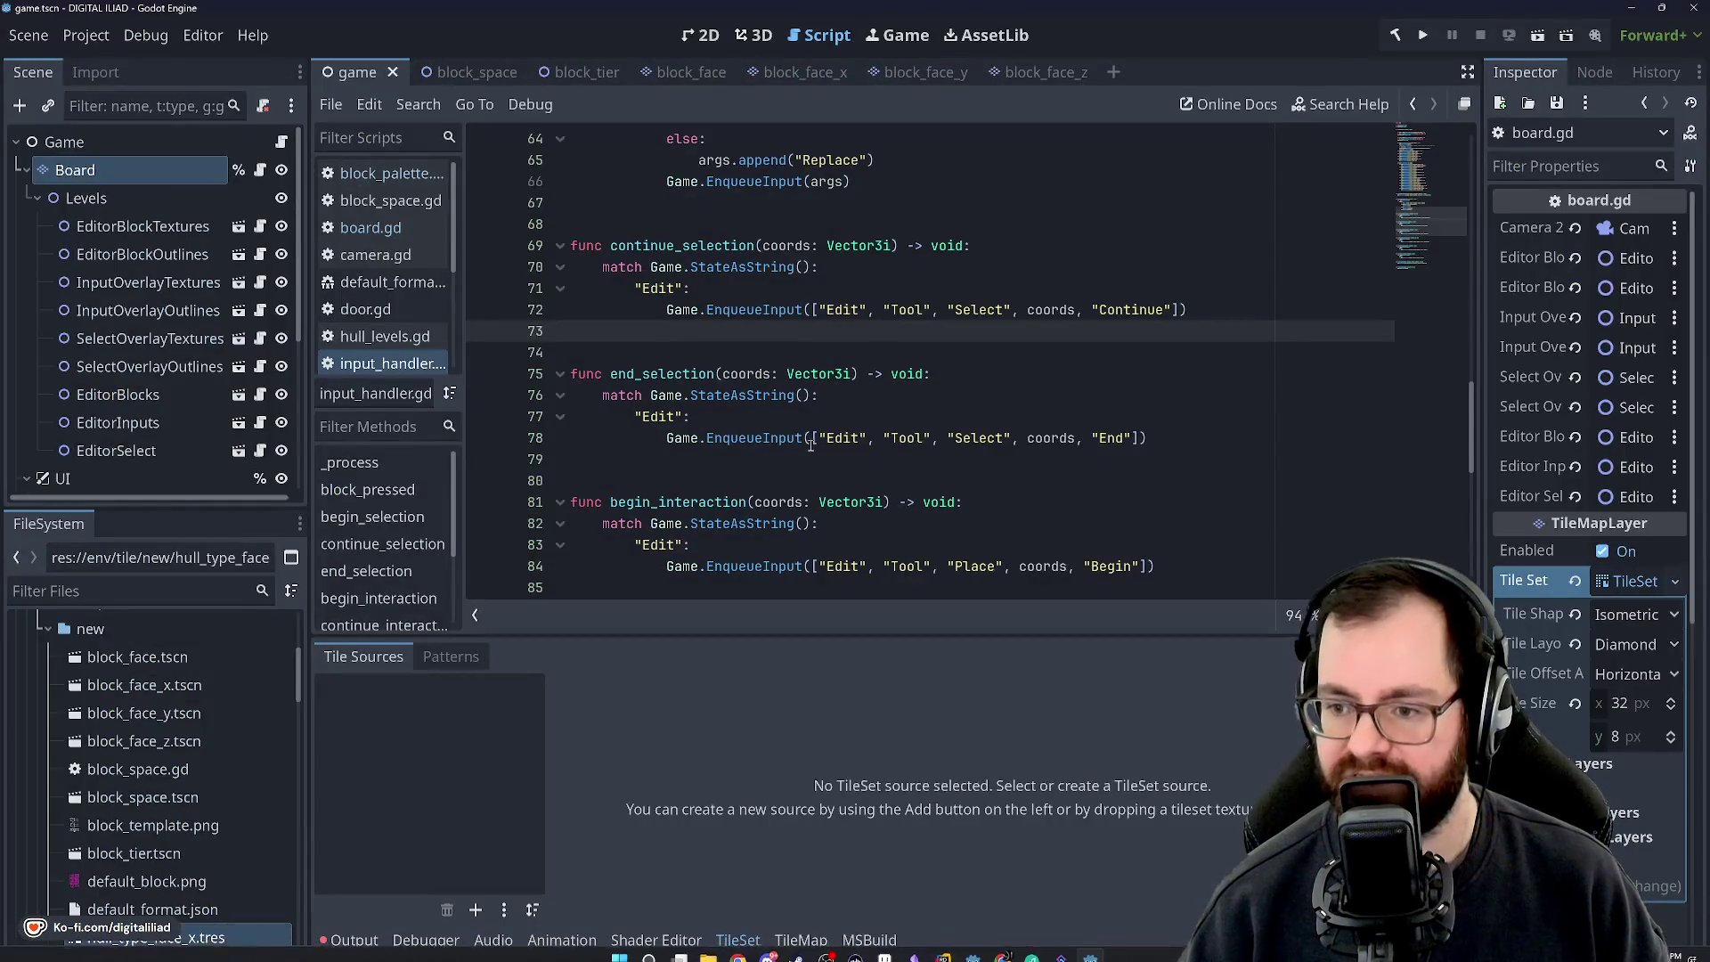
Collapse the TileSet panel and review input_handler.gd's camera pan and horizontalAxis lines from the top.
left_click(737, 940)
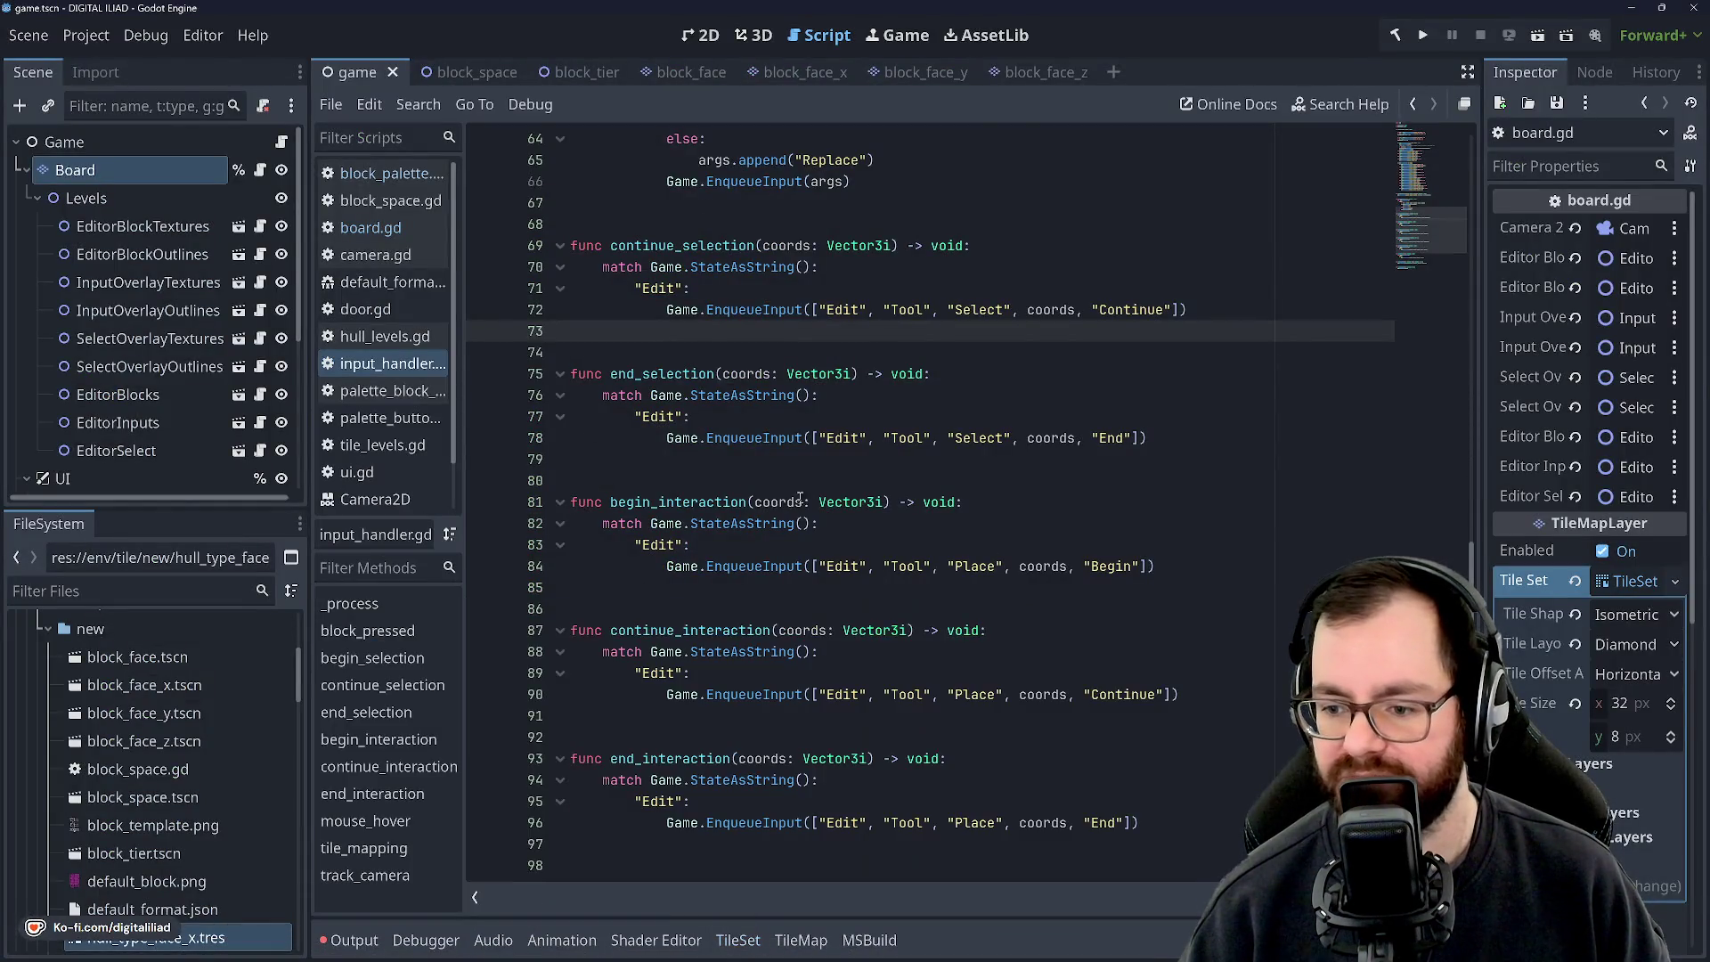
scroll(800, 499, "up", 20)
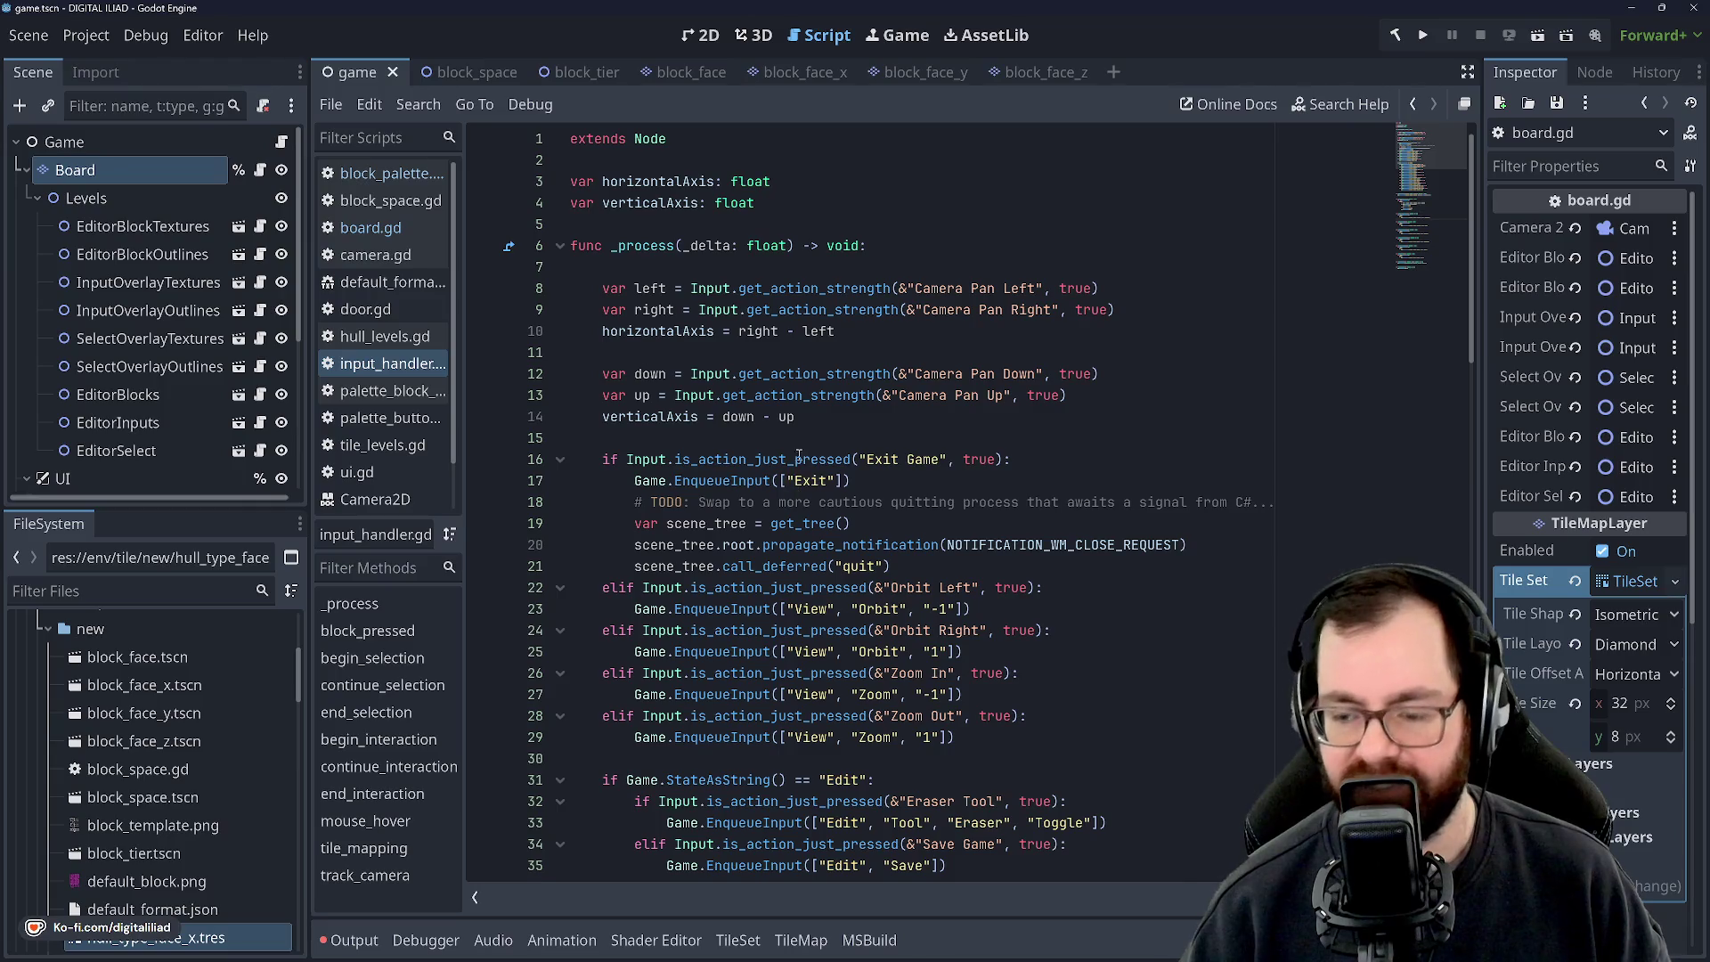
left_click(770, 431)
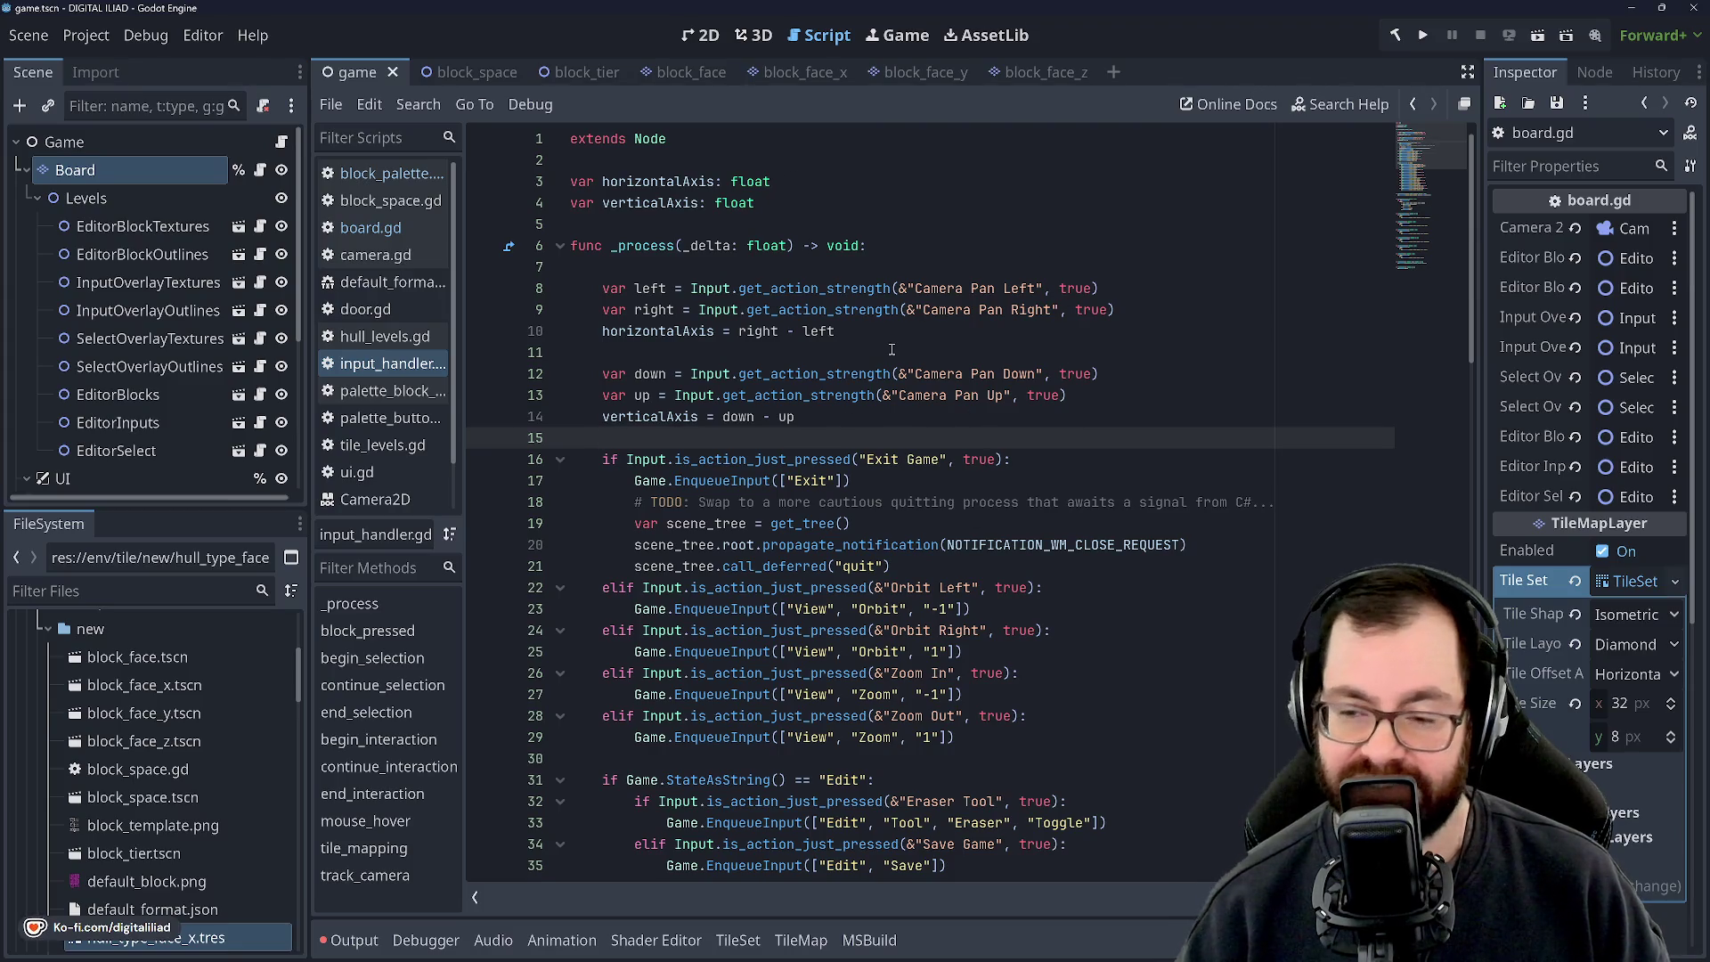
left_click(666, 266)
left_click(668, 330)
left_click(668, 373)
left_click(688, 443)
Review the Edit-state input handling and axis calculation lines, then return to Rider.
left_click(654, 354)
scroll(690, 454, "down", 4)
left_click(655, 504)
scroll(655, 503, "up", 4)
left_click(661, 443)
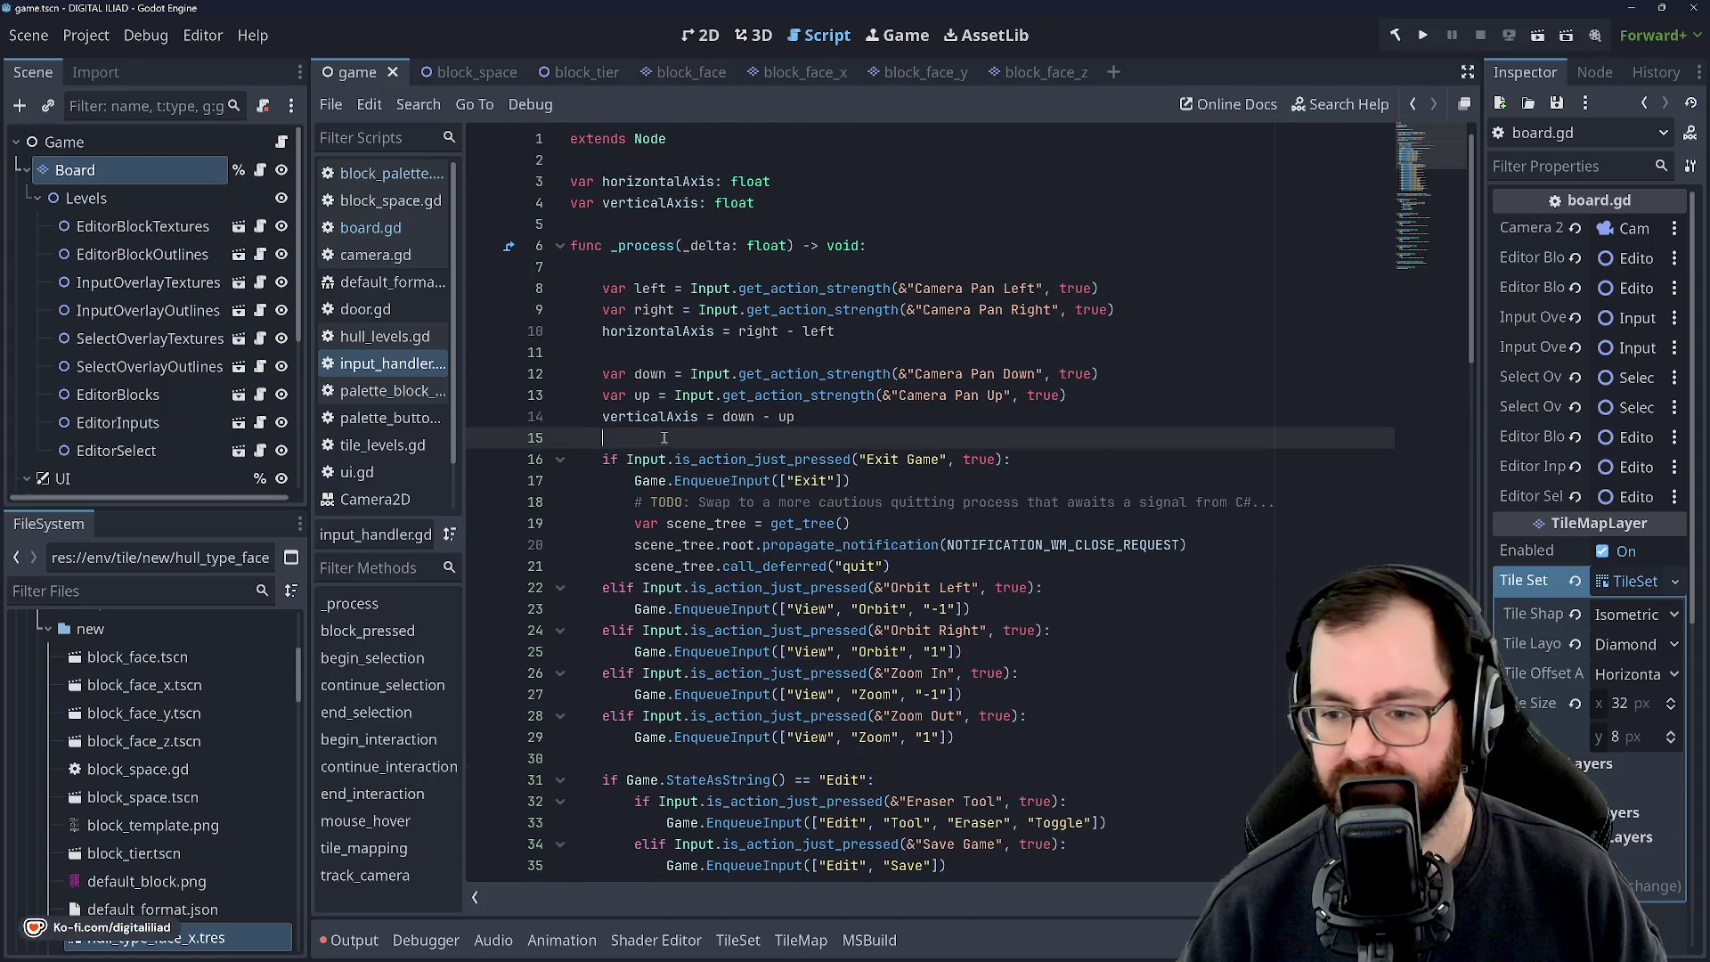
left_click(661, 355)
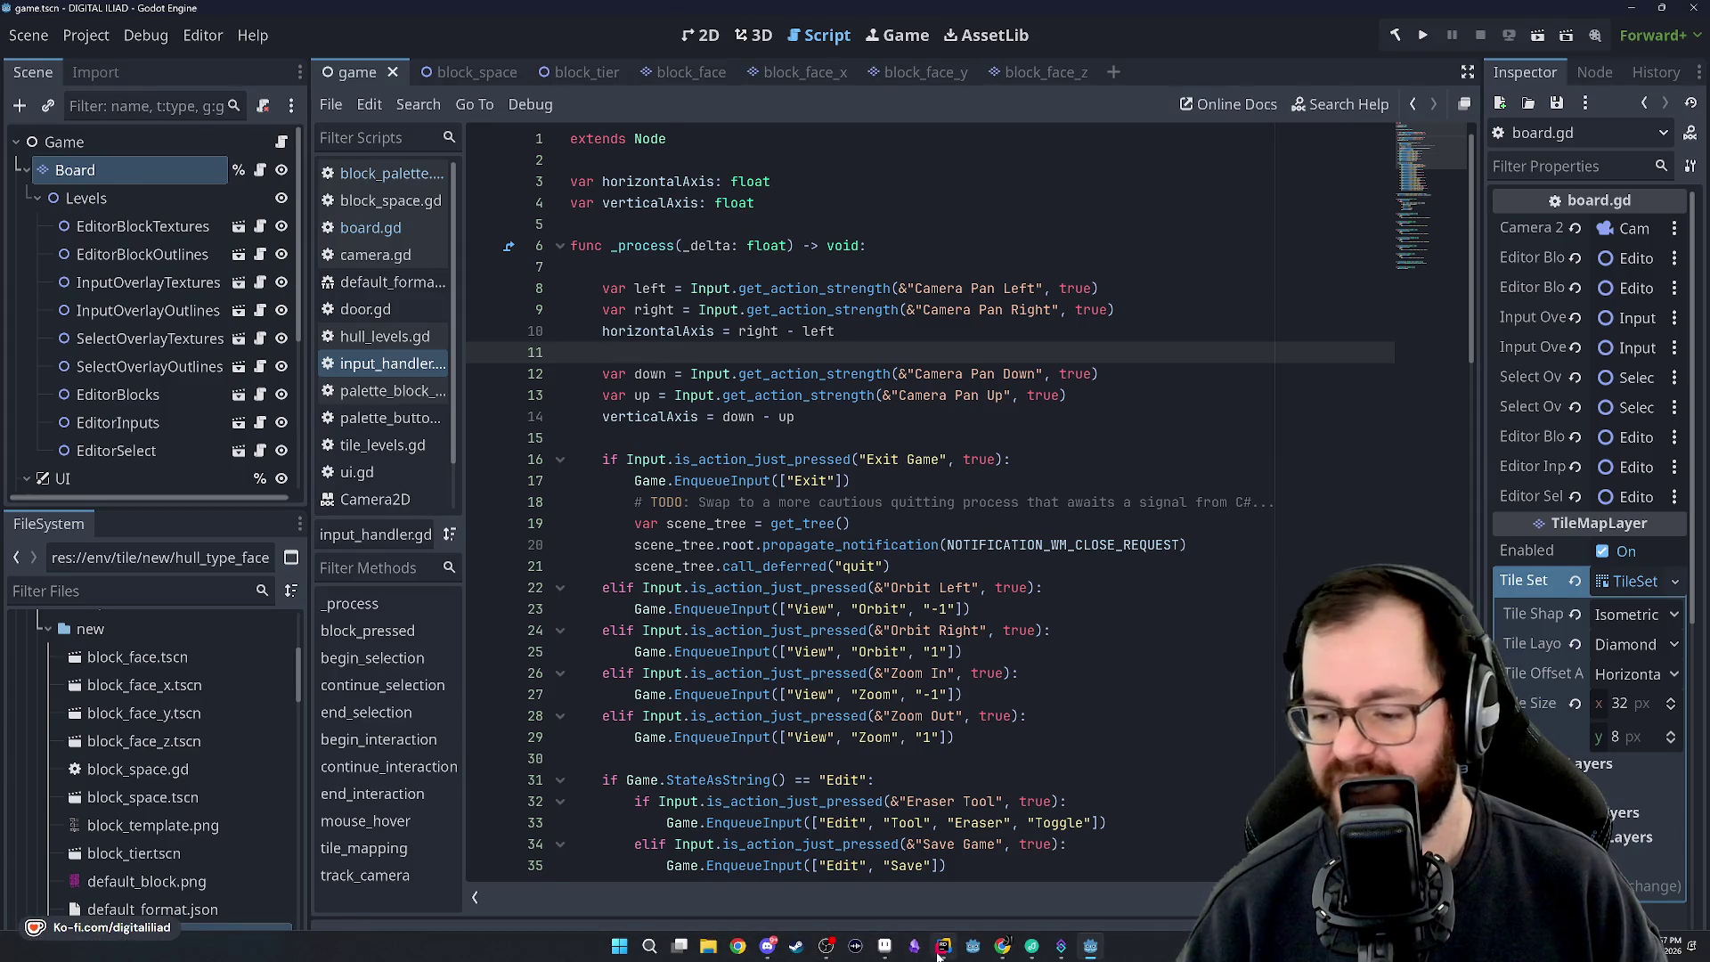
left_click(1091, 944)
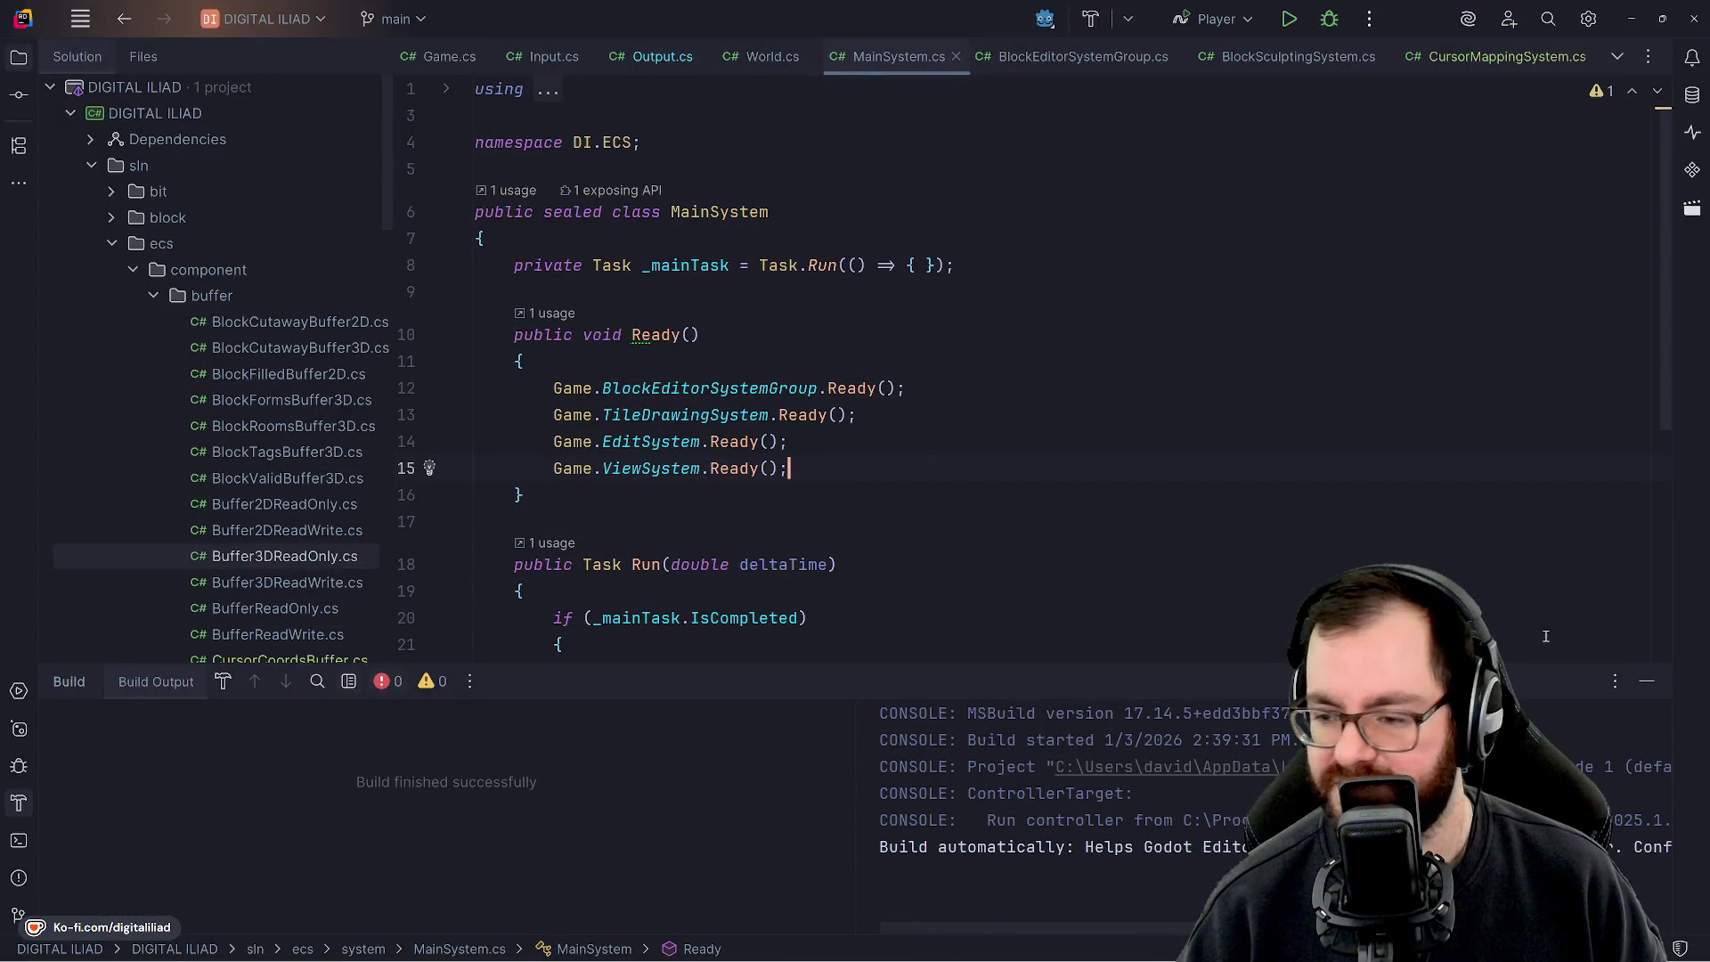
Hide the Build panel and review MainSystem.cs's ViewSystem Ready call and Run method body.
left_click(1645, 681)
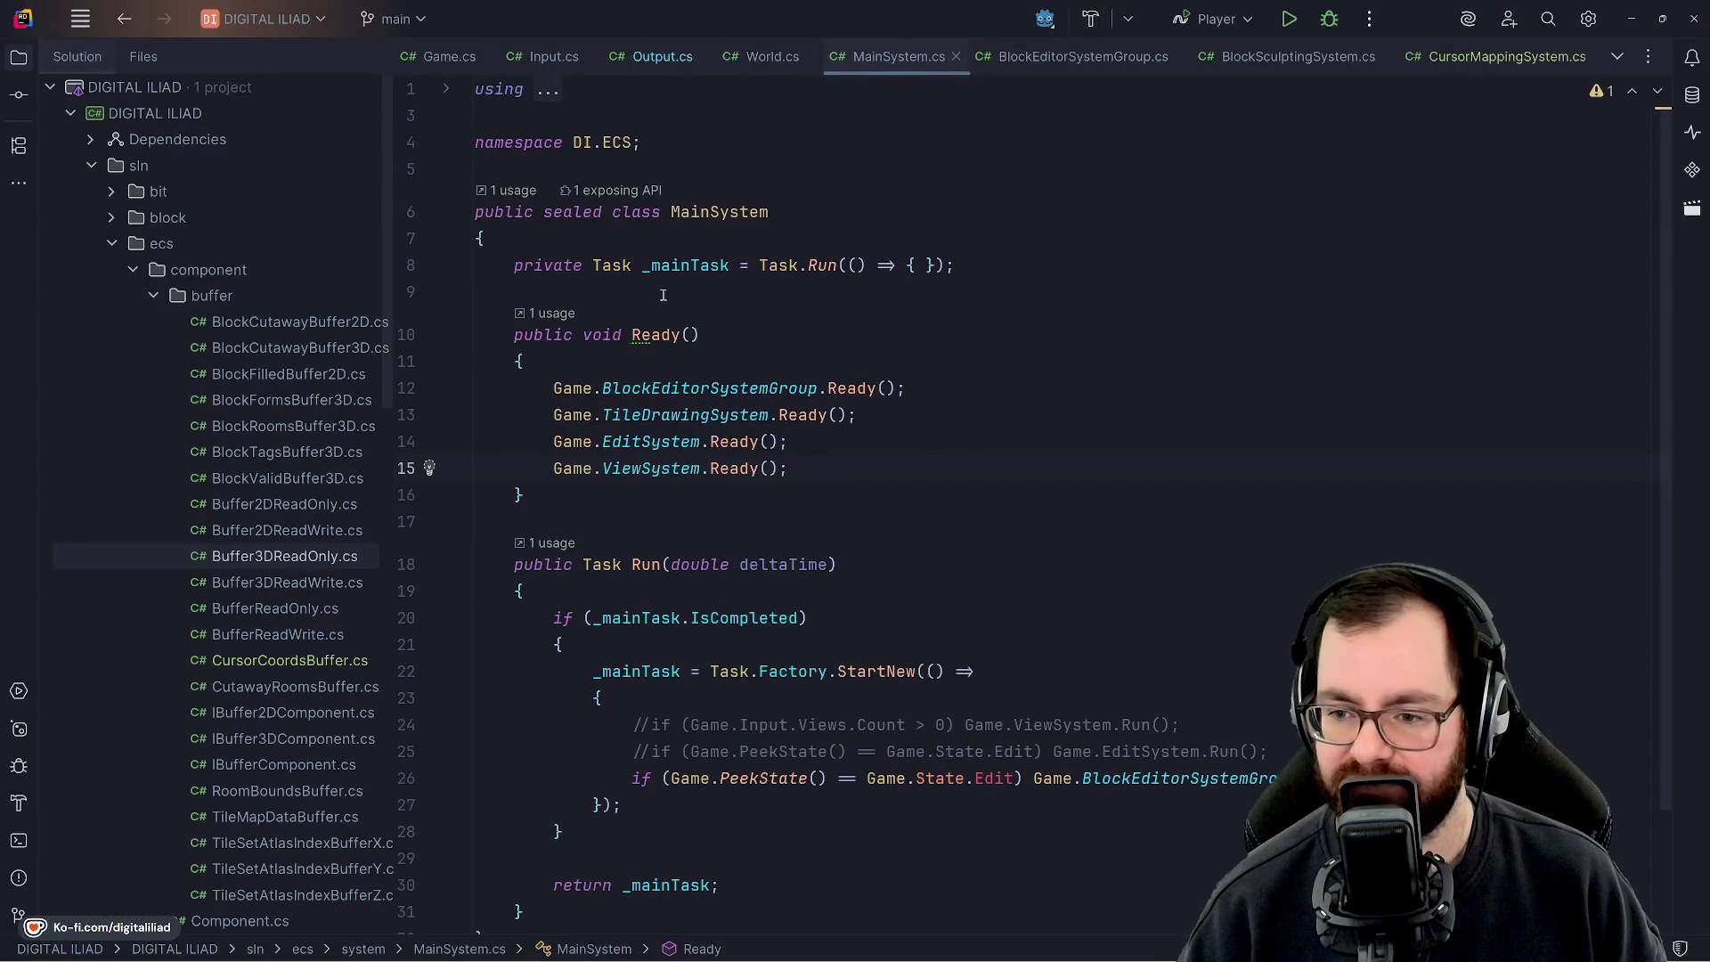
left_click(832, 475)
left_click(783, 524)
left_click(913, 560)
key("Down")
key("Down")
key("Down")
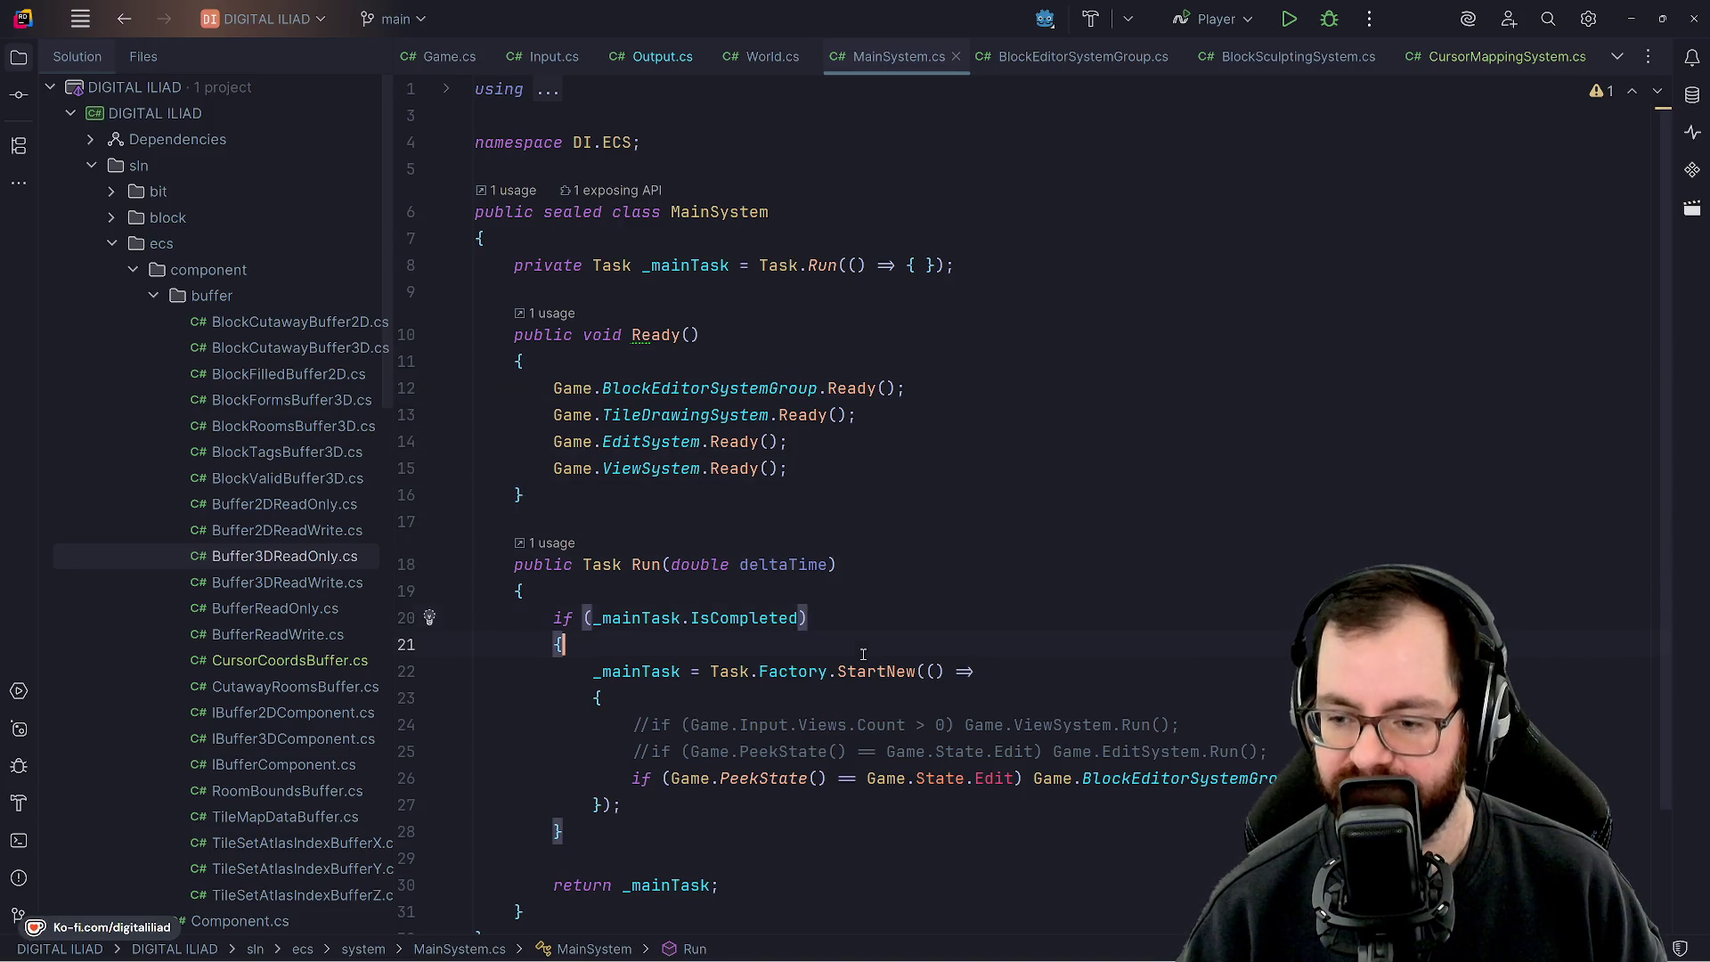
key("End")
key("Down")
key("Down")
key("Down")
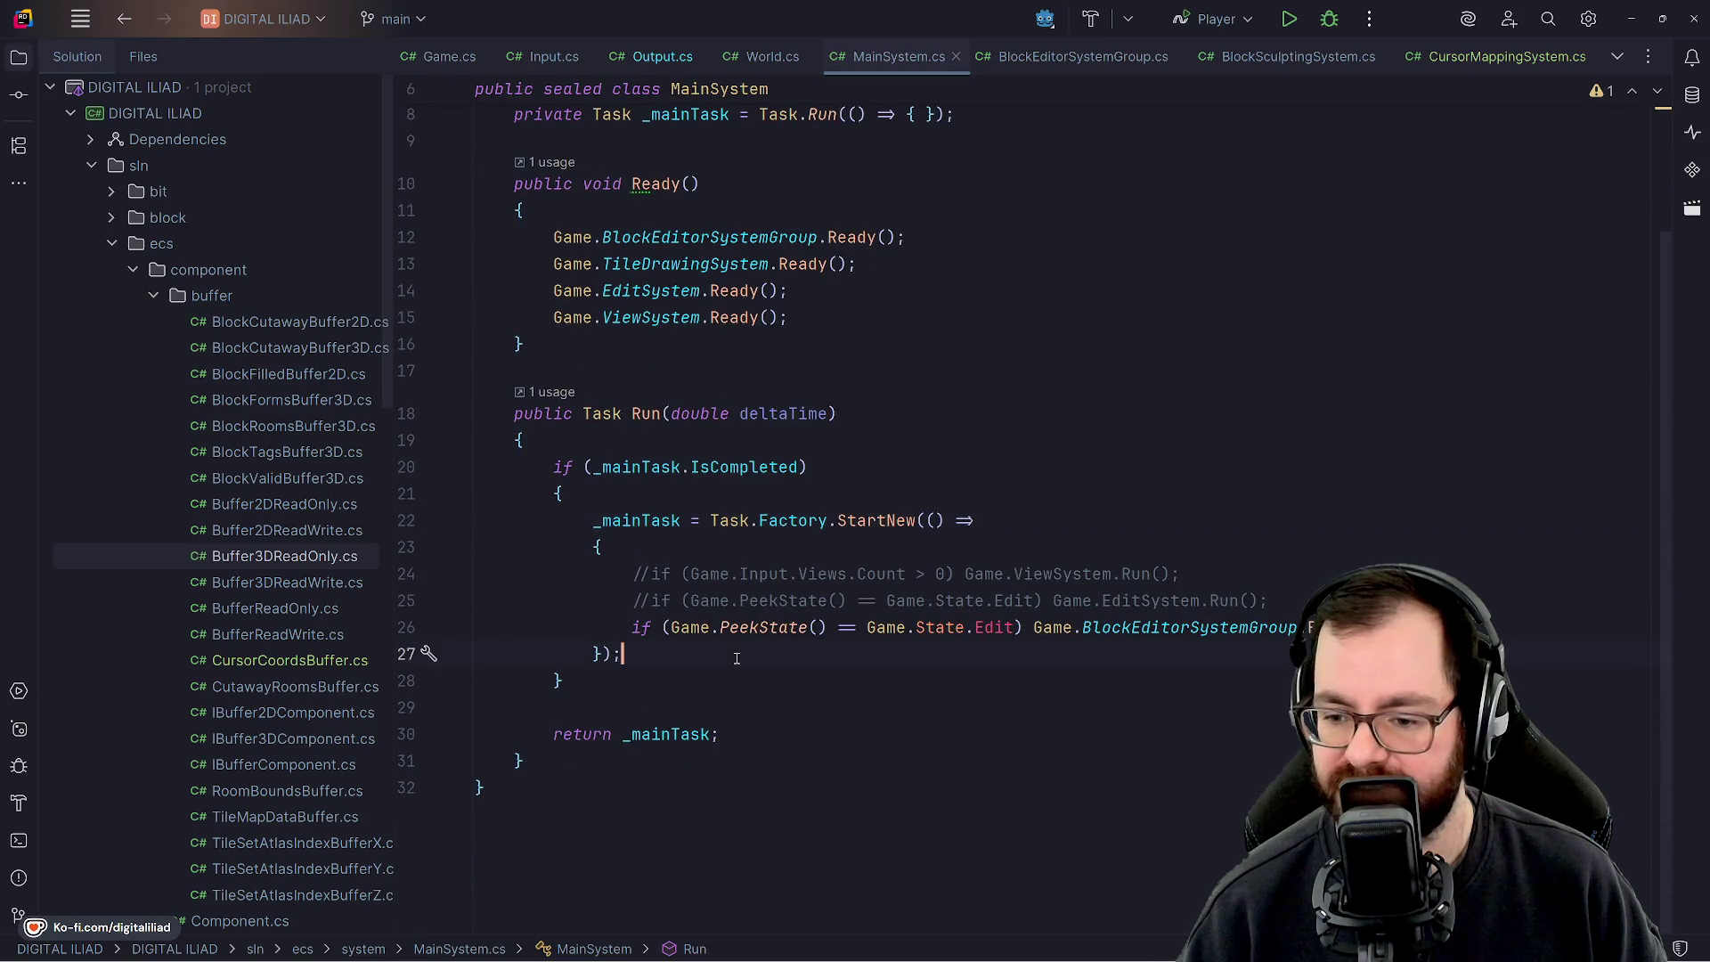
Open BlockEditorSystemGroup.cs with the solution tree hidden and review _syncSettledBufferChanges and PreviewBlocks.
left_click(1073, 56)
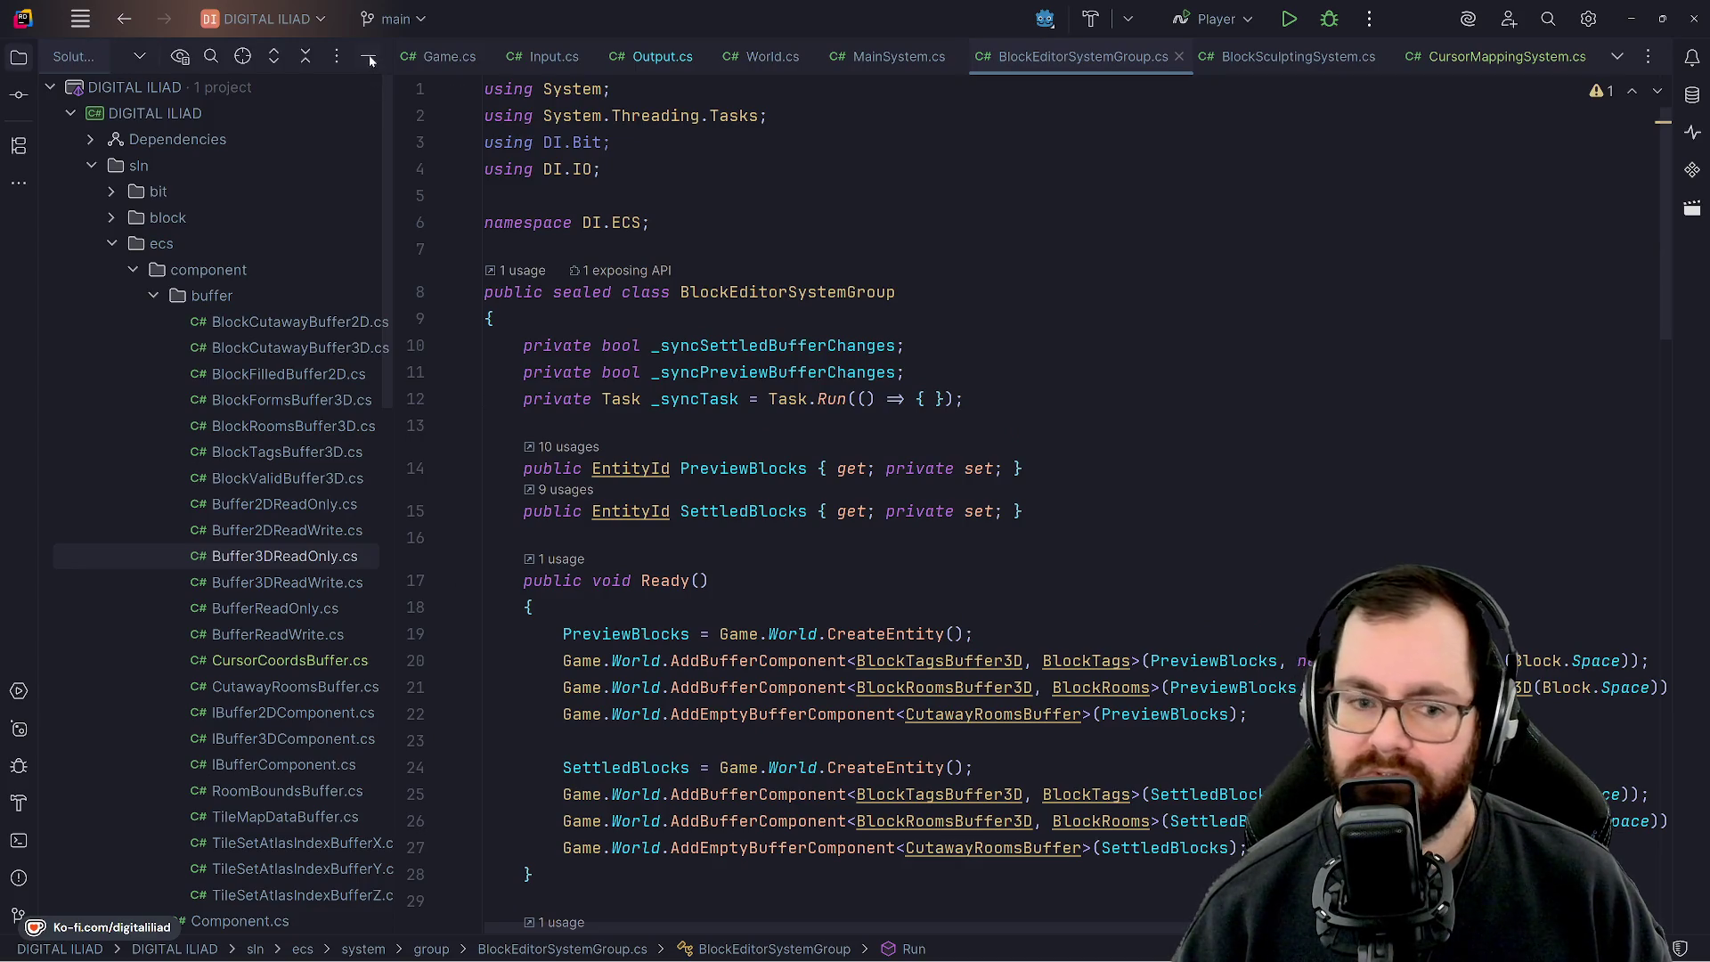
left_click(370, 60)
left_click(624, 345)
left_click(691, 456)
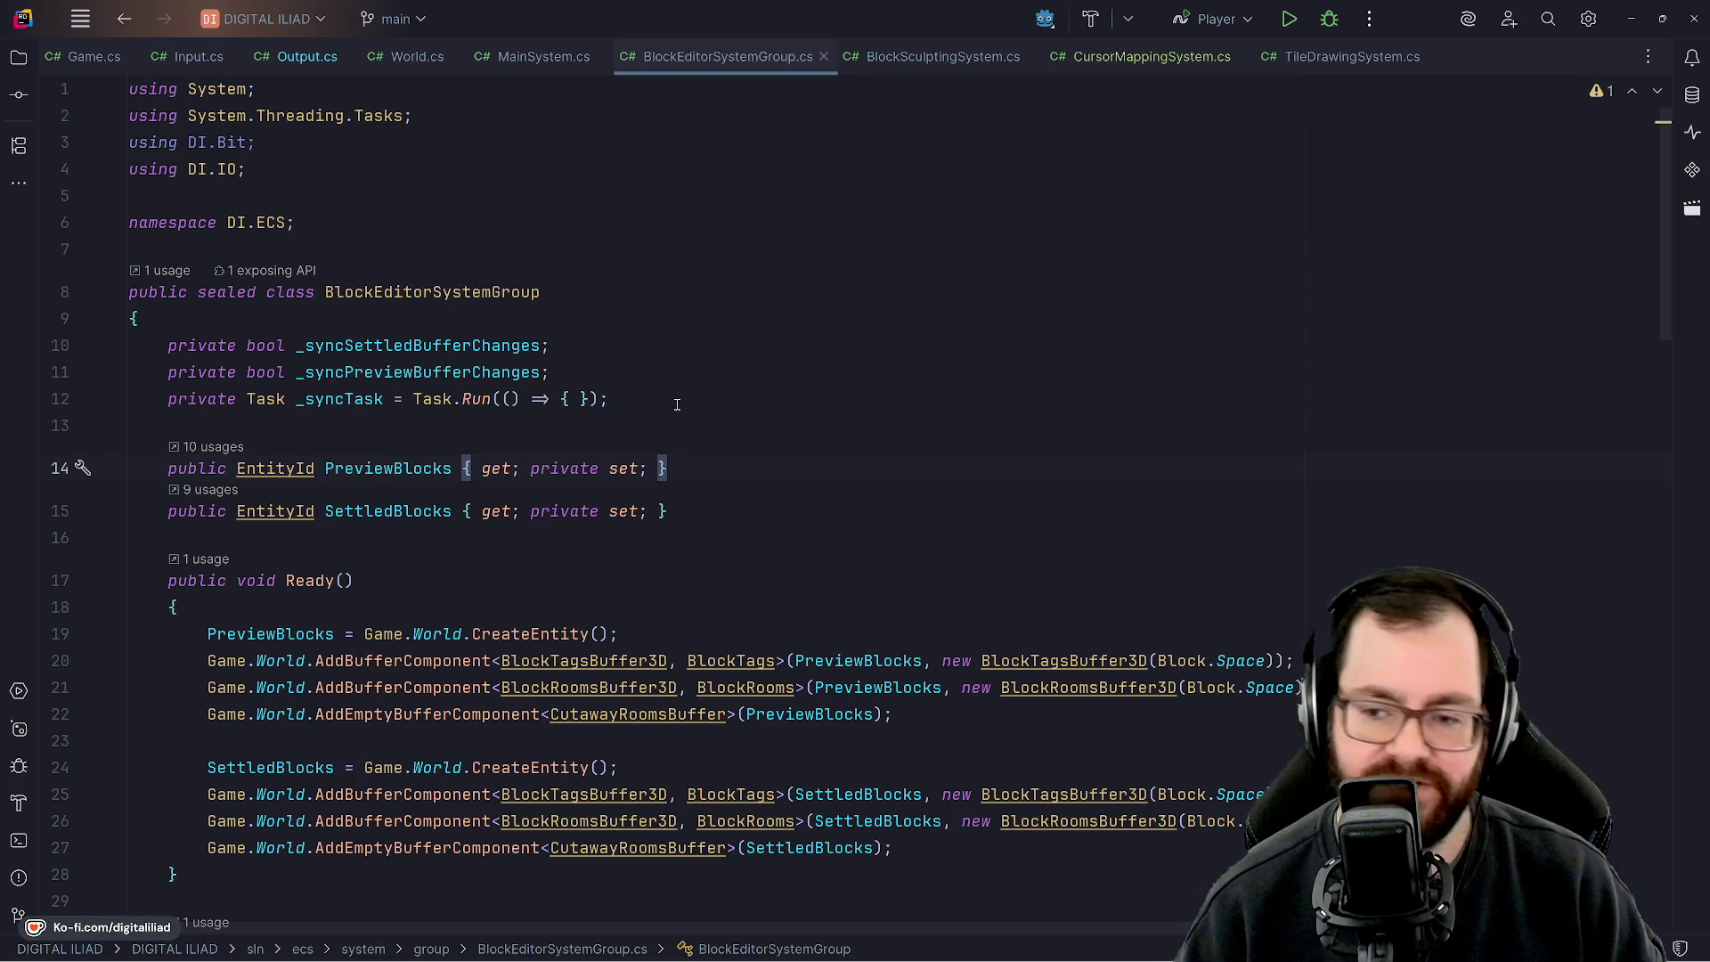
key("Up")
key("Up")
key("Up")
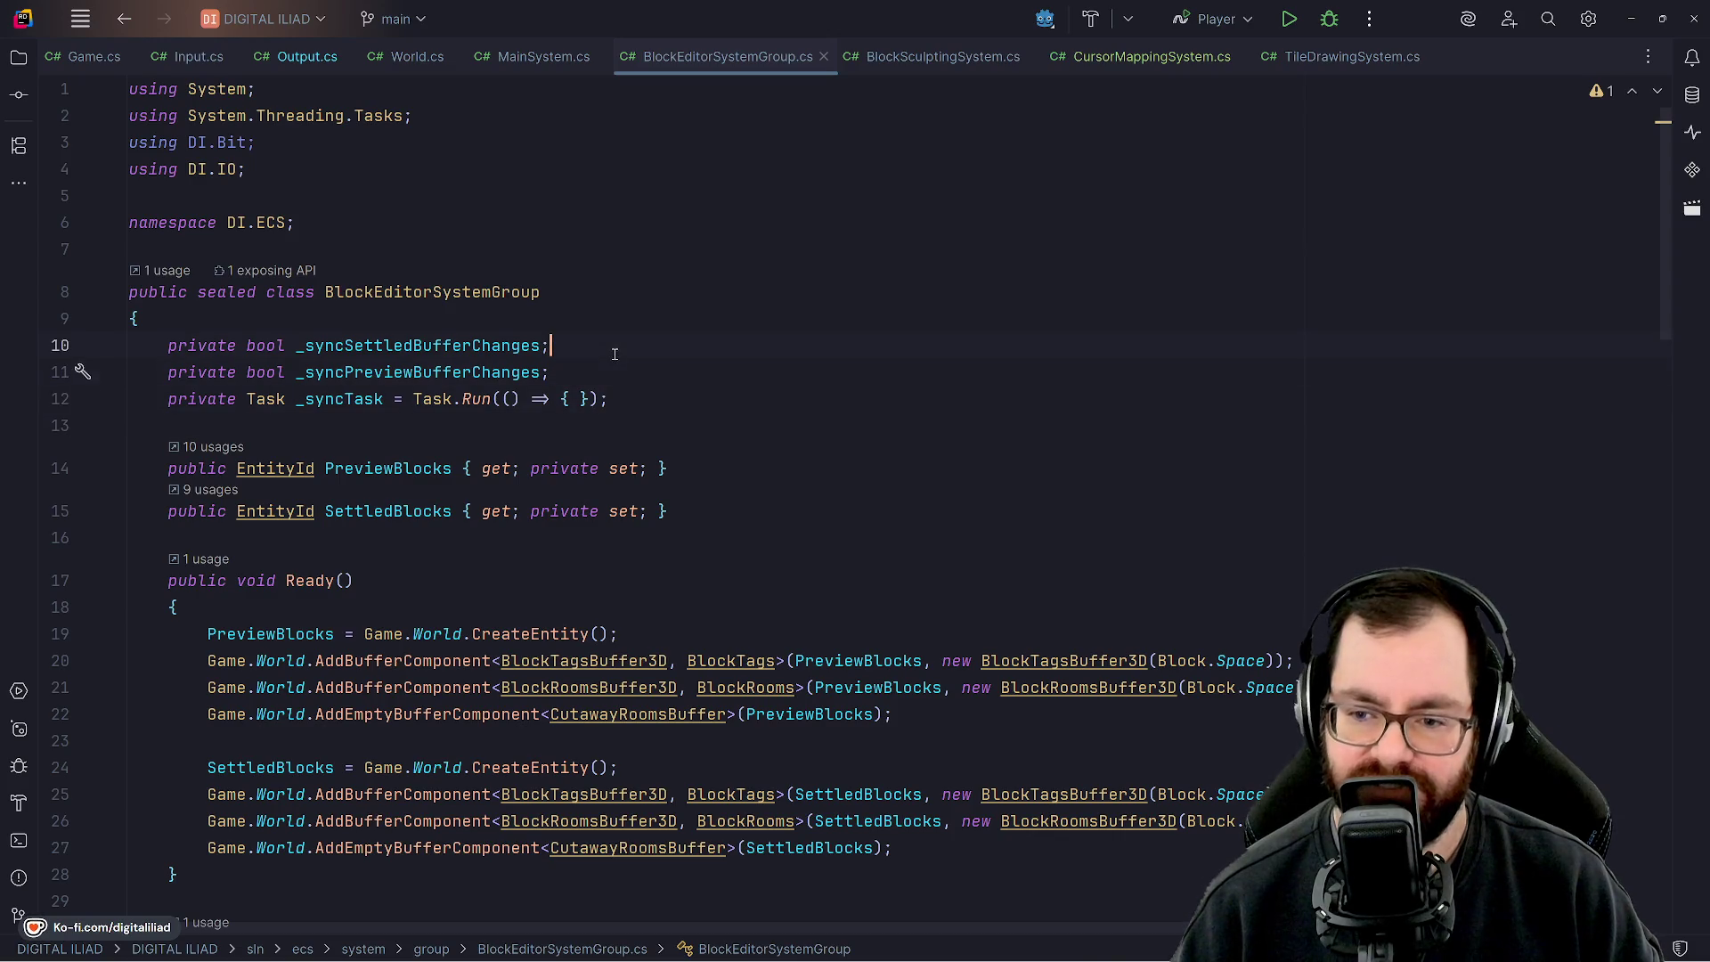
left_click(1090, 946)
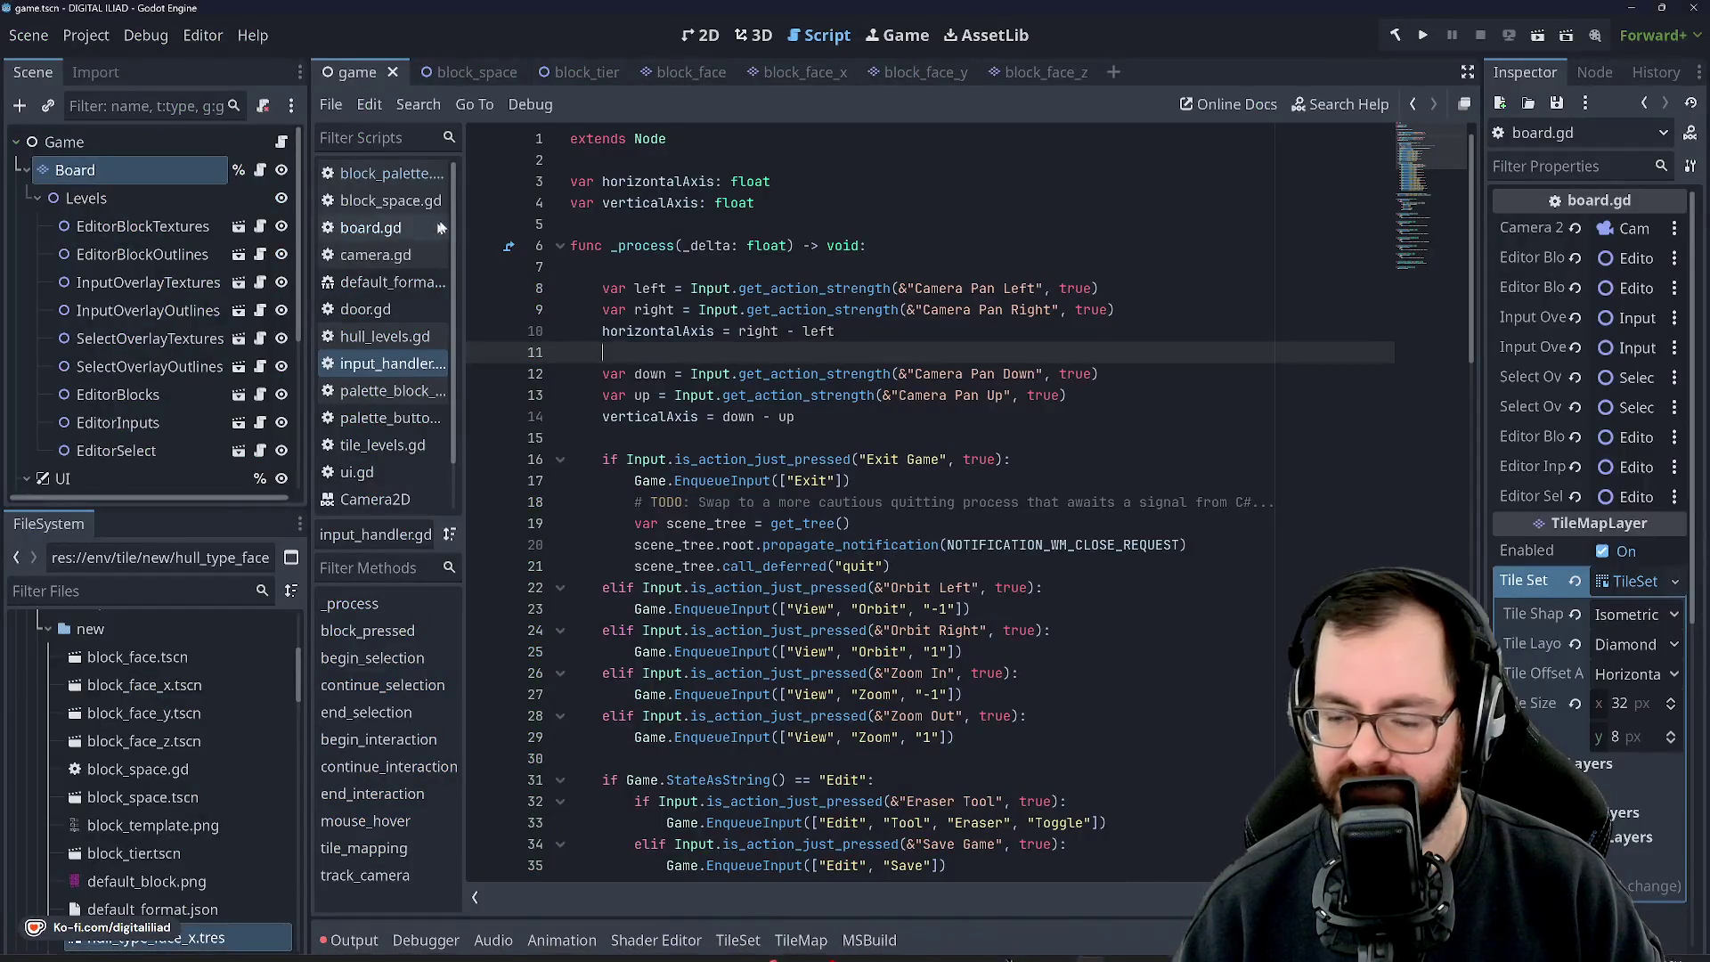
Switch Godot to the 2D workspace and zoom into the game scene's block sprites.
left_click(701, 35)
scroll(868, 497, "up", 5)
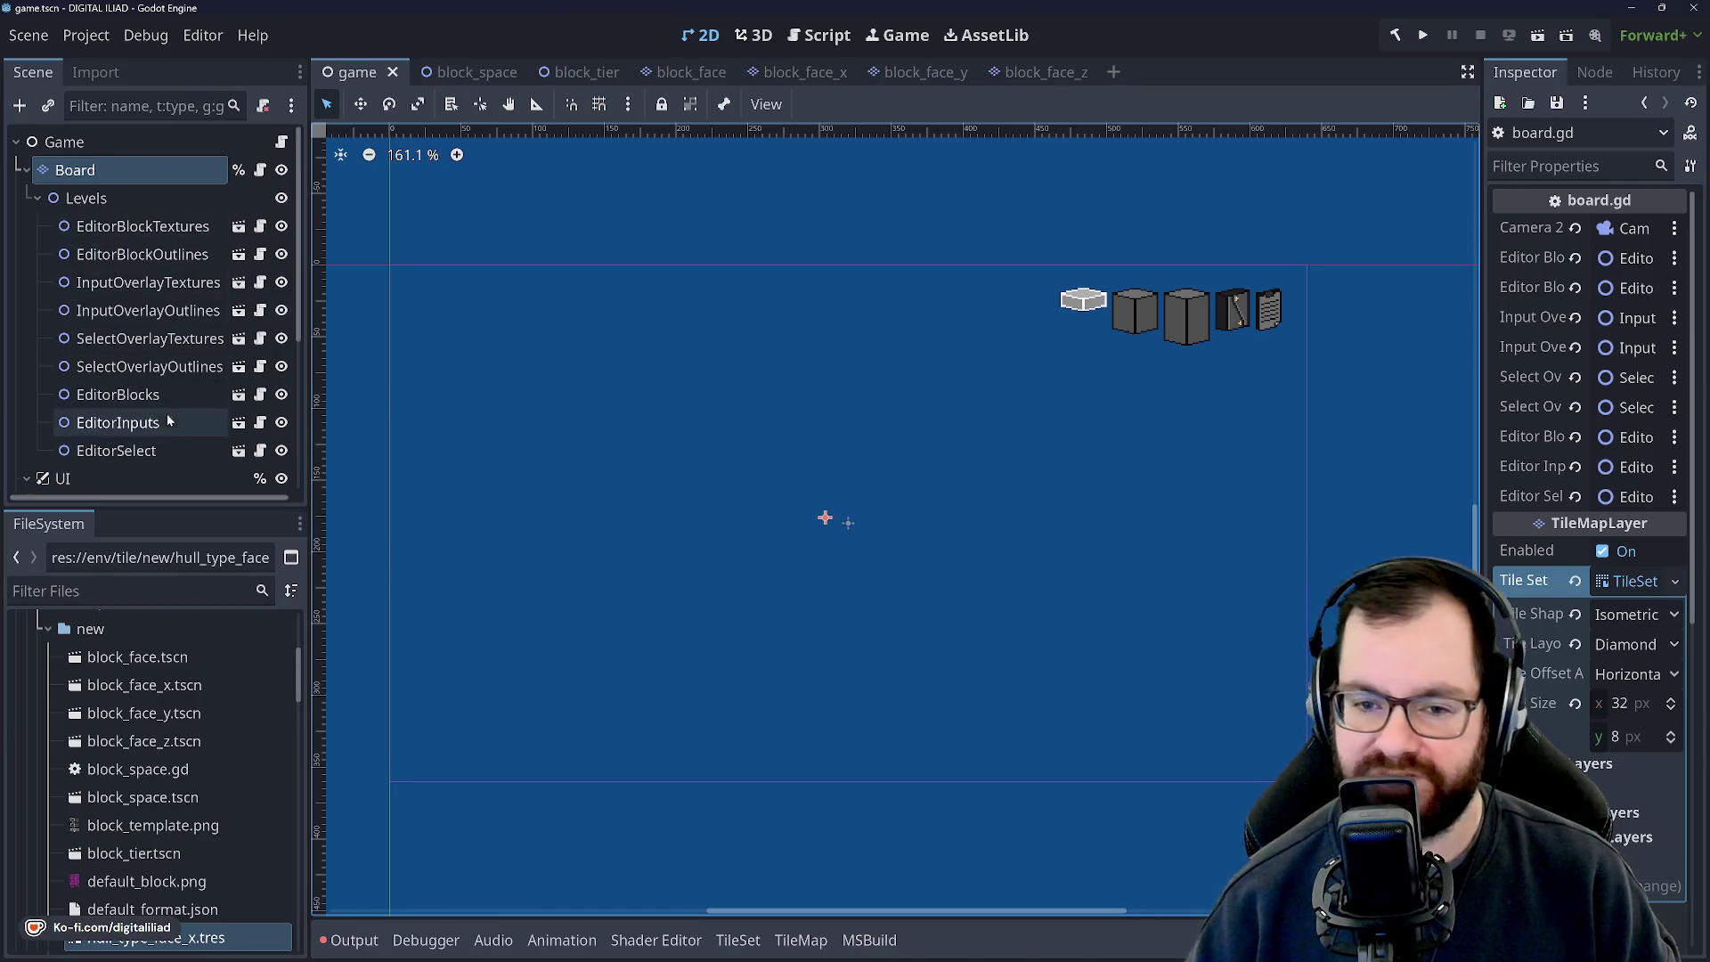
Look through the Scene and FileSystem docks, then minimize Godot to reveal Rider's code.
scroll(171, 373, "down", 4)
scroll(136, 420, "up", 4)
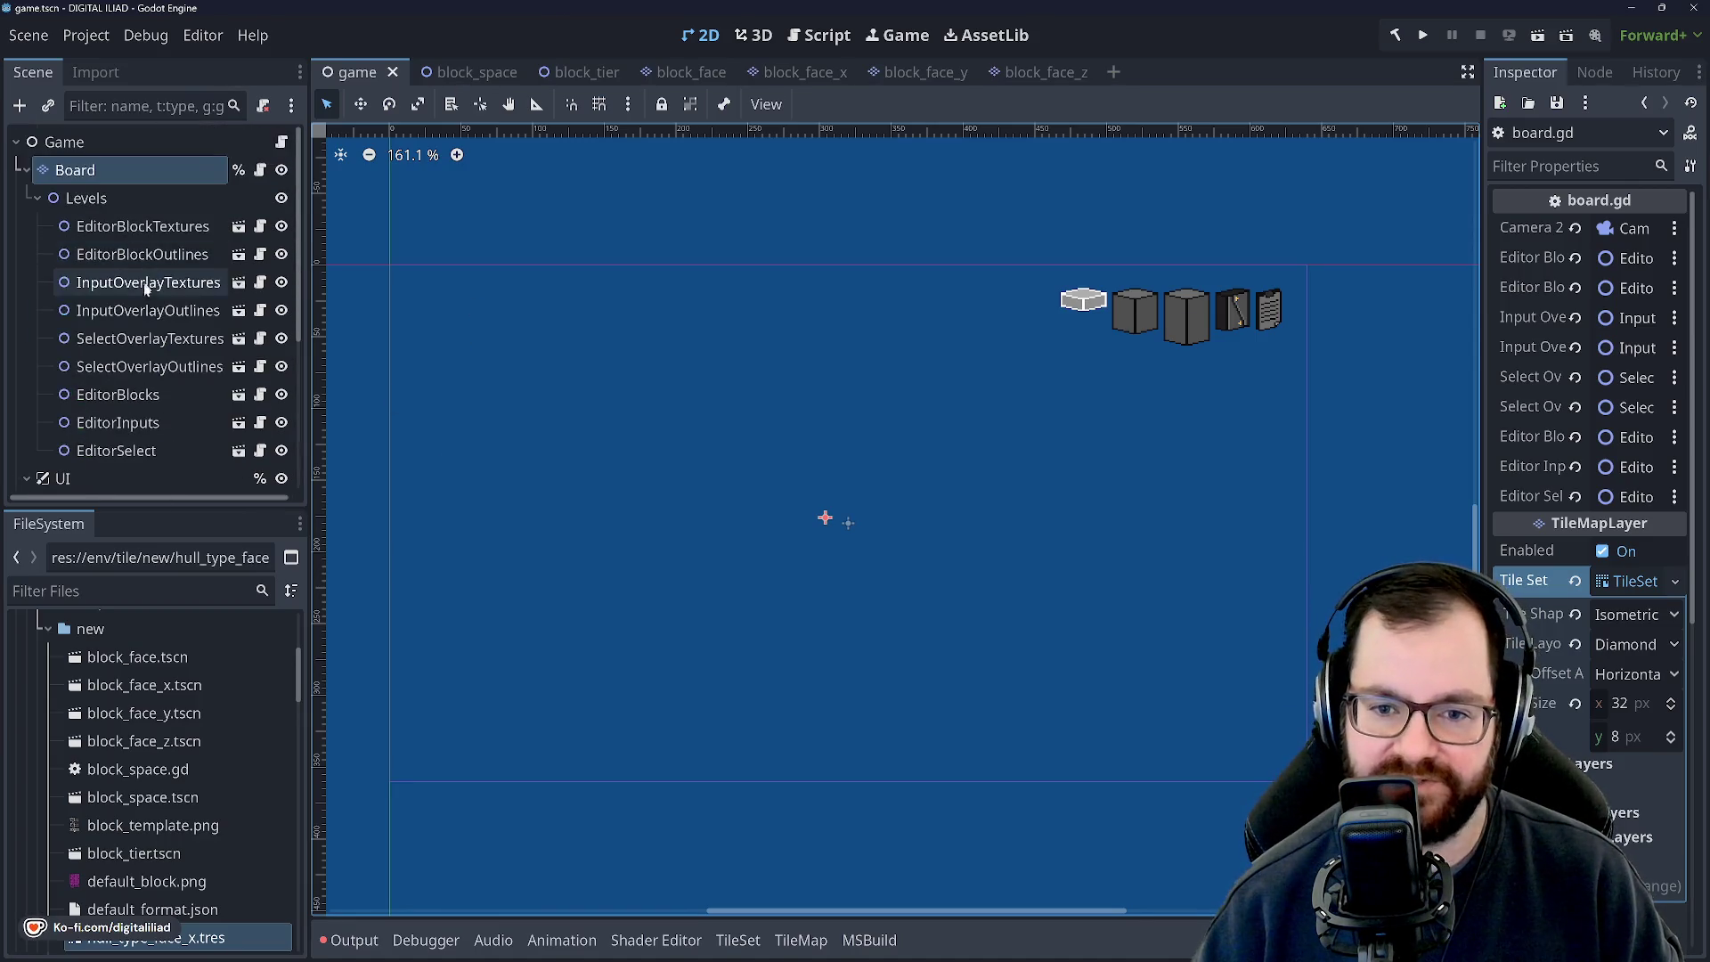
scroll(144, 765, "up", 6)
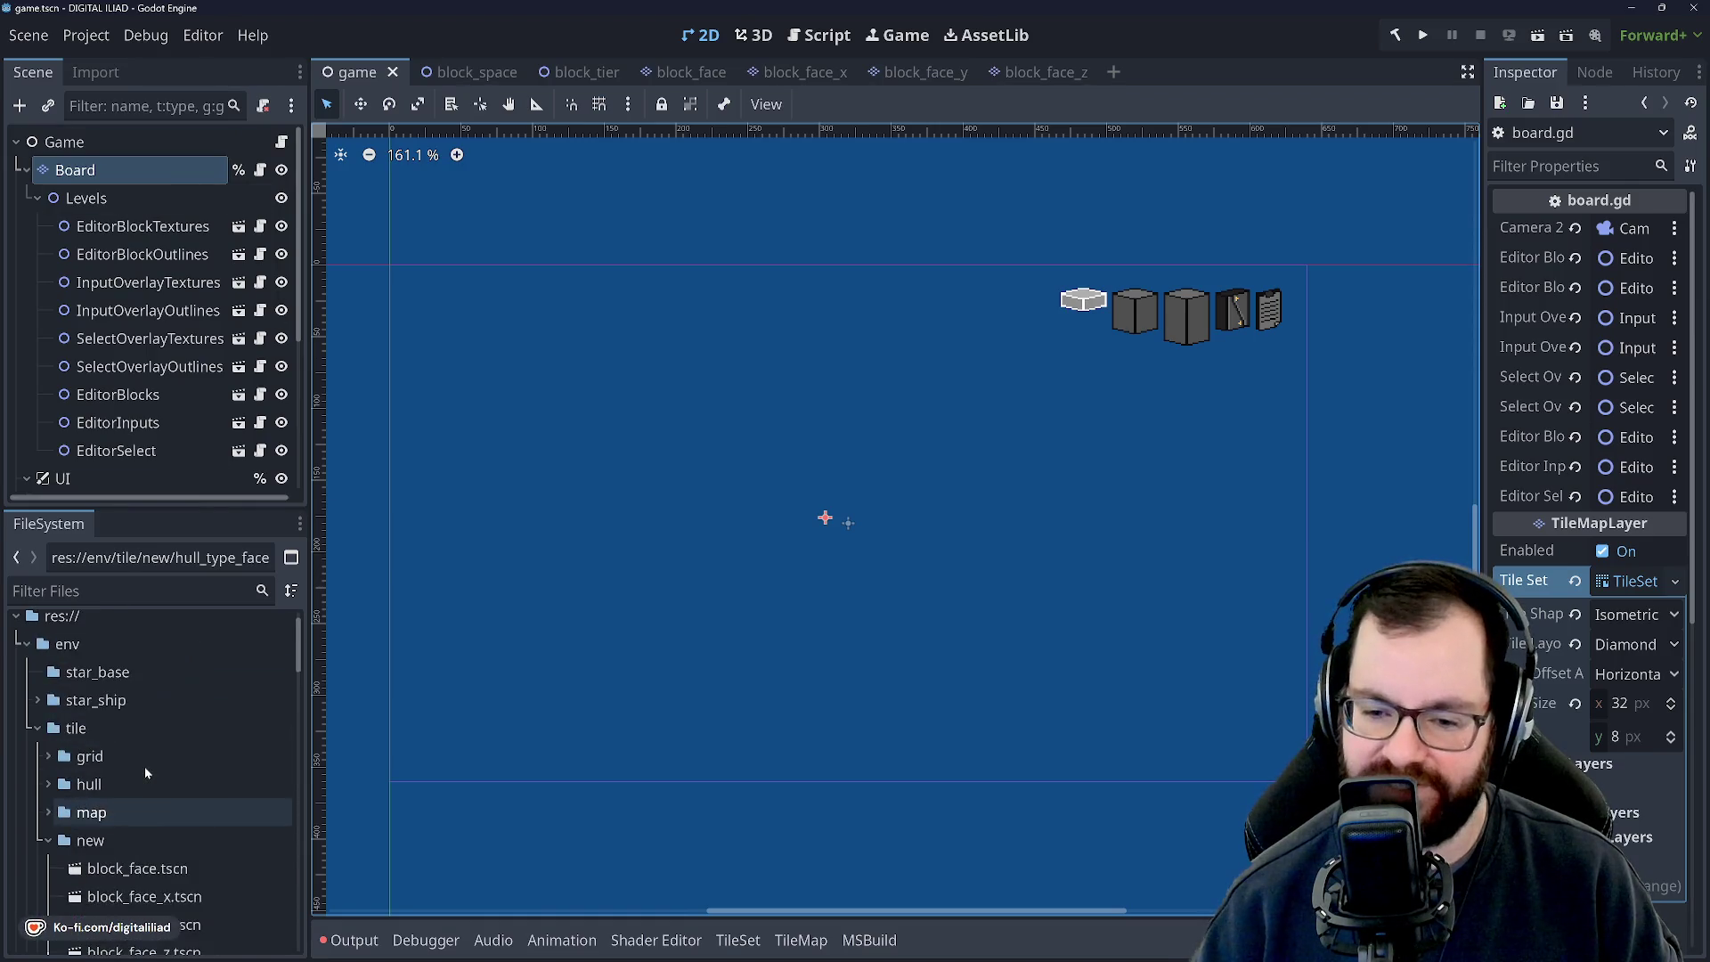
scroll(205, 347, "down", 5)
scroll(169, 392, "up", 5)
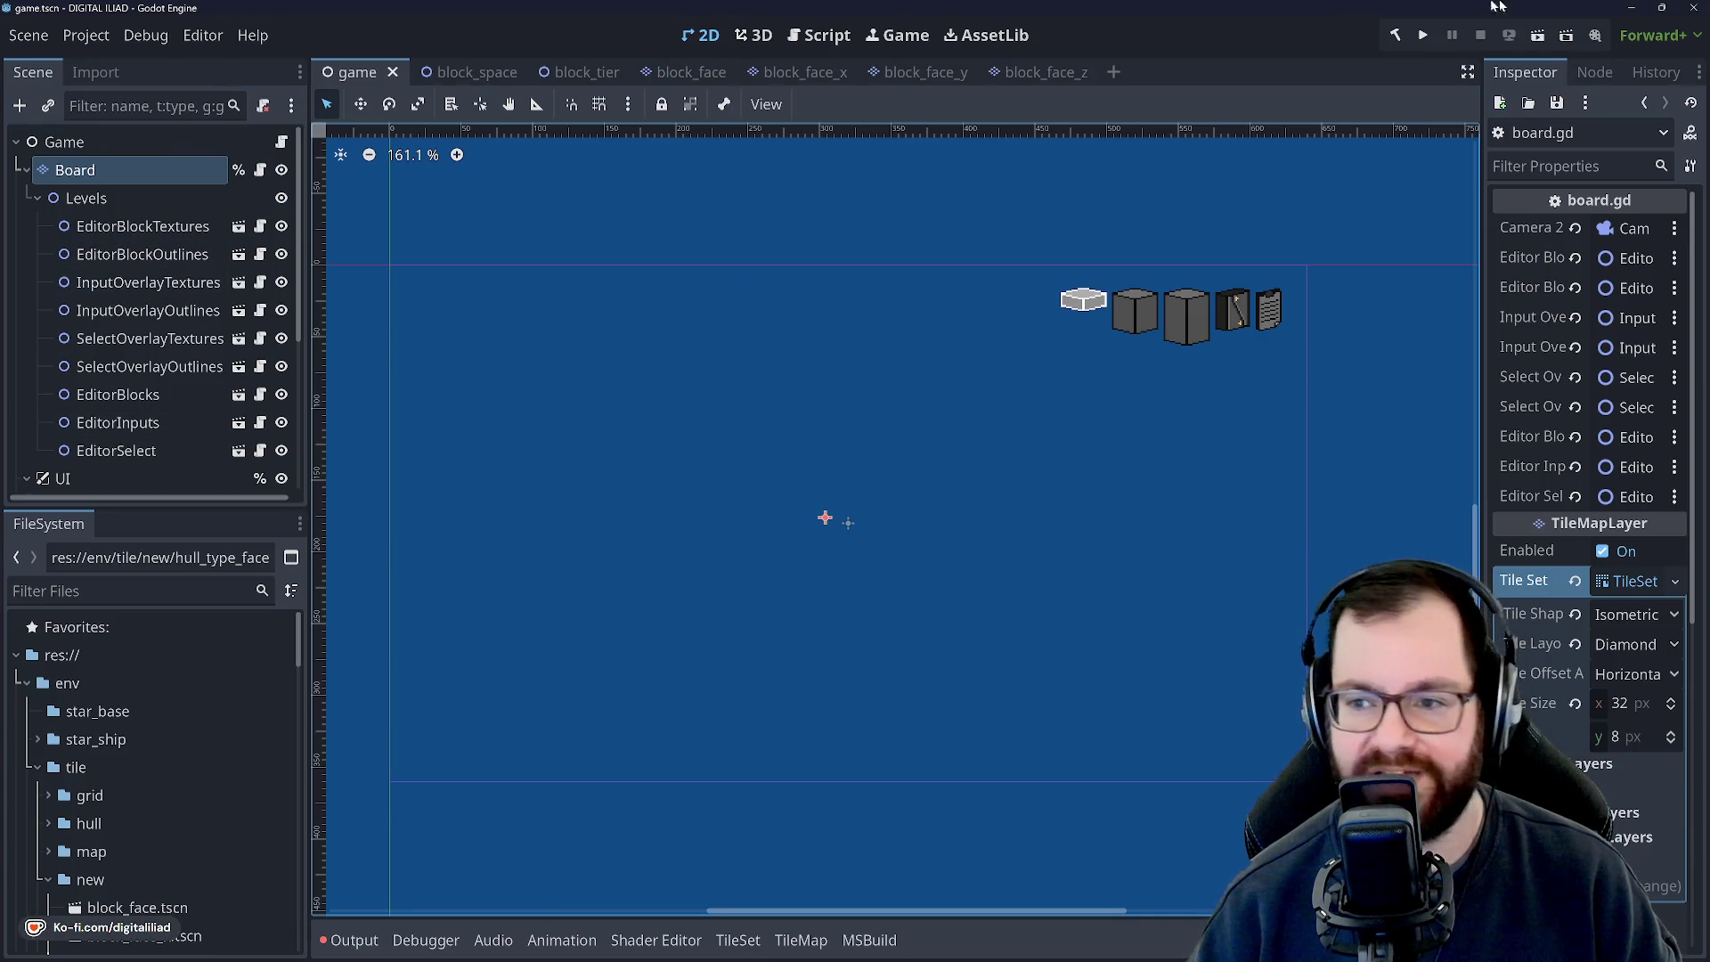
left_click(1639, 9)
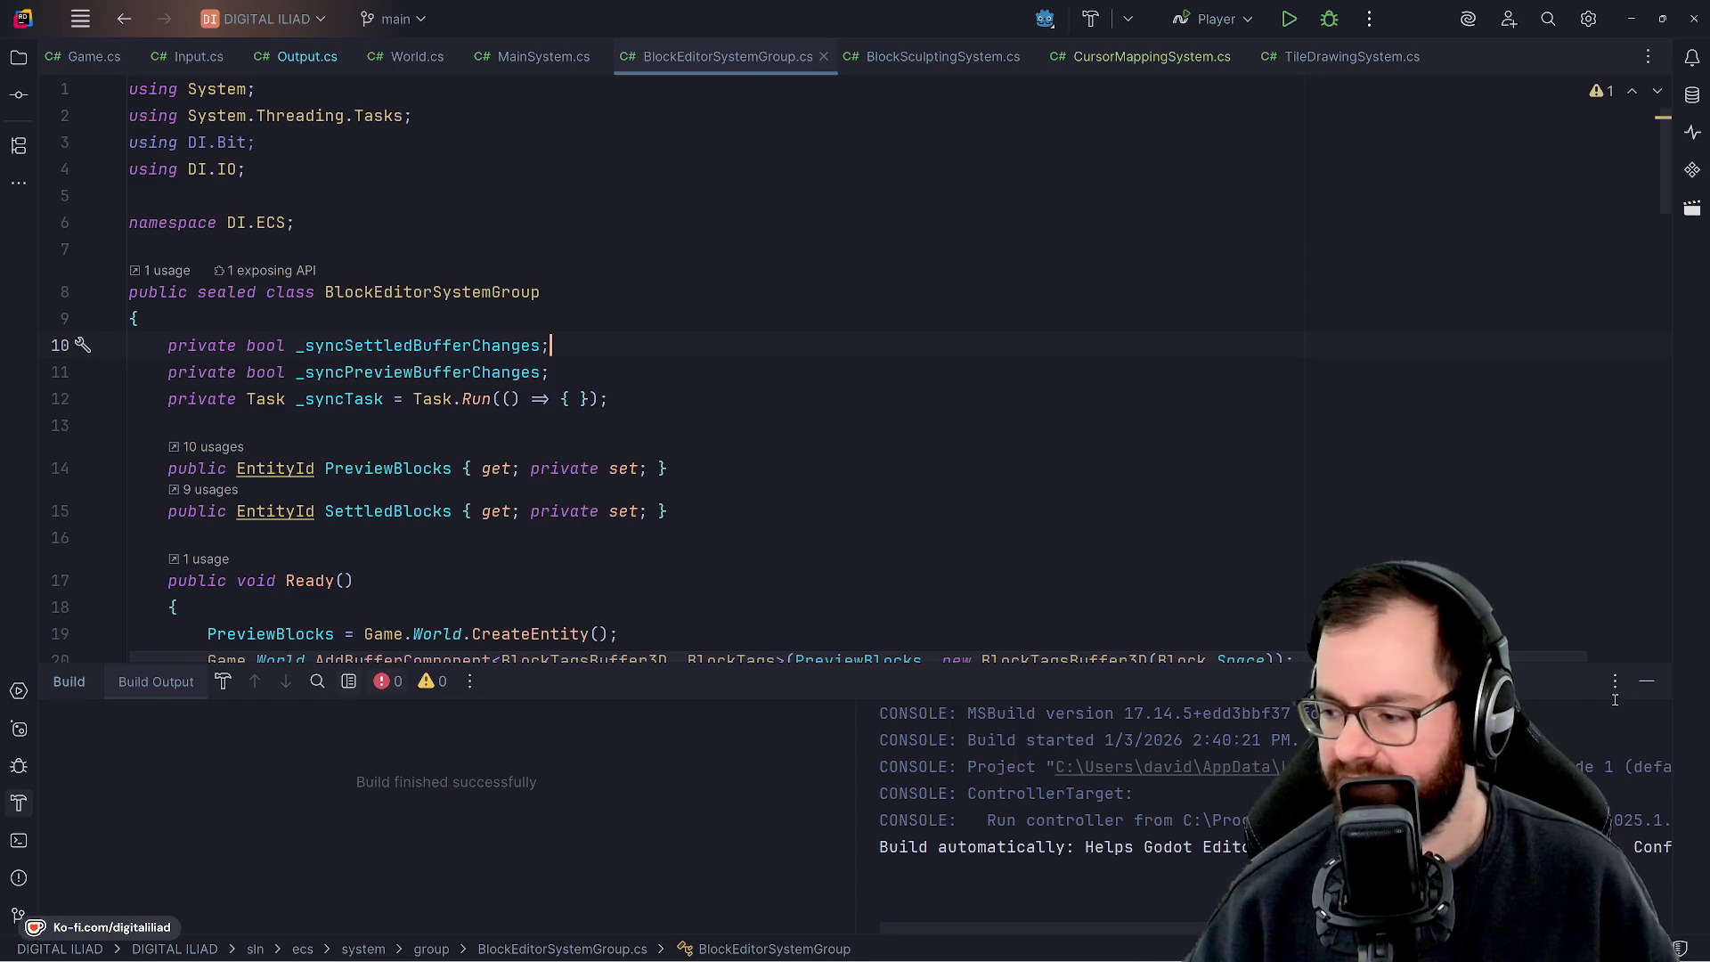
Hide Rider's Build output and scroll through the current file.
left_click(1647, 681)
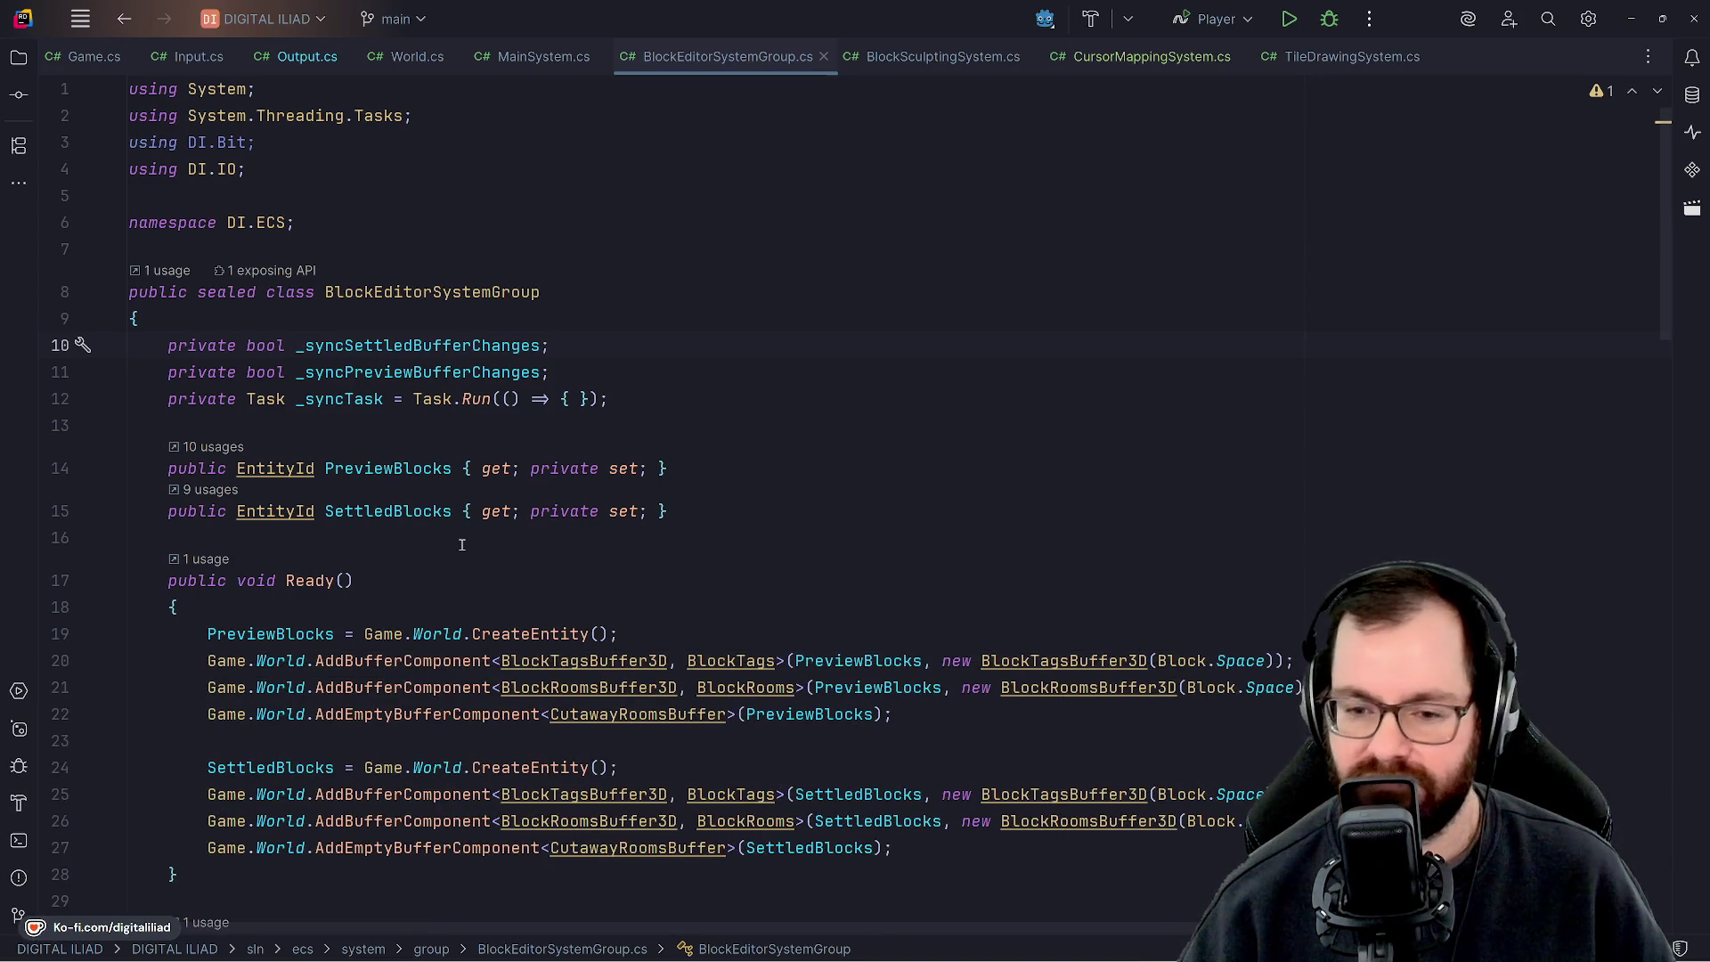
scroll(461, 544, "down", 20)
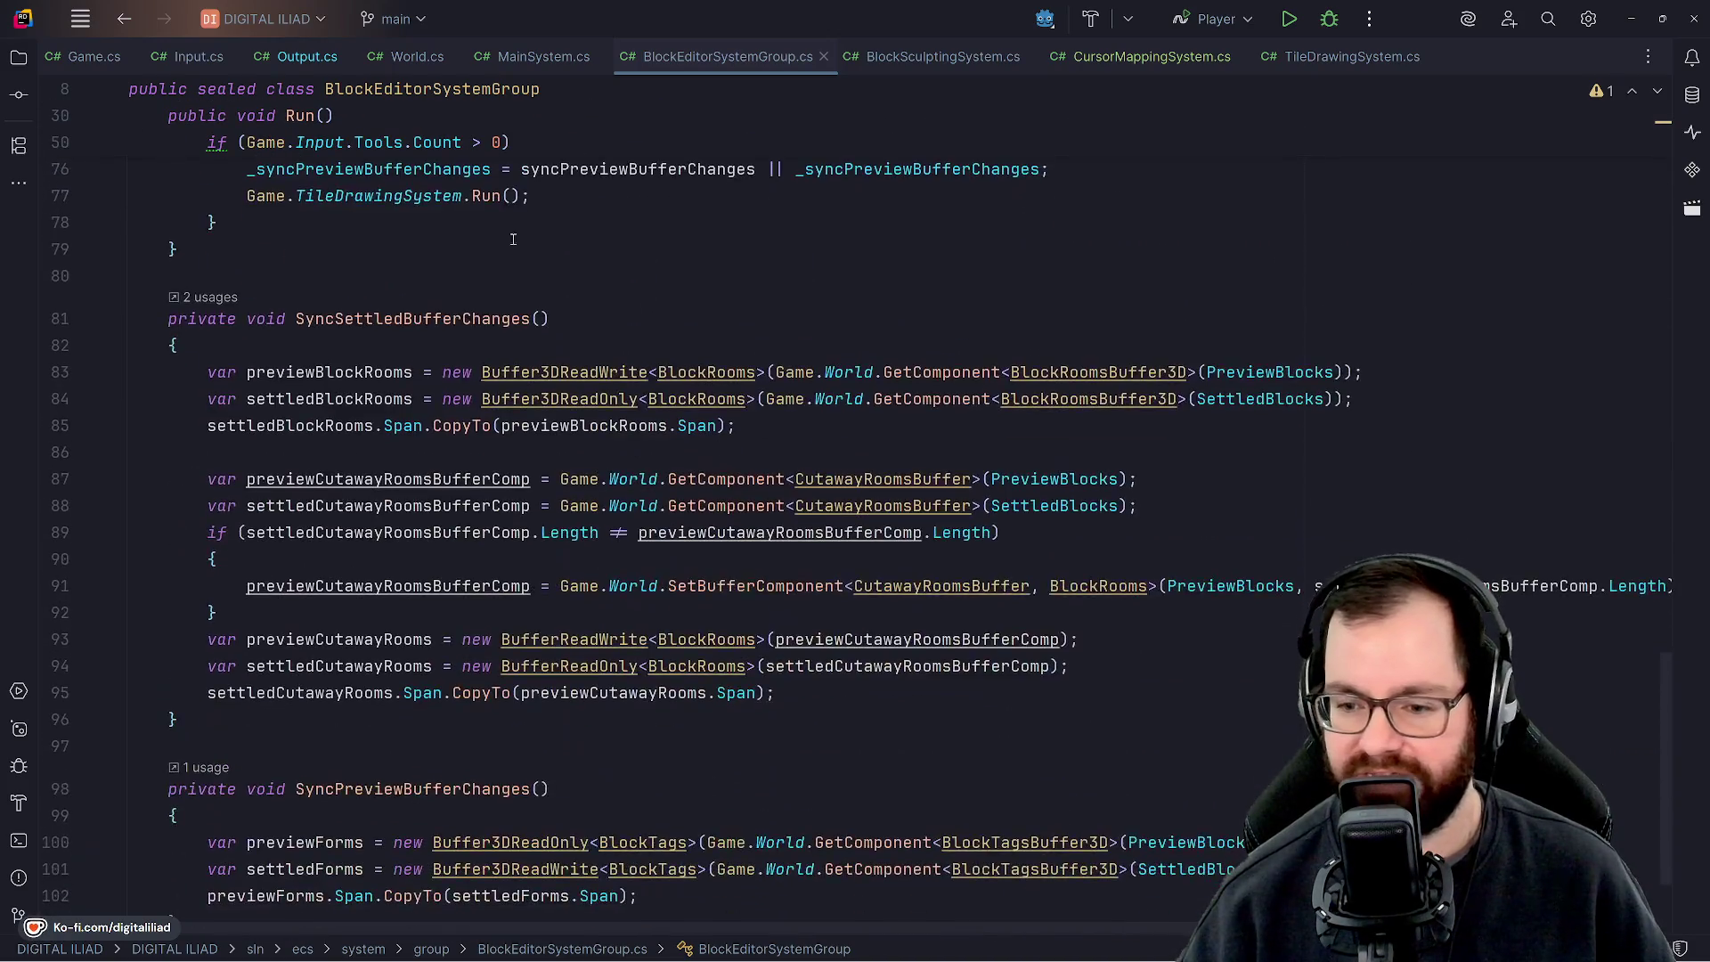
scroll(513, 238, "down", 2)
scroll(703, 573, "up", 20)
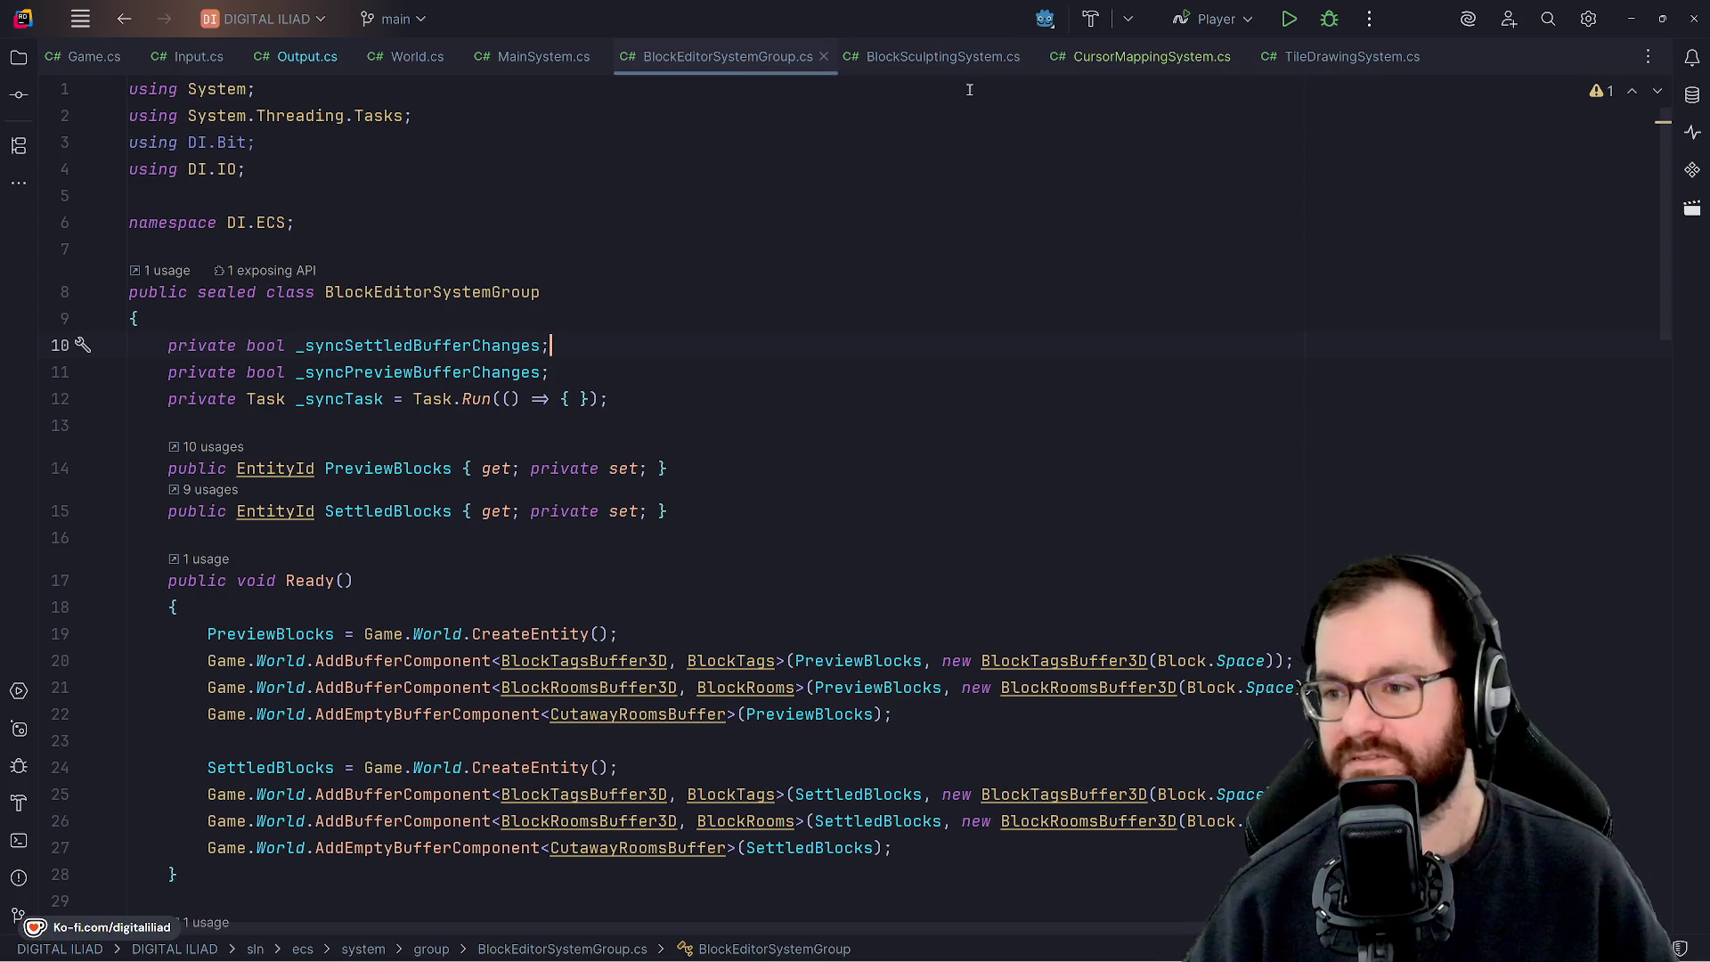
Open CursorMappingSystem.cs and step from the class declaration through Ready into Run.
left_click(1140, 58)
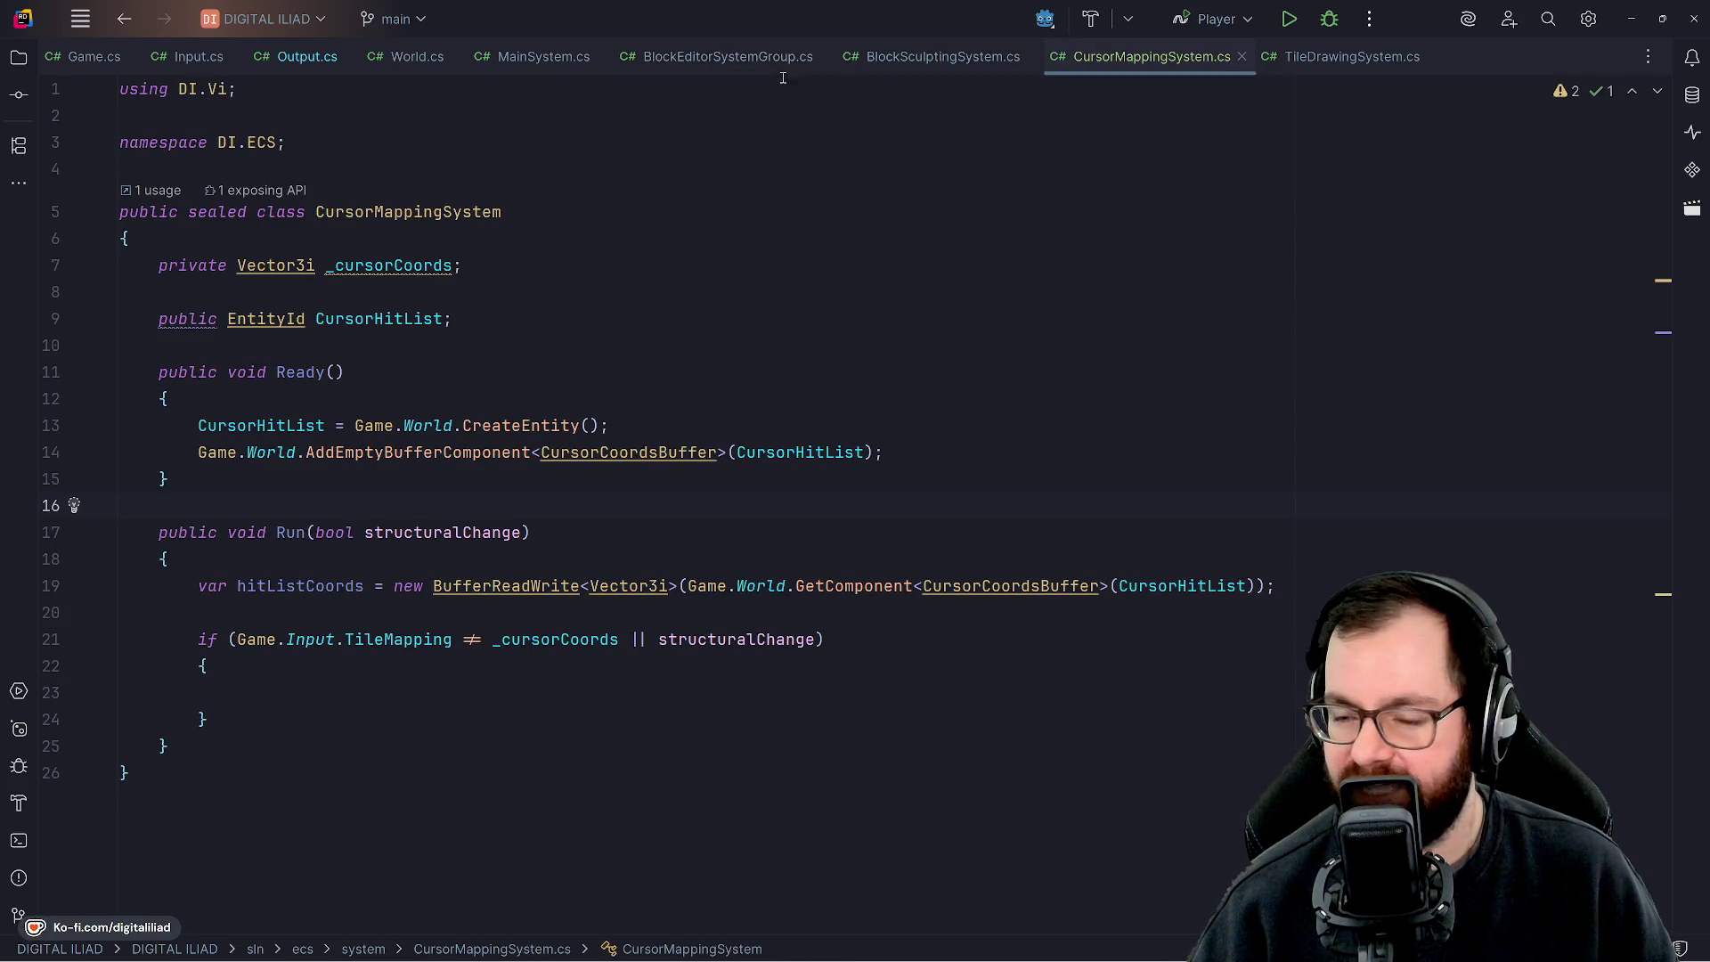
left_click(562, 223)
key("Down")
key("Down")
key("Down")
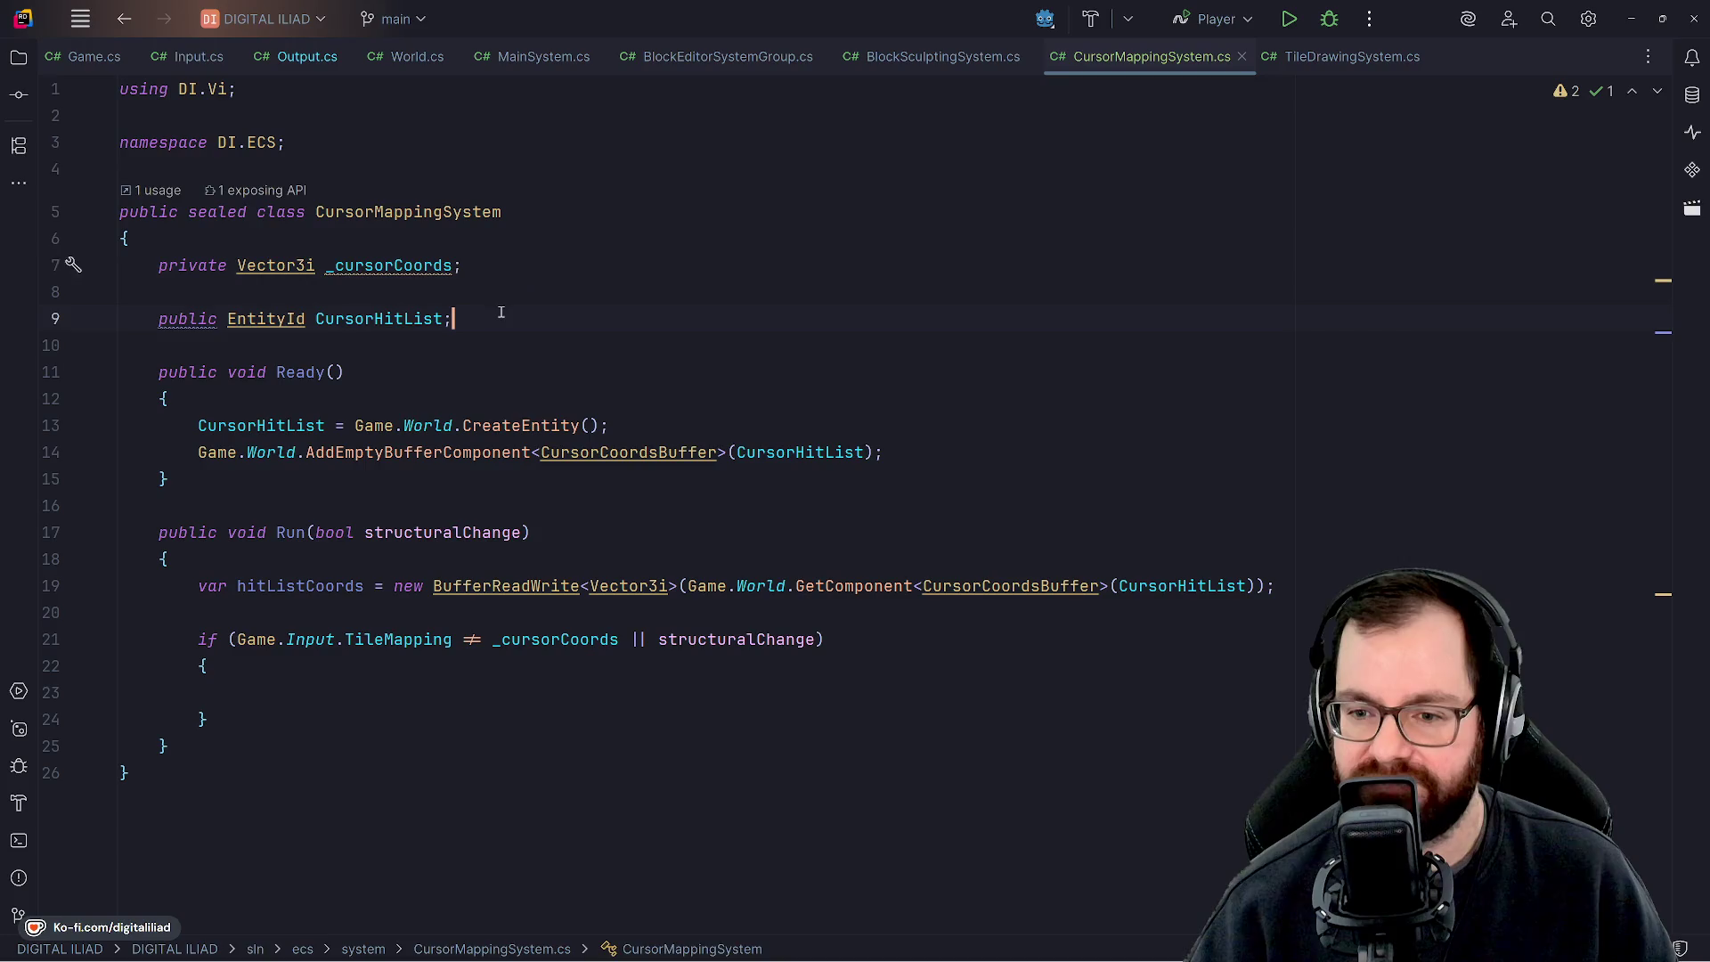
key("Down")
key("Up")
key("Up")
key("Up")
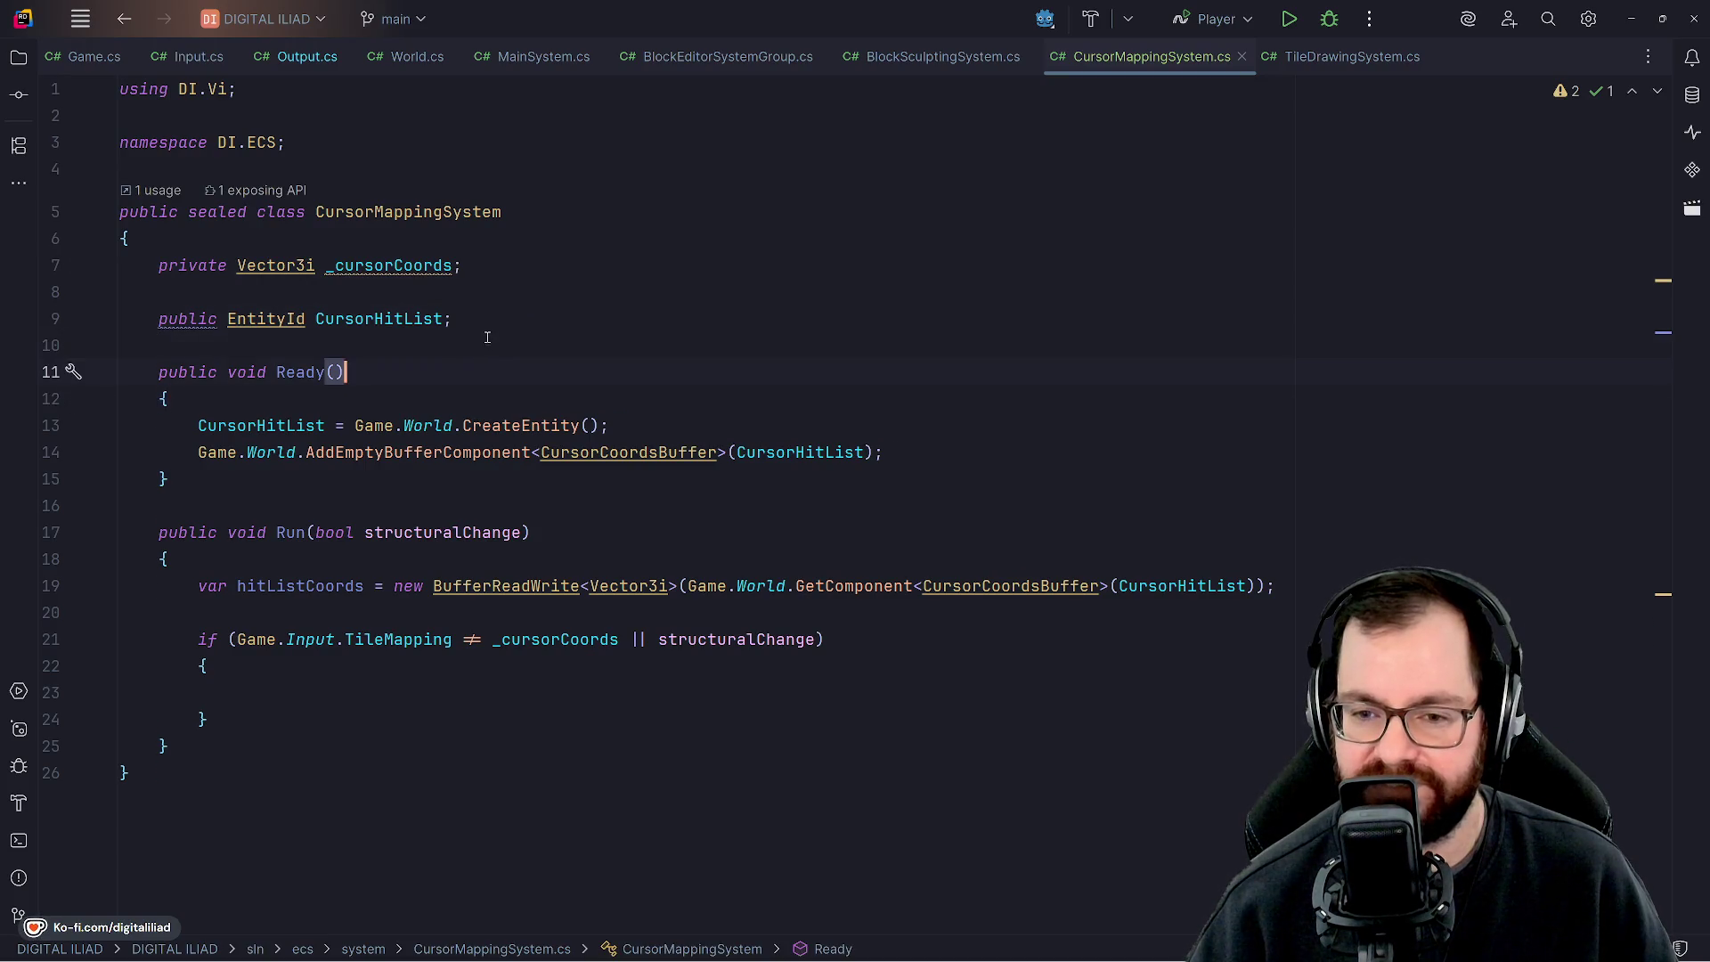
left_click(496, 328)
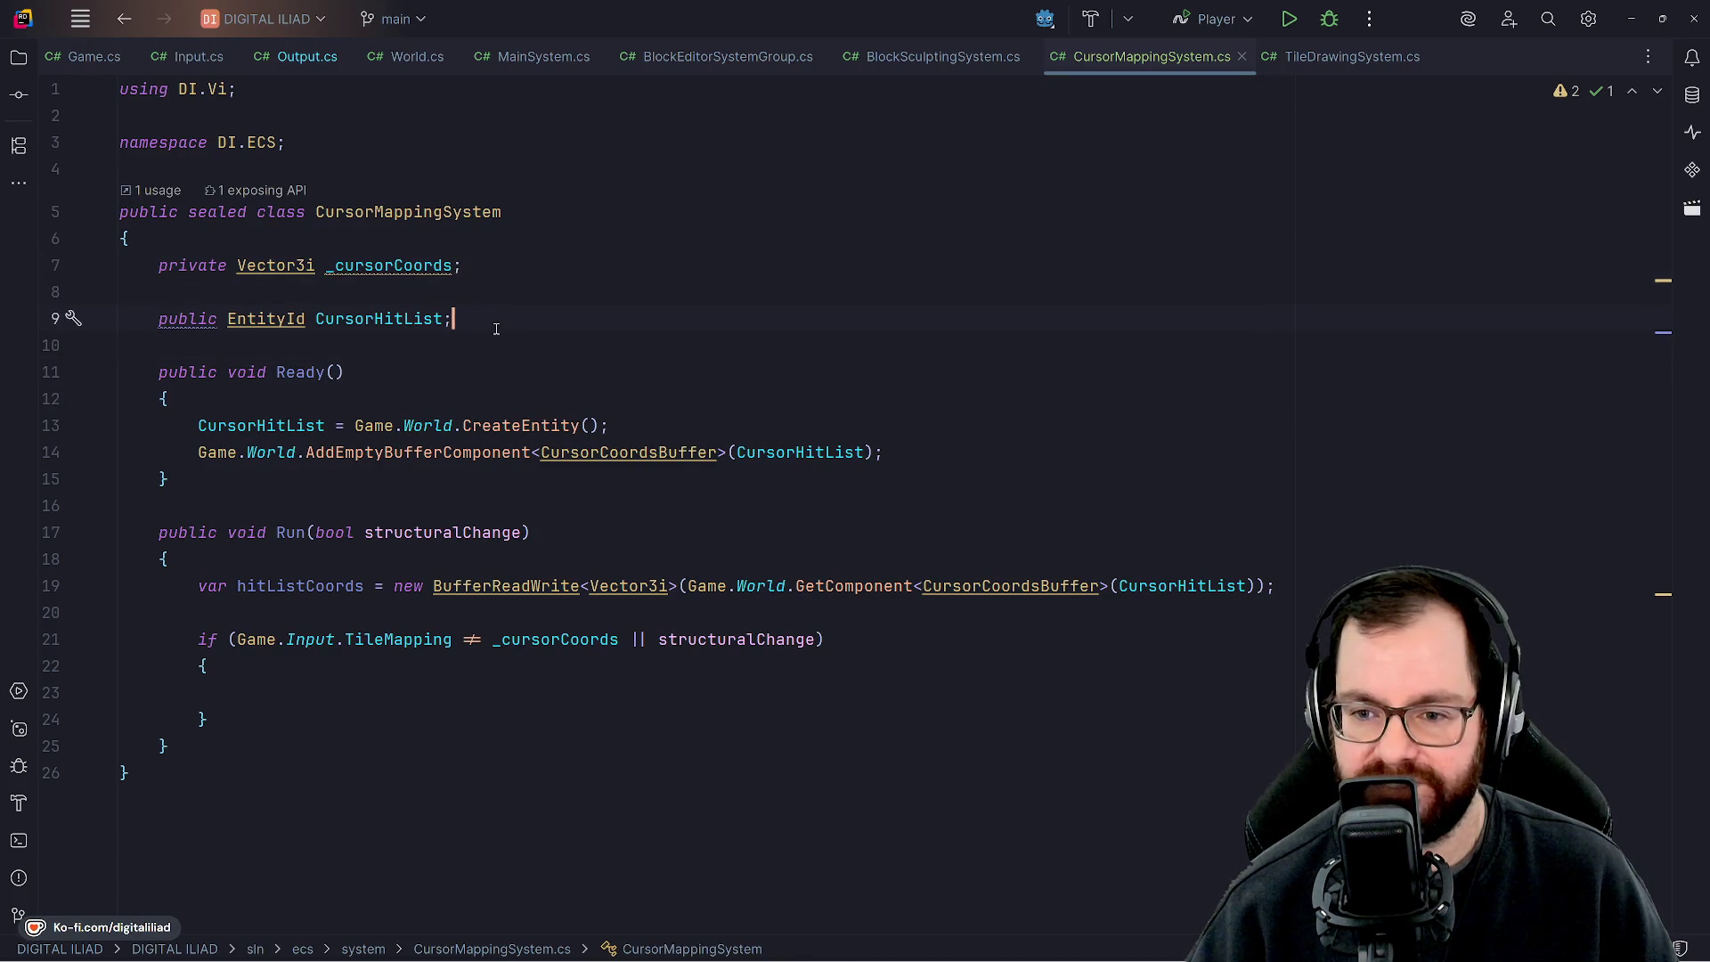
key("Down")
key("Down")
key("Down")
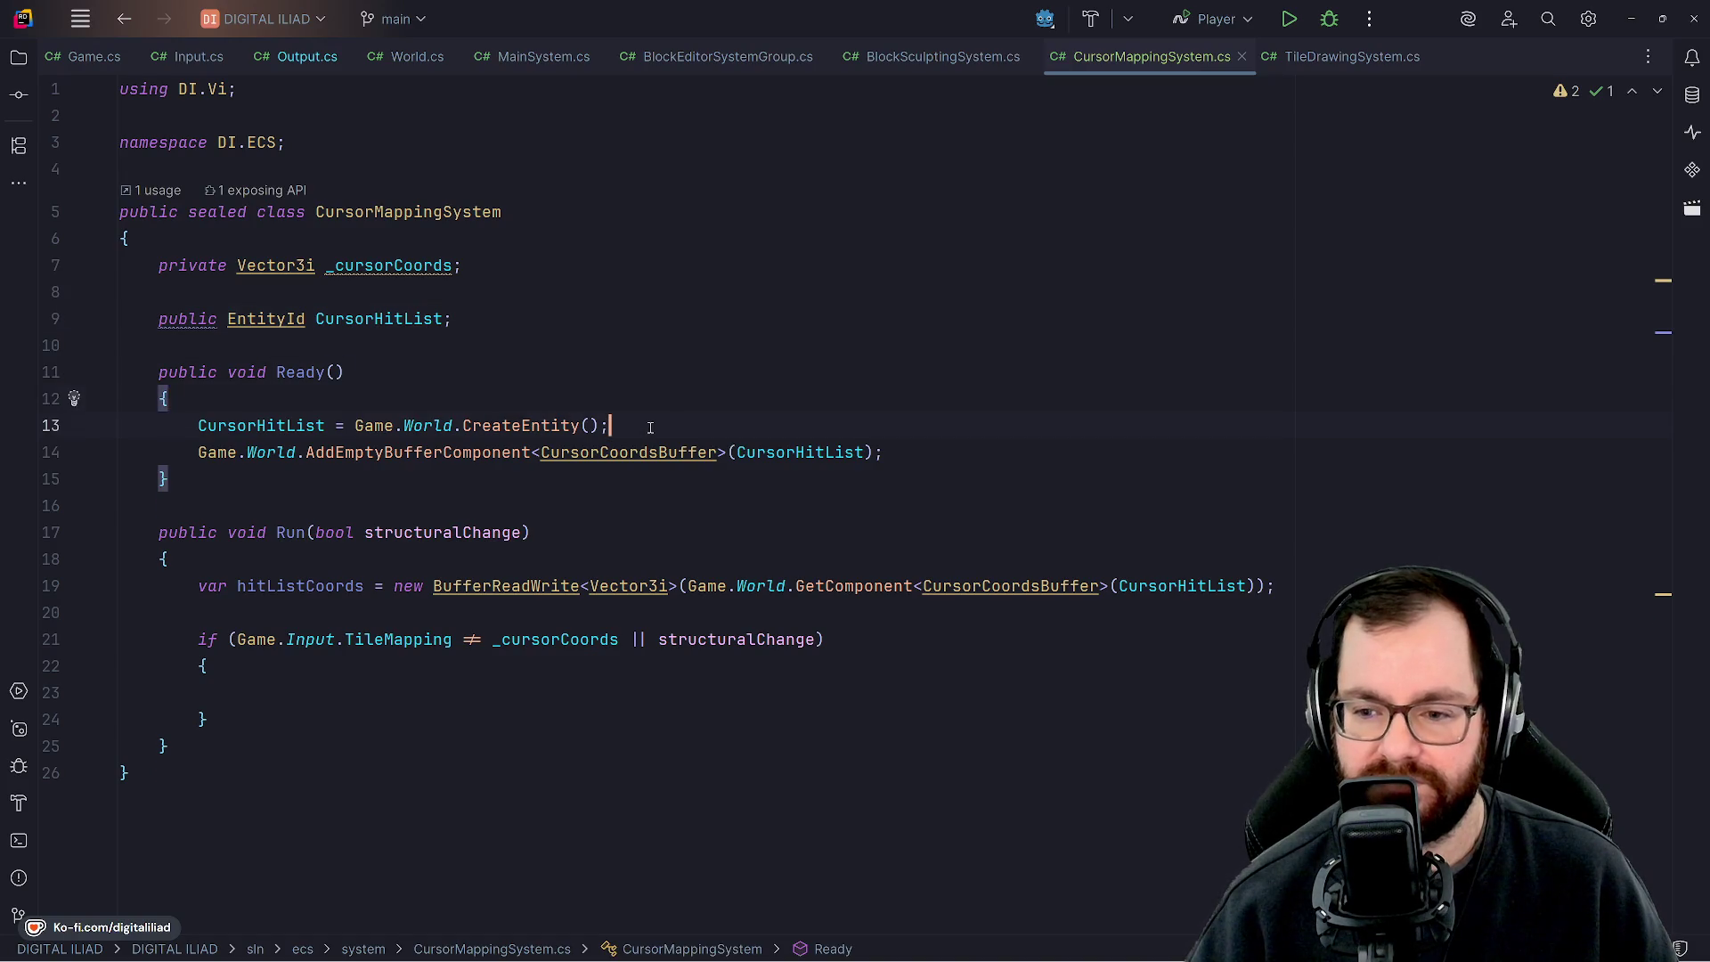
key("Down")
key("Down")
key("Down")
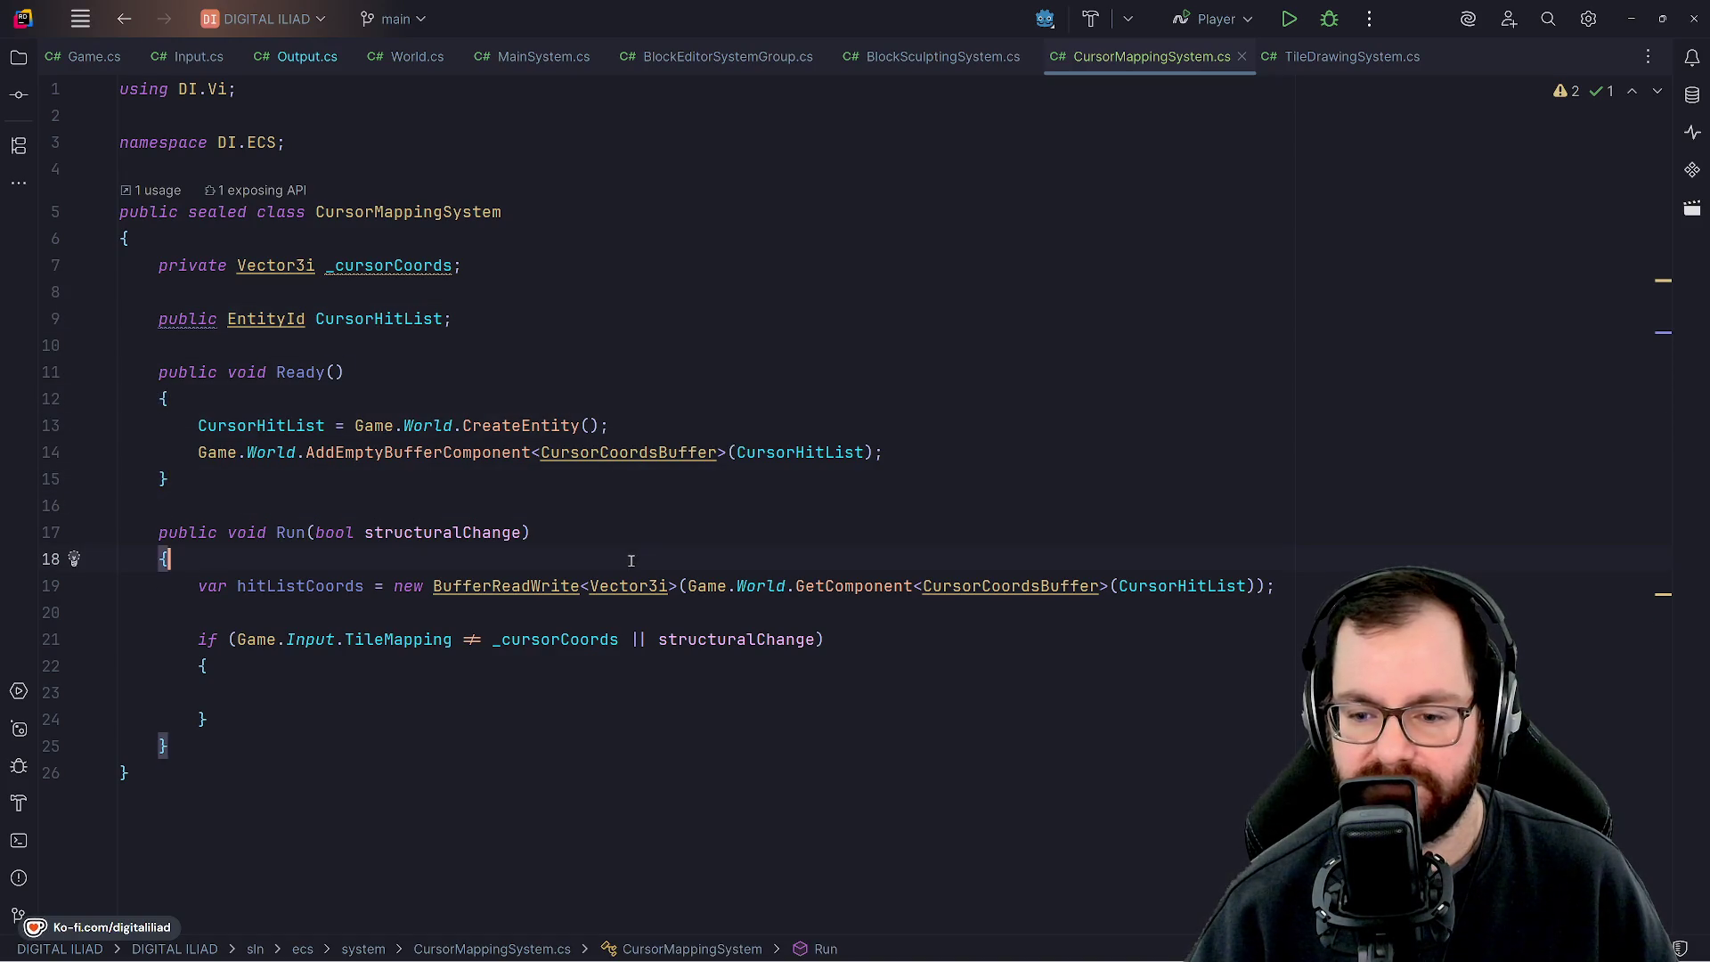
key("Down")
key("Down")
key("Down")
key("Up")
key("Up")
key("Up")
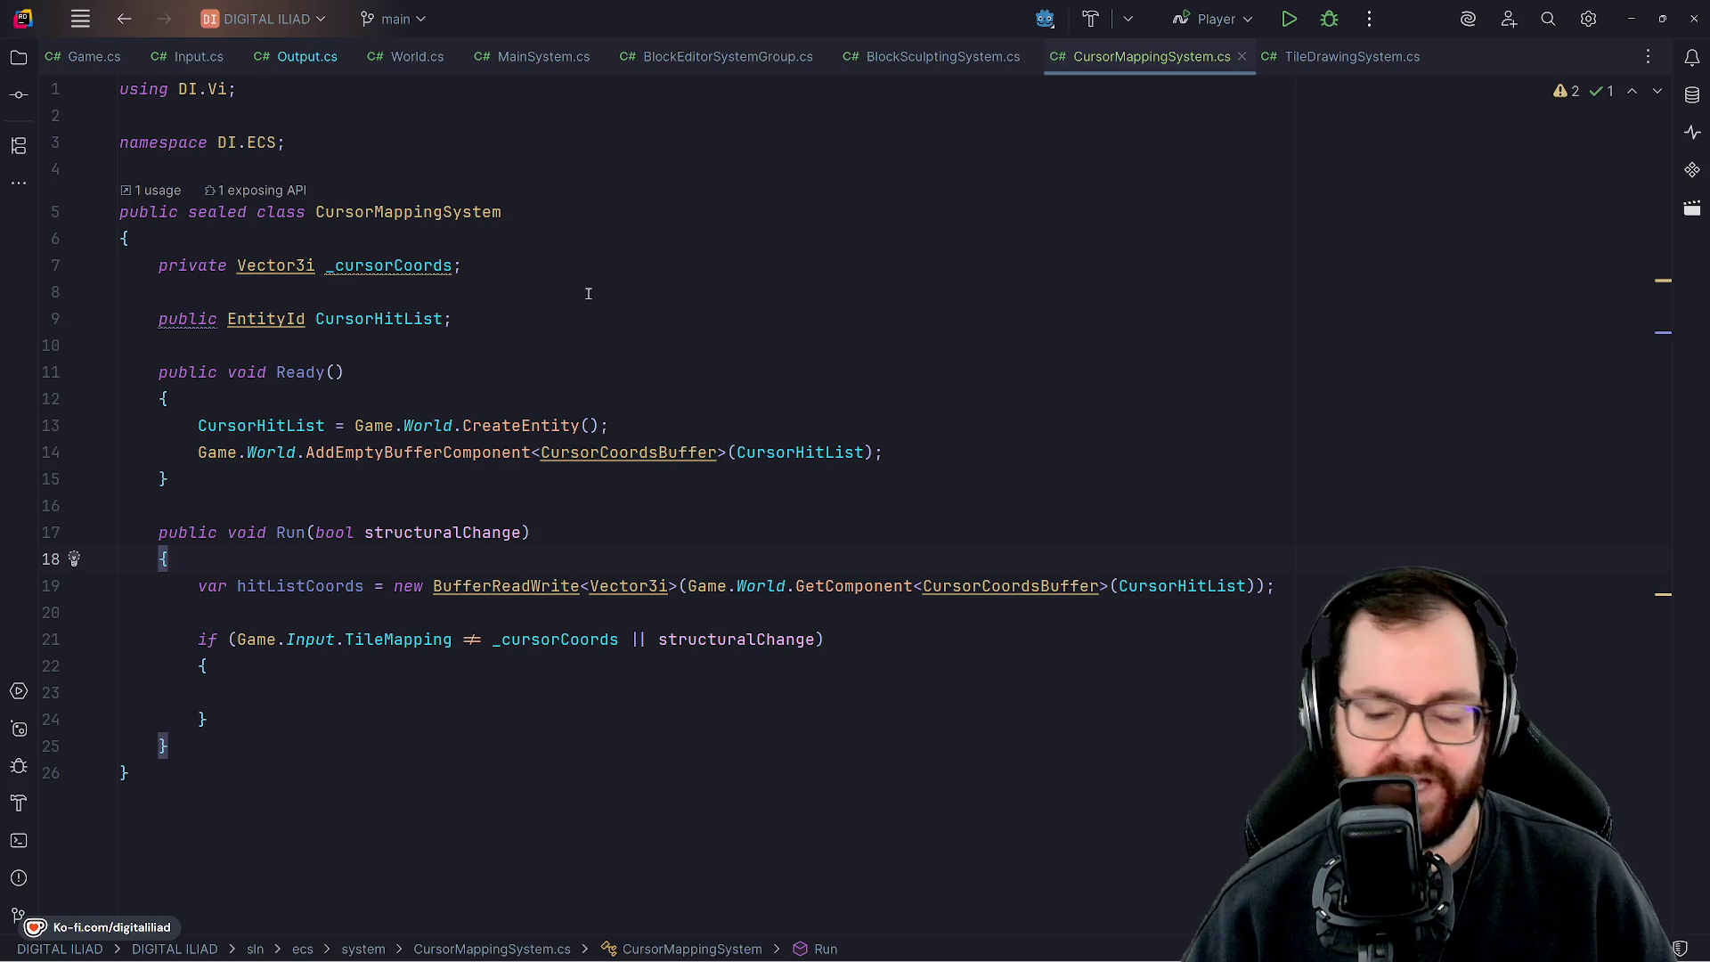
Move back through Ready's lines 8 to 16, checking line ends and blank lines.
left_click(579, 373)
key("Down")
key("Down")
key("Down")
key("Down")
key("Up")
key("End")
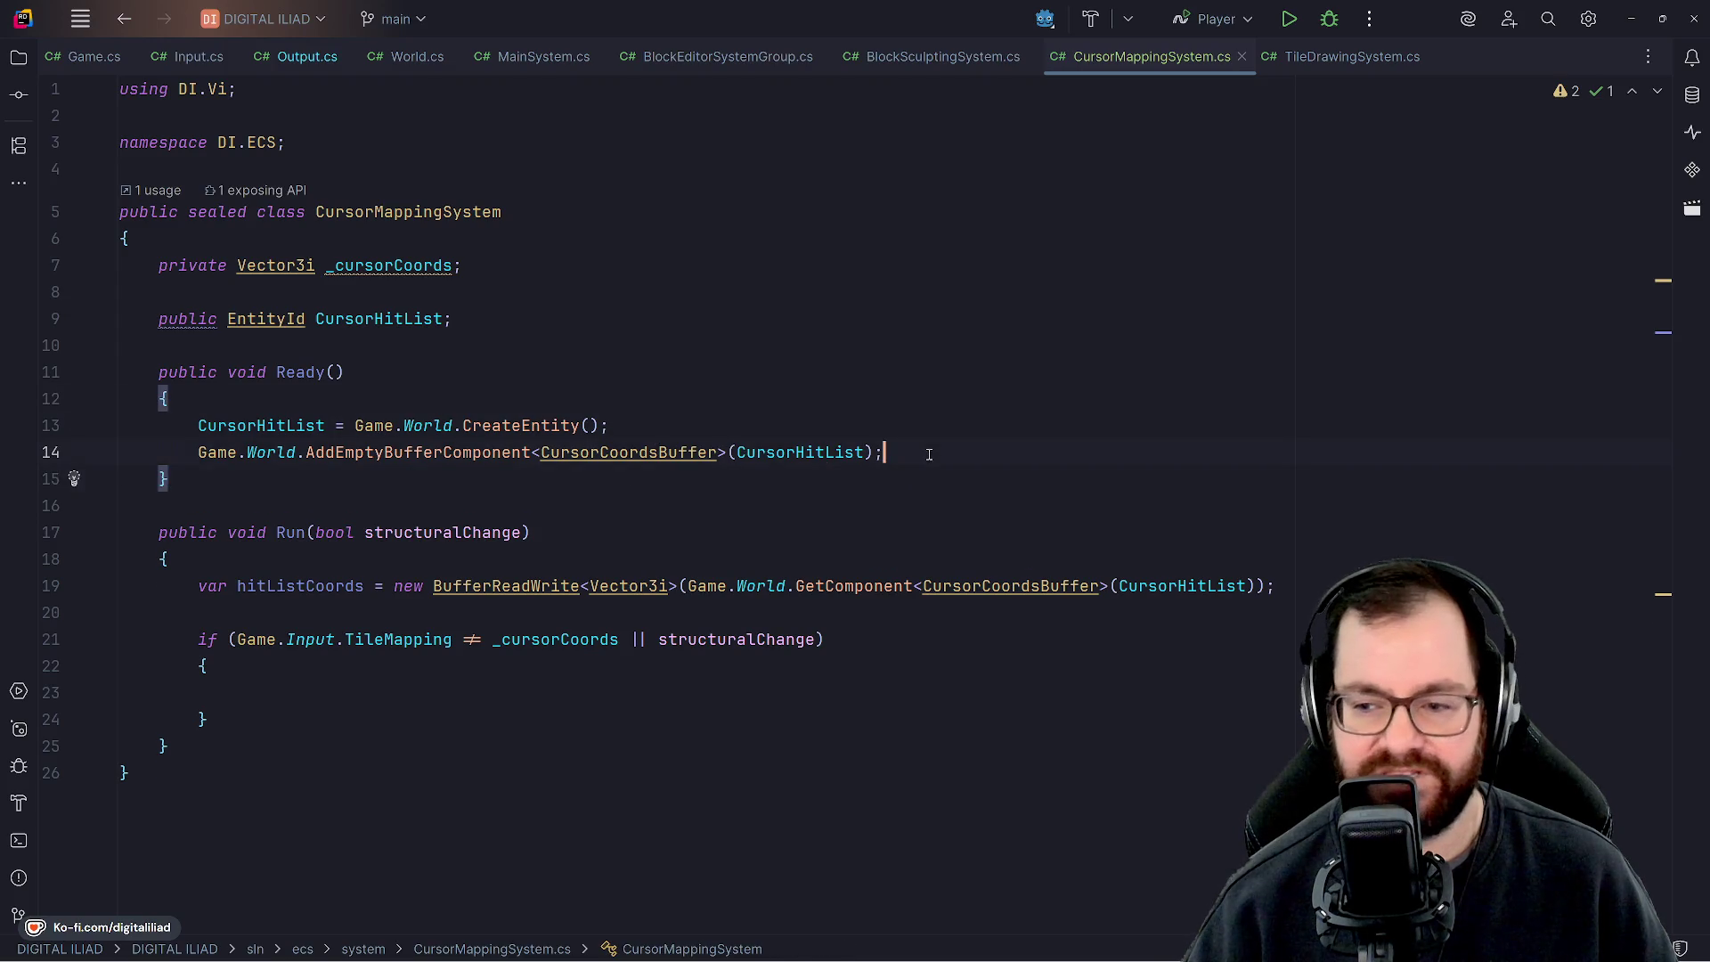
key("Up")
key("Up")
key("Up")
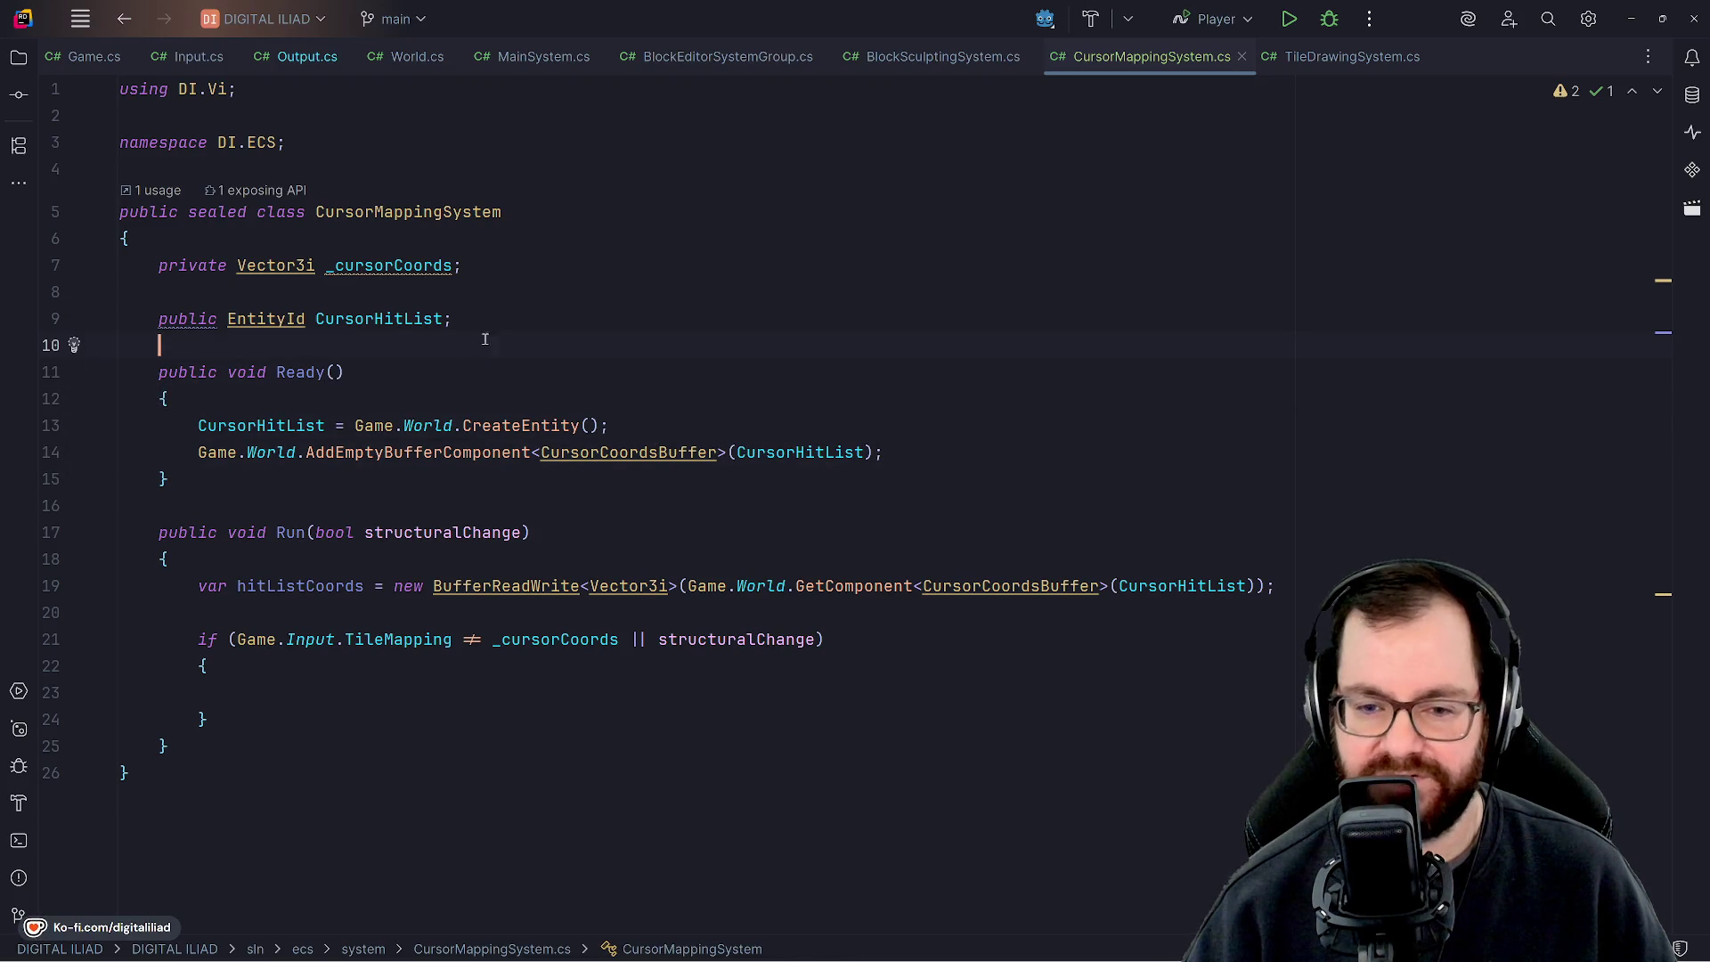
key("Up")
key("Up")
key("Down")
key("Down")
key("Down")
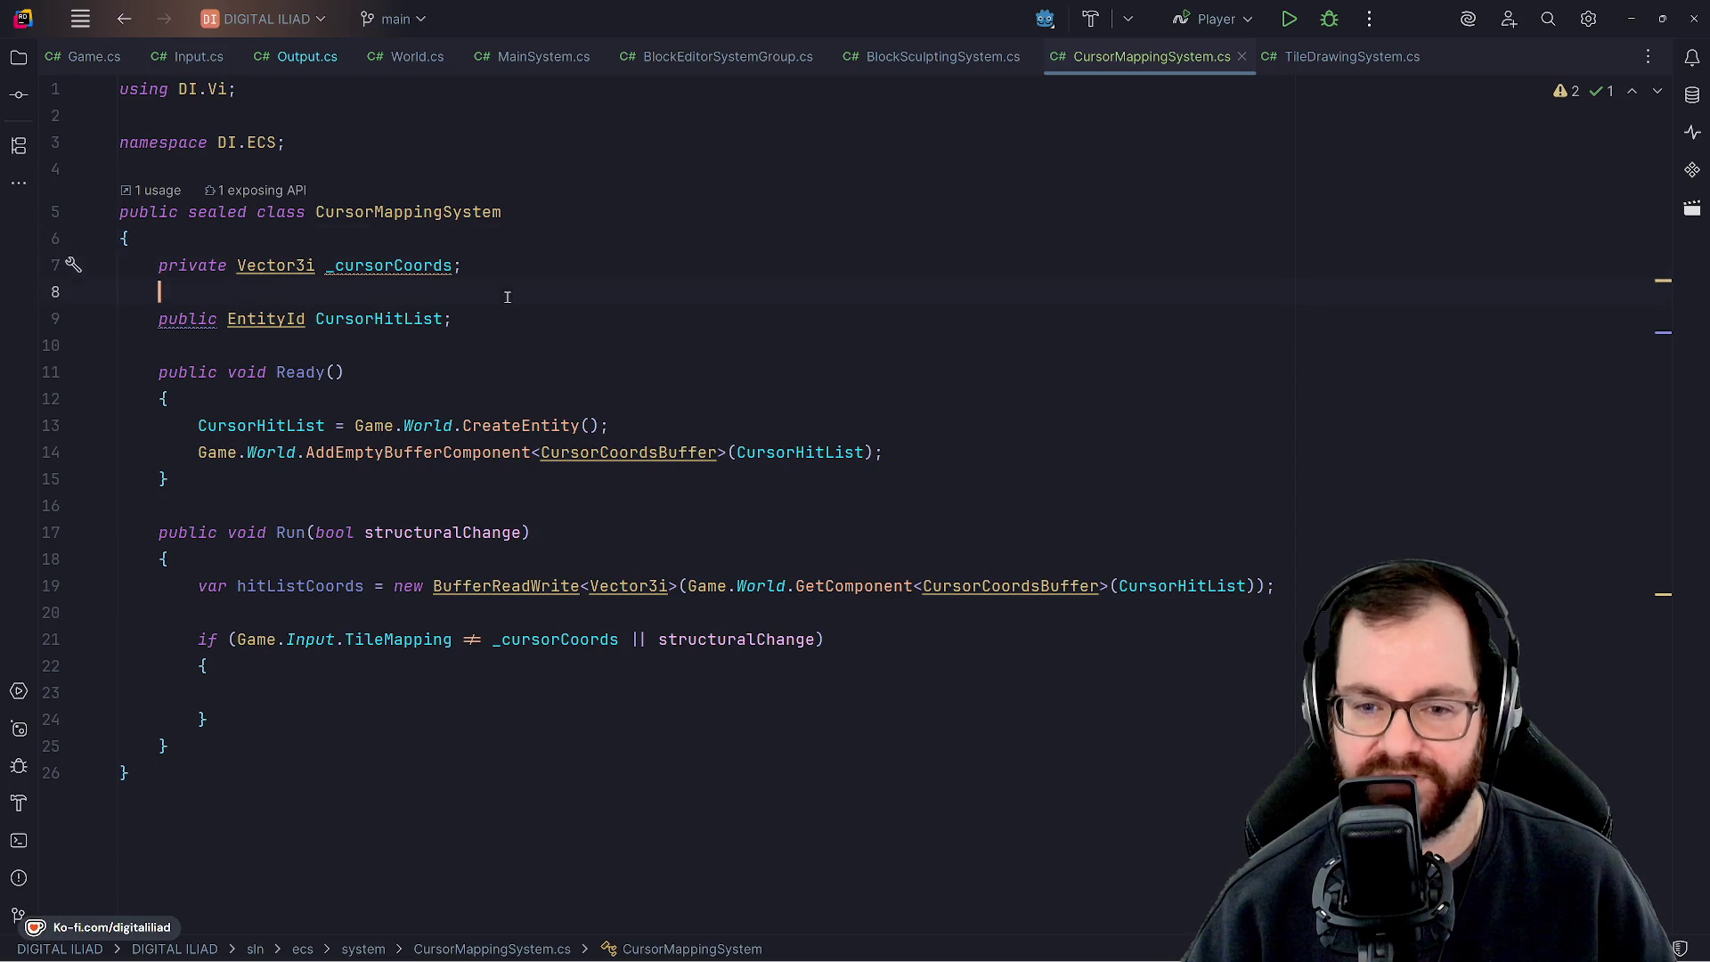
key("Down")
key("End")
key("Down")
key("Down")
key("Down")
key("End")
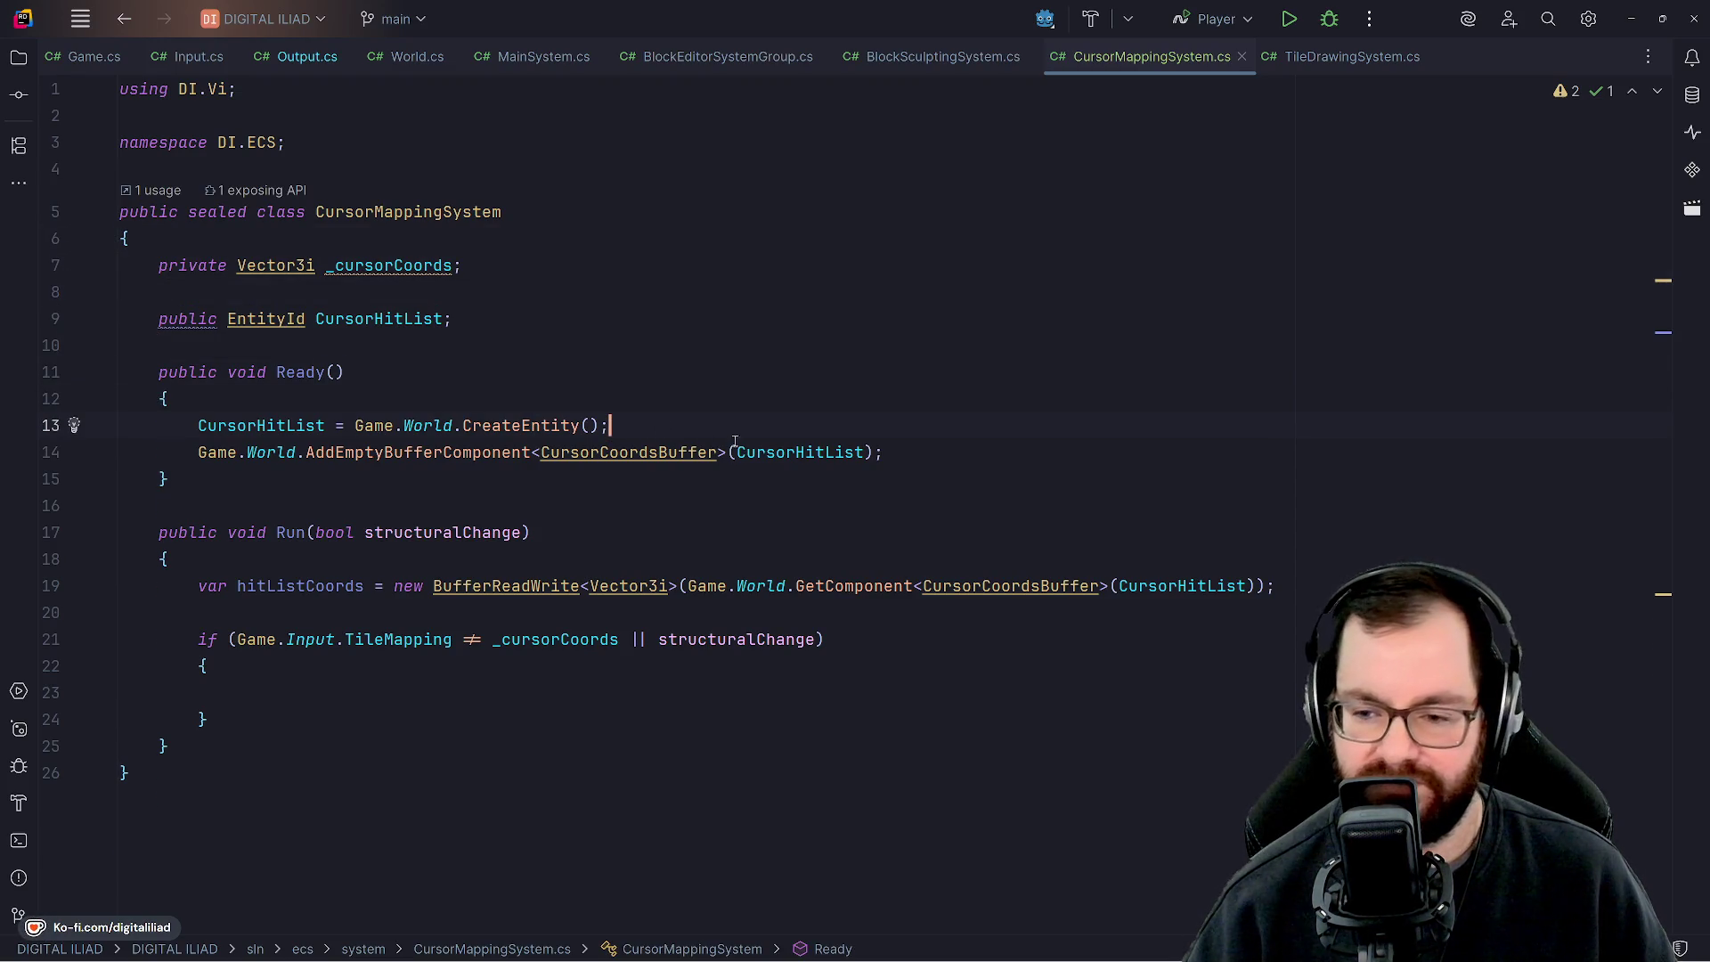
key("Down")
key("Down")
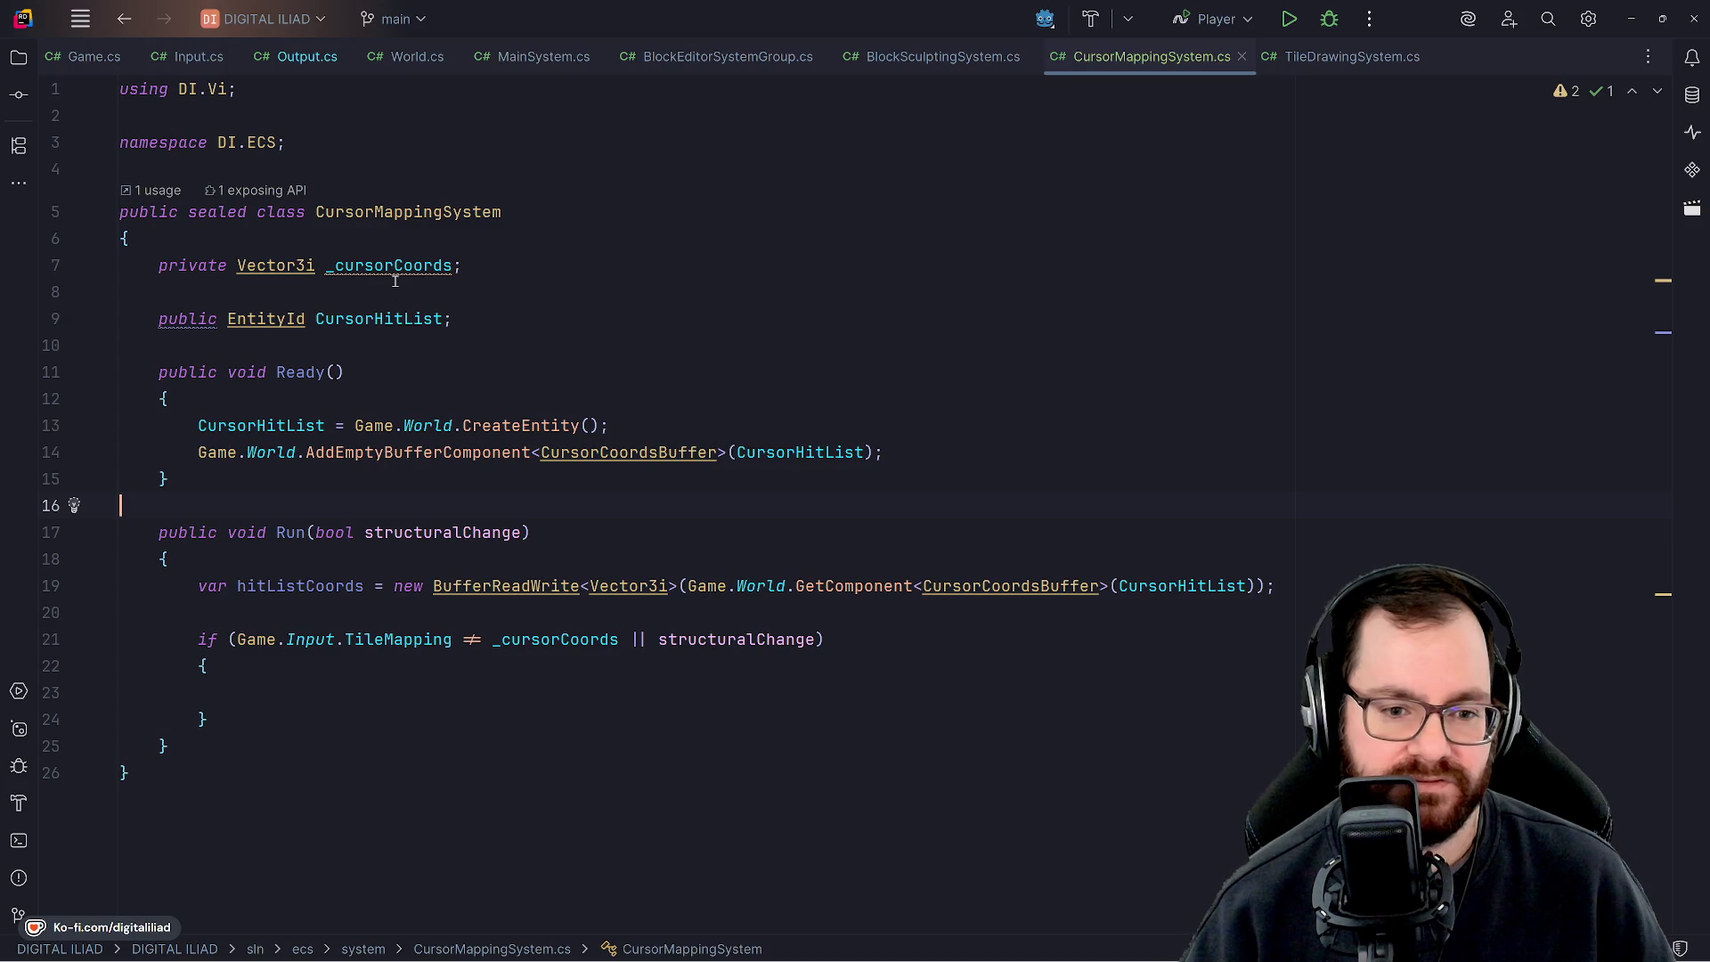
Revisit blank lines 10 and 16, then go into Run's empty if block.
mouse_move(440, 280)
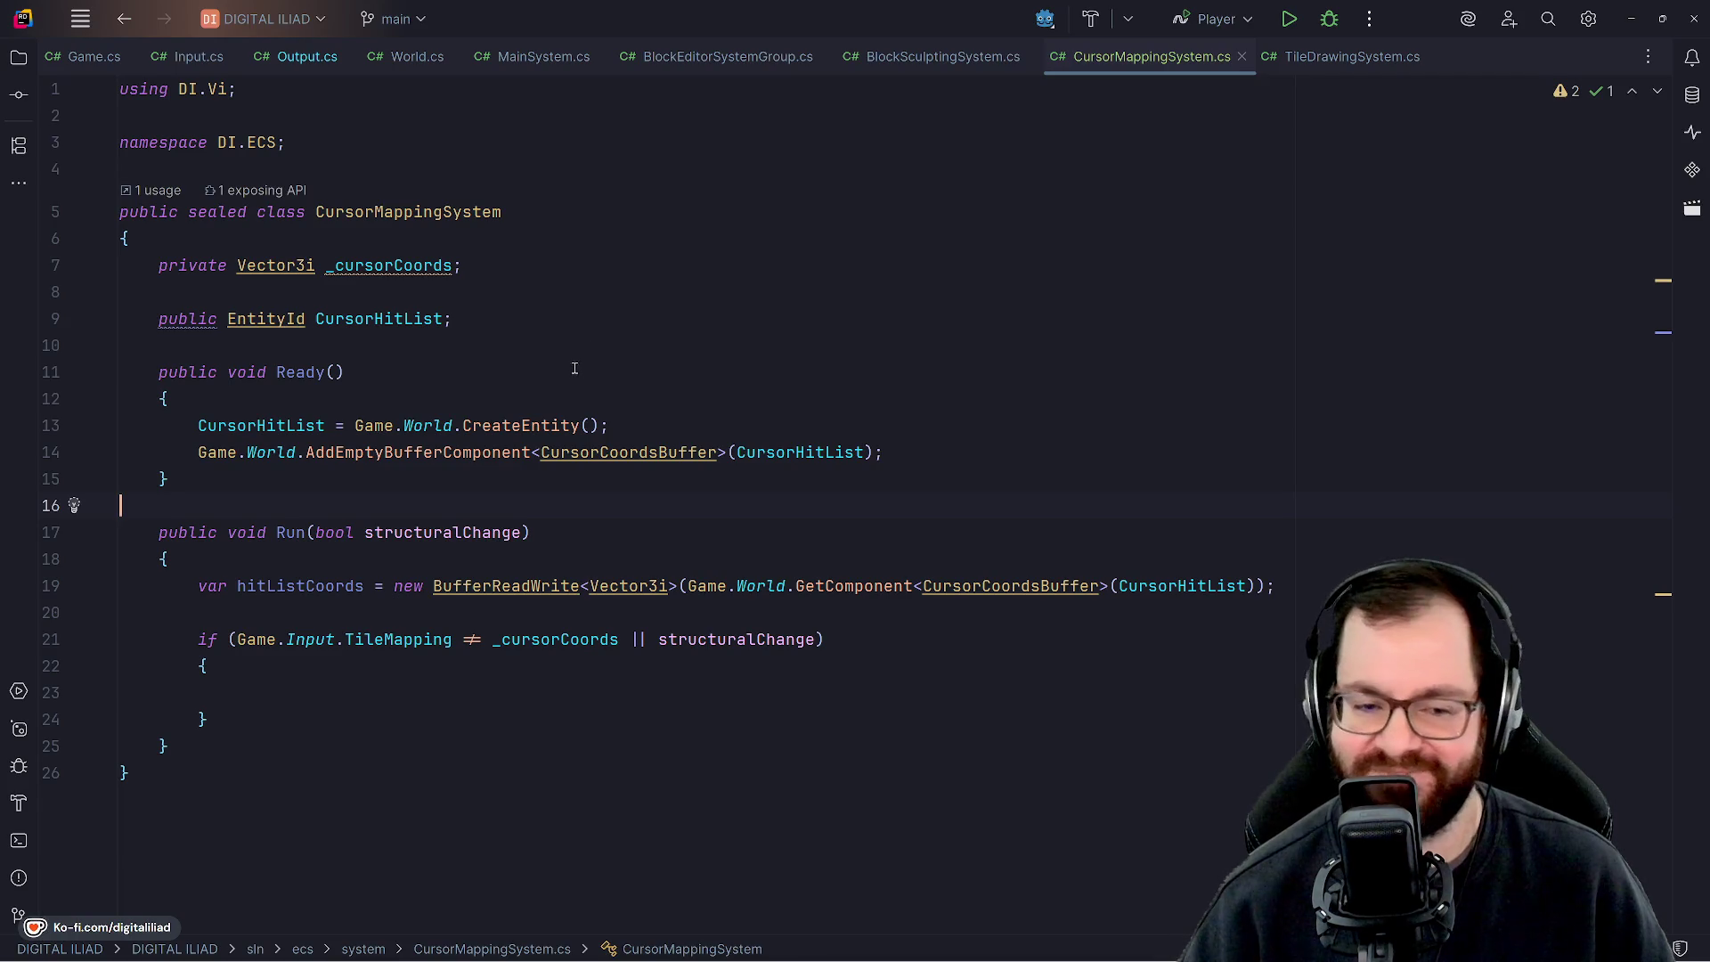
left_click(424, 356)
key("Down")
key("Down")
key("Down")
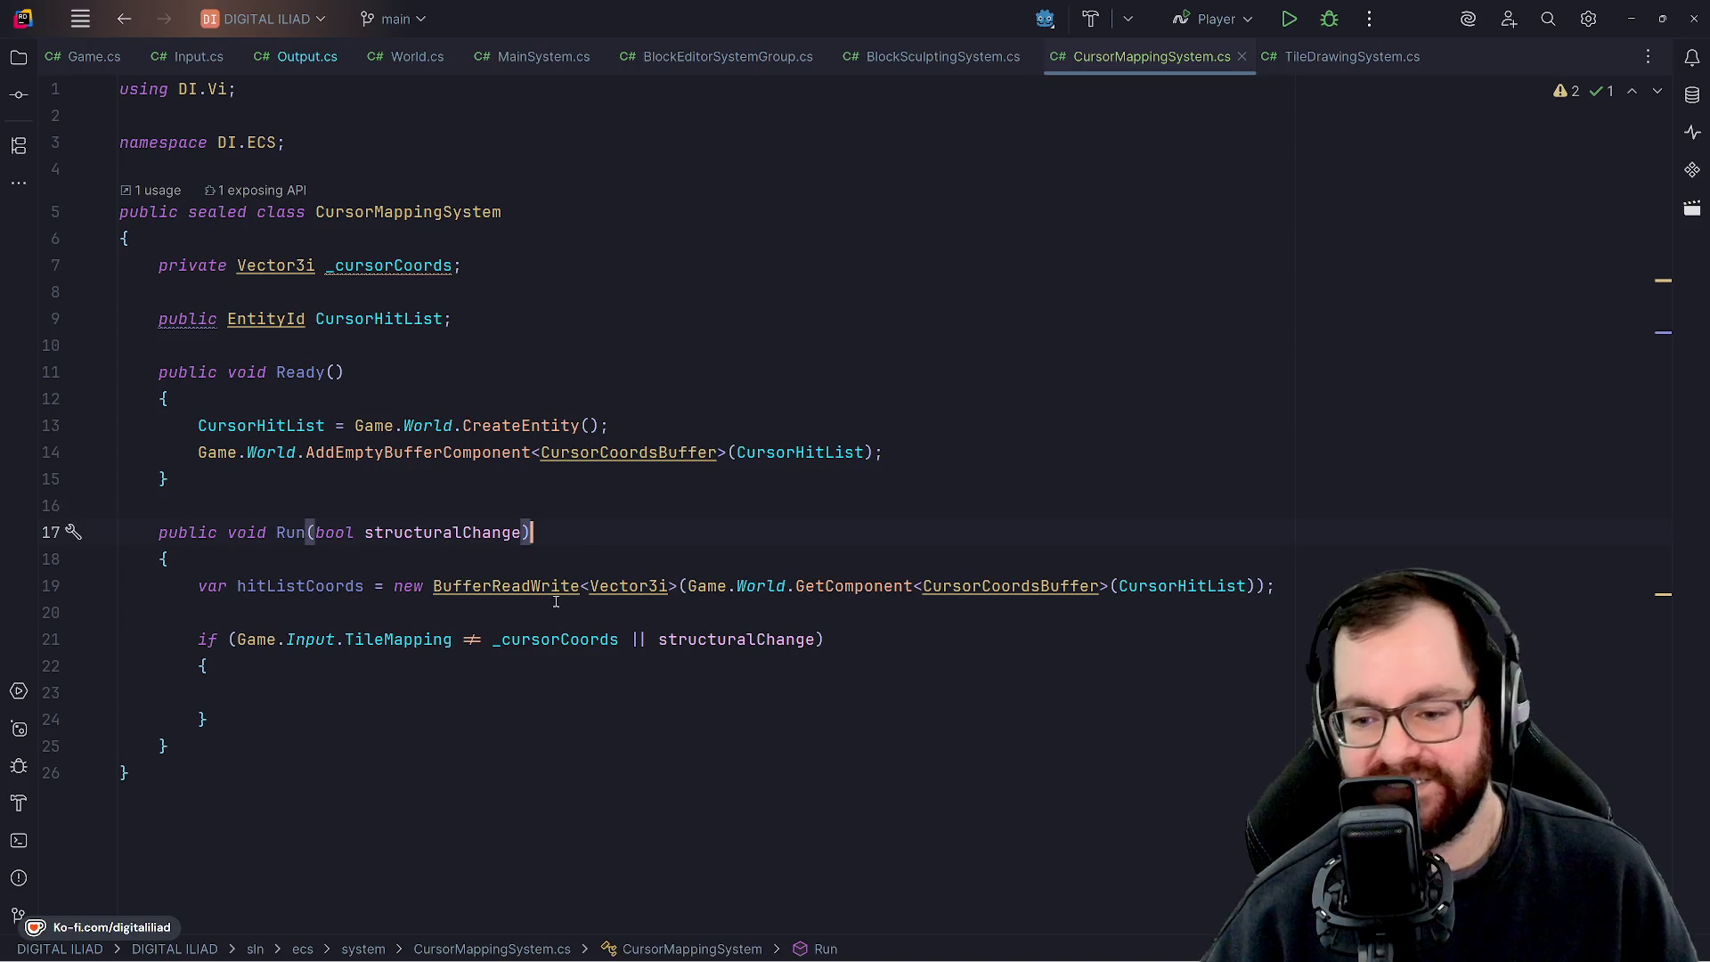
left_click(435, 624)
key("Down")
key("Down")
key("Down")
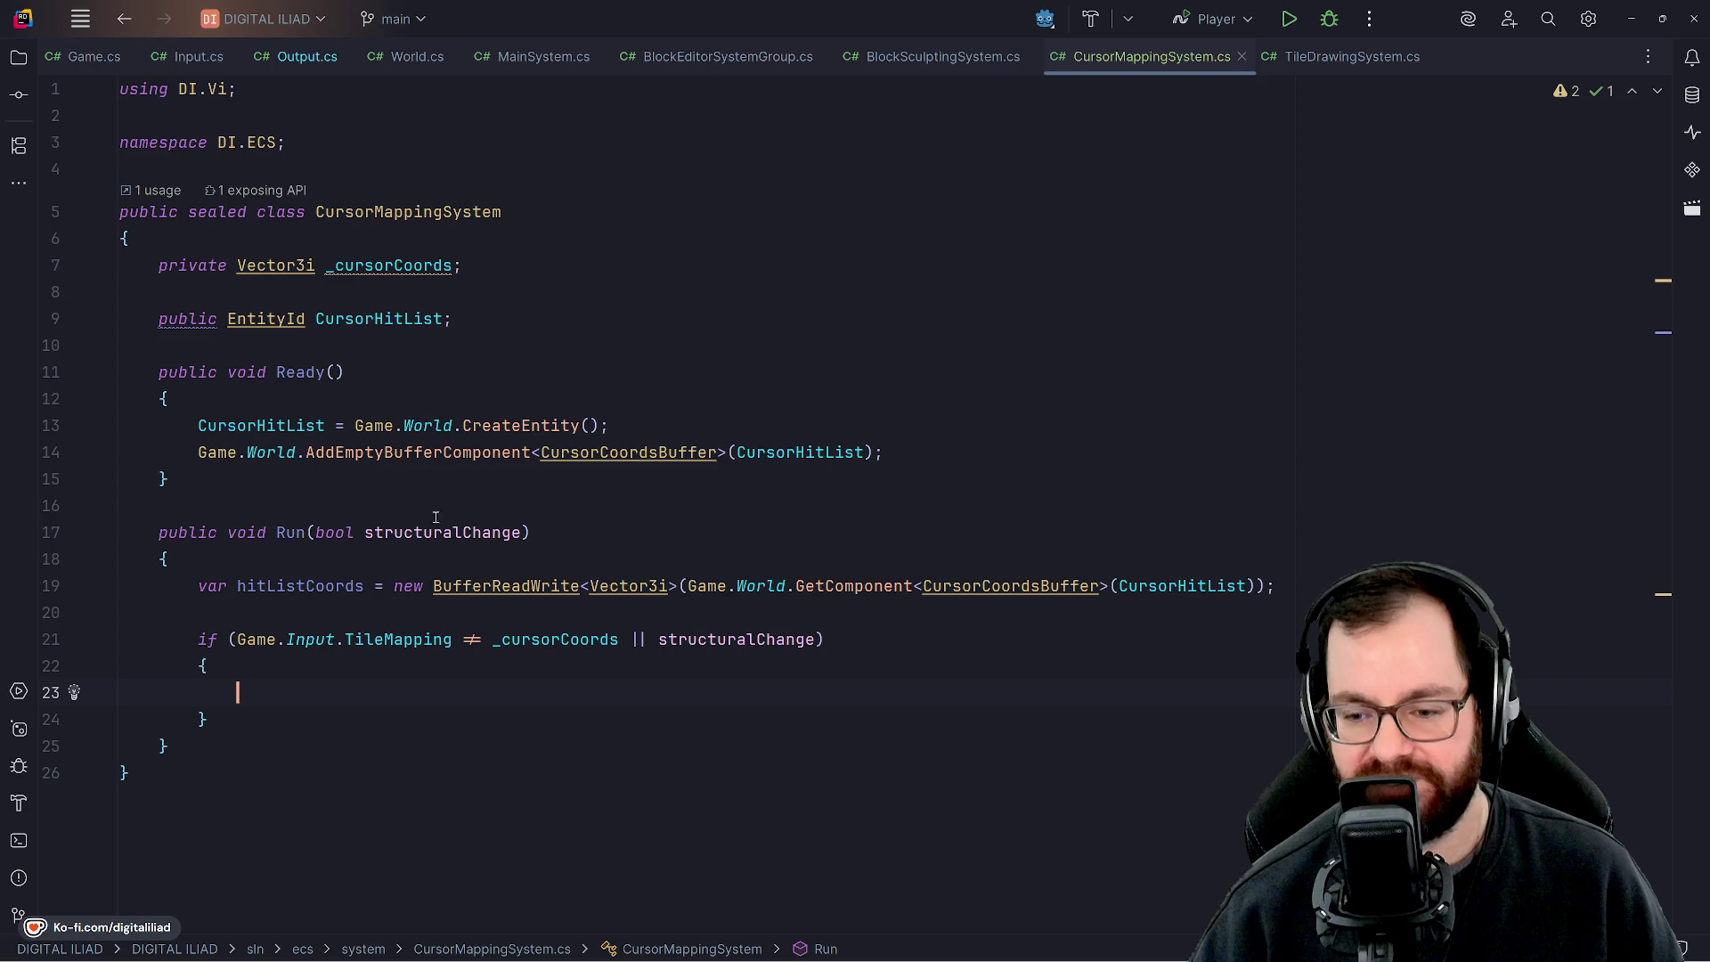
Bring Godot forward, then return to Rider and minimize it to show the desktop wallpaper.
mouse_move(570, 958)
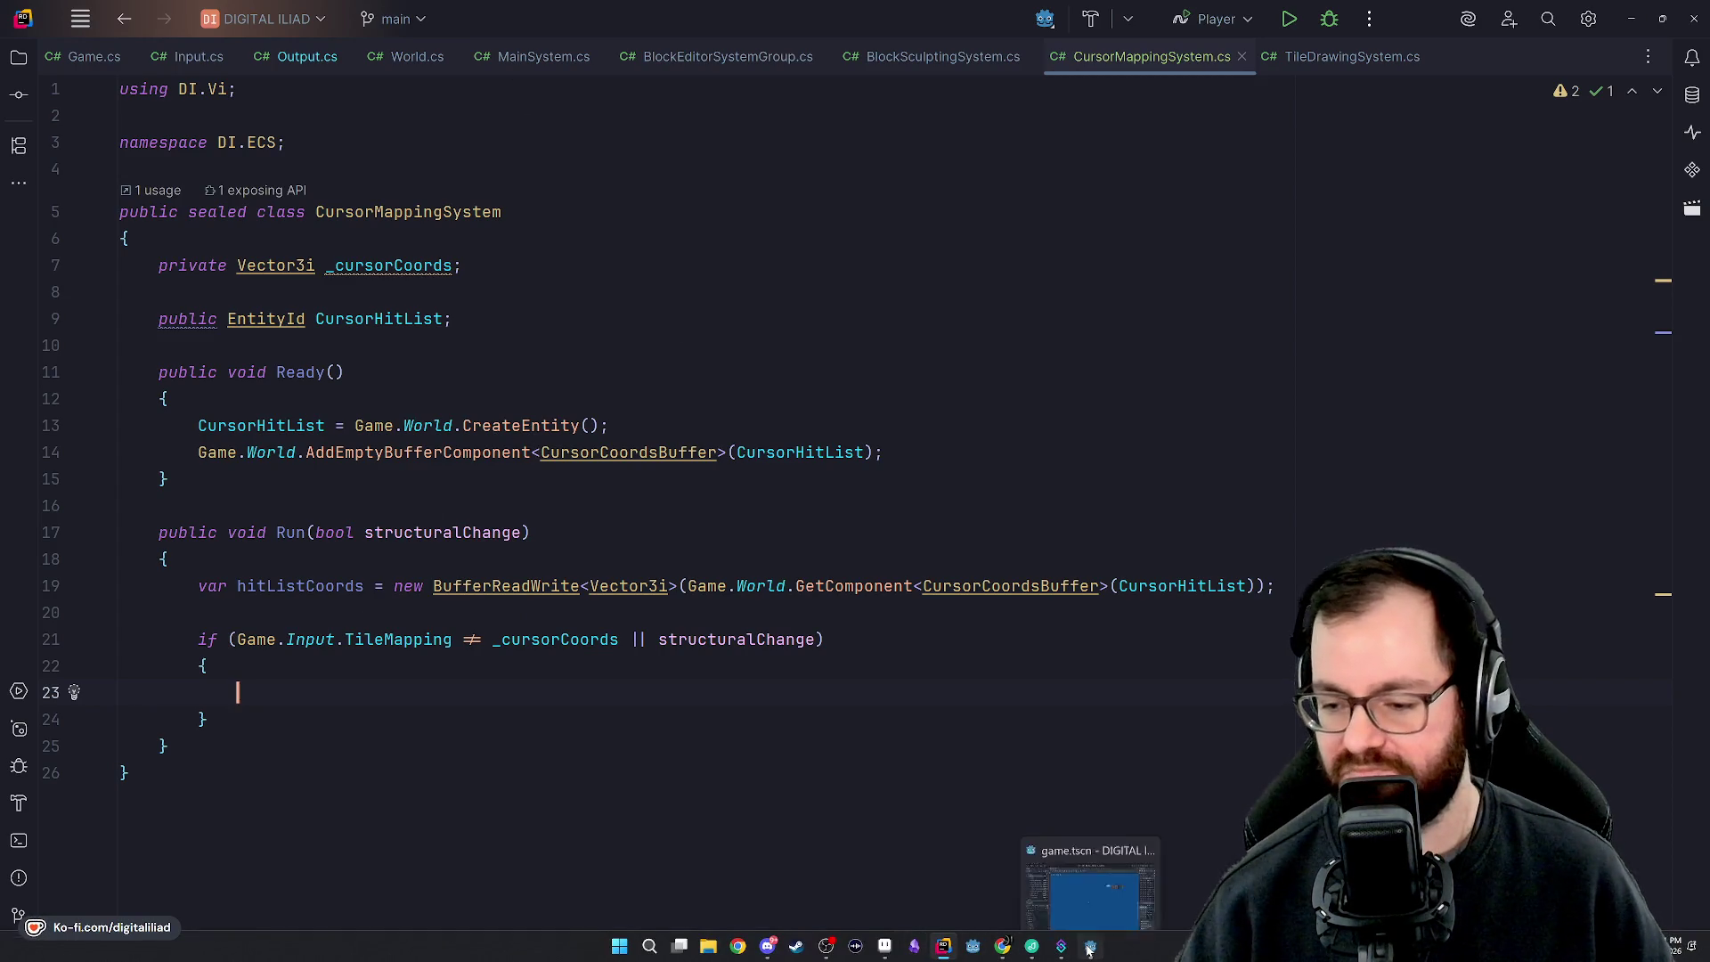
left_click(1091, 953)
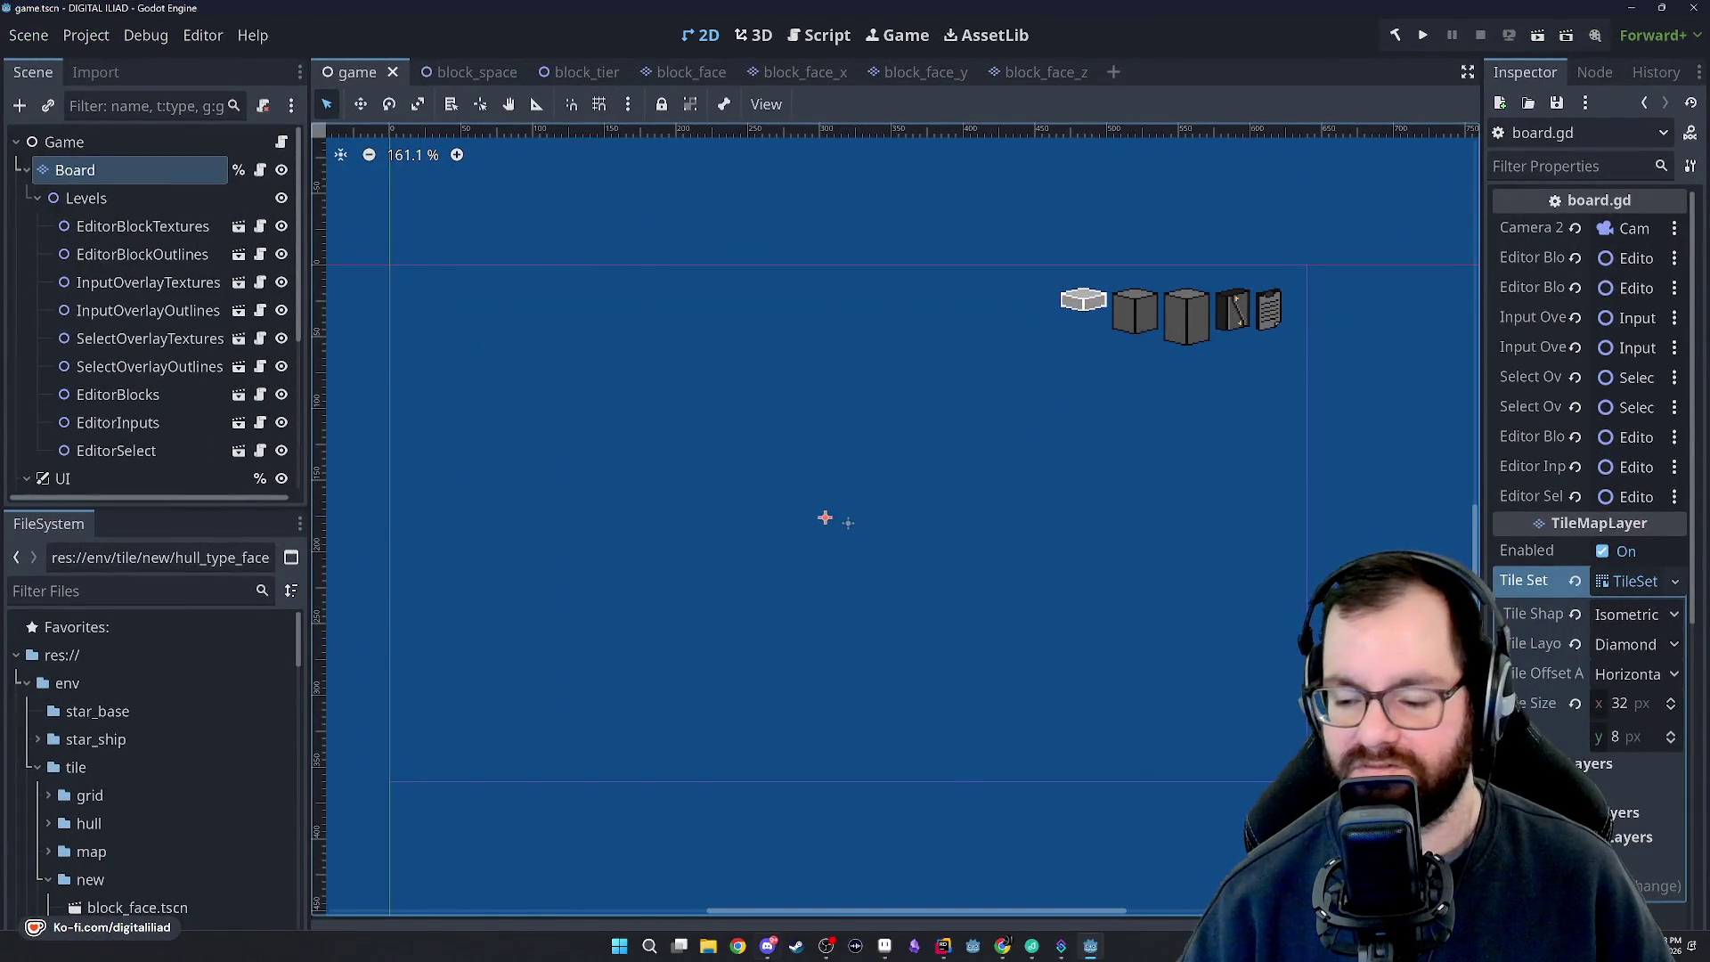
mouse_move(945, 957)
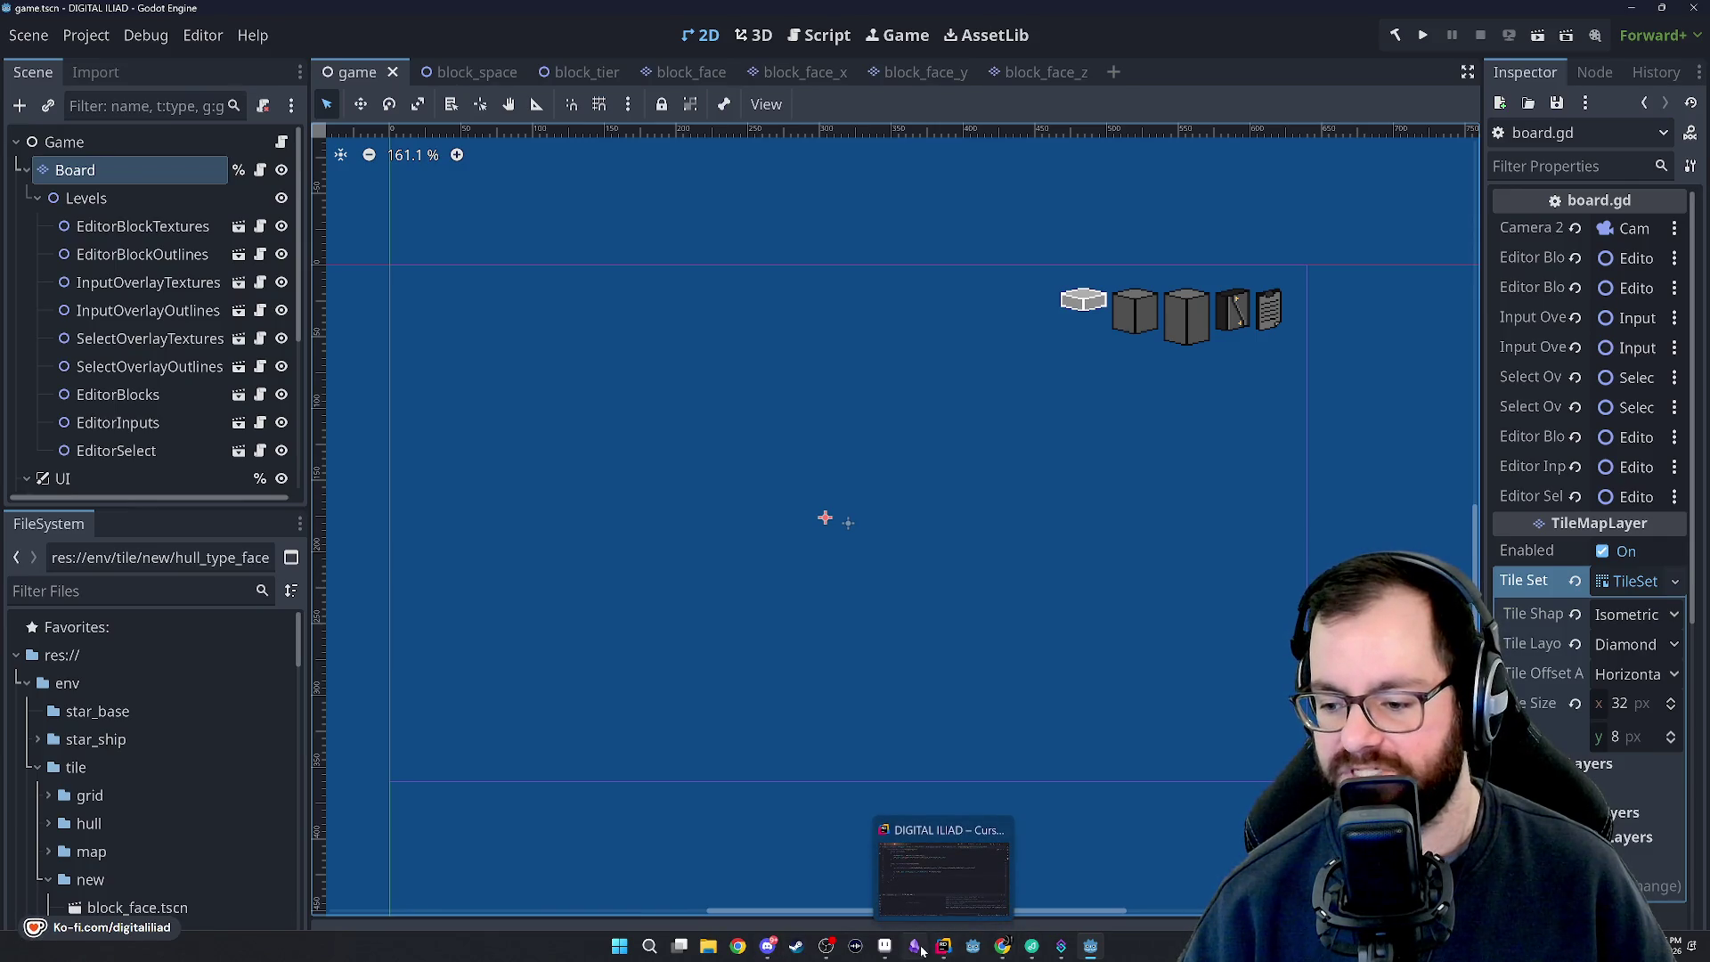
mouse_move(884, 953)
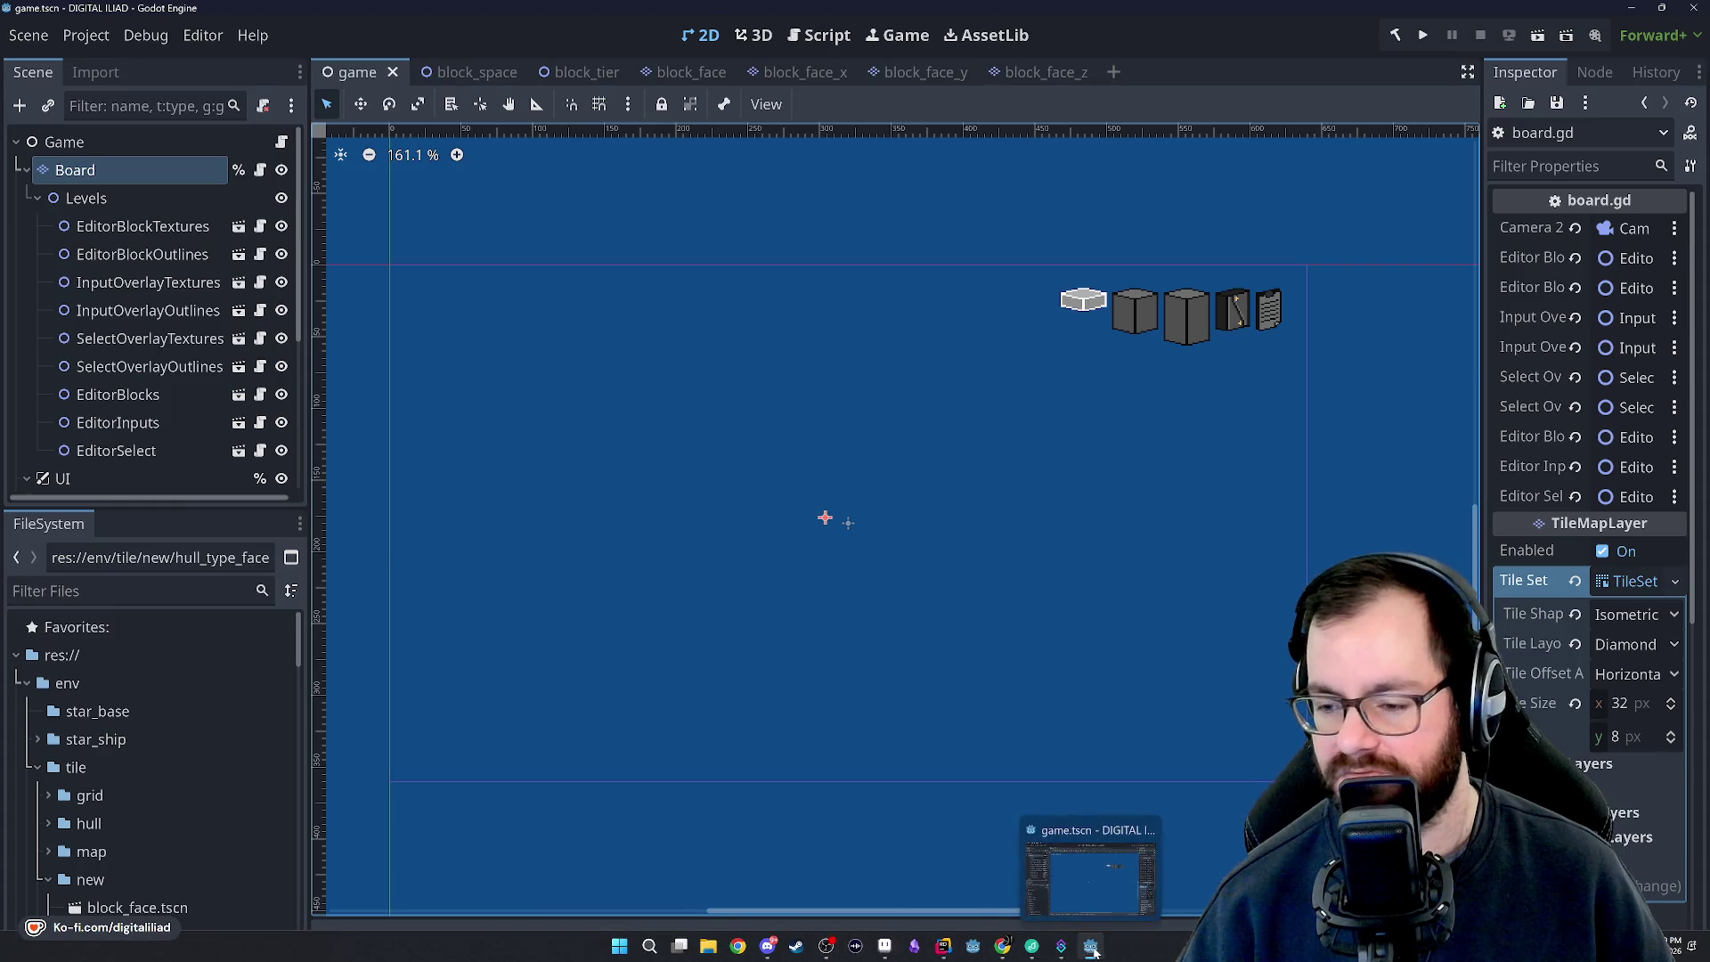
key("alt+Tab")
left_click(1629, 10)
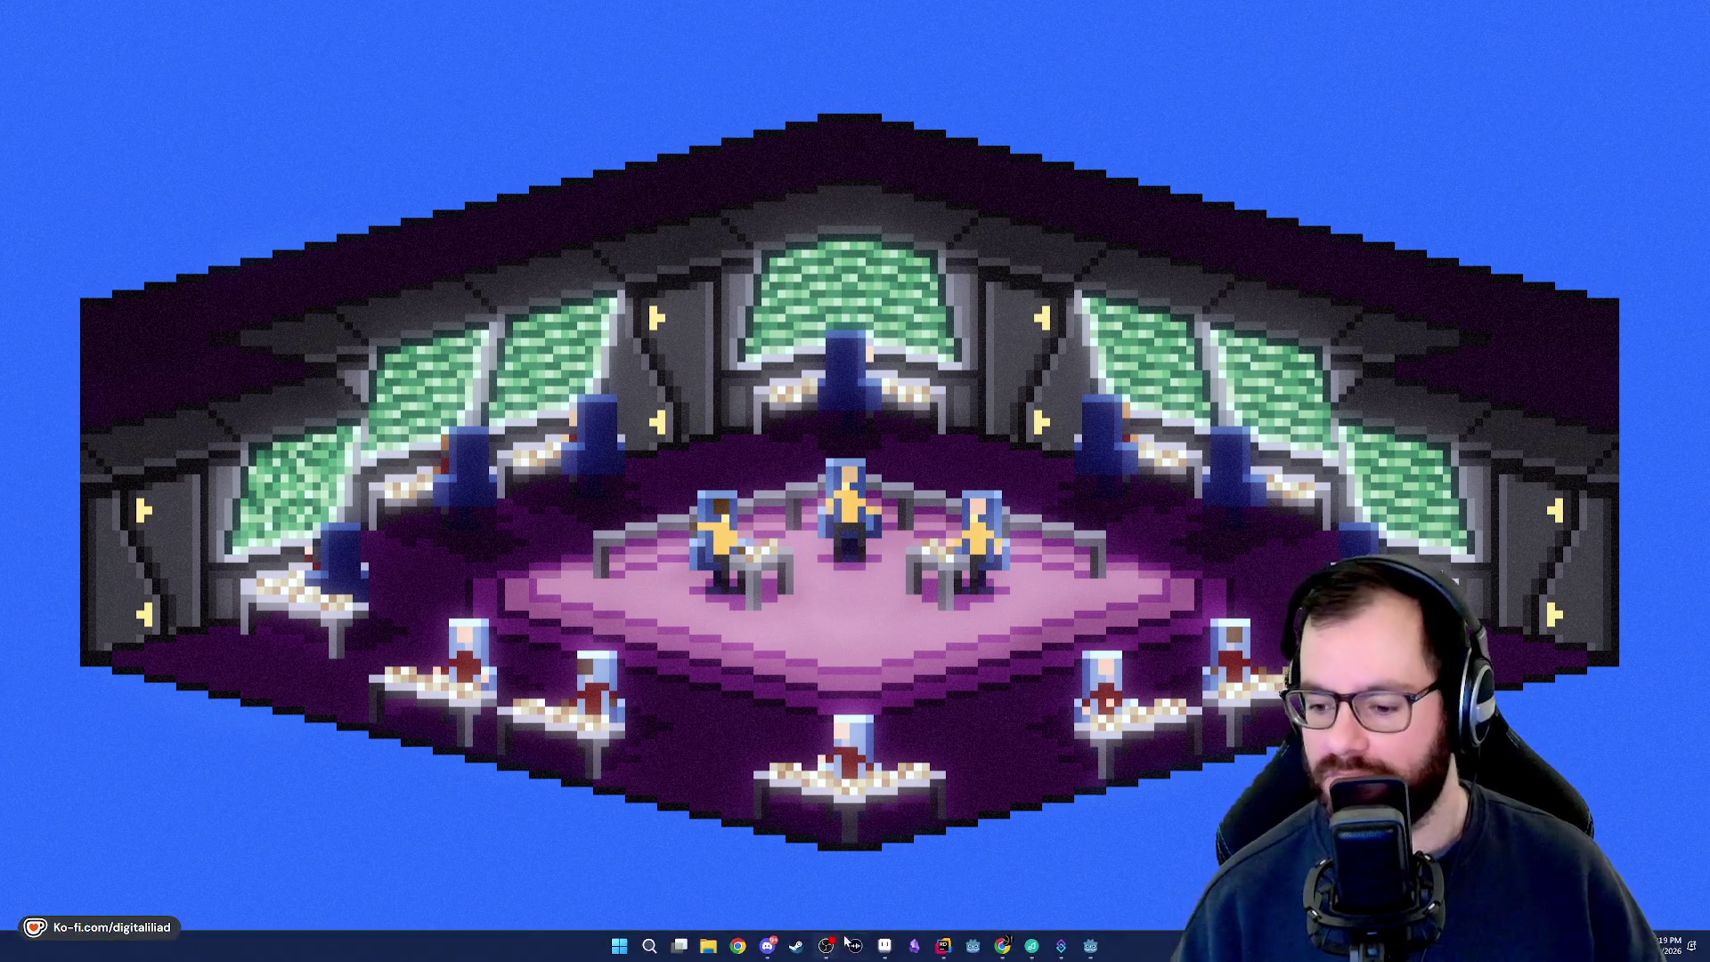
Bring Rider forward, hide the Build output, and delete Run's bool structuralChange parameter.
left_click(943, 944)
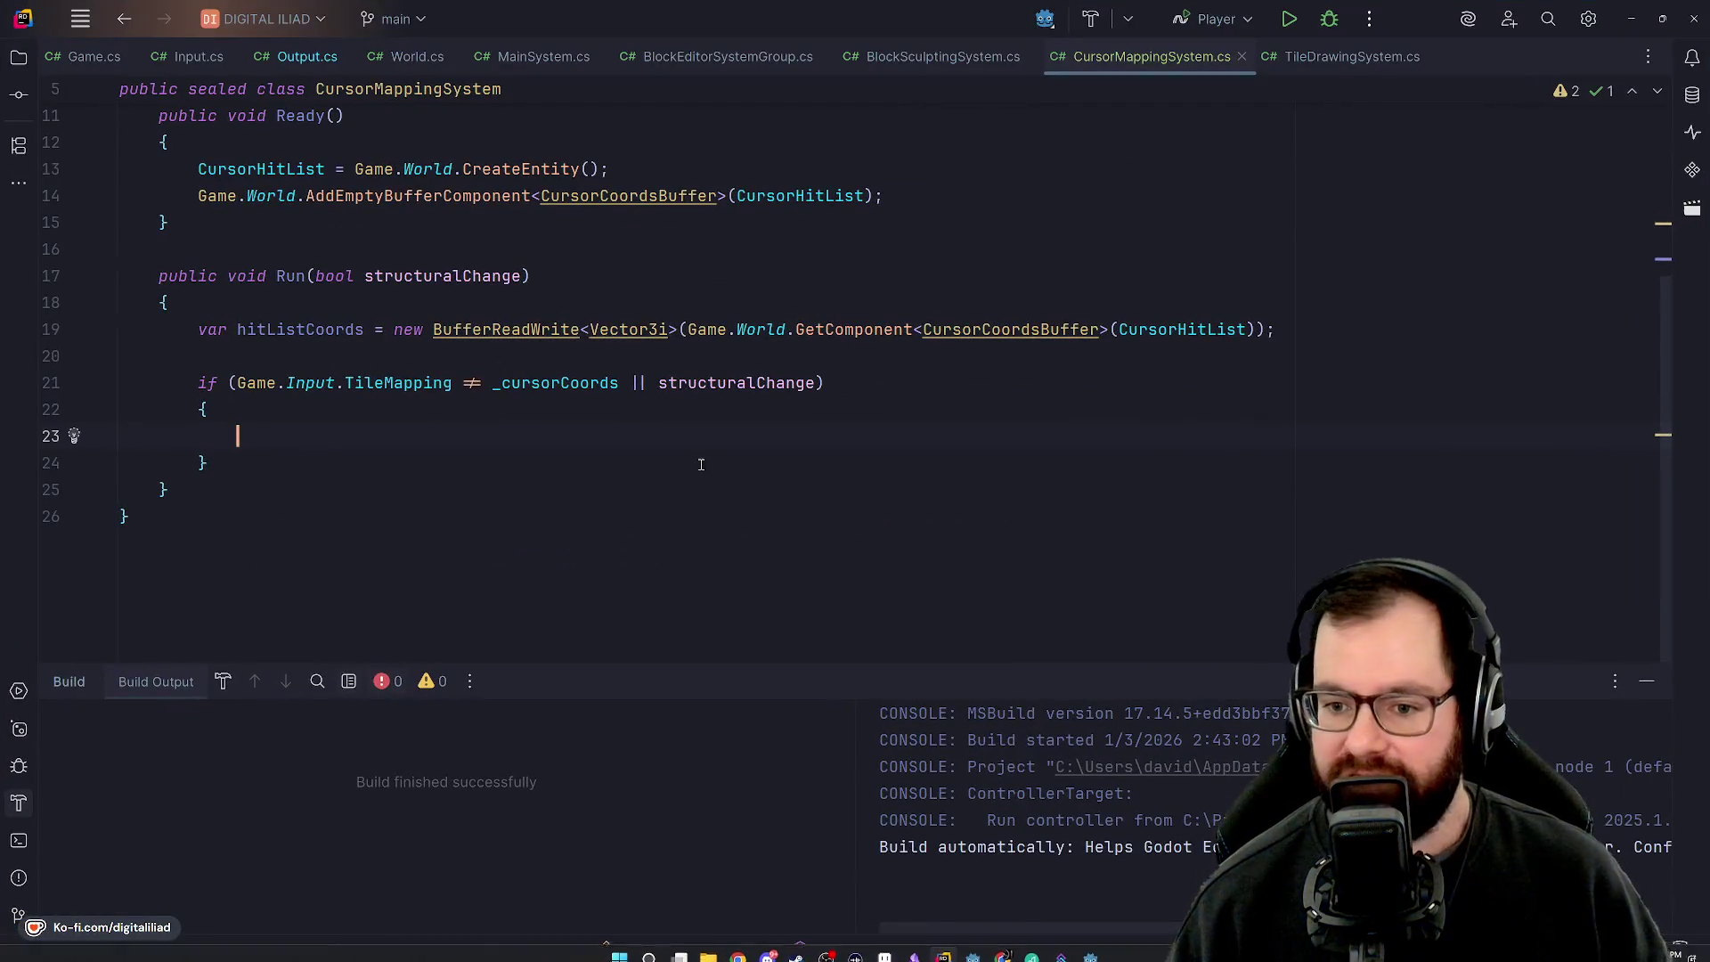
left_click(1649, 682)
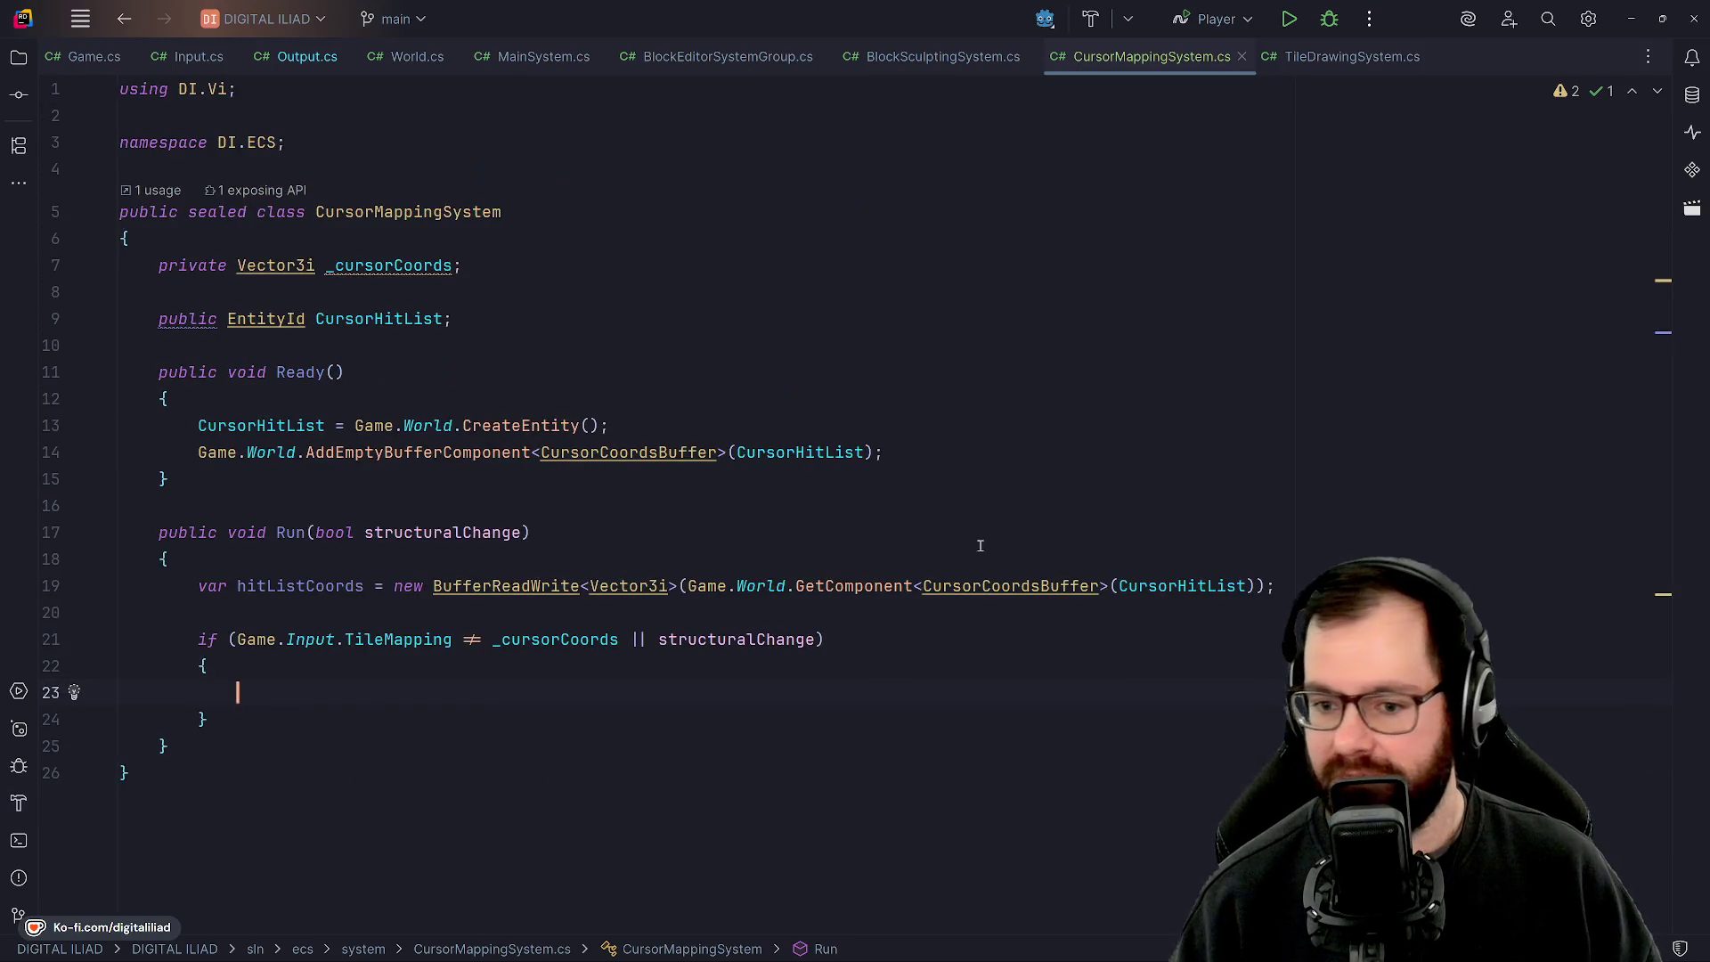
left_click(260, 612)
left_click(255, 568)
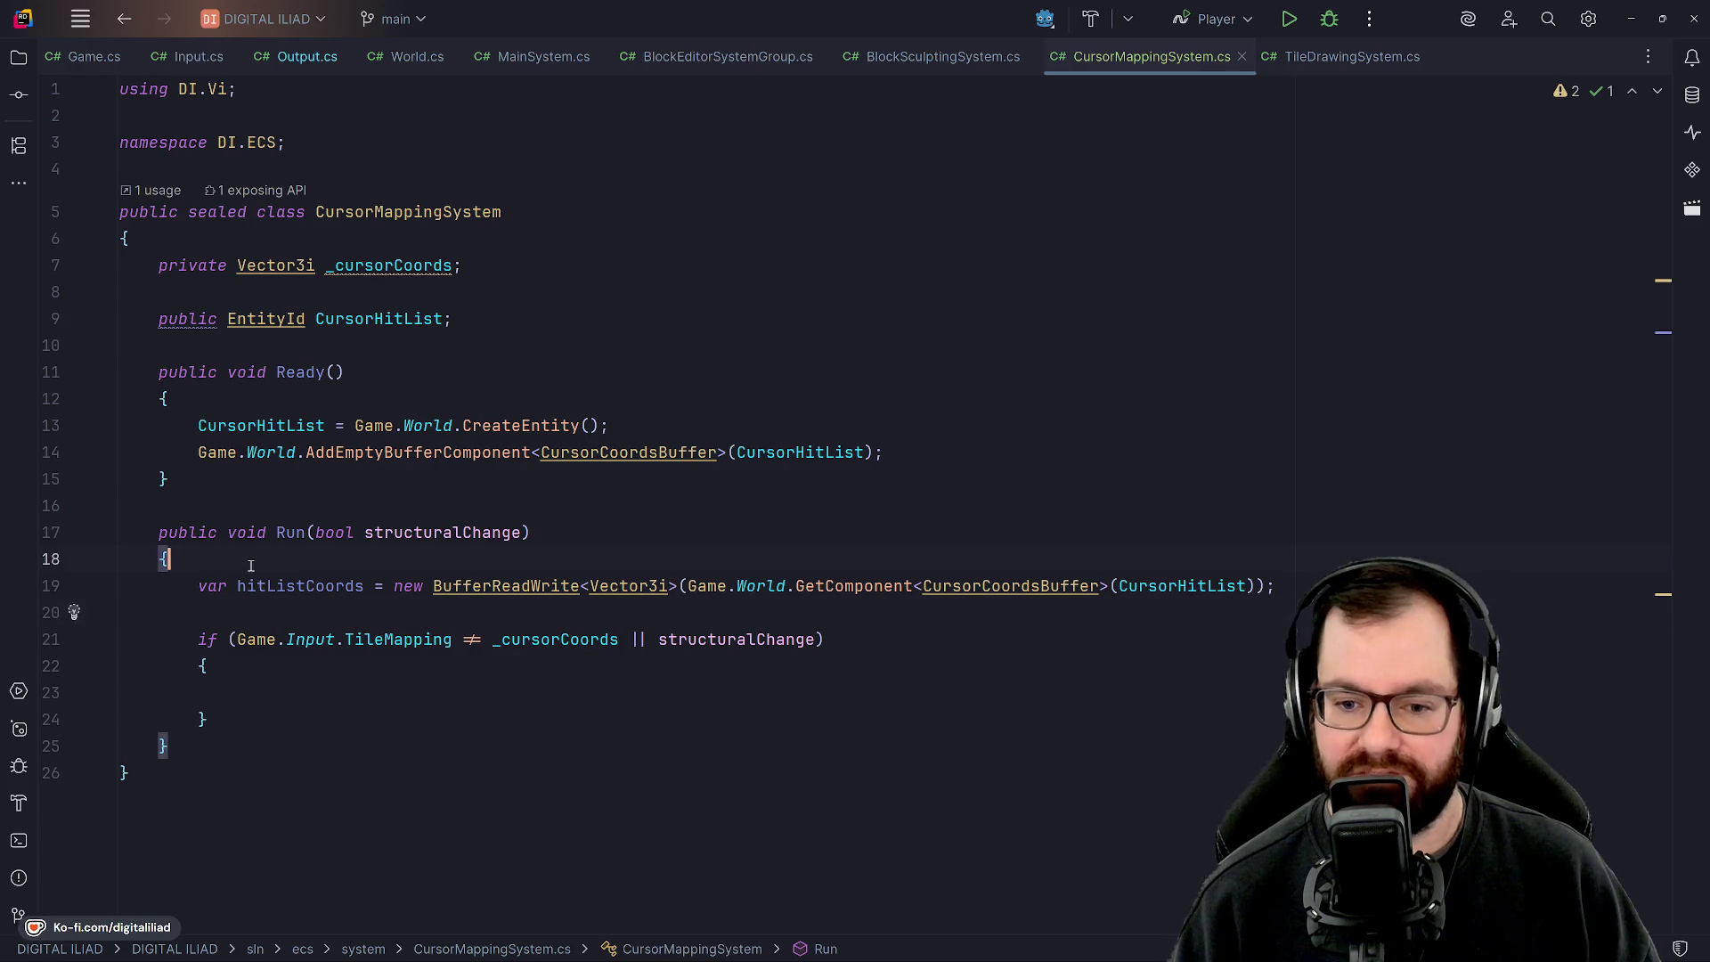
left_click(319, 533)
left_click(524, 533)
key("ctrl+BackSpace")
key("ctrl+BackSpace")
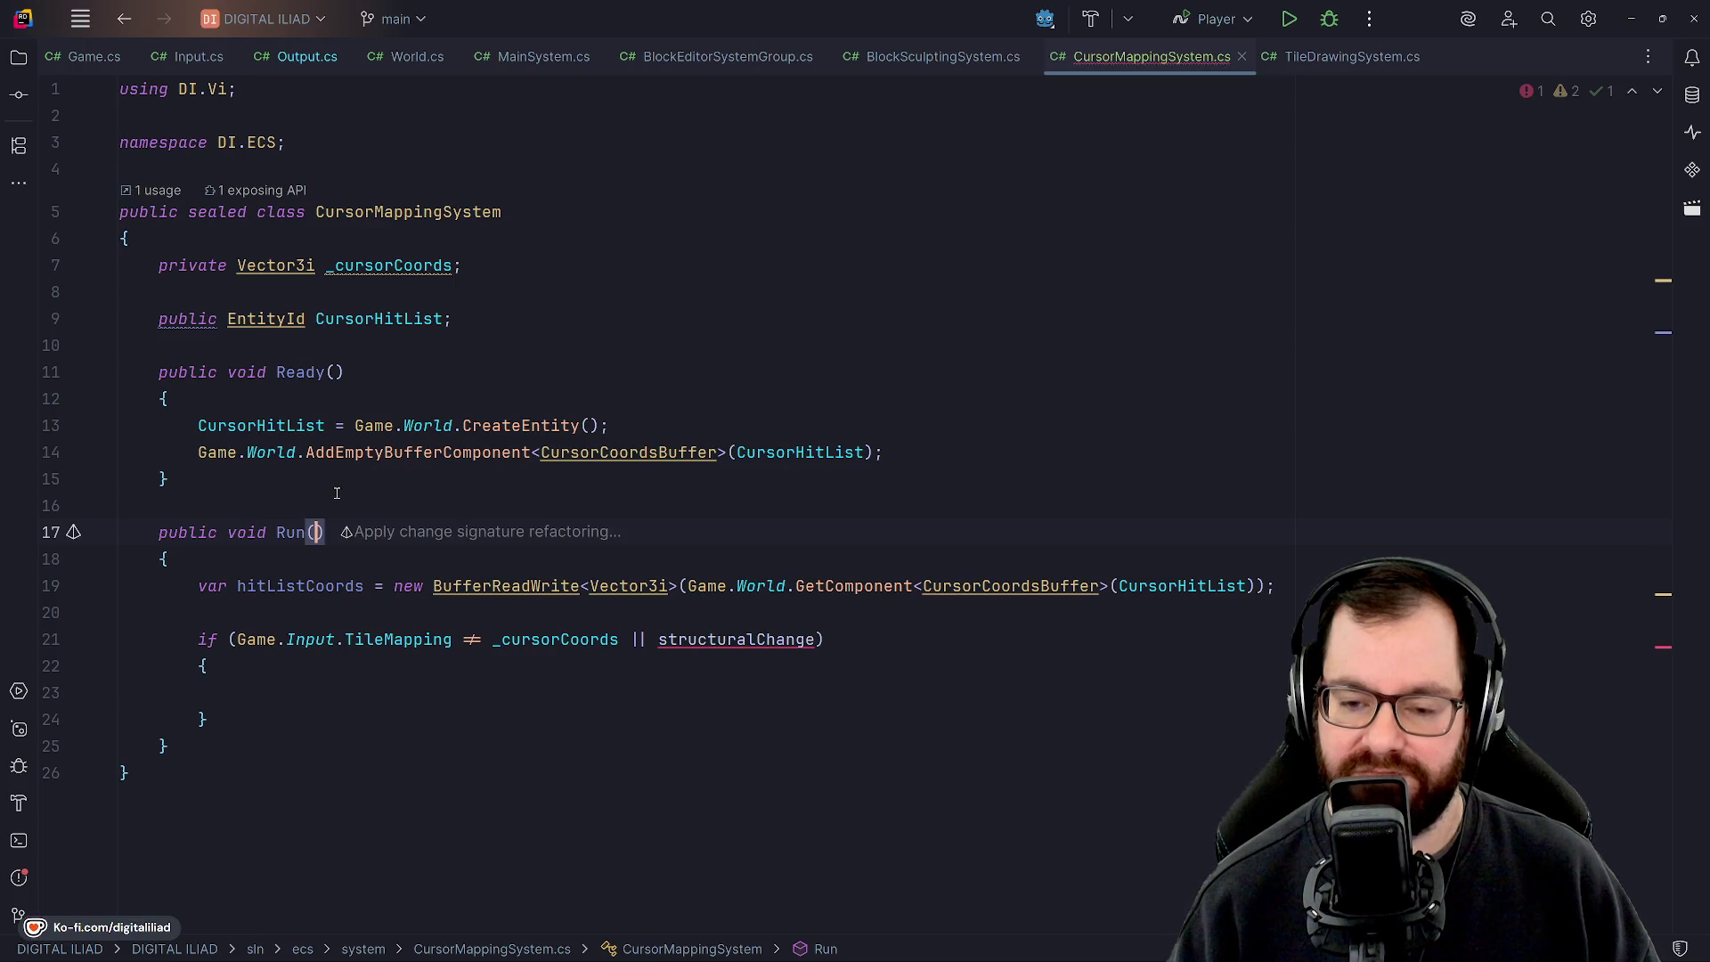
key("Up")
Rewrite the if condition to Game.Input.TileMapping != _cursorCoords, removing '|| structuralChange'.
key("Down")
key("Down")
key("Down")
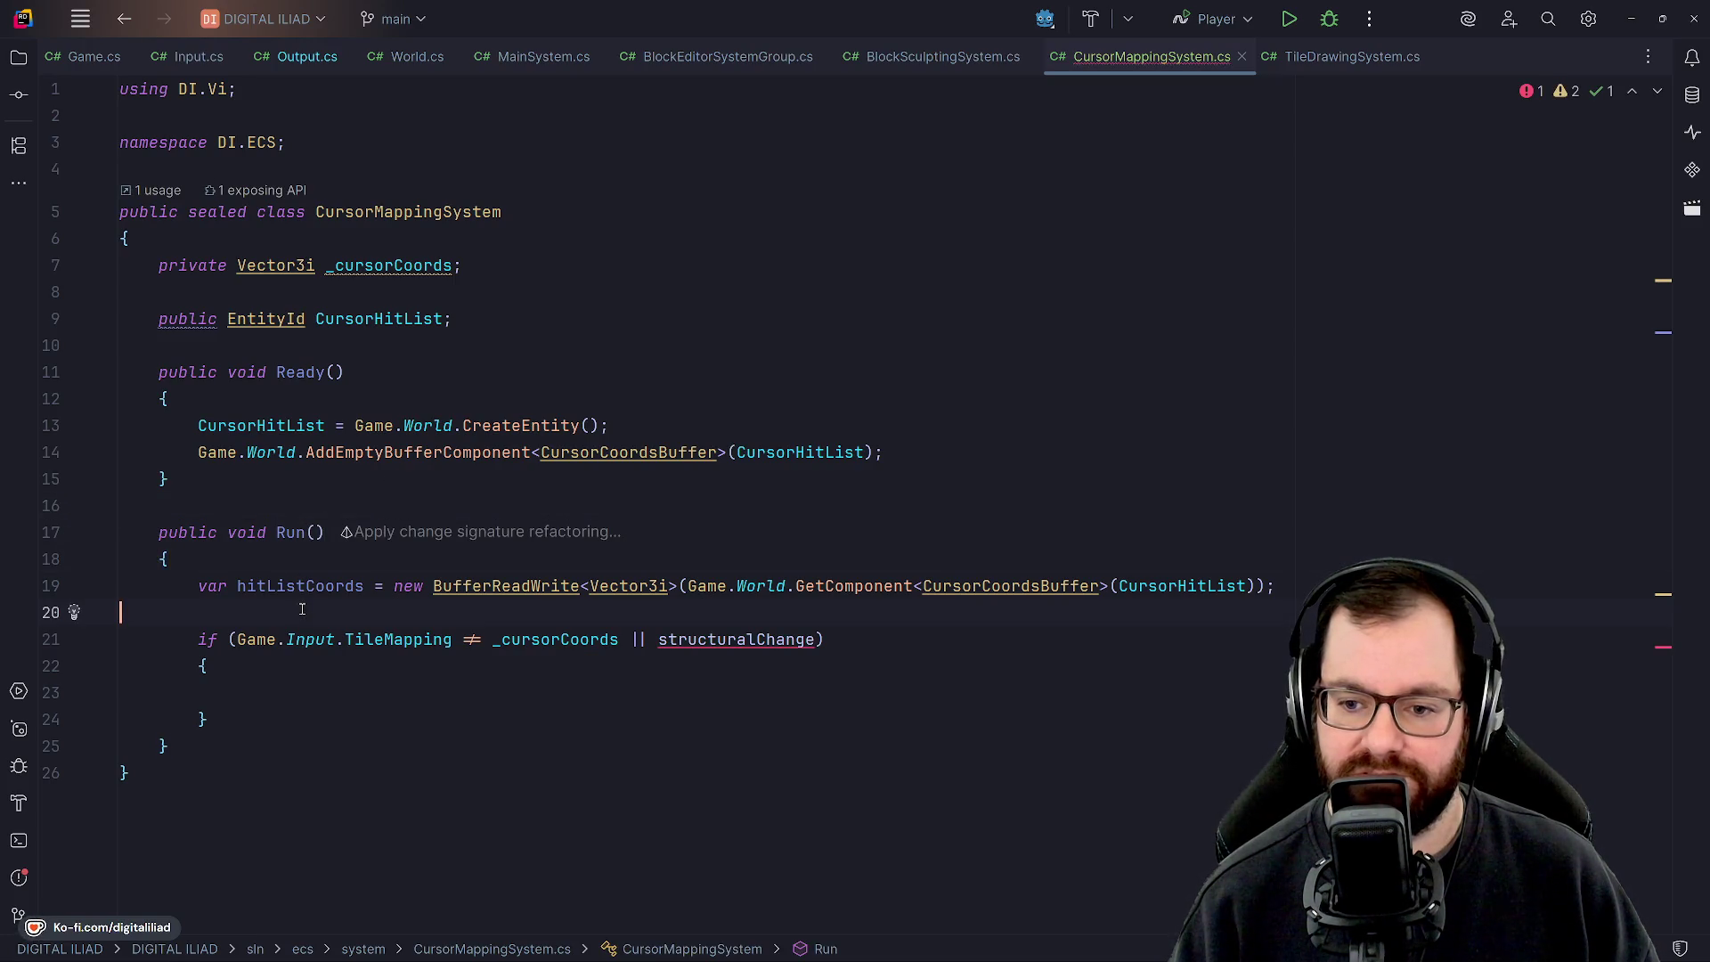
key("Down")
key("End")
key("Left")
key("ctrl+BackSpace")
key("ctrl+BackSpace")
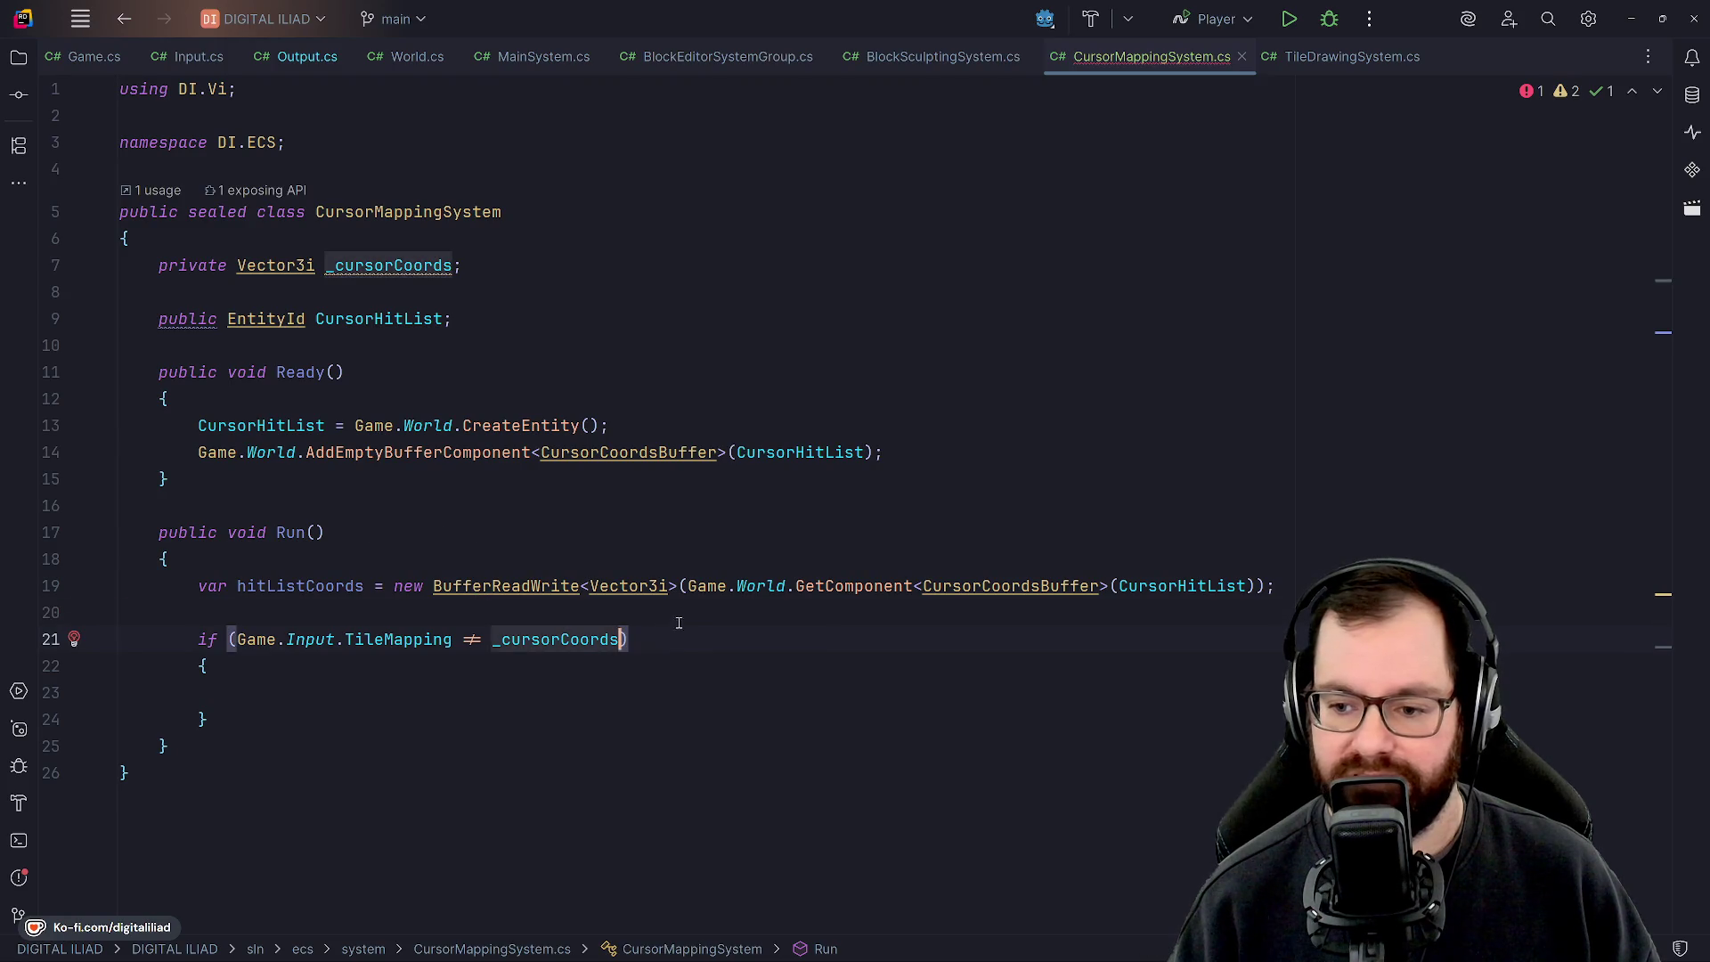
key("ctrl+z")
key("ctrl+z")
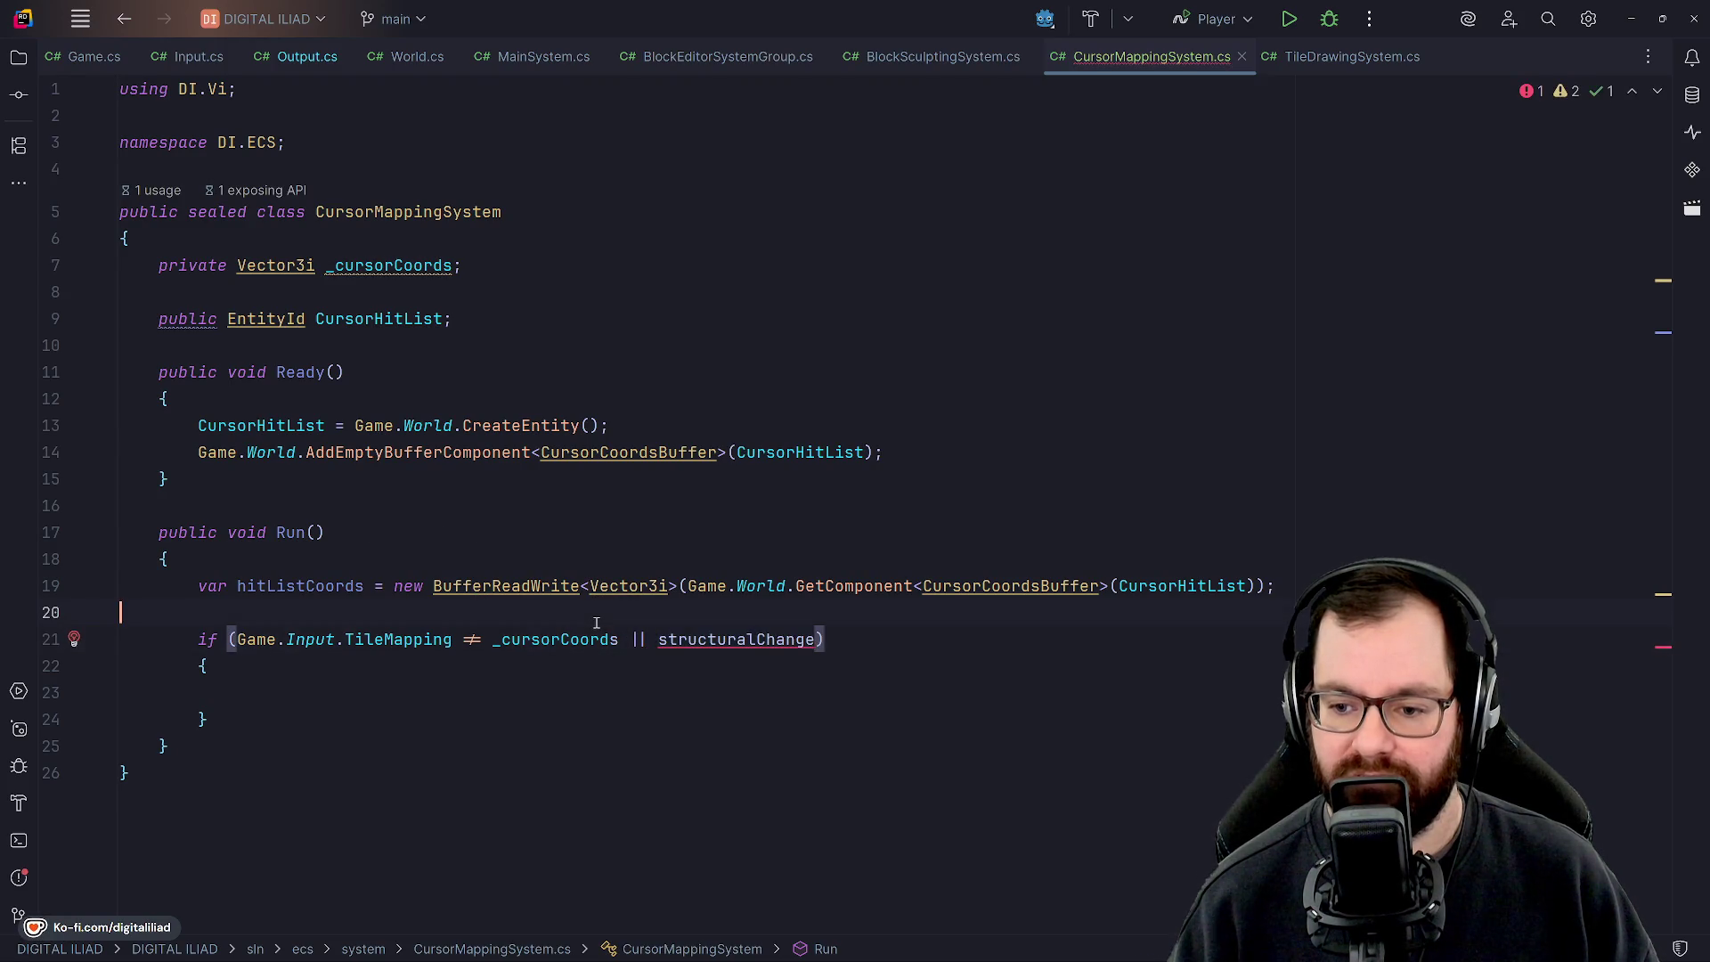
key("ctrl+BackSpace")
key("ctrl+BackSpace")
type("_c")
key("BackSpace")
key("BackSpace")
type("!= ")
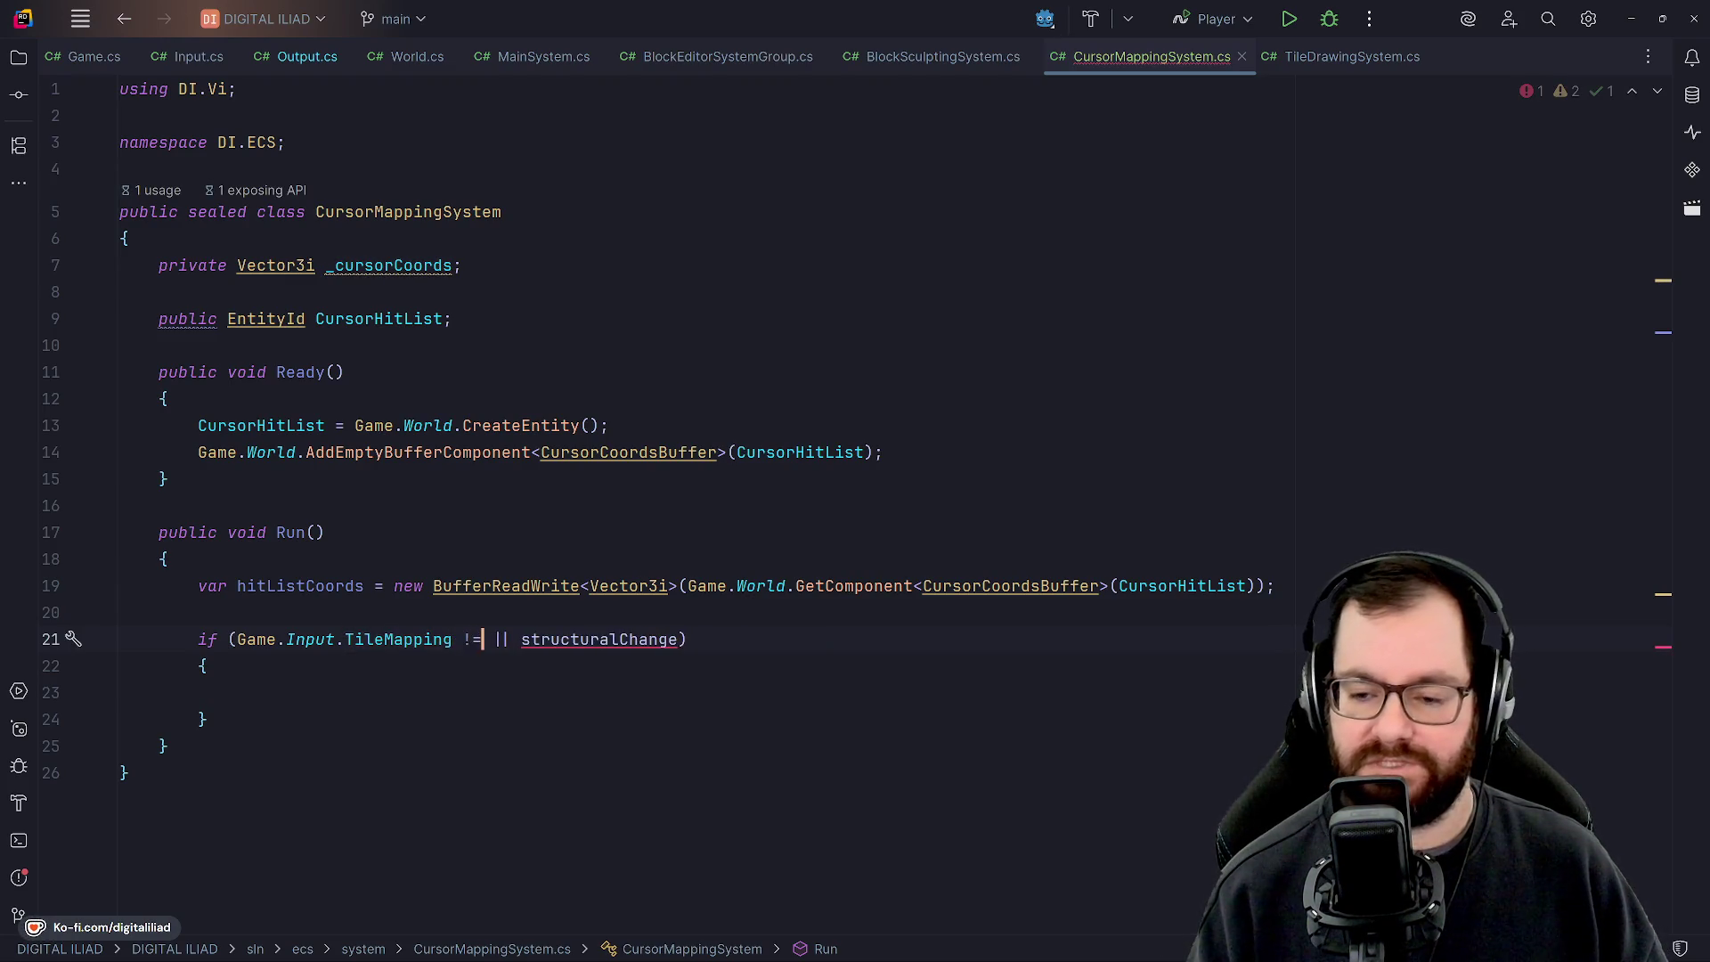
type("_cursor")
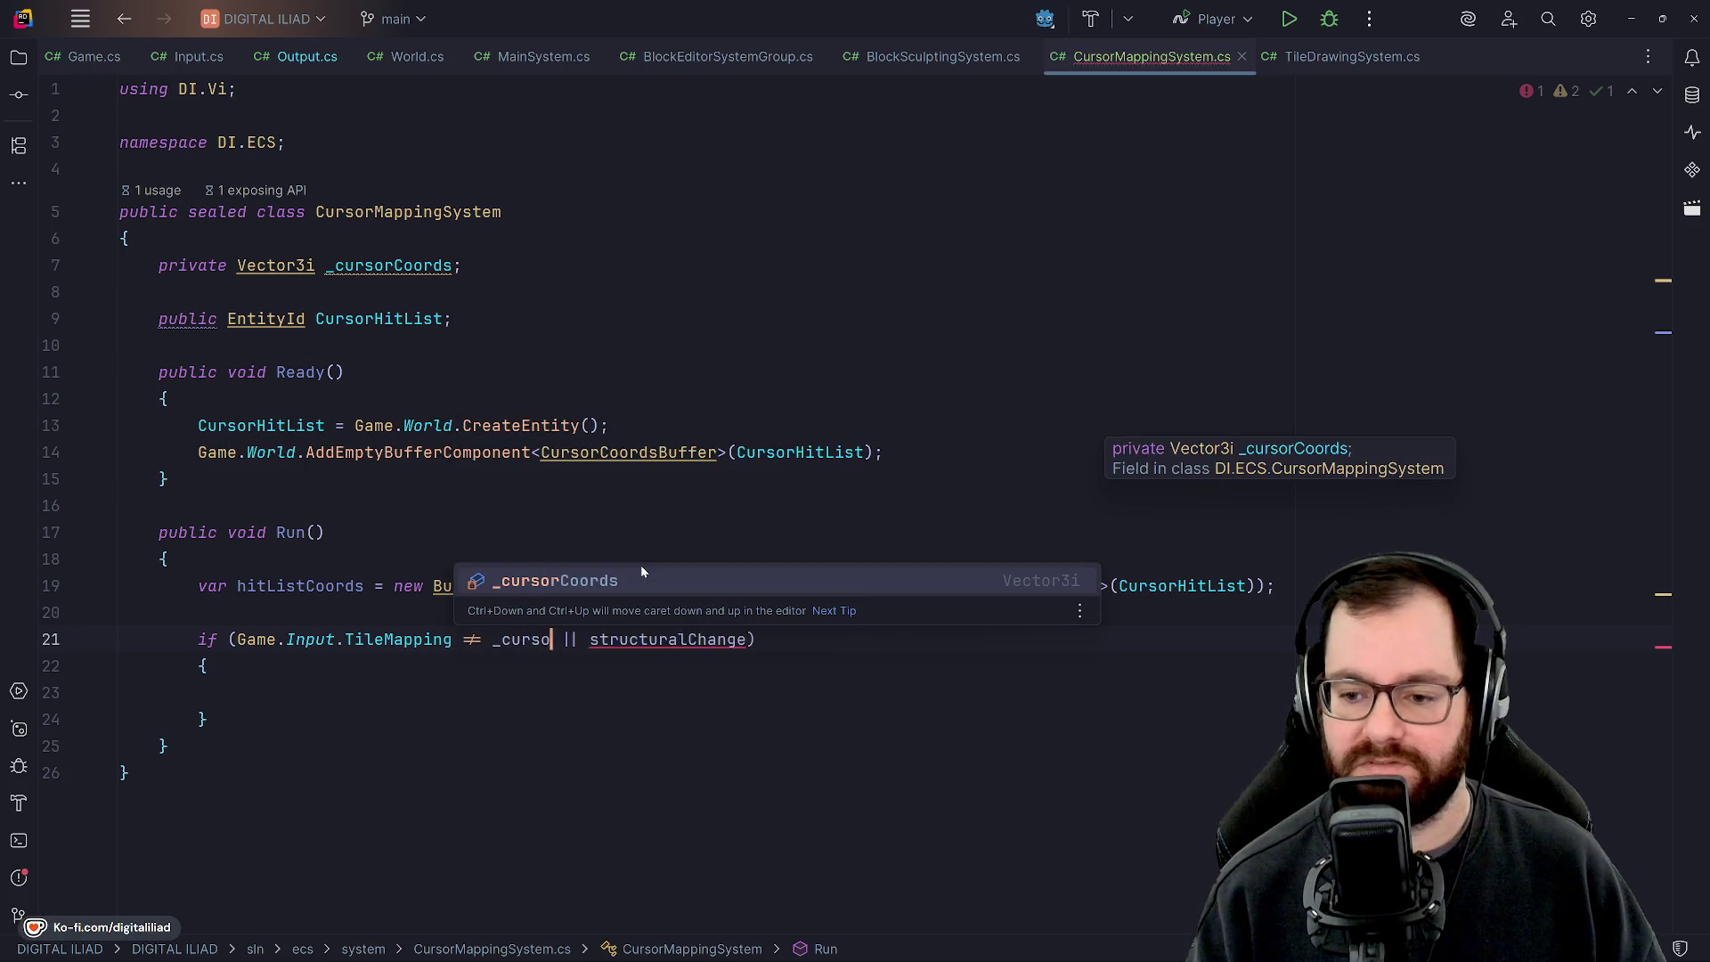
type("Coords")
key("Right")
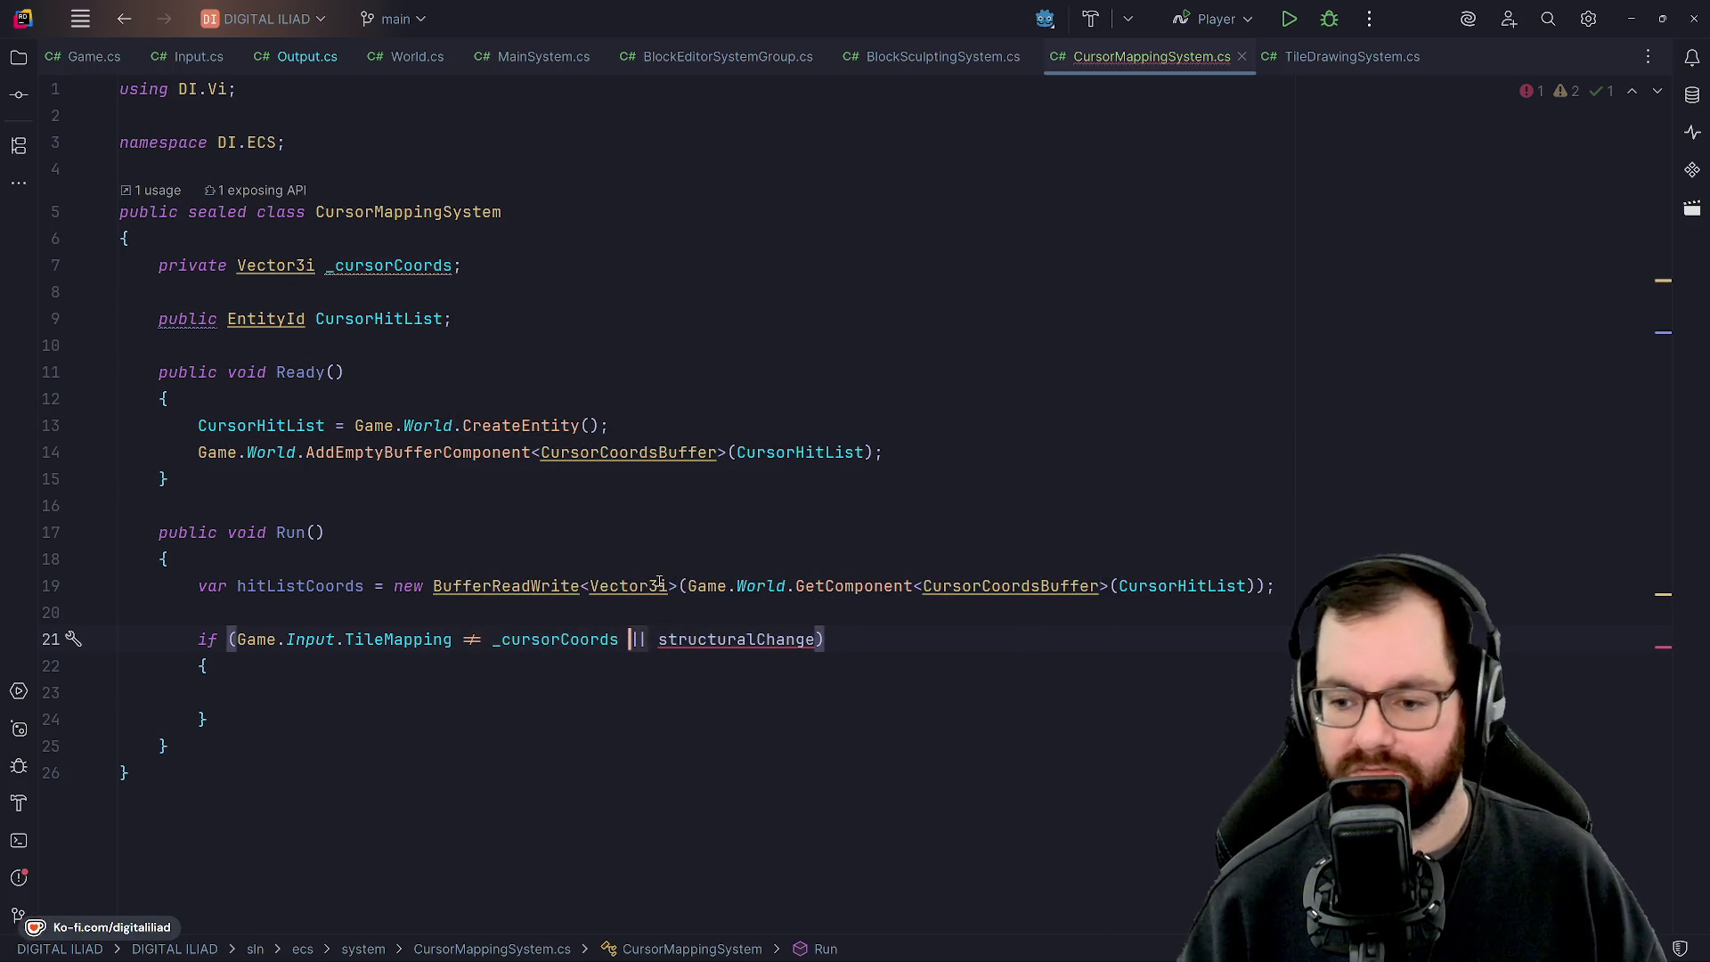
key("ctrl+shift+Right")
key("ctrl+shift+Right")
key("BackSpace")
key("BackSpace")
Move the caret through Run's body and the empty if block up to Ready.
left_click(589, 559)
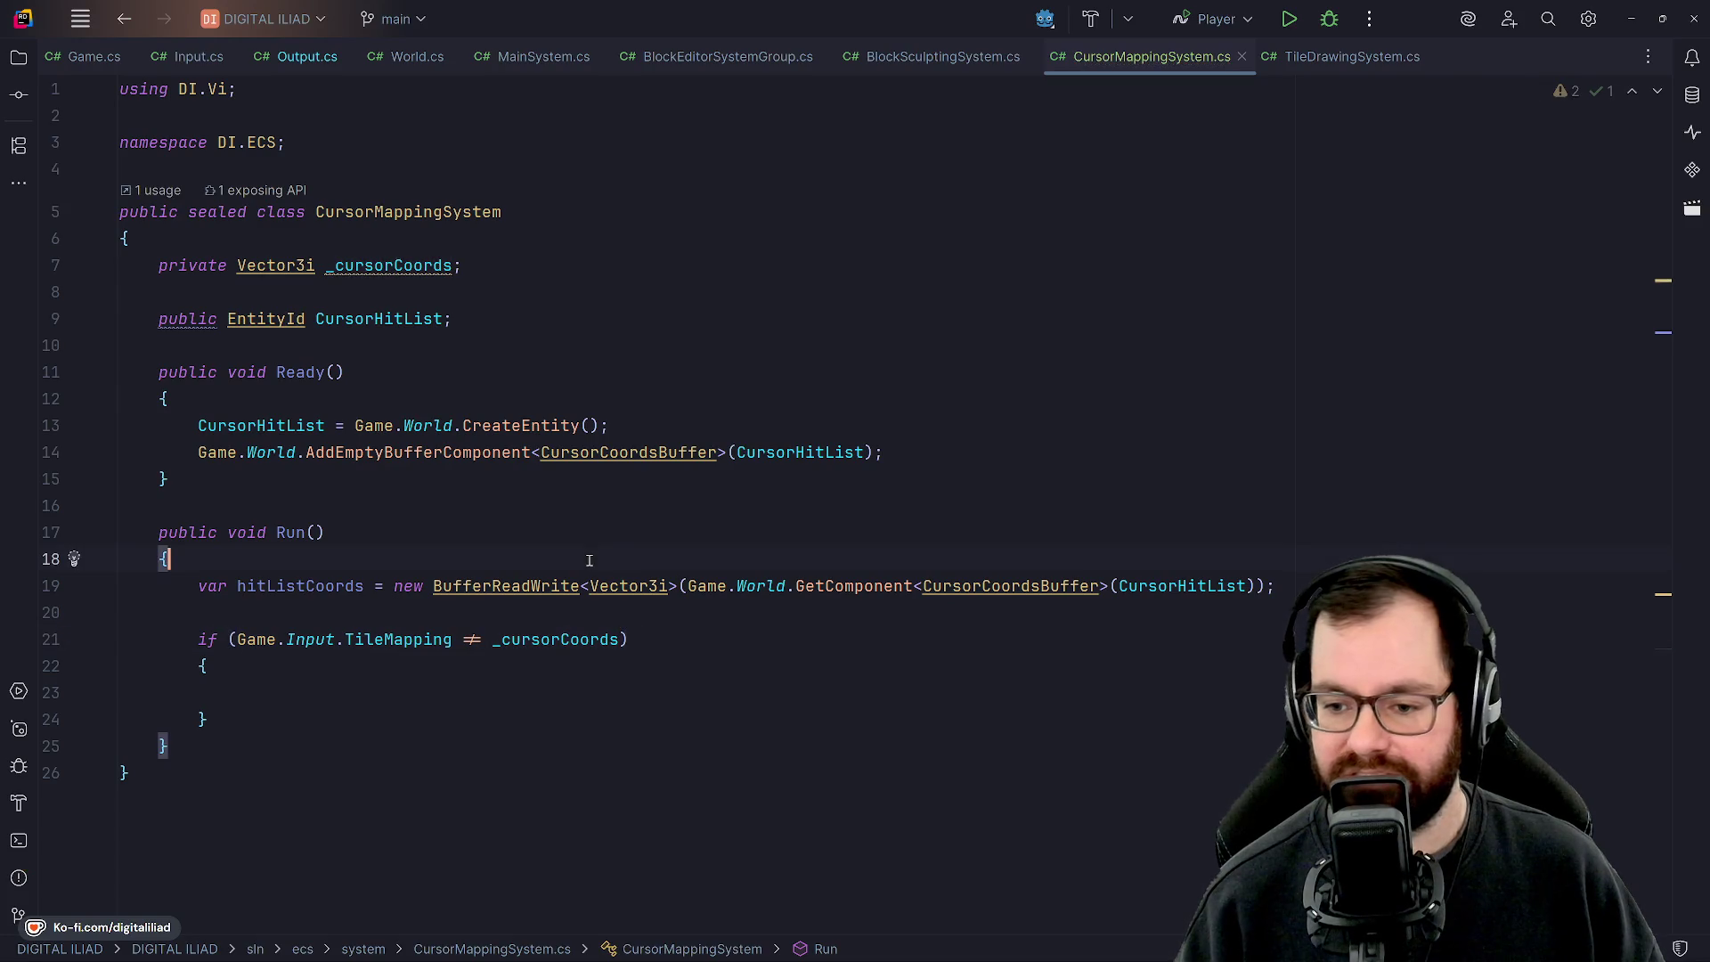
left_click(314, 693)
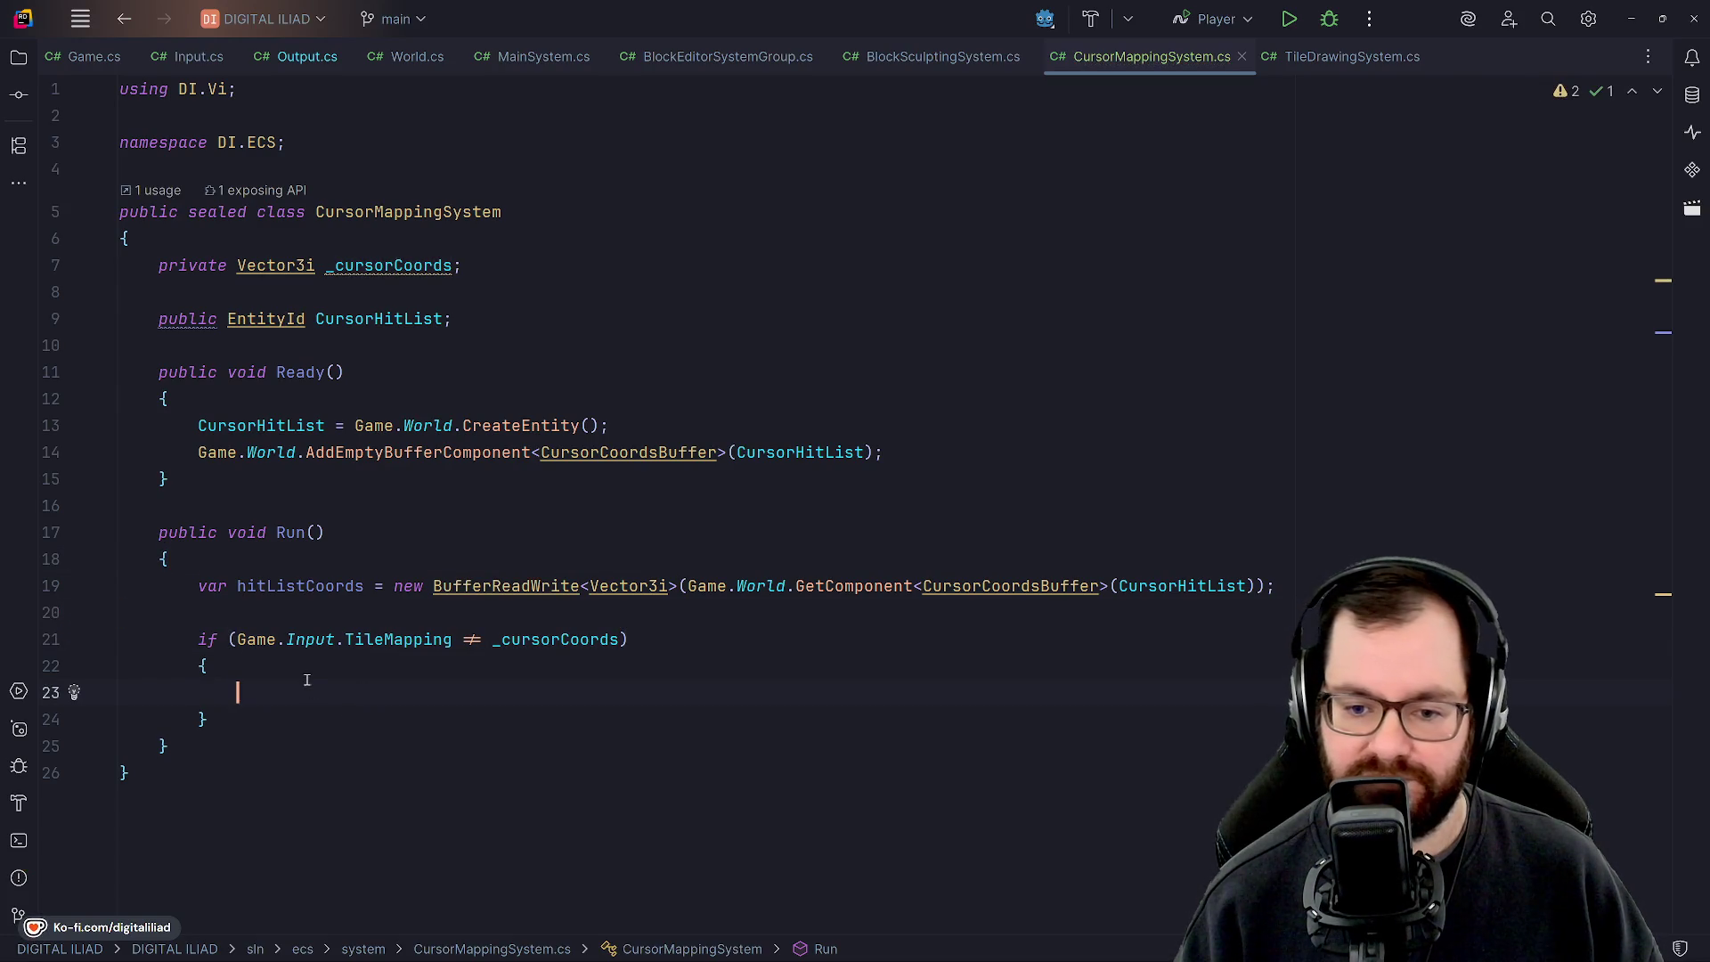
left_click(245, 618)
left_click(251, 559)
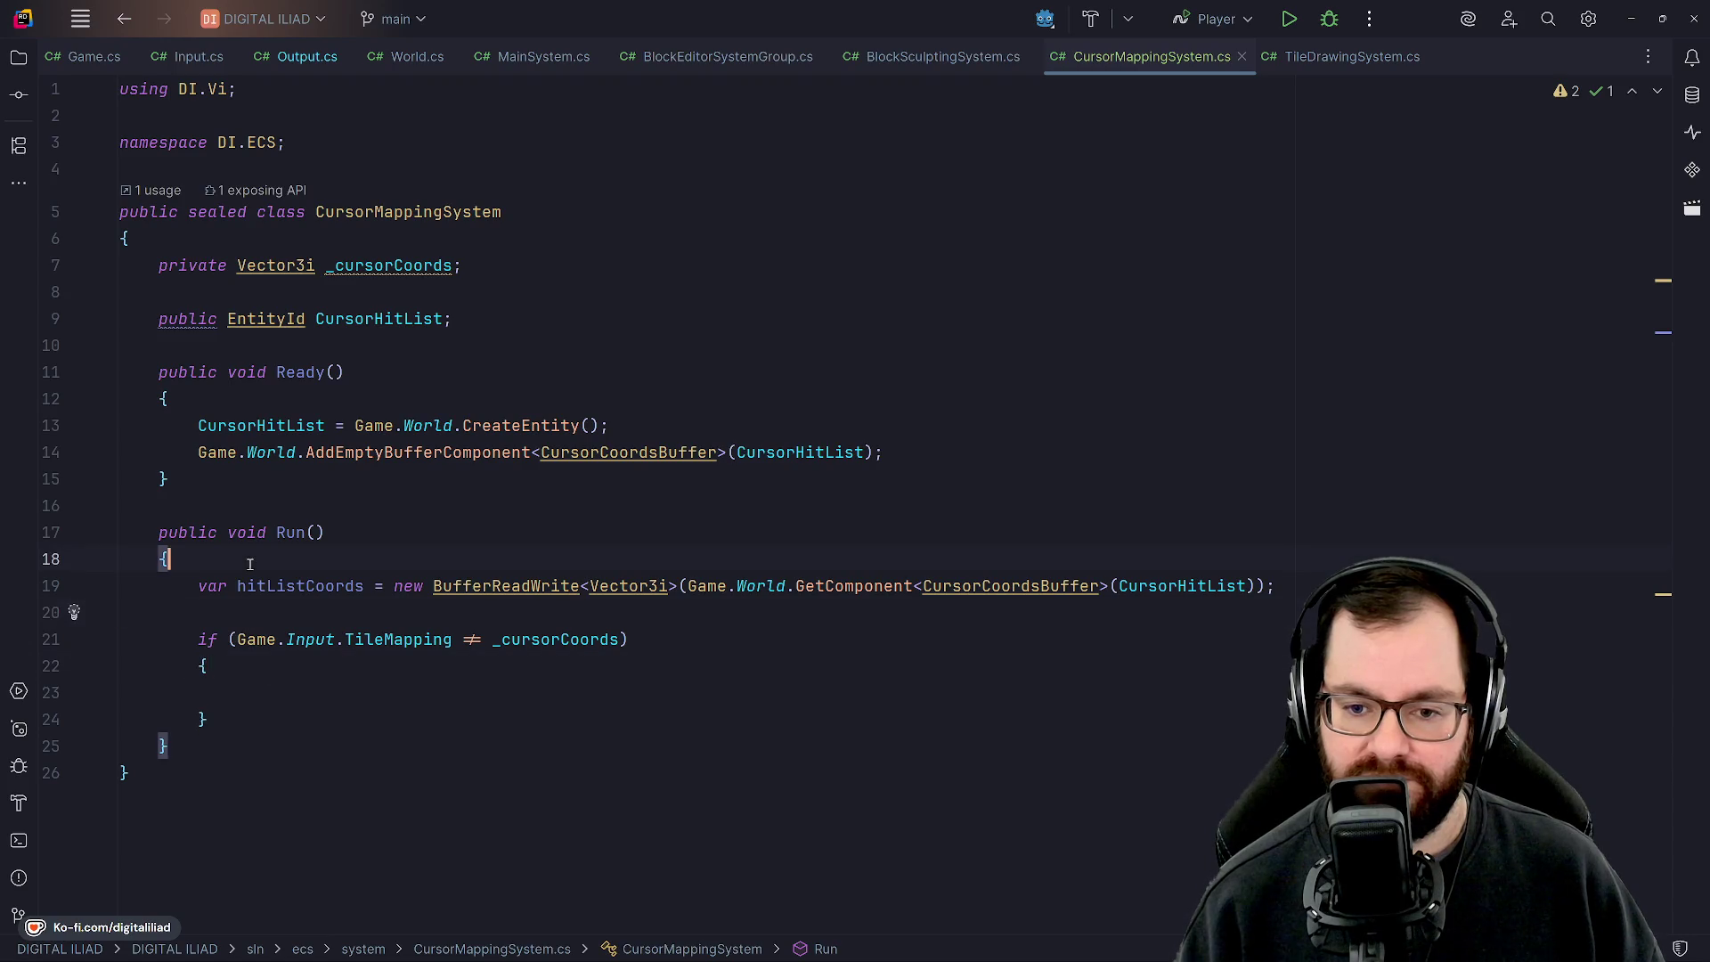
left_click(743, 370)
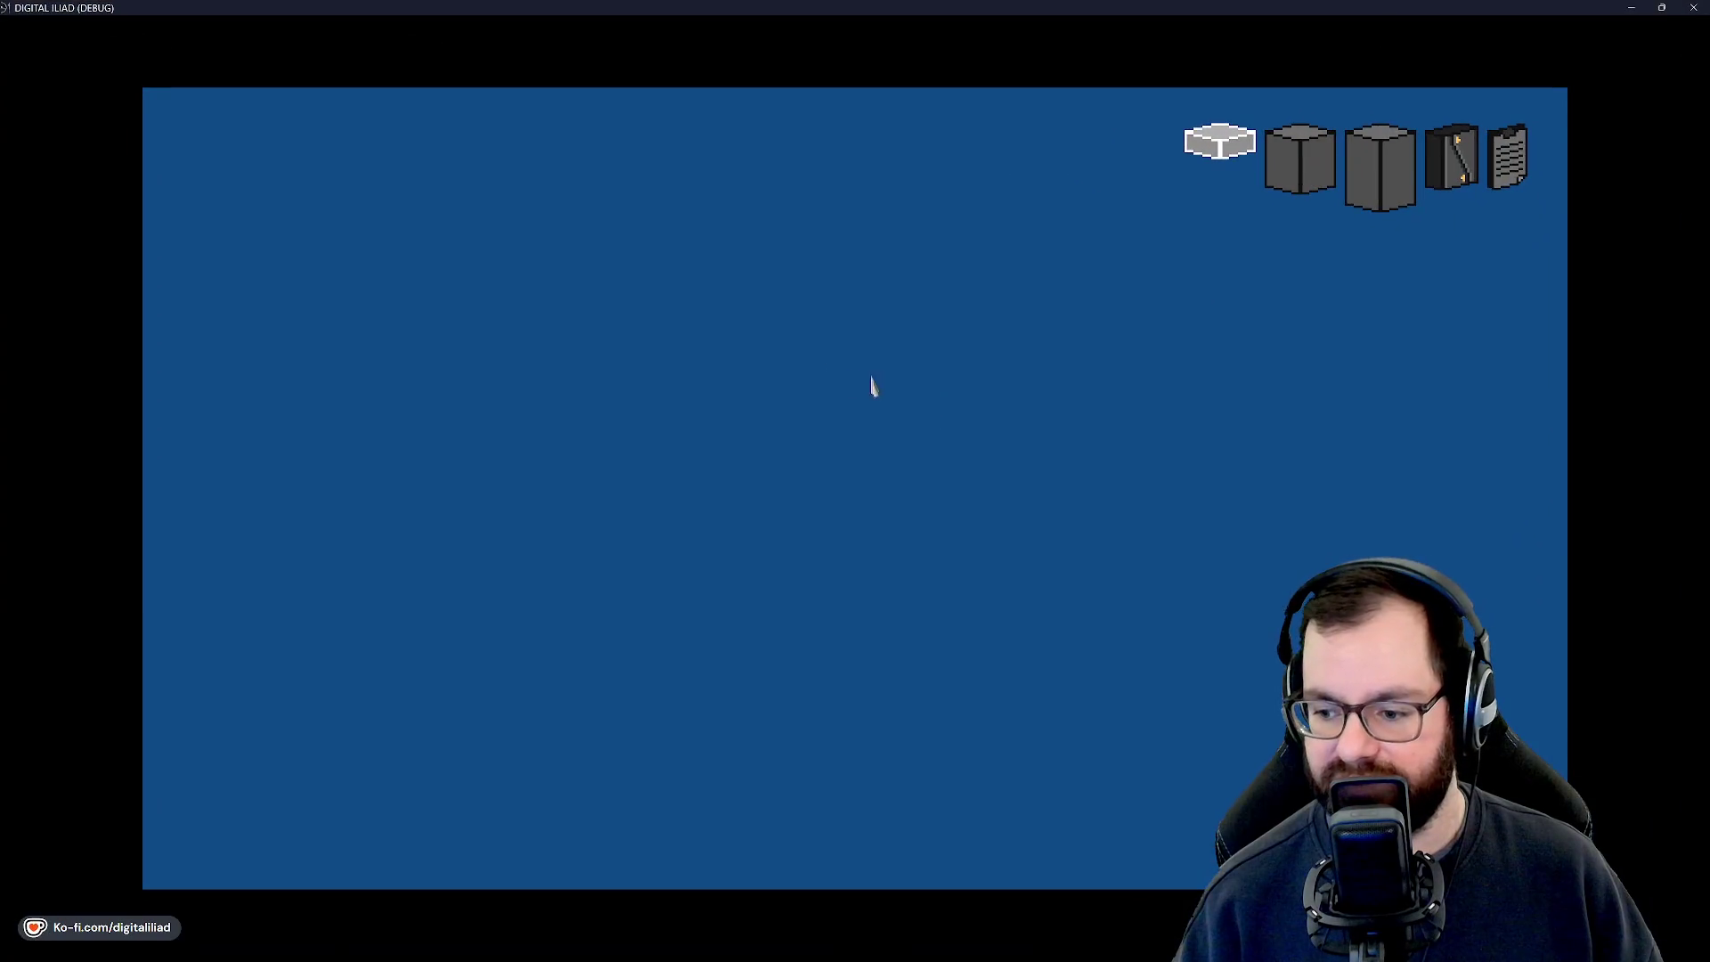
Preview tile placements and large floor rectangles on the slab, panning with W and S.
mouse_move(702, 496)
left_mouse_down()
mouse_move(801, 499)
mouse_move(843, 472)
mouse_move(847, 382)
mouse_move(842, 401)
mouse_move(879, 290)
mouse_move(740, 600)
mouse_move(787, 566)
mouse_move(797, 577)
mouse_move(758, 459)
mouse_move(855, 347)
mouse_move(897, 348)
mouse_move(893, 367)
mouse_move(591, 461)
mouse_move(336, 489)
mouse_move(303, 516)
left_mouse_up()
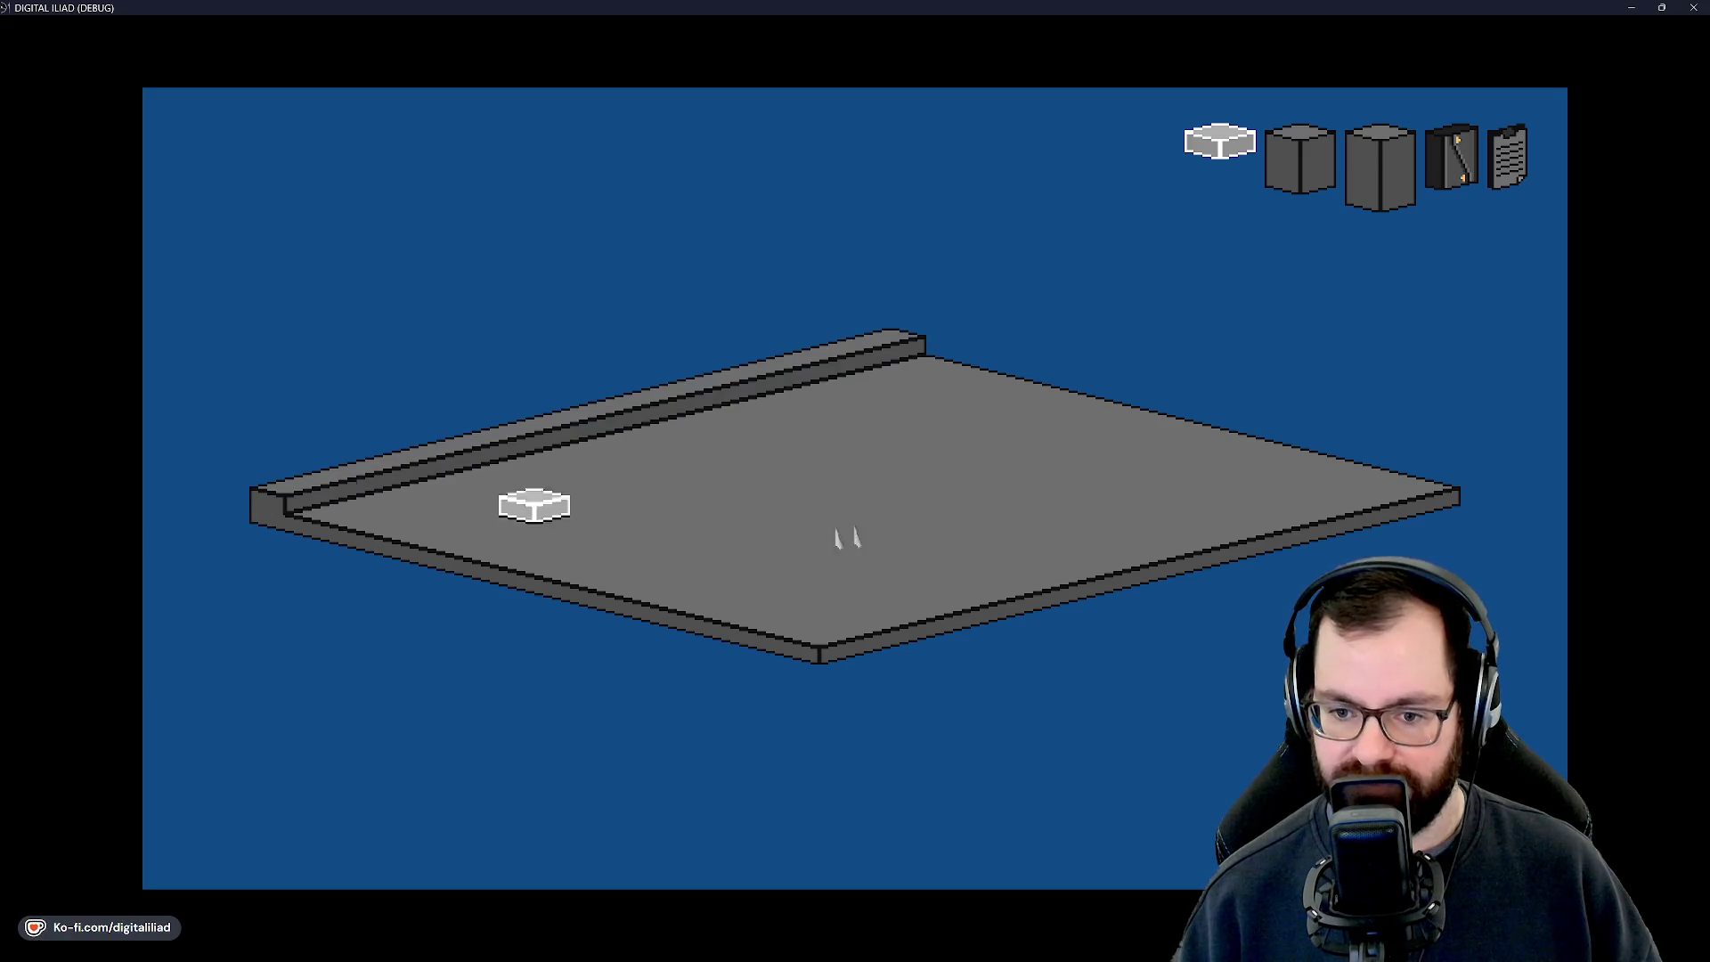
mouse_move(969, 392)
left_mouse_down()
mouse_move(1322, 485)
mouse_move(1430, 490)
left_mouse_up()
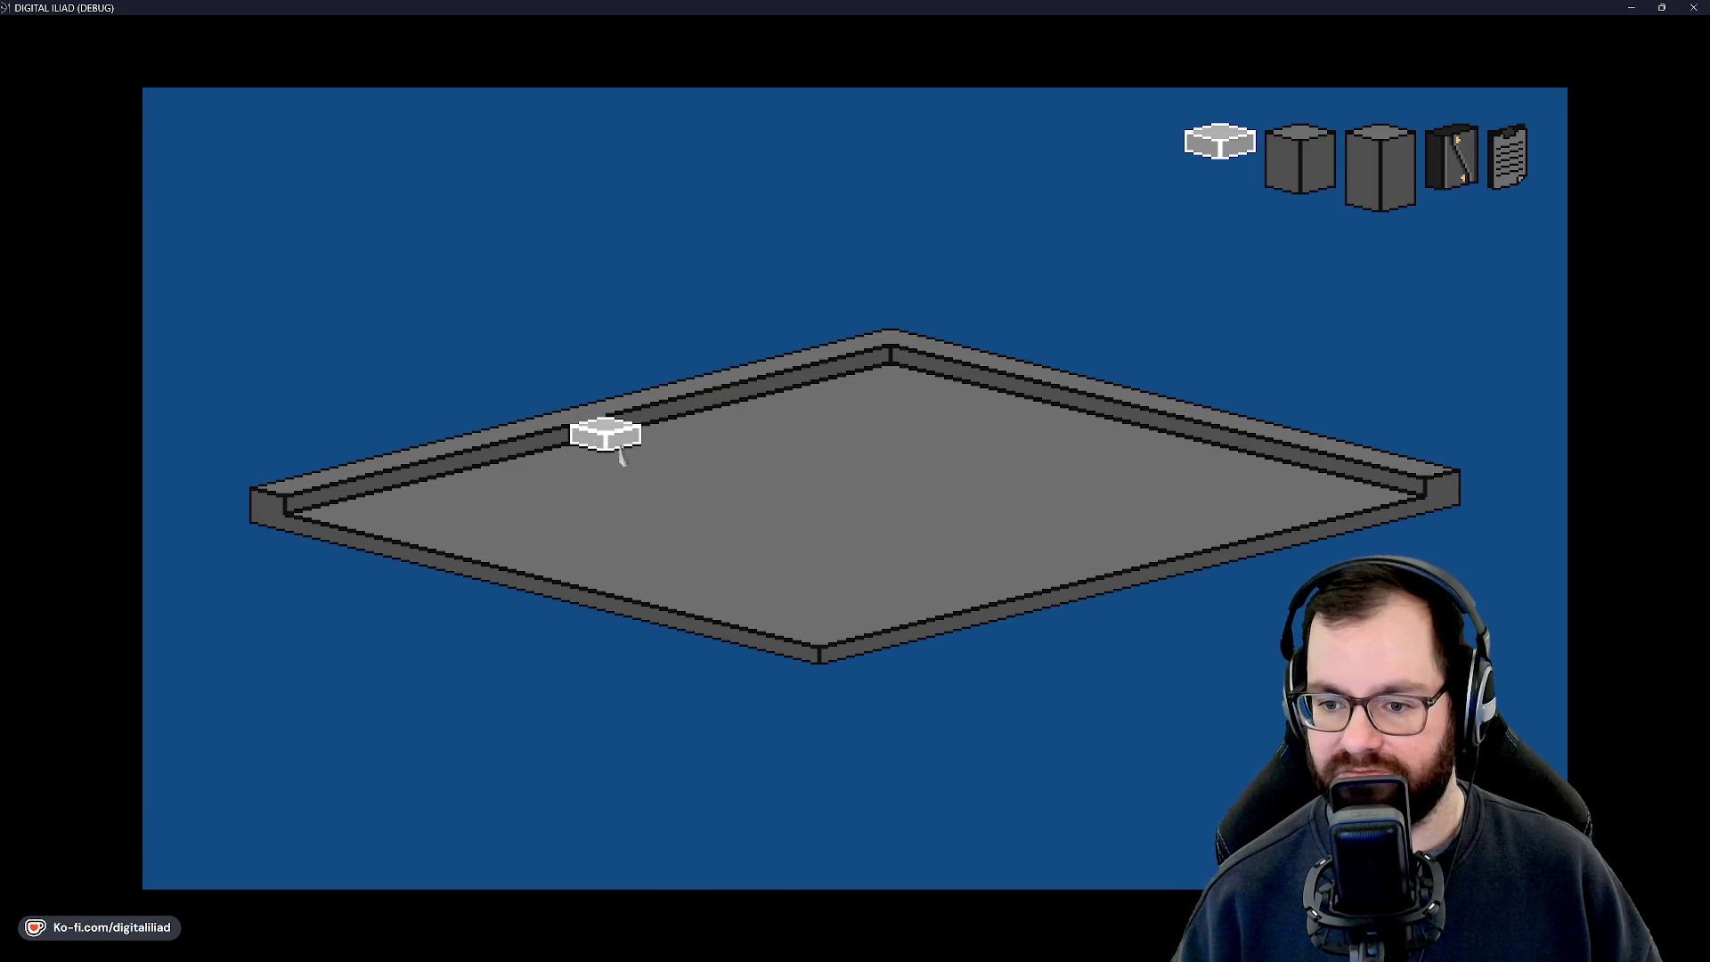
key("w")
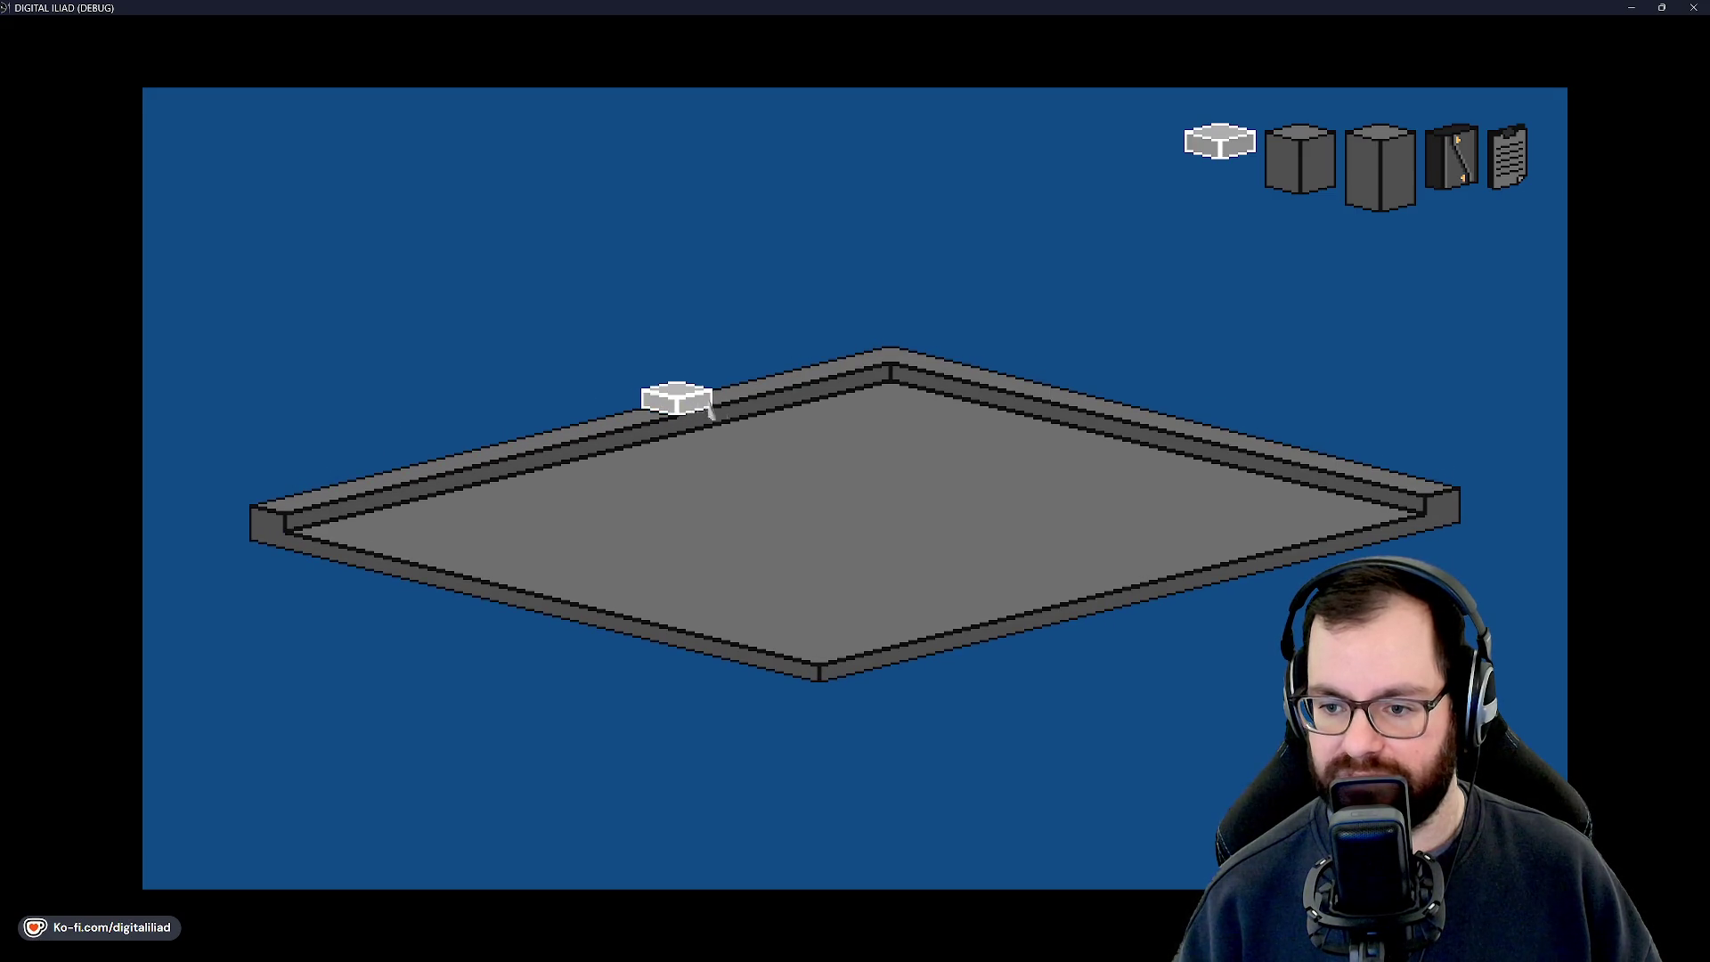
key("s")
key("s")
key("w")
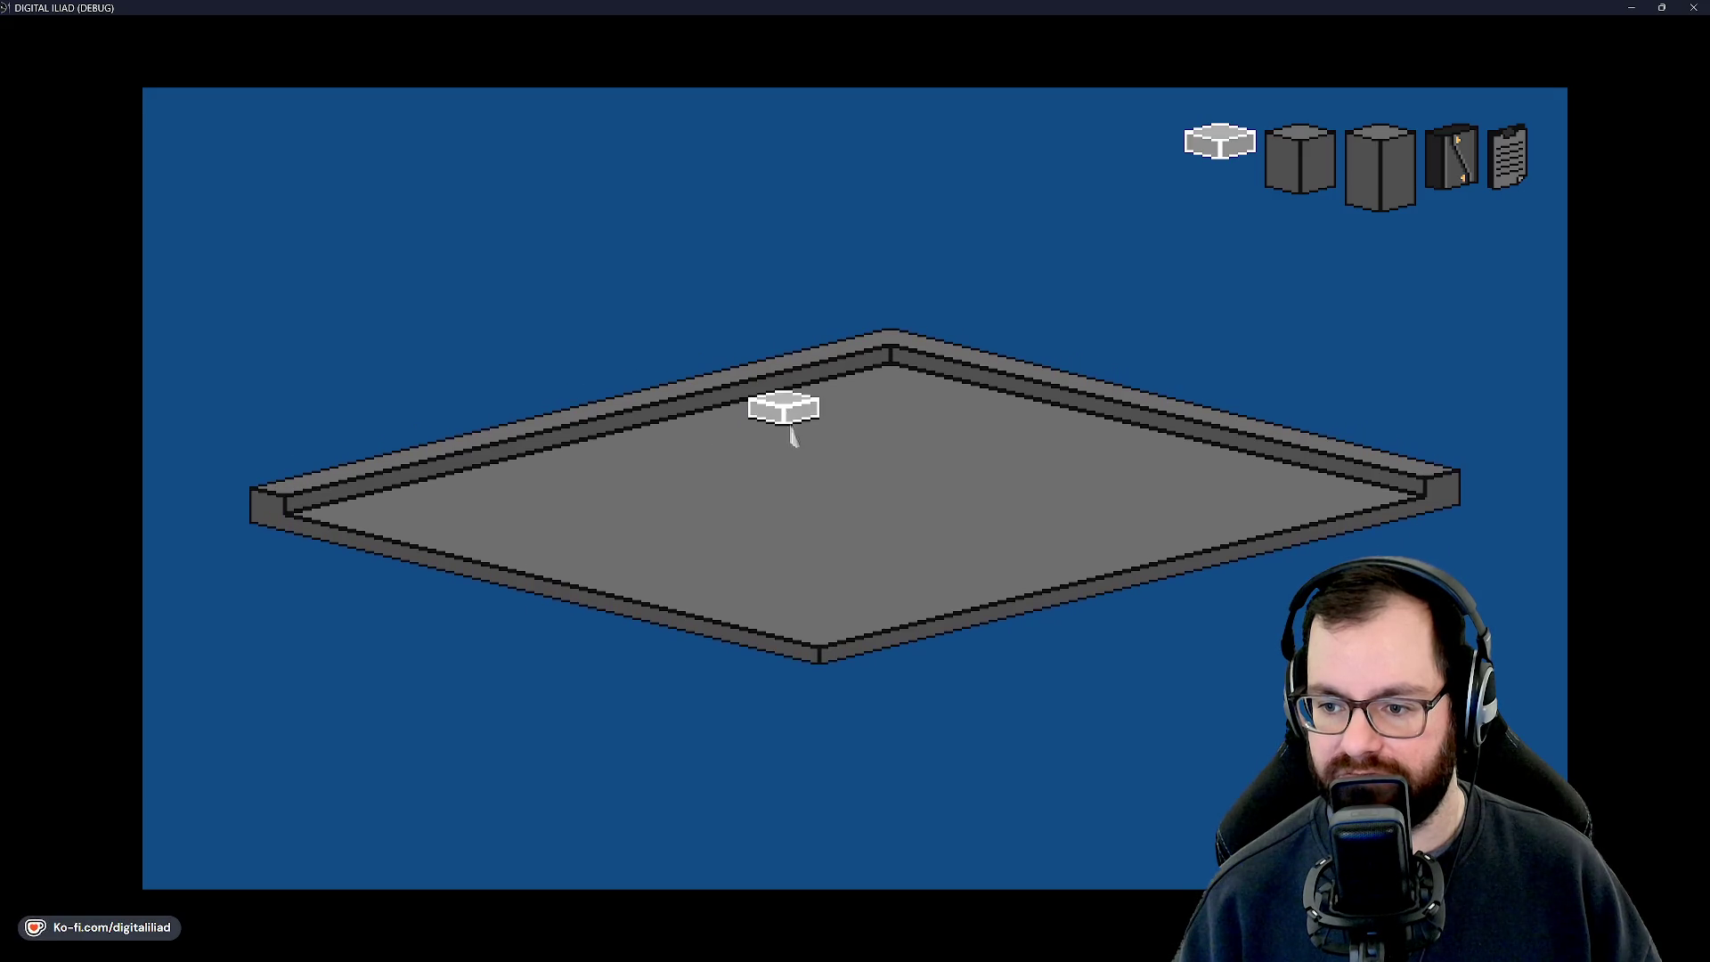
mouse_move(856, 611)
left_mouse_down()
mouse_move(728, 408)
mouse_move(778, 481)
mouse_move(546, 459)
left_mouse_up()
mouse_move(917, 441)
left_mouse_down()
mouse_move(897, 538)
mouse_move(813, 534)
mouse_move(847, 561)
mouse_move(688, 581)
mouse_move(924, 531)
mouse_move(653, 606)
mouse_move(1010, 500)
mouse_move(717, 585)
mouse_move(922, 512)
mouse_move(740, 561)
mouse_move(668, 598)
mouse_move(742, 586)
left_mouse_up()
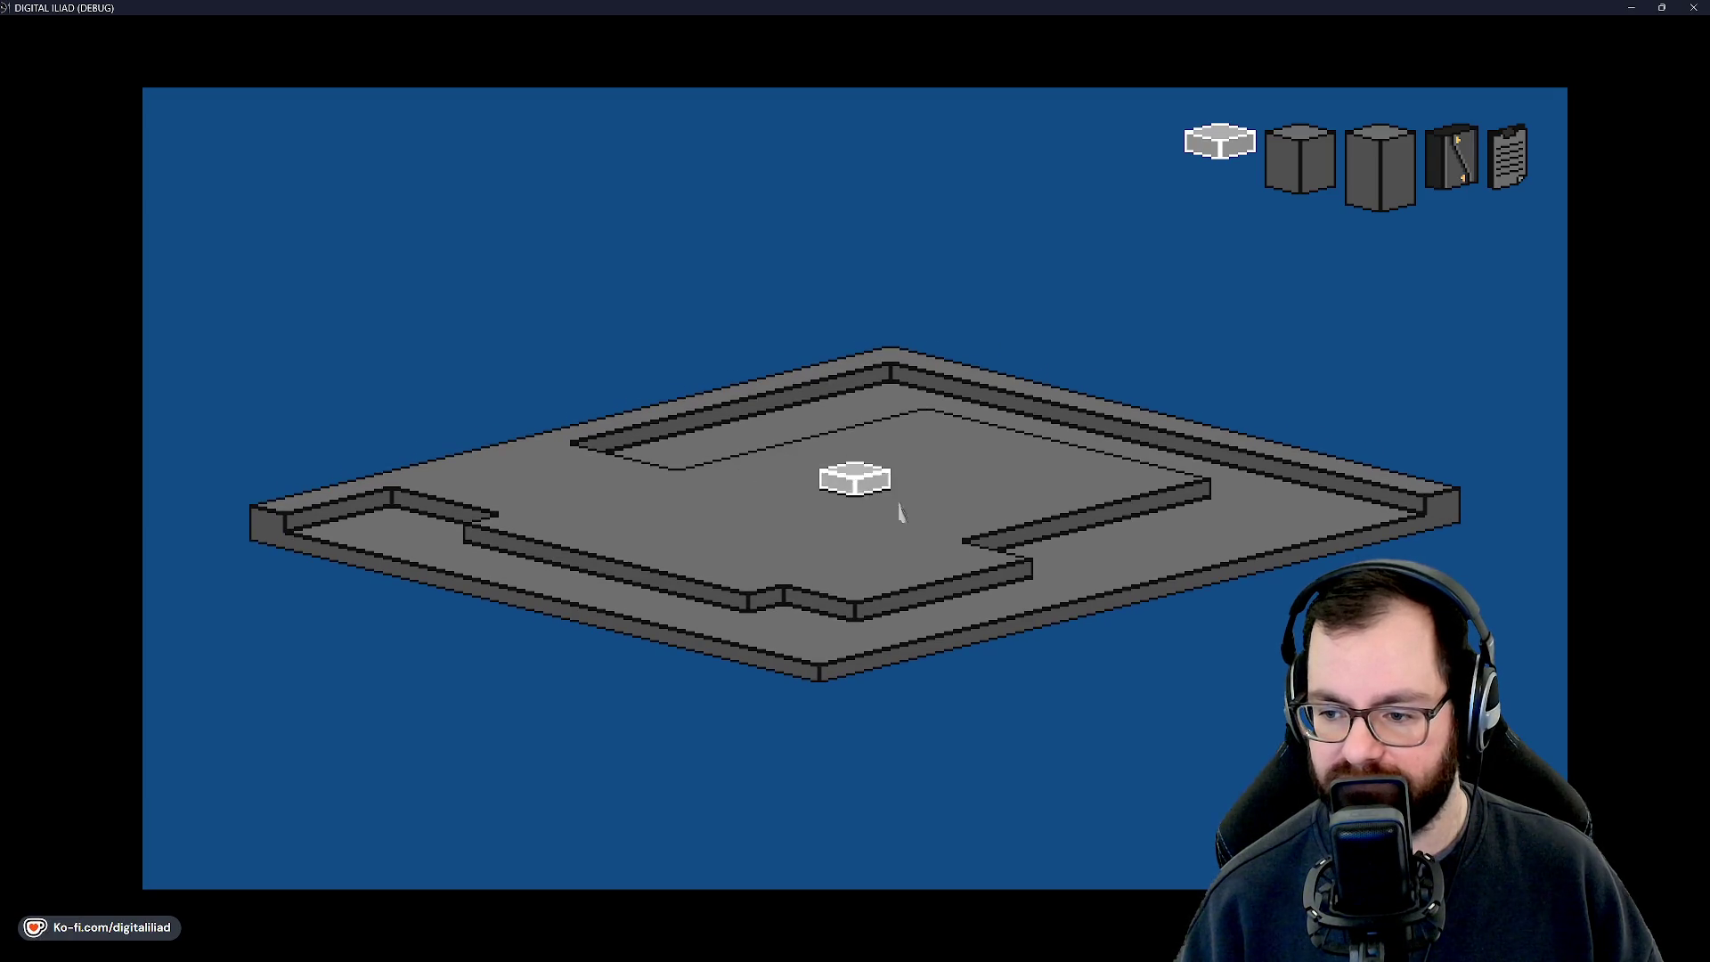
Commit the back-corner tile, clear inner walls to floor, and raise a tall back-left wall.
scroll(693, 557, "down", 1)
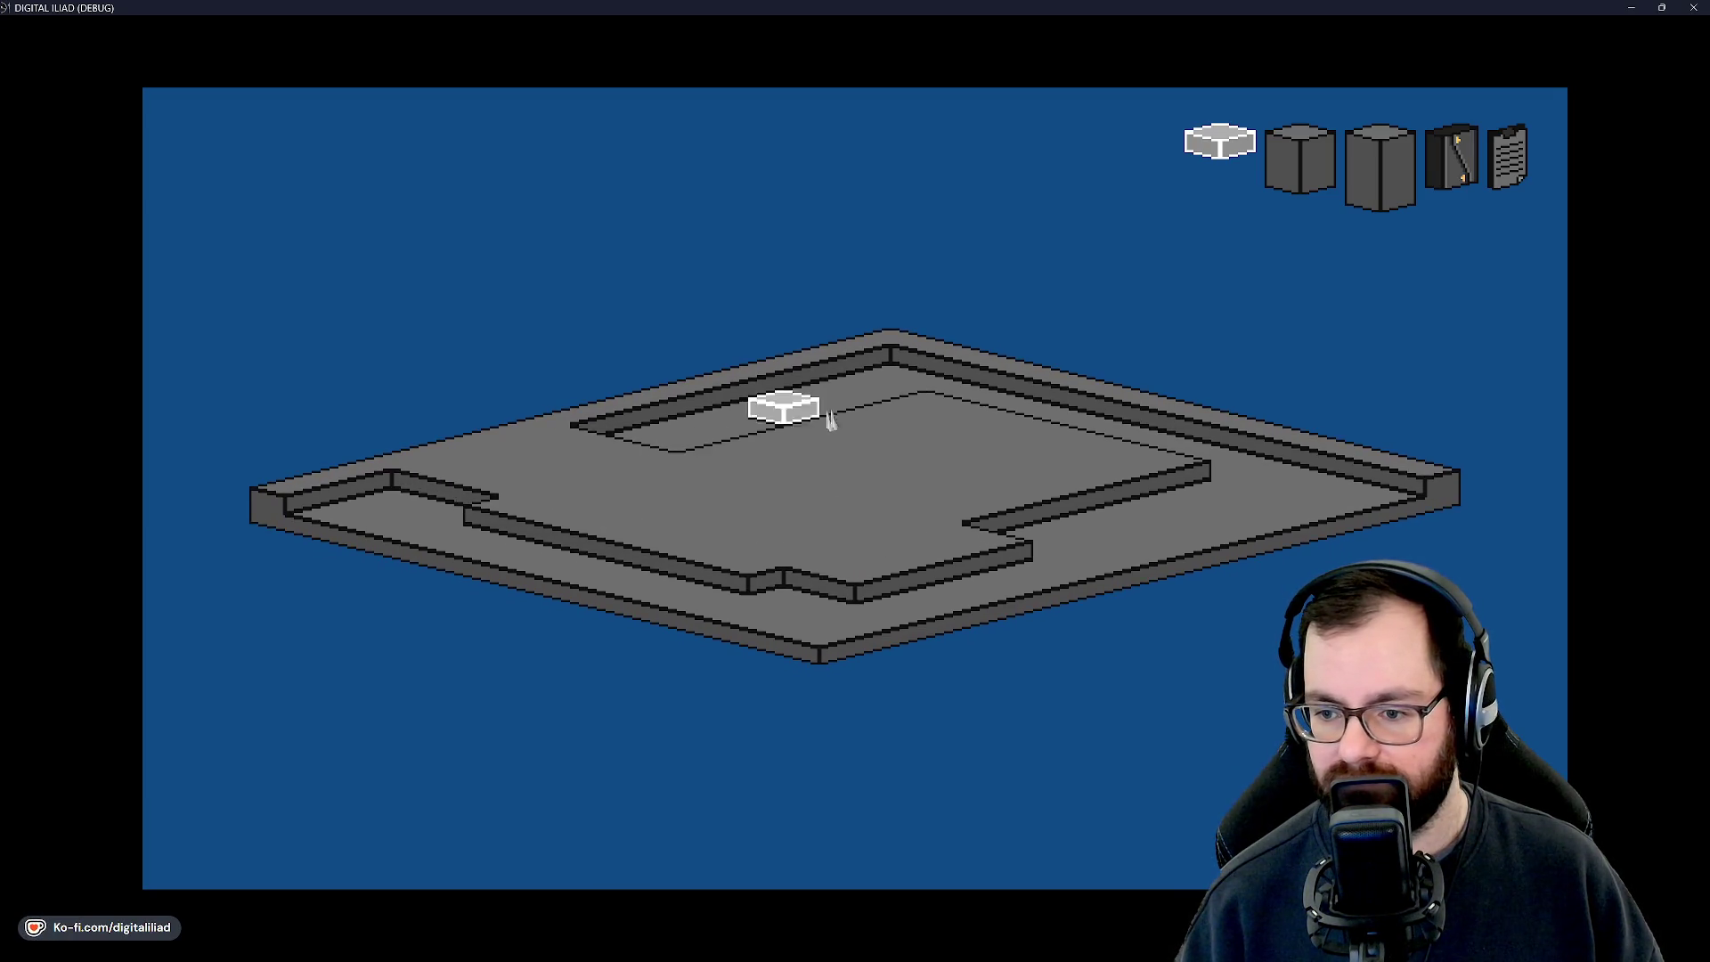
left_click(892, 377)
mouse_move(894, 434)
left_mouse_down()
mouse_move(920, 542)
mouse_move(840, 624)
left_mouse_up()
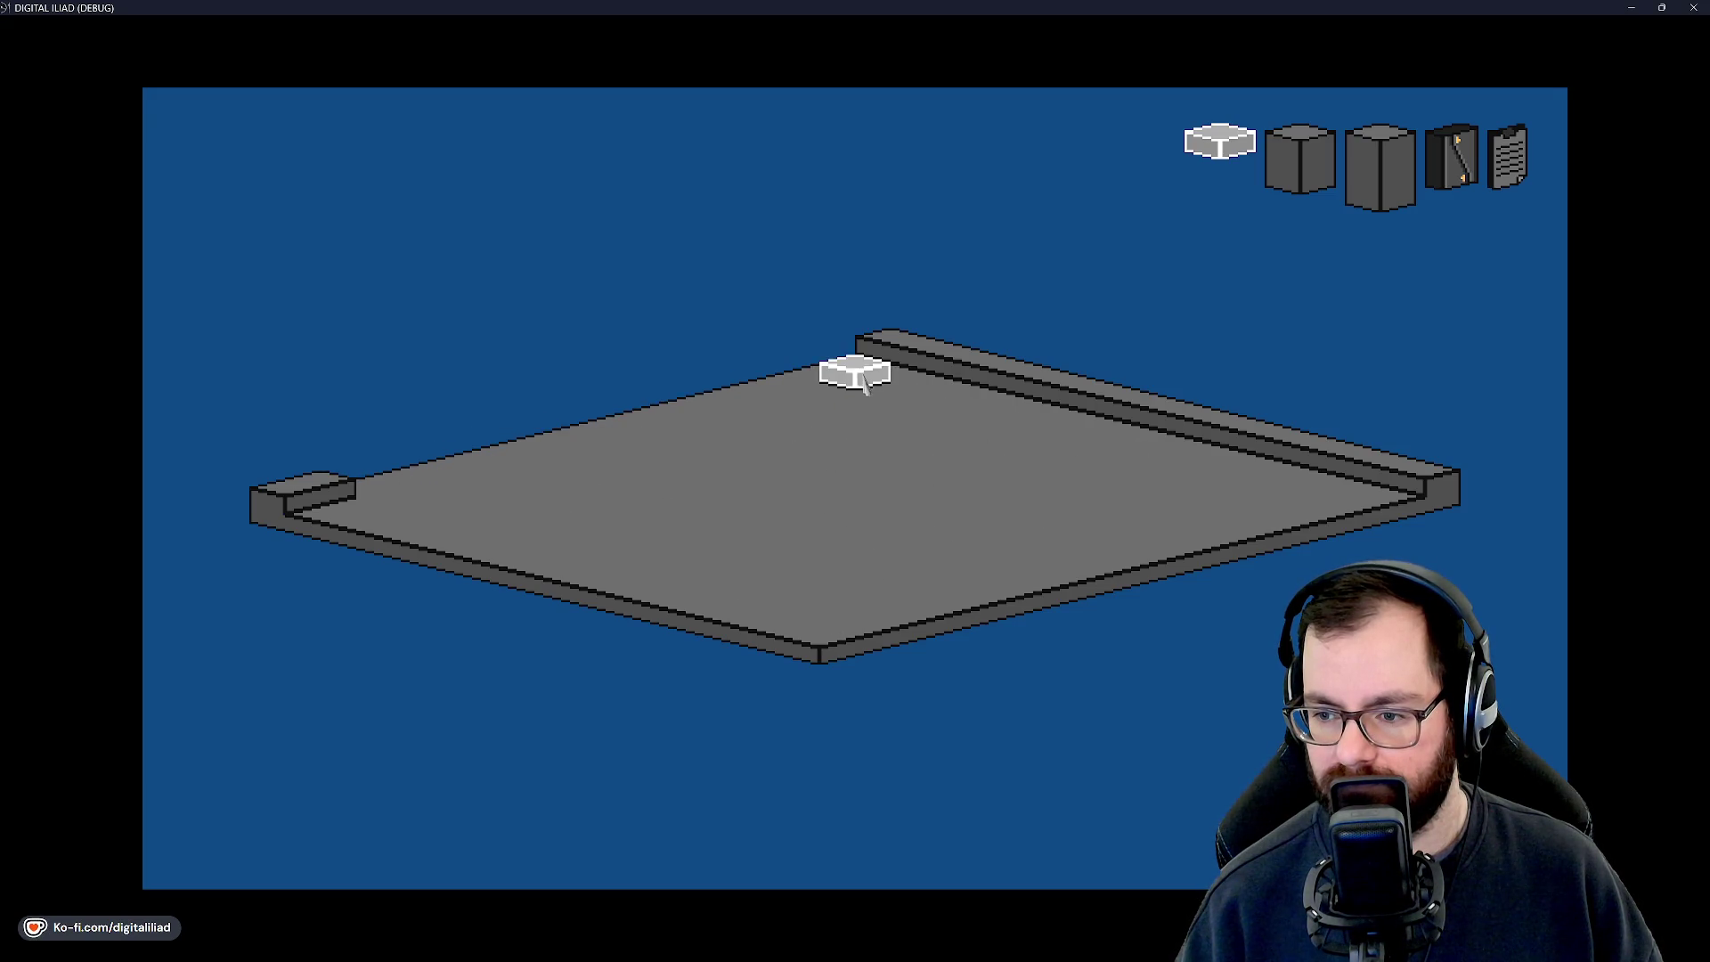
left_click_drag(862, 378, 363, 489)
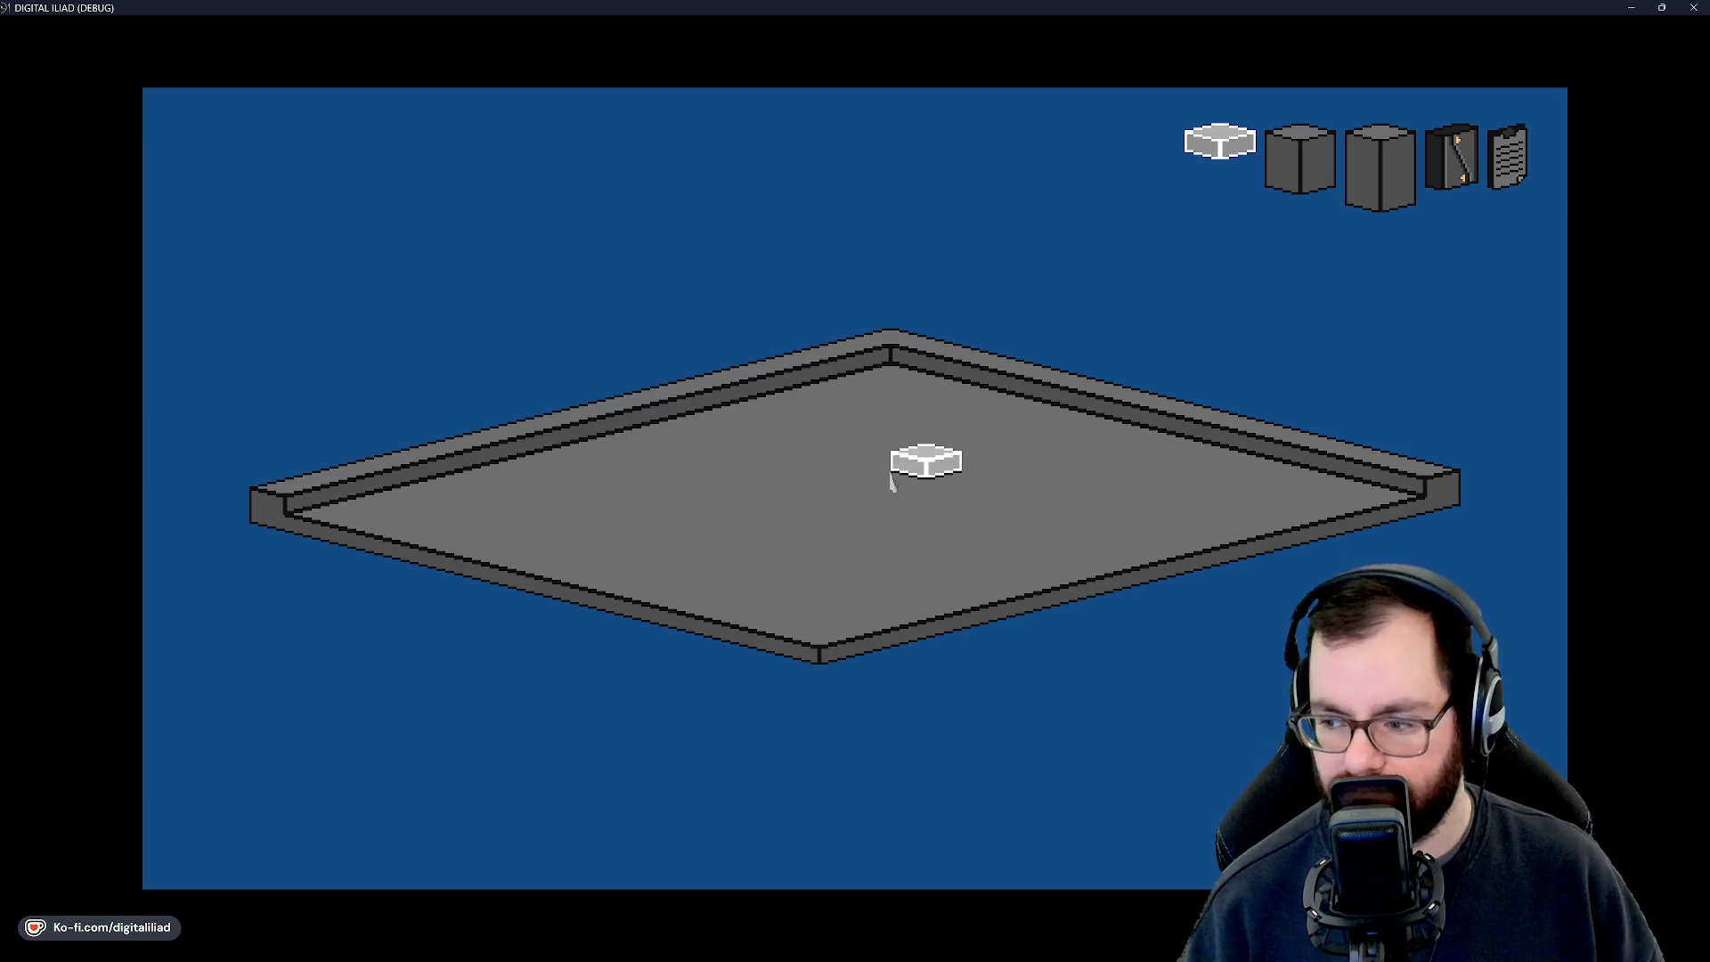
left_click(888, 367)
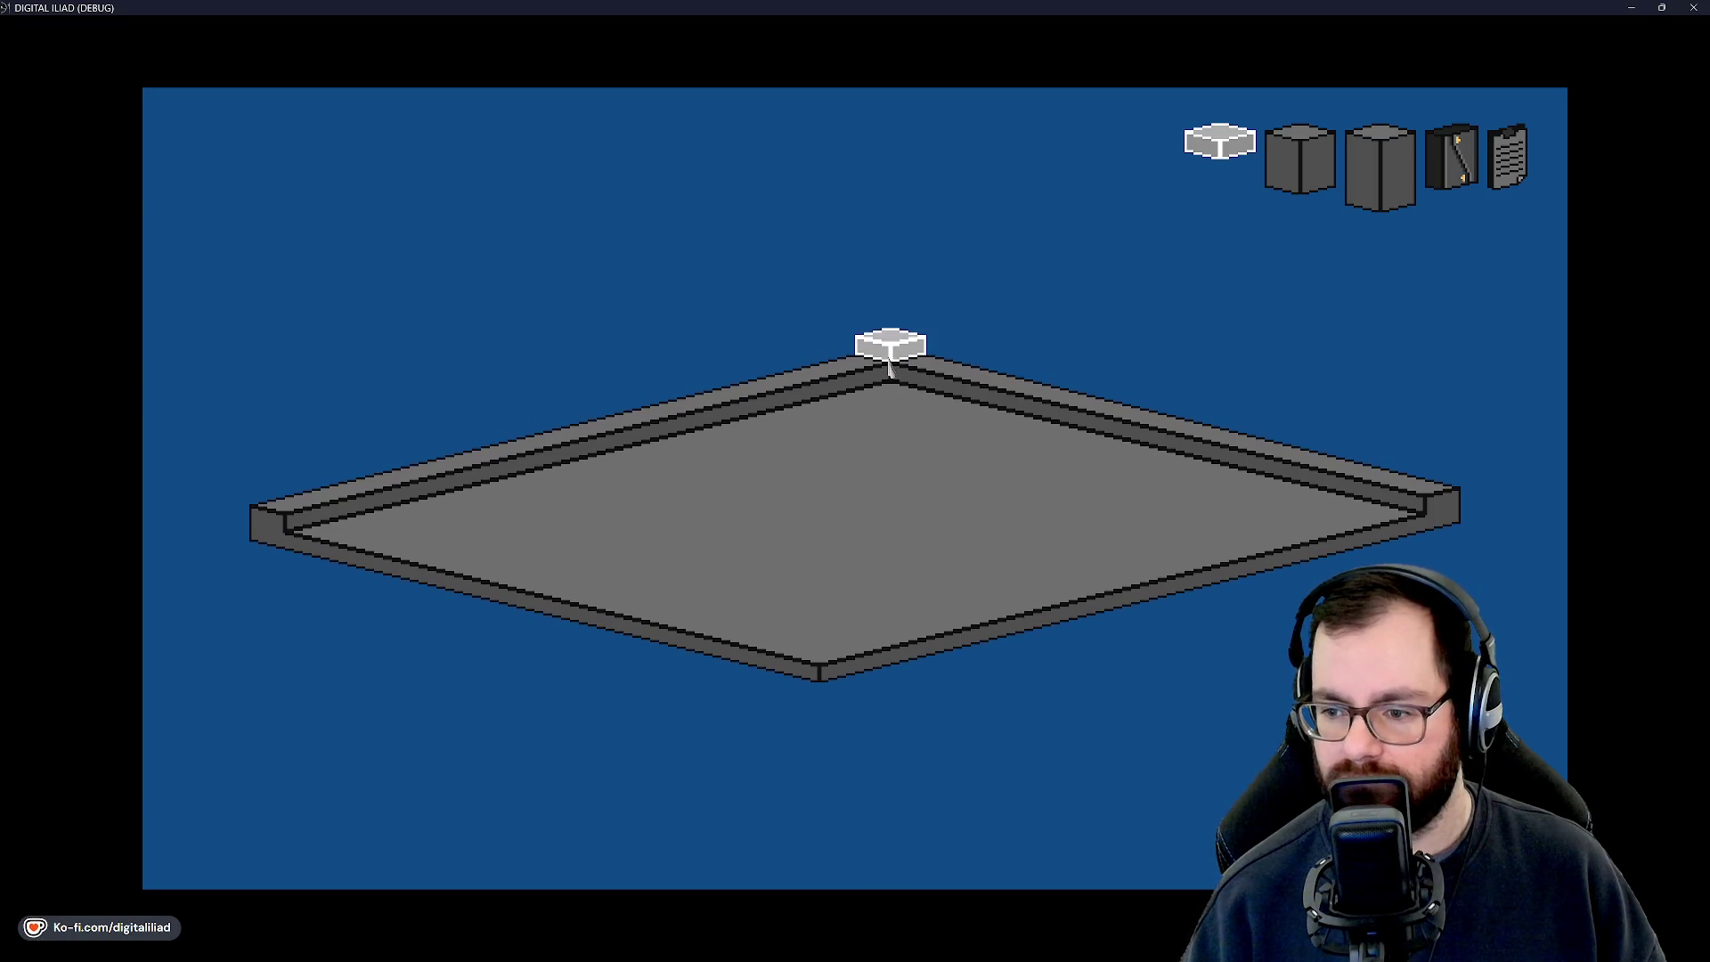
left_click_drag(887, 364, 370, 505)
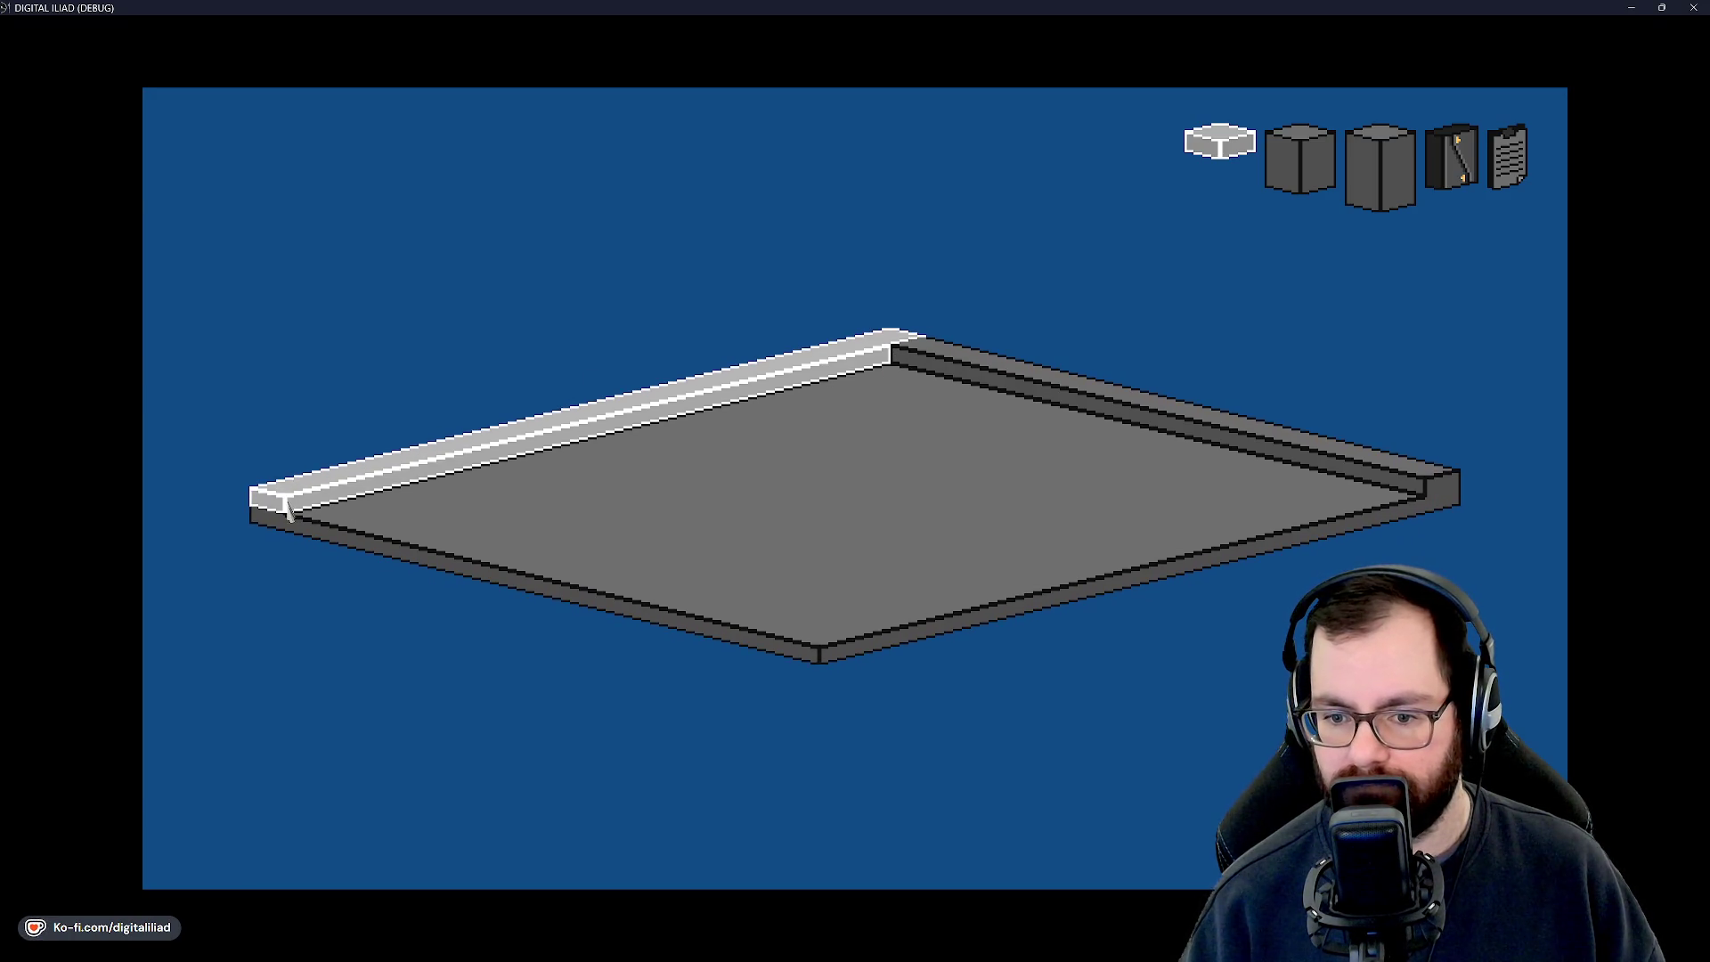
scroll(287, 506, "up", 4)
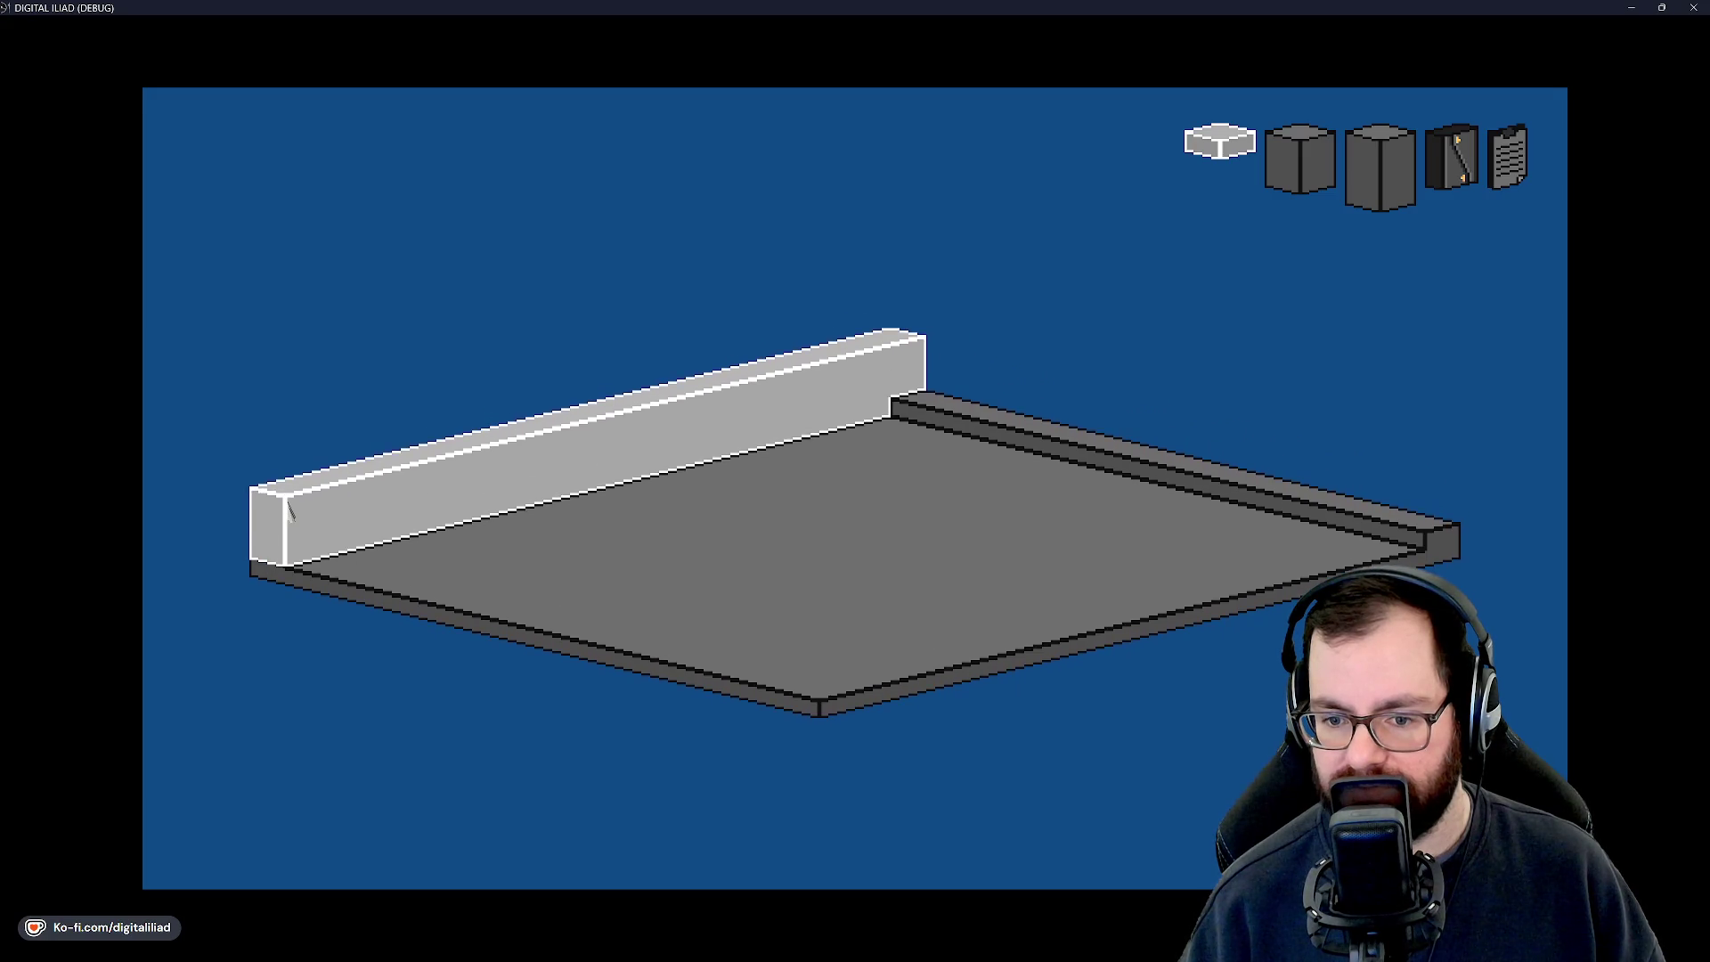
left_click(287, 505)
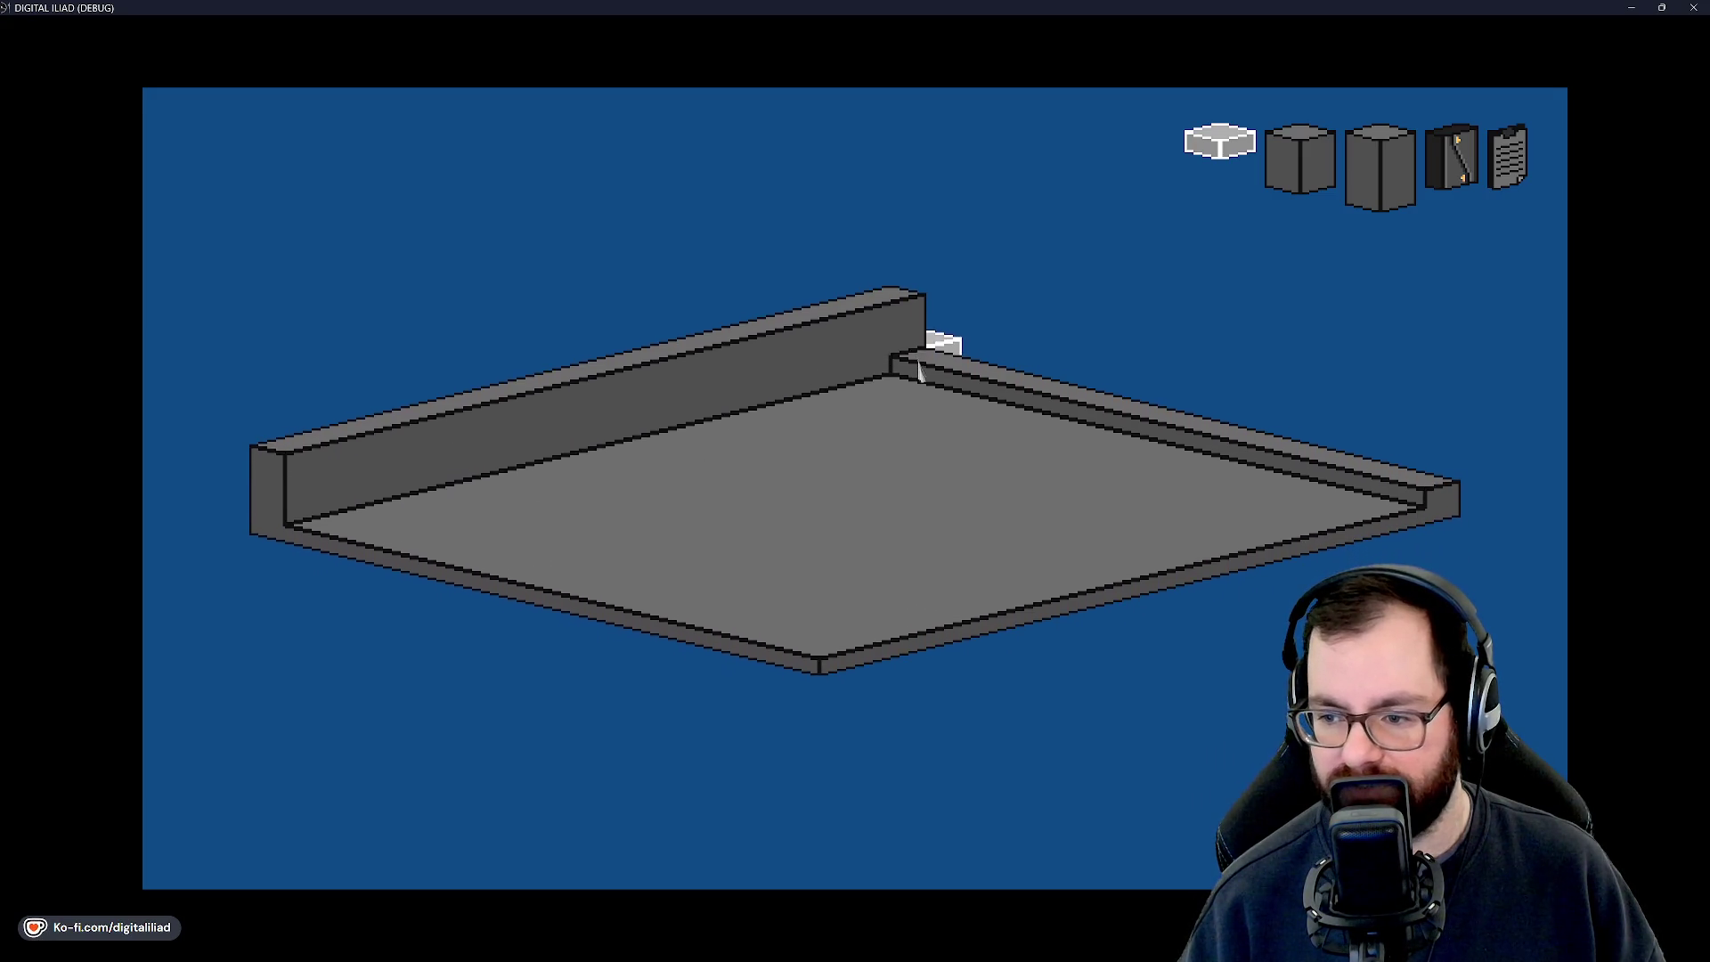
Raise and commit a tall wall along the back-right edge, then pan the view.
left_click_drag(918, 365, 1400, 497)
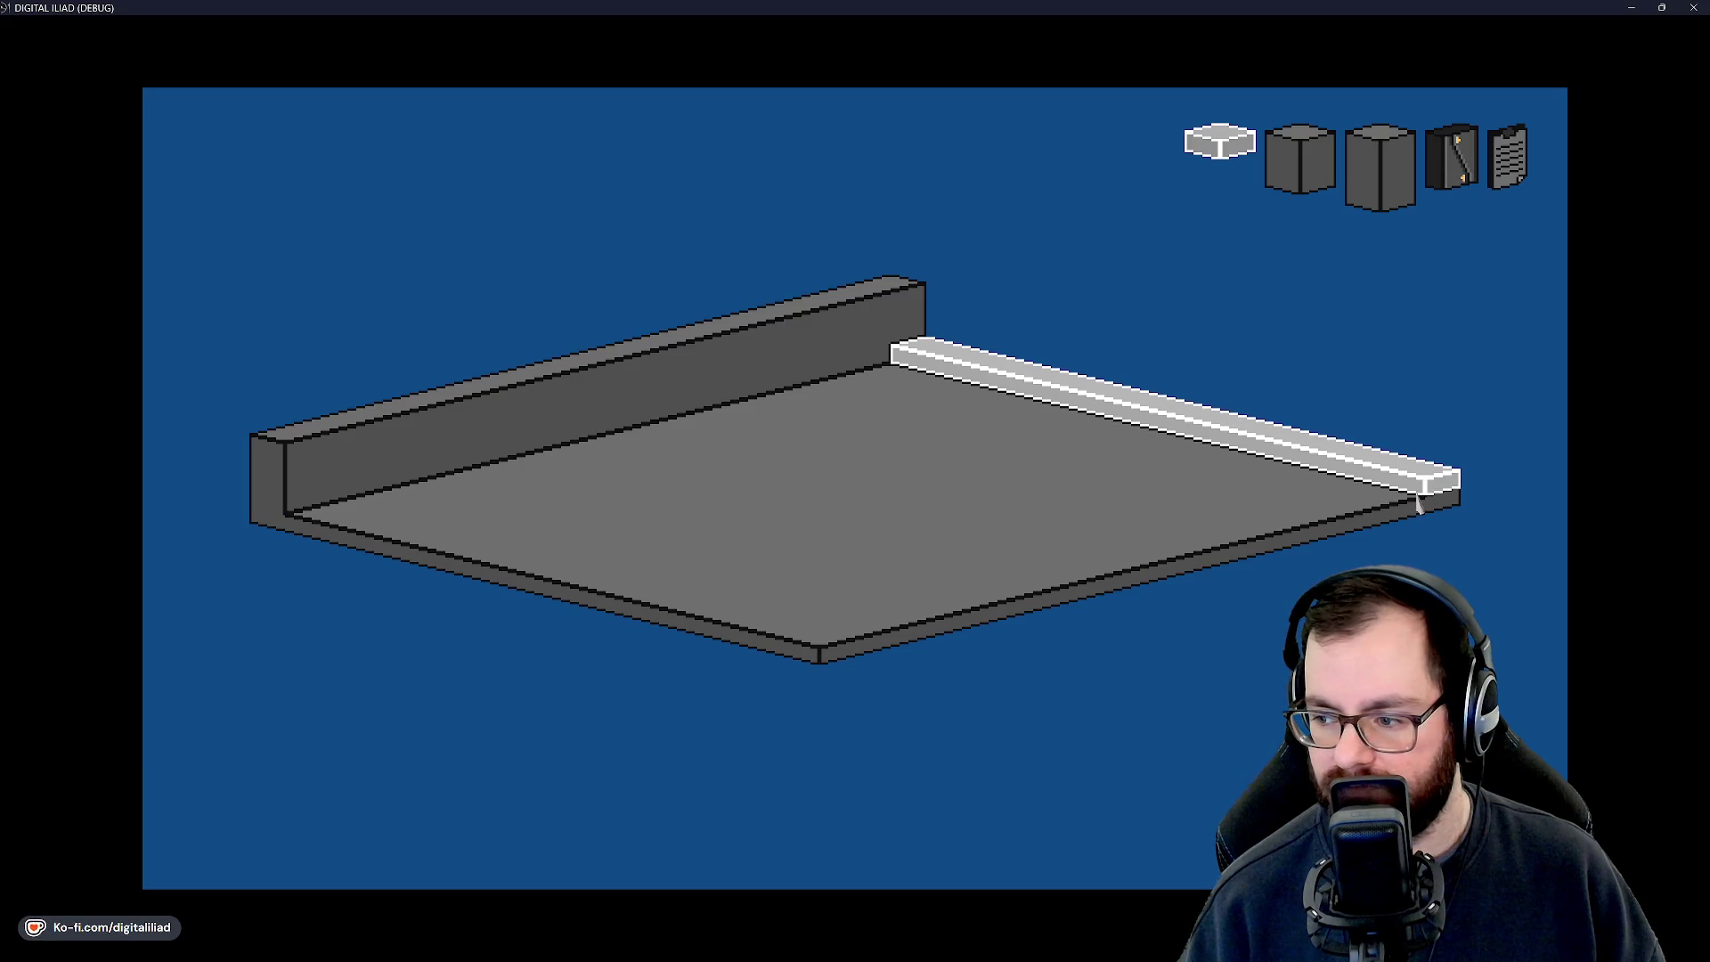
scroll(1419, 504, "up", 4)
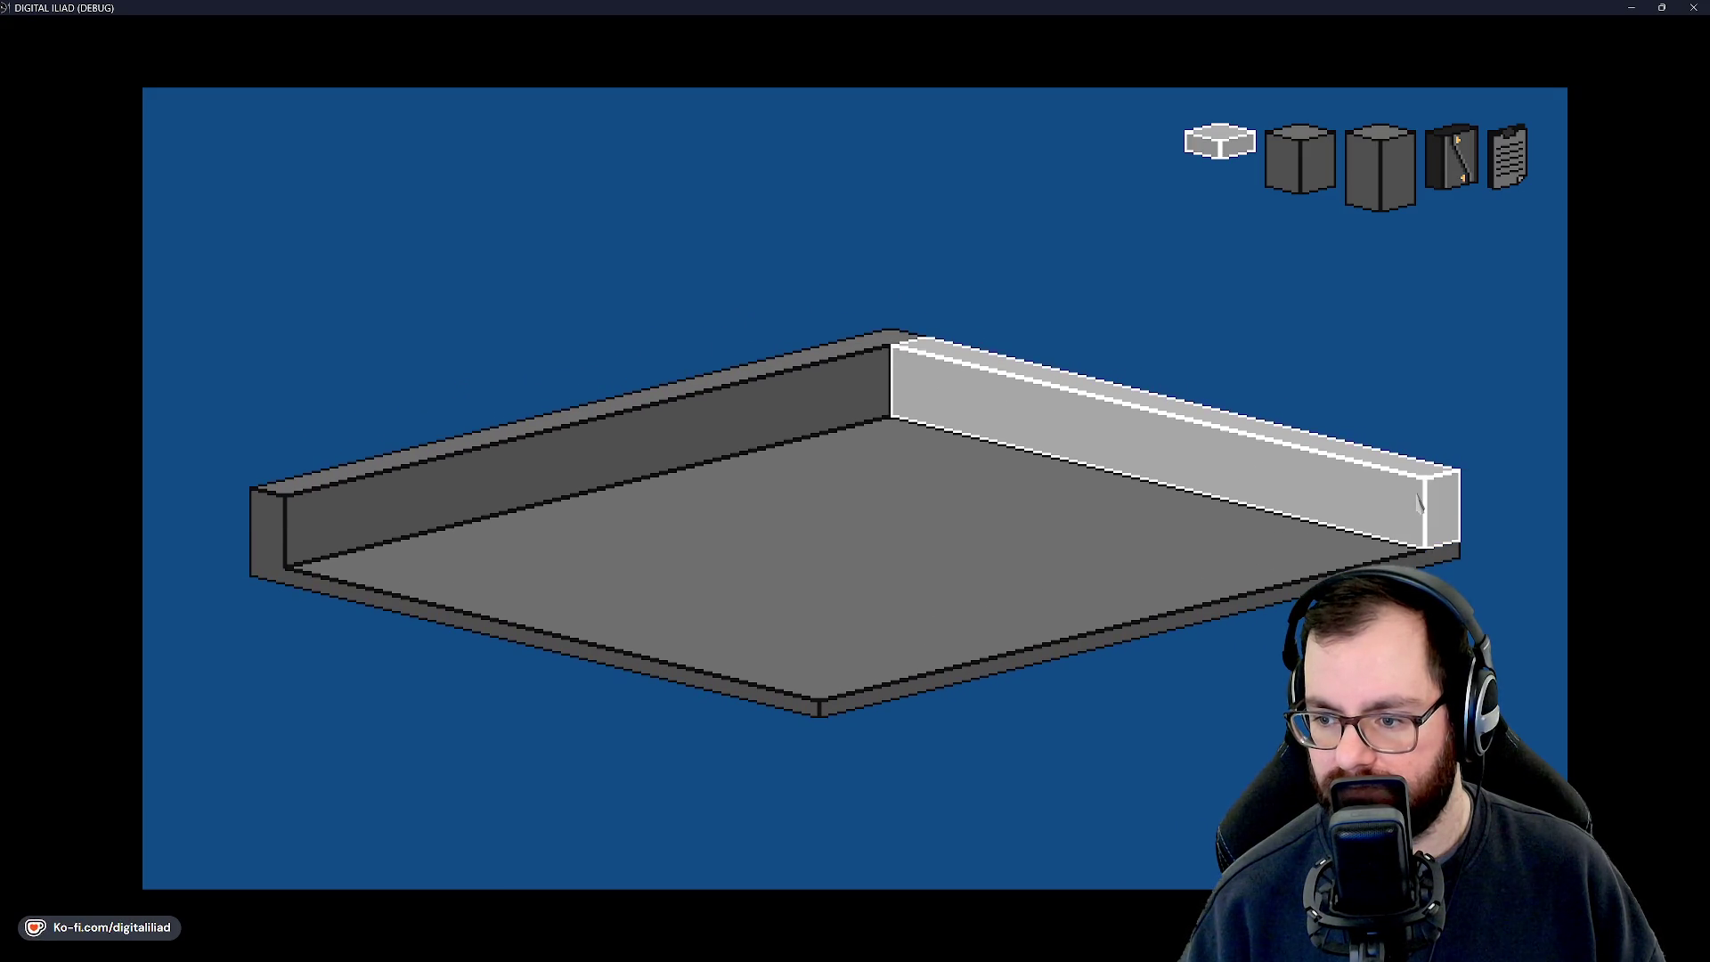
left_click(1419, 504)
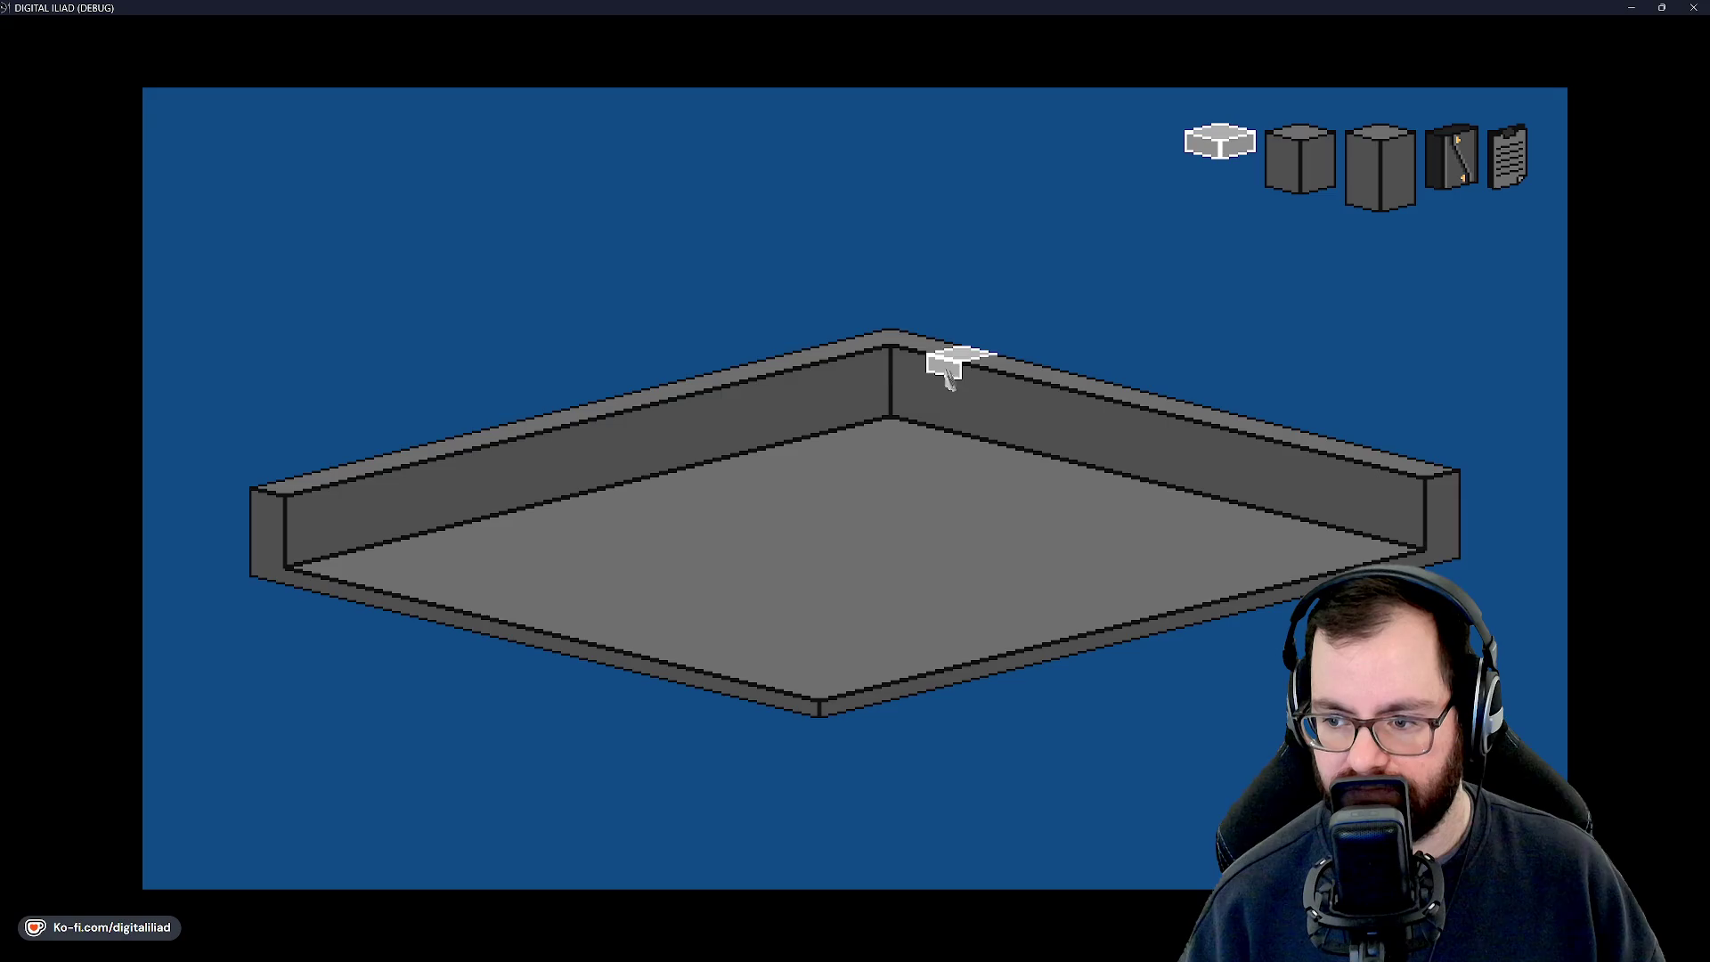
key("Down")
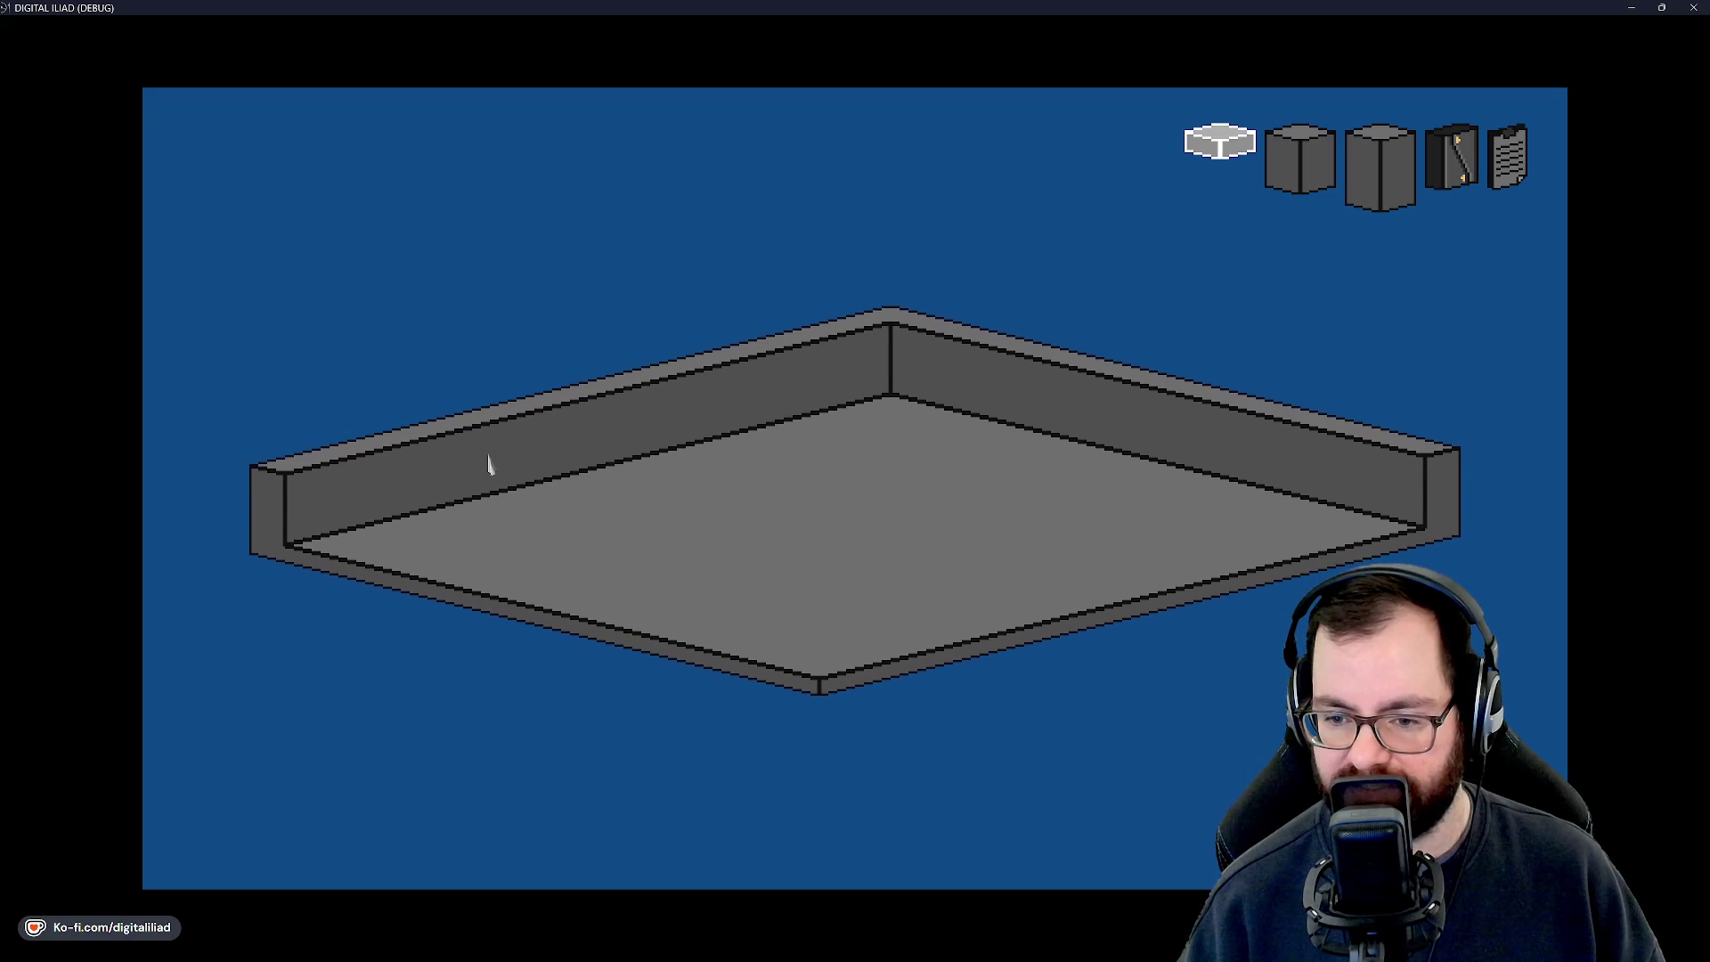
Stretch the raised slab, erase its right-hand extensions, and extend it back to the back wall.
left_click(592, 465)
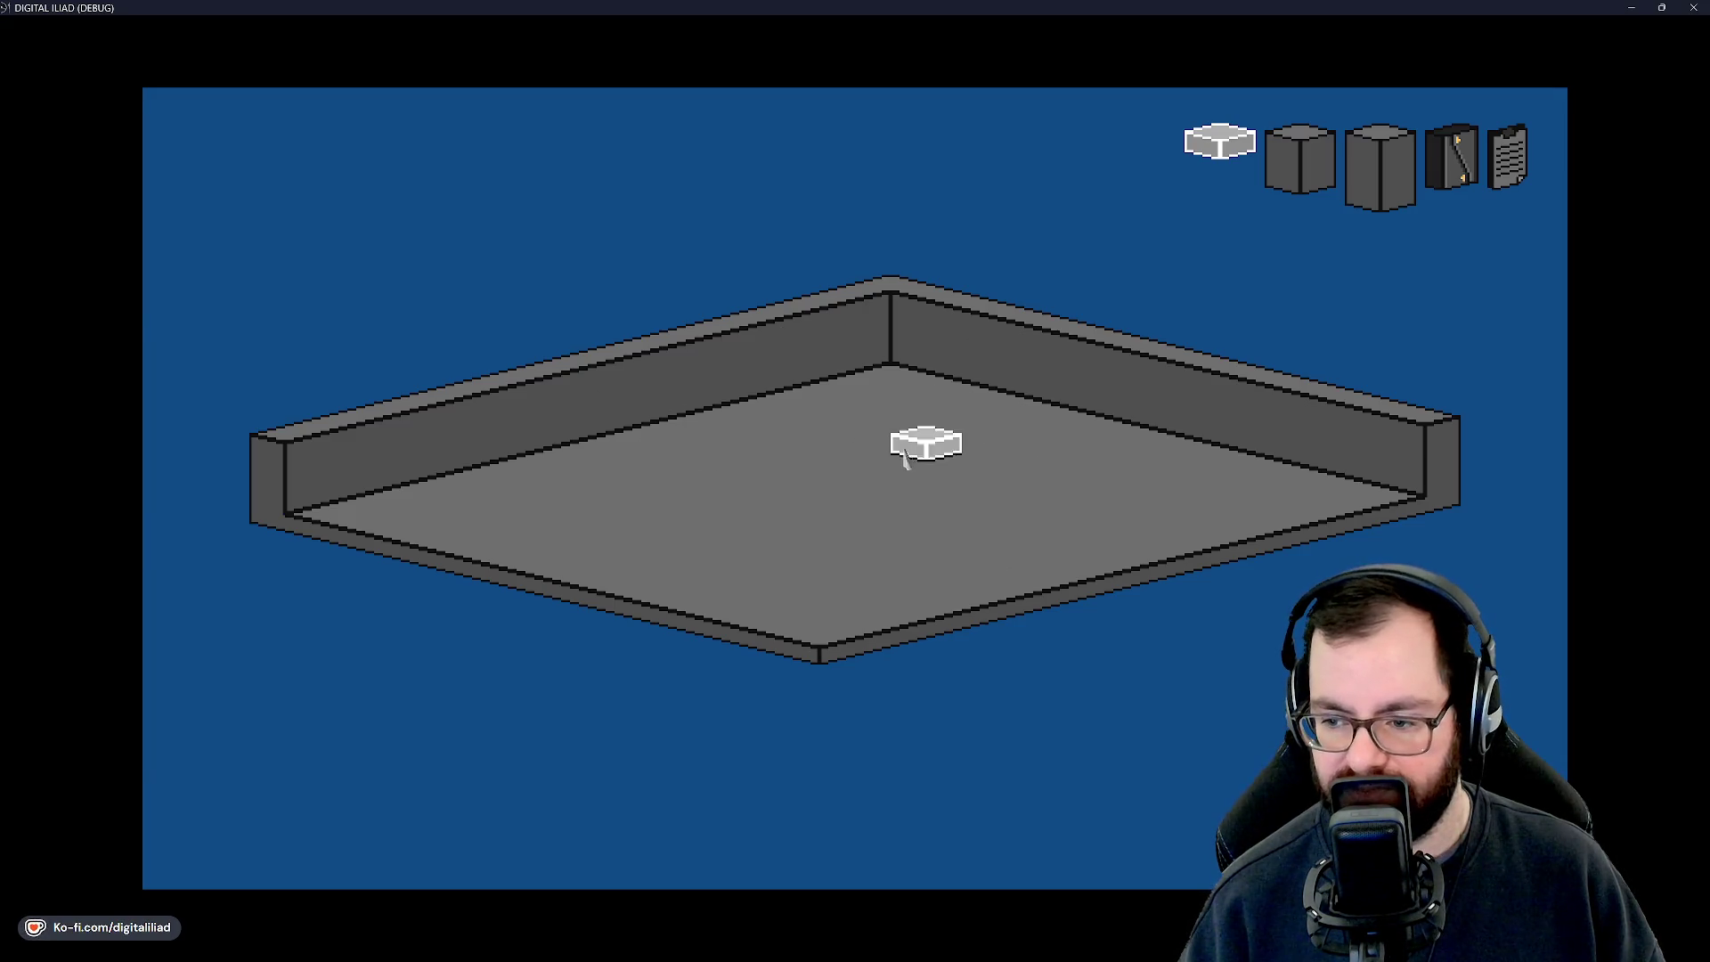
mouse_move(879, 450)
left_mouse_down()
mouse_move(805, 591)
mouse_move(847, 484)
mouse_move(909, 508)
mouse_move(891, 383)
mouse_move(659, 472)
mouse_move(490, 472)
mouse_move(531, 552)
mouse_move(1050, 594)
mouse_move(721, 516)
mouse_move(1157, 623)
mouse_move(730, 521)
mouse_move(638, 475)
mouse_move(539, 477)
left_mouse_up()
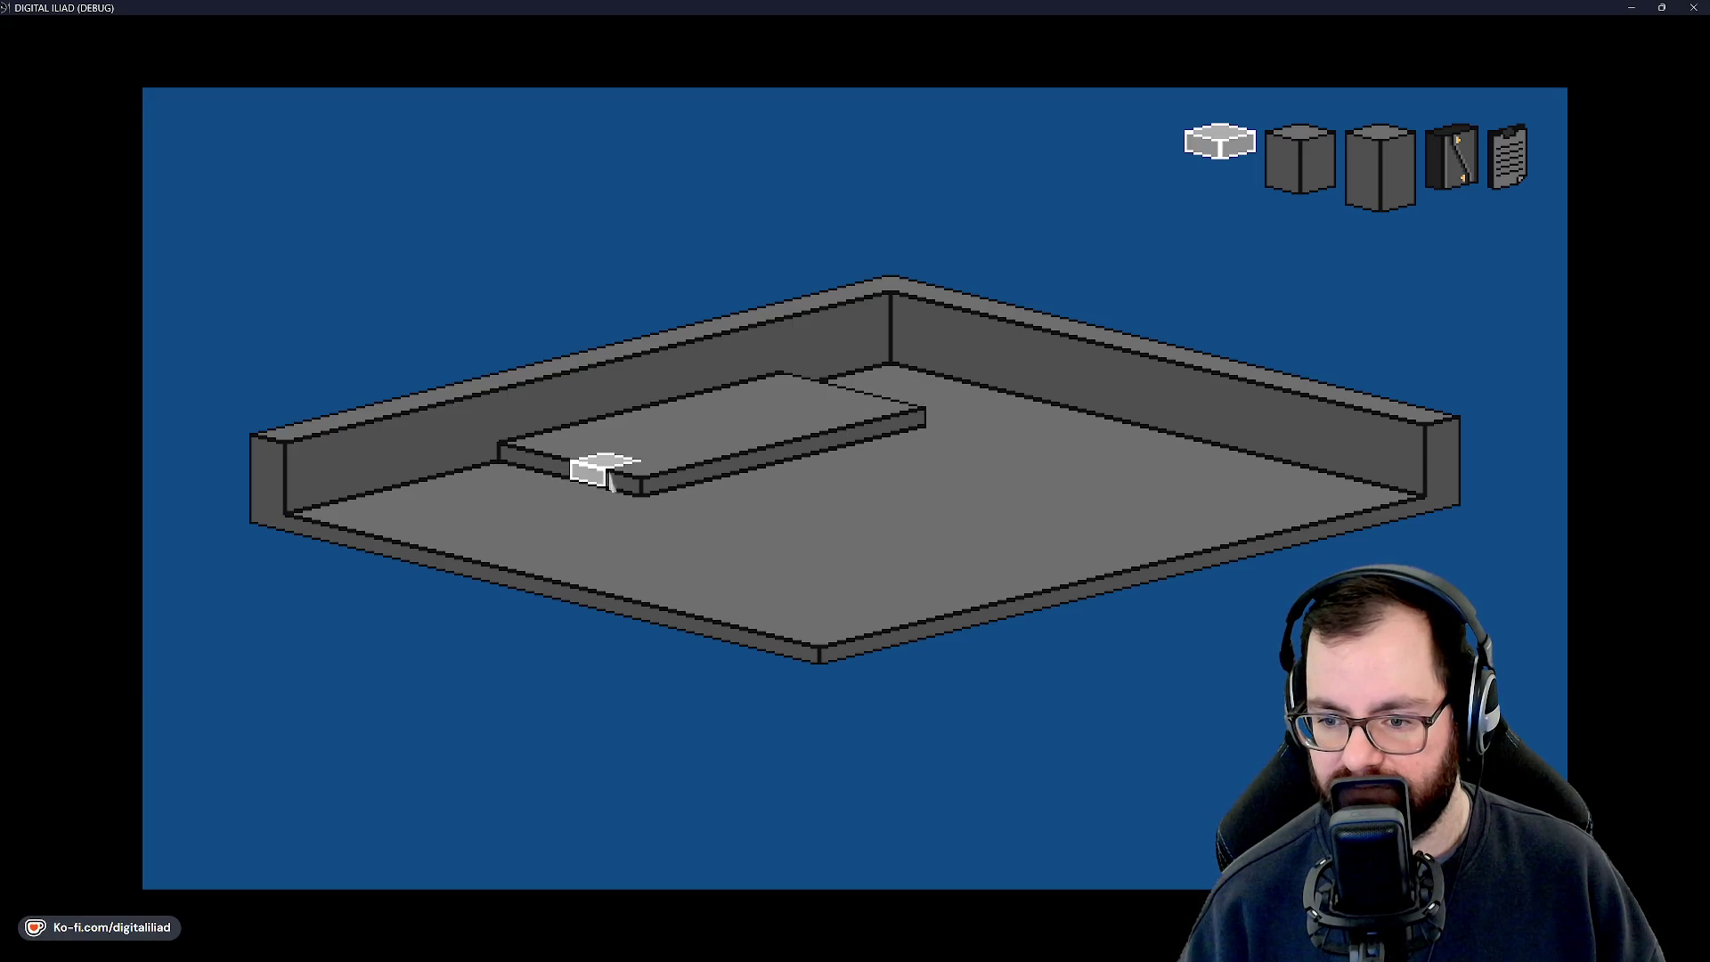
mouse_move(864, 597)
left_mouse_down()
mouse_move(980, 467)
mouse_move(901, 533)
mouse_move(927, 499)
mouse_move(987, 498)
mouse_move(992, 458)
mouse_move(823, 472)
mouse_move(602, 557)
mouse_move(741, 455)
mouse_move(887, 461)
mouse_move(905, 439)
mouse_move(767, 406)
left_mouse_up()
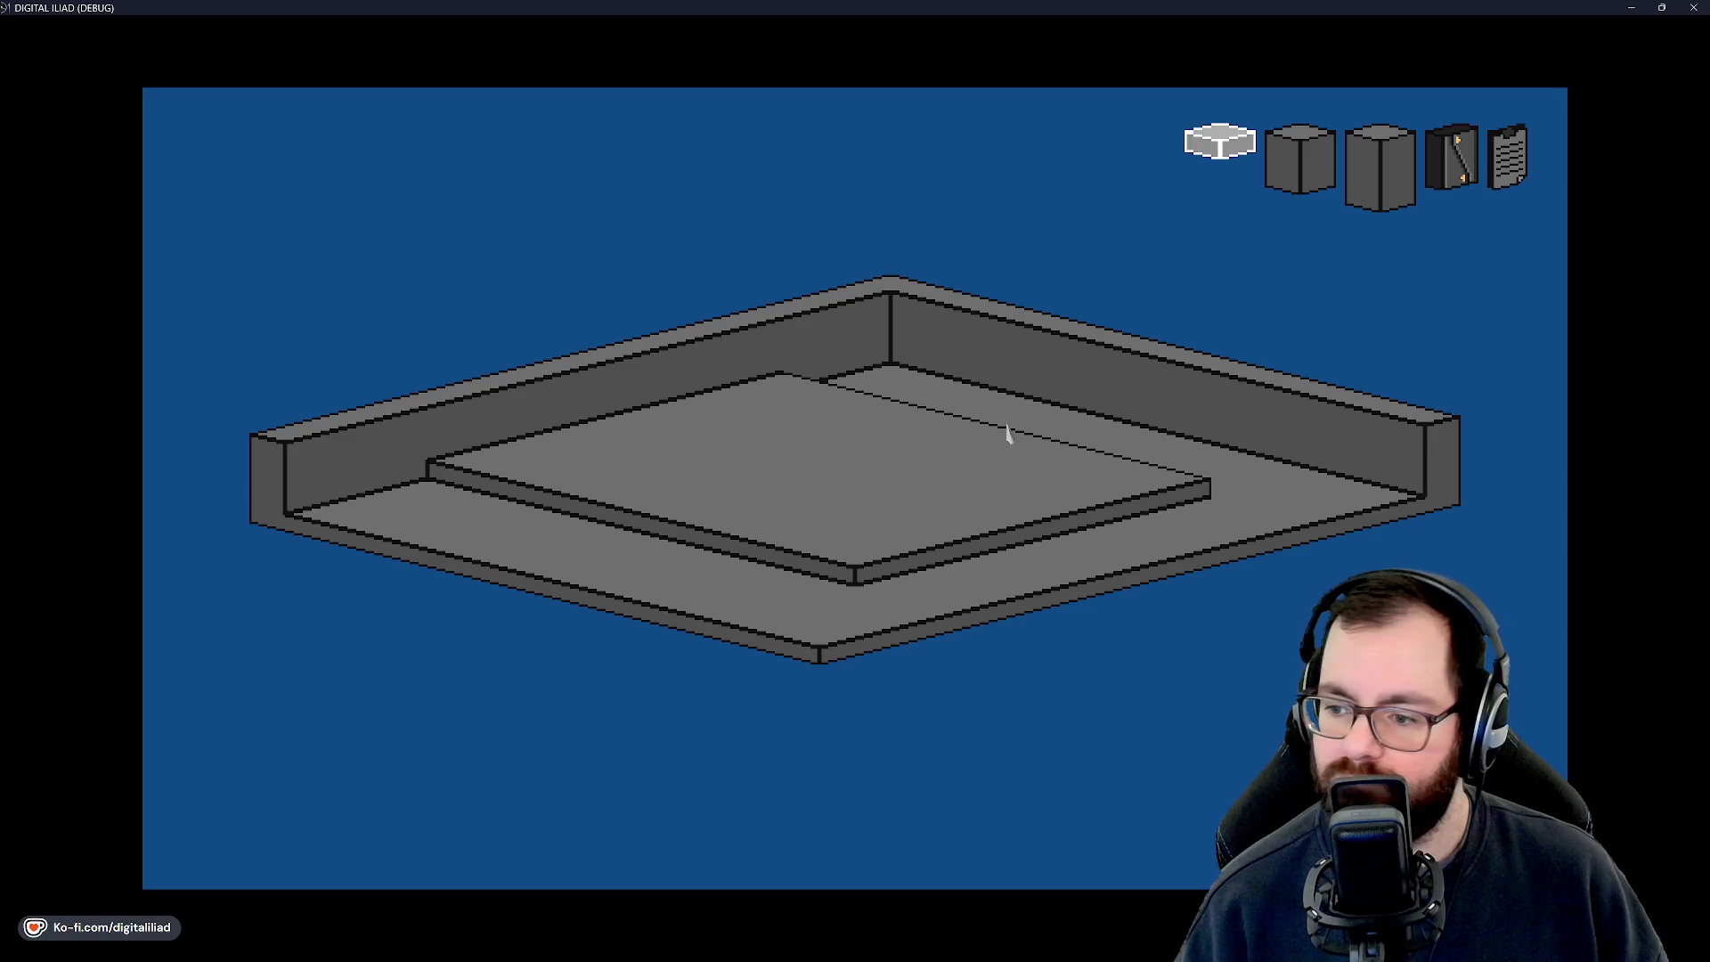
right_click(942, 509)
left_click_drag(853, 590, 886, 530)
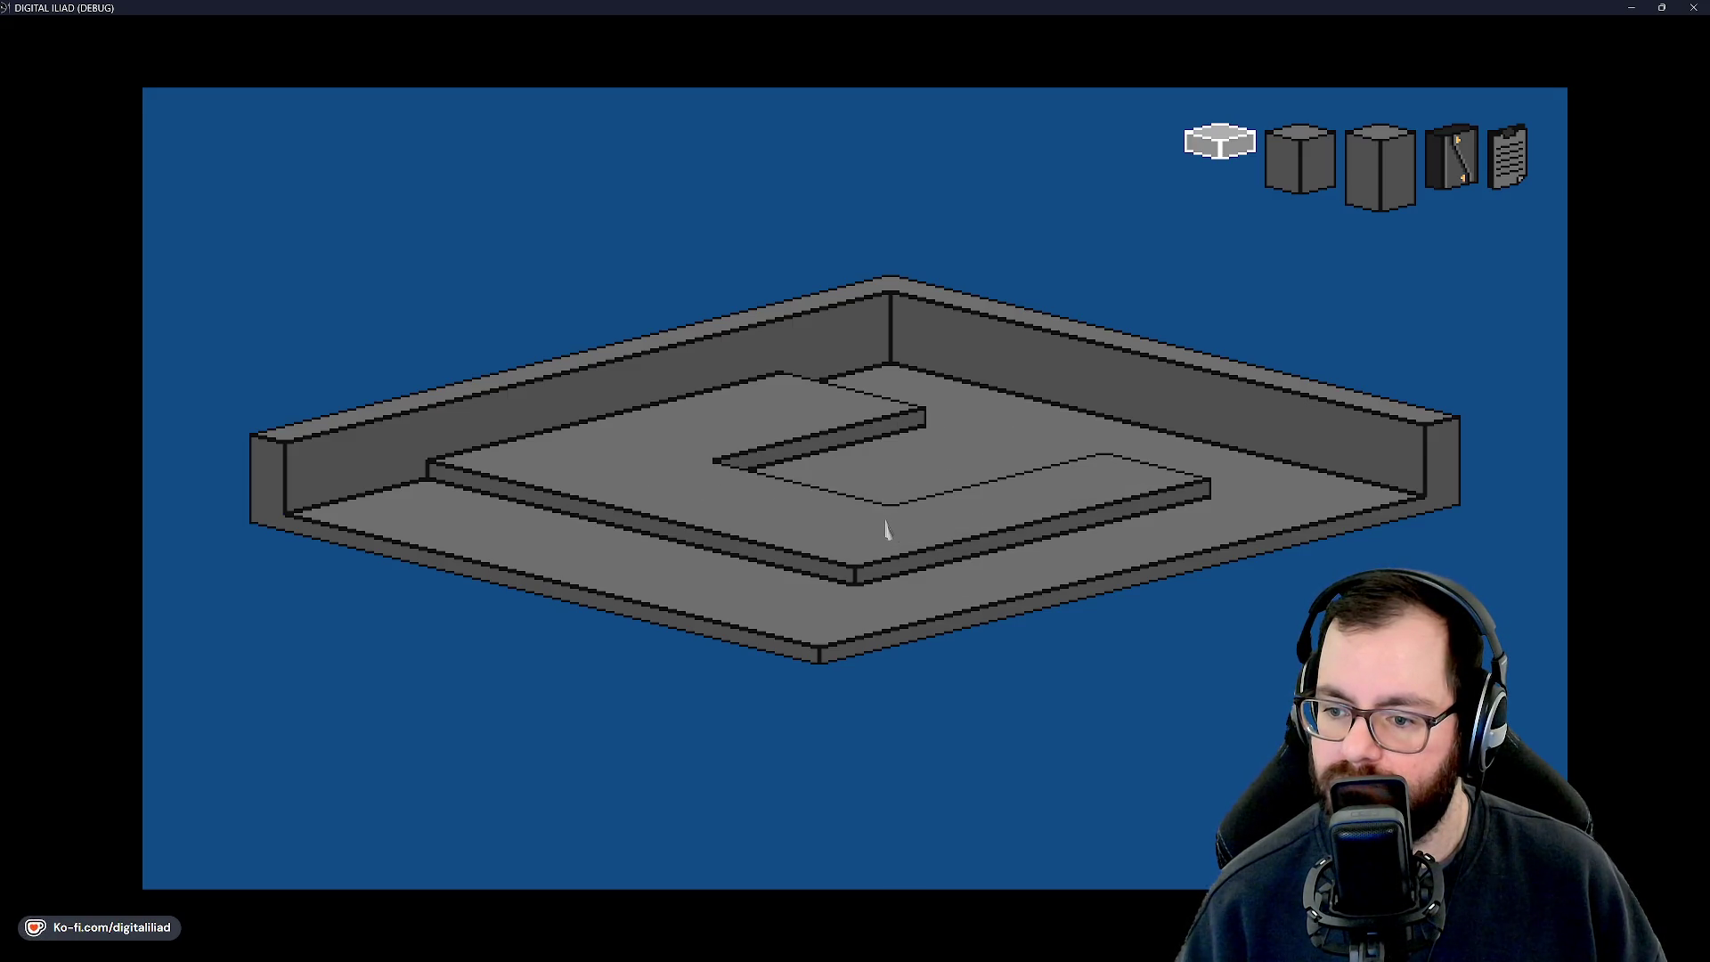
right_click(847, 567)
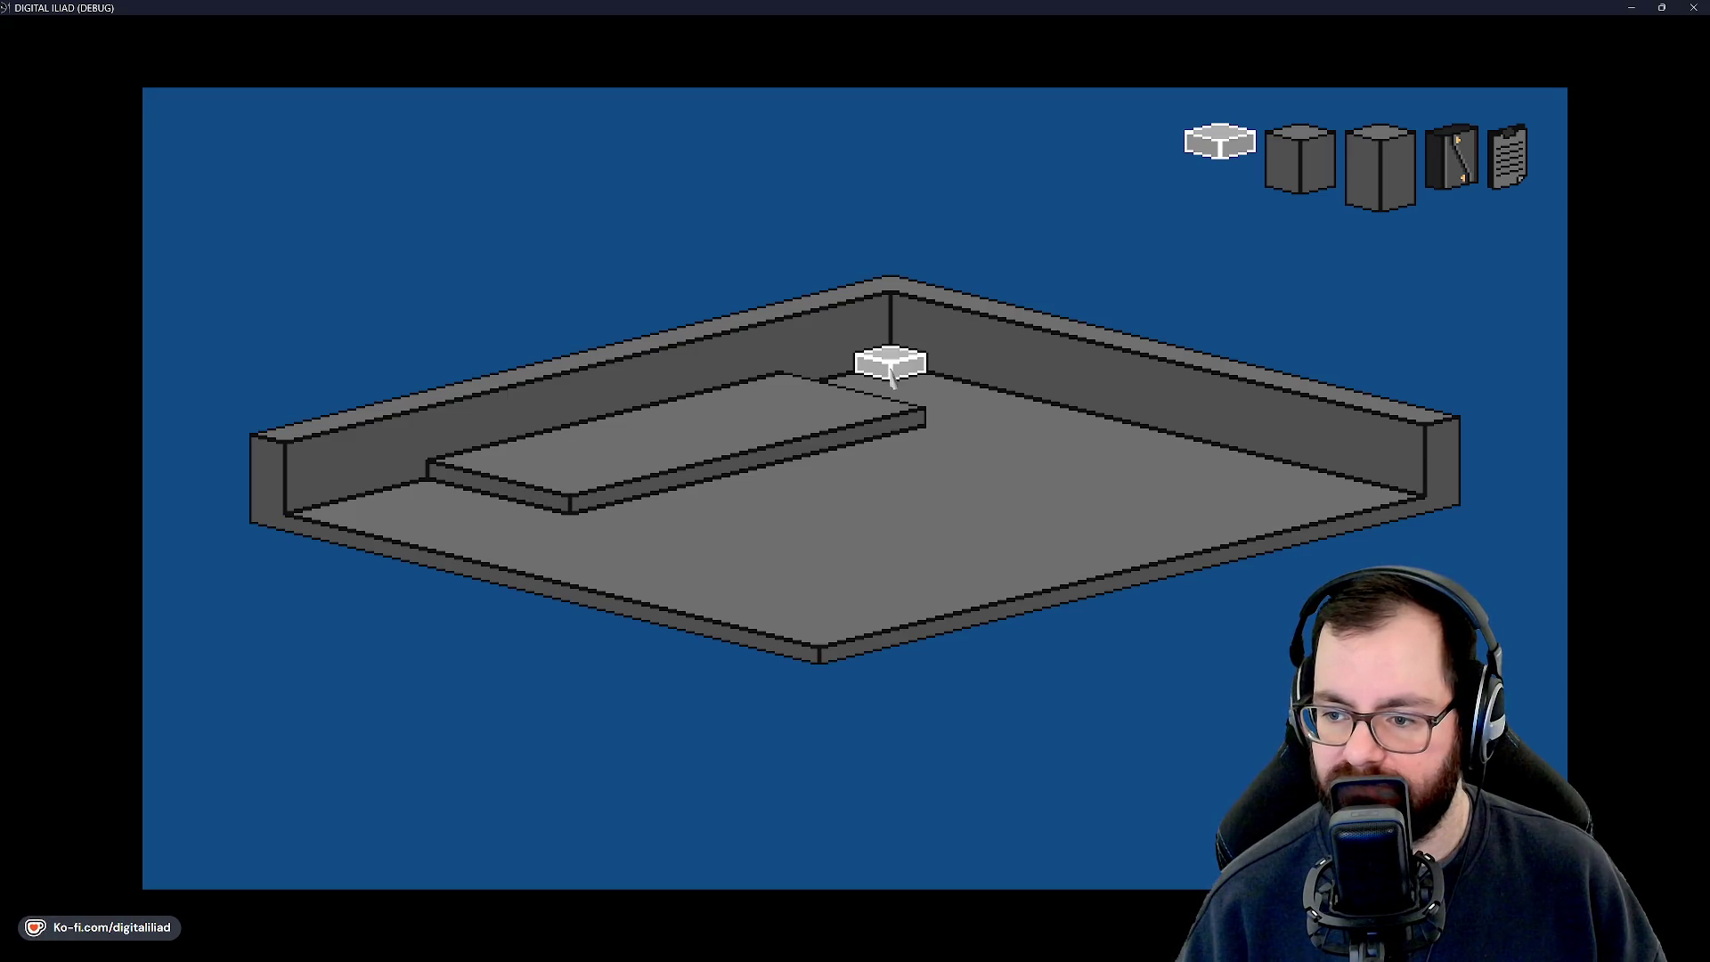
left_click_drag(884, 397, 839, 450)
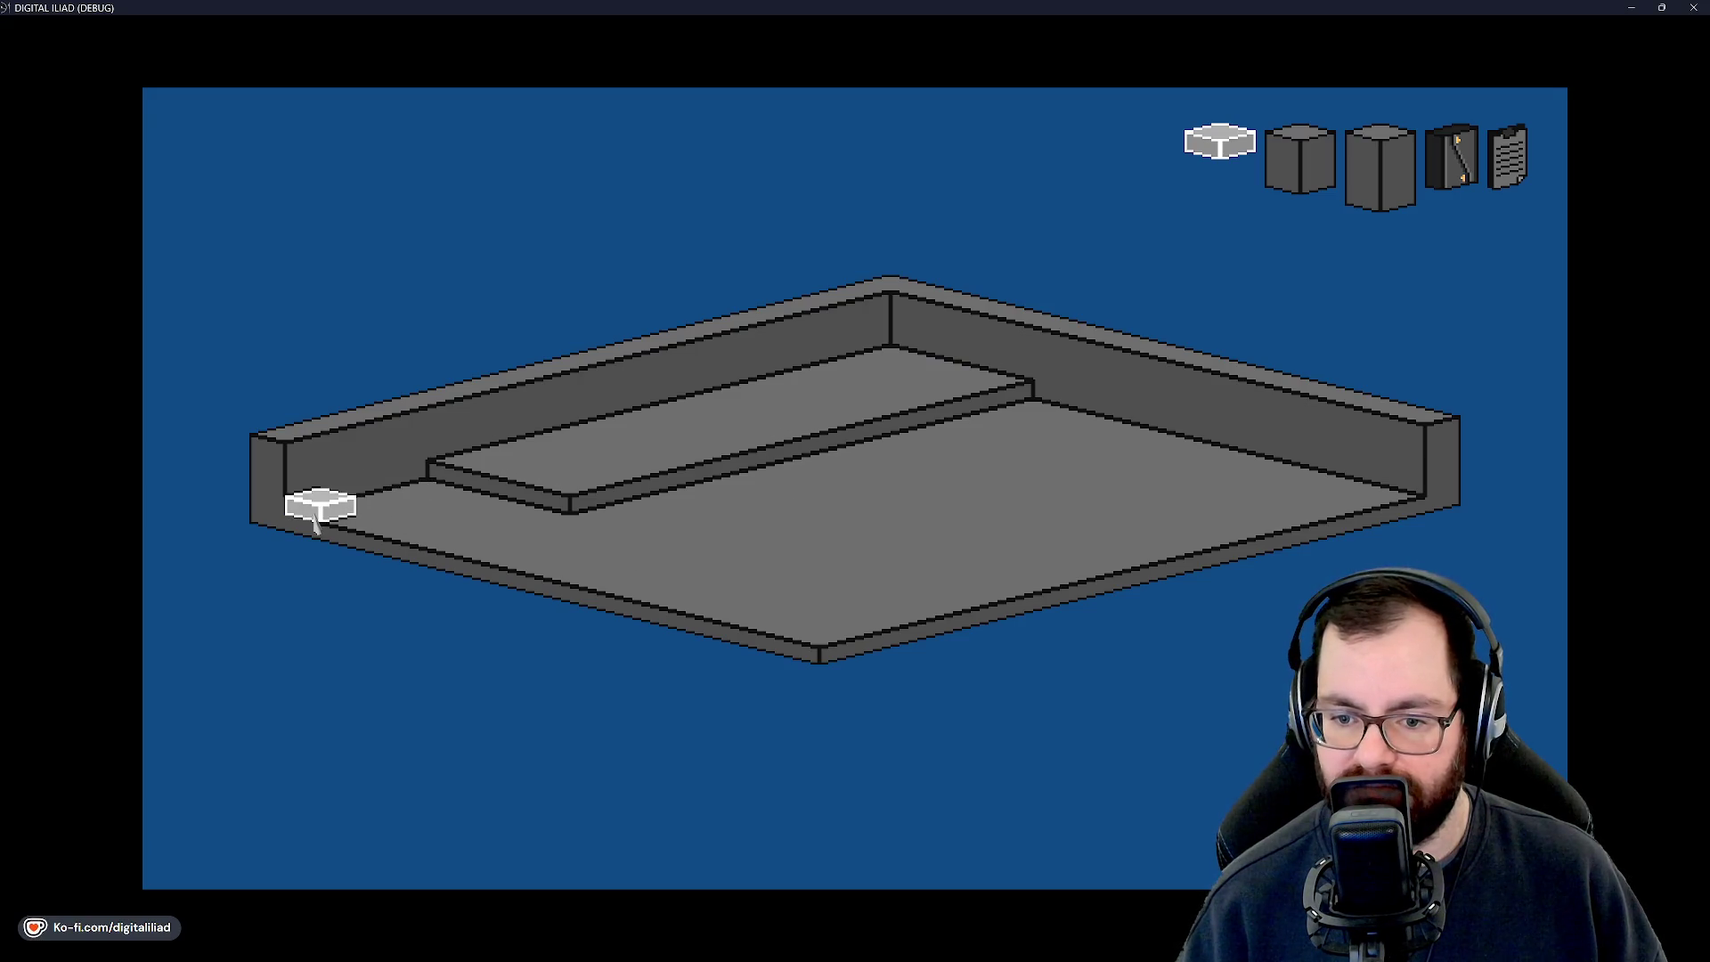
Lay a low strip along the front-left floor edge.
left_click_drag(321, 520, 816, 649)
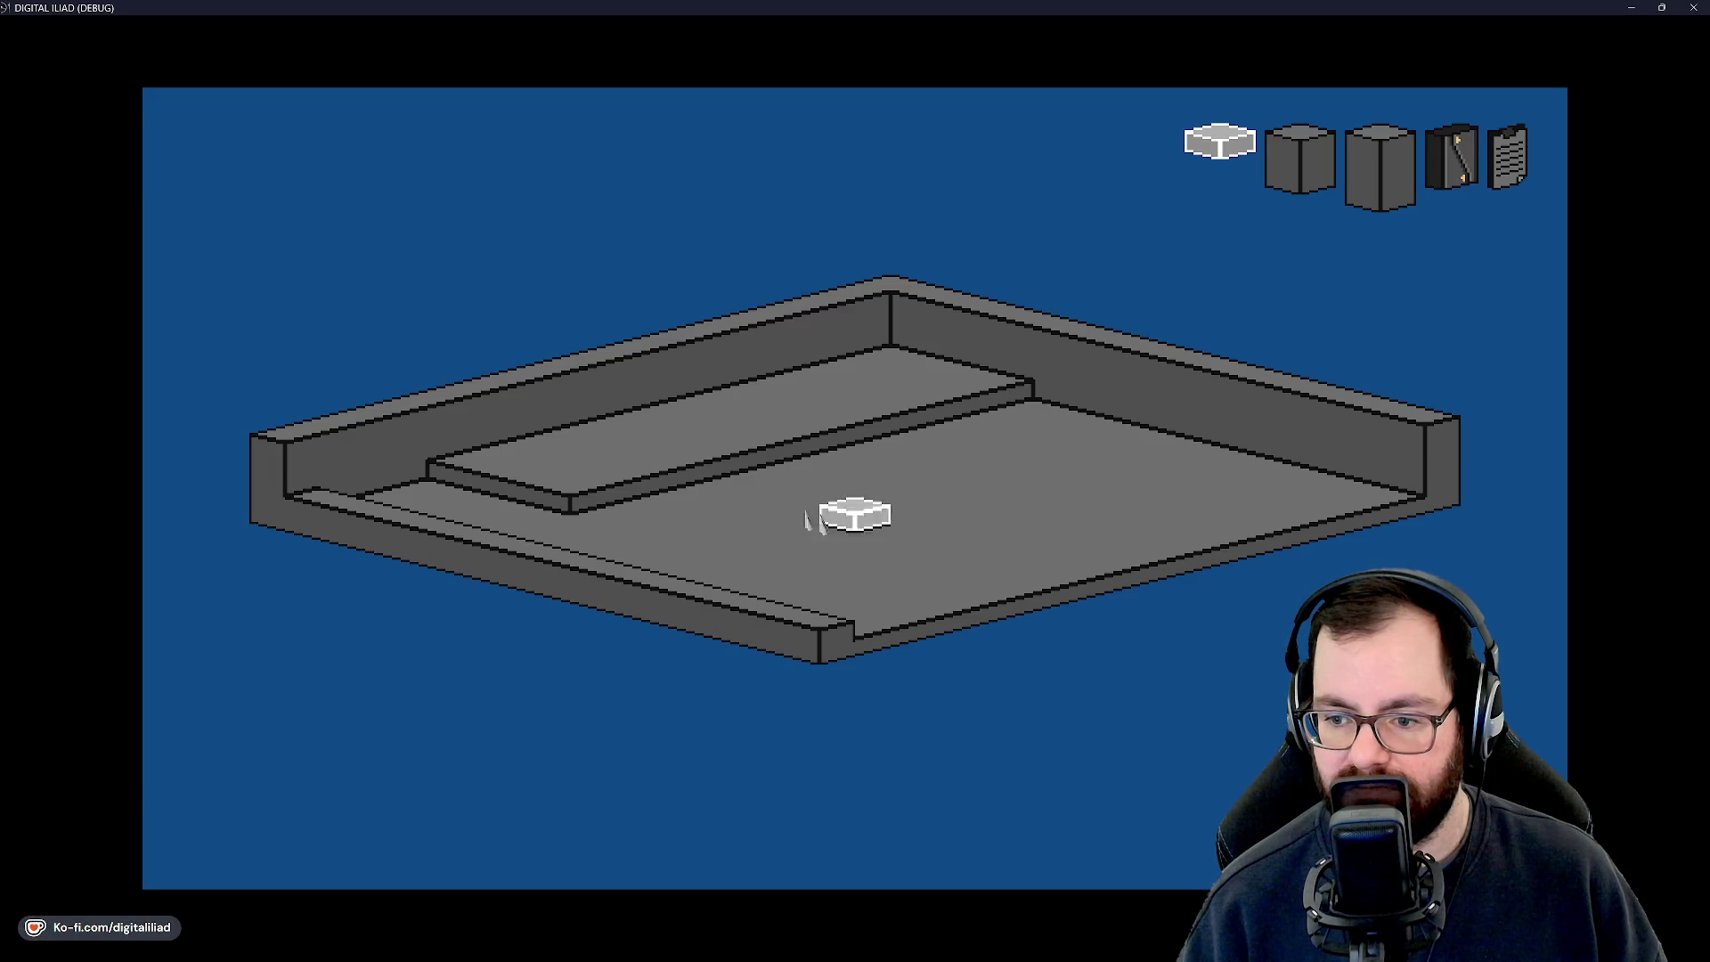
scroll(853, 520, "down", 1)
scroll(853, 519, "up", 2)
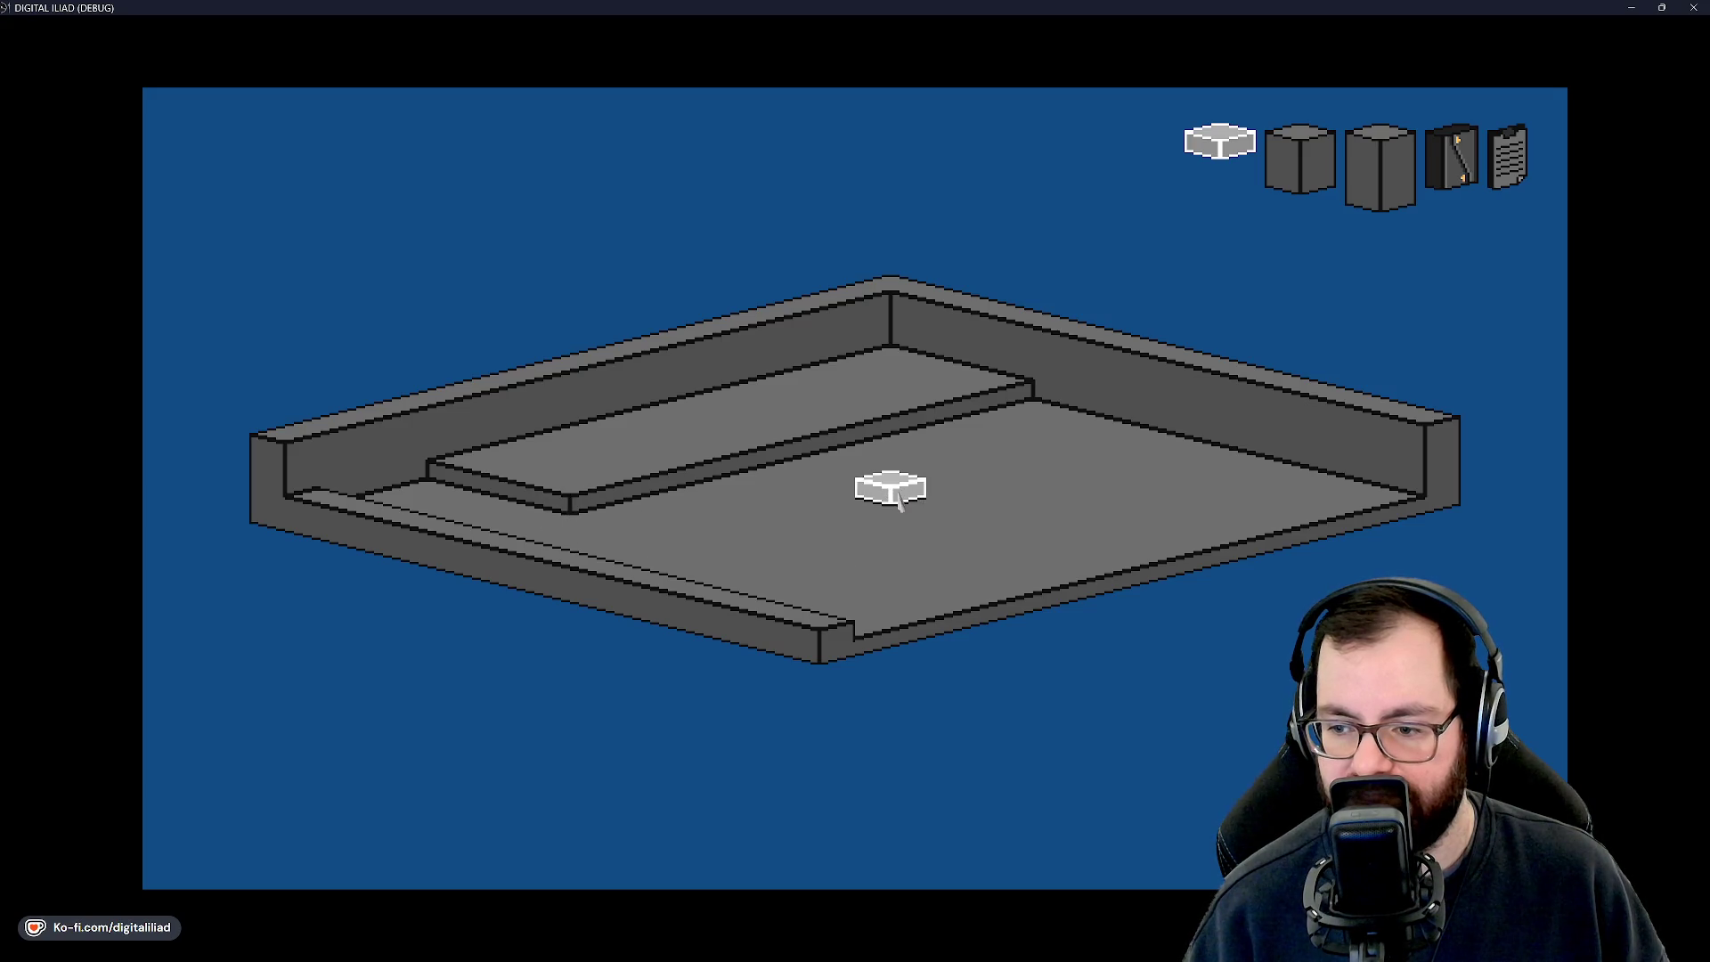
Add two more floor slabs, then erase all raised slabs back to a flat floor.
scroll(895, 494, "down", 1)
scroll(870, 513, "up", 1)
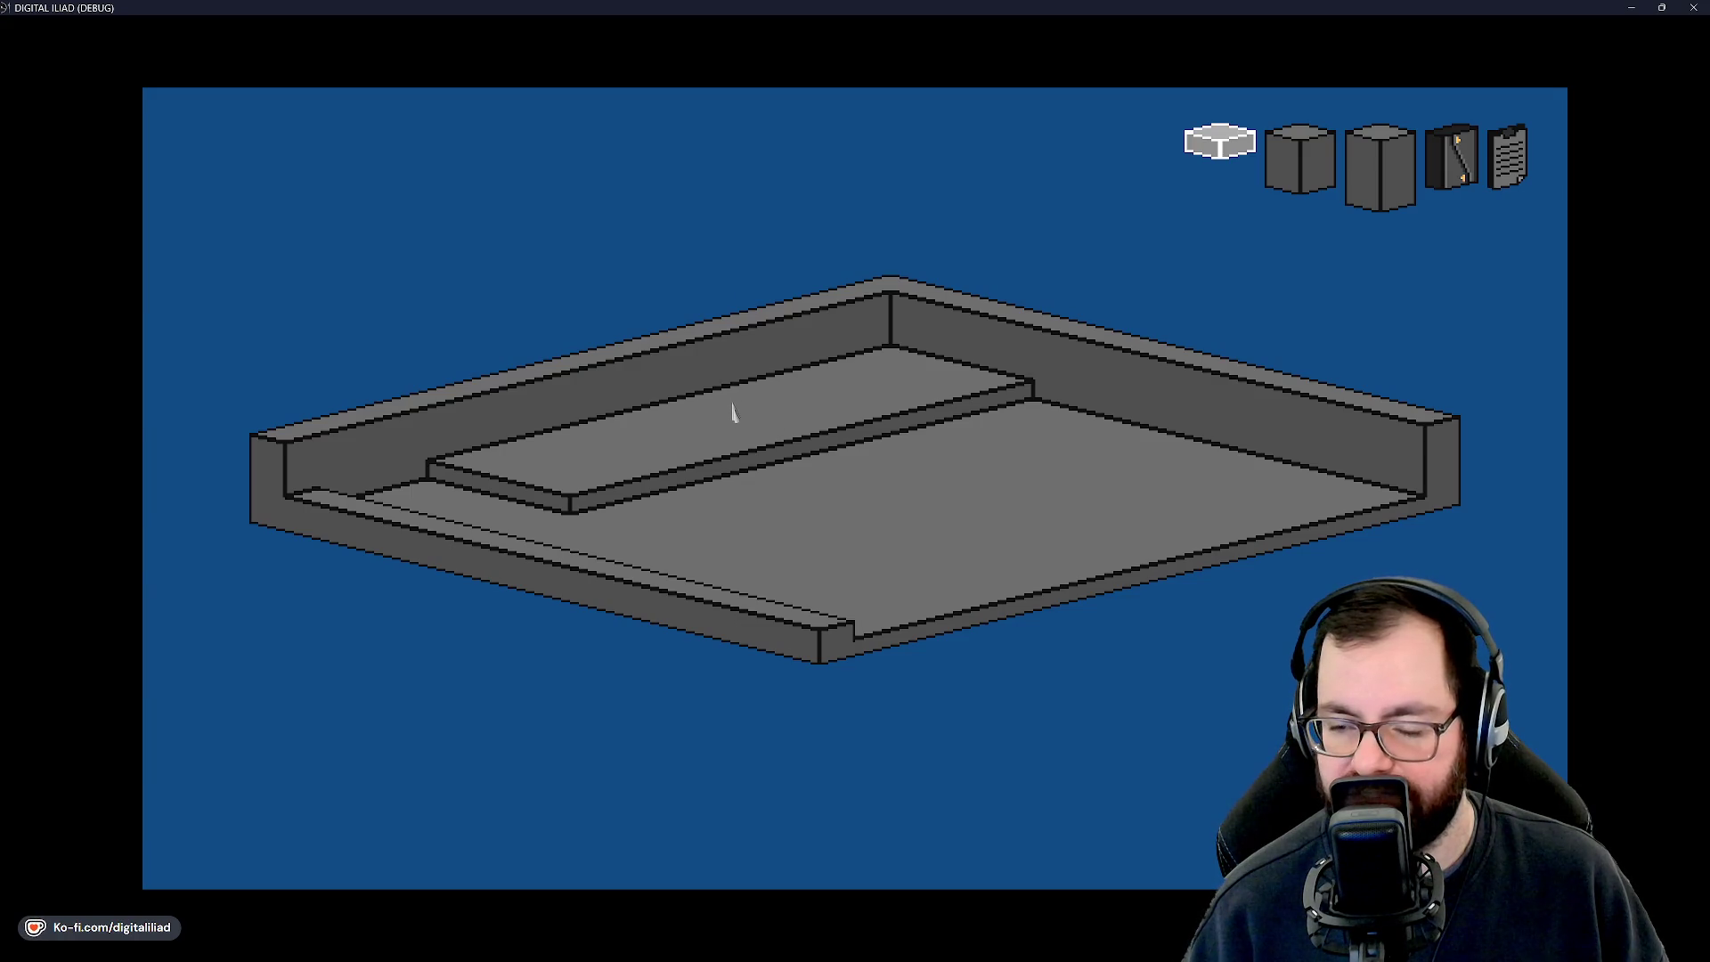
mouse_move(773, 453)
left_mouse_down()
mouse_move(917, 535)
mouse_move(1085, 582)
left_mouse_up()
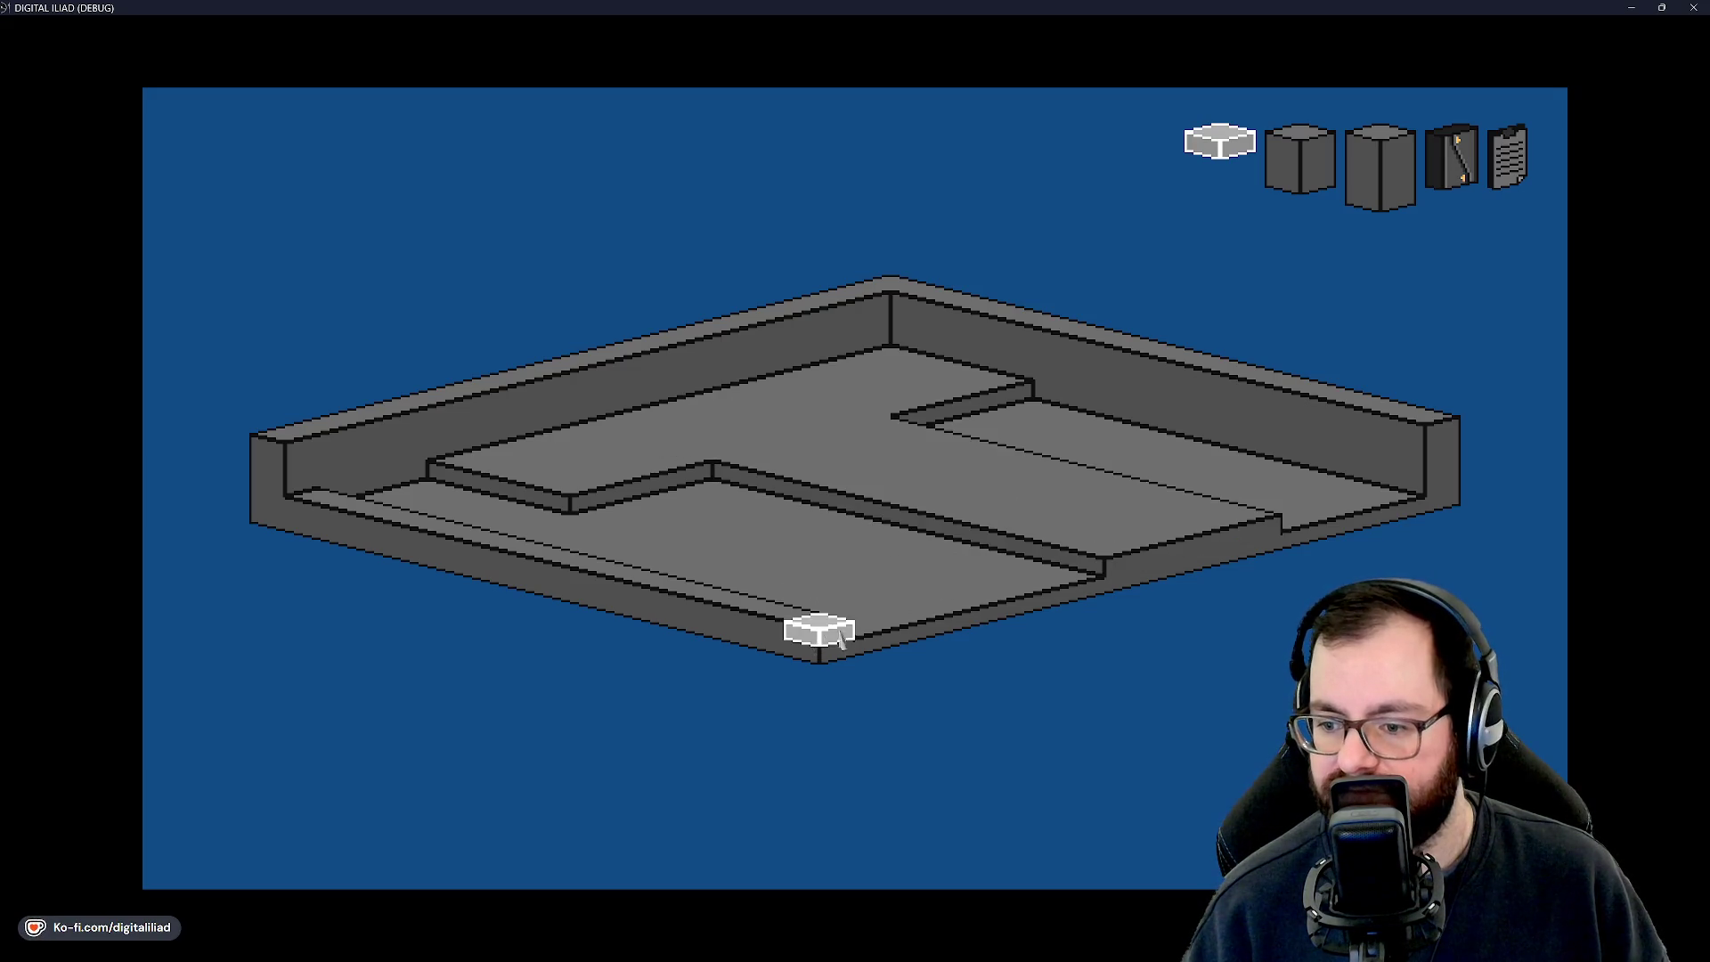
left_click_drag(913, 629, 1394, 511)
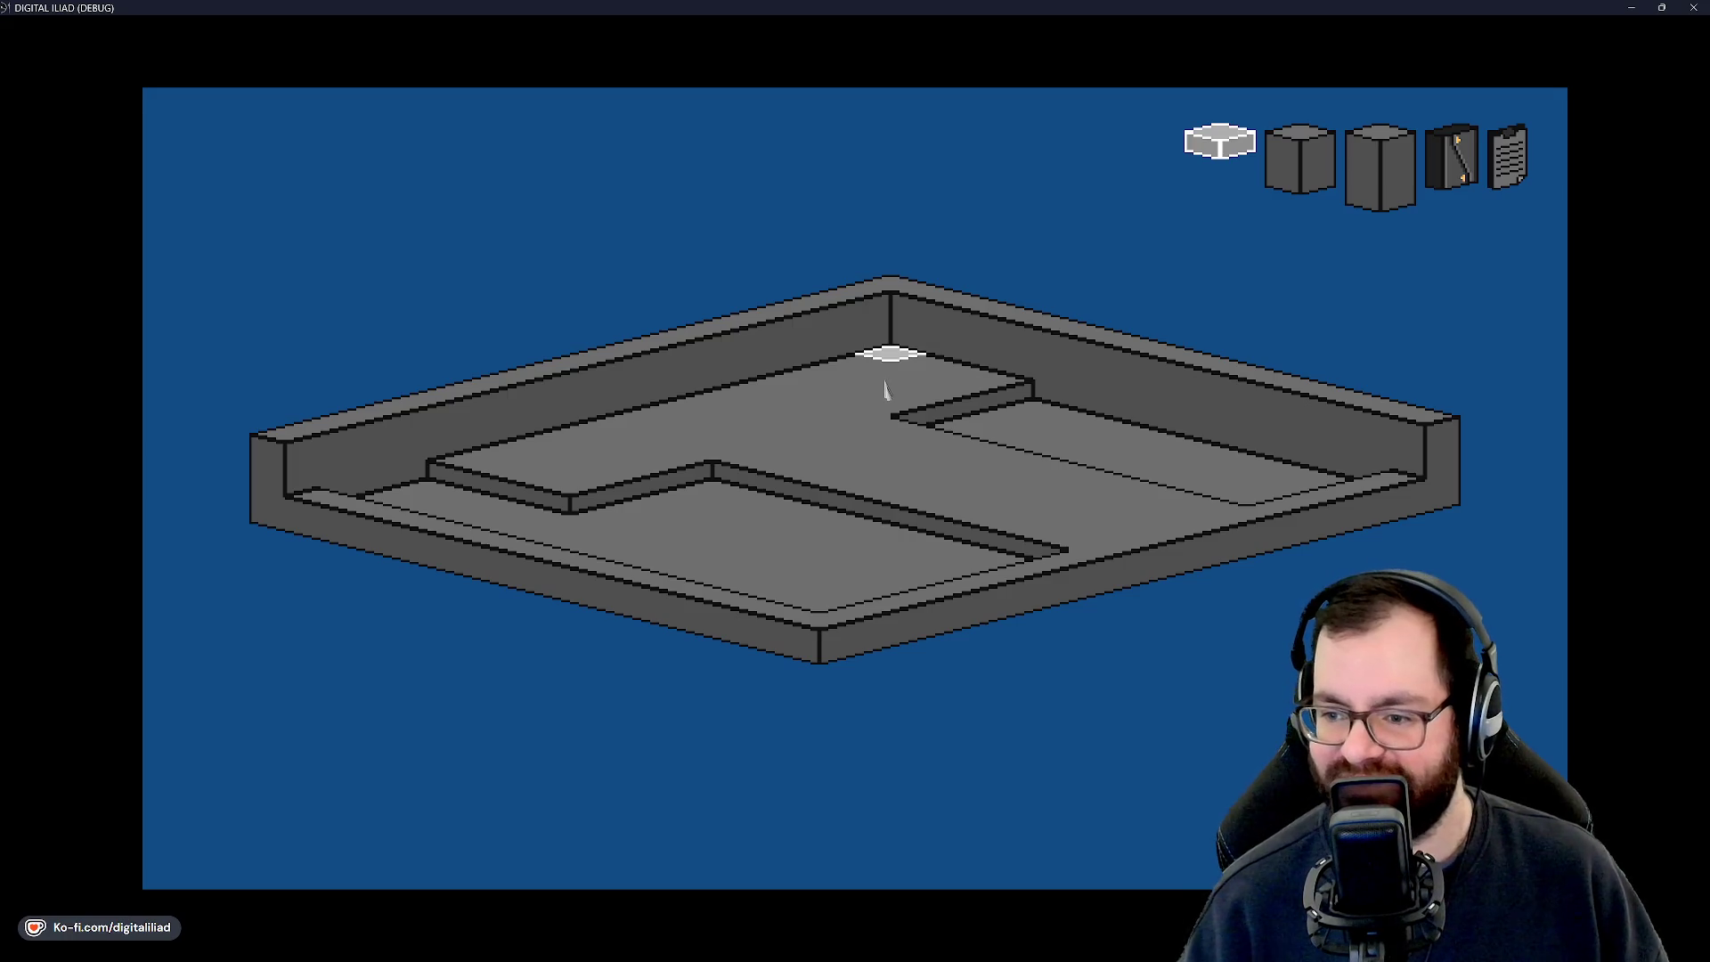
mouse_move(886, 400)
left_mouse_down()
mouse_move(874, 508)
mouse_move(832, 567)
mouse_move(828, 619)
left_mouse_up()
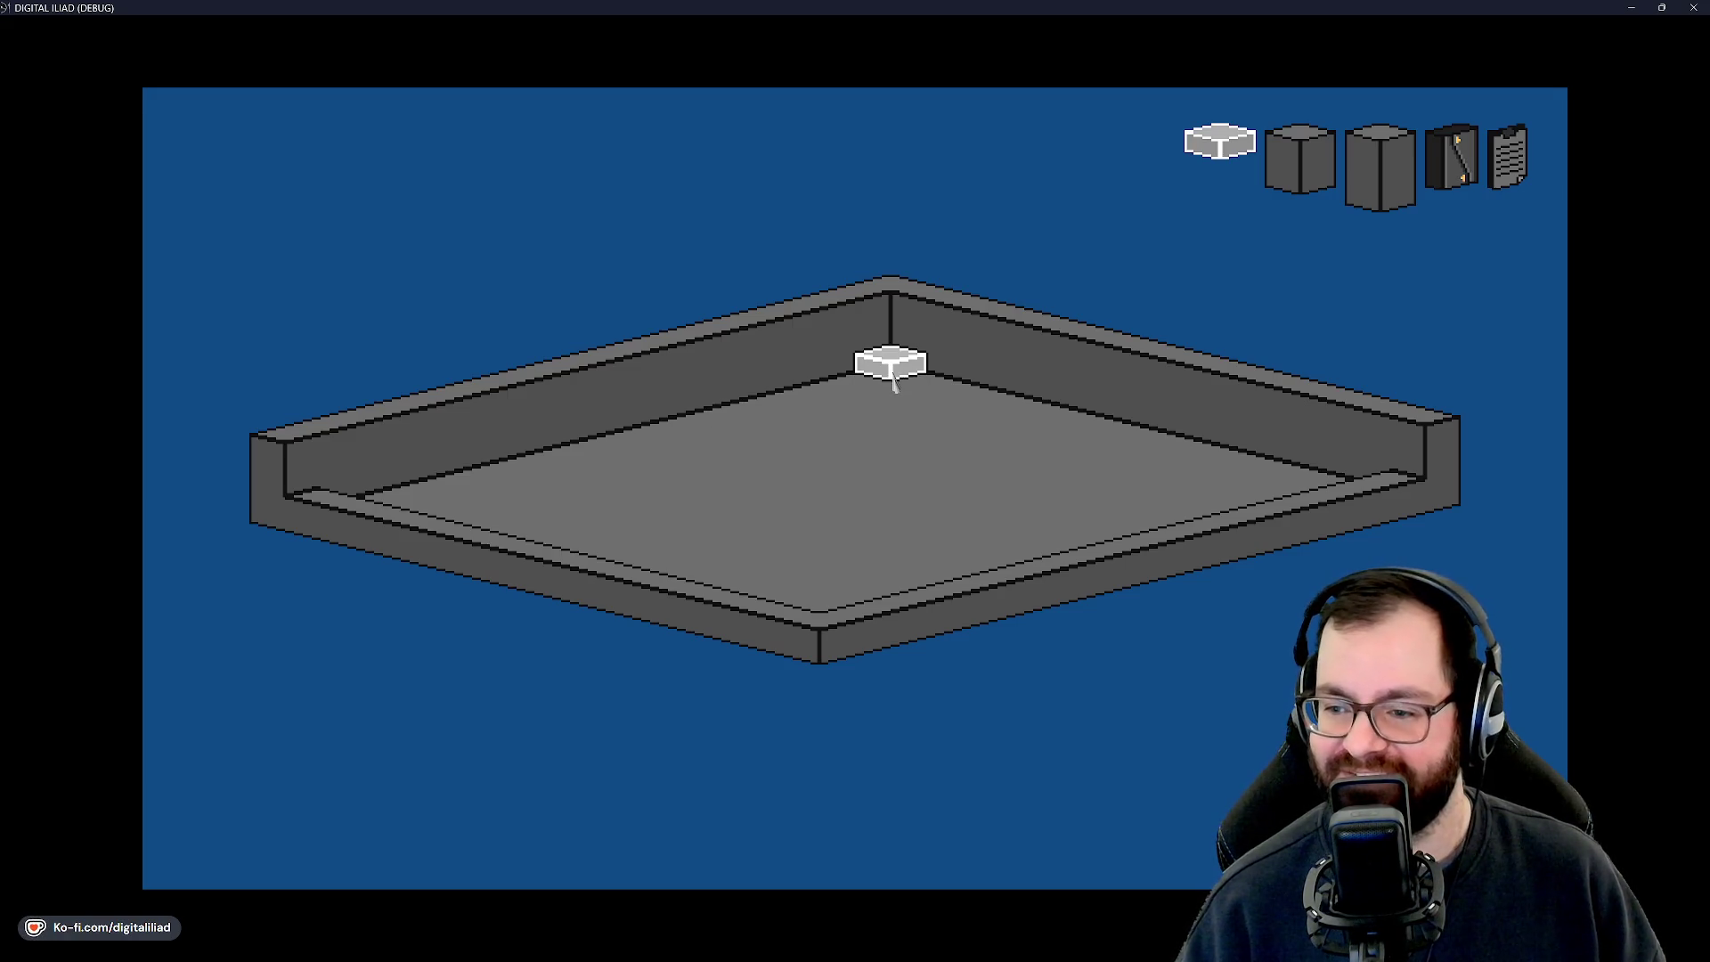
Run low ledges along the back-right and back-left walls, add a corner block, and close the game.
mouse_move(893, 378)
left_mouse_down()
mouse_move(778, 477)
mouse_move(1072, 465)
mouse_move(937, 378)
left_mouse_up()
left_click_drag(1257, 484, 1343, 492)
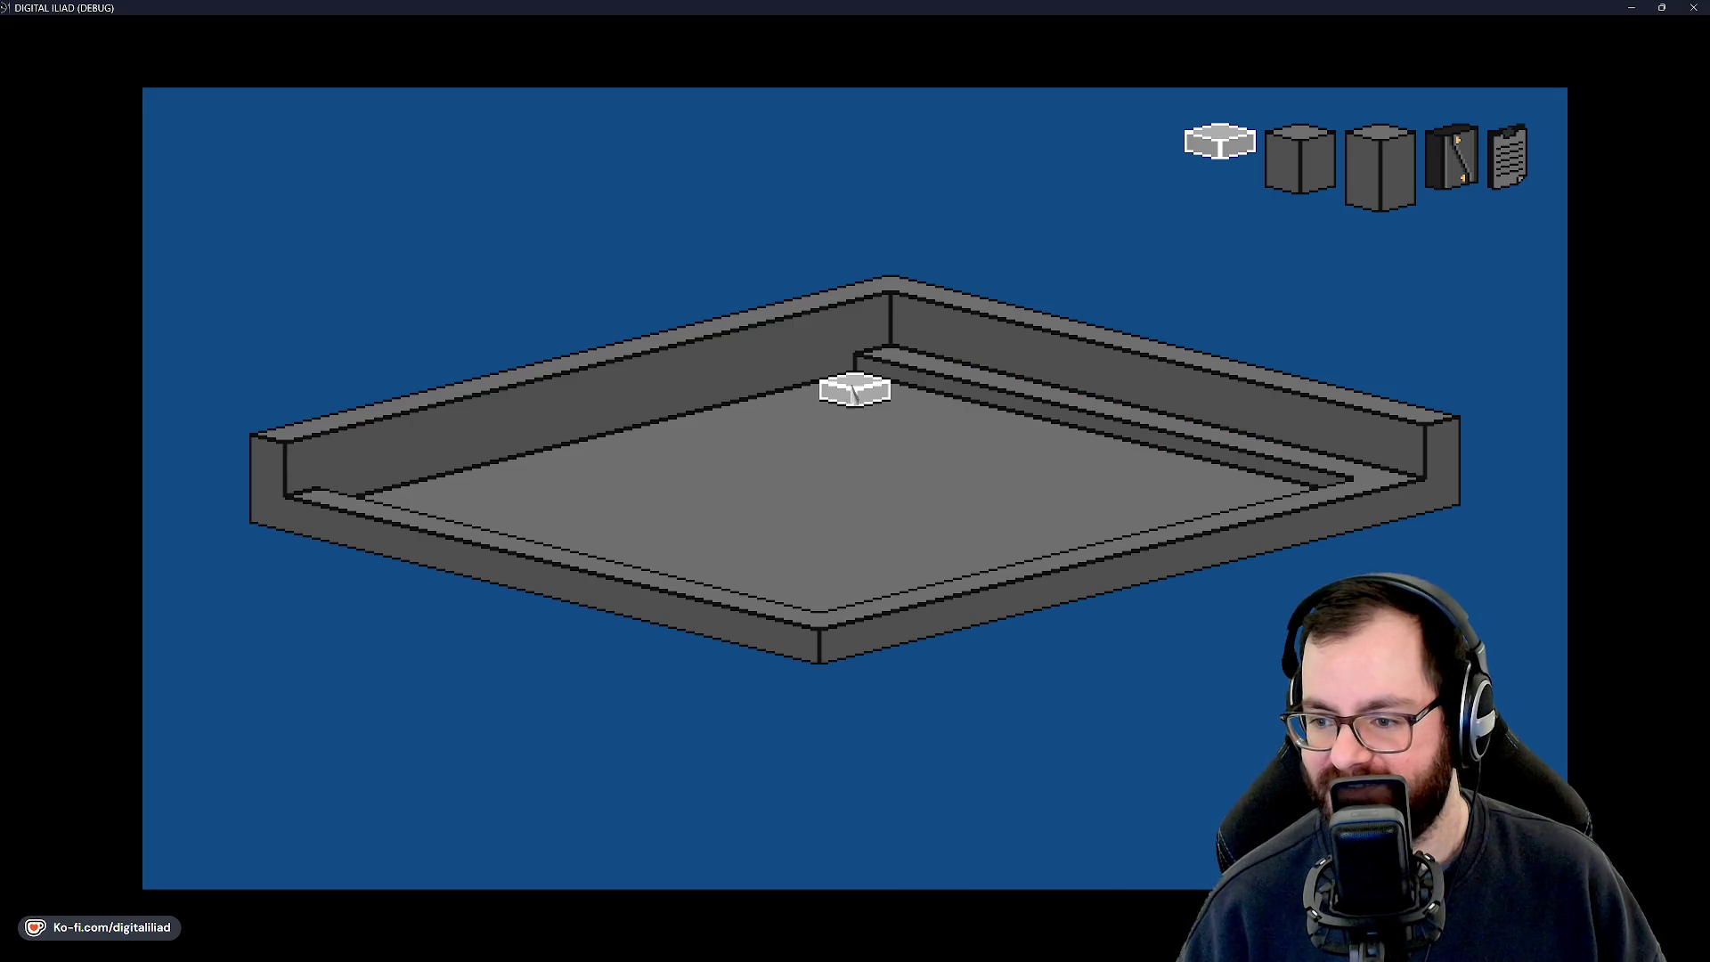
left_click_drag(843, 396, 361, 505)
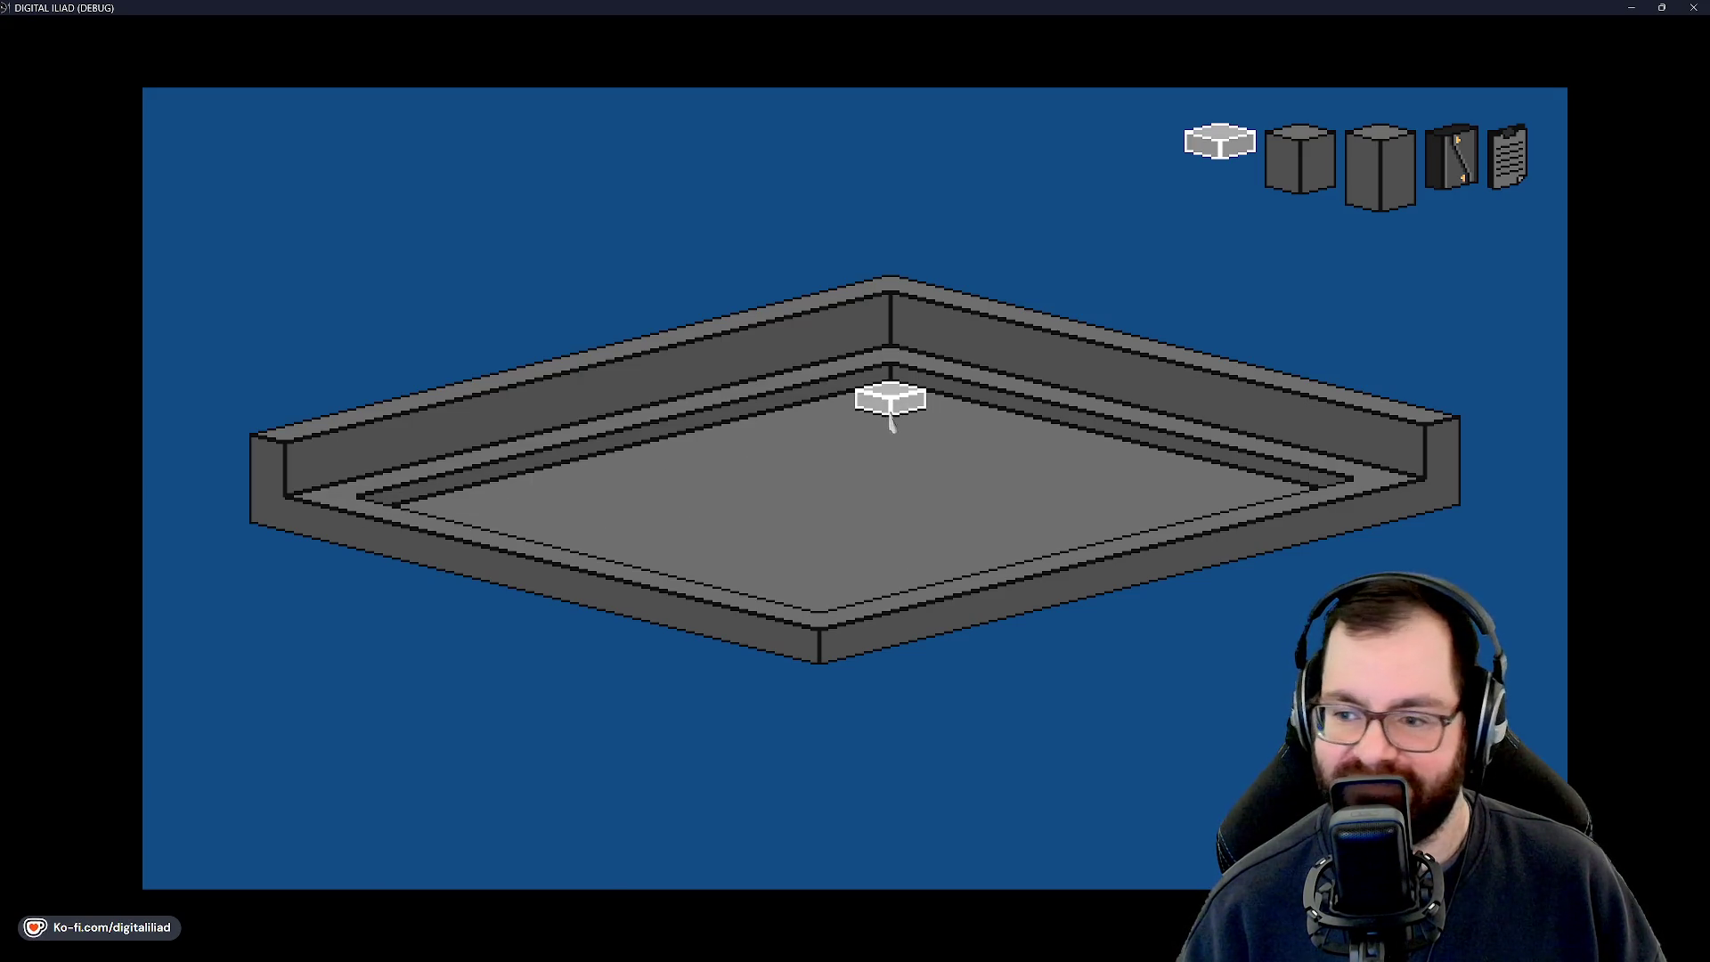
left_click(349, 514)
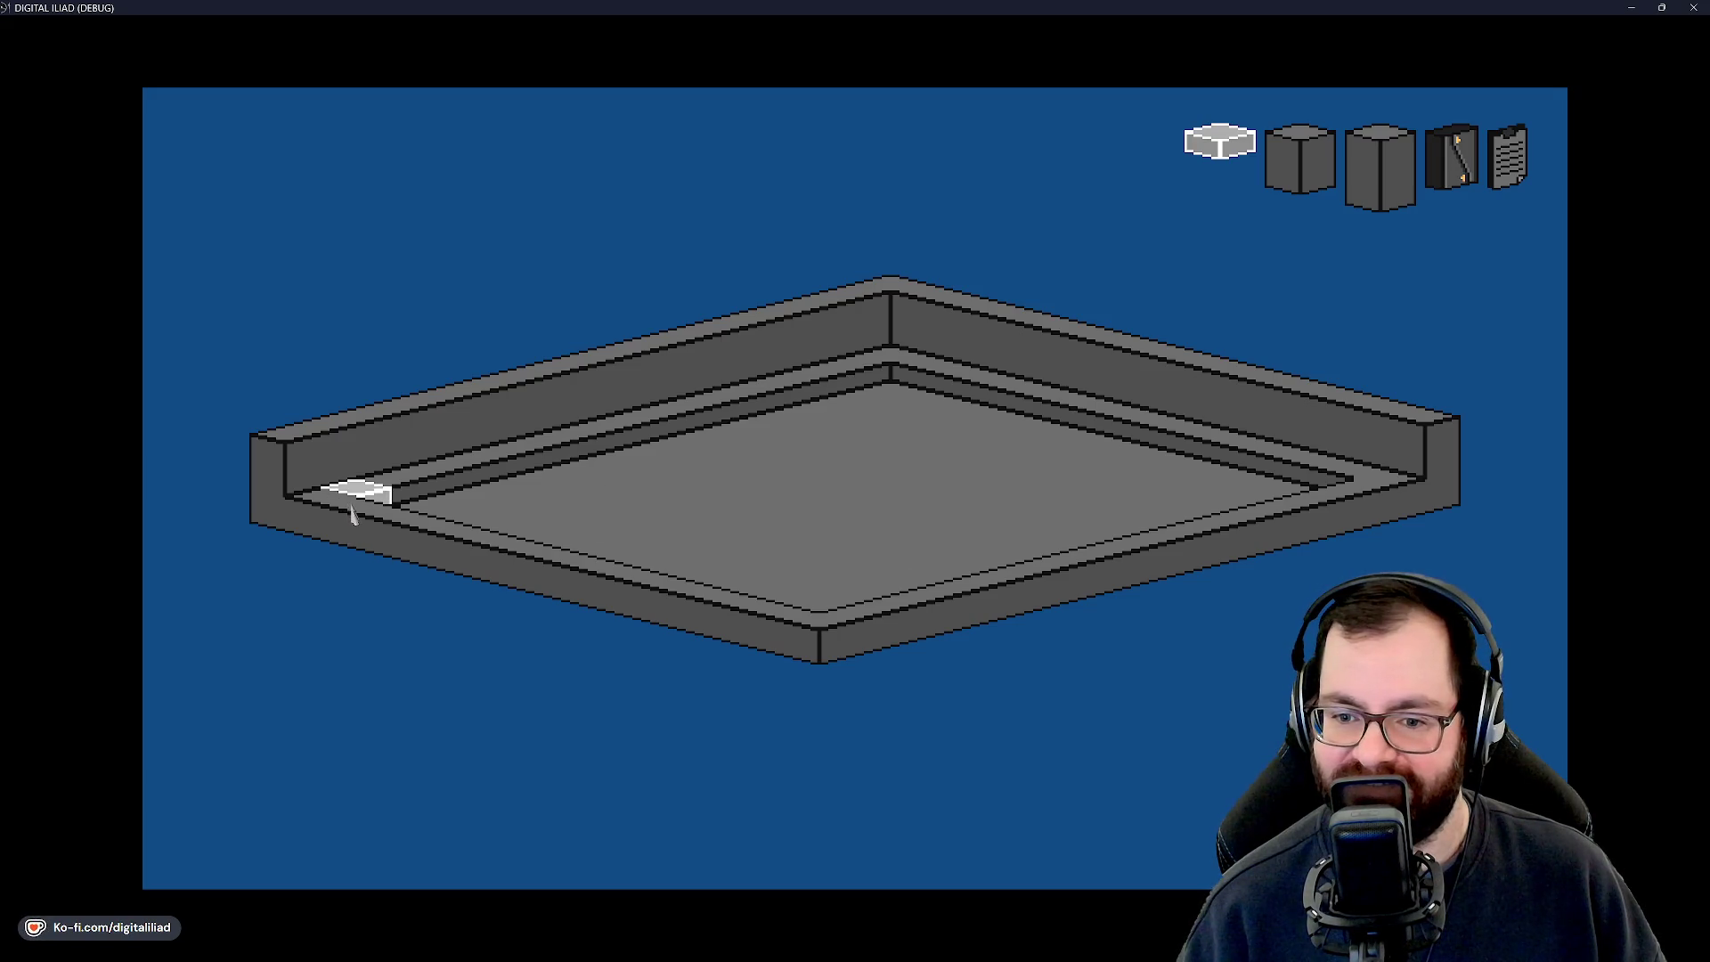
left_click(869, 398)
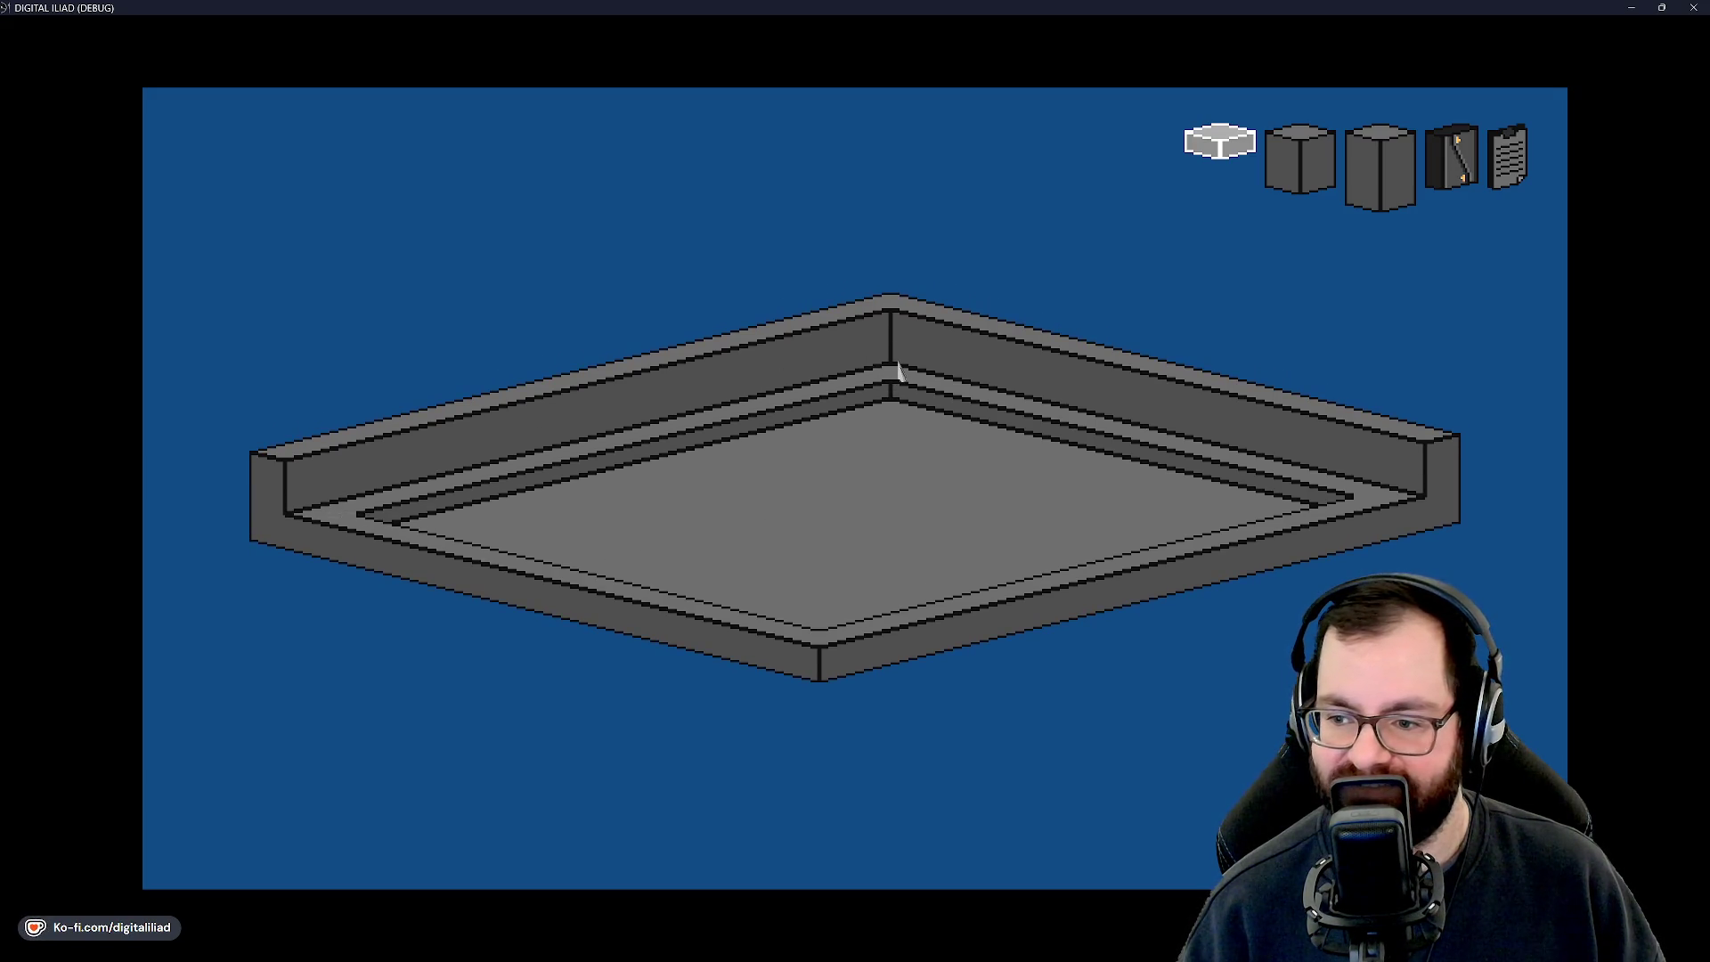
left_click(1693, 7)
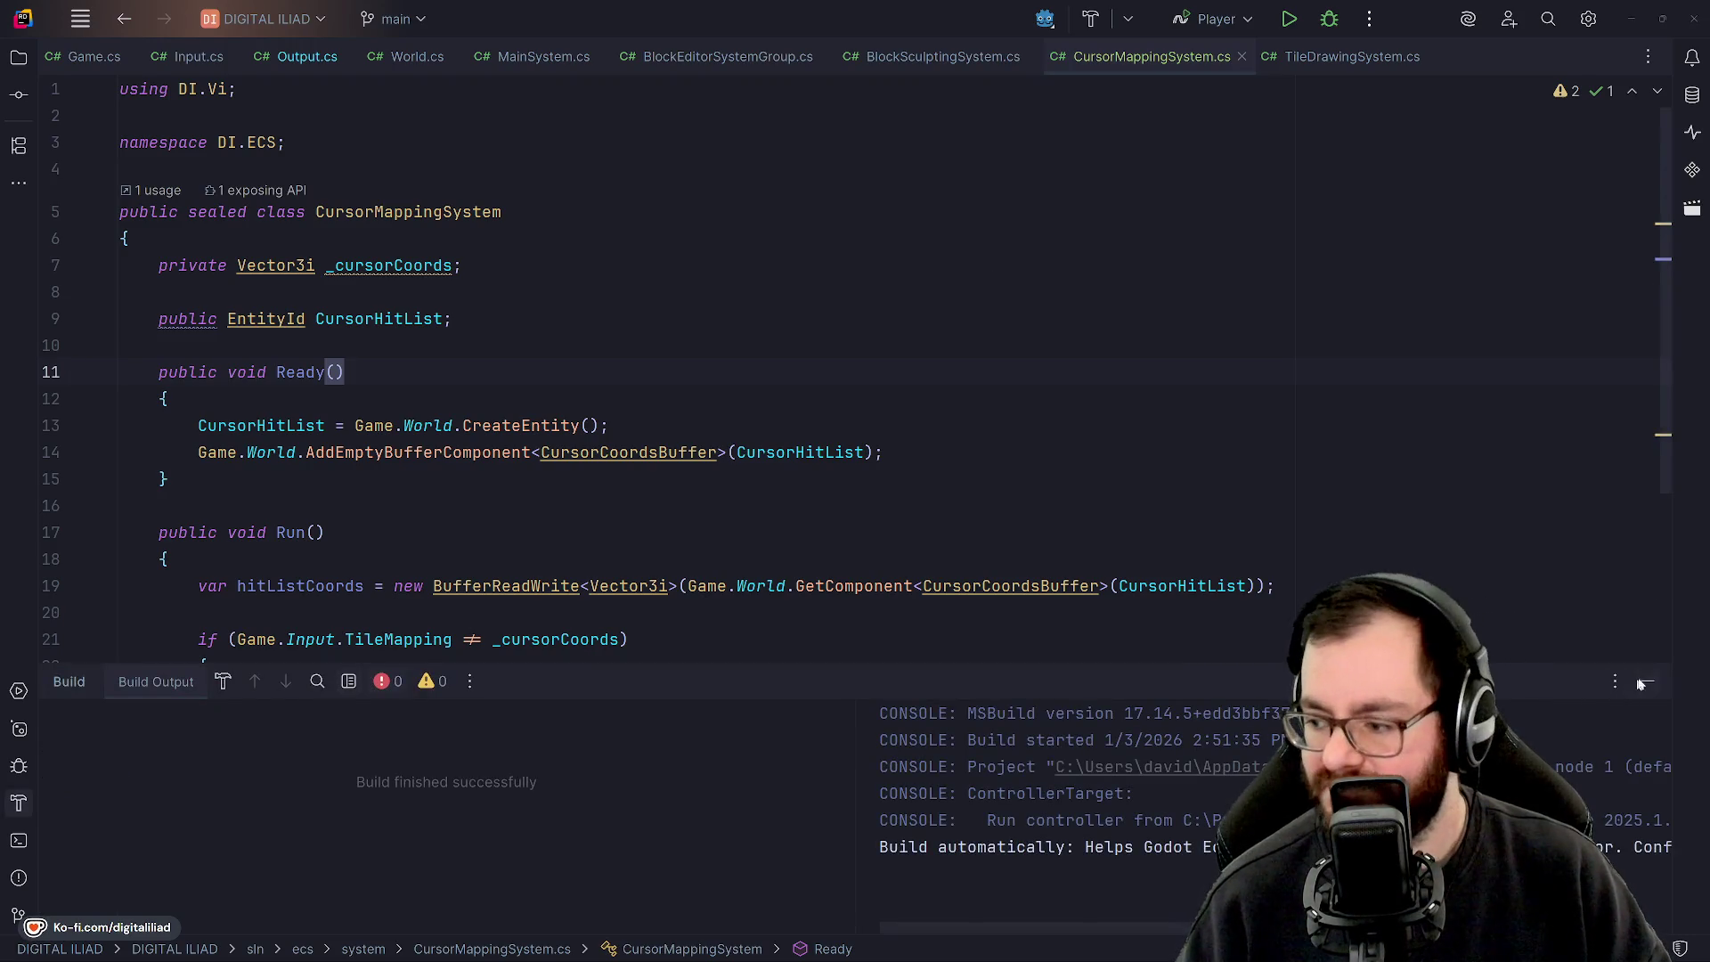
Hide the Build output panel and move the caret through CursorMappingSystem.cs's methods.
key("Escape")
left_click(323, 495)
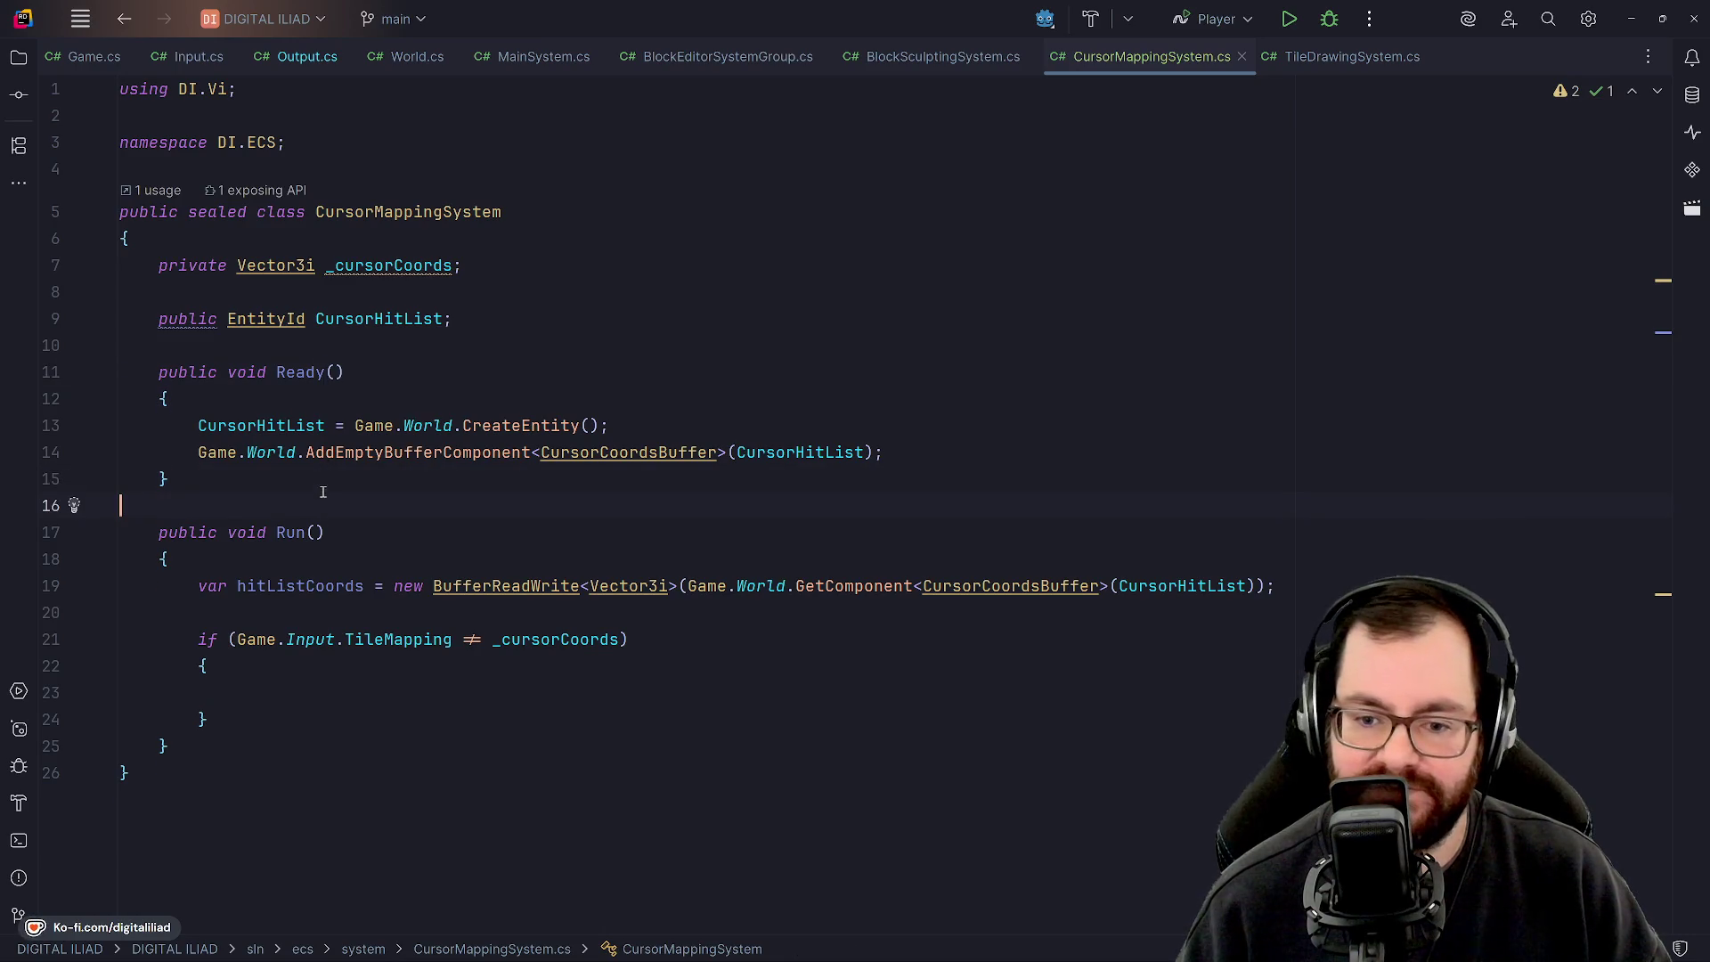
left_click(327, 668)
key("Down")
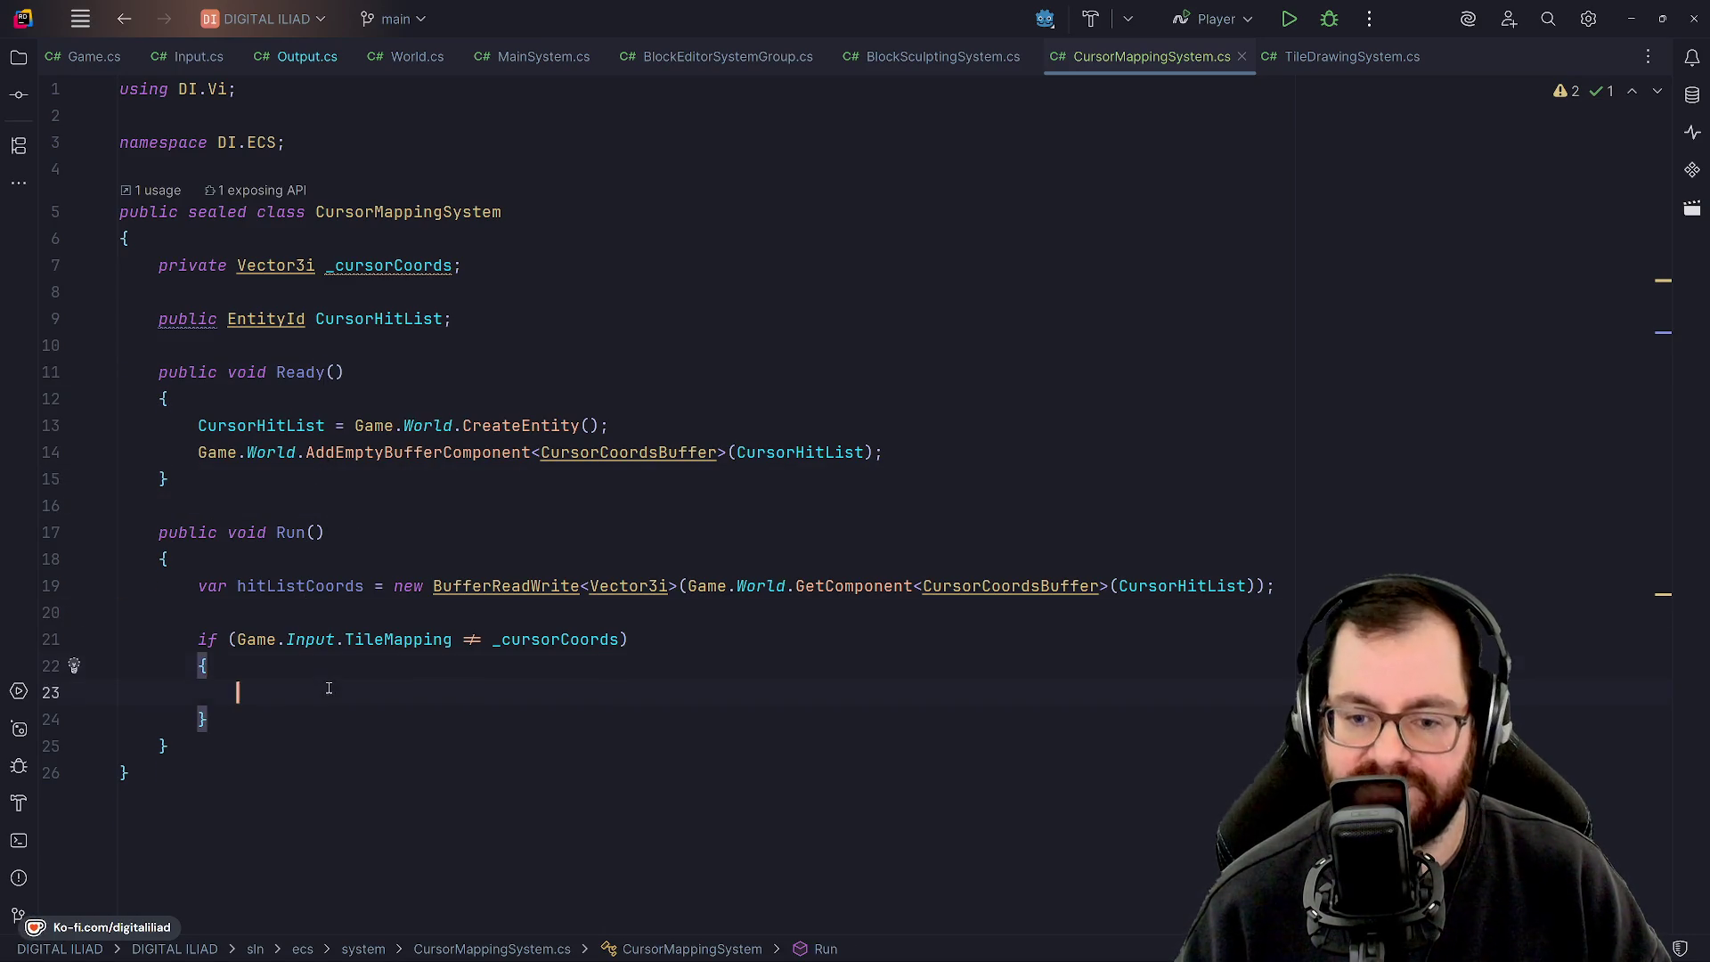
key("Up")
key("Up")
key("Up")
left_click(296, 344)
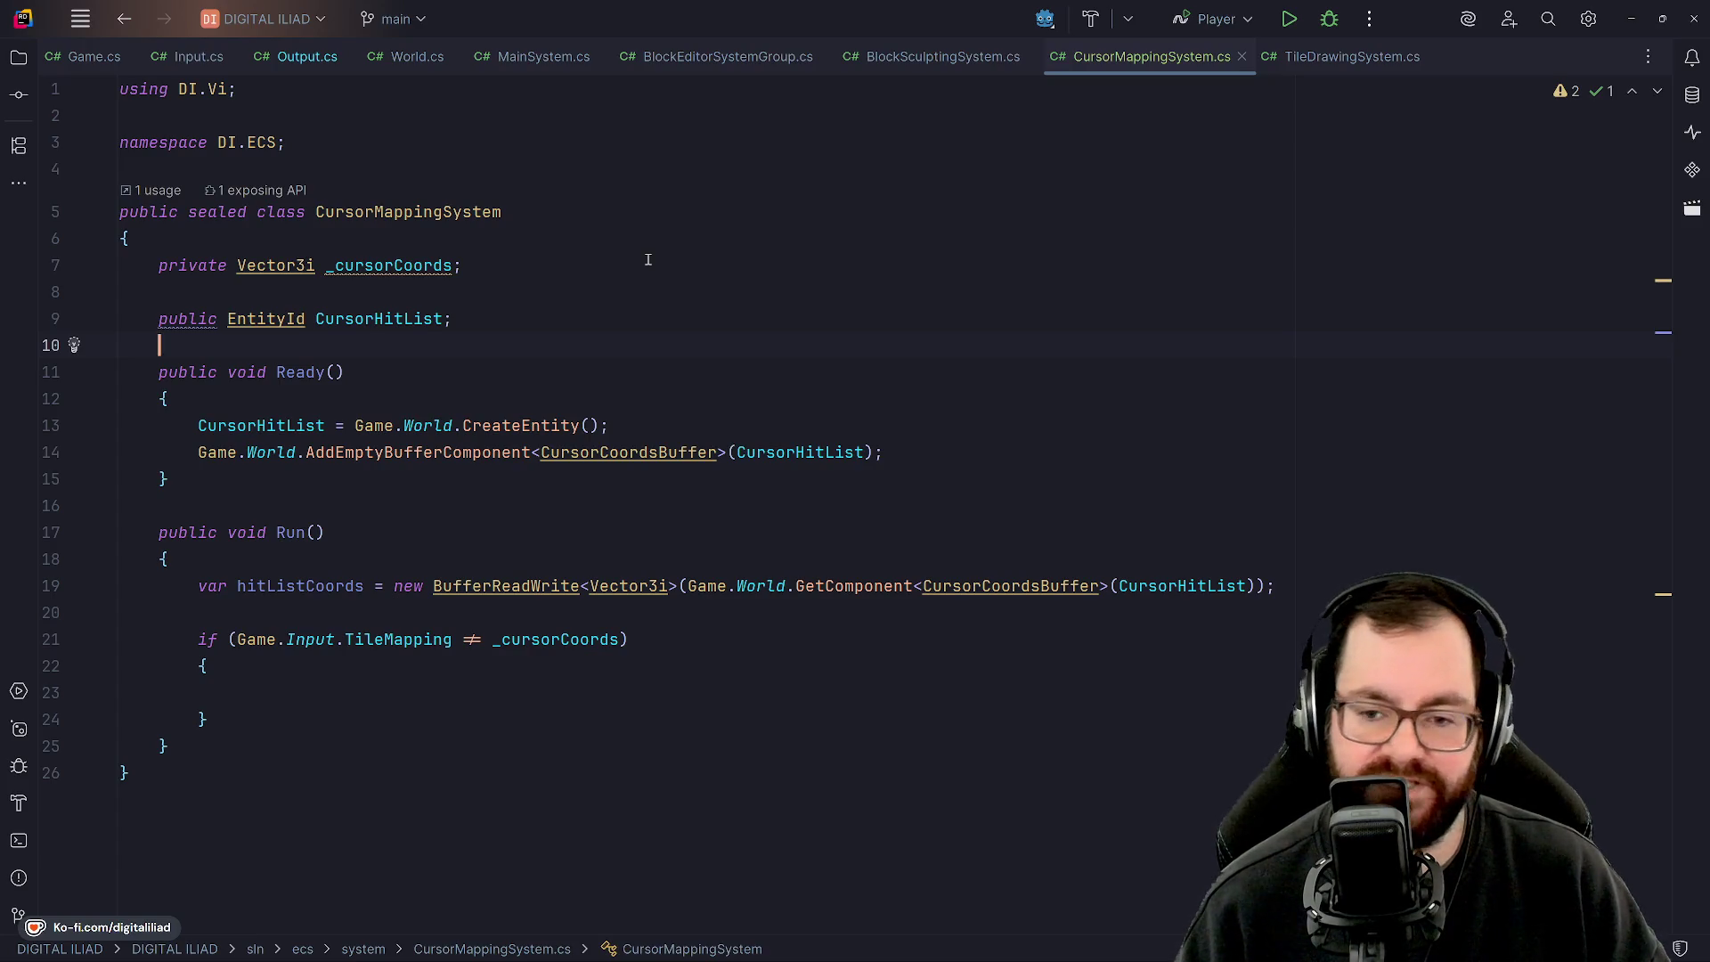
Review CursorMappingSystem's field declarations and class braces, then bring up BlockSculptingSystem.cs.
left_click(503, 294)
left_click(502, 313)
left_click(502, 293)
left_click(516, 259)
left_click(518, 246)
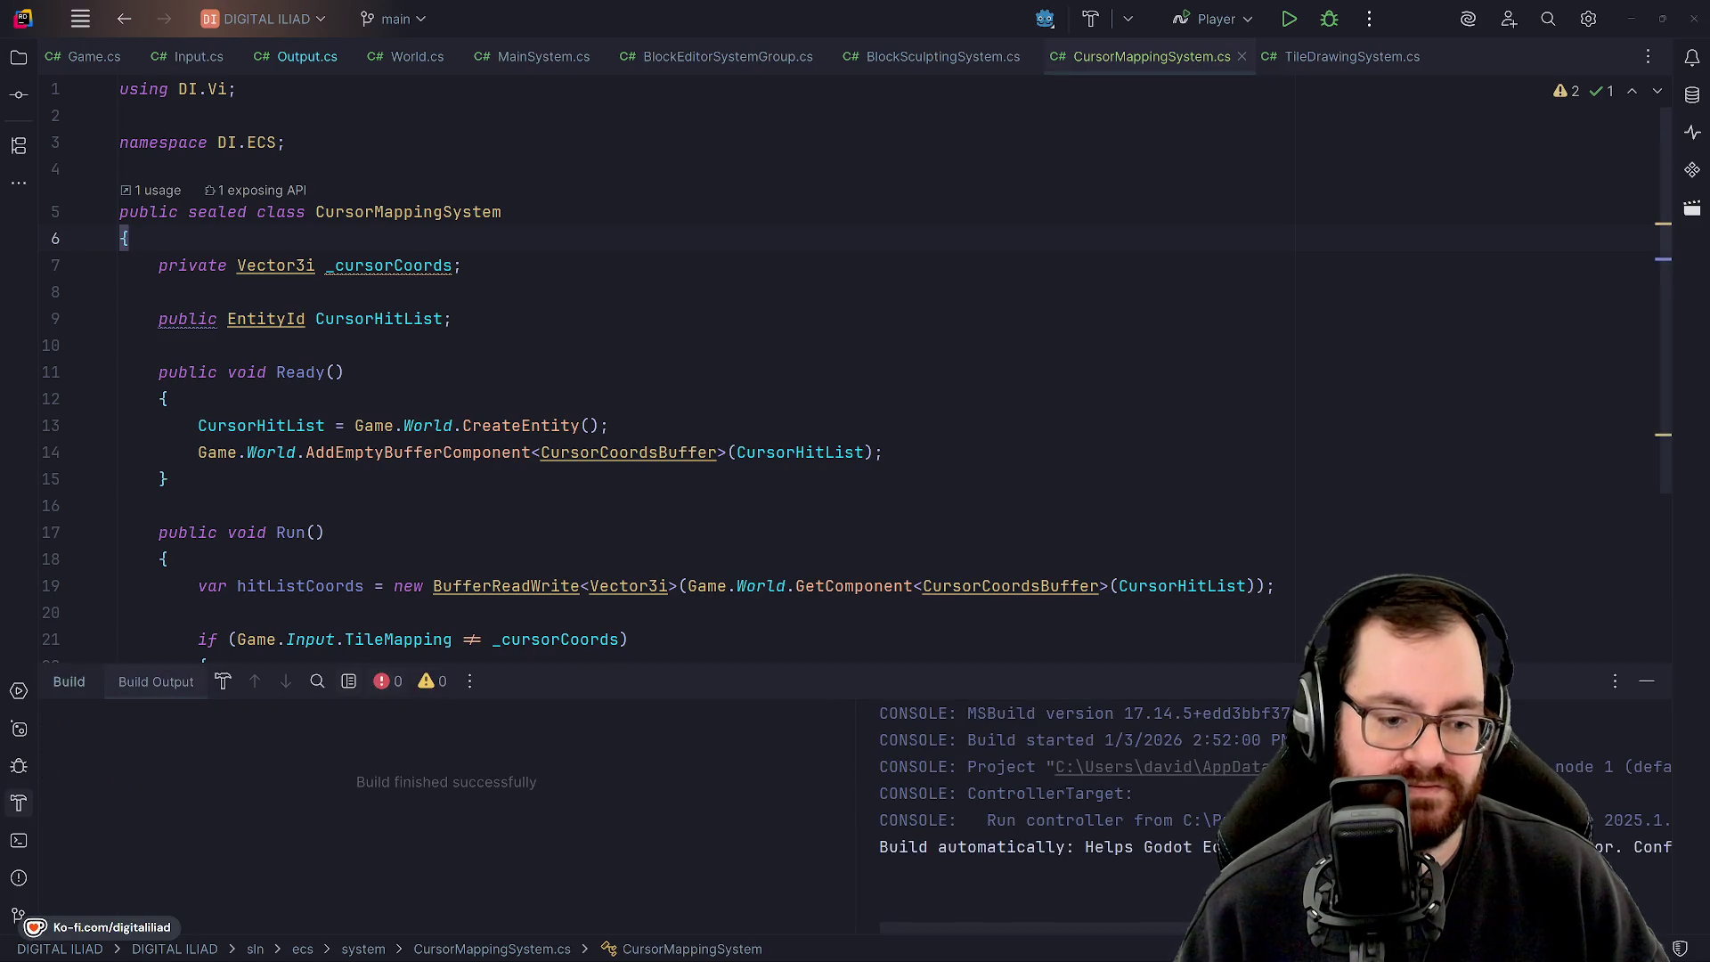
left_click(480, 300)
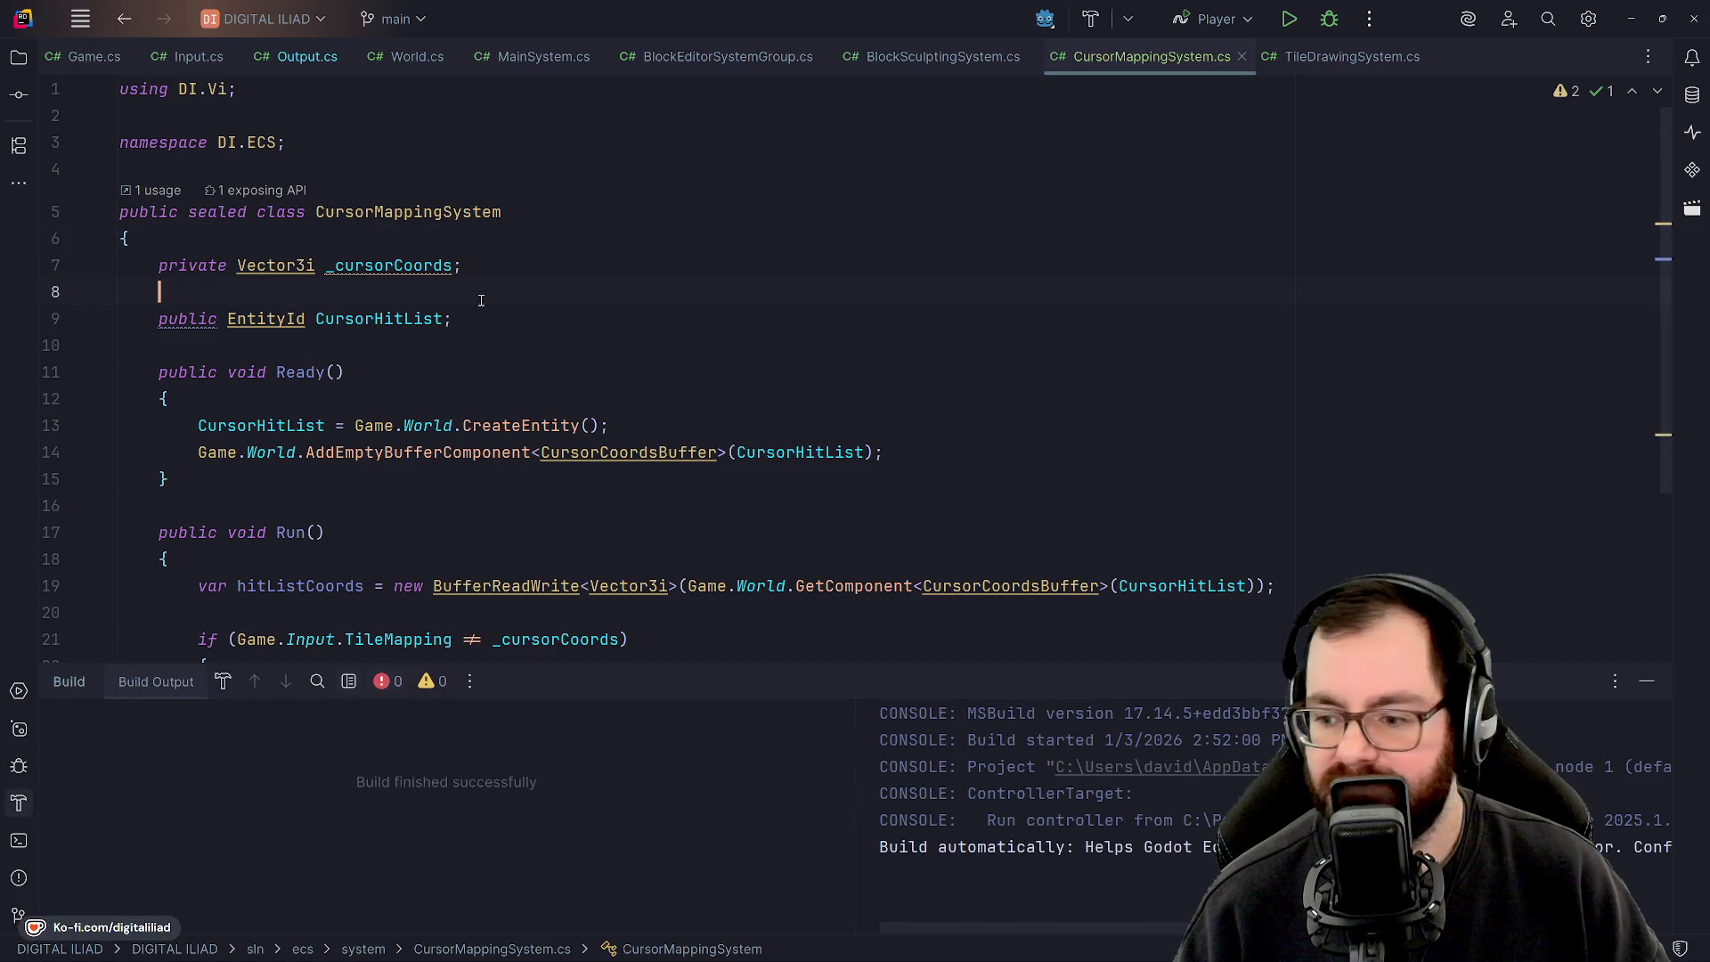
left_click(1635, 683)
left_click(944, 57)
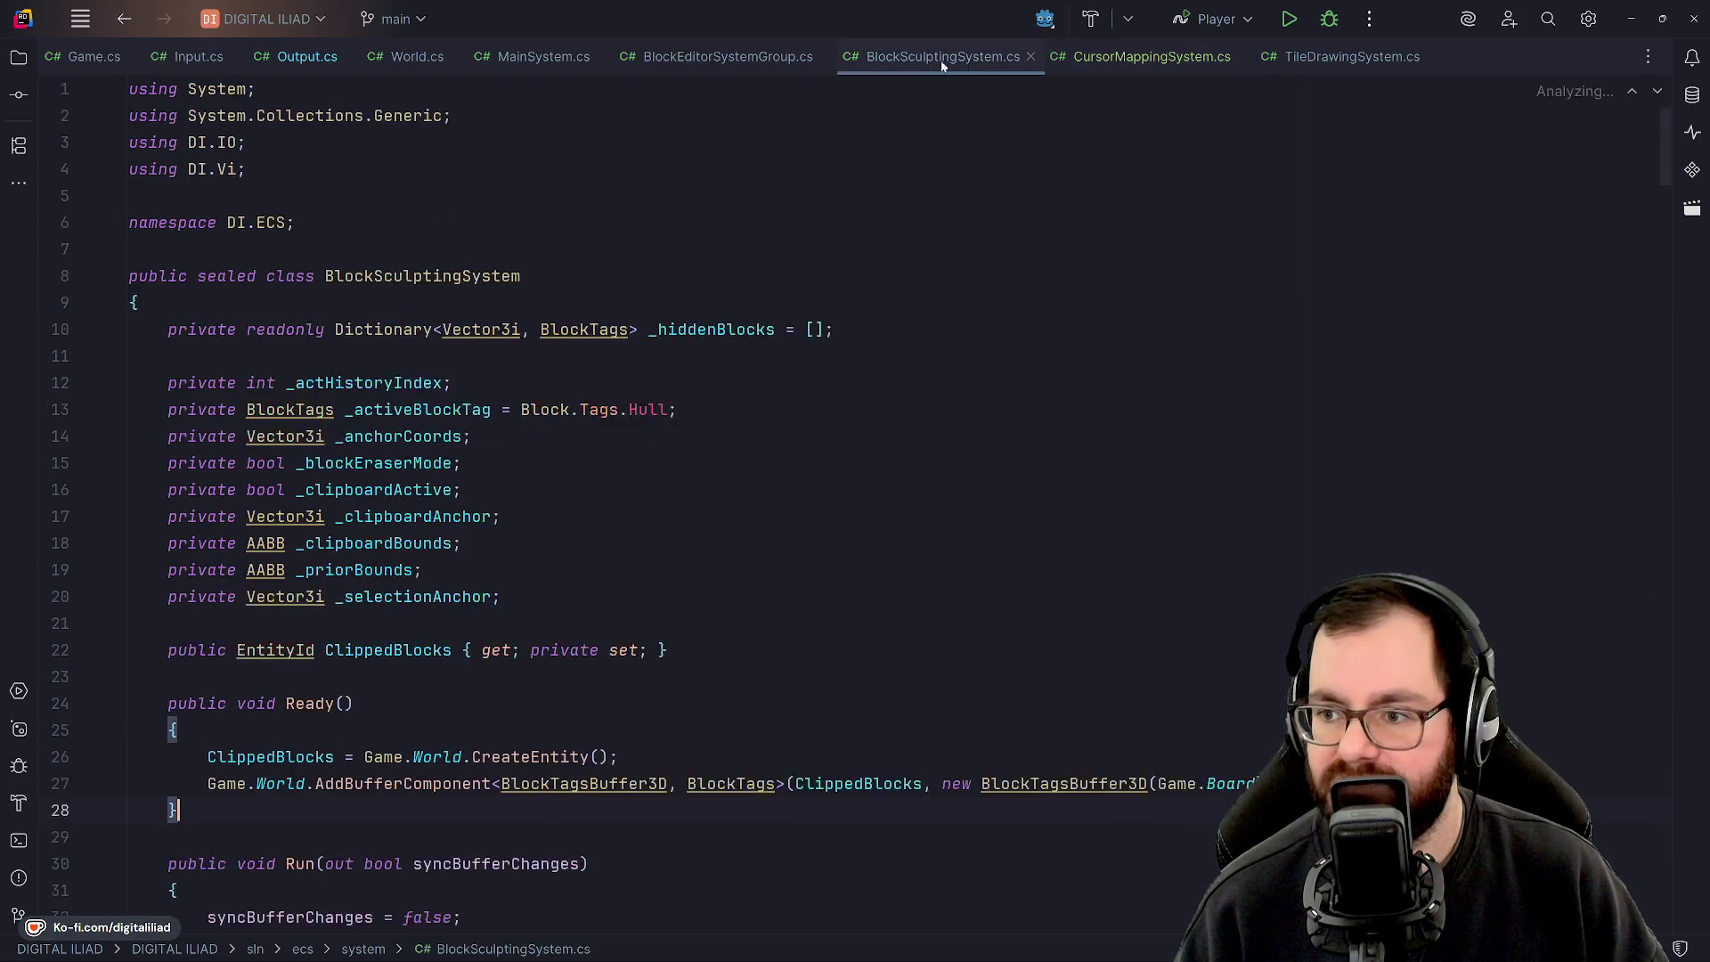
scroll(580, 493, "down", 10)
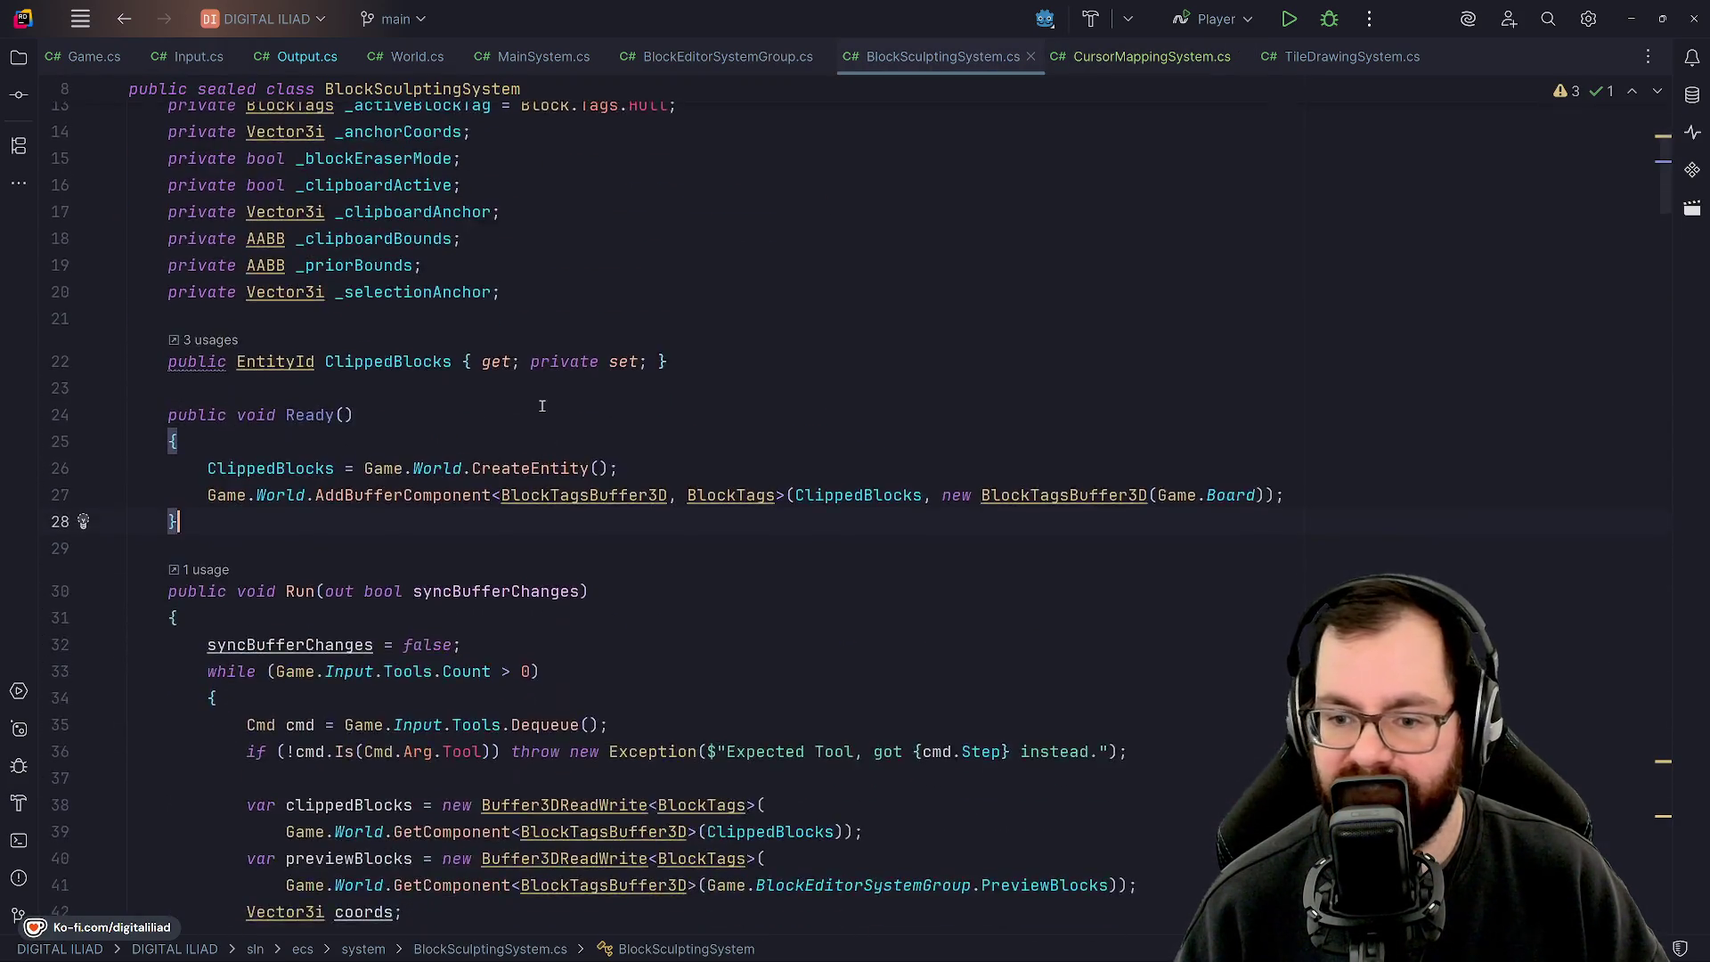
scroll(424, 349, "up", 3)
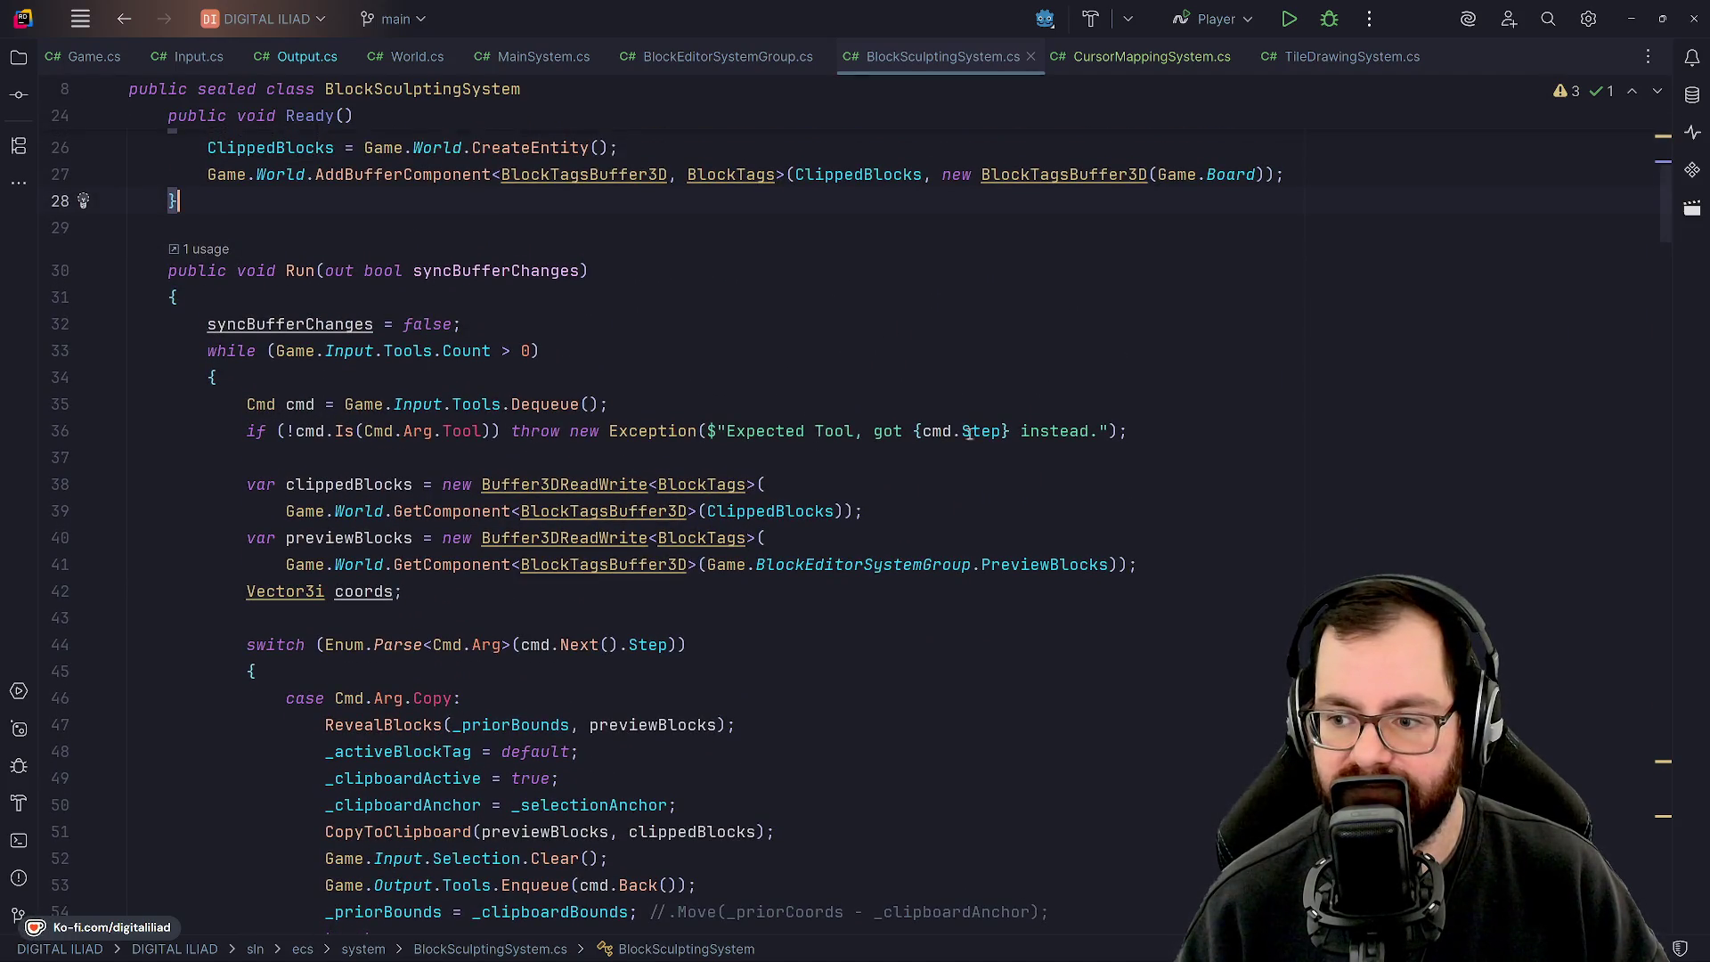
left_click(496, 458)
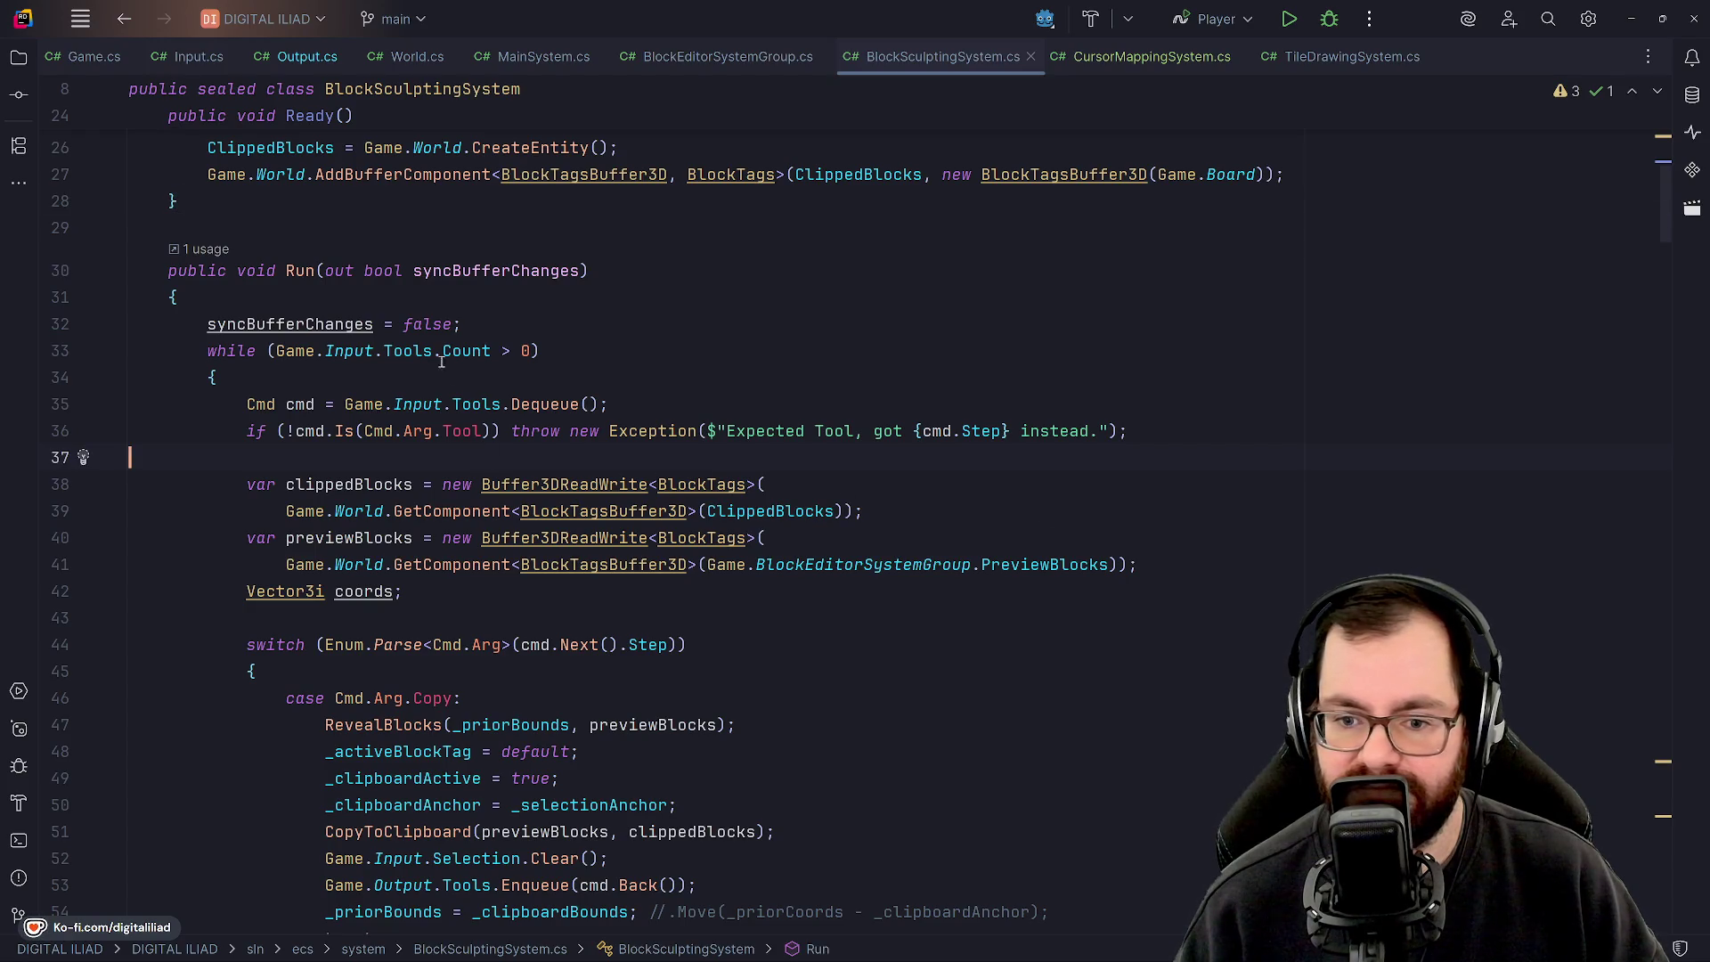
left_click(402, 368)
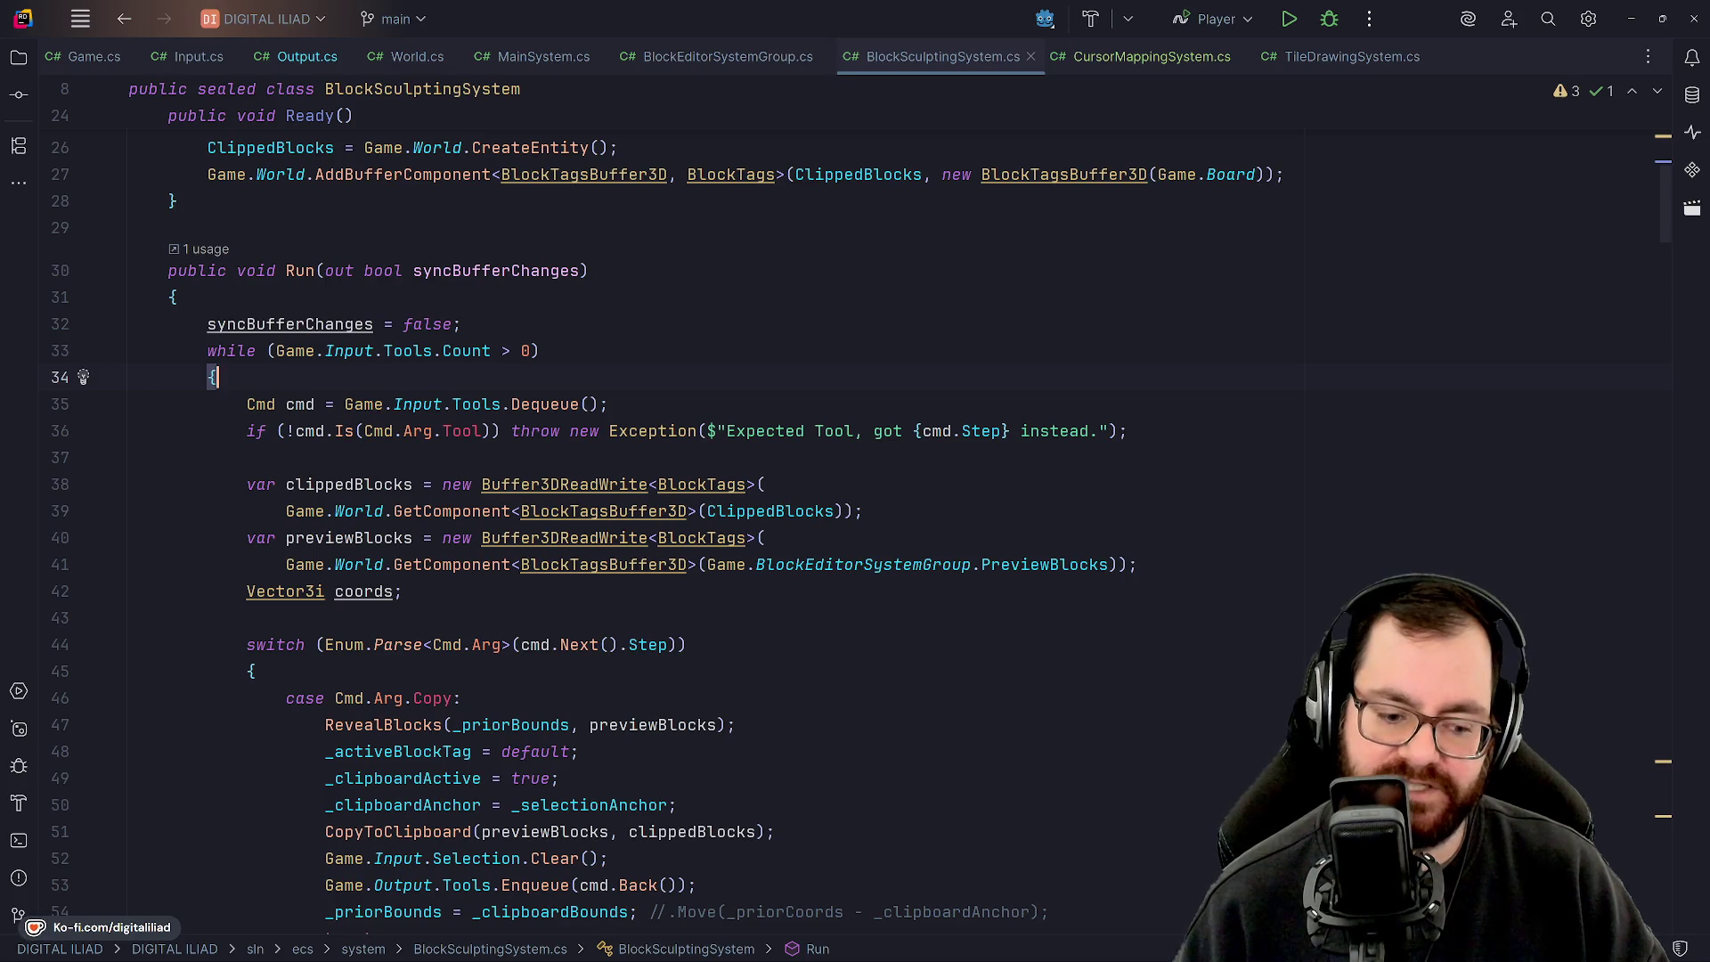
key("shift+F10")
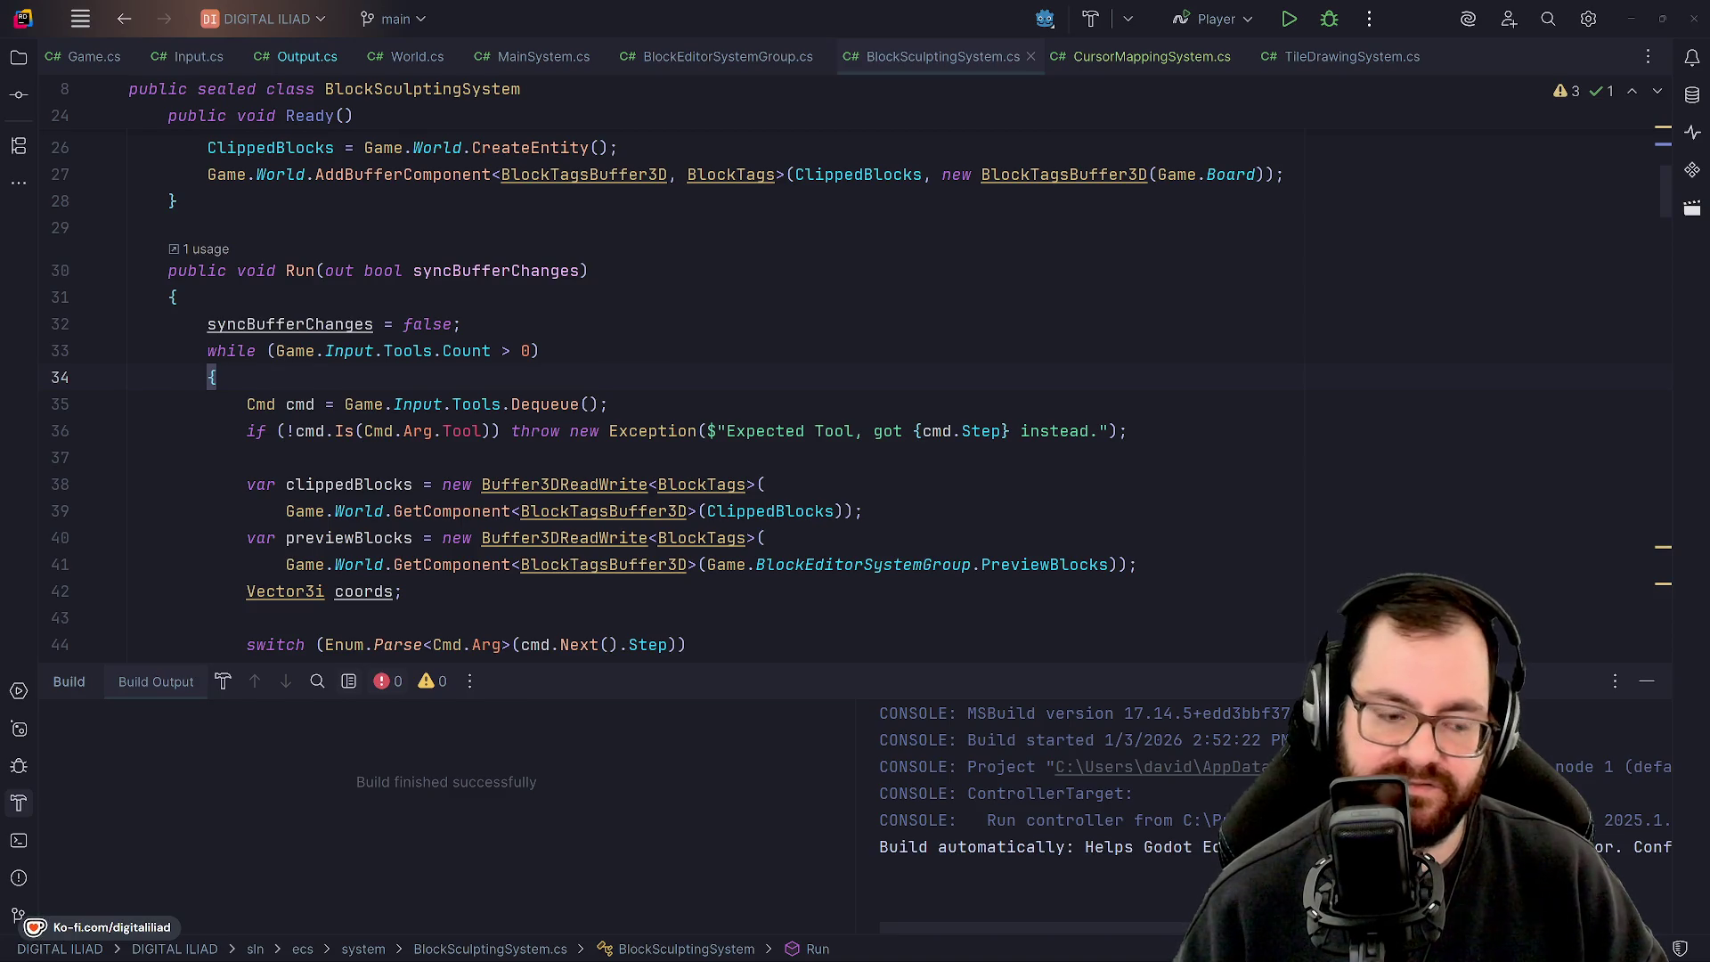
left_click(607, 21)
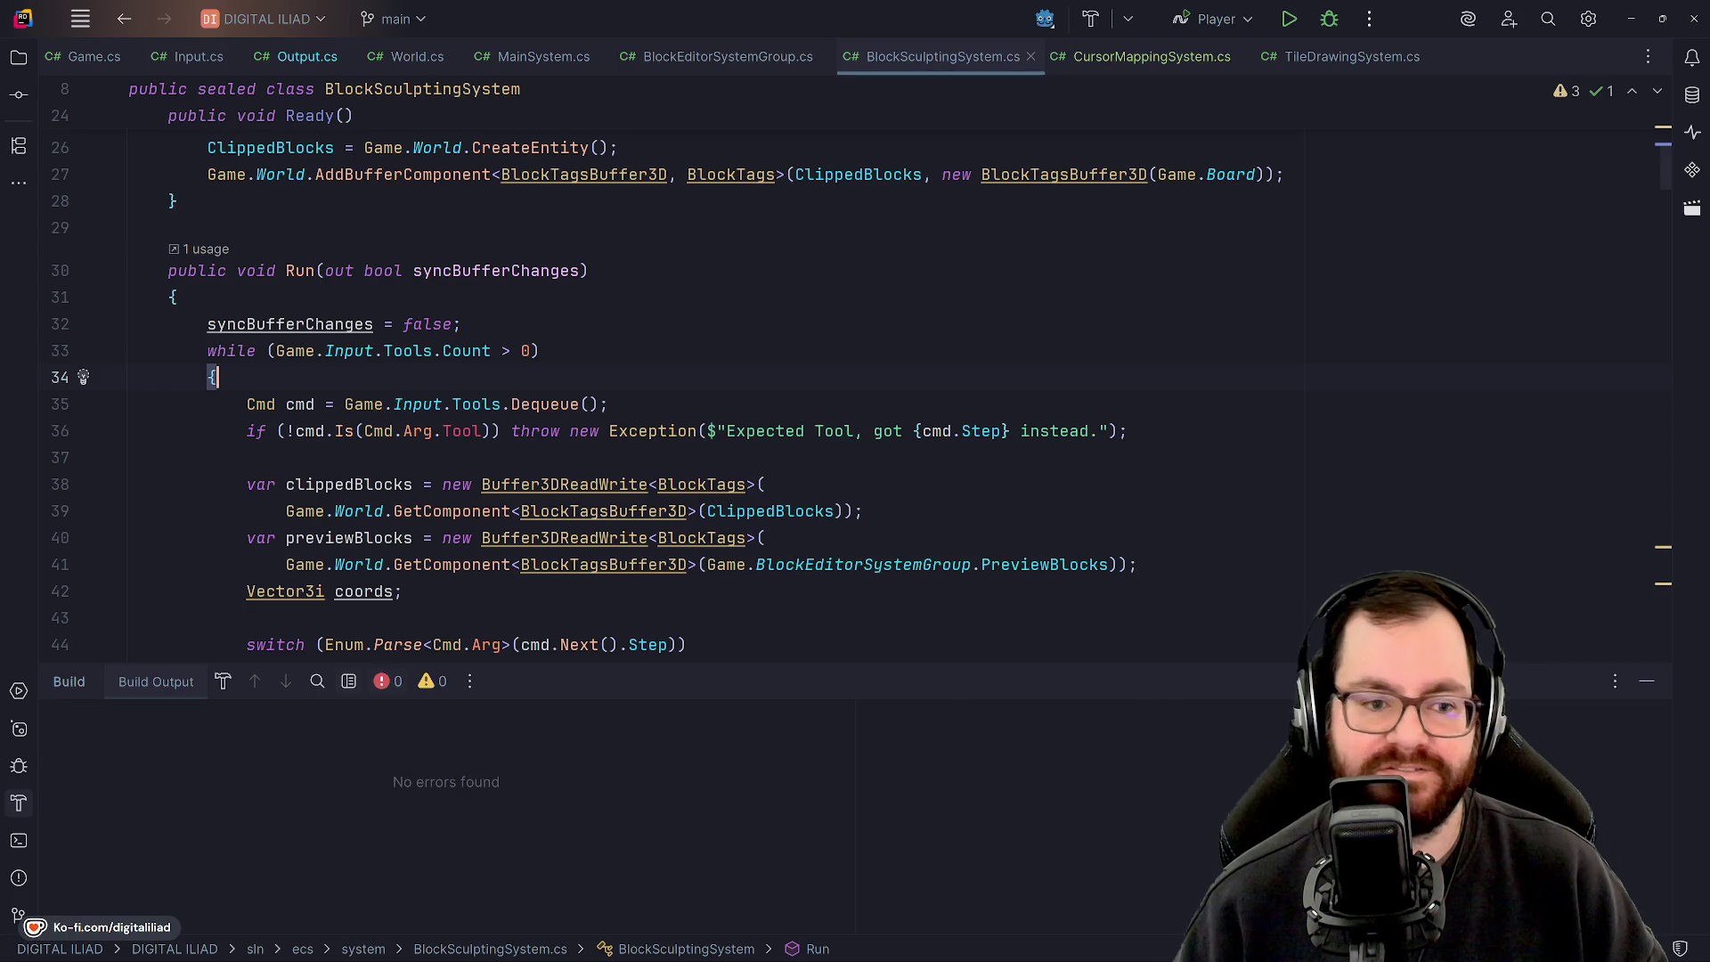
left_click(577, 354)
key("Down")
scroll(577, 354, "up", 3)
left_click(1639, 690)
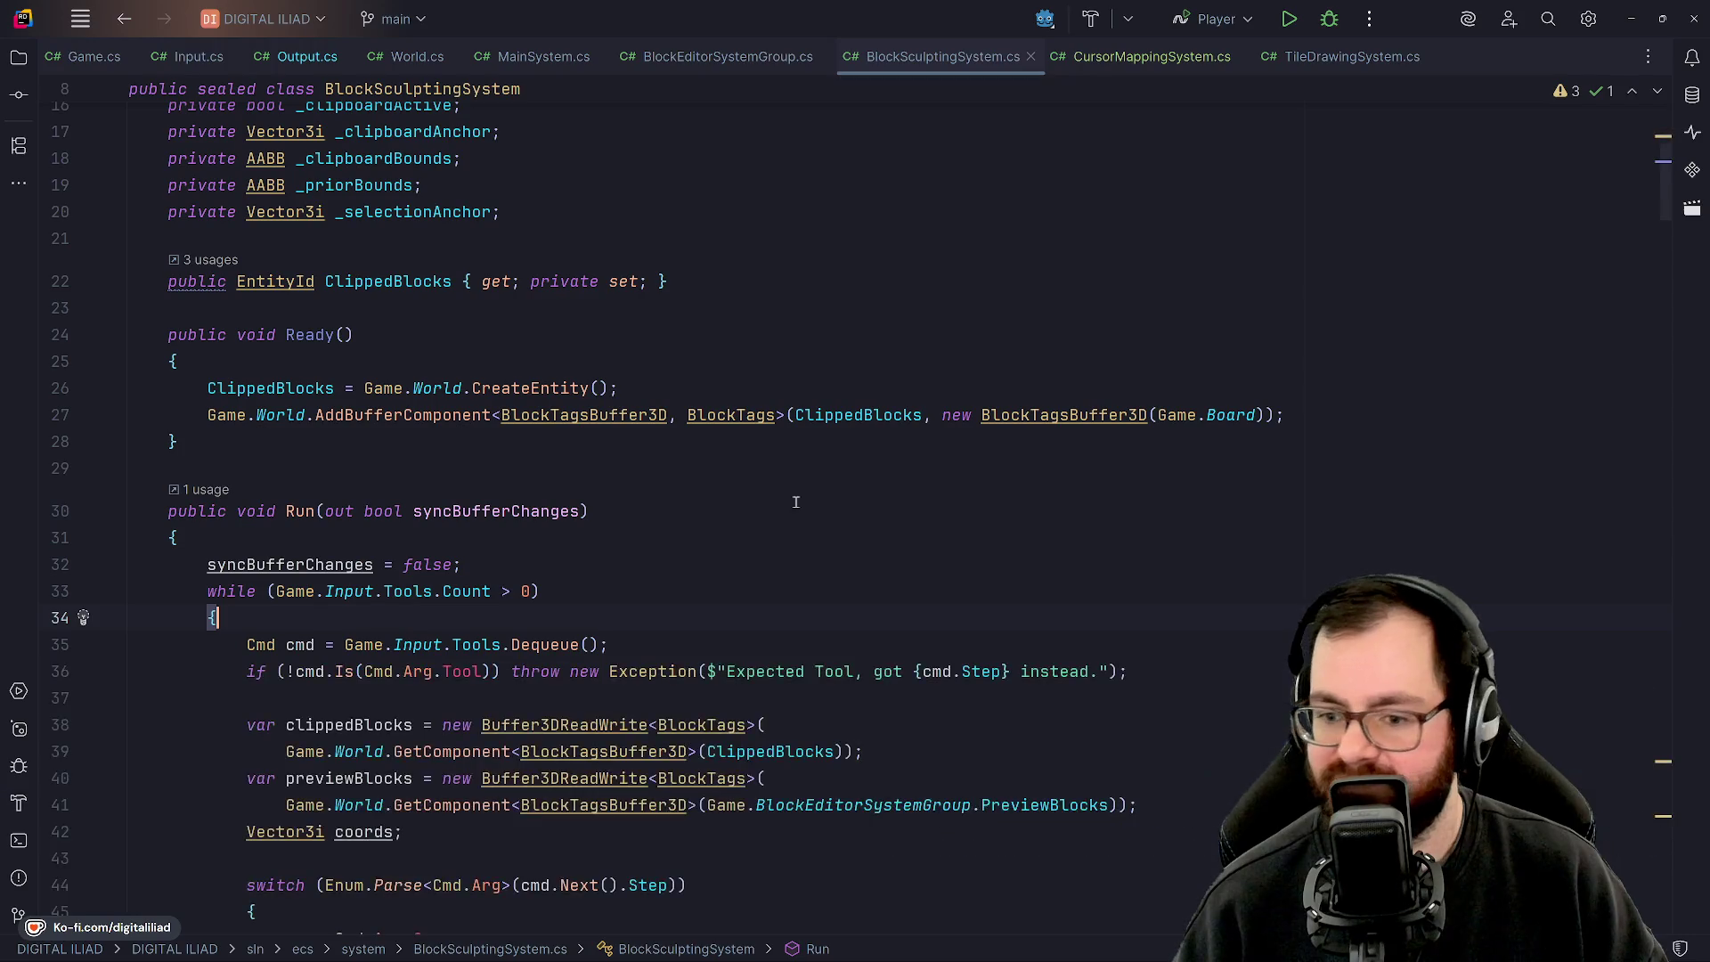
scroll(567, 365, "down", 7)
left_click(567, 365)
left_click(586, 354)
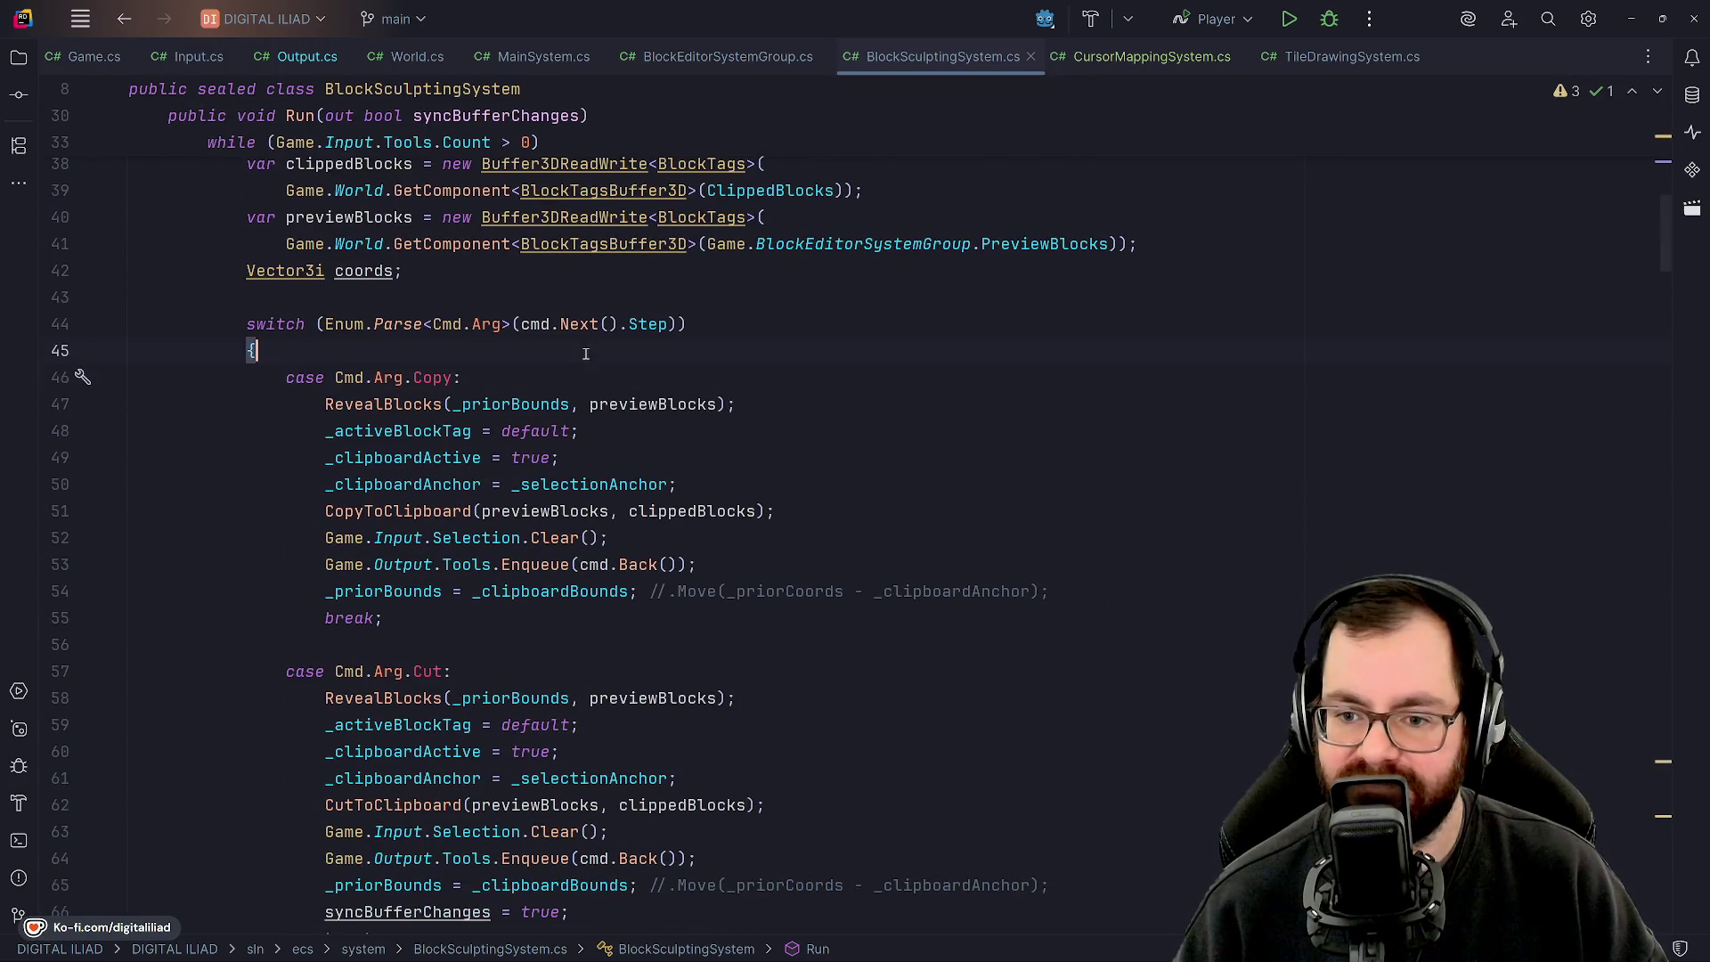
left_click(760, 337)
key("Down")
key("Down")
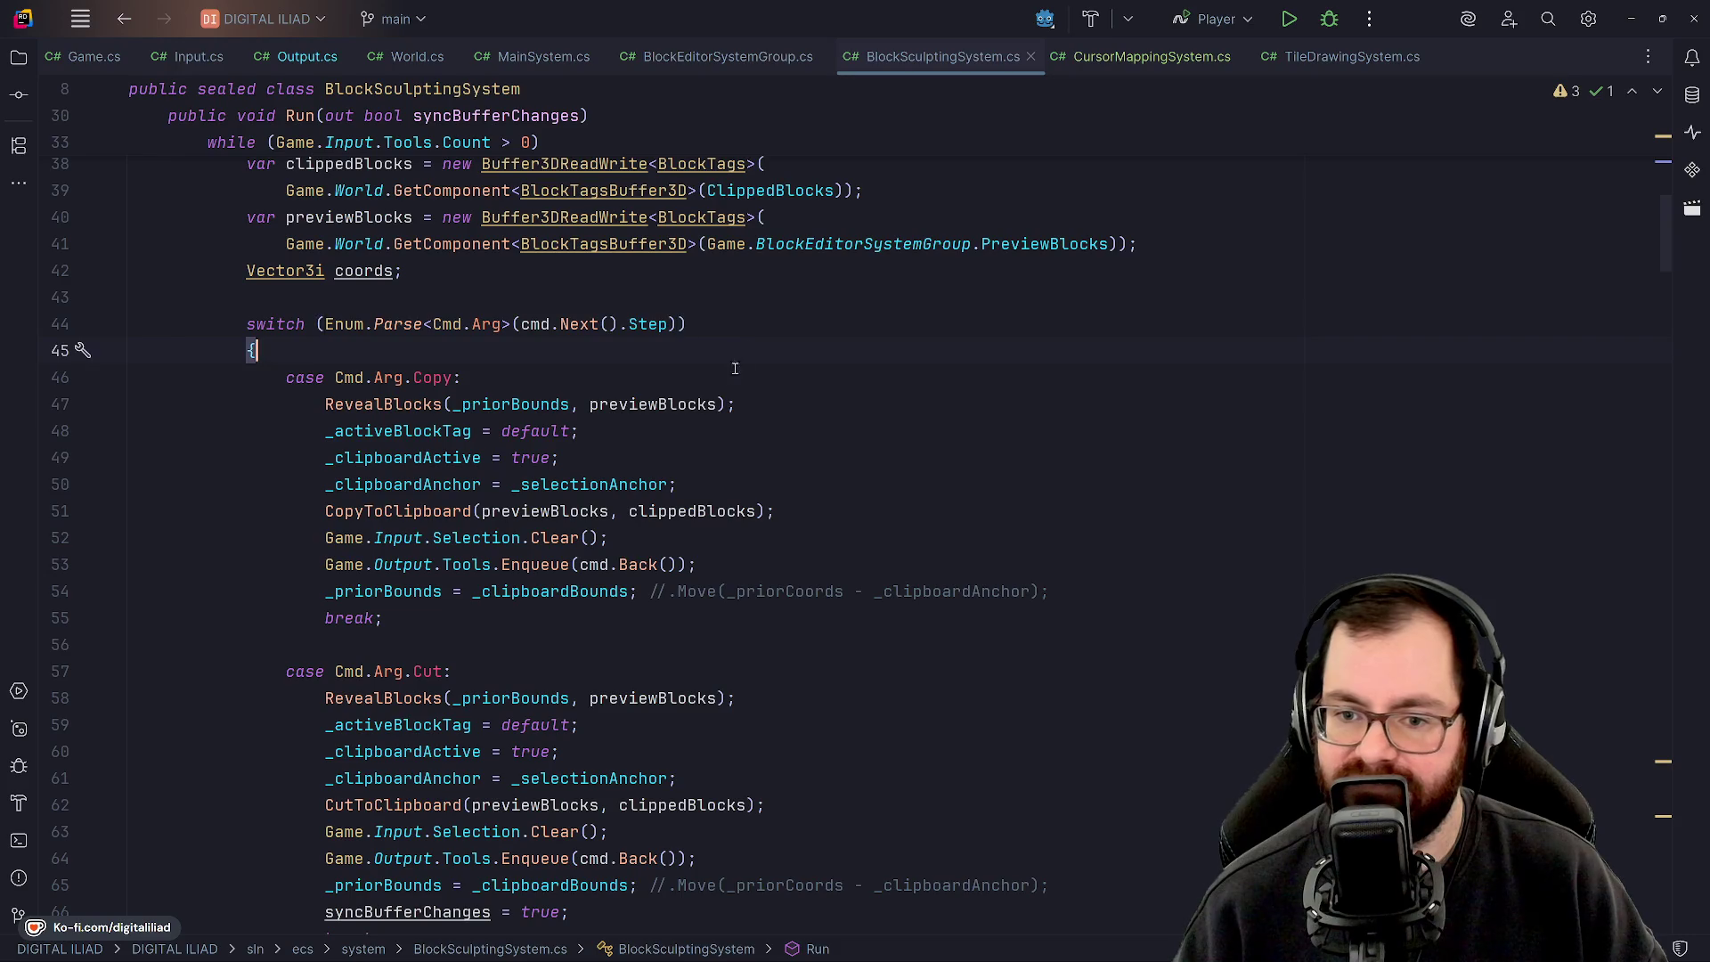
left_click(763, 441)
scroll(770, 489, "down", 2)
left_click(776, 408)
scroll(746, 484, "up", 8)
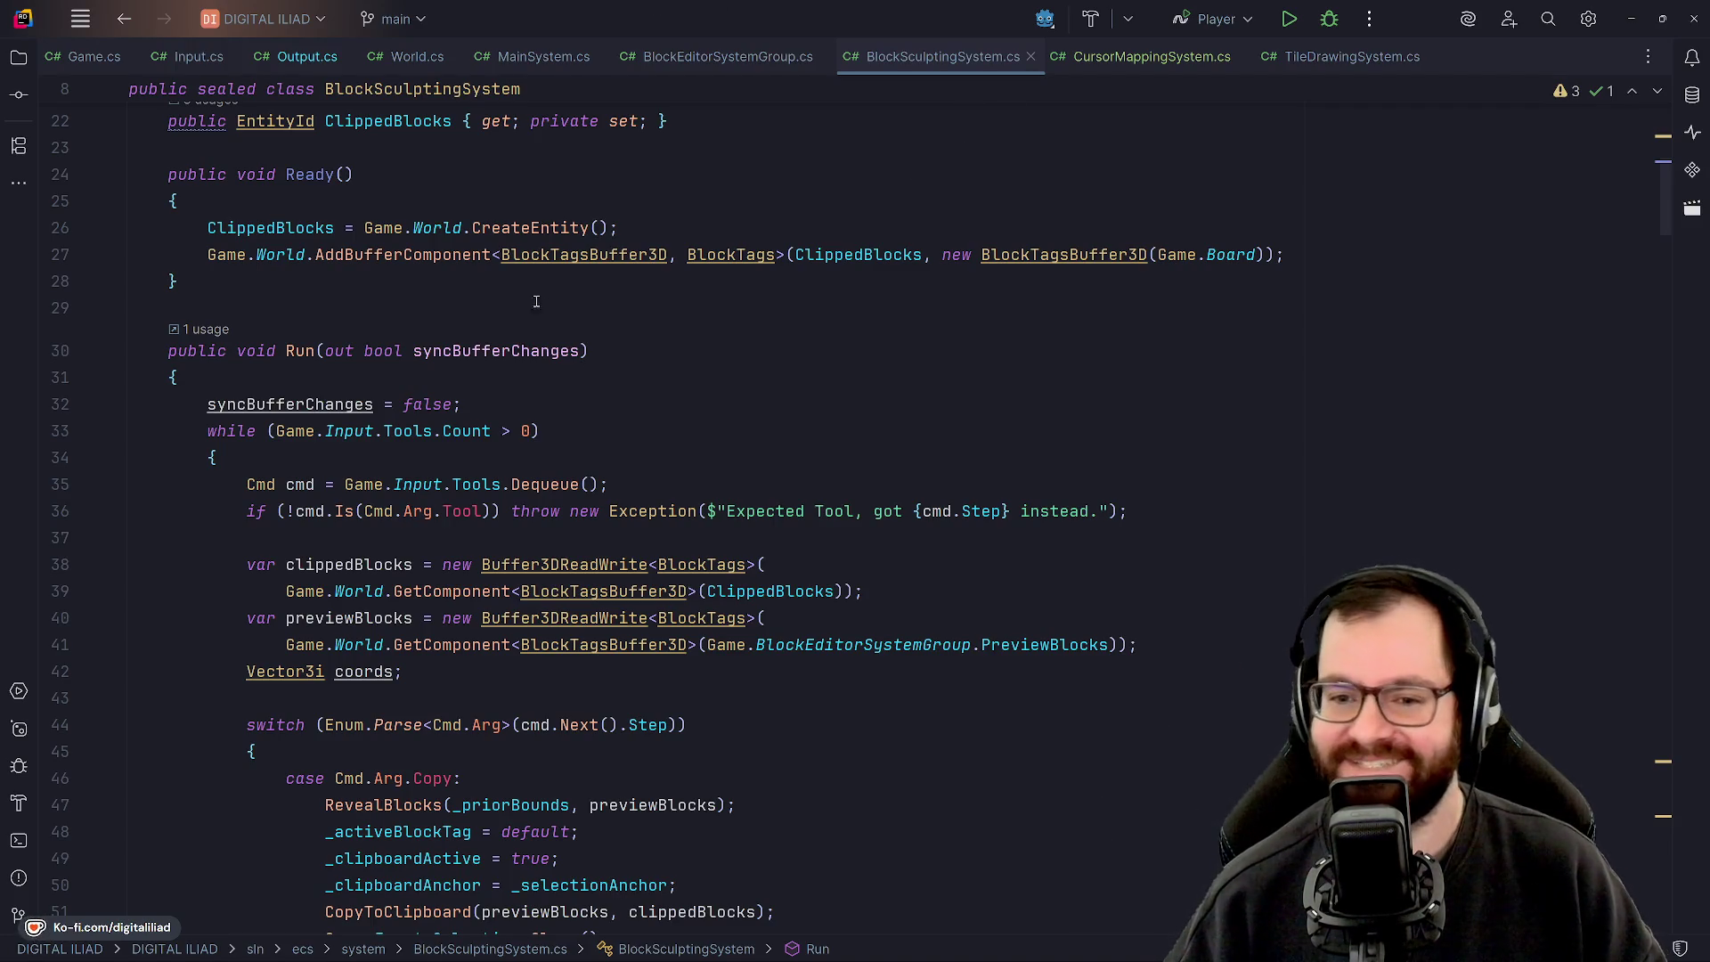
left_click(437, 294)
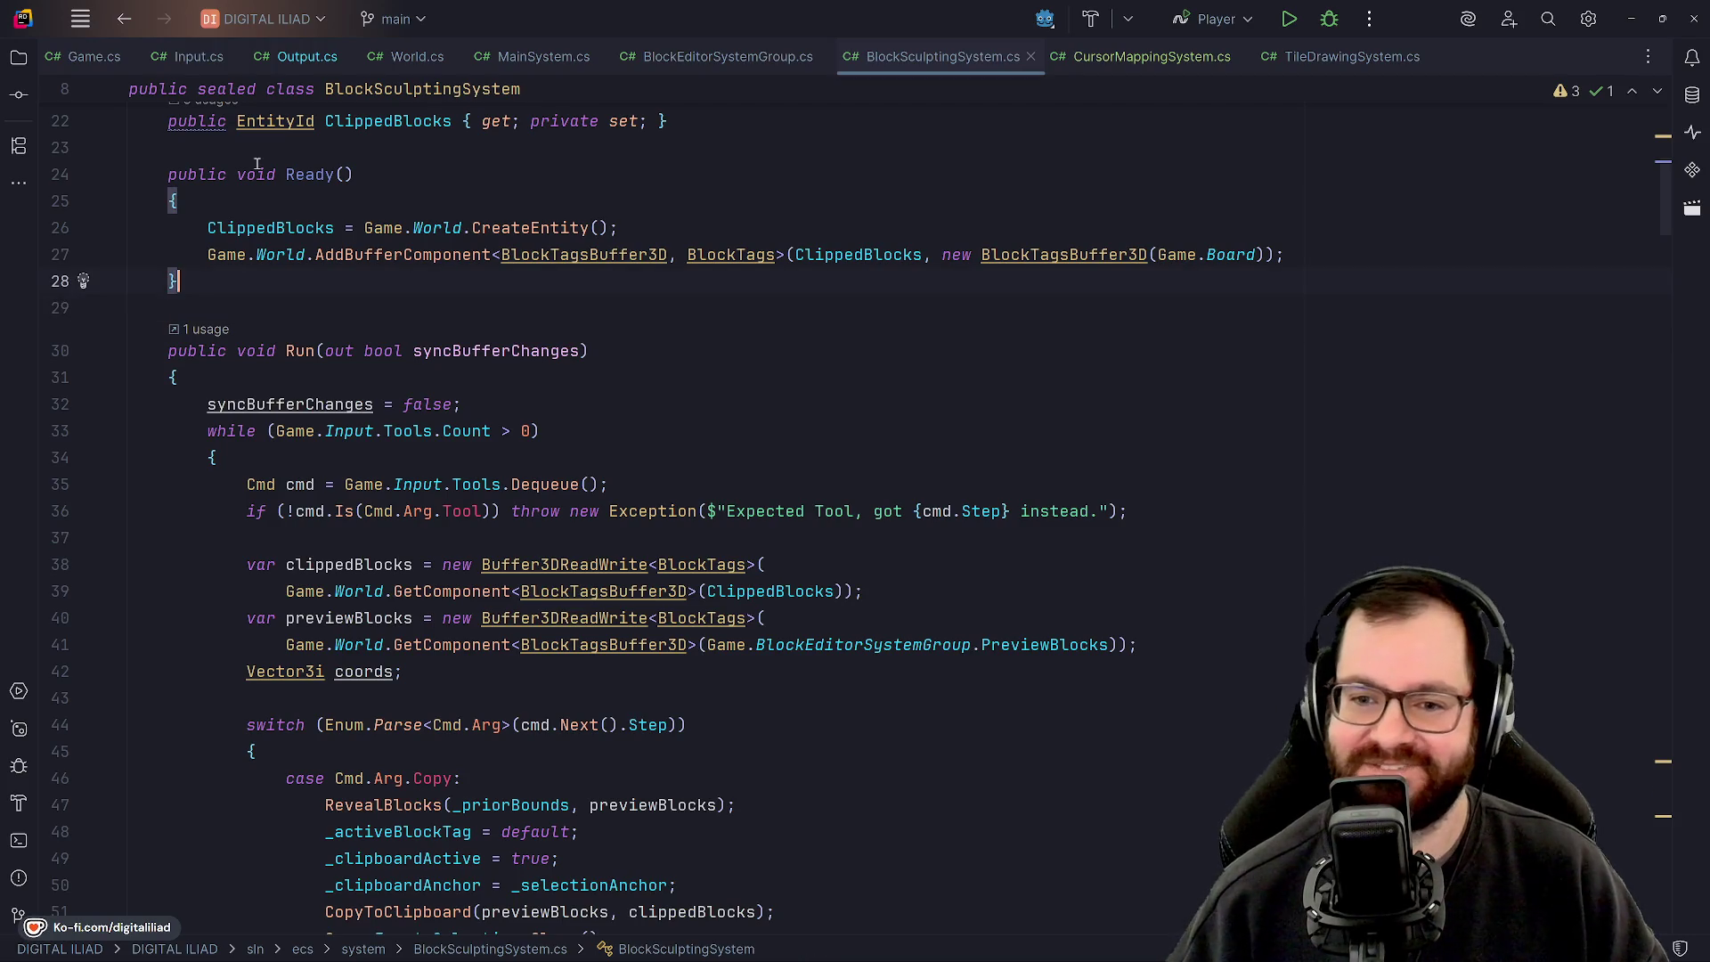
scroll(304, 220, "up", 4)
left_click(314, 398)
scroll(313, 398, "up", 3)
left_click(512, 377)
left_click(570, 400)
left_click(780, 431)
left_click(730, 454)
left_click(694, 507)
left_click(683, 561)
left_click(686, 586)
left_click(685, 616)
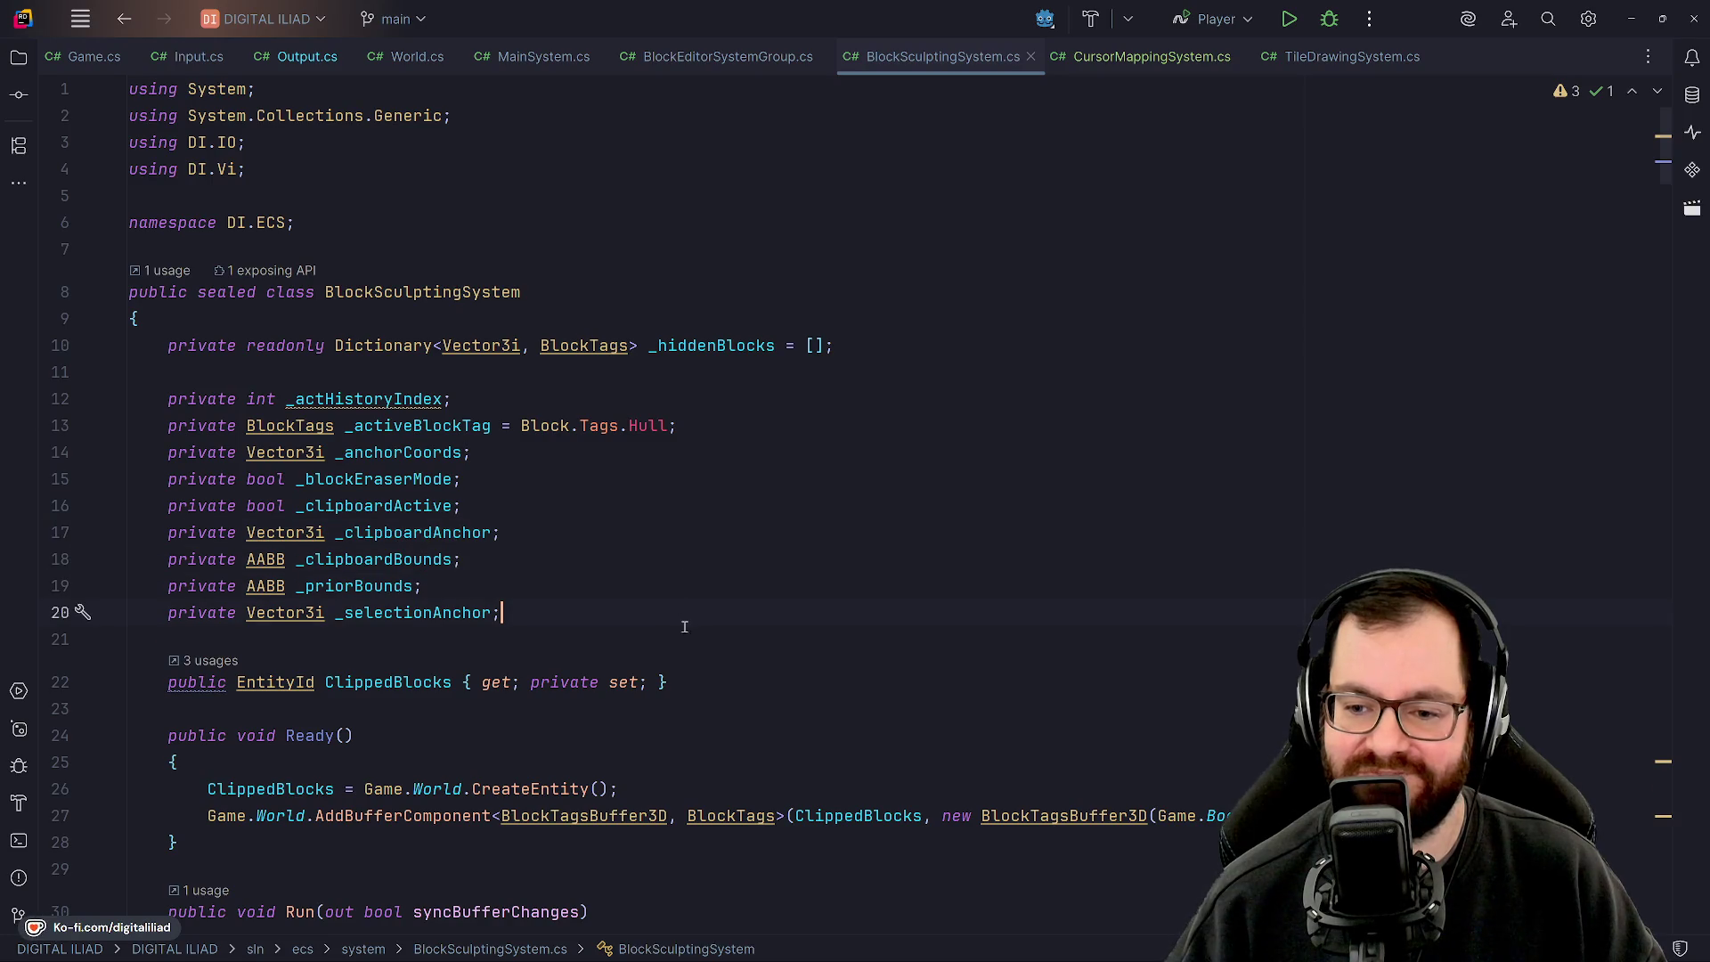
left_click(693, 639)
left_click(729, 684)
left_click(727, 708)
left_click(685, 636)
left_click(676, 679)
left_click(685, 635)
left_click(703, 675)
left_click(687, 628)
left_click(660, 563)
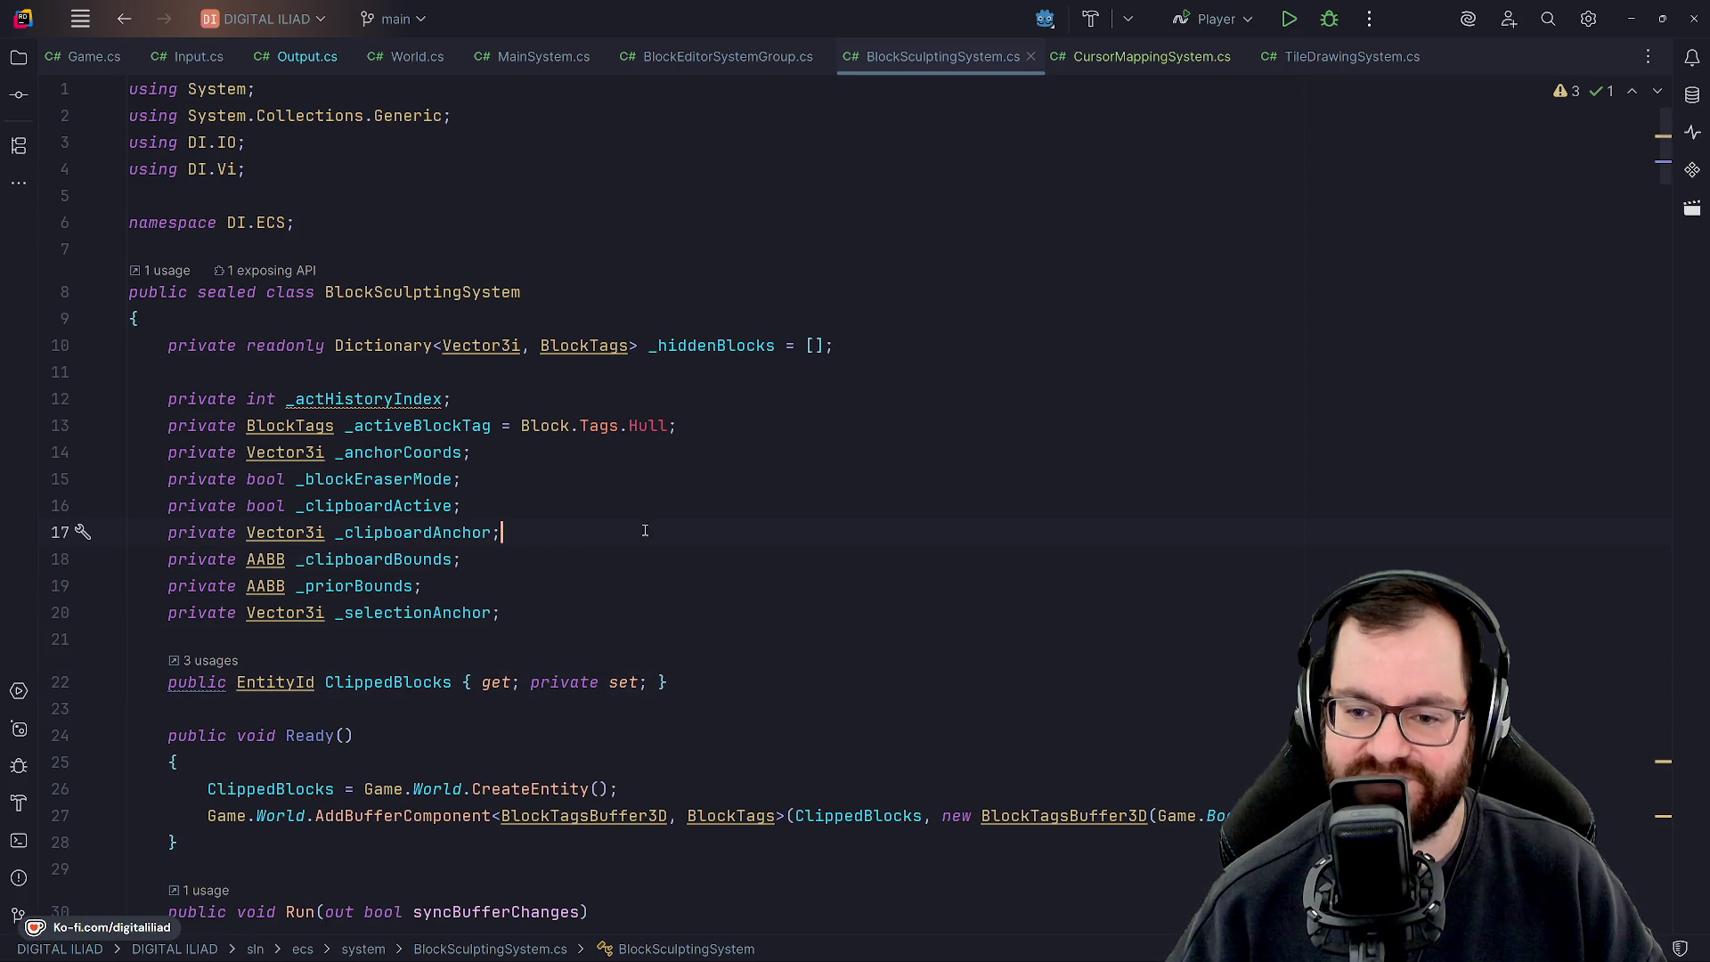
left_click(637, 525)
left_click(627, 588)
left_click(628, 612)
left_click(620, 535)
left_click(620, 591)
left_click(624, 534)
left_click(627, 614)
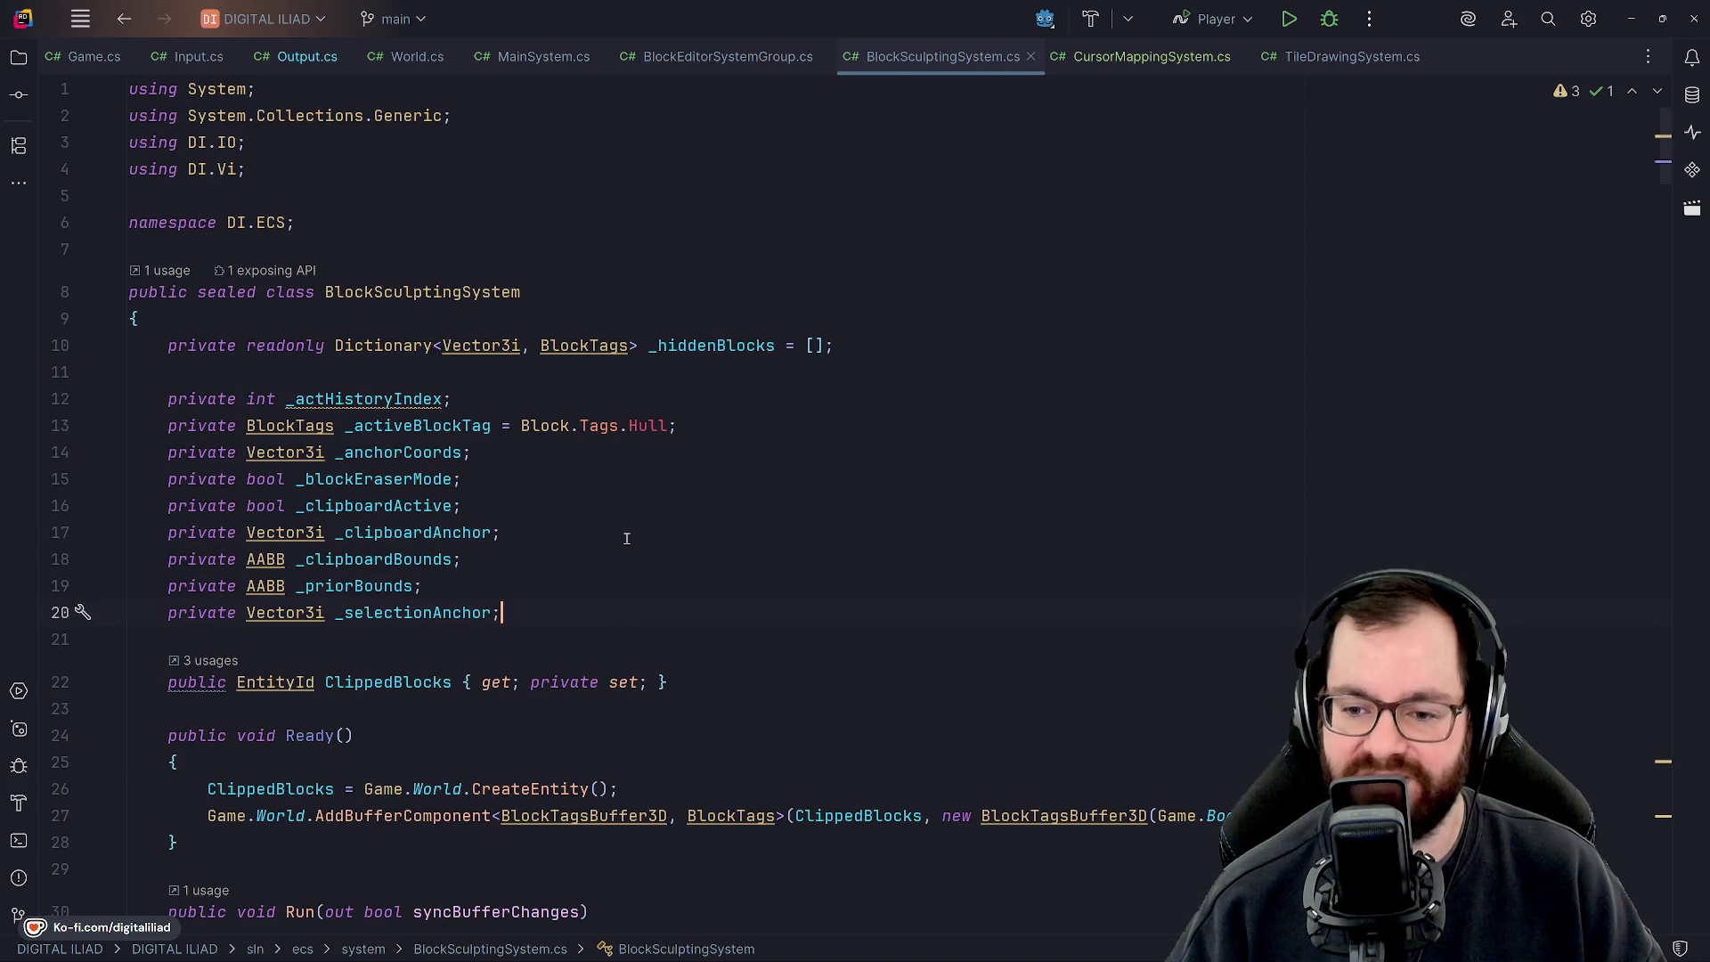
left_click(628, 559)
left_click(627, 612)
left_click(617, 532)
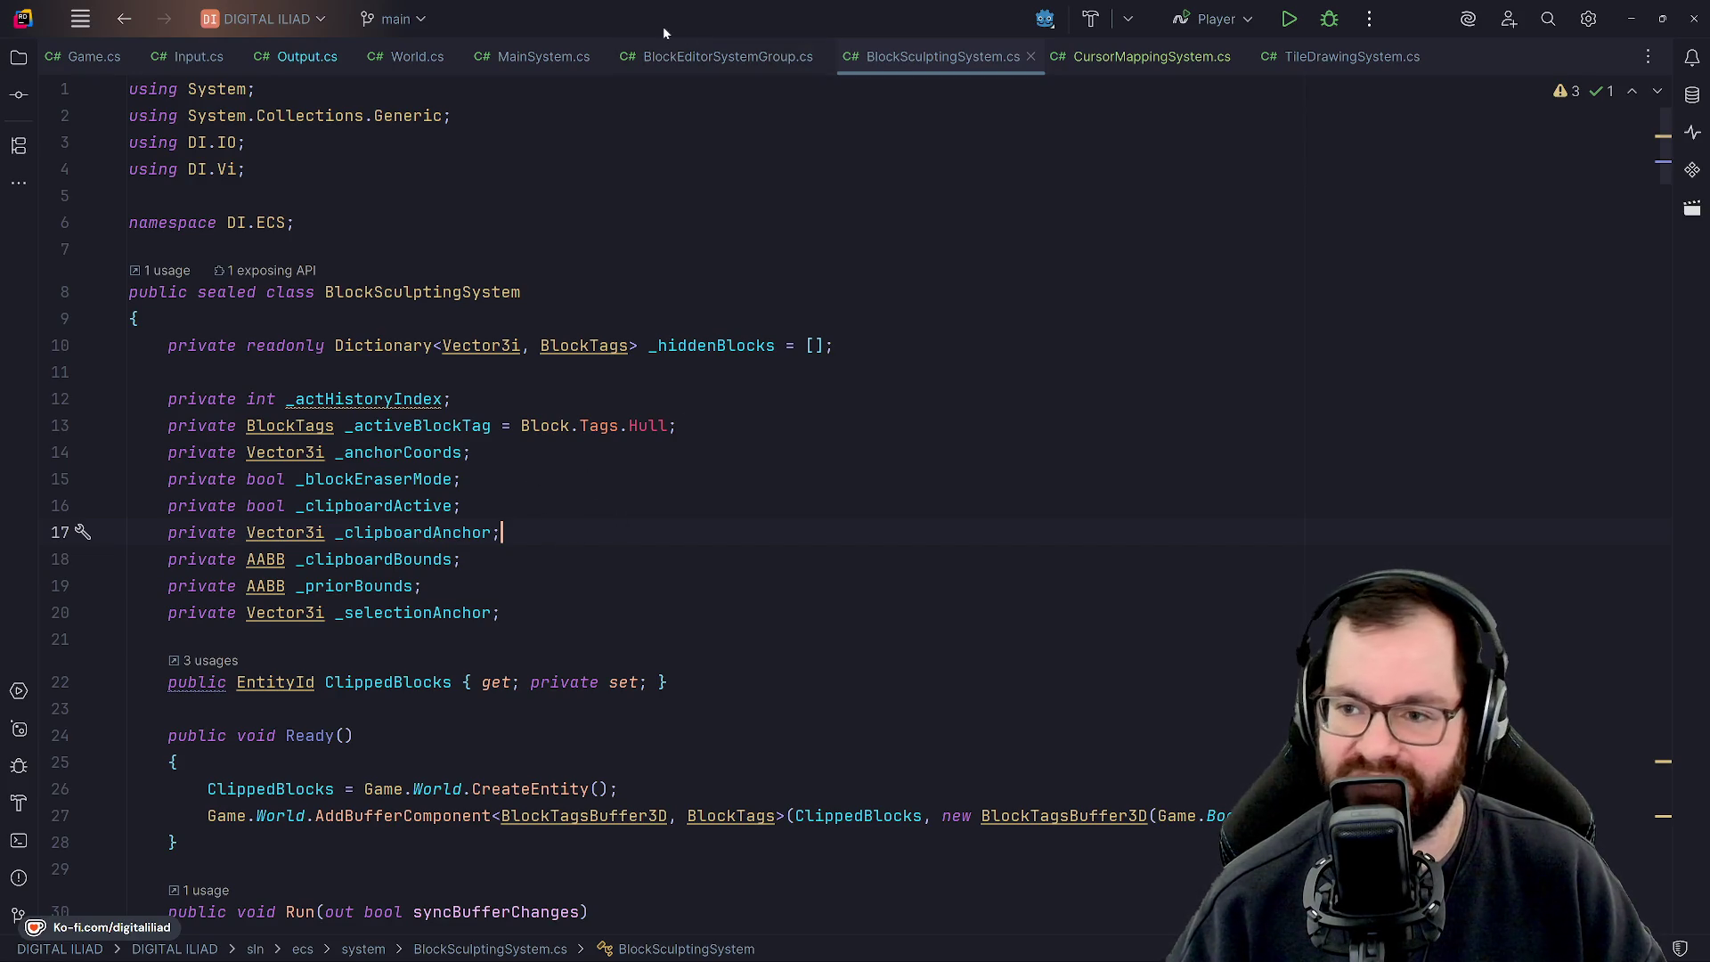
left_click(673, 56)
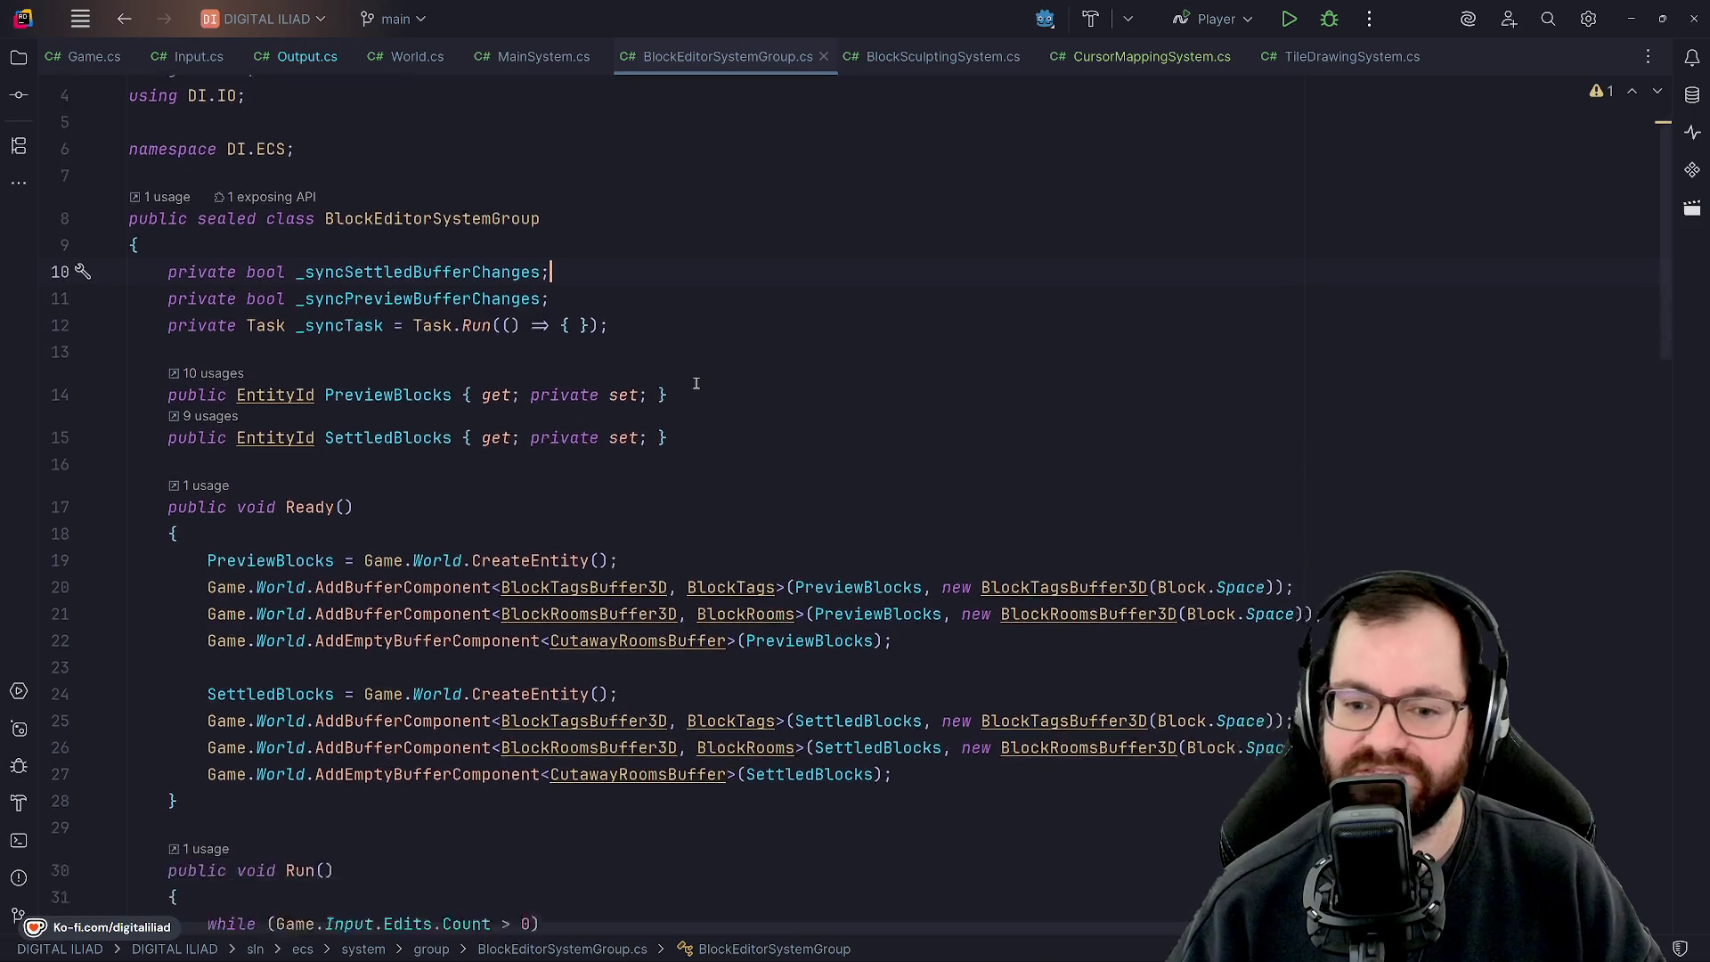
Walk through Run's edit switch: Tool, Save, Load and Redo cases, down to the loop's end.
scroll(696, 383, "down", 10)
scroll(688, 397, "up", 2)
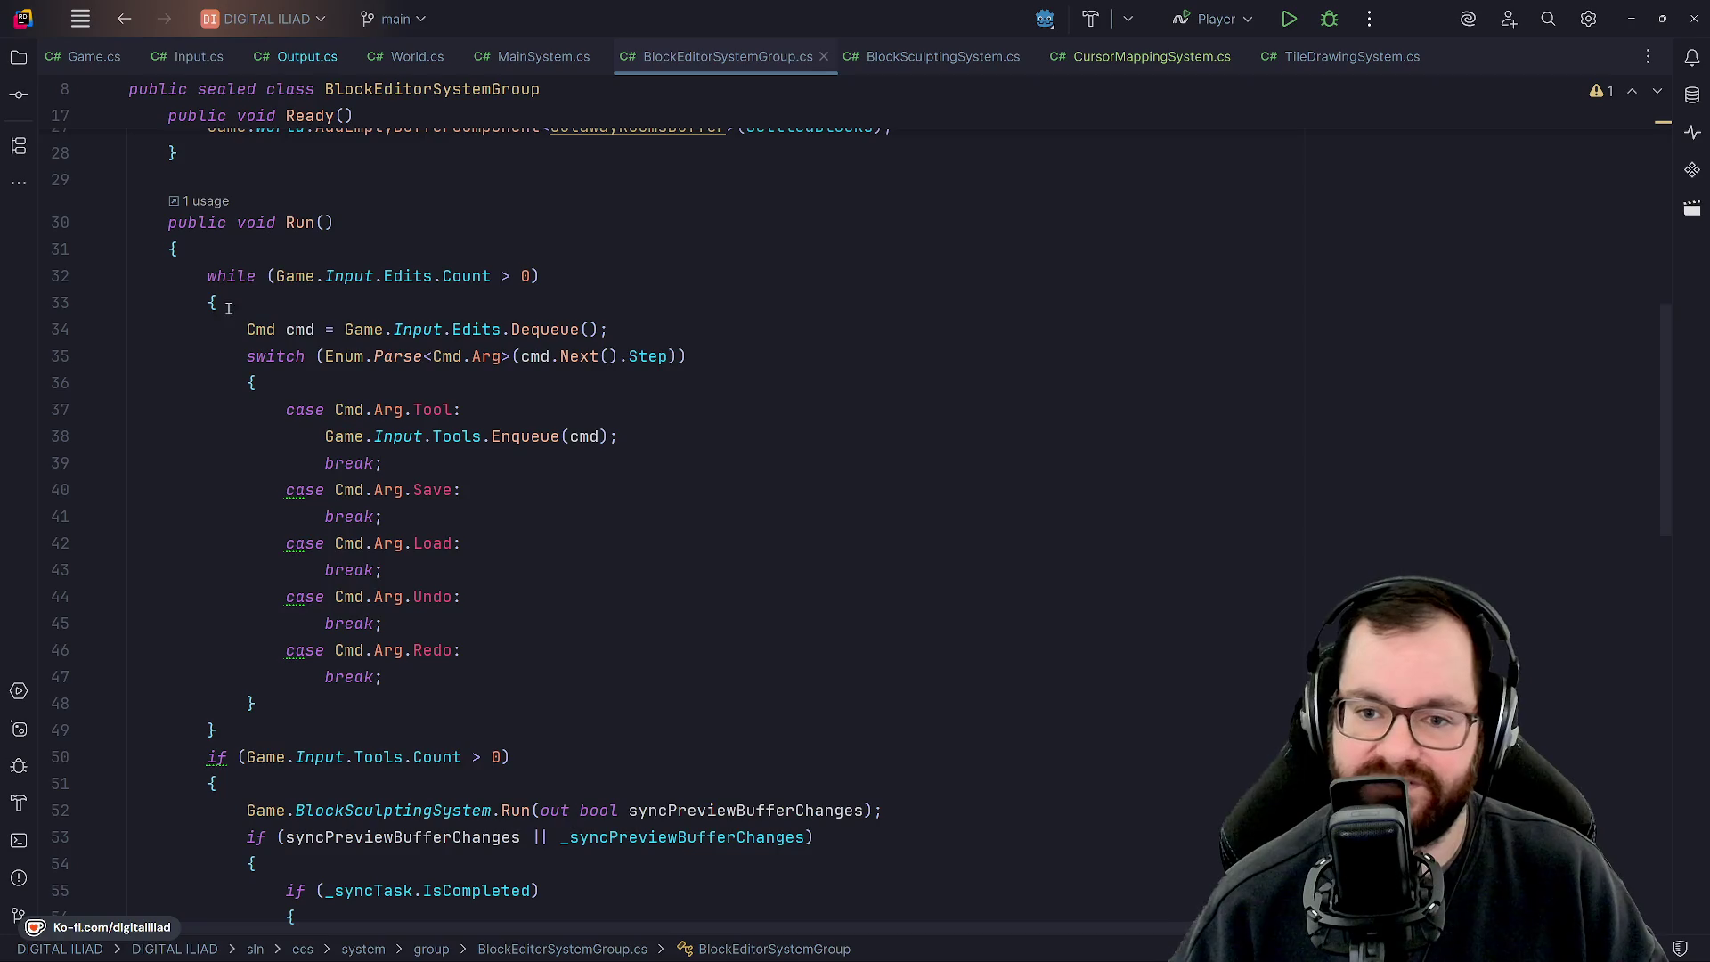
scroll(676, 195, "up", 5)
scroll(354, 376, "down", 5)
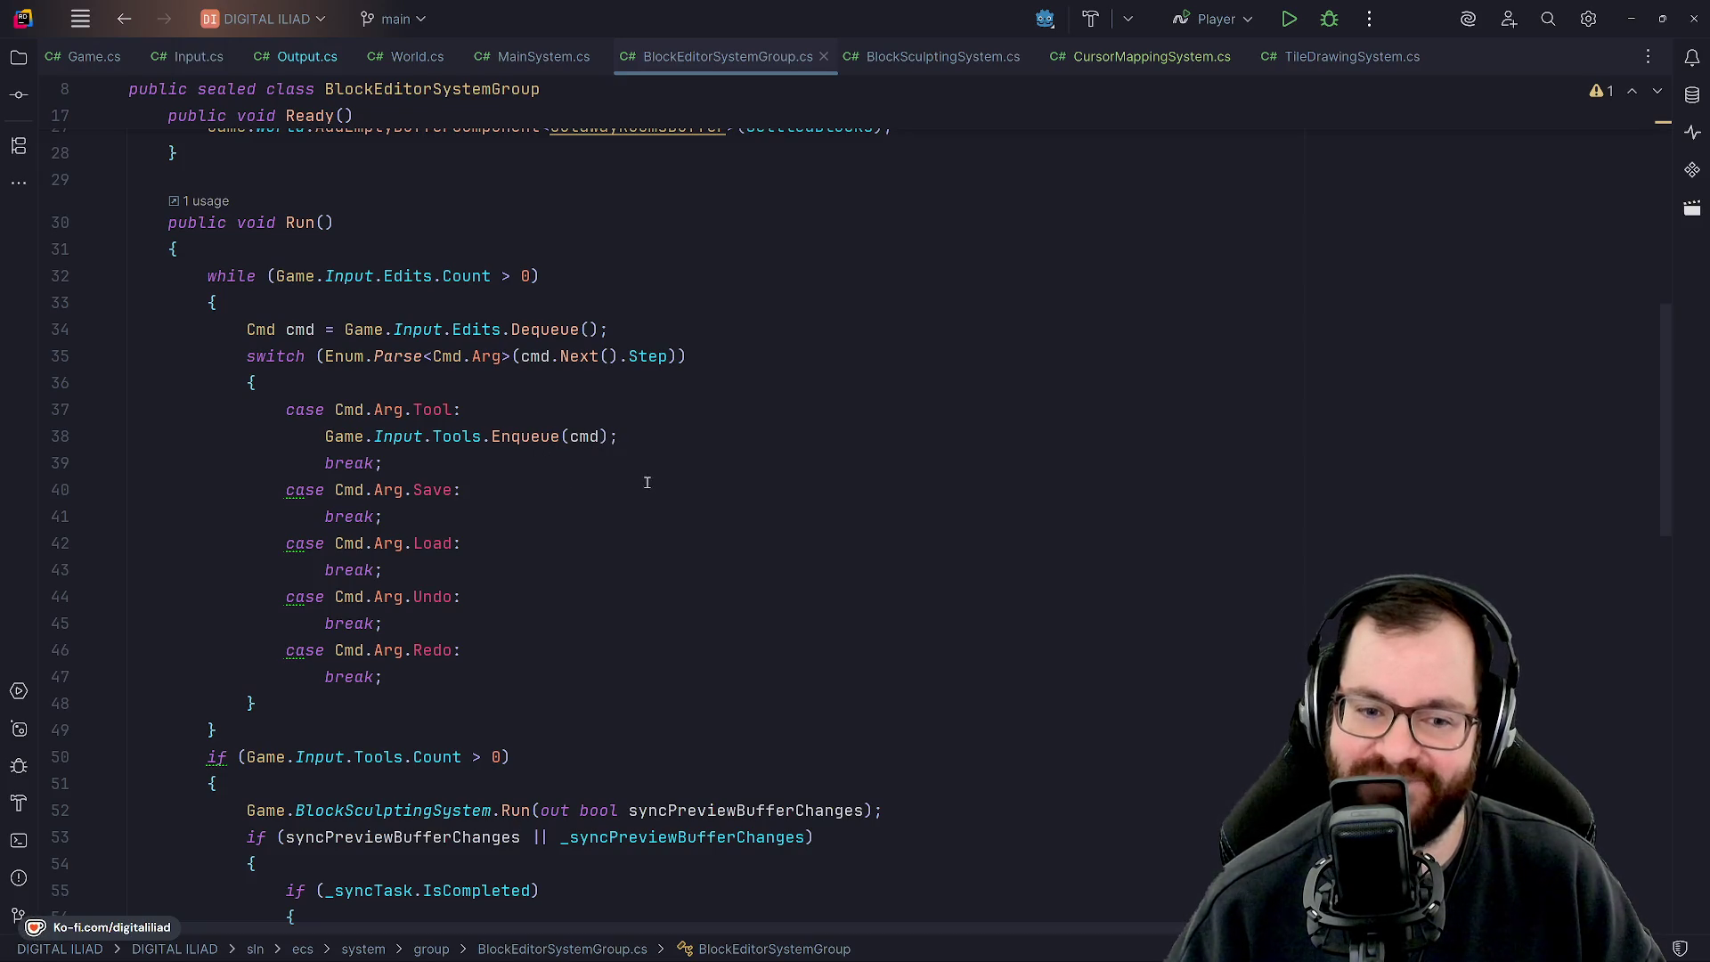
left_click(468, 465)
key("Down")
key("Down")
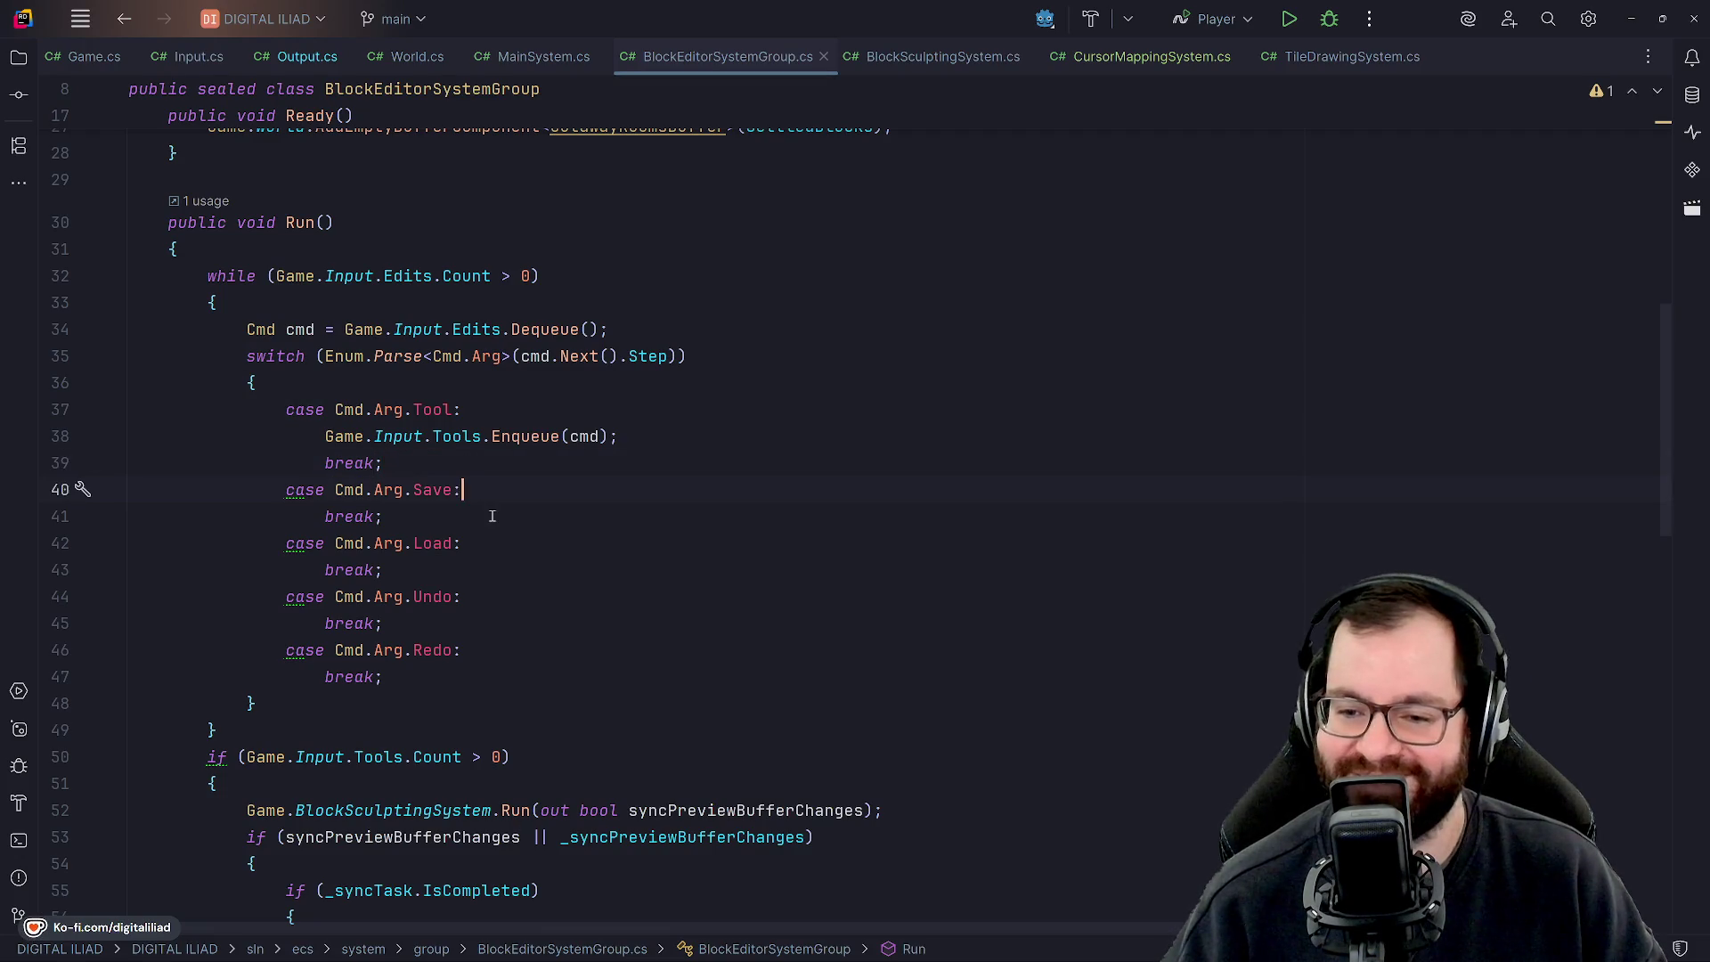
key("Down")
key("Down")
key("Down")
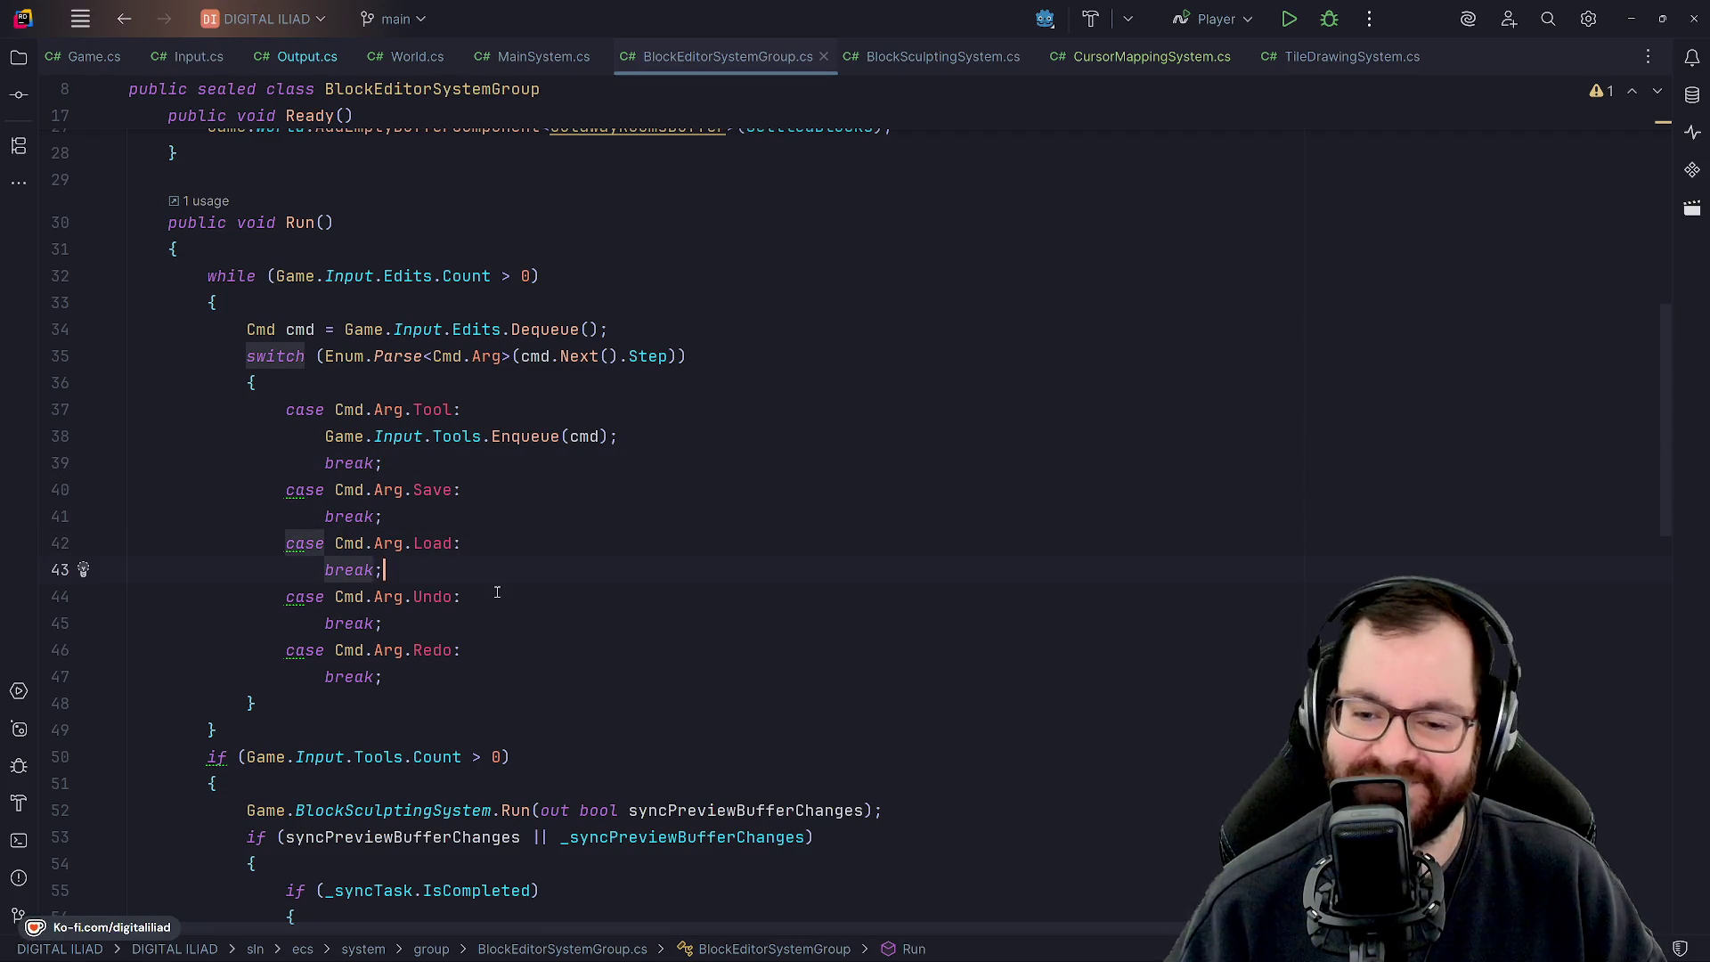
left_click(481, 676)
left_click(470, 717)
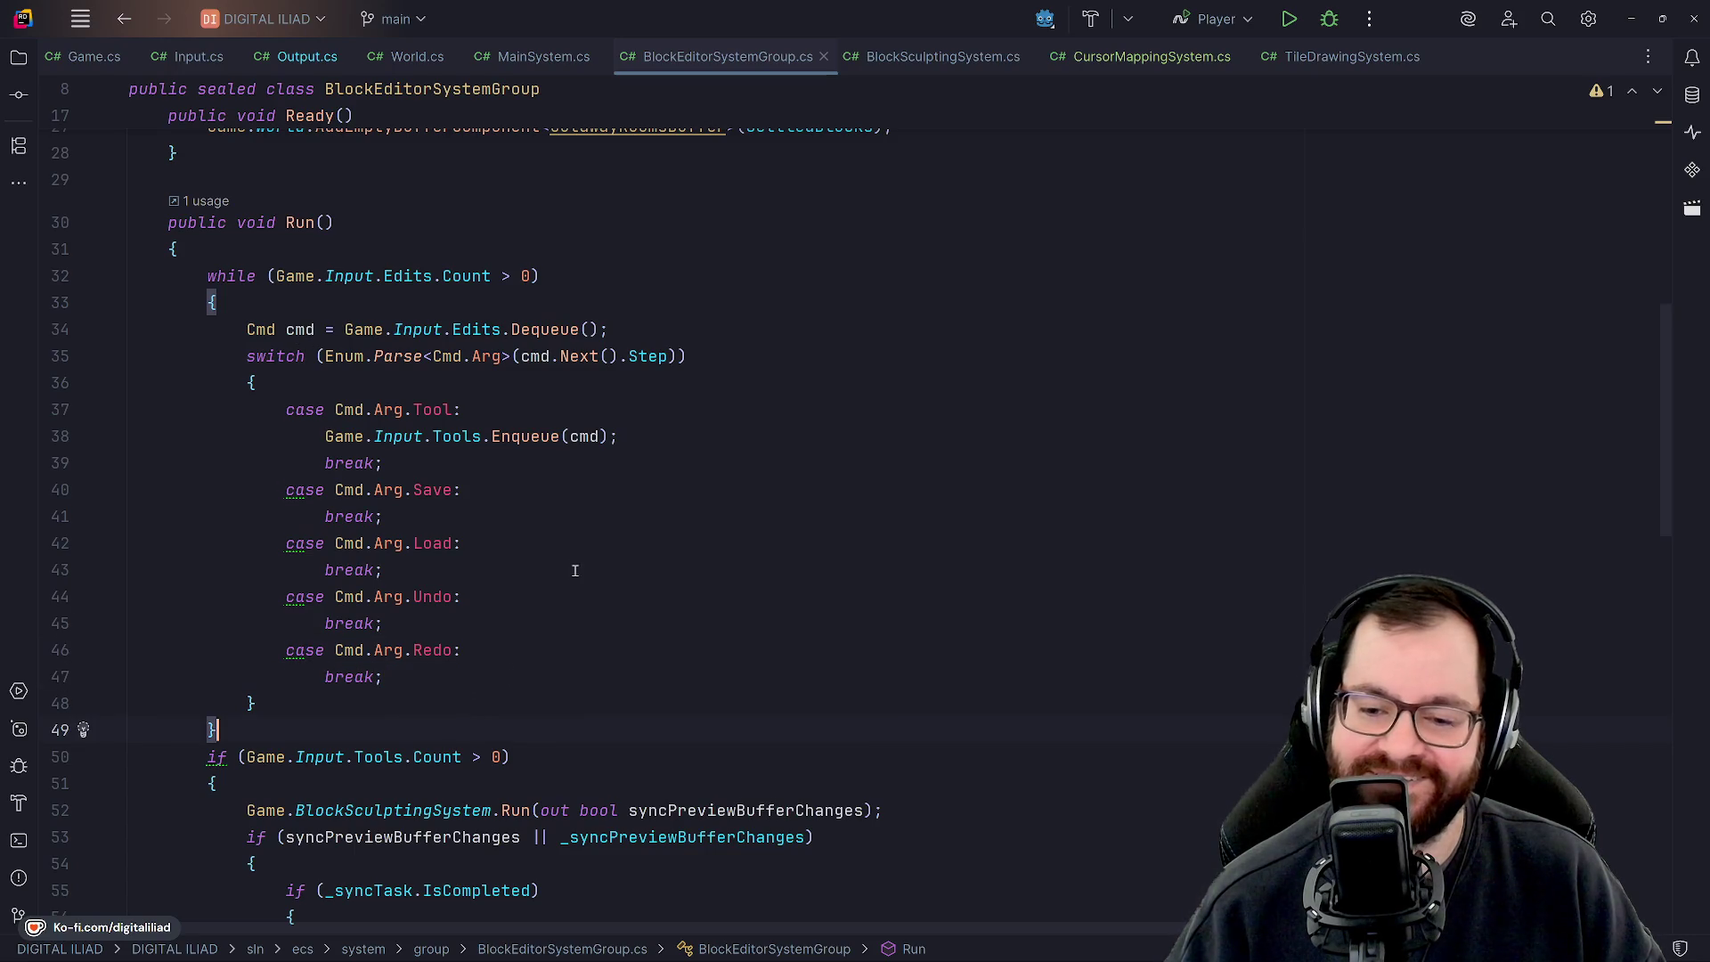
Point out the sync task completion check, preview buffer sync condition and tools-count block.
scroll(575, 570, "down", 5)
left_click(545, 490)
left_click(624, 518)
left_click(624, 539)
left_click(627, 490)
left_click(630, 438)
left_click(630, 457)
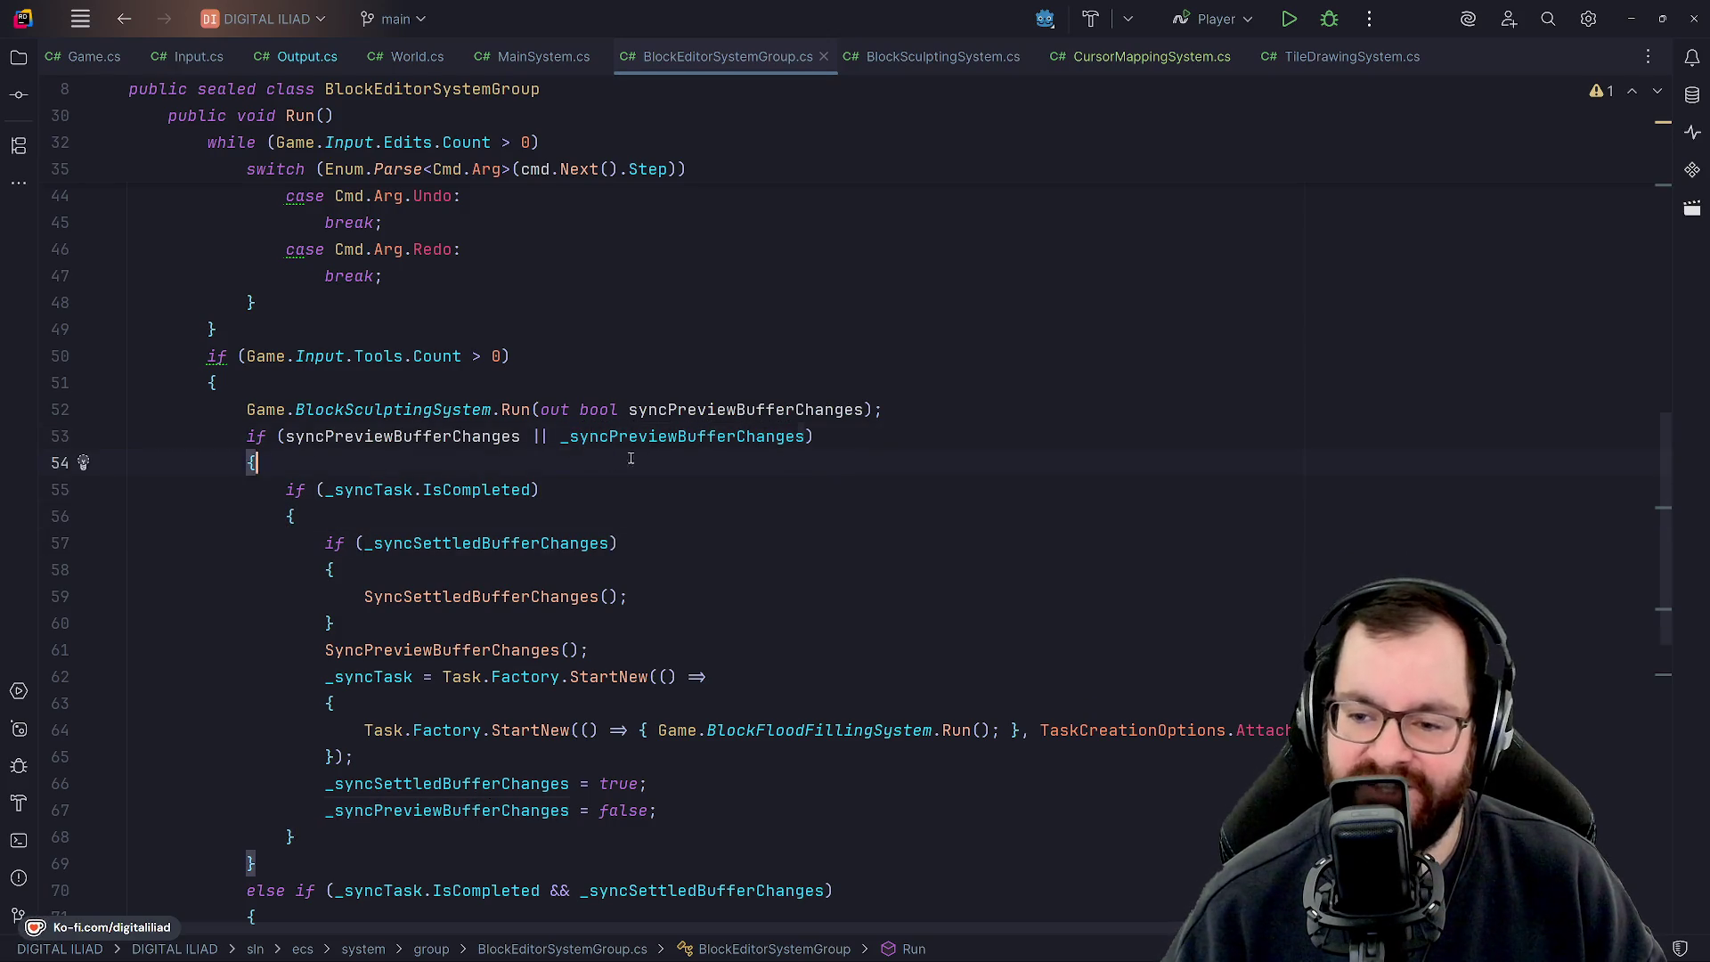
left_click(857, 445)
left_click(811, 383)
Point out the BlockEditorSystemGroup class header and its sync flag fields.
scroll(731, 416, "up", 2)
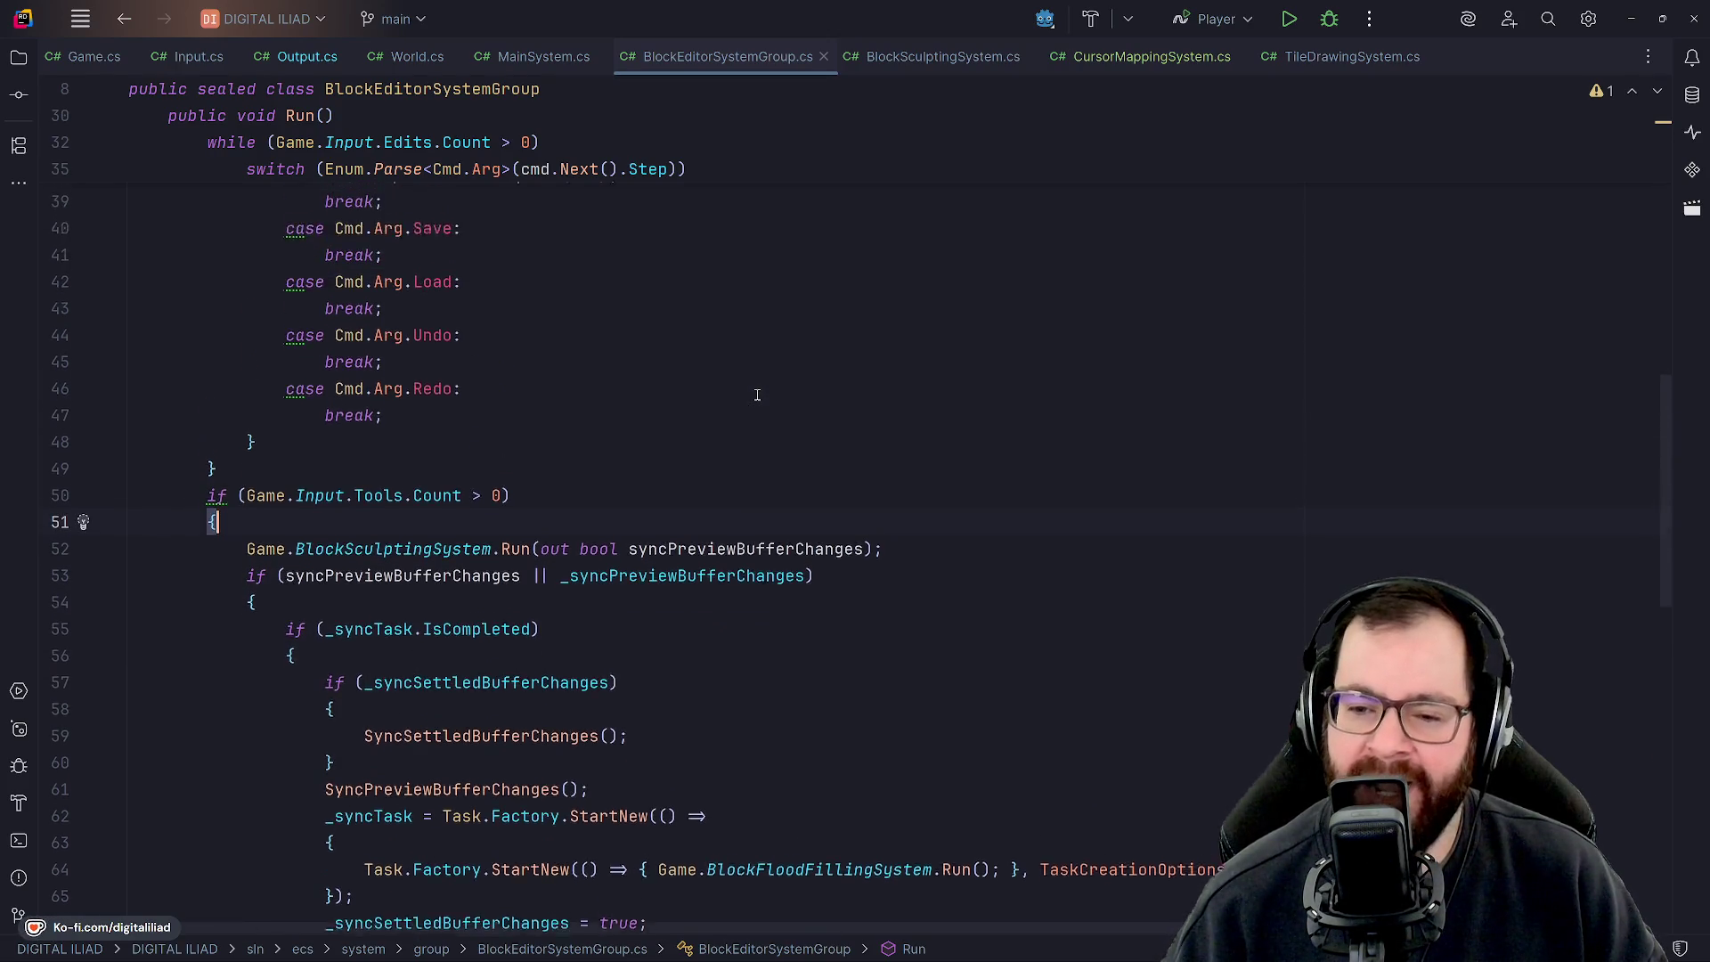
scroll(731, 416, "up", 4)
scroll(680, 418, "down", 7)
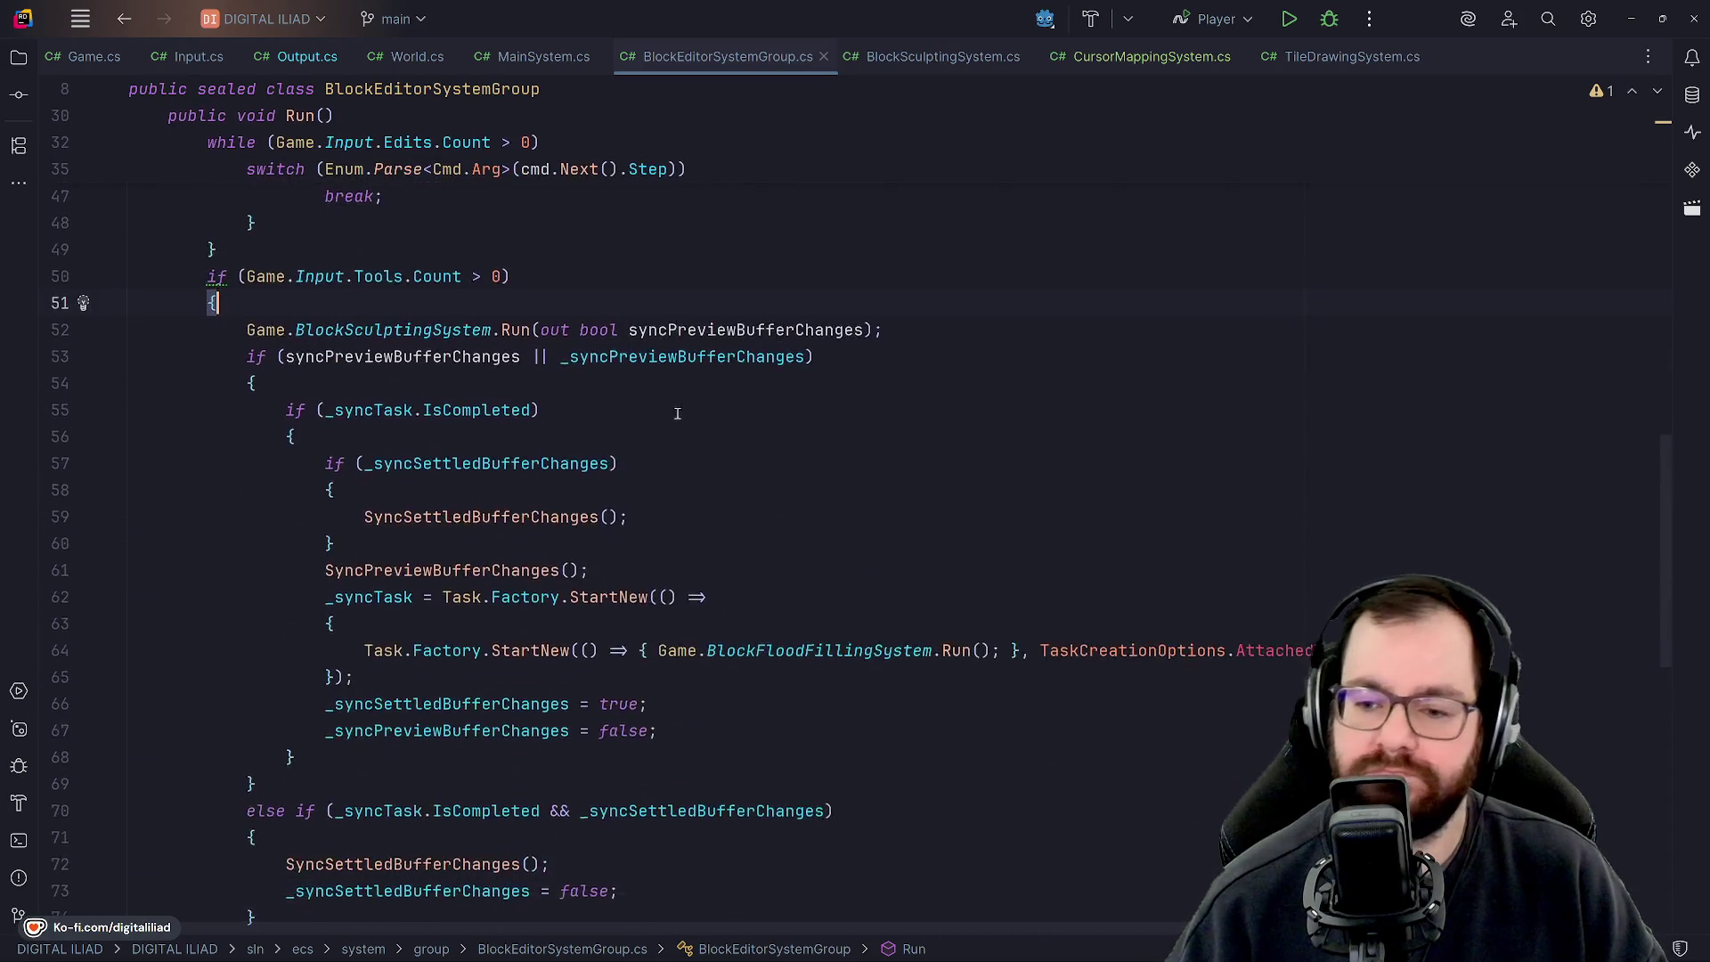
scroll(663, 392, "up", 5)
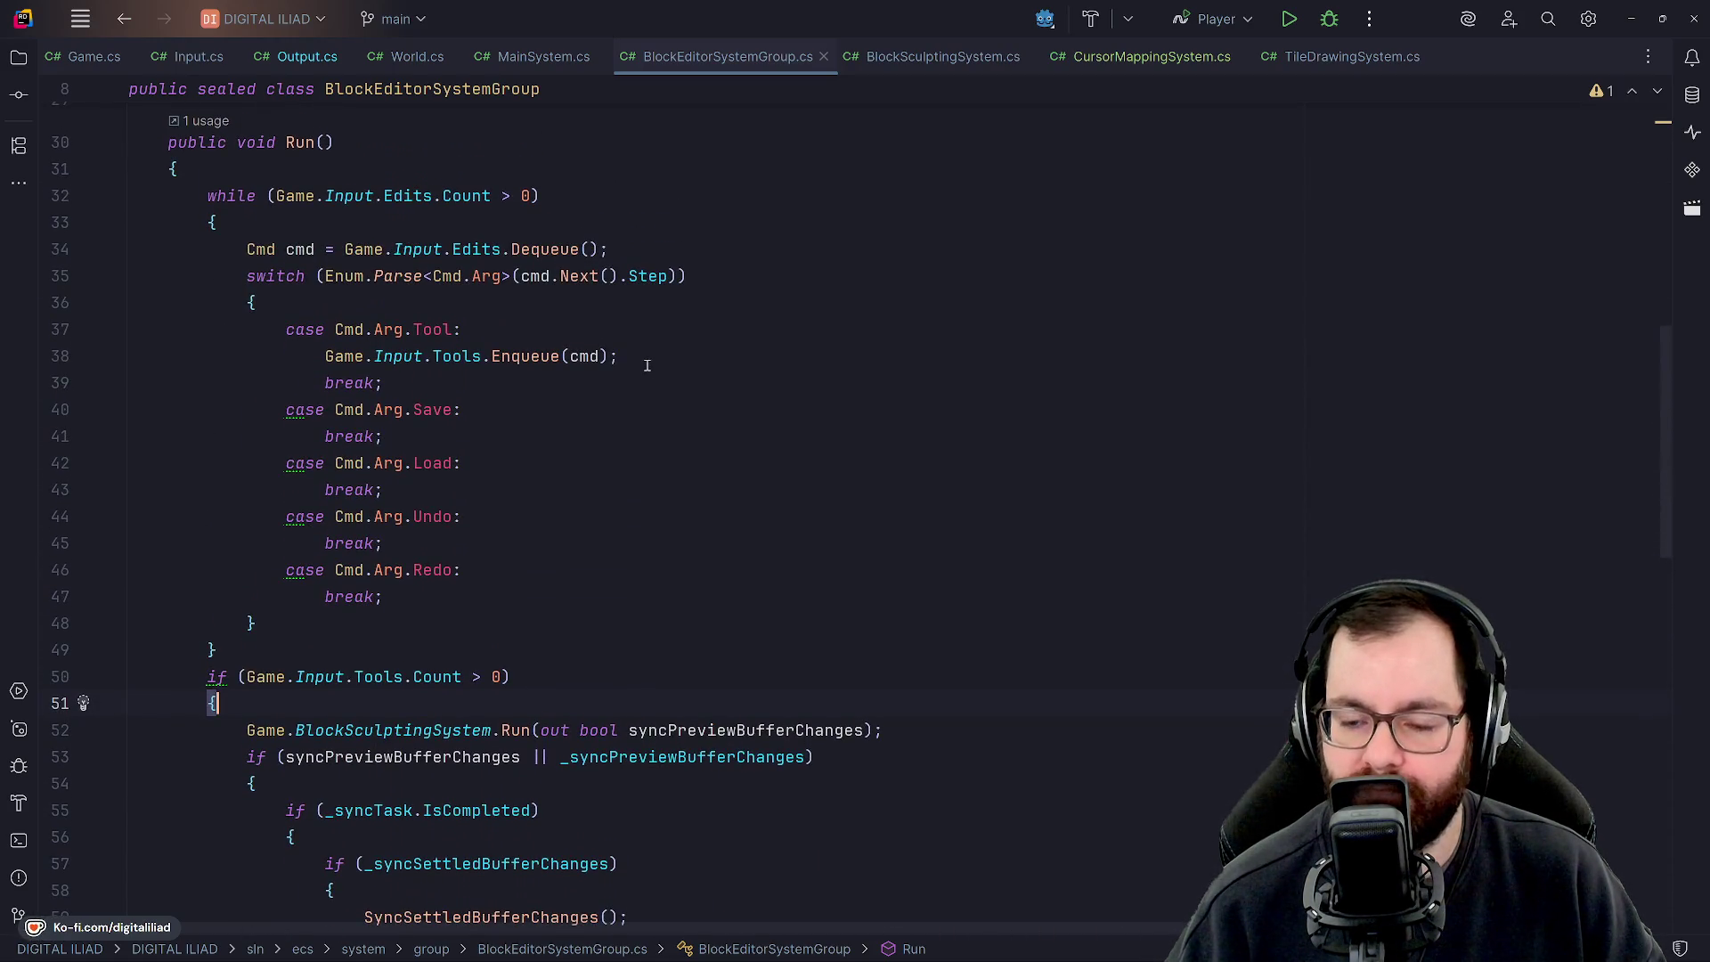
scroll(638, 373, "up", 9)
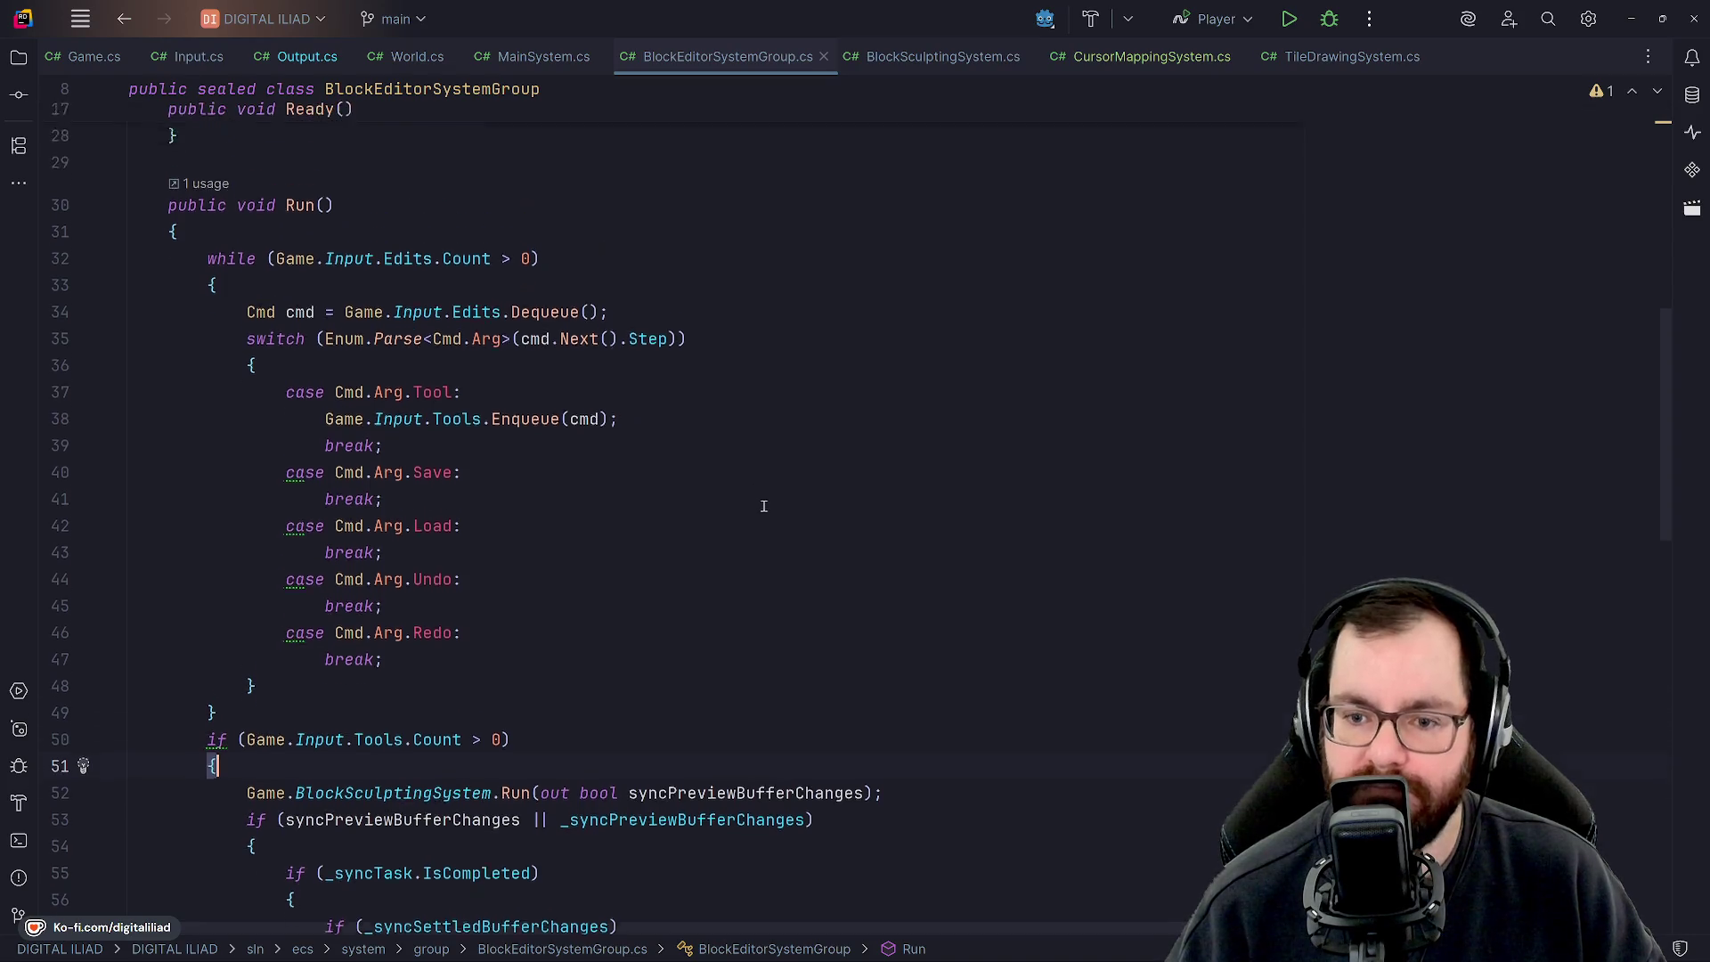
scroll(730, 463, "up", 1)
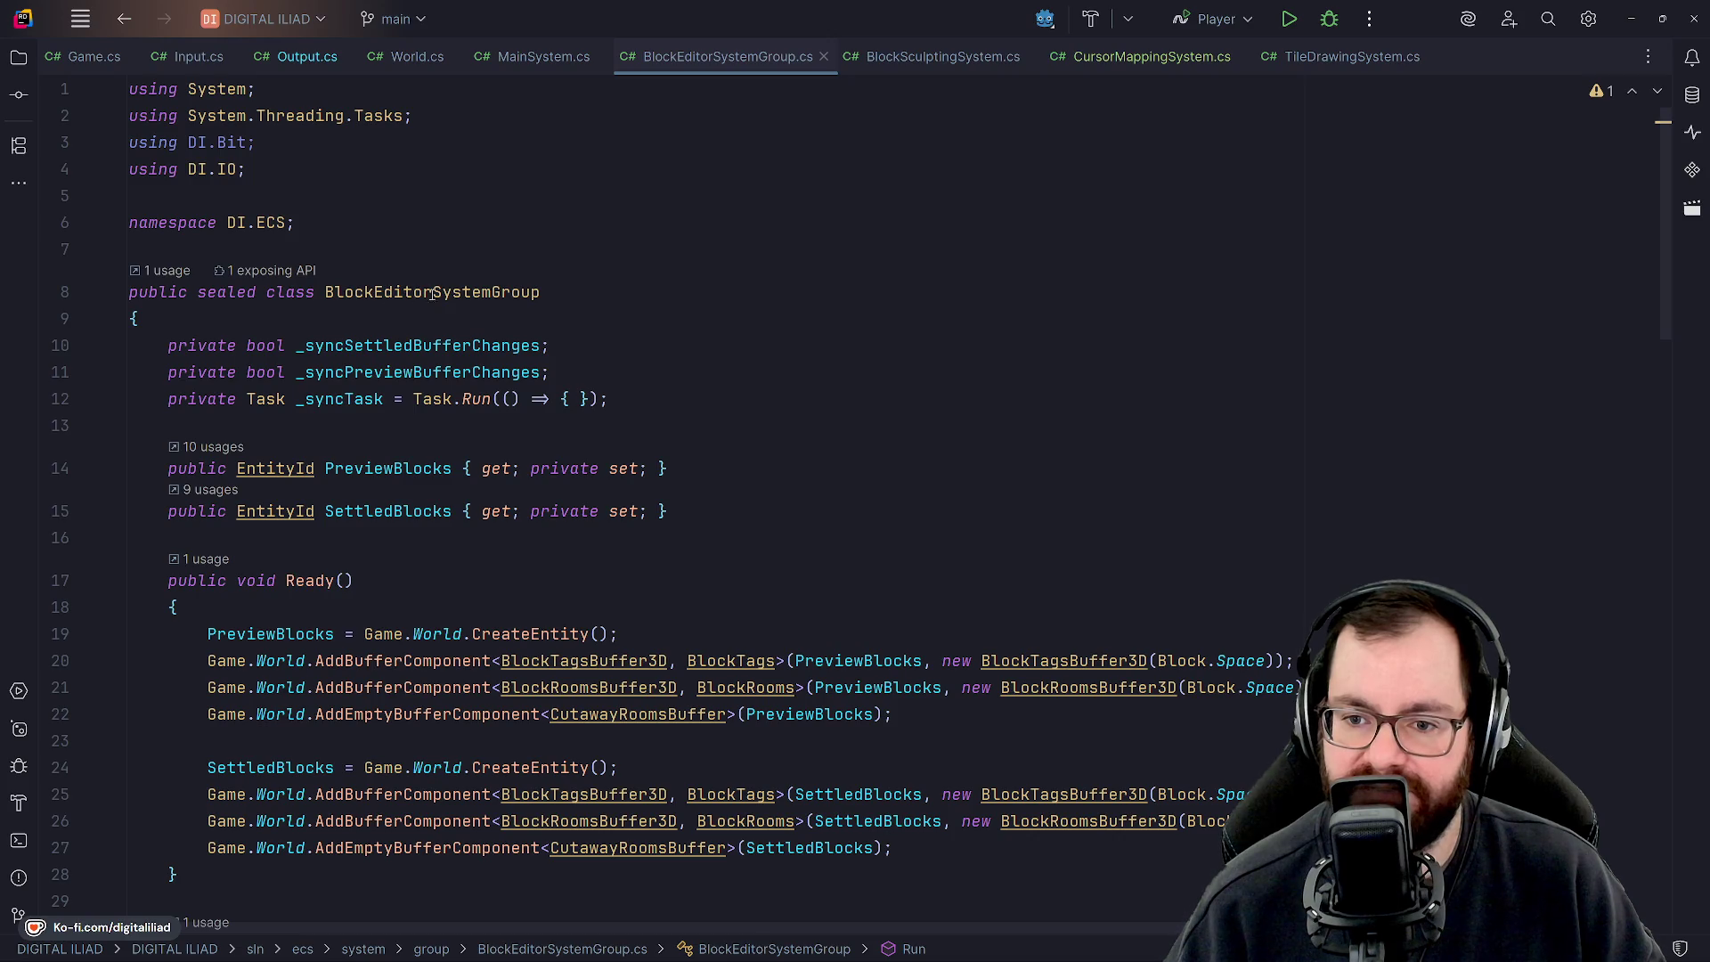
left_click(578, 332)
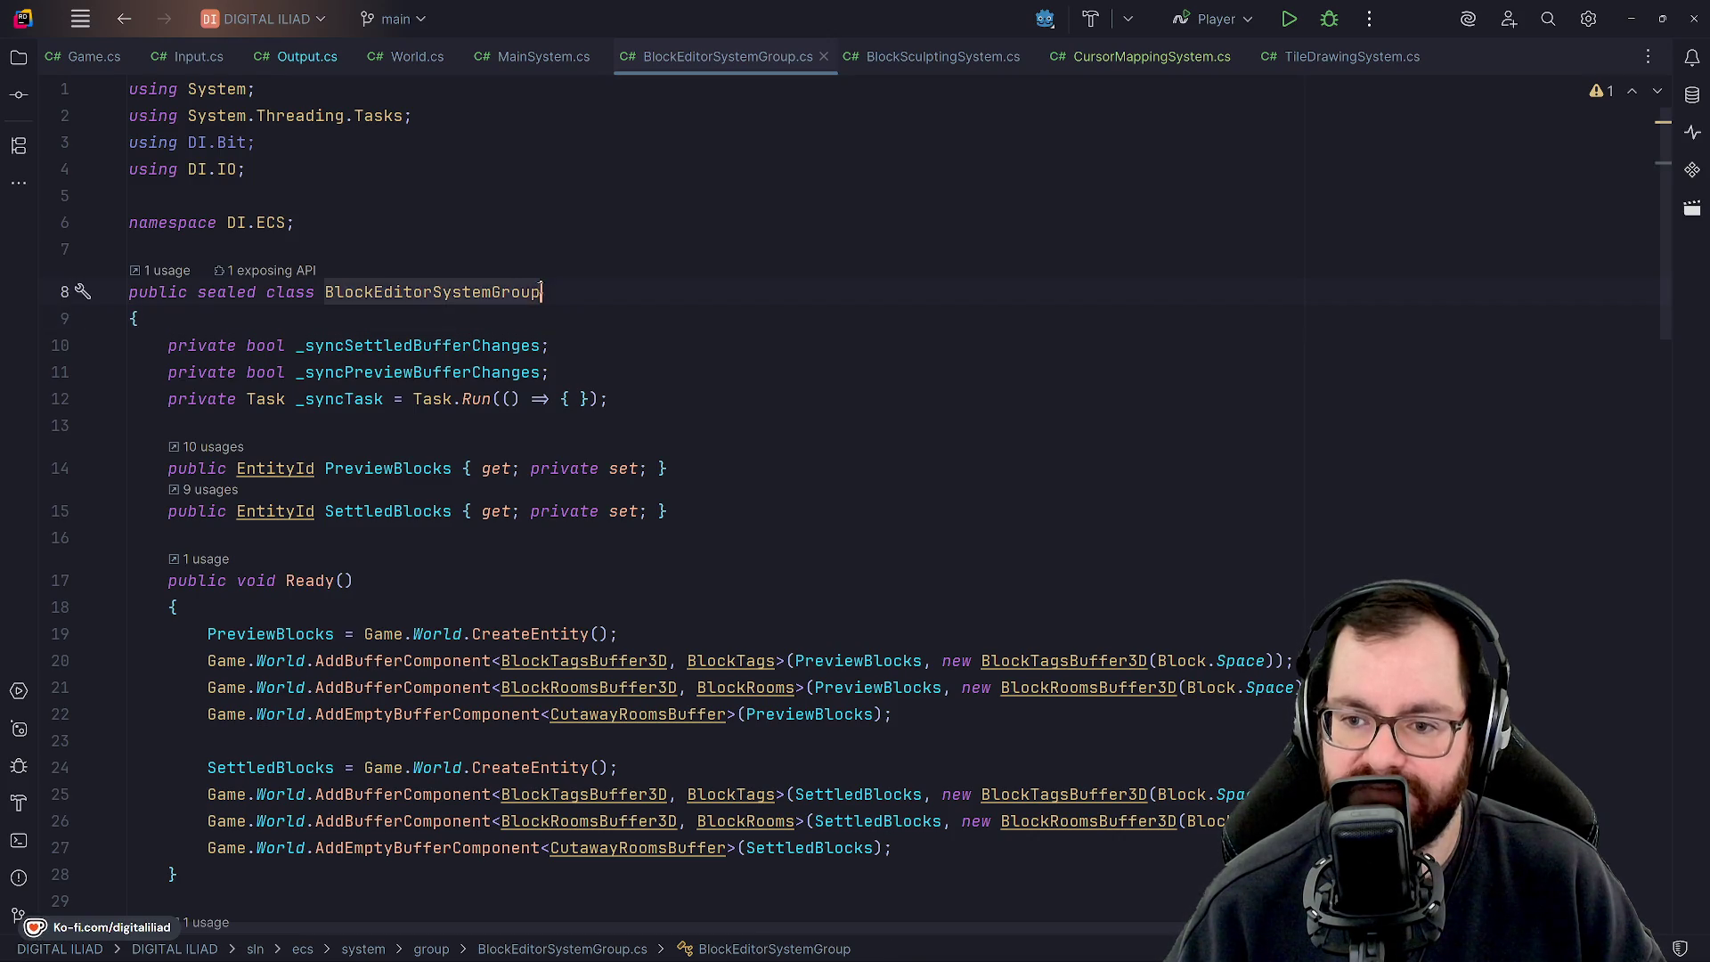
left_click(565, 360)
key("Down")
key("Down")
Step through the PreviewBlocks and SettledBlocks setup in Ready and back up.
left_click(703, 473)
left_click(701, 506)
left_click(698, 574)
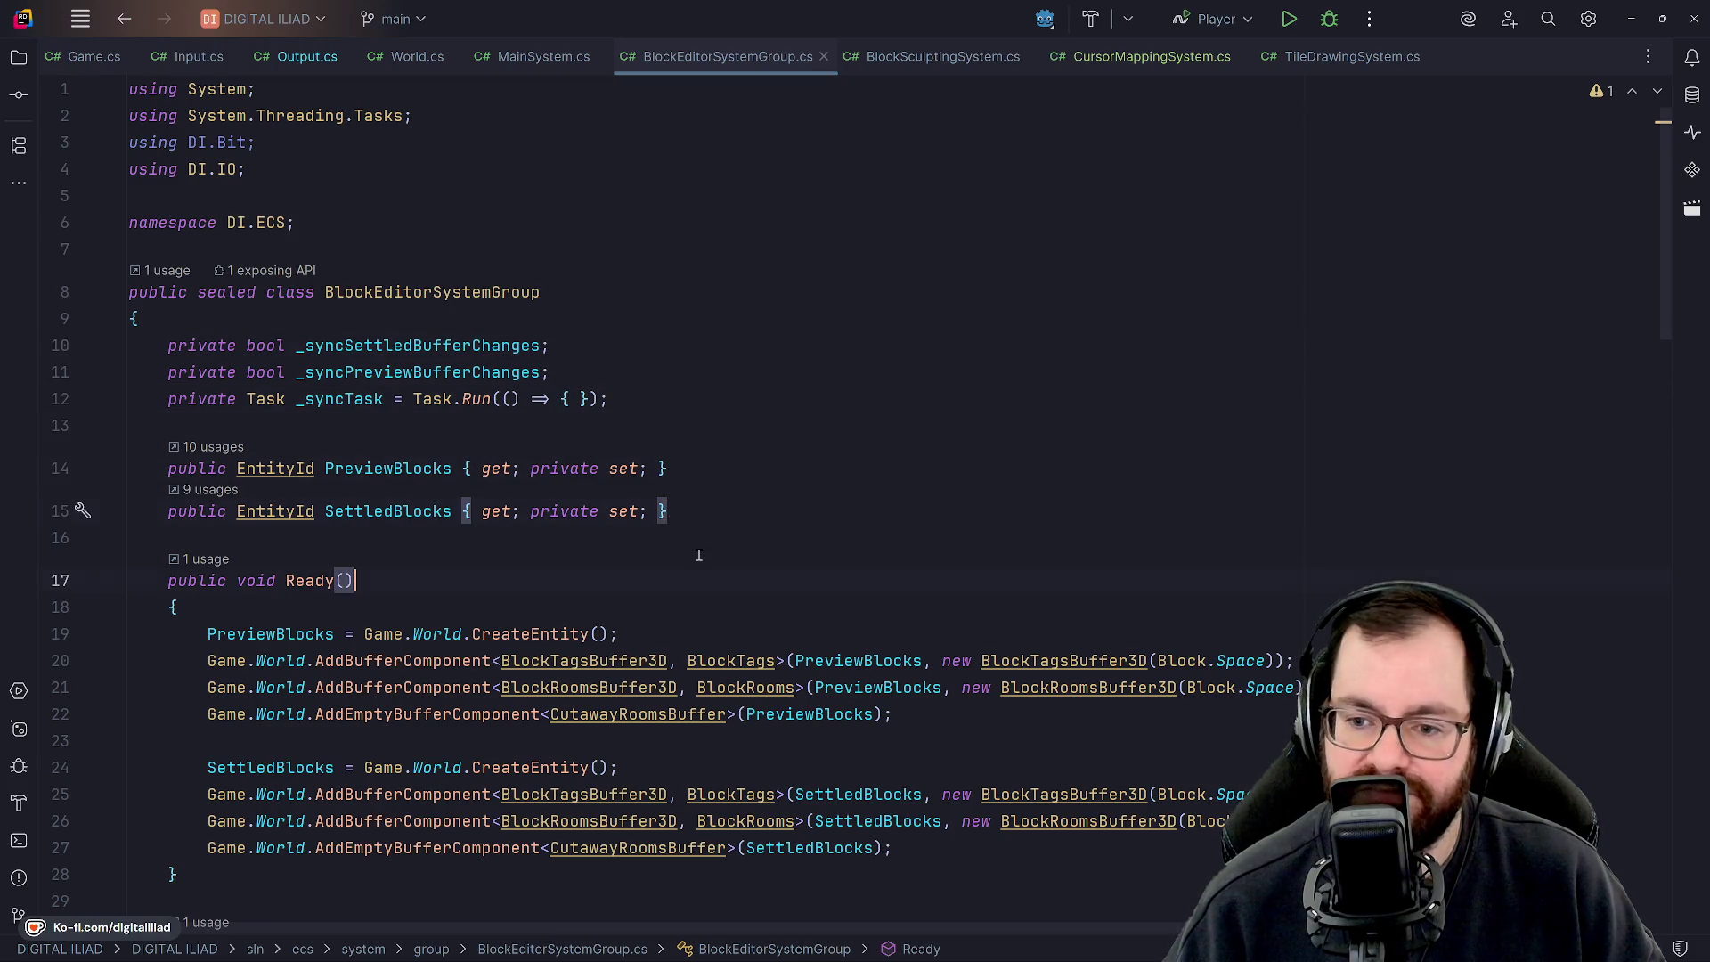
left_click(632, 630)
left_click(634, 597)
left_click(630, 575)
left_click(660, 506)
left_click(660, 459)
left_click(687, 416)
Point out the _syncSettledBufferChanges field and the SettledBlocks property.
left_click(676, 377)
left_click(659, 349)
left_click(661, 401)
left_click(677, 426)
left_click(695, 468)
left_click(705, 513)
scroll(688, 505, "down", 7)
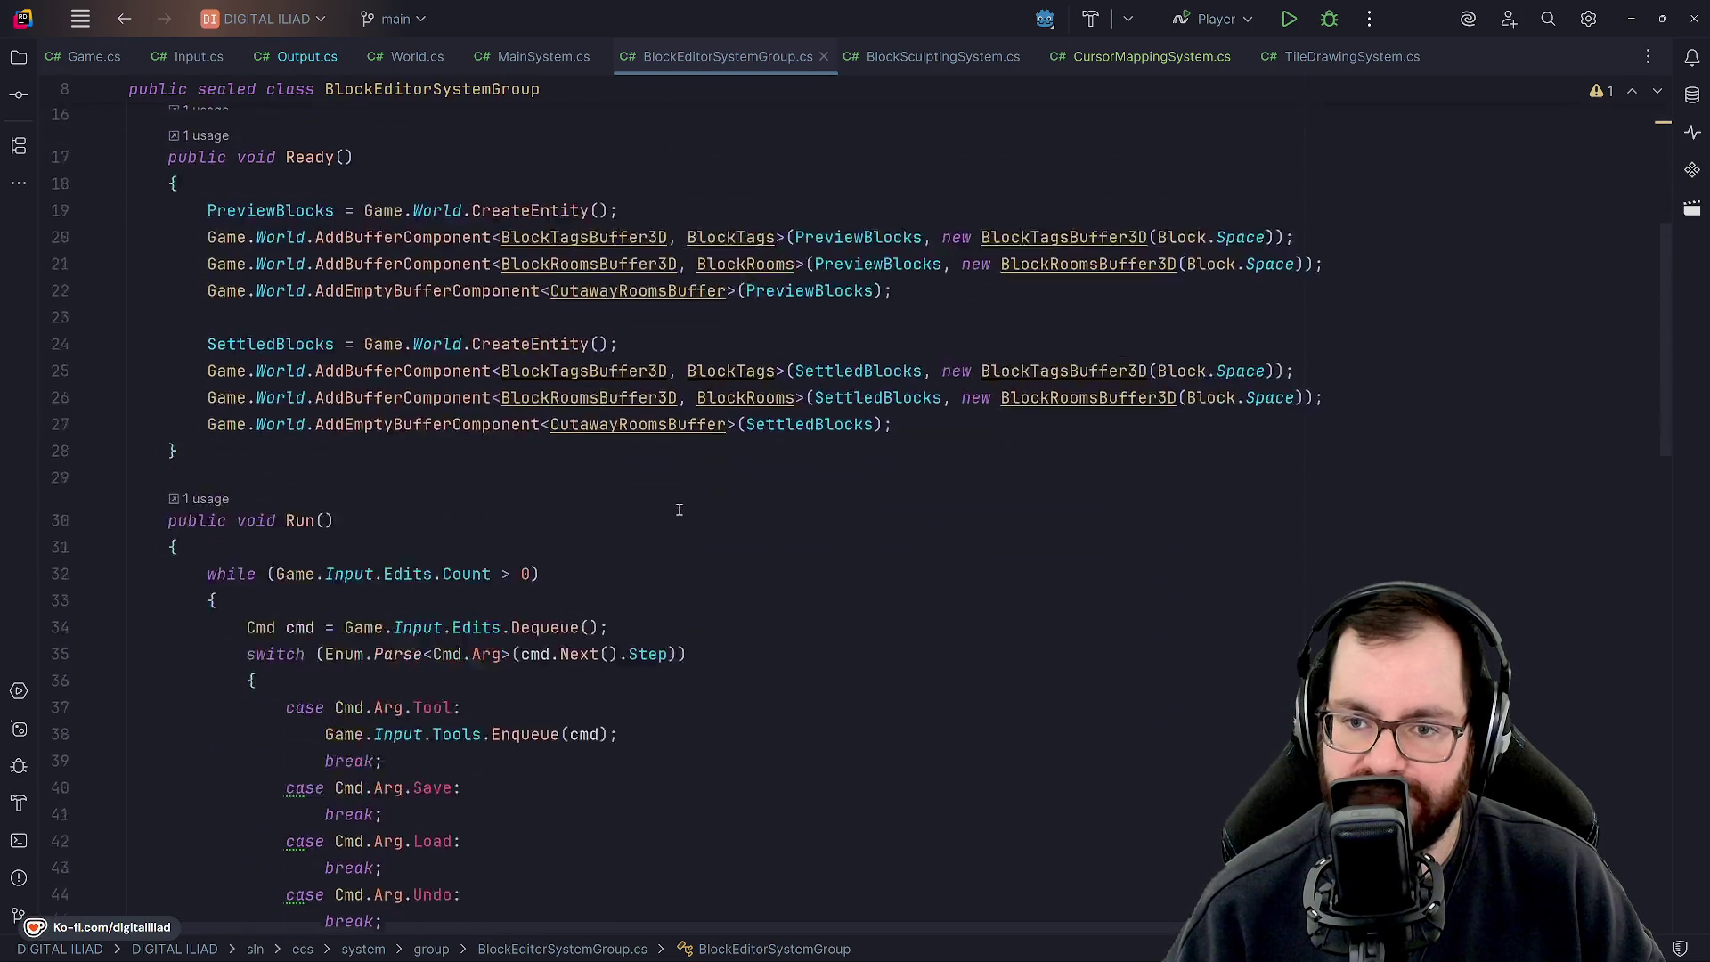
In MainSystem.cs, jump to where Game declares ViewSystem in Game.Systems.cs.
left_click(543, 56)
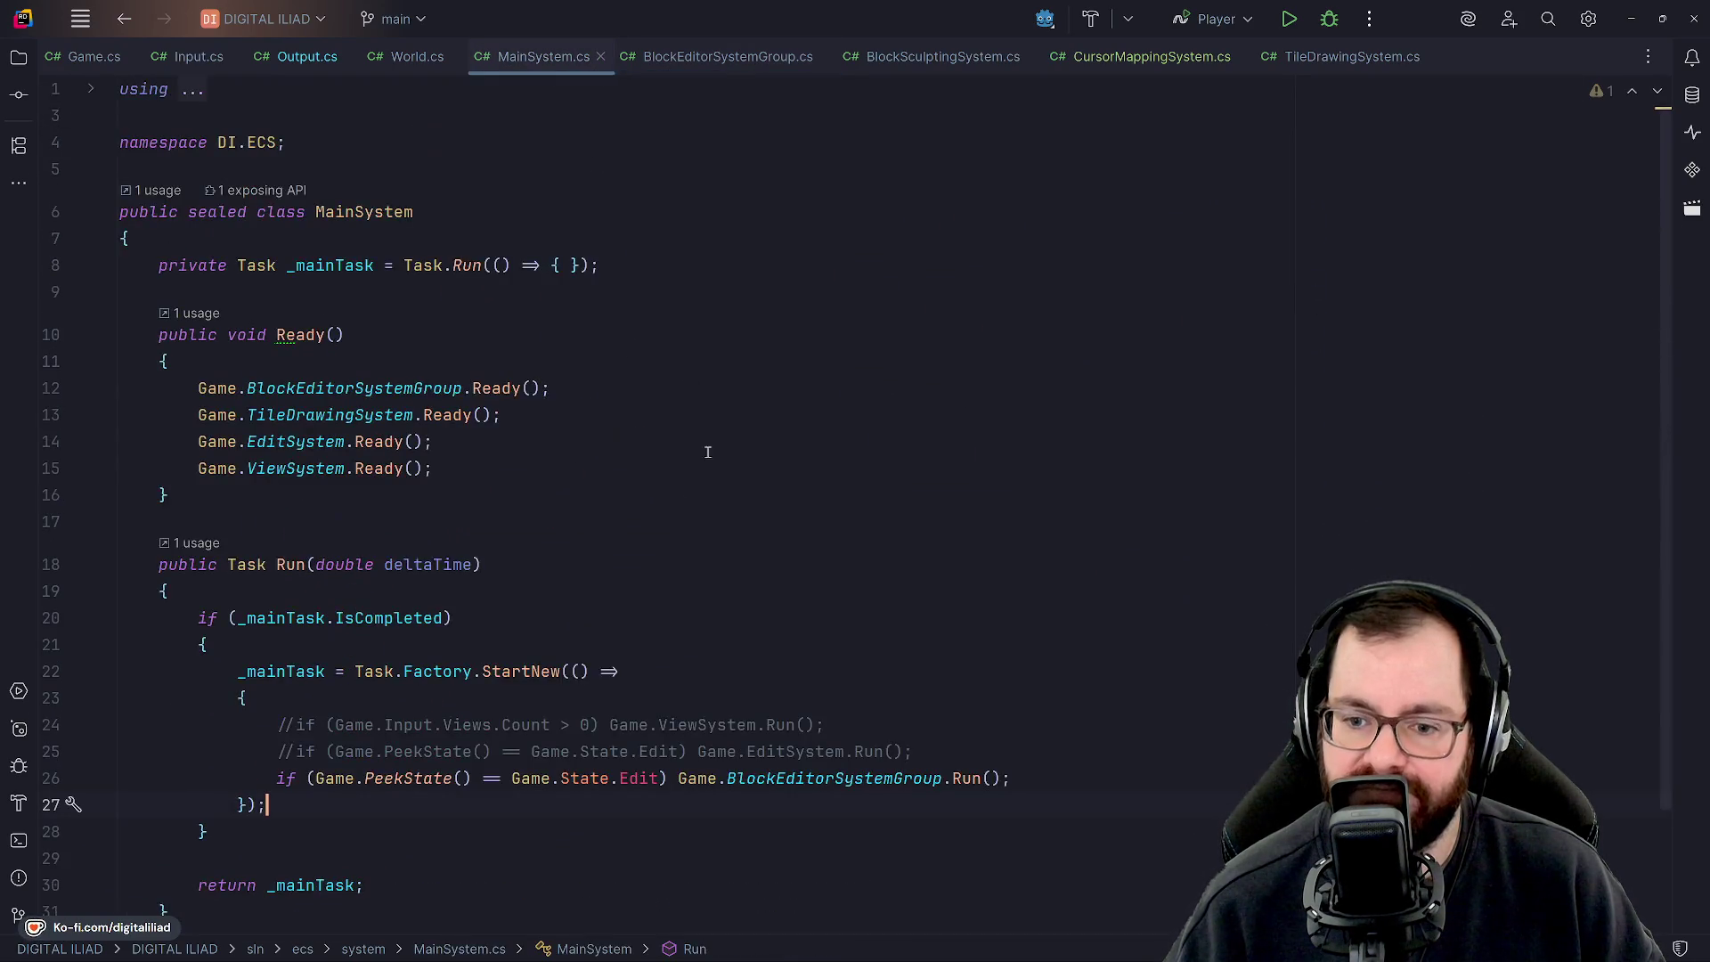
scroll(708, 463, "down", 1)
scroll(702, 497, "up", 2)
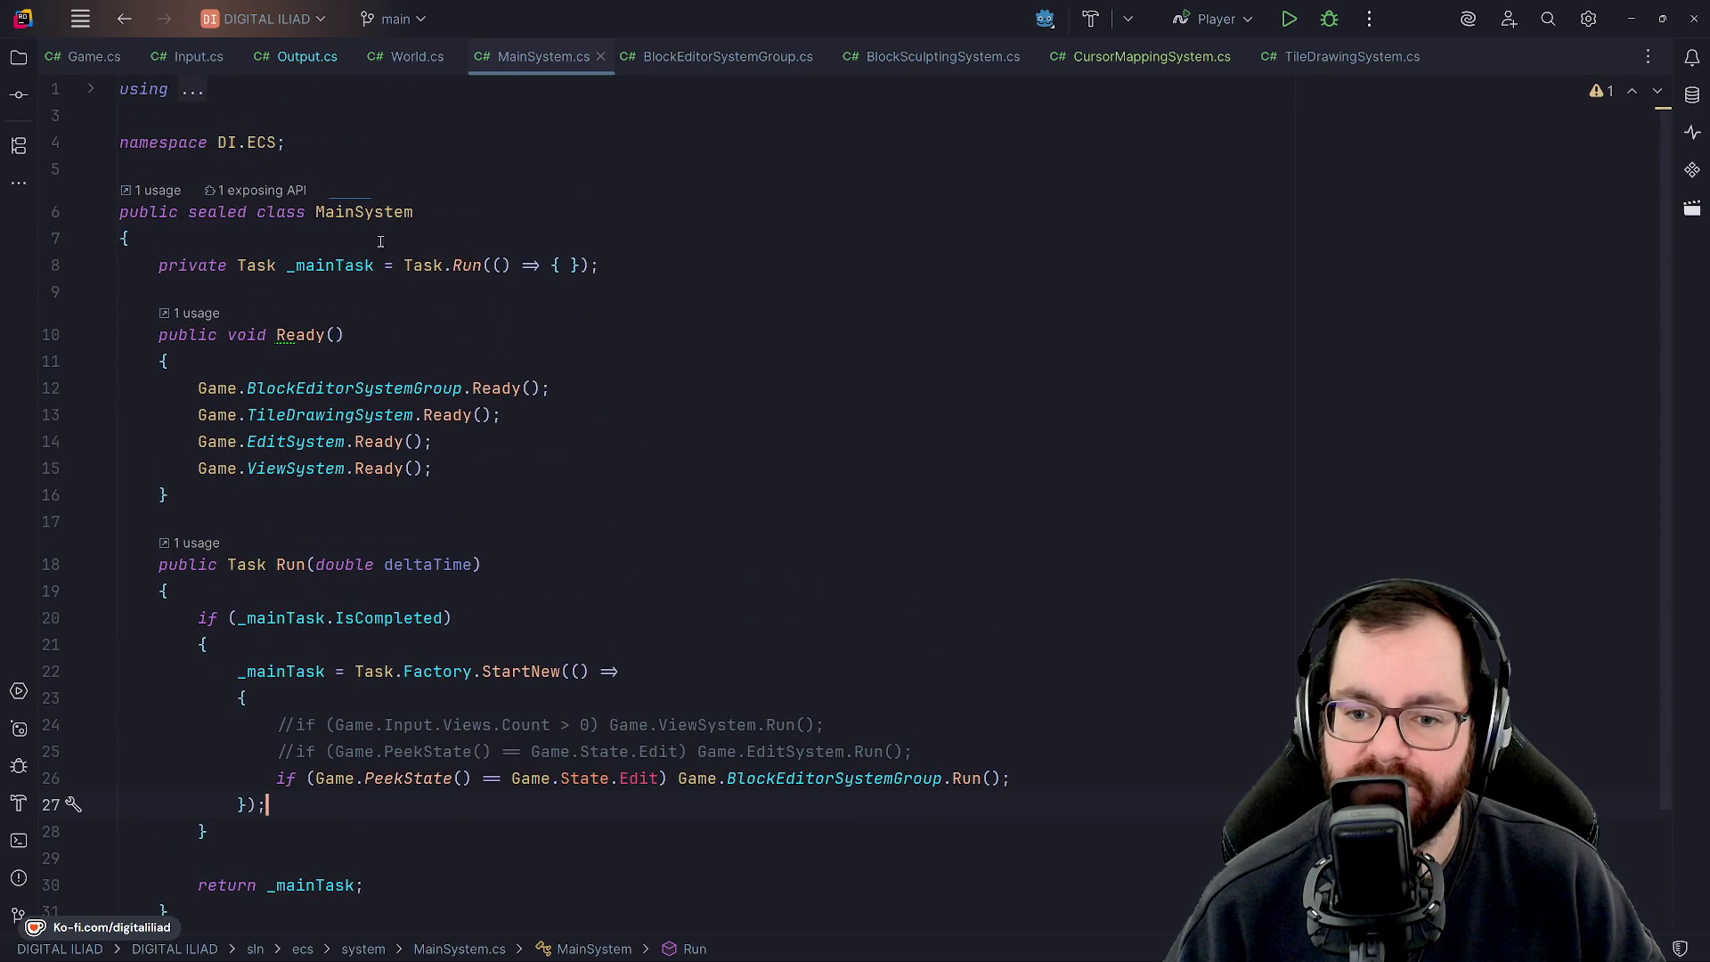
left_click(313, 470, "ctrl")
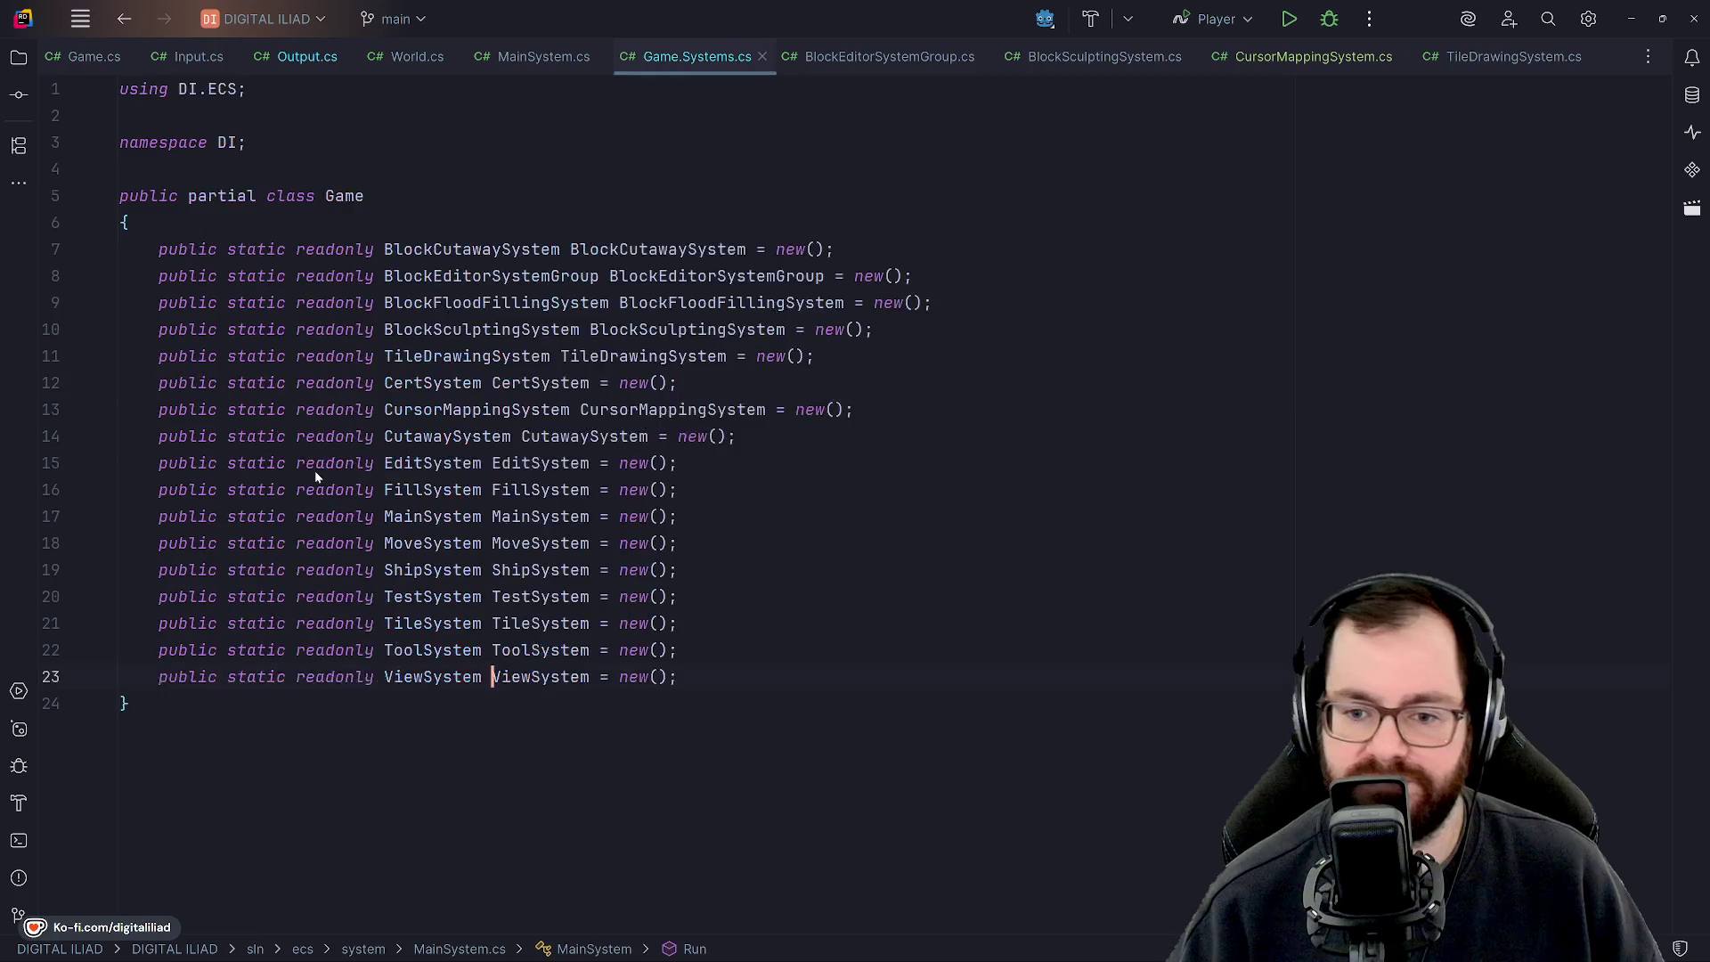
Open ViewSystem.cs and review the Orbit case's hover re-queue in Edit state.
left_click(456, 687, "ctrl")
scroll(568, 466, "down", 5)
scroll(568, 465, "up", 1)
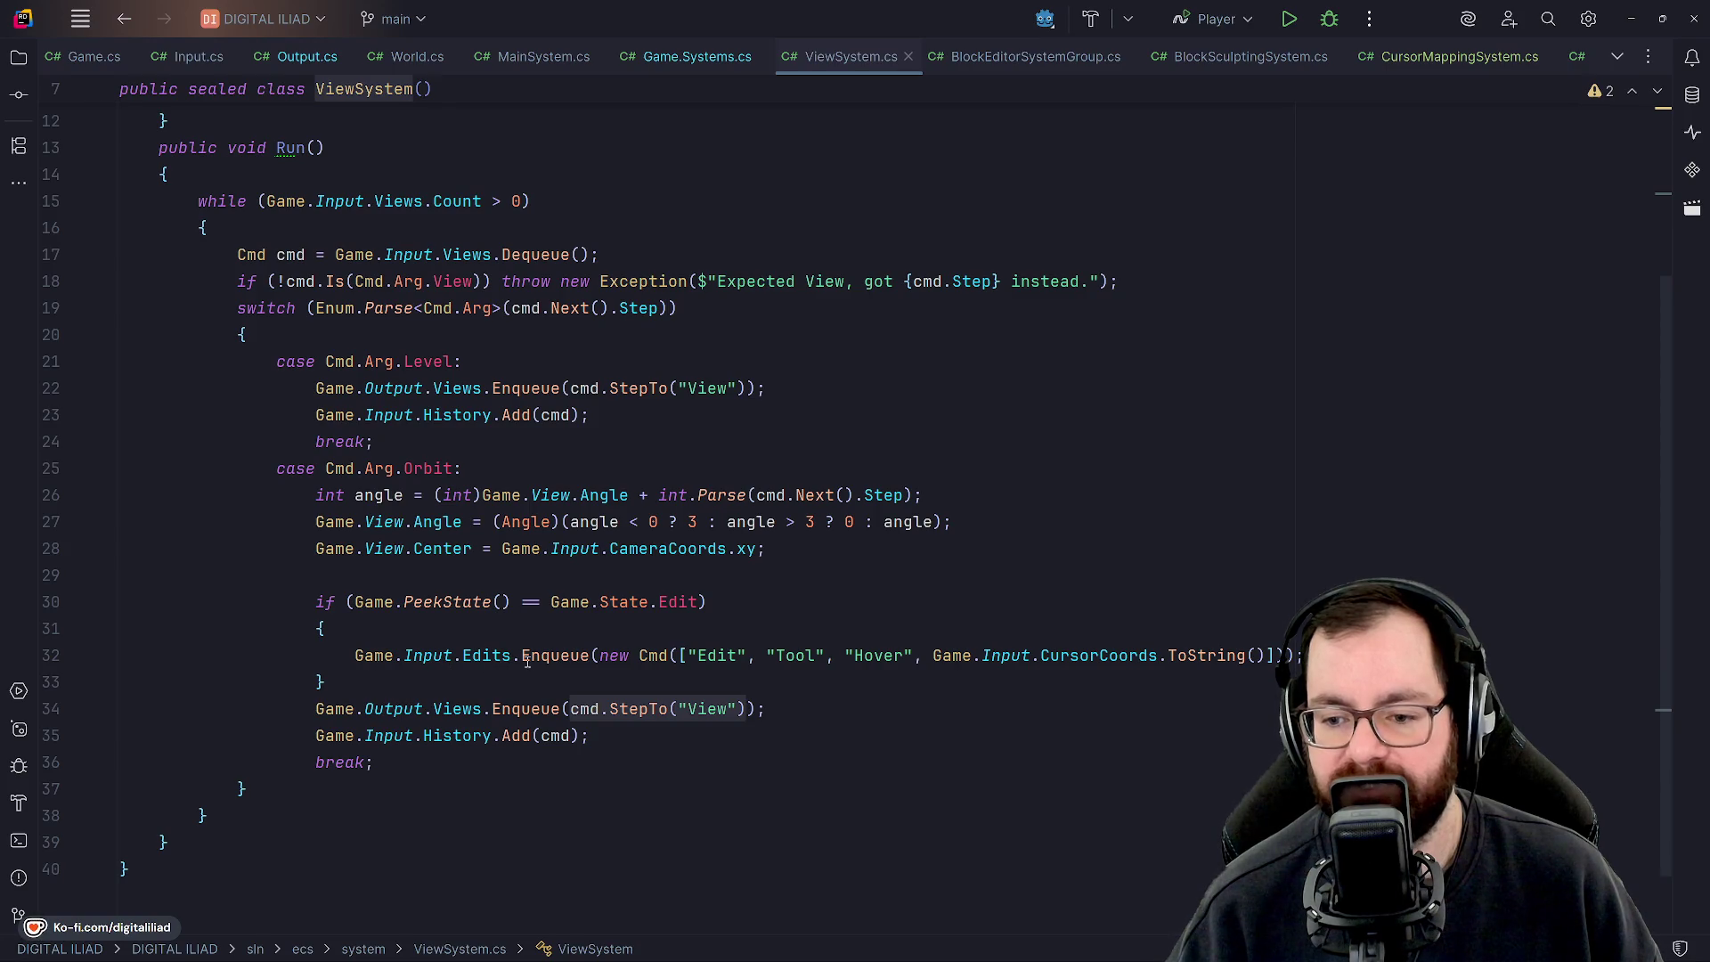
left_click(617, 708)
key("Up")
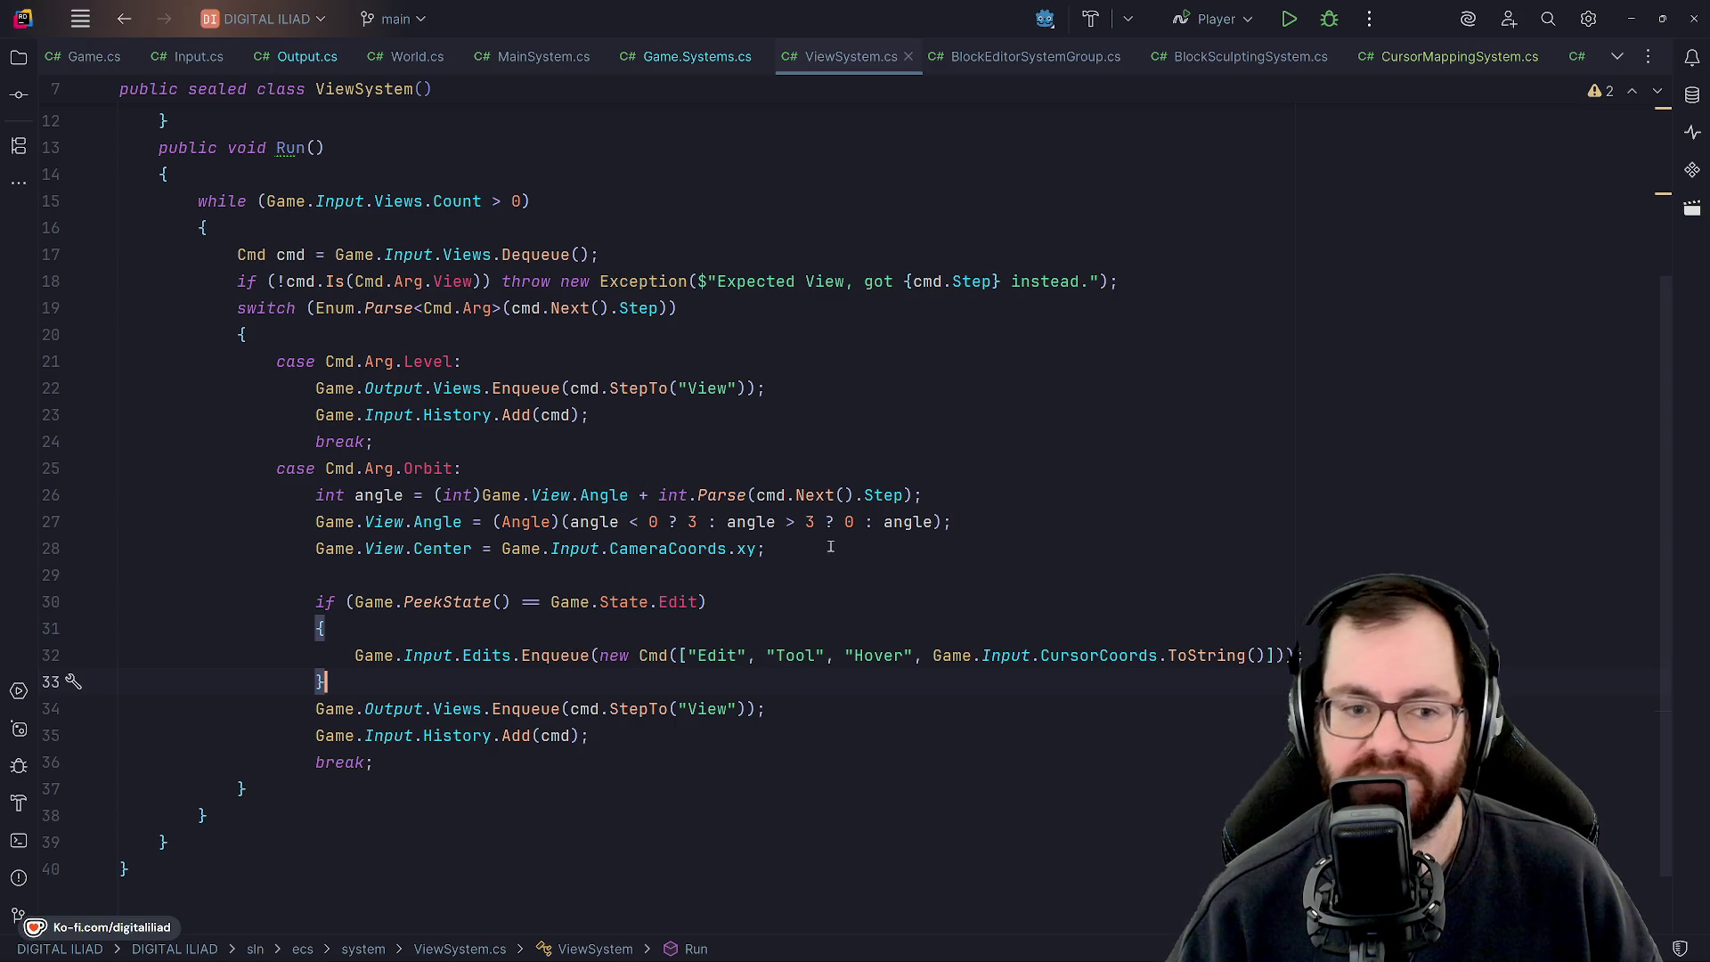
scroll(566, 549, "up", 1)
scroll(565, 549, "up", 2)
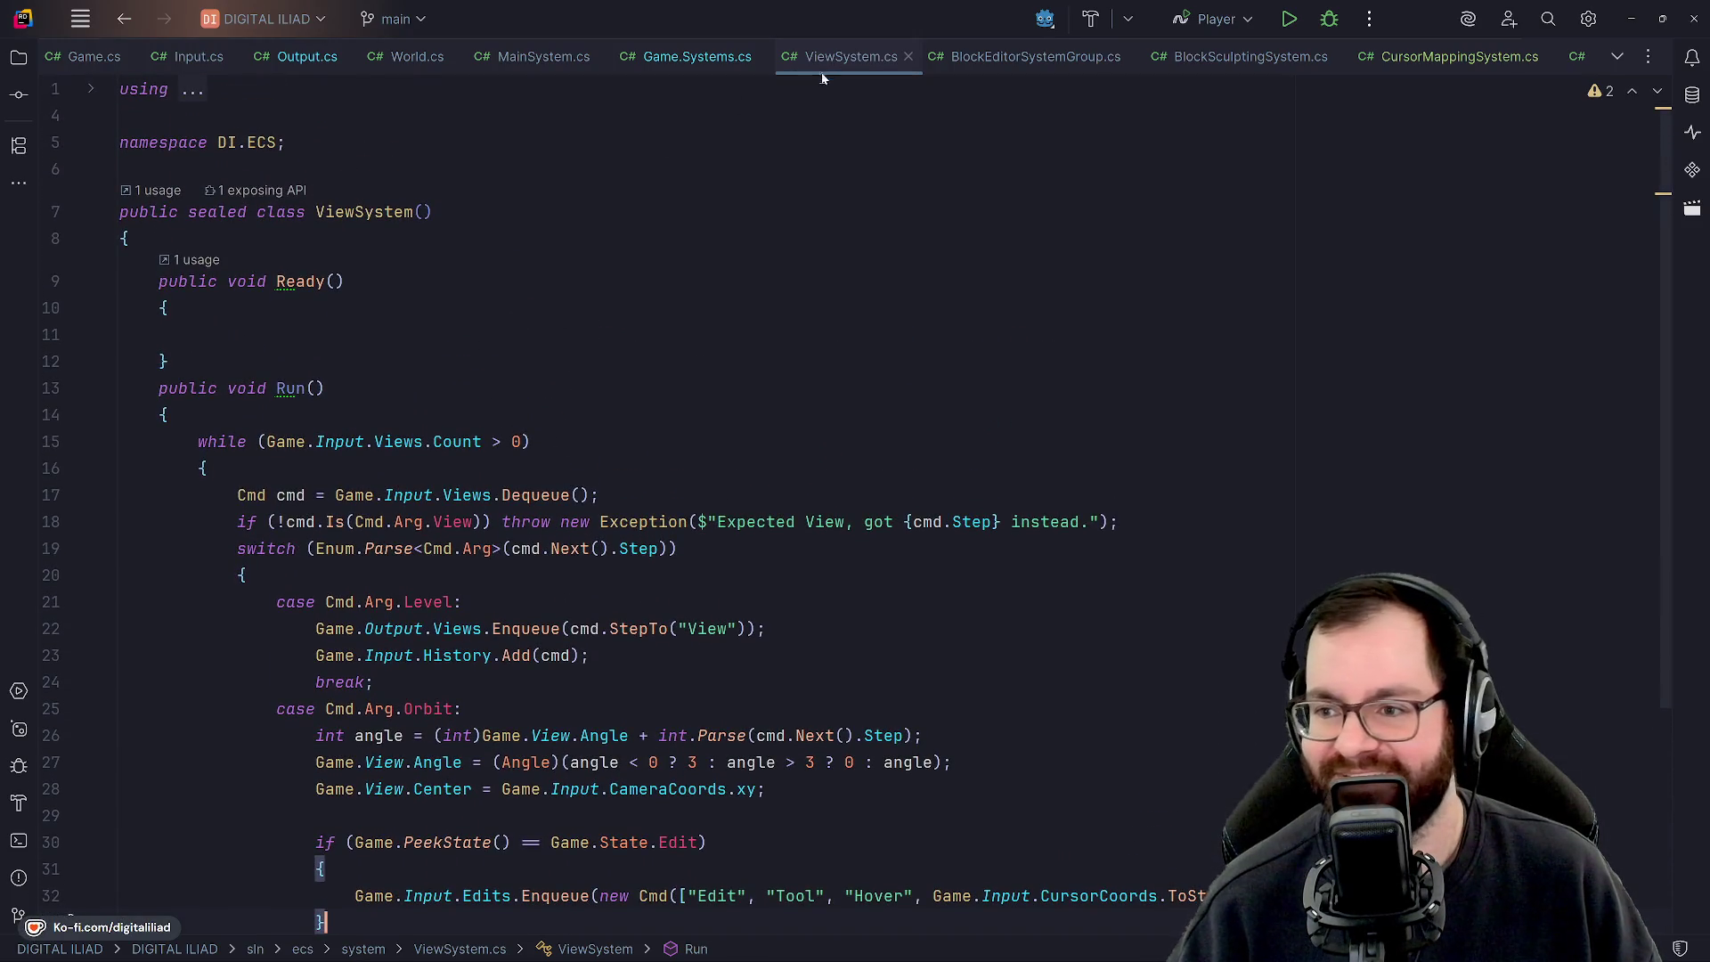
scroll(819, 58, "down", 2)
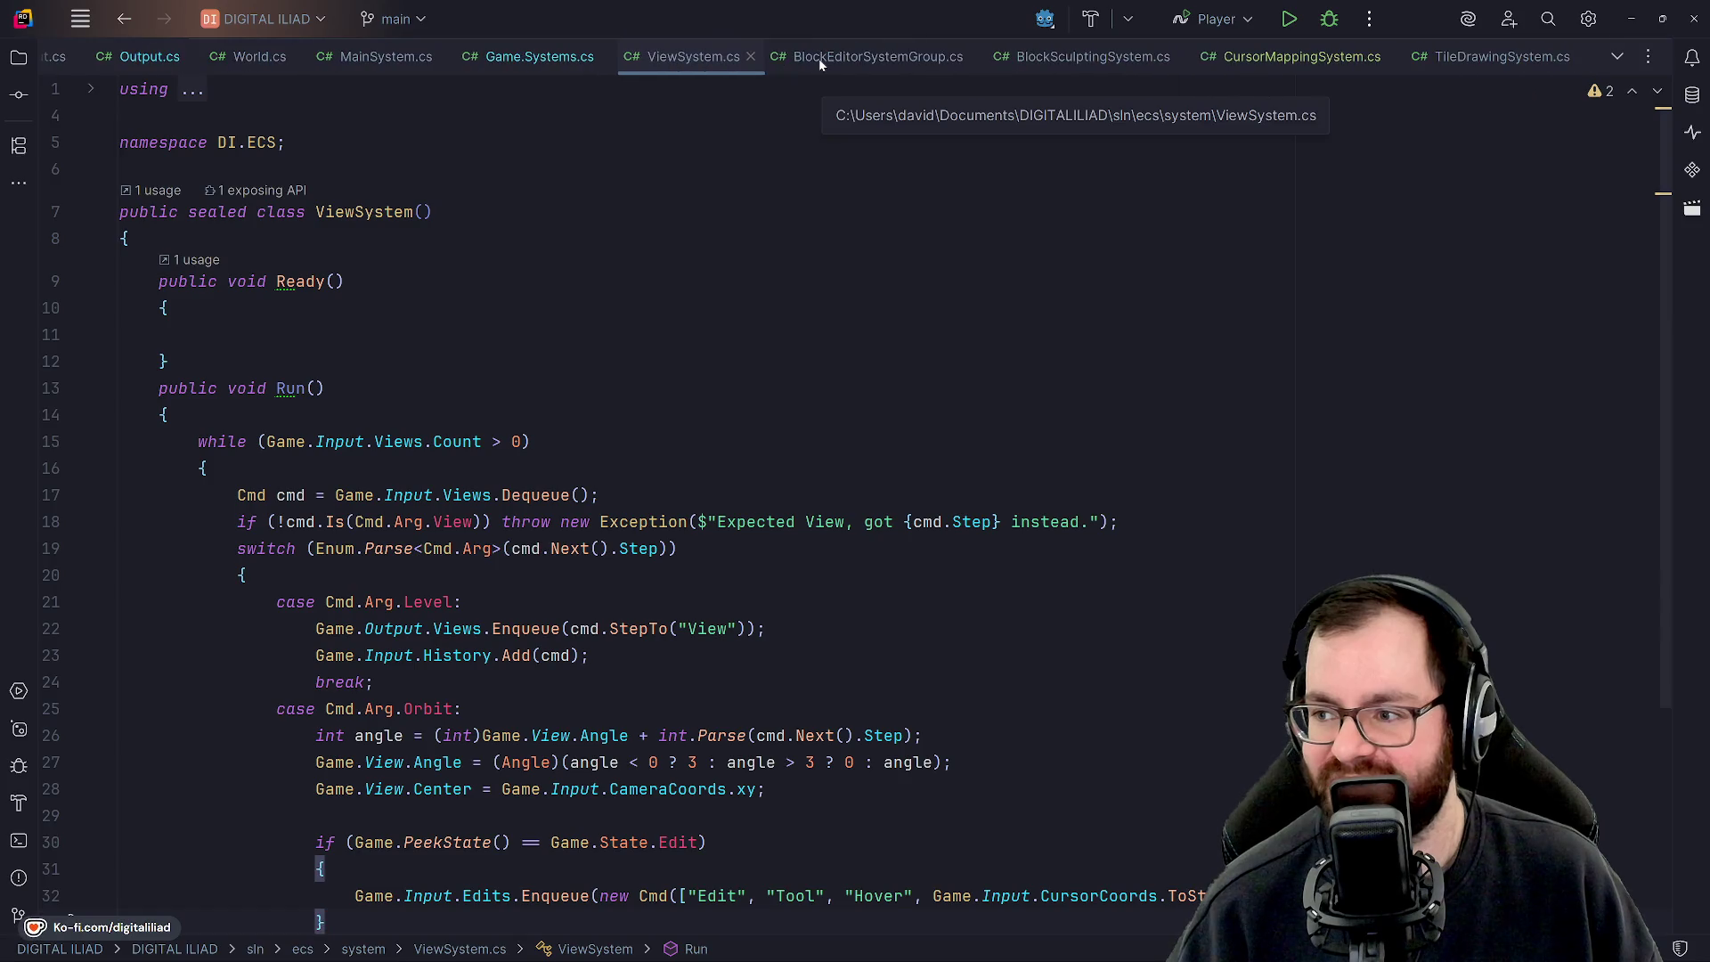
Switch to TileDrawingSystem.cs and scroll through its Ready method.
left_click(1484, 56)
scroll(696, 341, "down", 5)
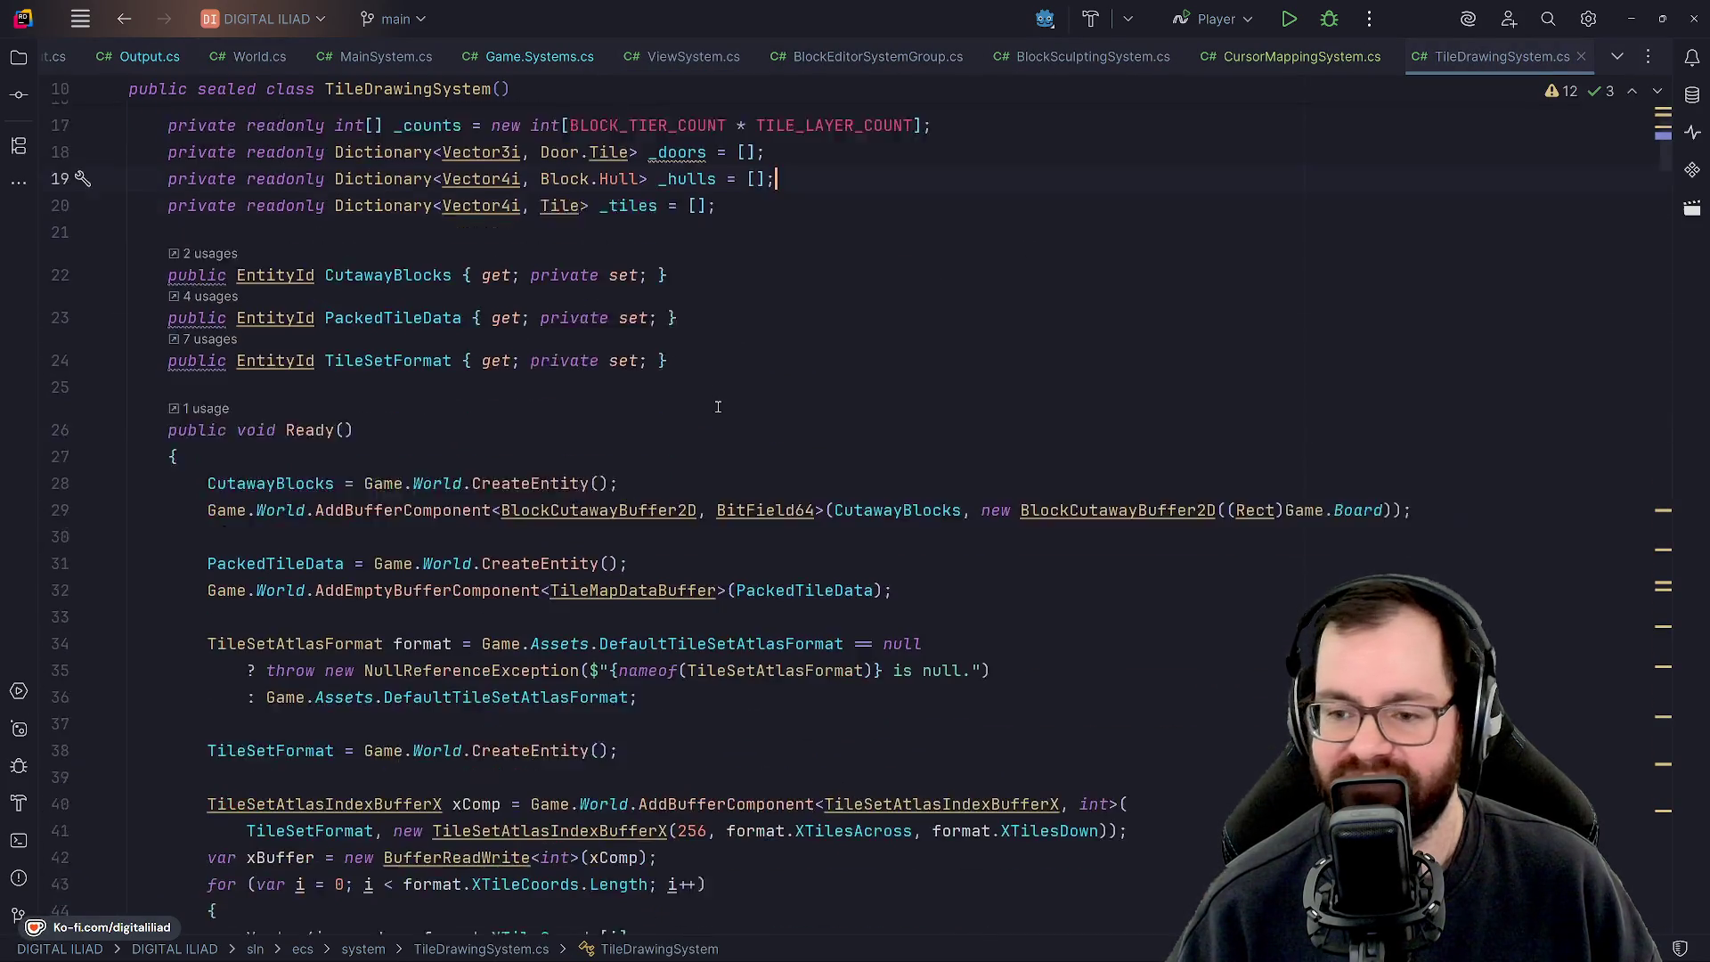
left_click(695, 341)
left_click(691, 374)
scroll(691, 374, "down", 12)
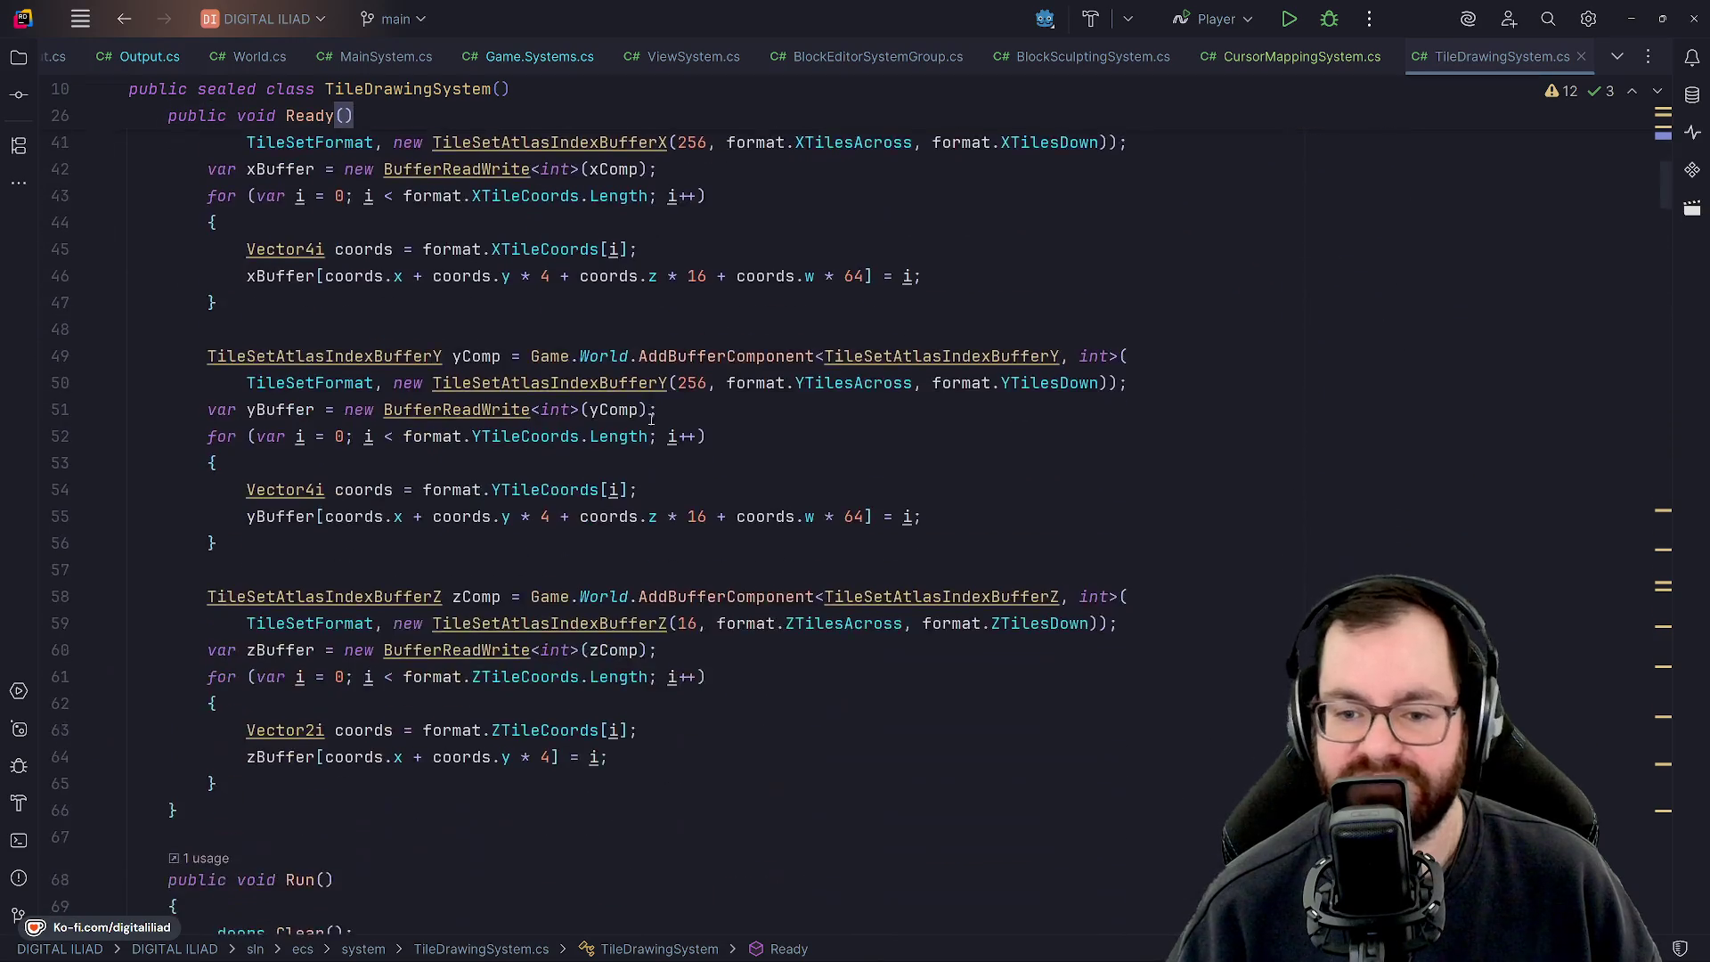
scroll(650, 472, "down", 4)
scroll(610, 513, "down", 6)
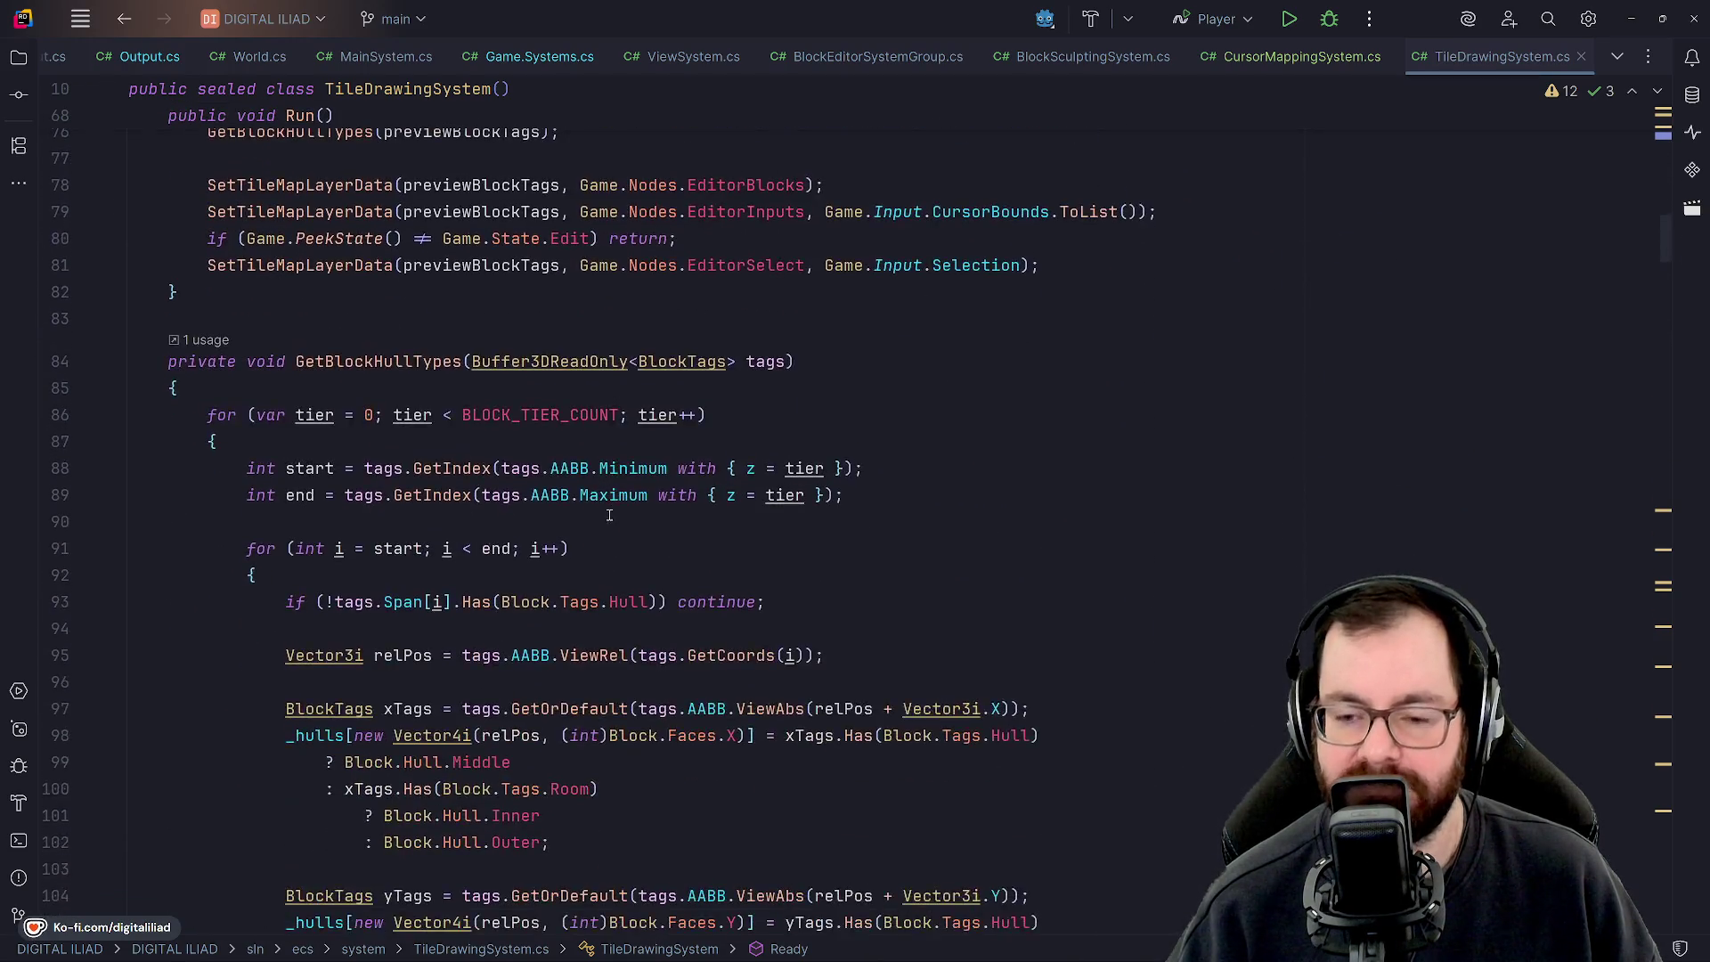
scroll(606, 516, "up", 1)
scroll(619, 525, "down", 7)
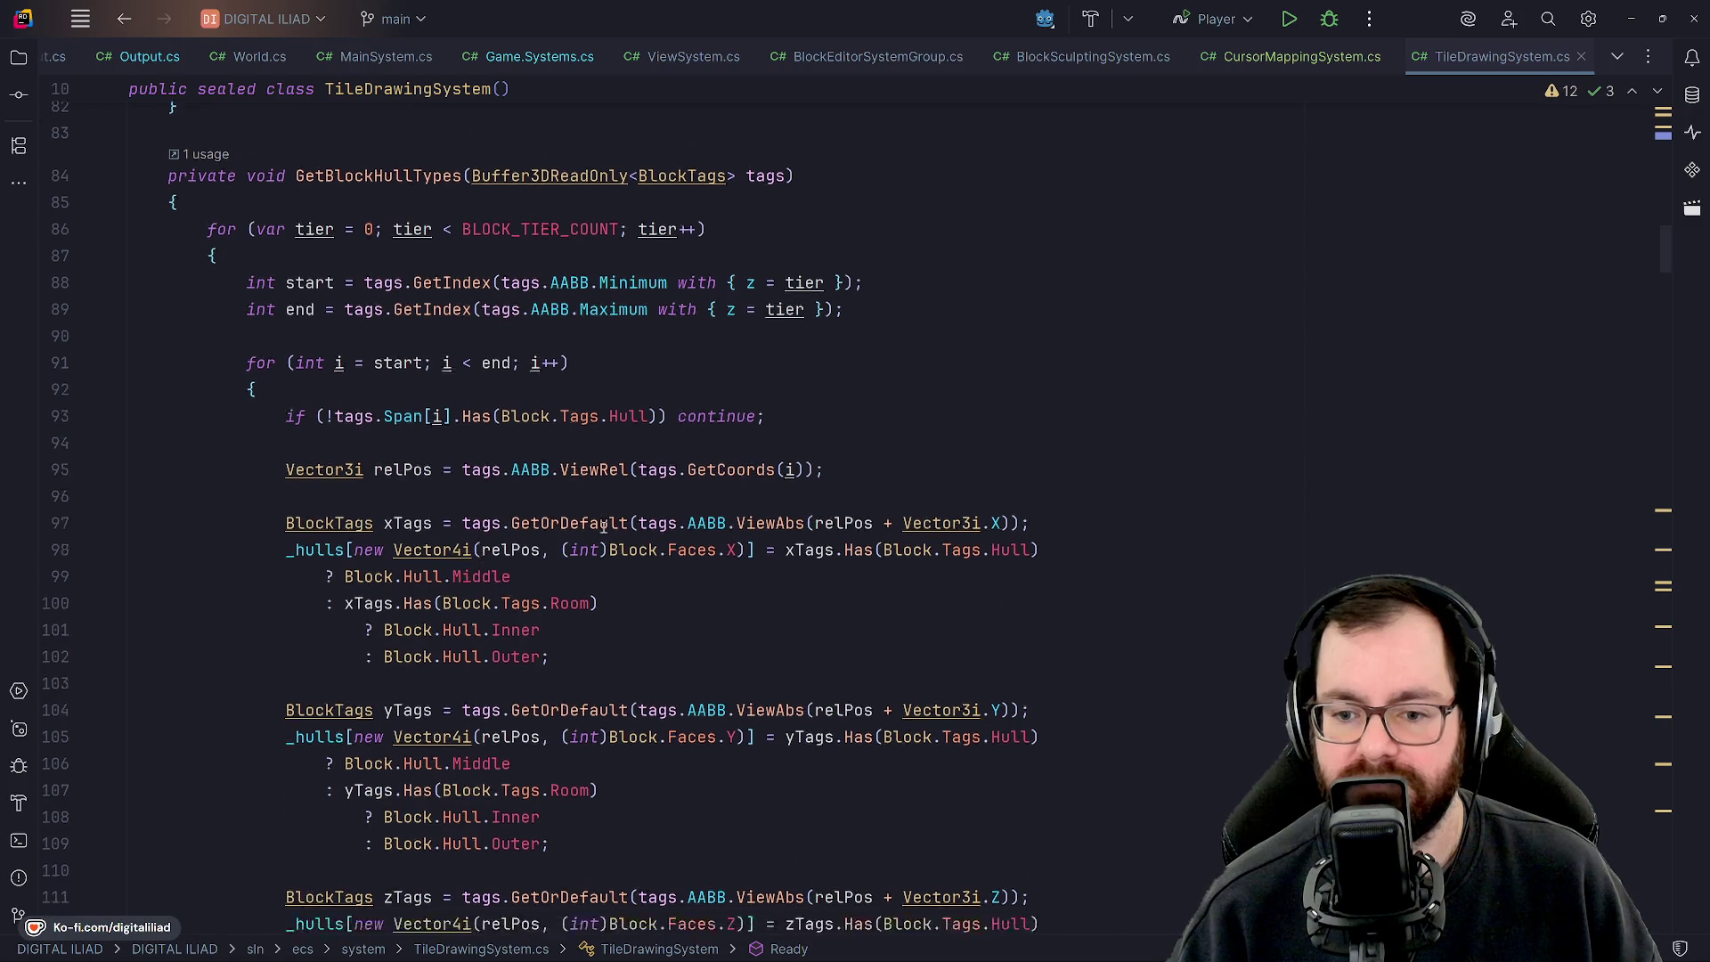
scroll(624, 530, "down", 6)
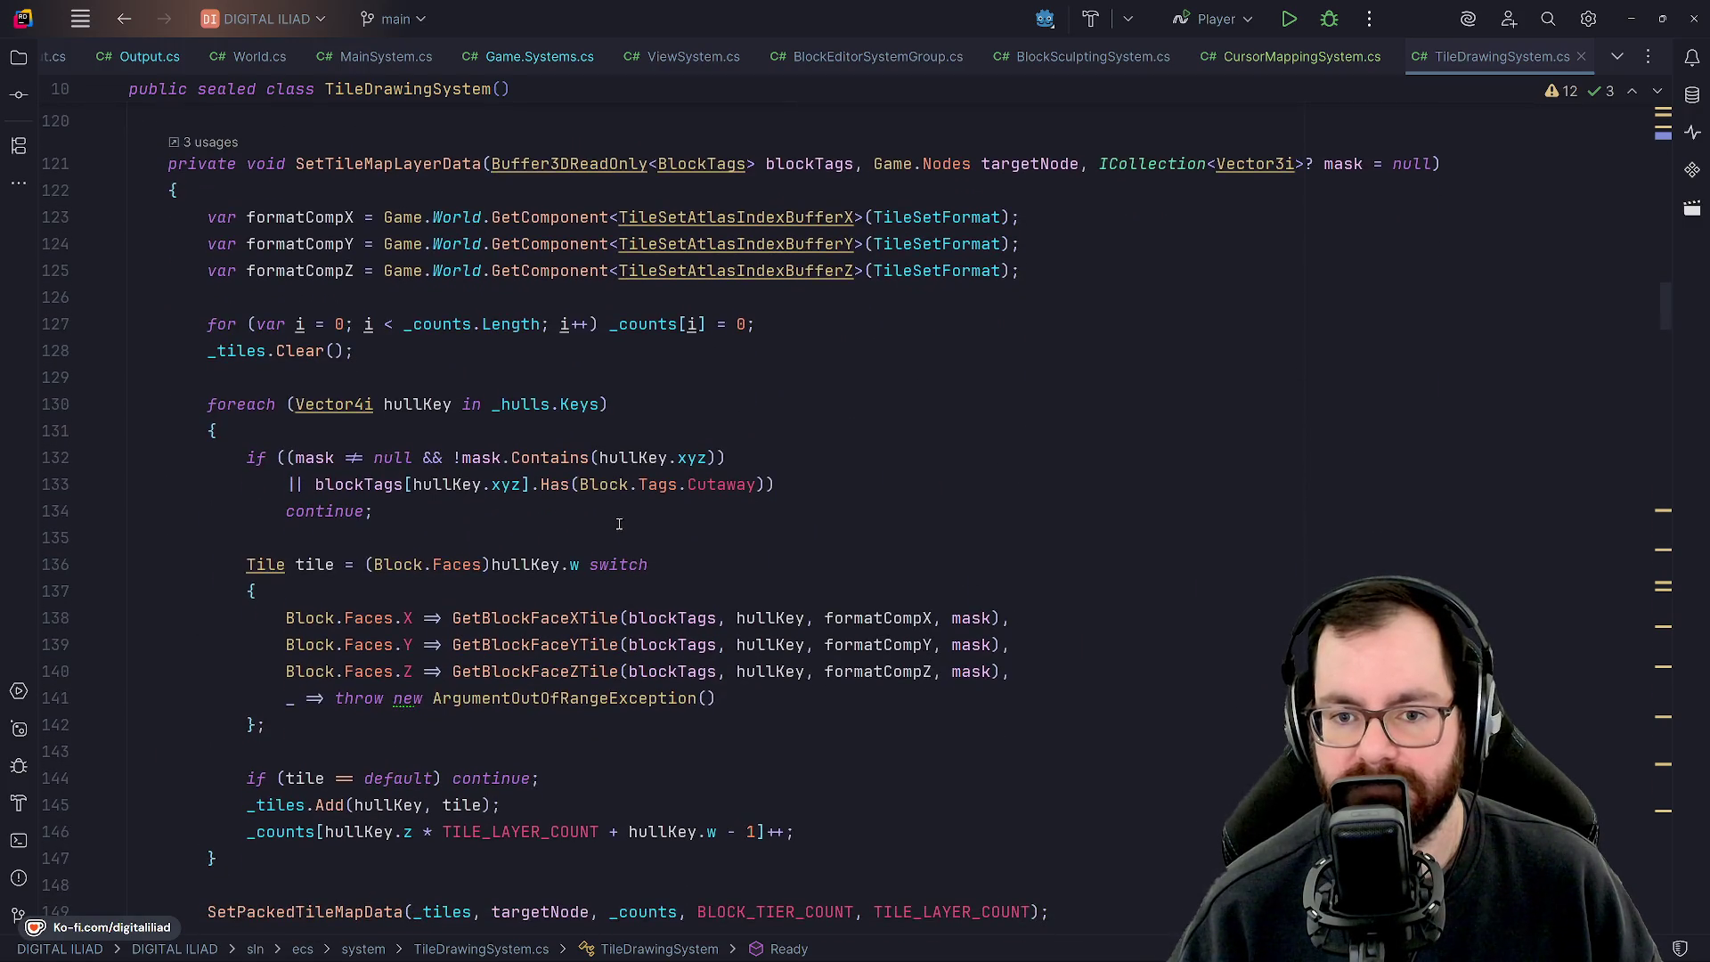
Step through TileDrawingSystem's field declarations, then switch to Game.cs with Ctrl+Tab.
key("Right")
left_click(619, 372)
key("Up")
key("Up")
key("Up")
key("Down")
key("Down")
key("Up")
key("Up")
key("Up")
key("Down")
key("Down")
key("Down")
key("Up")
key("Up")
key("Down")
key("Down")
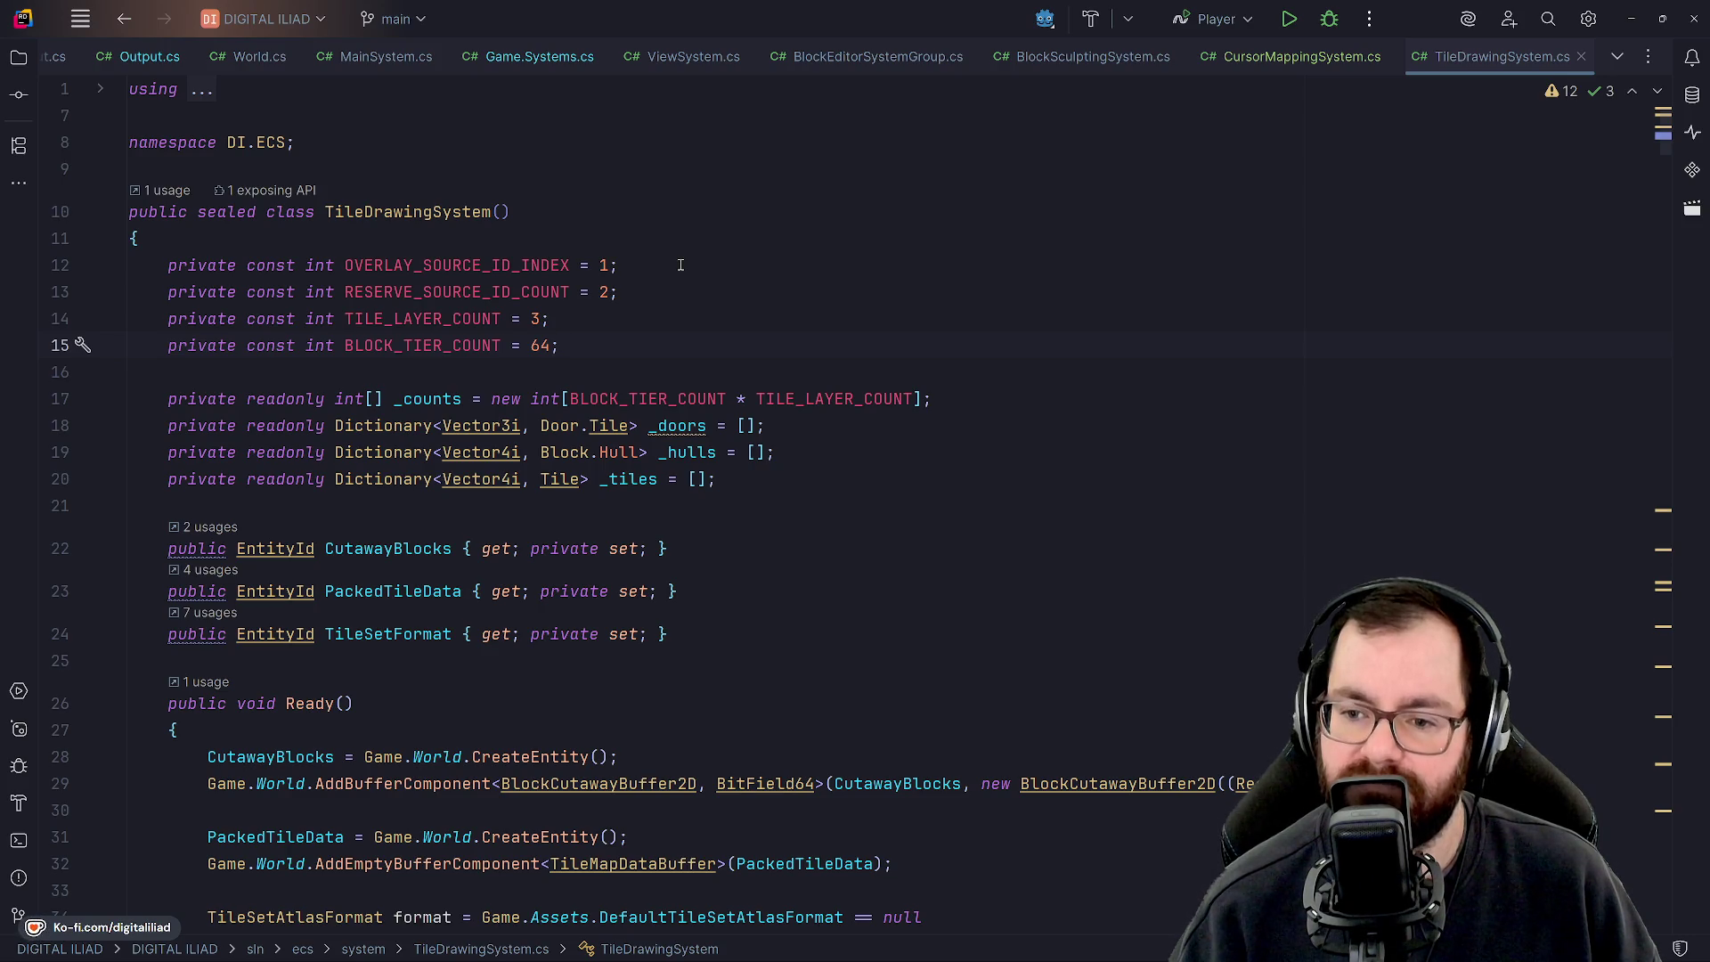
key("ctrl+Tab")
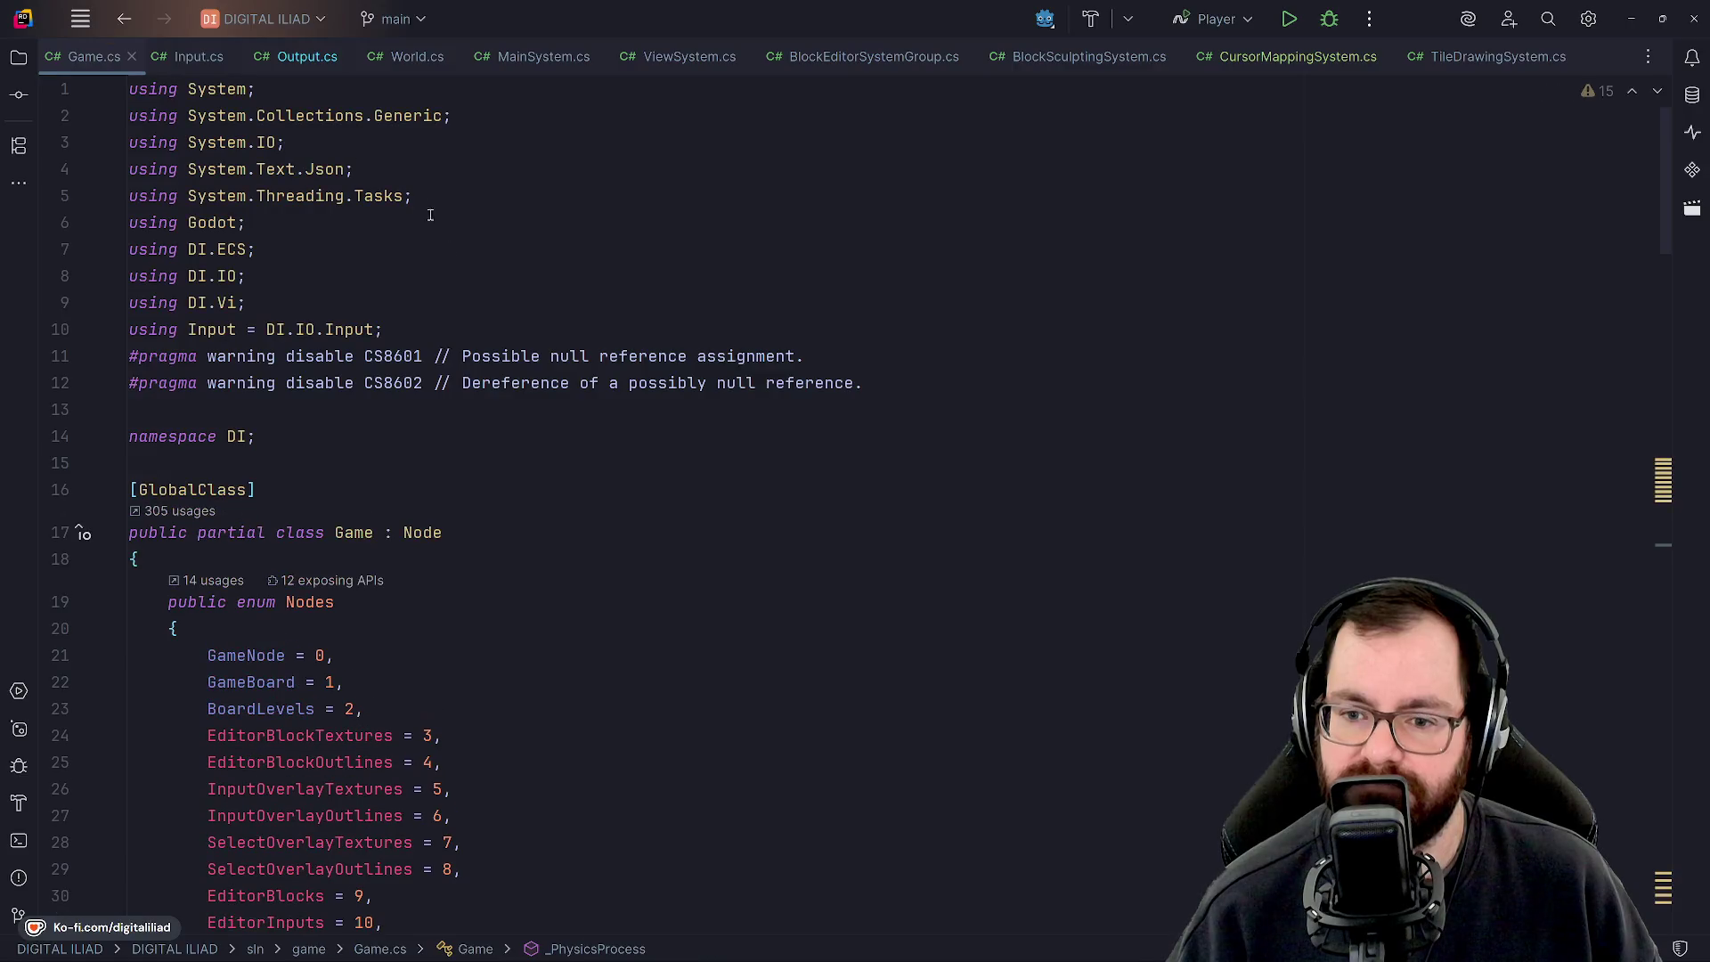
scroll(556, 530, "down", 5)
scroll(557, 530, "down", 12)
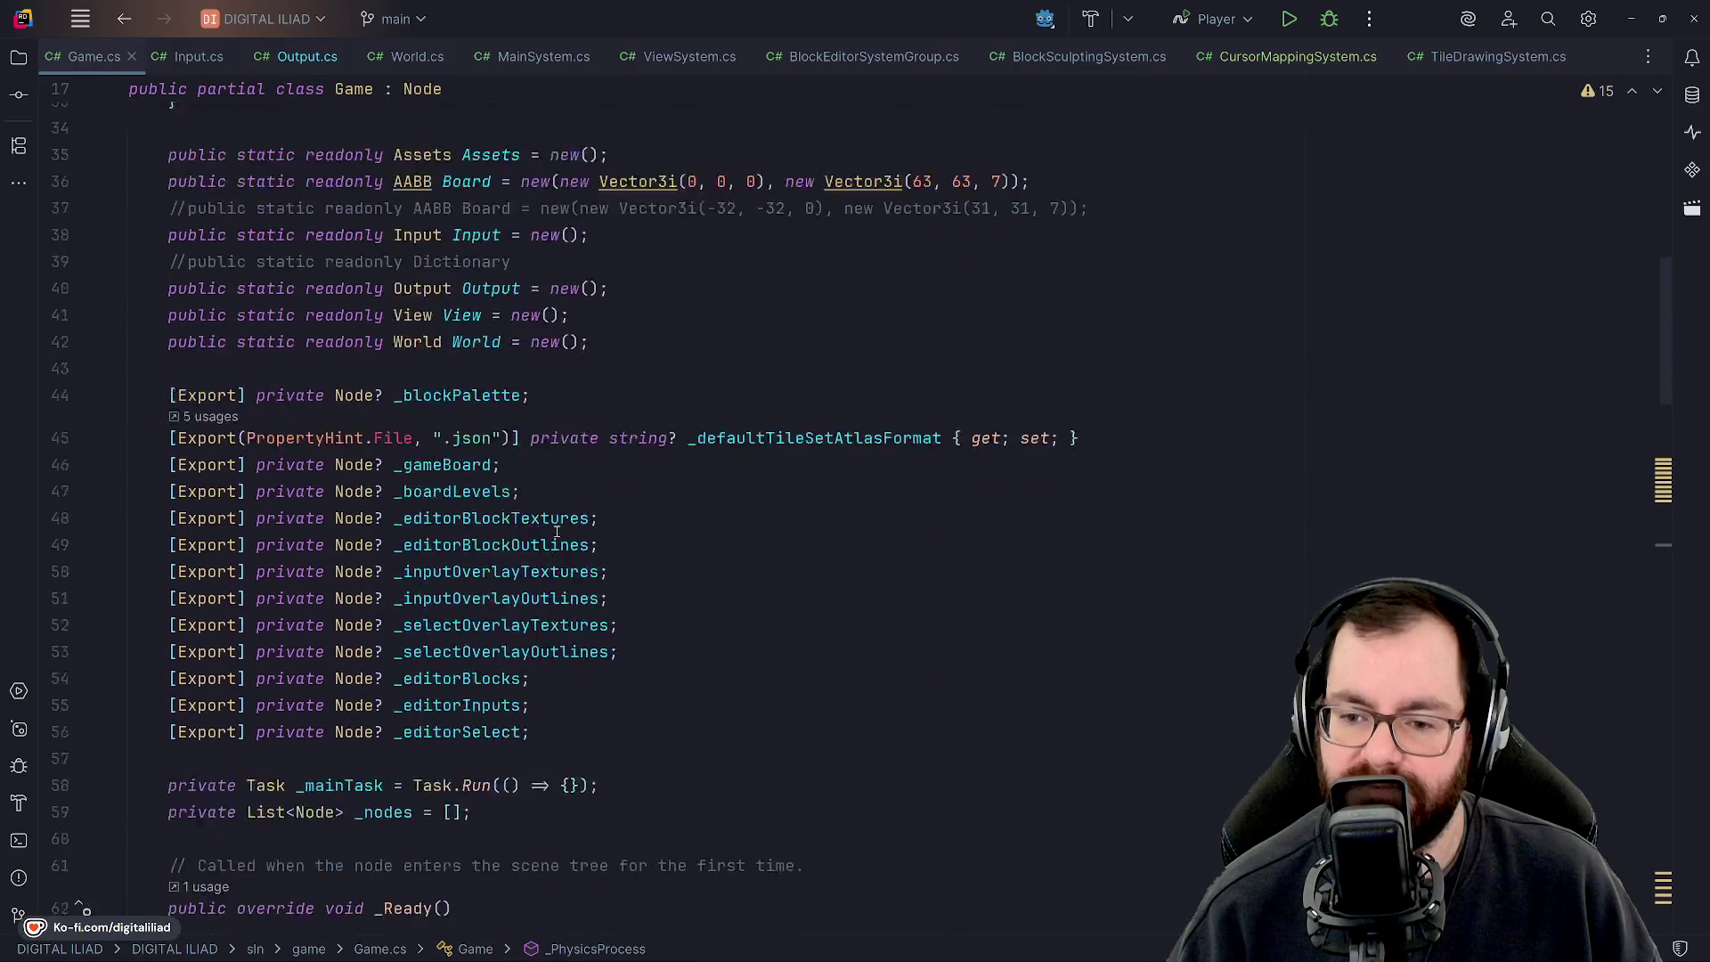
scroll(646, 489, "down", 12)
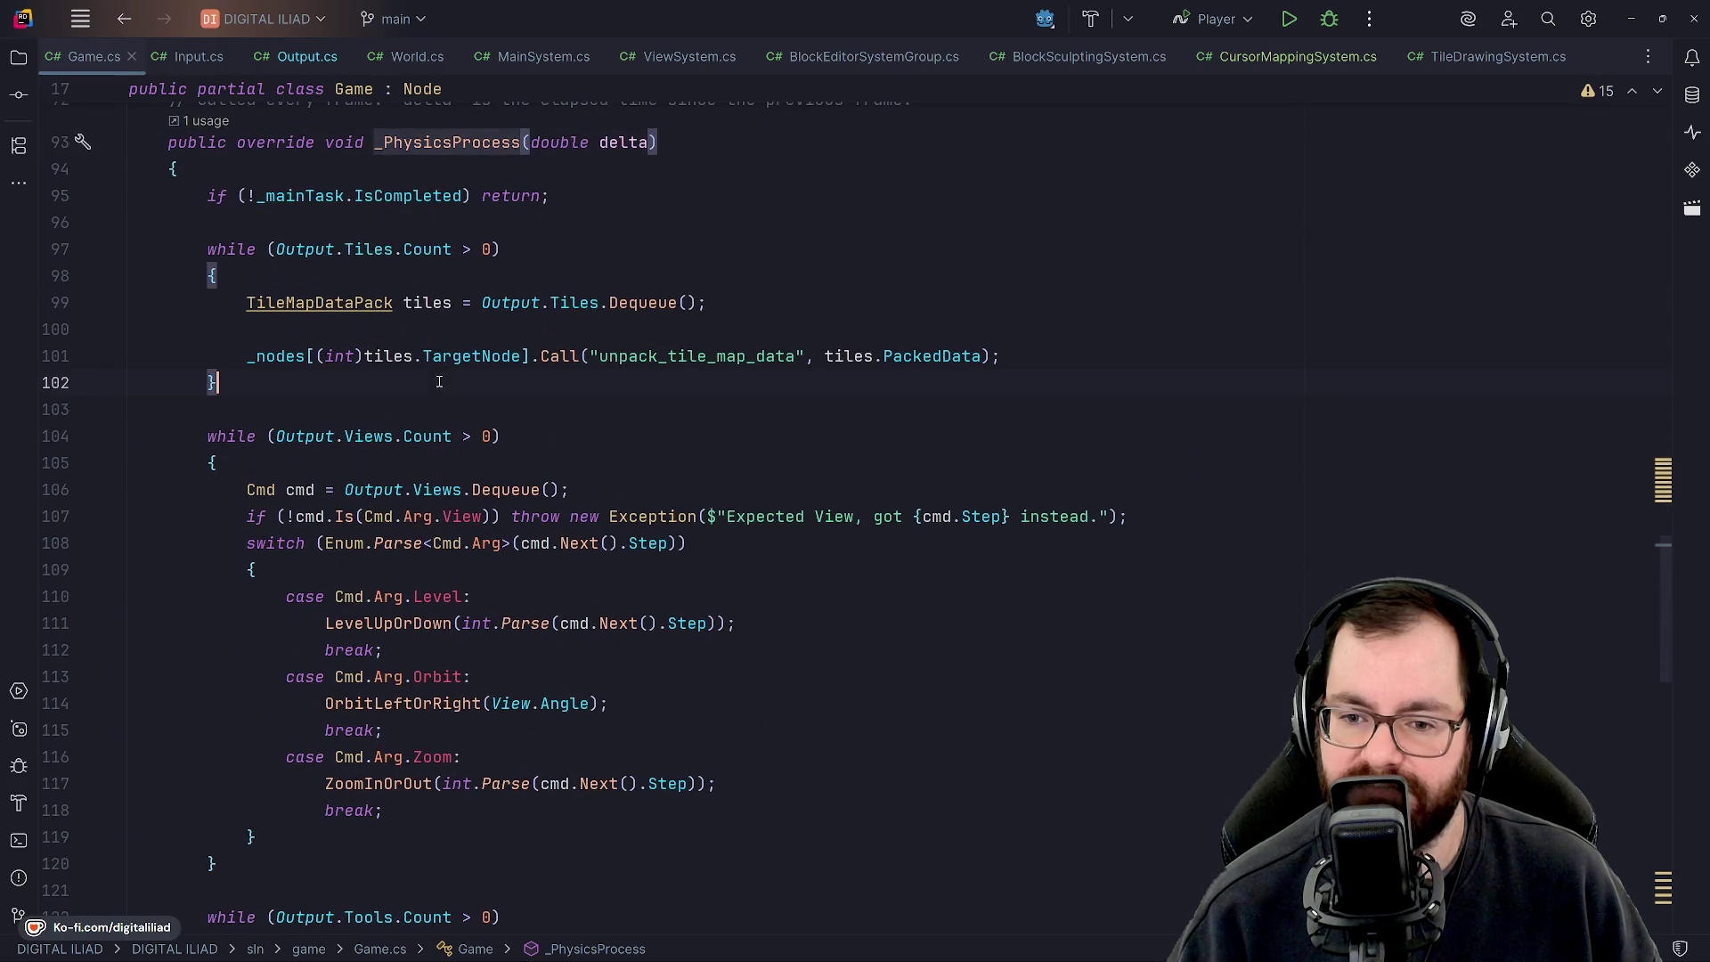
left_click(436, 411)
left_click(499, 389)
left_click(504, 410)
left_click(521, 436)
left_click(530, 454)
scroll(534, 490, "down", 13)
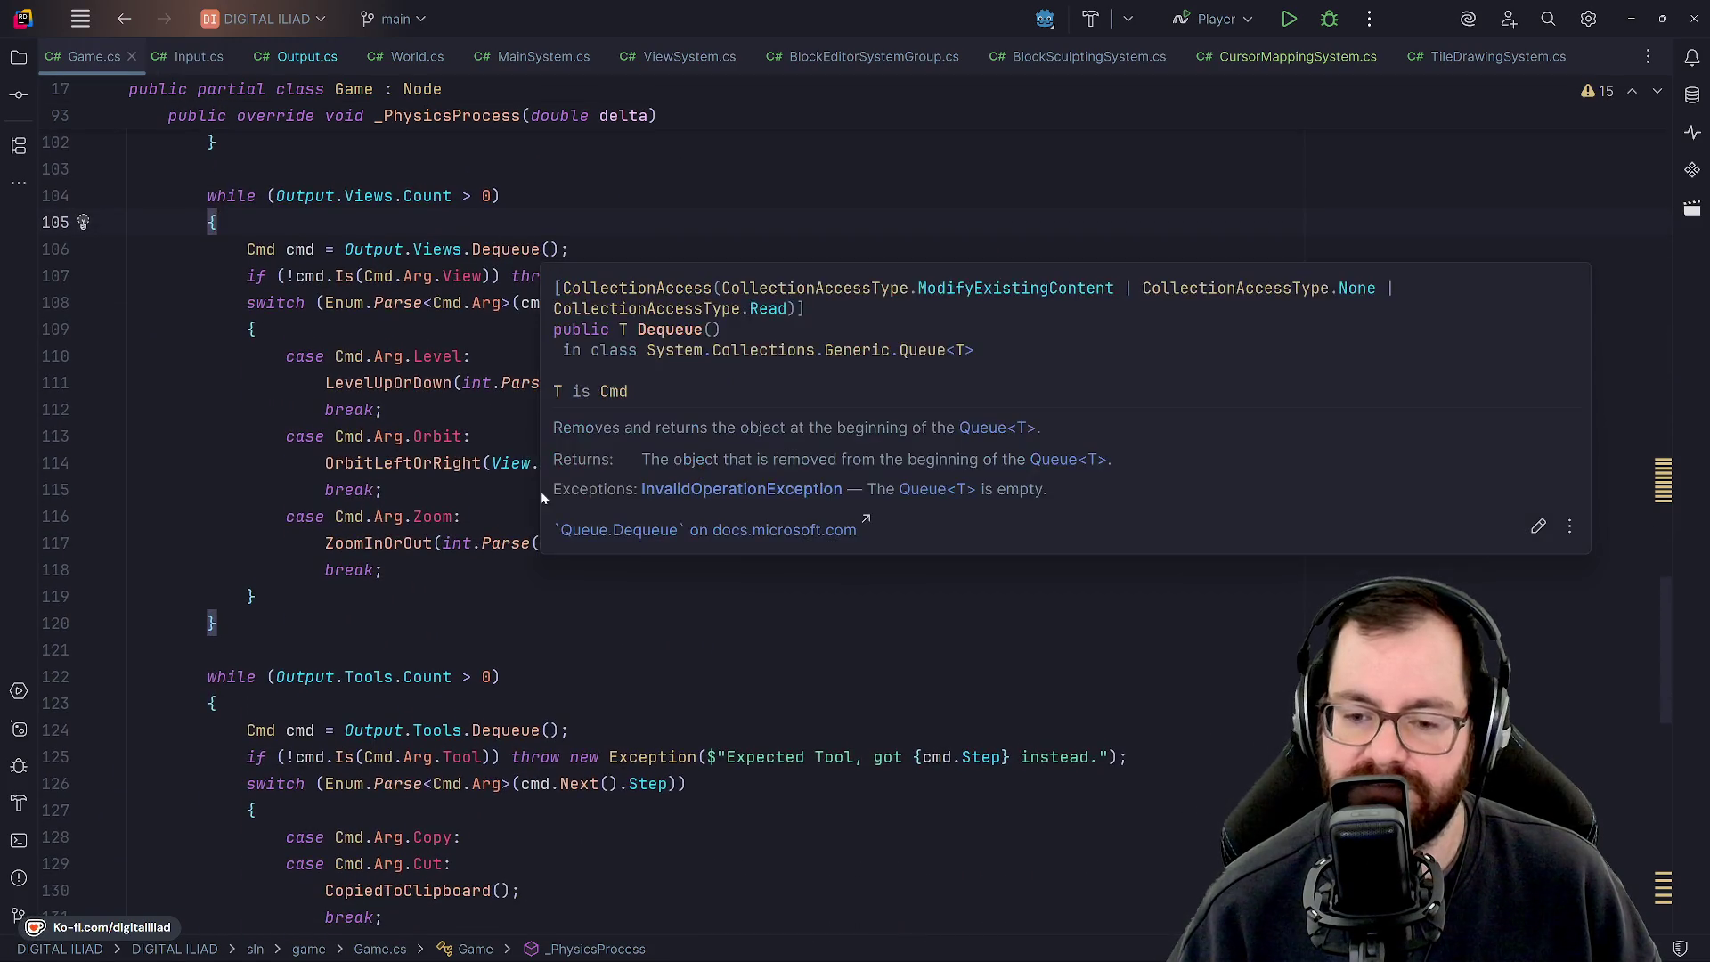
scroll(543, 625, "down", 3)
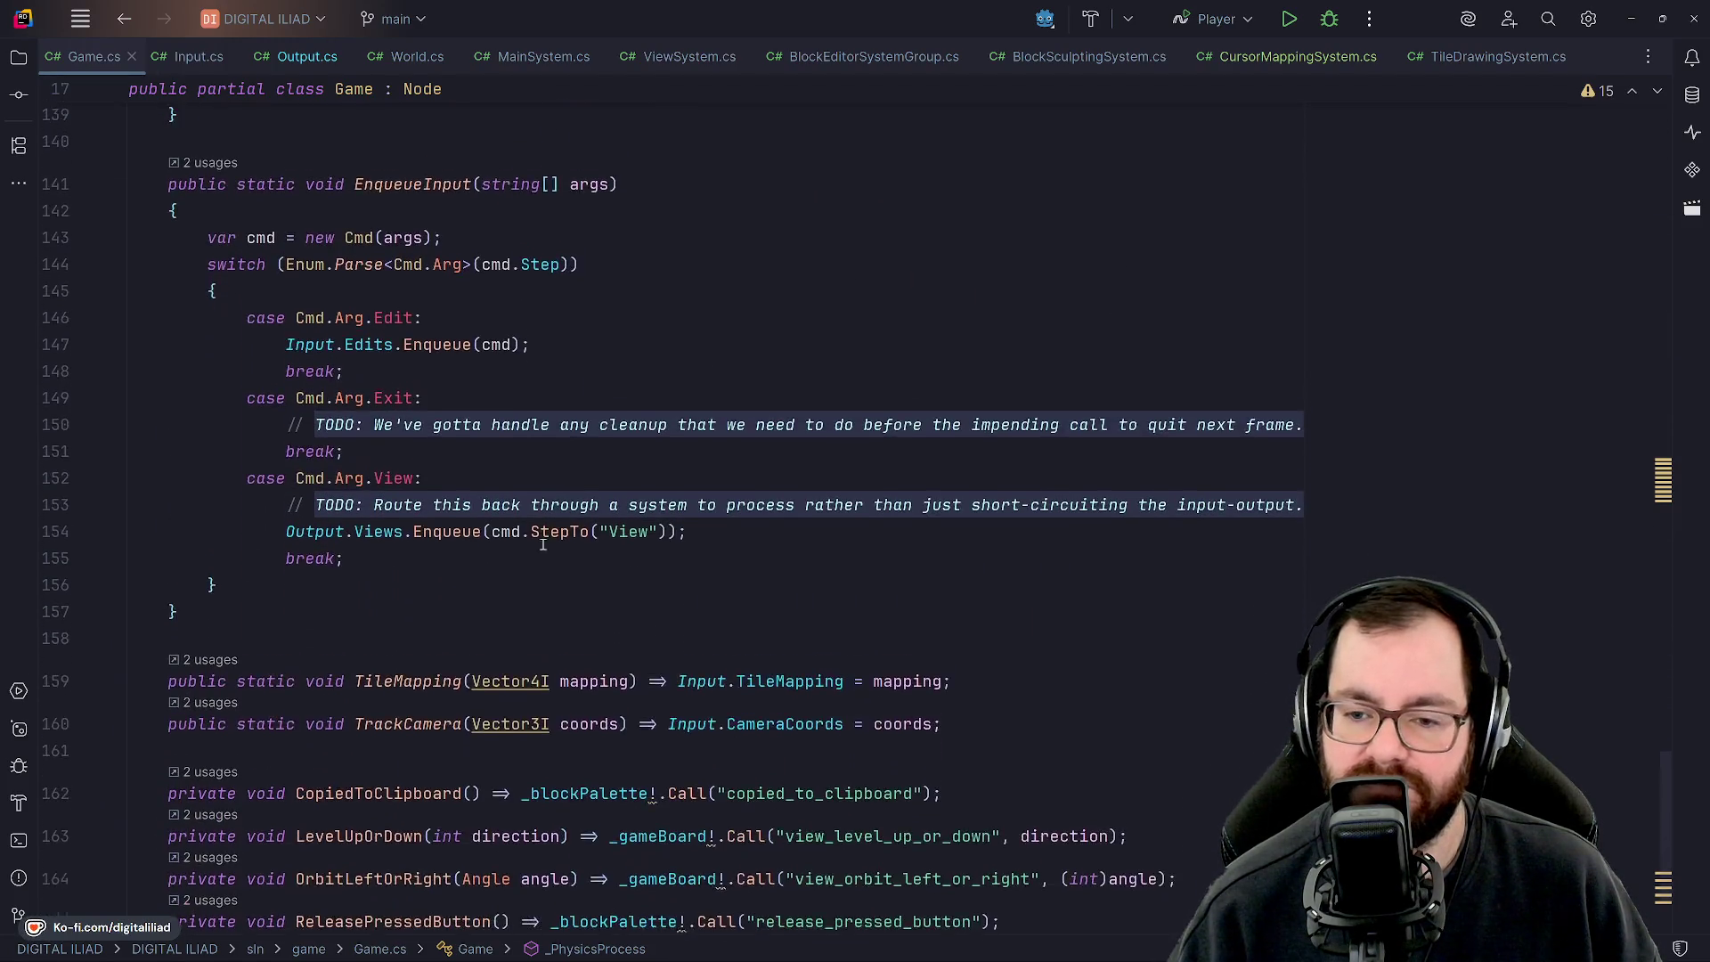
scroll(573, 416, "up", 1)
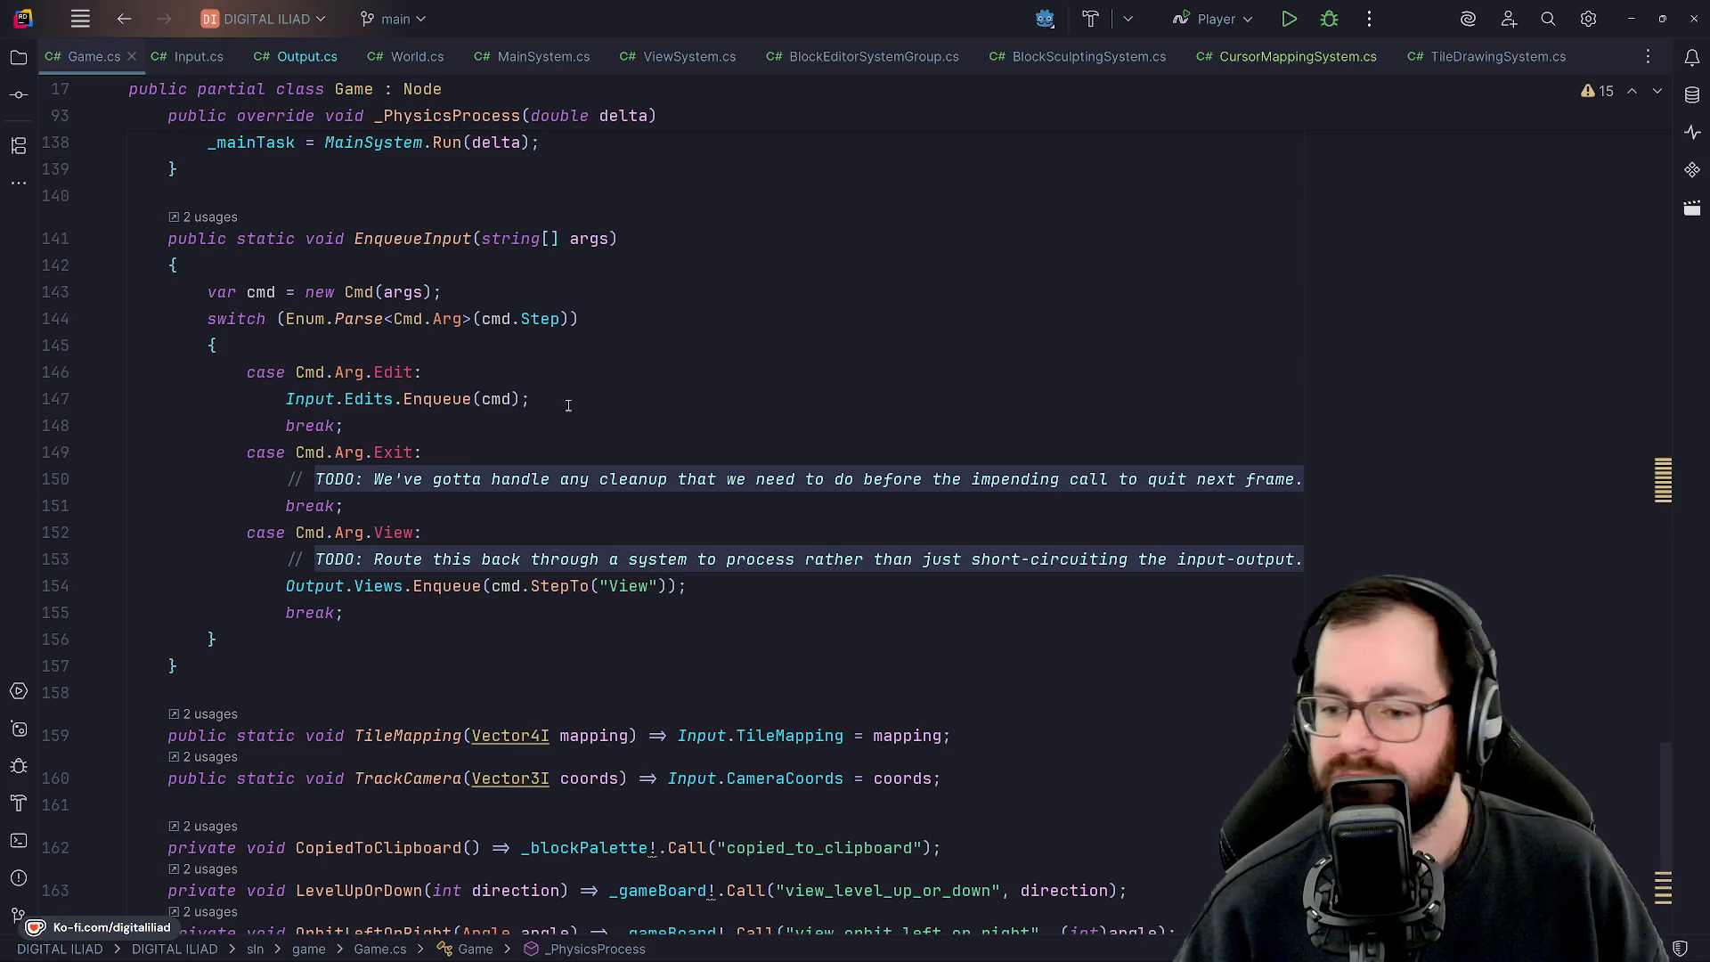
left_click(539, 560)
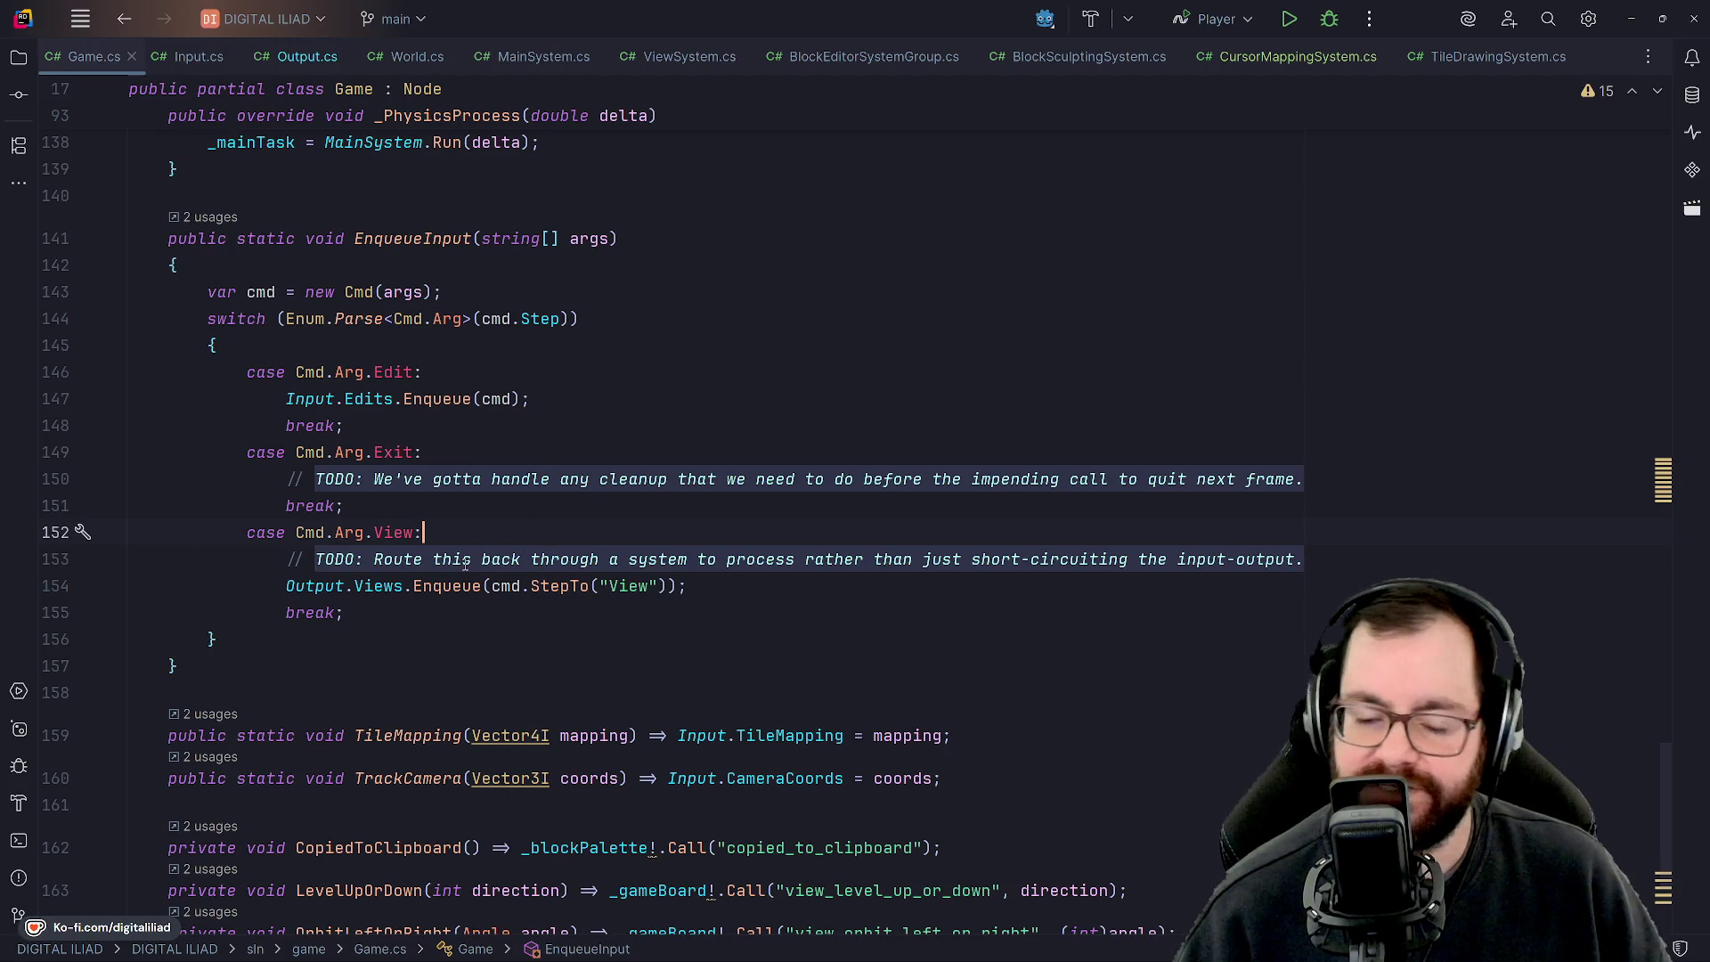
left_click(424, 541)
left_click(431, 558)
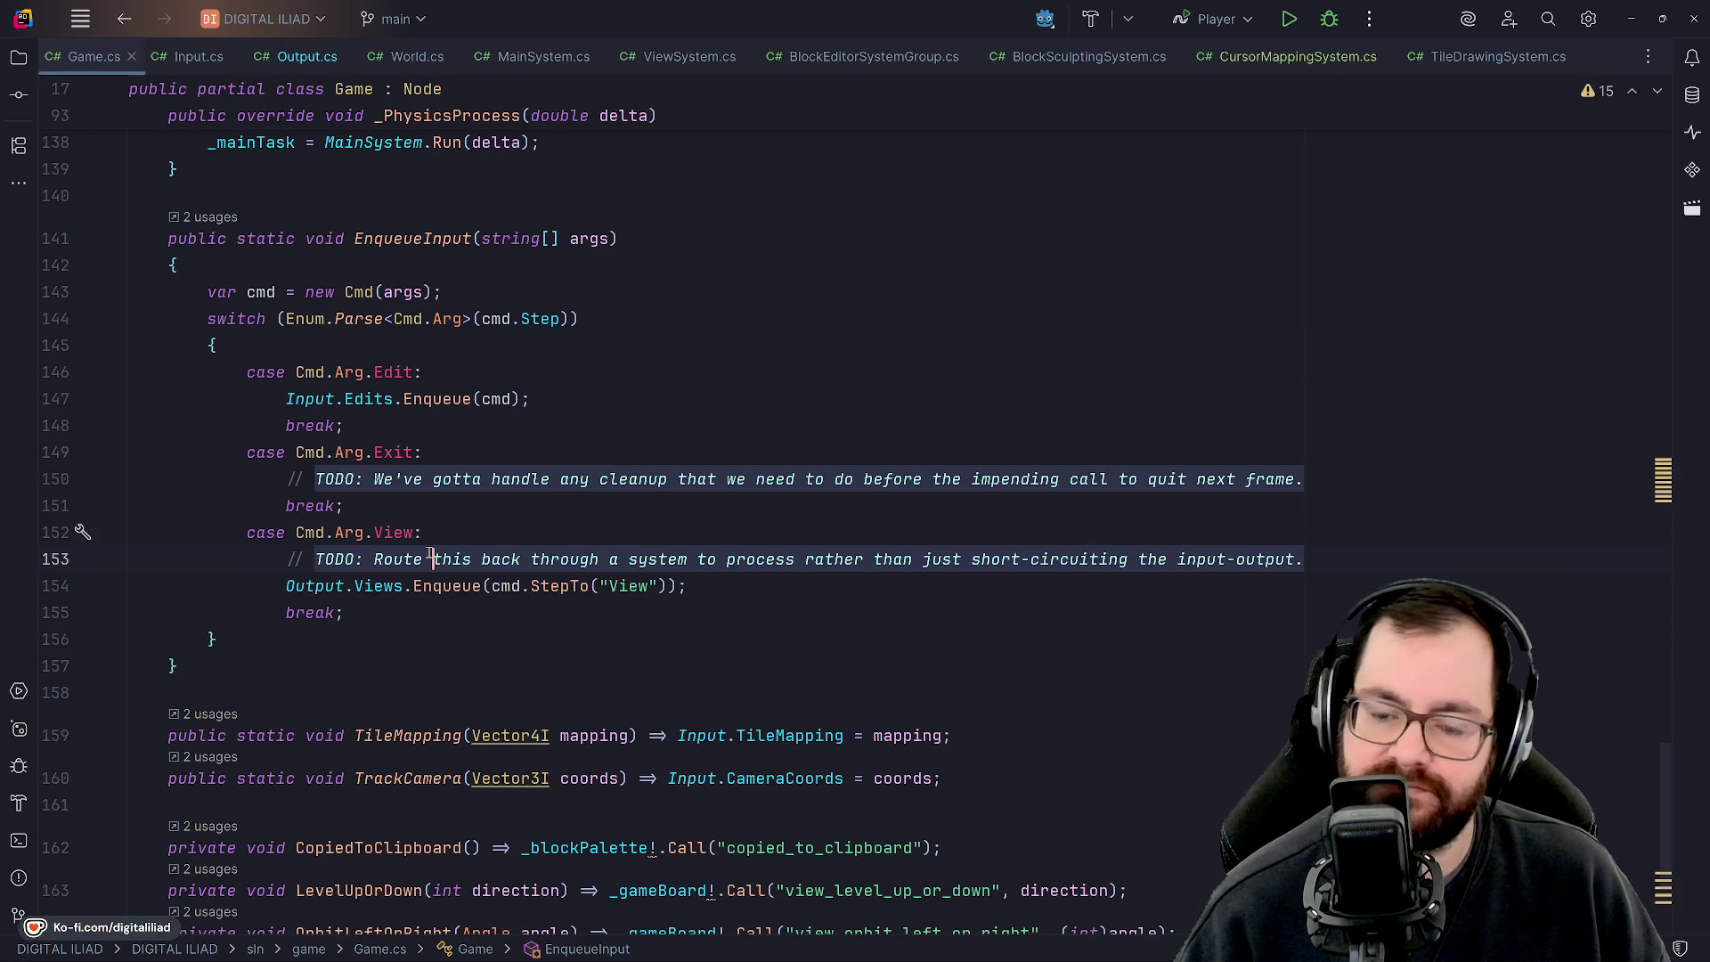
key("Up")
key("Up")
key("Up")
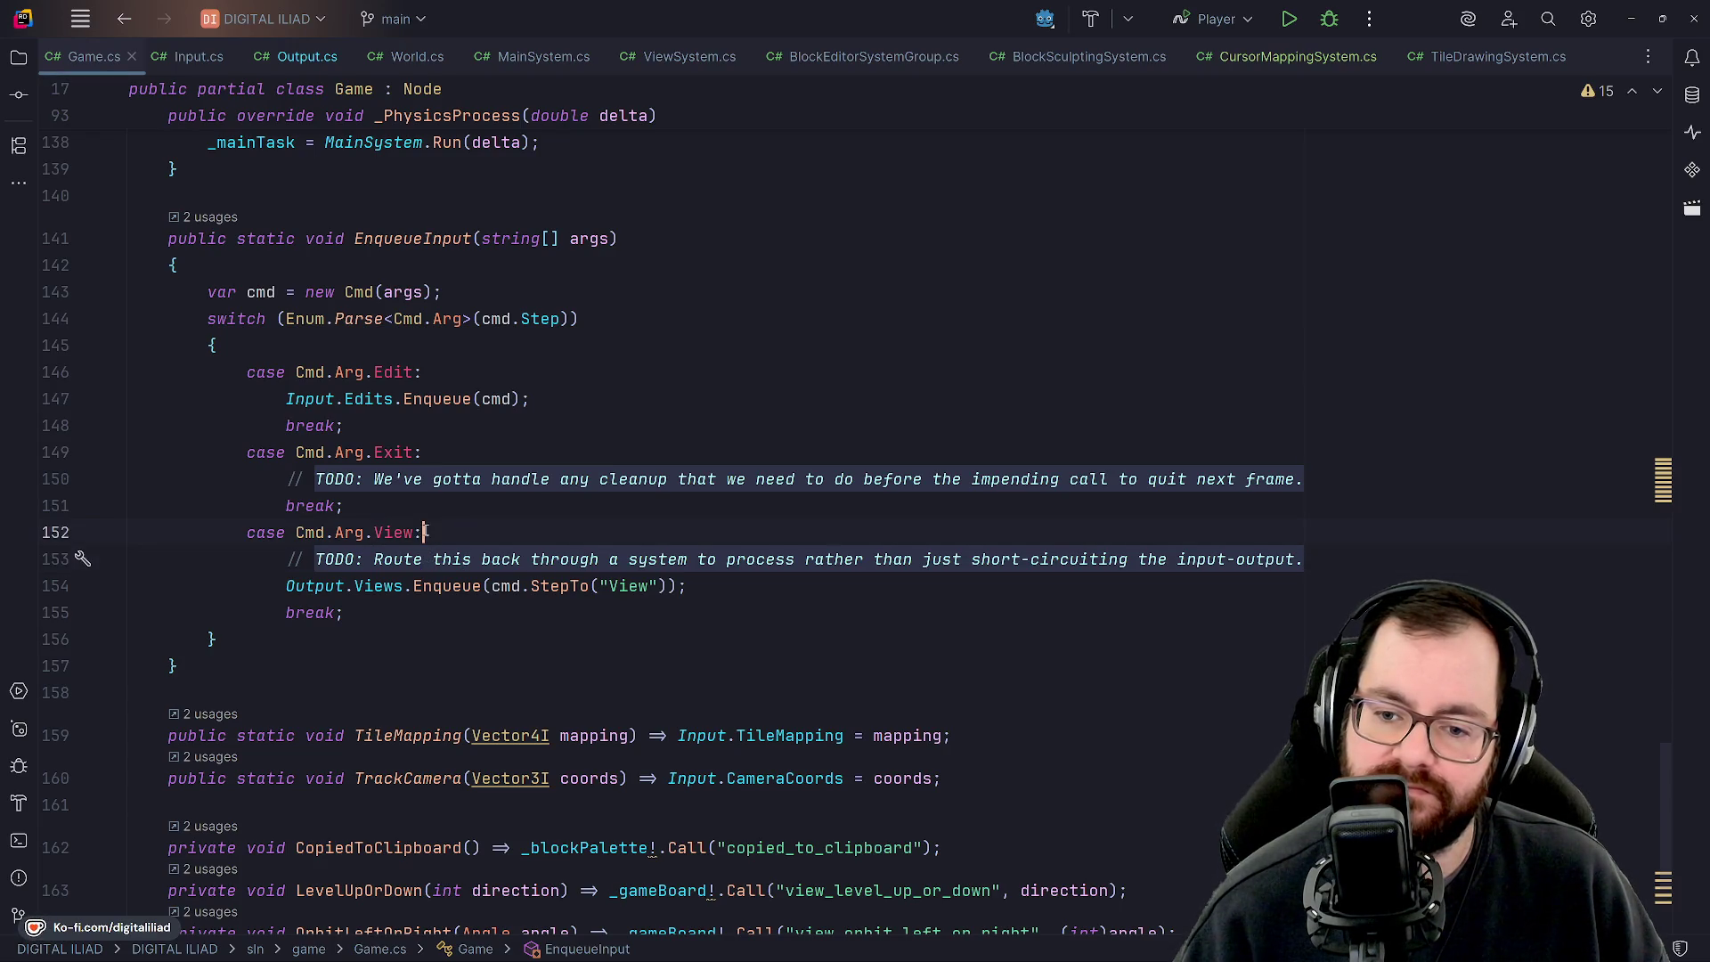
key("Up")
key("Down")
key("Down")
key("Down")
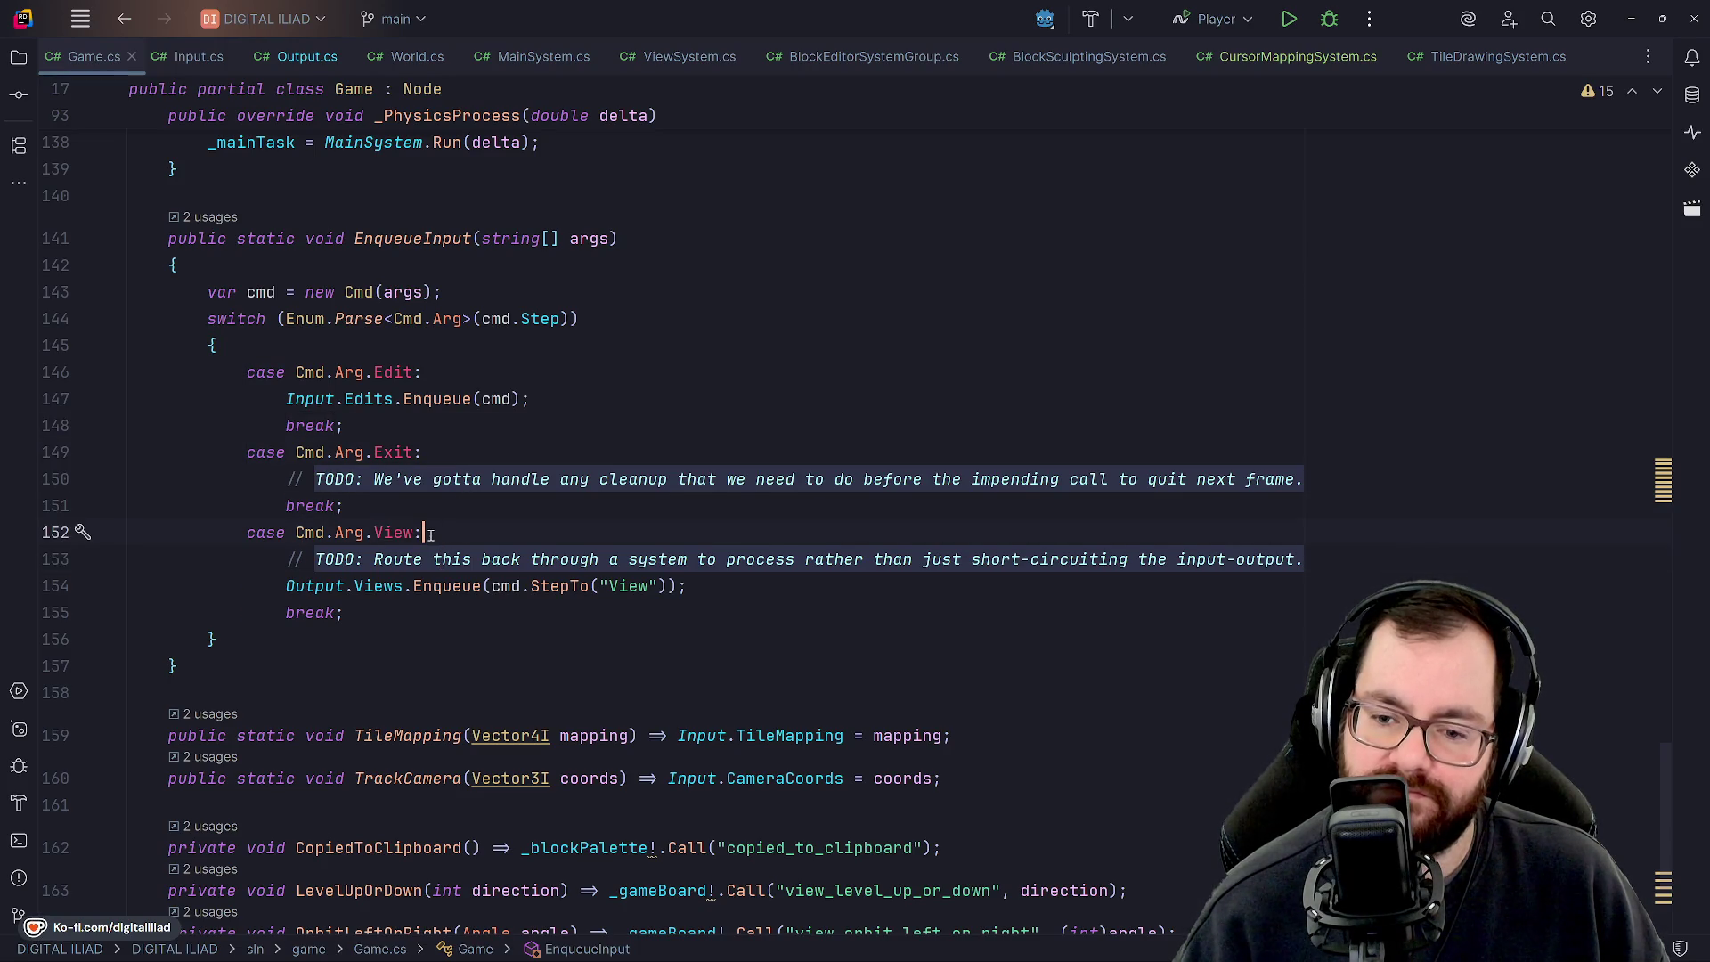
key("Down")
key("Up")
key("Up")
key("Down")
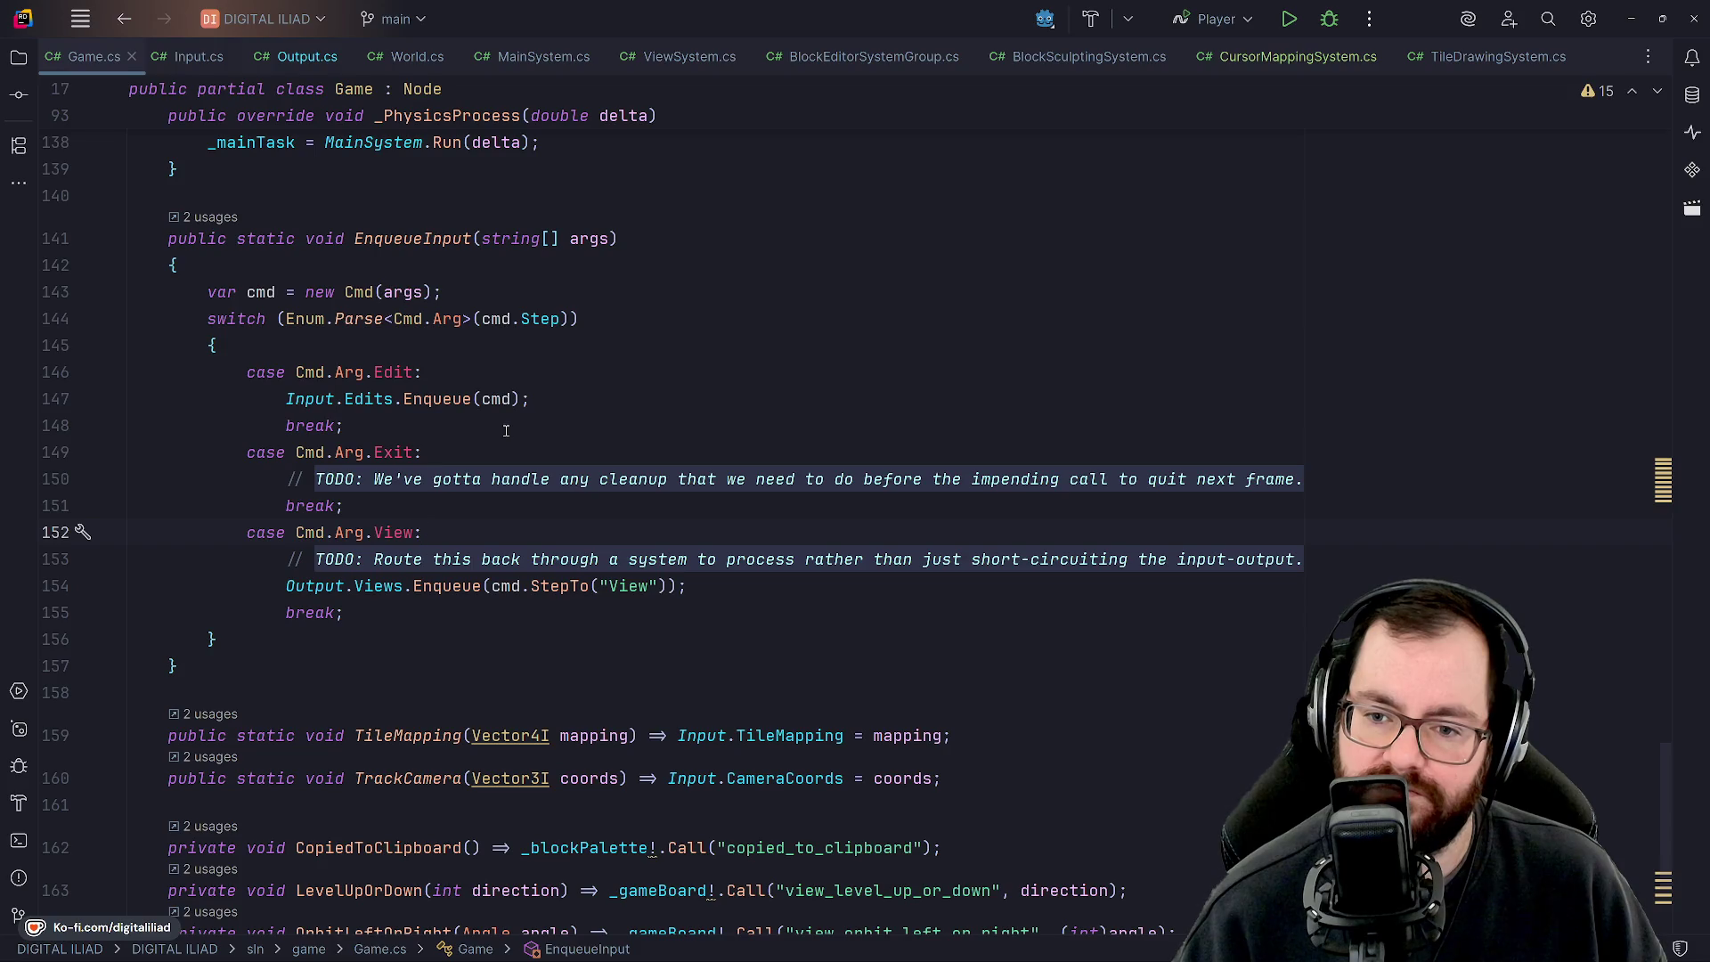
scroll(630, 560, "down", 3)
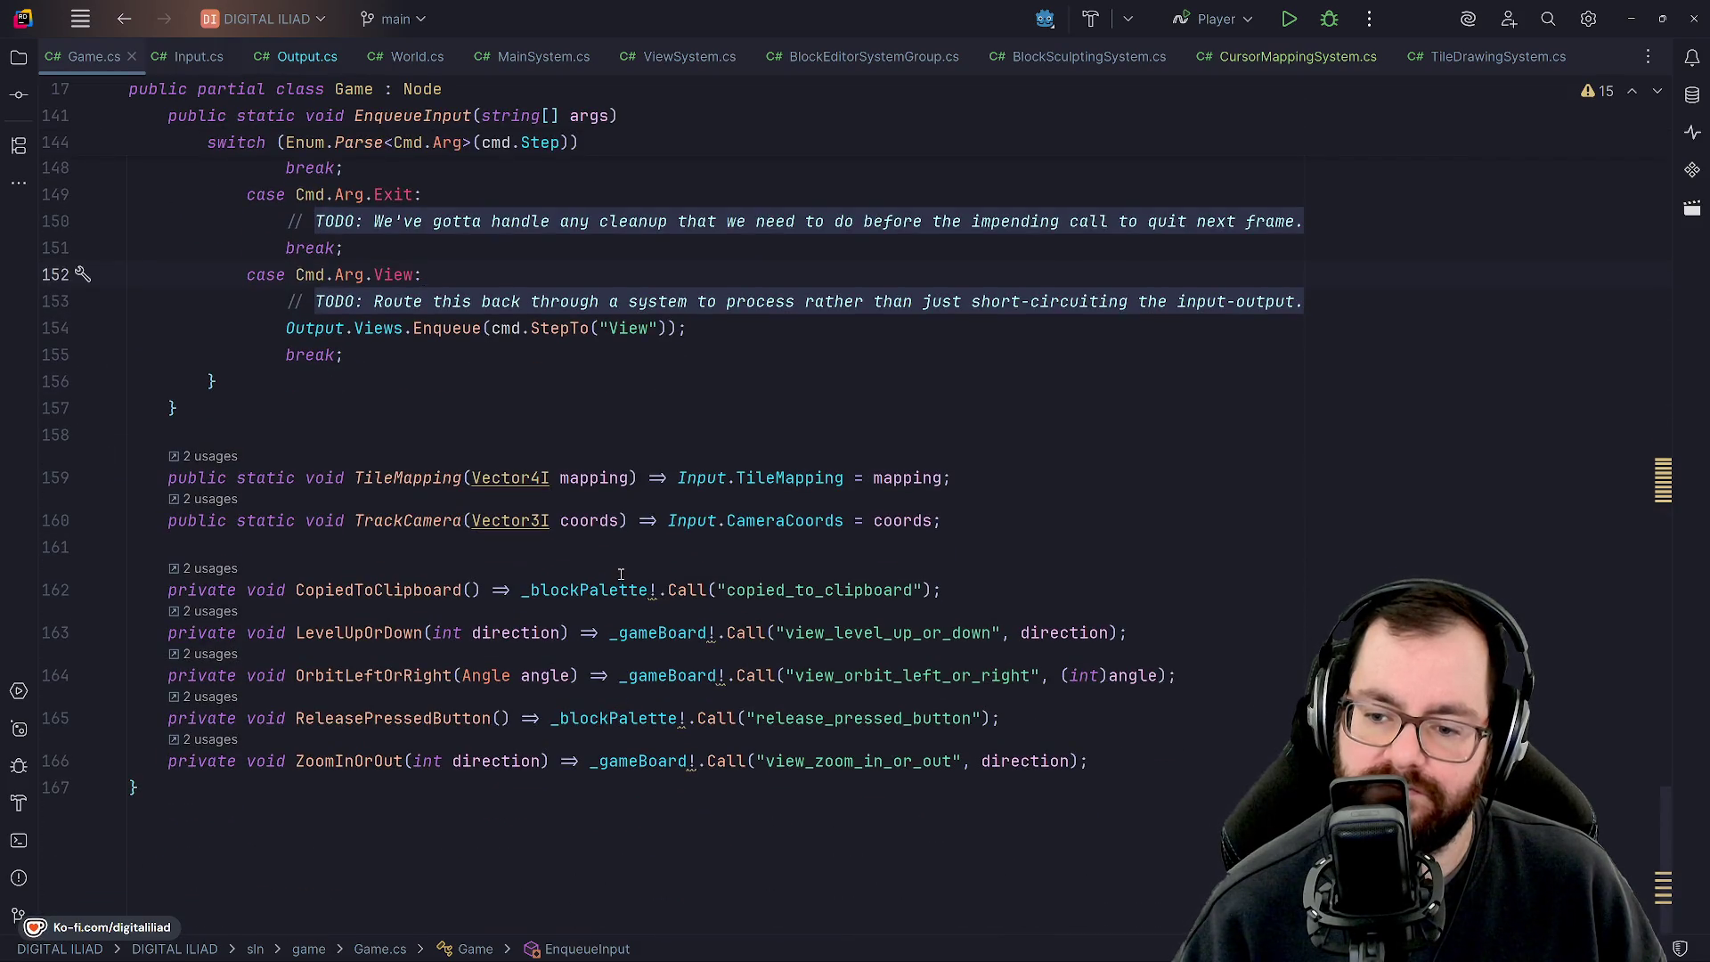
scroll(615, 534, "up", 12)
scroll(605, 464, "up", 7)
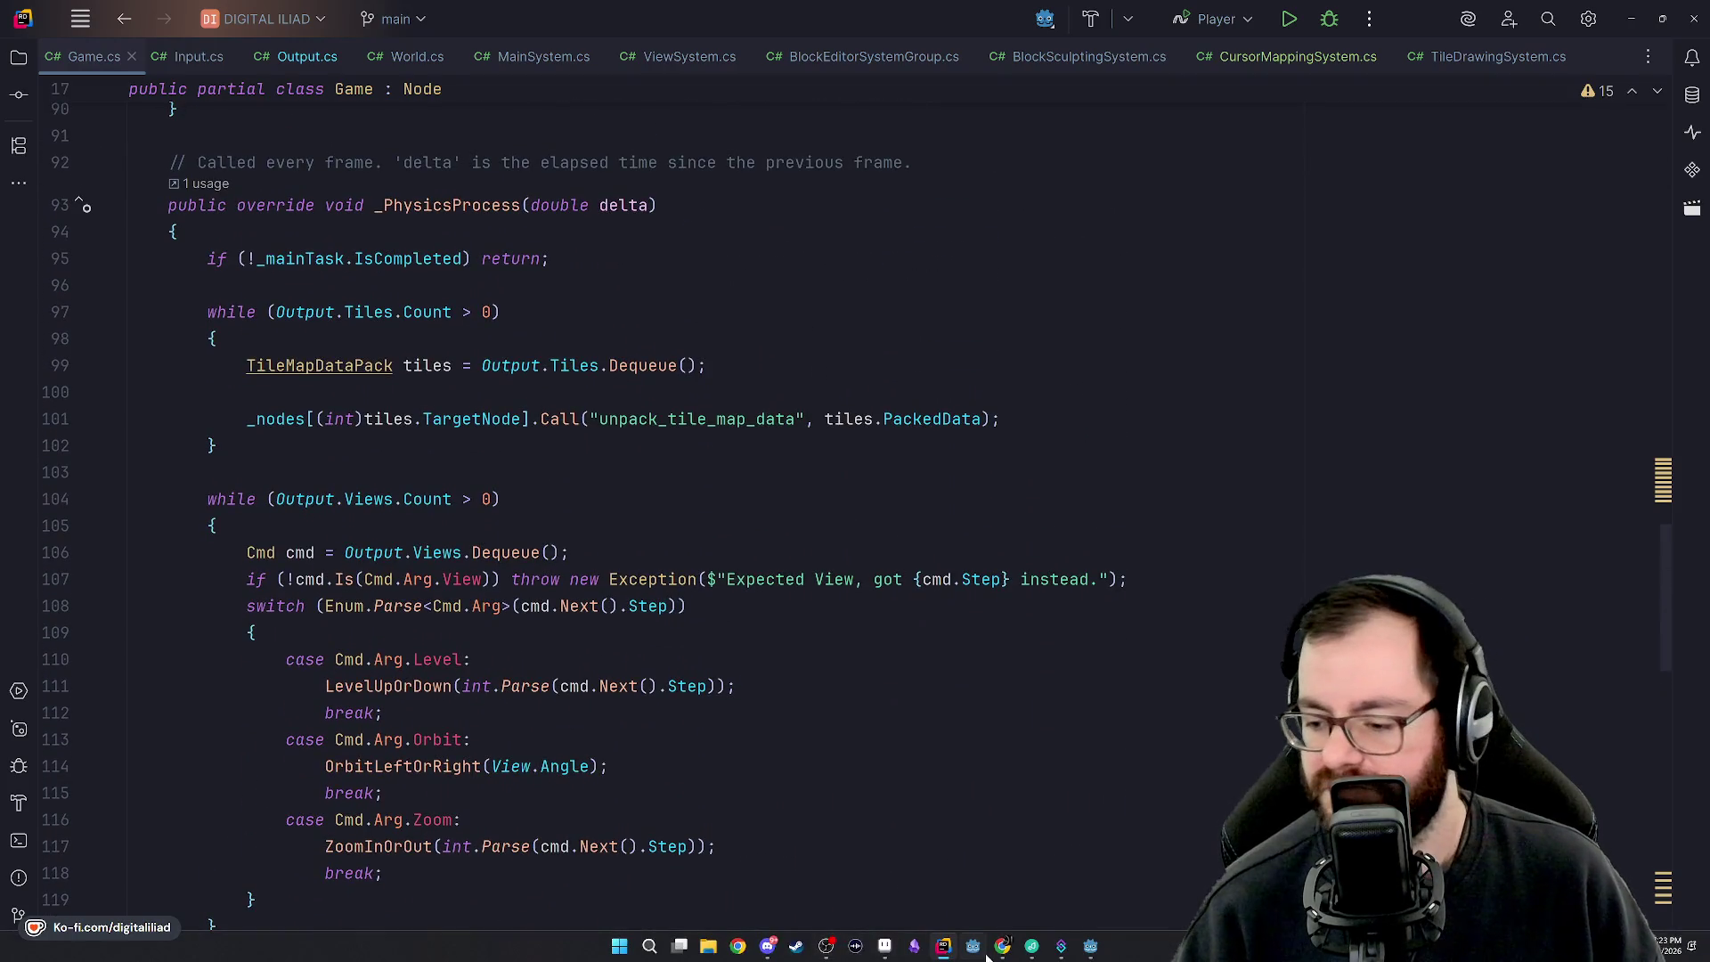
Bring Godot forward, show input_handler.gd in the Script workspace, and collapse the TileSet panel.
left_click(1090, 946)
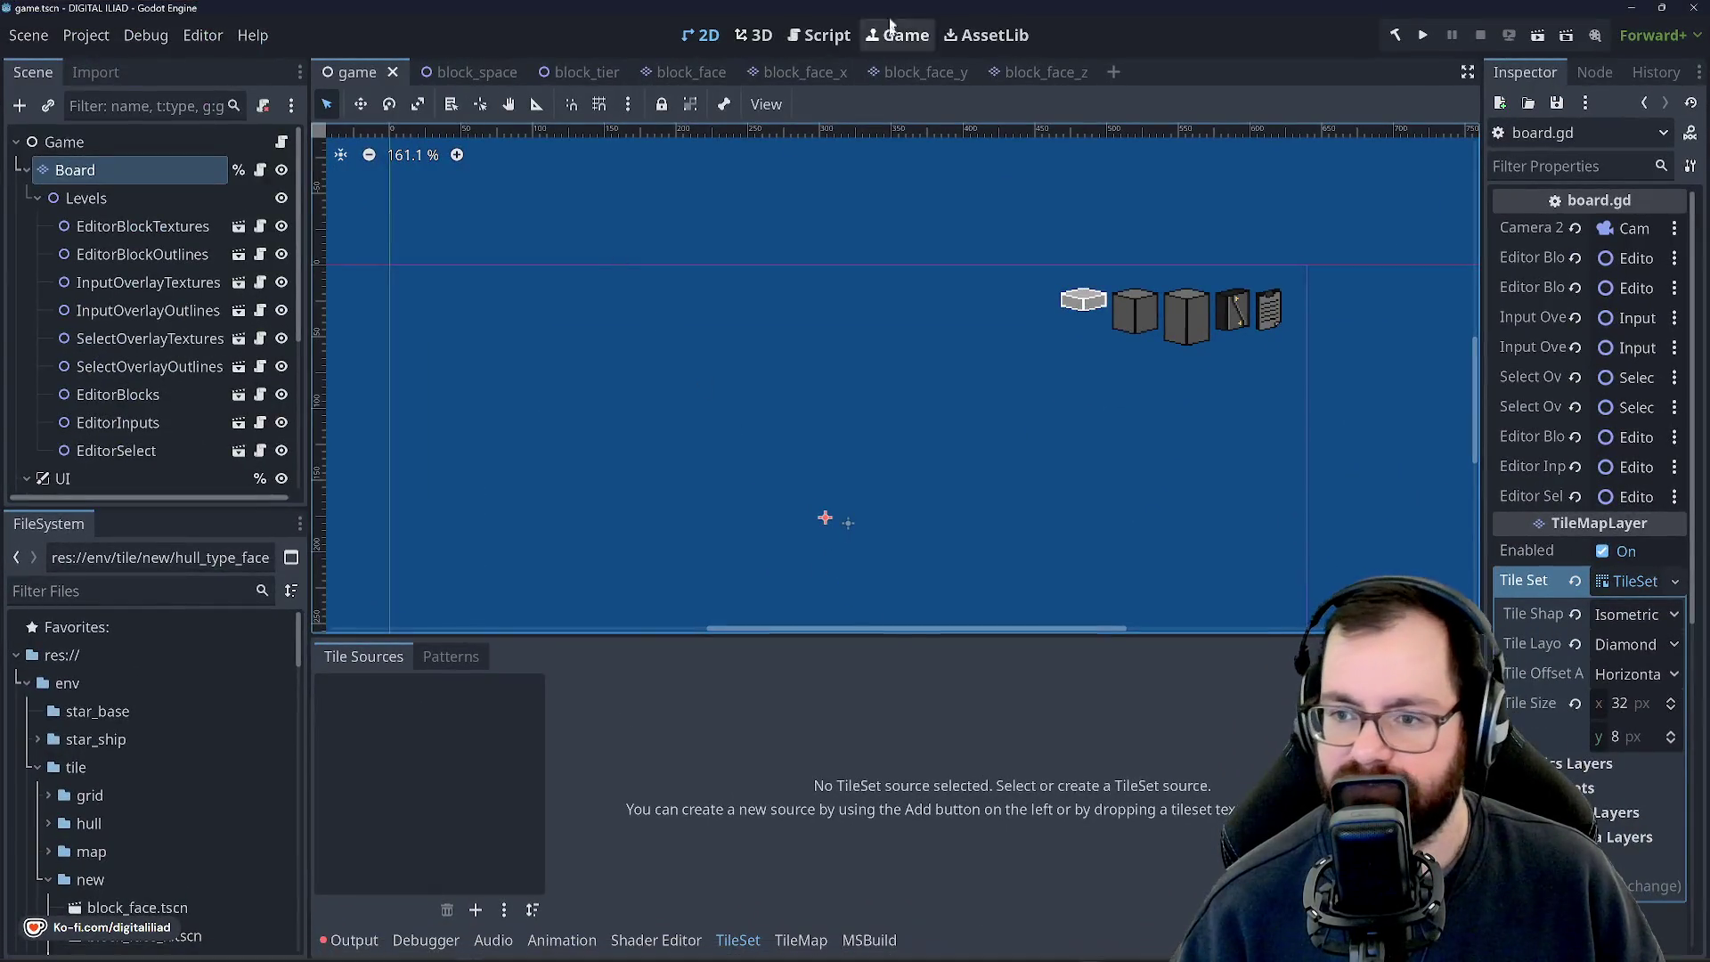
left_click(819, 35)
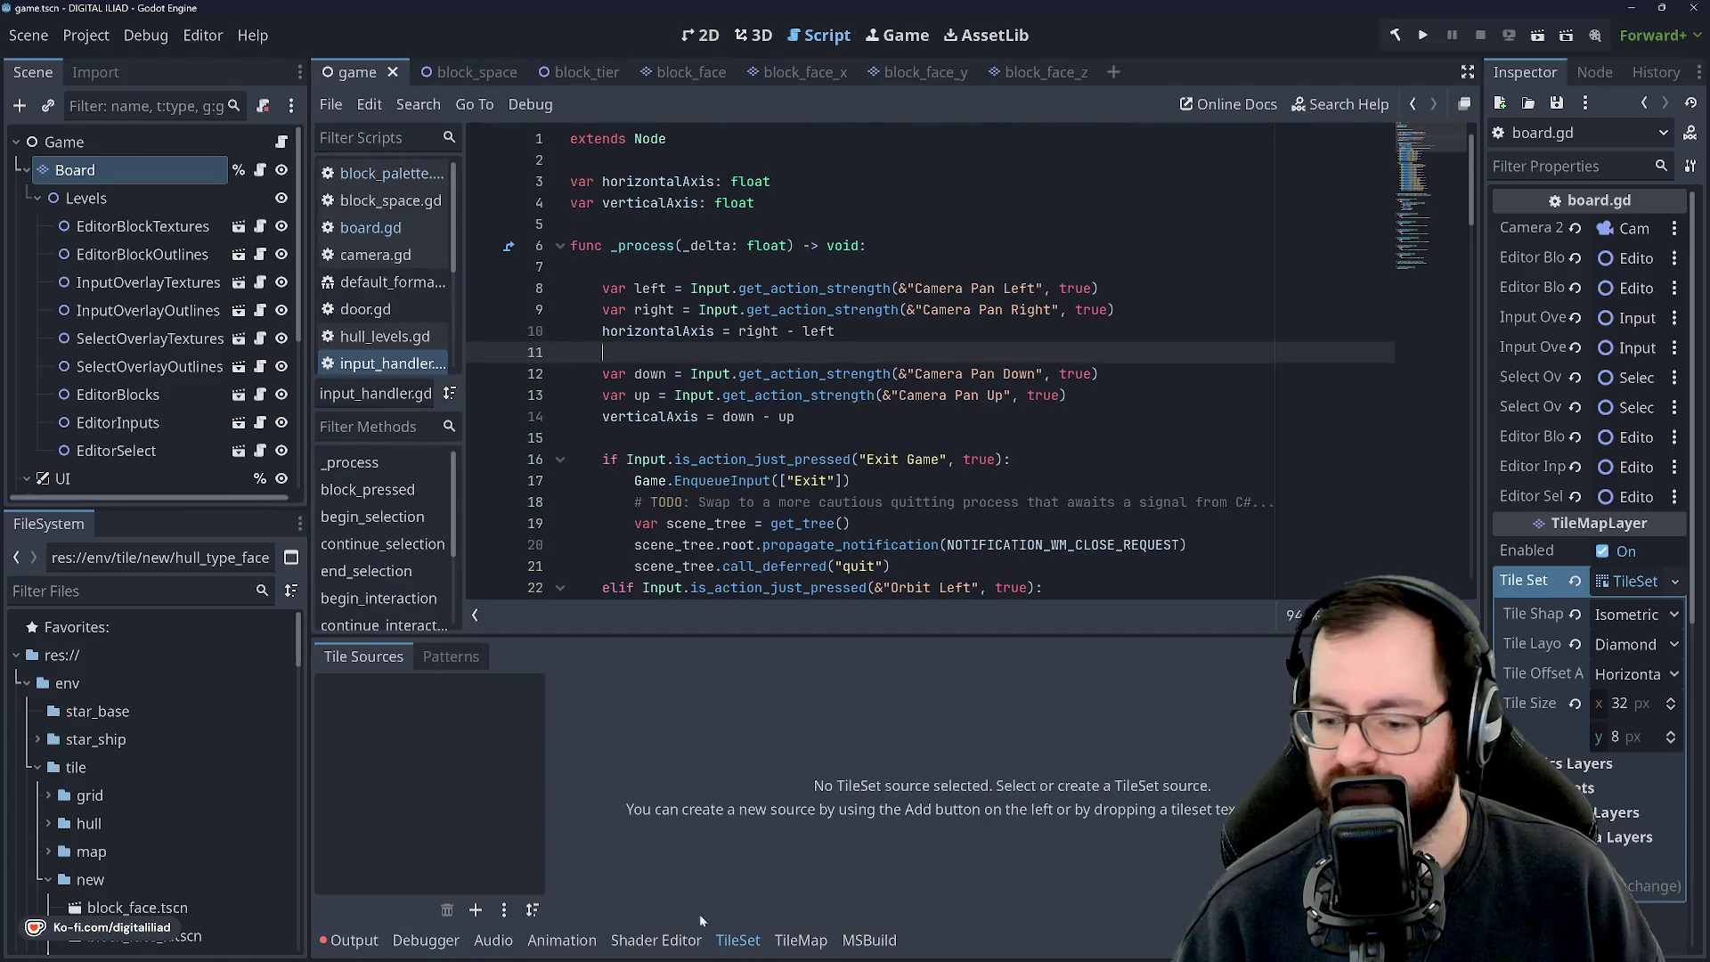
left_click(739, 939)
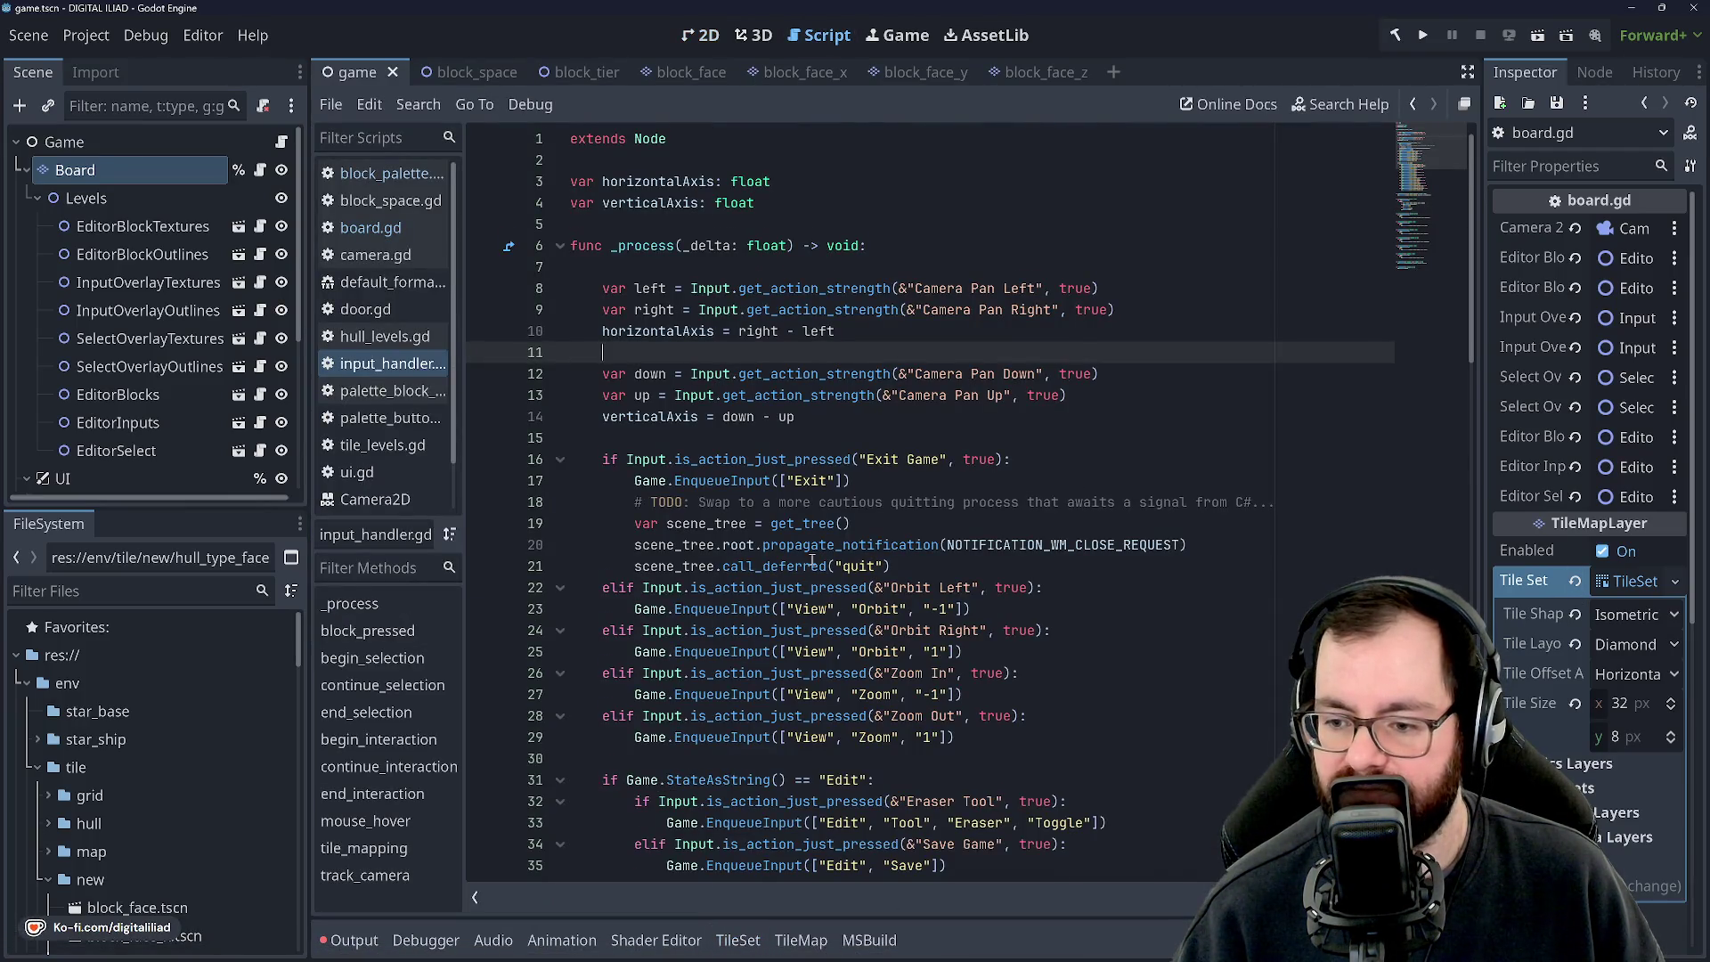
Scroll through input_handler.gd's interaction, hover, tile_mapping and track_camera functions.
scroll(811, 559, "down", 4)
scroll(726, 348, "up", 4)
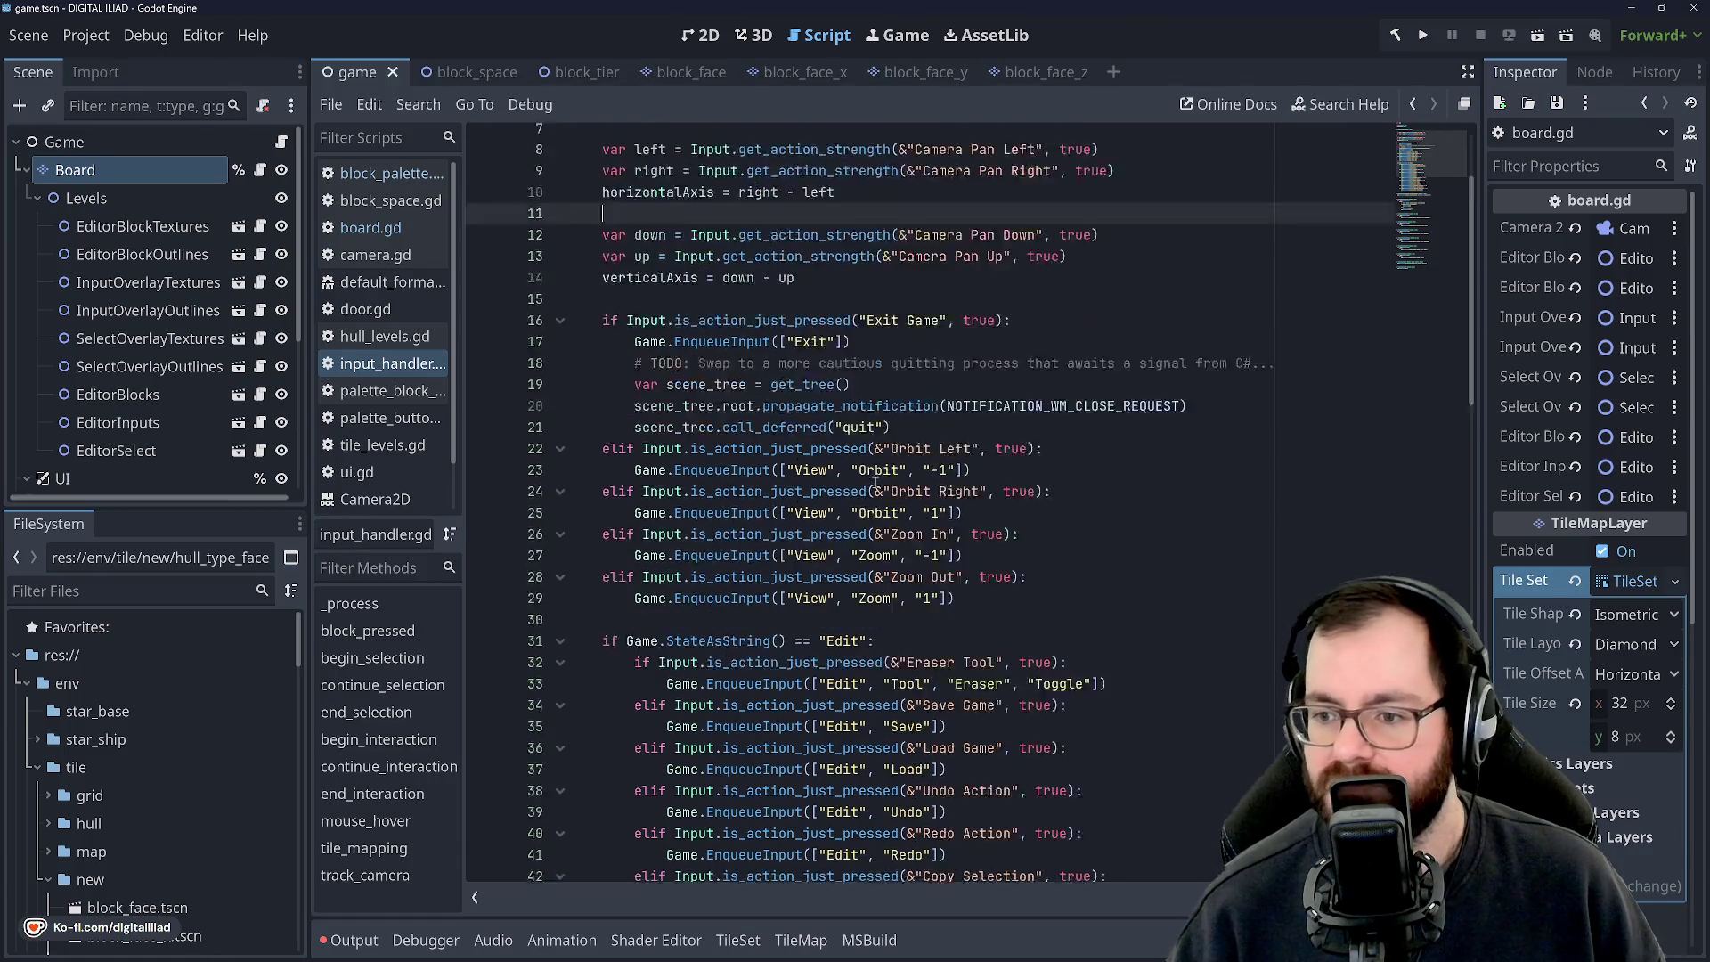
scroll(735, 376, "down", 2)
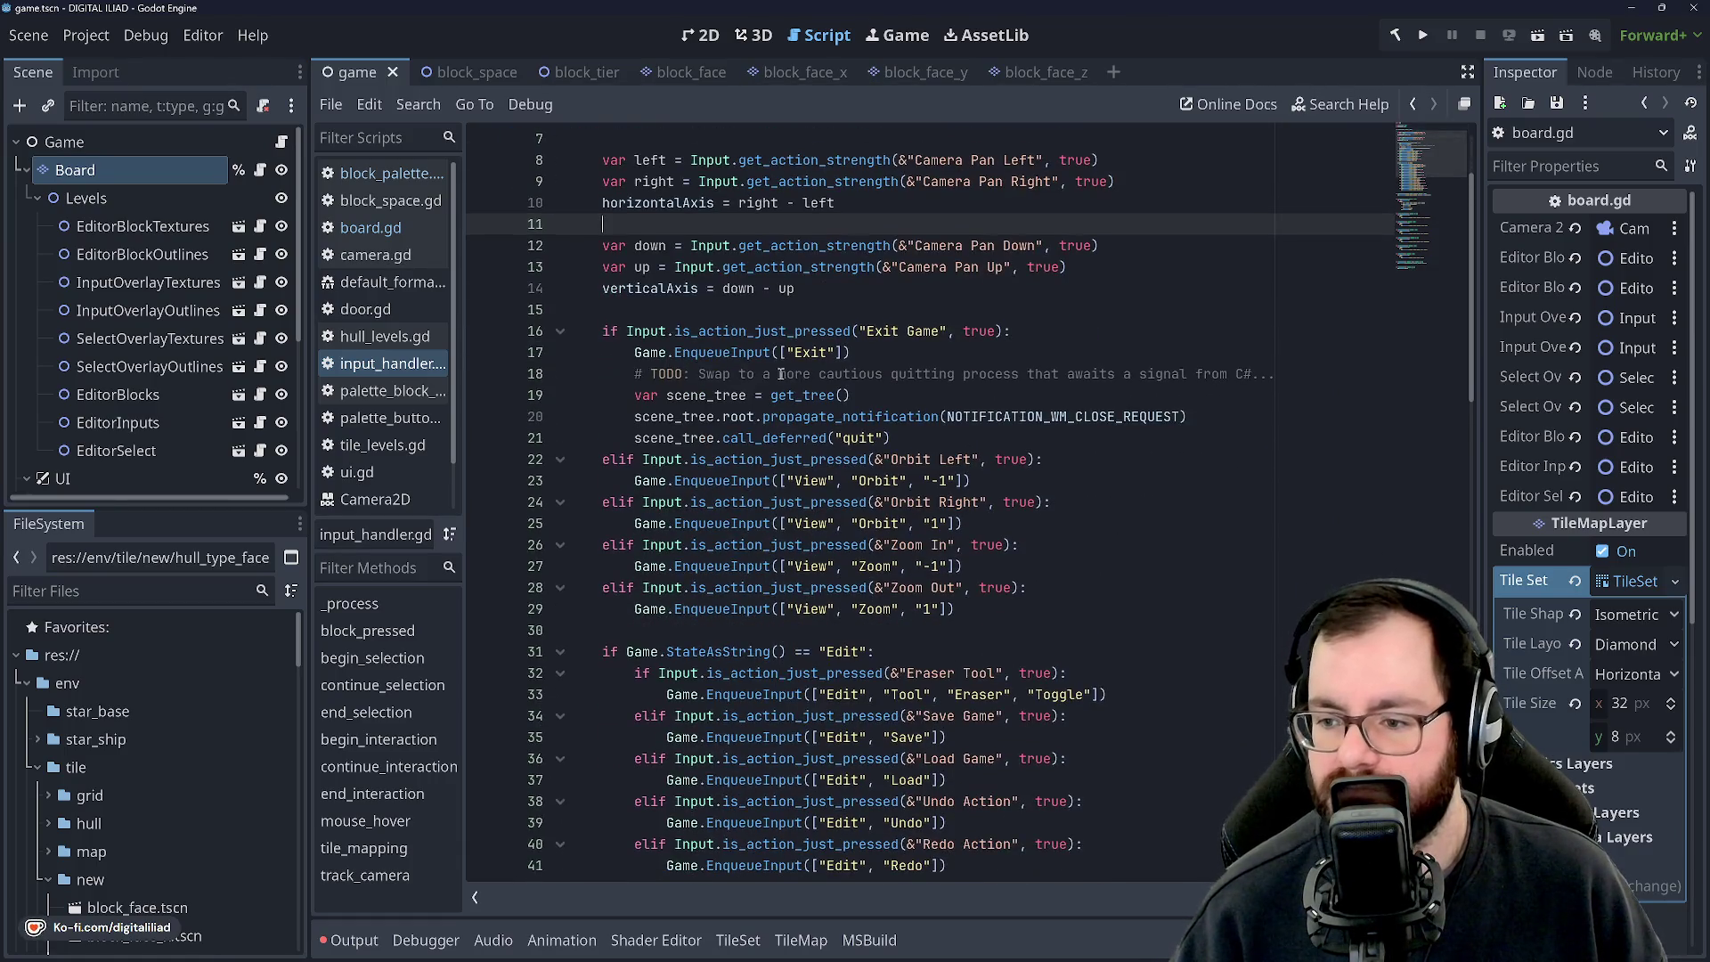
scroll(732, 392, "down", 3)
scroll(730, 399, "down", 2)
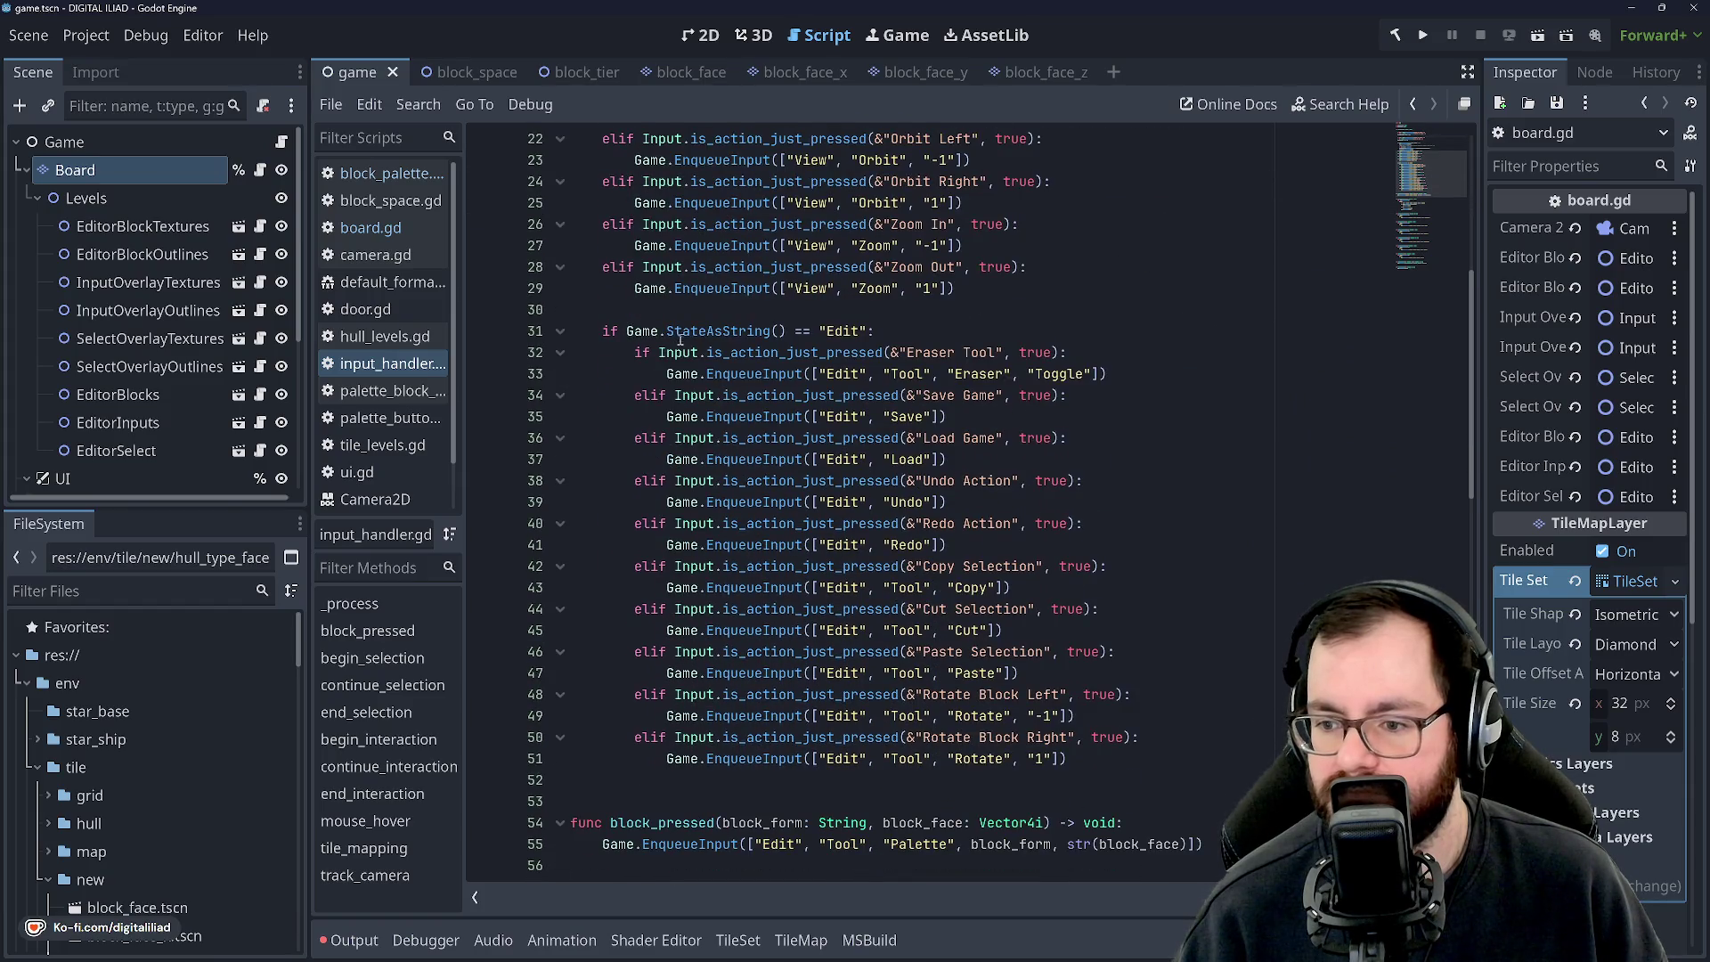
scroll(680, 339, "up", 7)
scroll(700, 481, "down", 3)
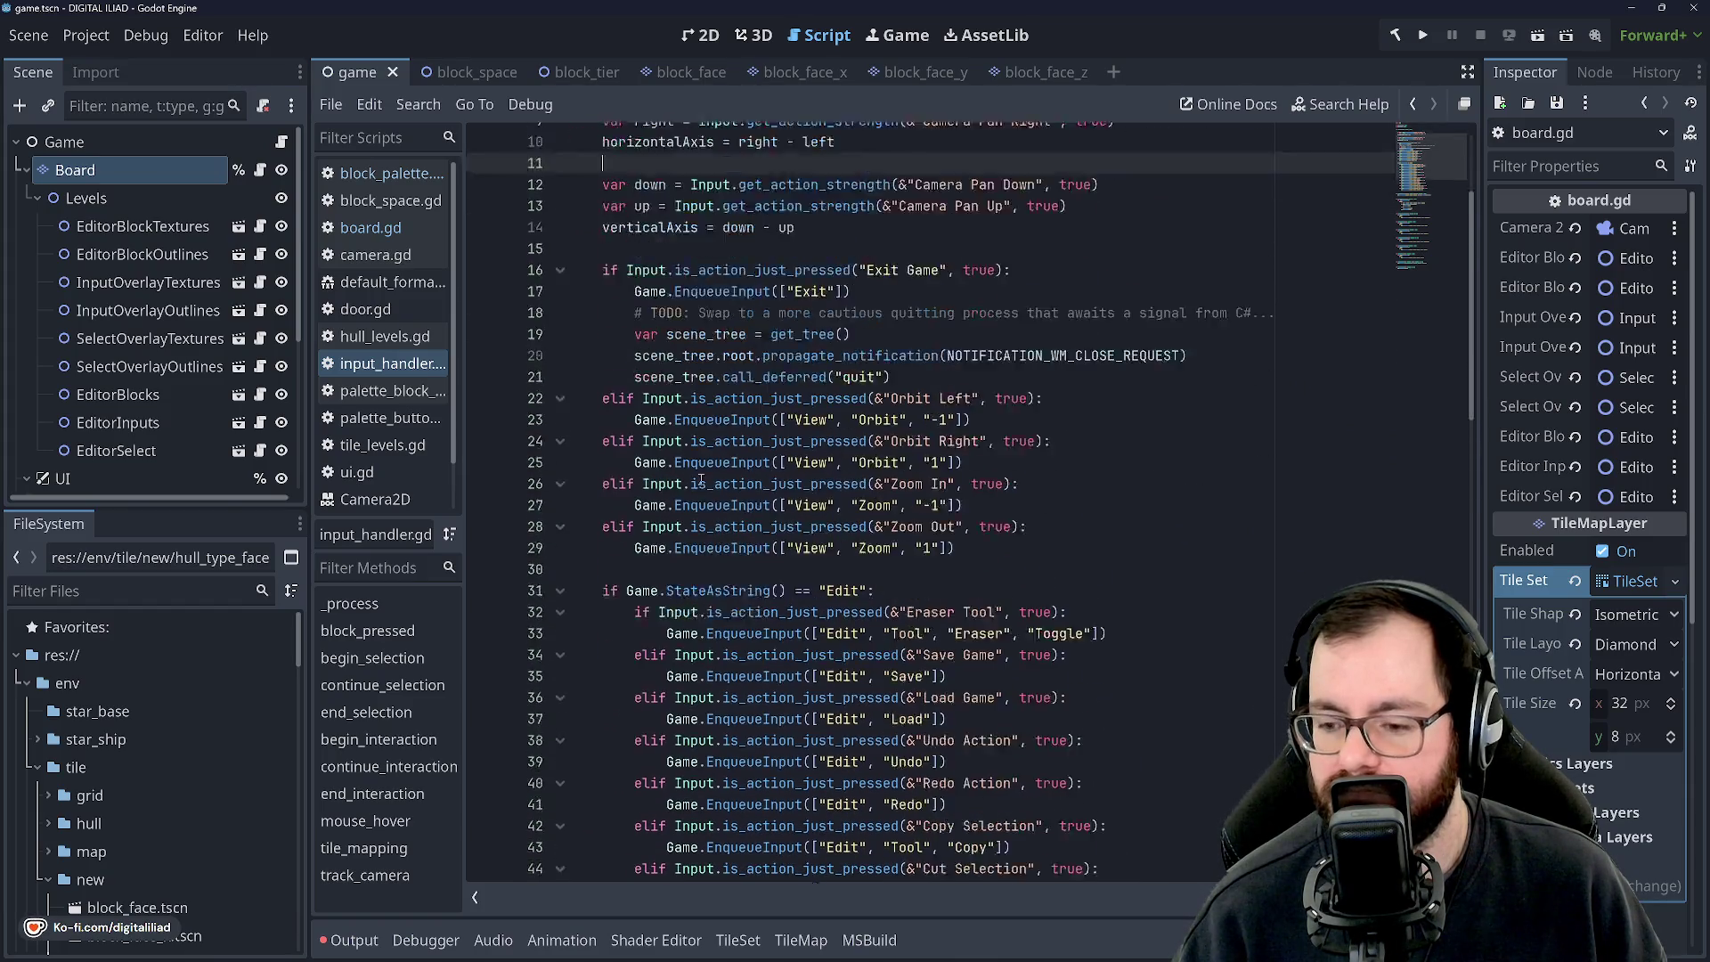
scroll(700, 481, "down", 3)
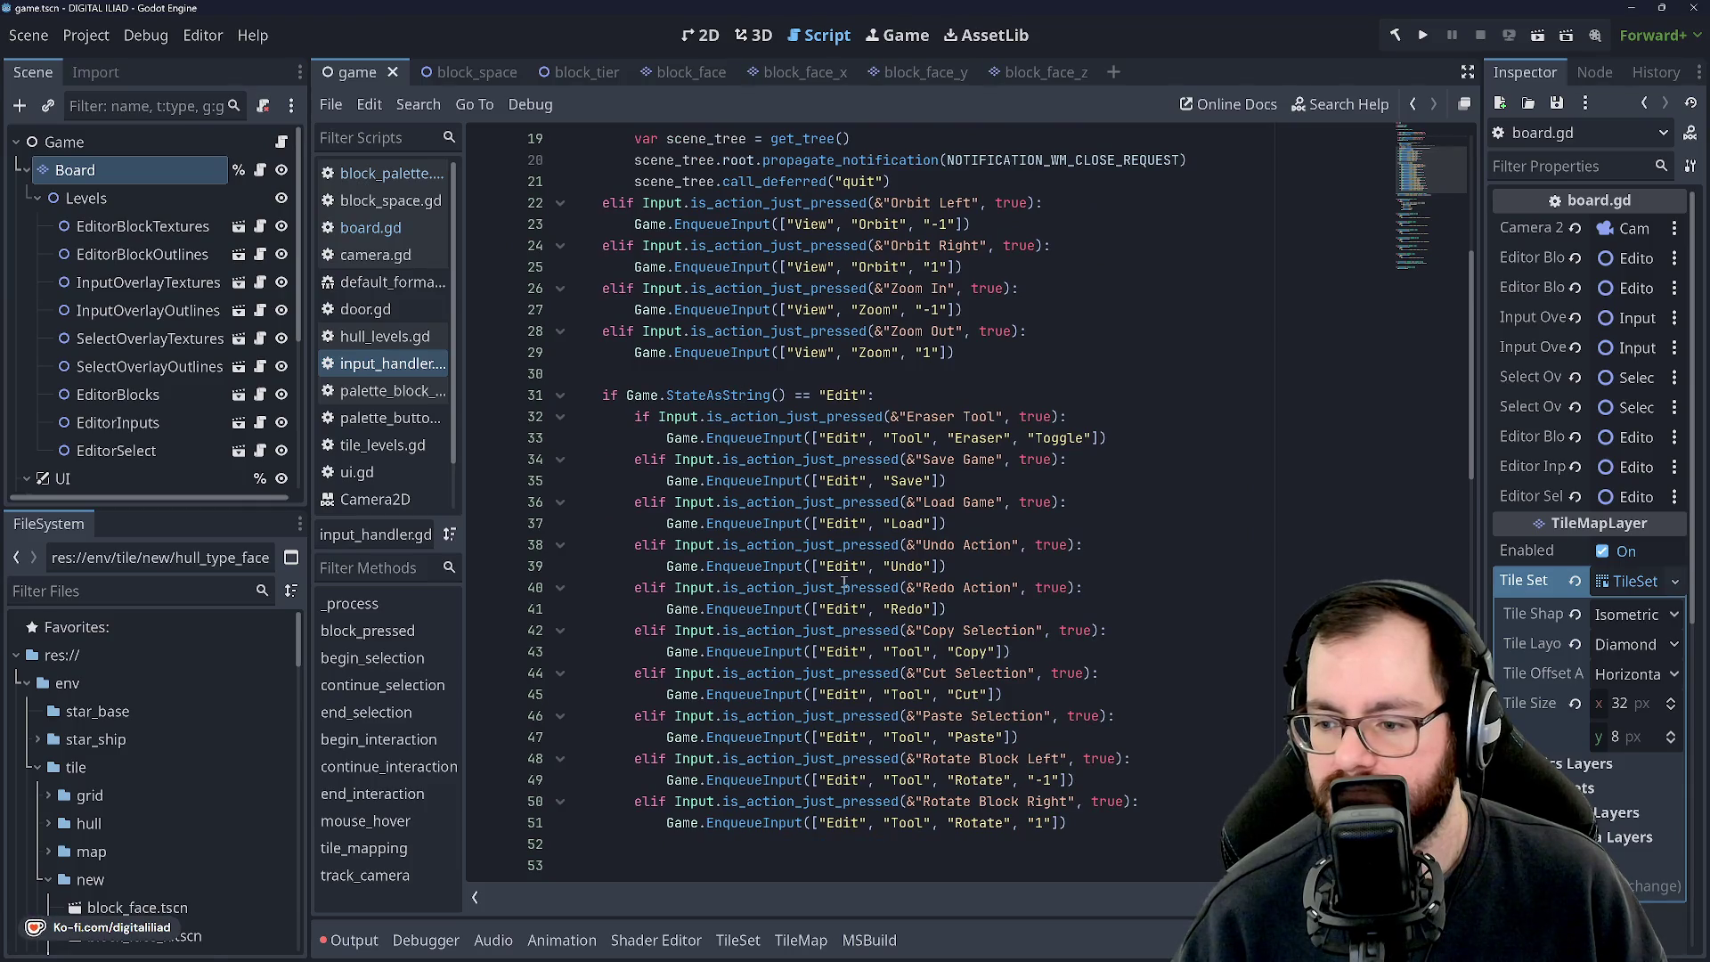
scroll(843, 583, "down", 2)
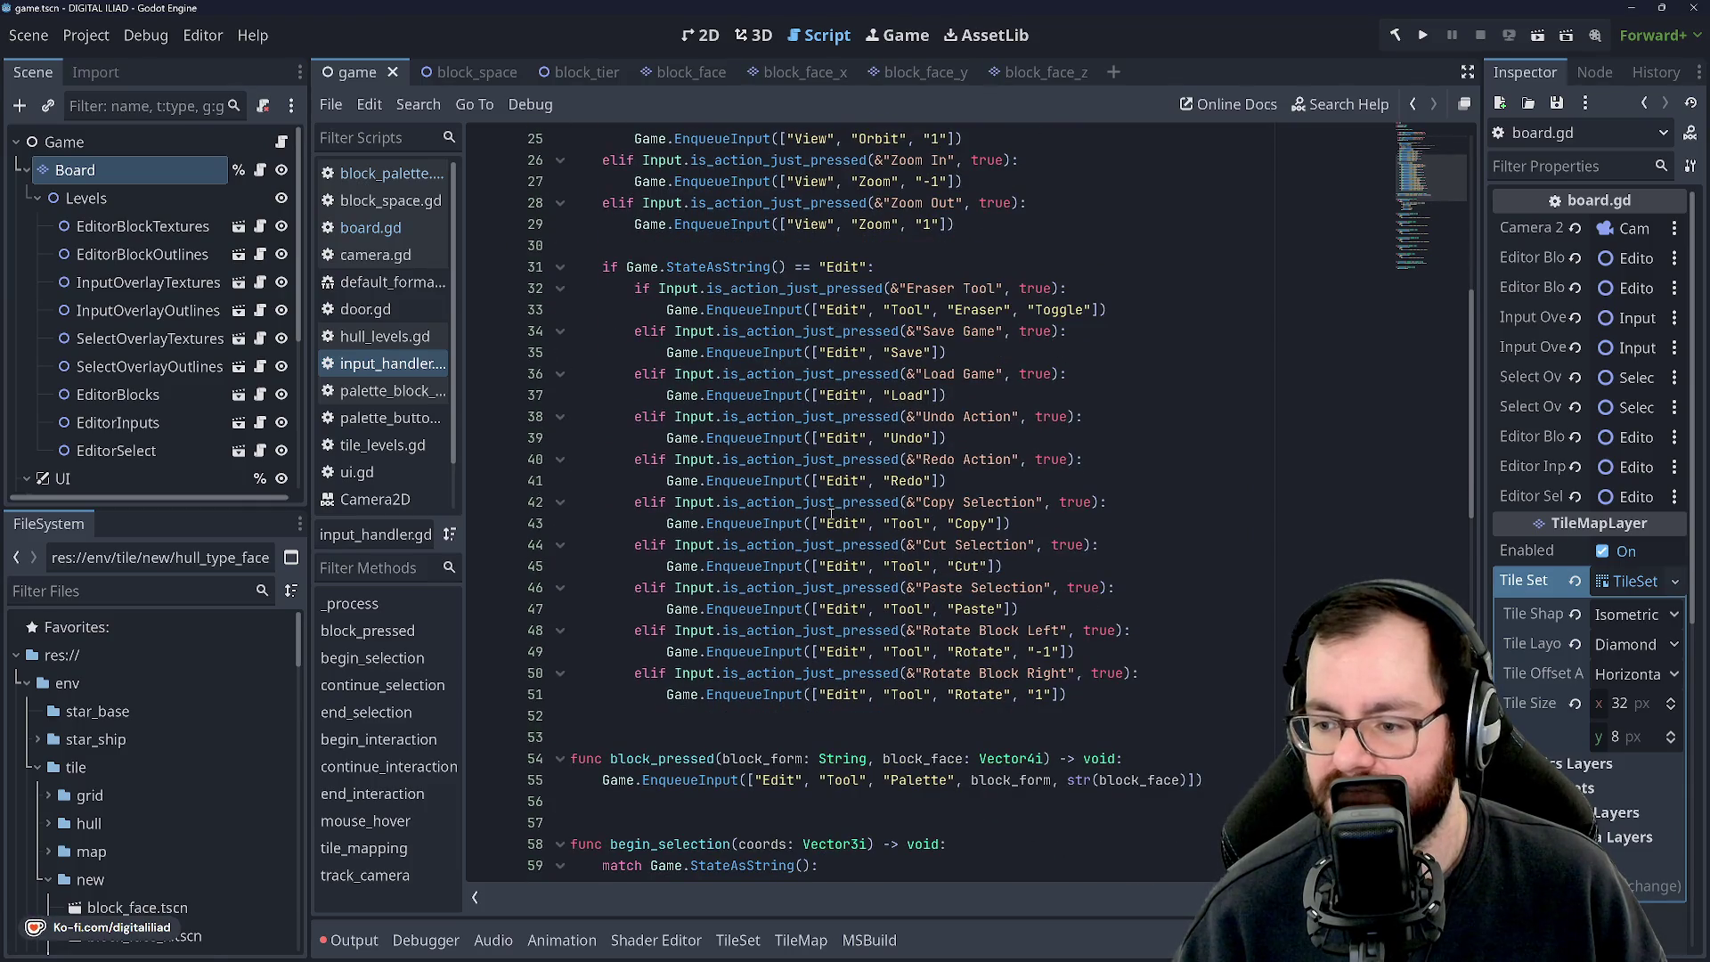
scroll(831, 515, "up", 1)
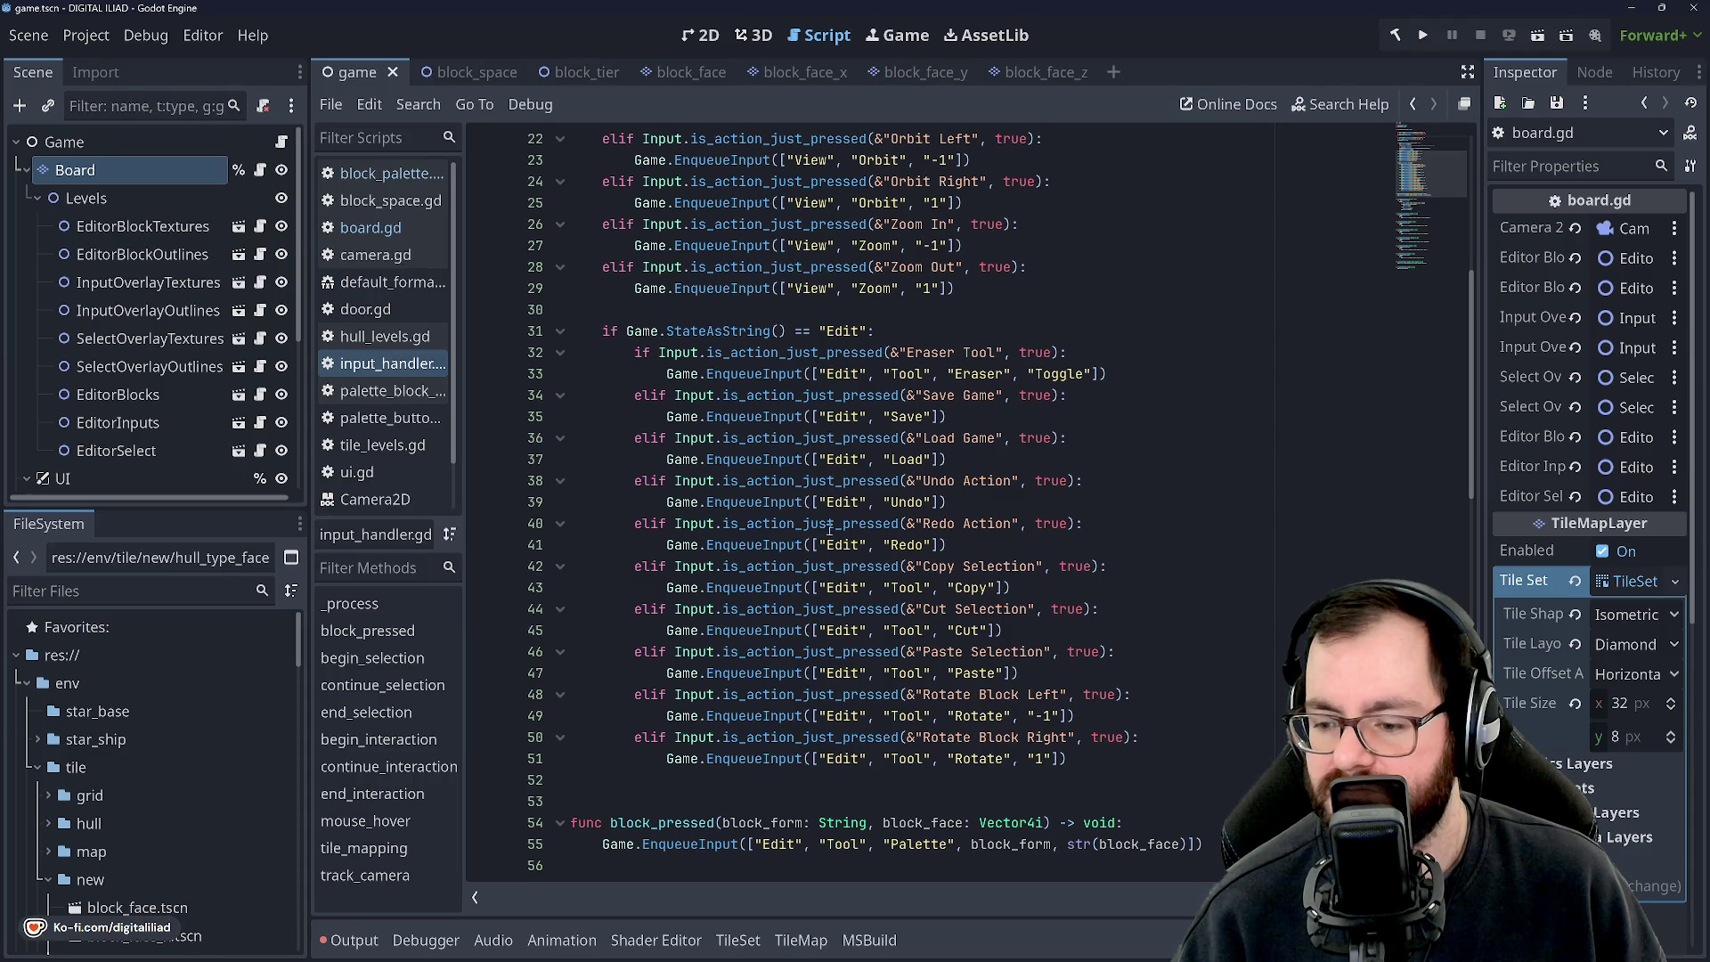
scroll(829, 528, "down", 10)
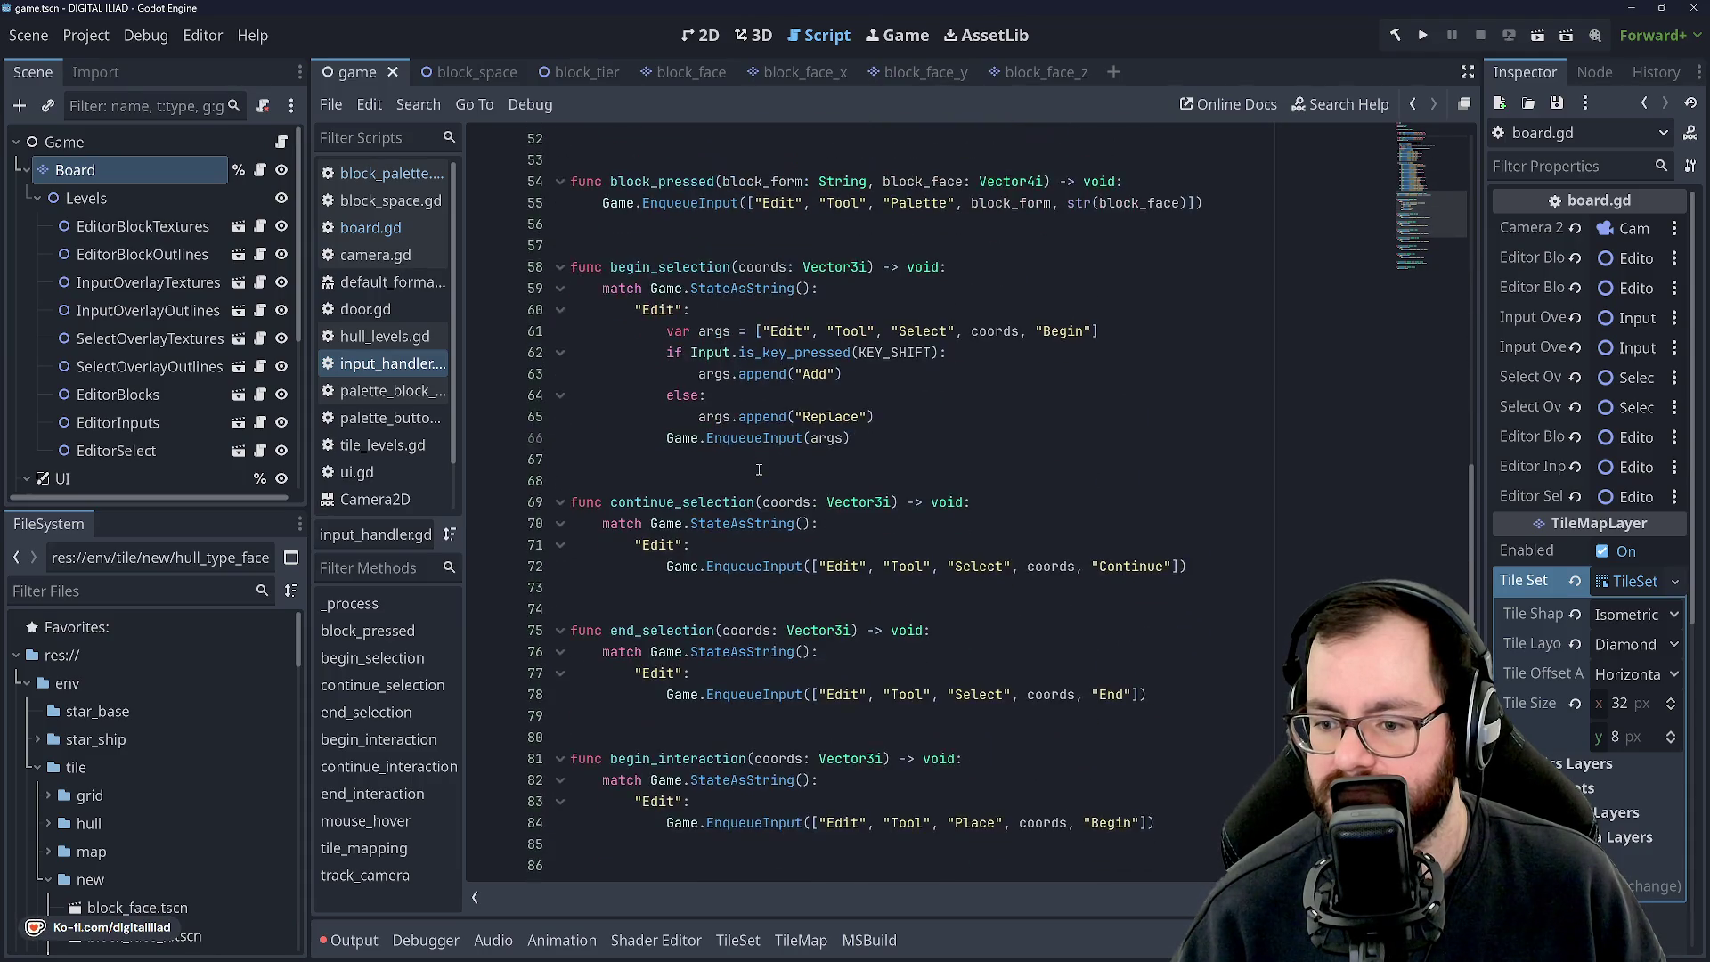
scroll(759, 469, "down", 9)
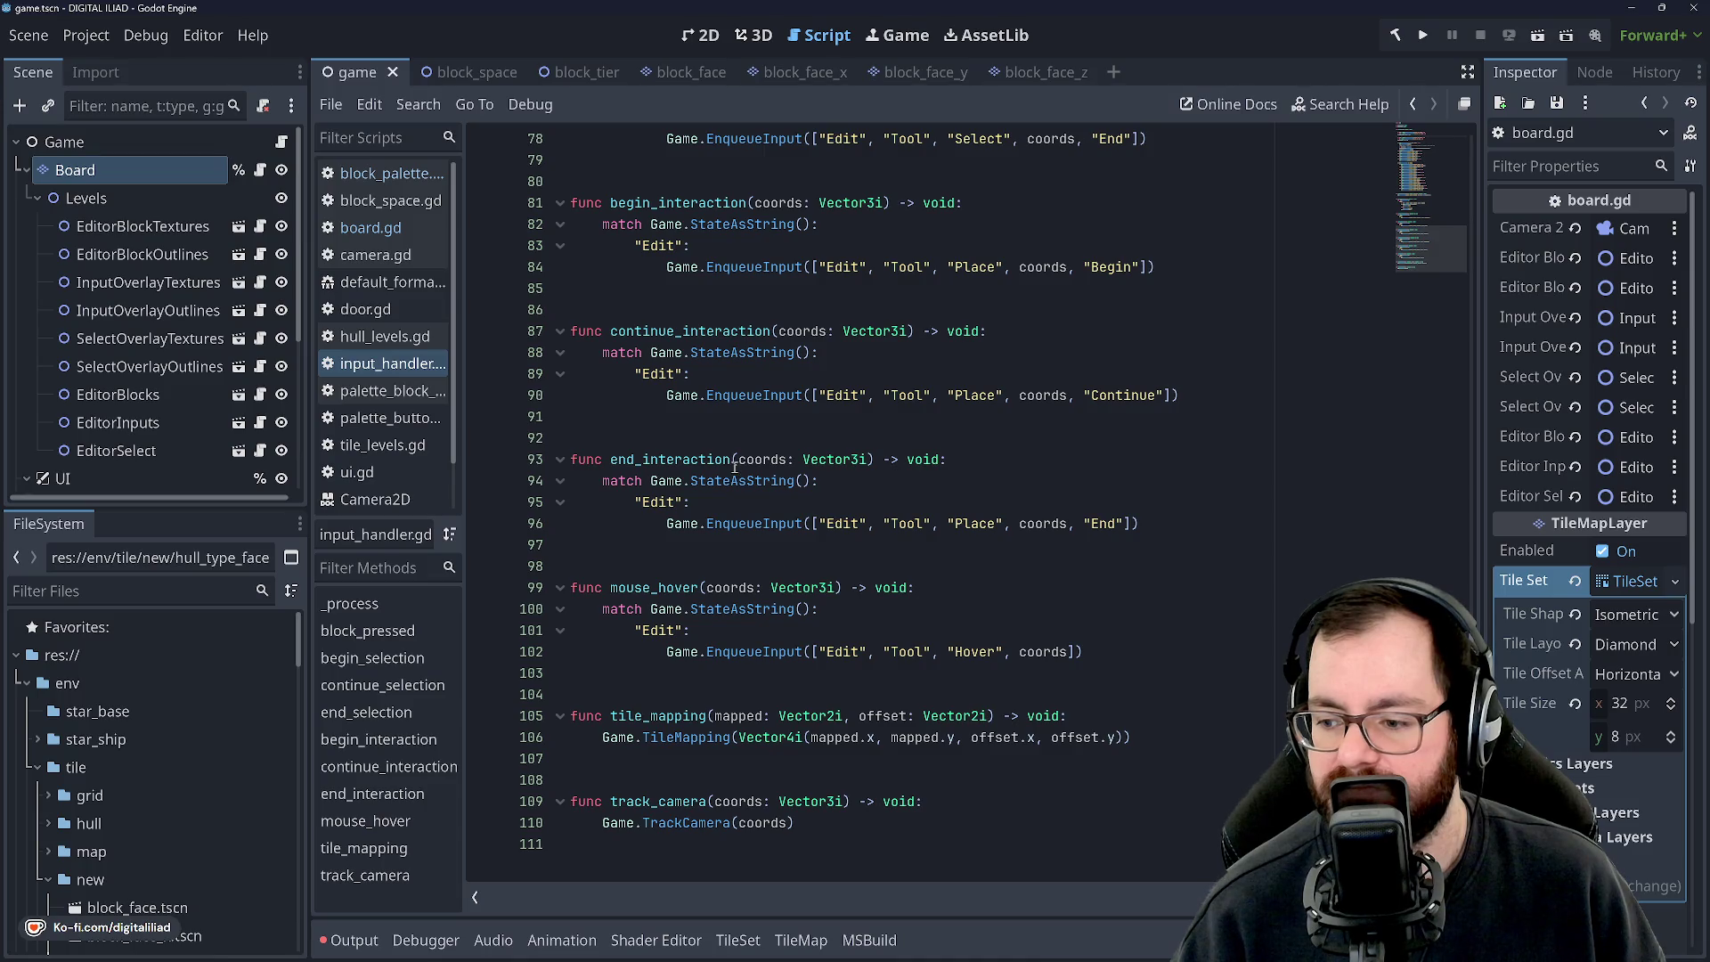
scroll(679, 739, "up", 14)
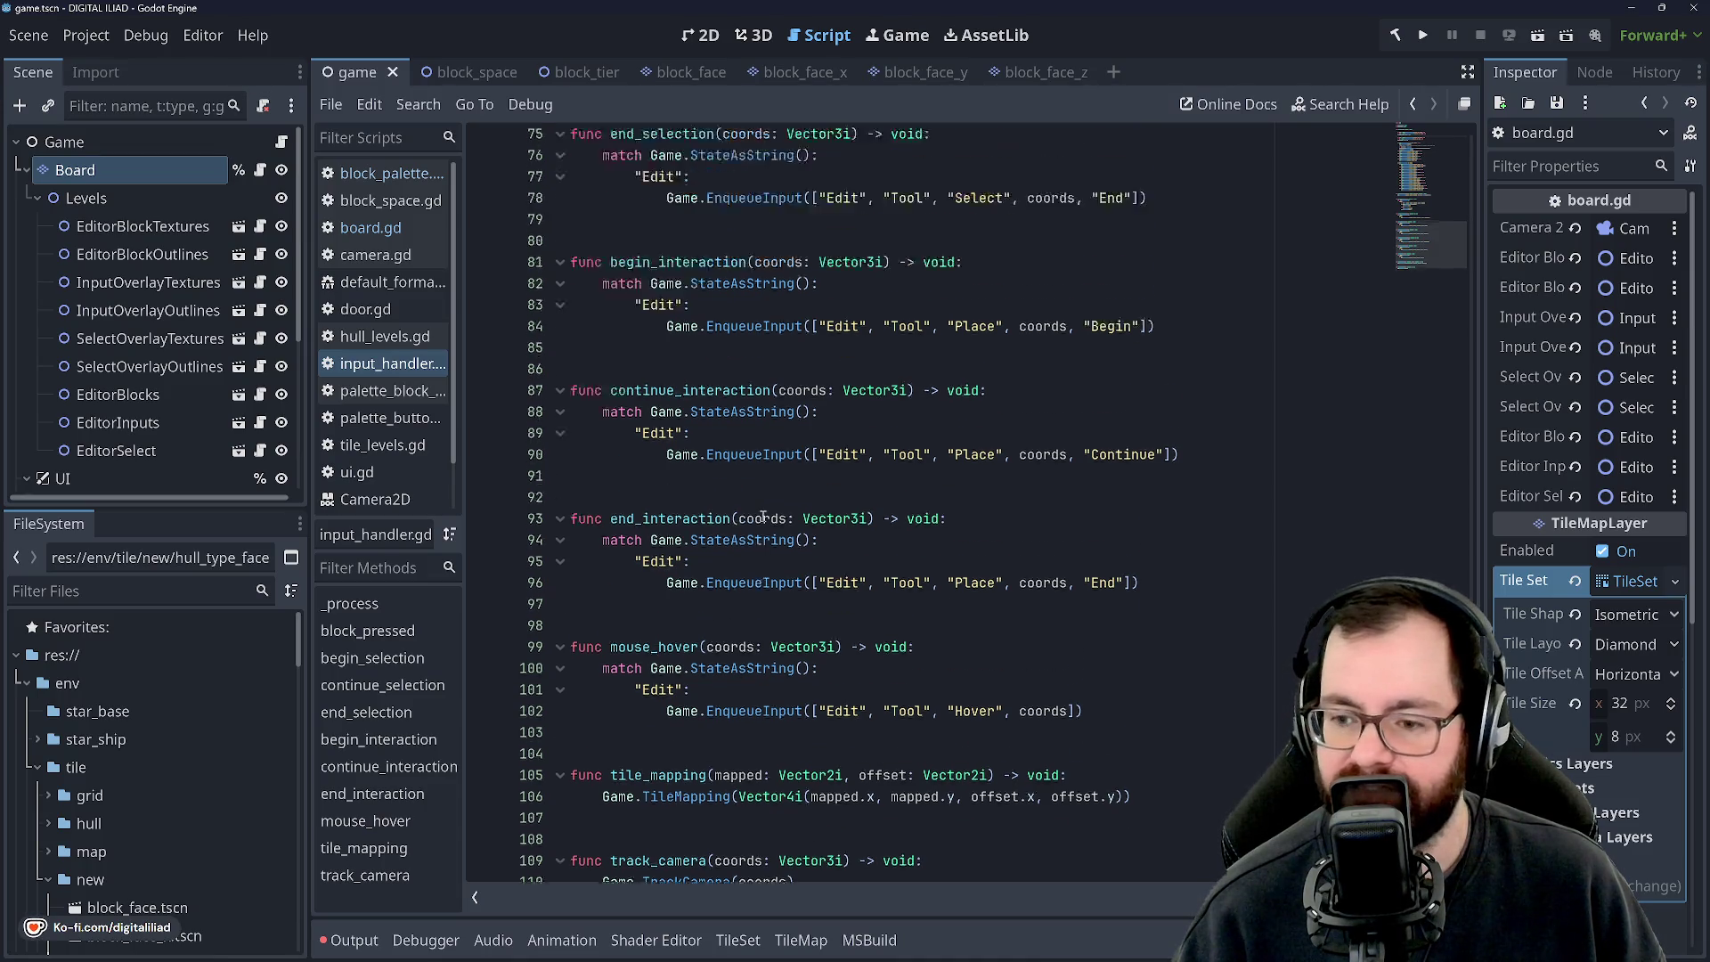
scroll(773, 592, "up", 1)
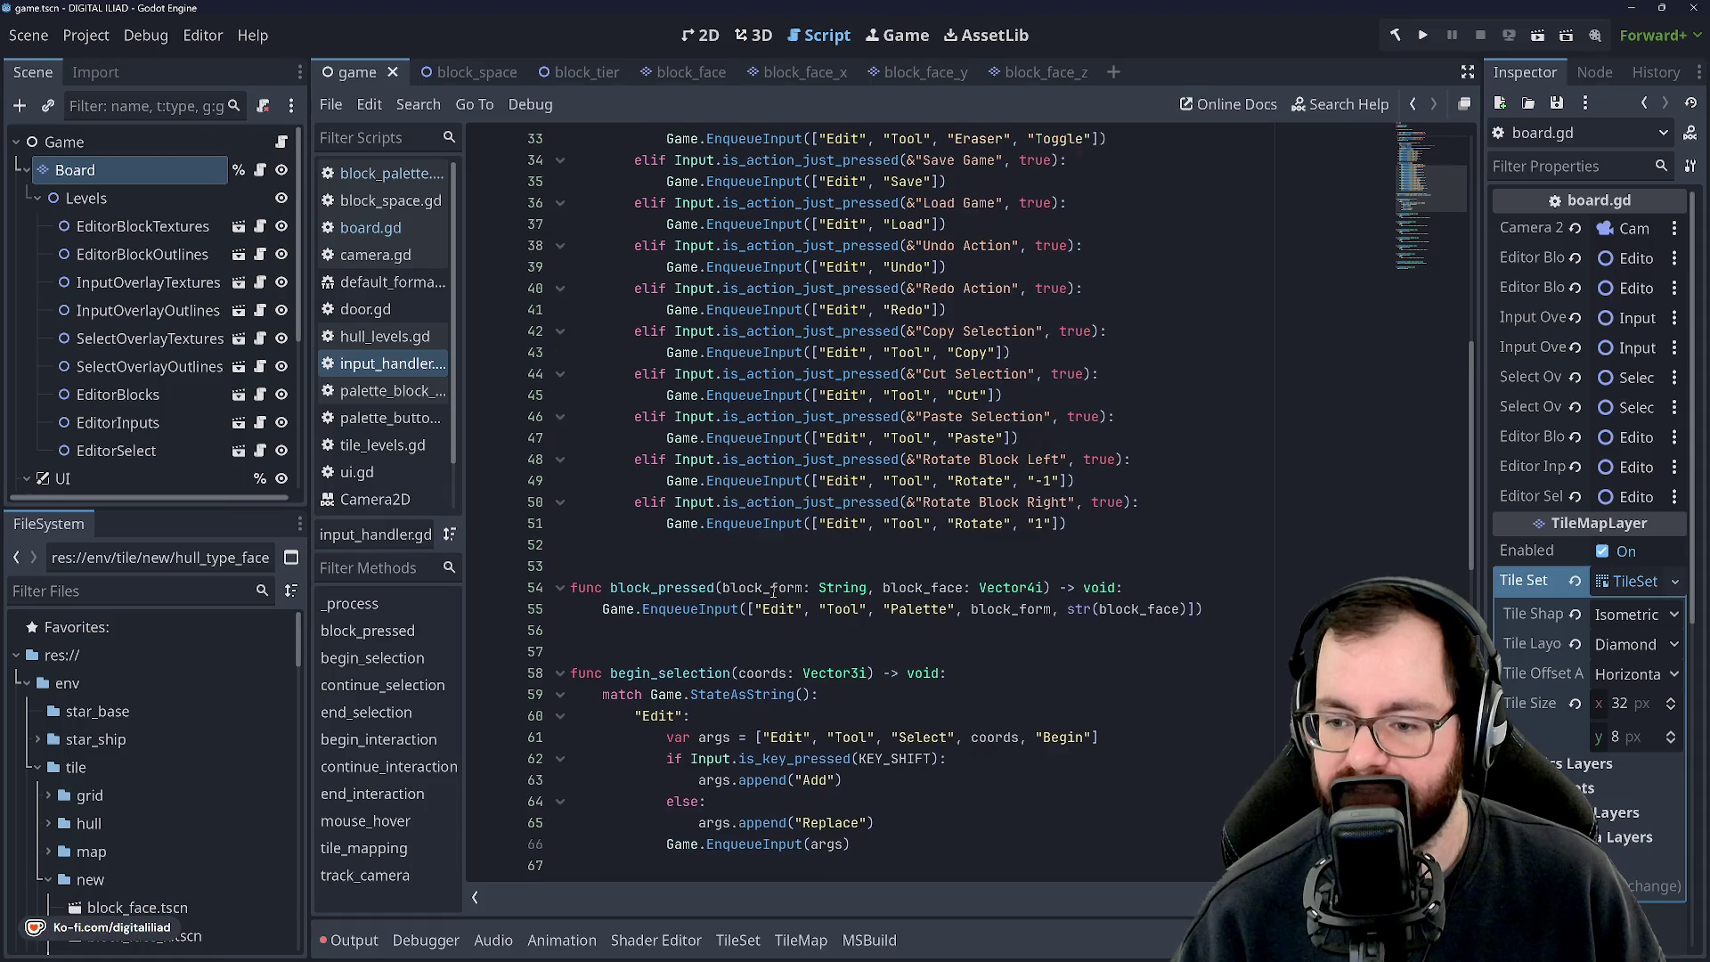
scroll(774, 580, "up", 2)
scroll(769, 557, "down", 7)
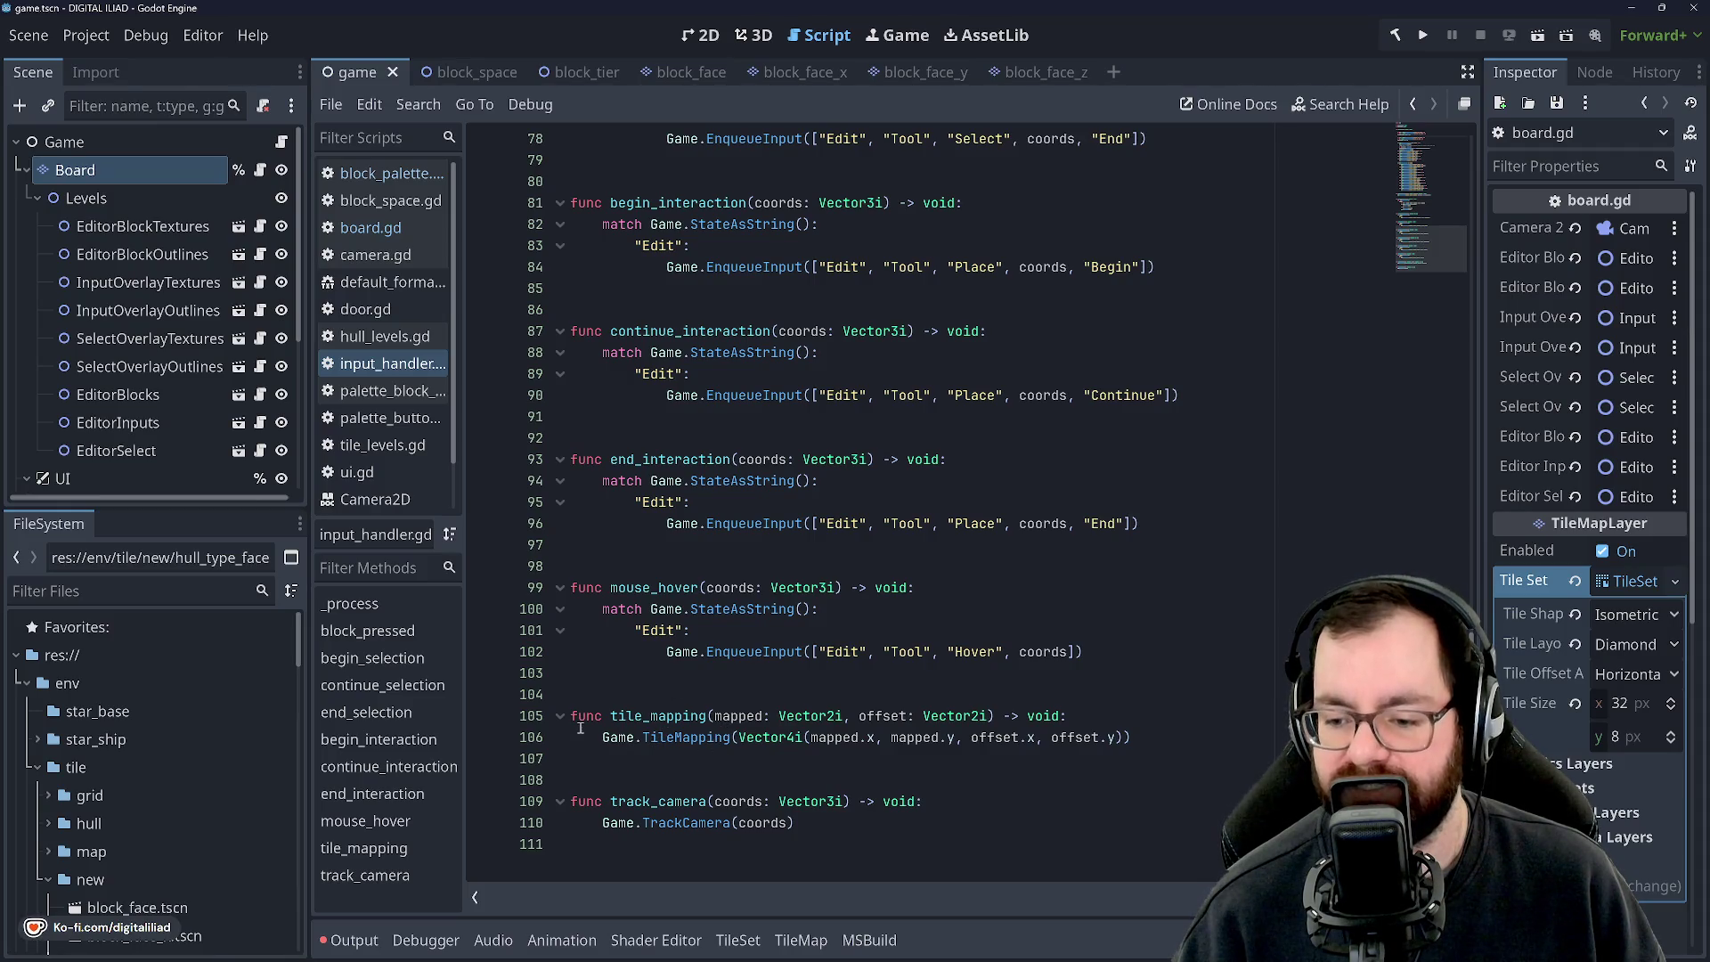
scroll(744, 676, "up", 7)
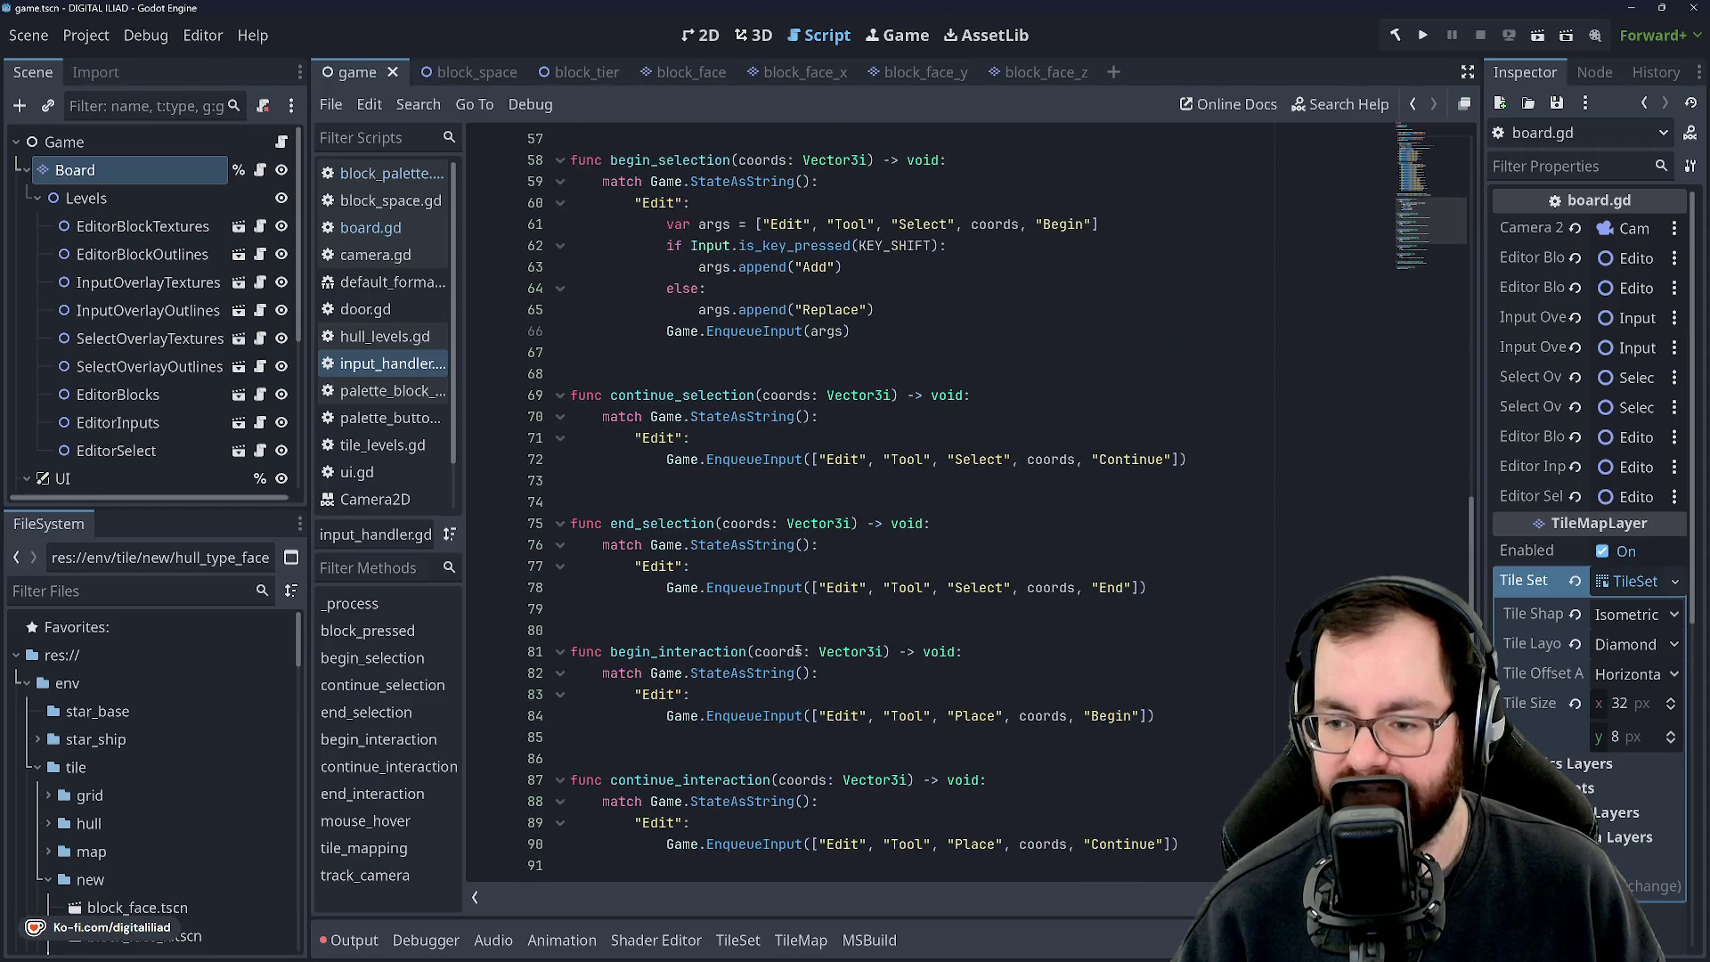
scroll(769, 557, "up", 12)
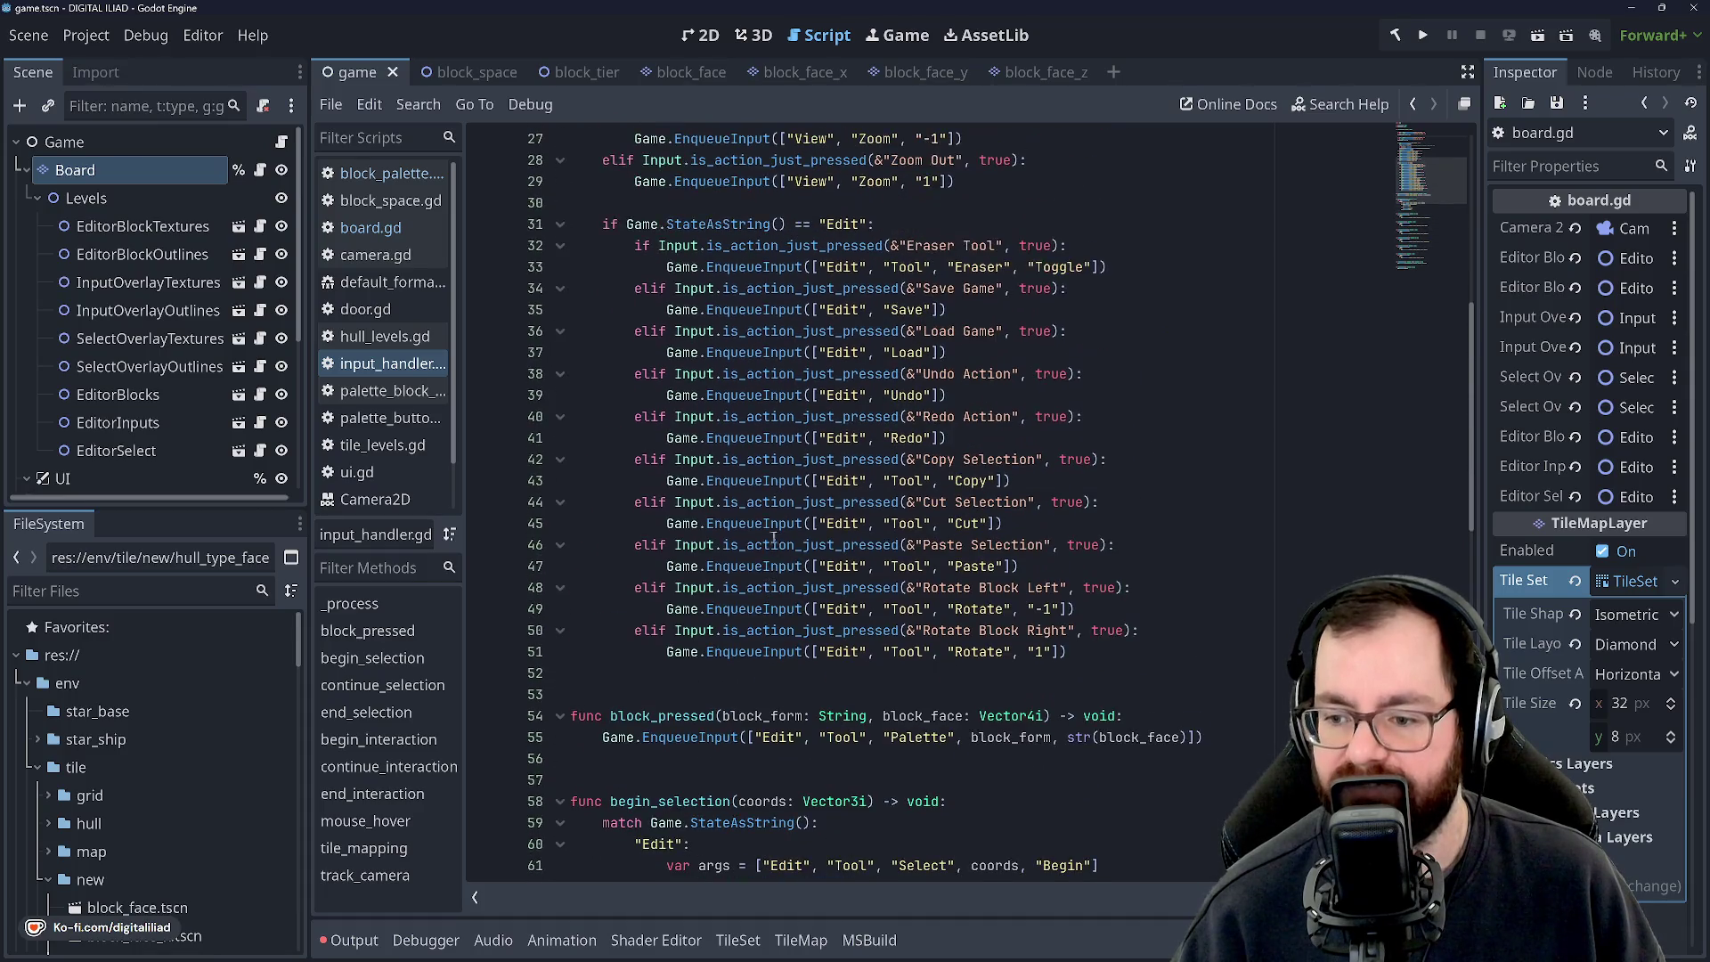
scroll(778, 533, "up", 1)
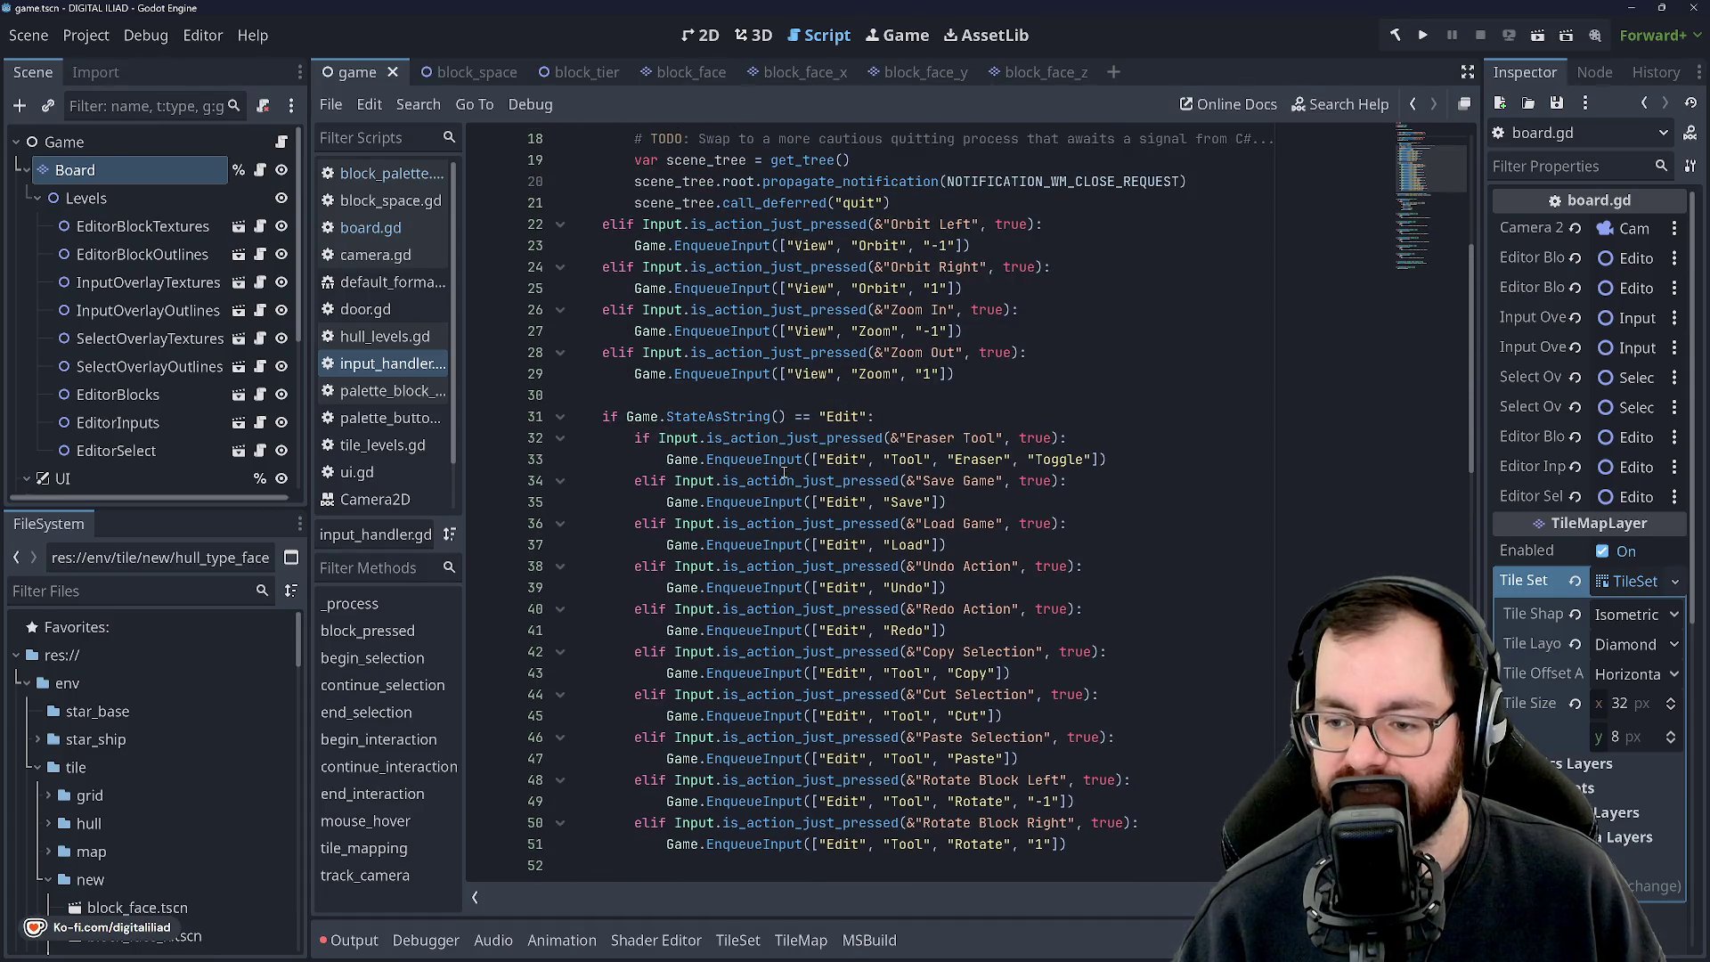
scroll(784, 475, "up", 6)
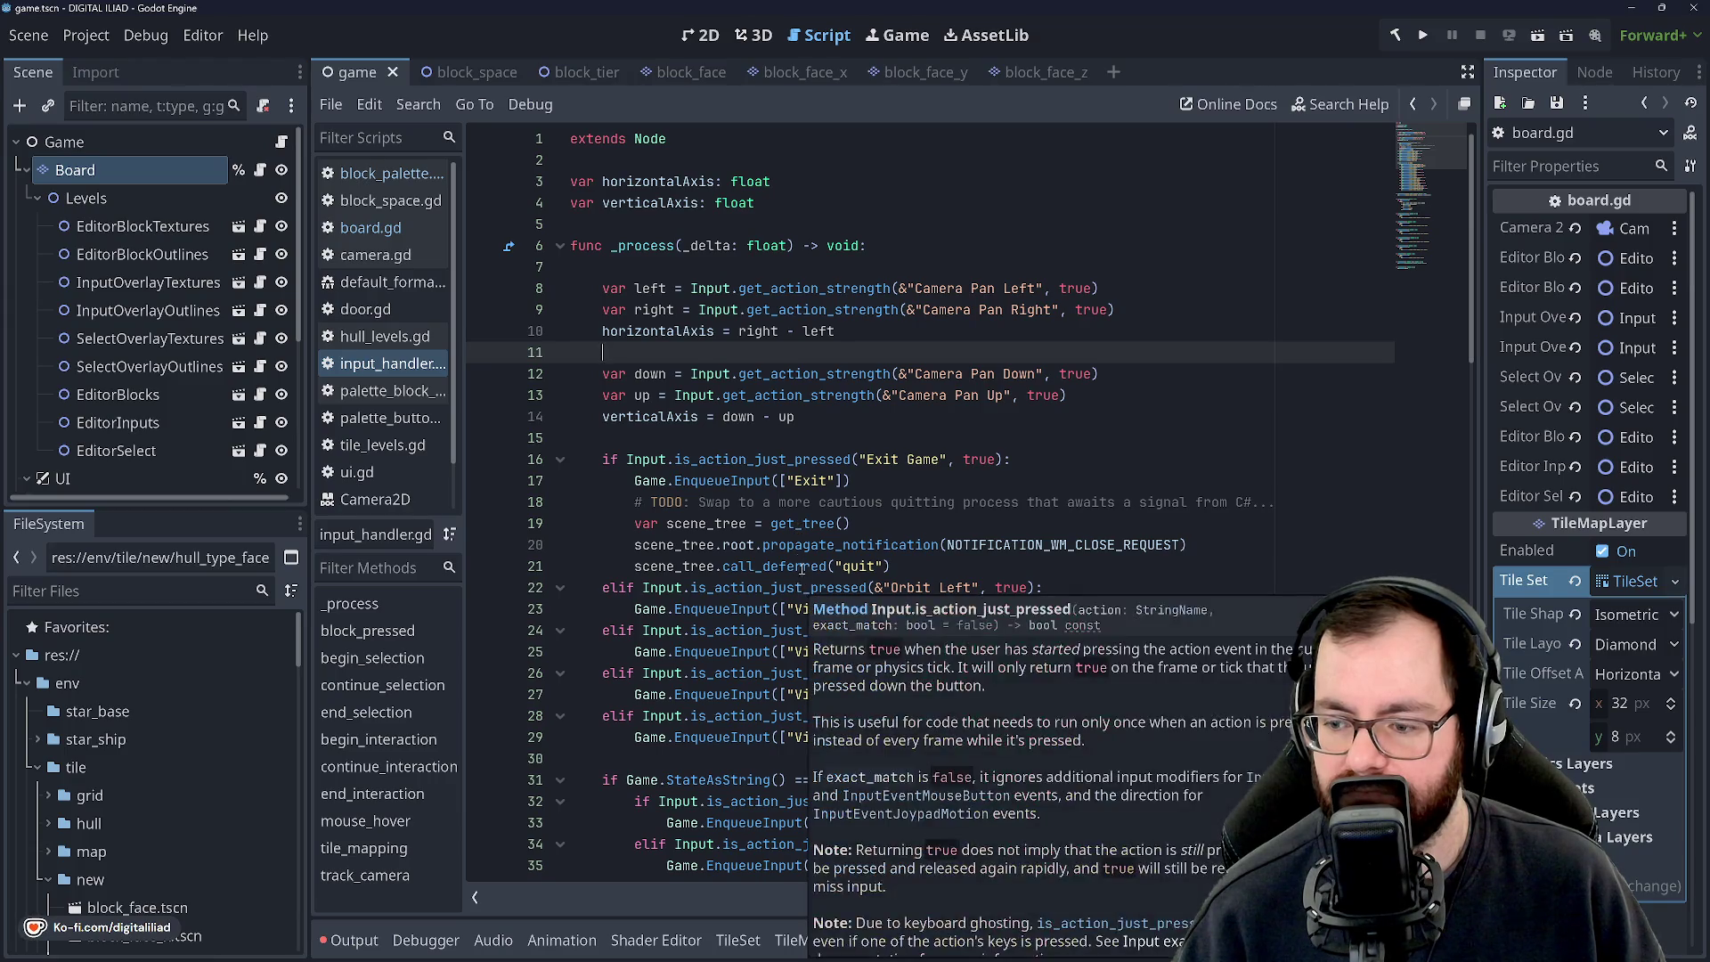
scroll(784, 534, "down", 12)
scroll(782, 537, "down", 3)
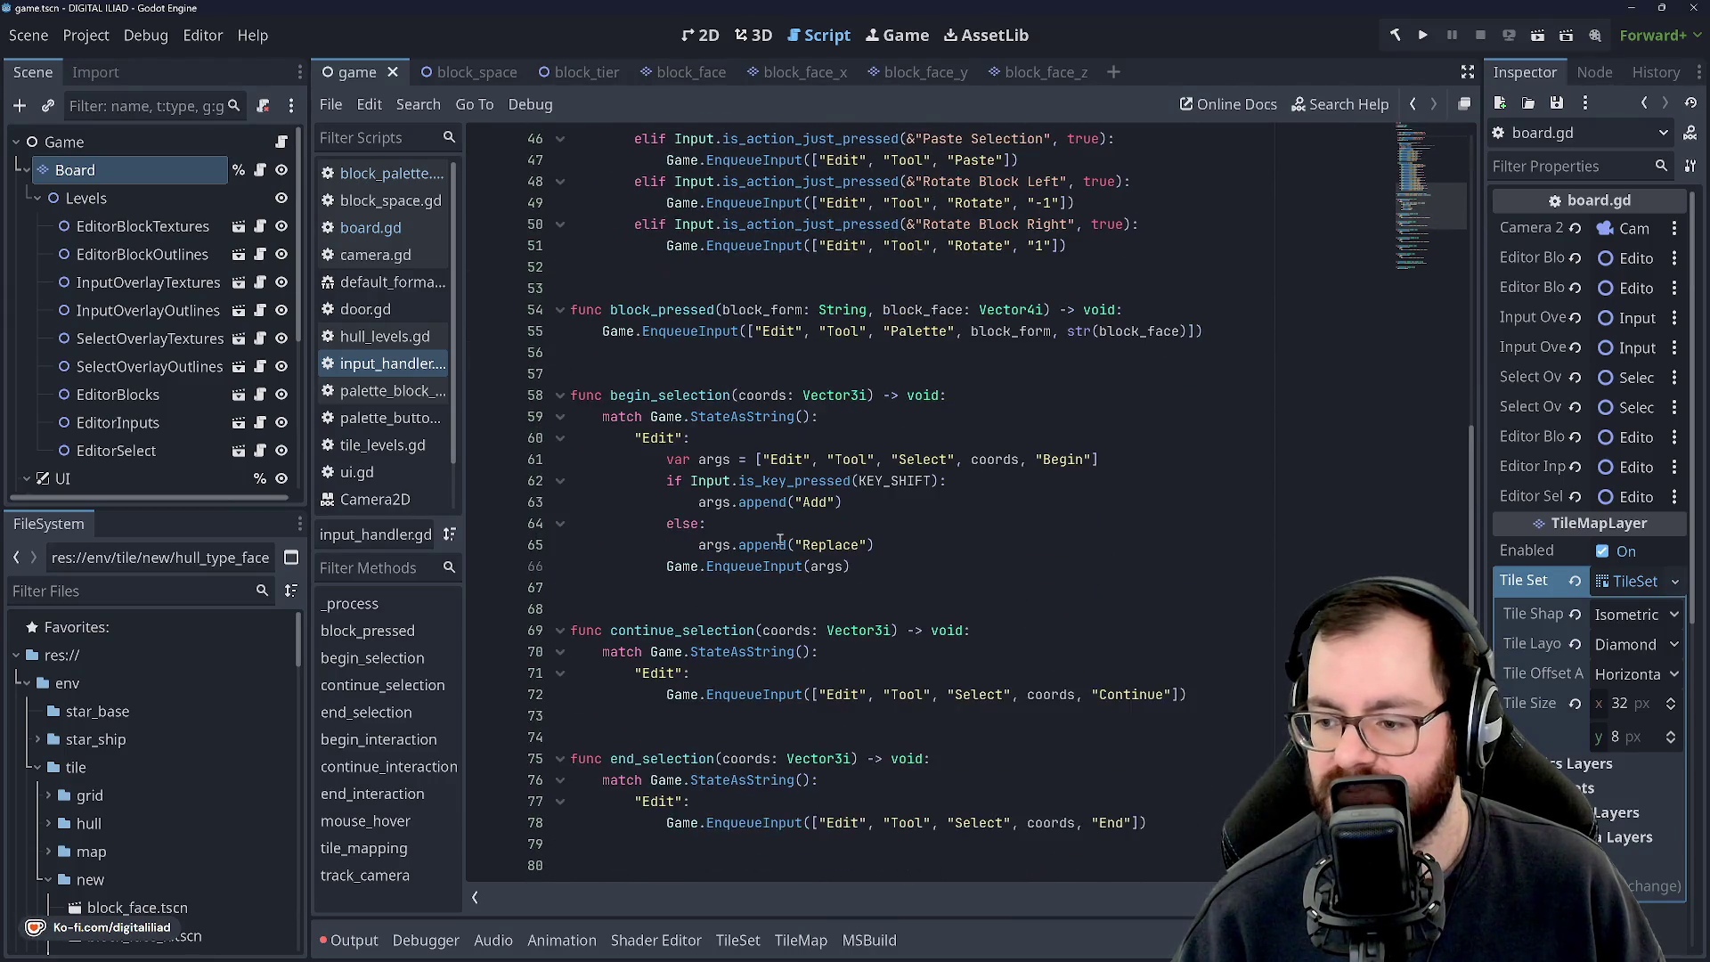
scroll(1068, 368, "down", 3)
double_click(995, 267)
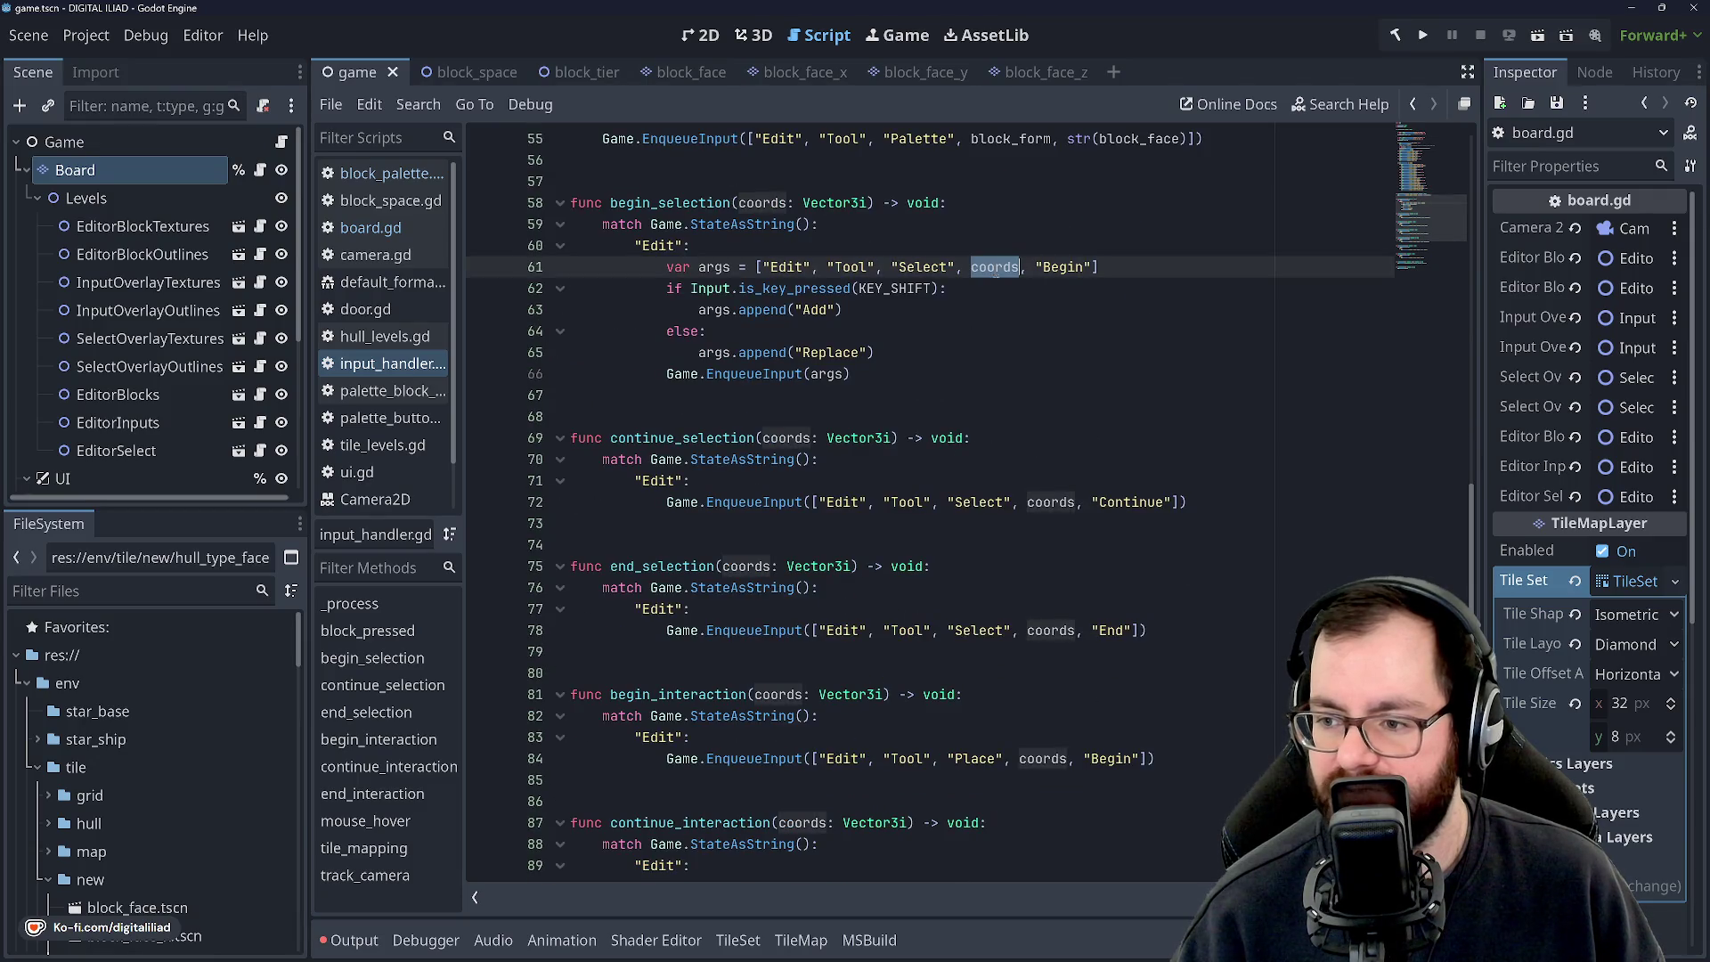
double_click(1067, 502)
scroll(1030, 550, "down", 2)
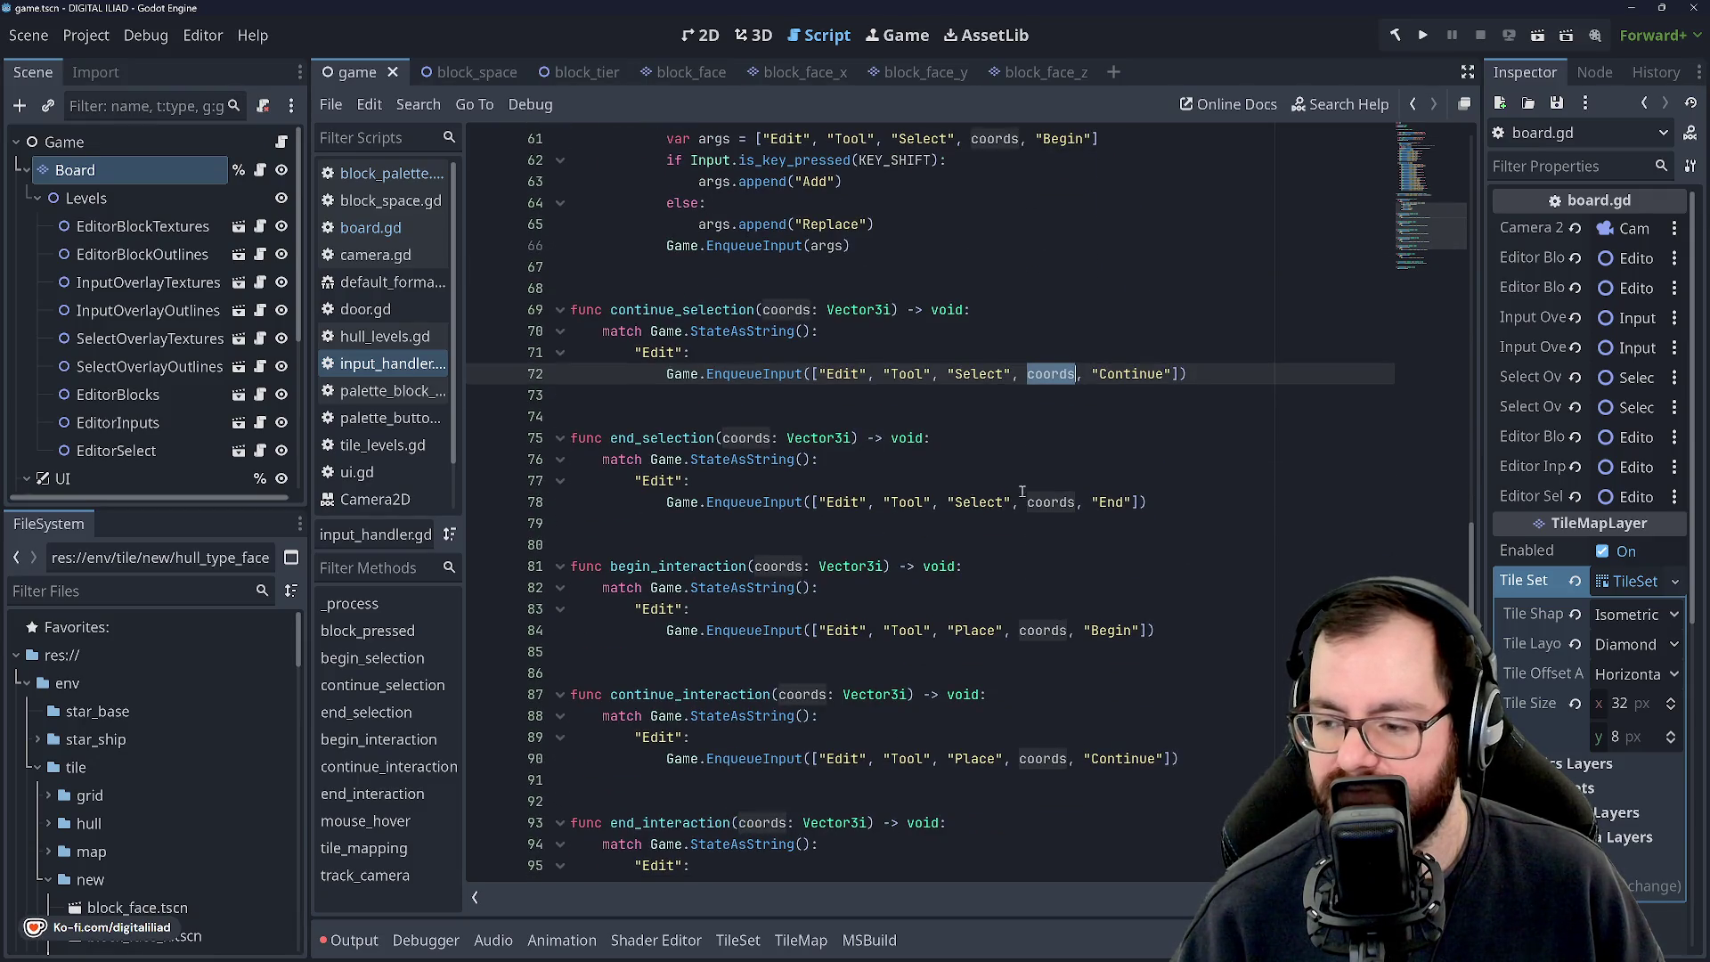
double_click(1048, 502)
scroll(1043, 513, "down", 1)
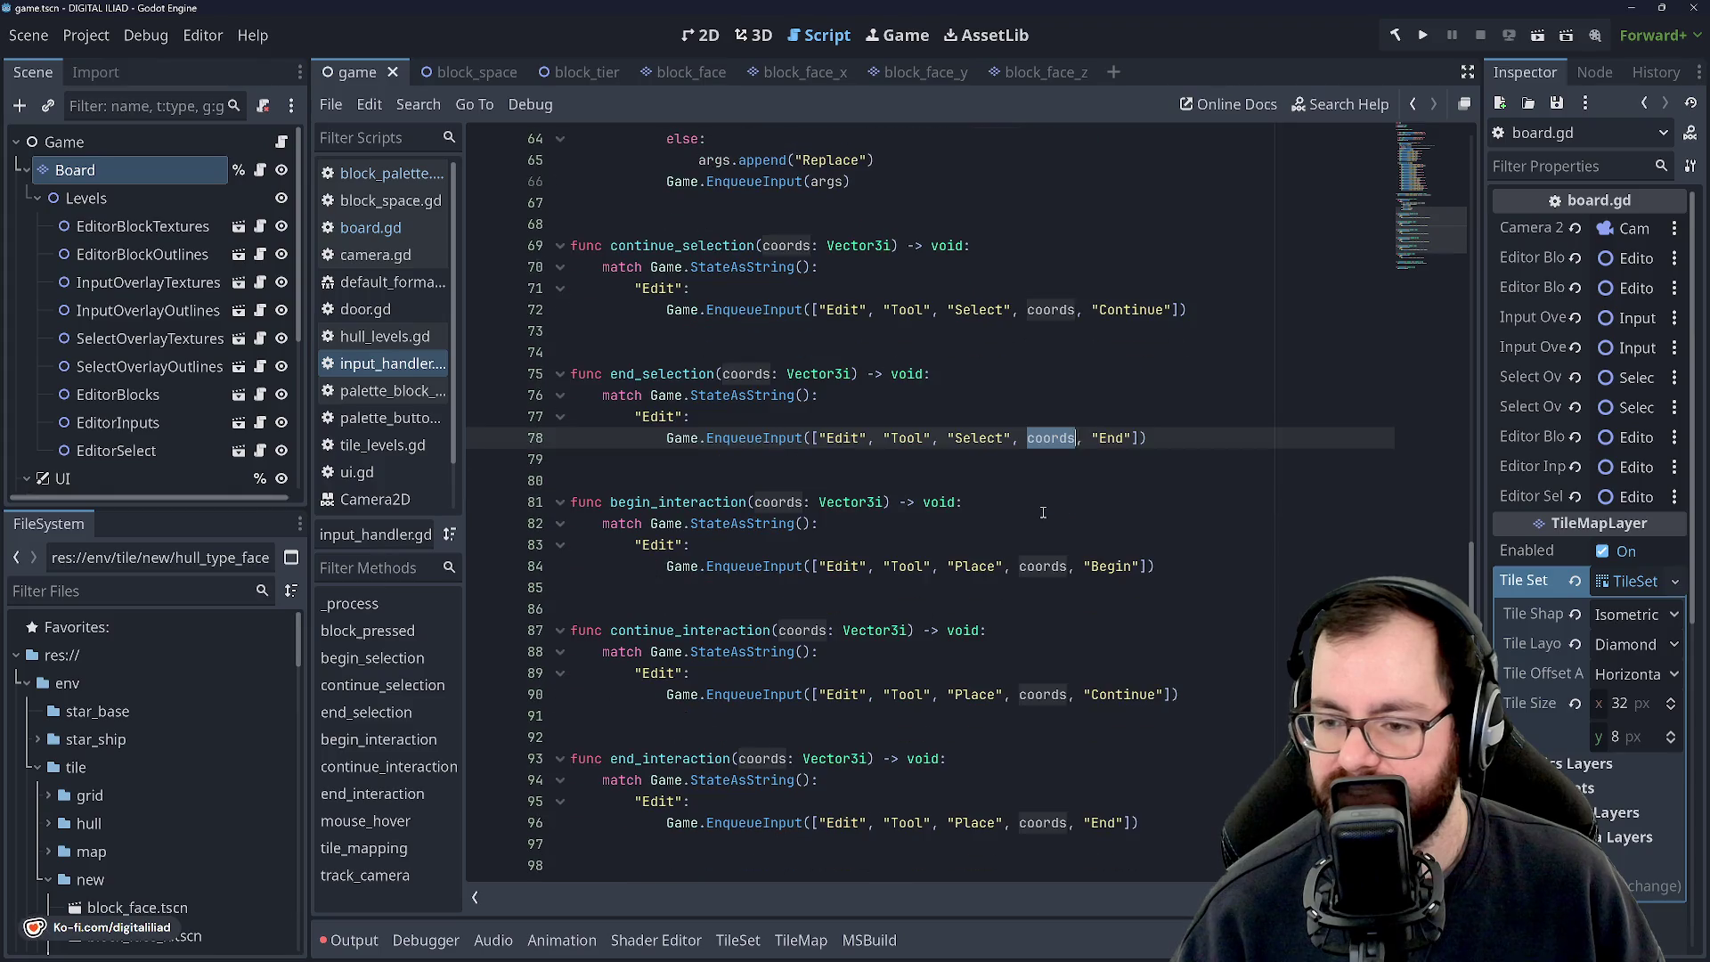
left_click(1042, 564)
left_click(756, 373)
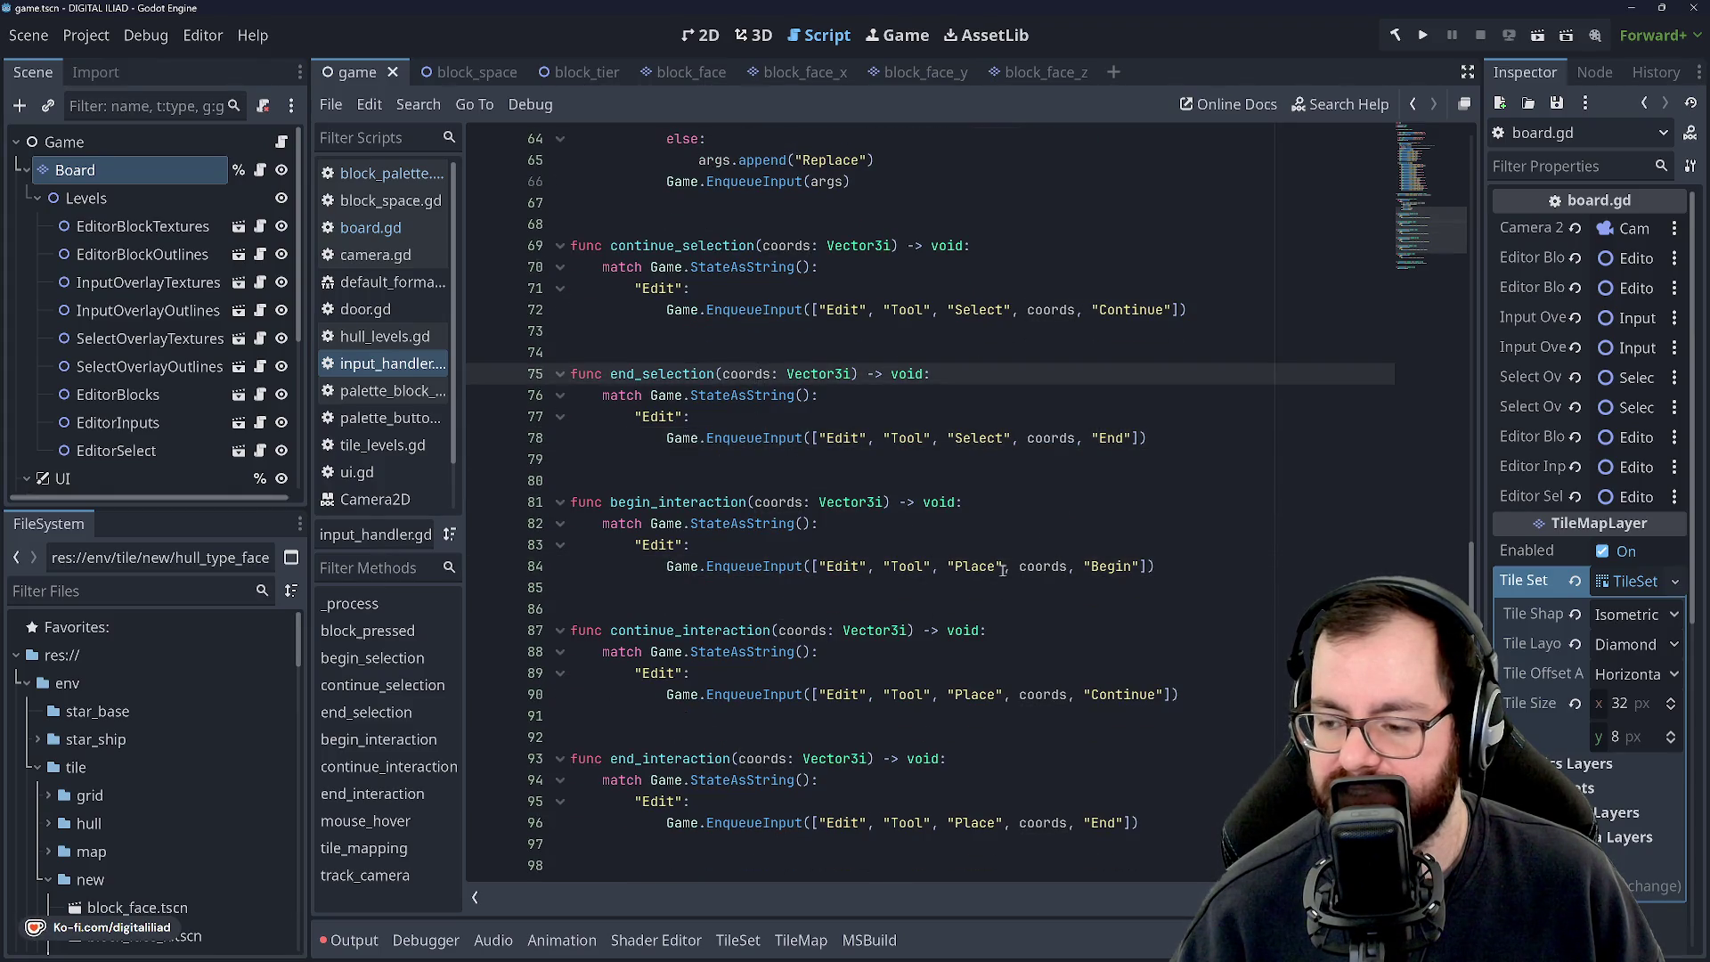
left_click(1037, 566)
left_click(747, 373)
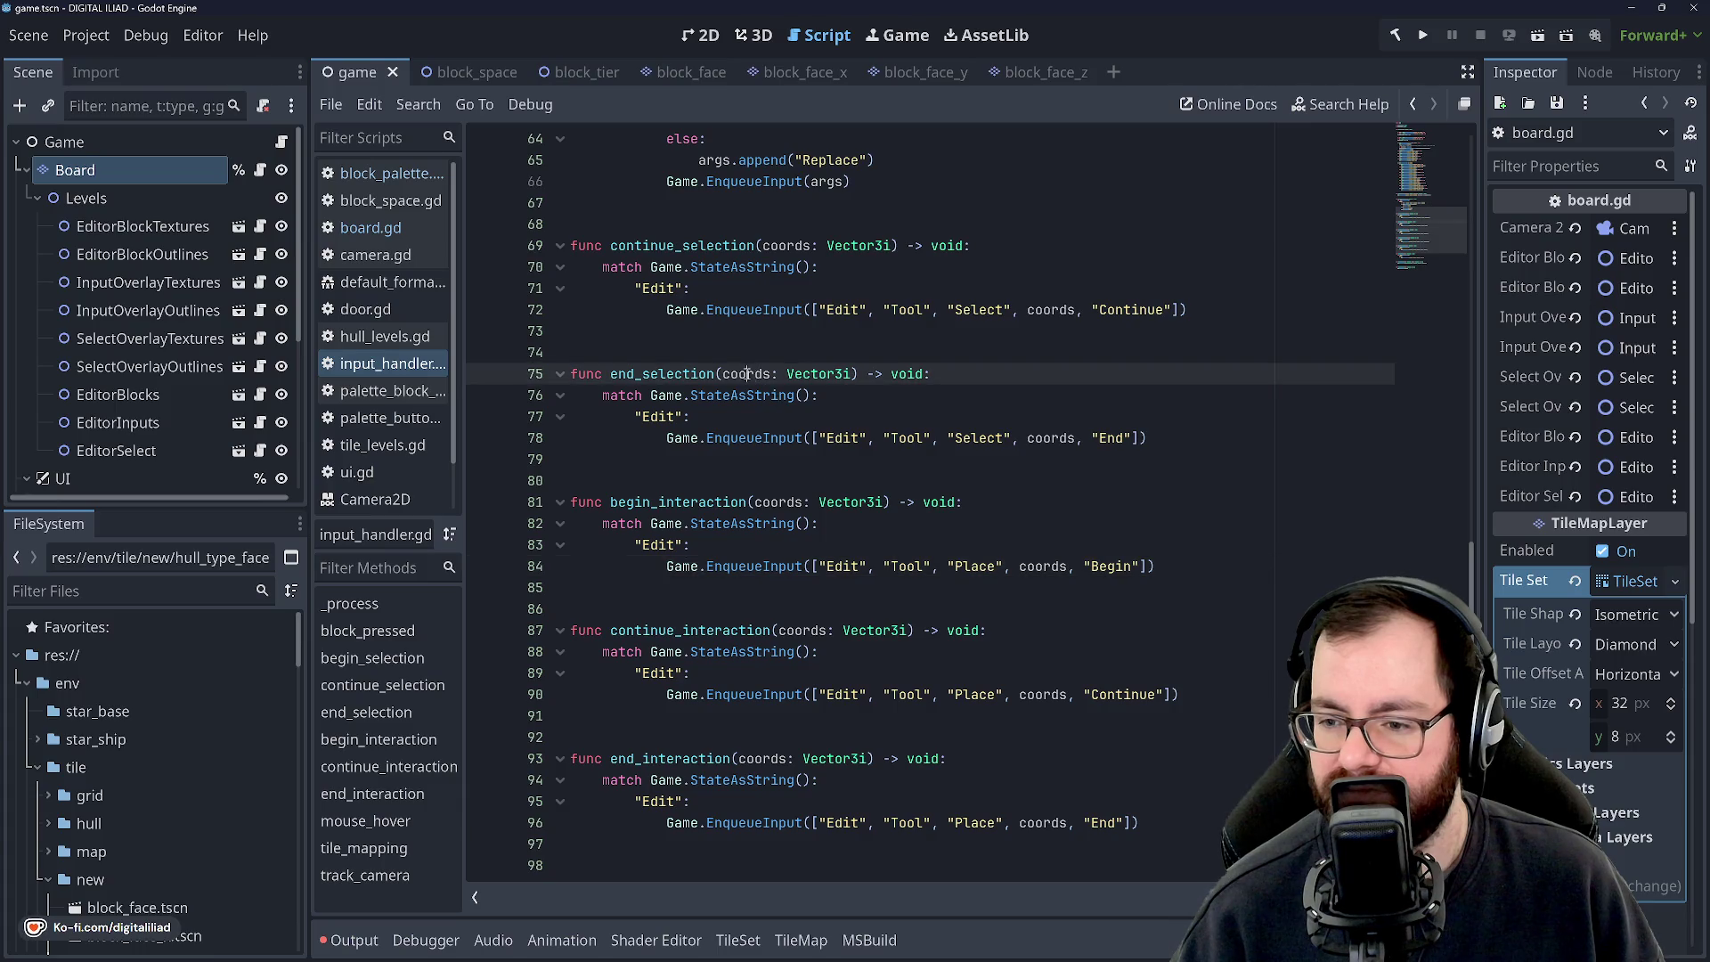
double_click(1046, 438)
double_click(1046, 566)
scroll(992, 578, "down", 2)
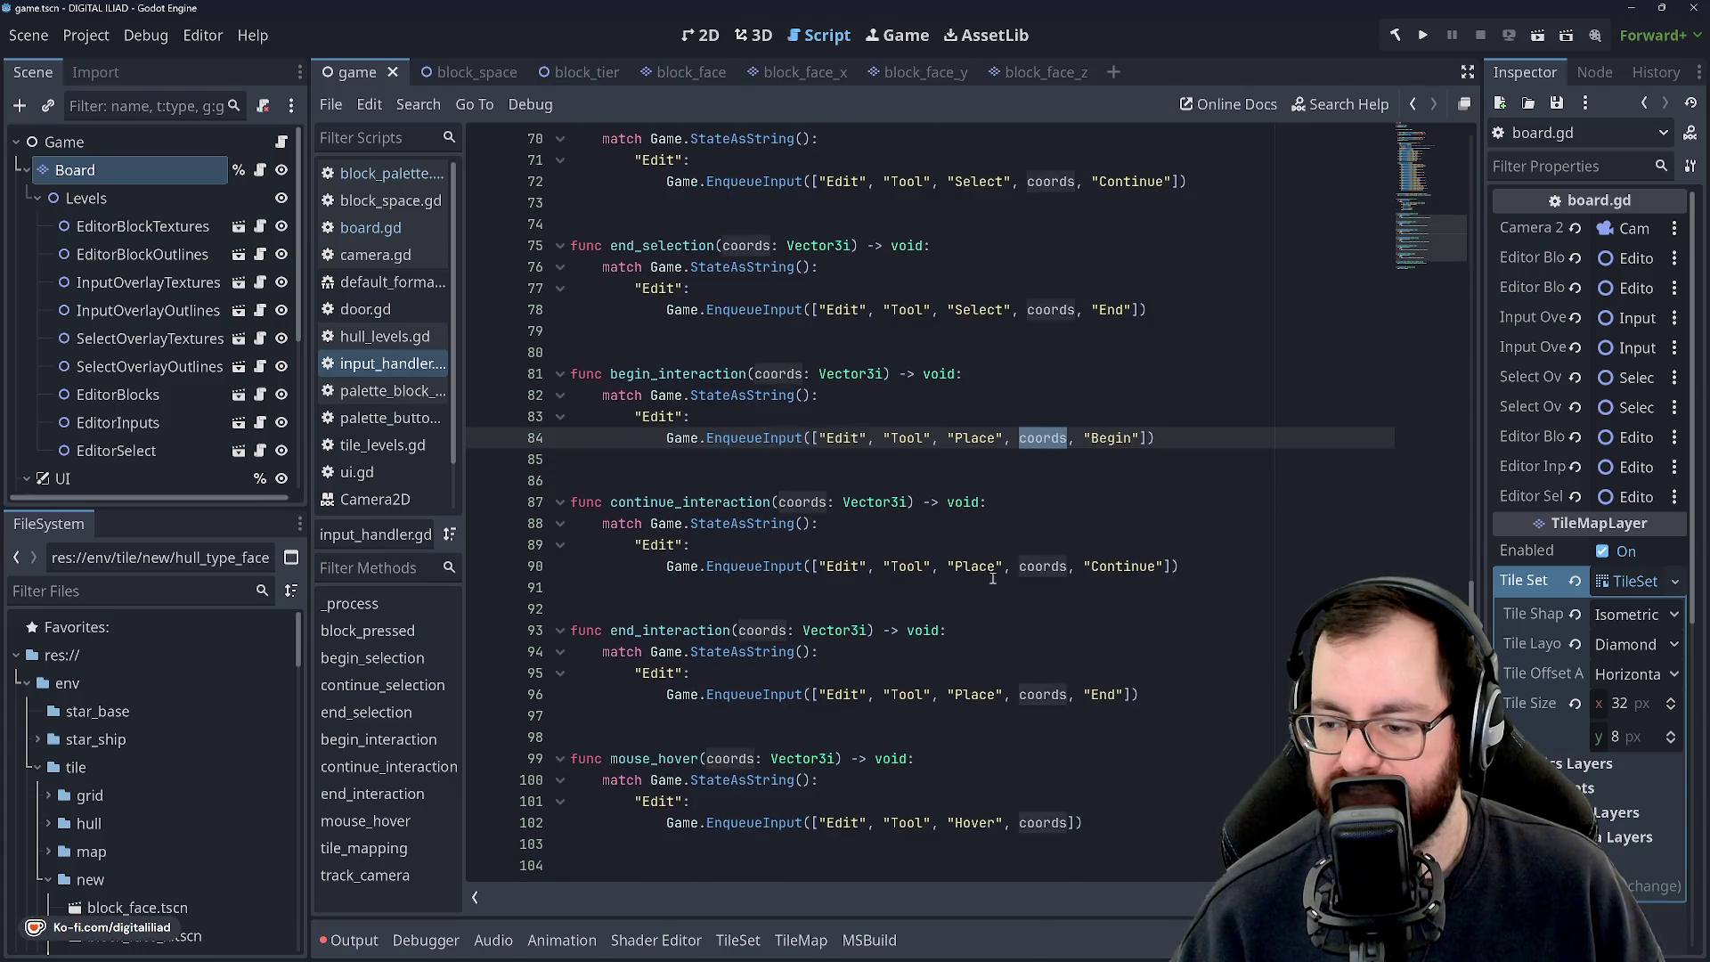
double_click(1044, 566)
scroll(1043, 566, "down", 2)
double_click(1043, 566)
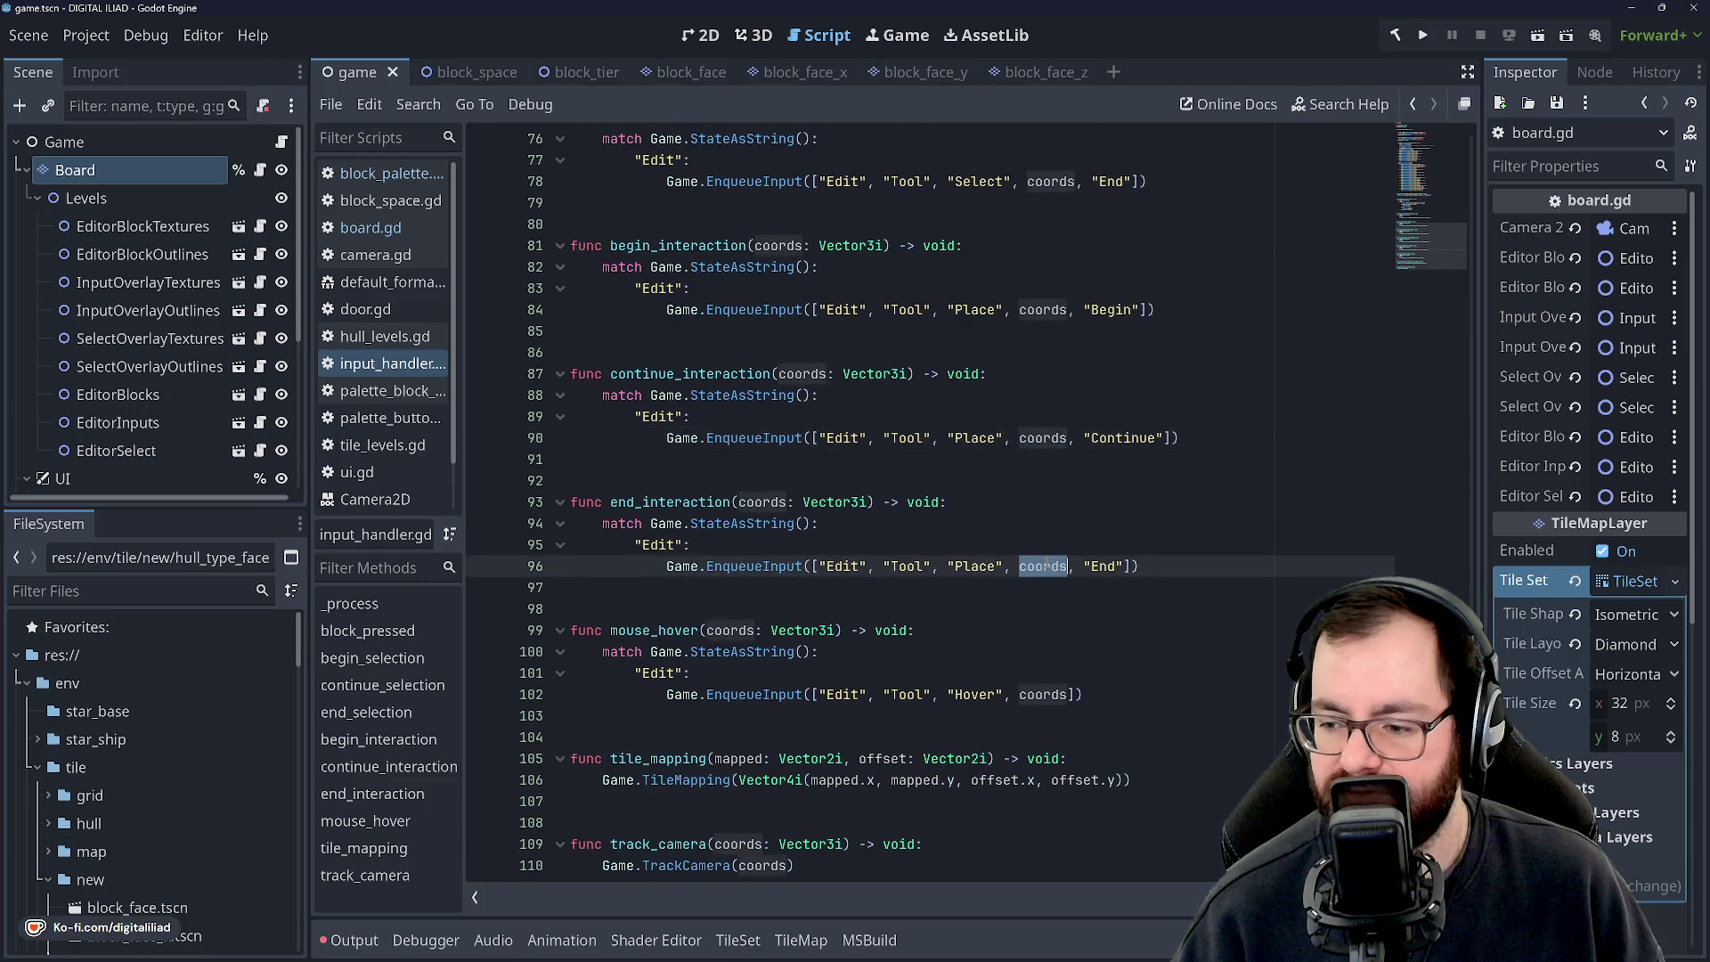
left_click(1040, 693)
double_click(1031, 570)
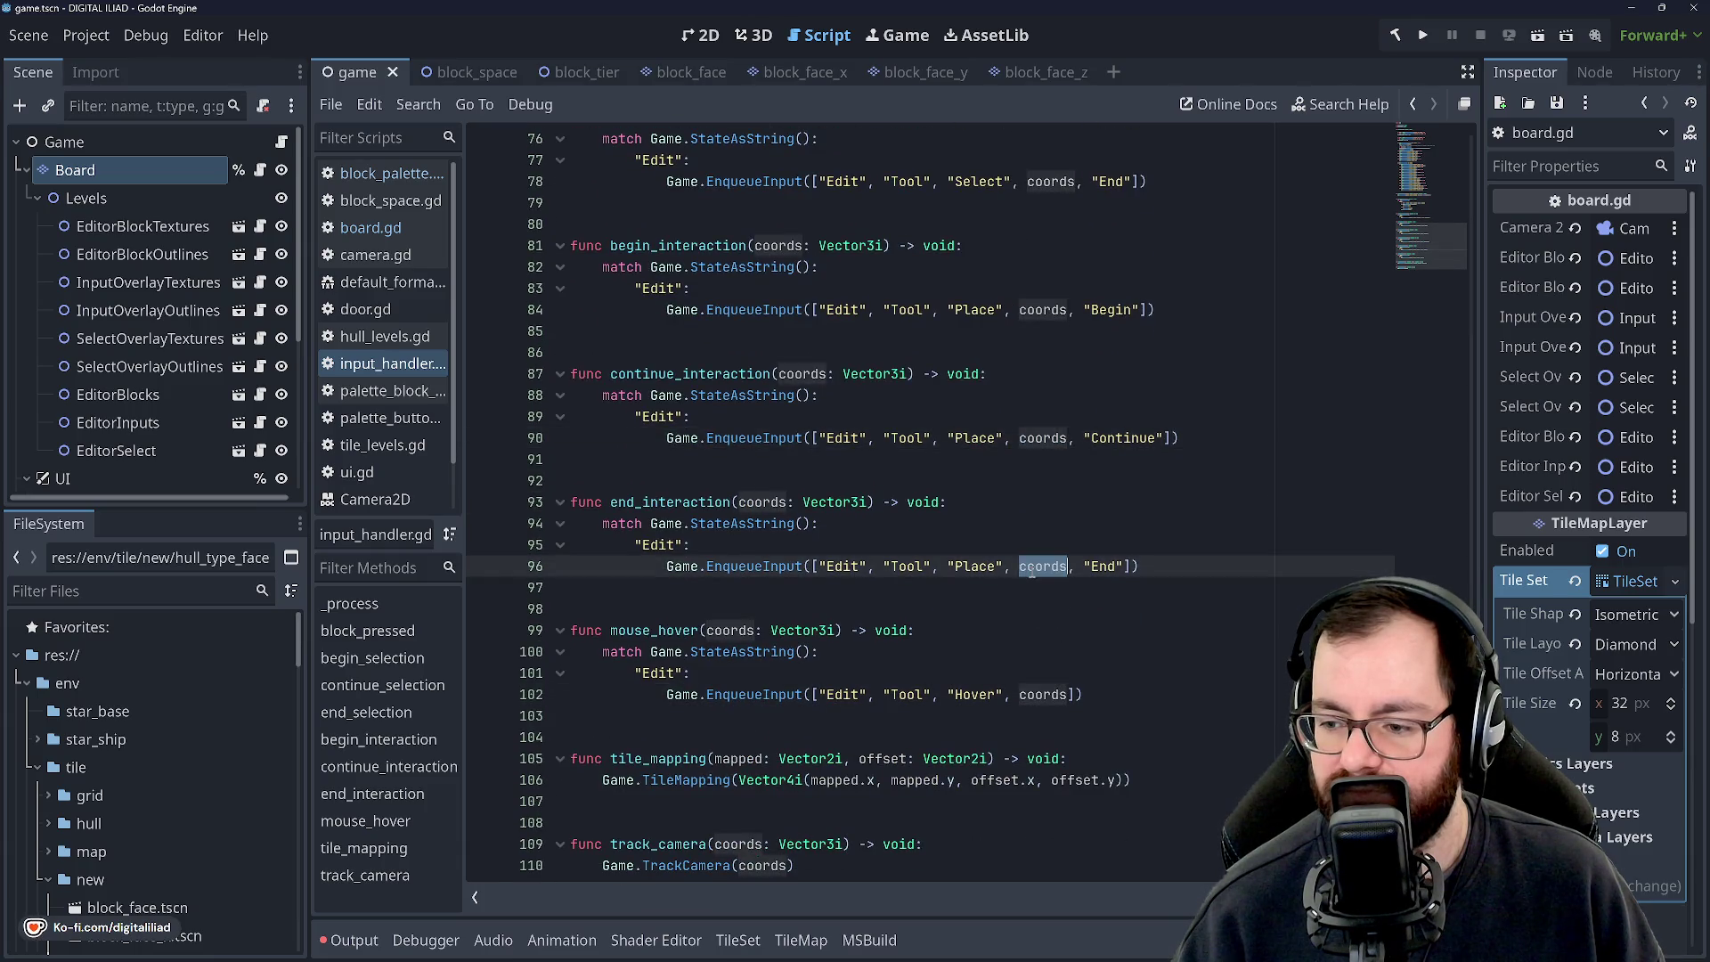
scroll(1032, 571, "up", 7)
scroll(1031, 571, "up", 9)
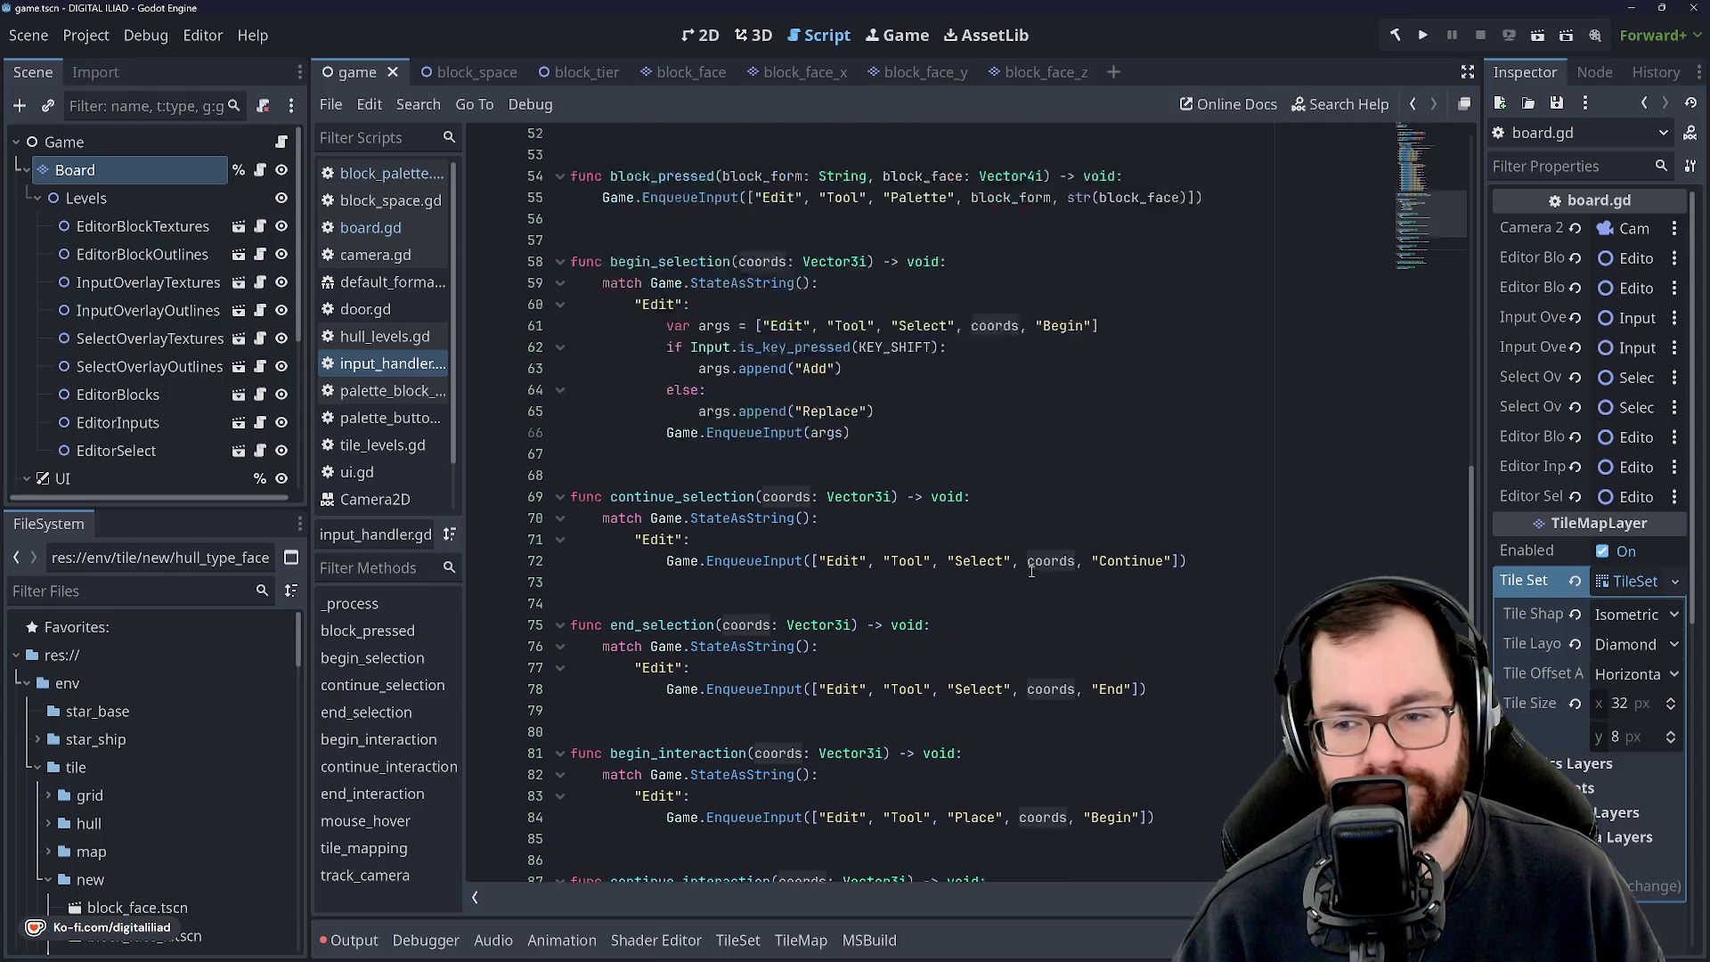
scroll(1011, 526, "down", 8)
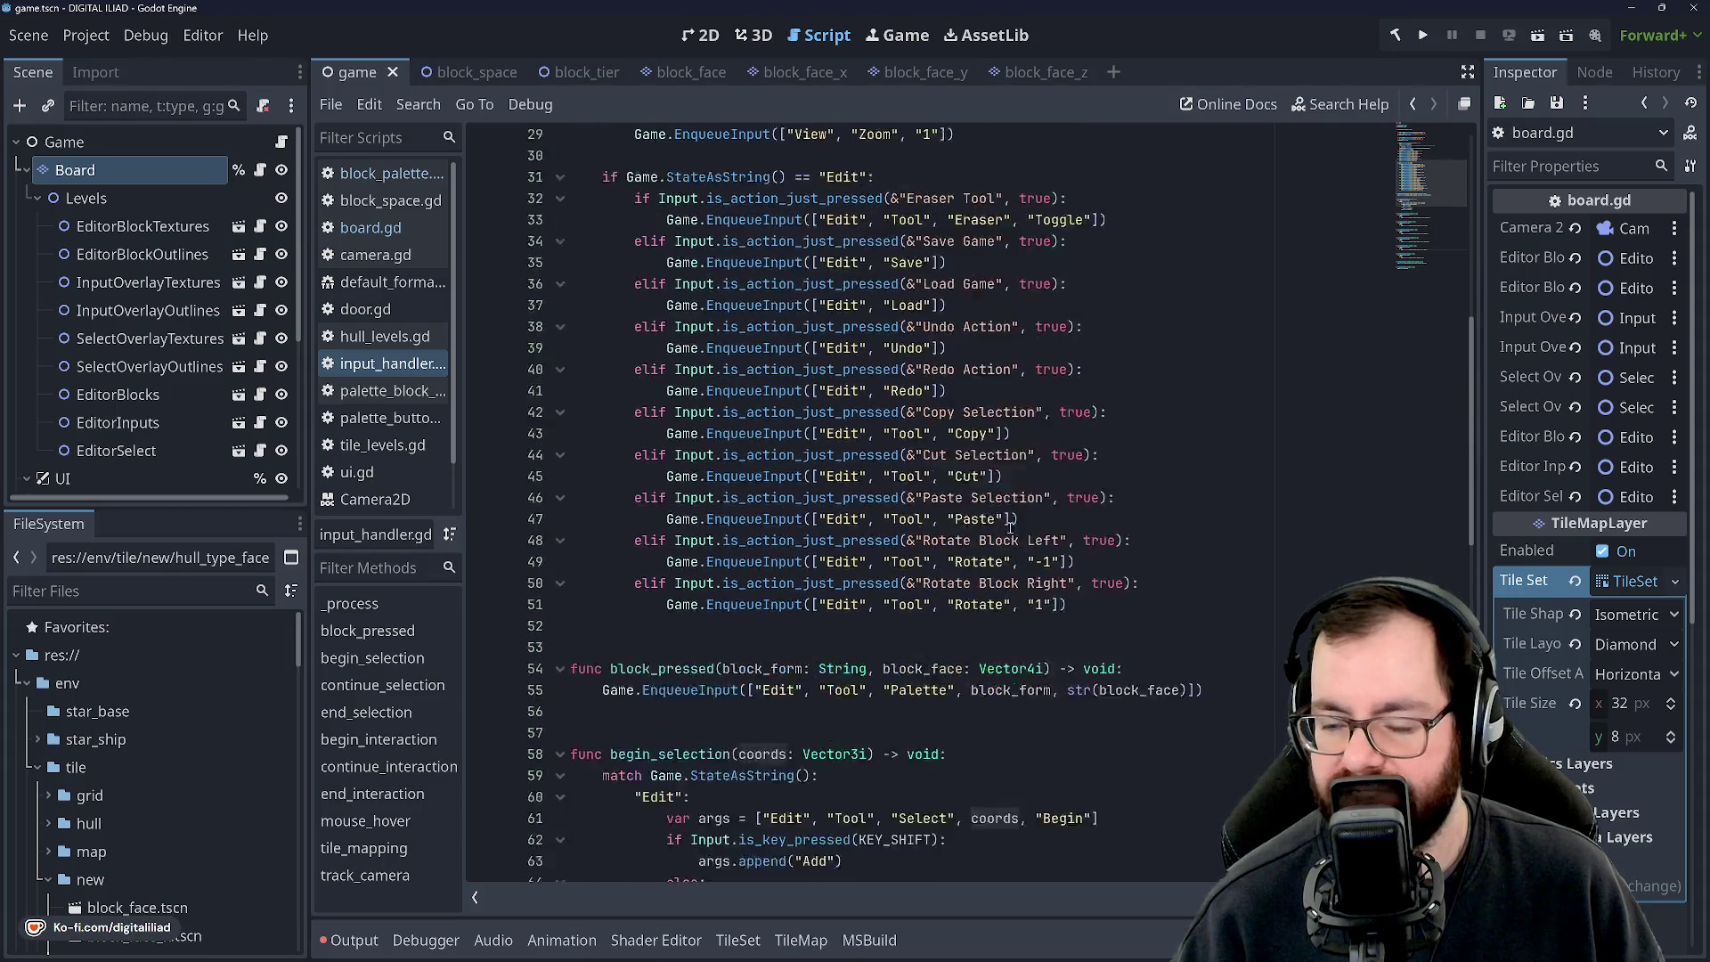
scroll(863, 341, "down", 9)
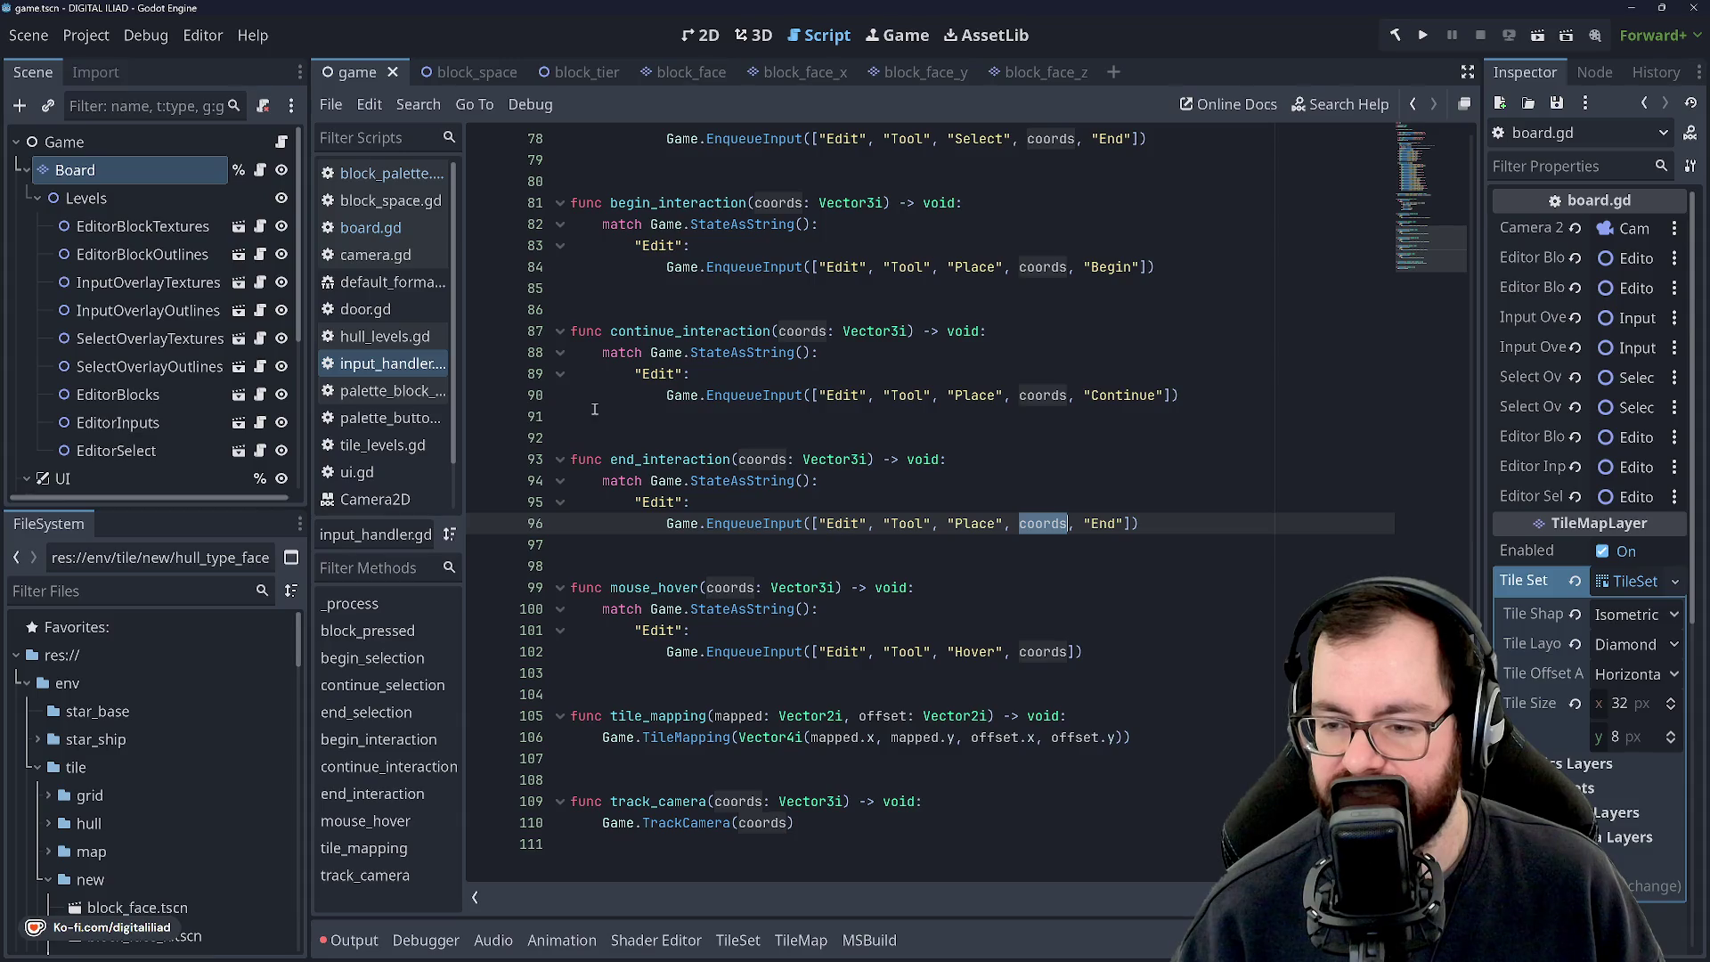
scroll(972, 558, "up", 2)
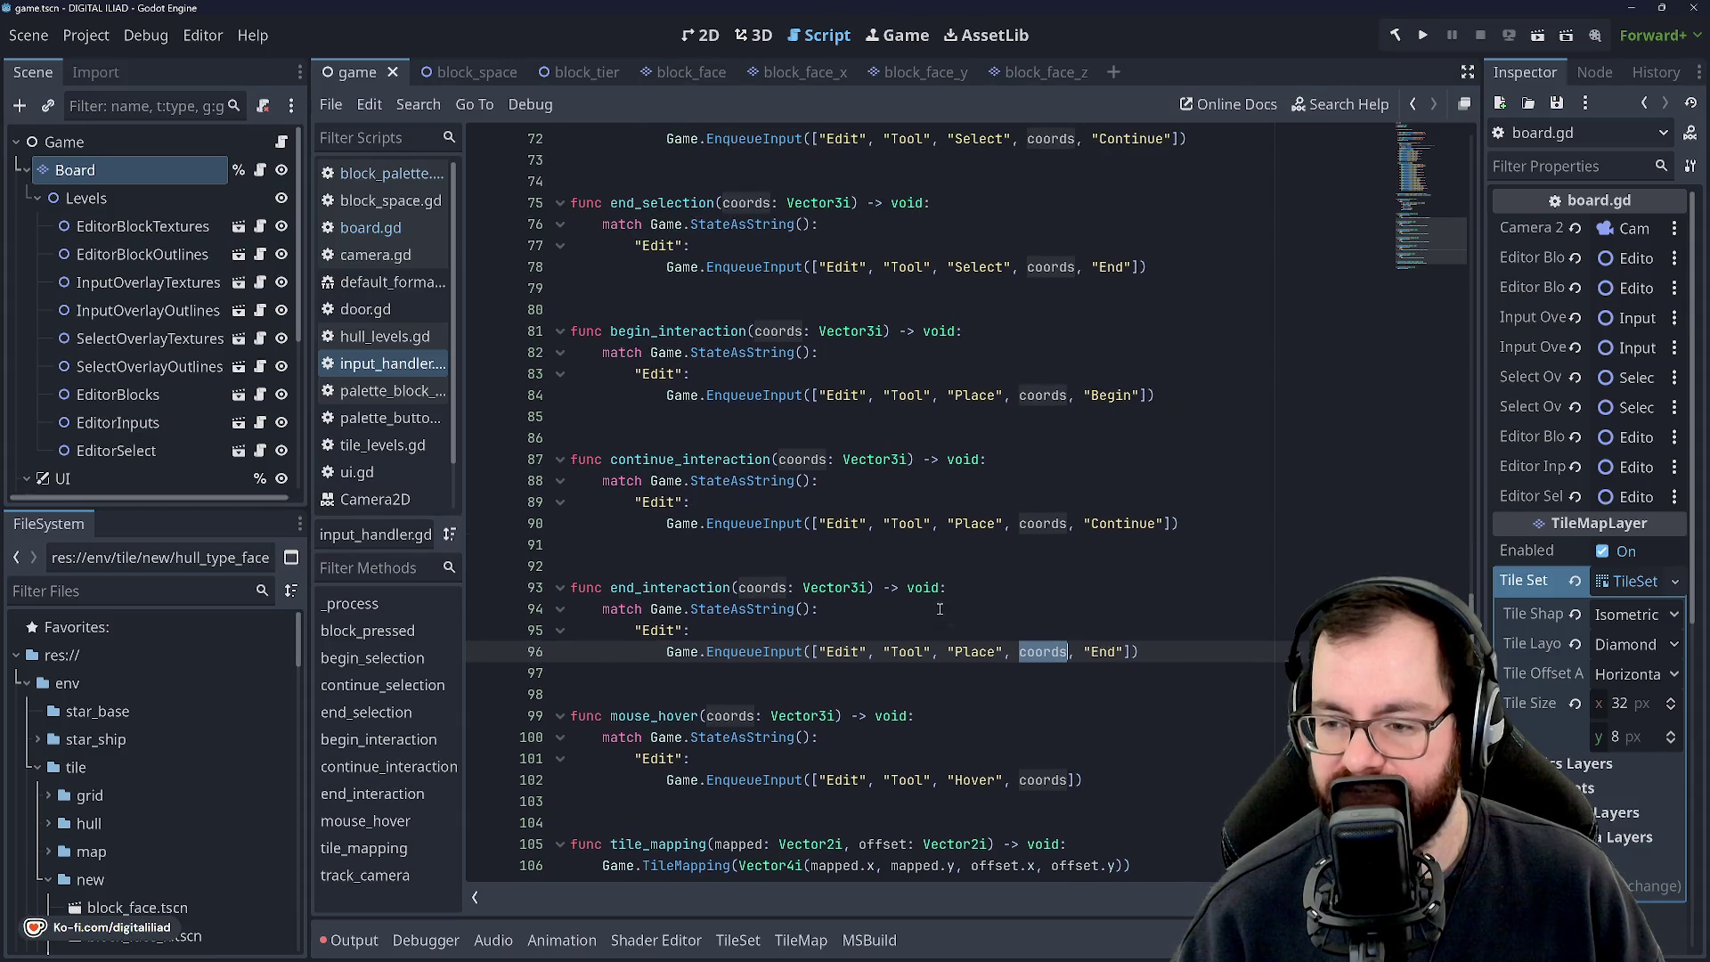
scroll(720, 374, "up", 3)
scroll(770, 524, "up", 9)
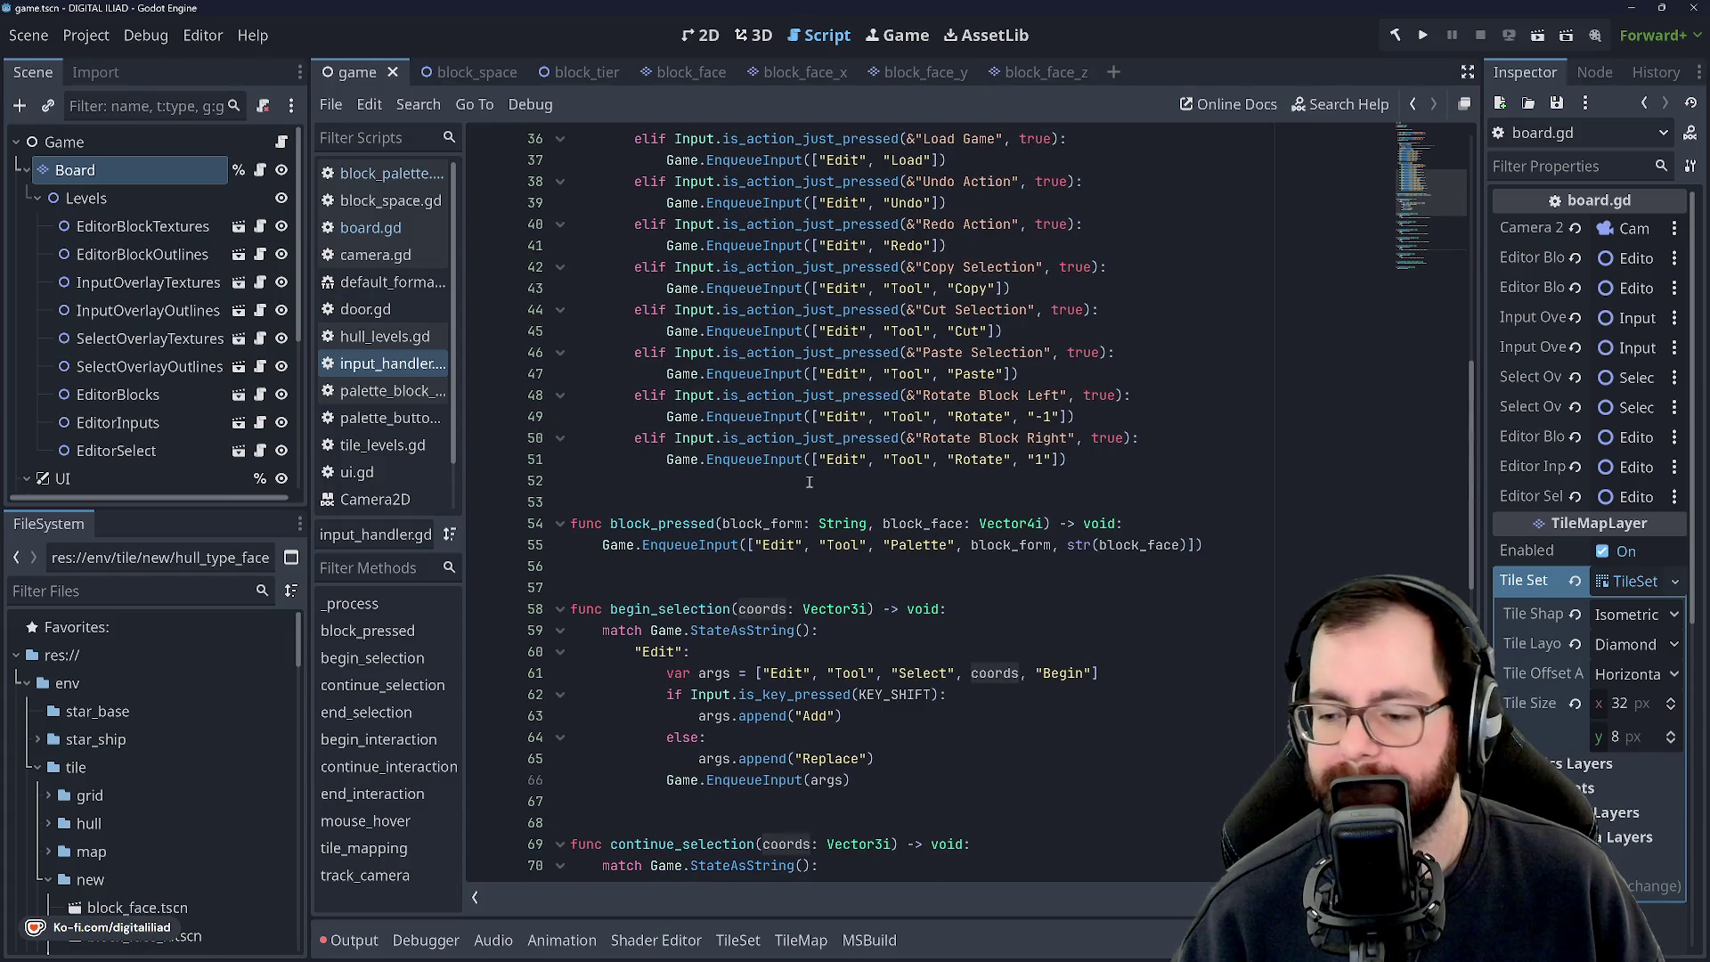
scroll(801, 462, "down", 4)
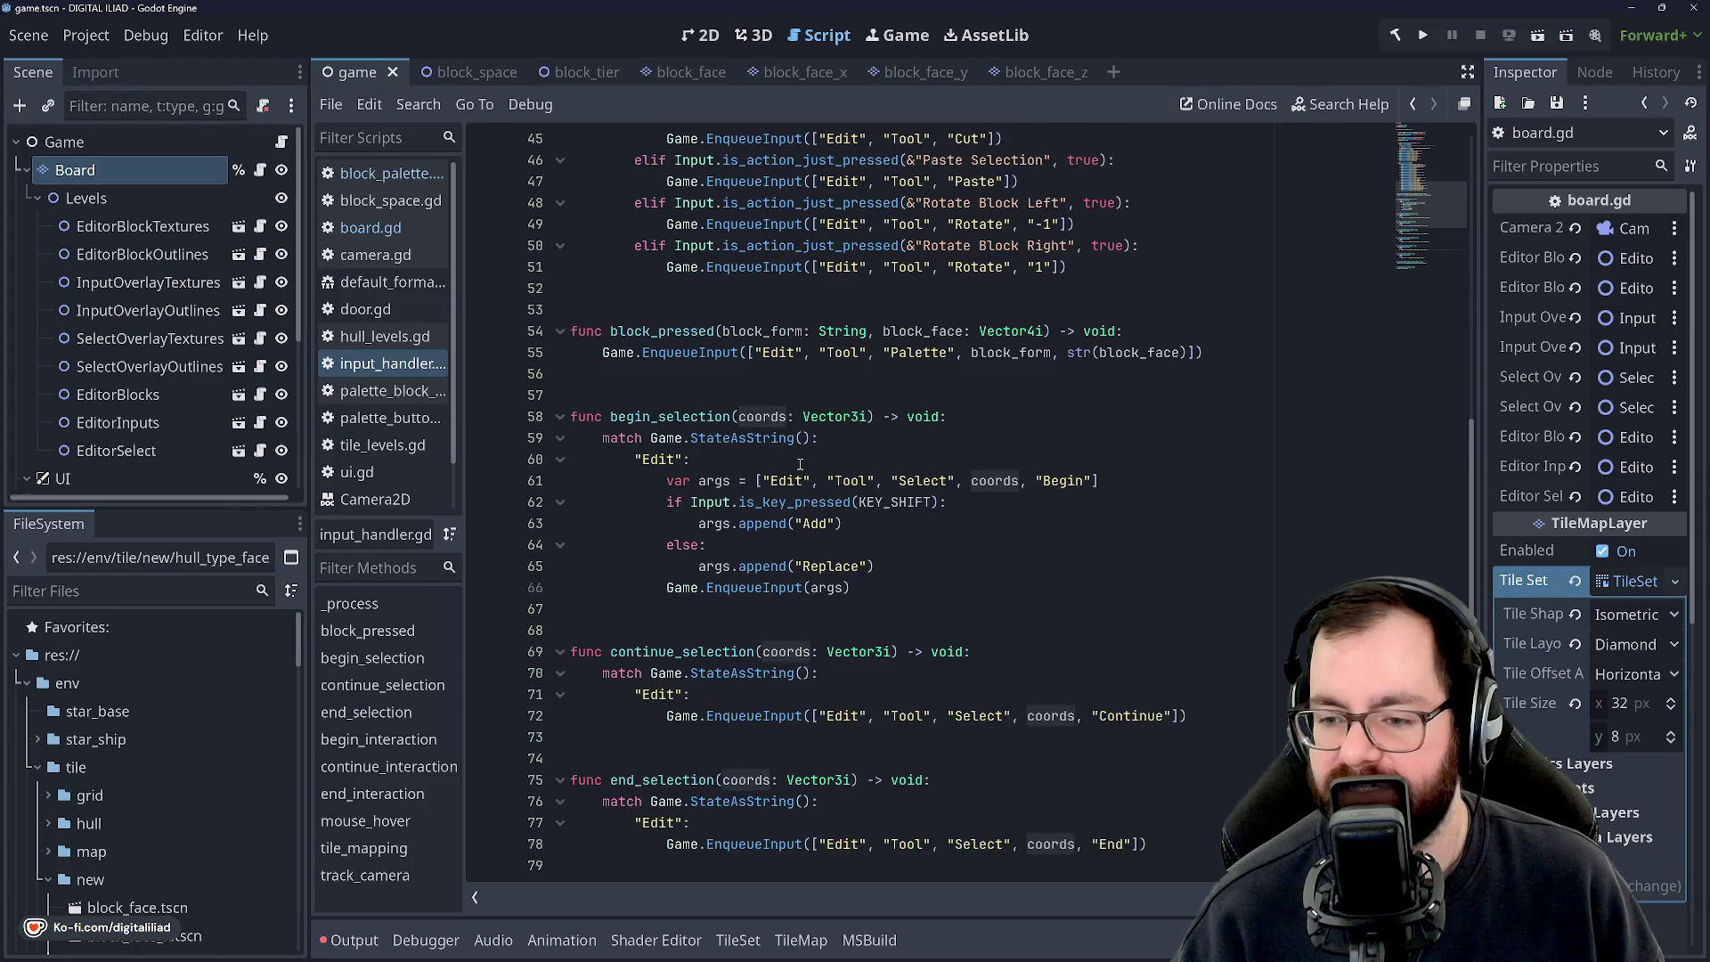
scroll(799, 463, "up", 6)
scroll(799, 467, "up", 4)
scroll(757, 534, "down", 20)
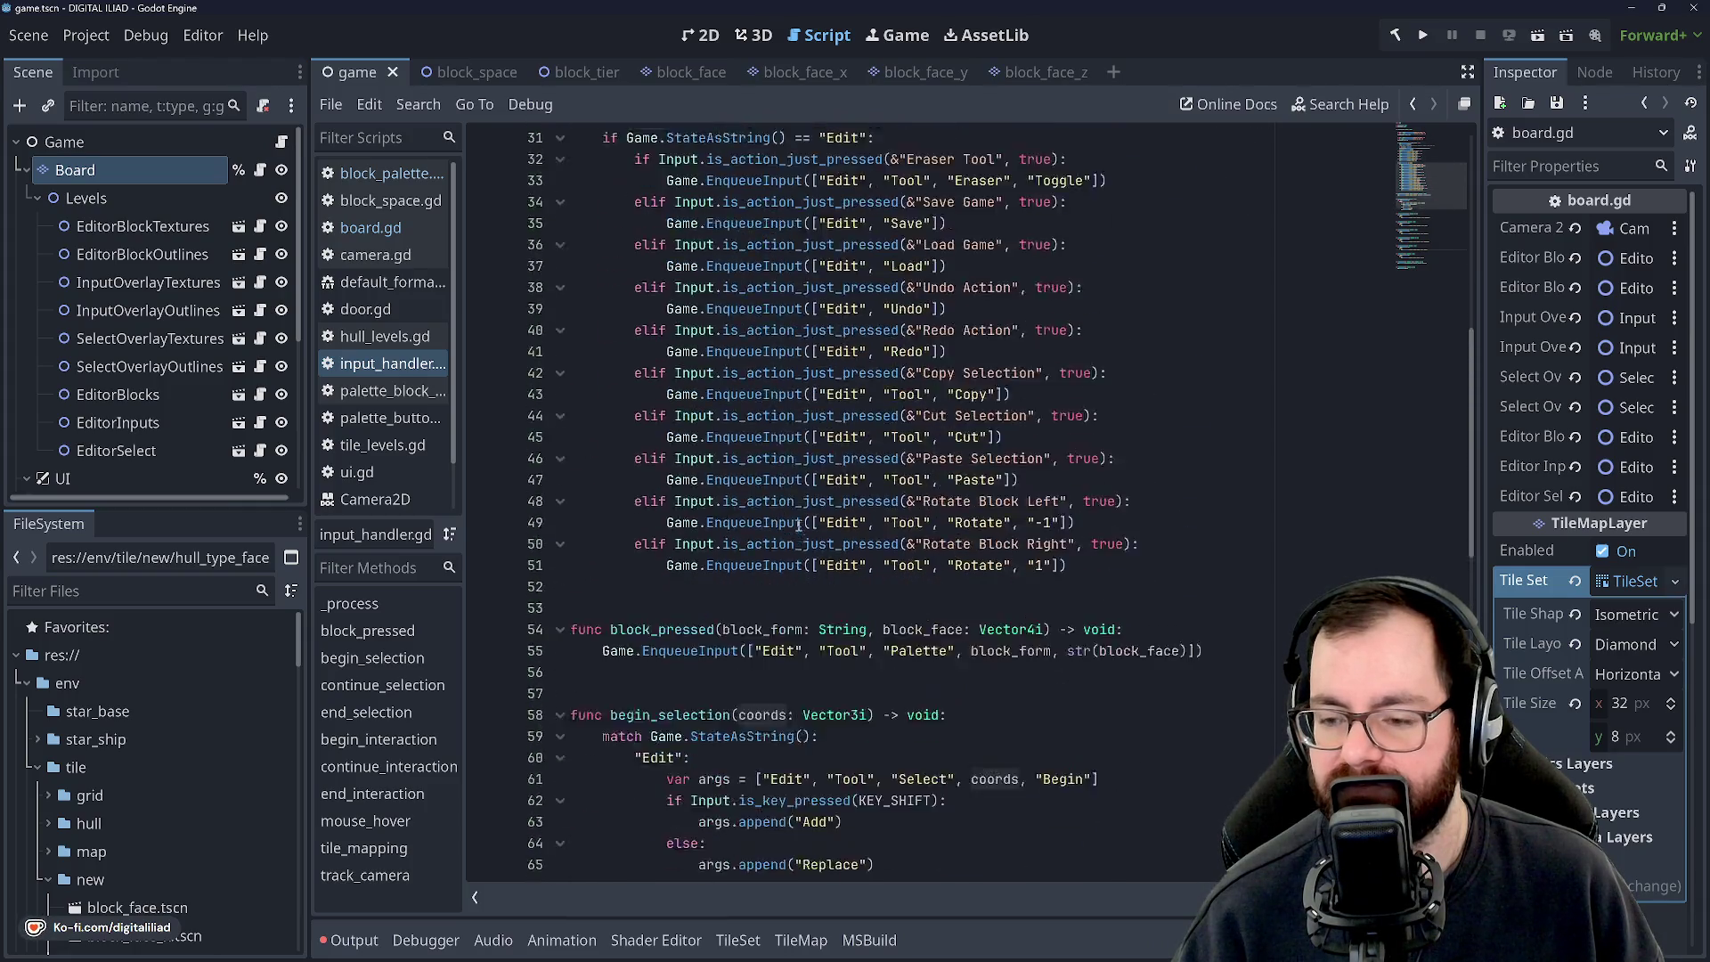
Open board.gd and select the tile_mapping call in _process.
left_click(366, 233)
scroll(792, 469, "down", 4)
scroll(793, 469, "down", 3)
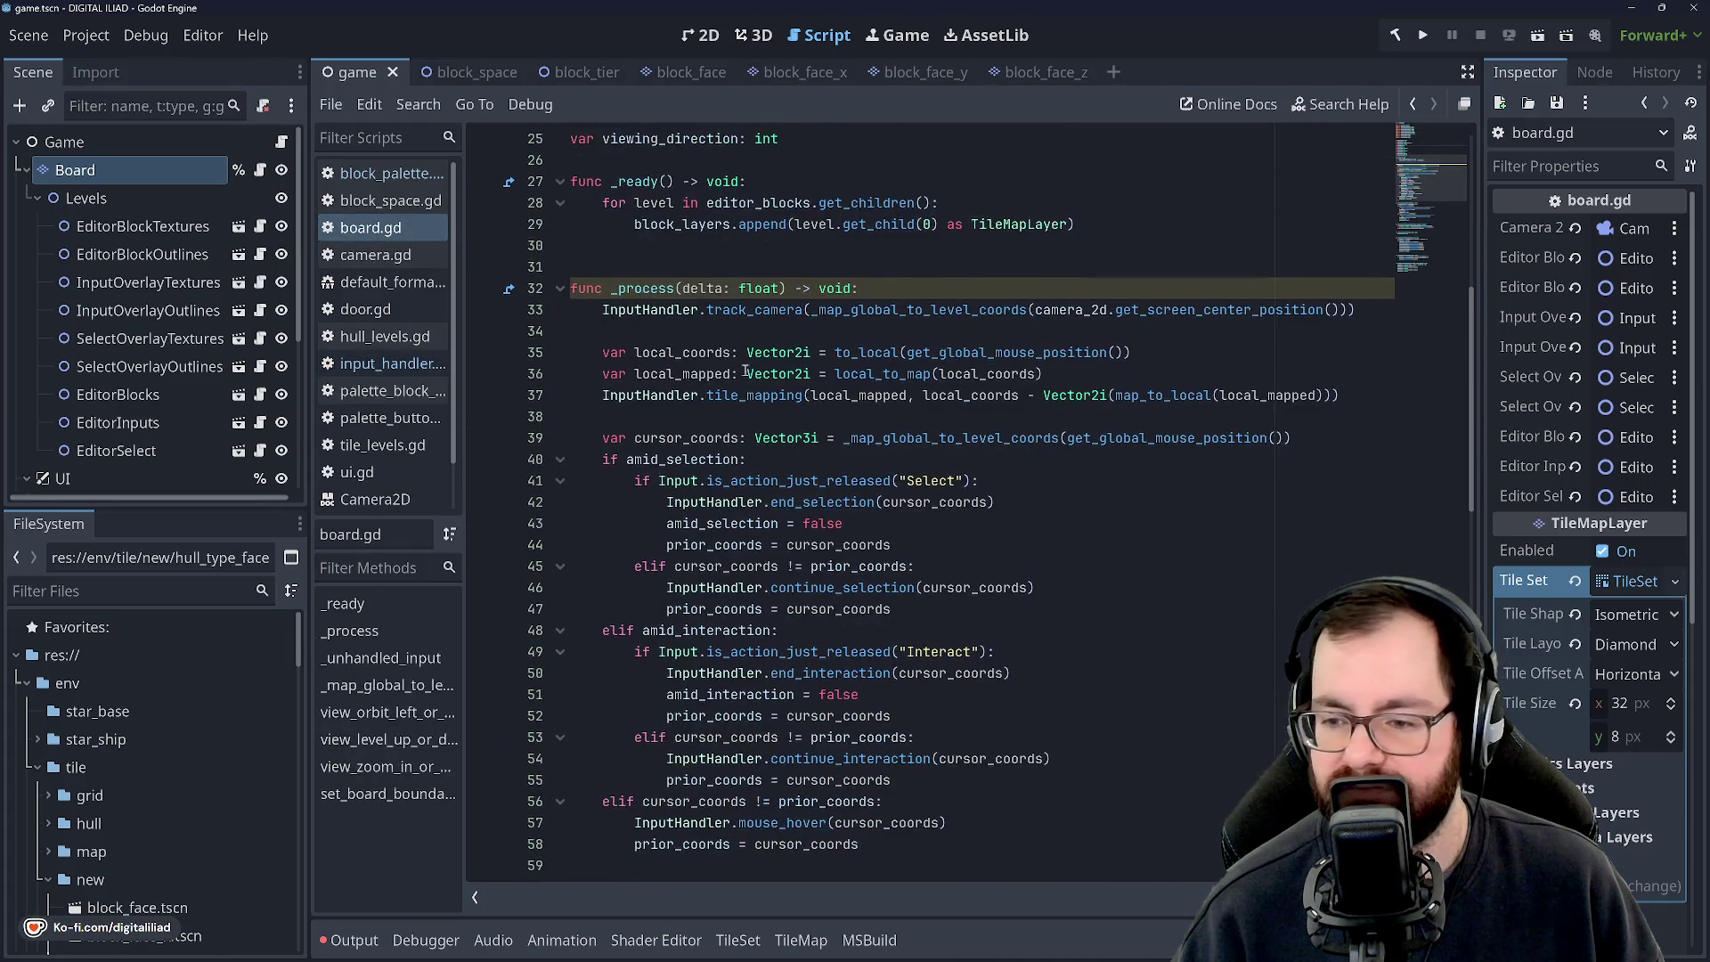
double_click(752, 395)
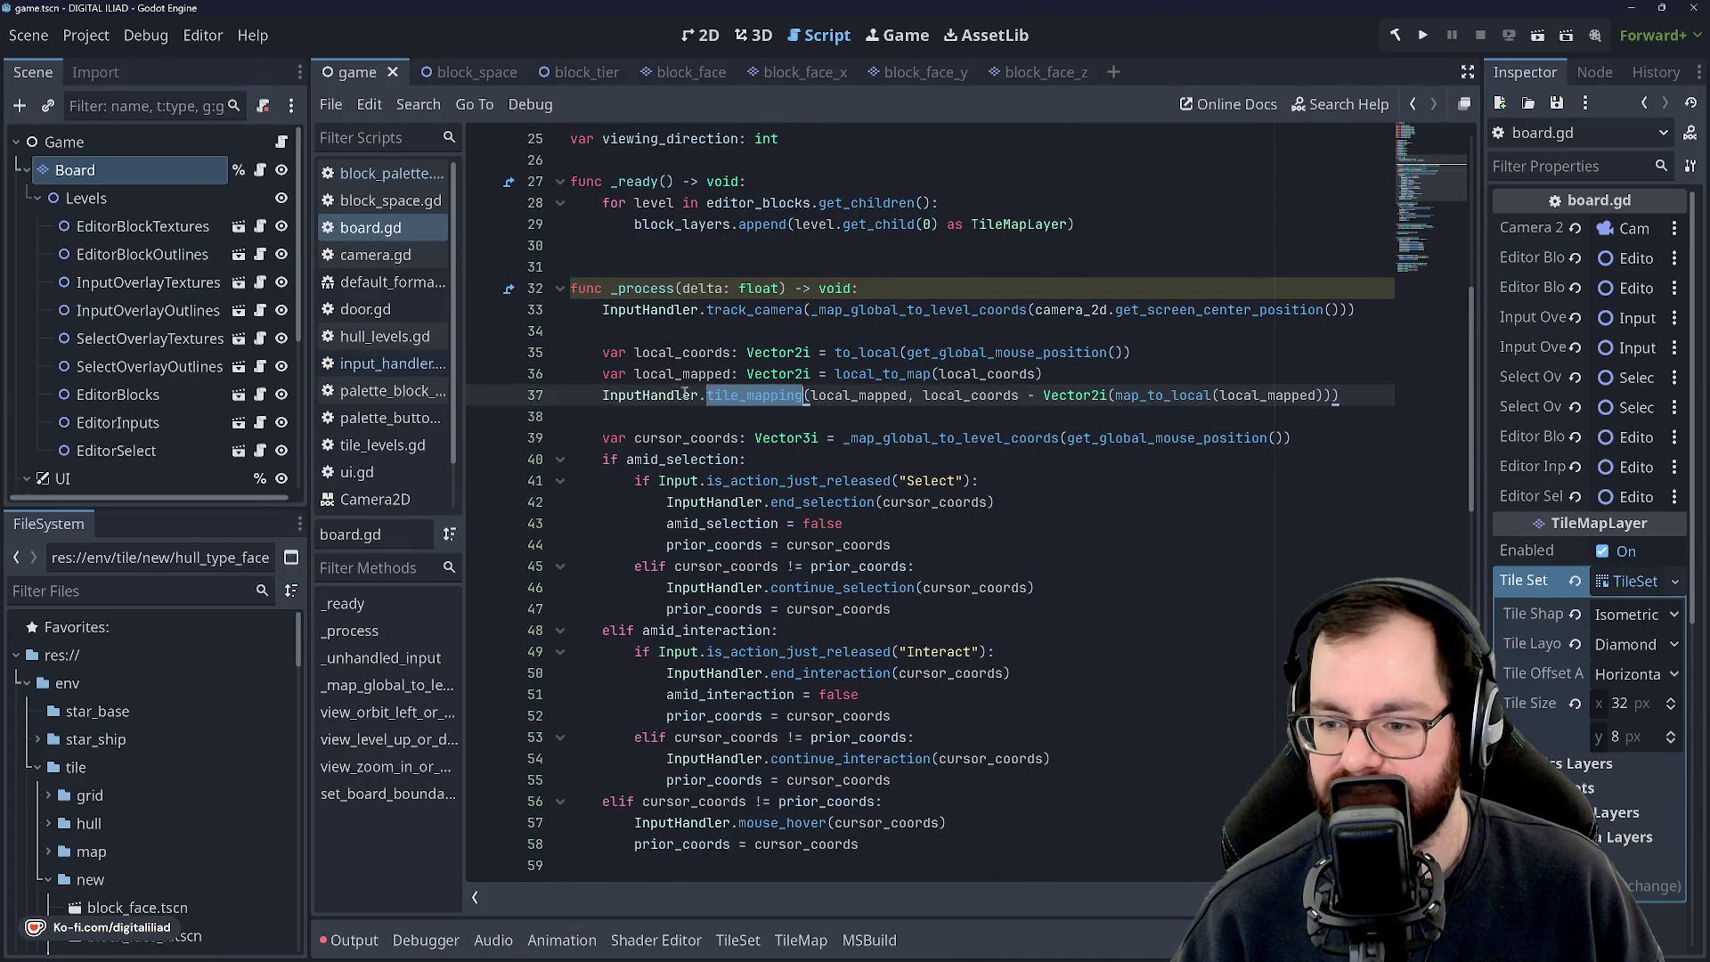
Trace local_coords, local_to_map and the mouse position on lines 35–37, then return to Rider.
left_click(859, 398)
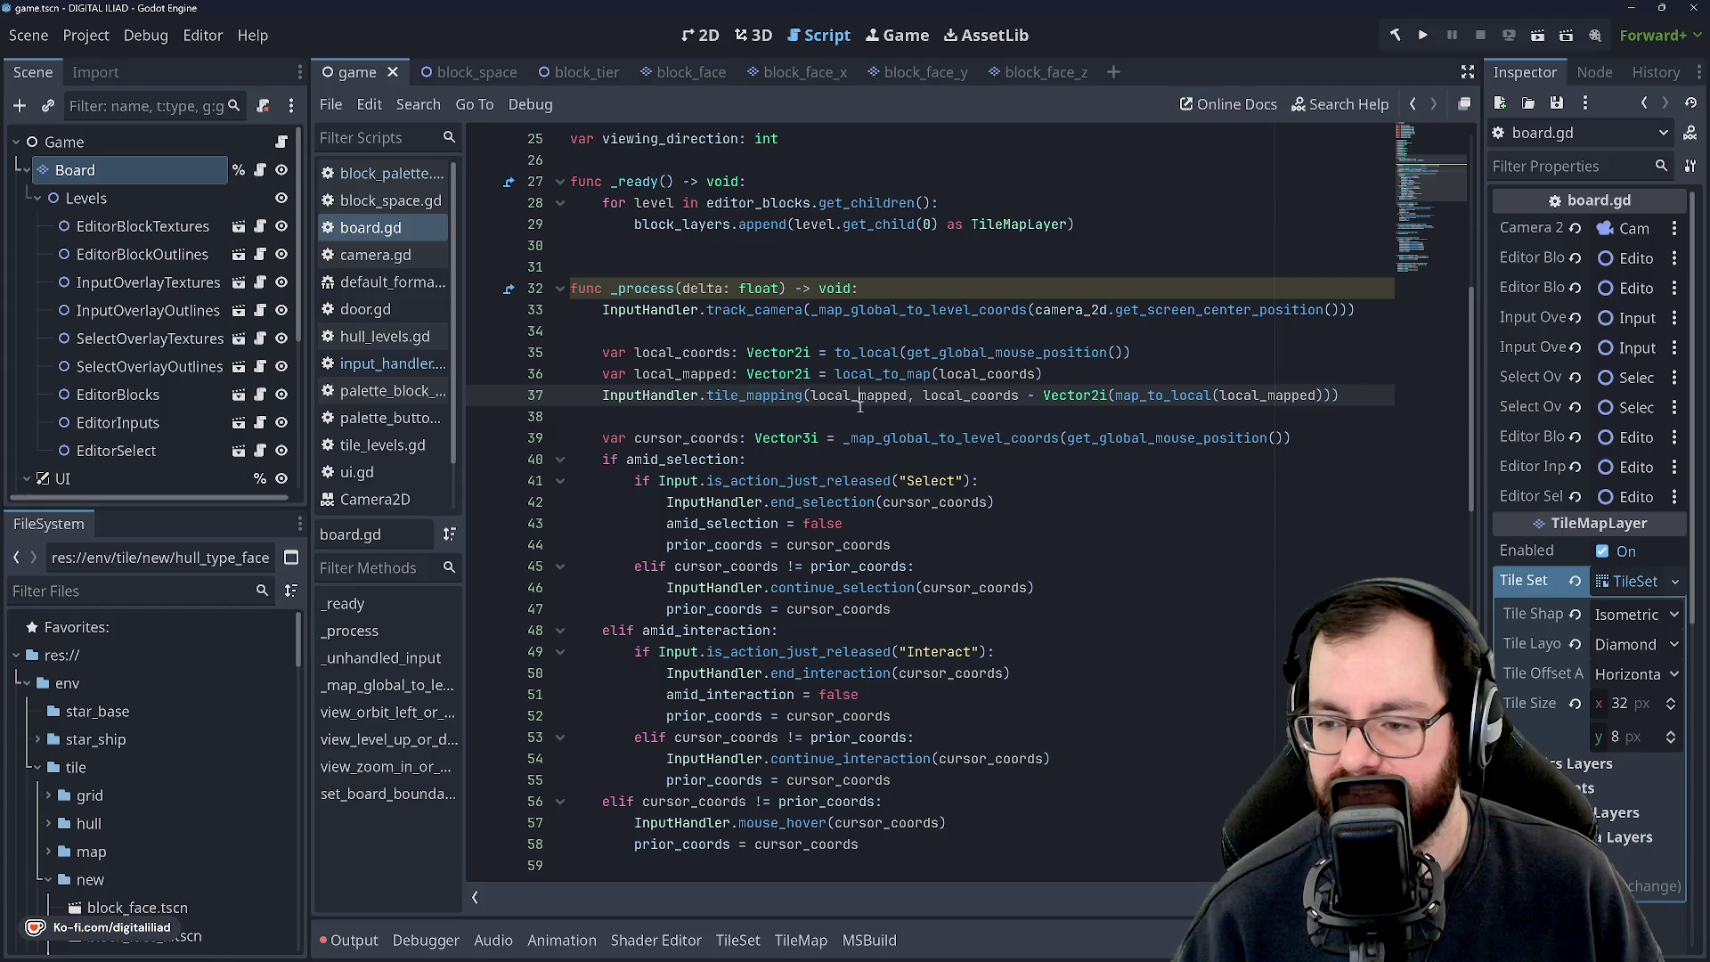
left_click(915, 374)
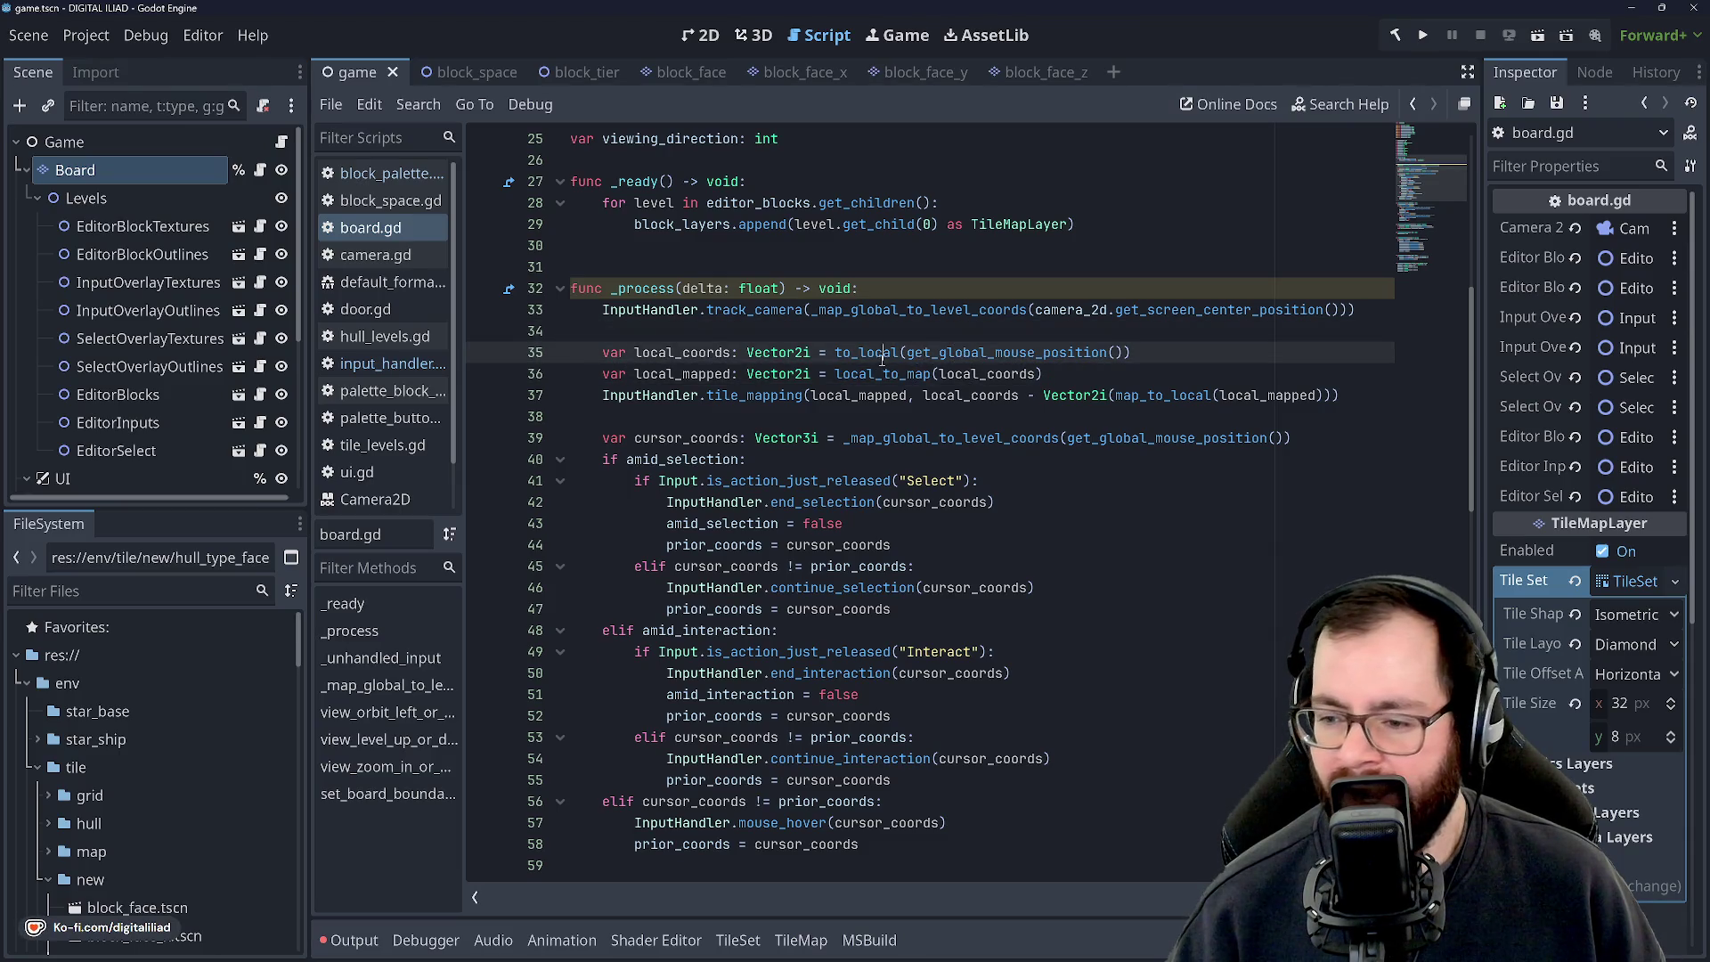
left_click(938, 351)
left_click(981, 373)
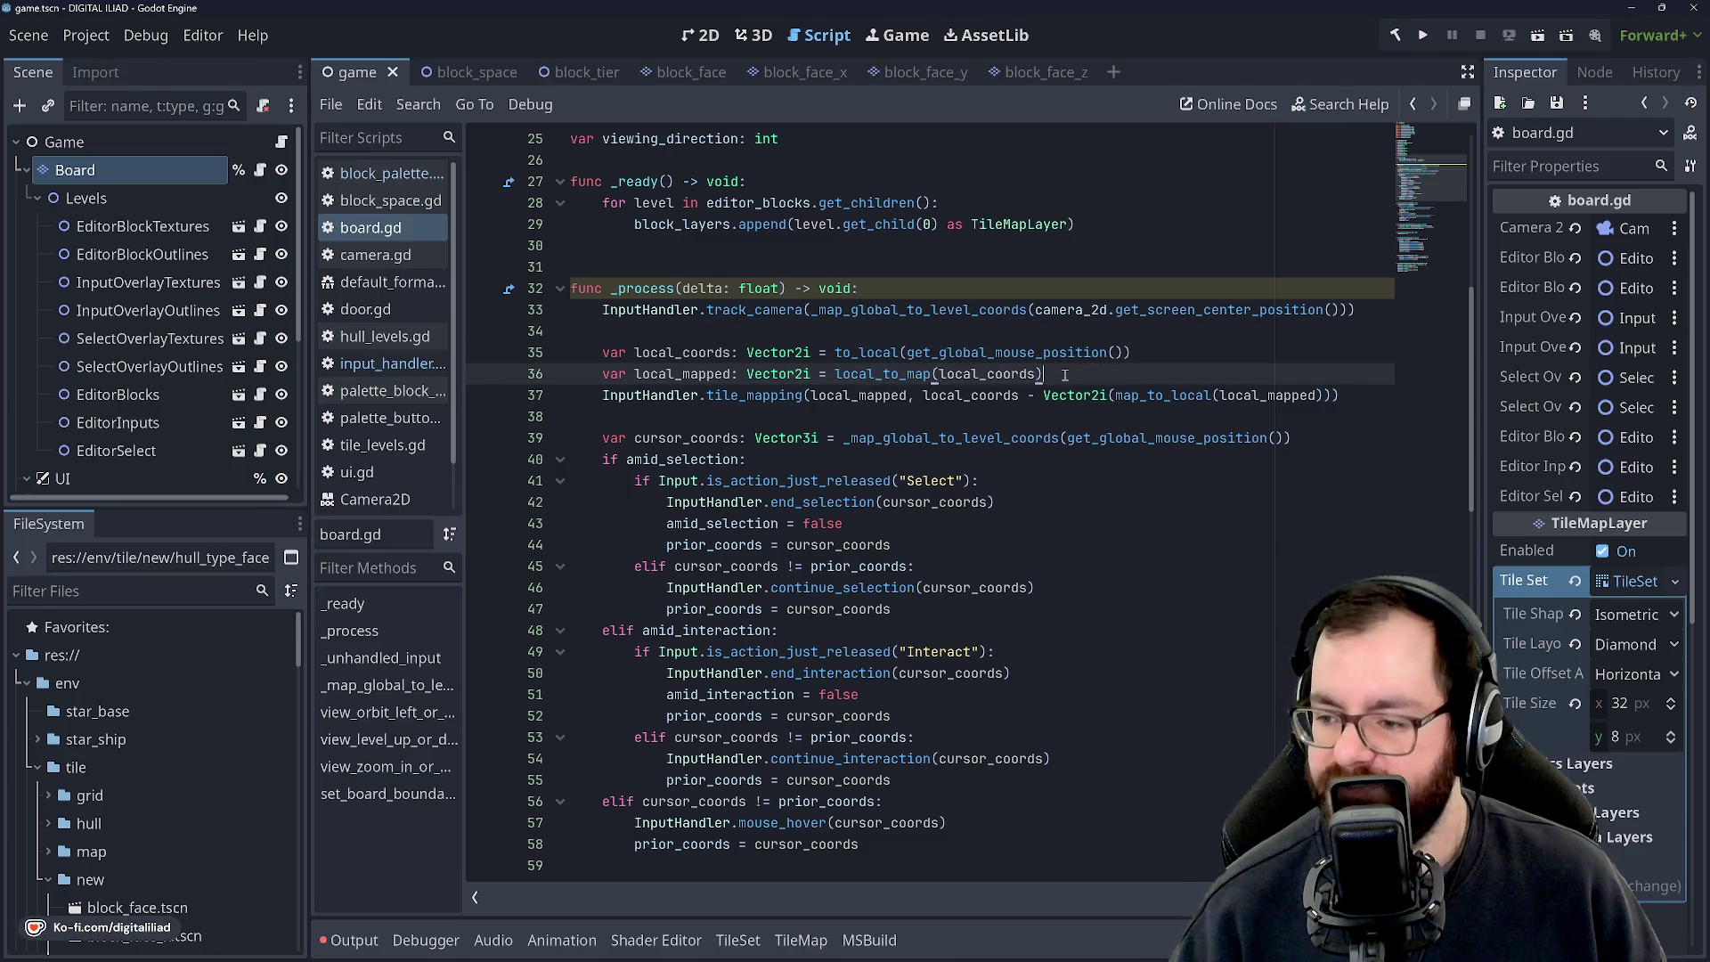
left_click(1006, 394)
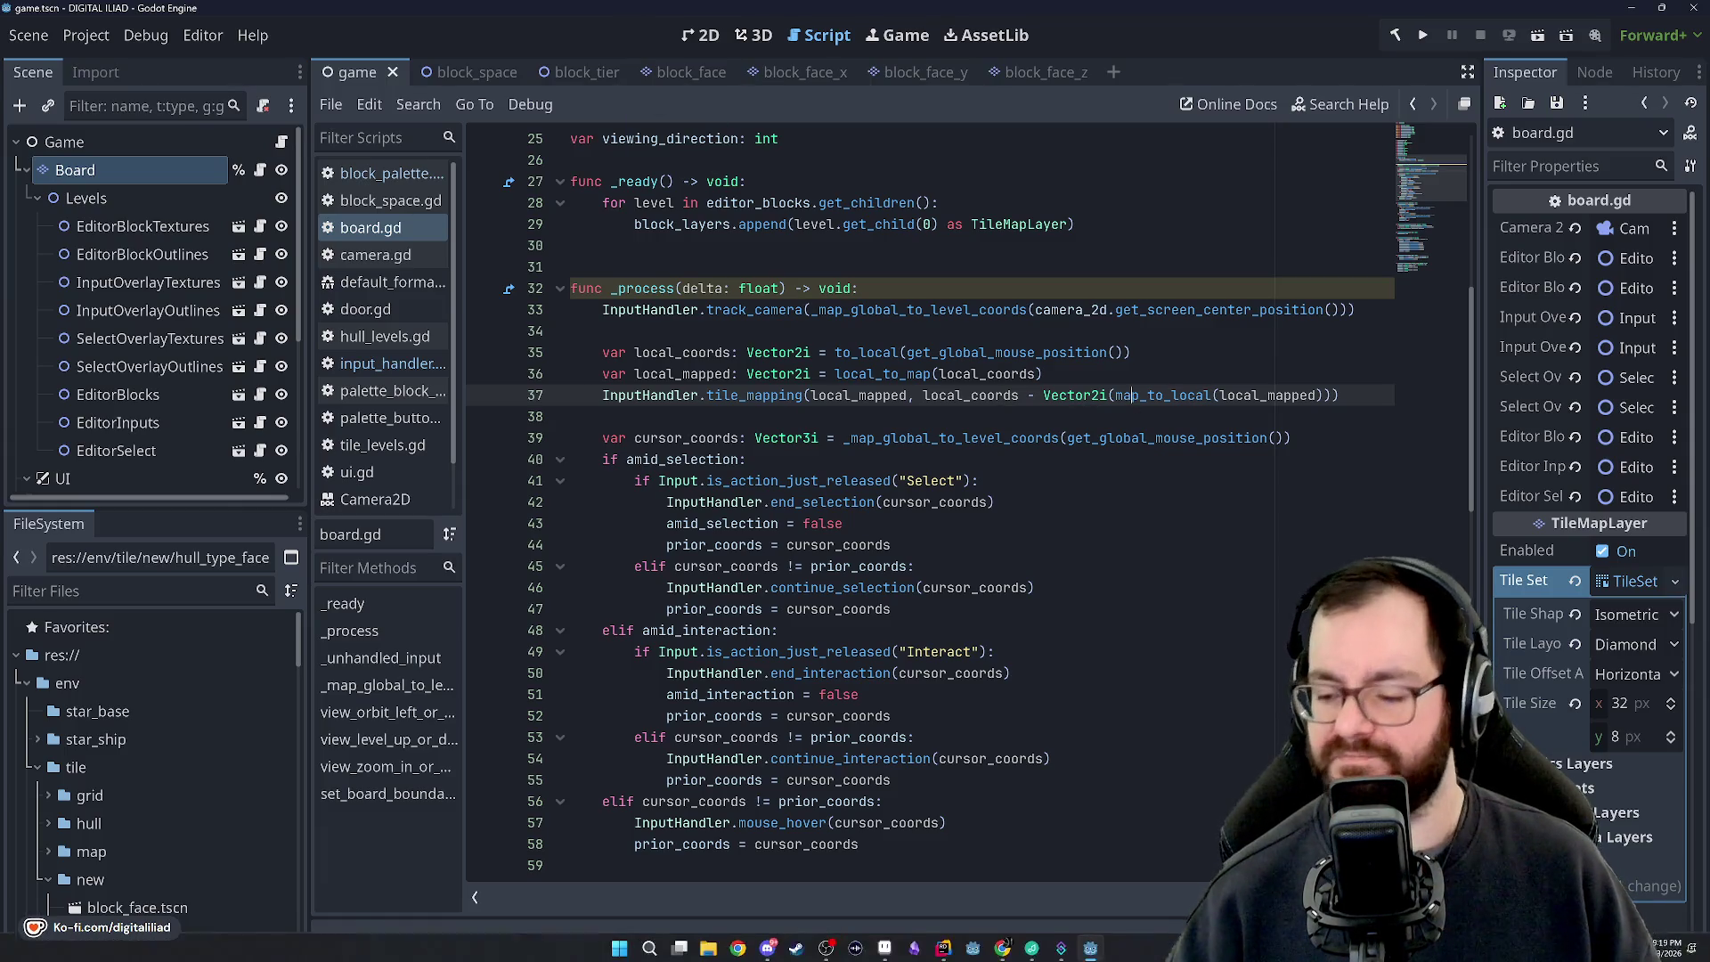
left_click(939, 951)
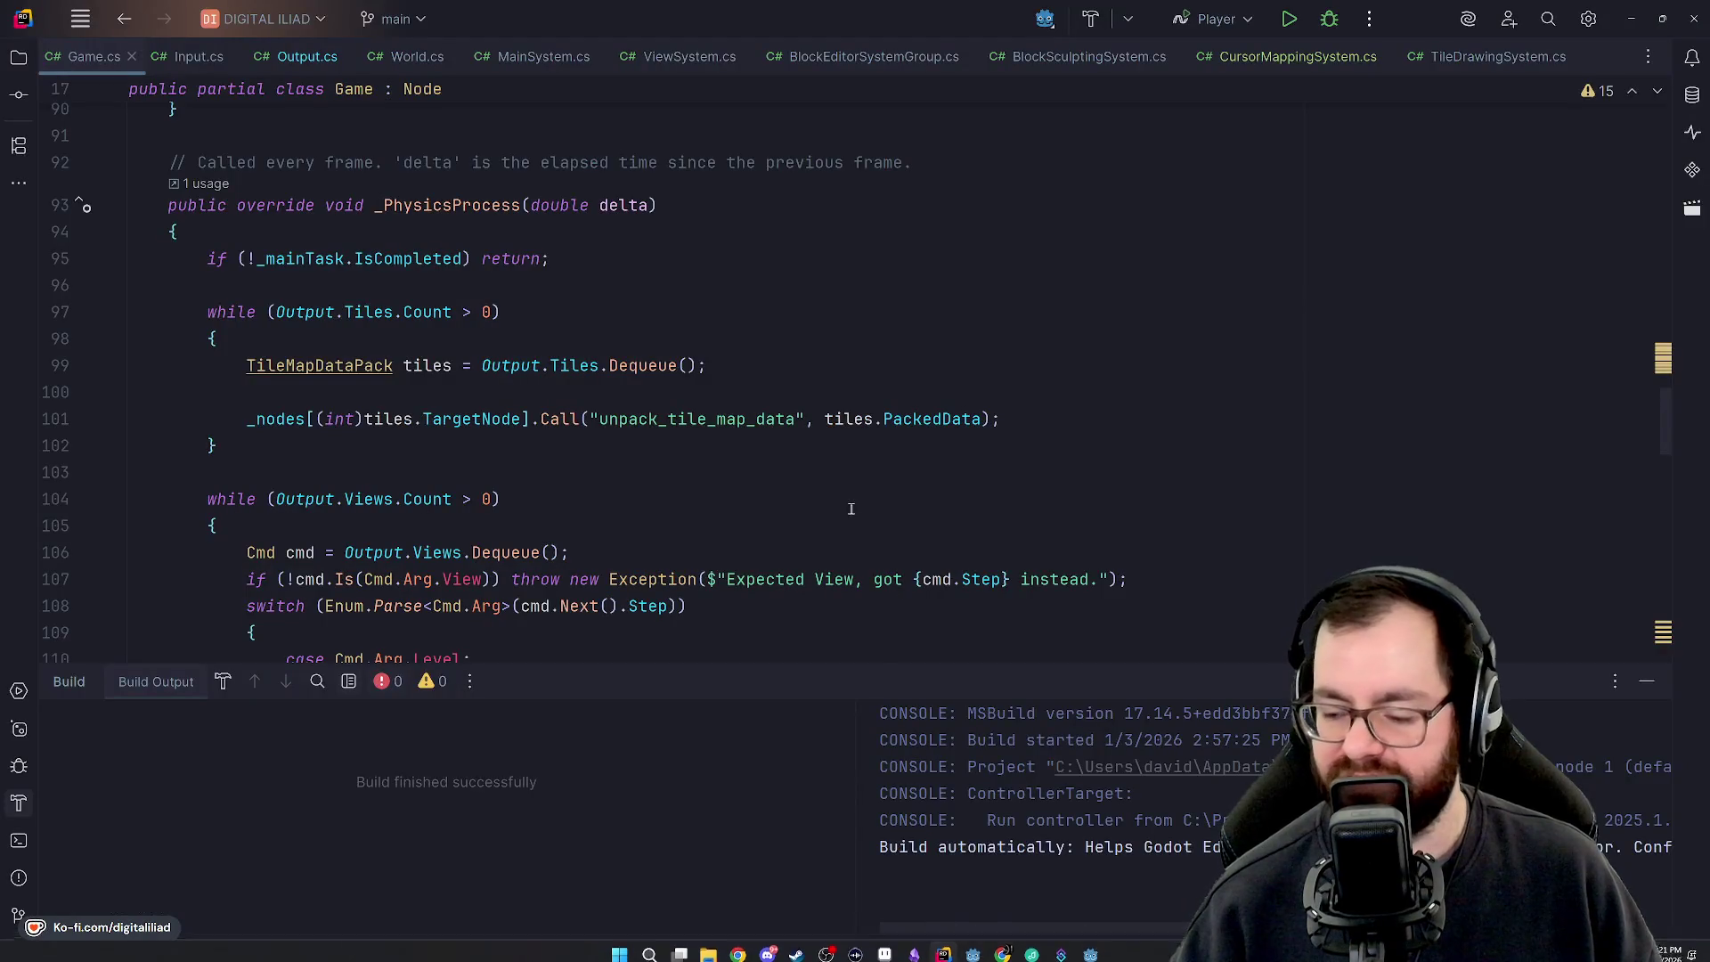
Hide the Build tool window in Rider.
scroll(720, 328, "down", 2)
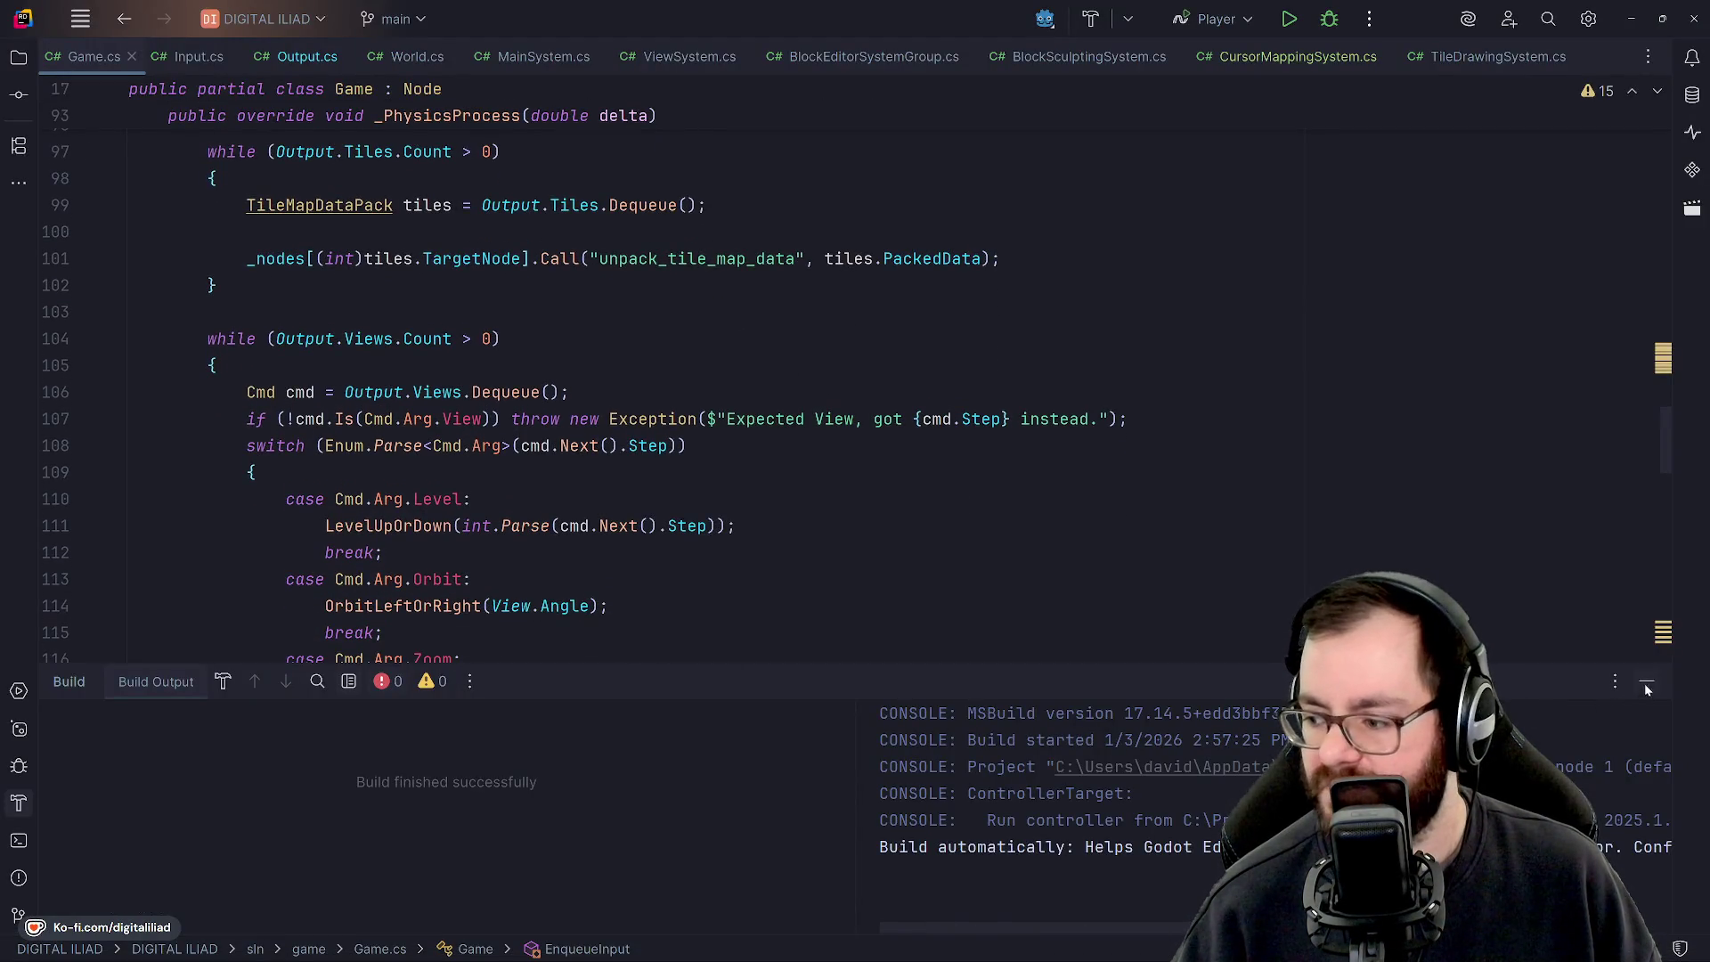
left_click(1646, 687)
scroll(862, 445, "up", 20)
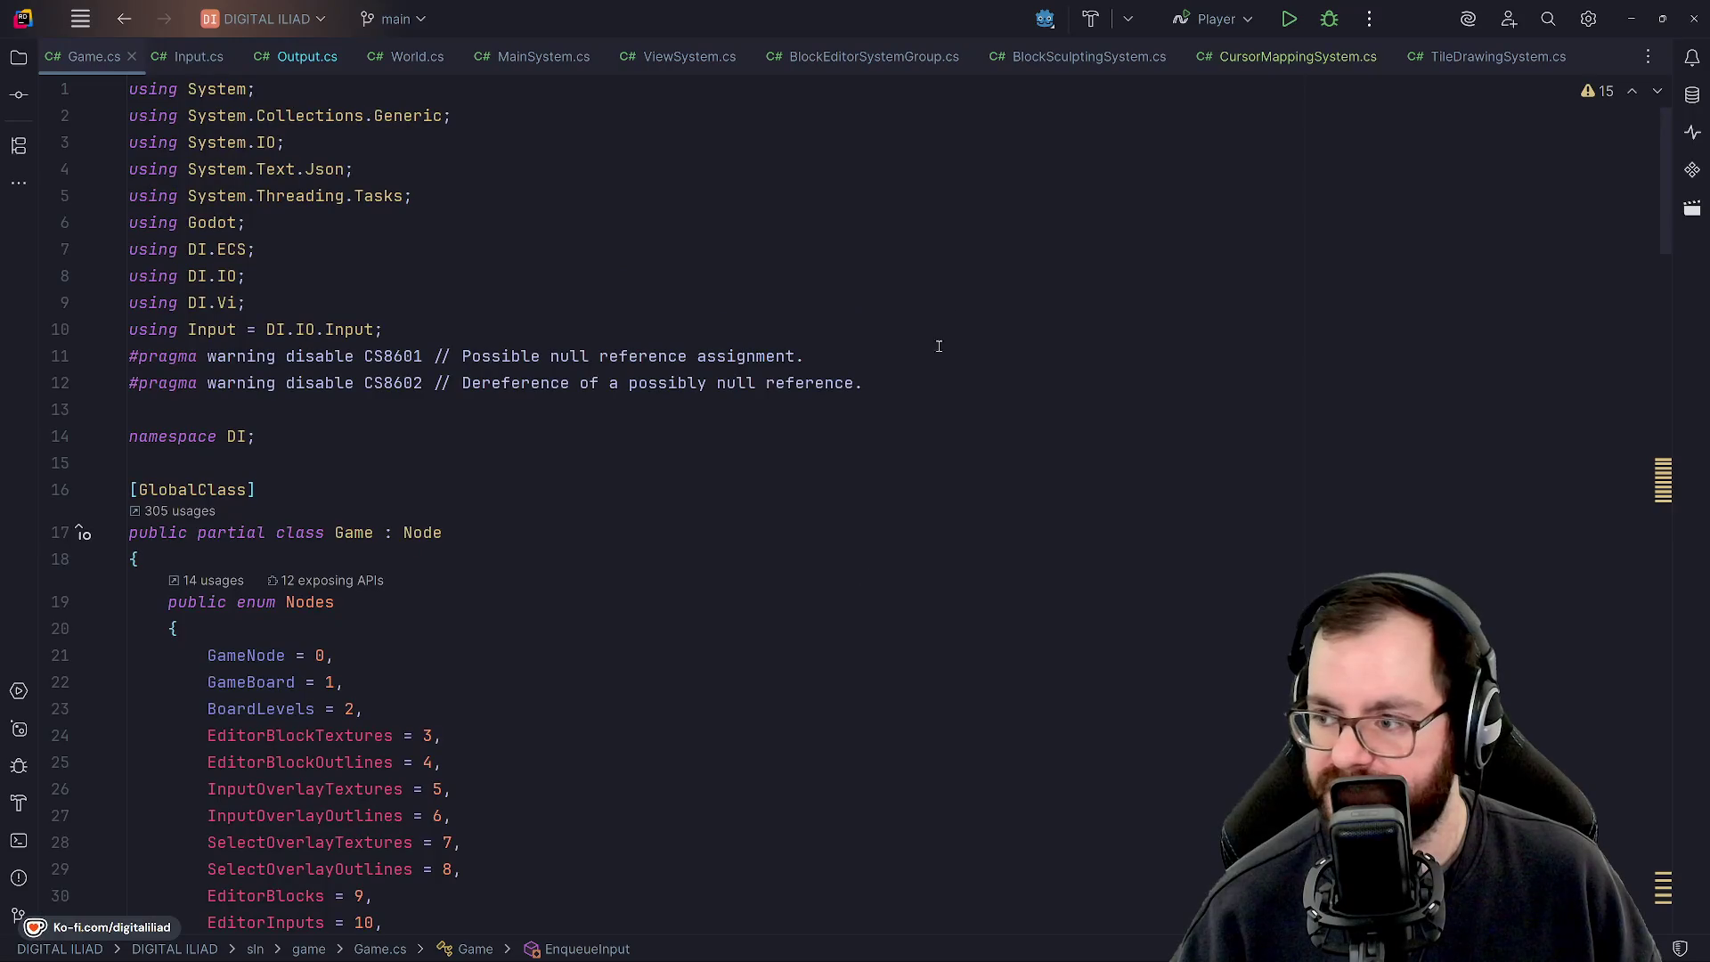
Switch to CursorMappingSystem.cs and put the caret at the end of Run's if condition on line 21.
left_click(1237, 57)
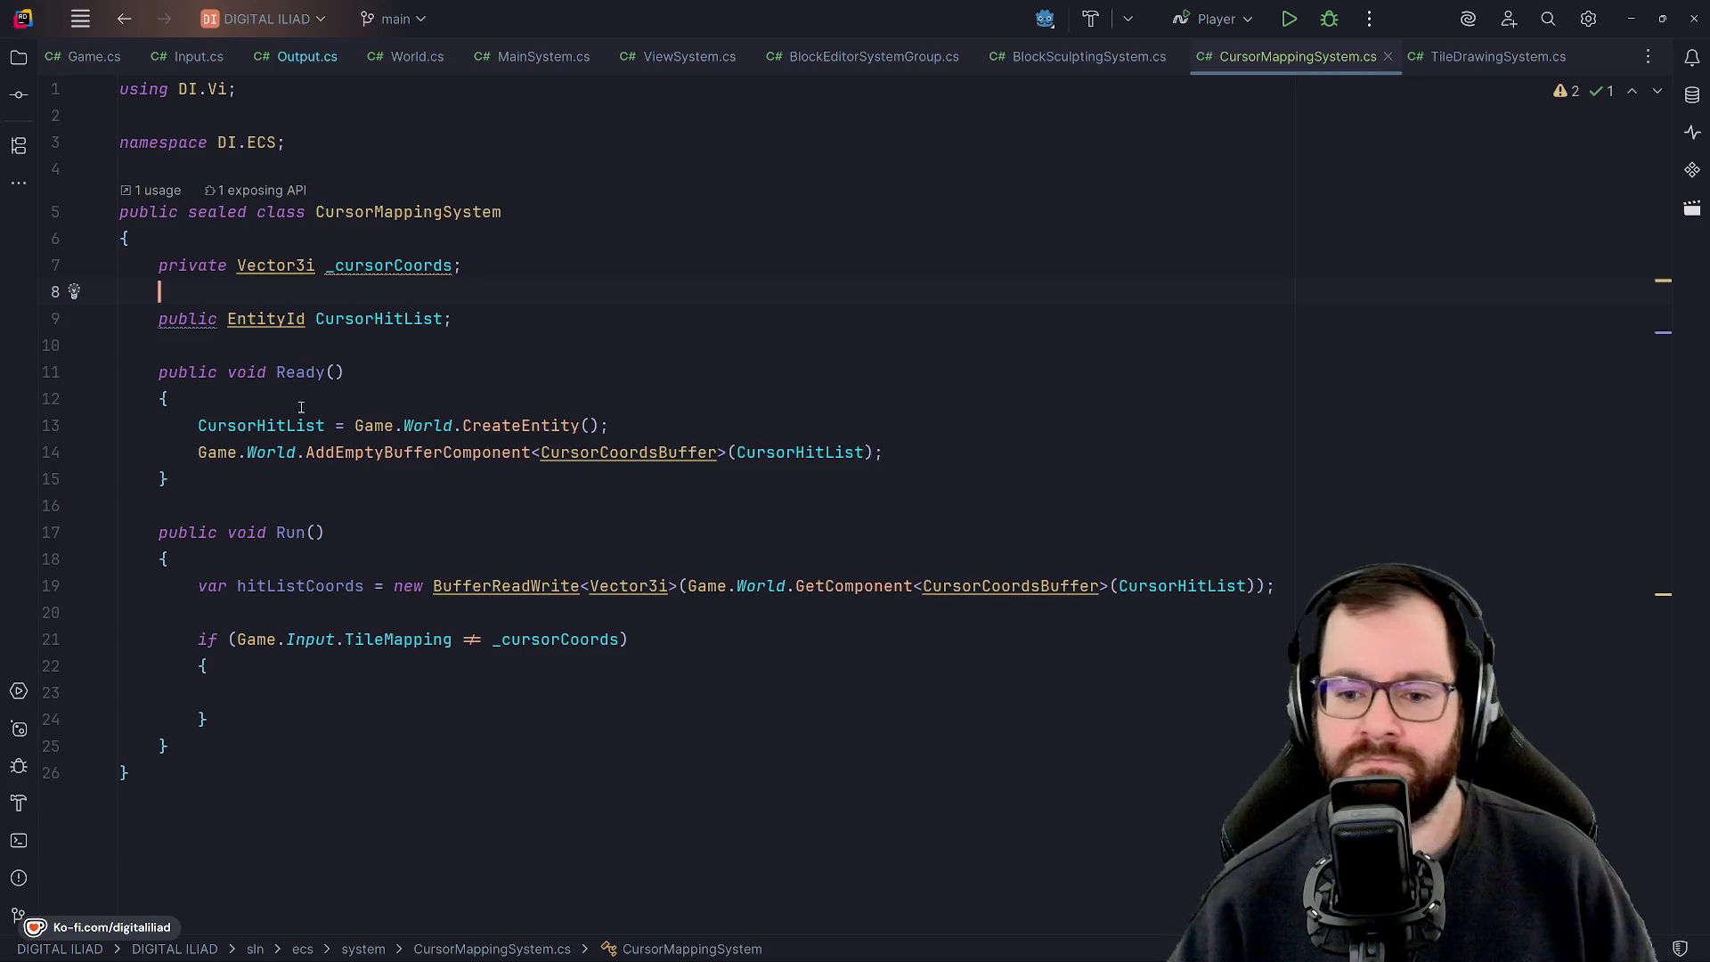
left_click(290, 482)
left_click(298, 533)
key("Down")
key("Down")
key("Down")
key("Down")
key("Down")
left_click(350, 587)
key("Down")
key("Down")
key("Down")
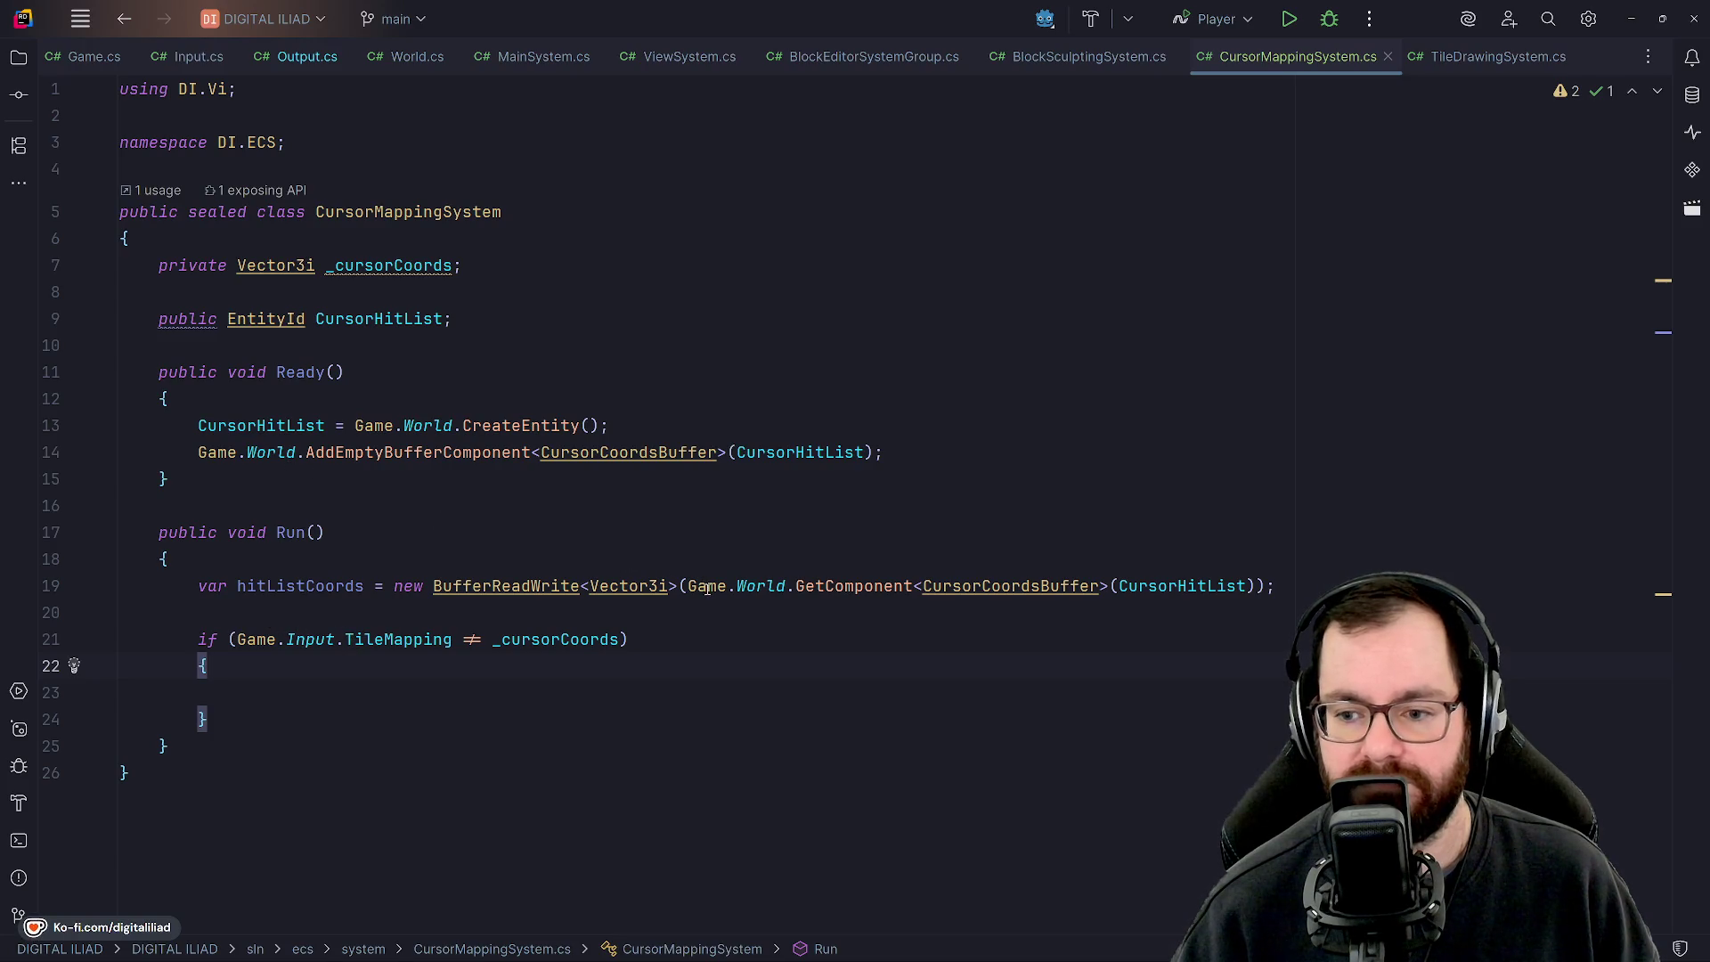
left_click(621, 637)
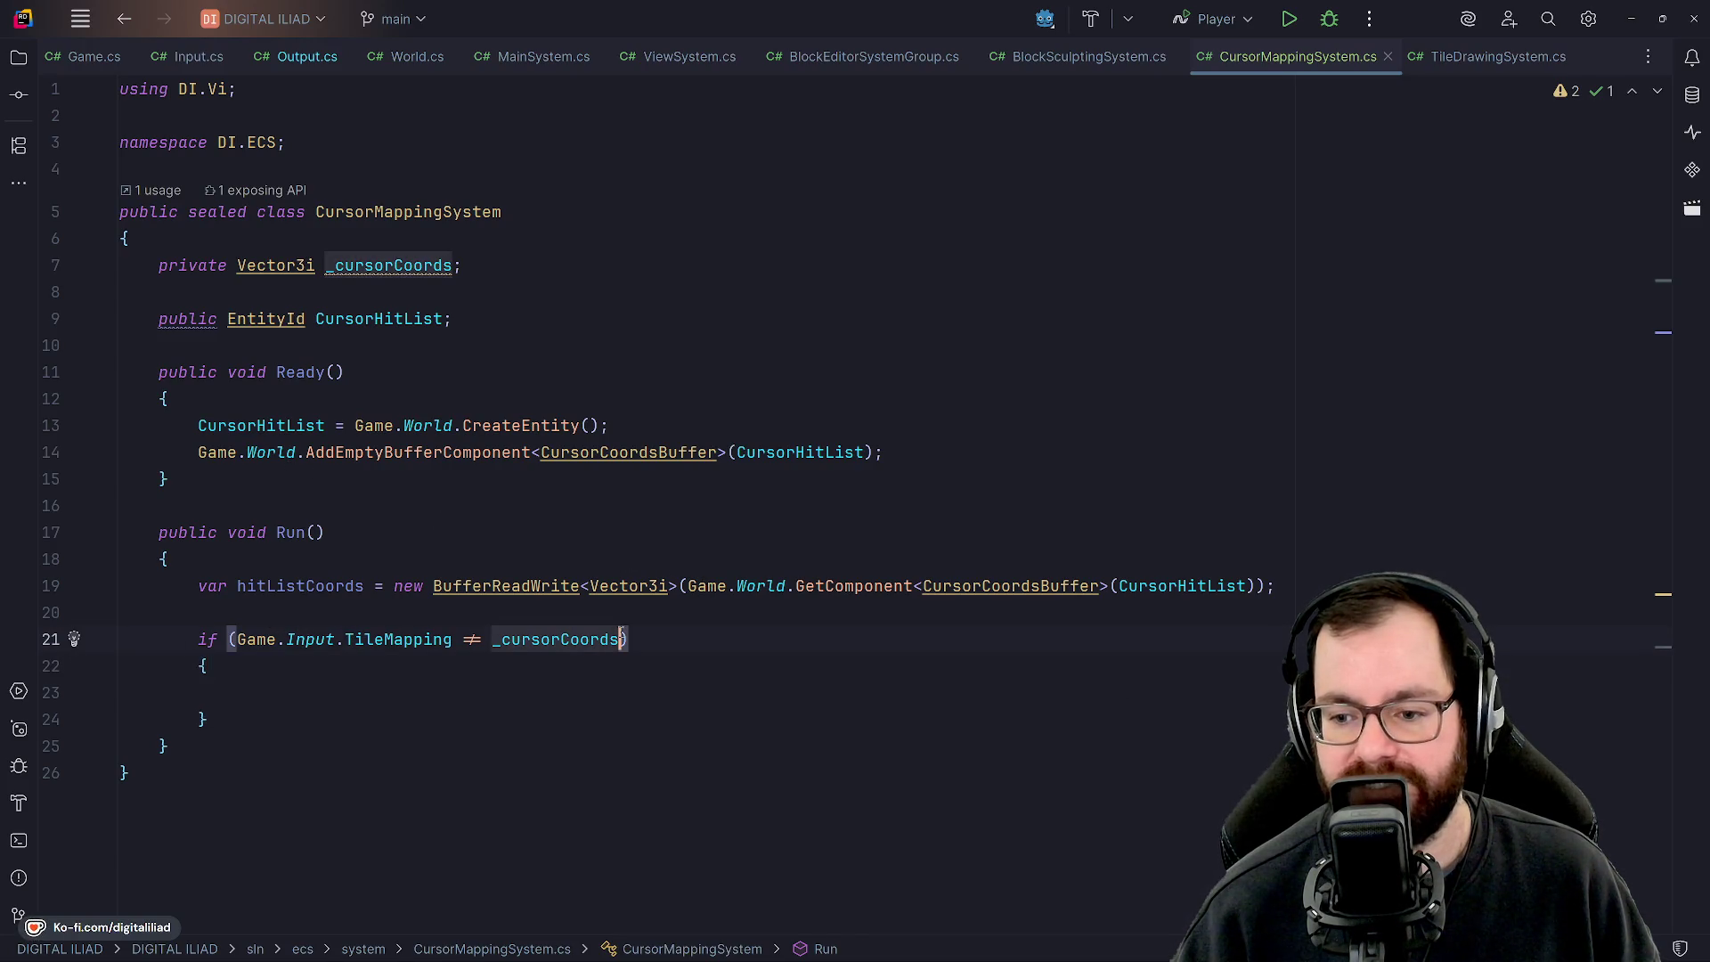
Insert 'Game.Output.StructuralChange || ' before Game.Input.TileMapping in the if condition.
type("||")
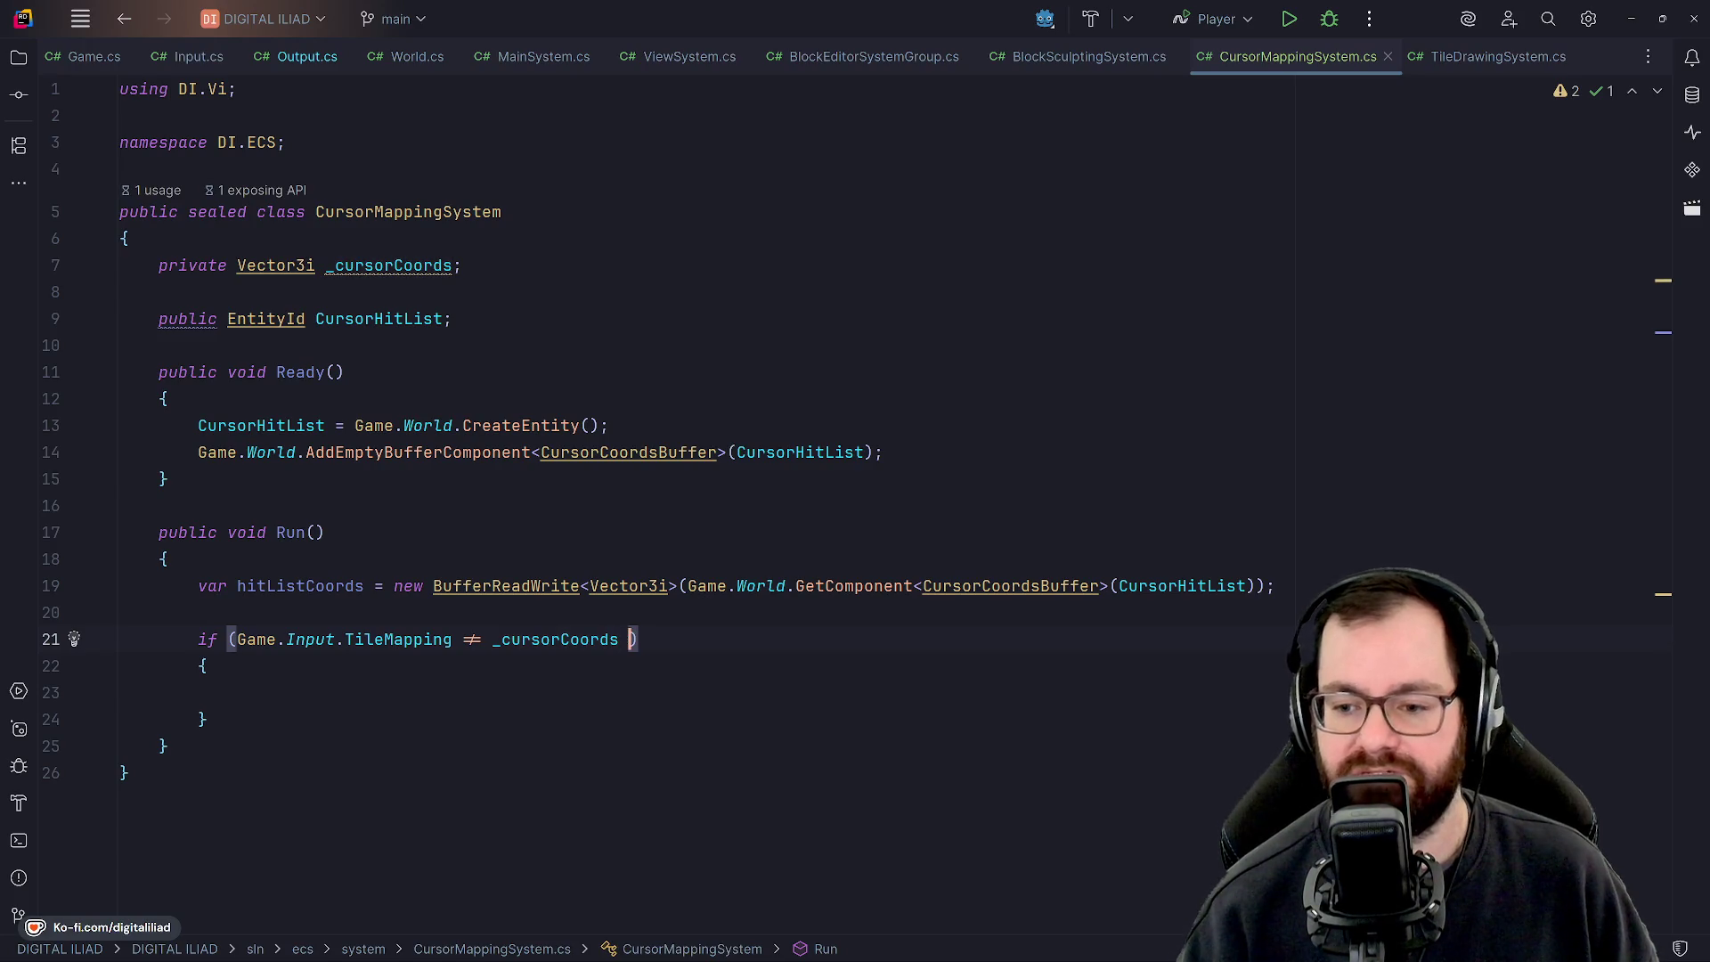
key("BackSpace")
key("BackSpace")
key("BackSpace")
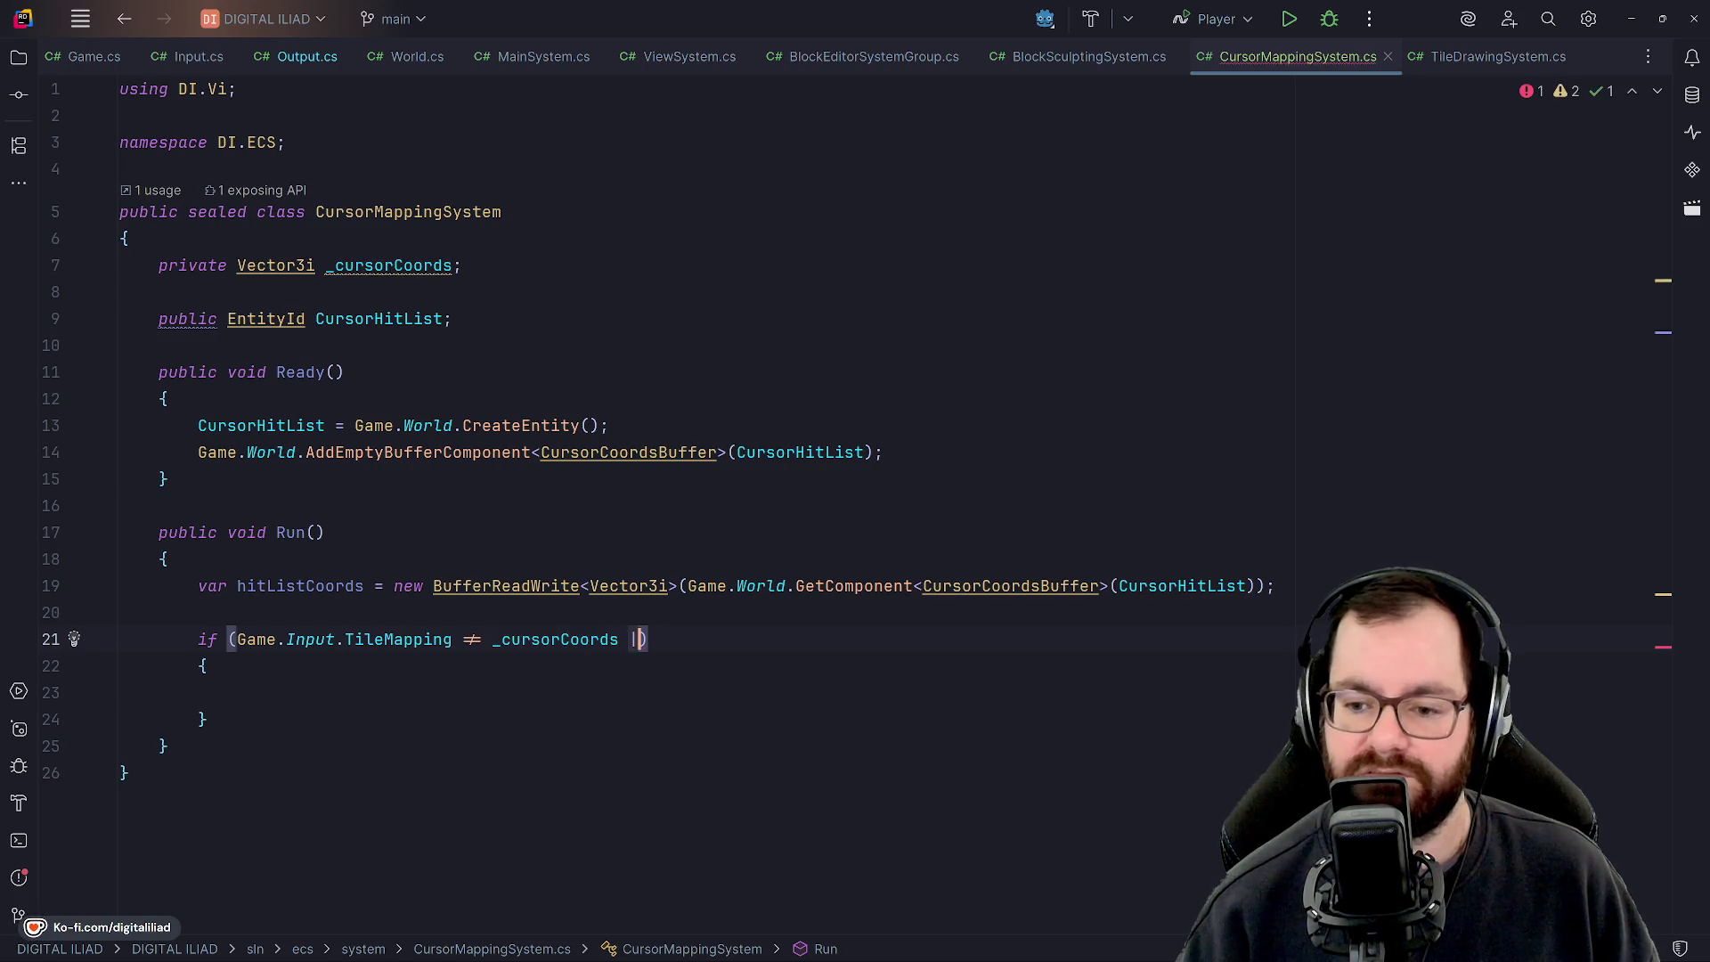
key("Left")
left_click(512, 638)
left_click(236, 638)
type("Ga")
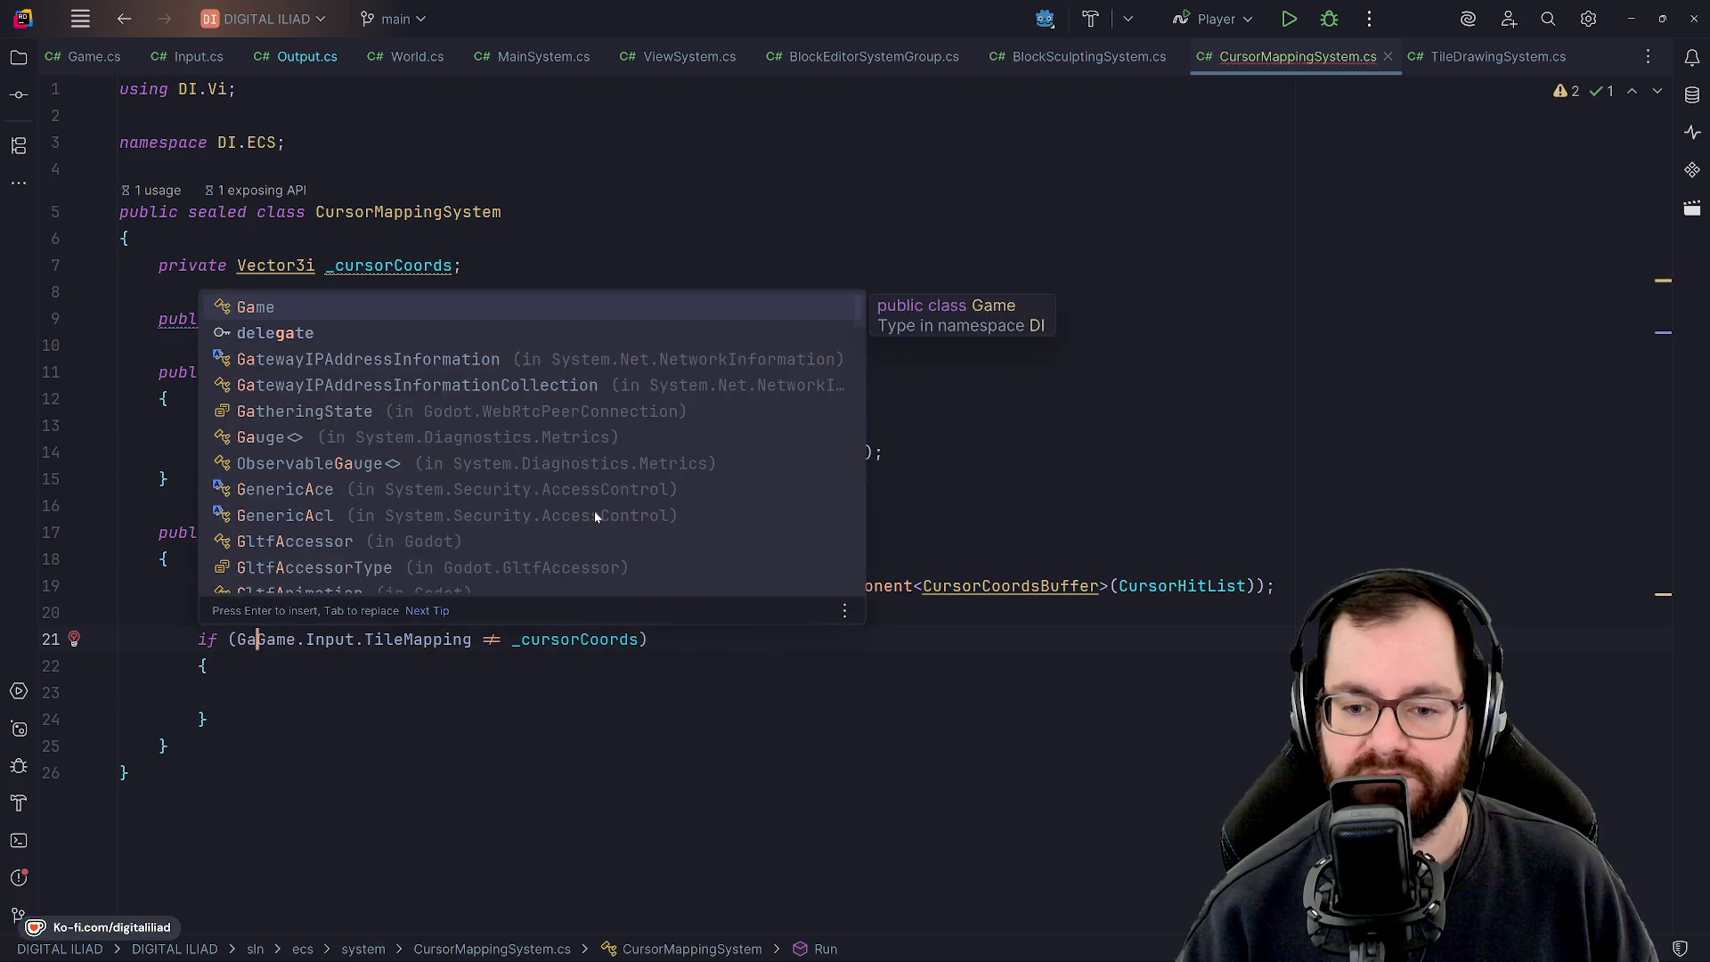
key("BackSpace")
key("BackSpace")
type("Game.Oout")
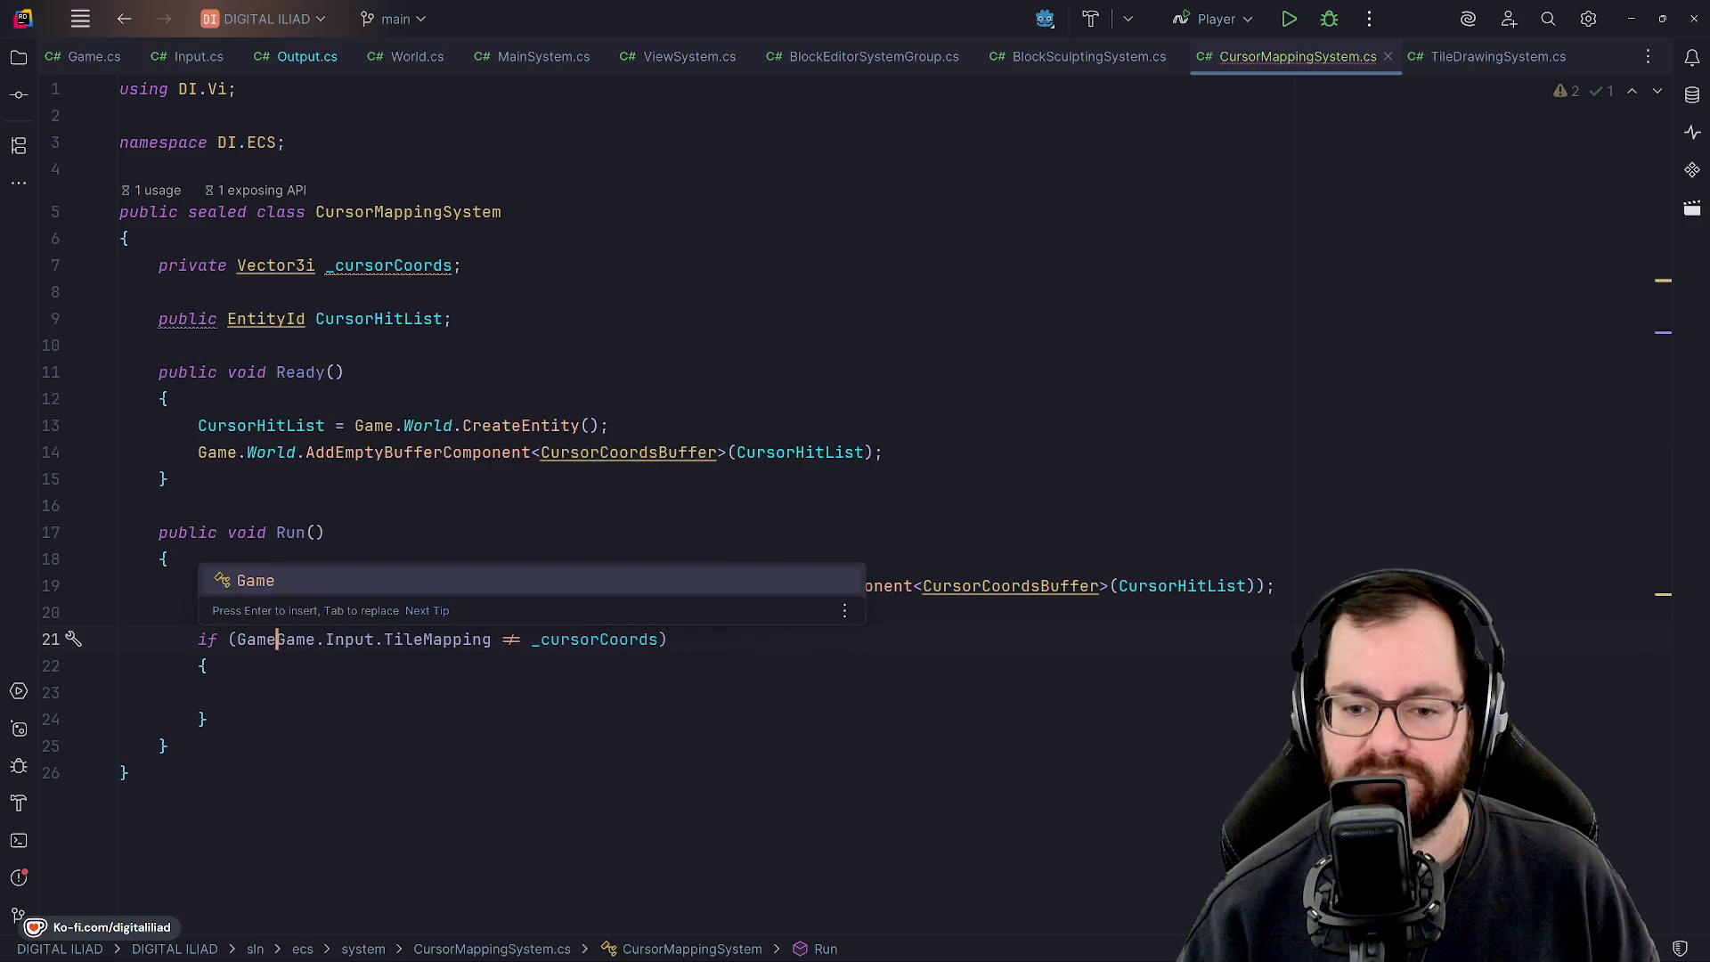
key("BackSpace")
key("BackSpace")
key("BackSpace")
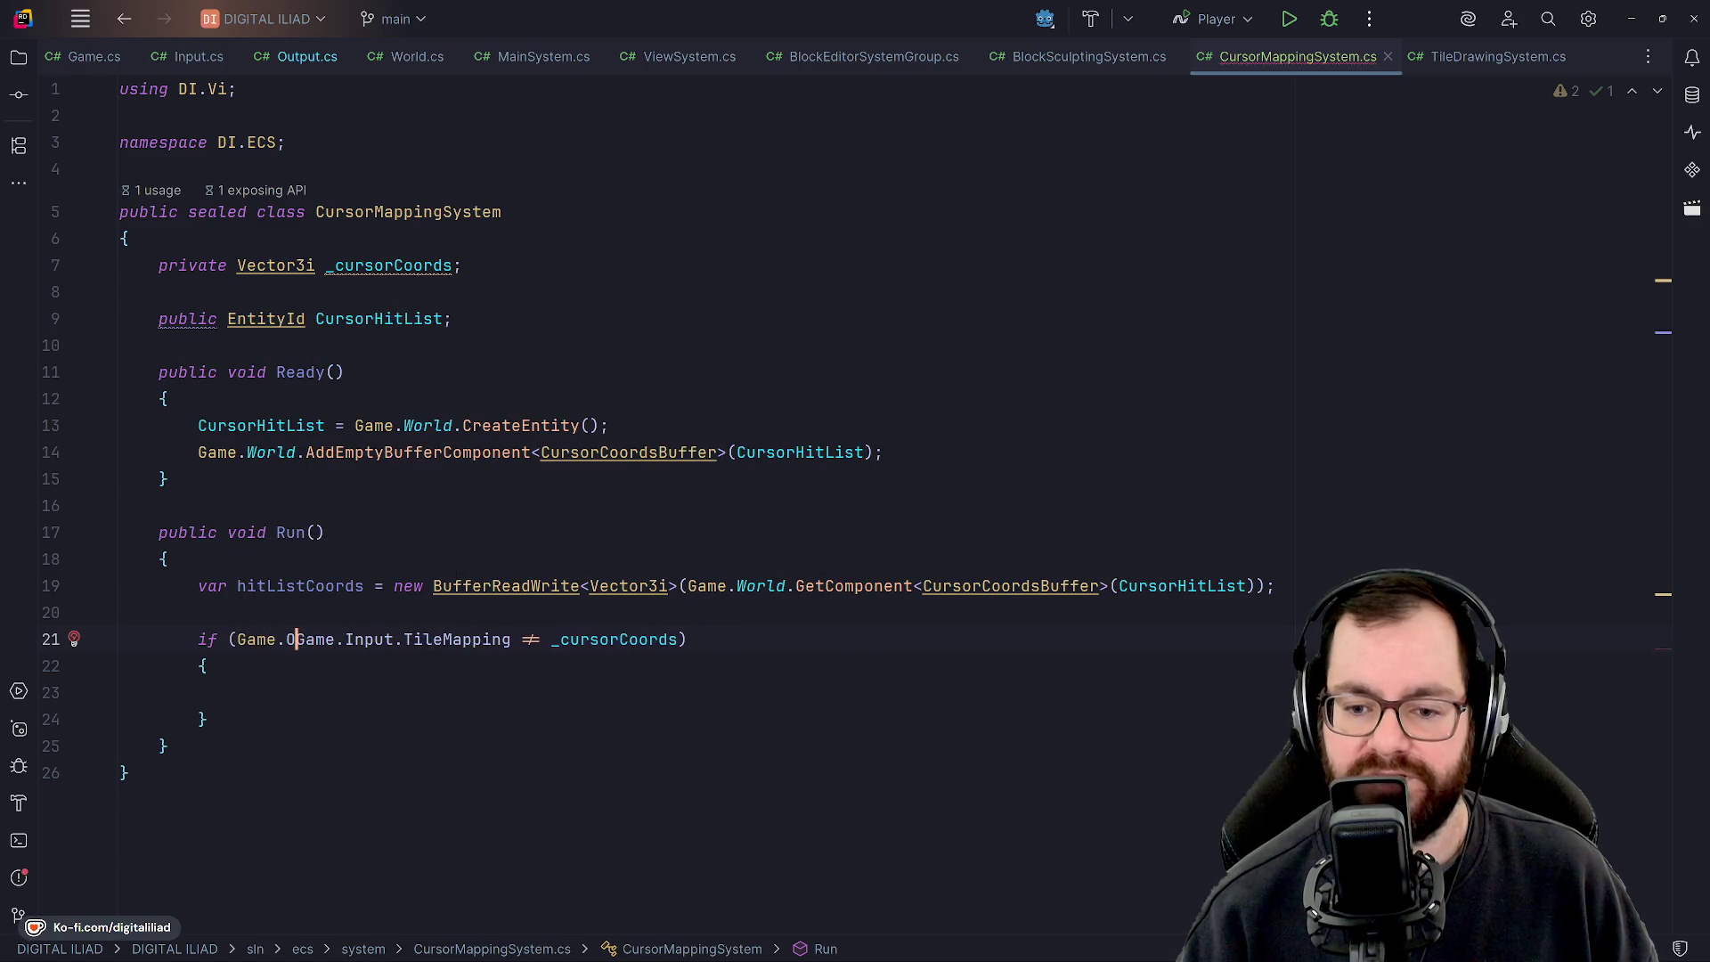
type("utput.")
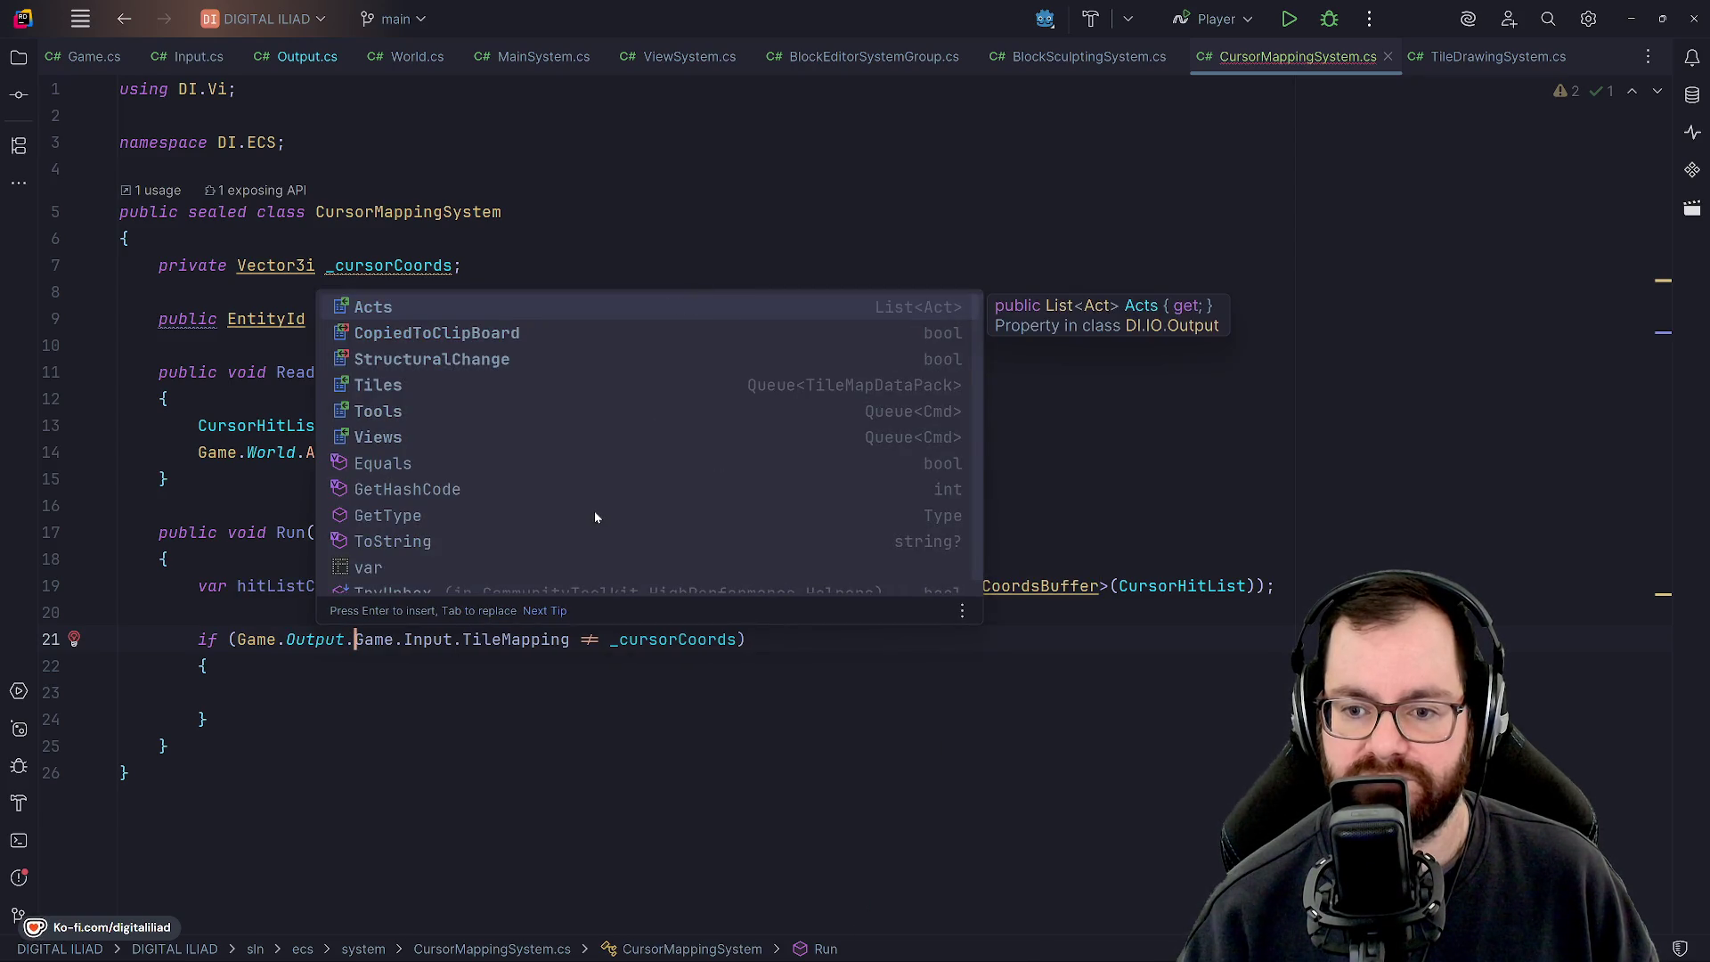
type("Stru")
type("cturalChange ")
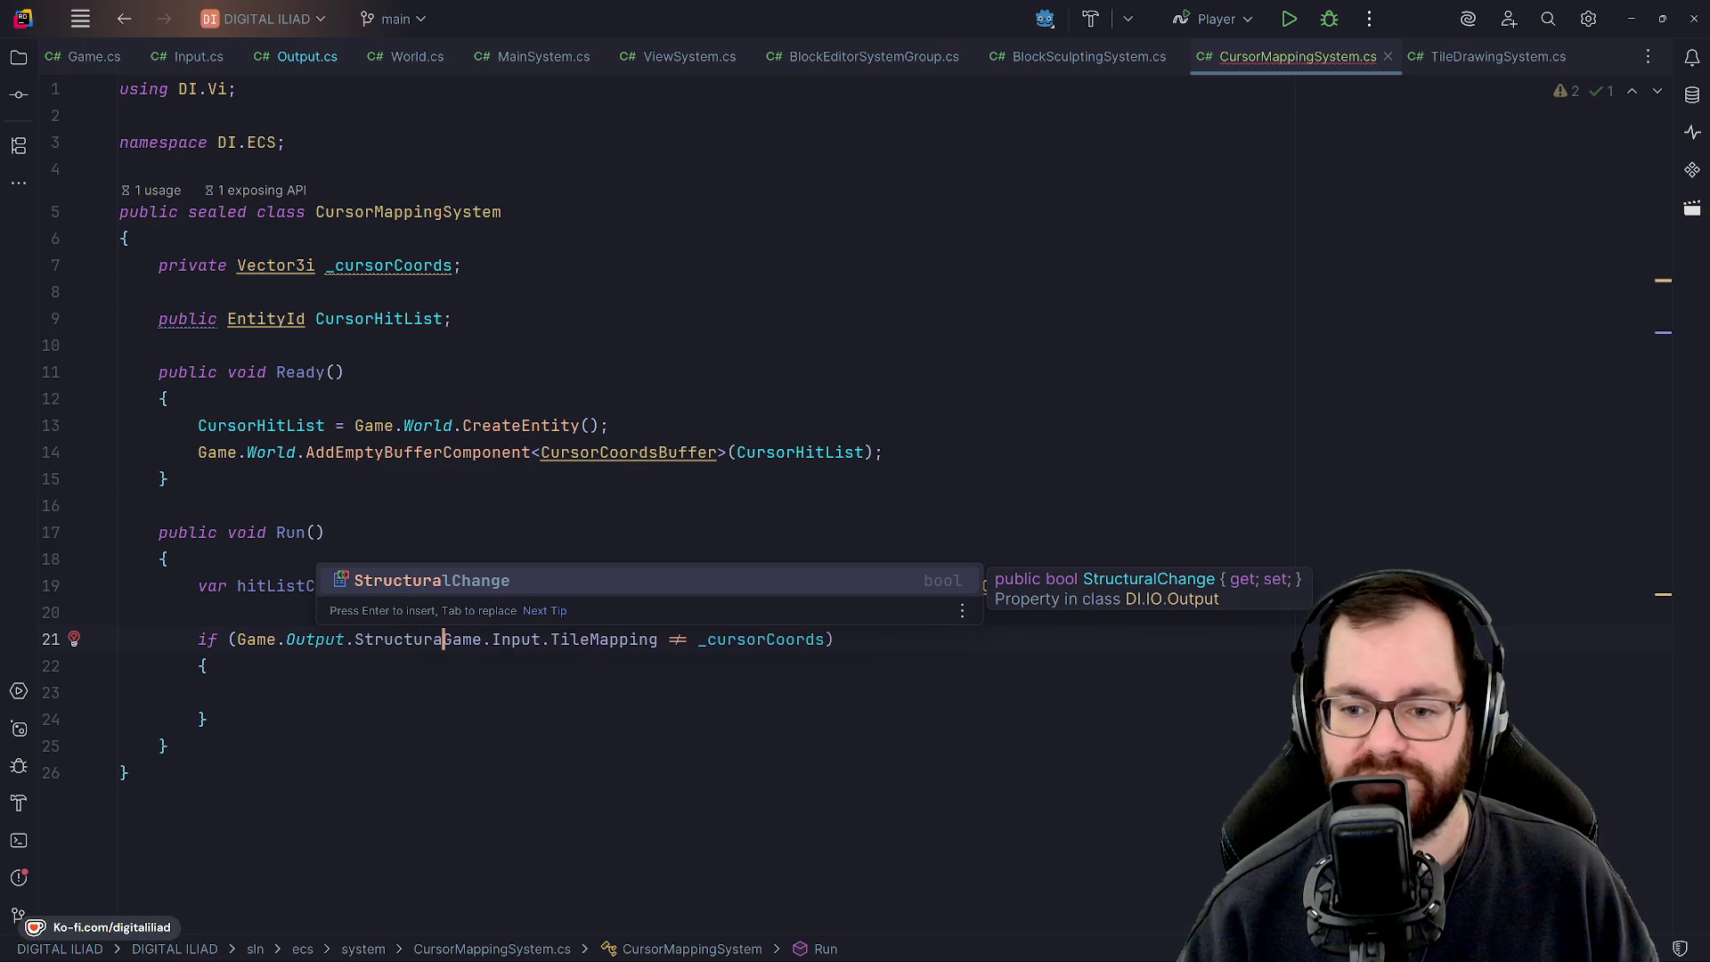
type("||")
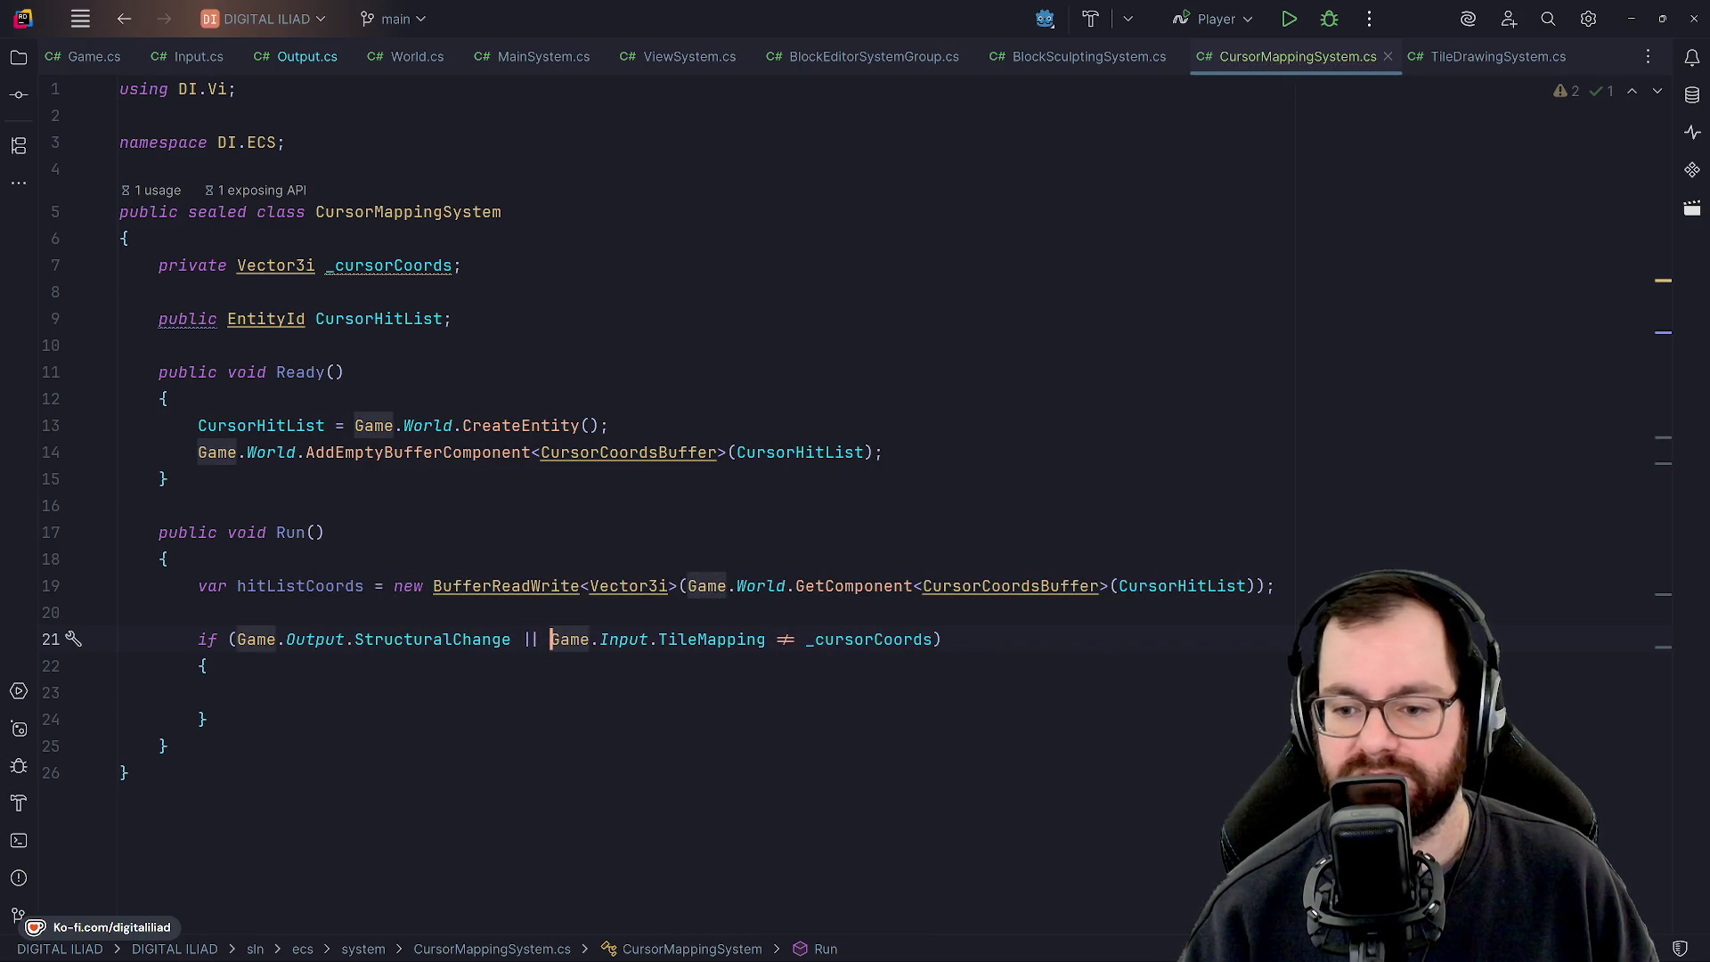
Build the solution and check the StructuralChange and TileMapping parts of the condition.
left_click(620, 480)
double_click(404, 639)
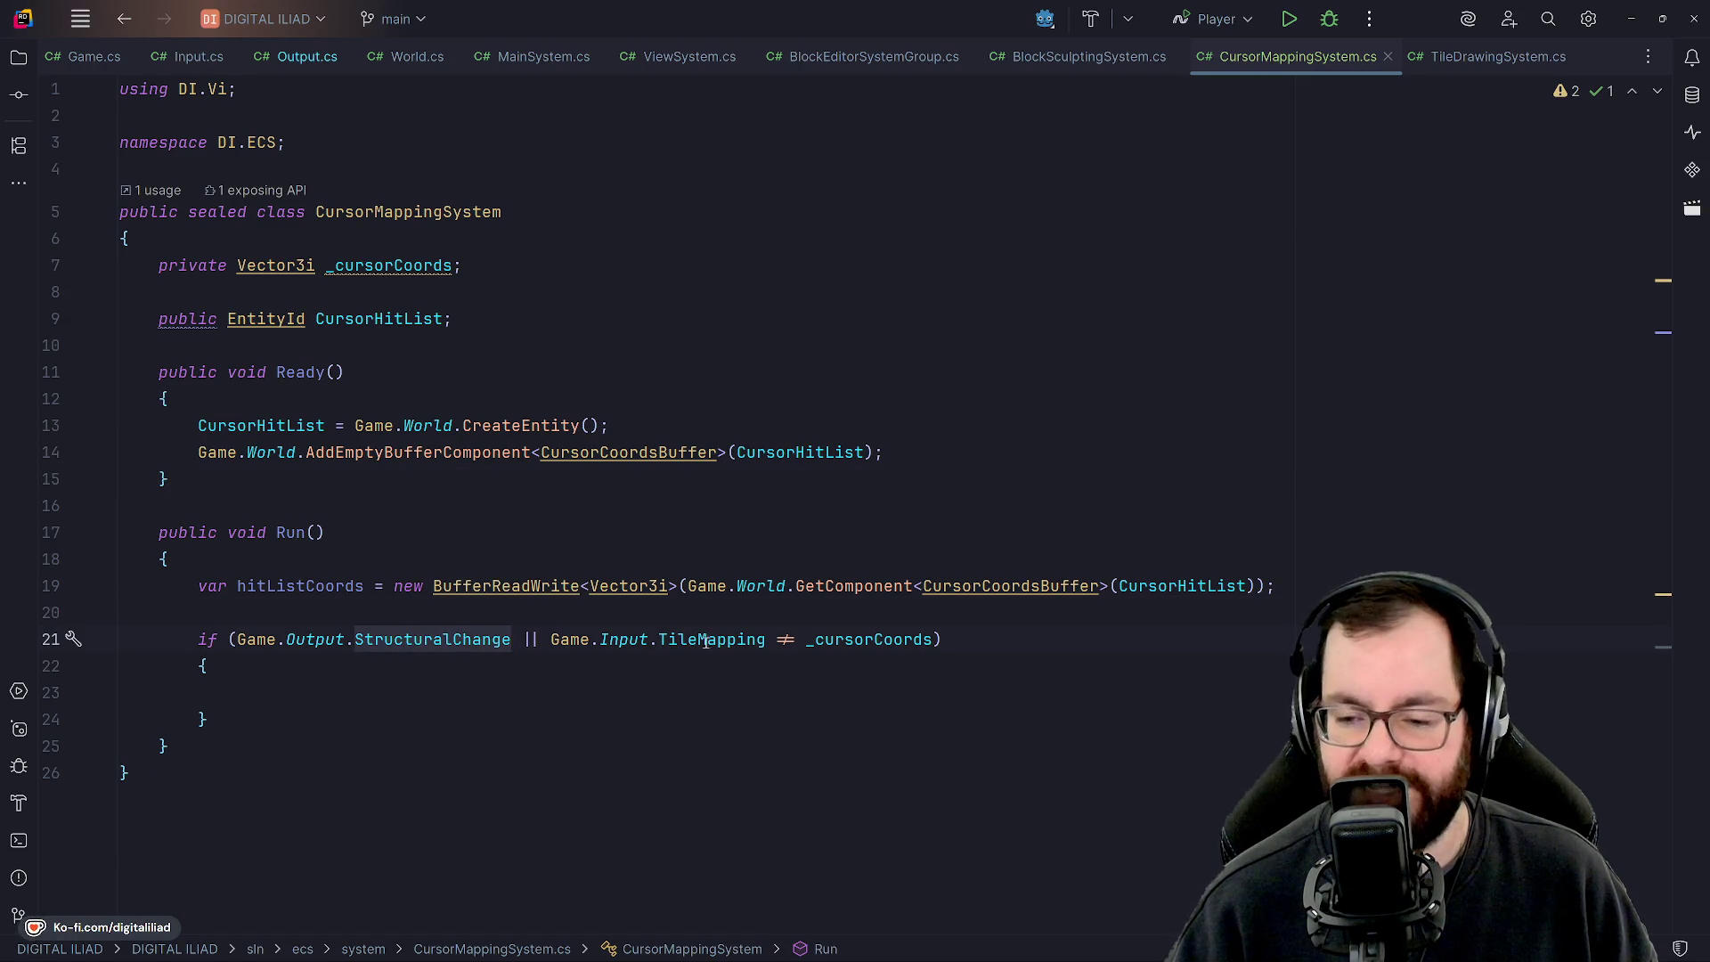
left_click(647, 639)
left_click(753, 639)
left_click(843, 640)
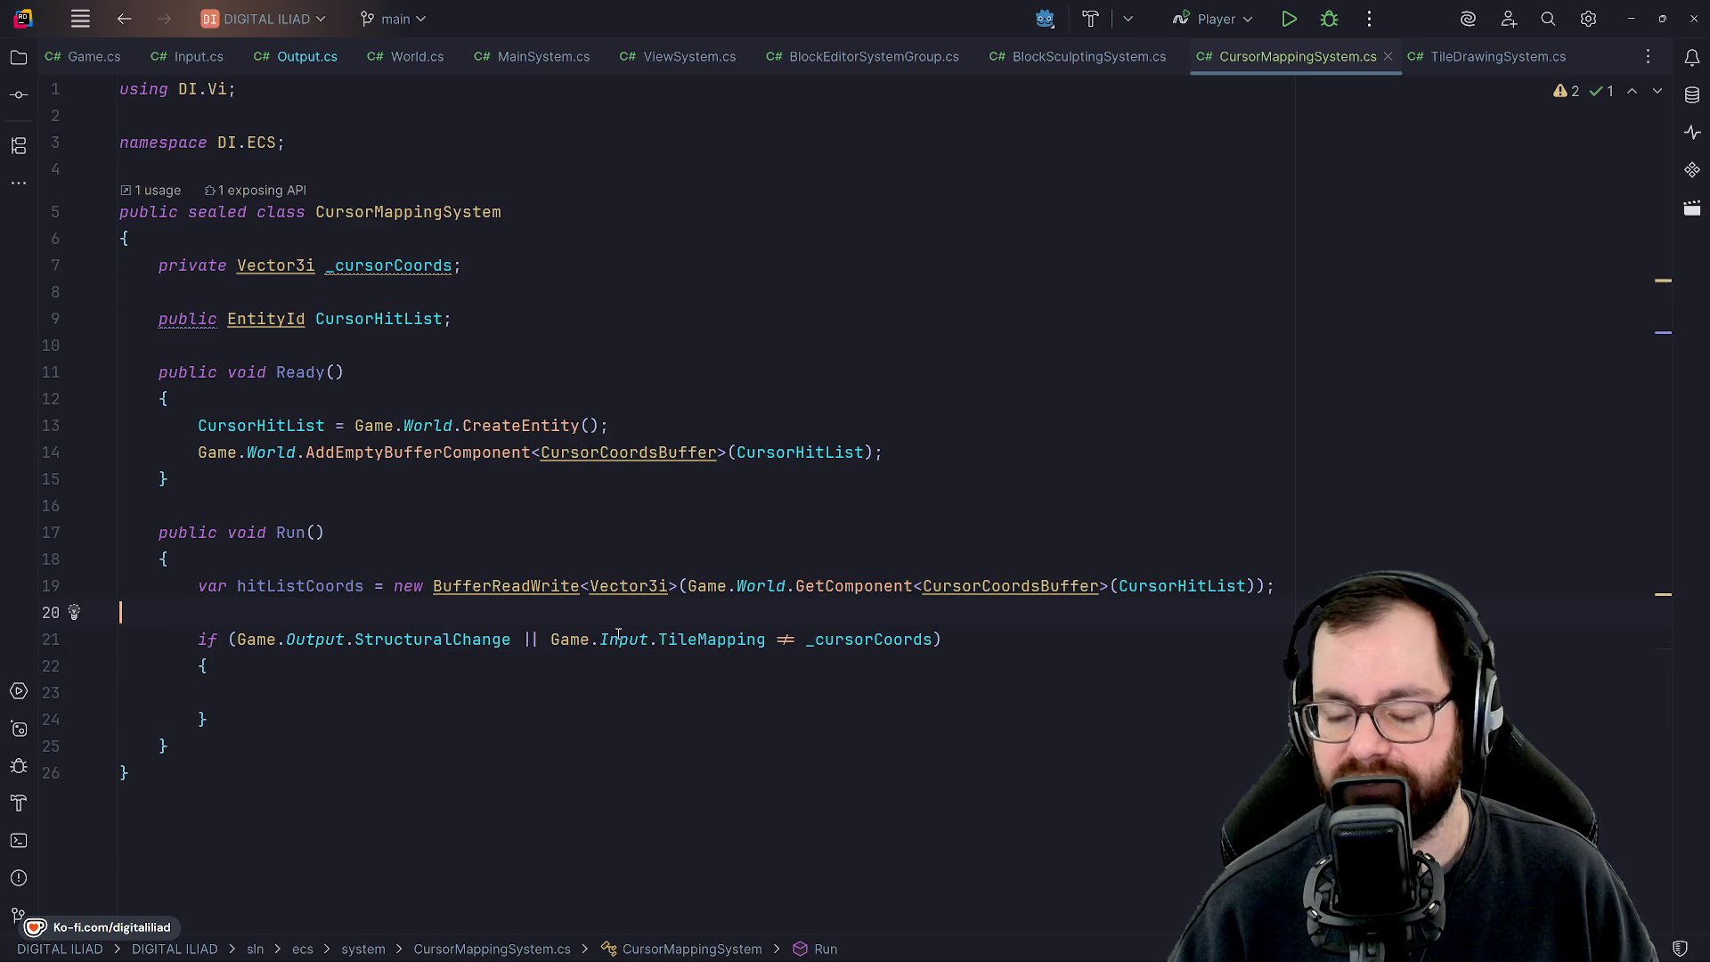
left_click(653, 680)
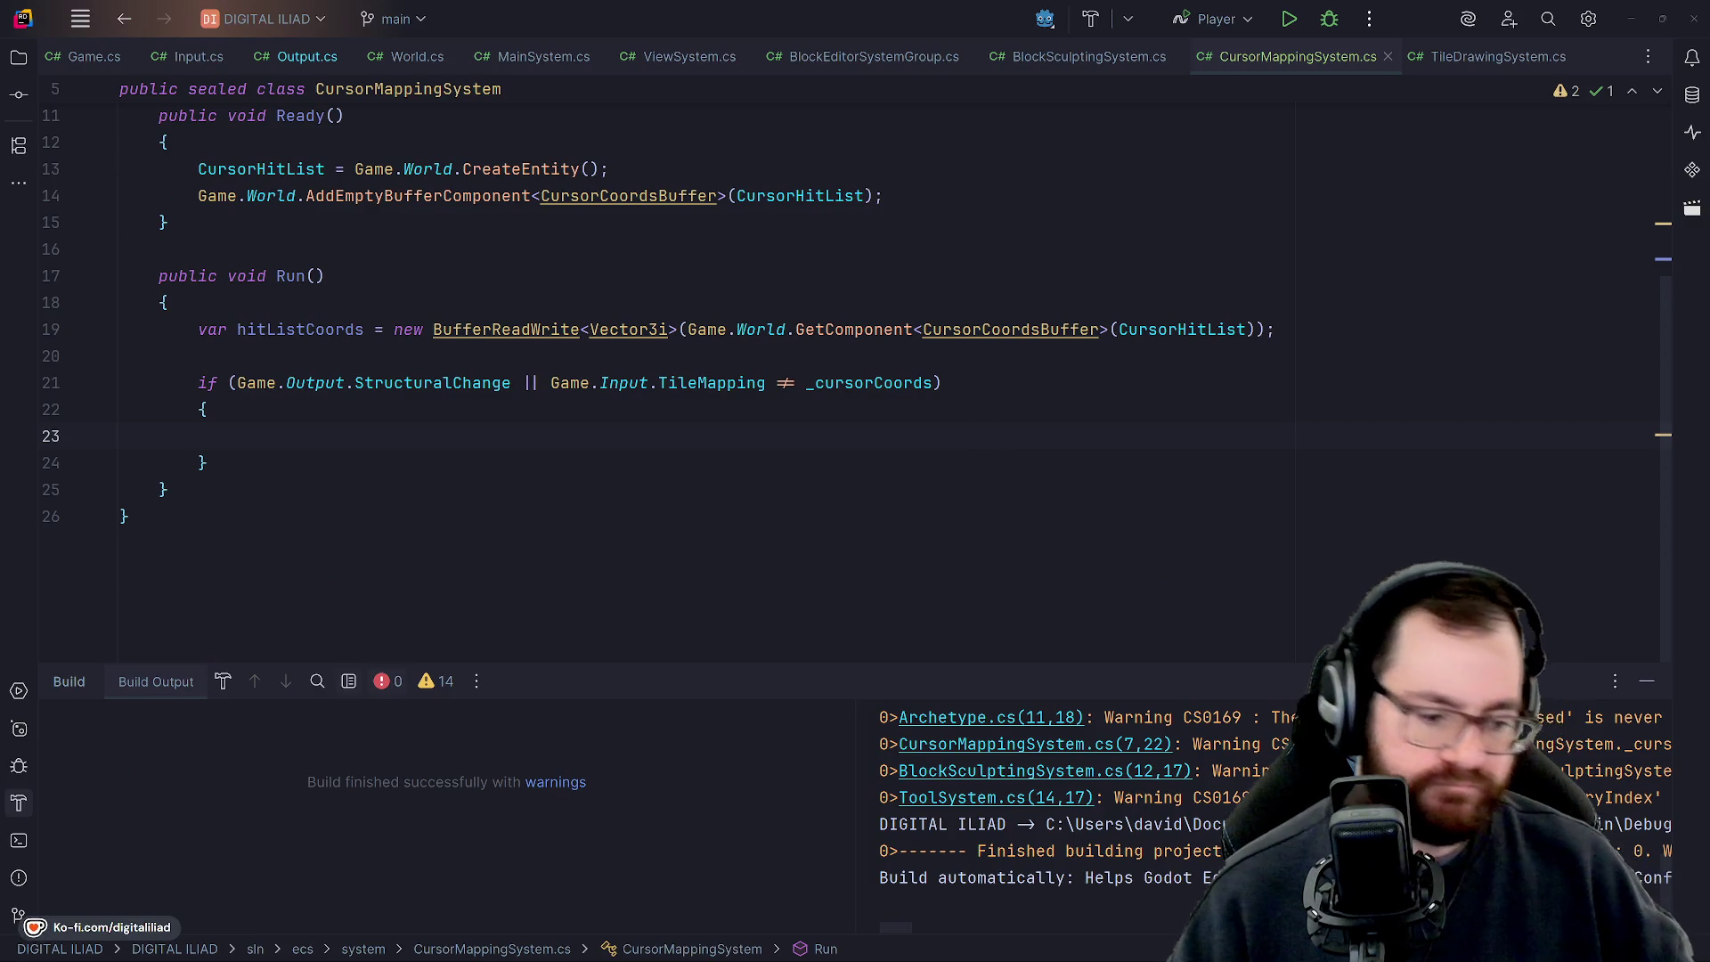
In the cursor tile priority sprite, hide layers Priority 1–4 and pick light grey as the drawing colour.
left_click(998, 945)
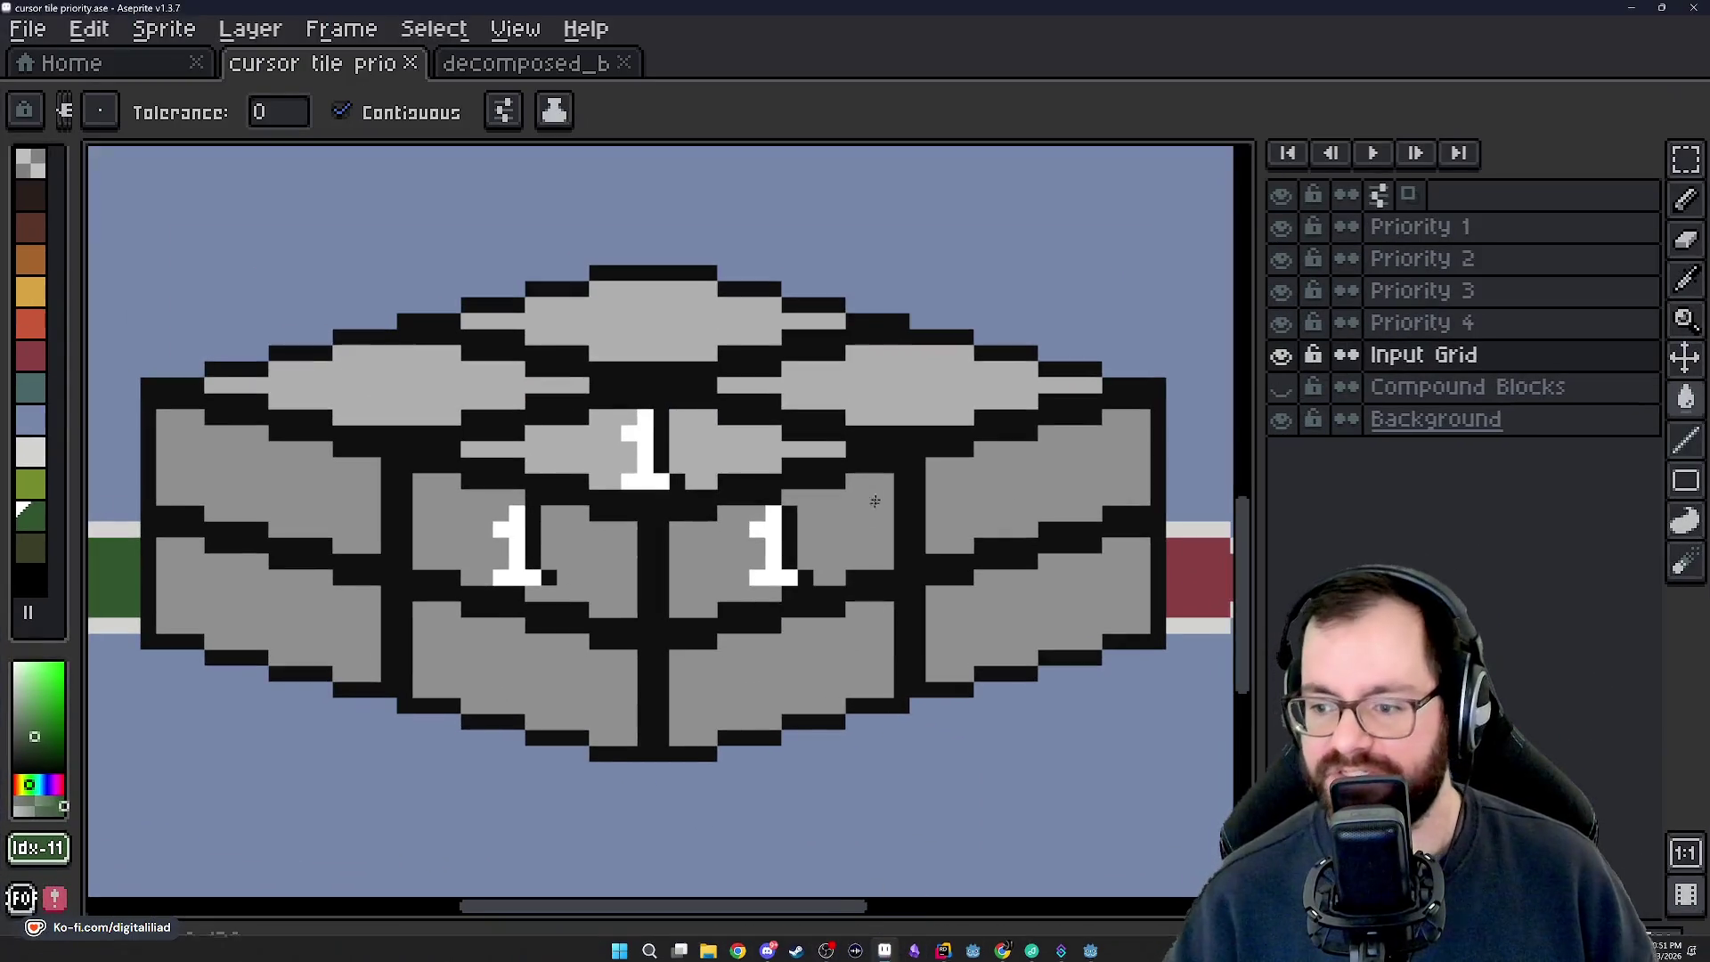
left_click_drag(1281, 322, 1284, 247)
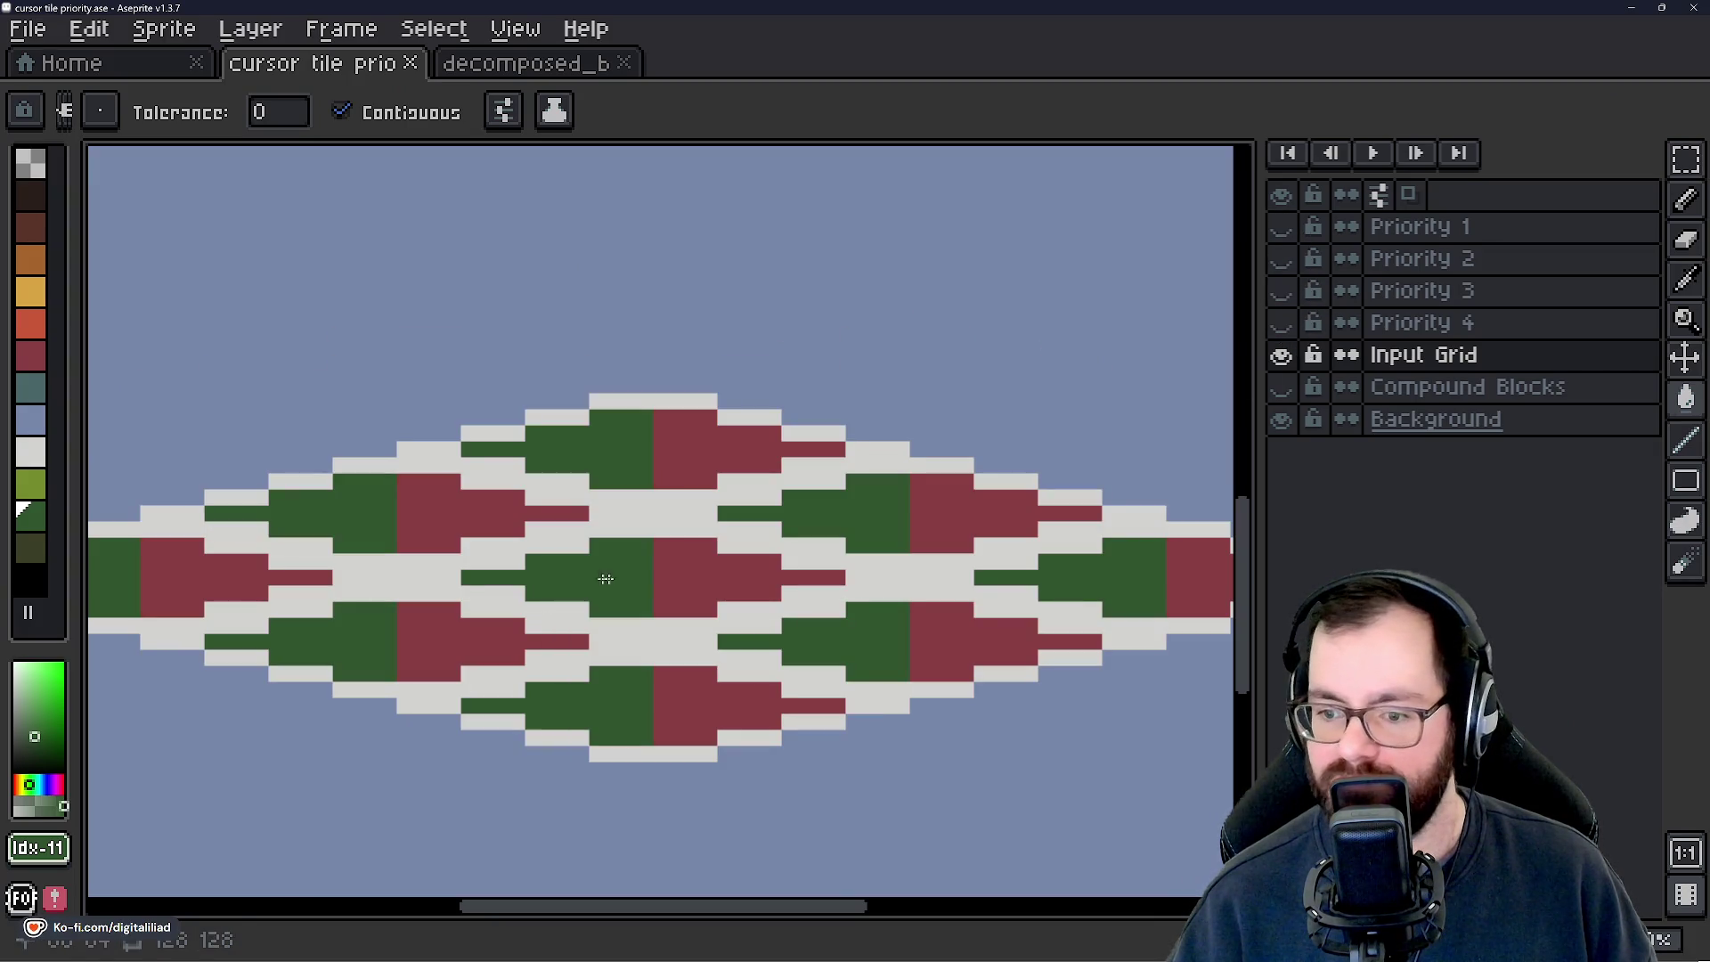
scroll(678, 549, "down", 1)
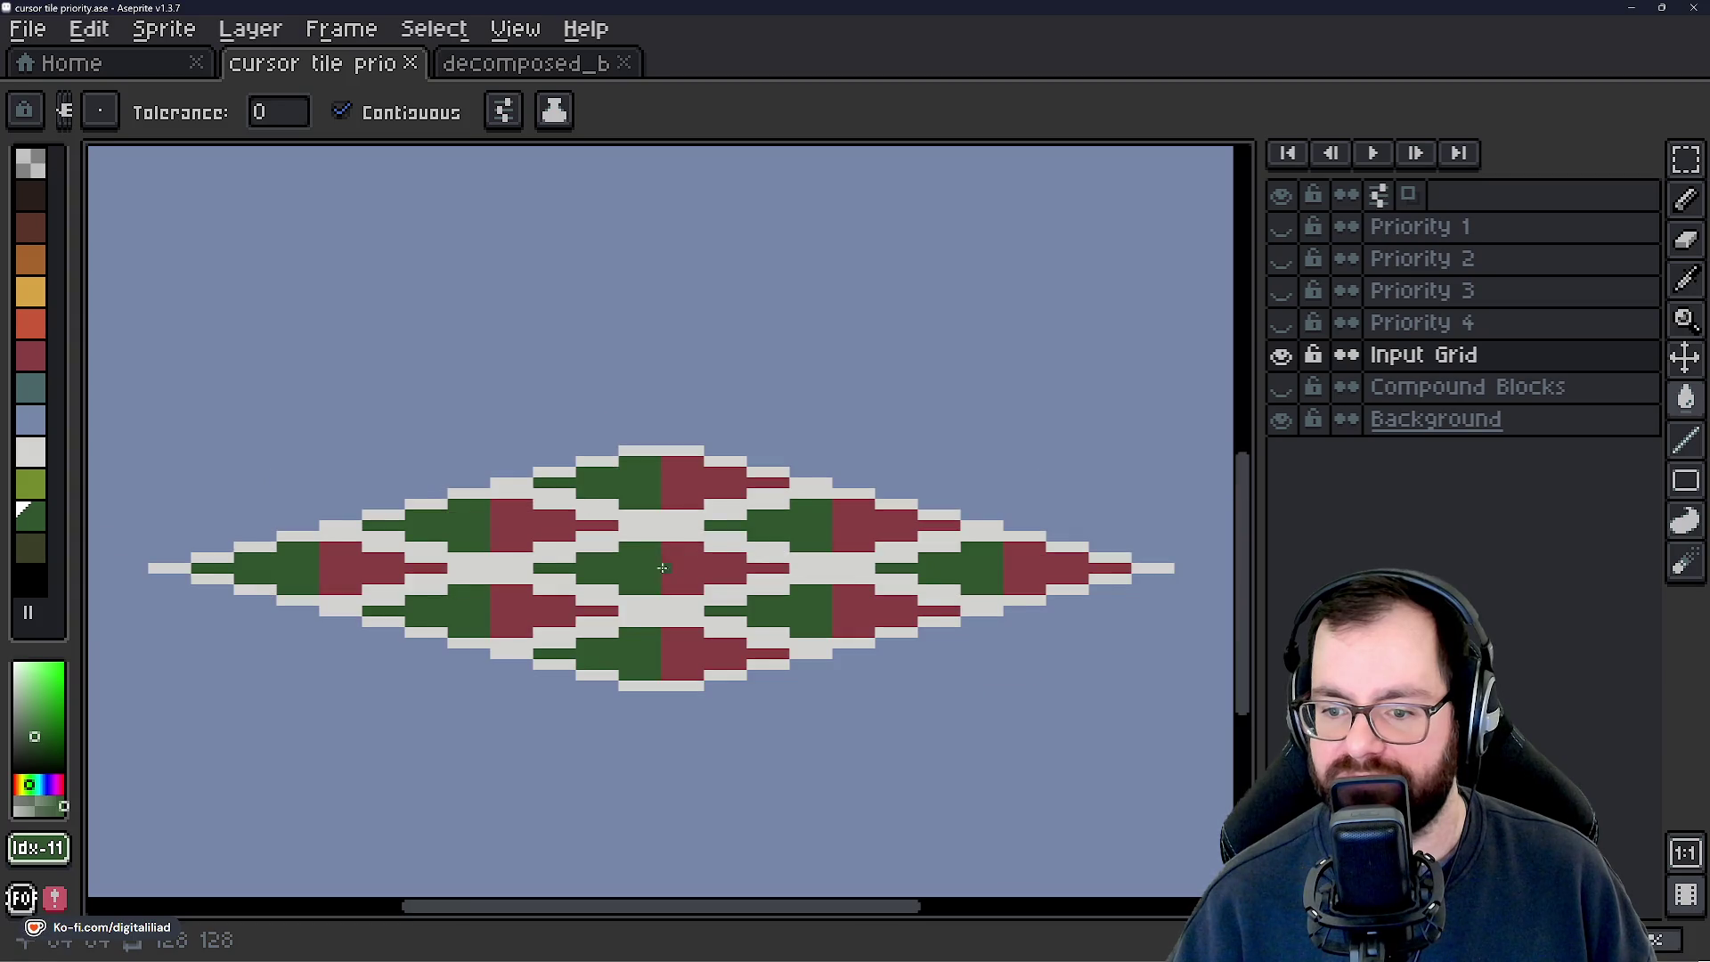
left_click(30, 453)
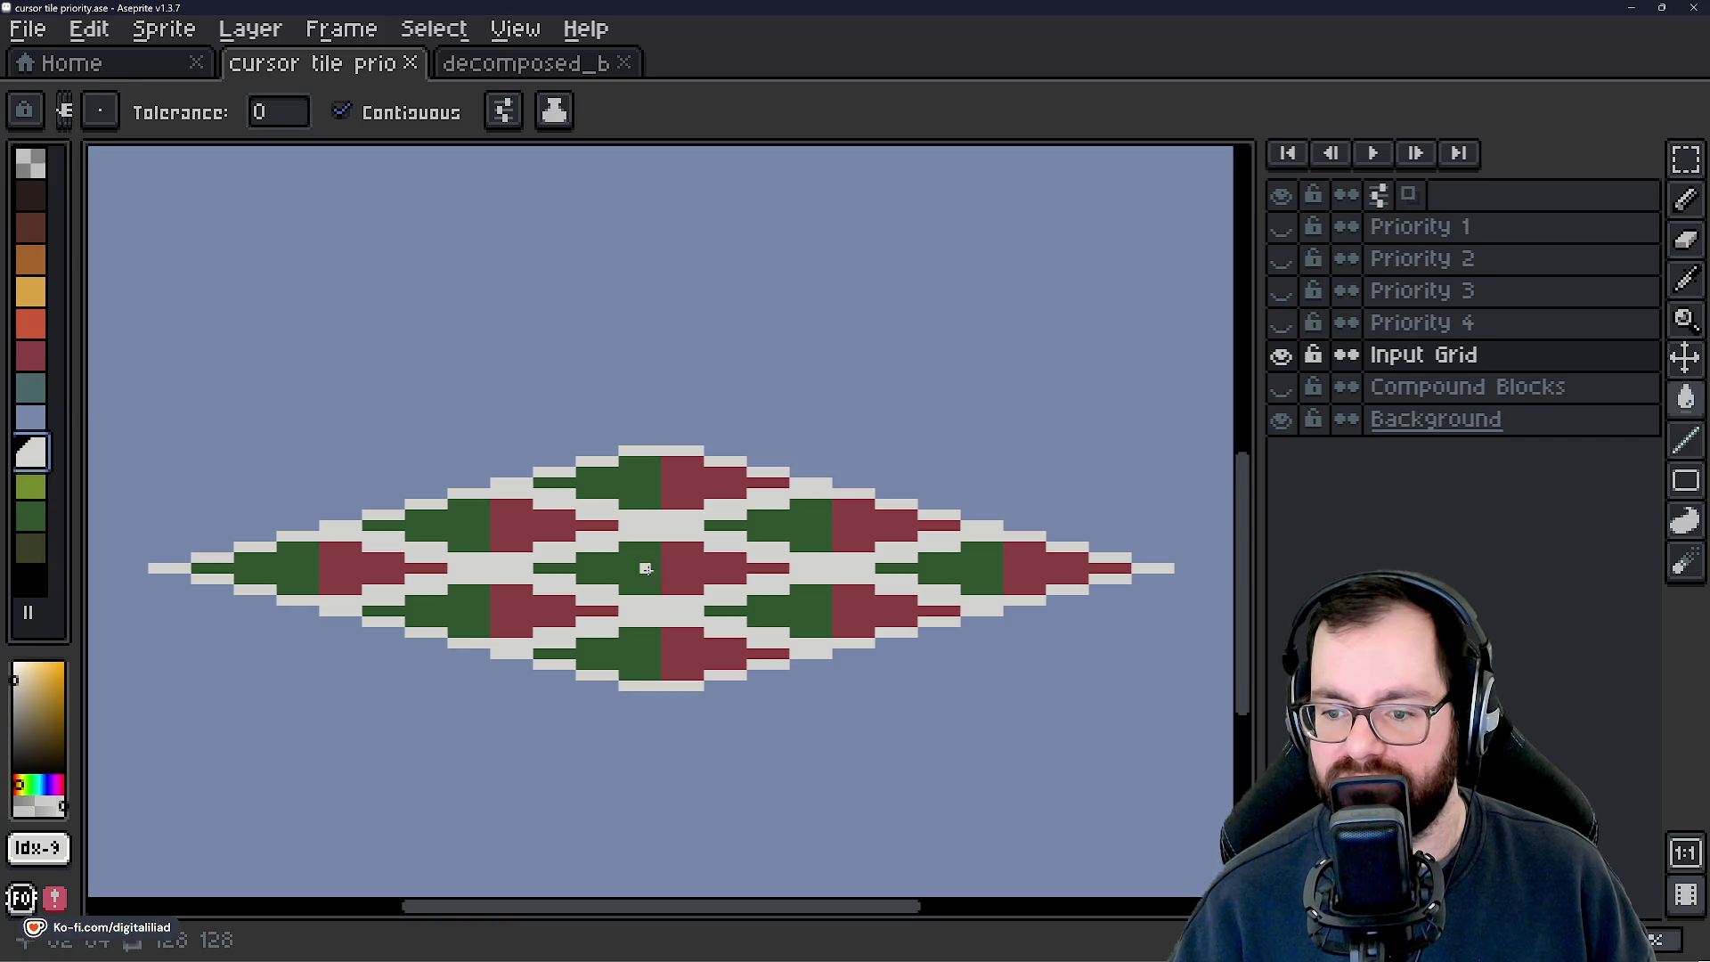
scroll(643, 567, "up", 1)
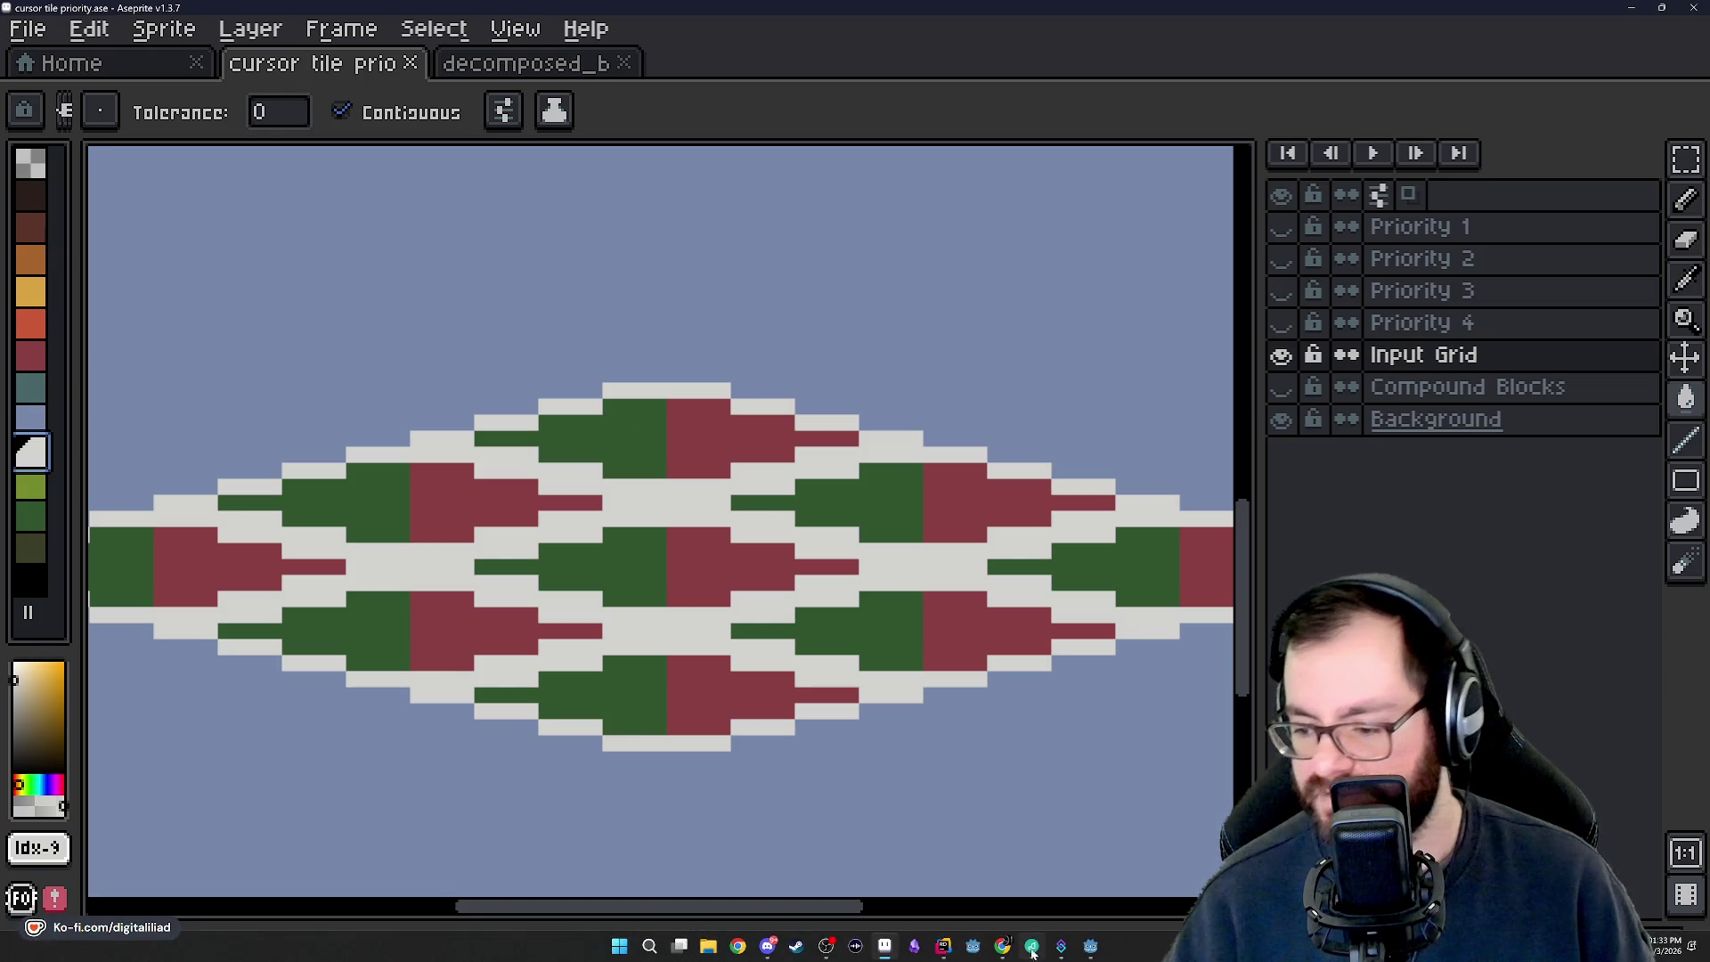
left_click(942, 946)
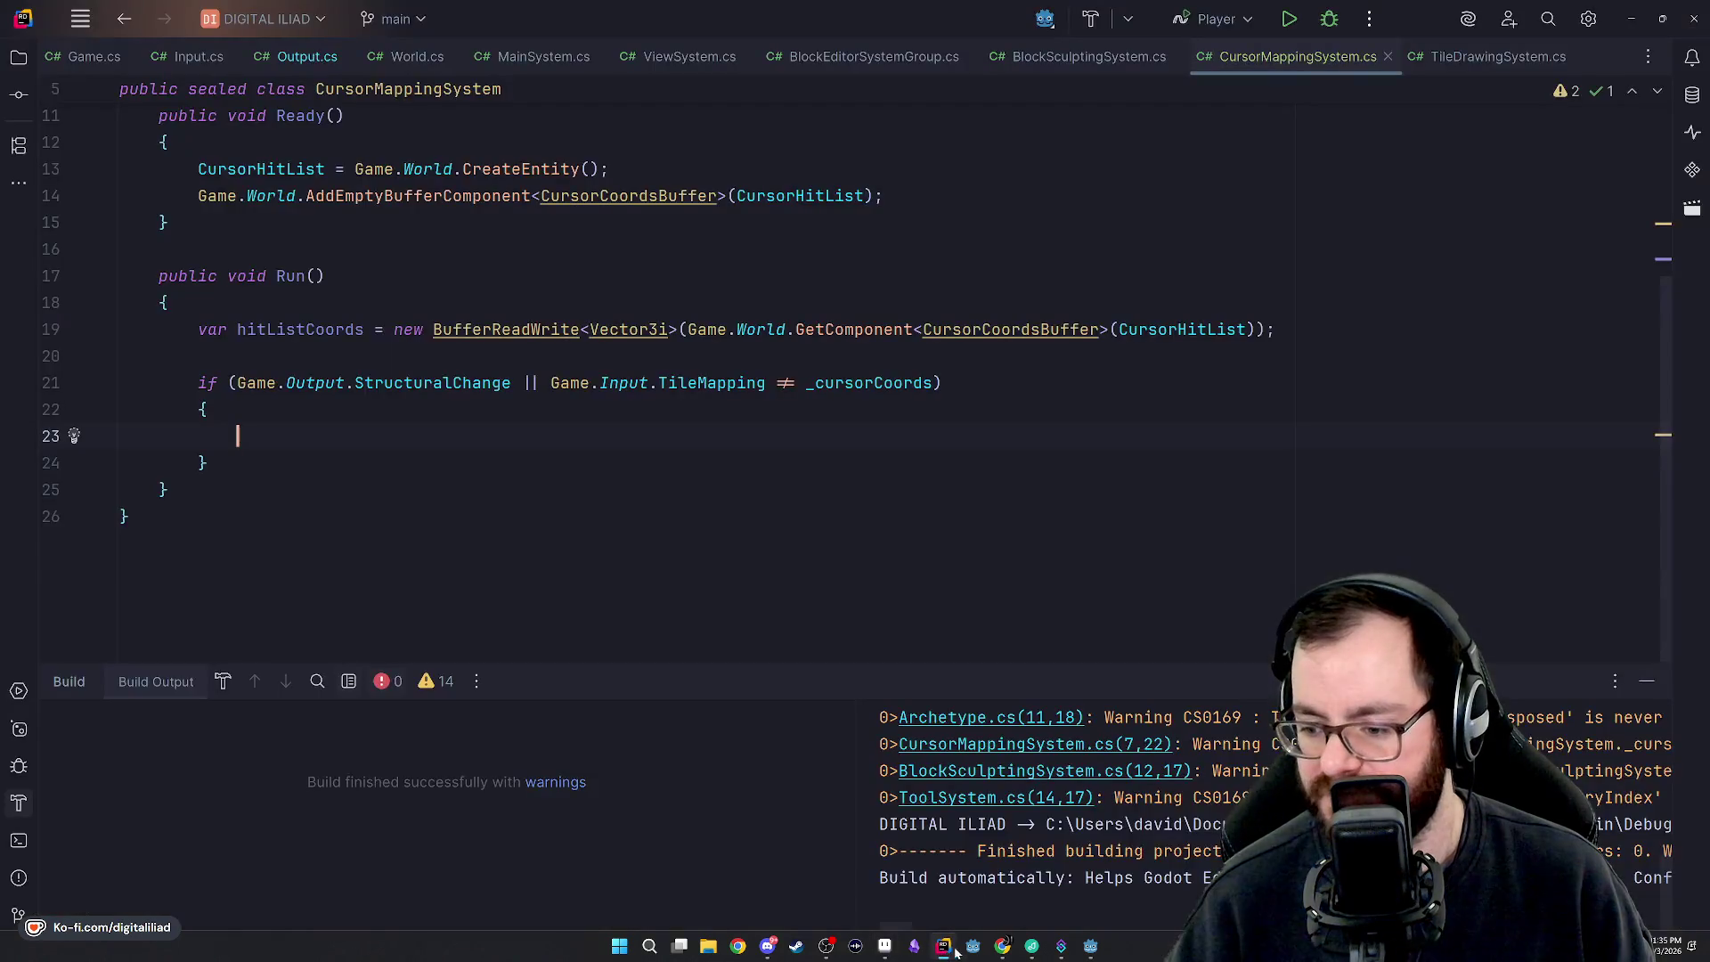
In Godot's board.gd _process, start a new line after the line 37 offset expression.
left_click(1090, 946)
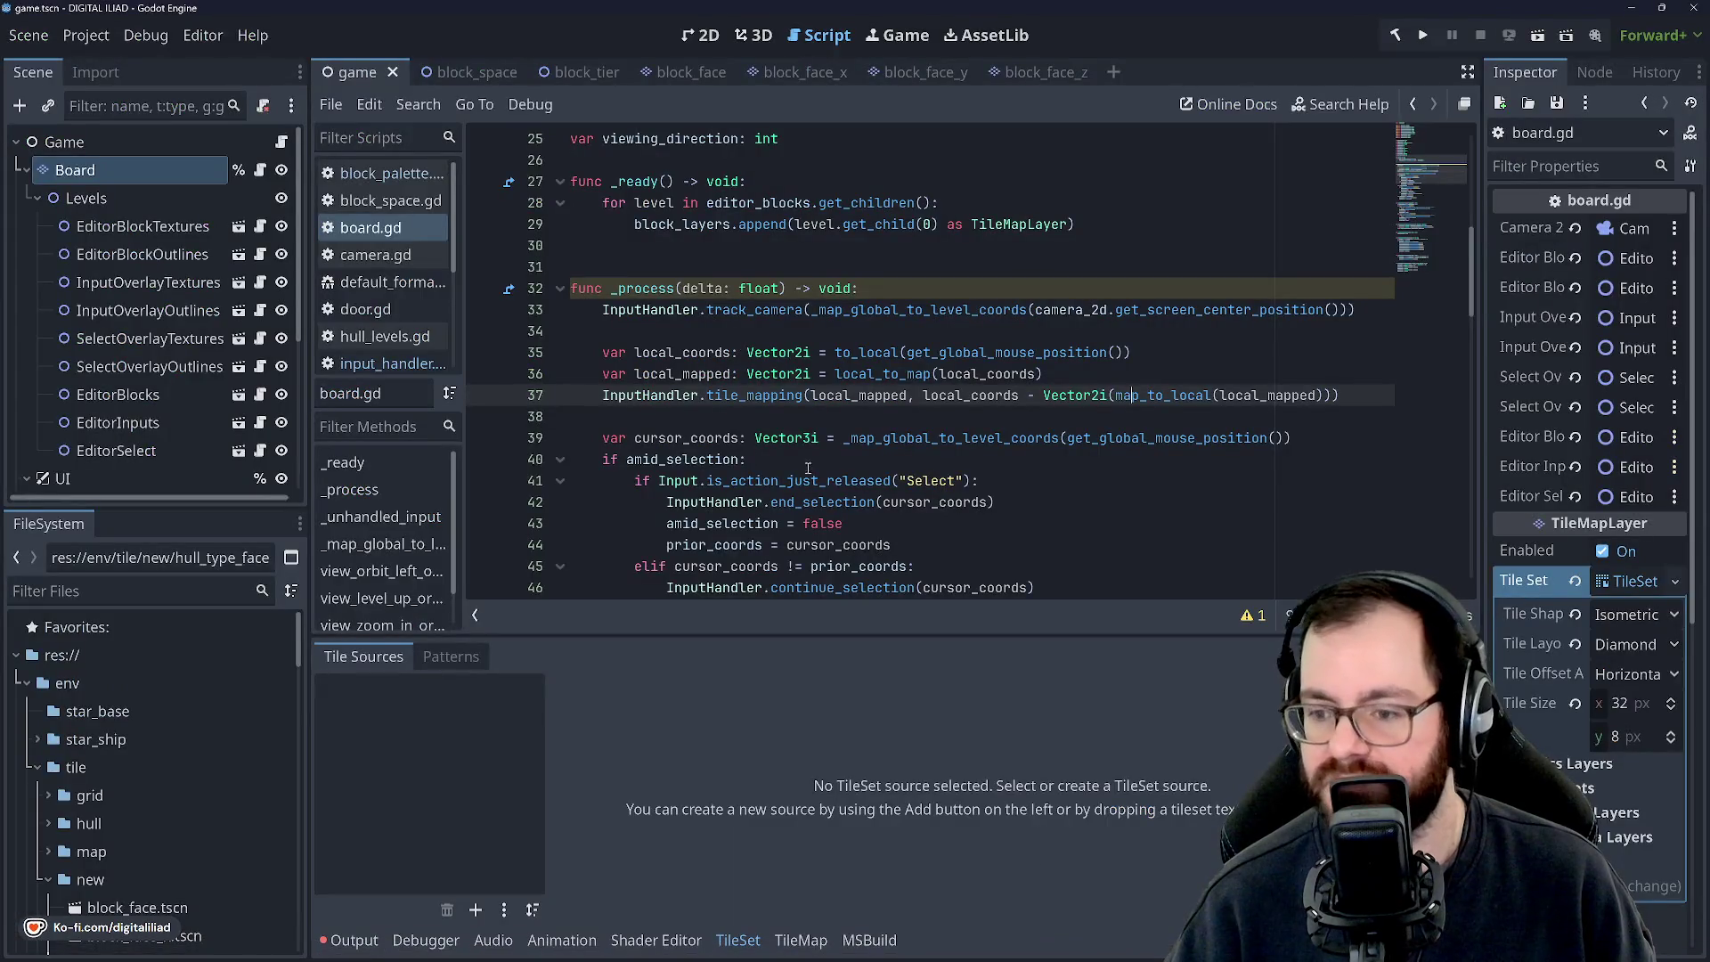
scroll(785, 400, "down", 1)
left_click(785, 353)
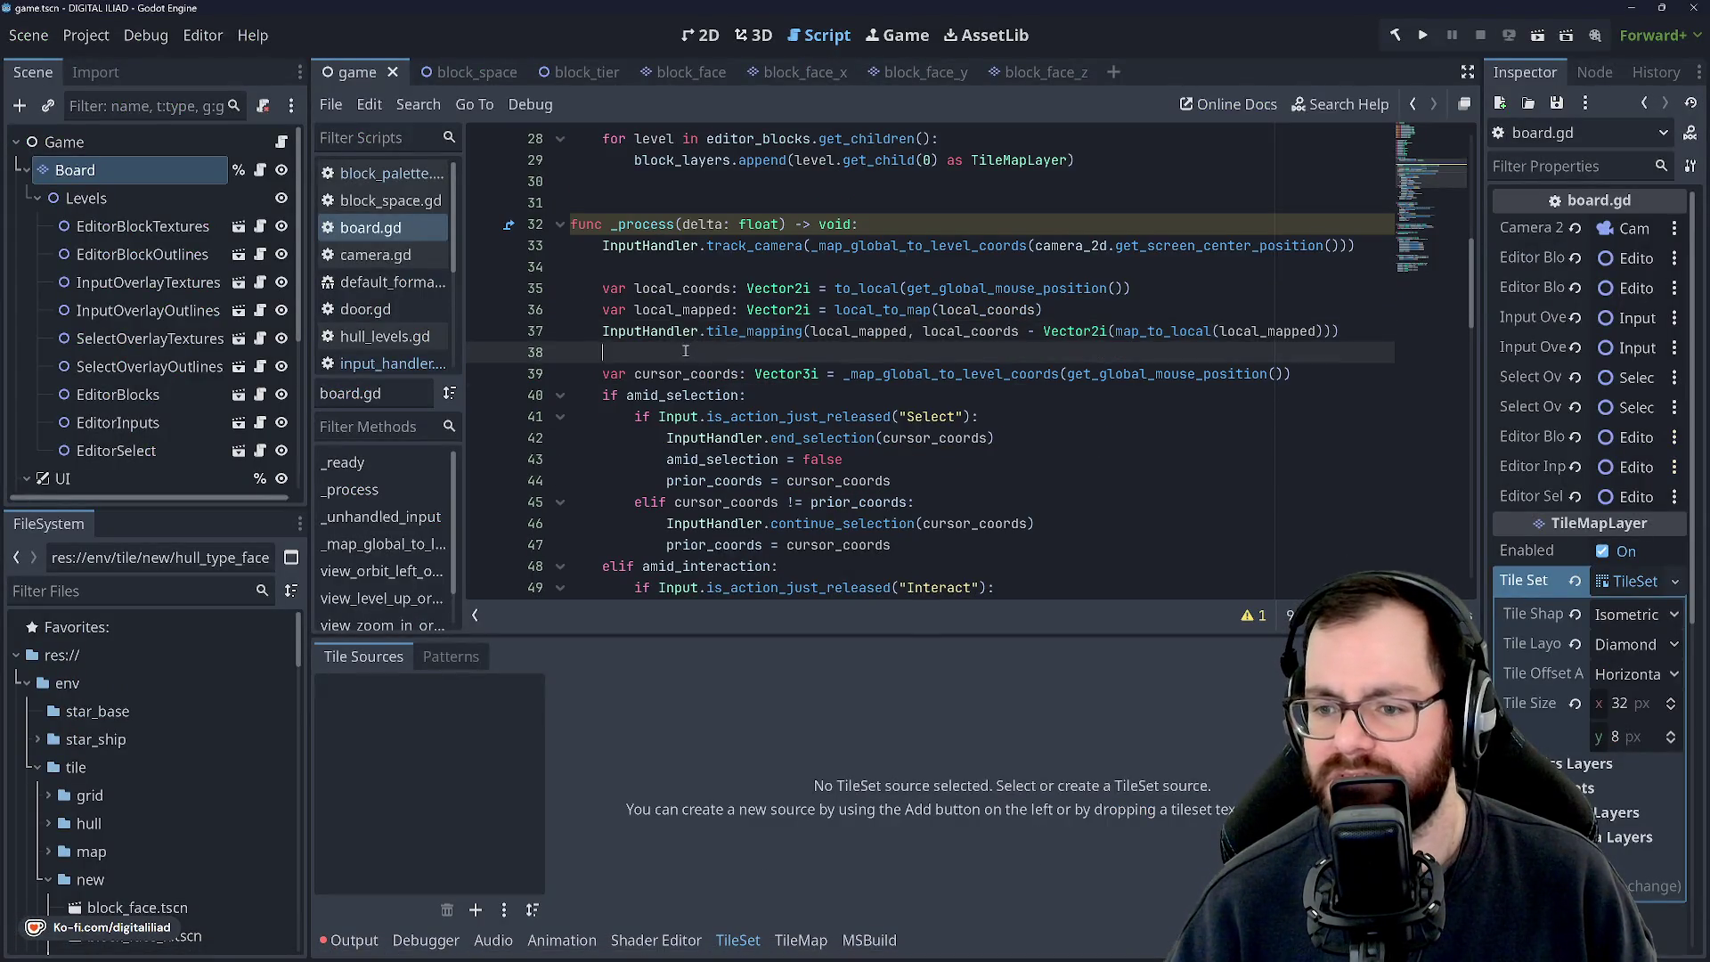
scroll(786, 400, "up", 1)
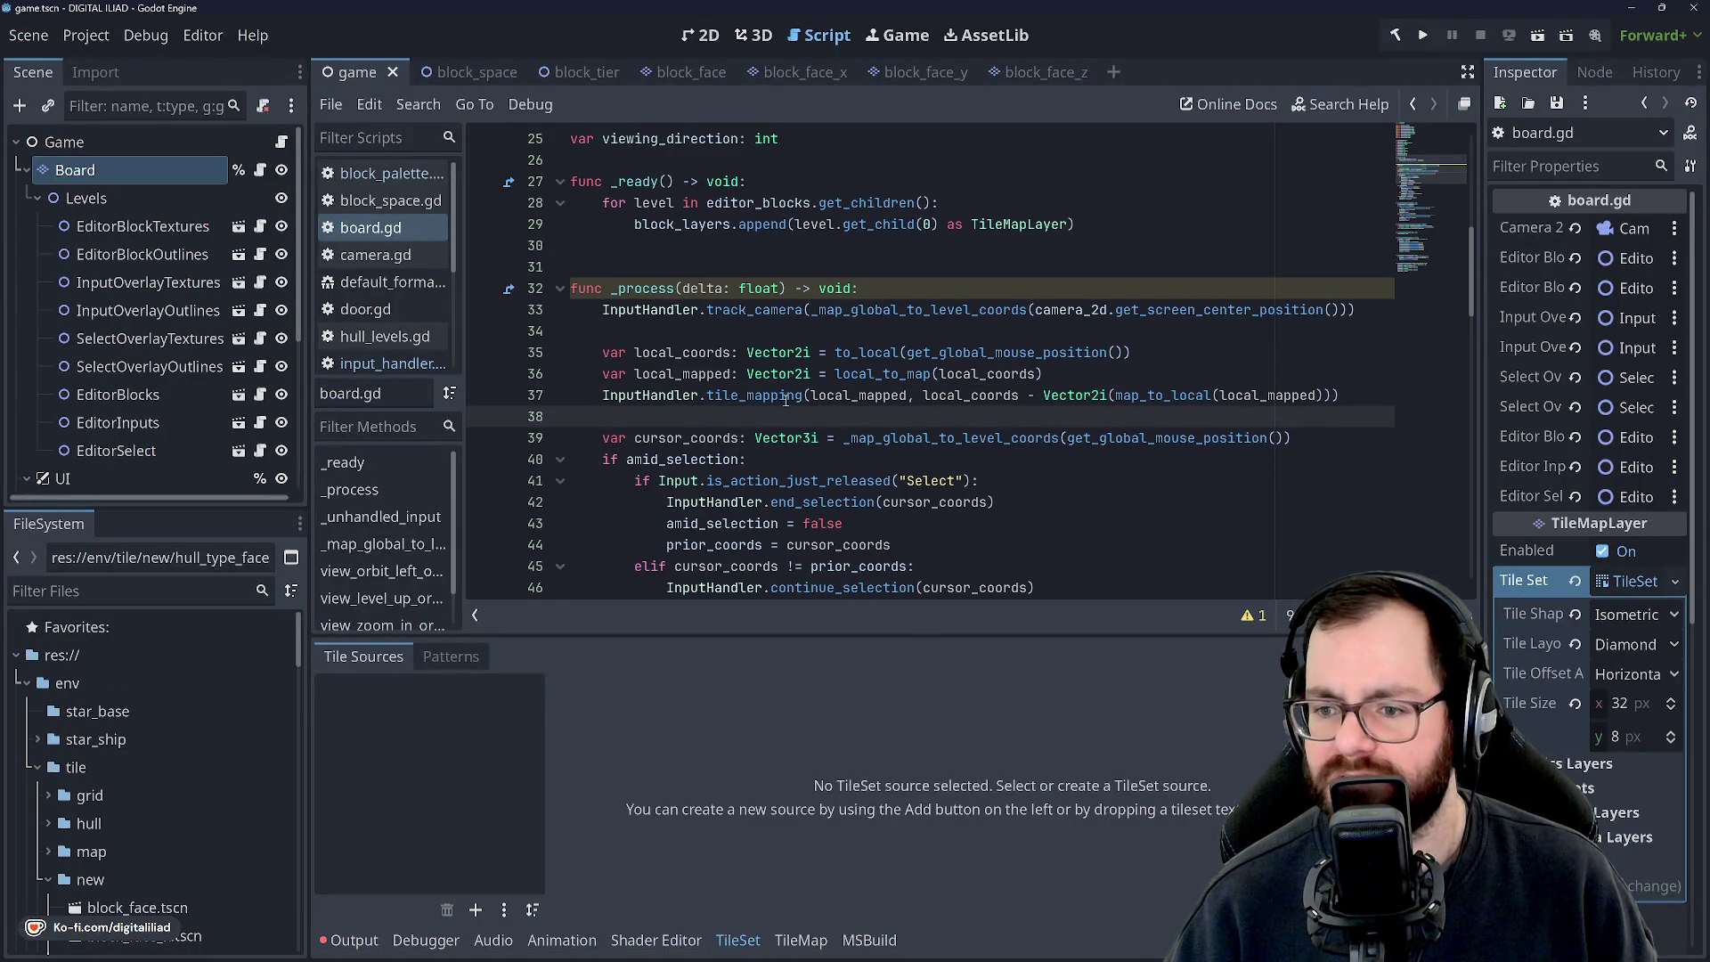
left_click(1053, 380)
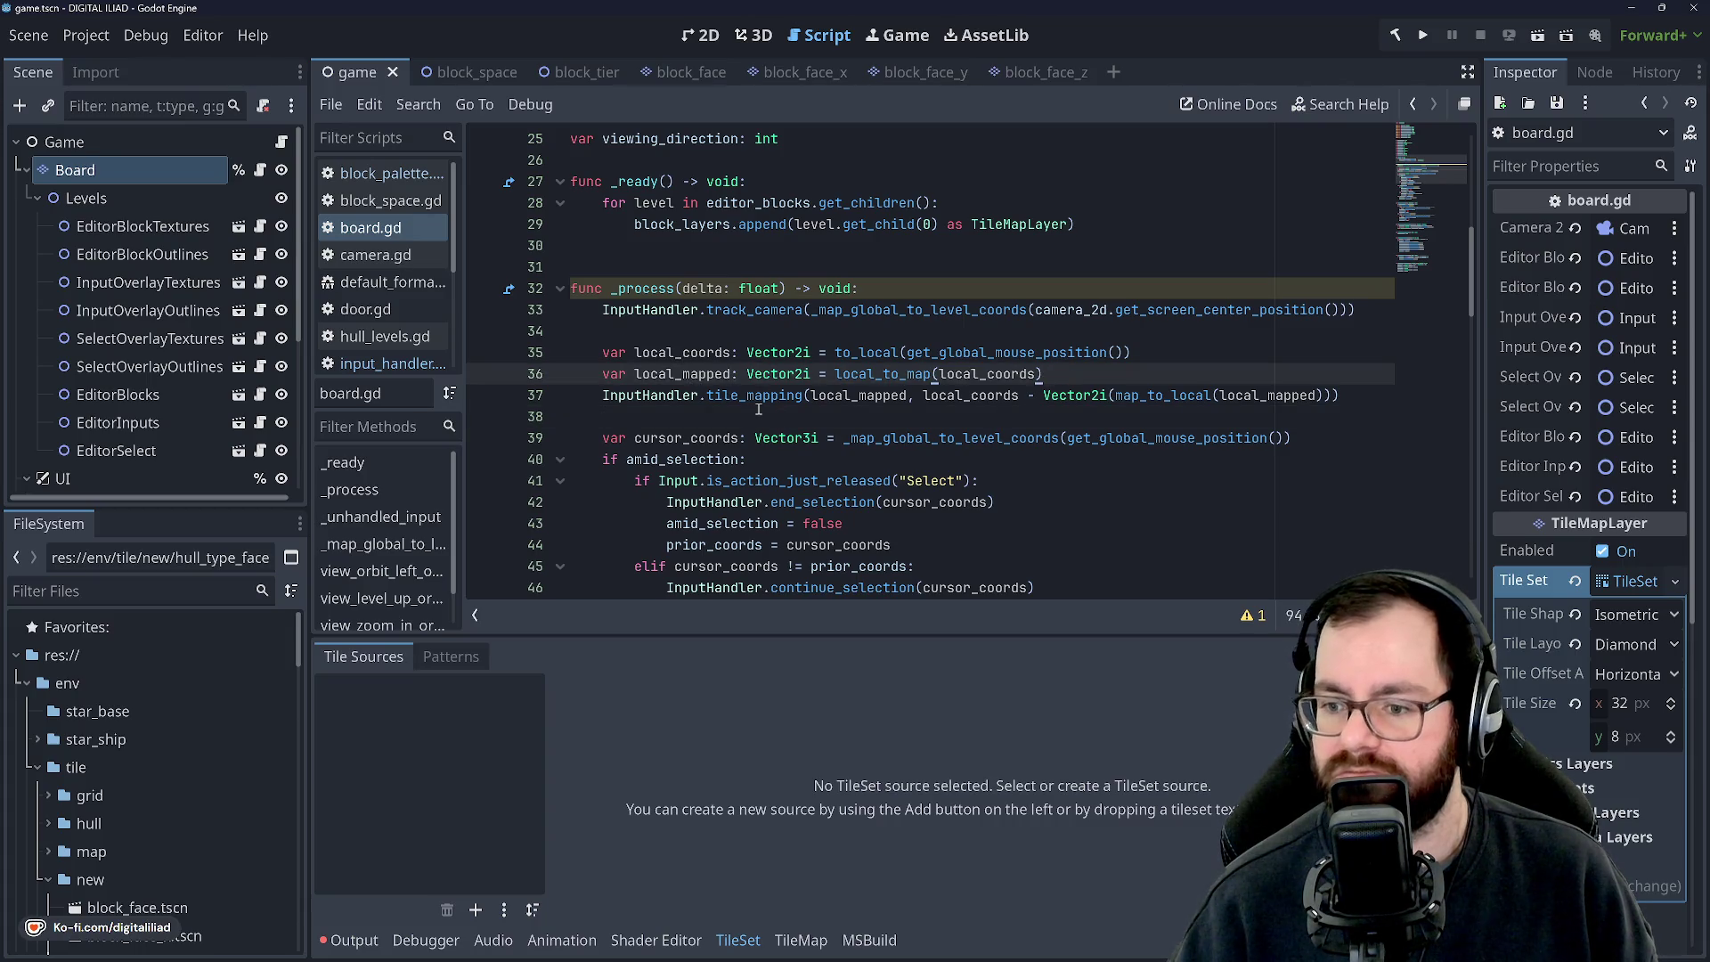
key("Down")
key("End")
key("Return")
Add print(local_coords - Vector2i(map_to_local(local_mapped))) on the new line 38.
type("print(local_")
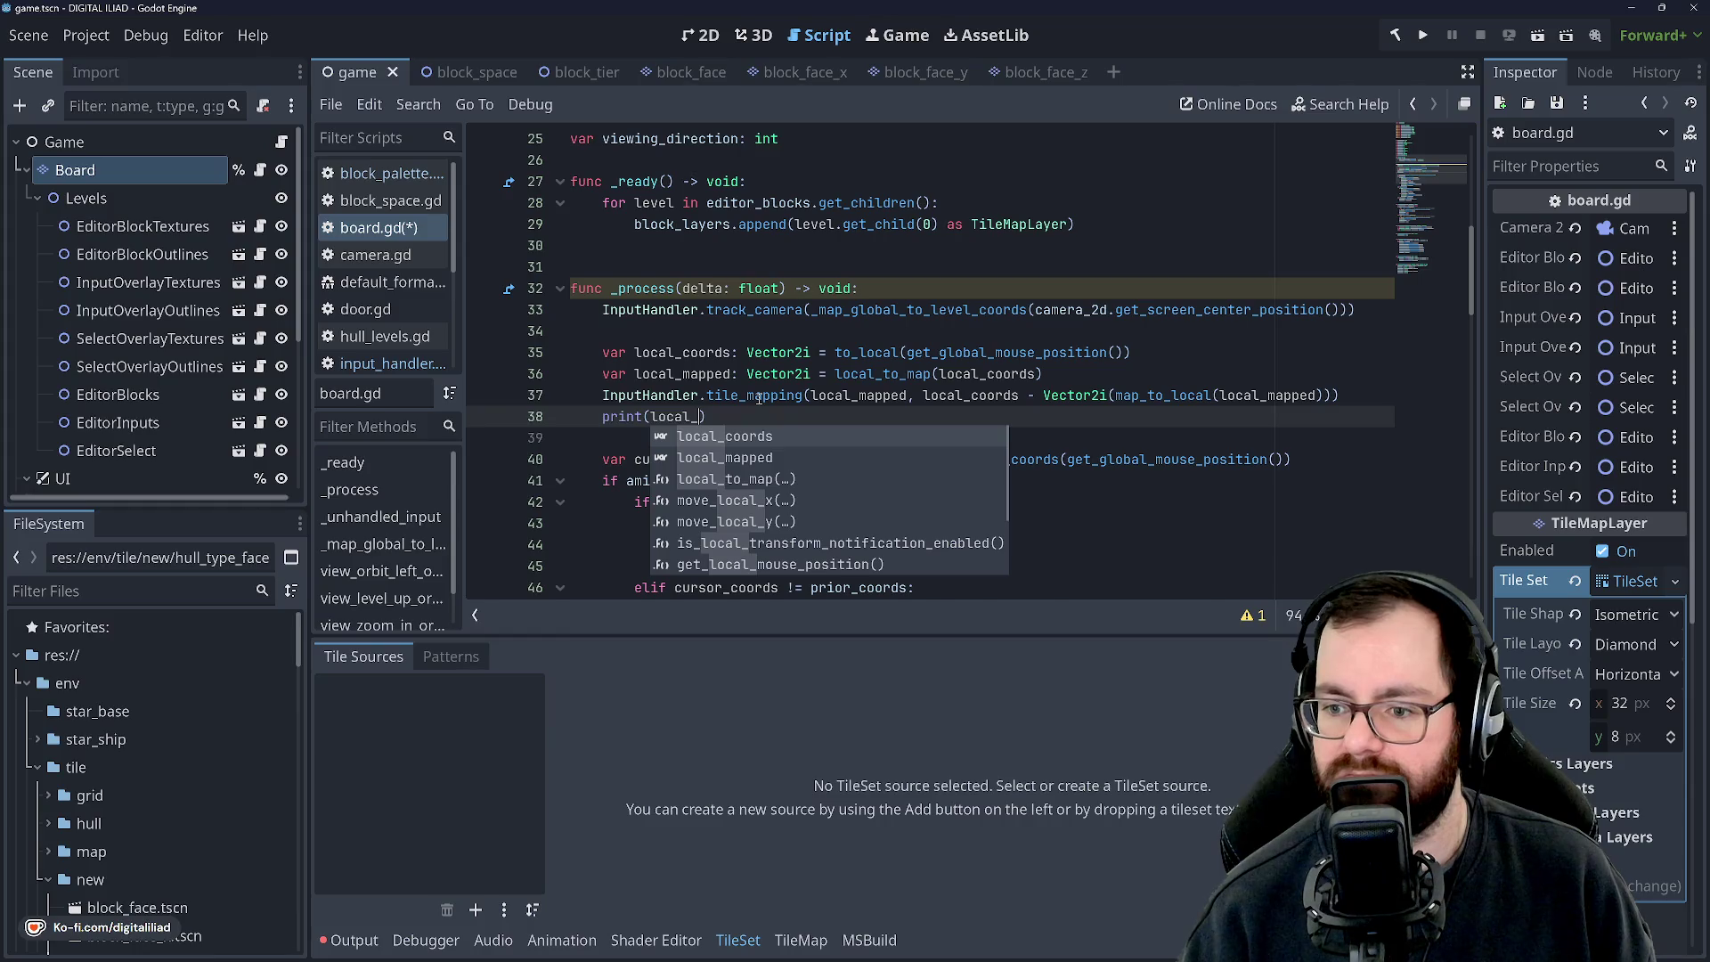
type("m")
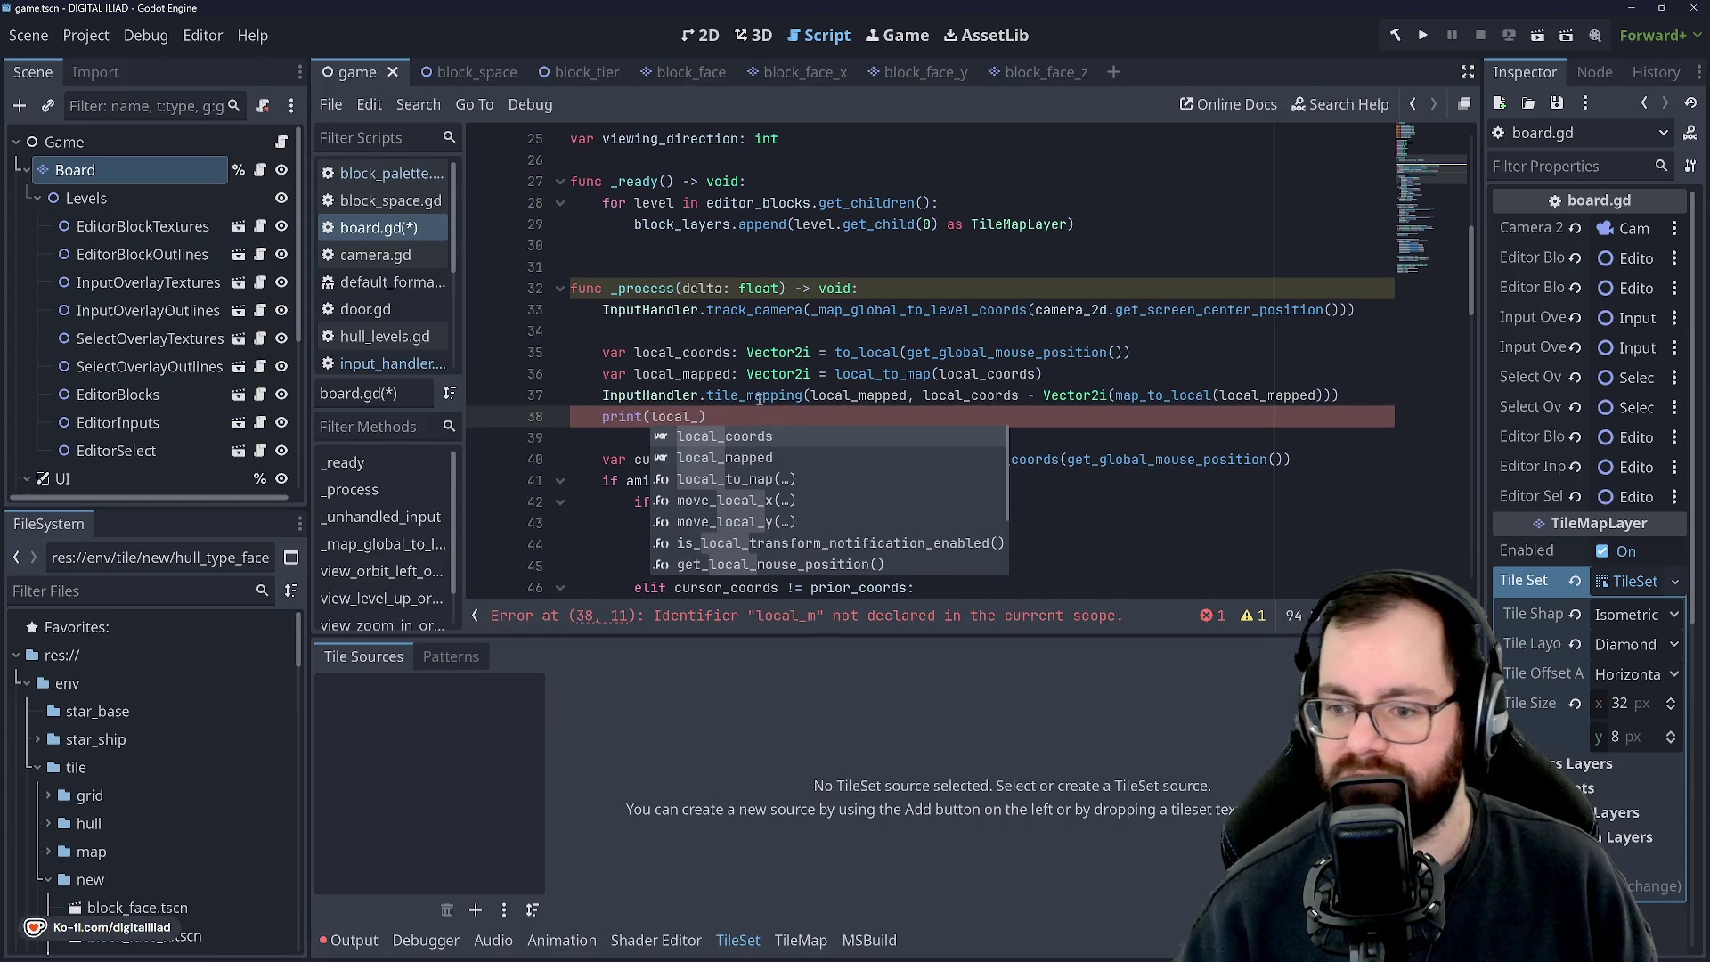
key("BackSpace")
left_click_drag(933, 394, 1321, 401)
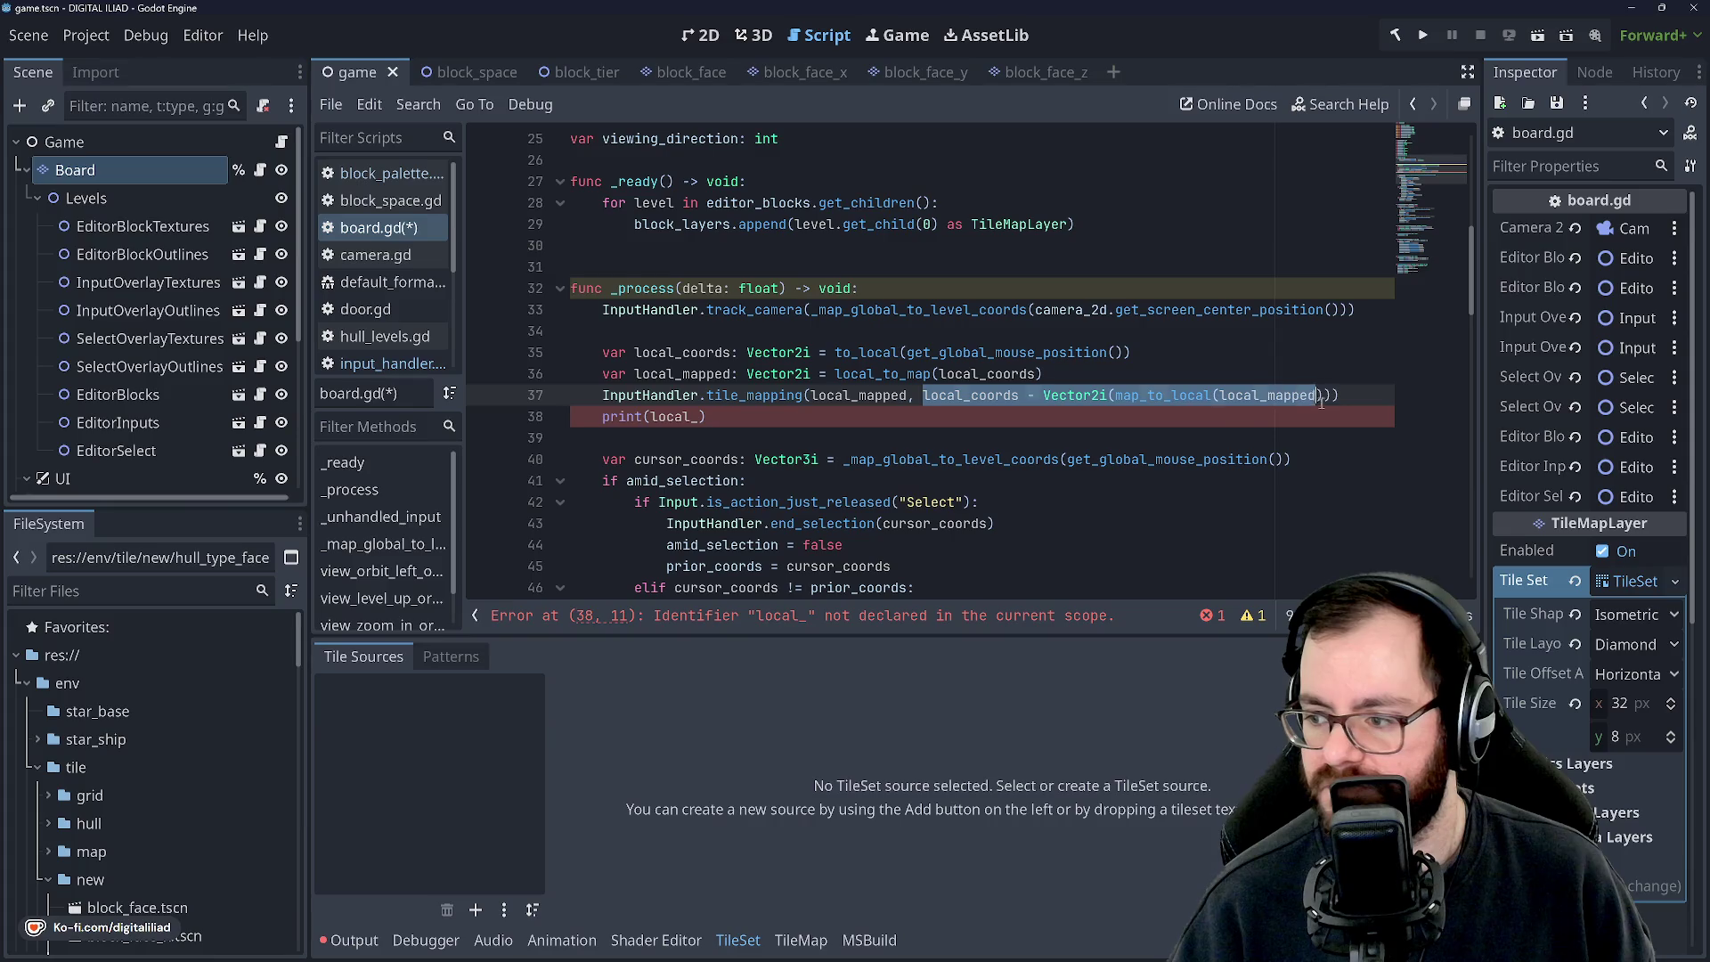
key("ctrl+c")
double_click(676, 415)
key("ctrl+v")
left_click(739, 354)
left_click(1121, 422)
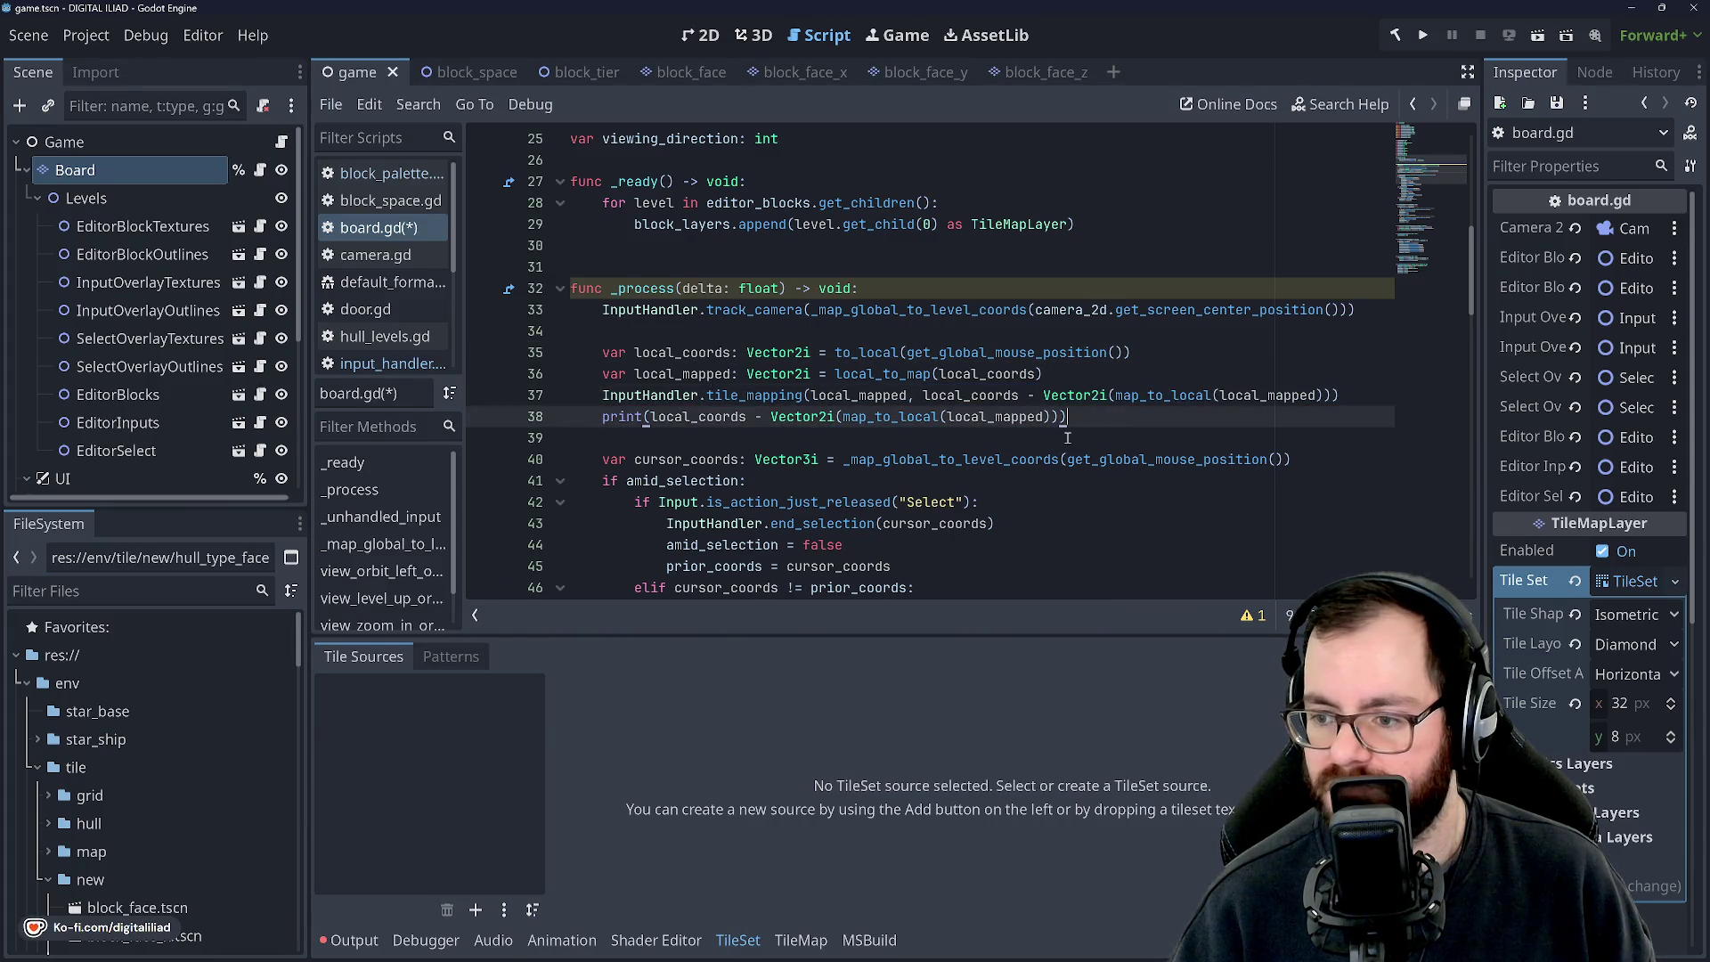
left_click(1067, 439)
Save board.gd and run the project with F5.
key("ctrl+s")
left_click(857, 353)
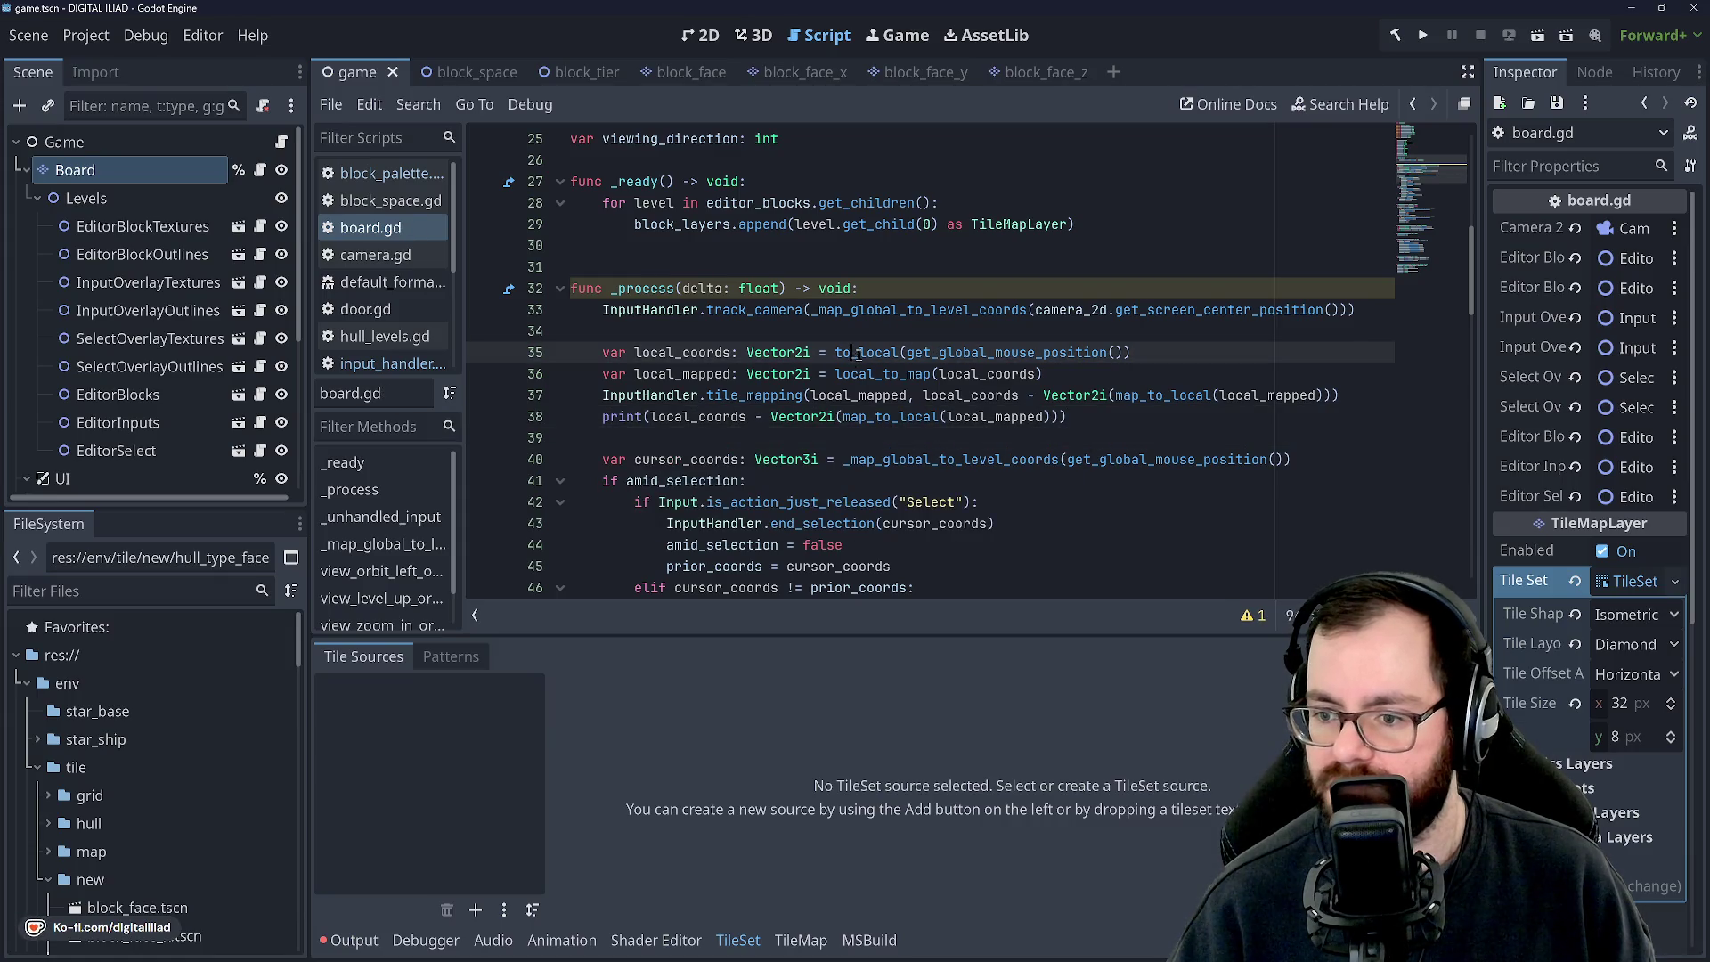
left_click(1121, 422)
left_click(1036, 437)
left_click(1117, 418)
left_click(1107, 375)
left_click(1095, 415)
left_click(1085, 435)
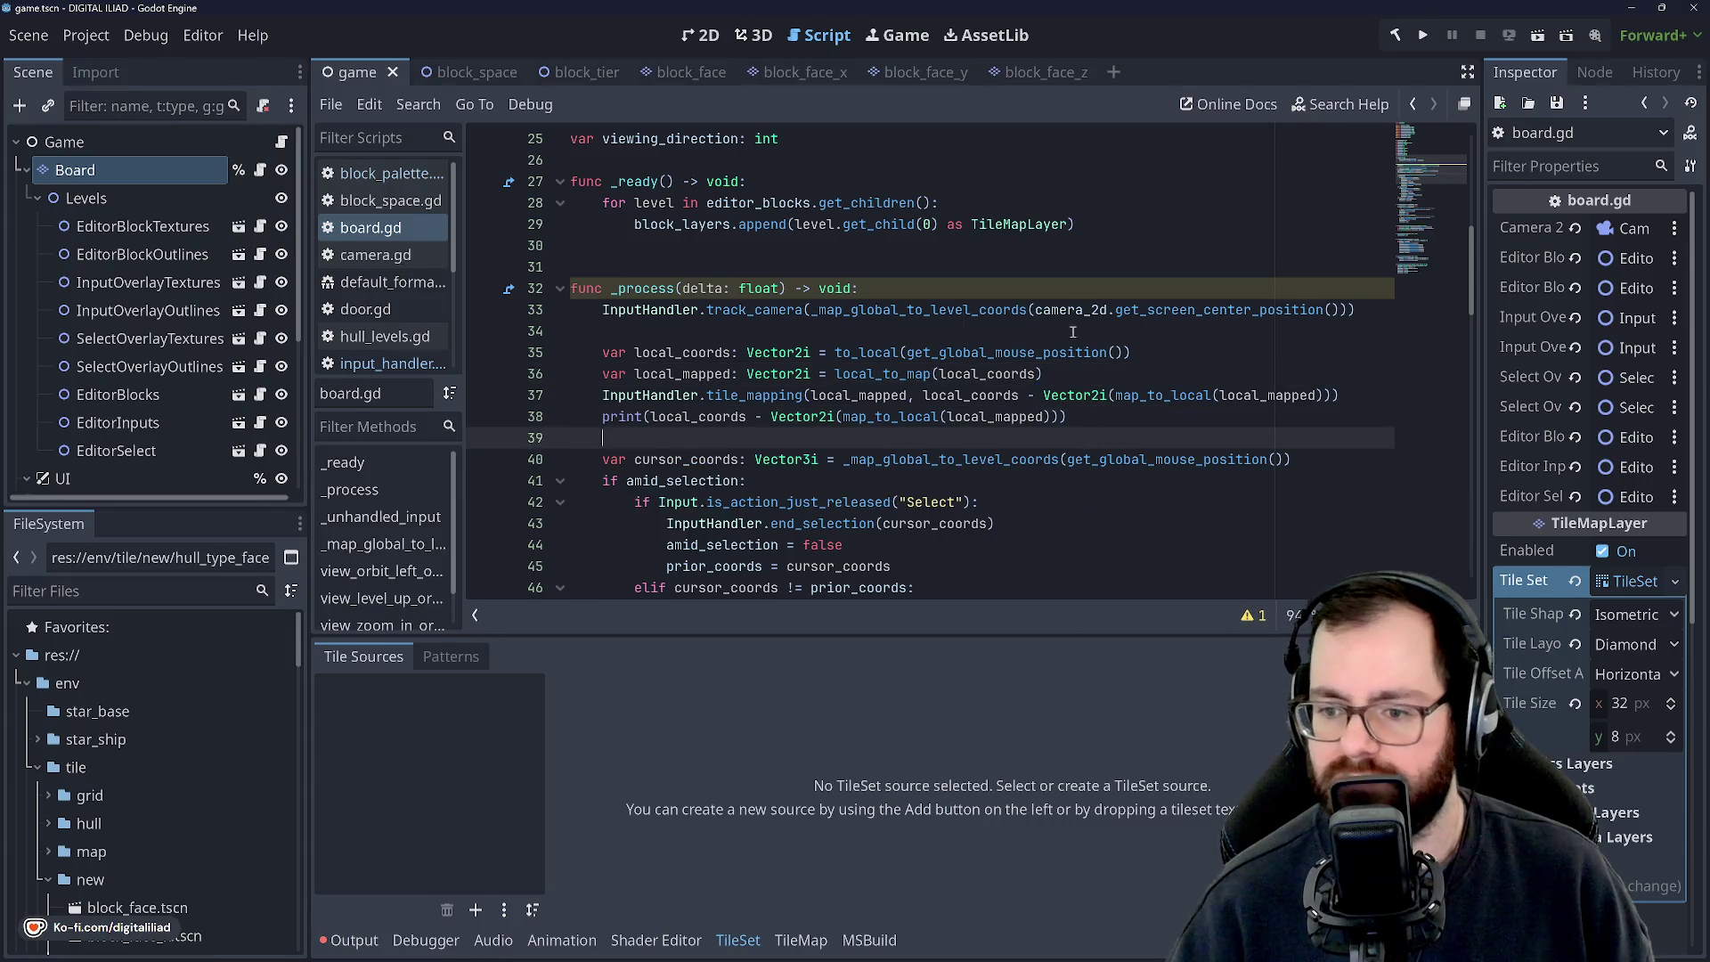
key("F5")
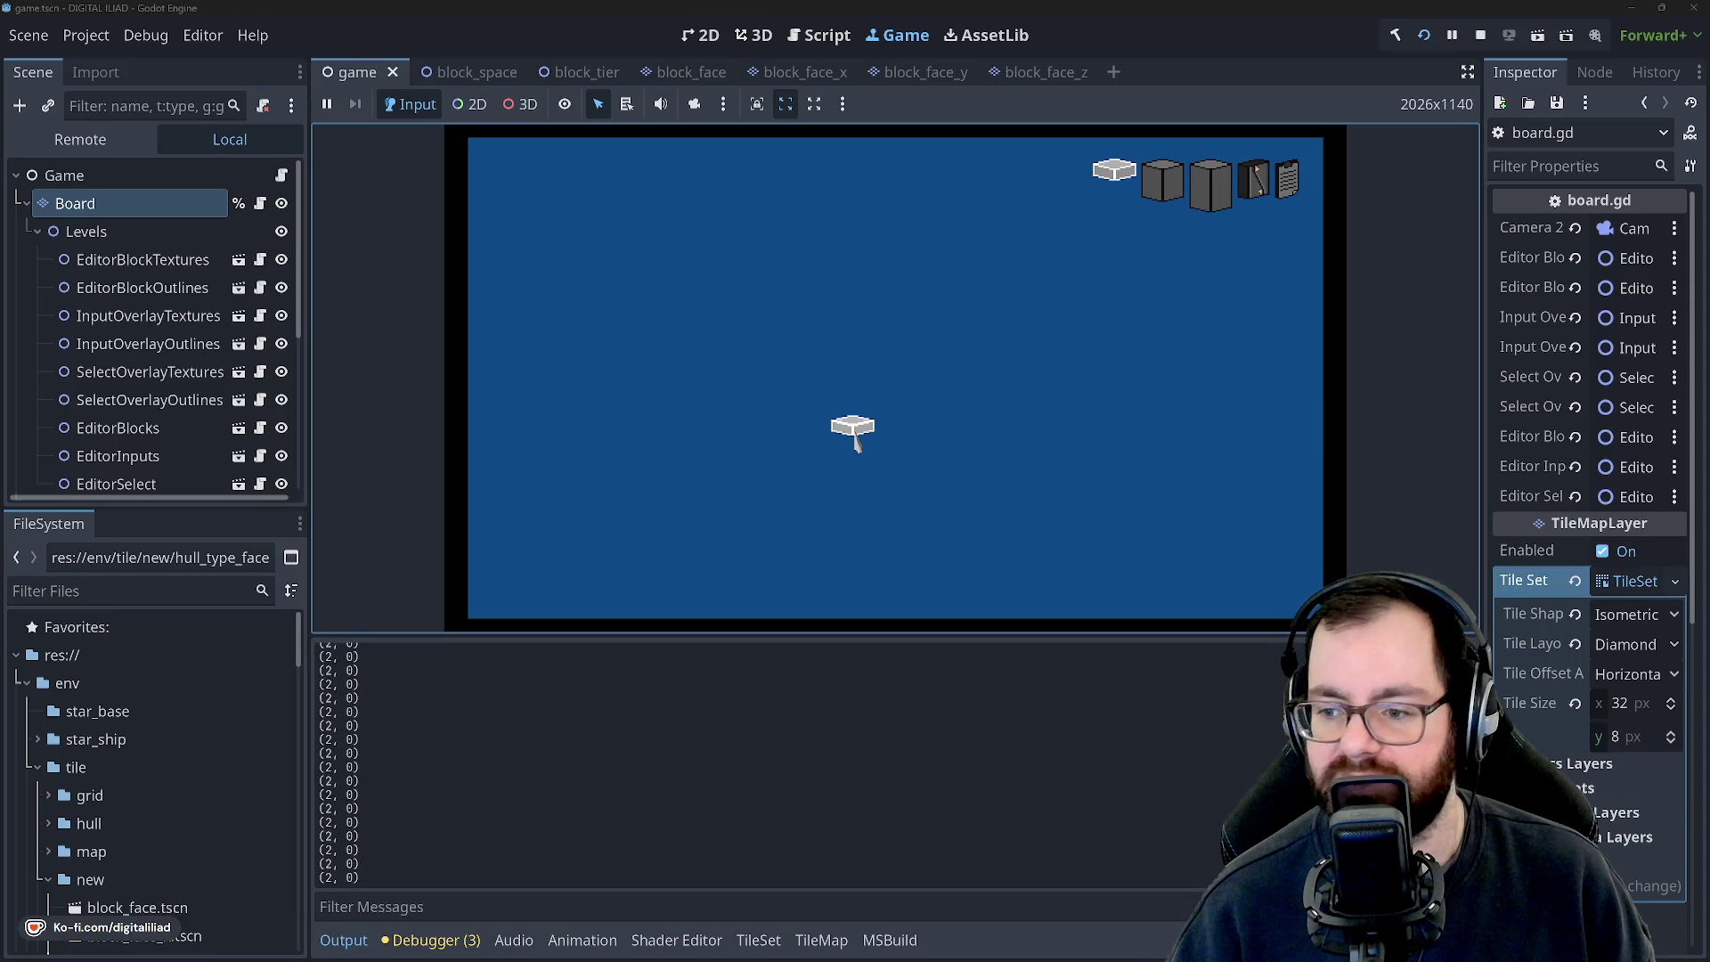
Drop the held block and pick the first block from the palette while cursor offsets print.
right_click(857, 440)
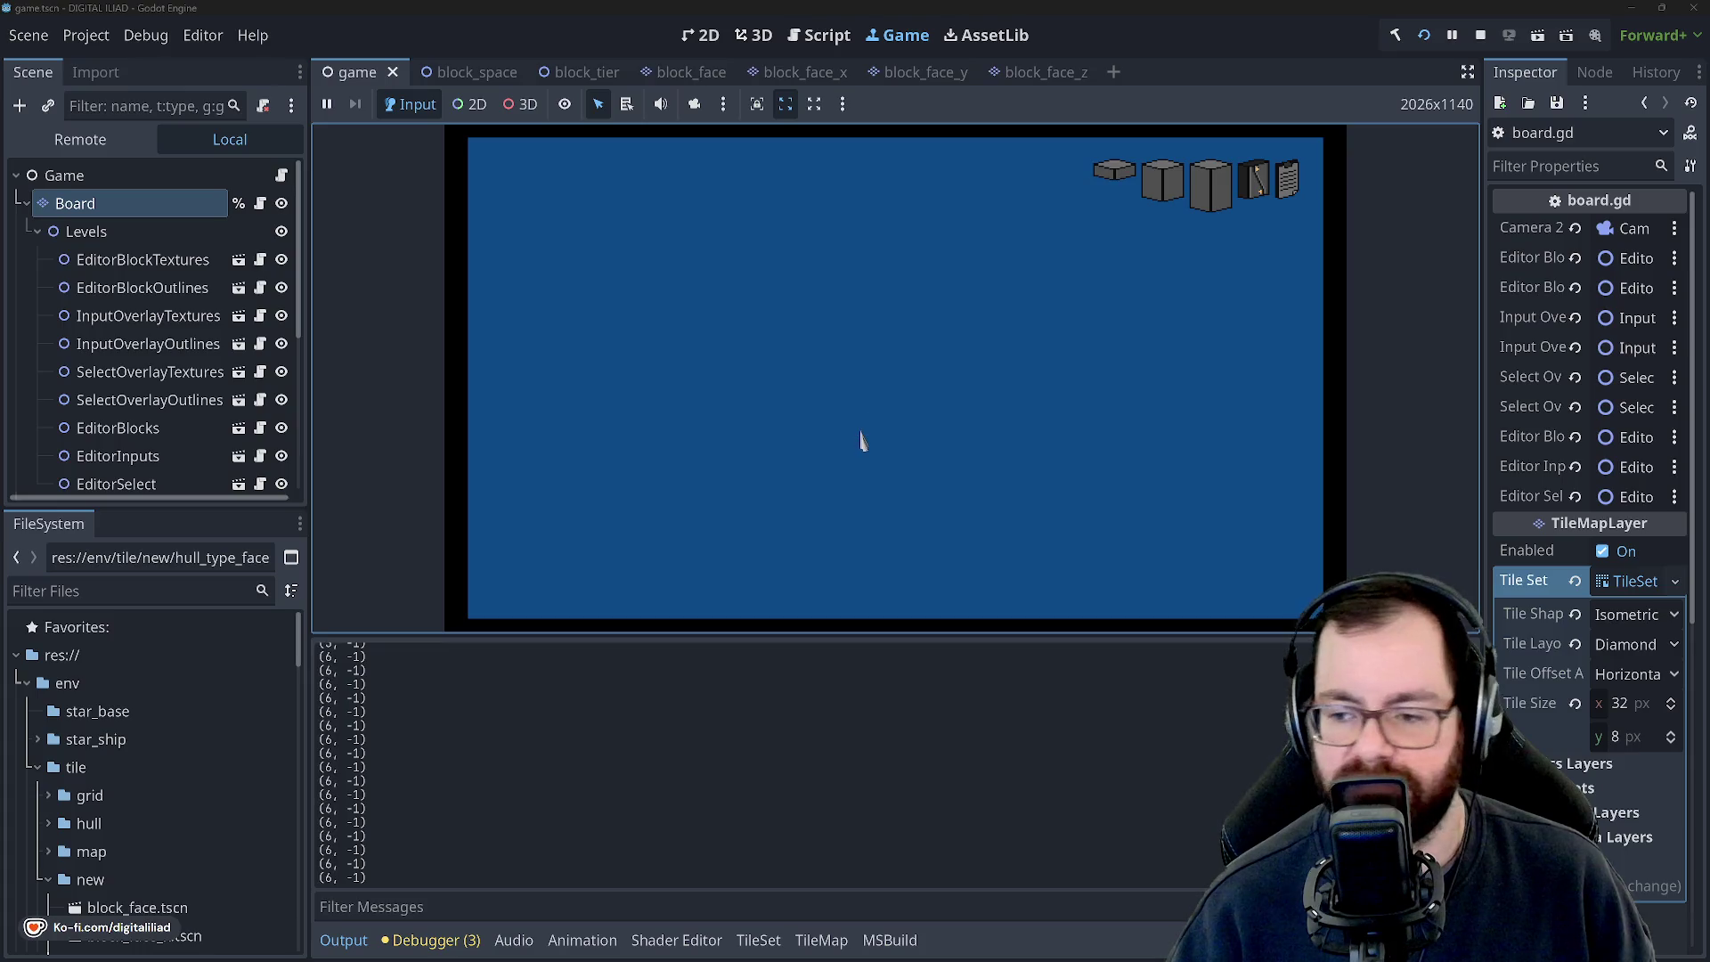
left_click(1114, 171)
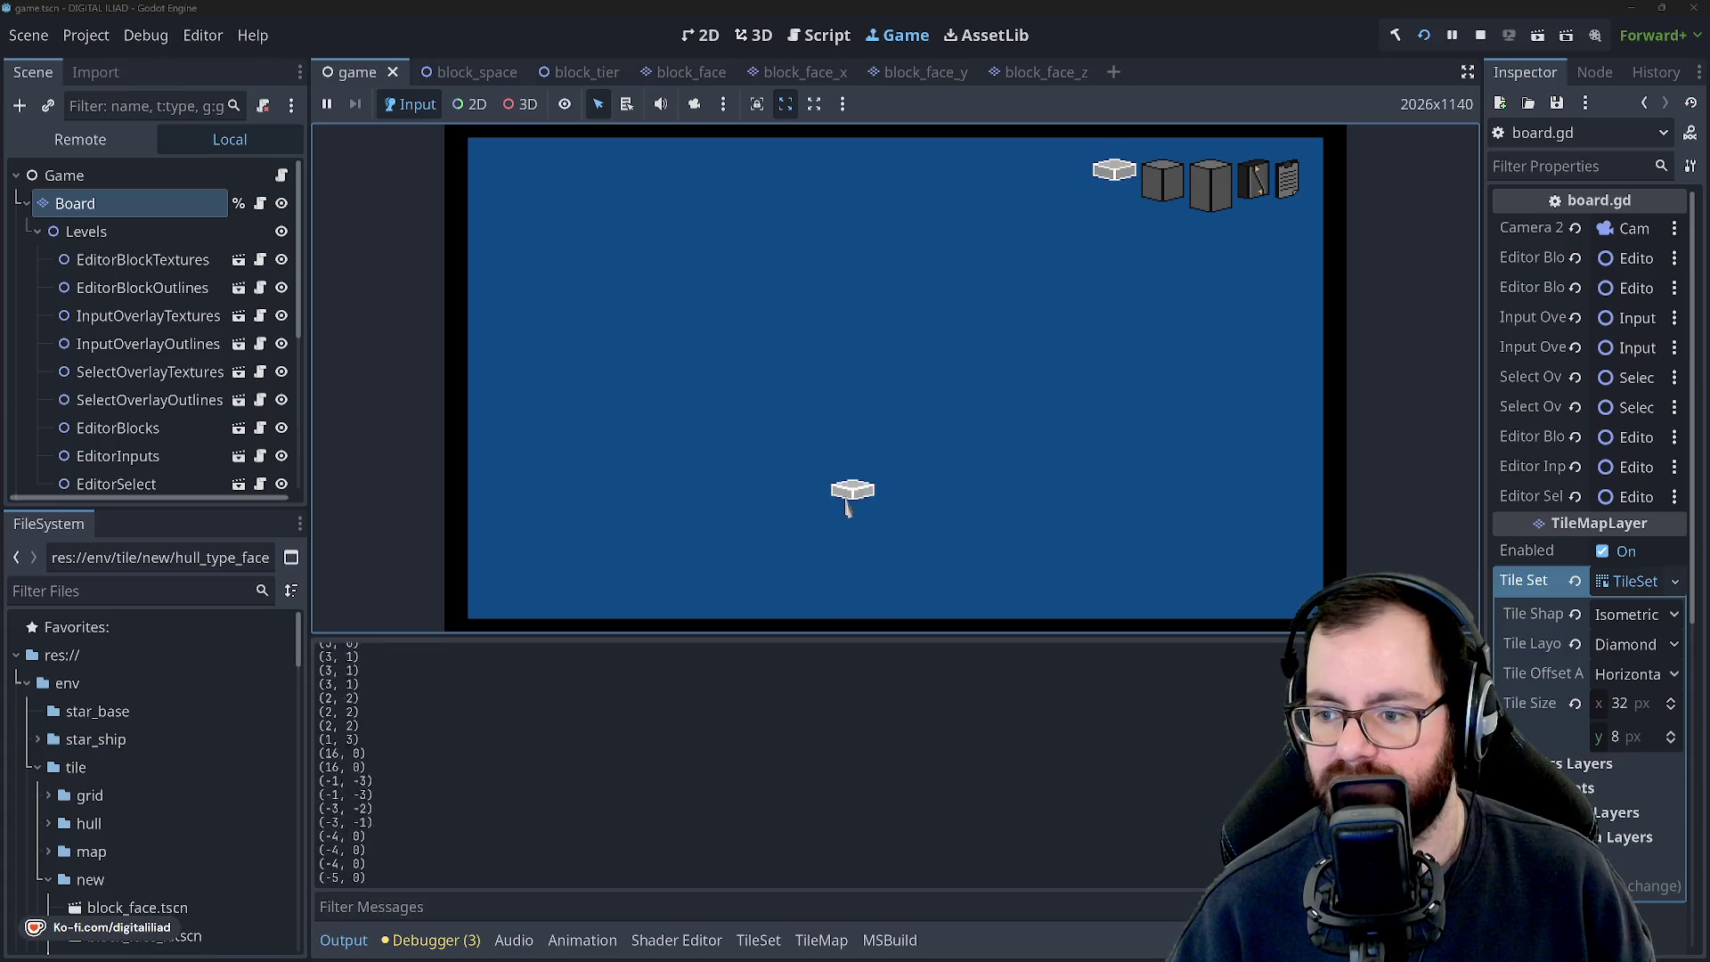
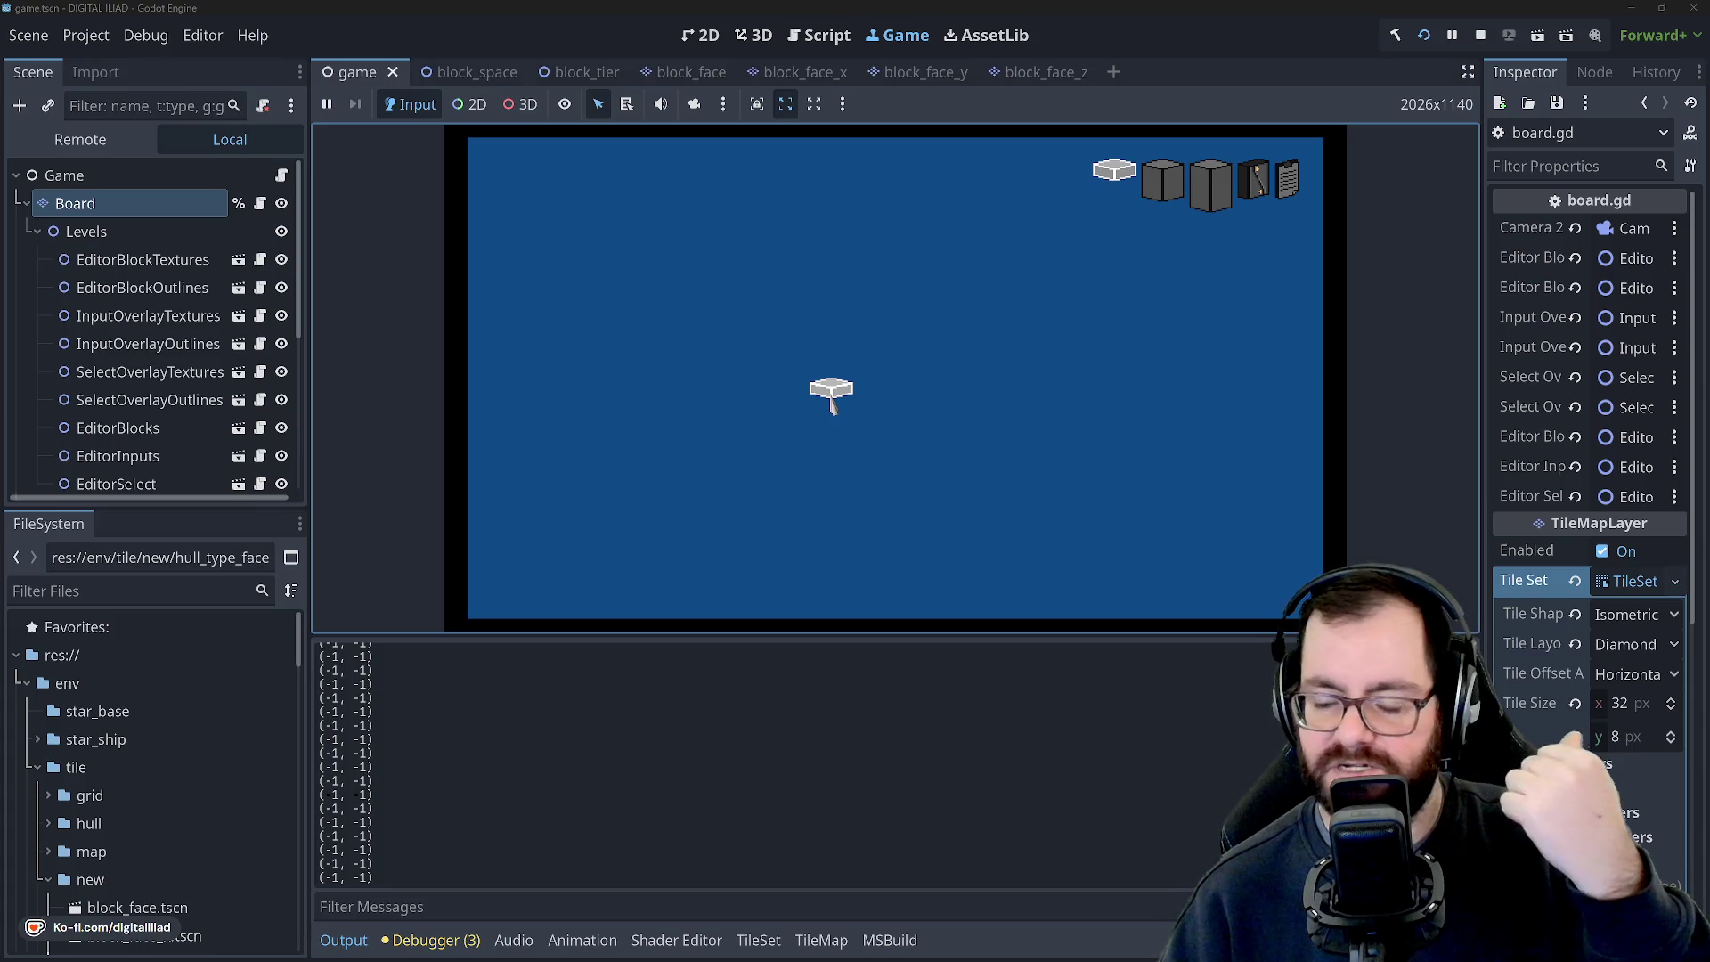
Bring the cursor tile priority.ase sprite up in Aseprite.
left_click(884, 948)
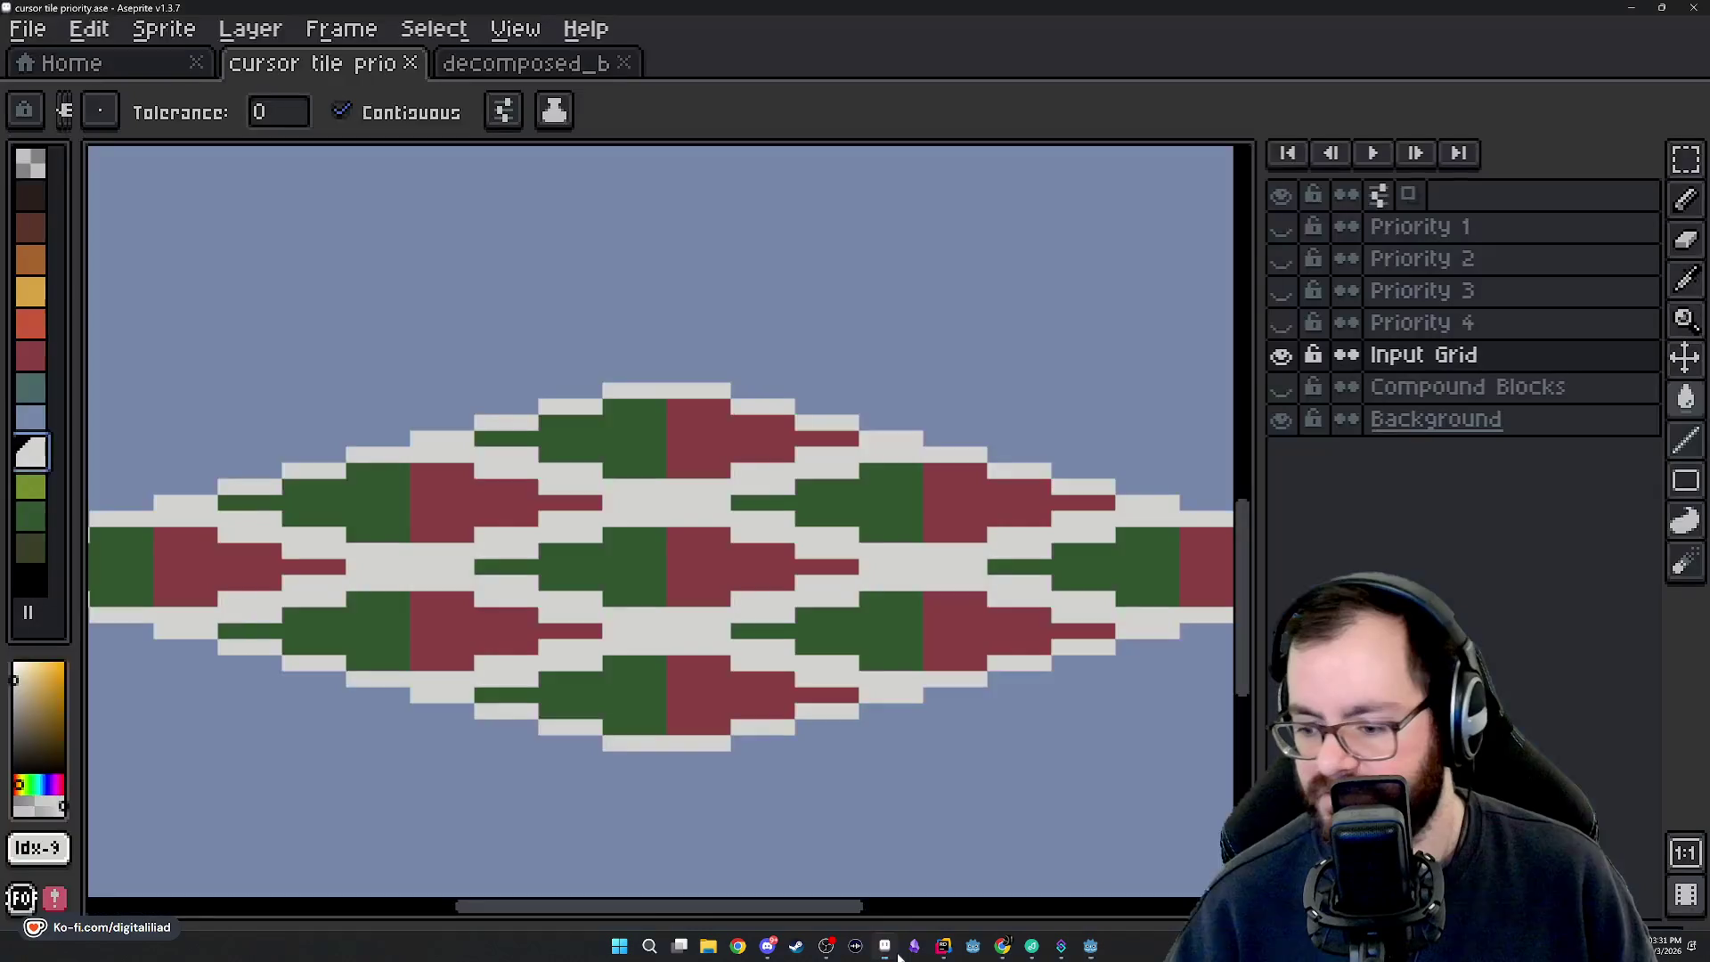
Show the Priority 4, 3, 2 and 1 block layers over the red/green input grid.
scroll(715, 651, "down", 2)
scroll(694, 515, "up", 1)
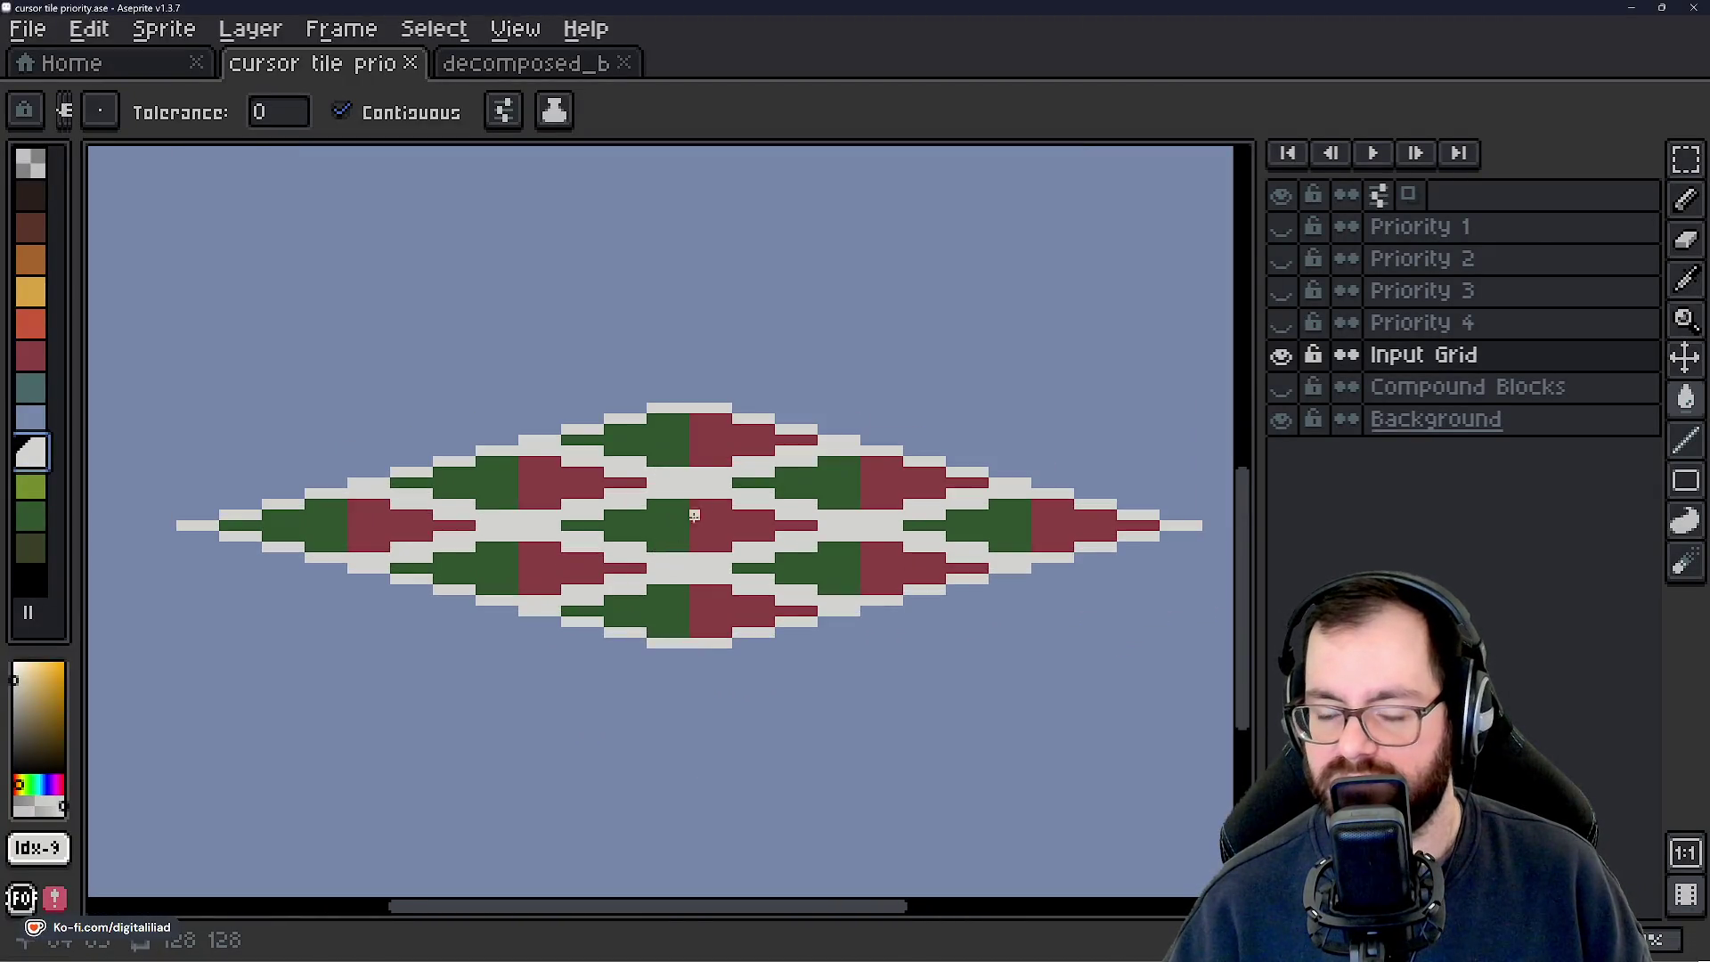
scroll(656, 439, "down", 4)
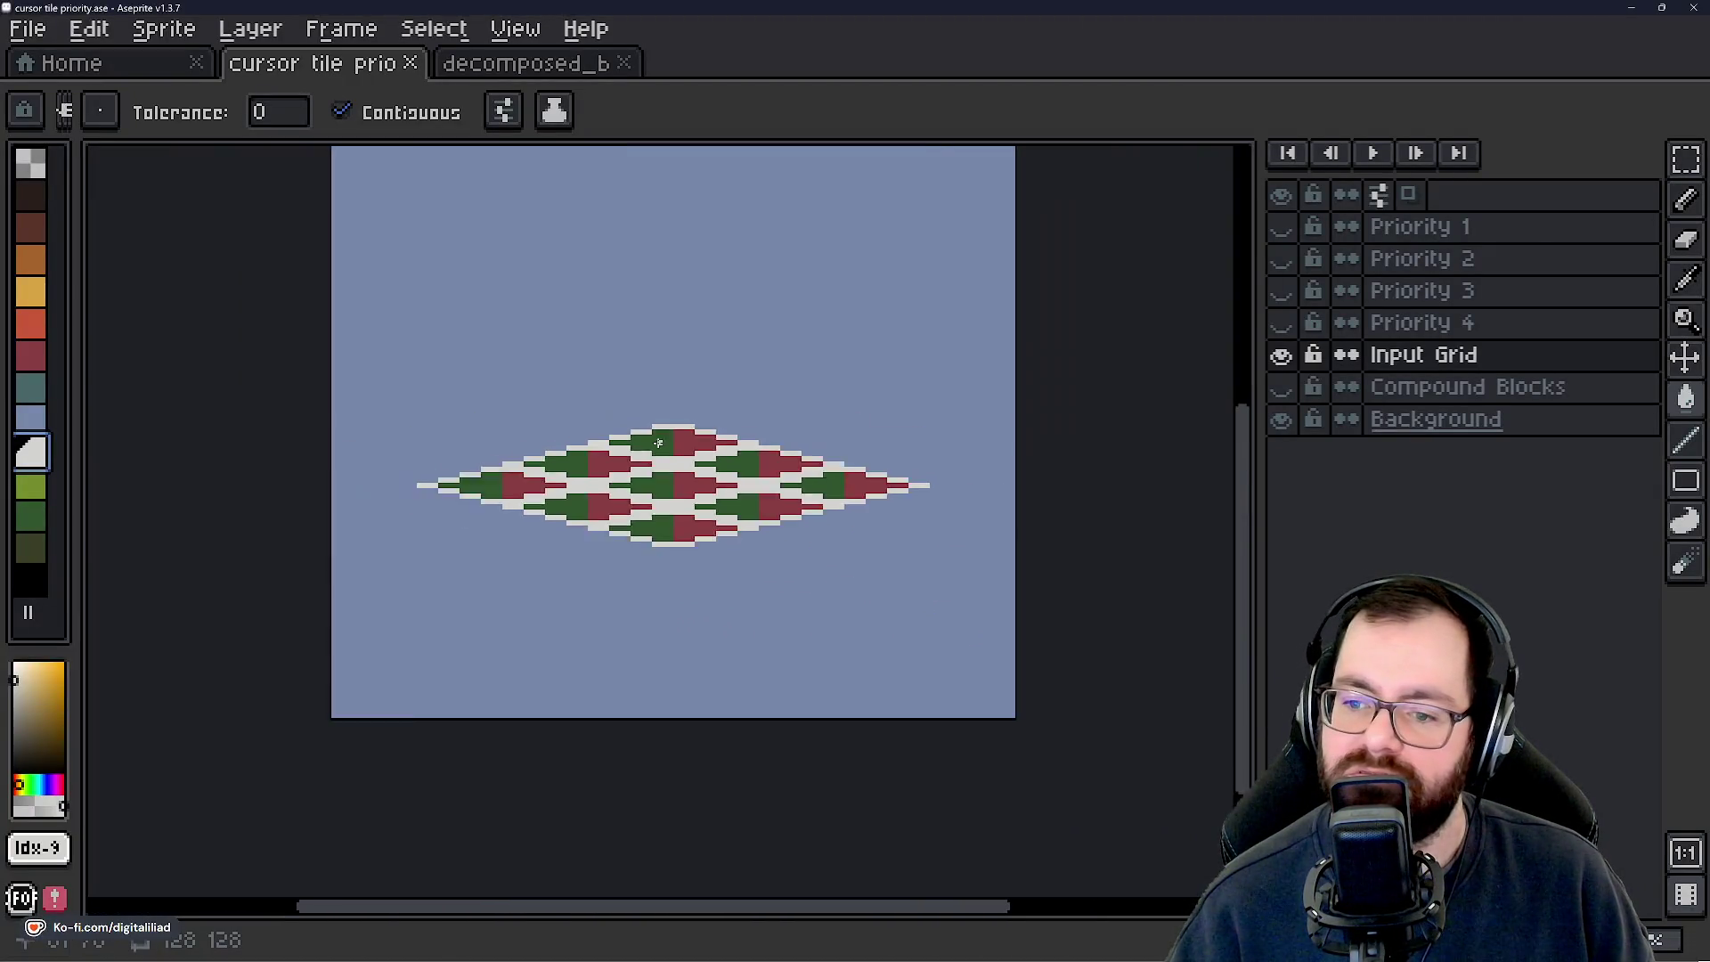
scroll(632, 393, "up", 1)
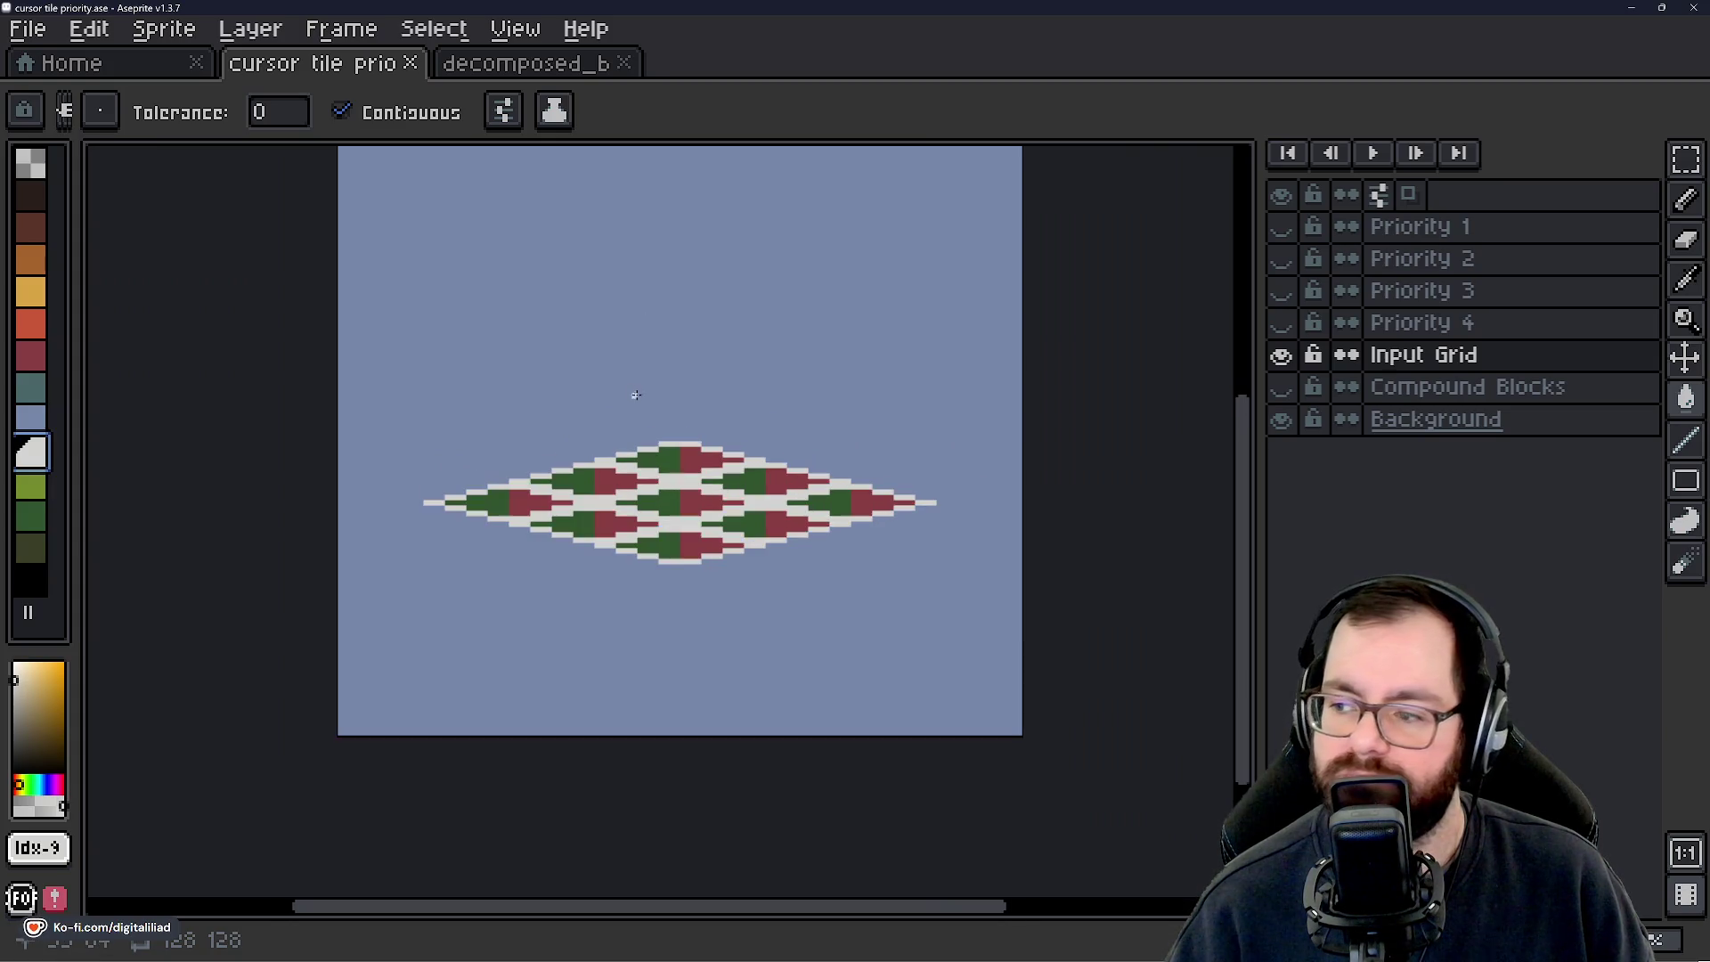
scroll(677, 472, "up", 1)
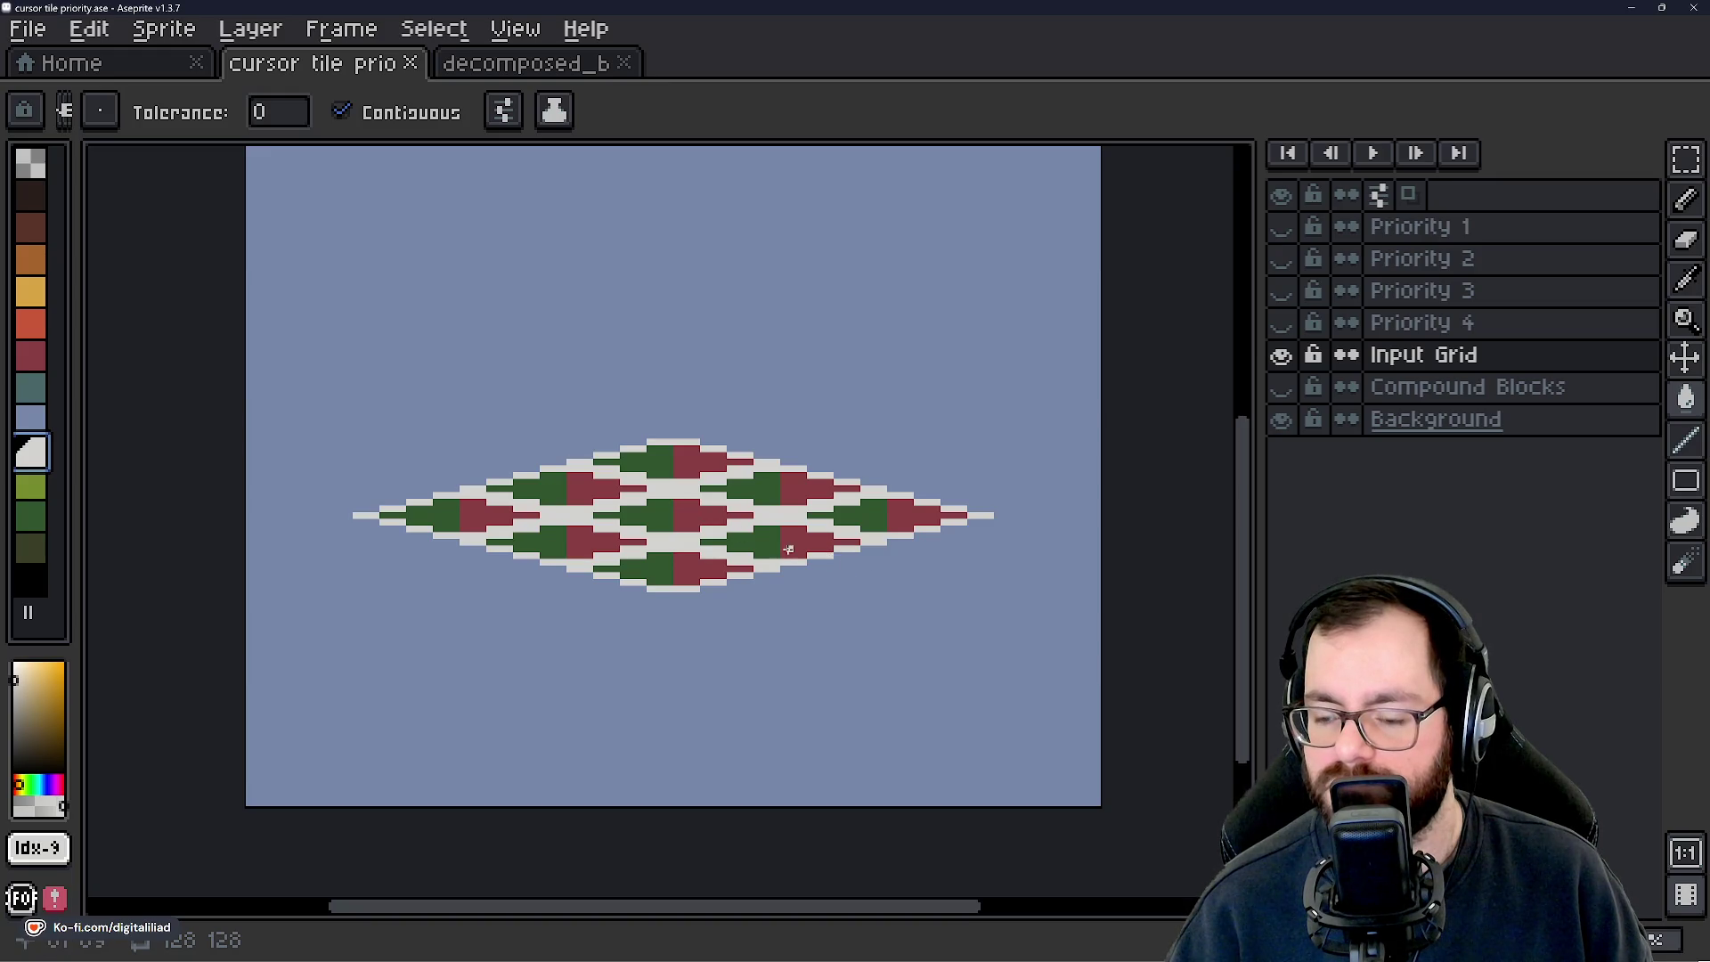
left_click(1282, 323)
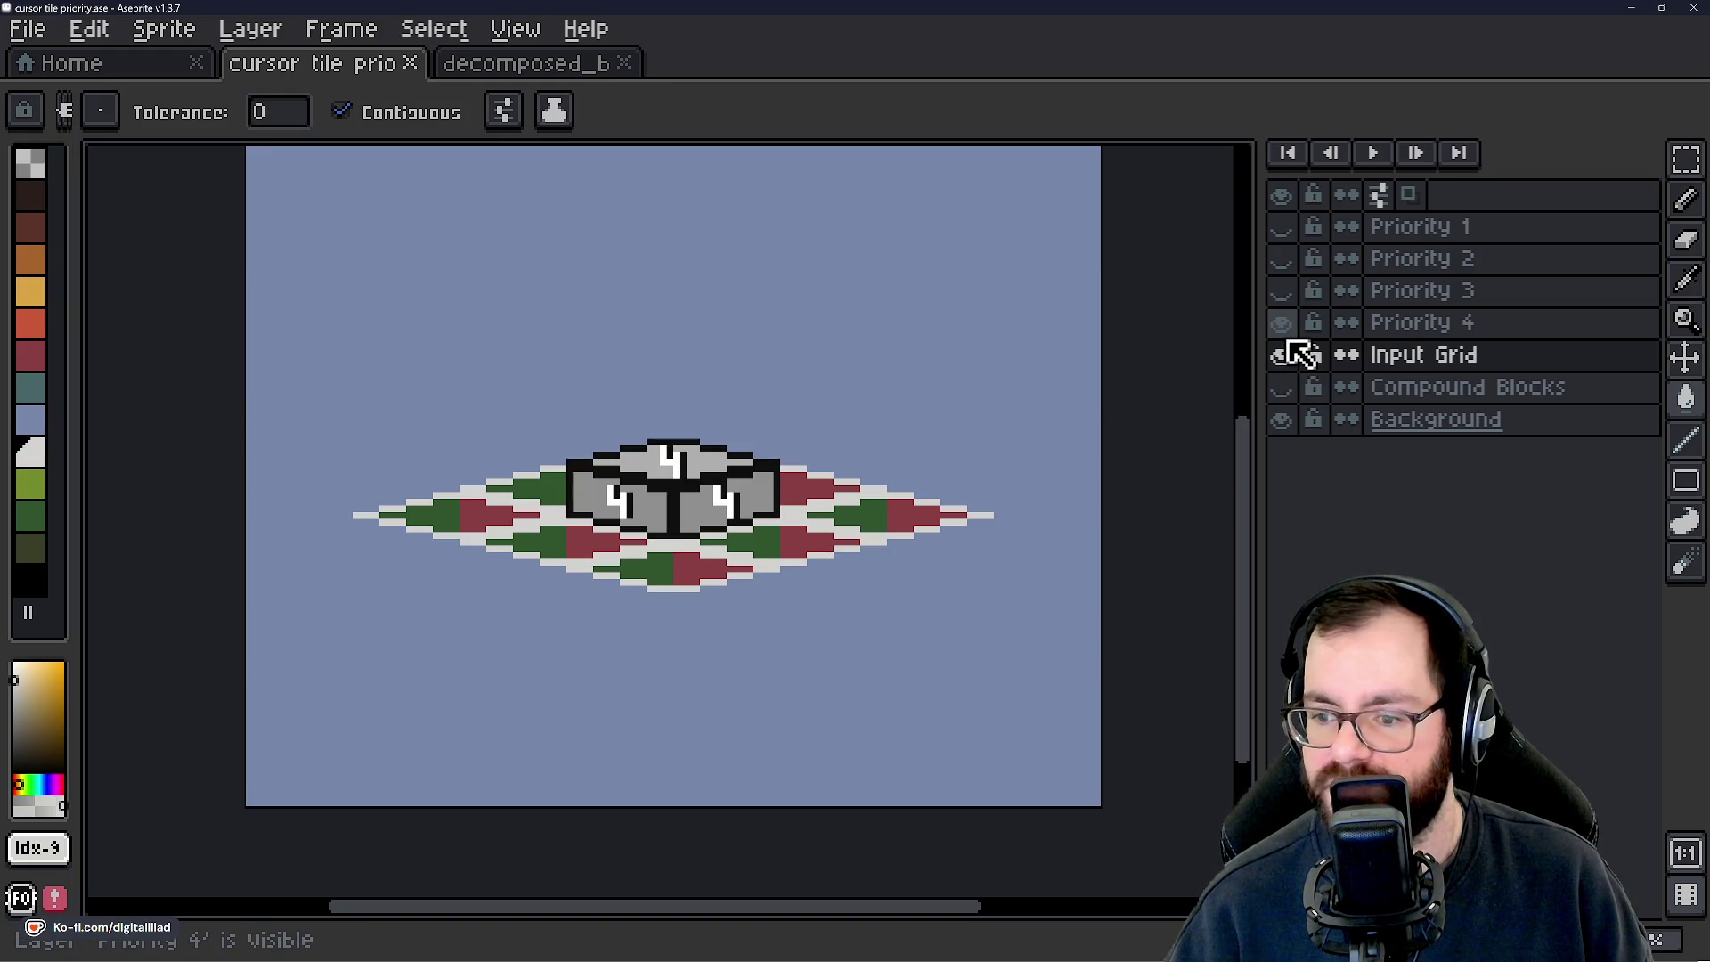
left_click(1287, 292)
left_click(1280, 259)
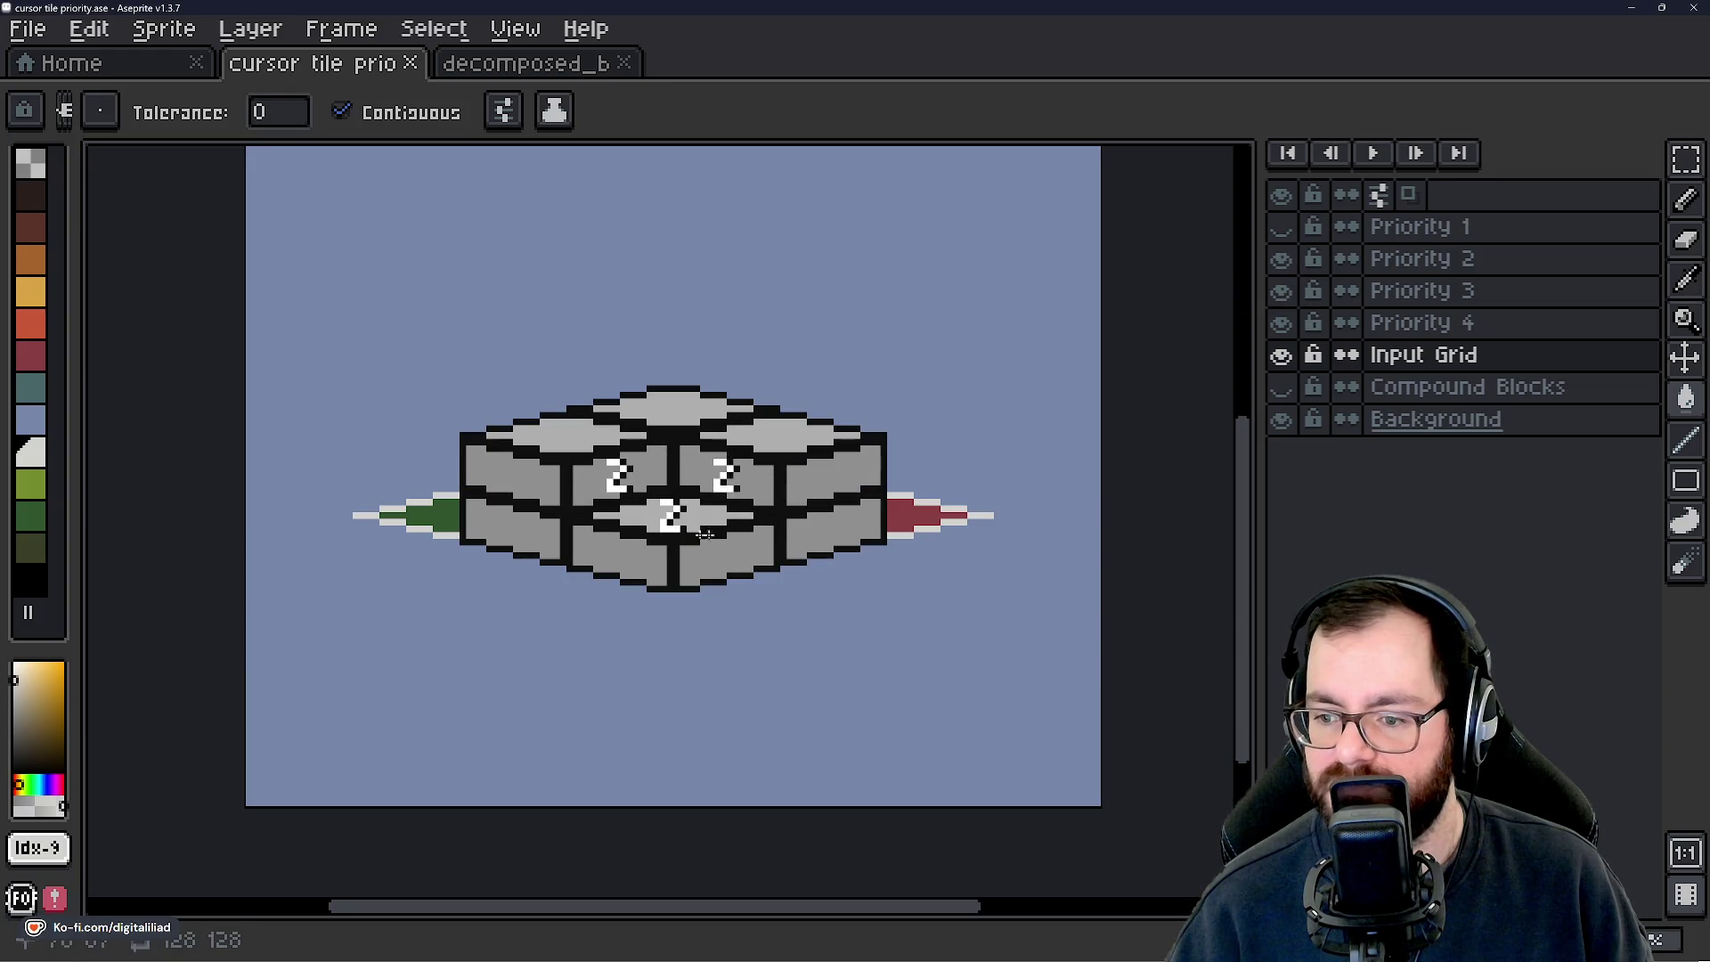
left_click(1282, 228)
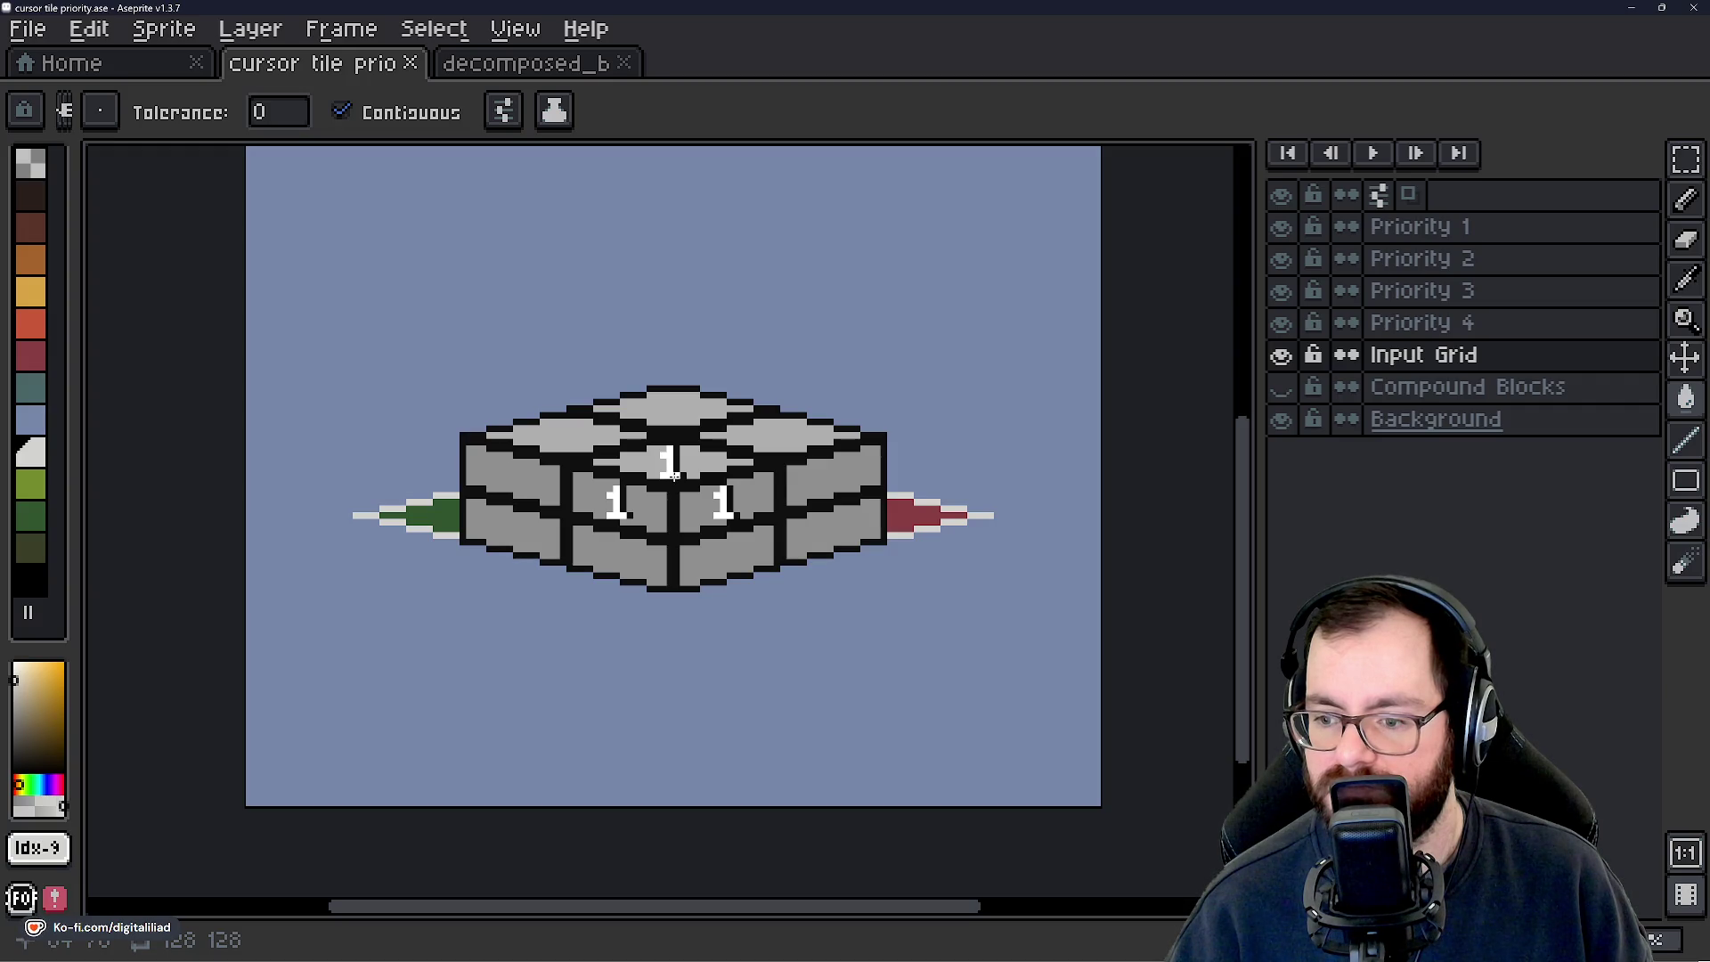
Compare the layers by toggling Priority 1, hiding all four, then re-showing Priorities 1–3.
double_click(1473, 229)
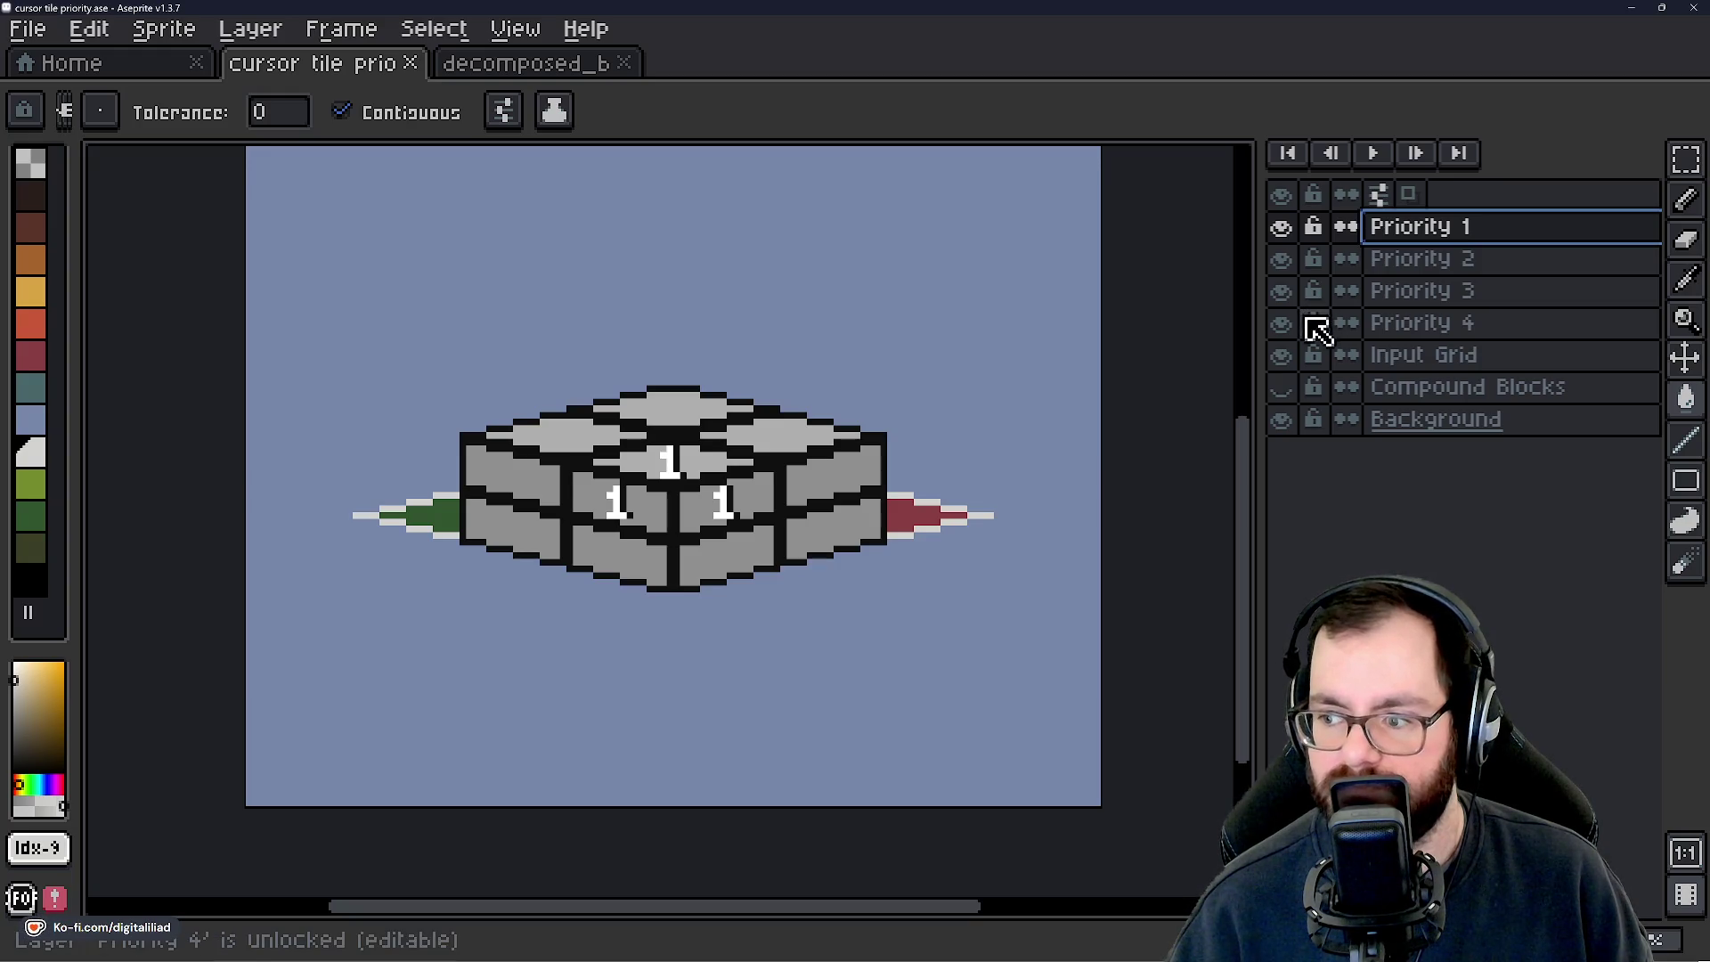
left_click(1282, 227)
left_click(1282, 228)
left_click_drag(1297, 237, 1298, 338)
scroll(698, 543, "up", 2)
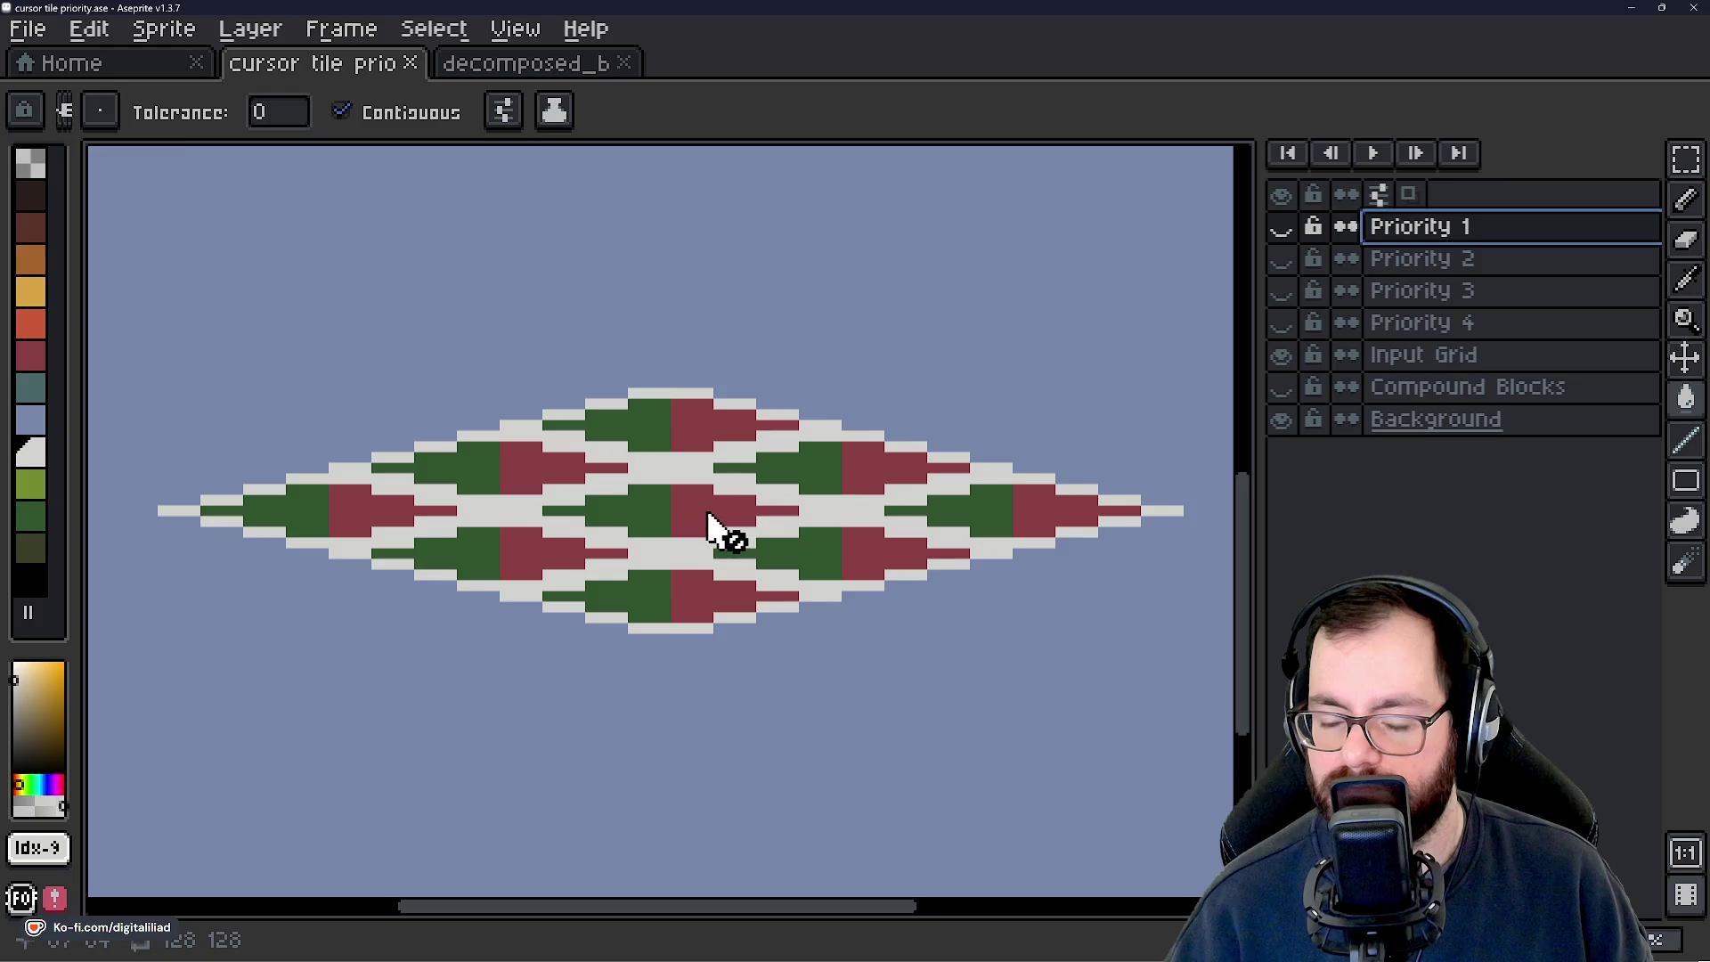
scroll(712, 525, "down", 2)
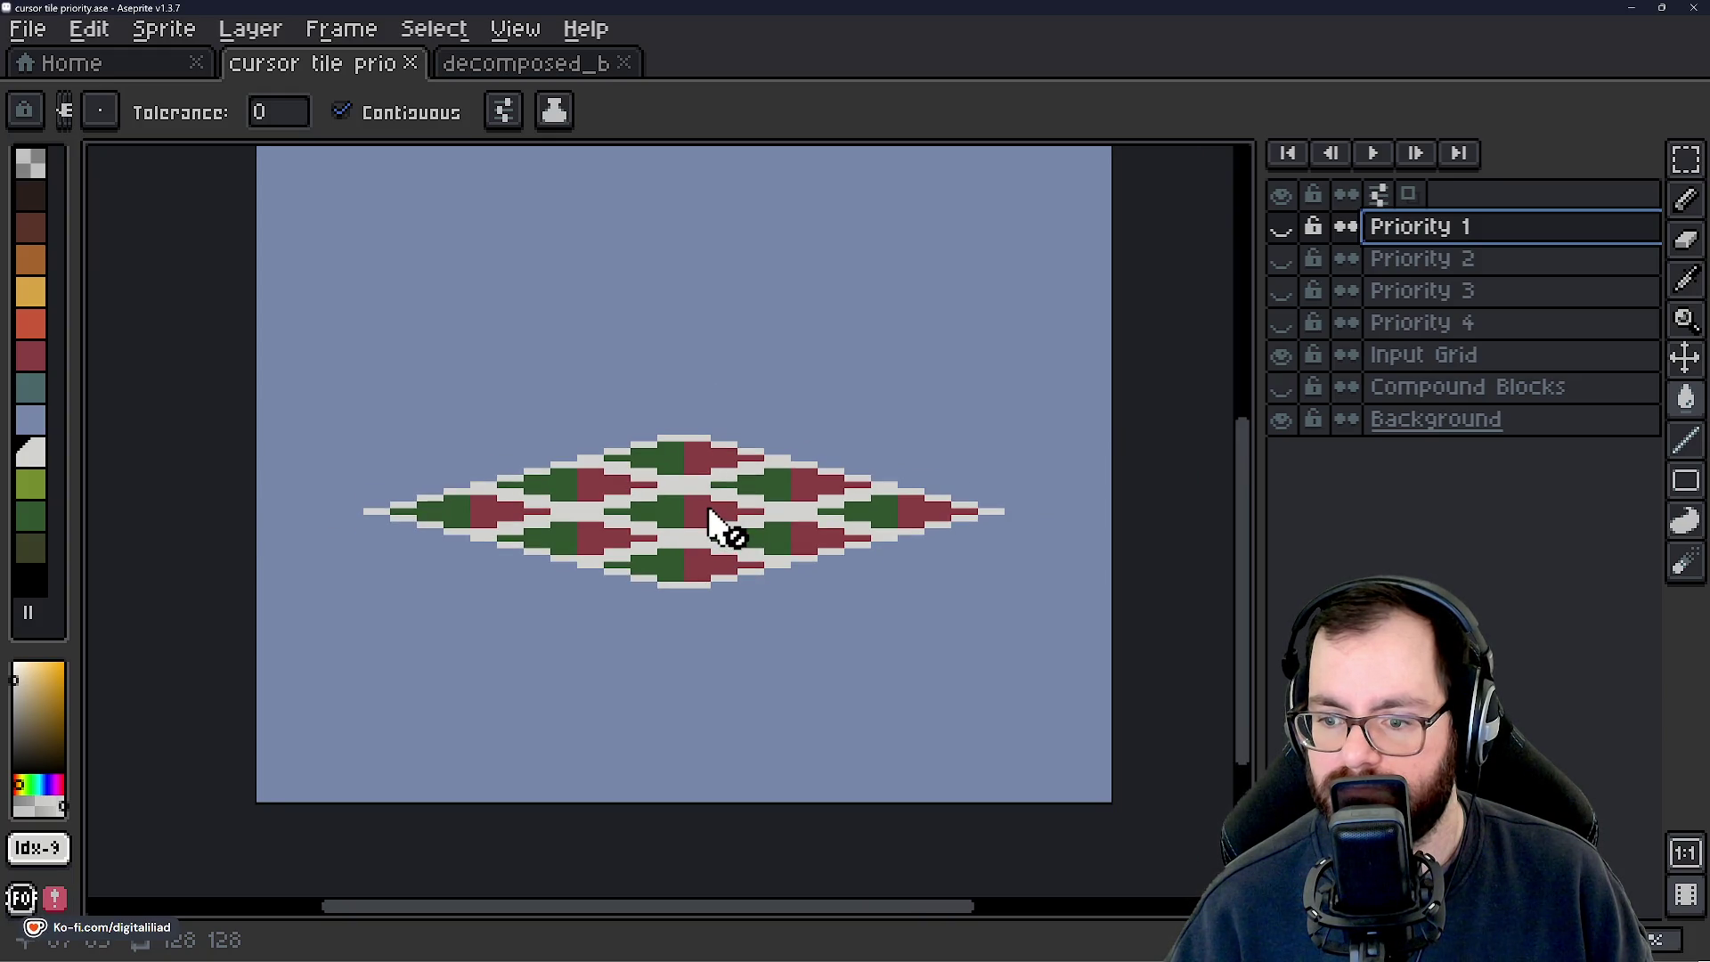
left_click_drag(1288, 233, 1298, 366)
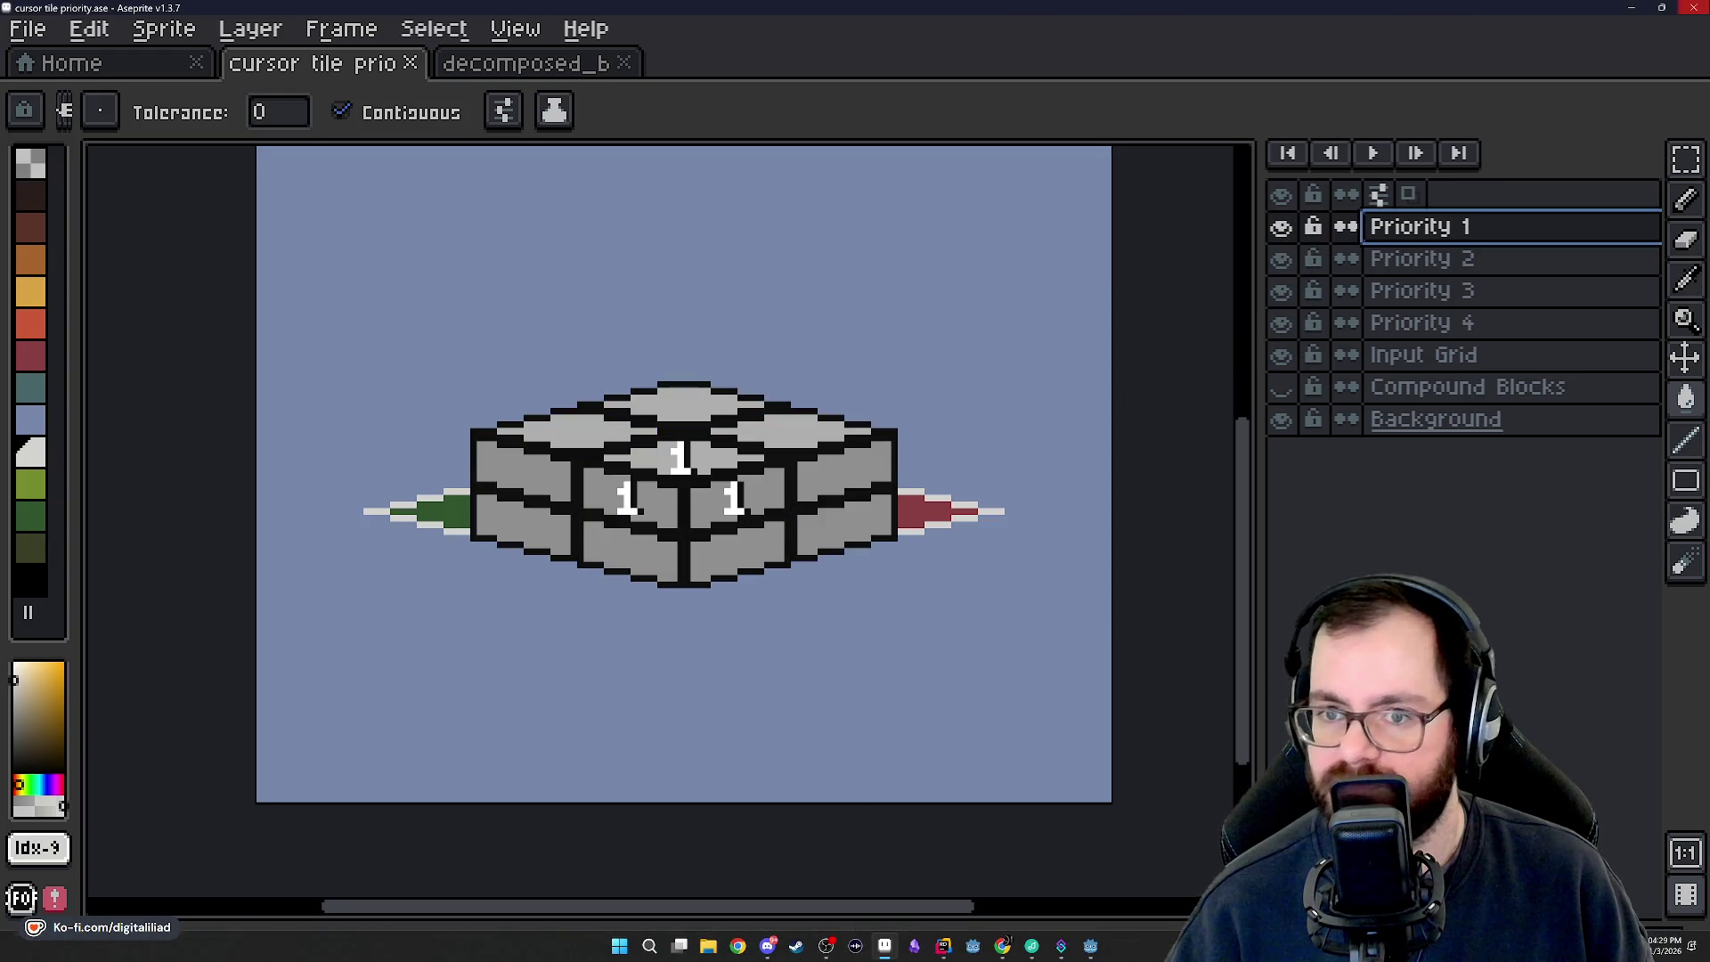
Move via Godot to CursorMappingSystem.cs in Rider, with the build output panel closed.
key("alt+Tab")
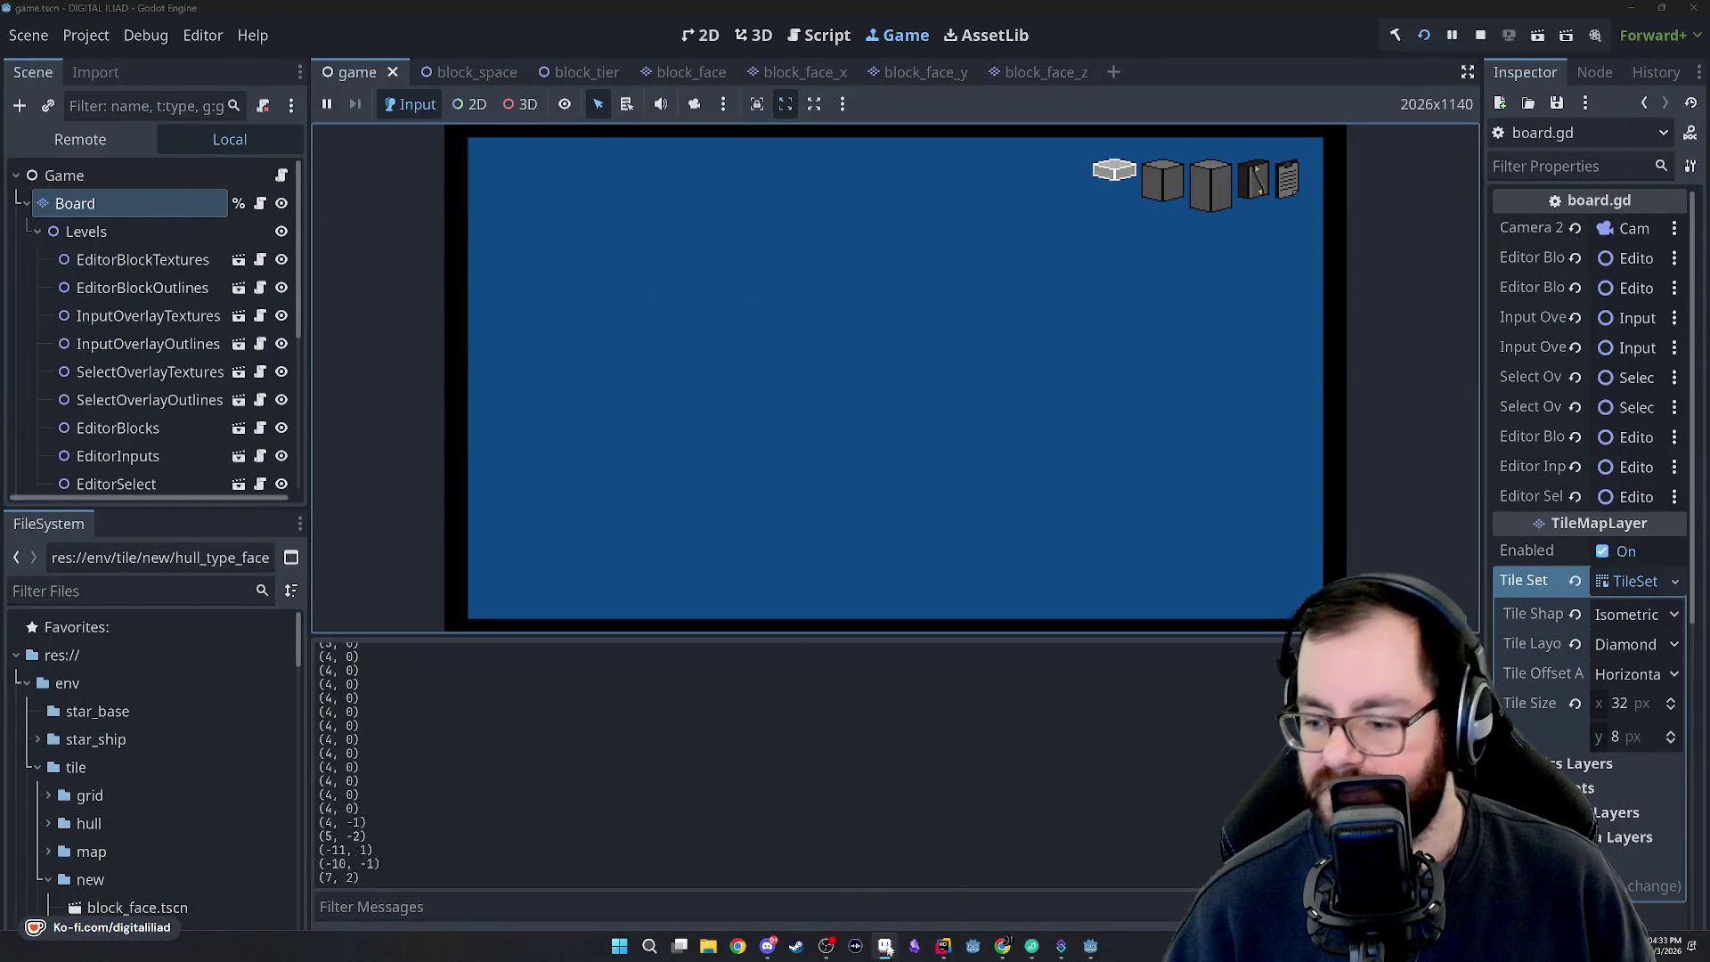
left_click(886, 948)
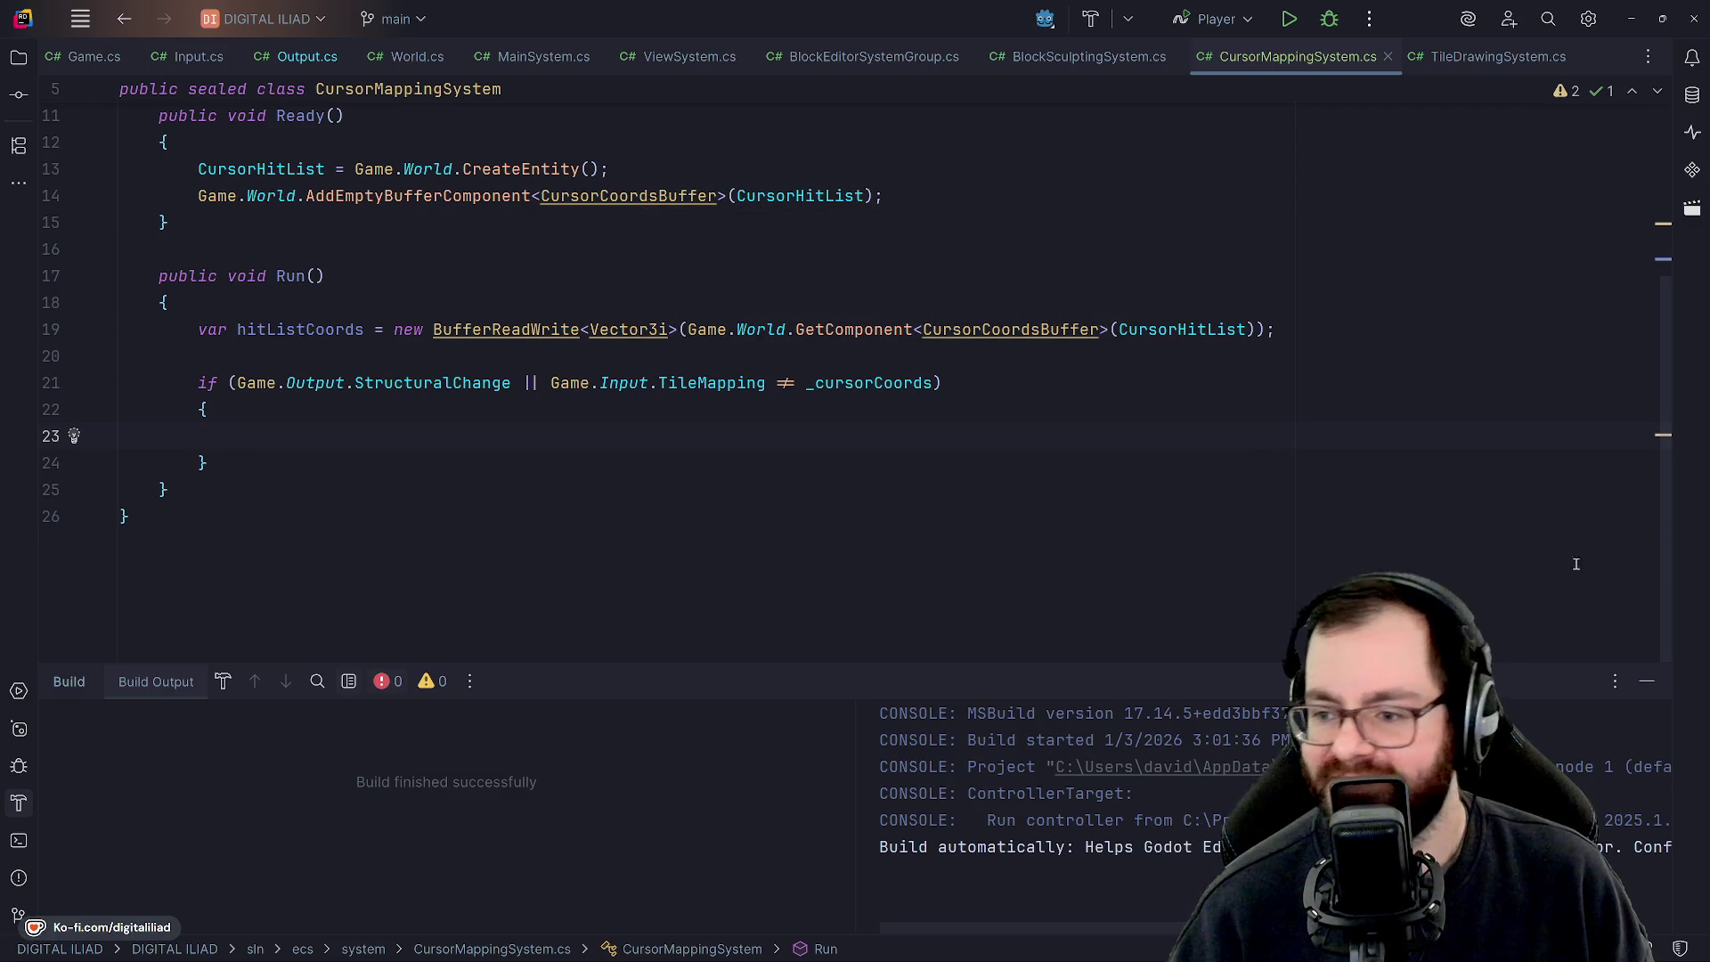
left_click(1645, 680)
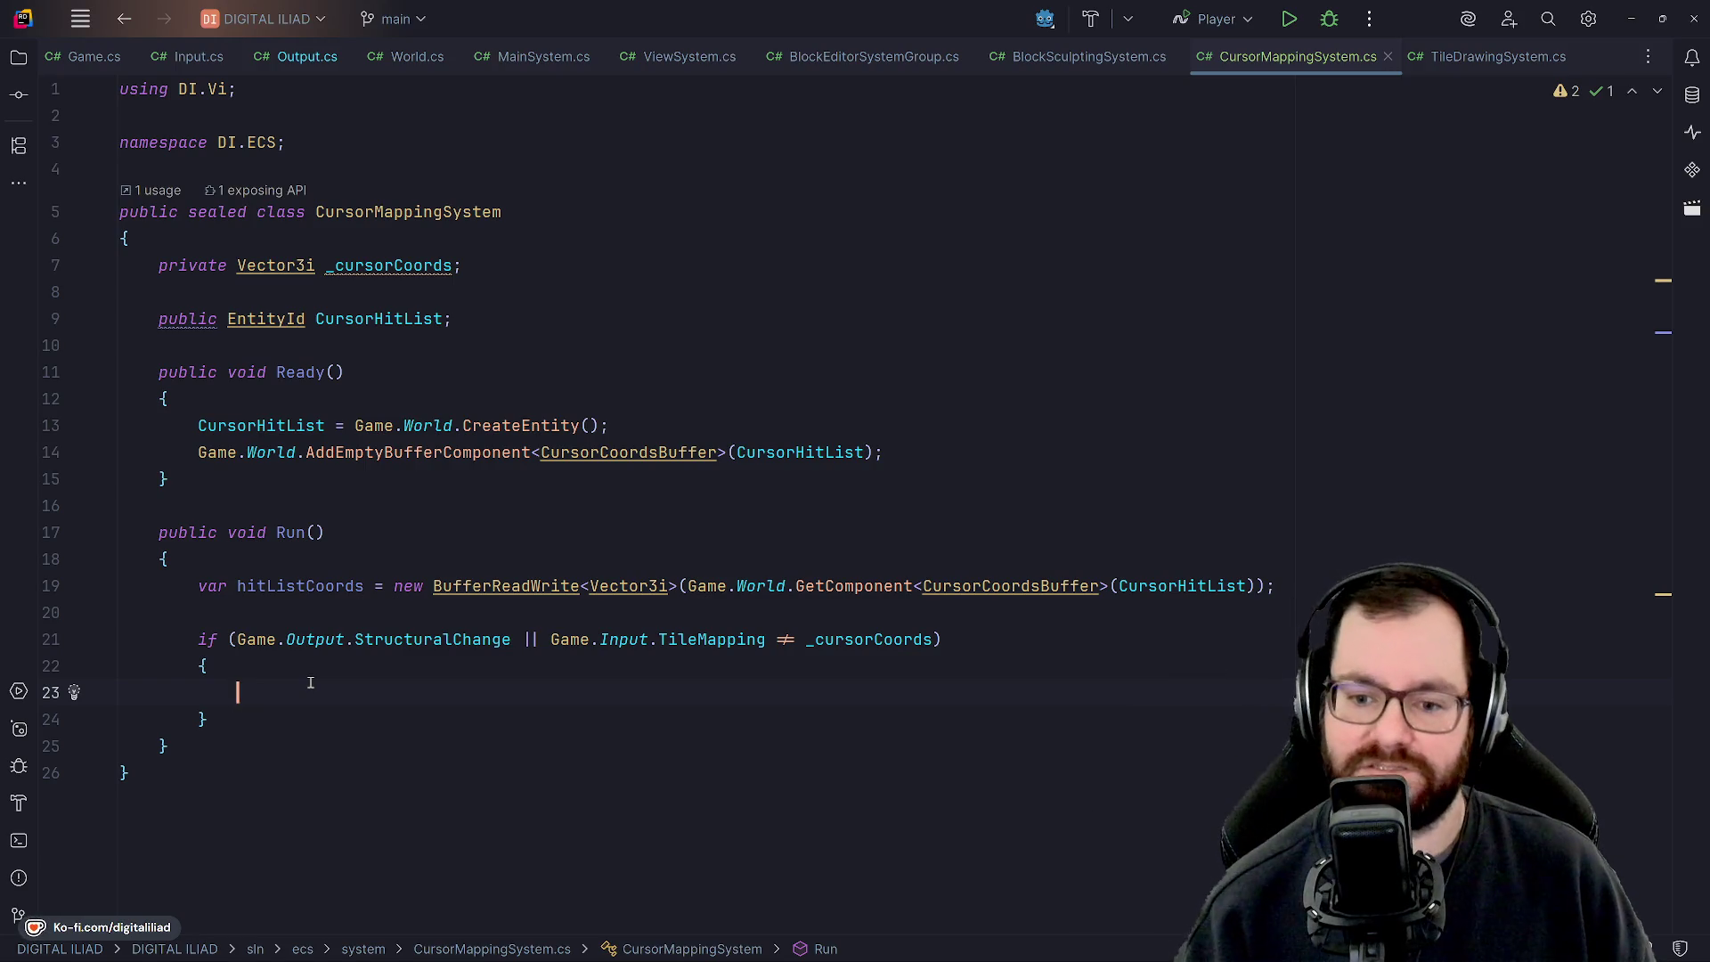
Add hitListCoords.Clear(); in the if-block and go to Clear()'s definition in BufferReadWrite.cs.
type("hit")
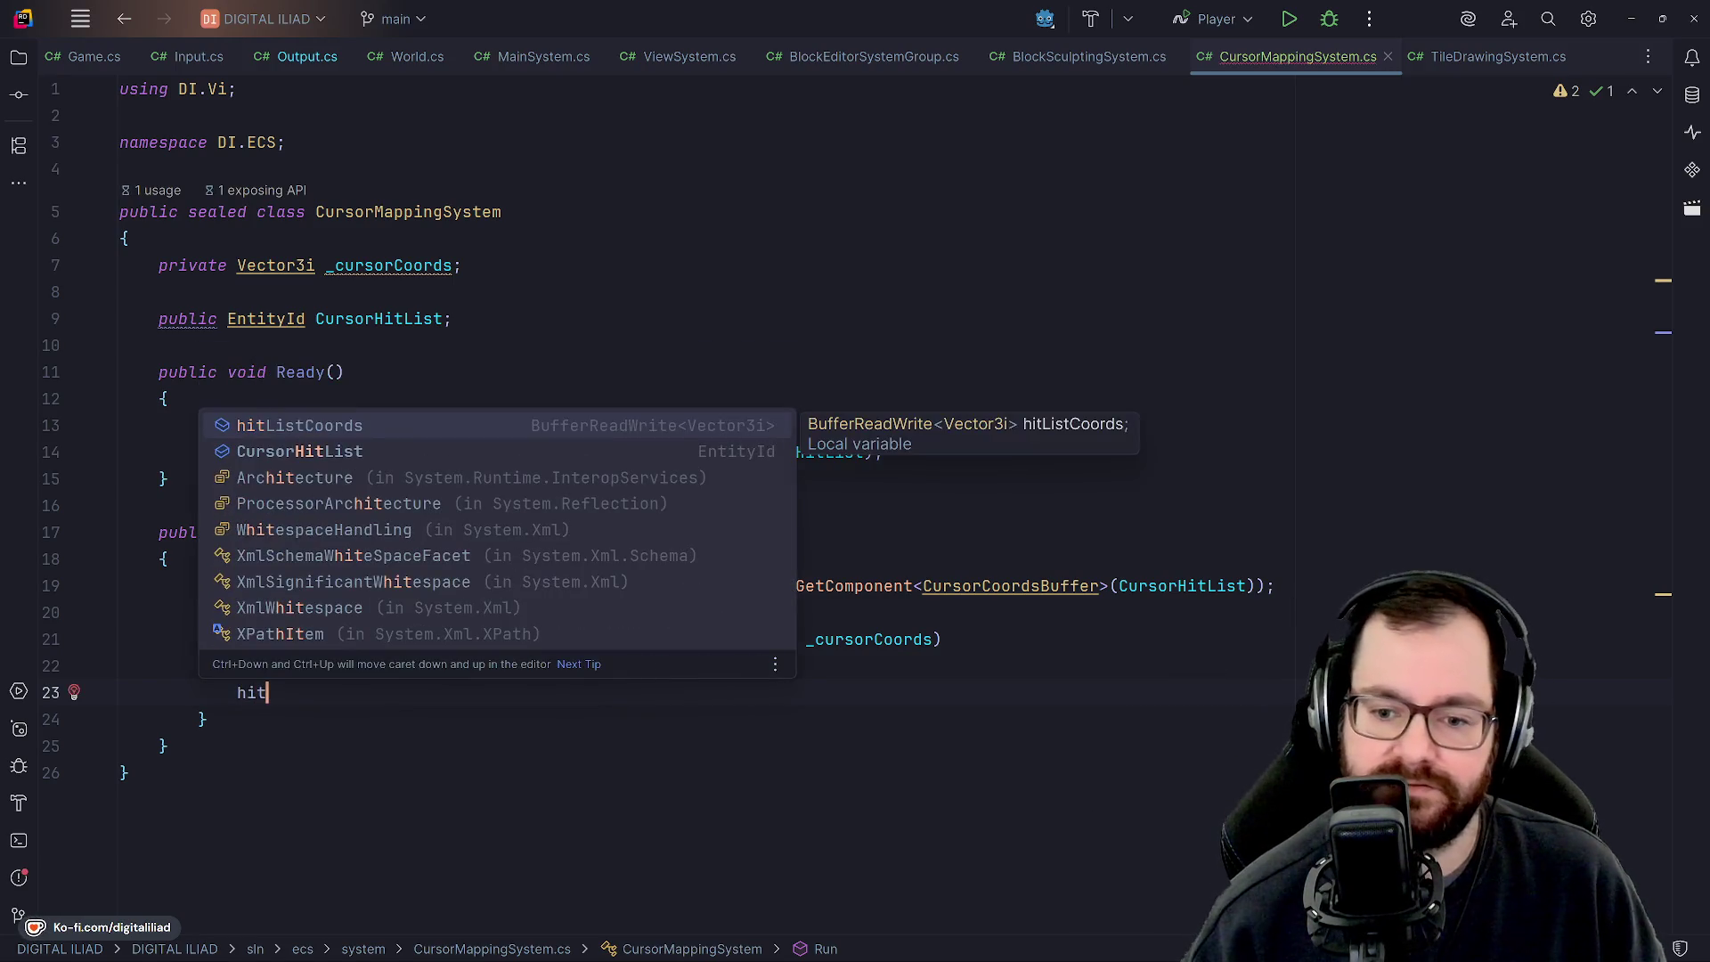
key("Return")
type(".Clear")
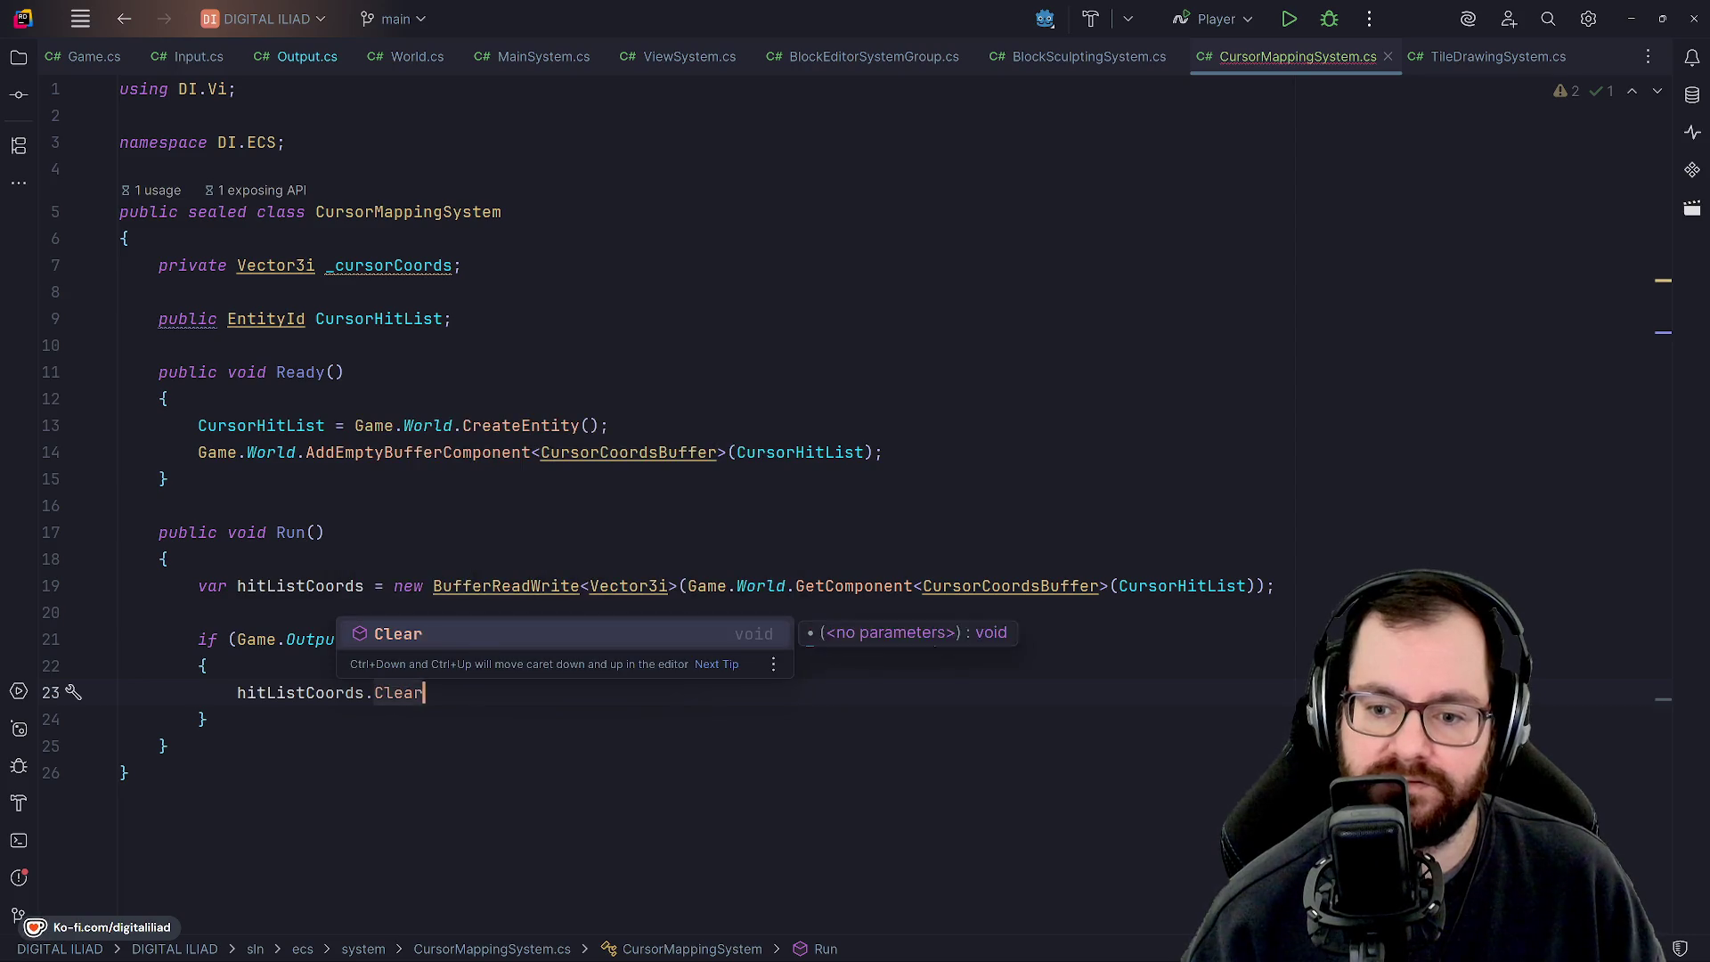
key("Return")
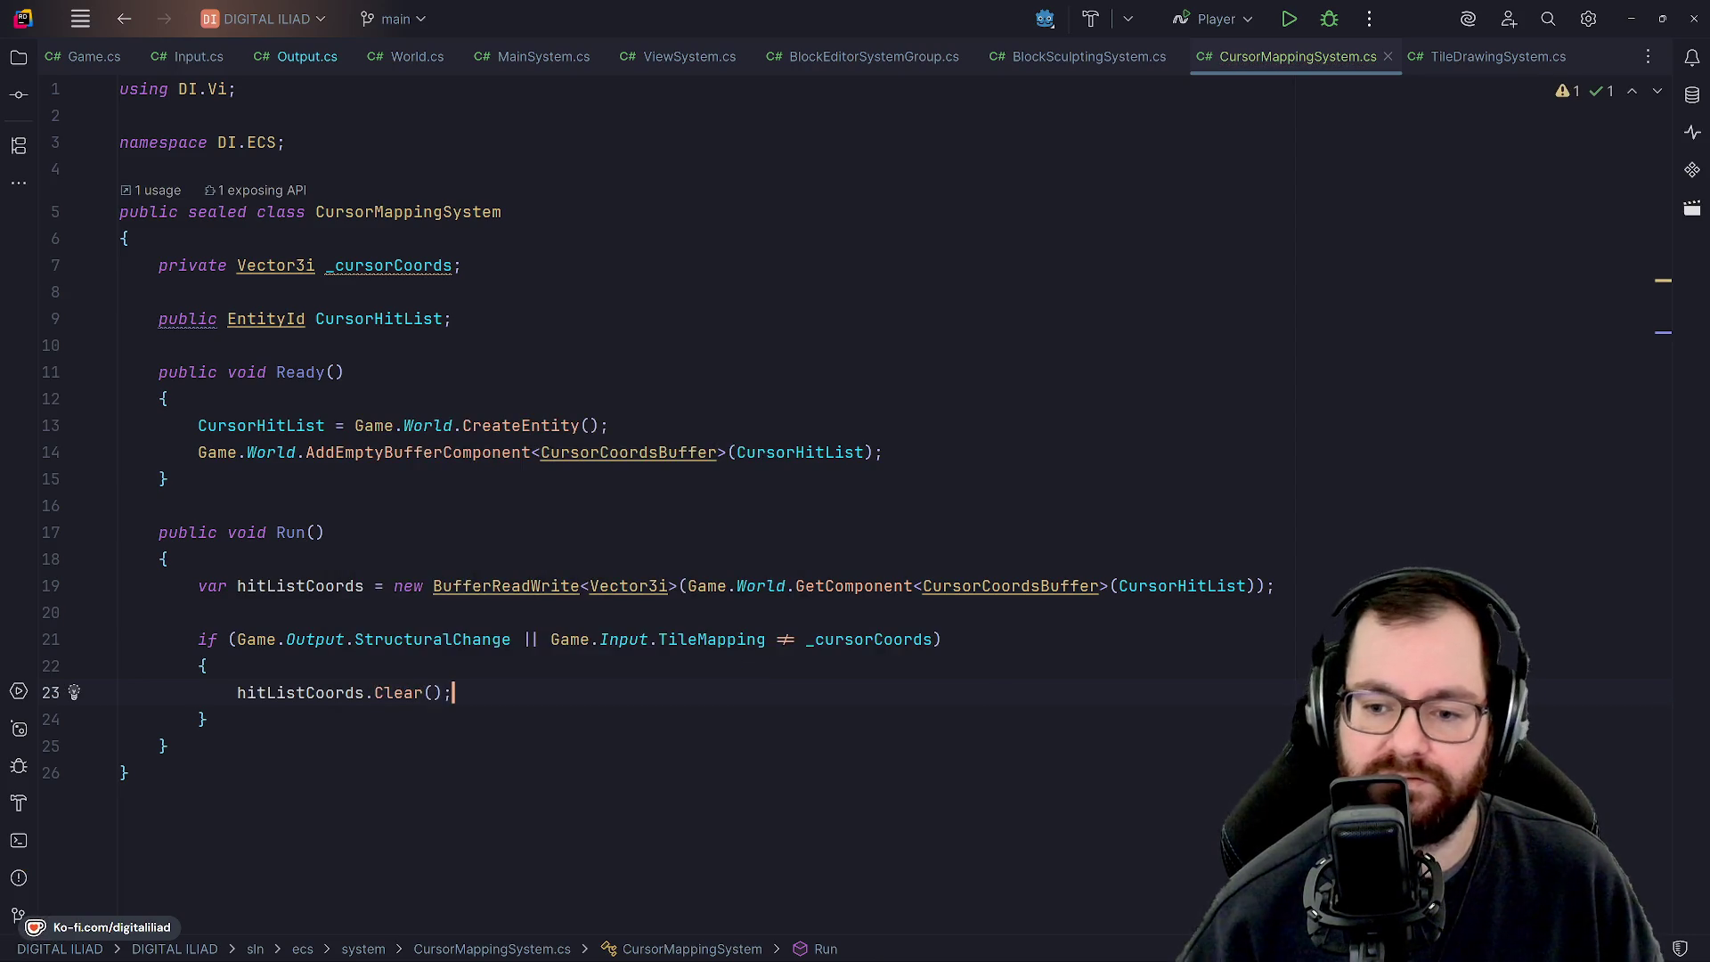
left_click(401, 693, "ctrl")
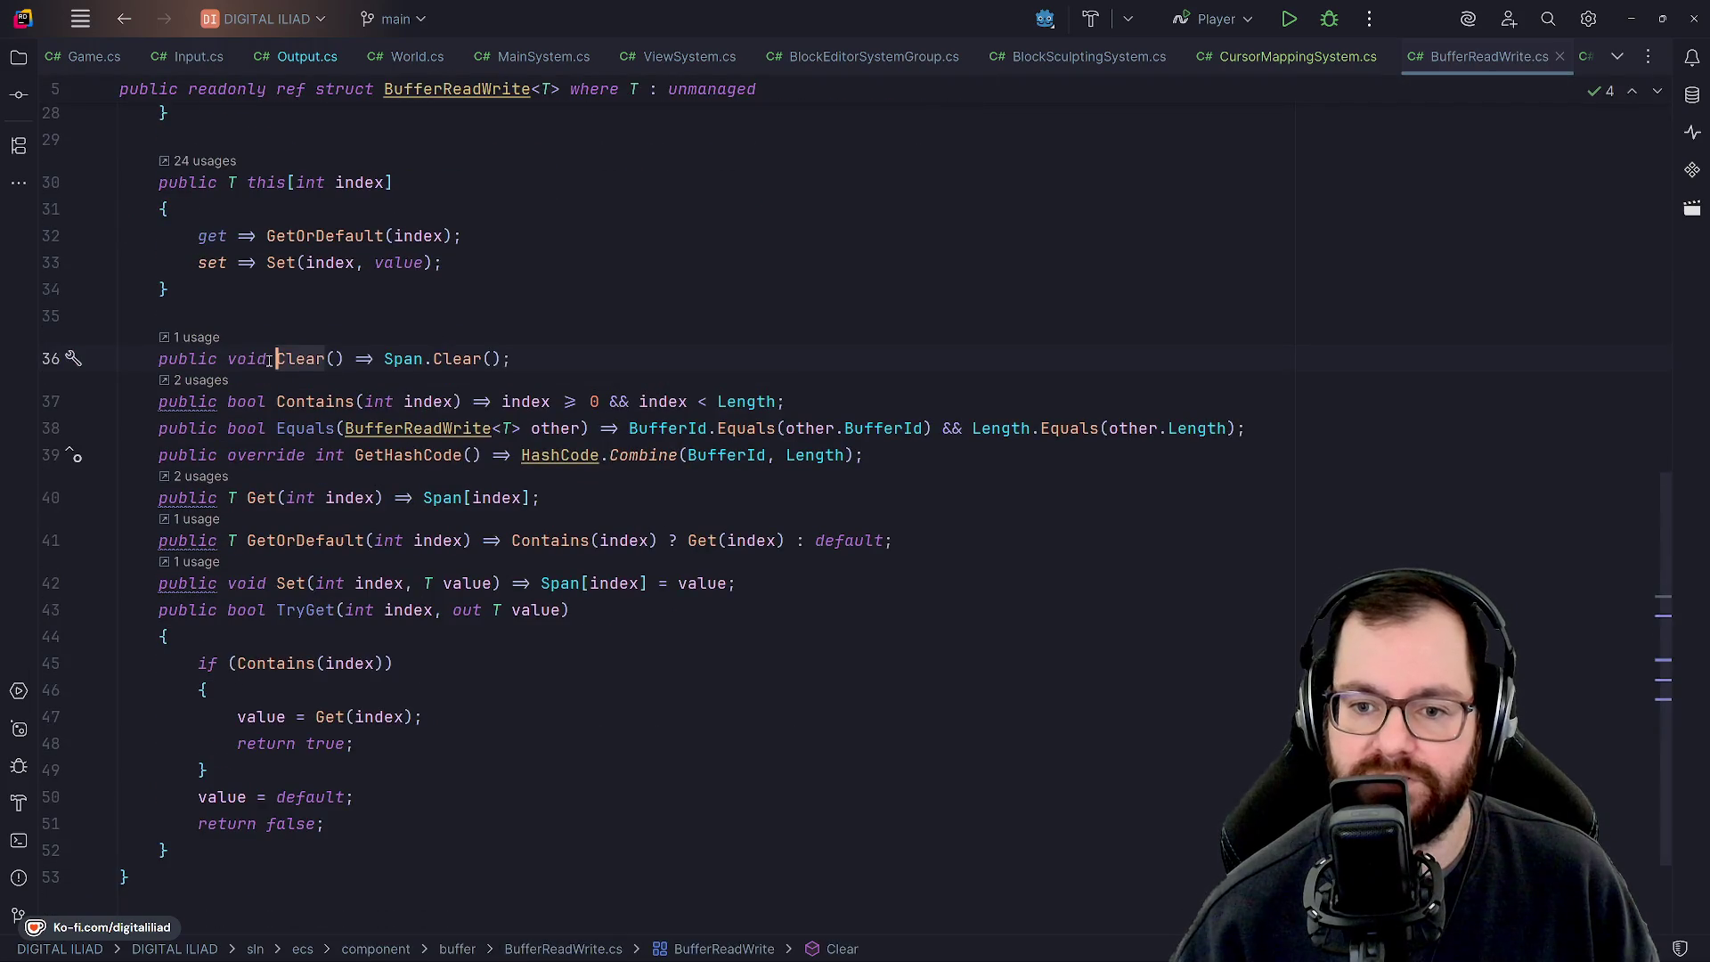
Return to CursorMappingSystem.cs and place the caret around hitListCoords on lines 19–22.
left_click(1297, 56)
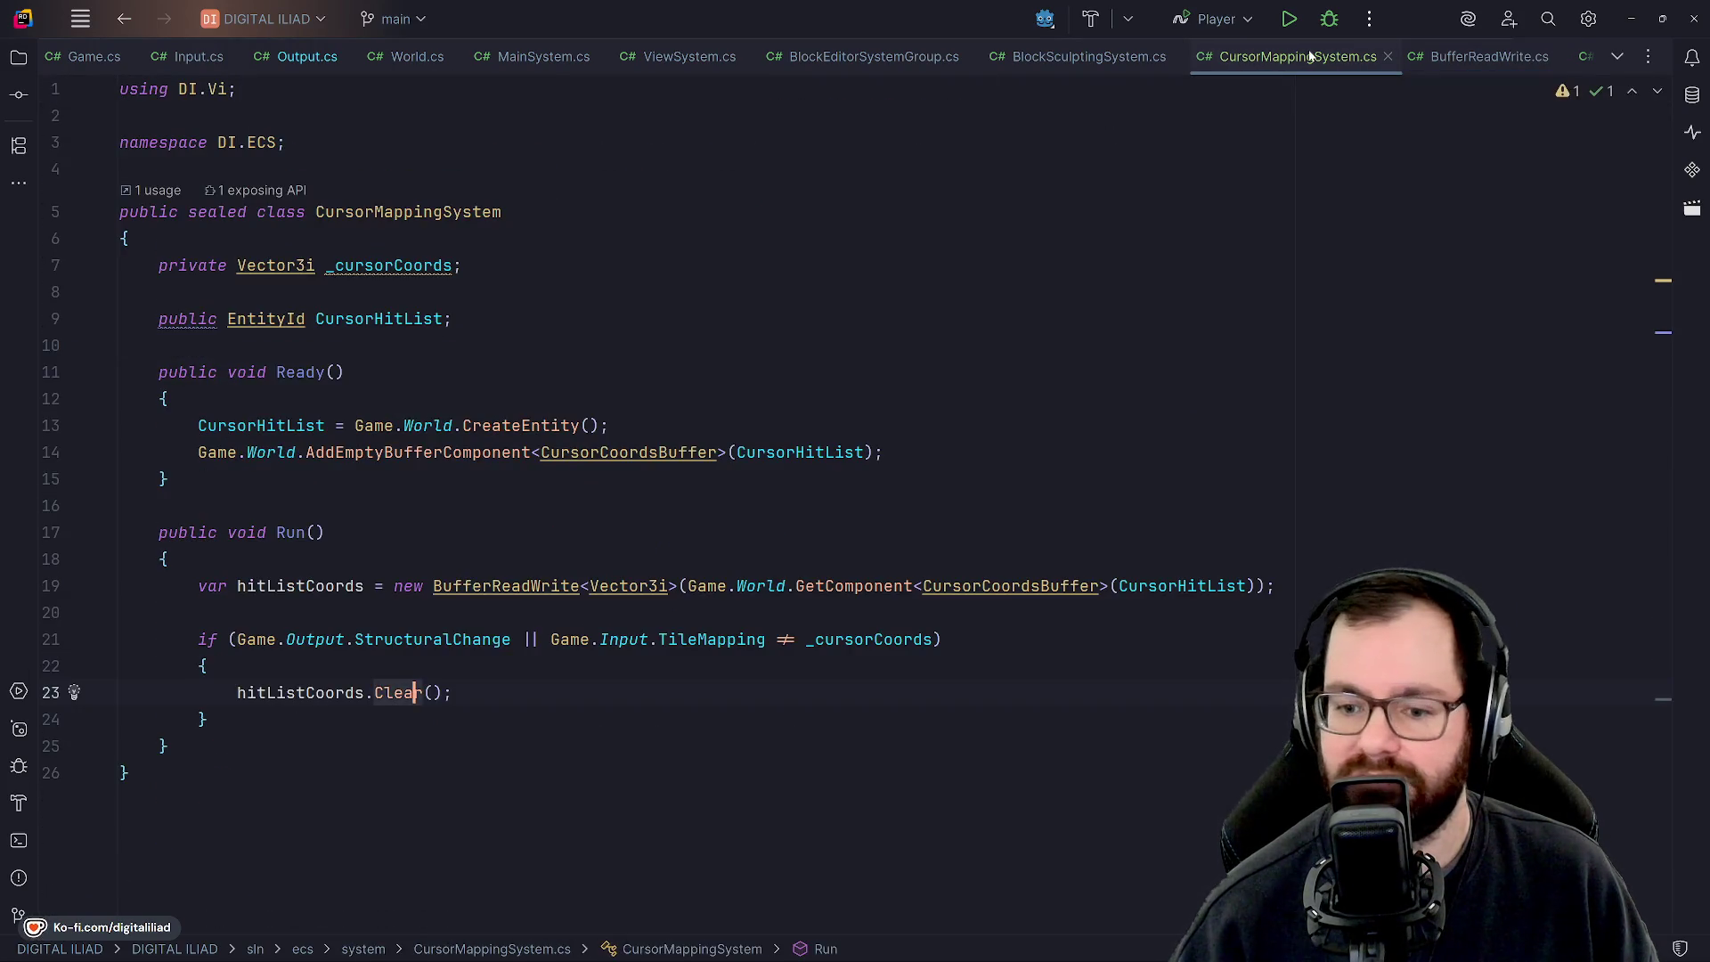
left_click(1448, 55)
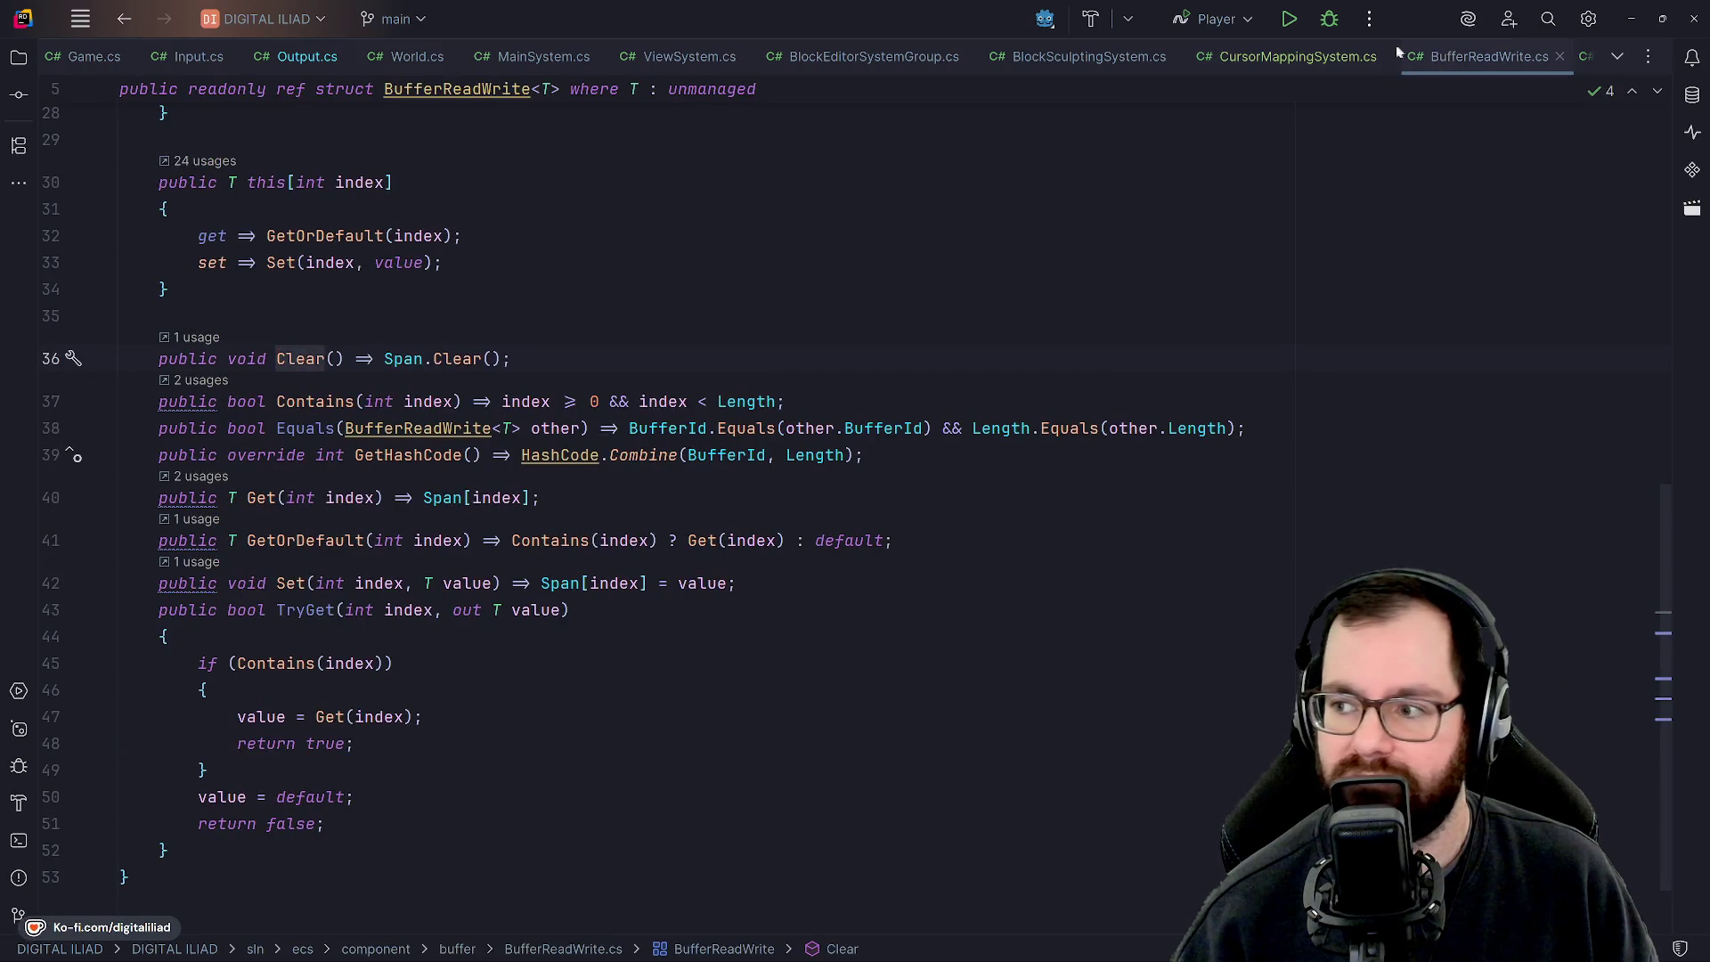
left_click(1309, 56)
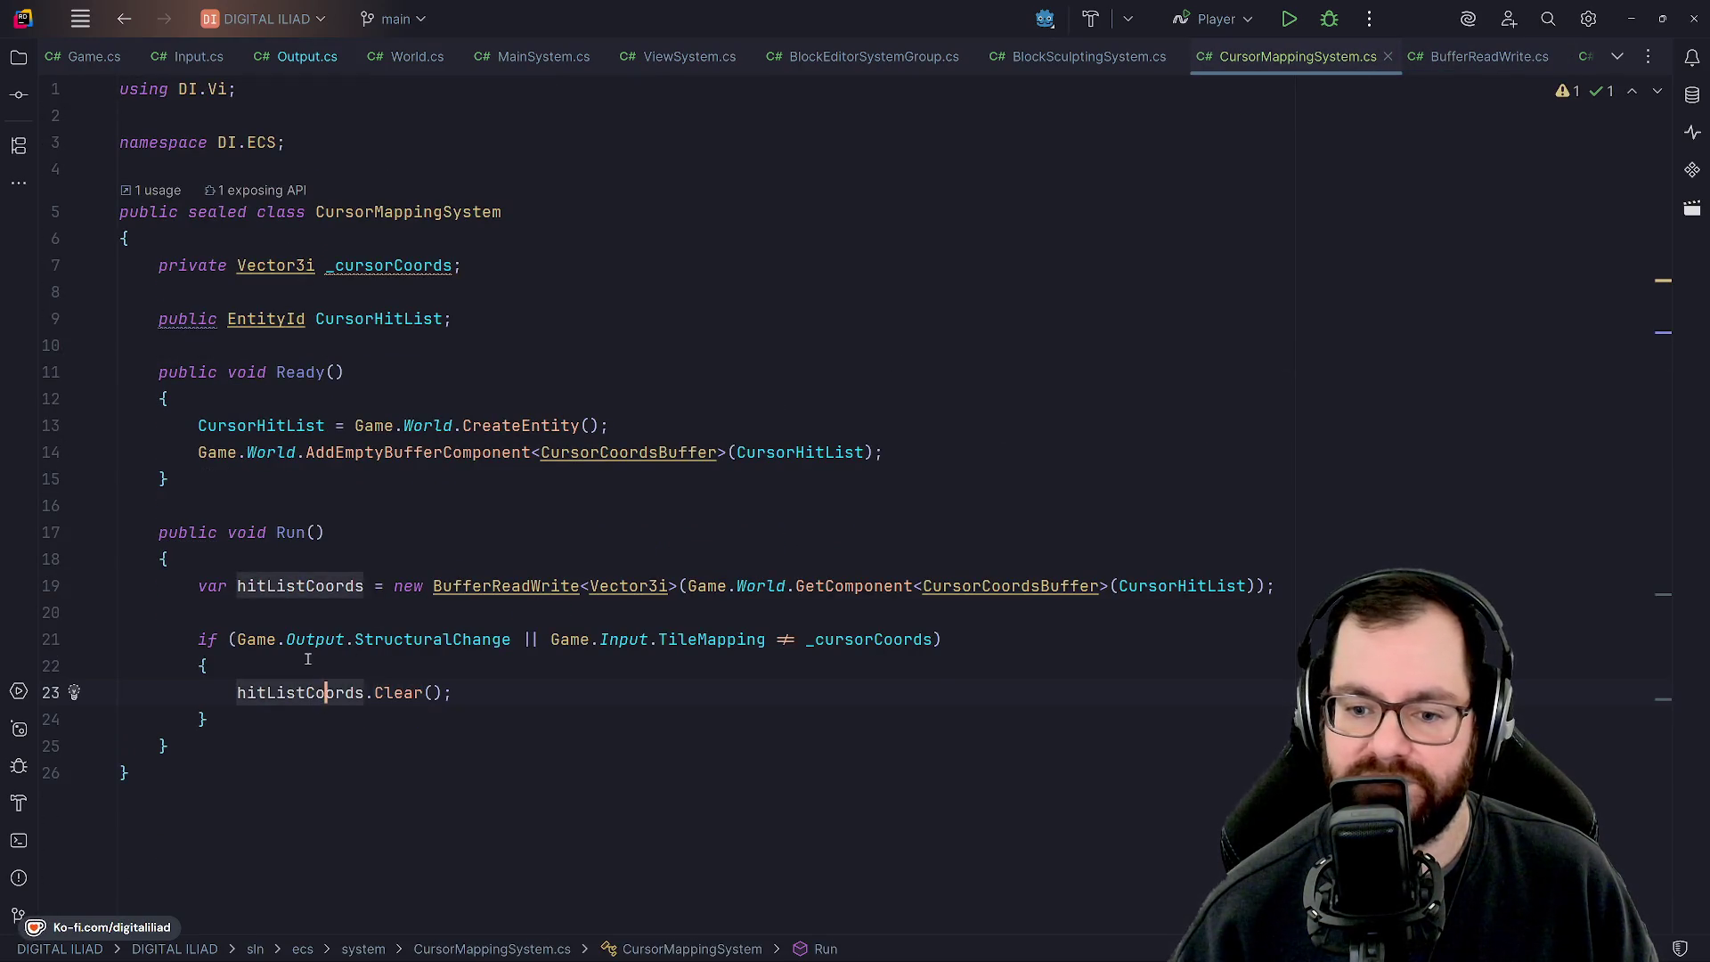
key("Up")
left_click(308, 590)
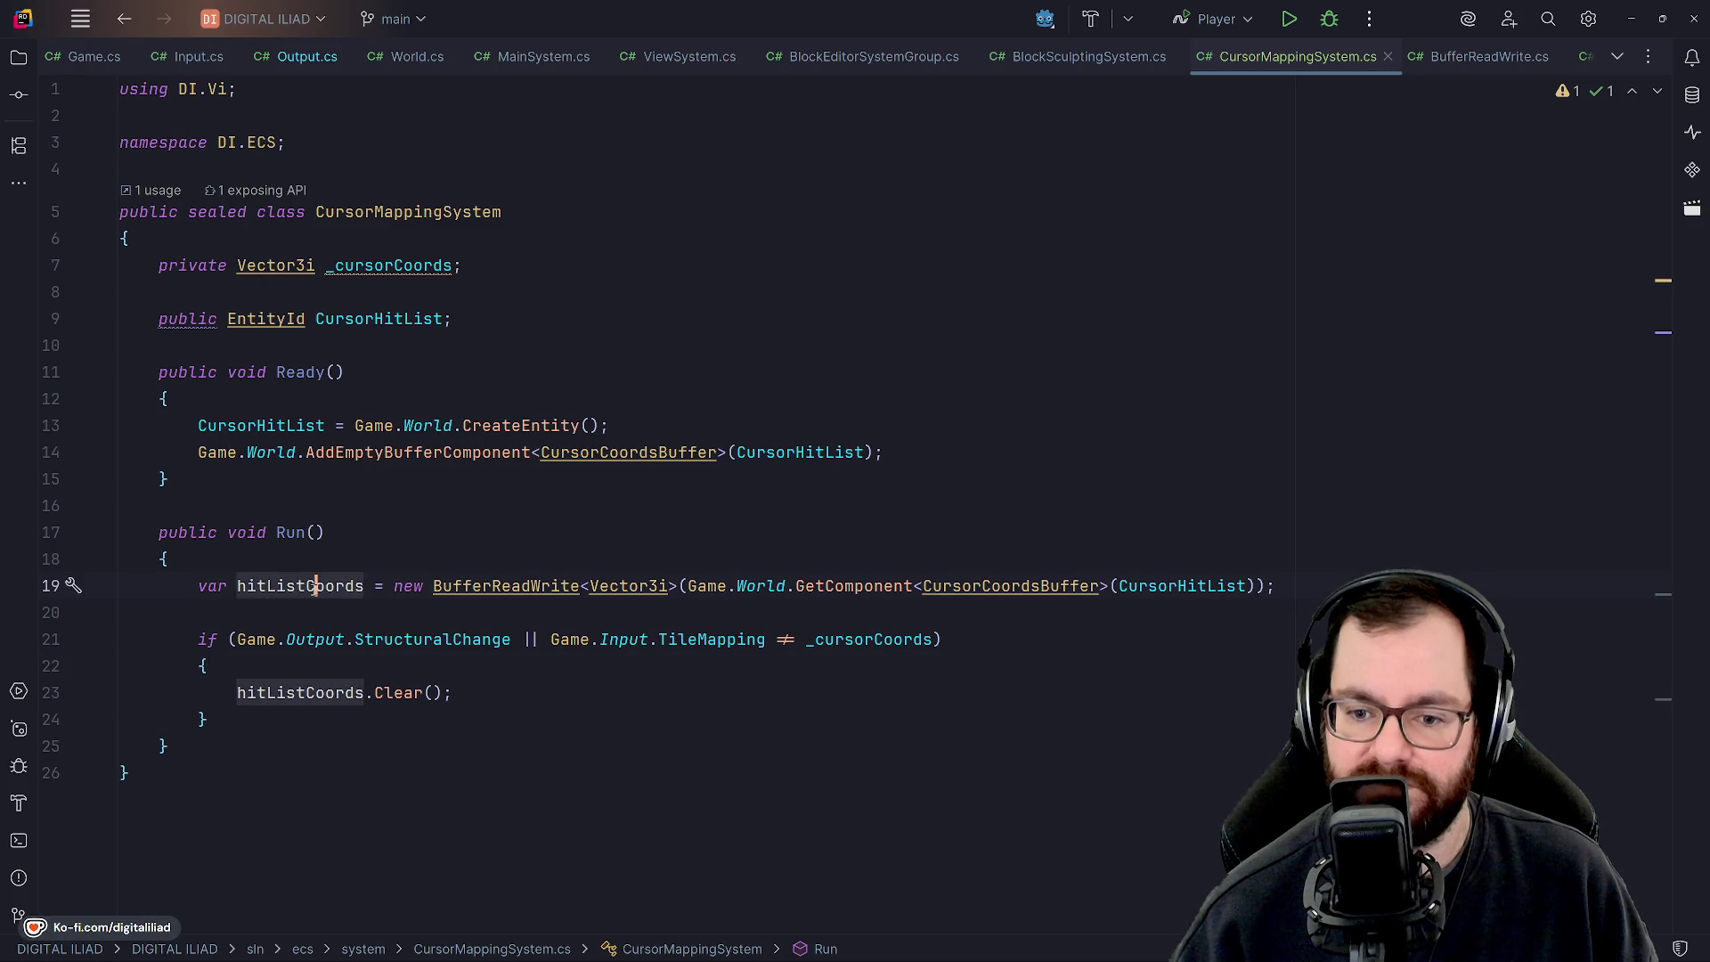
key("Down")
key("Up")
key("Up")
key("Down")
key("Down")
key("Up")
key("Up")
left_click(313, 592)
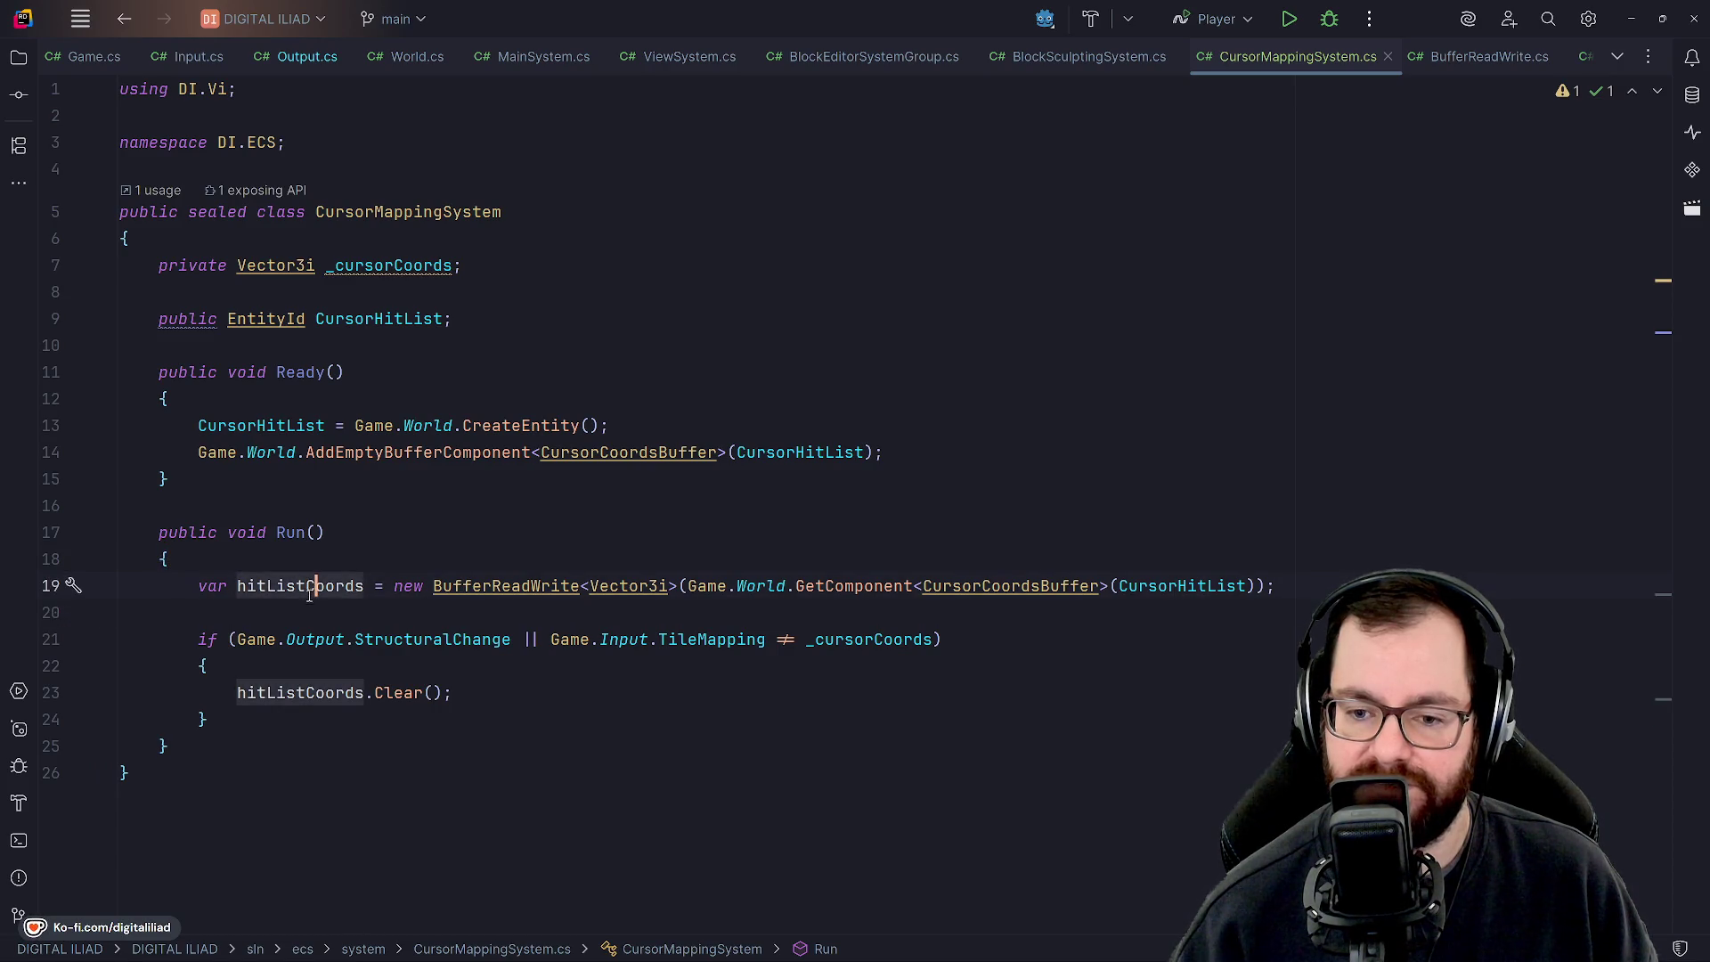
Review lines 18–24 of the if-block, ending after the Clear(); call on line 23.
left_click(301, 561)
key("Down")
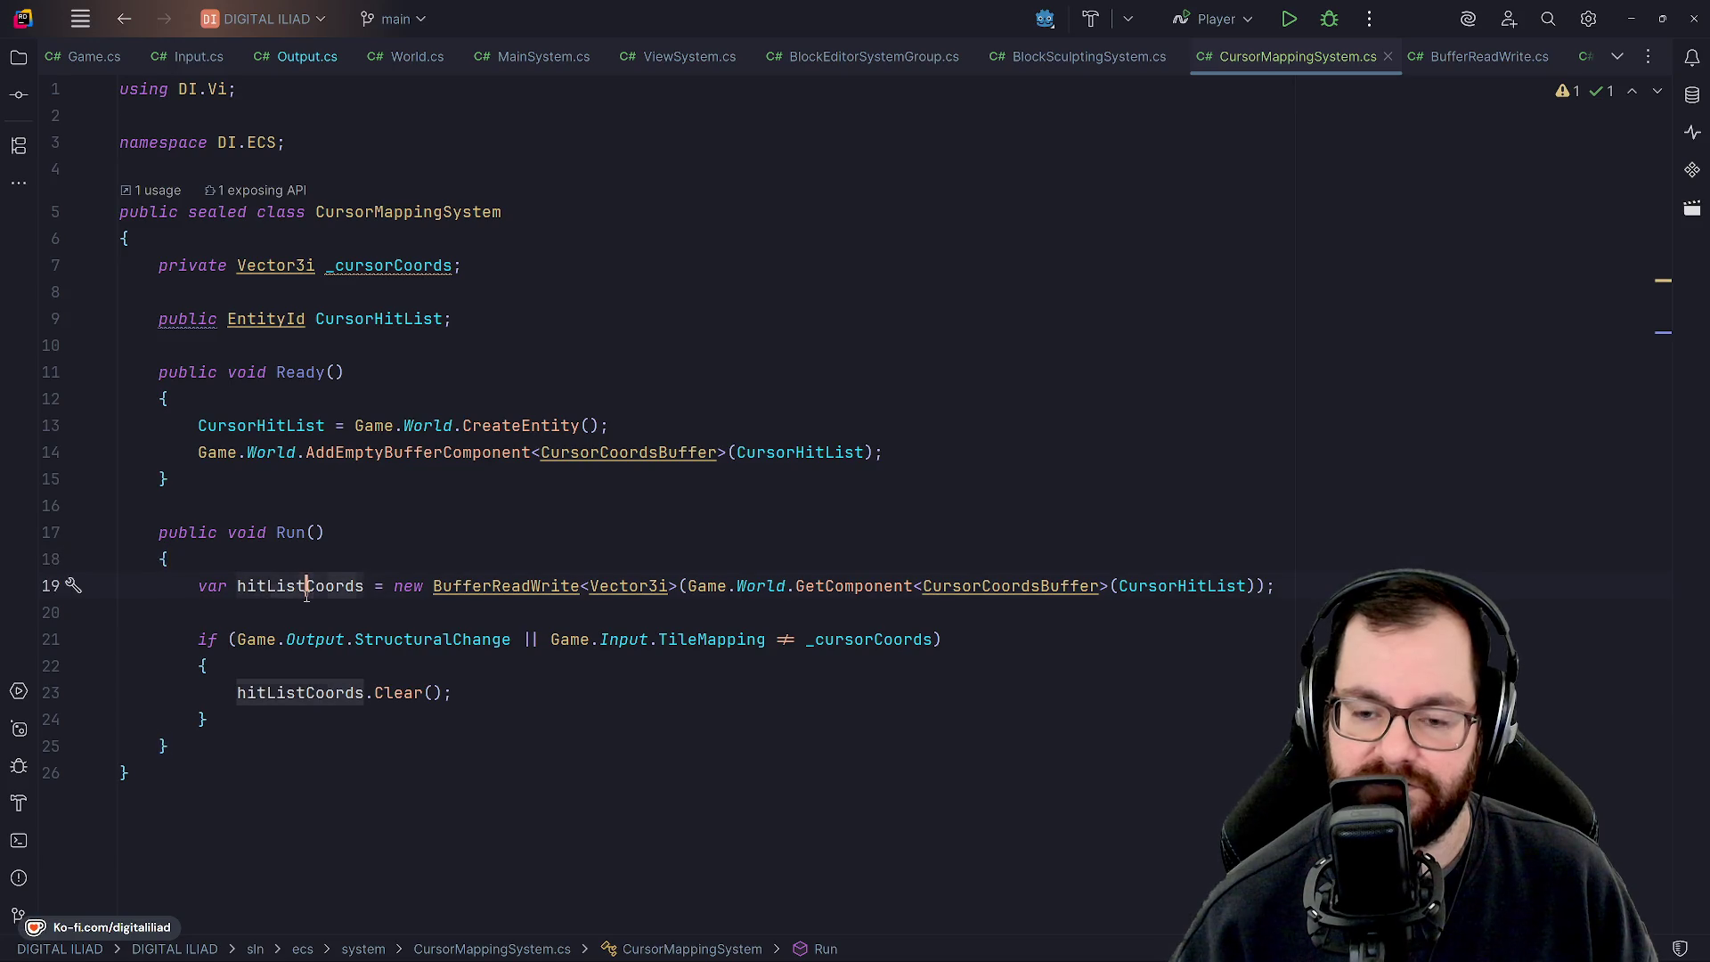
key("Down")
key("Up")
key("Up")
key("Down")
key("Down")
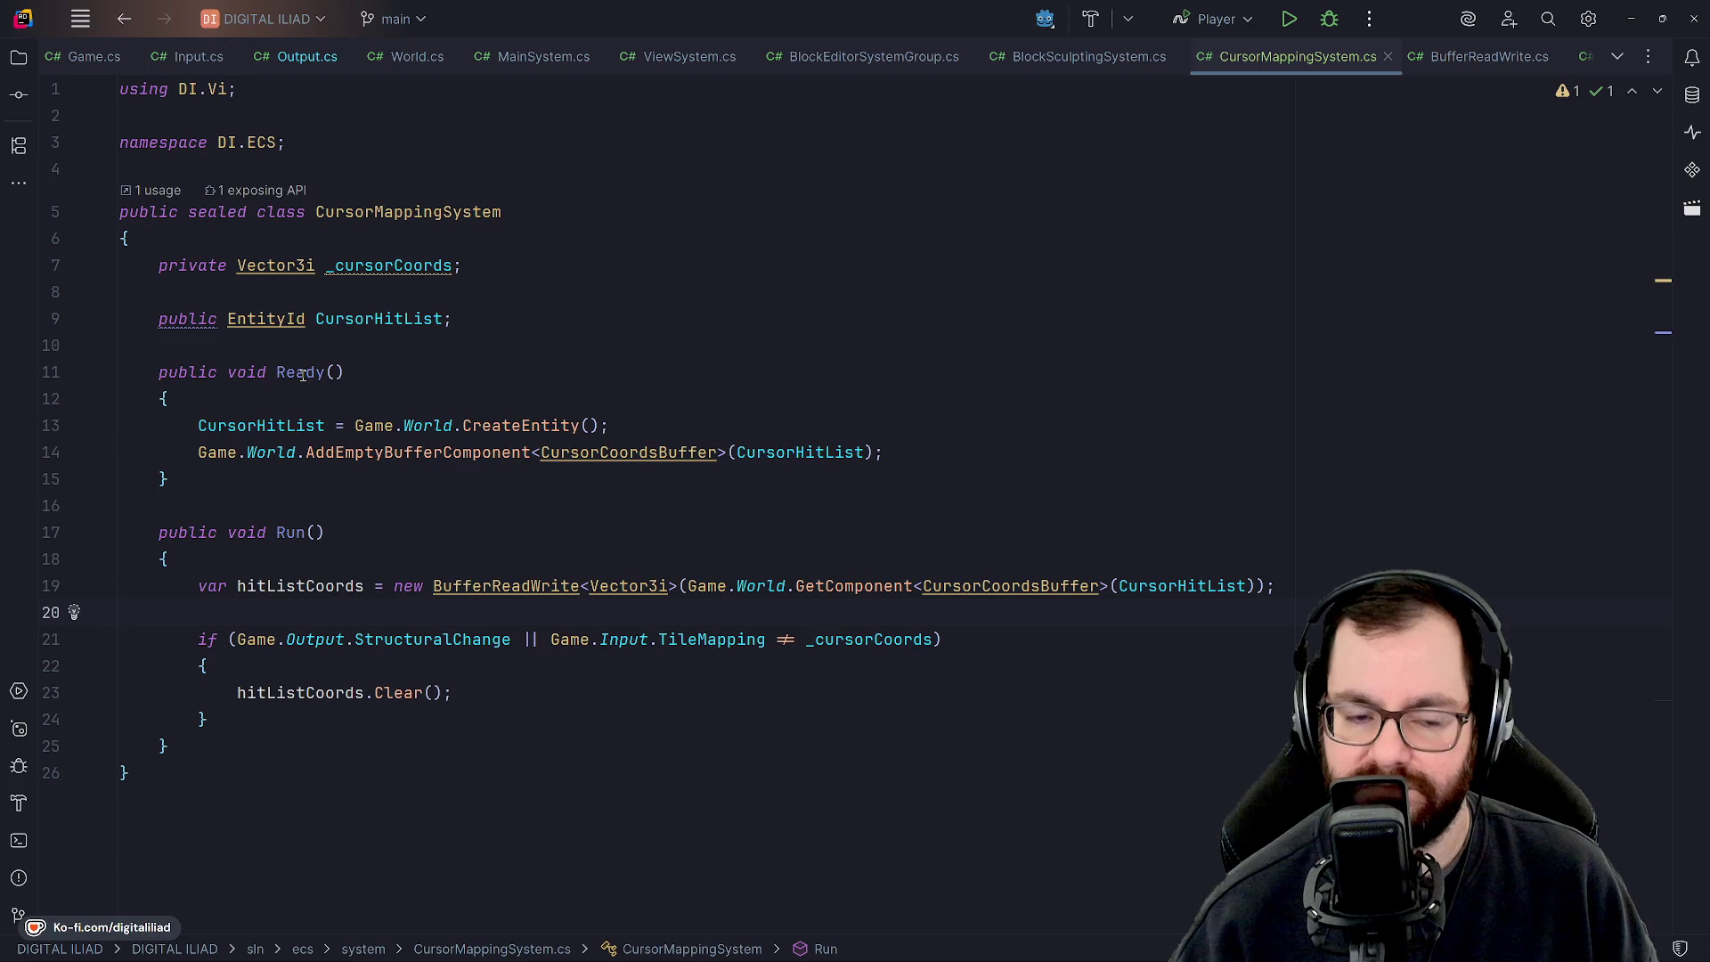
left_click(206, 666)
left_click(475, 709)
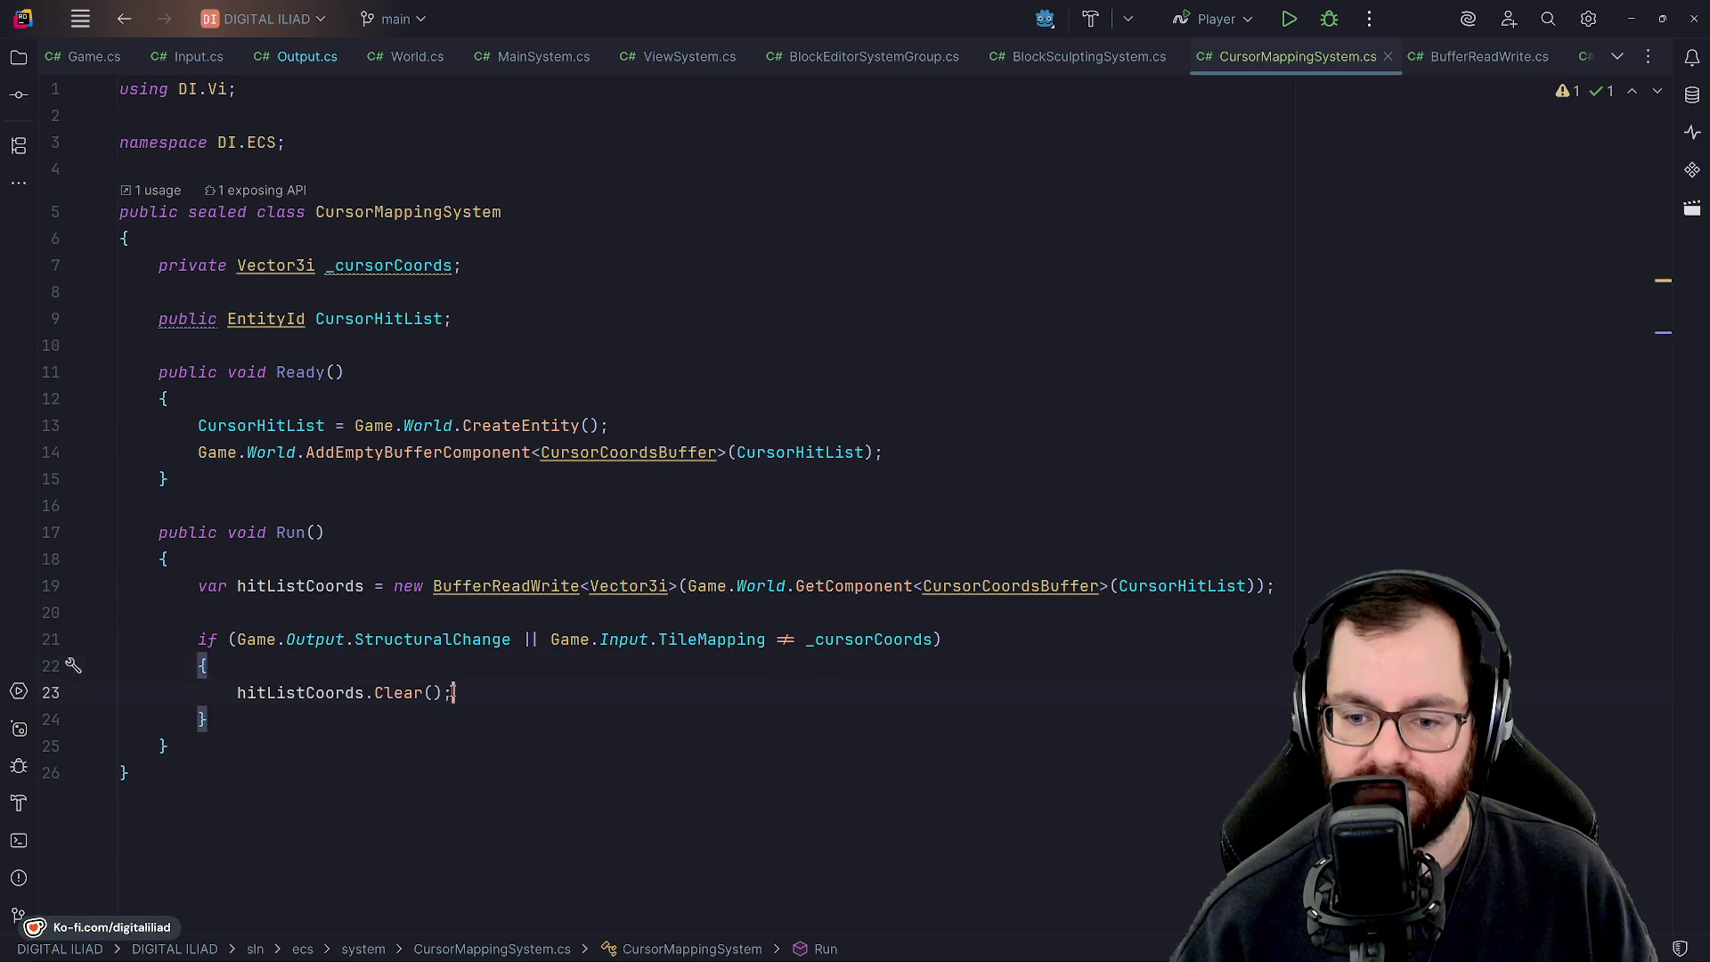
left_click(481, 695)
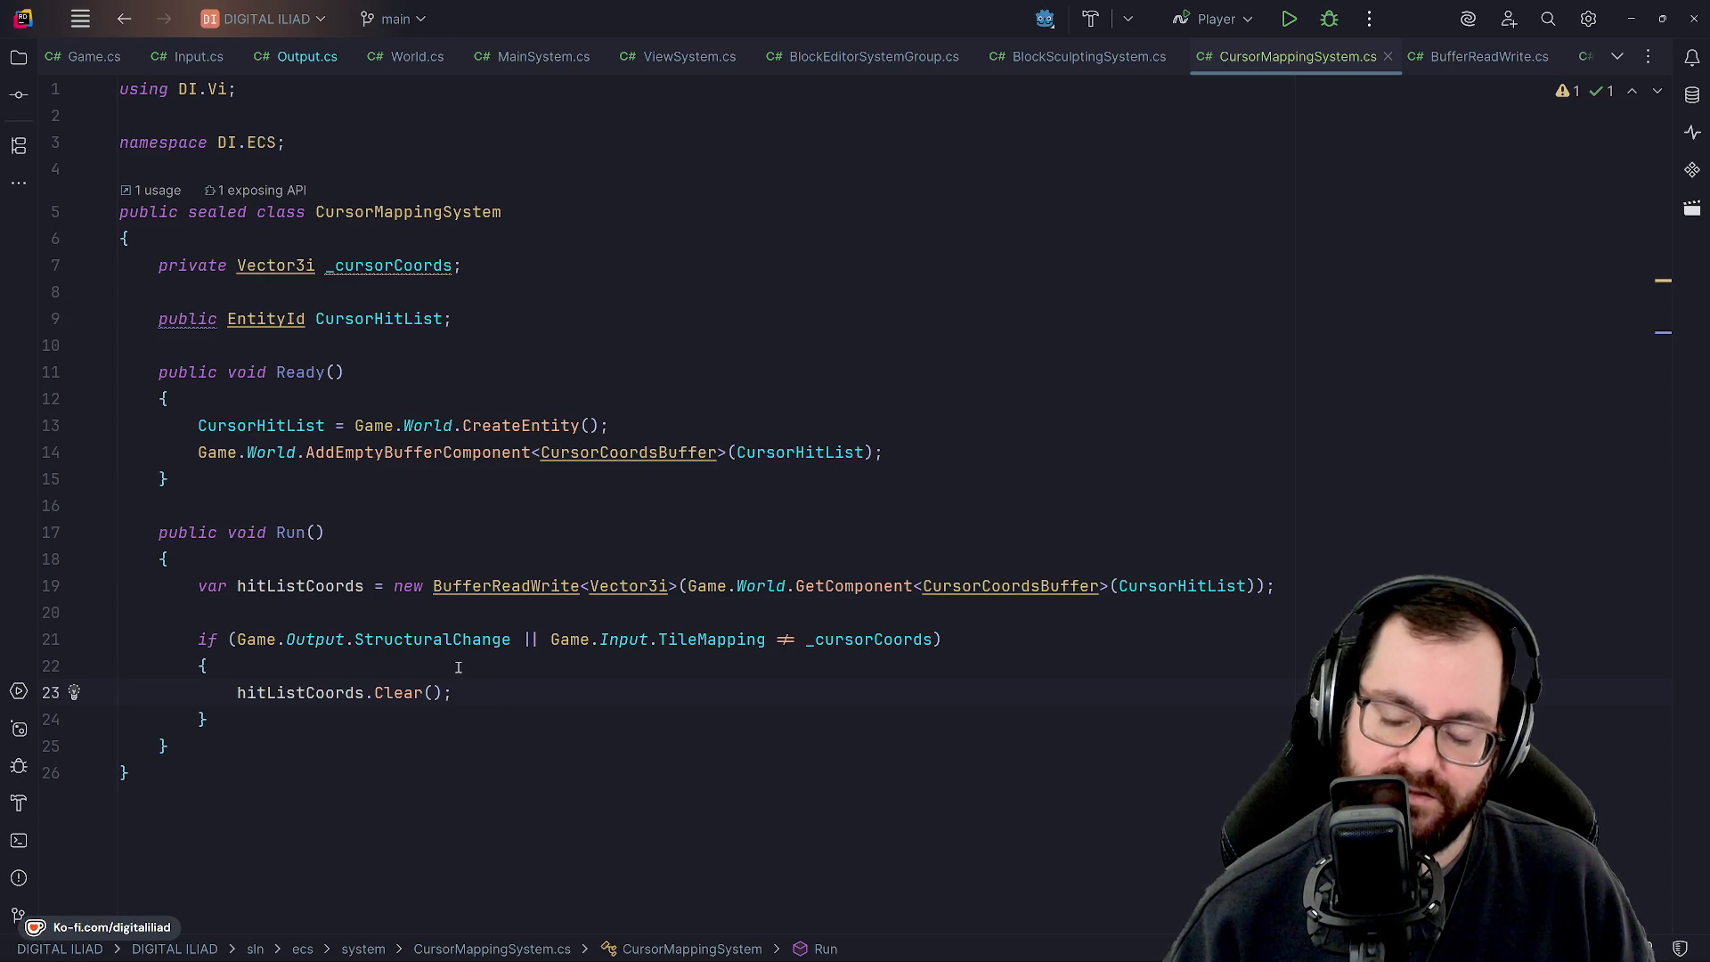
left_click(454, 661)
left_click(476, 691)
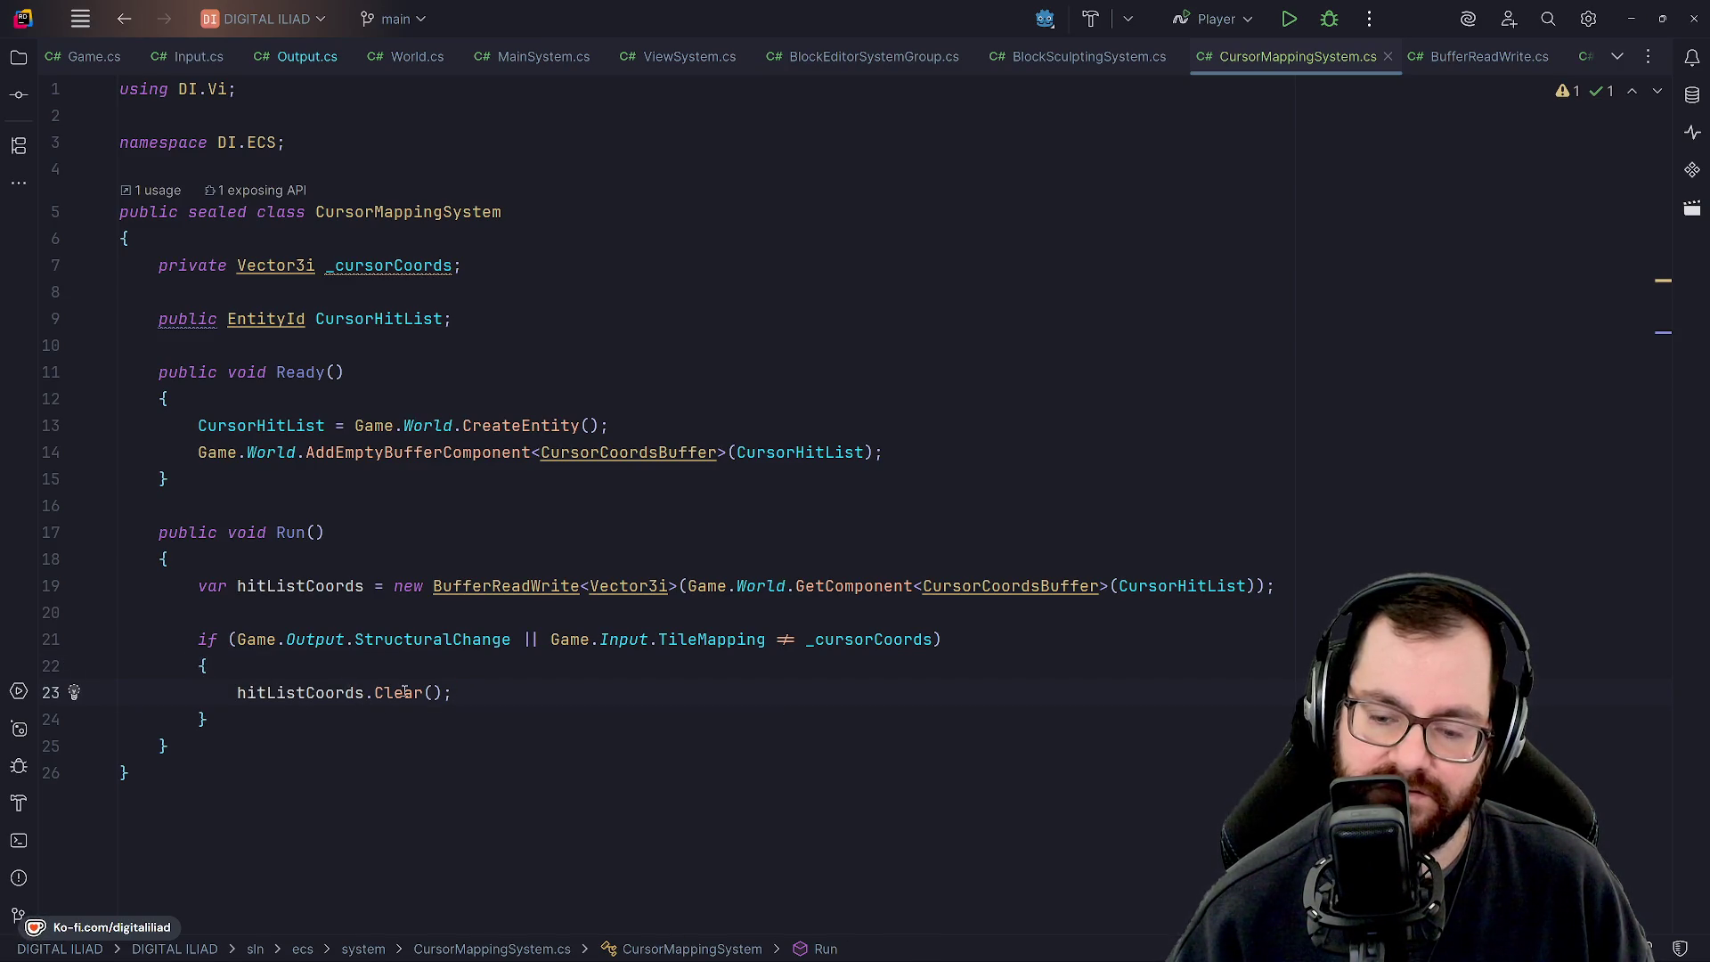
mouse_move(405, 692)
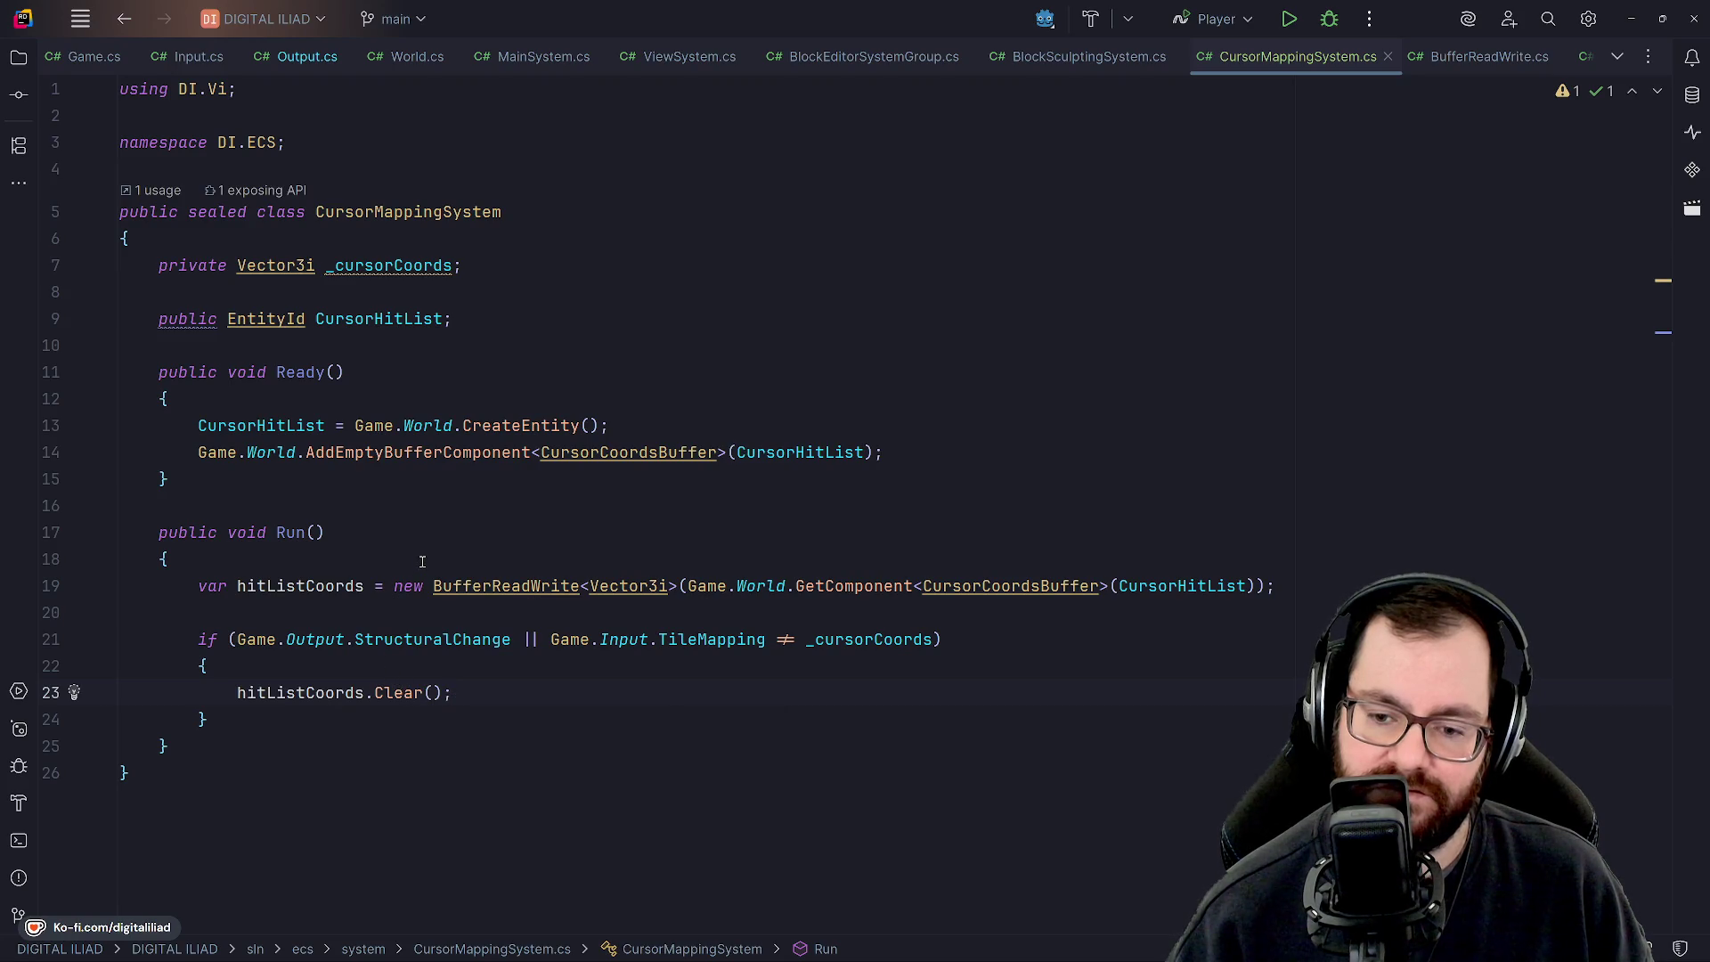
Inspect the BufferReadWrite declaration, then move to the BlockSculptingSystem.cs file.
left_click(522, 586, "ctrl")
scroll(496, 527, "down", 3)
scroll(495, 528, "down", 6)
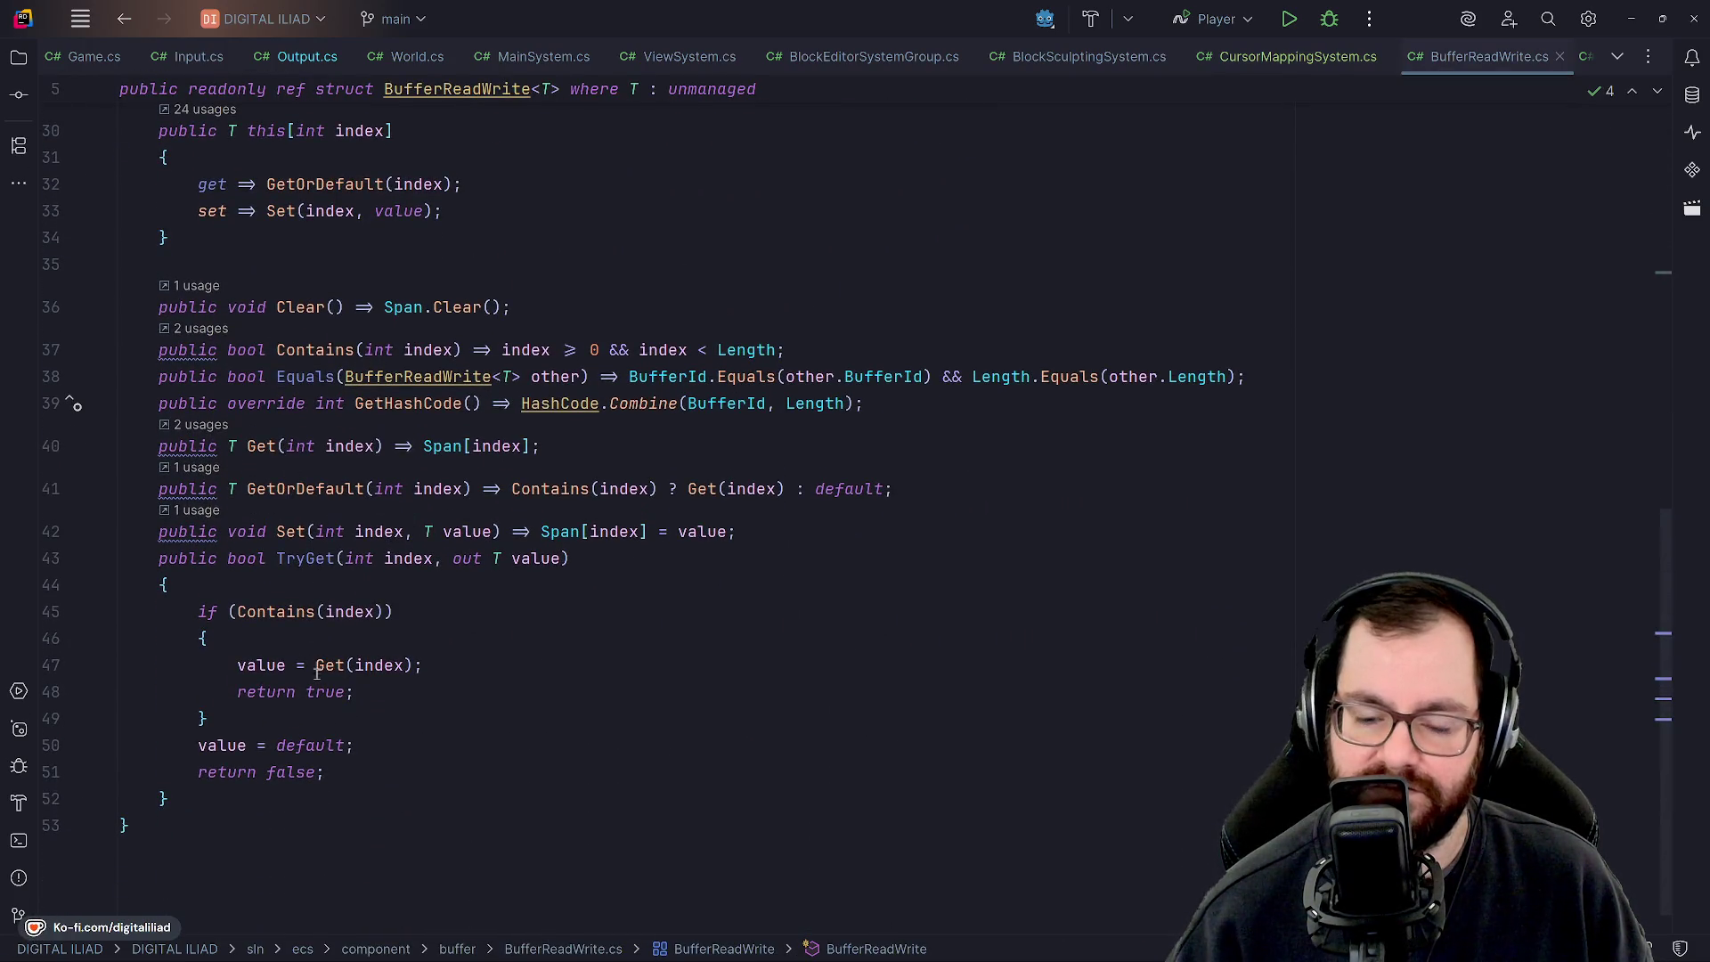
scroll(378, 292, "up", 8)
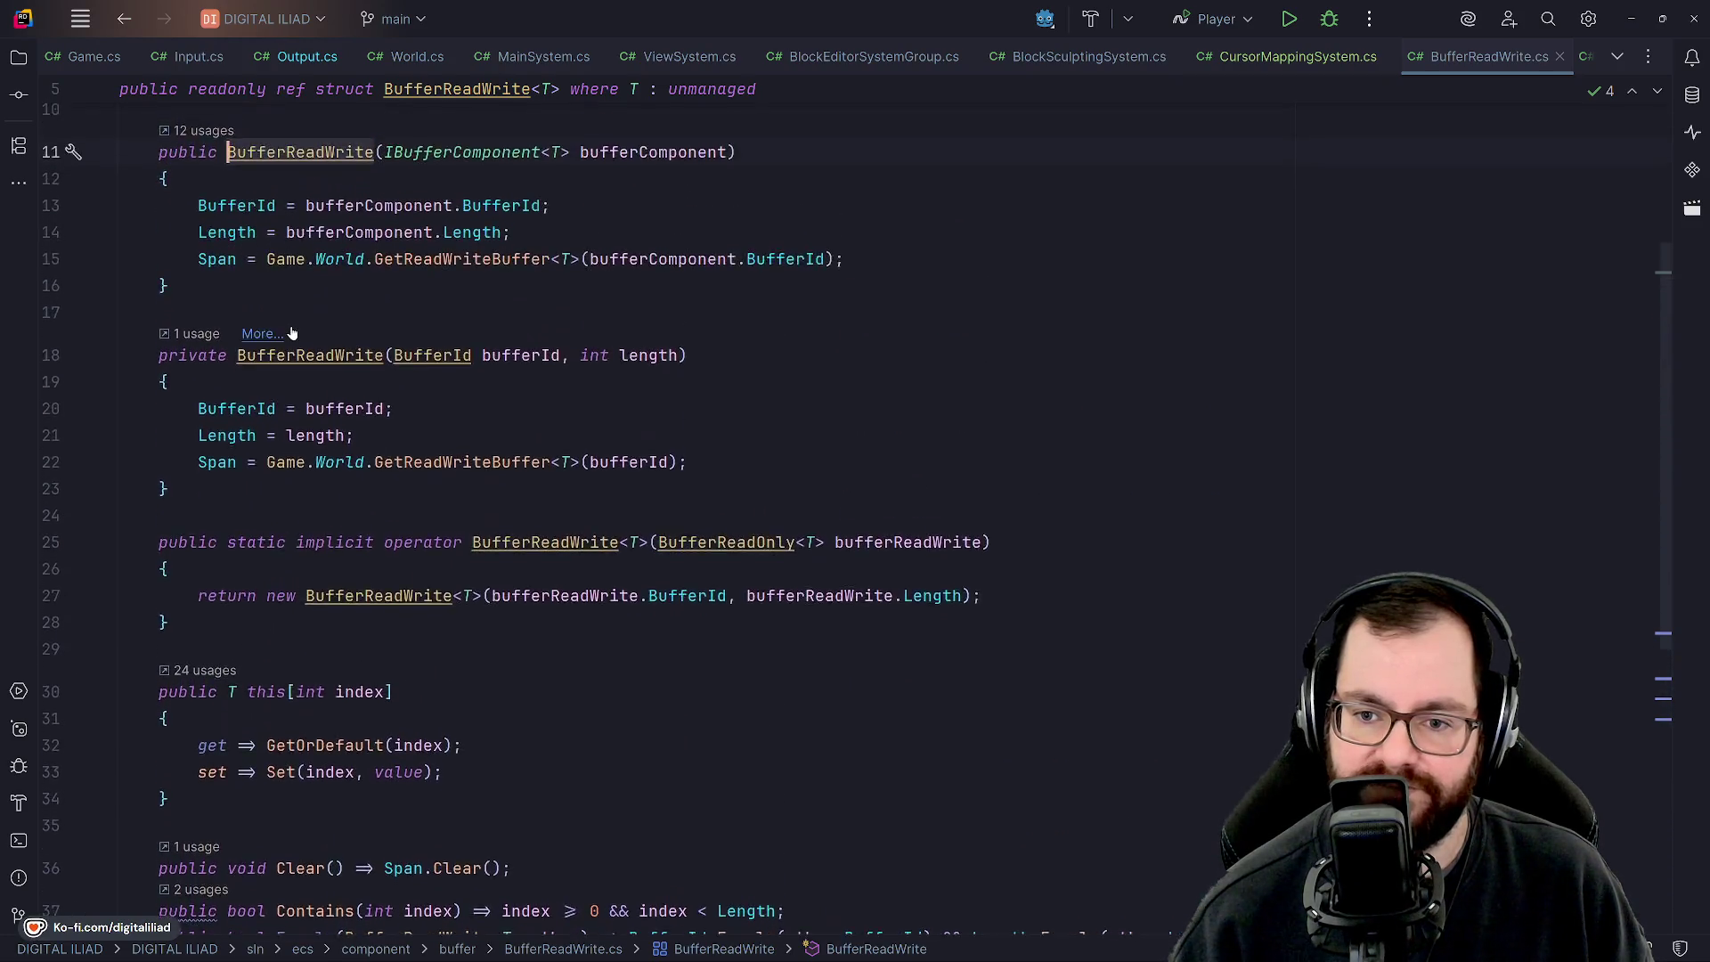
scroll(378, 292, "up", 2)
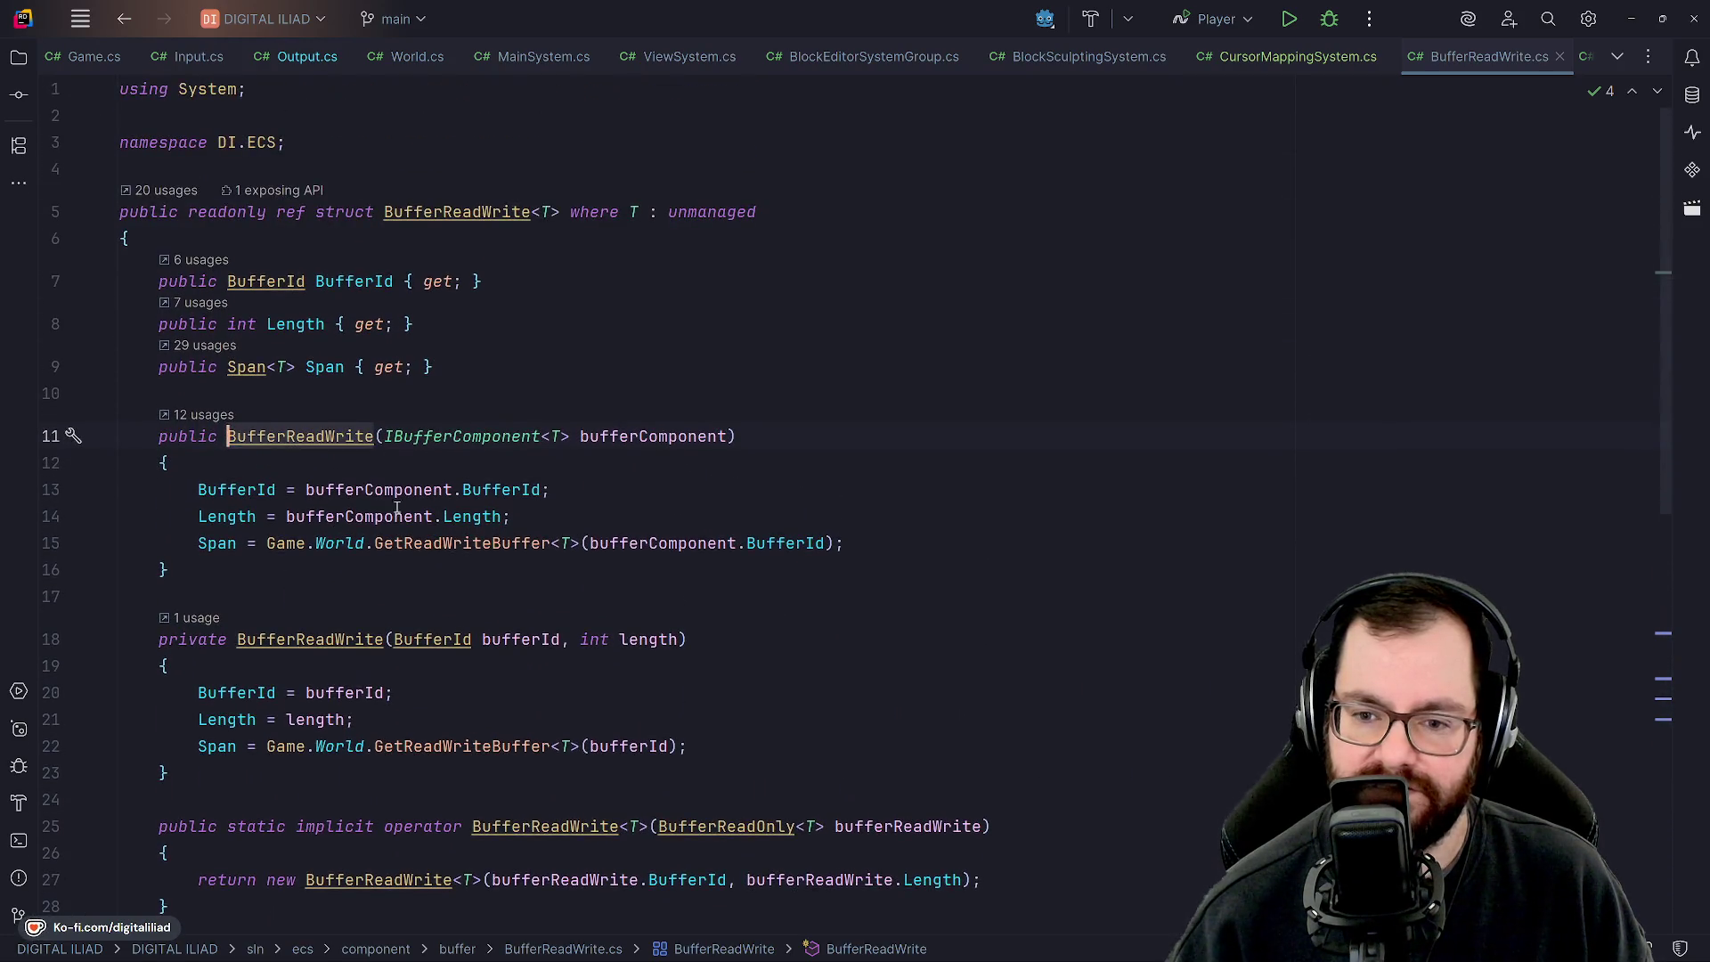
left_click(1109, 54)
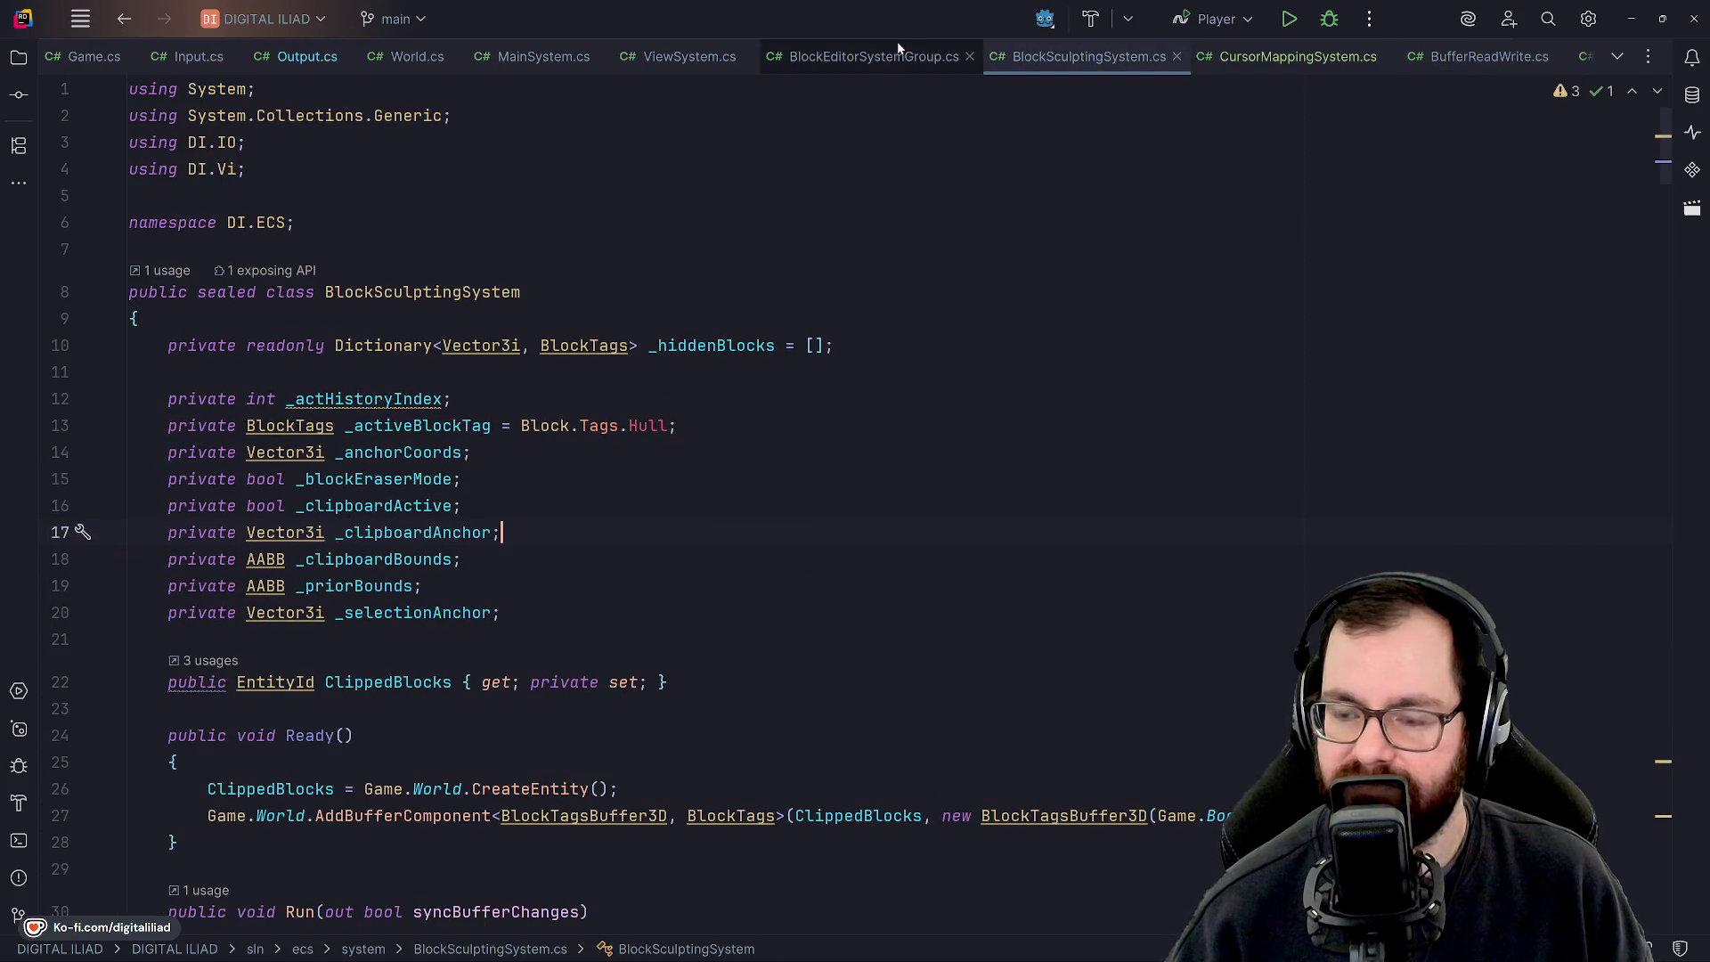
In the project tree, collapse the buffer folder and open BlockCutawaySystem.cs.
left_click(14, 59)
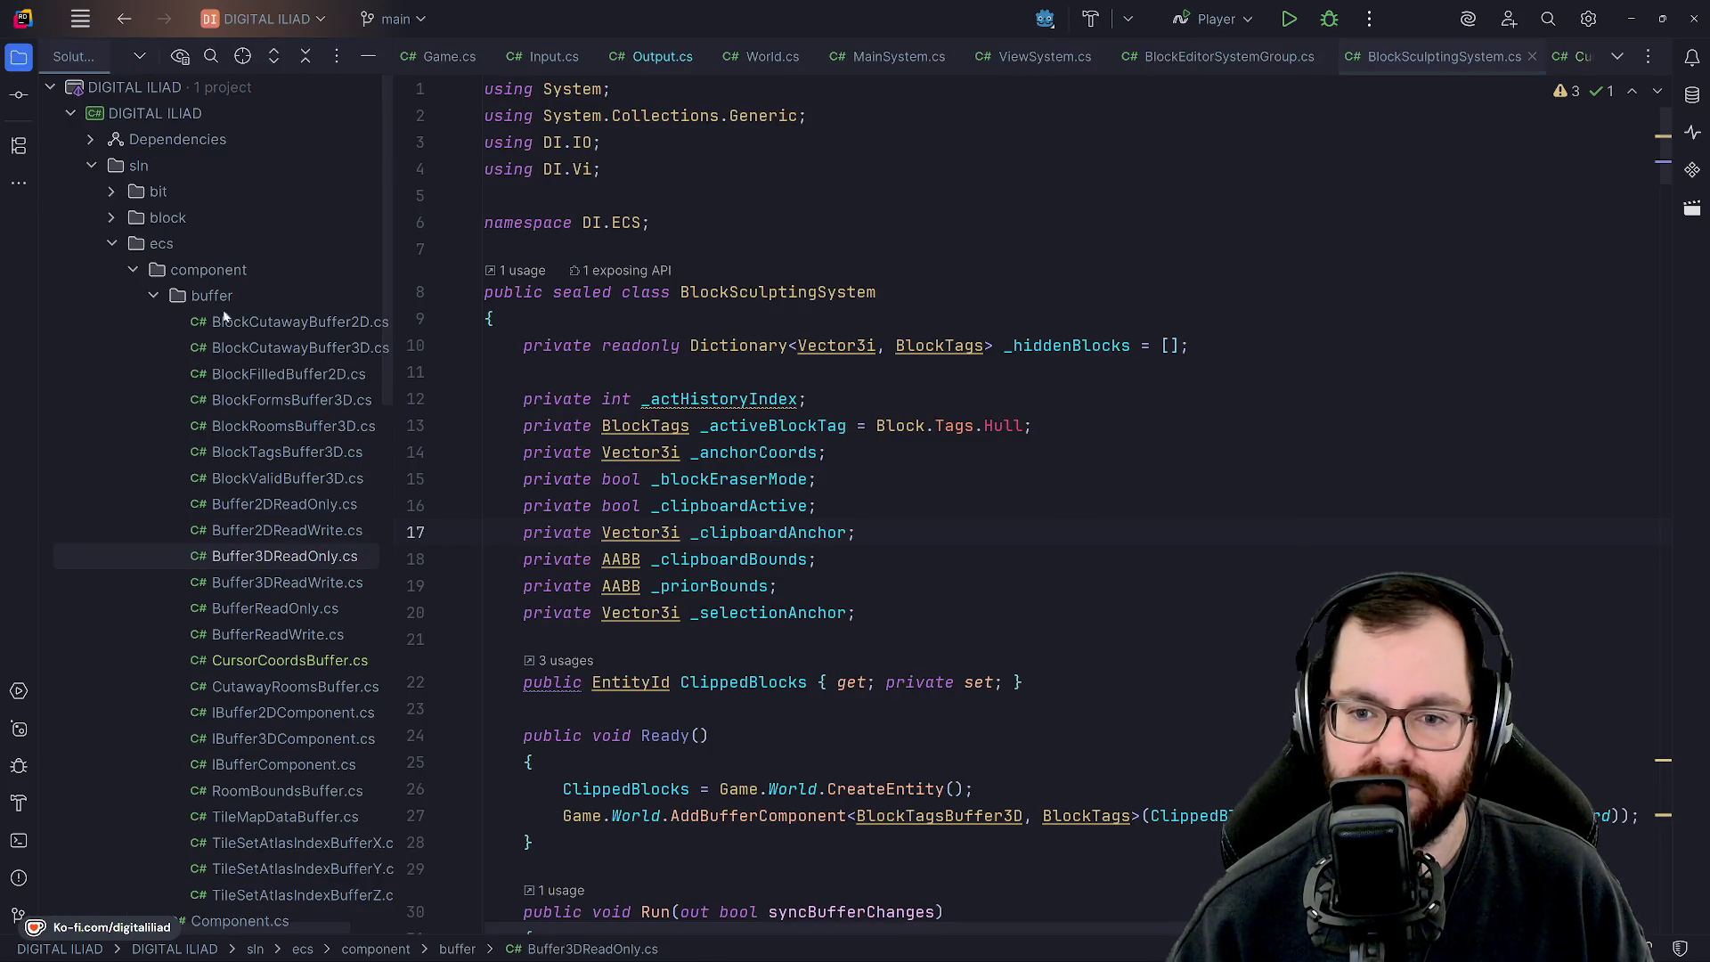
left_click(154, 297)
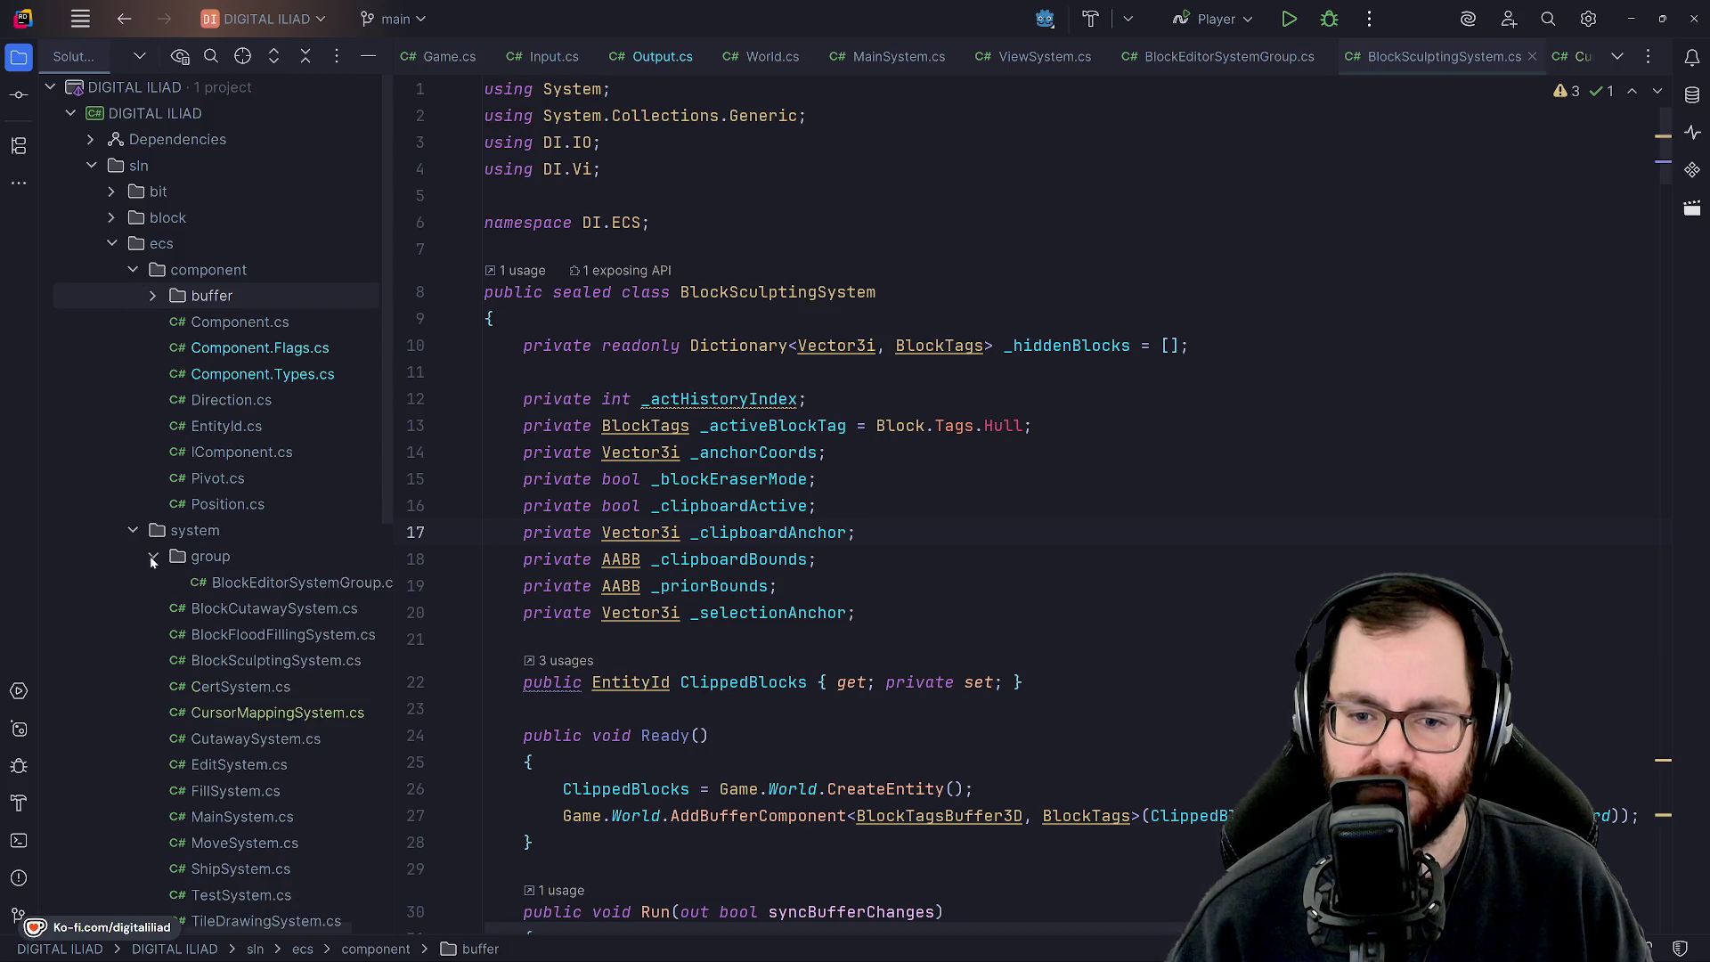
scroll(149, 556, "down", 3)
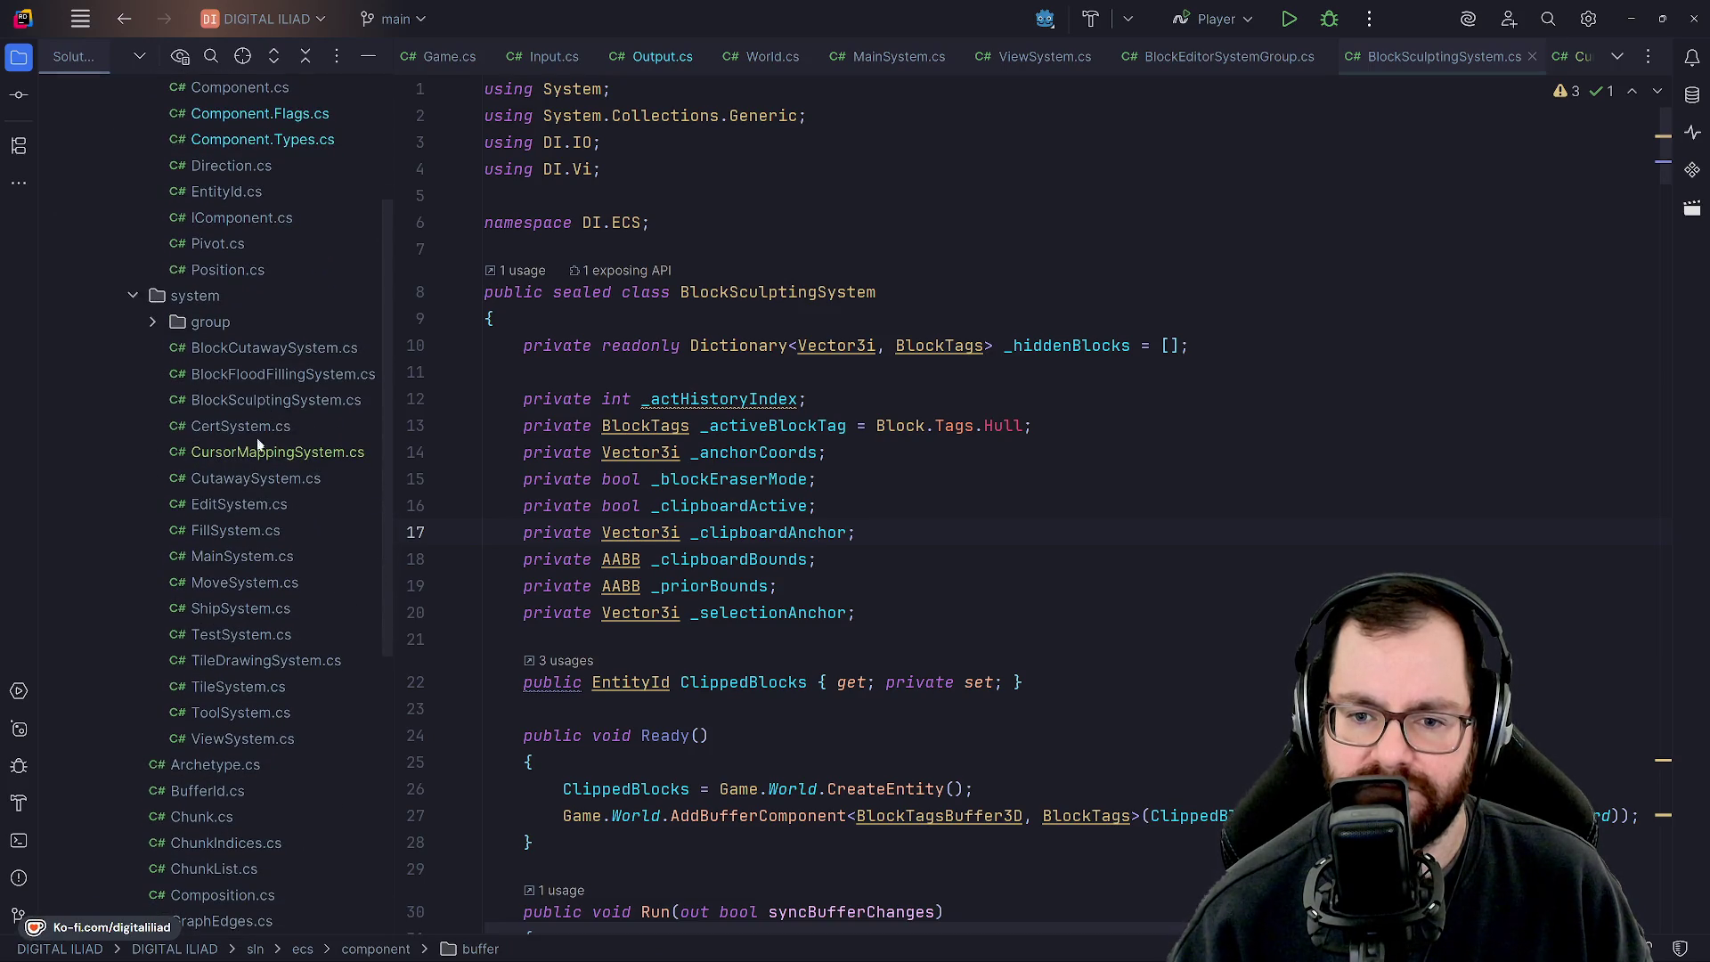
left_click(297, 354)
Read through the cutaway logic in BlockCutawaySystem.cs.
scroll(712, 377, "down", 15)
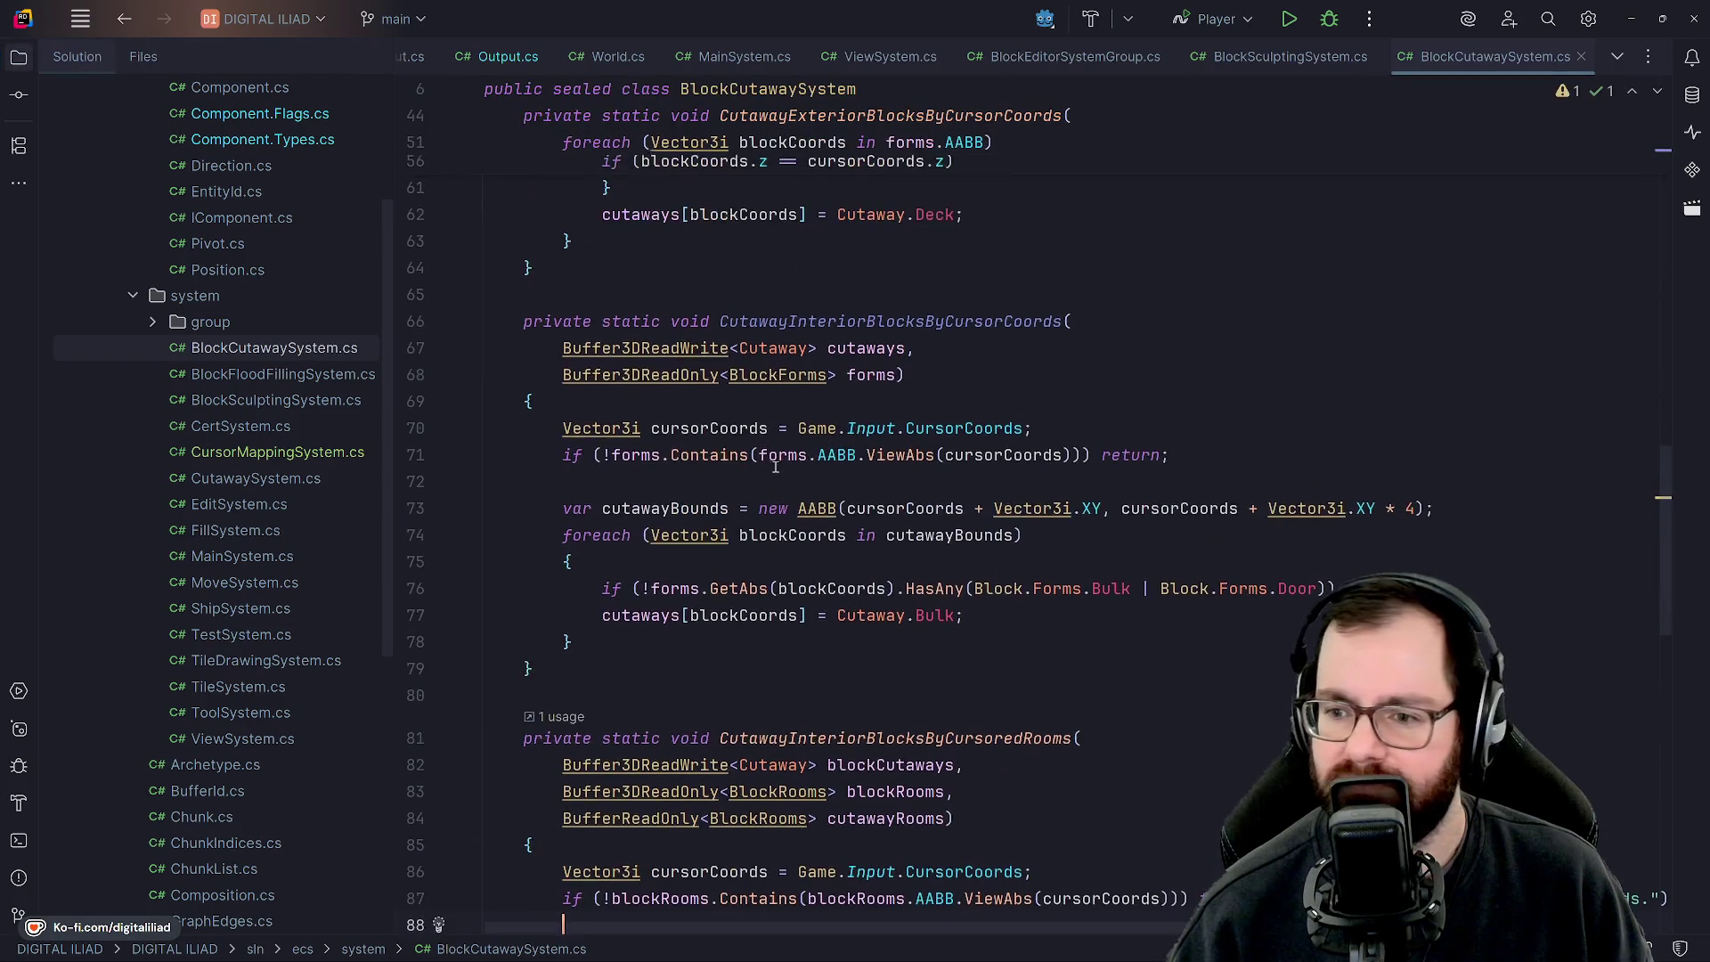
scroll(798, 405, "up", 1)
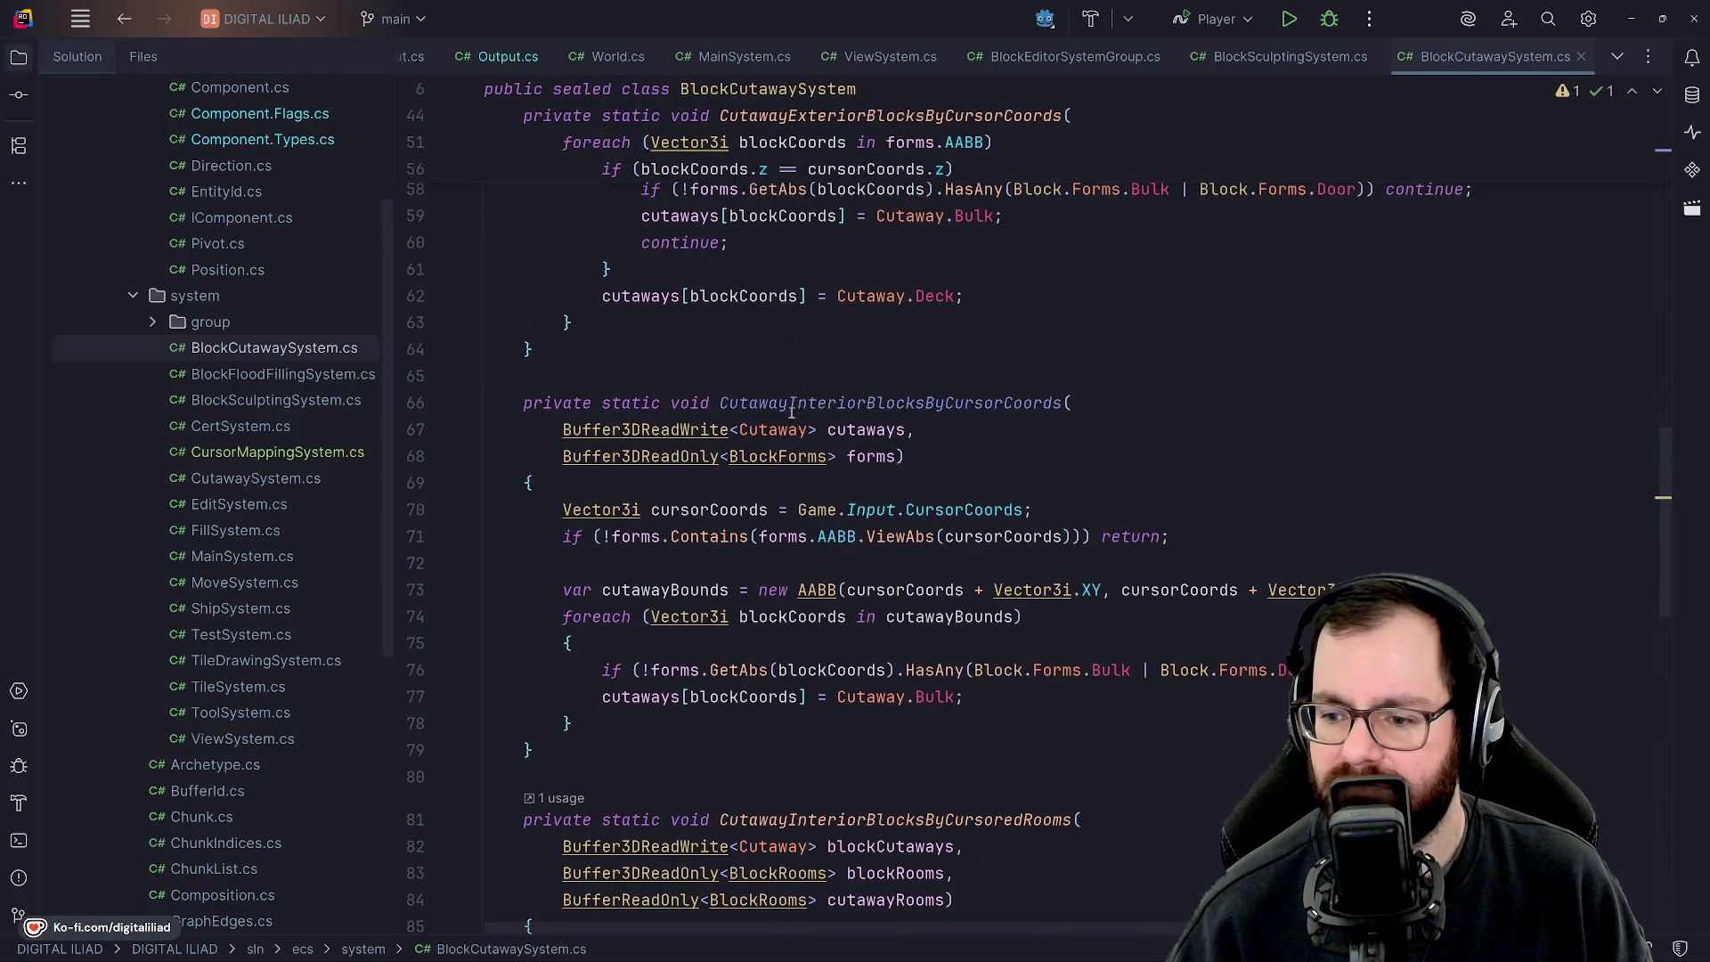
scroll(791, 411, "up", 12)
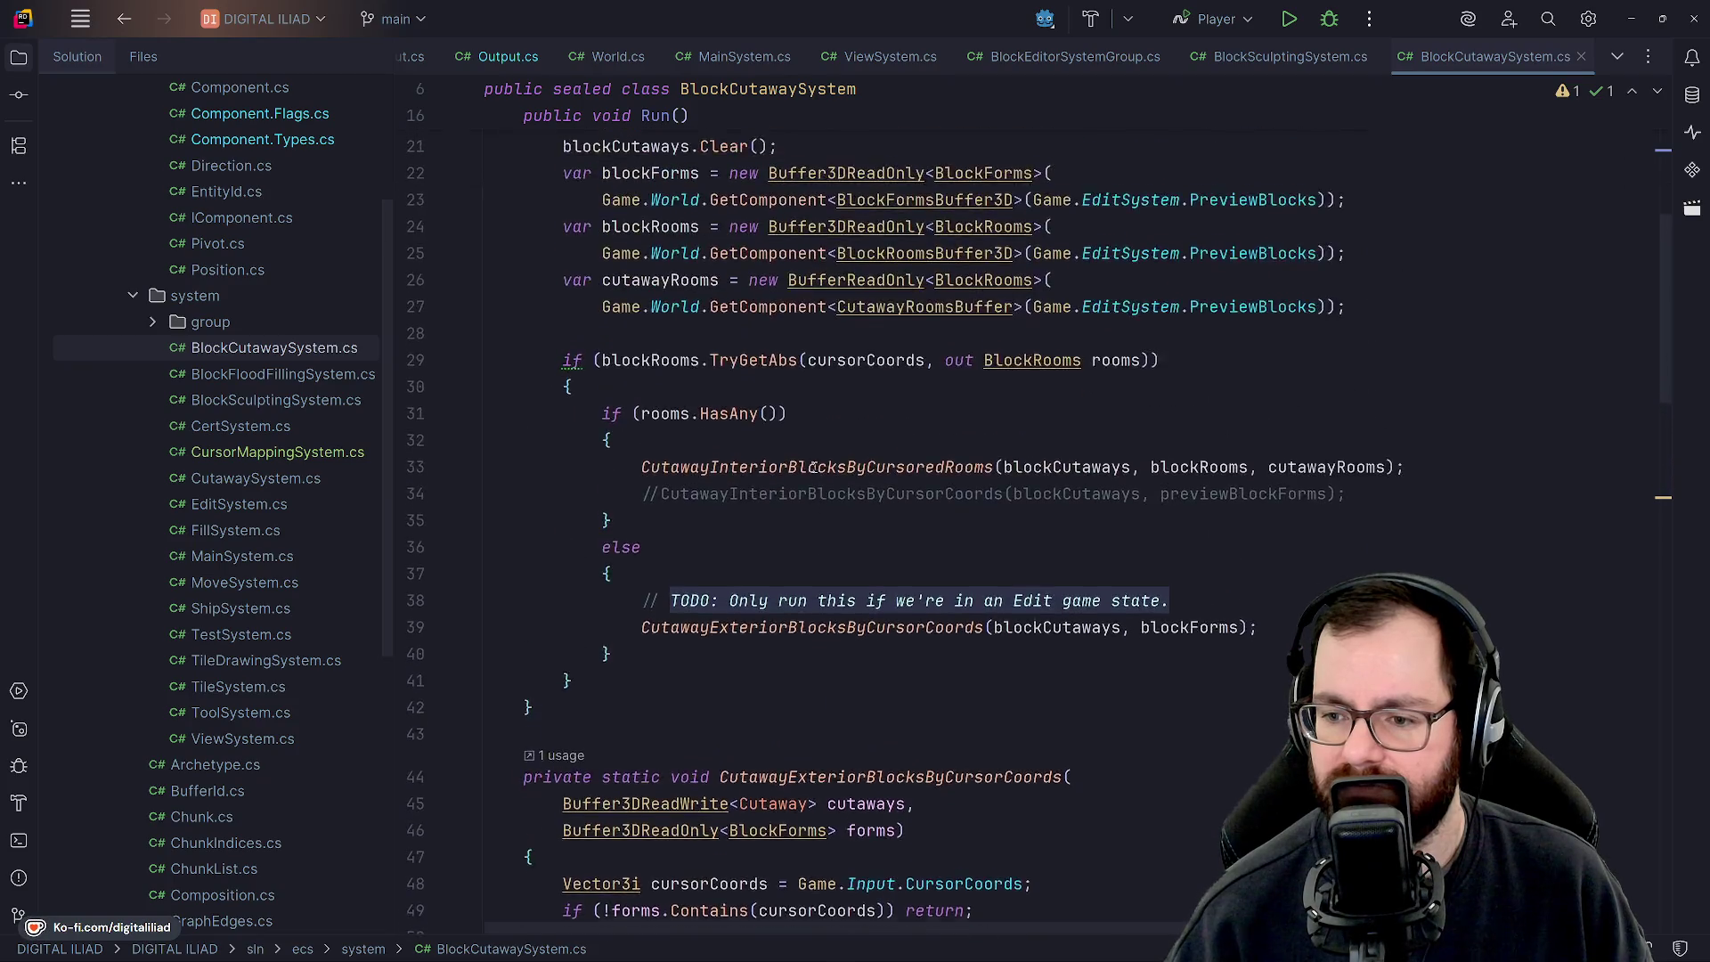
scroll(813, 467, "up", 5)
scroll(740, 385, "down", 1)
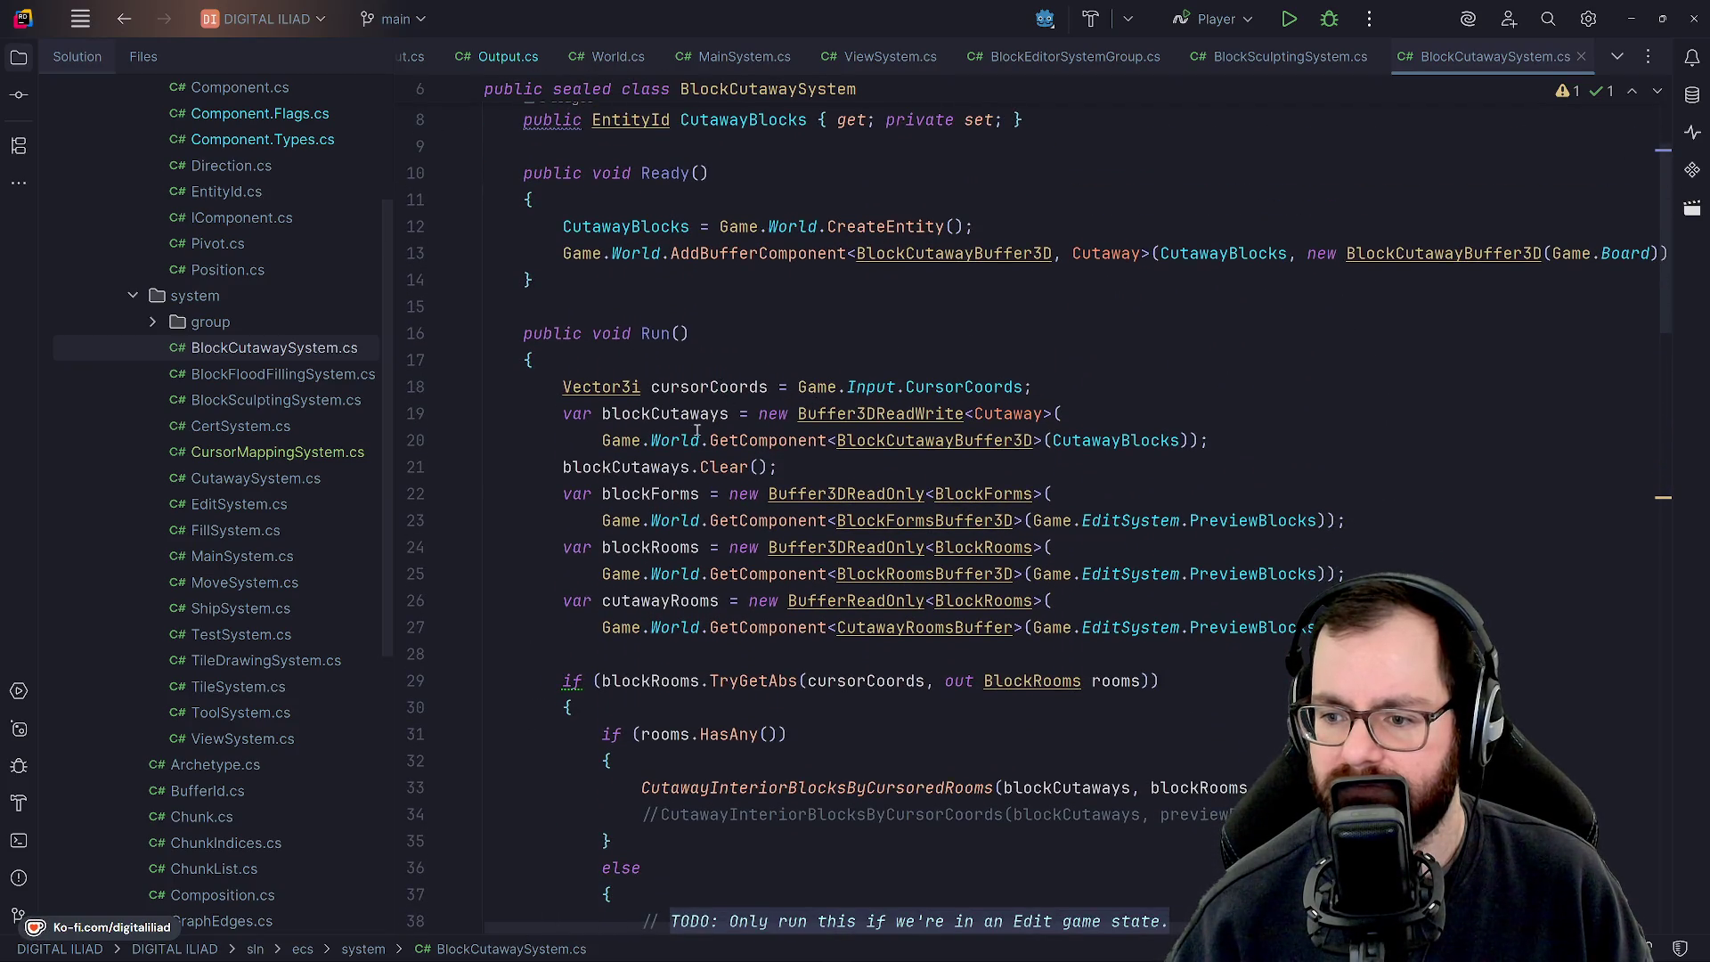
scroll(780, 488, "down", 1)
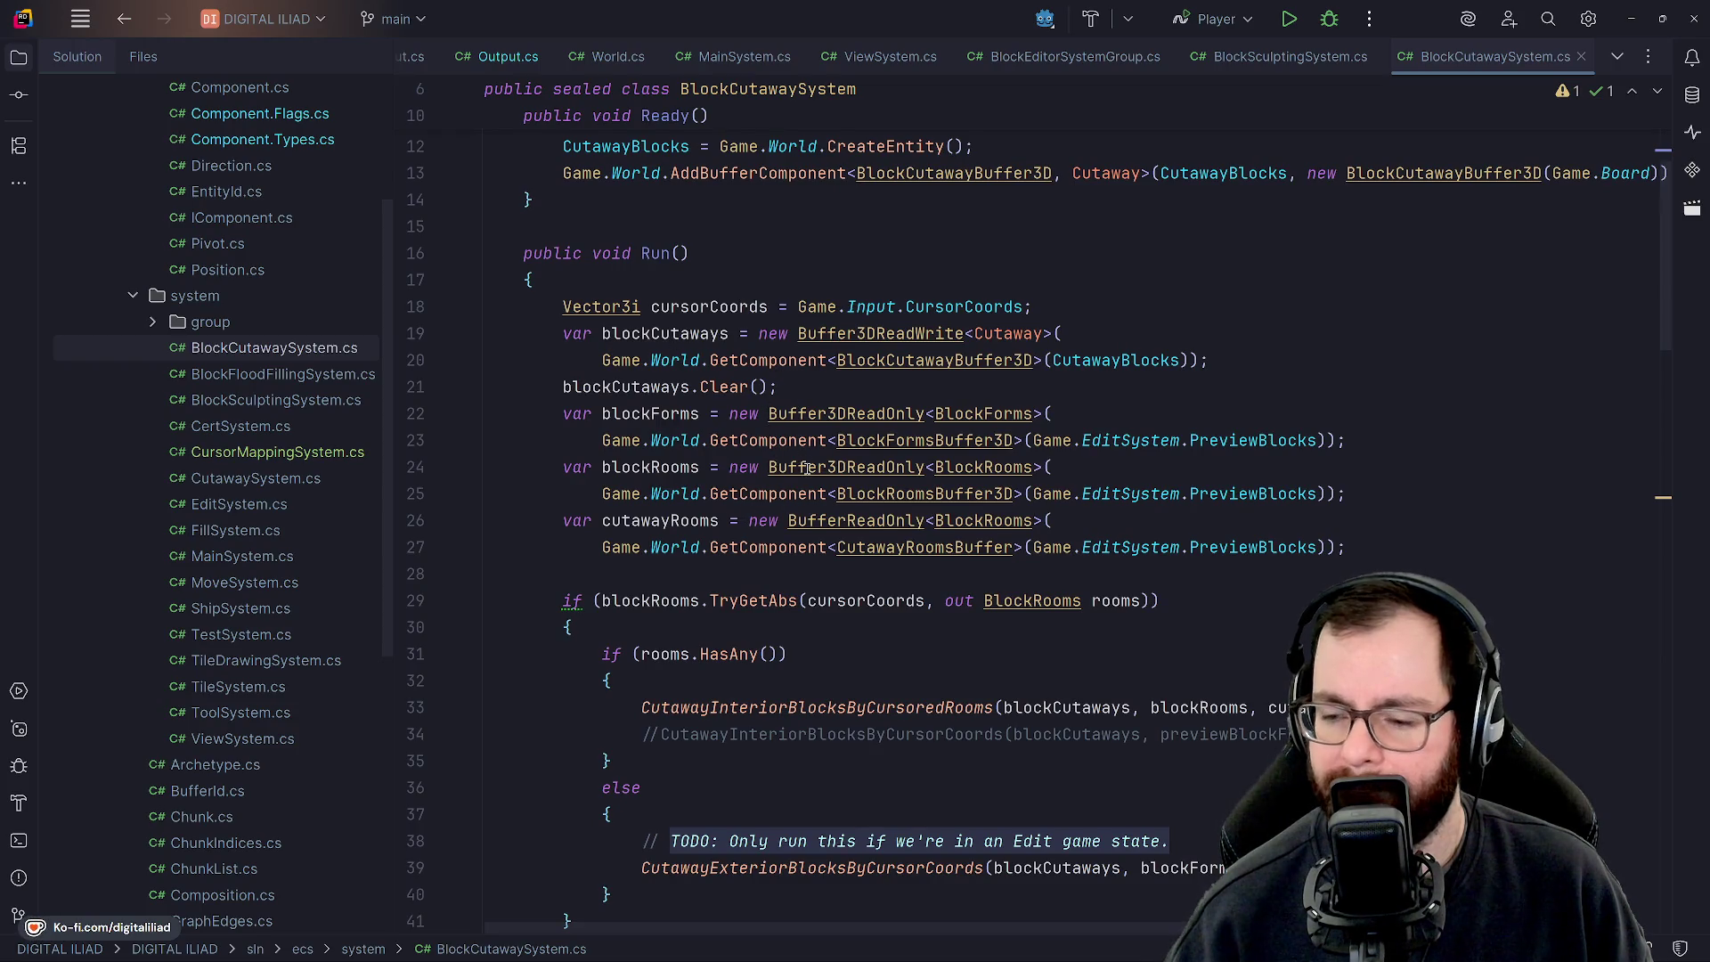
scroll(814, 446, "down", 3)
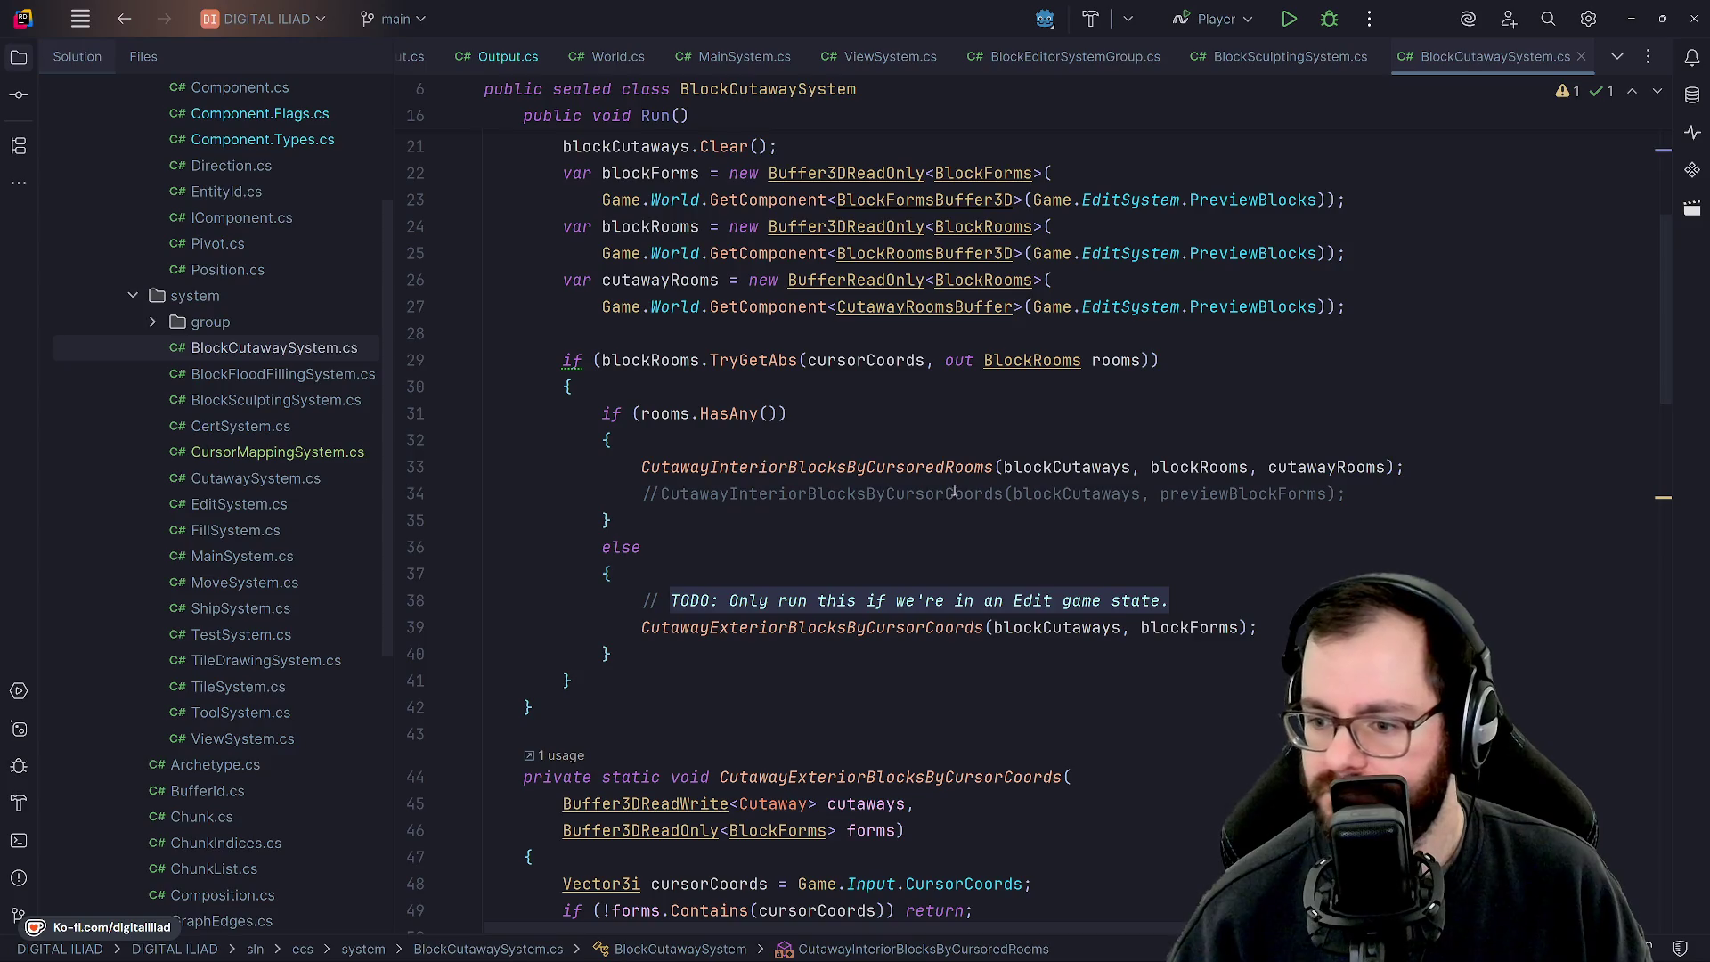
scroll(790, 514, "down", 7)
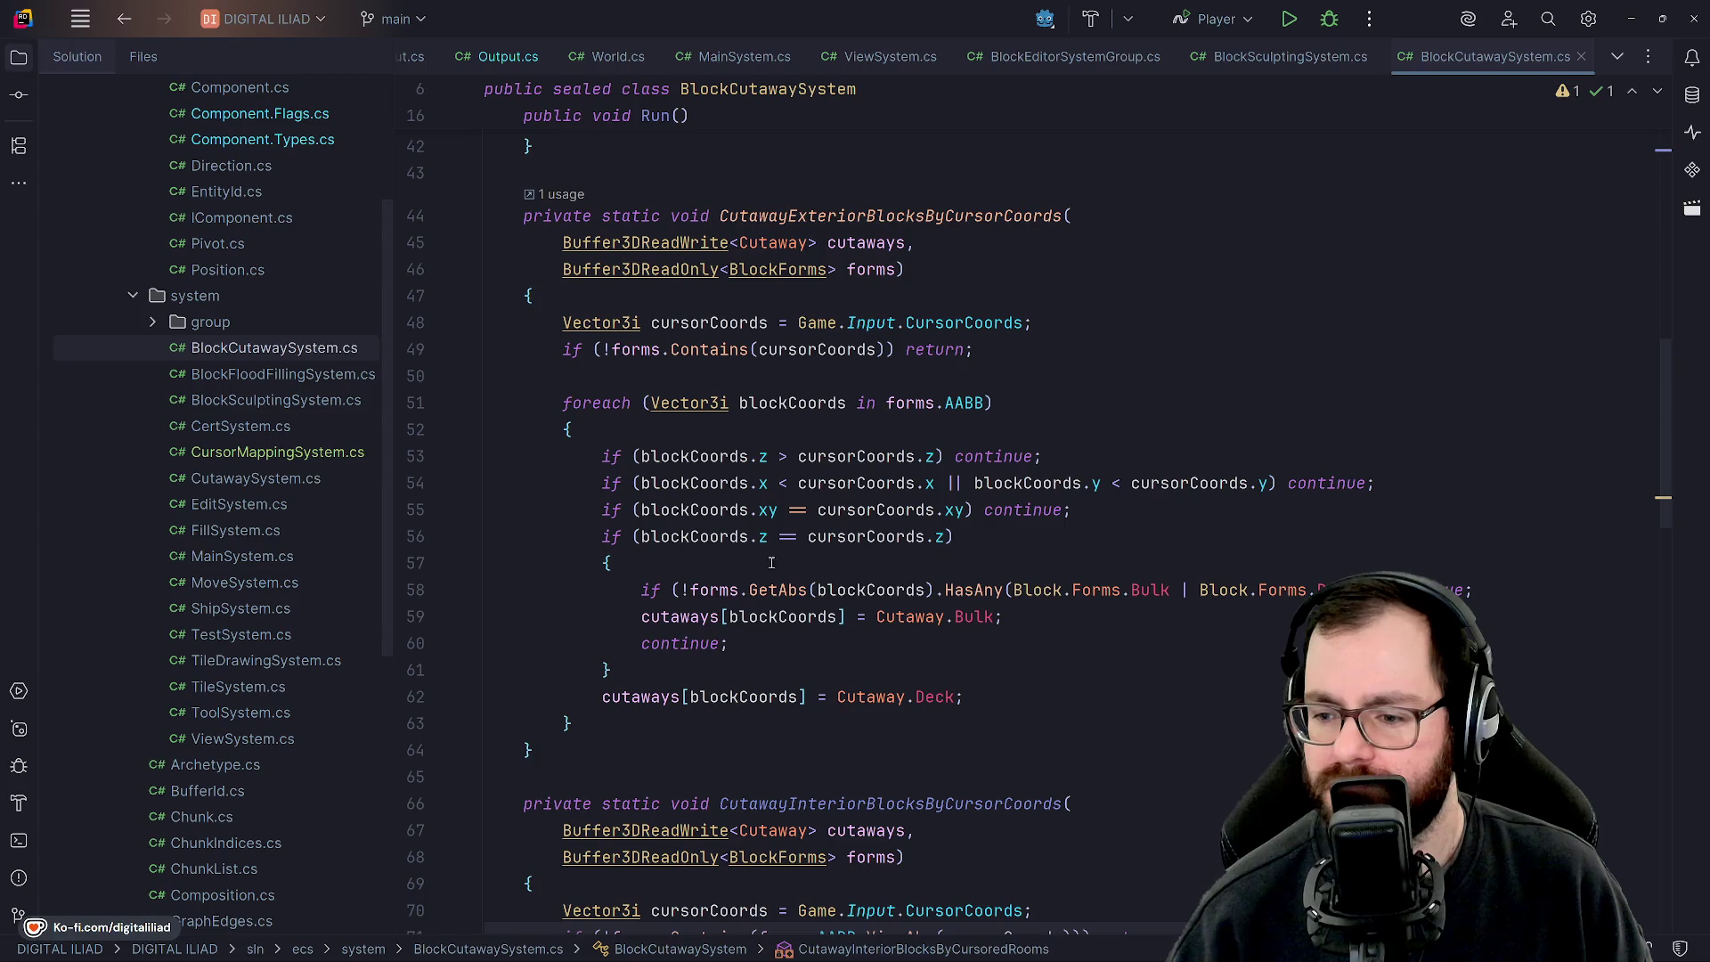
scroll(726, 456, "down", 7)
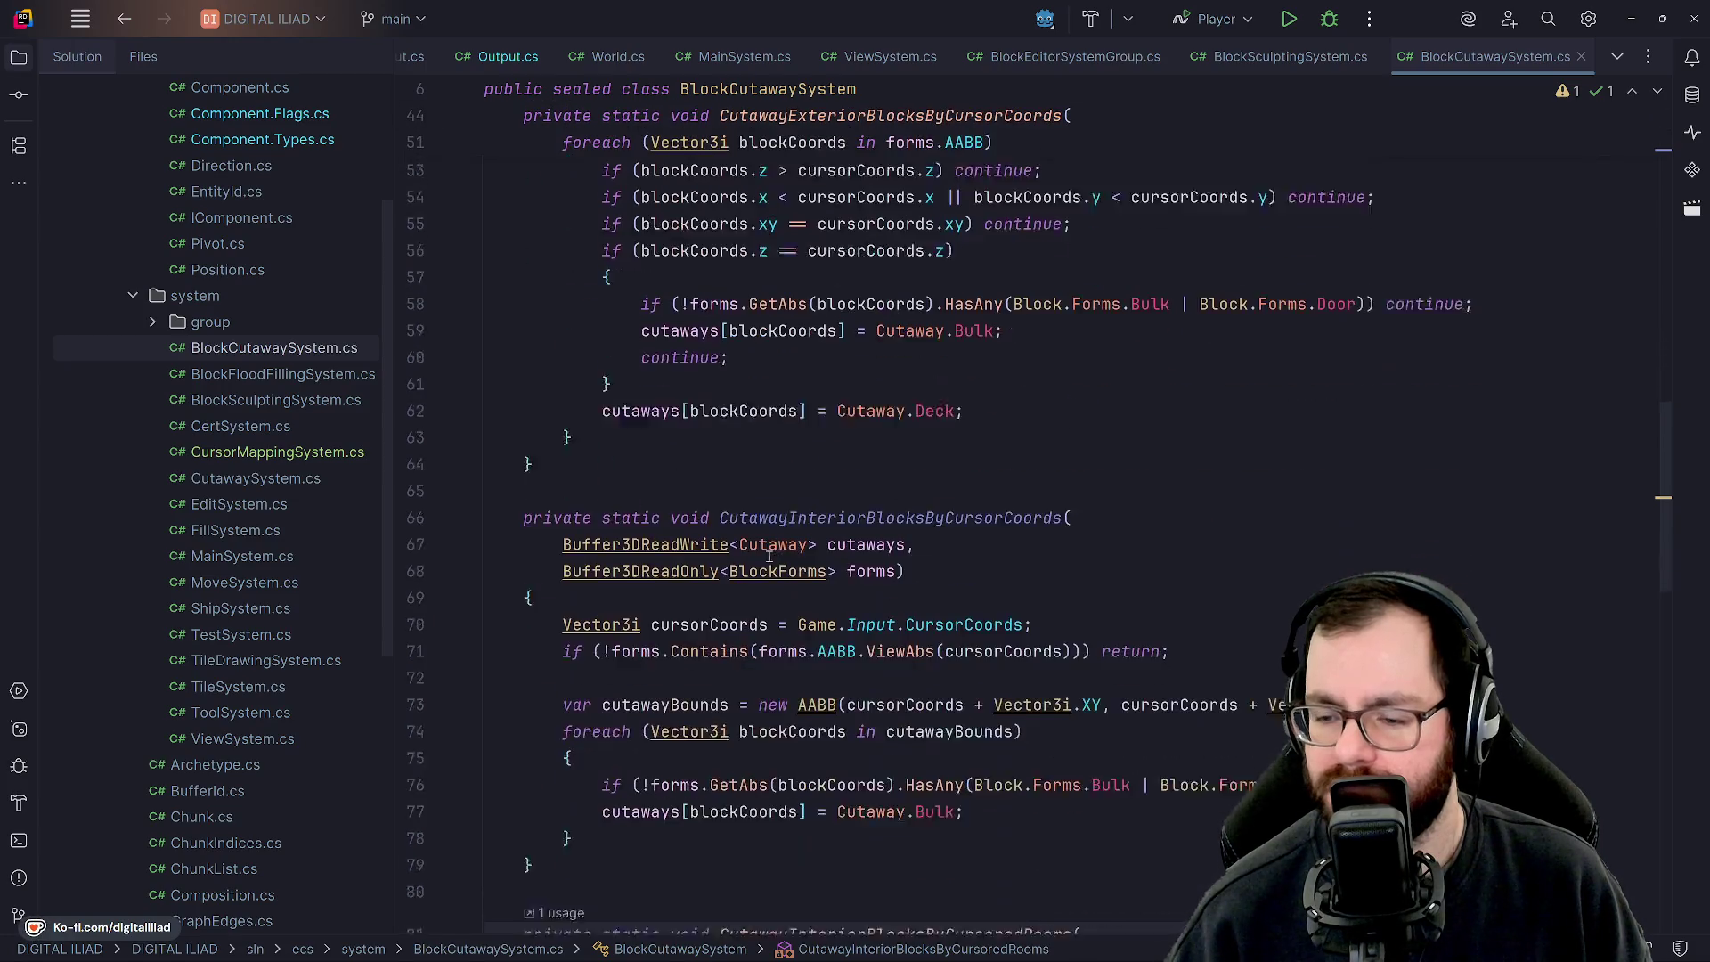
scroll(703, 287, "down", 8)
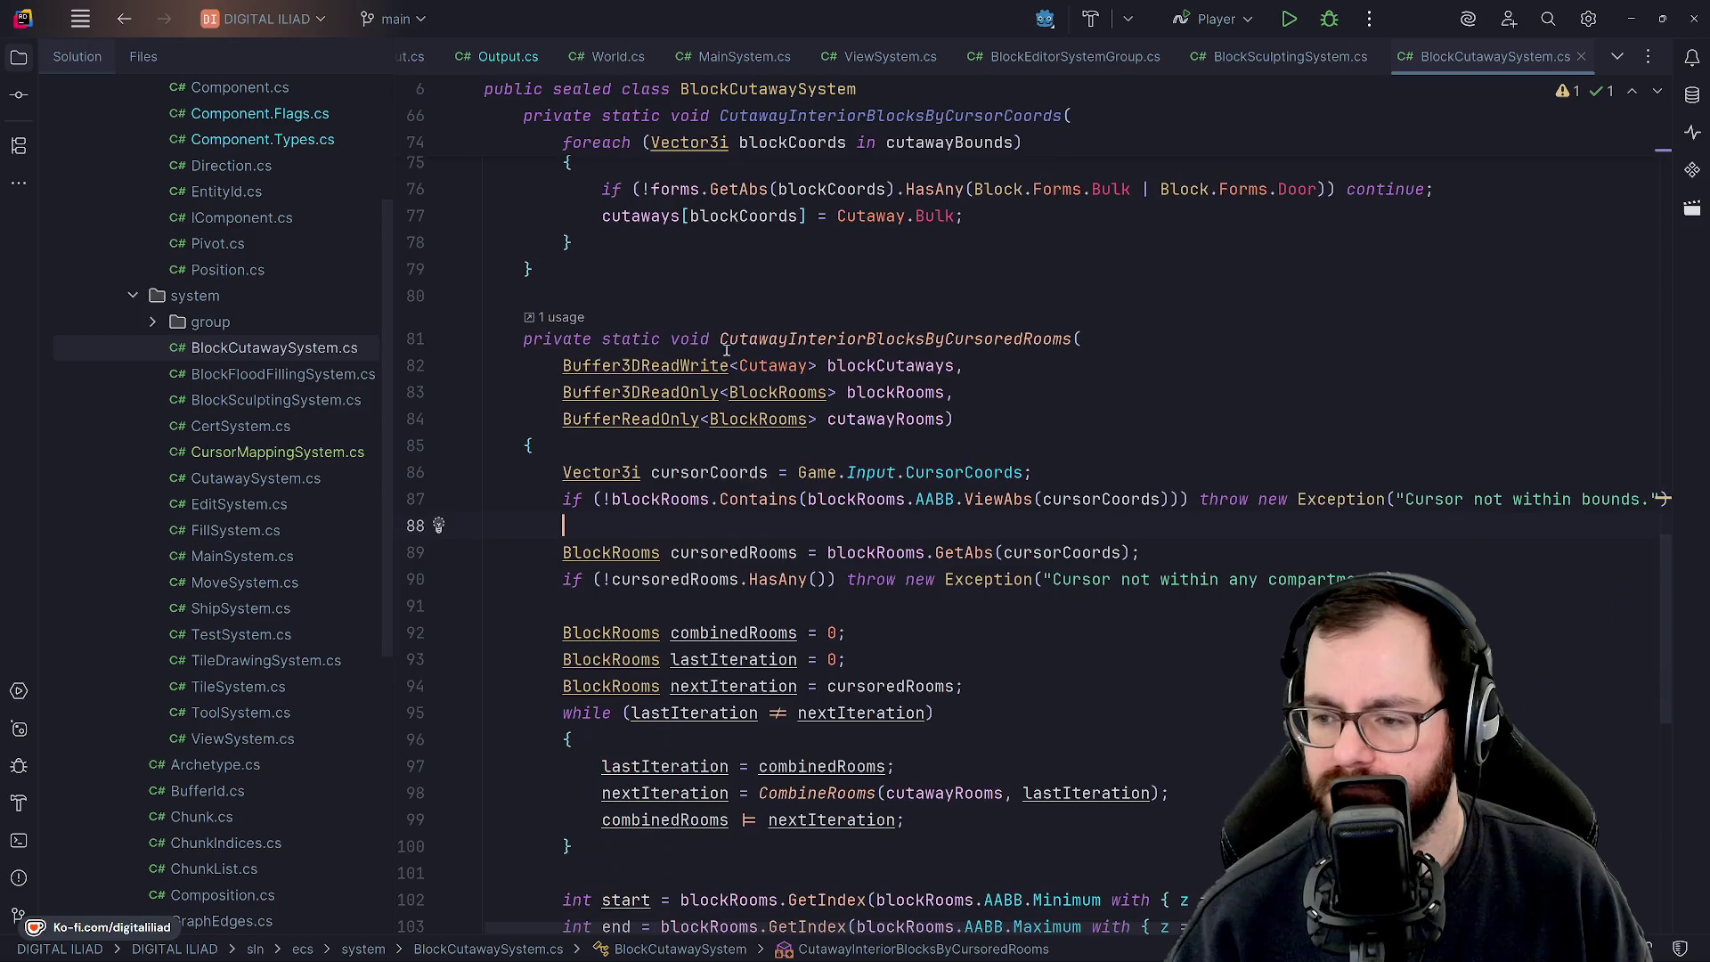
scroll(762, 521, "up", 3)
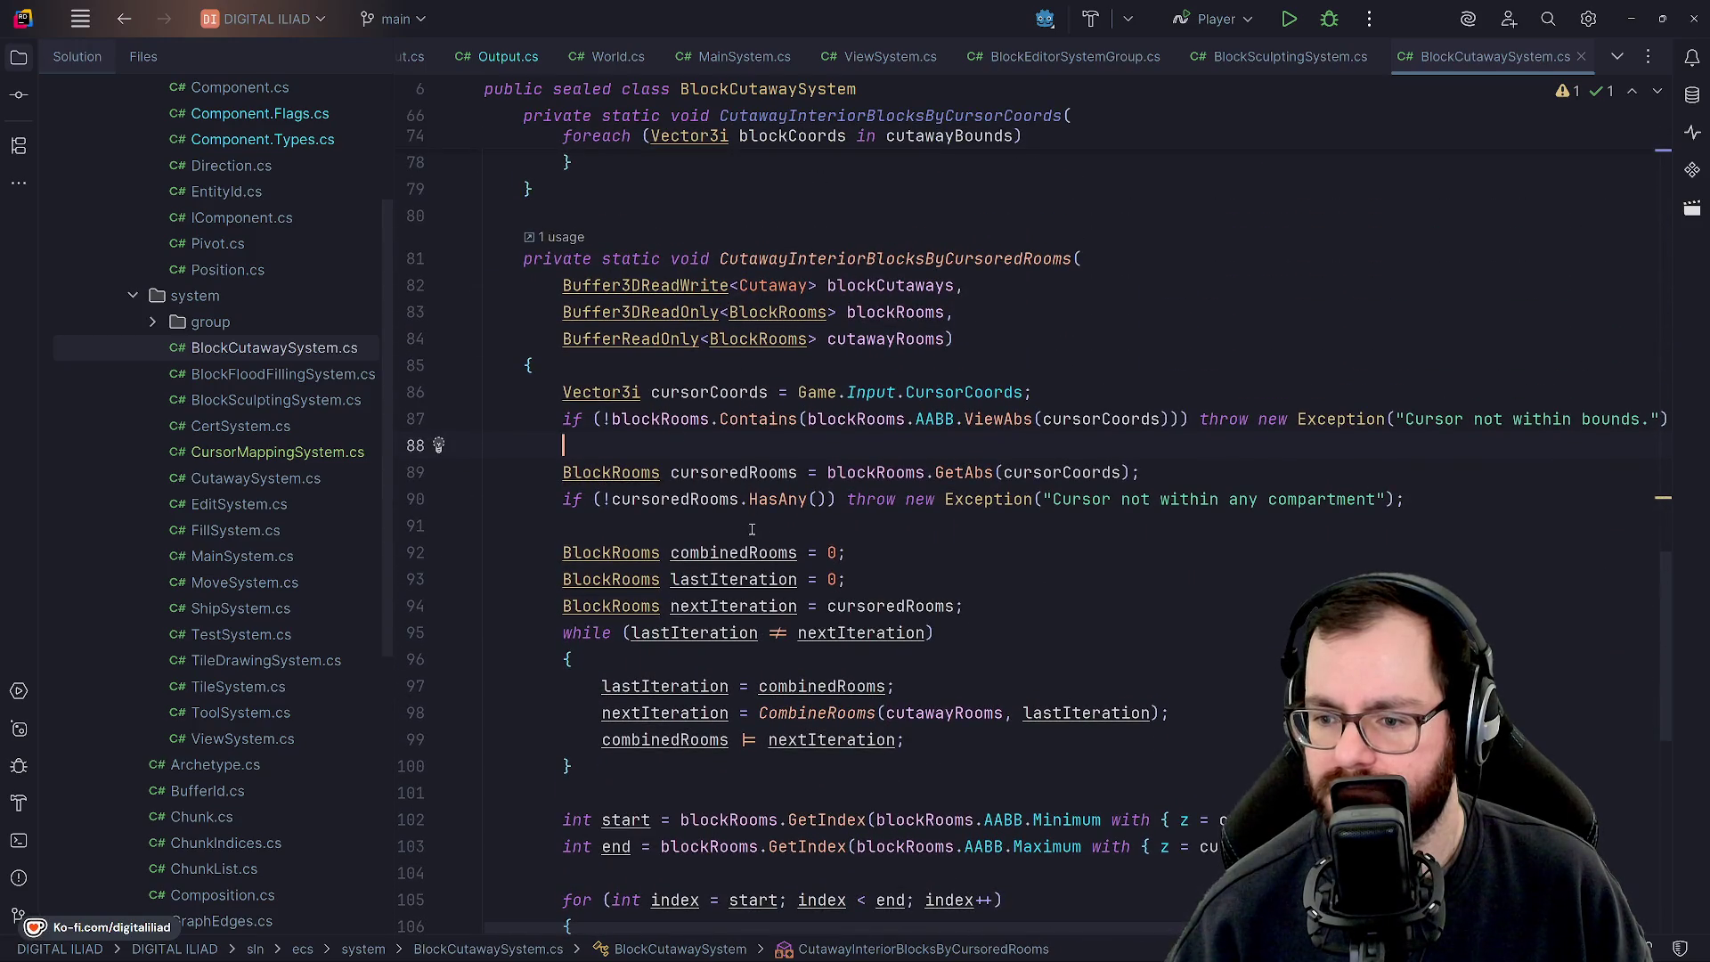
scroll(752, 529, "down", 1)
scroll(763, 509, "down", 2)
scroll(763, 508, "down", 4)
scroll(739, 525, "down", 4)
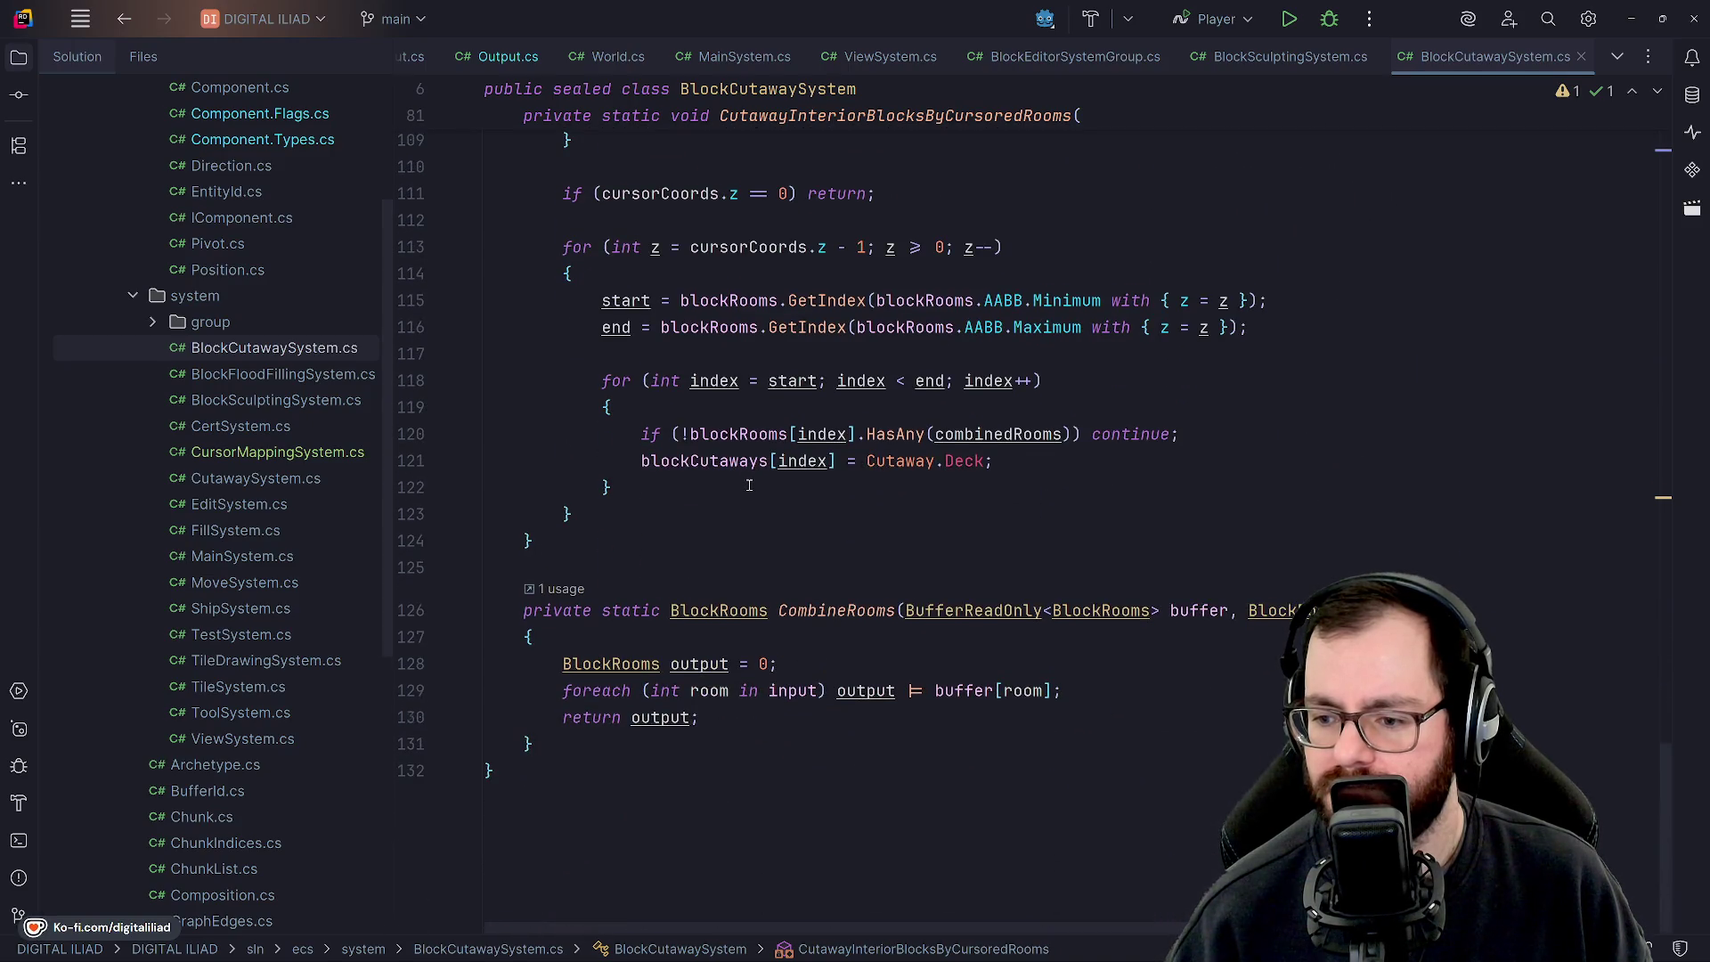
scroll(748, 485, "up", 1)
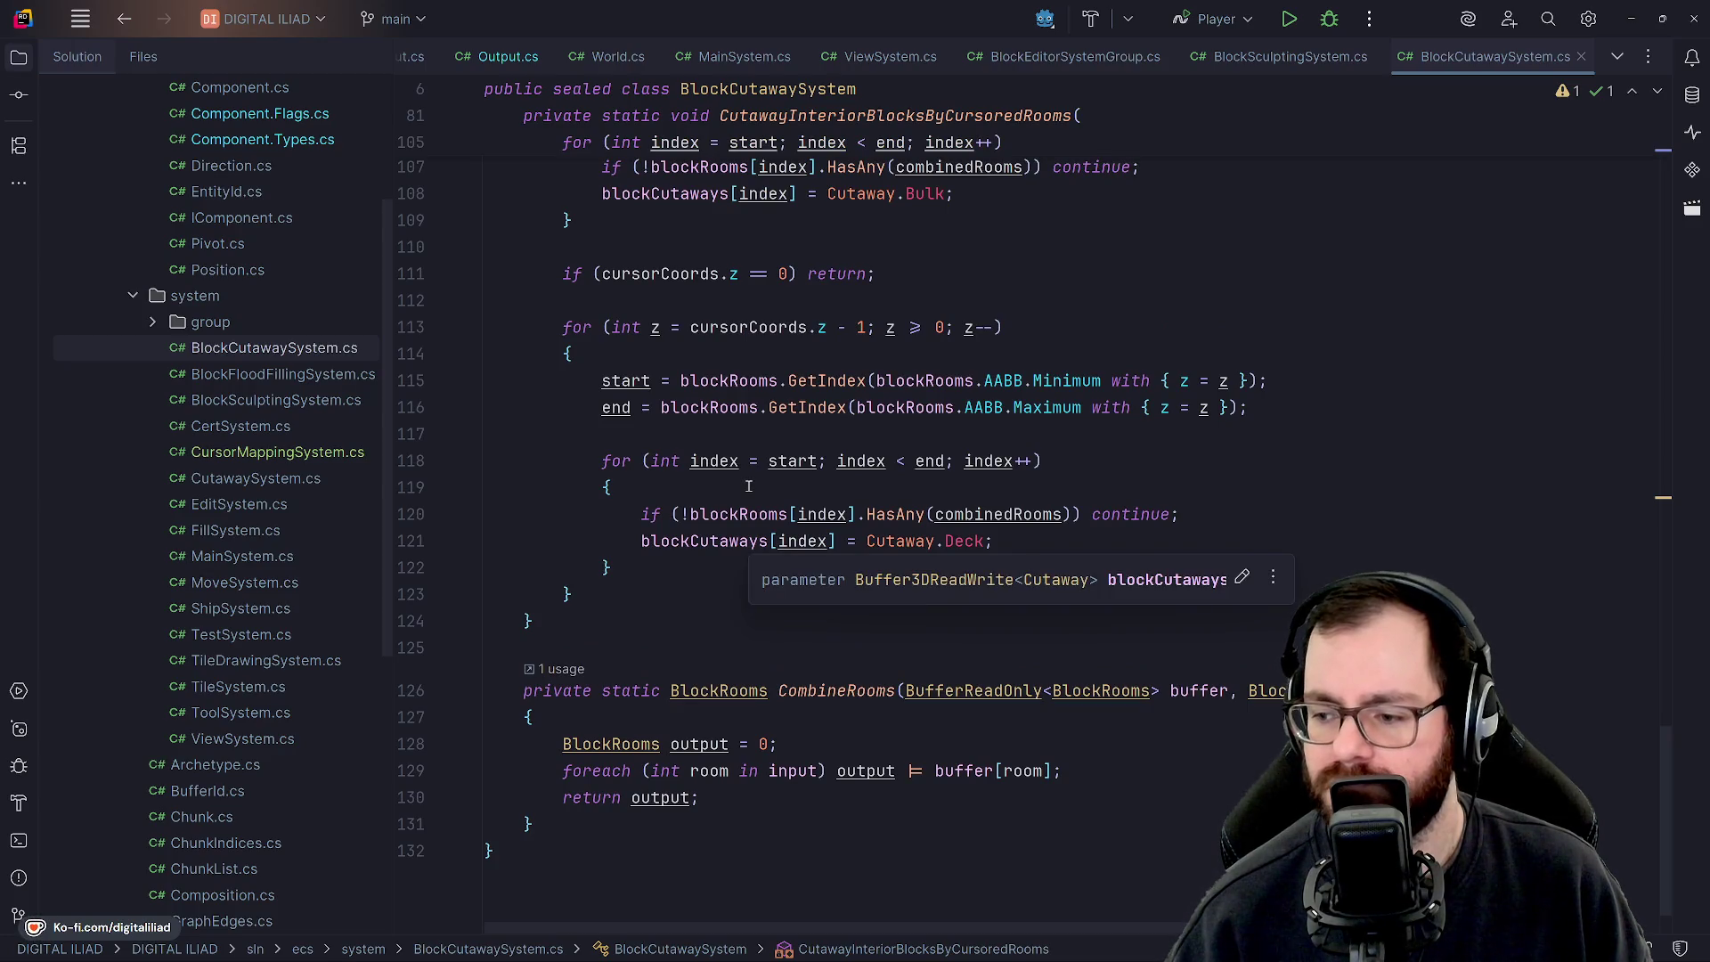
scroll(749, 485, "up", 1)
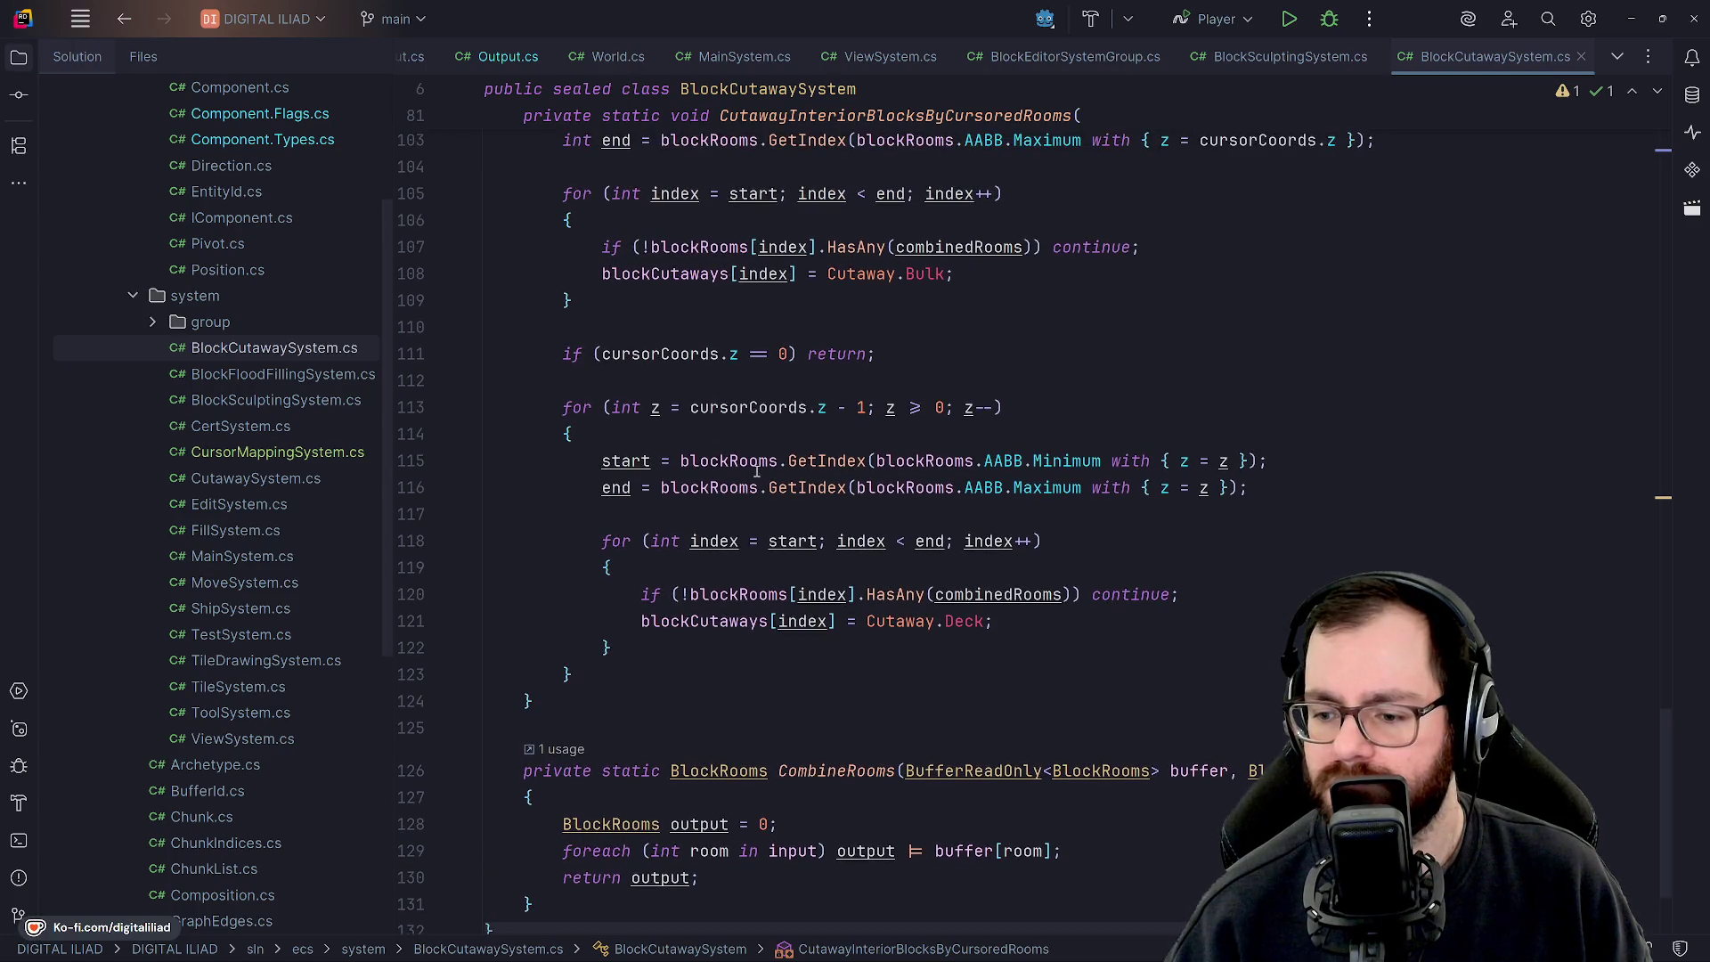
scroll(757, 465, "down", 2)
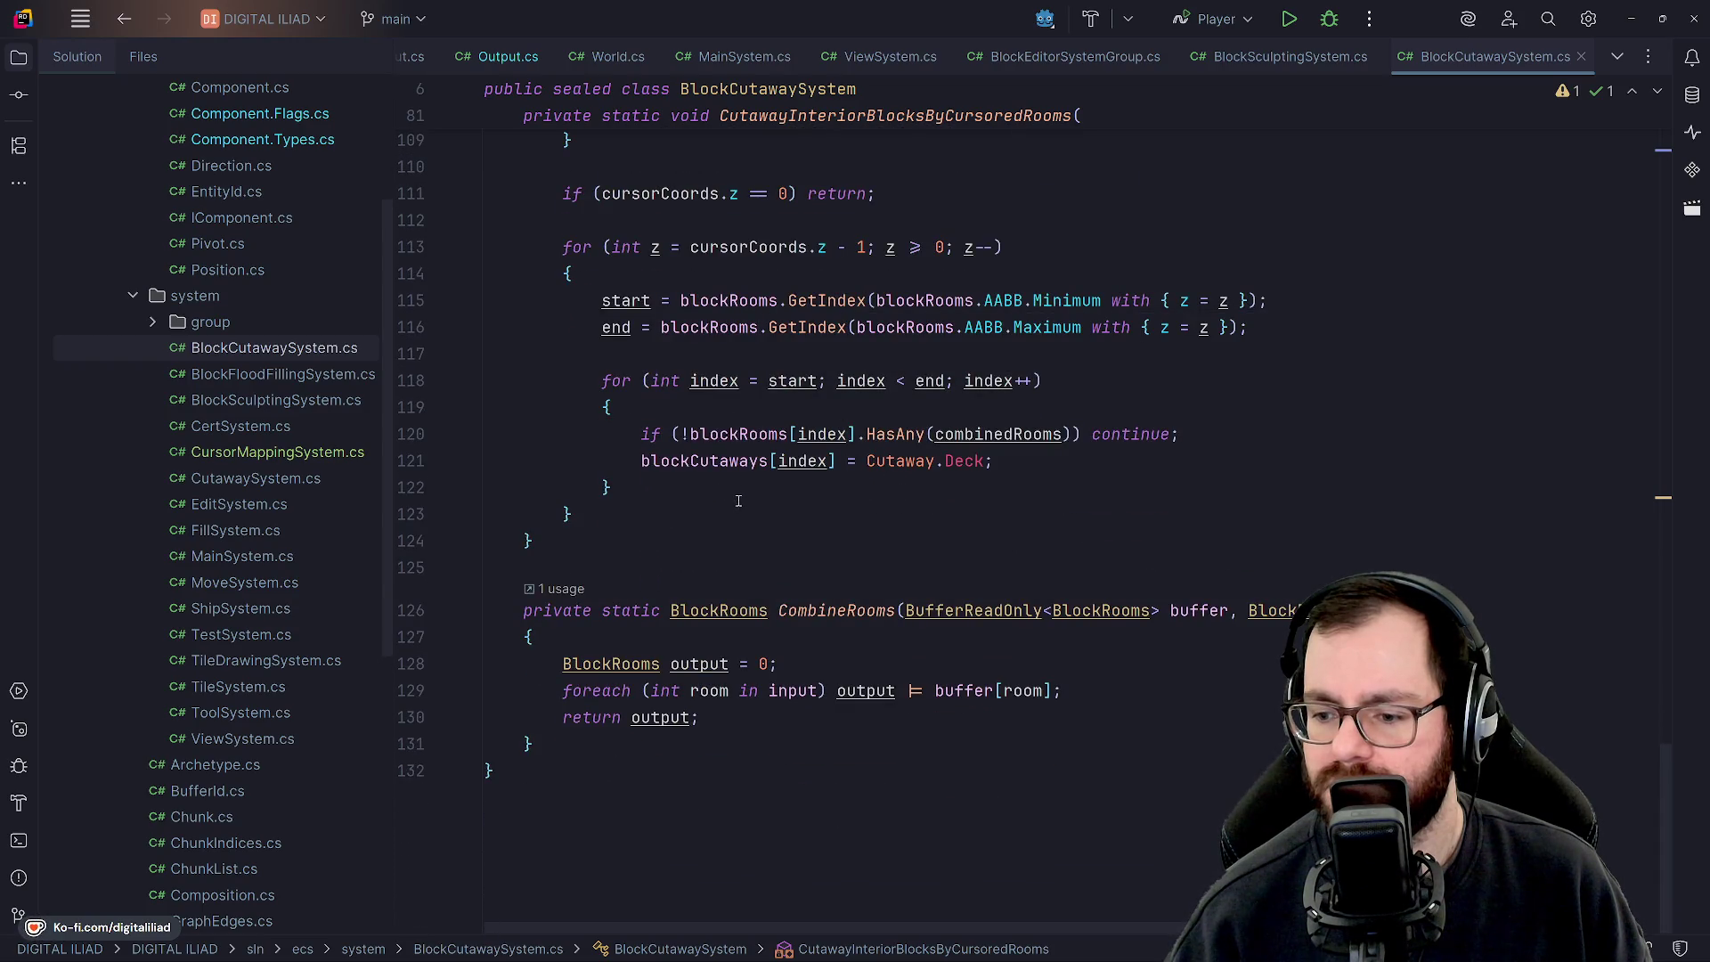
scroll(762, 545, "up", 1)
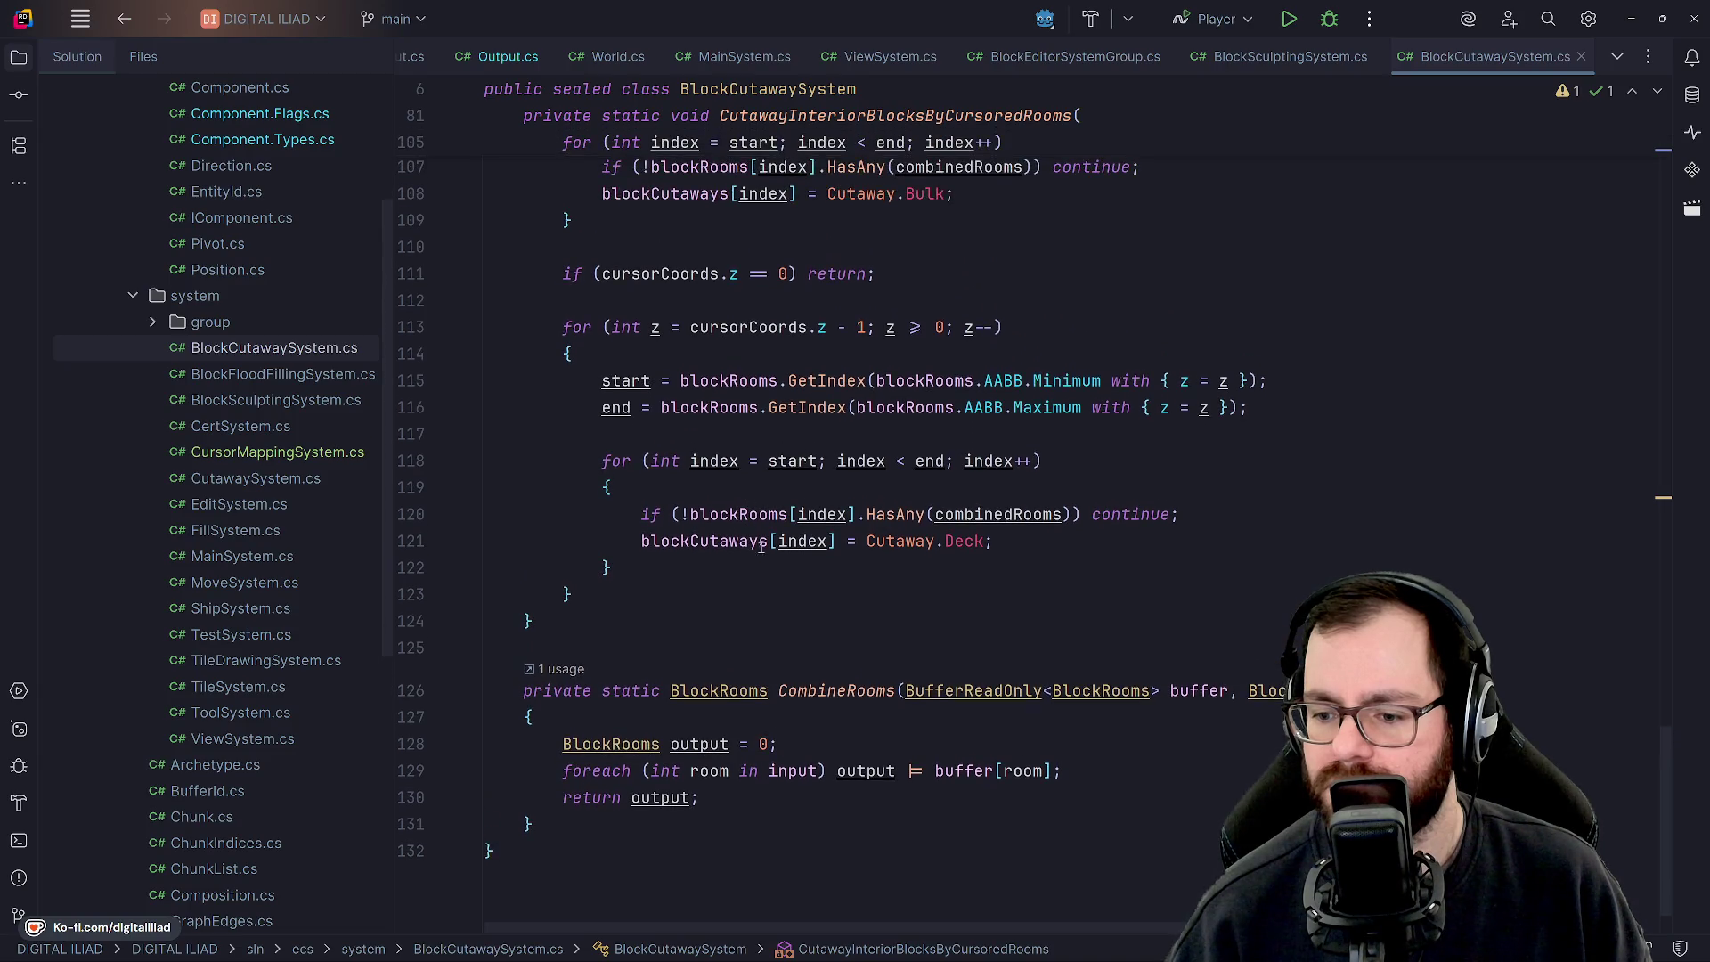
scroll(758, 586, "up", 4)
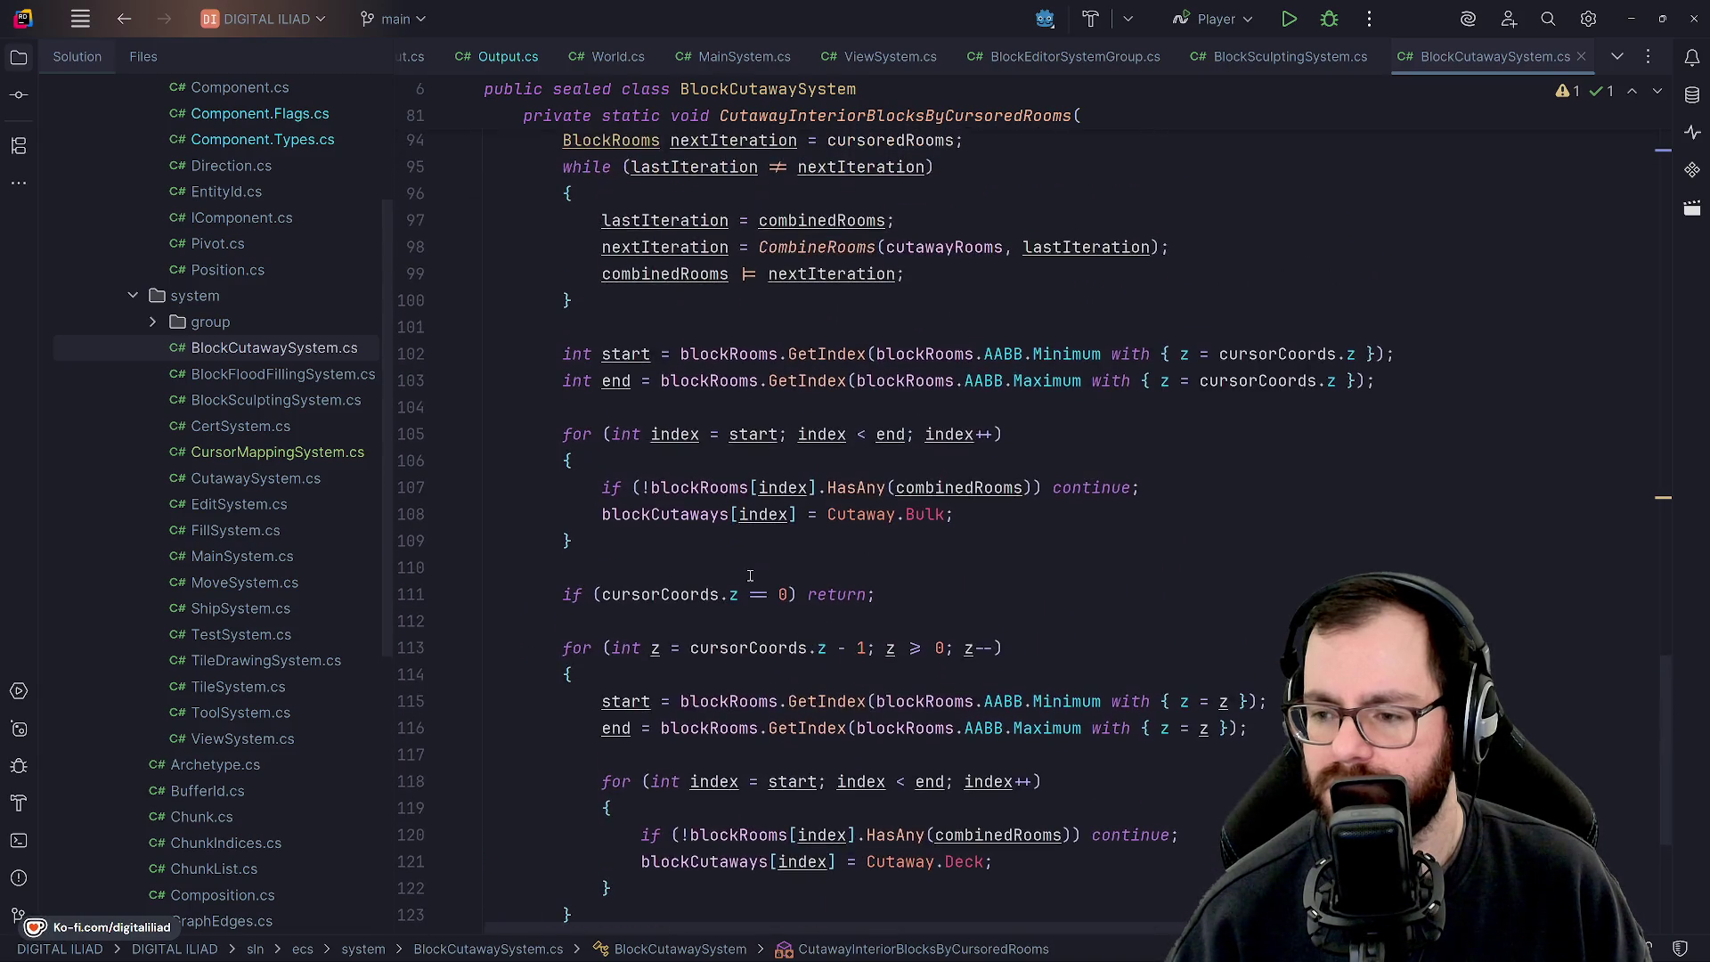
scroll(752, 572, "up", 3)
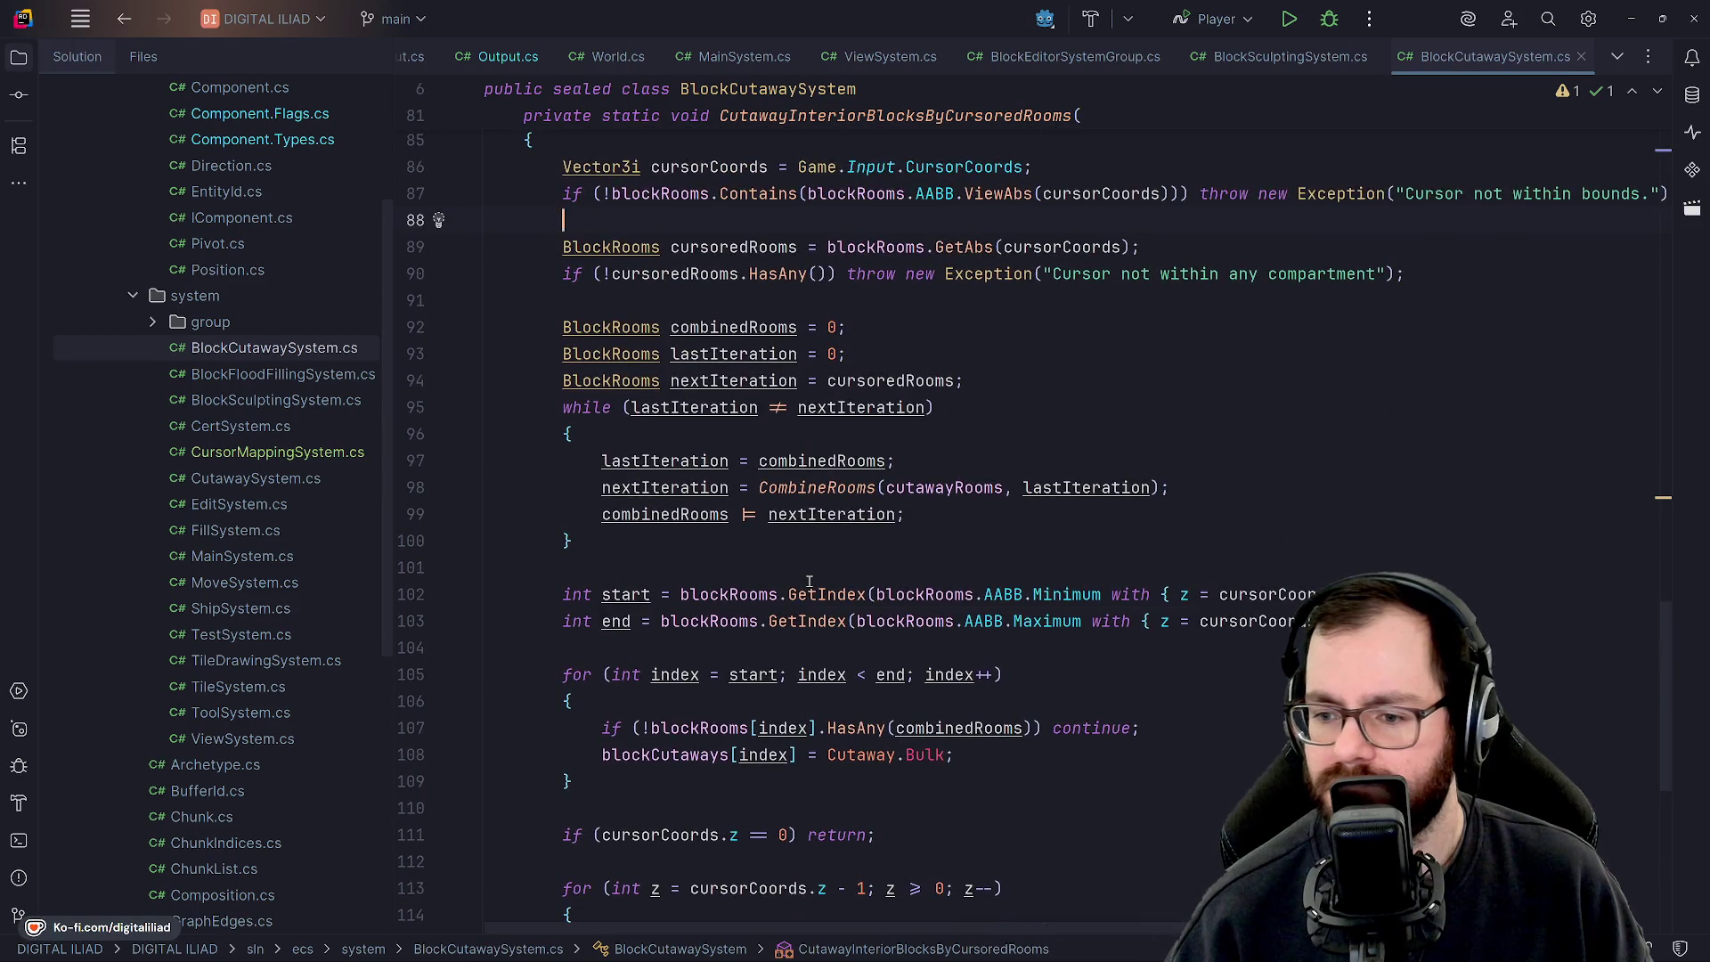
scroll(809, 581, "up", 1)
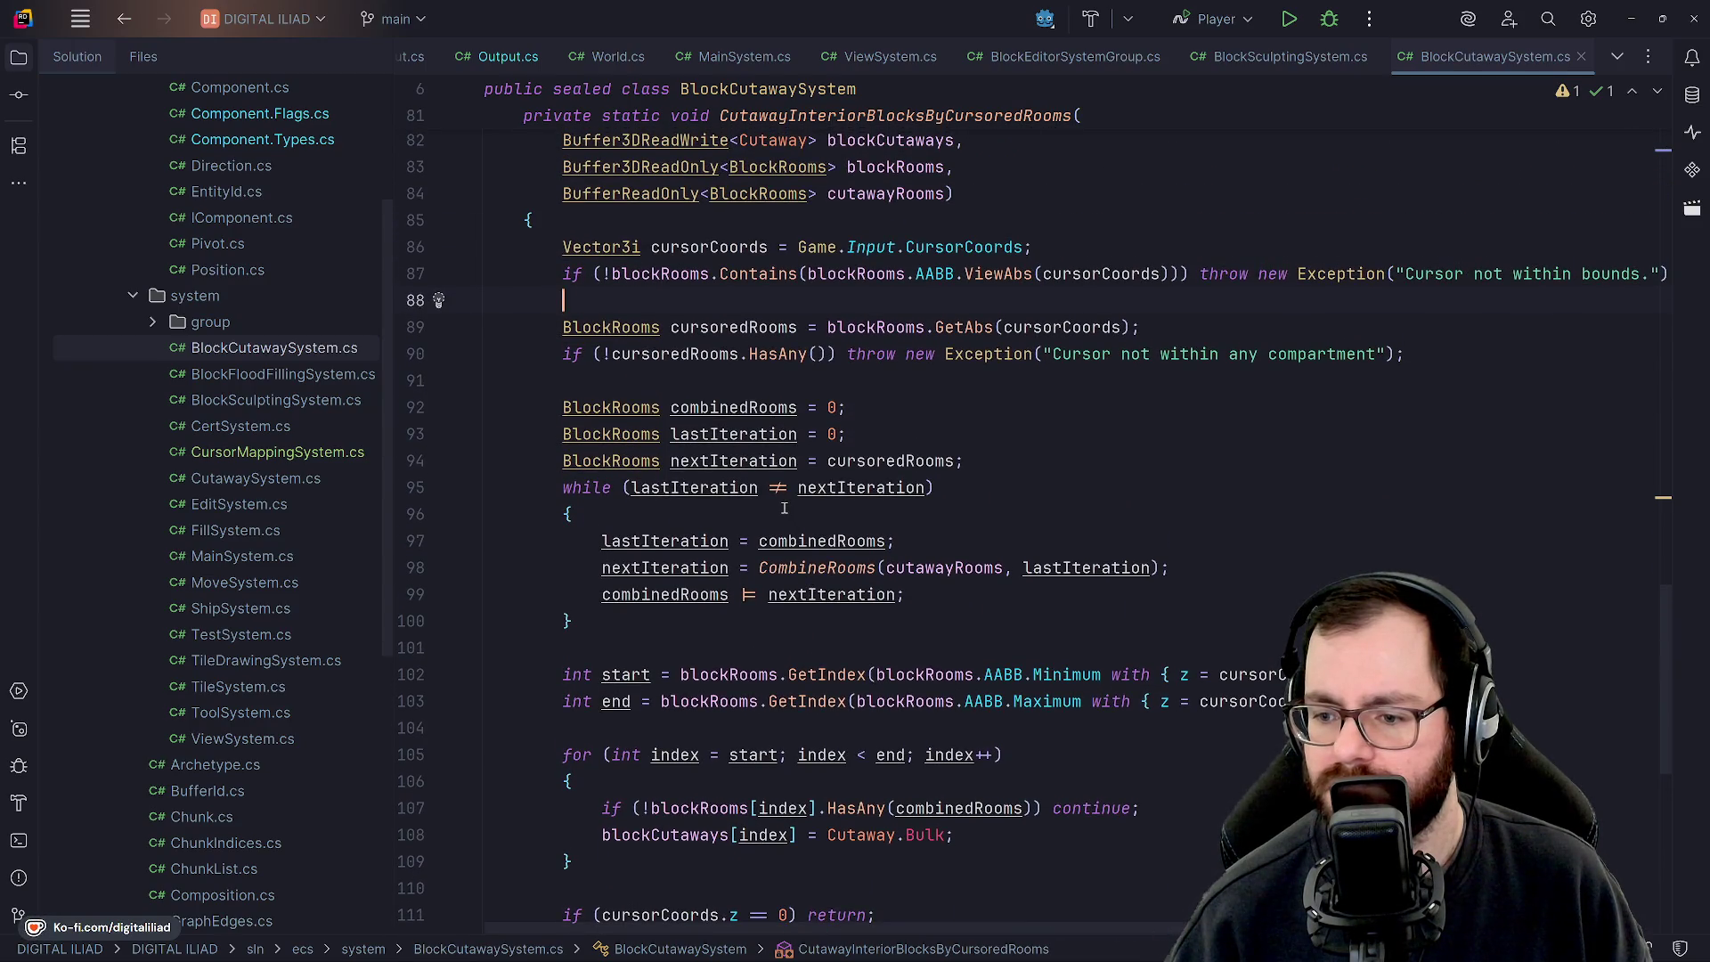
scroll(784, 508, "up", 8)
scroll(784, 509, "up", 2)
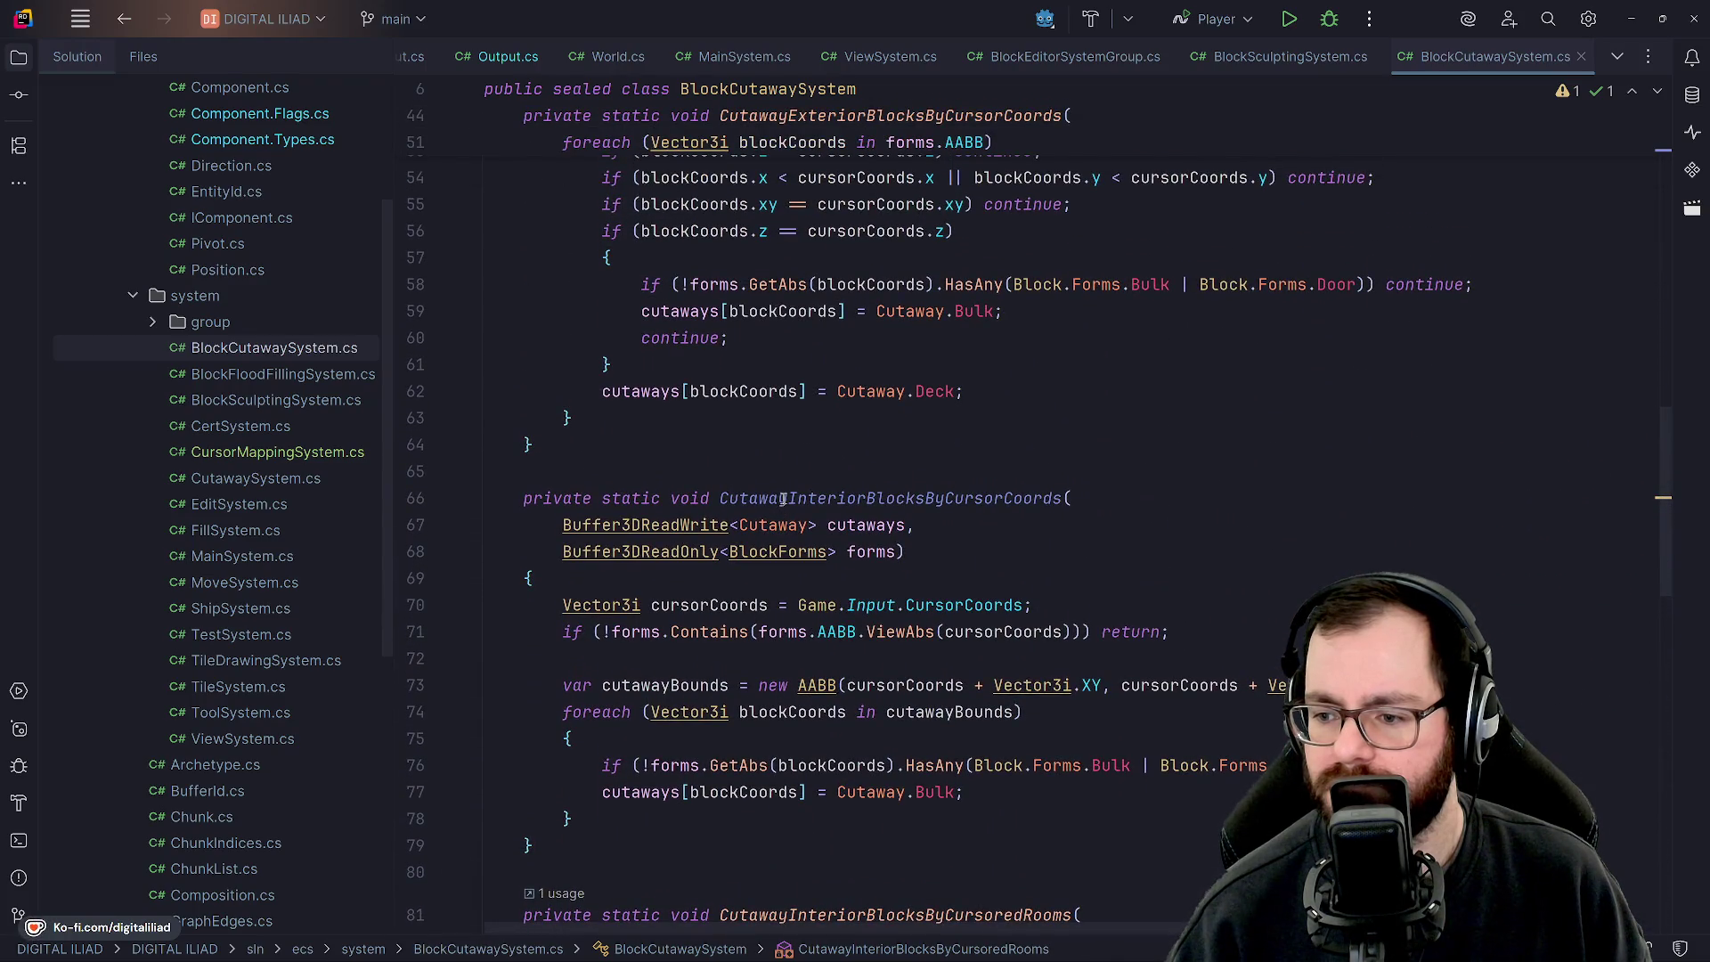
scroll(766, 435, "up", 4)
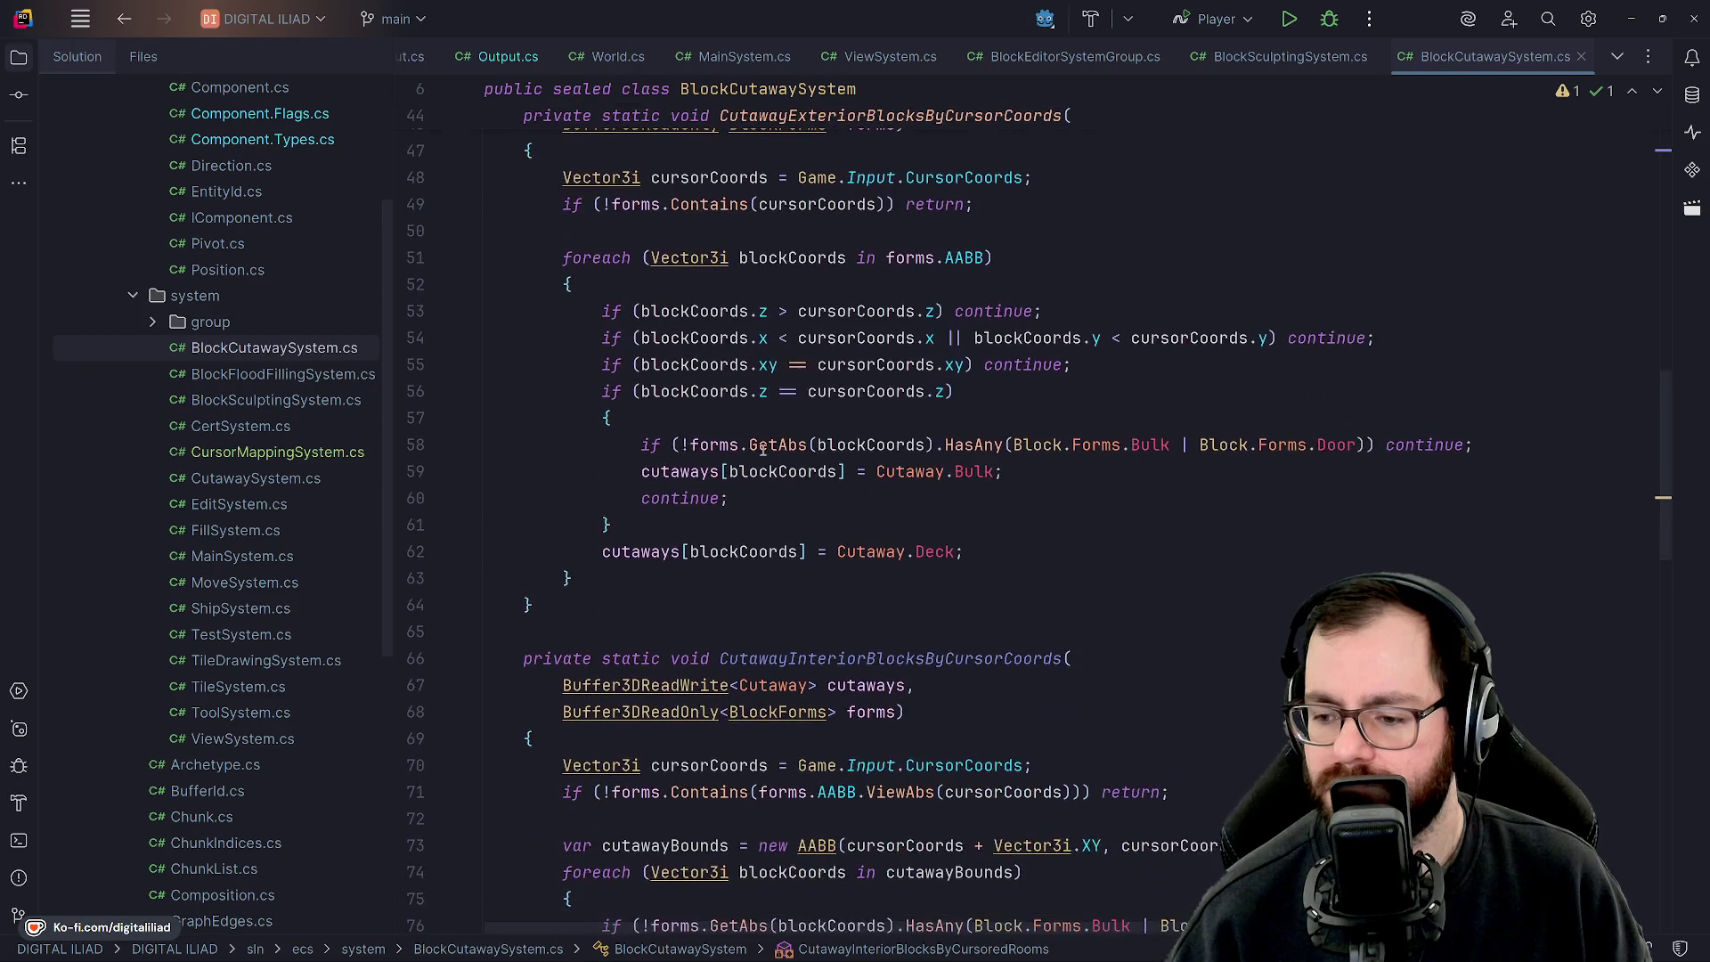
scroll(764, 450, "up", 2)
scroll(805, 544, "up", 6)
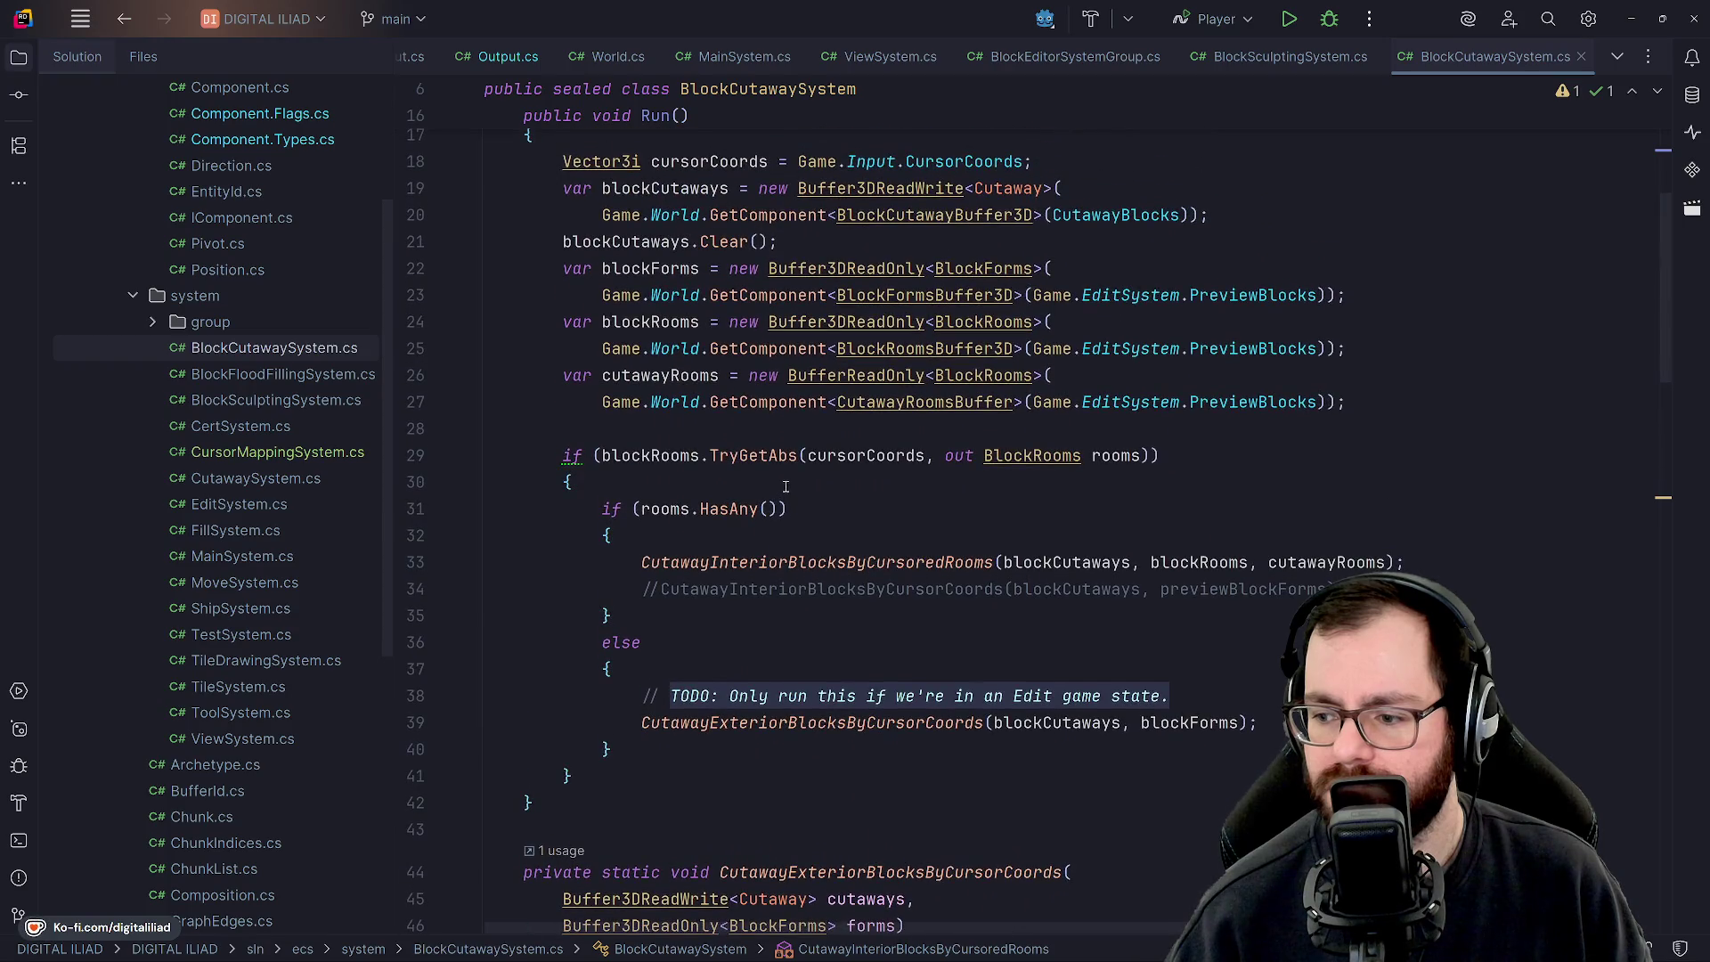
scroll(784, 484, "up", 5)
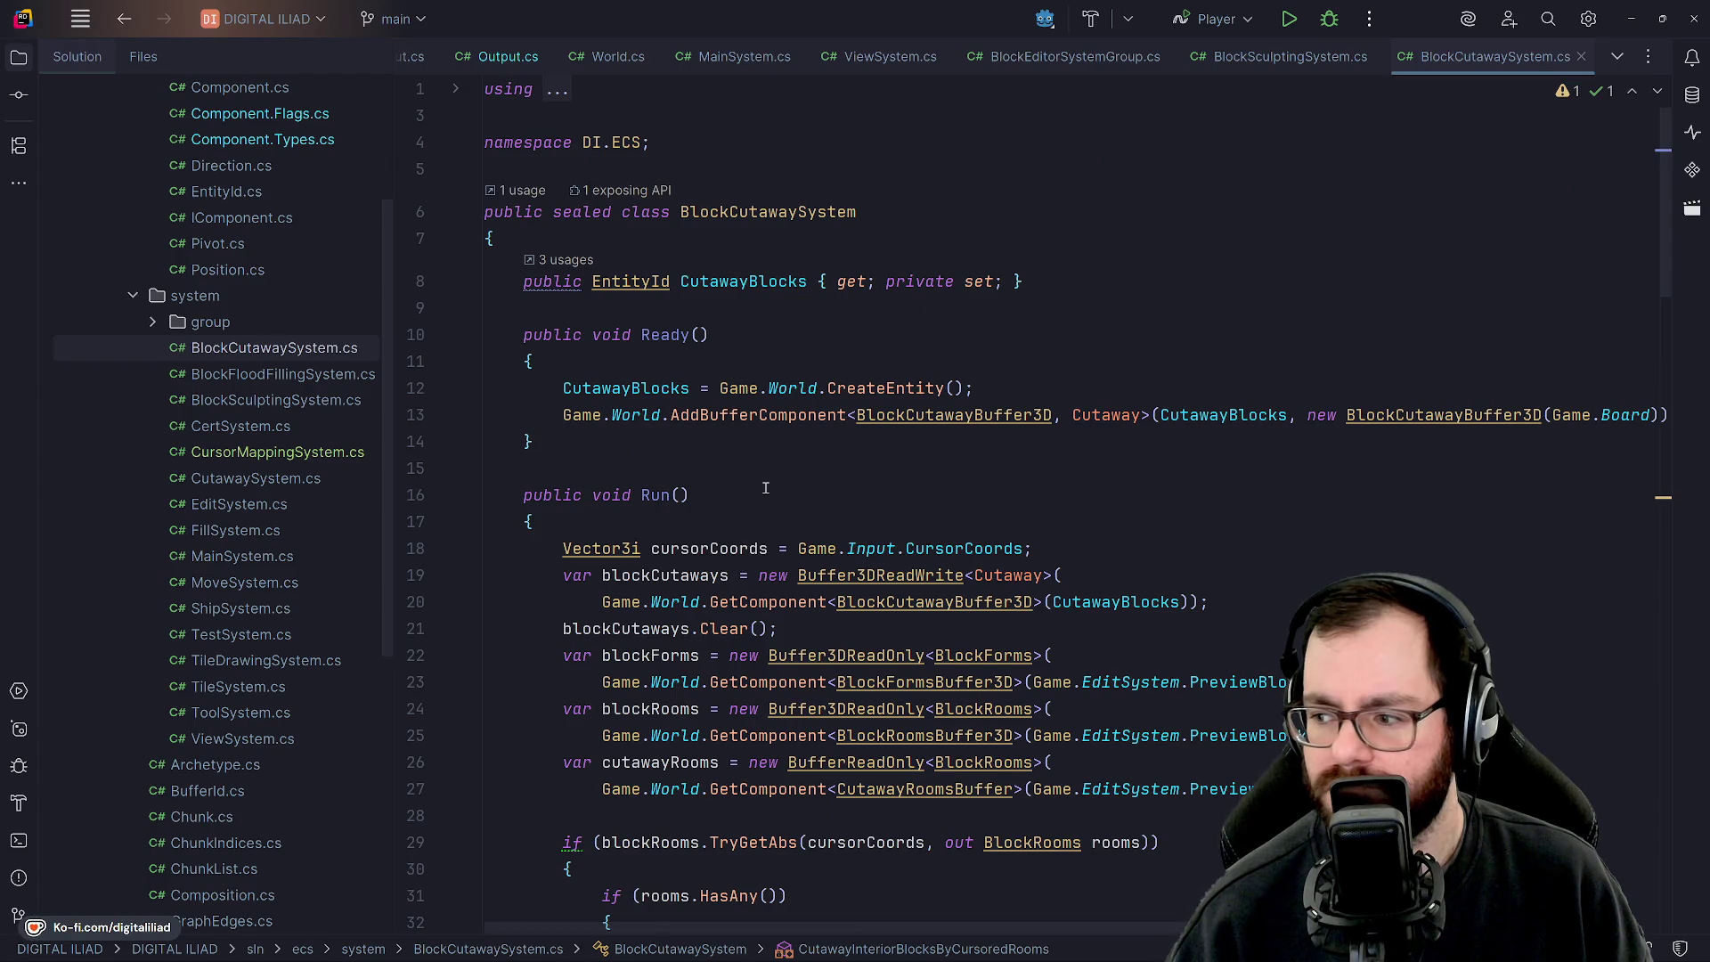
scroll(765, 488, "right", 2)
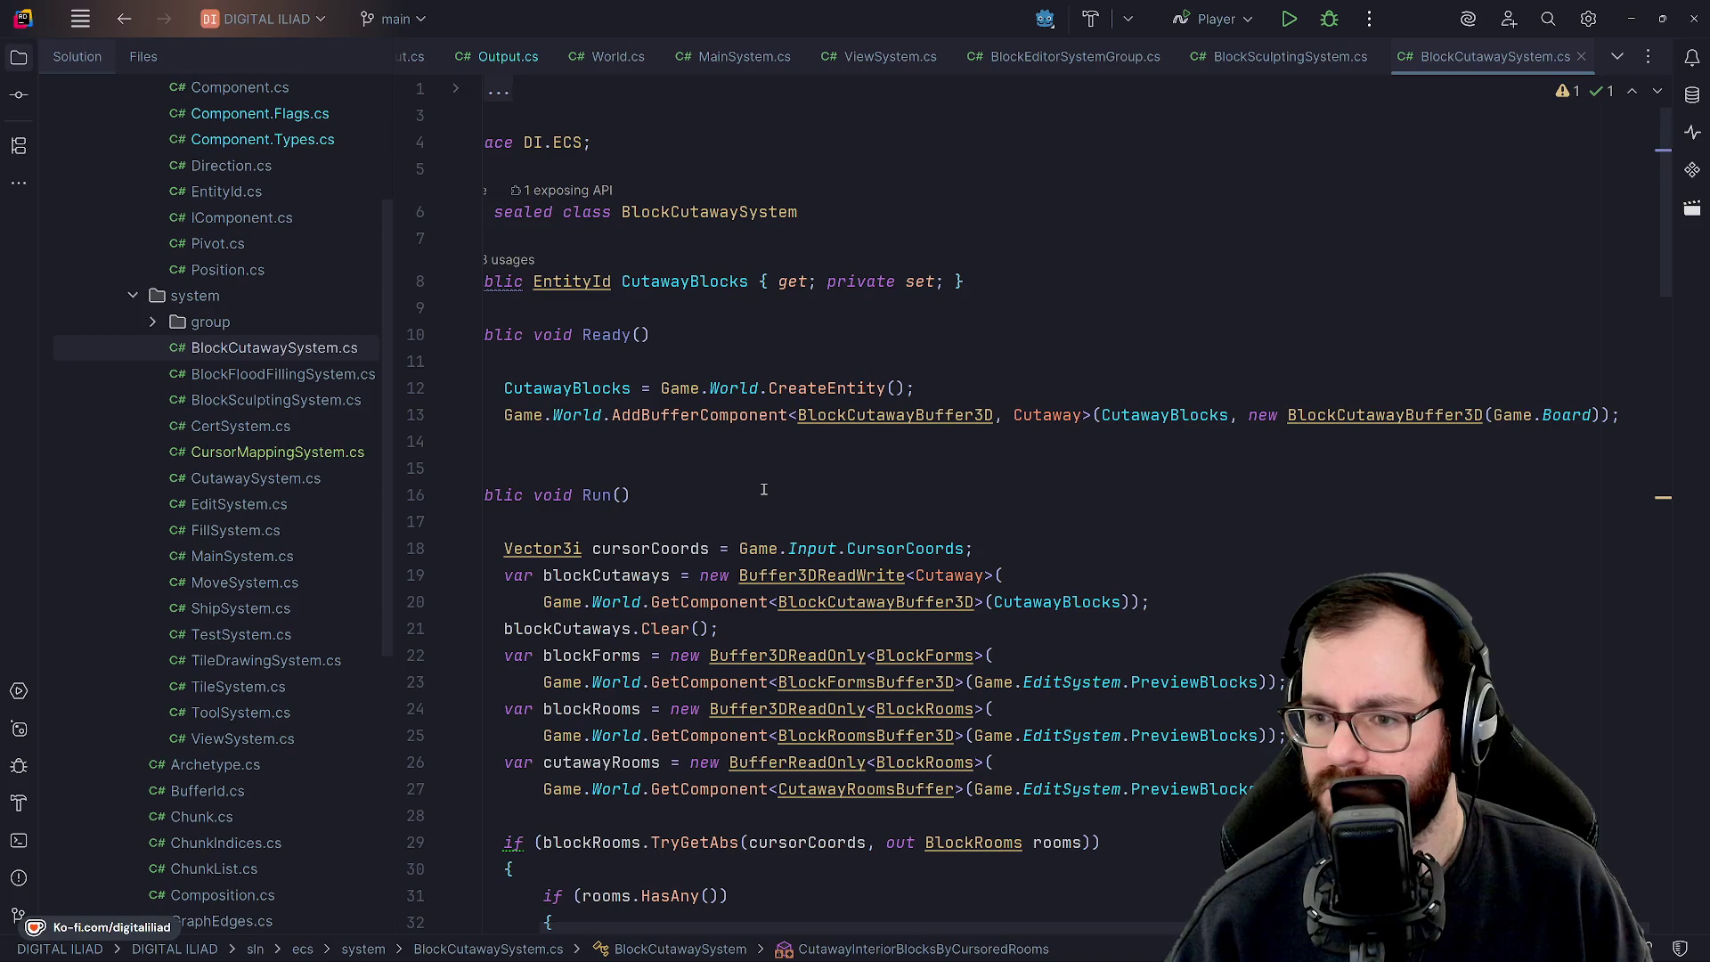
scroll(763, 489, "left", 2)
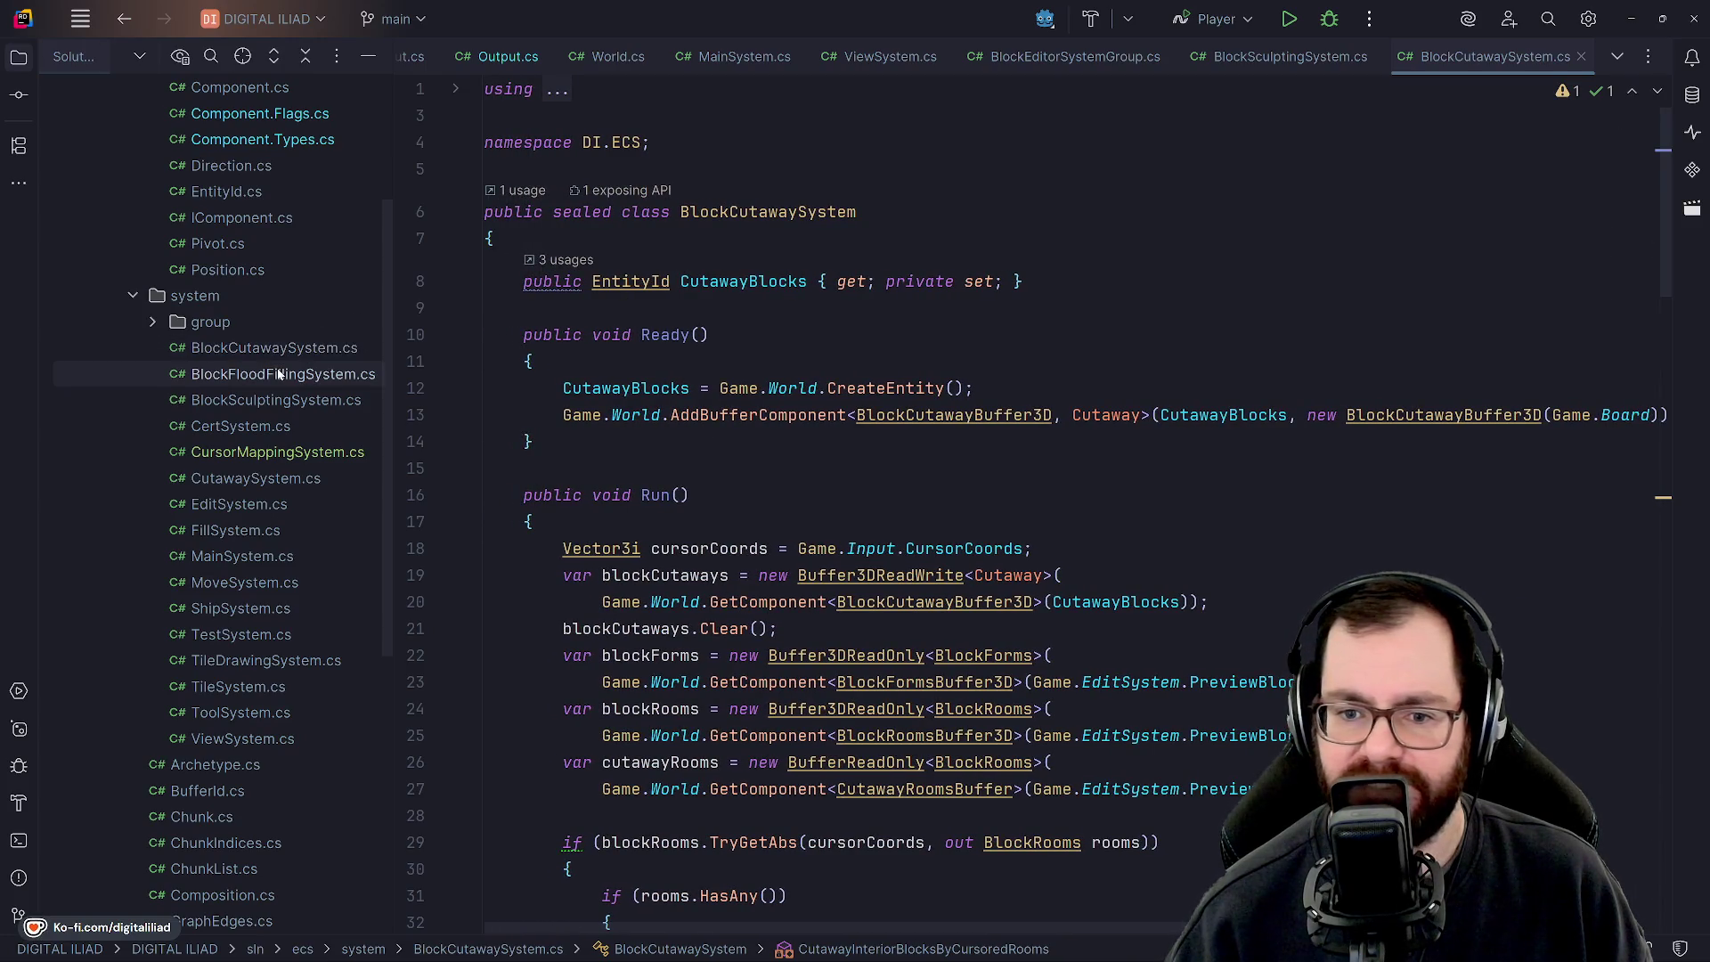
Browse the system files and CursorMappingSystem's Run method, then open BlockFloodFillingSystem.cs.
left_click(276, 400)
left_click(286, 427)
left_click(277, 452)
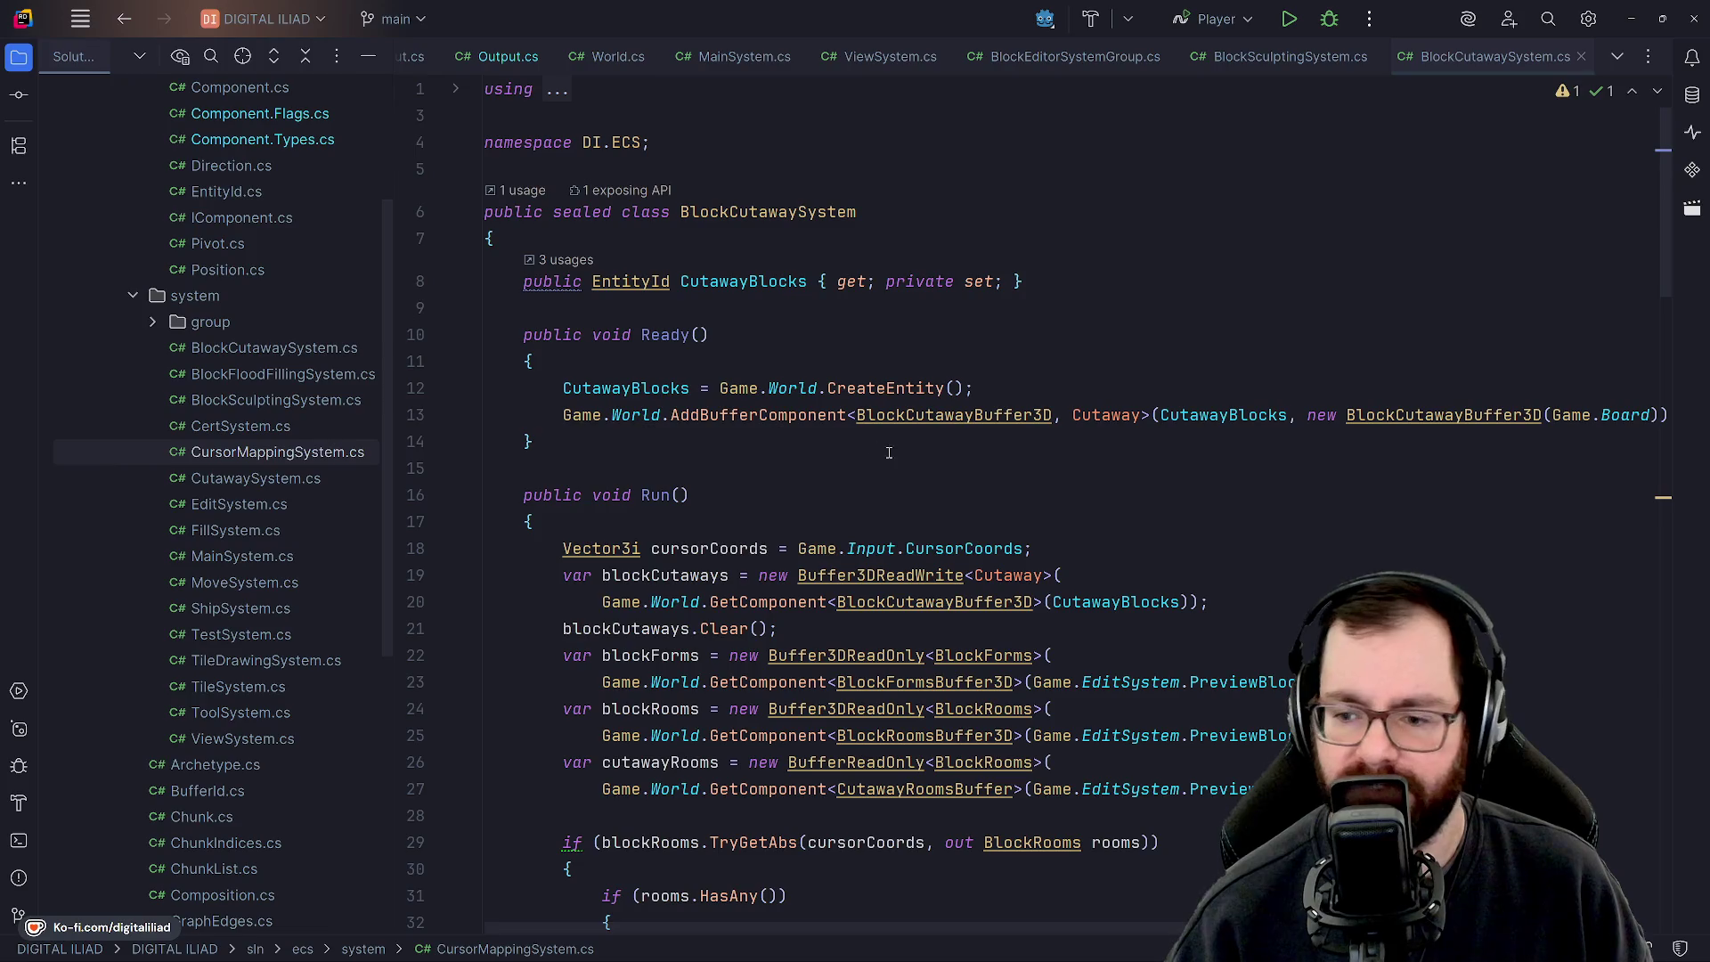
scroll(819, 466, "down", 2)
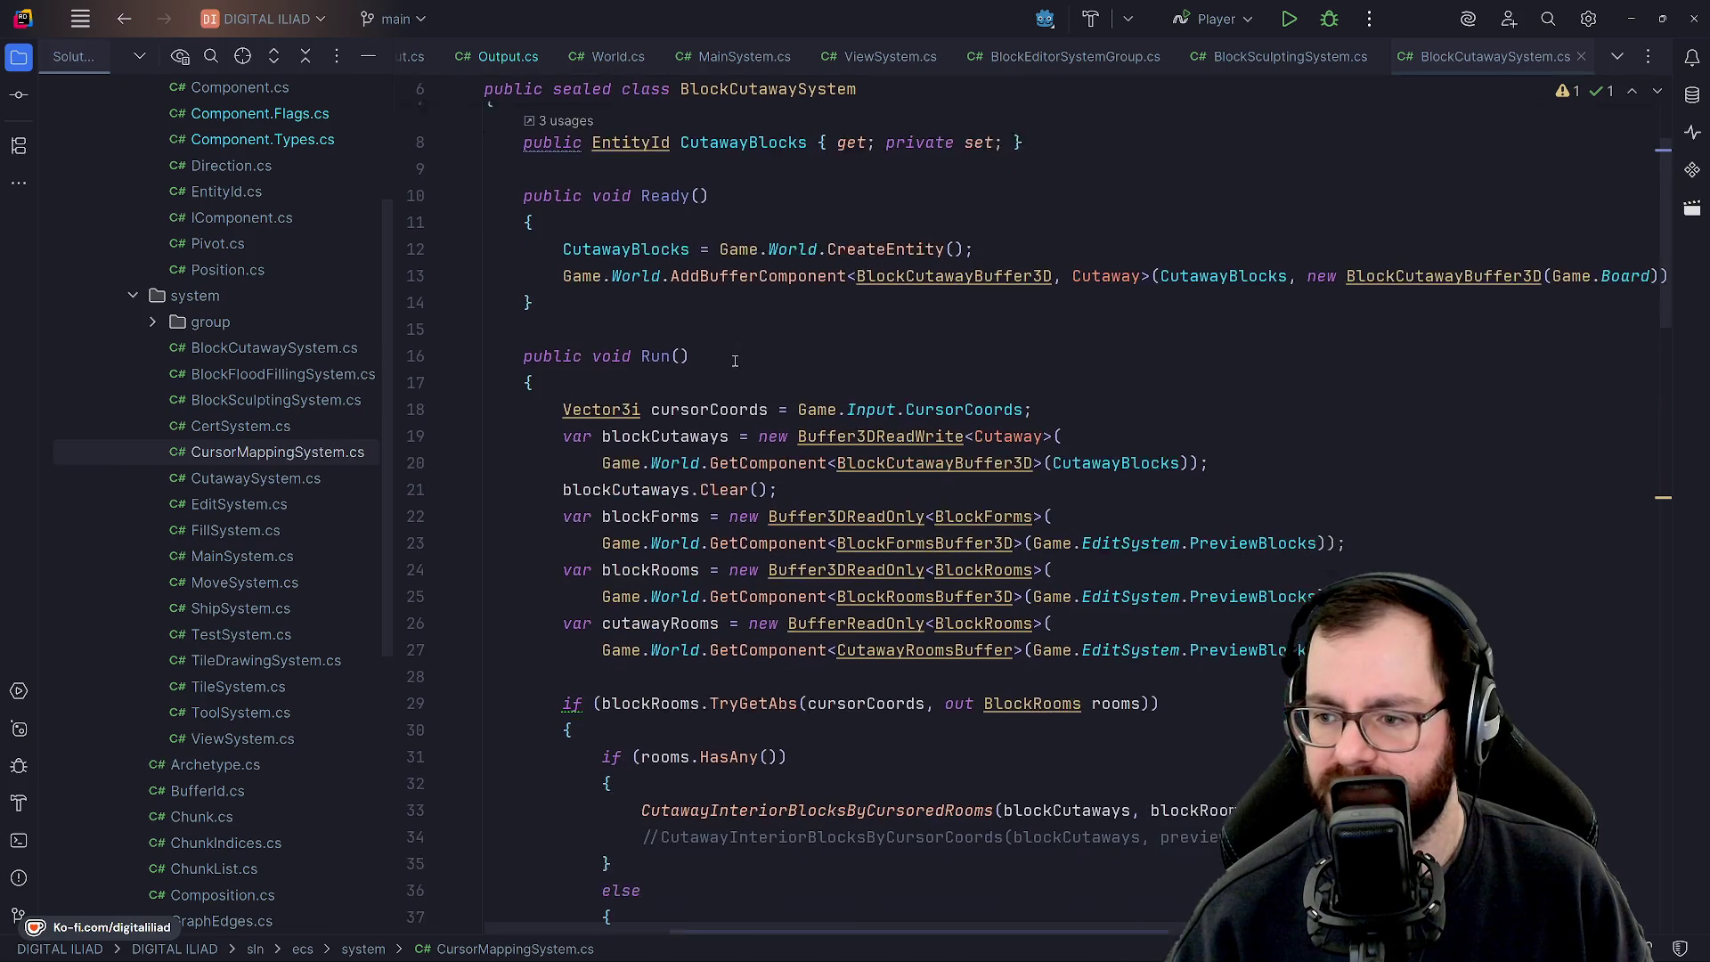
scroll(898, 634, "down", 1)
left_click(738, 548)
scroll(801, 516, "down", 10)
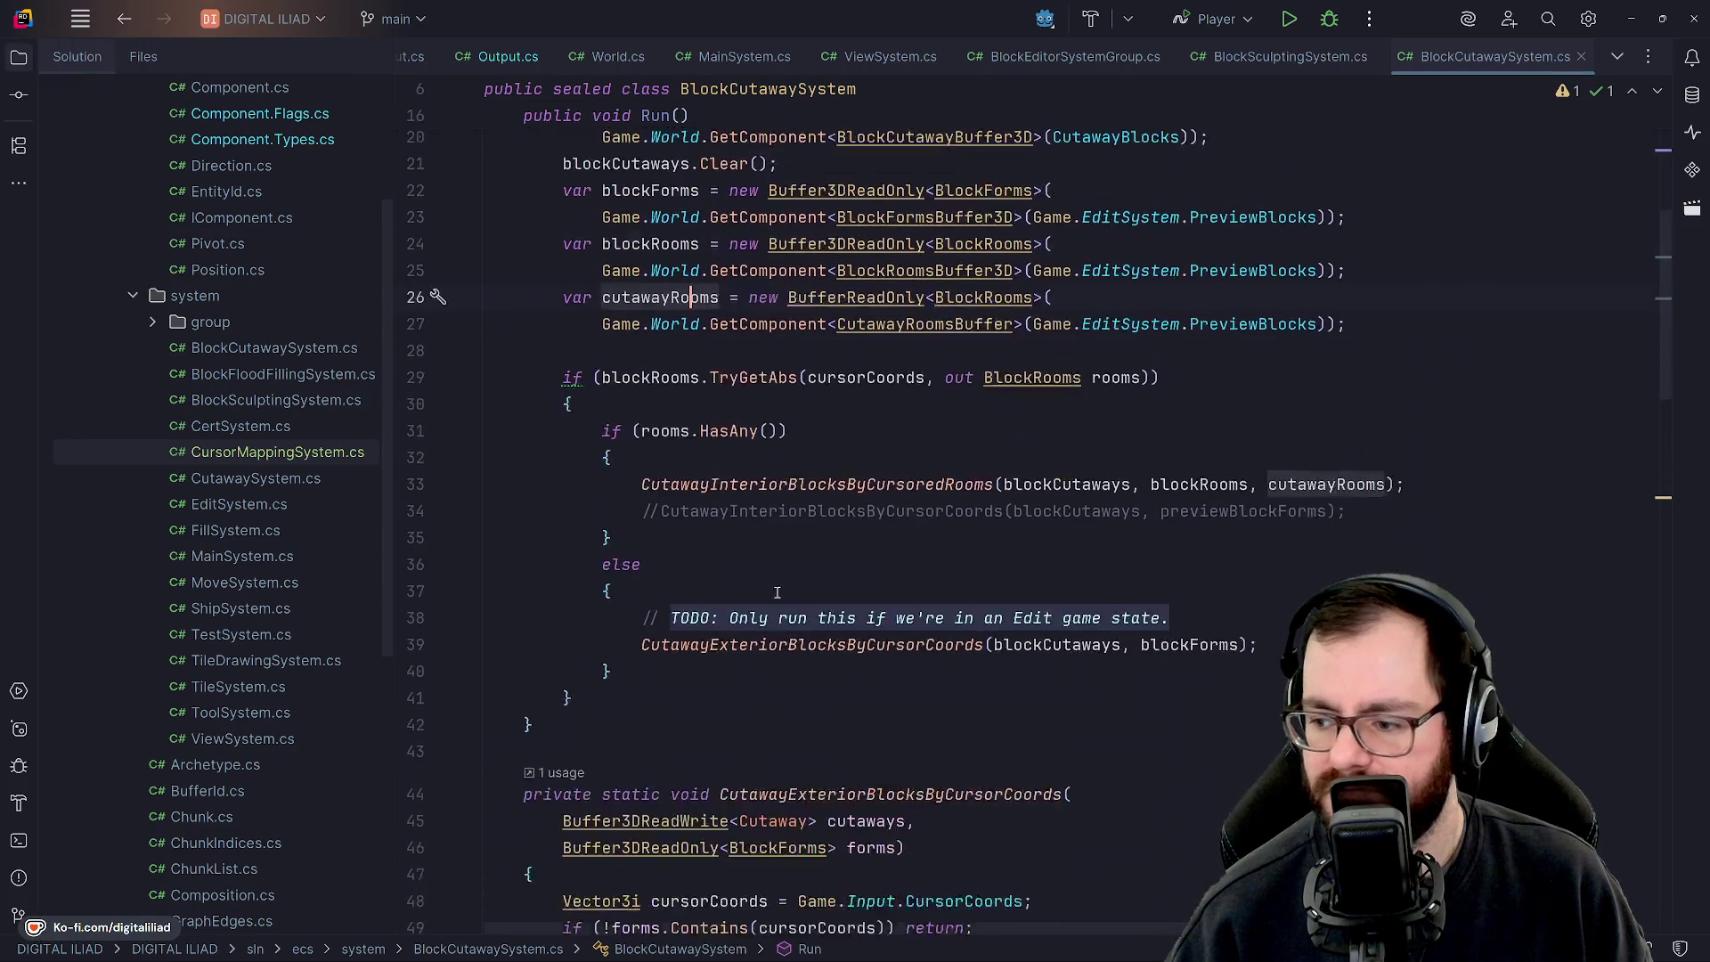
scroll(872, 489, "down", 12)
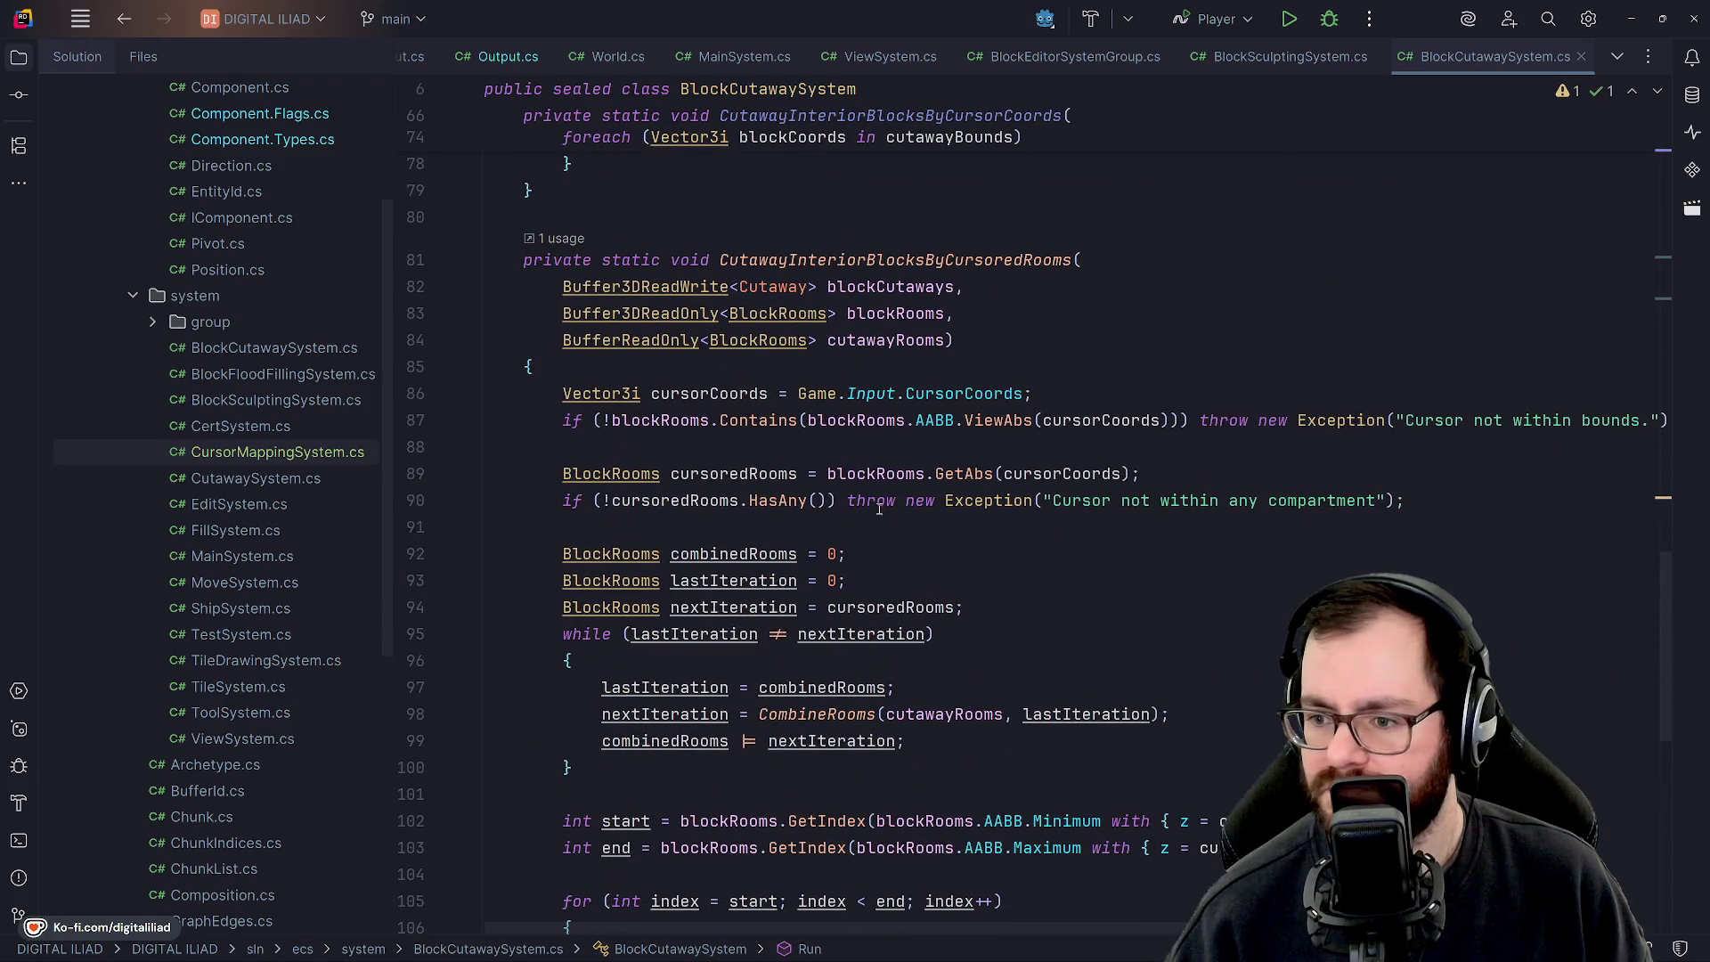
scroll(879, 508, "down", 2)
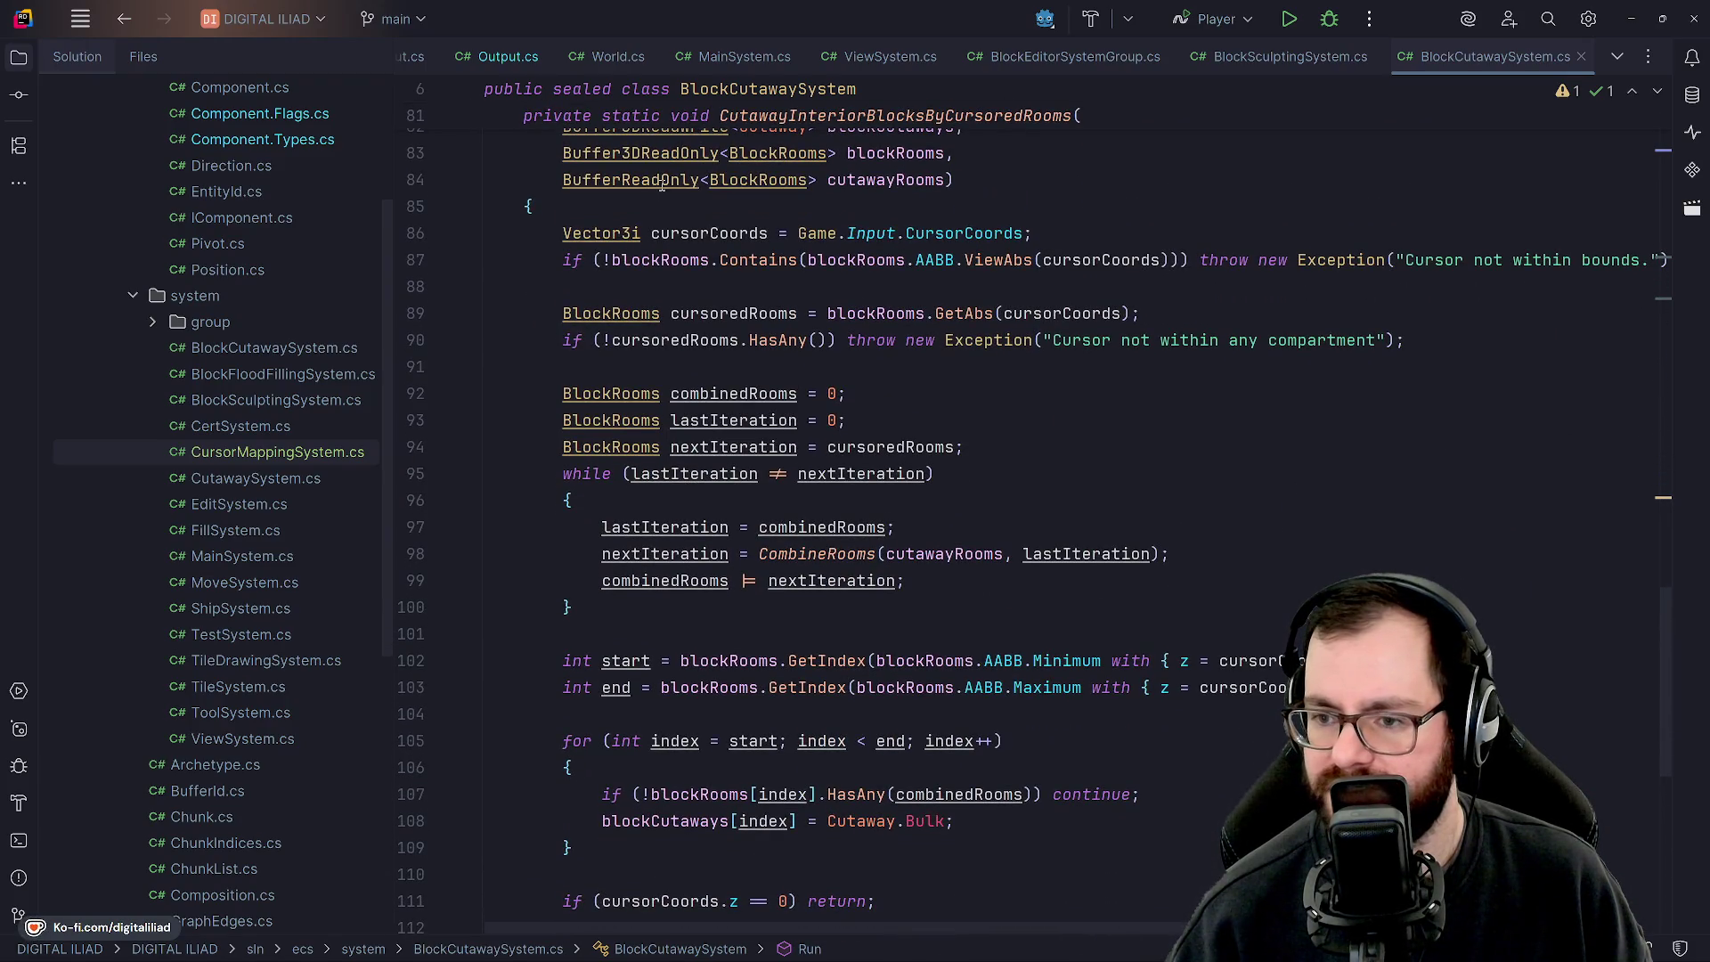
mouse_move(658, 181)
scroll(657, 181, "up", 5)
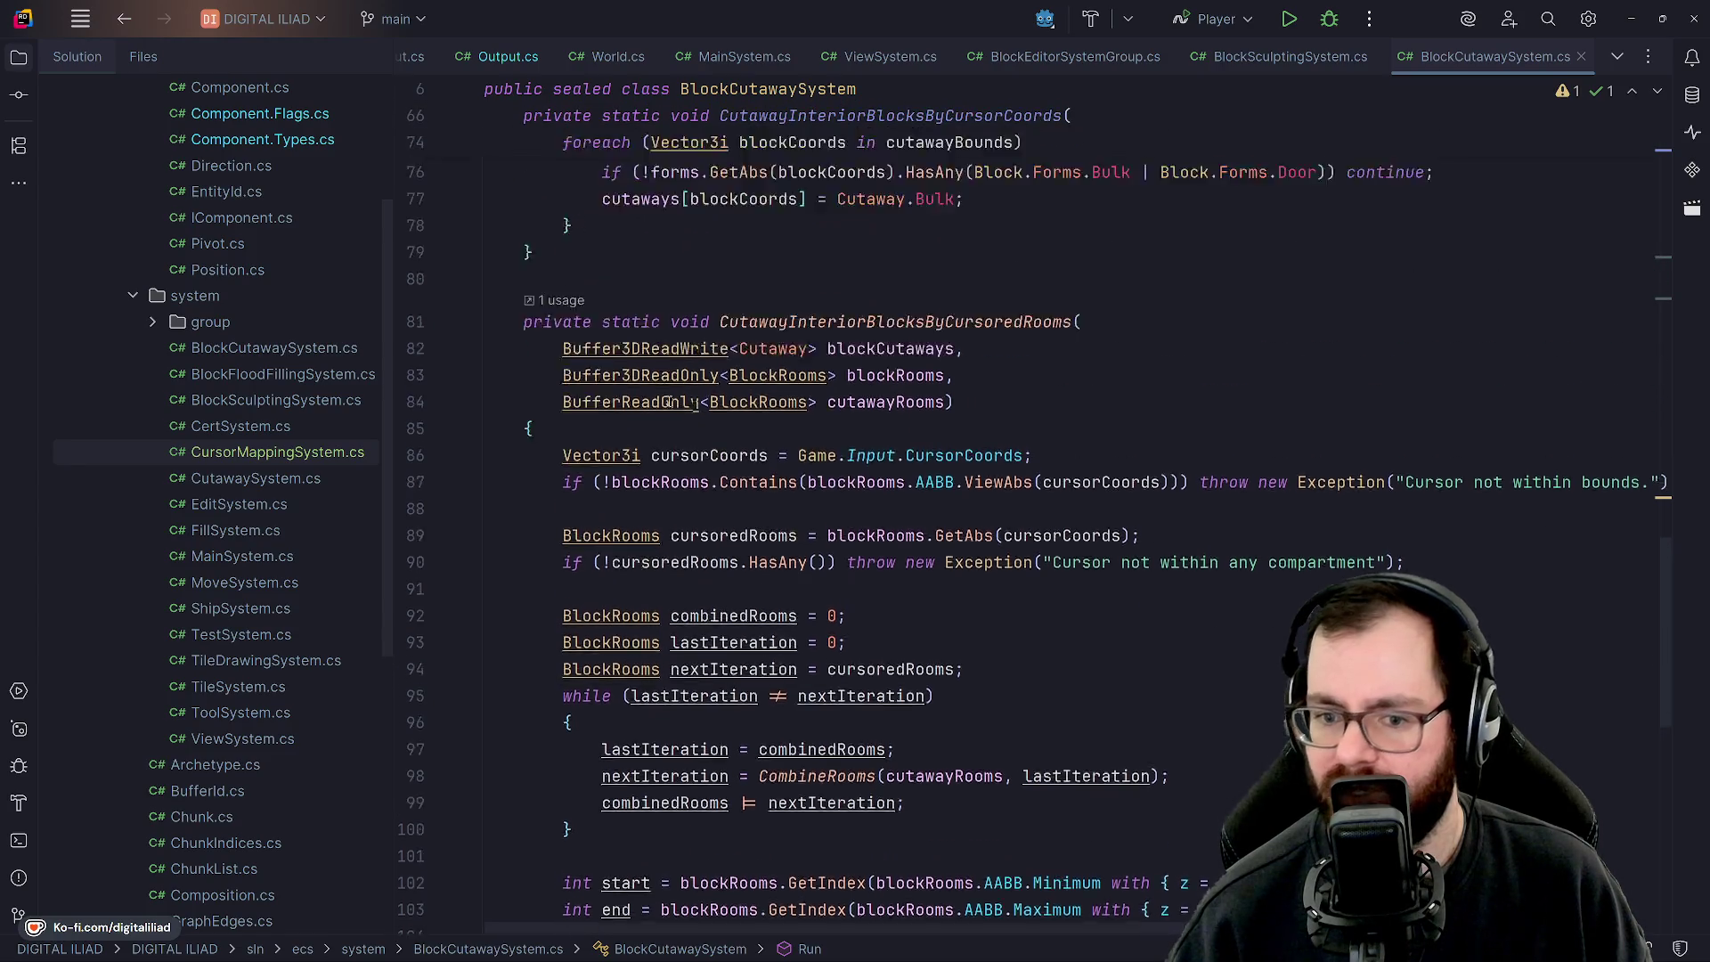
scroll(317, 382, "up", 3)
double_click(280, 617)
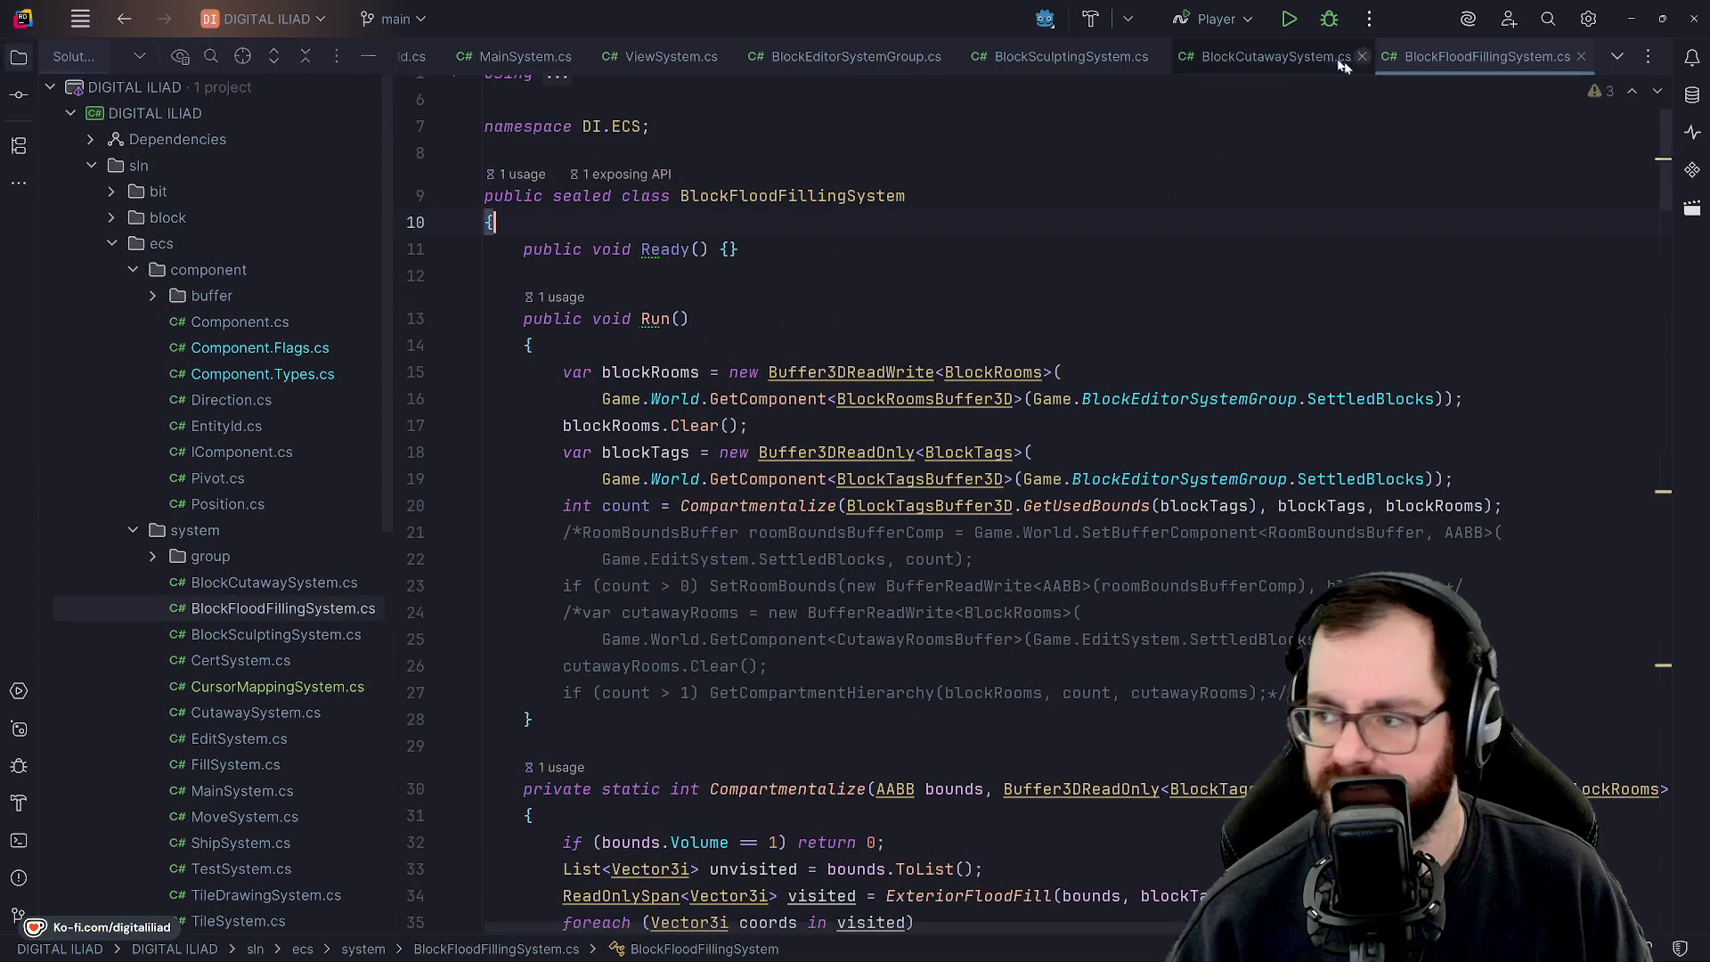
Close BlockCutawaySystem.cs and read BlockFloodFillingSystem's Compartmentalize-based Run method.
left_click(1360, 57)
scroll(944, 252, "down", 2)
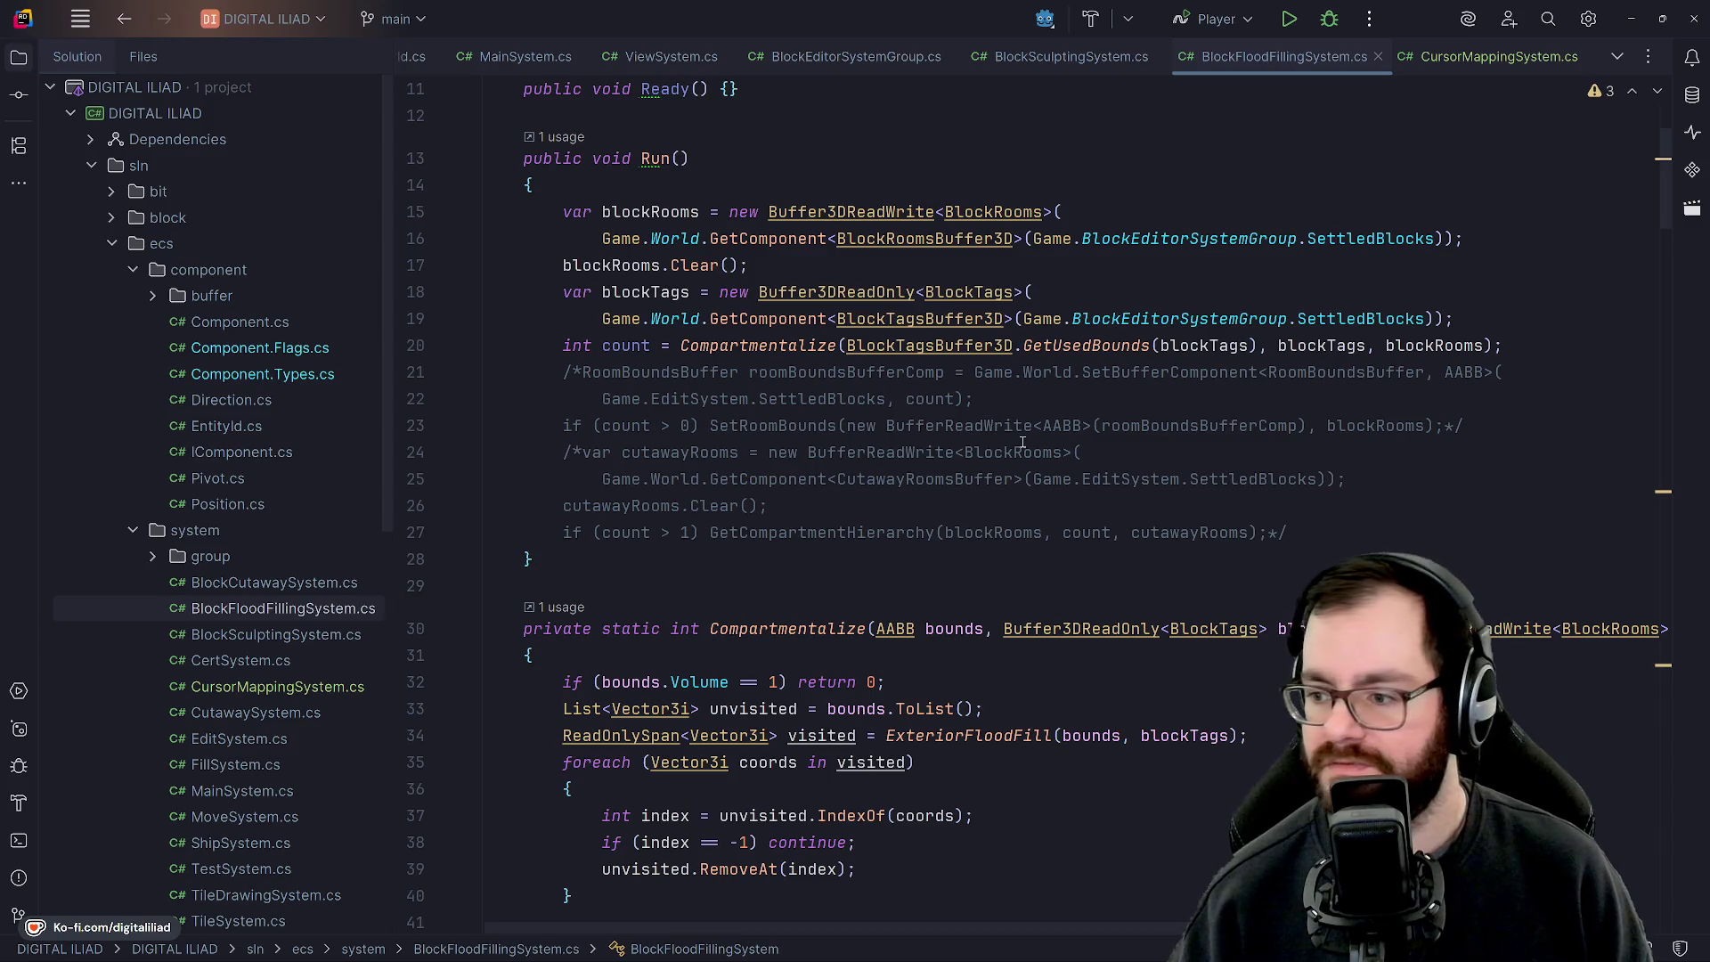
scroll(966, 502, "down", 1)
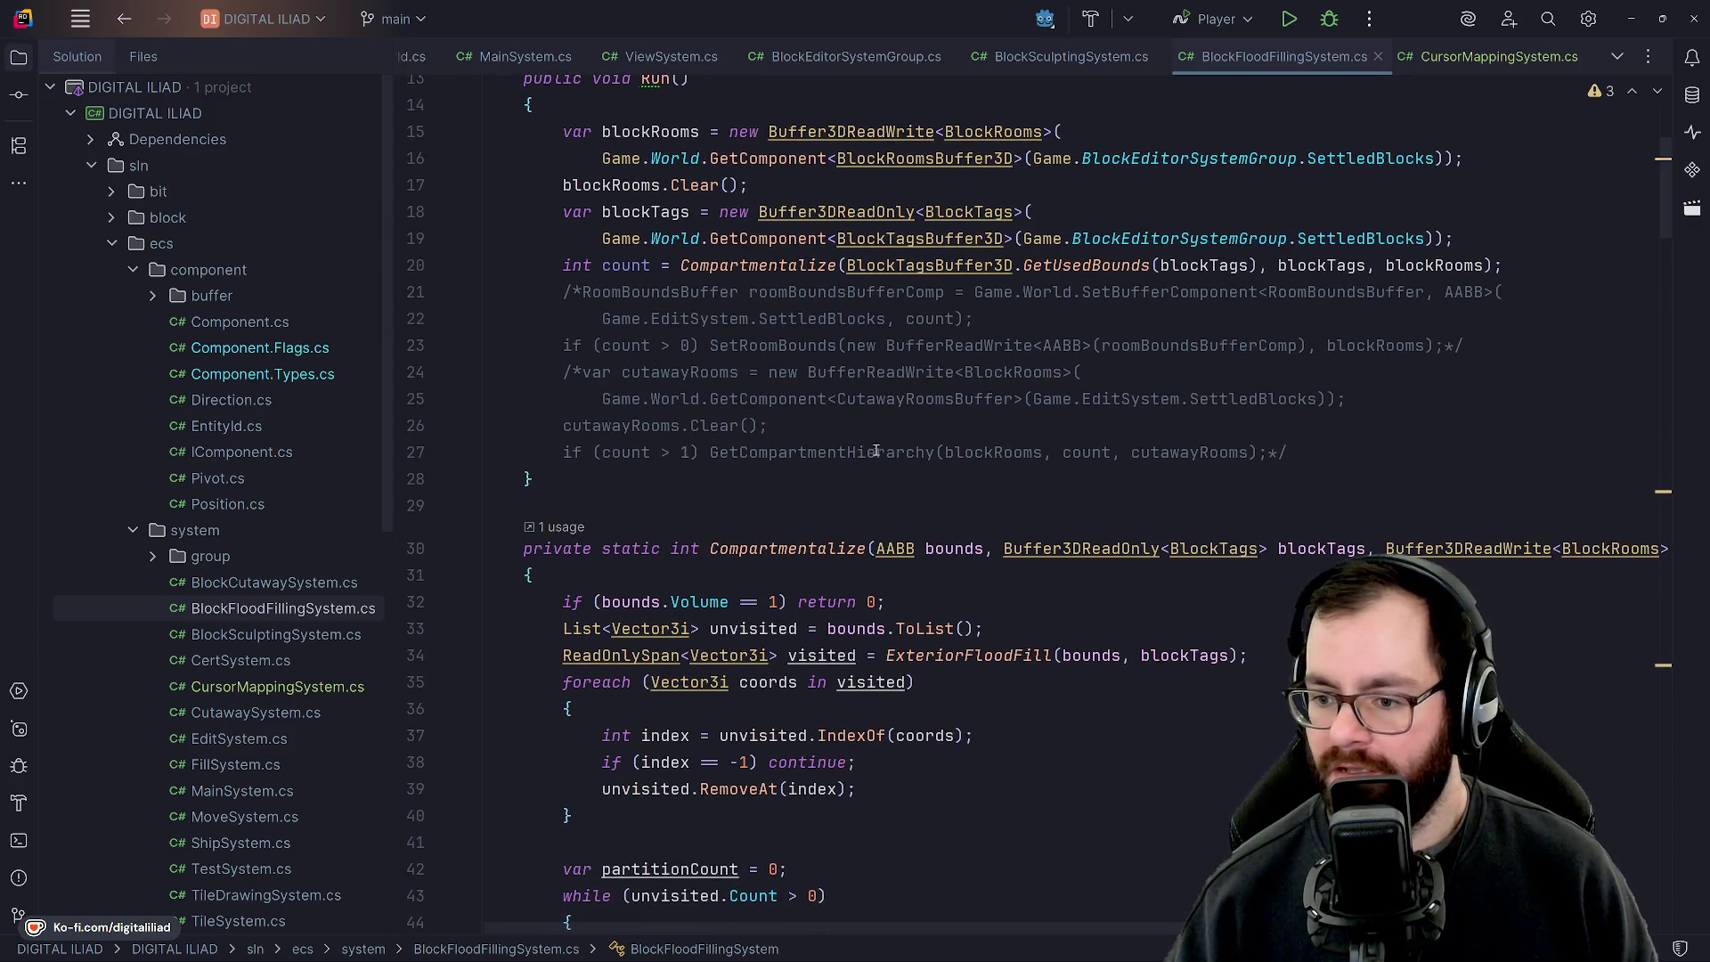
scroll(887, 479, "up", 4)
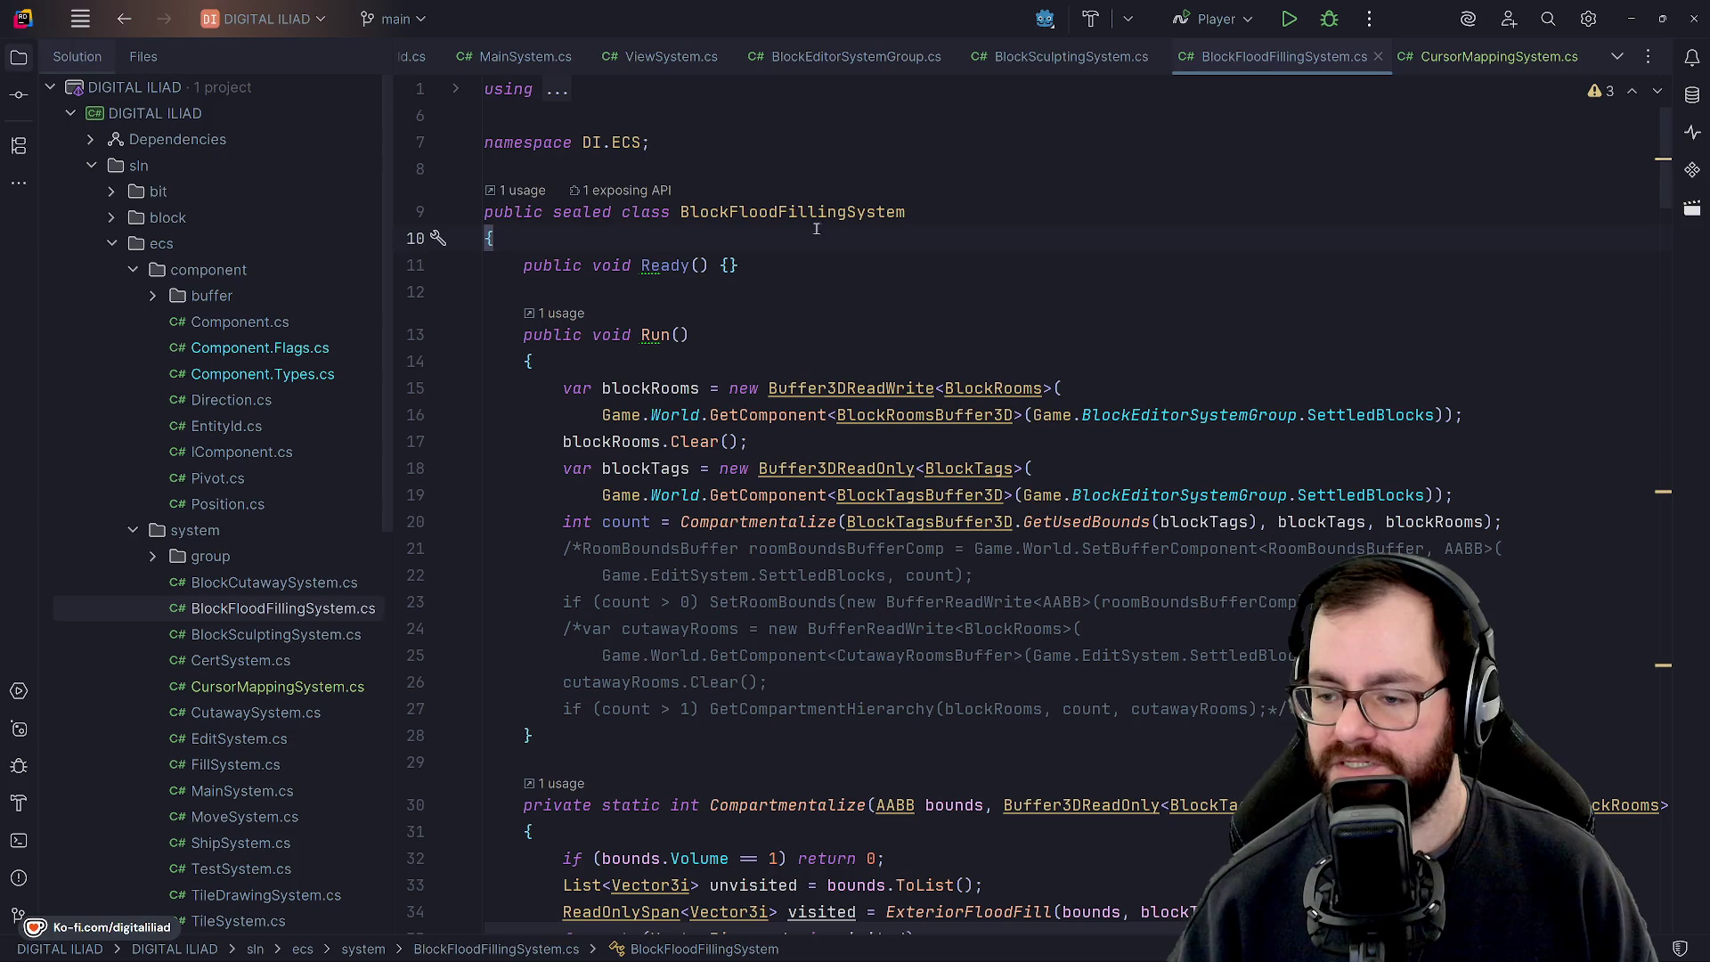
scroll(713, 405, "down", 1)
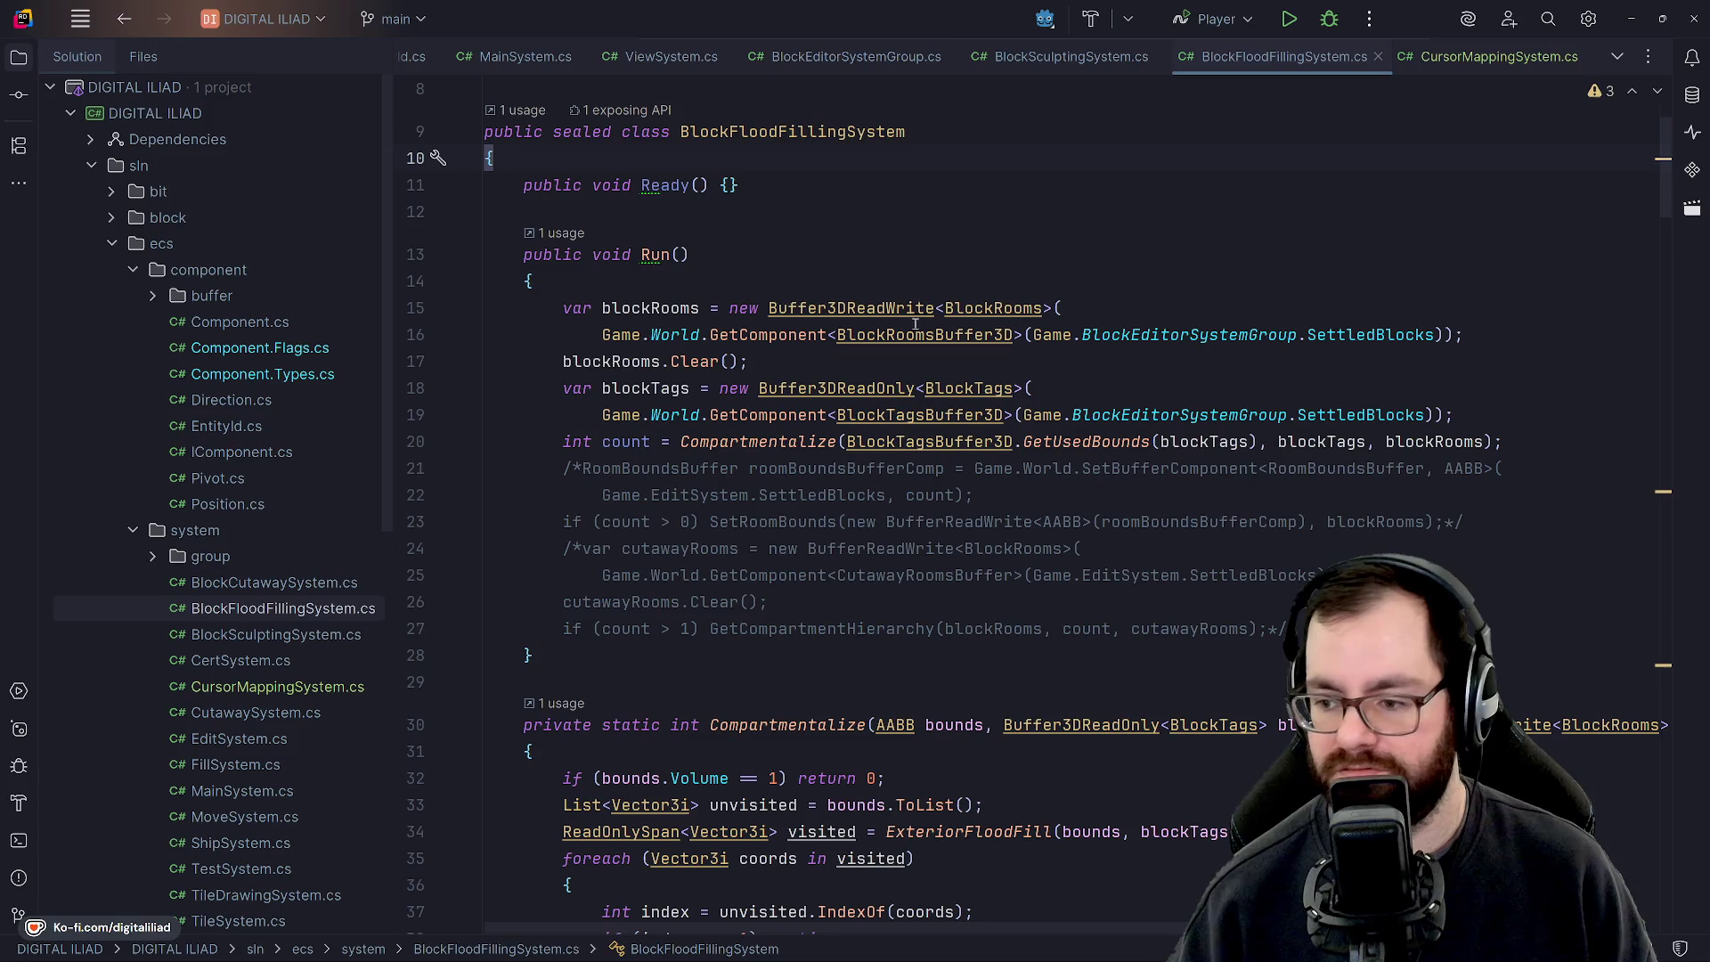
scroll(663, 65, "up", 4)
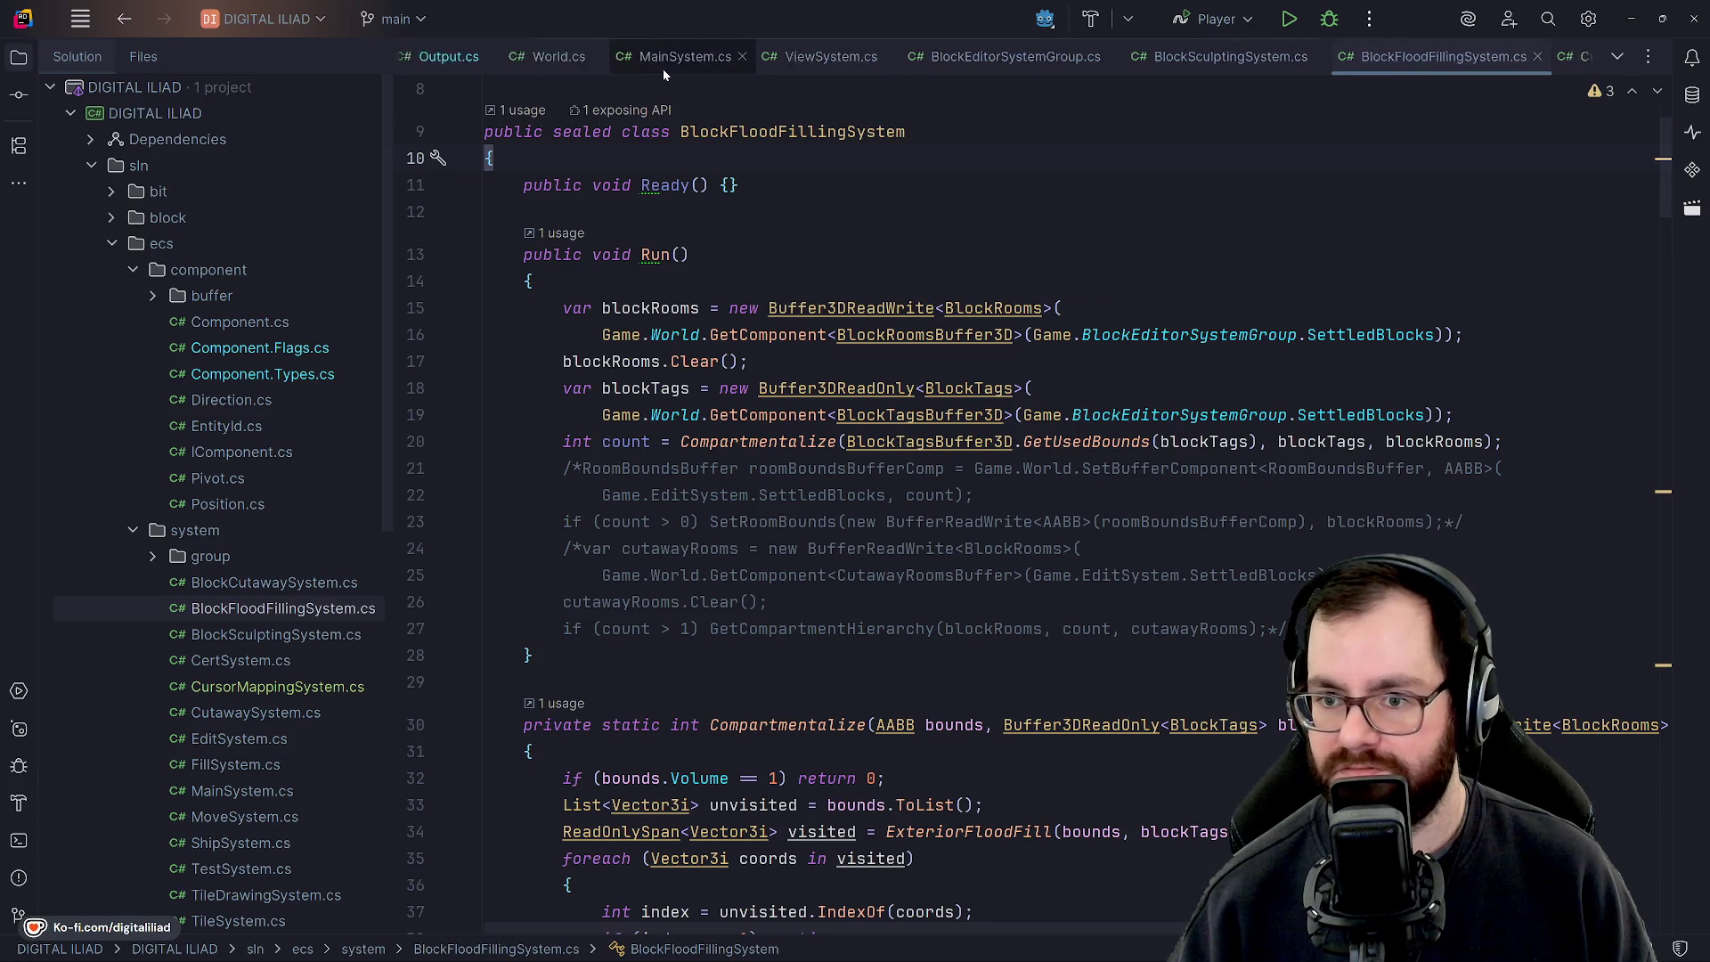
Review SetBufferComponent's buffer resizing in World.cs, then return to CursorMappingSystem.cs.
left_click(758, 59)
scroll(778, 463, "down", 5)
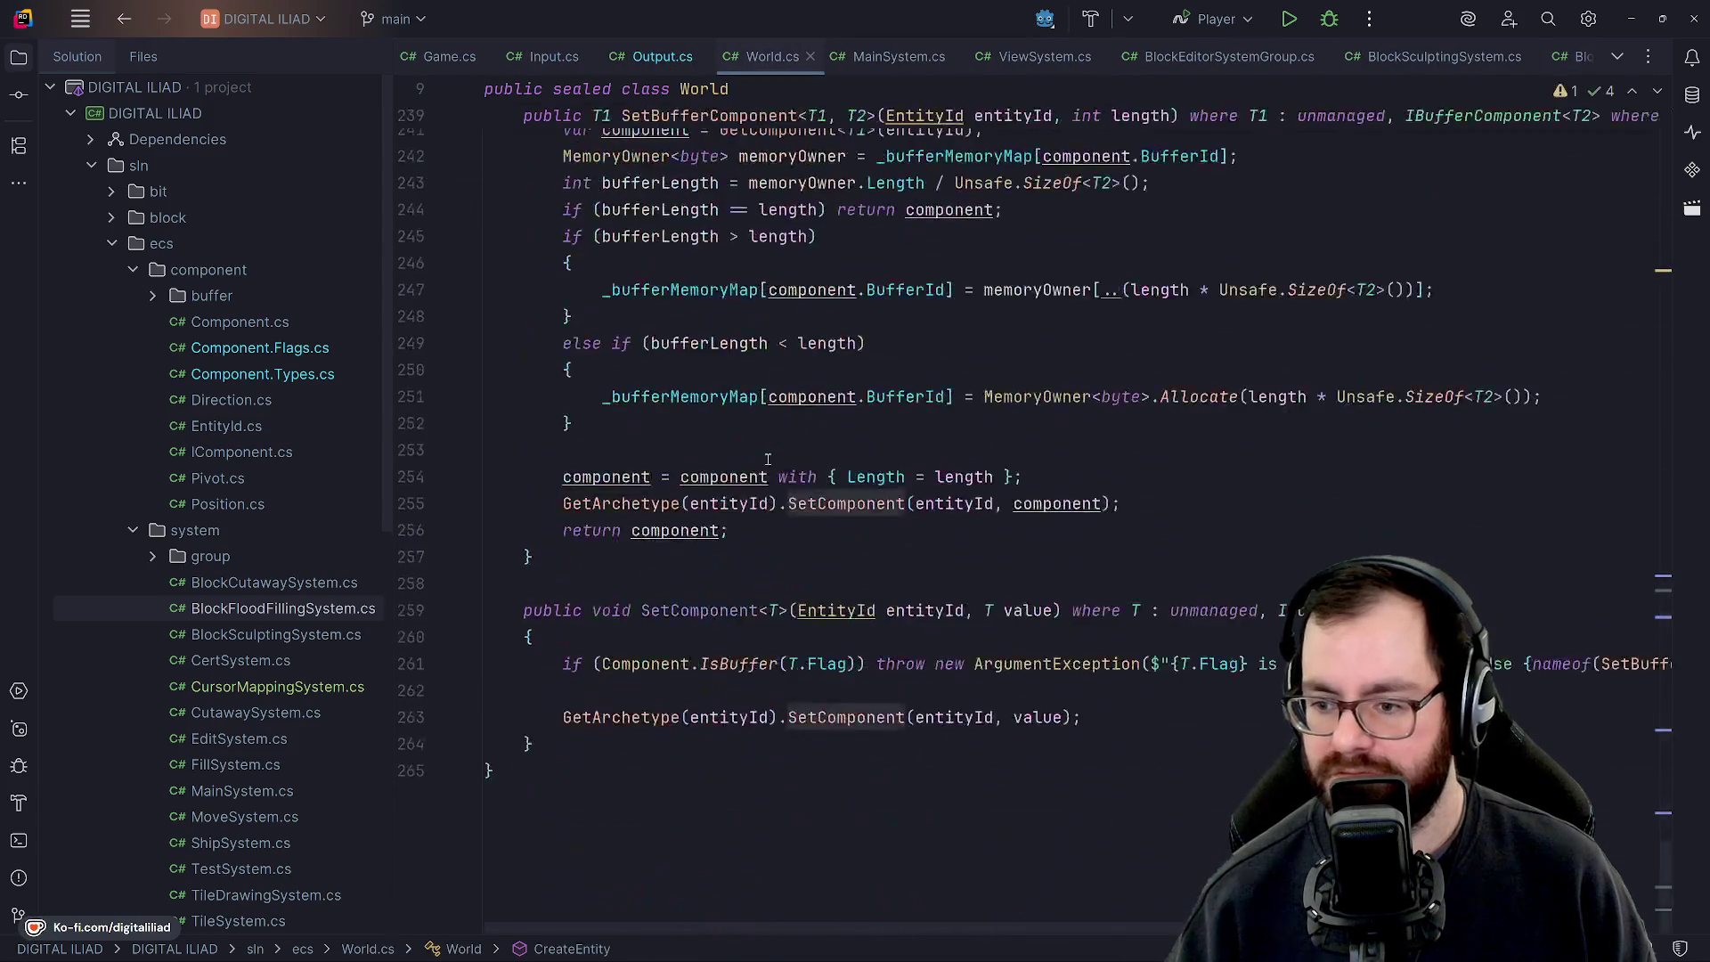
scroll(778, 463, "up", 3)
scroll(720, 418, "down", 1)
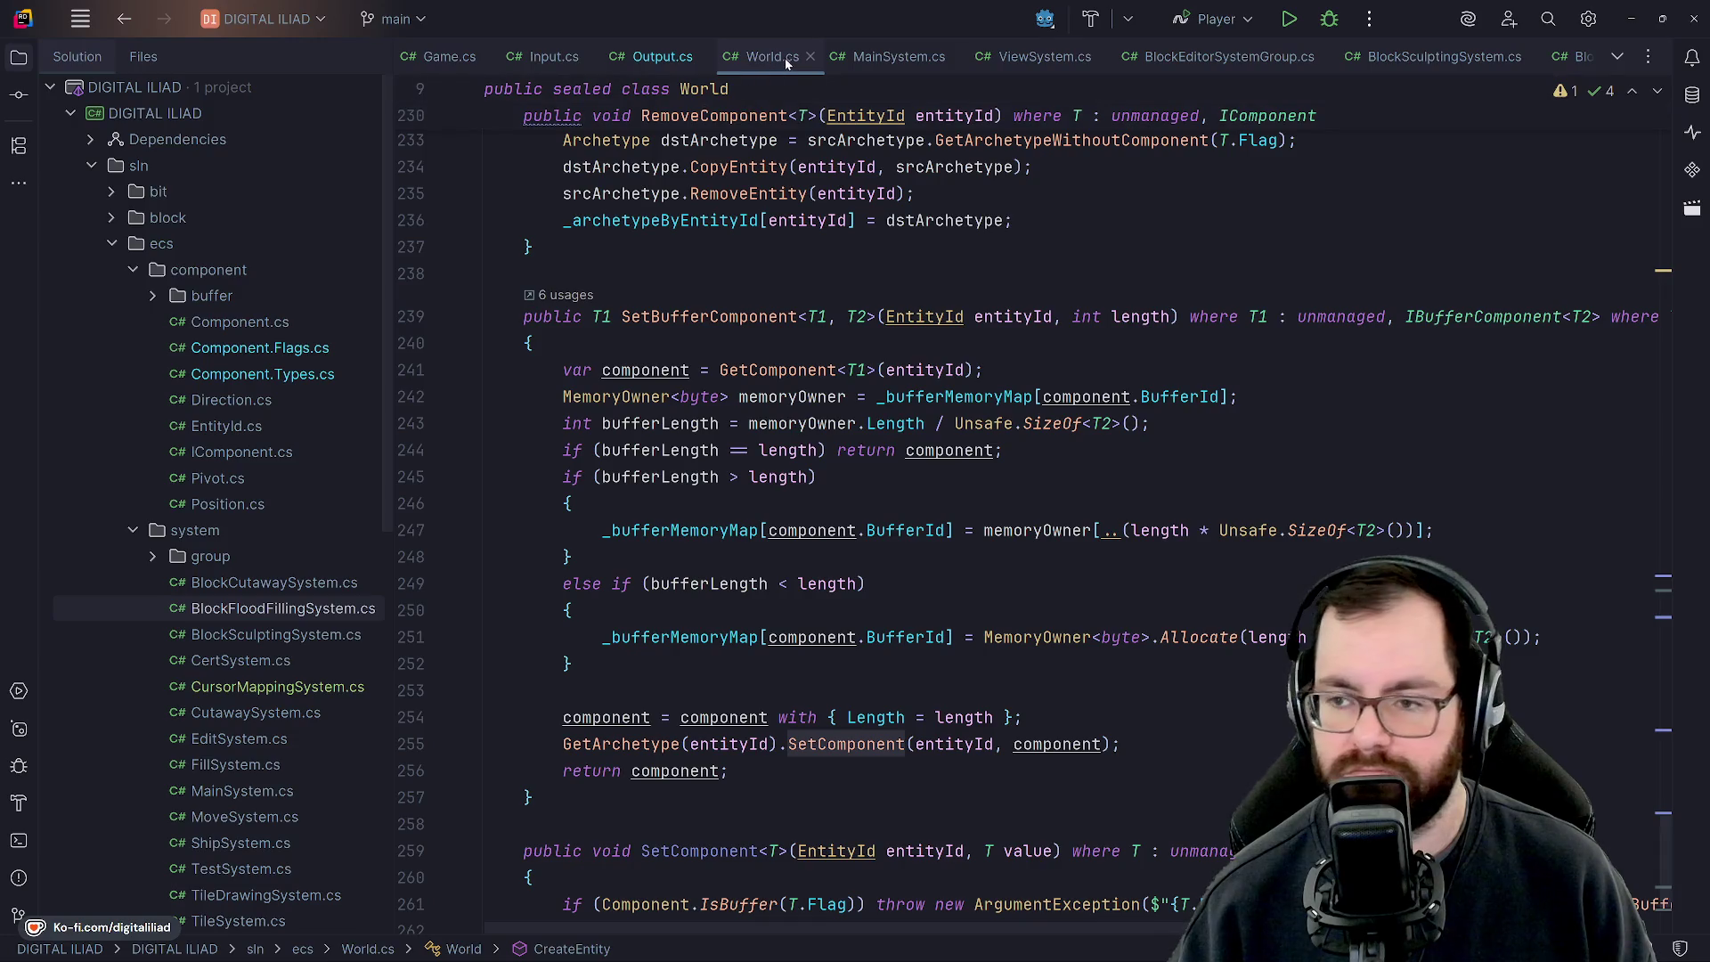
scroll(900, 55, "down", 2)
scroll(898, 55, "down", 8)
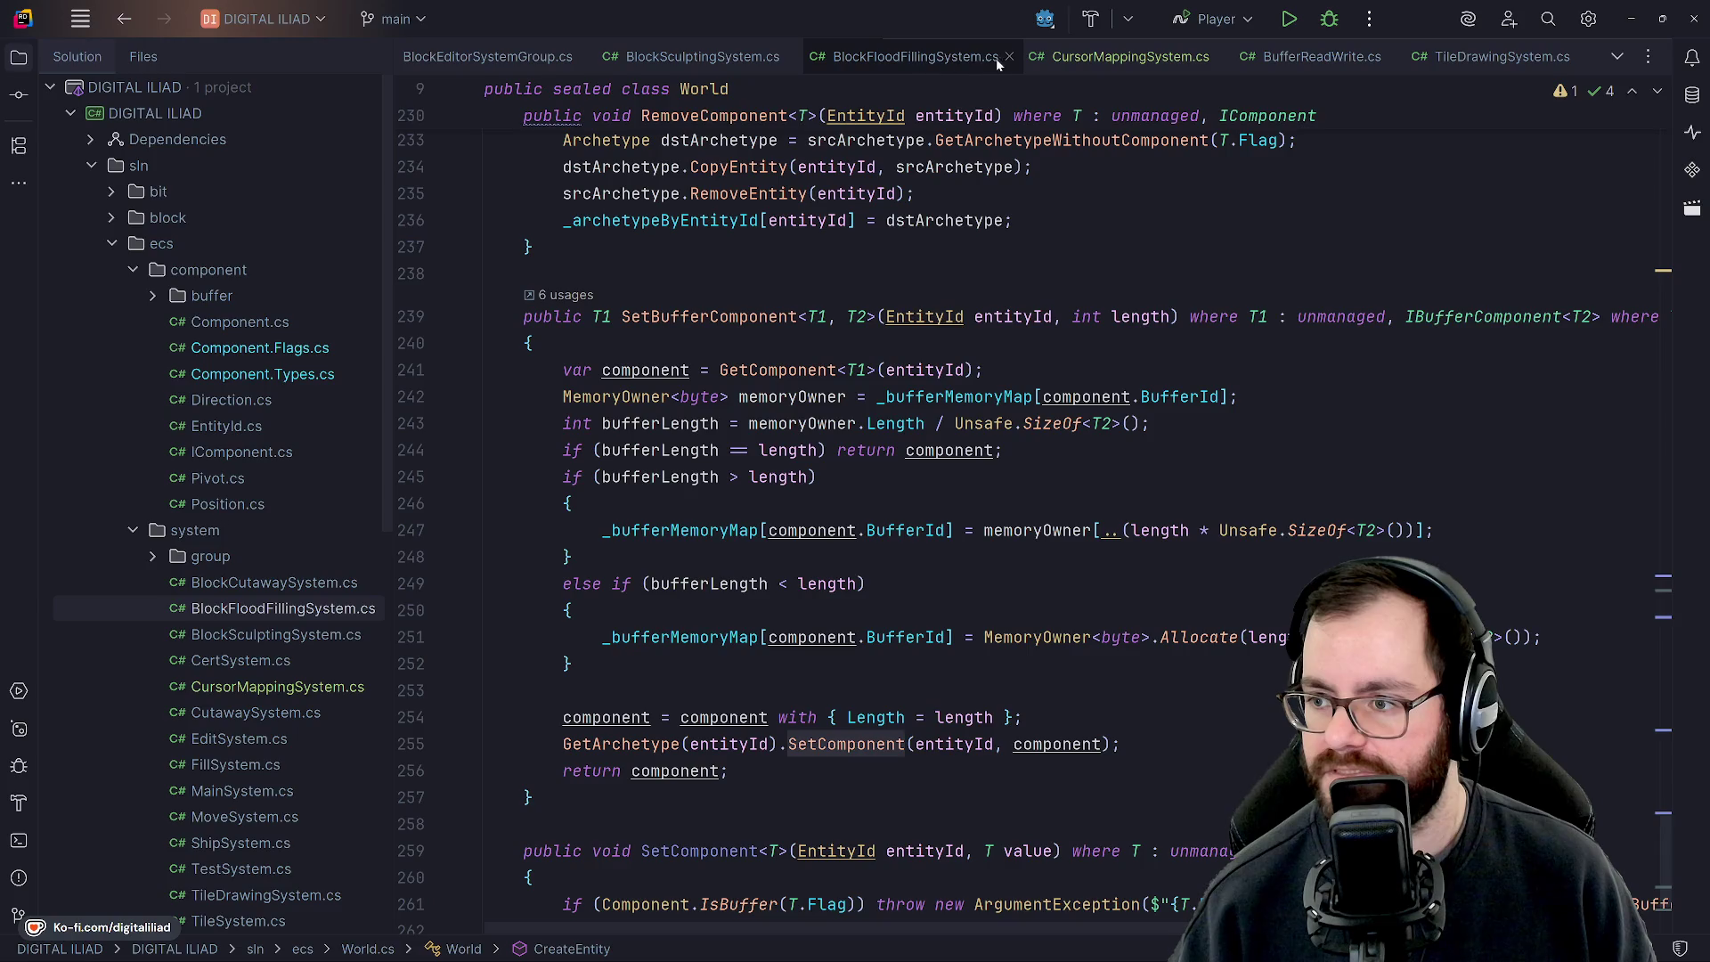
scroll(1008, 57, "up", 3)
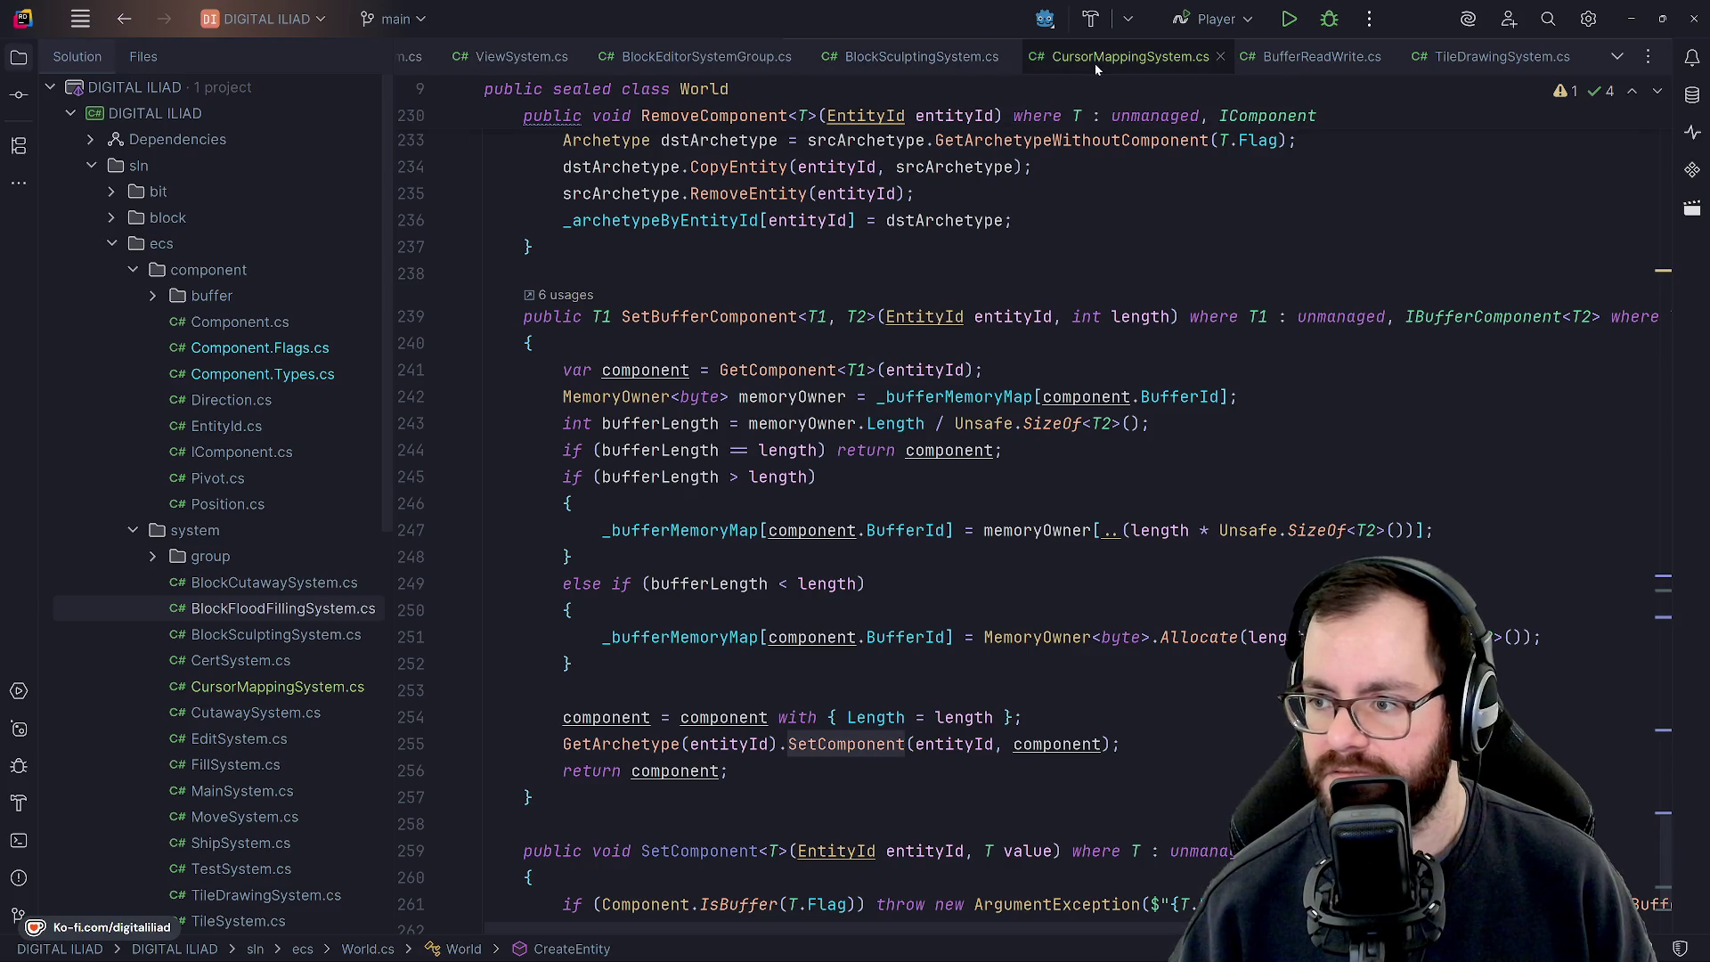
left_click(1094, 64)
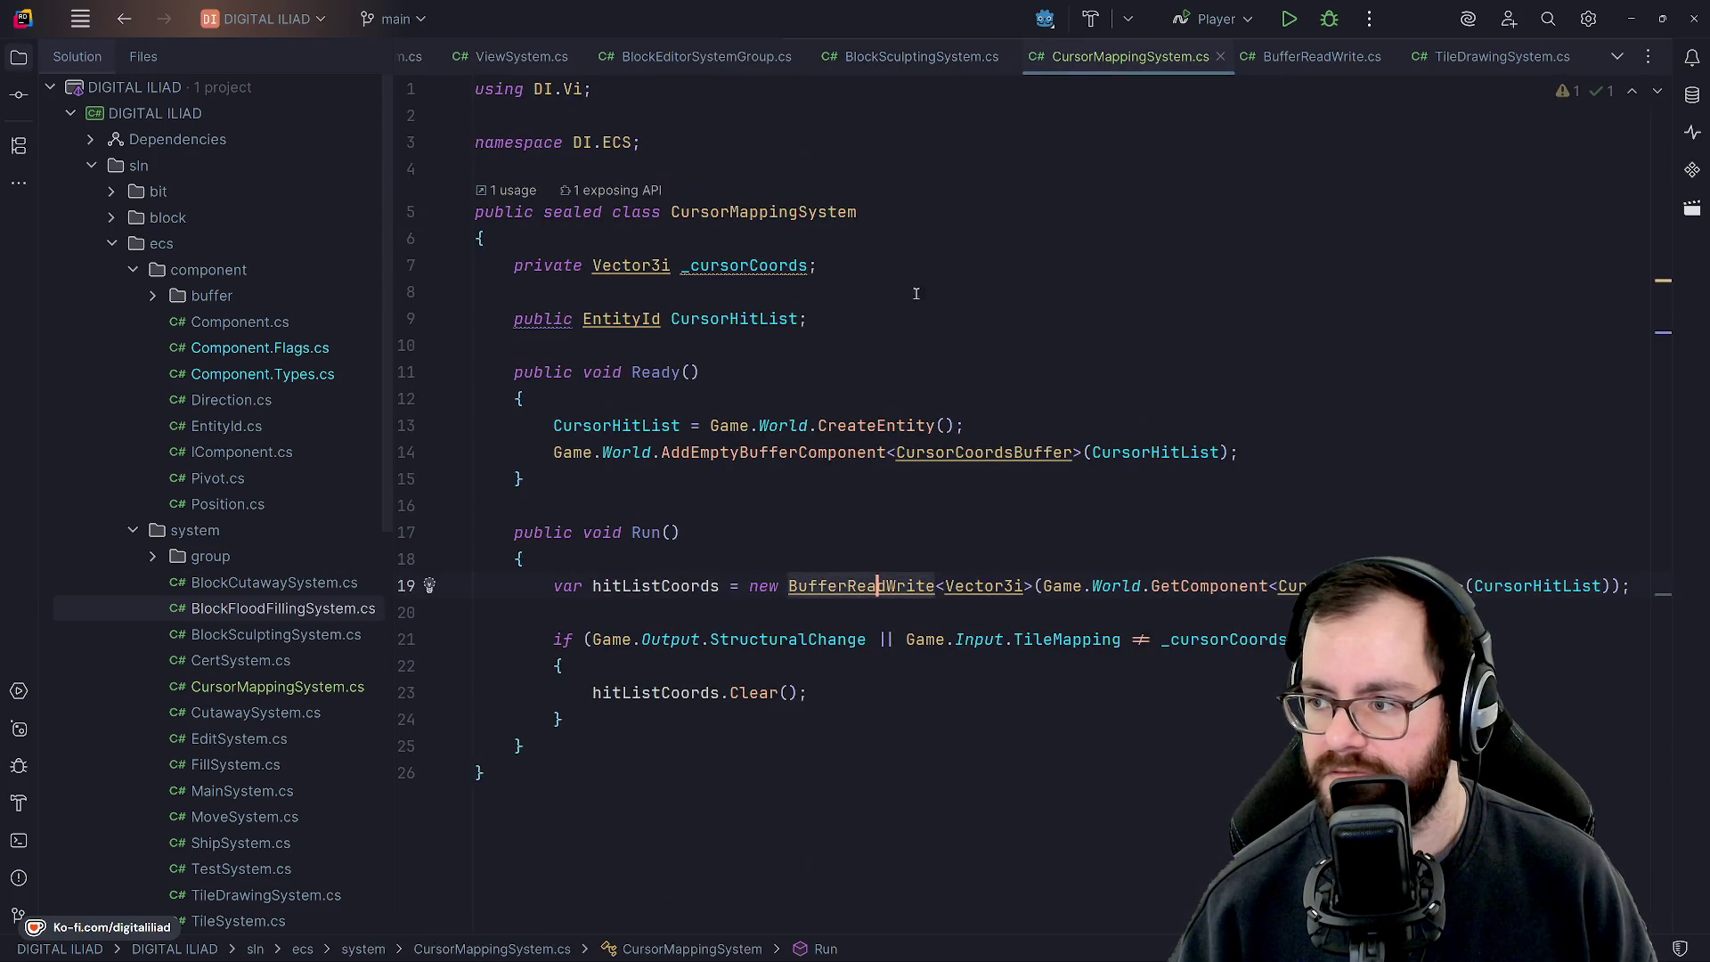
Close BufferReadWrite.cs and insert an empty line after hitListCoords.Clear().
left_click(1392, 57)
key("Up")
key("Up")
key("Up")
key("Down")
key("Down")
key("Down")
key("Down")
left_click(828, 697)
key("Return")
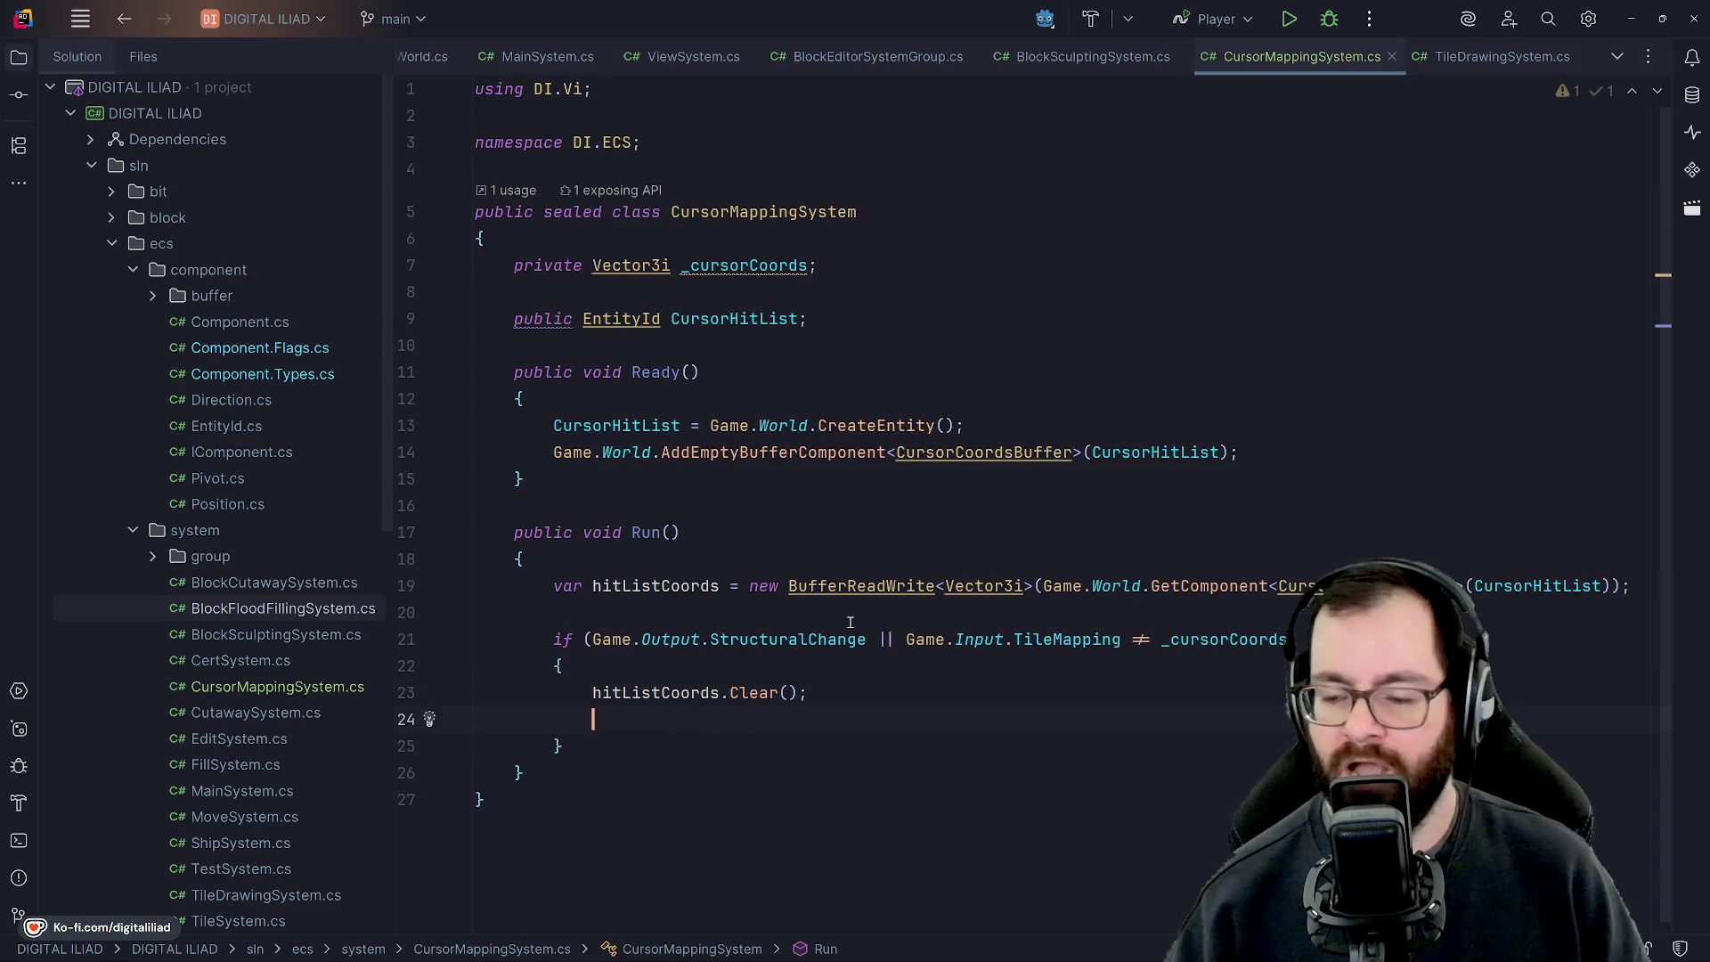
Move to the Run() declaration, then bring the Aseprite sprite window to the front.
mouse_move(926, 955)
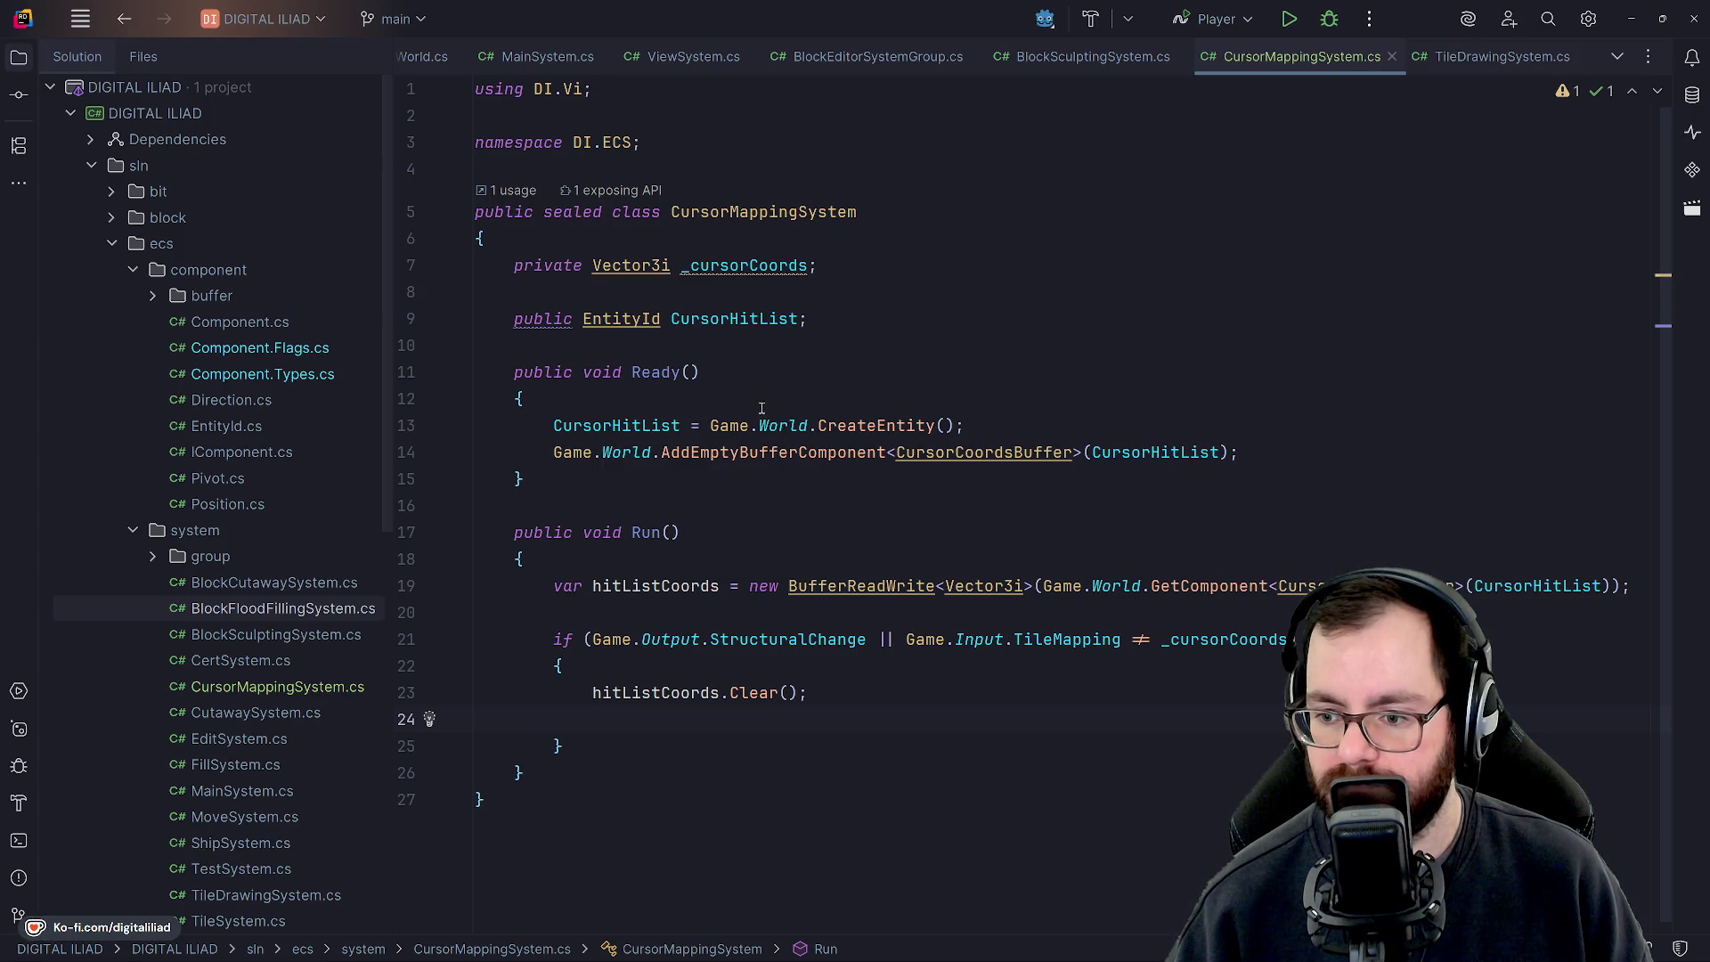
left_click(719, 549)
left_click(729, 531)
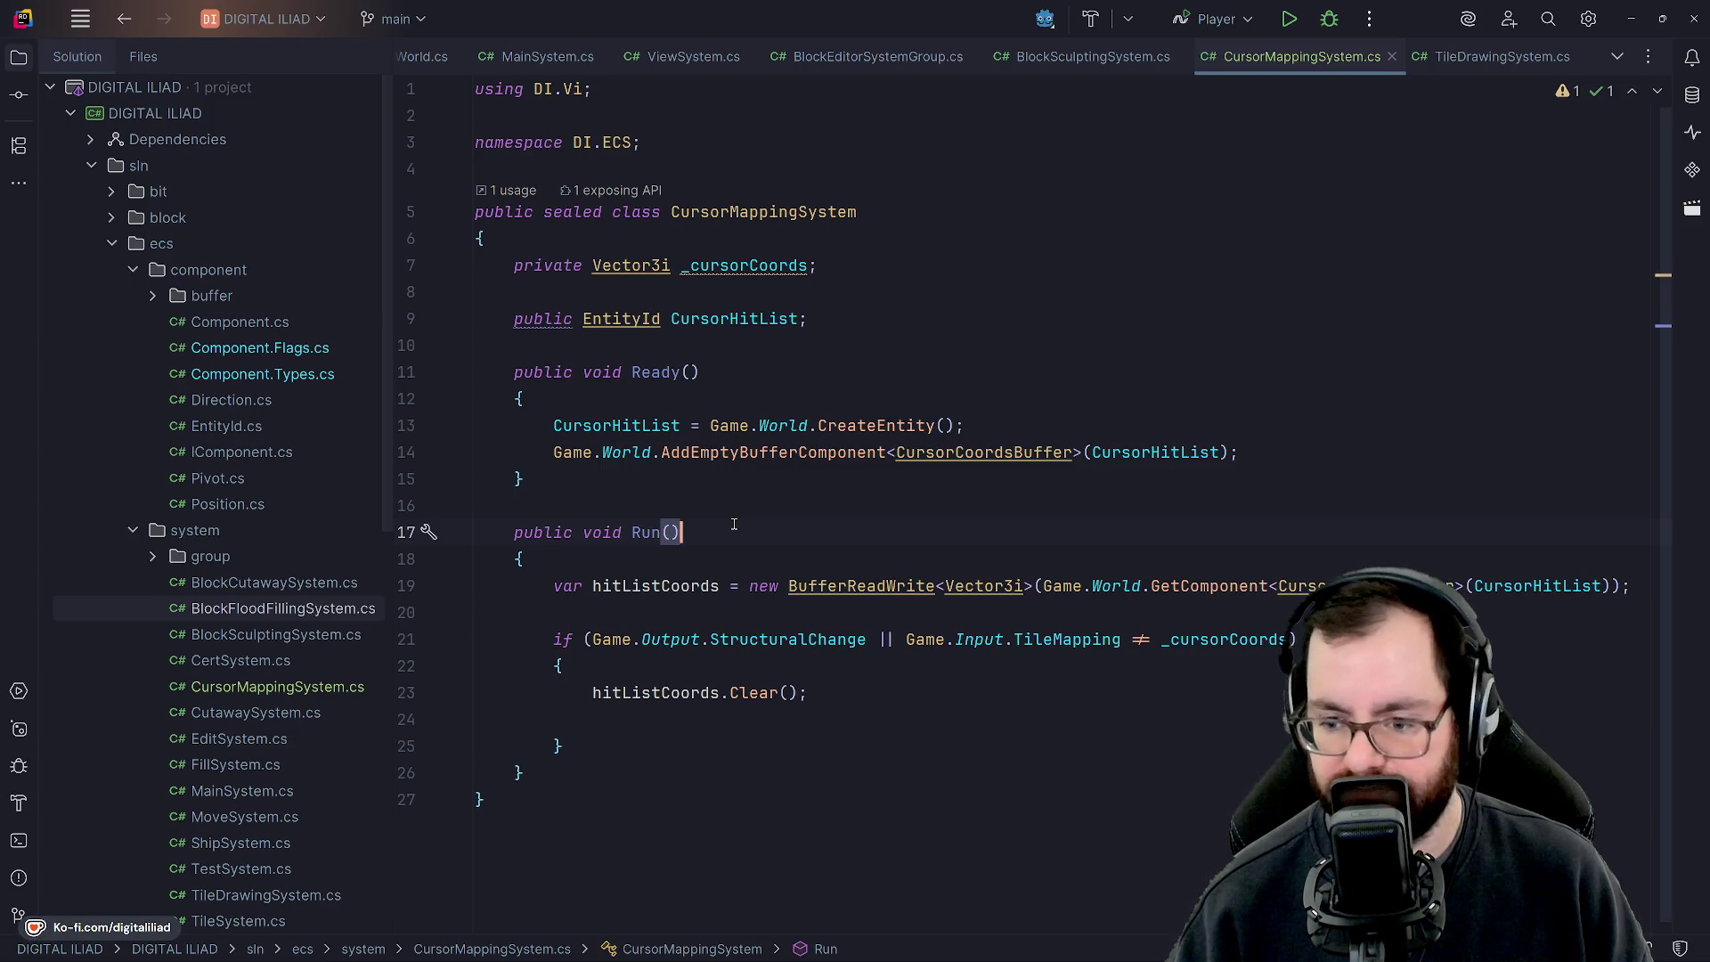
left_click(884, 953)
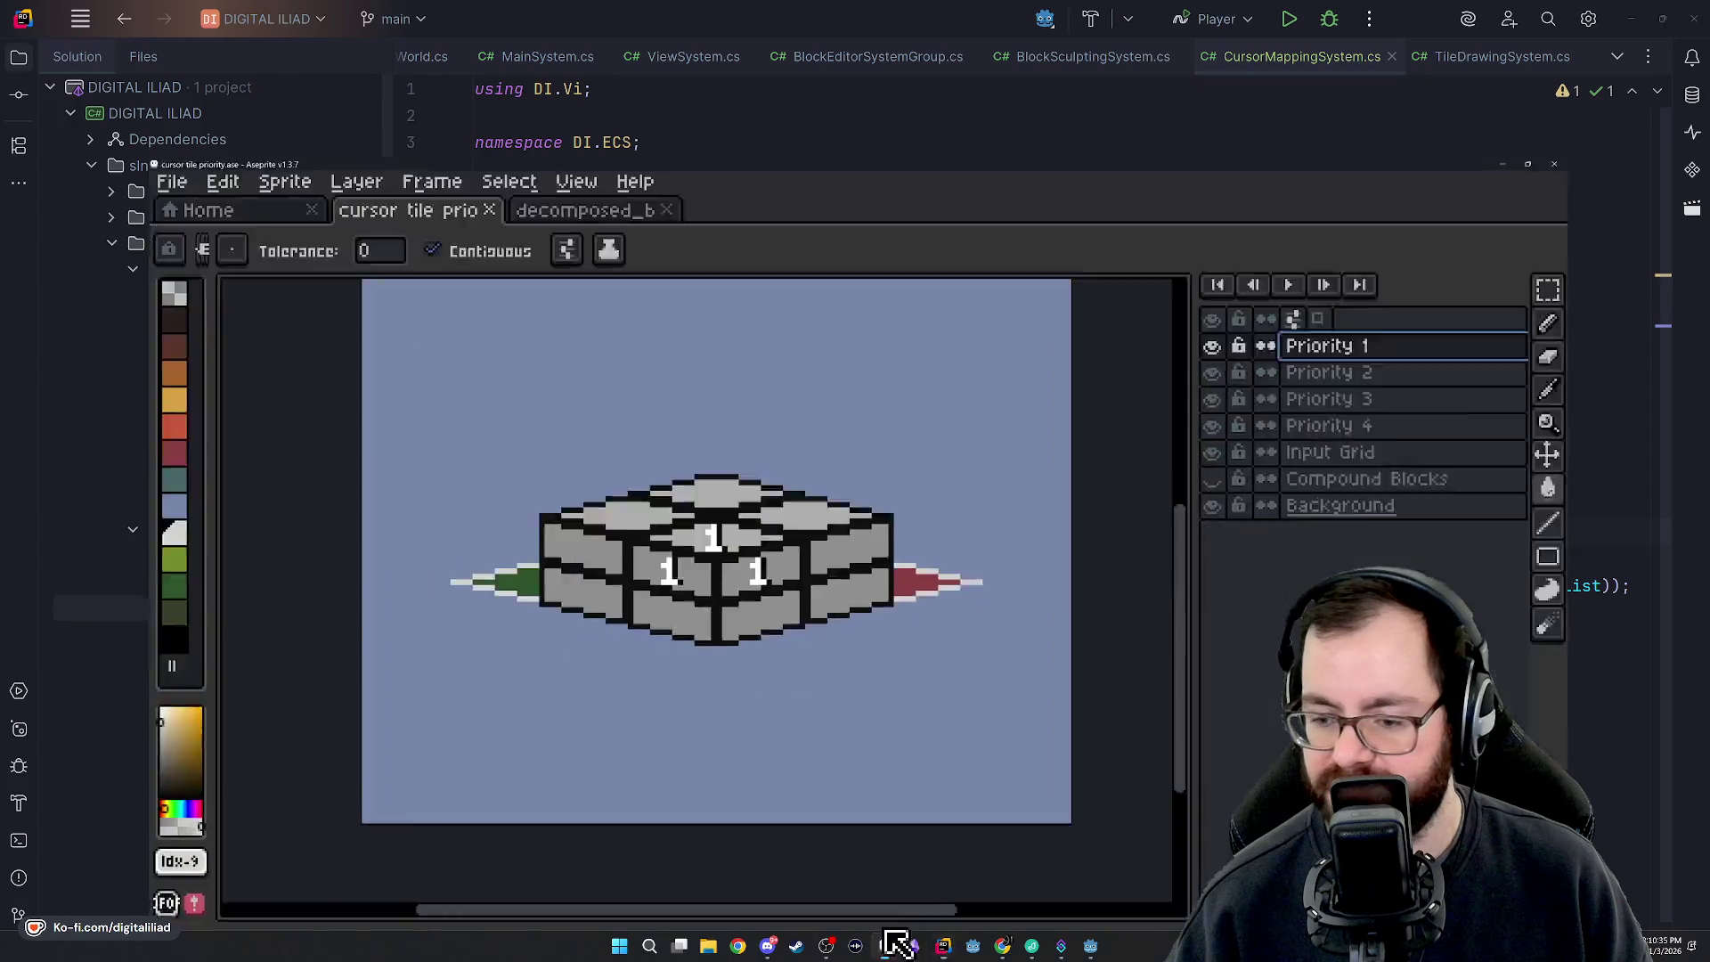
Hide every layer except Background to leave a plain canvas.
mouse_move(675, 394)
left_mouse_down()
mouse_move(675, 558)
mouse_move(709, 468)
left_mouse_up()
scroll(709, 467, "up", 1)
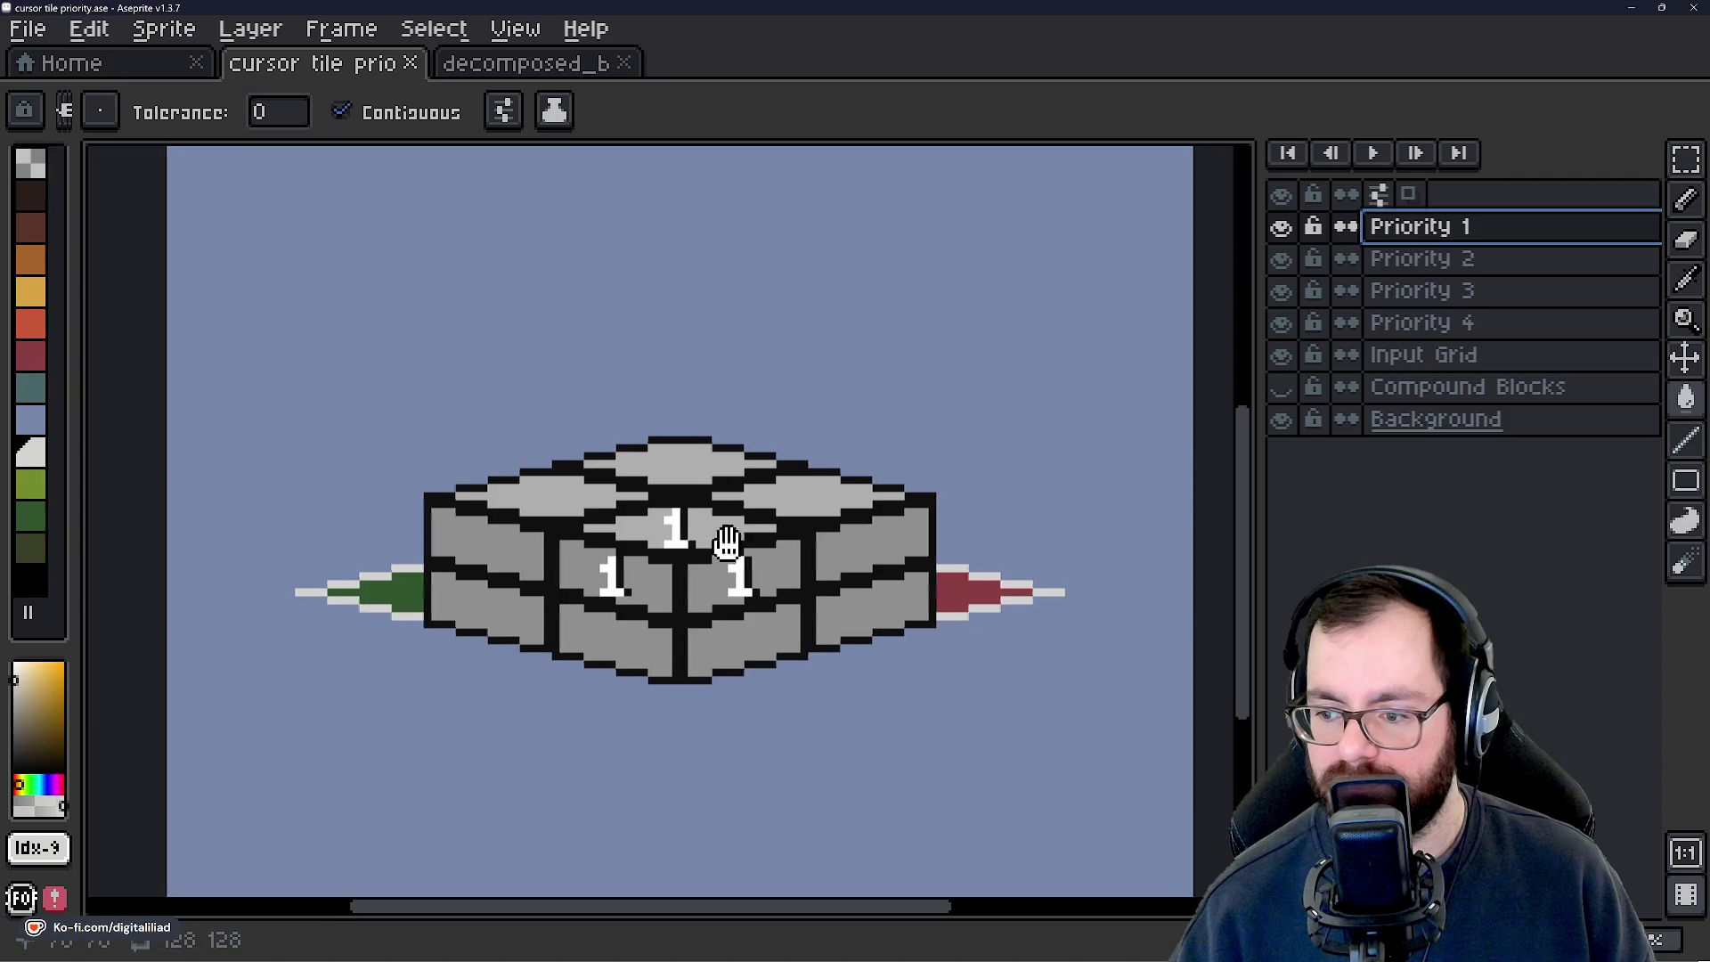
left_click_drag(735, 538, 733, 725)
scroll(695, 710, "down", 3)
left_click_drag(1281, 226, 1280, 354)
Add a new layer above Priority 1 and name it 'Game Board'.
right_click(1418, 230)
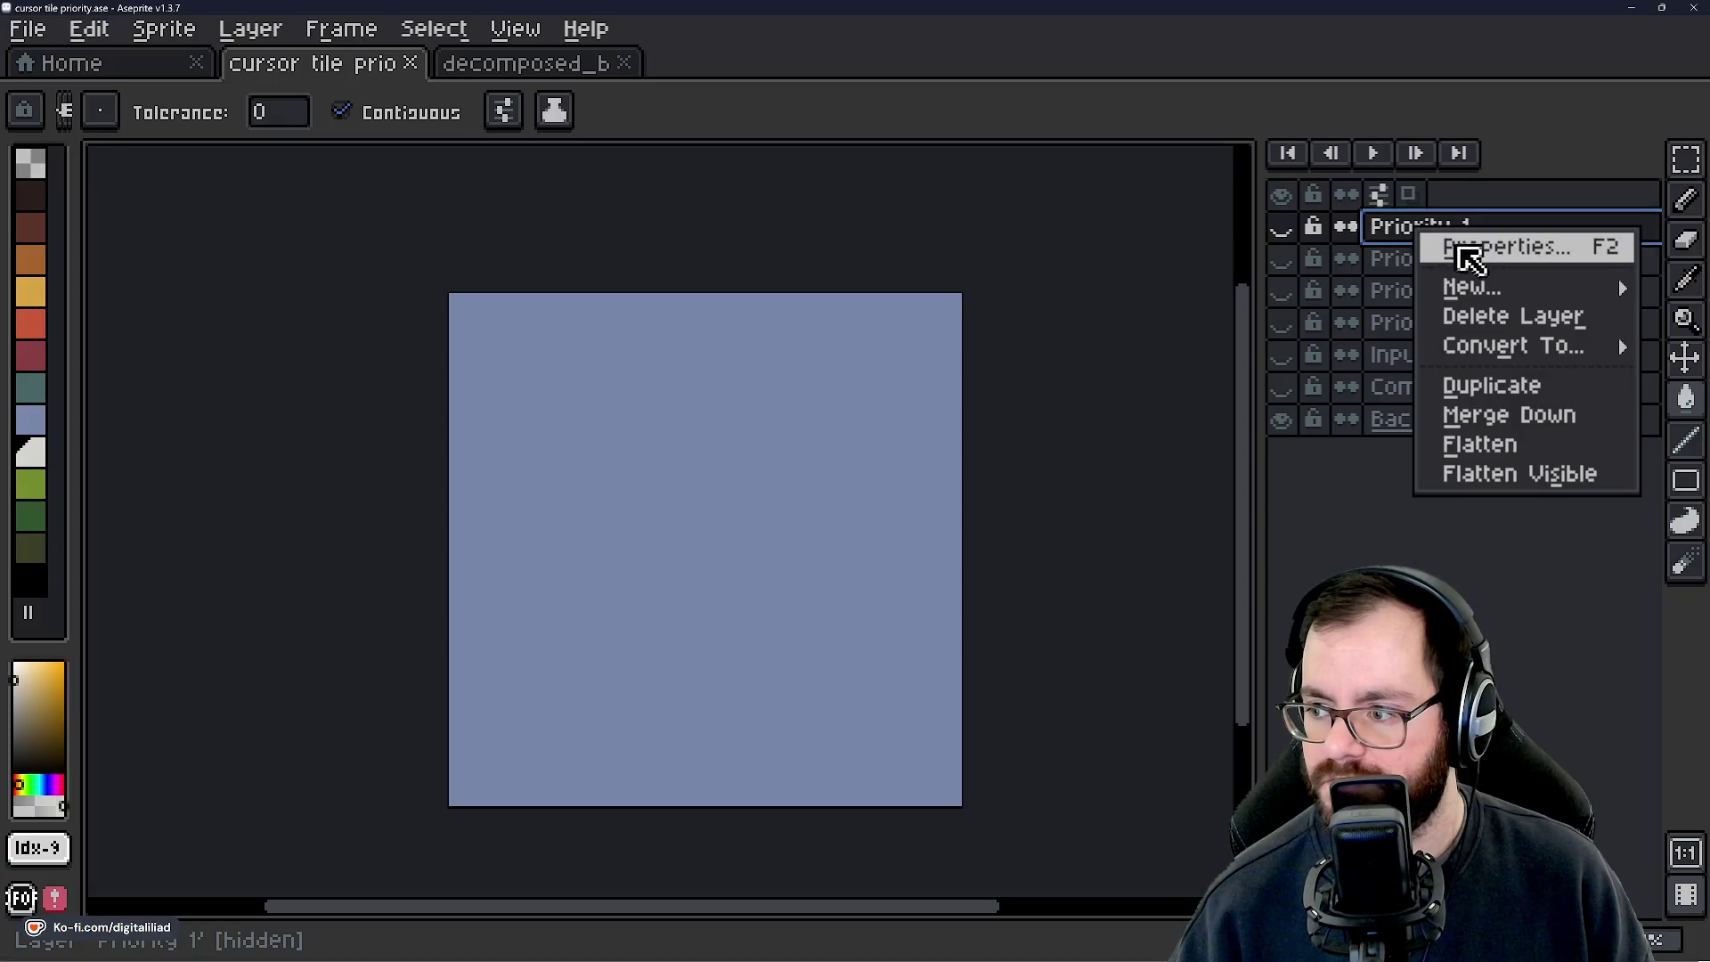
mouse_move(1479, 298)
left_click(1328, 285)
double_click(1438, 230)
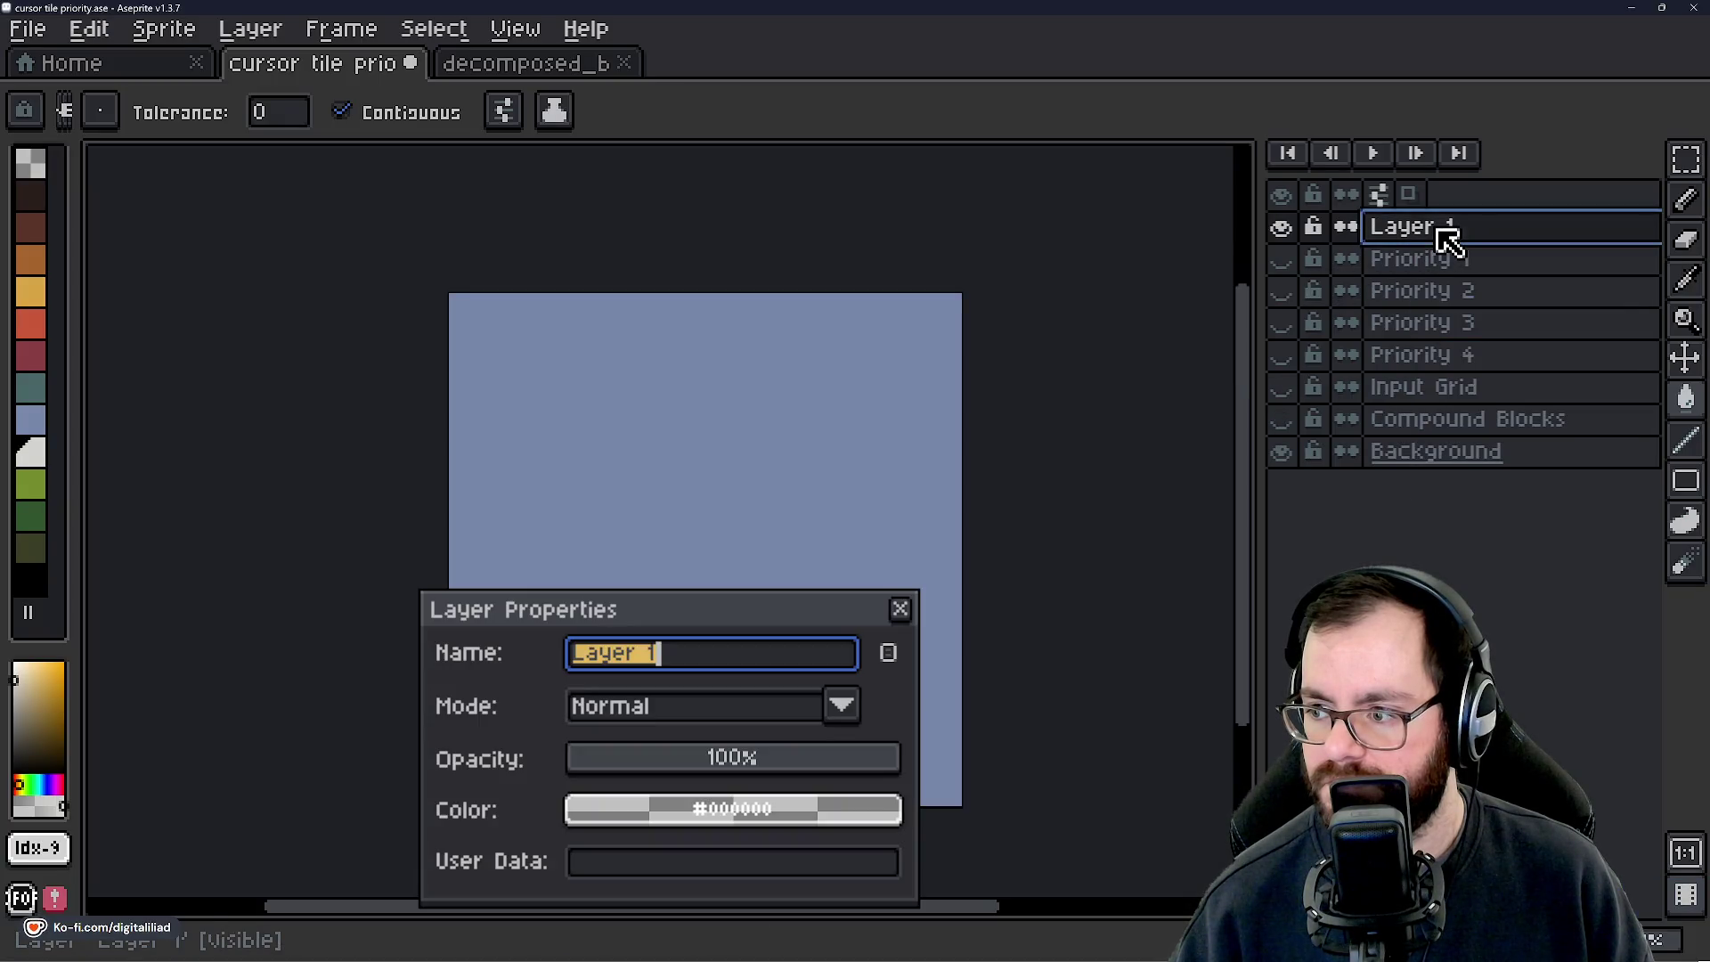
type("Board")
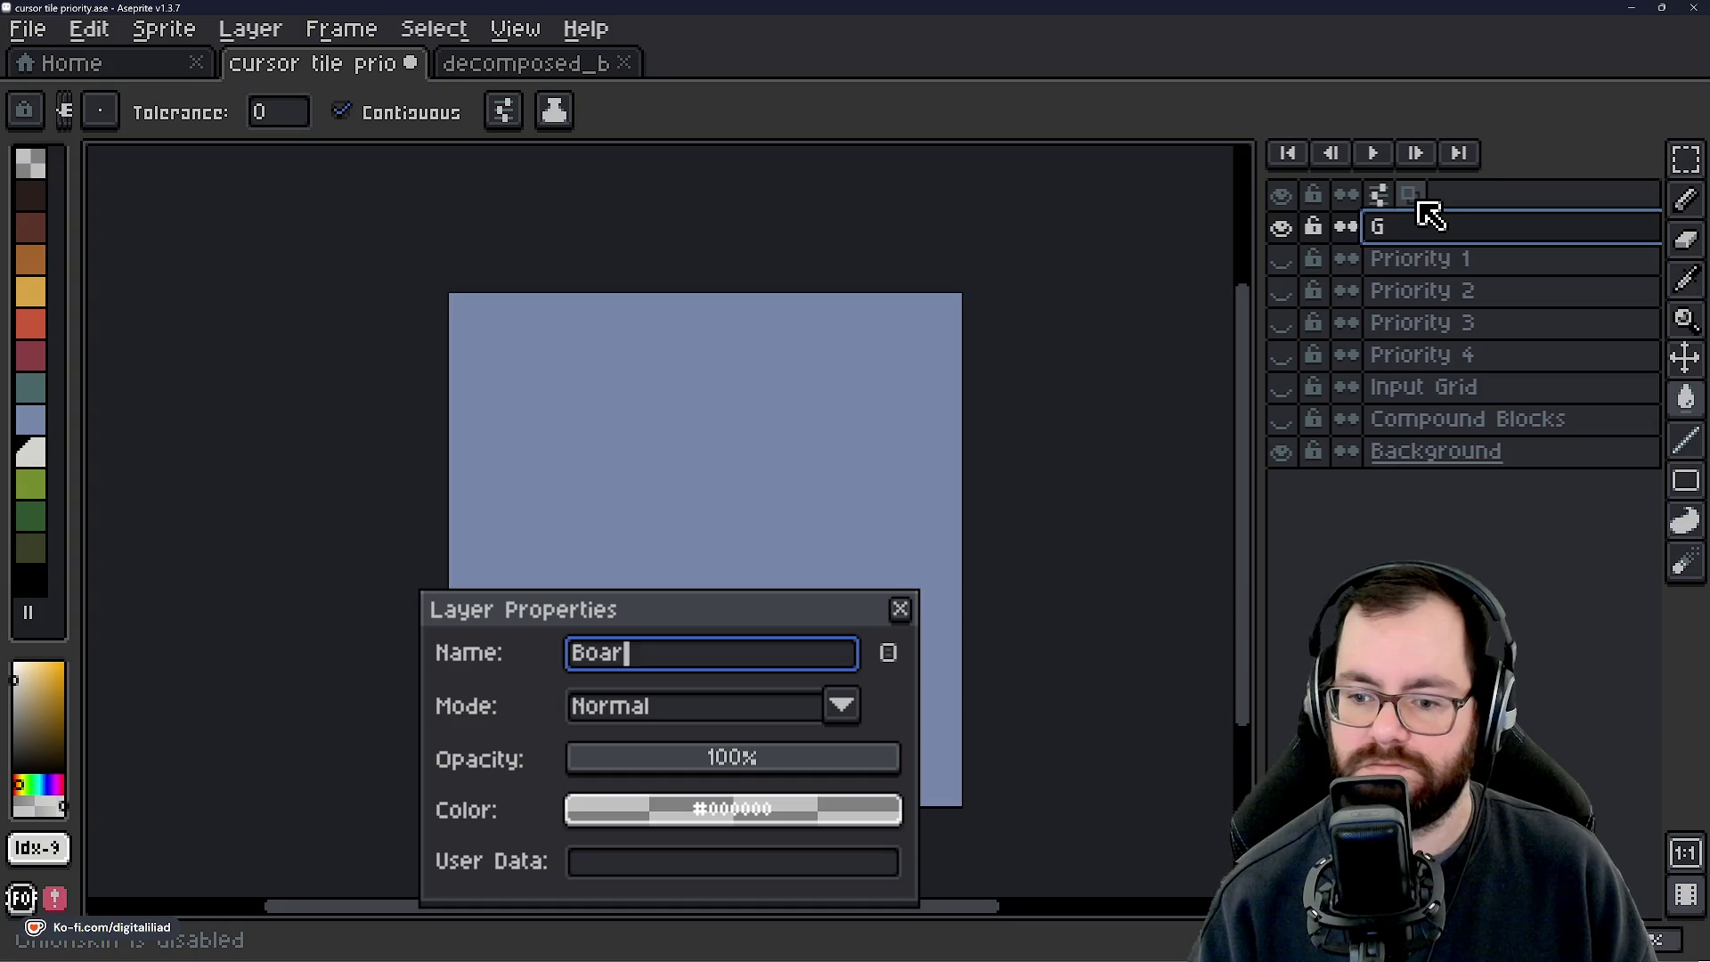
key("BackSpace")
key("BackSpace")
key("BackSpace")
key("BackSpace")
key("BackSpace")
type("Game Board")
key("Return")
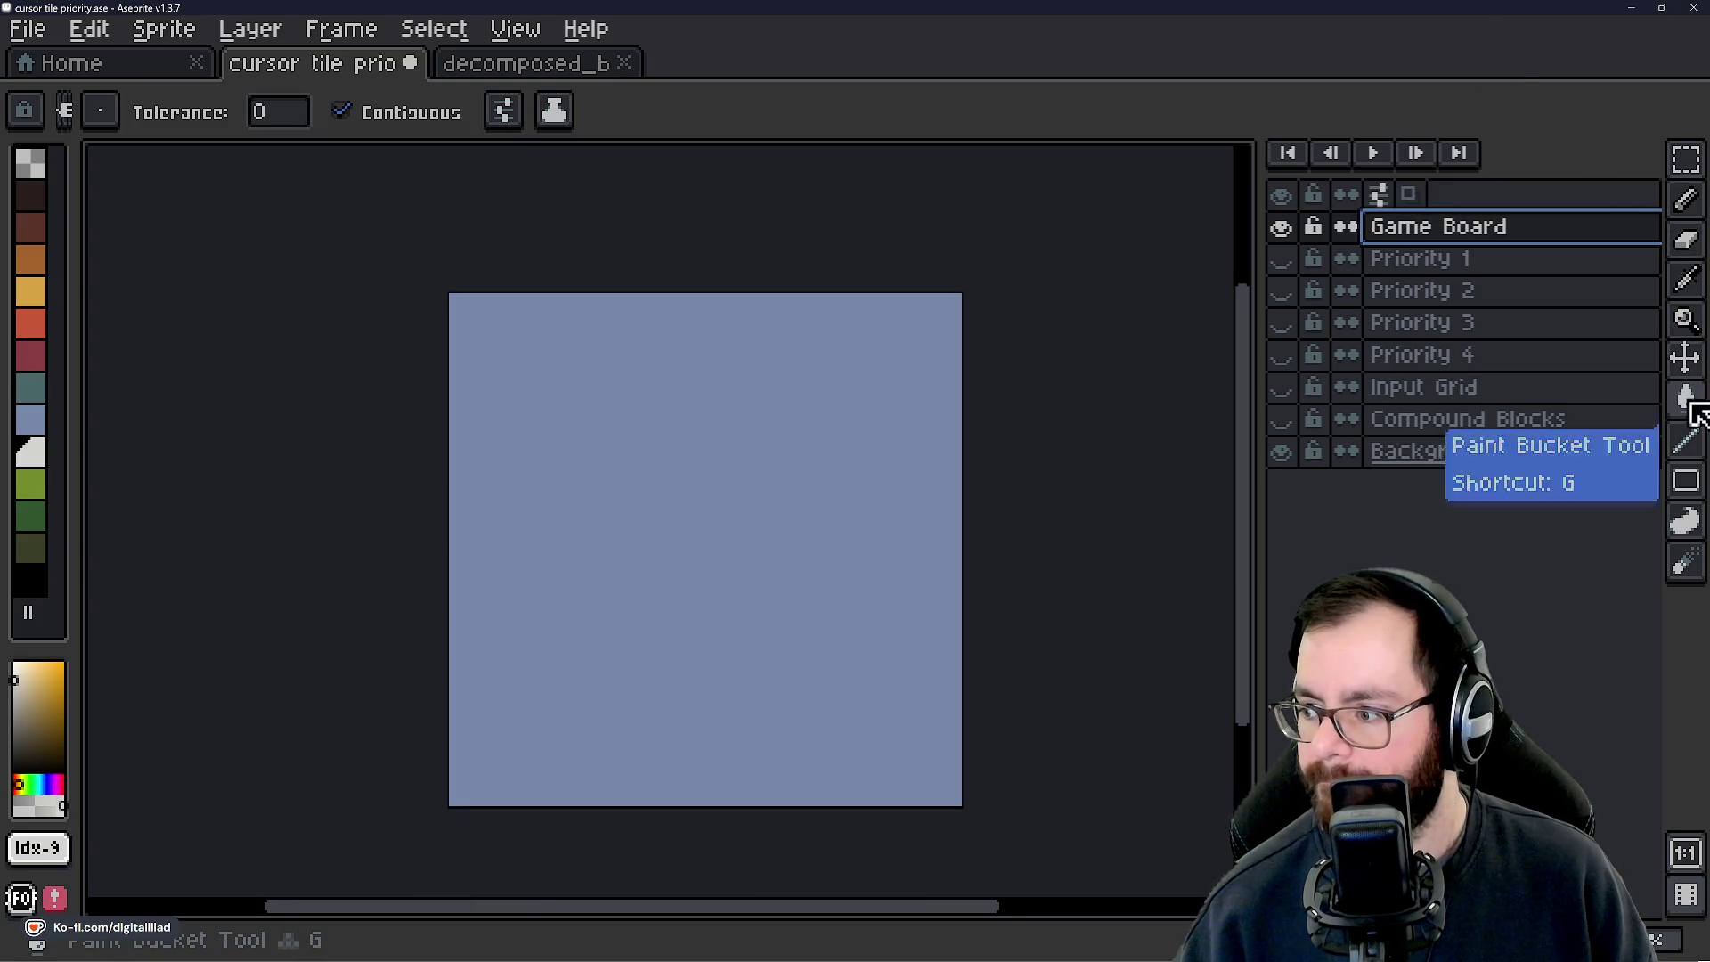
Select the Line Tool with black as the drawing colour.
left_click(1685, 439)
scroll(725, 588, "up", 1)
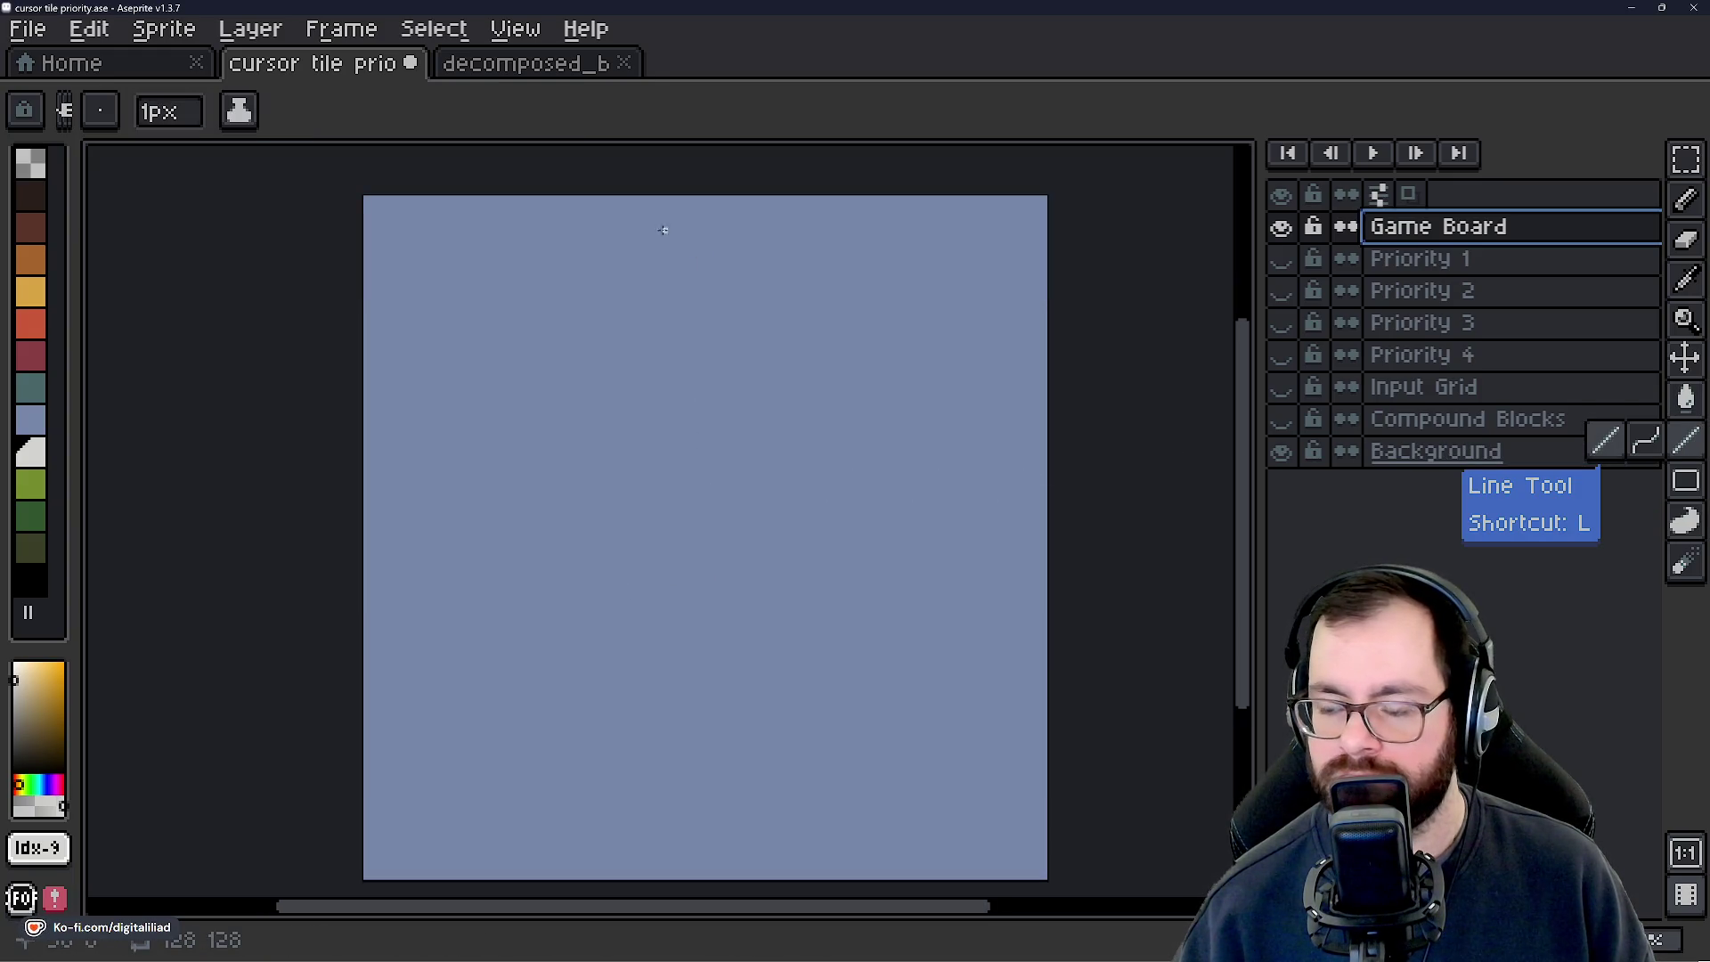
scroll(731, 367, "down", 1)
scroll(704, 602, "up", 1)
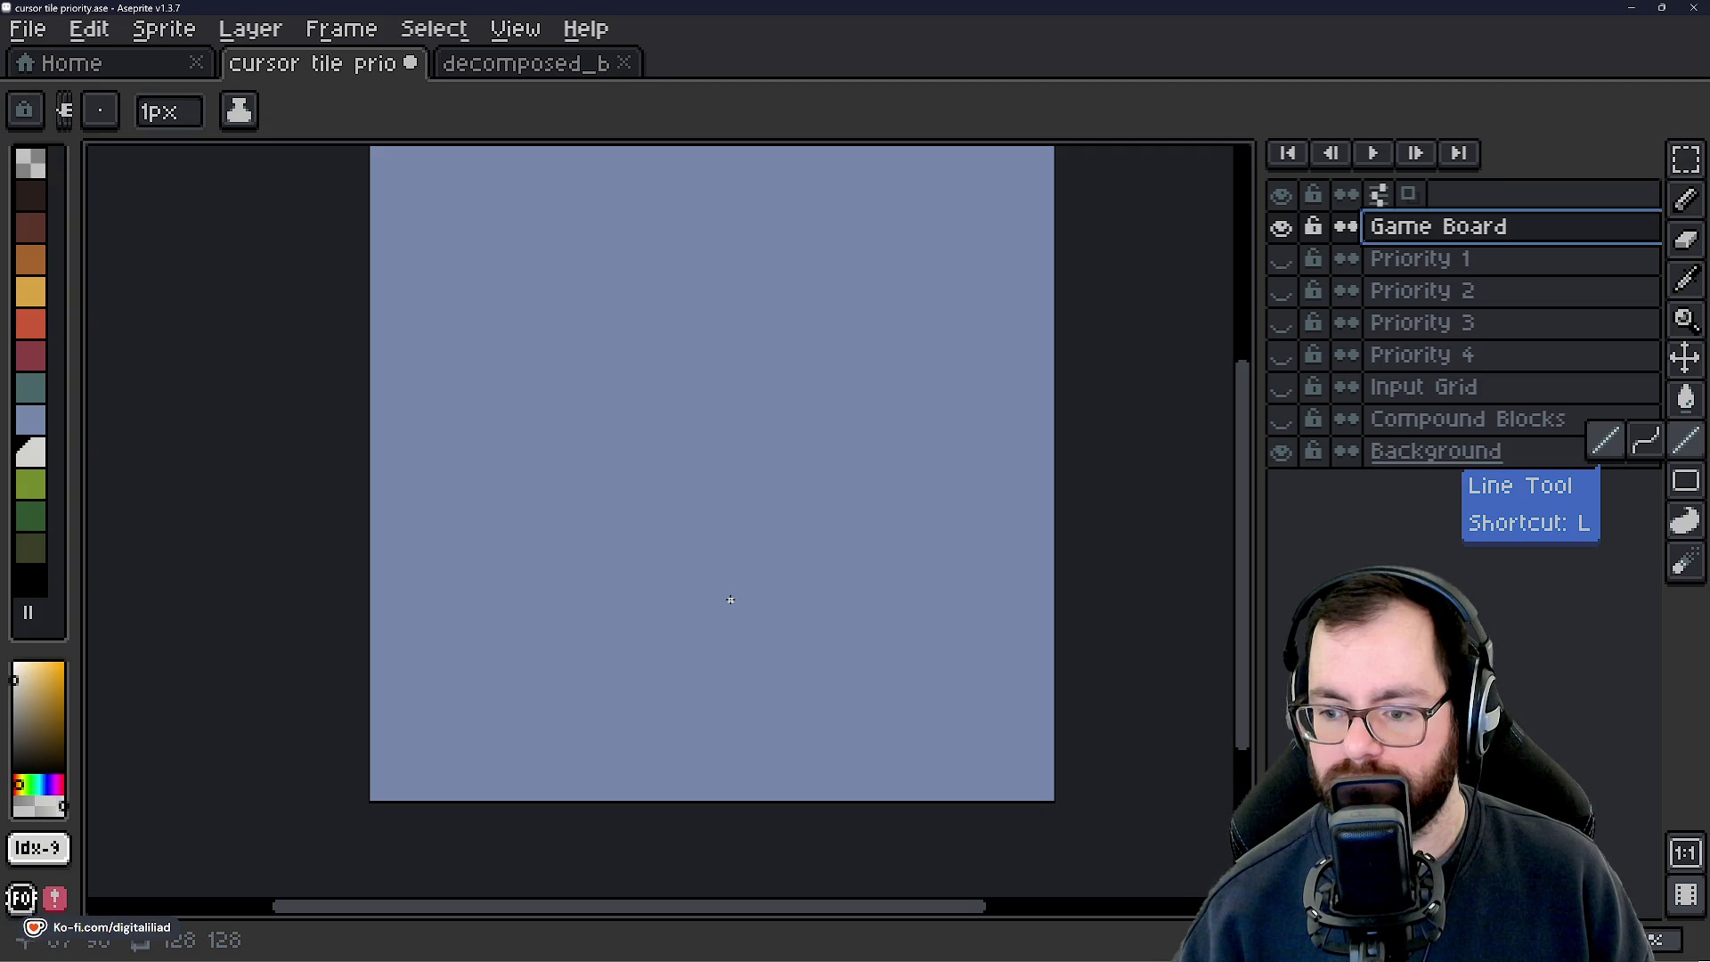
left_click(40, 584)
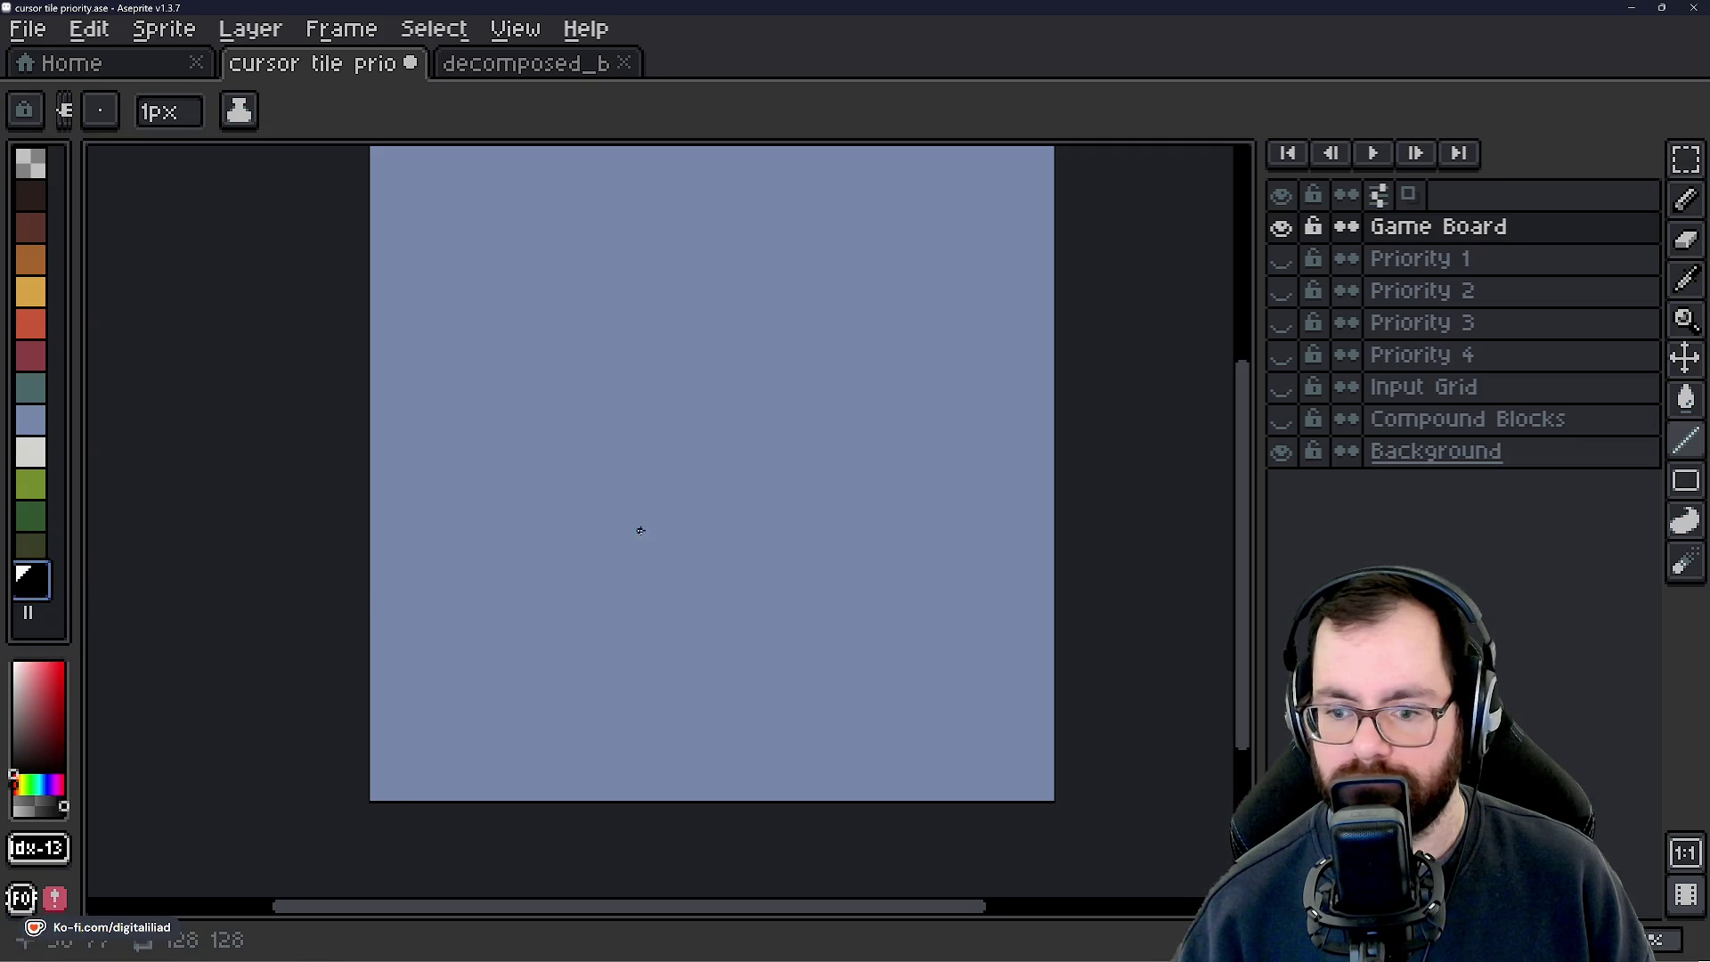
scroll(720, 382, "up", 2)
scroll(781, 666, "down", 2)
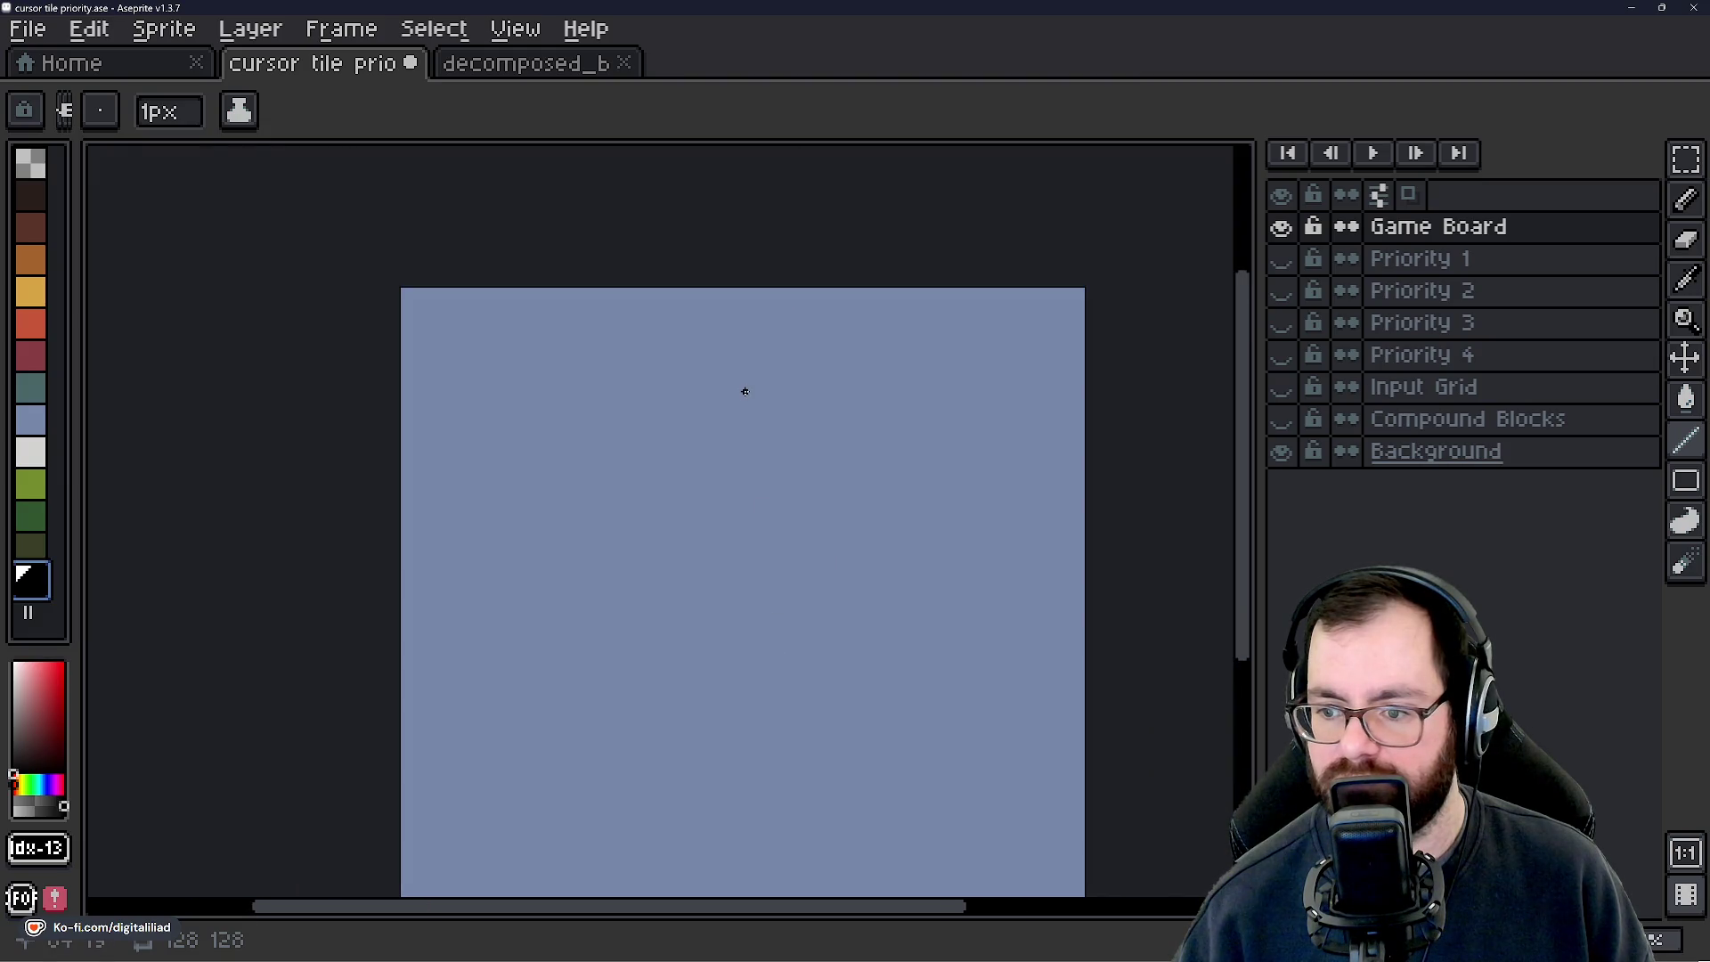
left_click(515, 28)
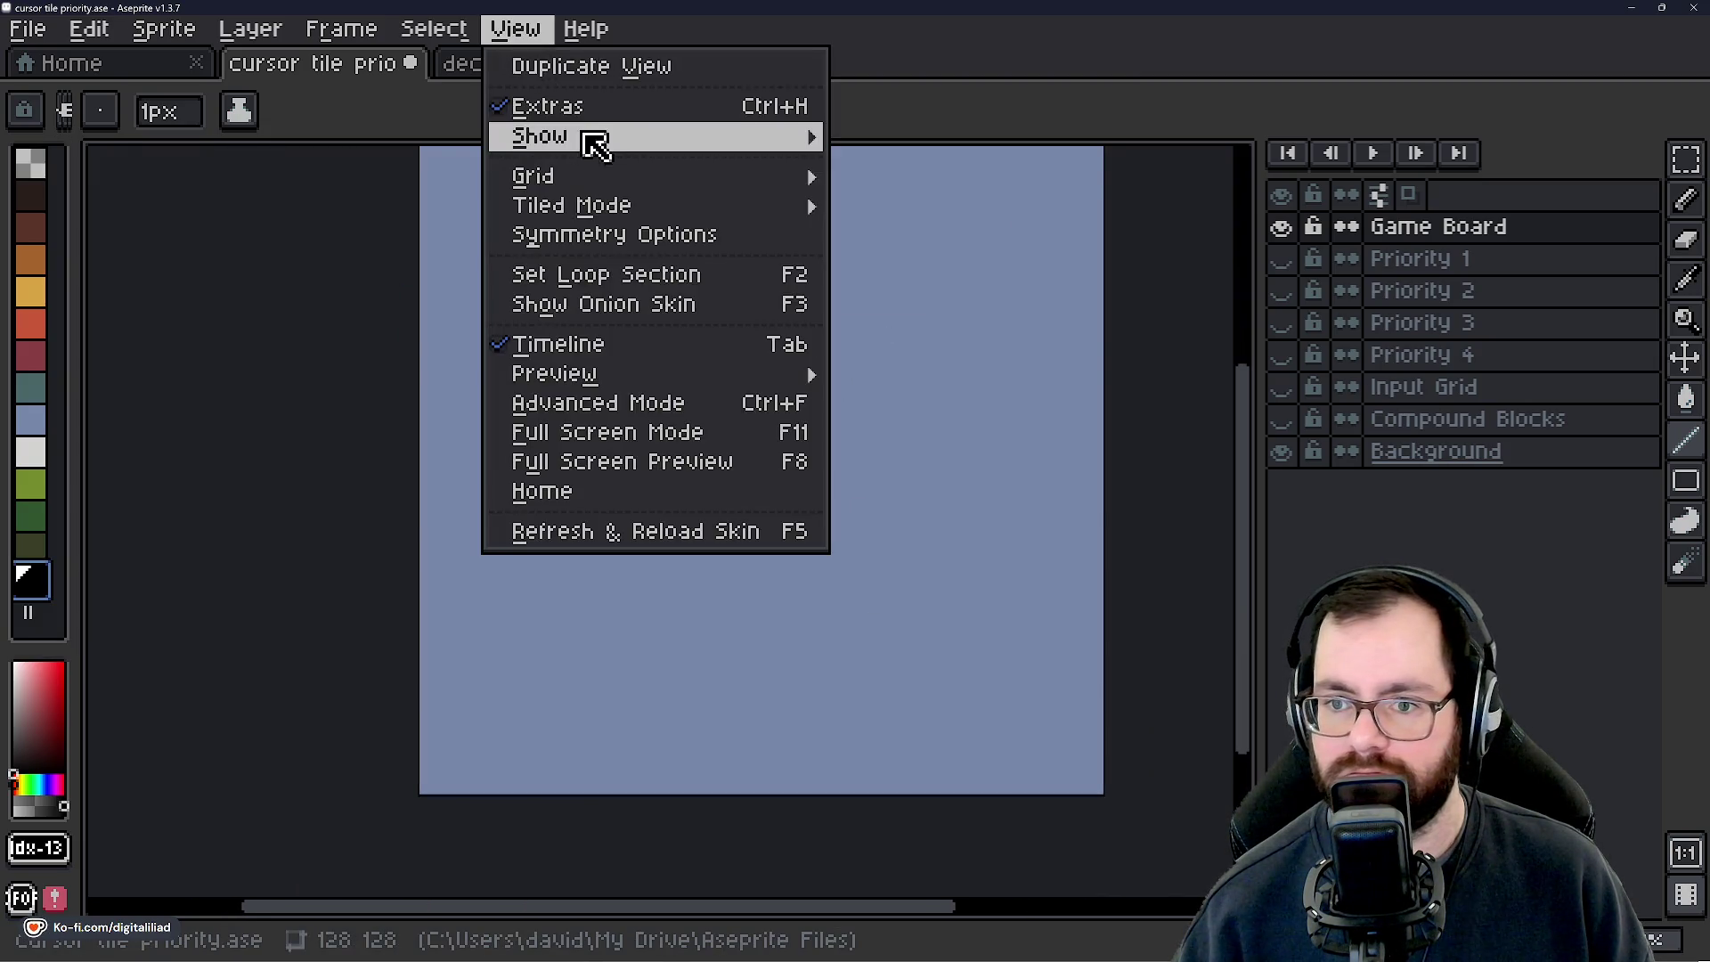
Turn on the canvas grid through View > Show > Grid.
mouse_move(672, 152)
left_click(882, 195)
scroll(721, 605, "down", 1)
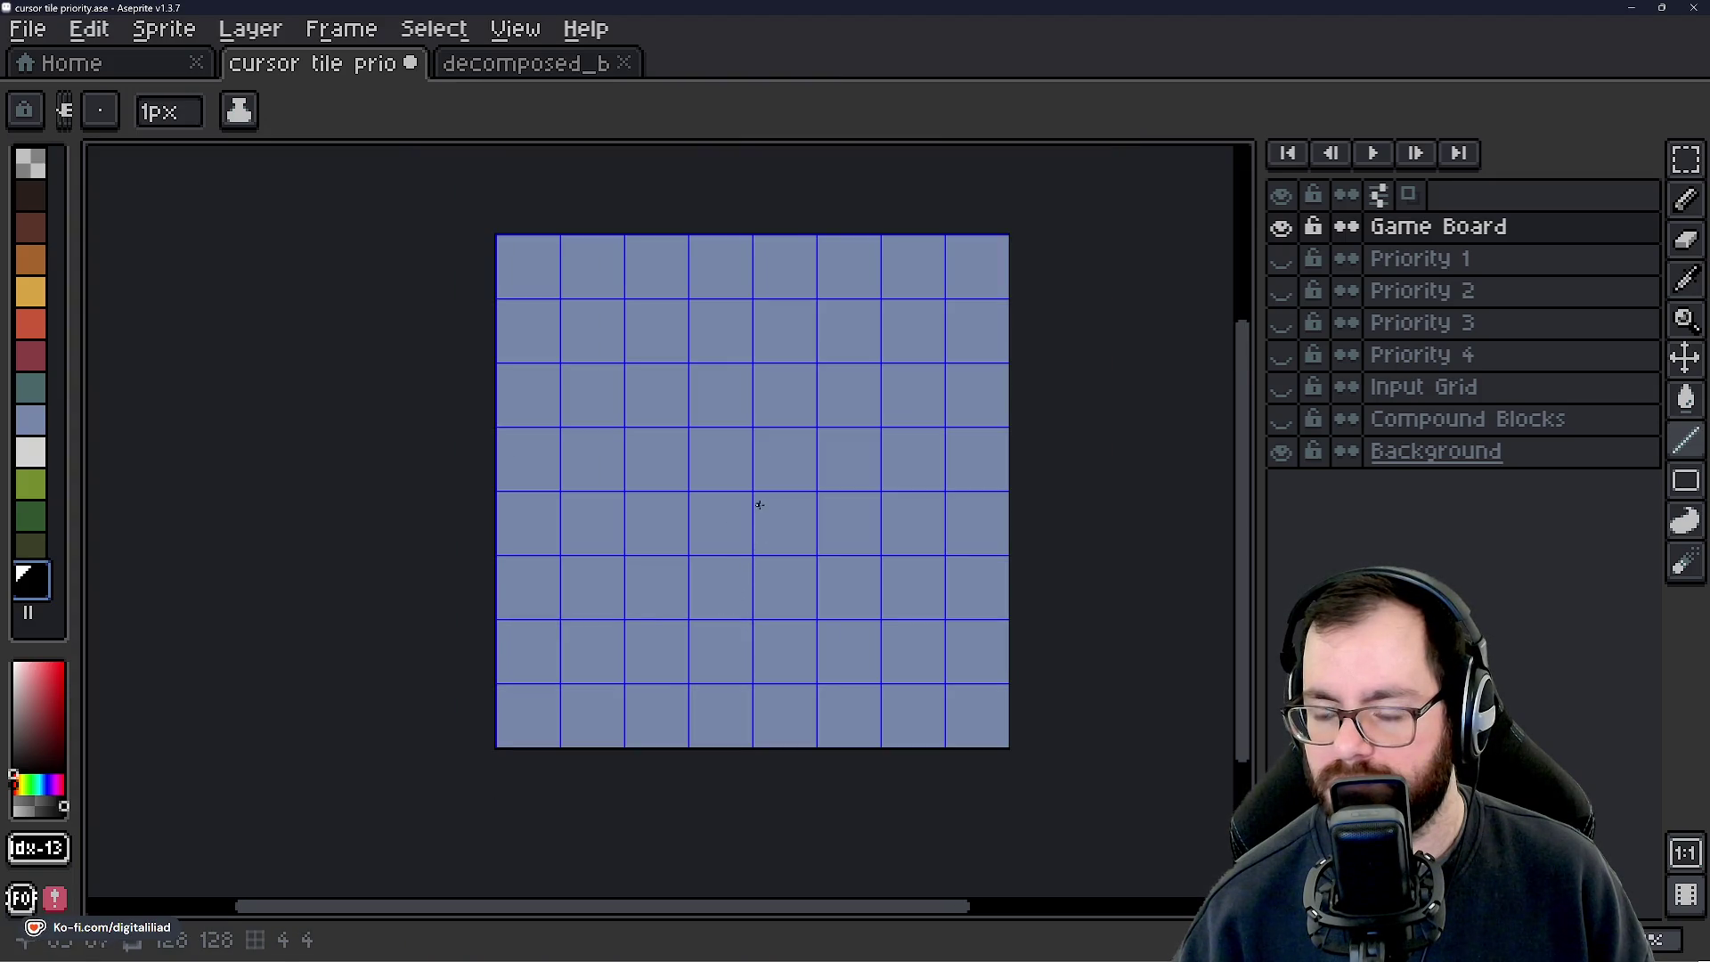
scroll(759, 505, "up", 5)
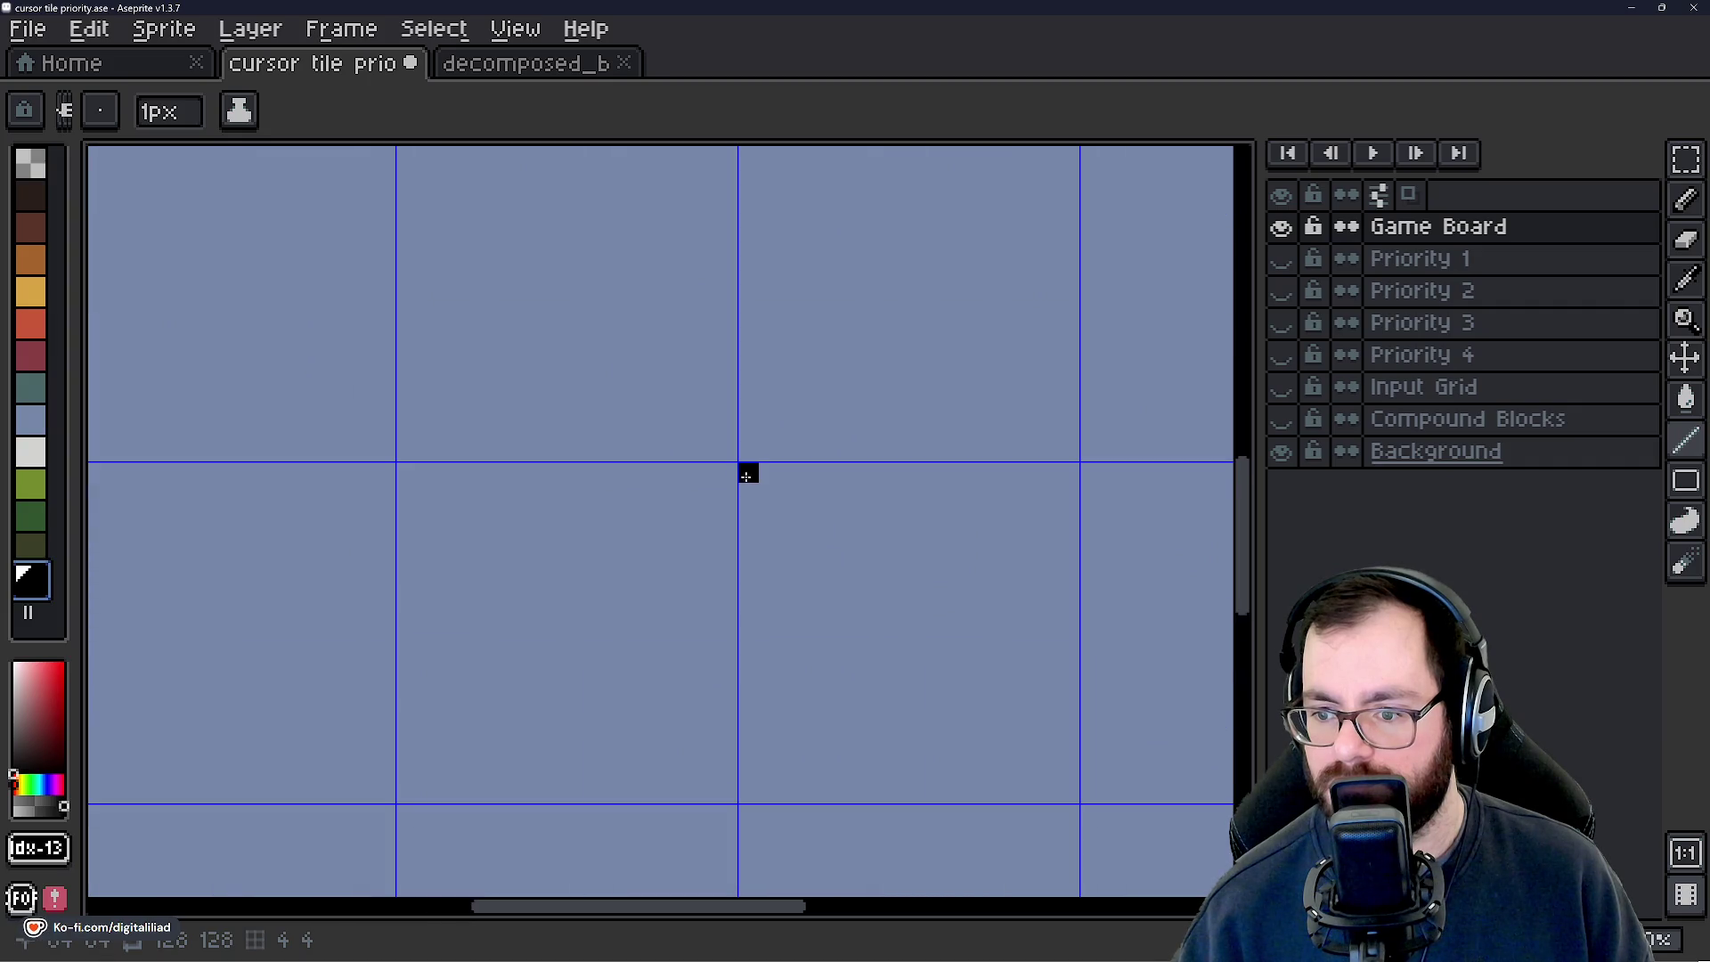
Draw the diamond's upper-right, upper-left and lower stepped edges in black.
mouse_move(748, 473)
left_mouse_down()
mouse_move(817, 473)
mouse_move(994, 523)
left_mouse_up()
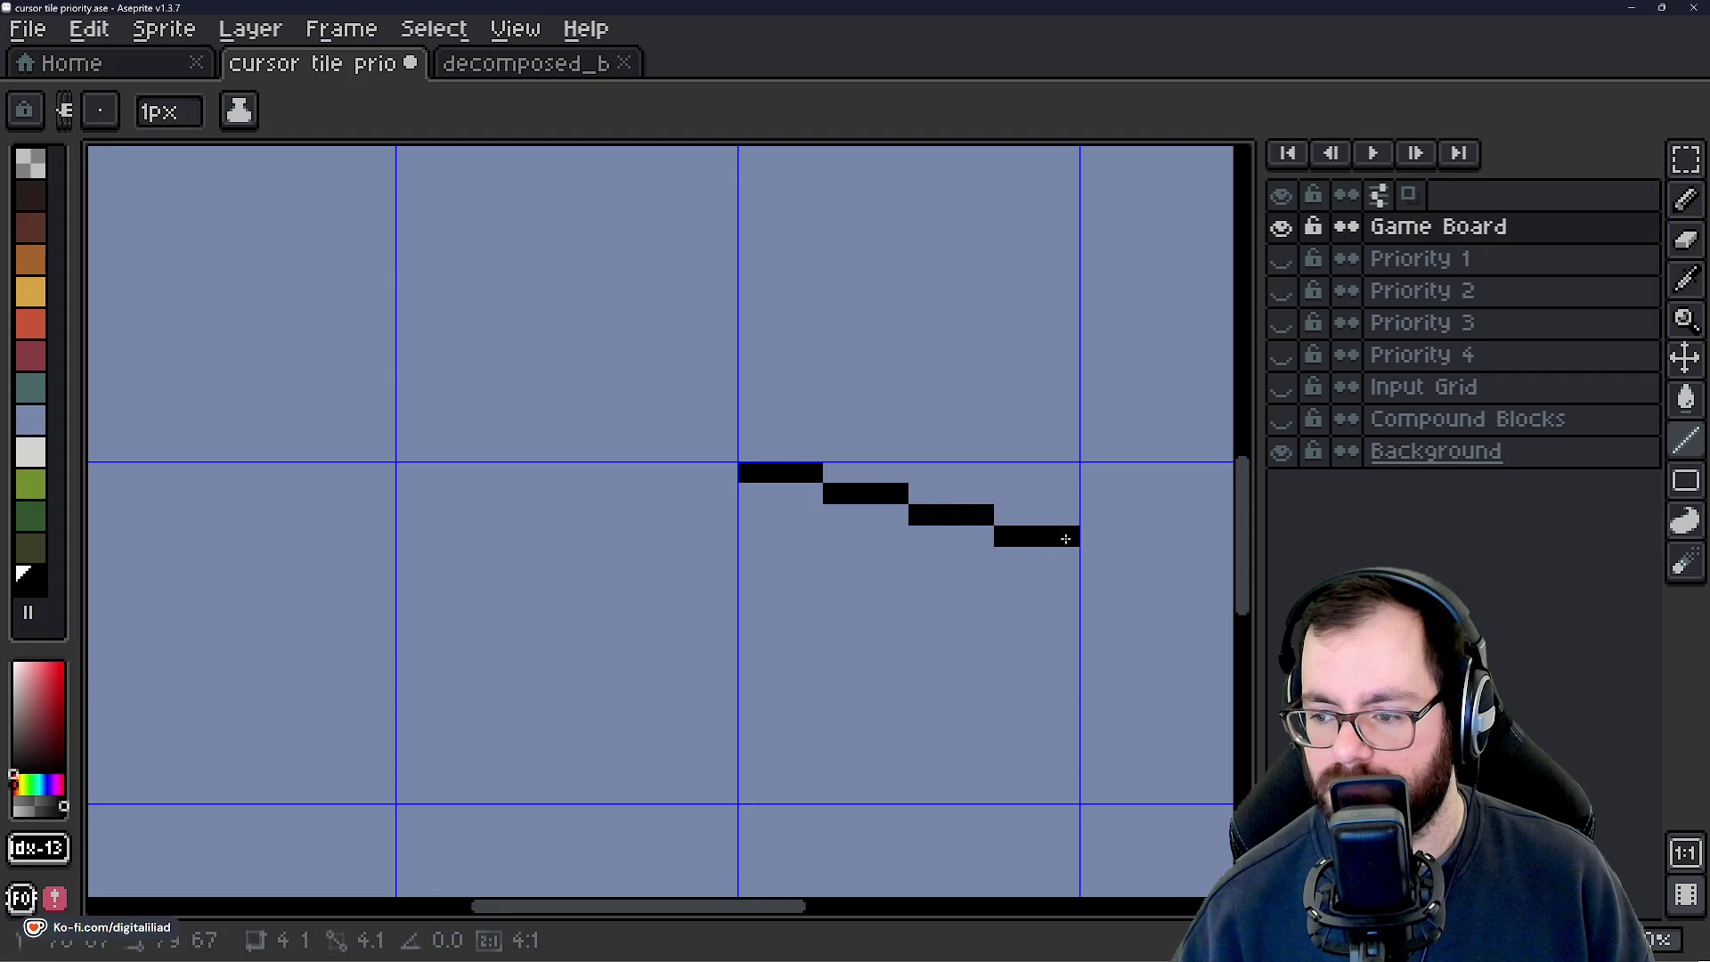
left_click_drag(717, 474, 405, 535)
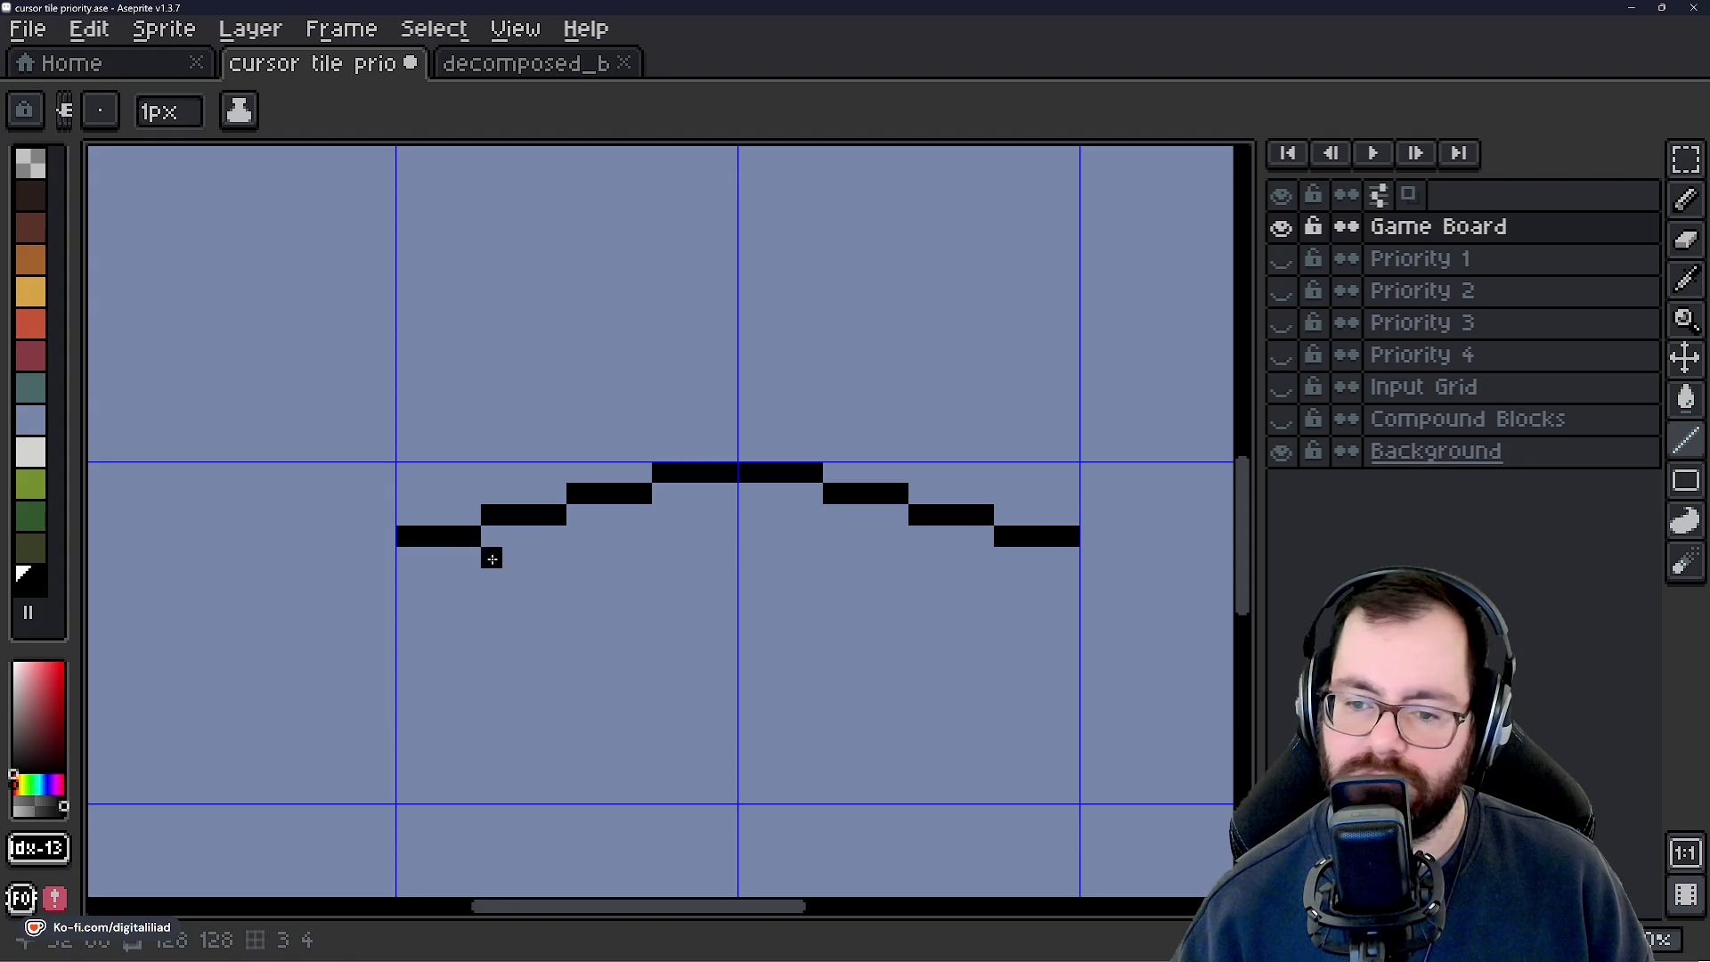
left_click_drag(409, 558, 472, 558)
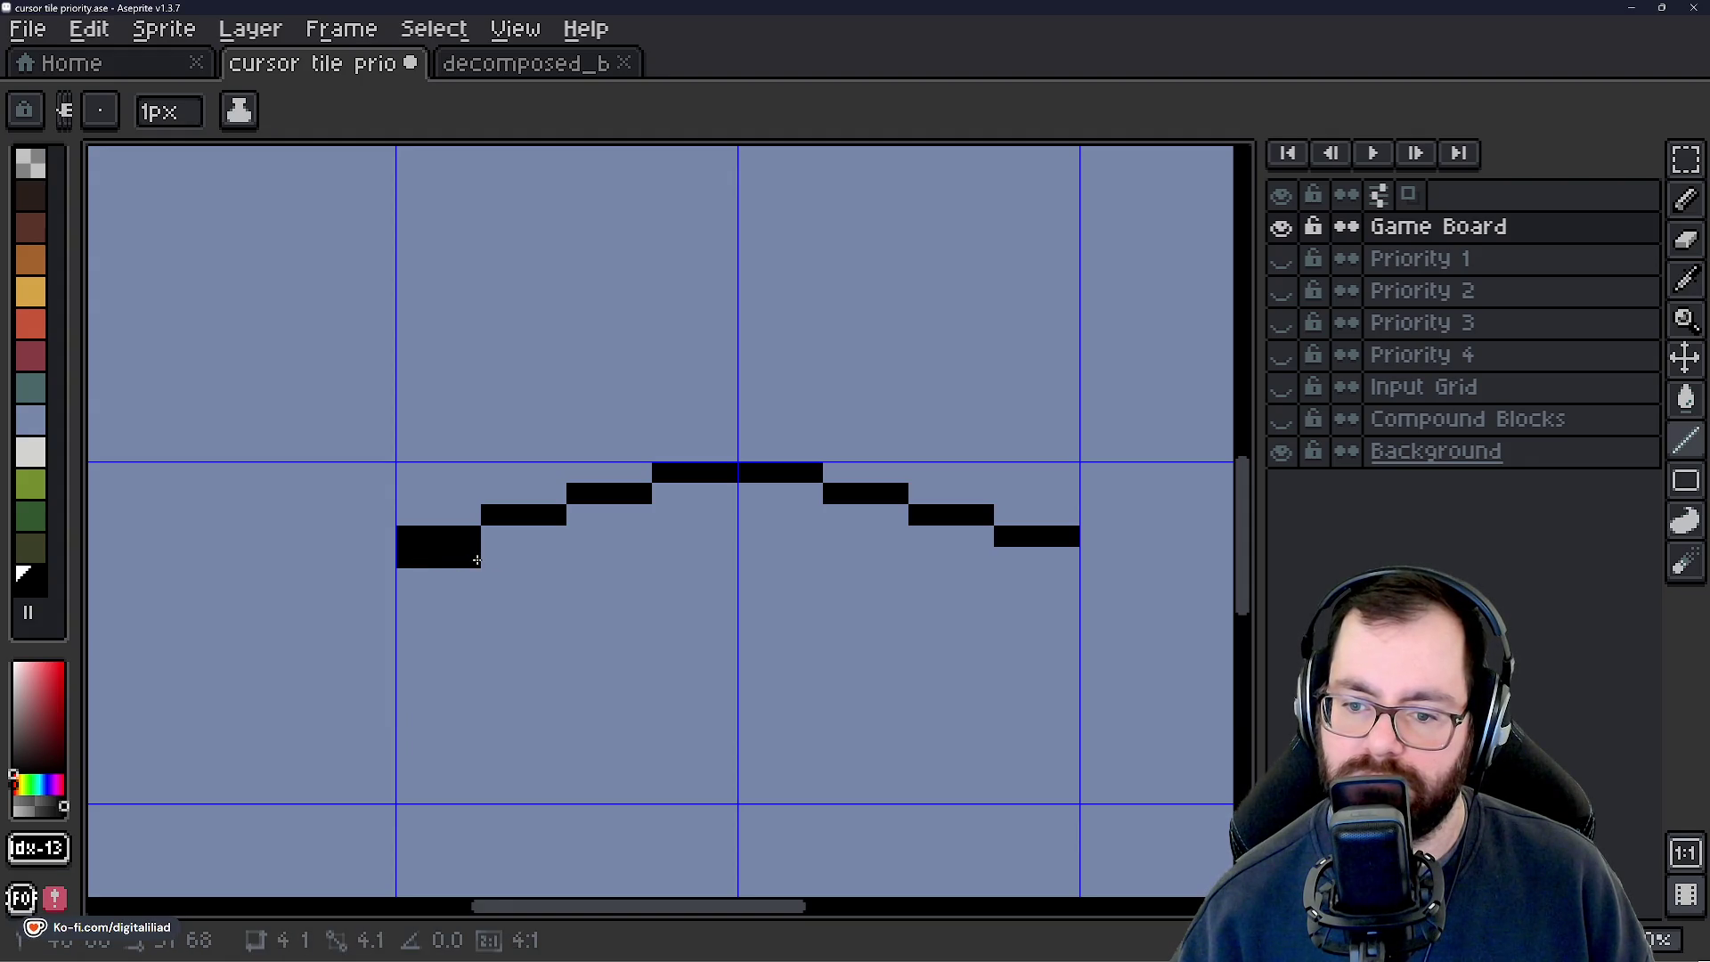
key("ctrl+z")
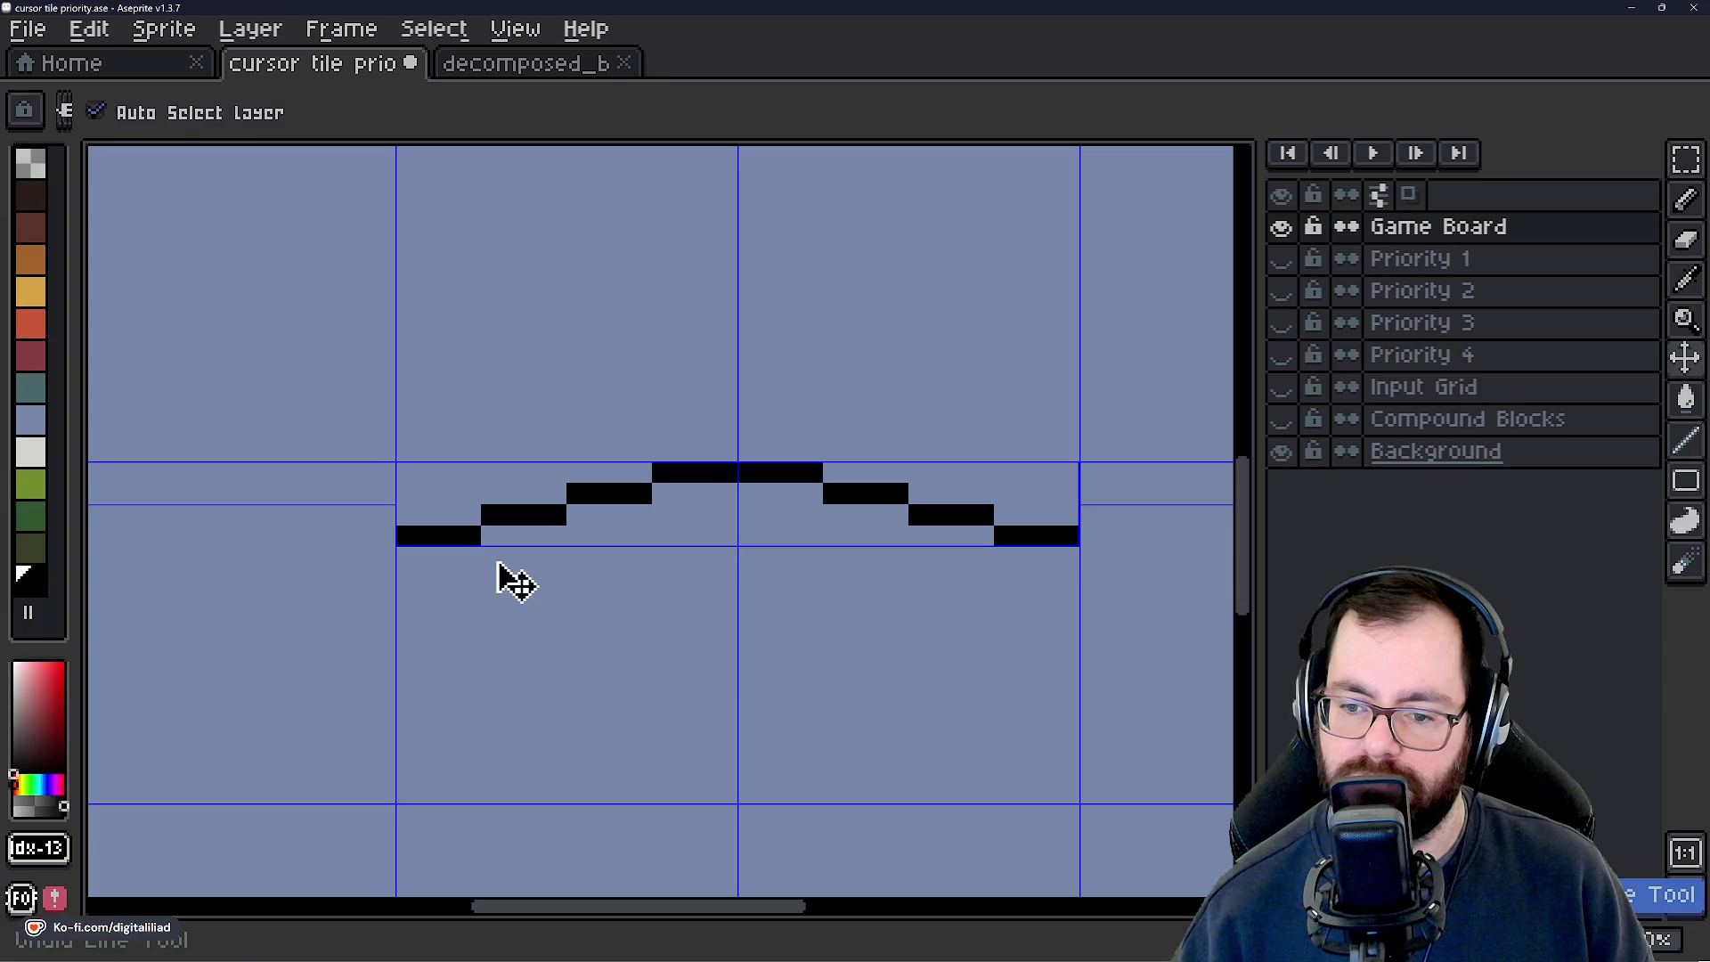
mouse_move(490, 553)
left_mouse_down()
mouse_move(559, 553)
mouse_move(689, 599)
mouse_move(824, 605)
mouse_move(837, 581)
mouse_move(980, 553)
left_mouse_up()
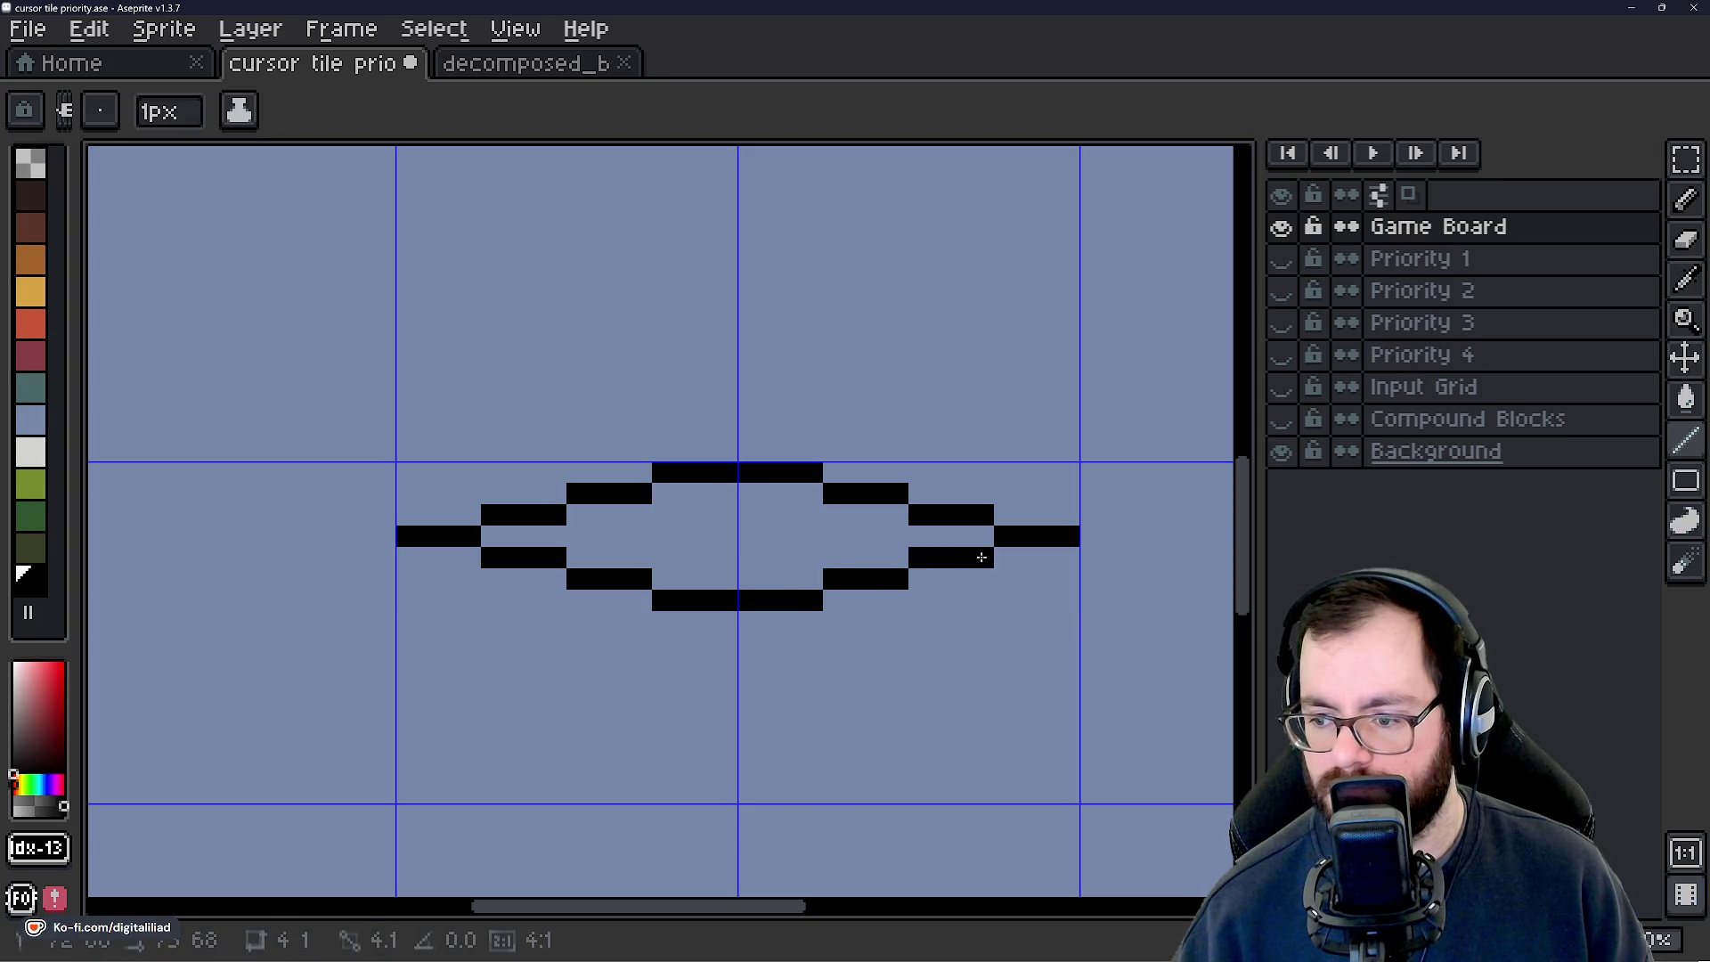
Thicken the diamond's left point and extend it downward.
scroll(892, 459, "down", 1)
left_click_drag(665, 561, 598, 502)
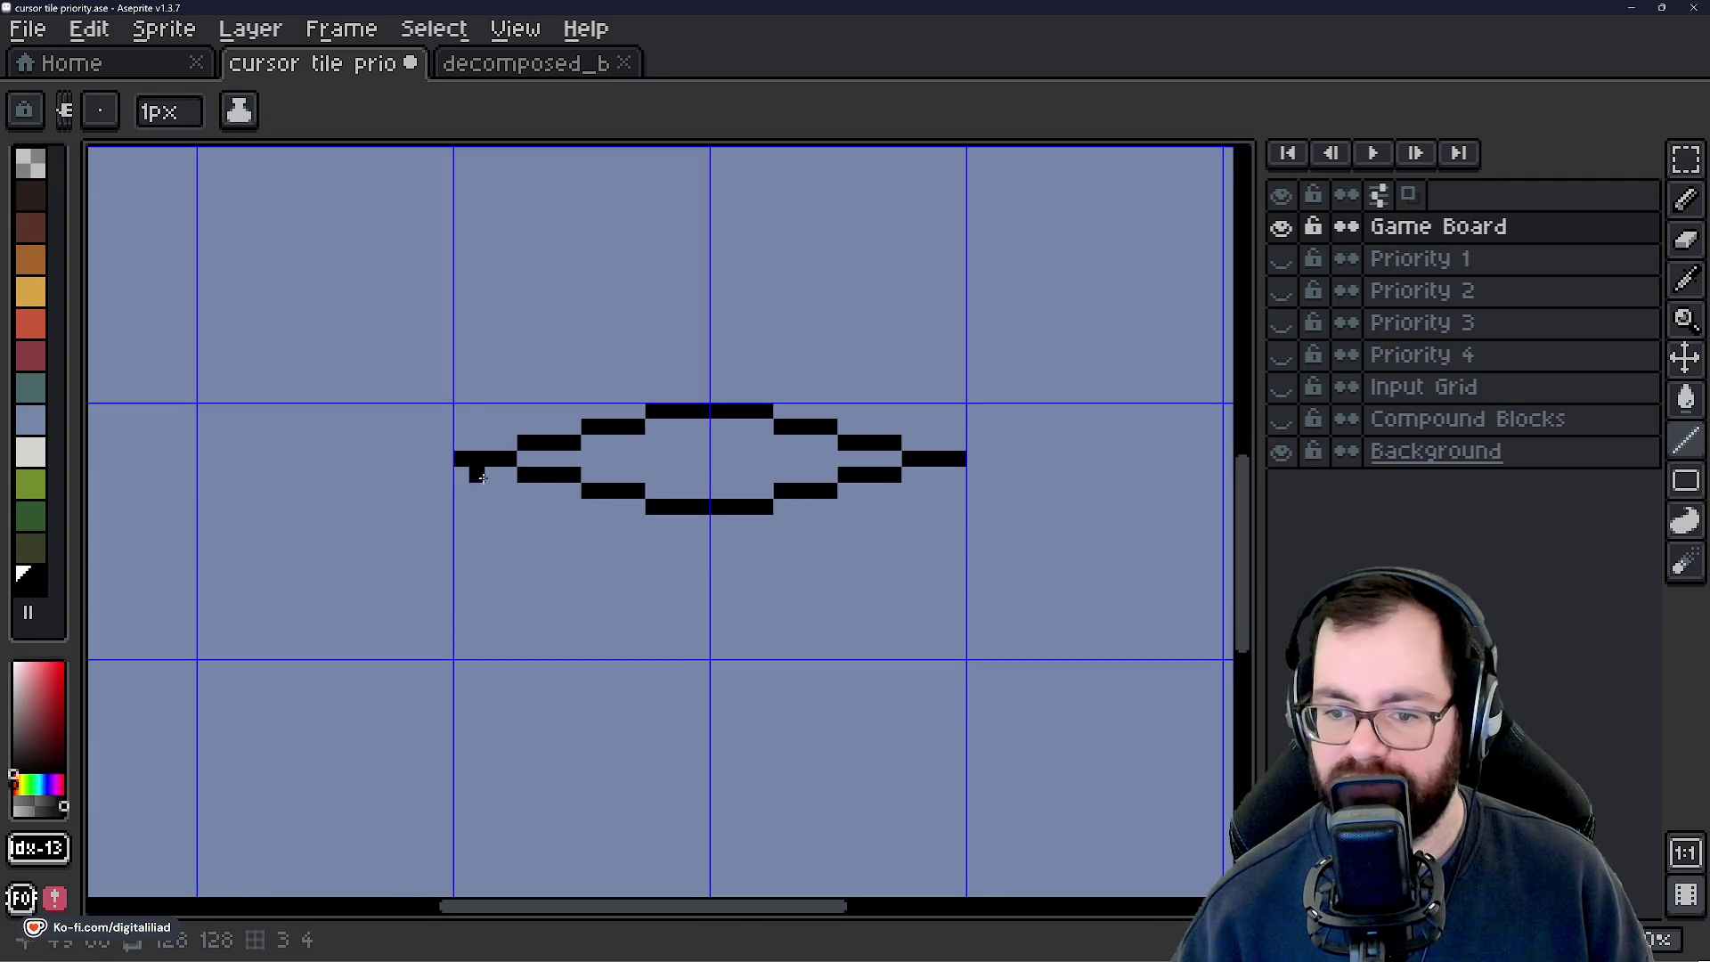
mouse_move(460, 476)
left_mouse_down()
mouse_move(657, 517)
mouse_move(959, 474)
left_mouse_up()
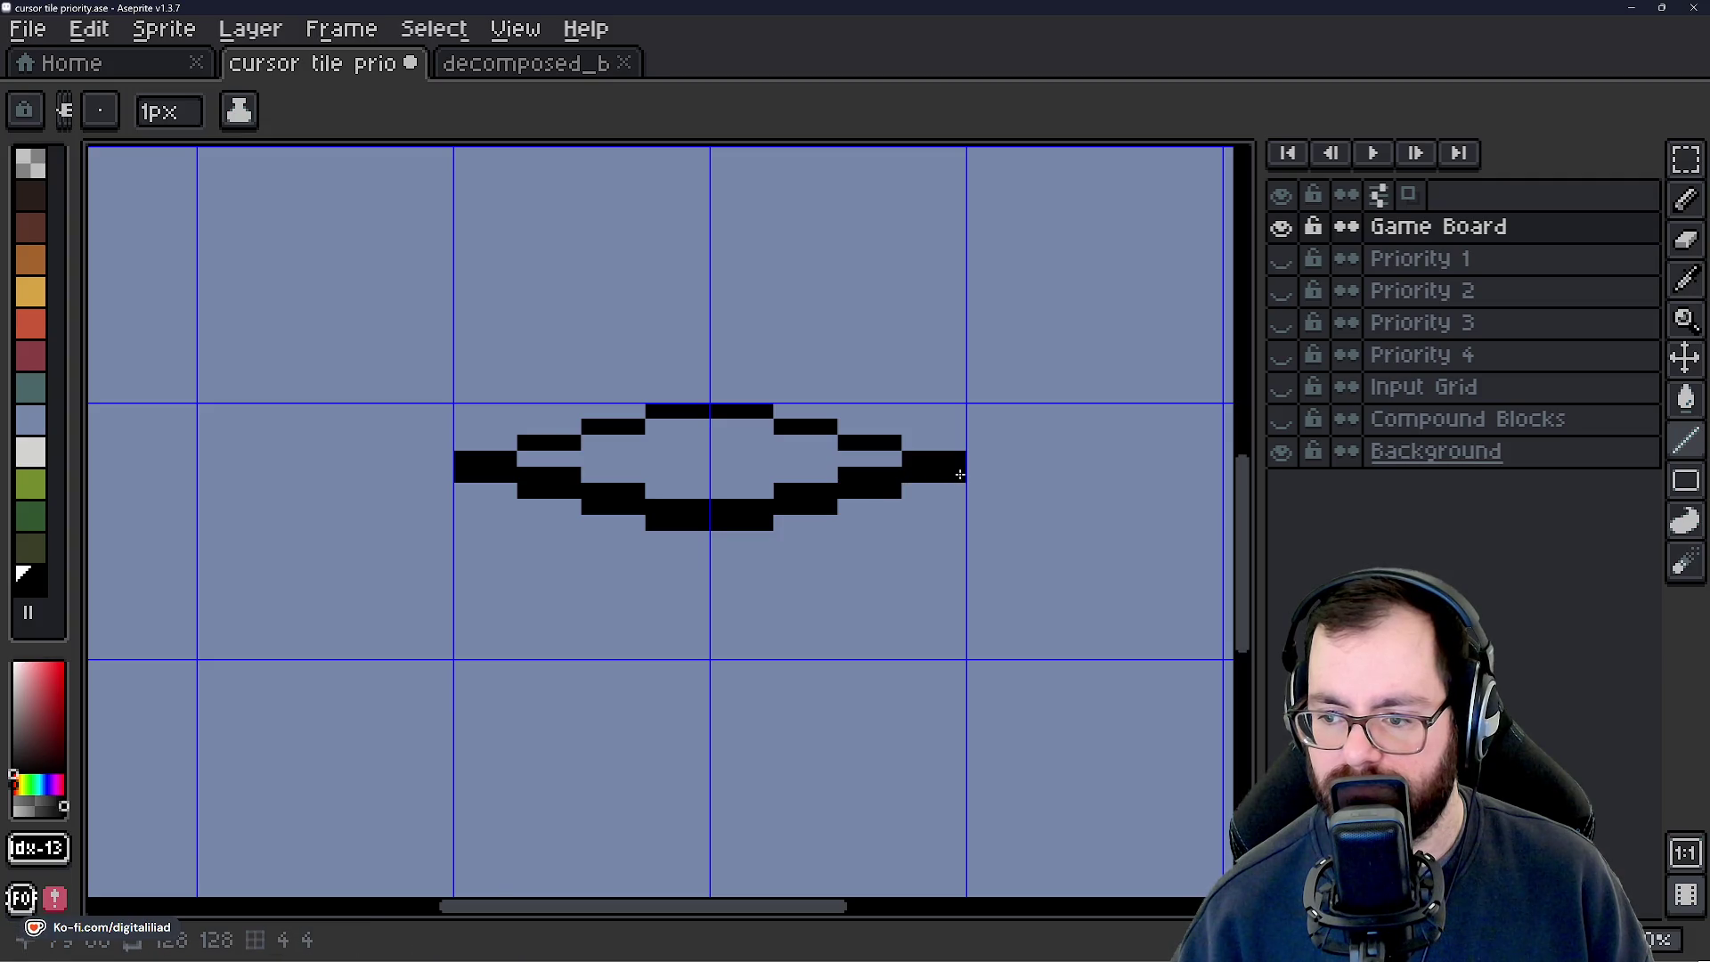
scroll(812, 556, "up", 1)
left_click(448, 483)
mouse_move(343, 469)
left_mouse_down()
mouse_move(341, 599)
mouse_move(494, 617)
mouse_move(577, 638)
mouse_move(592, 660)
mouse_move(756, 664)
mouse_move(855, 618)
mouse_move(895, 622)
left_mouse_up()
Remove the extra strokes below the diamond, returning to the clean outline.
left_click(514, 634)
scroll(545, 433, "down", 3)
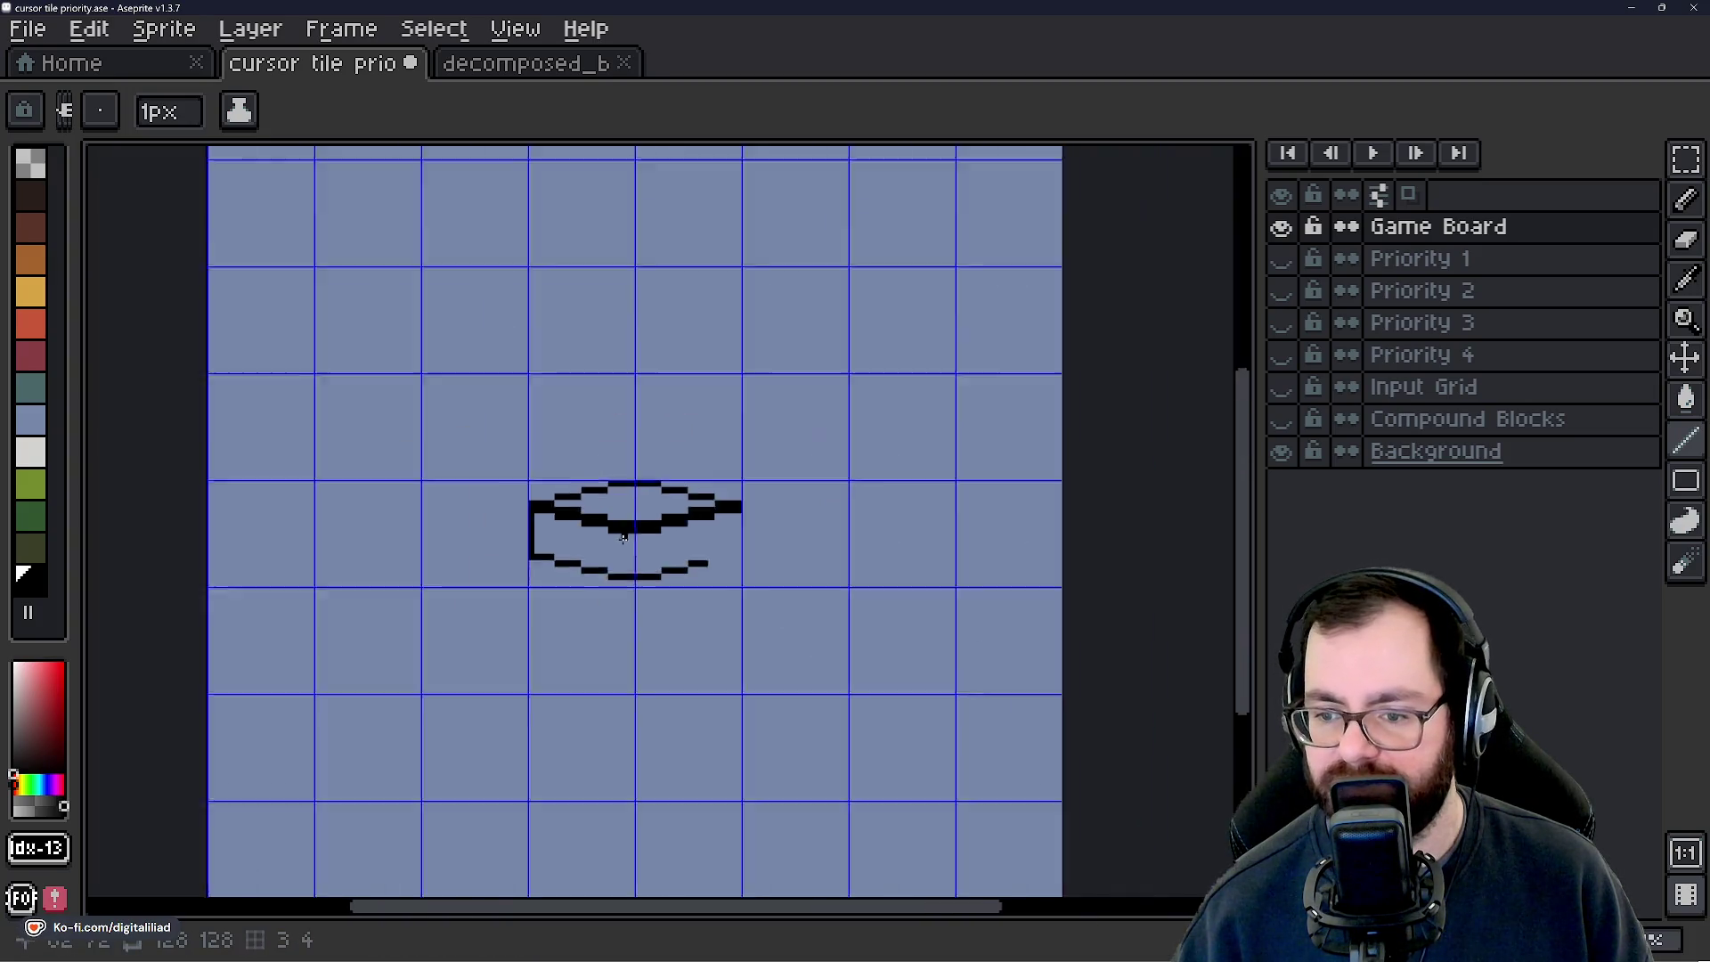
scroll(545, 433, "up", 3)
key("v")
key("ctrl+z")
key("ctrl+z")
key("ctrl+z")
key("ctrl+z")
key("ctrl+z")
key("ctrl+z")
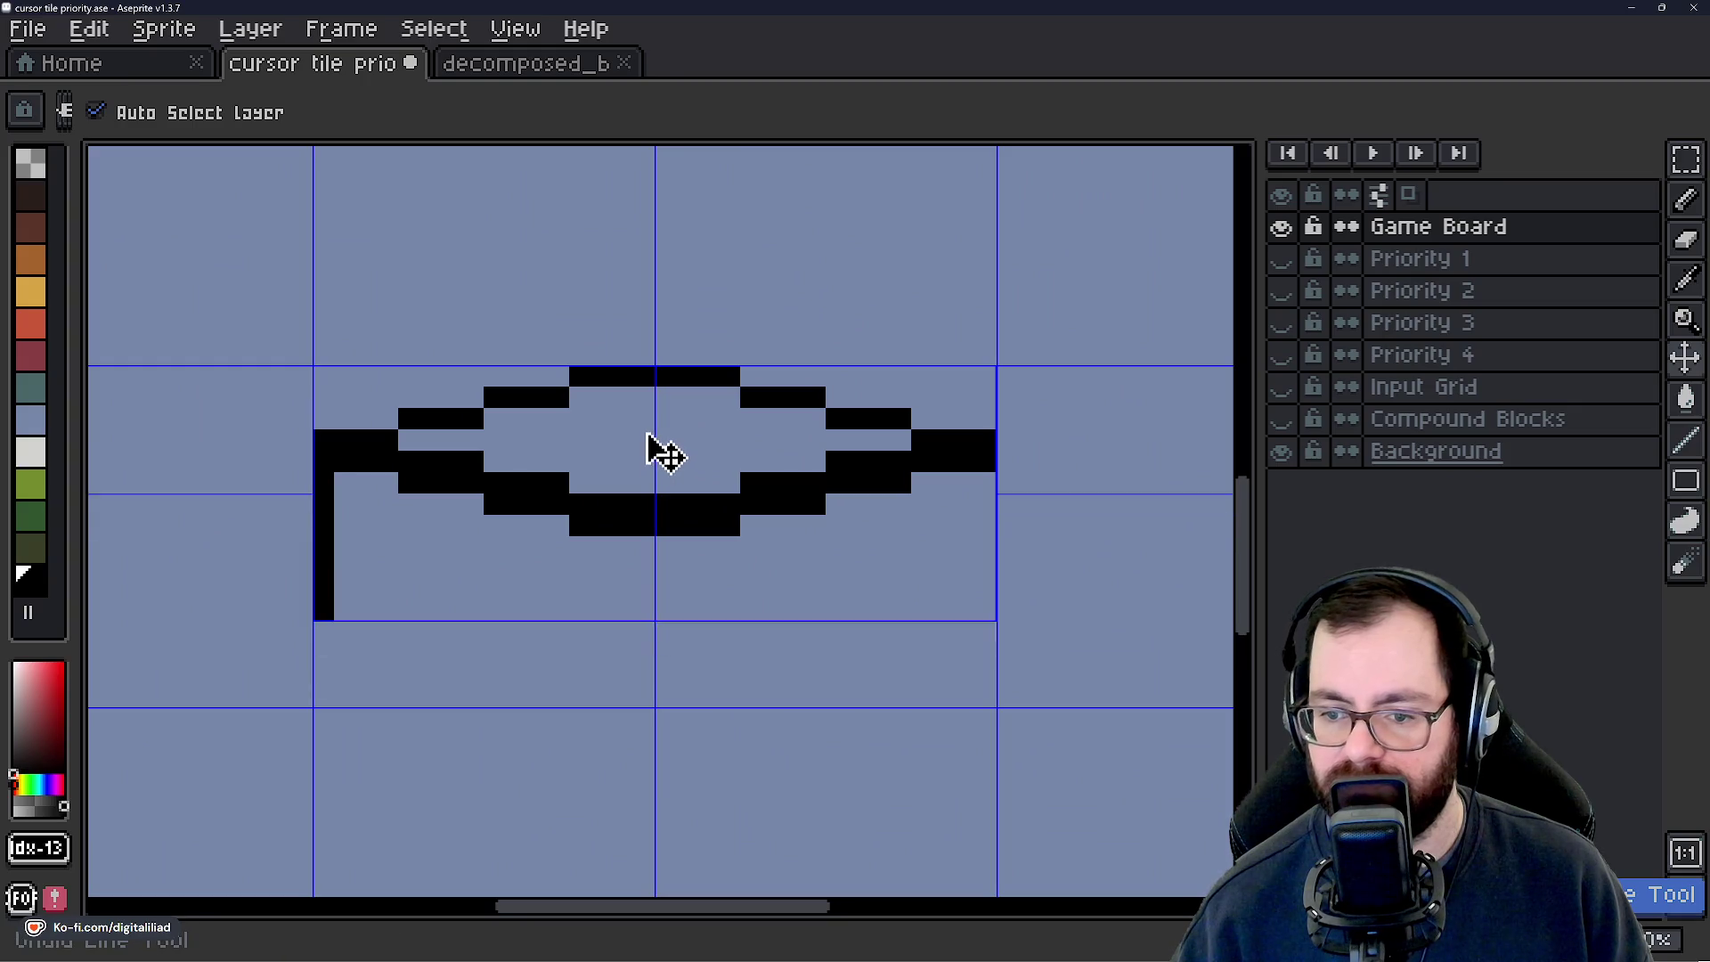
key("ctrl+z")
key("ctrl+z")
key("ctrl+z")
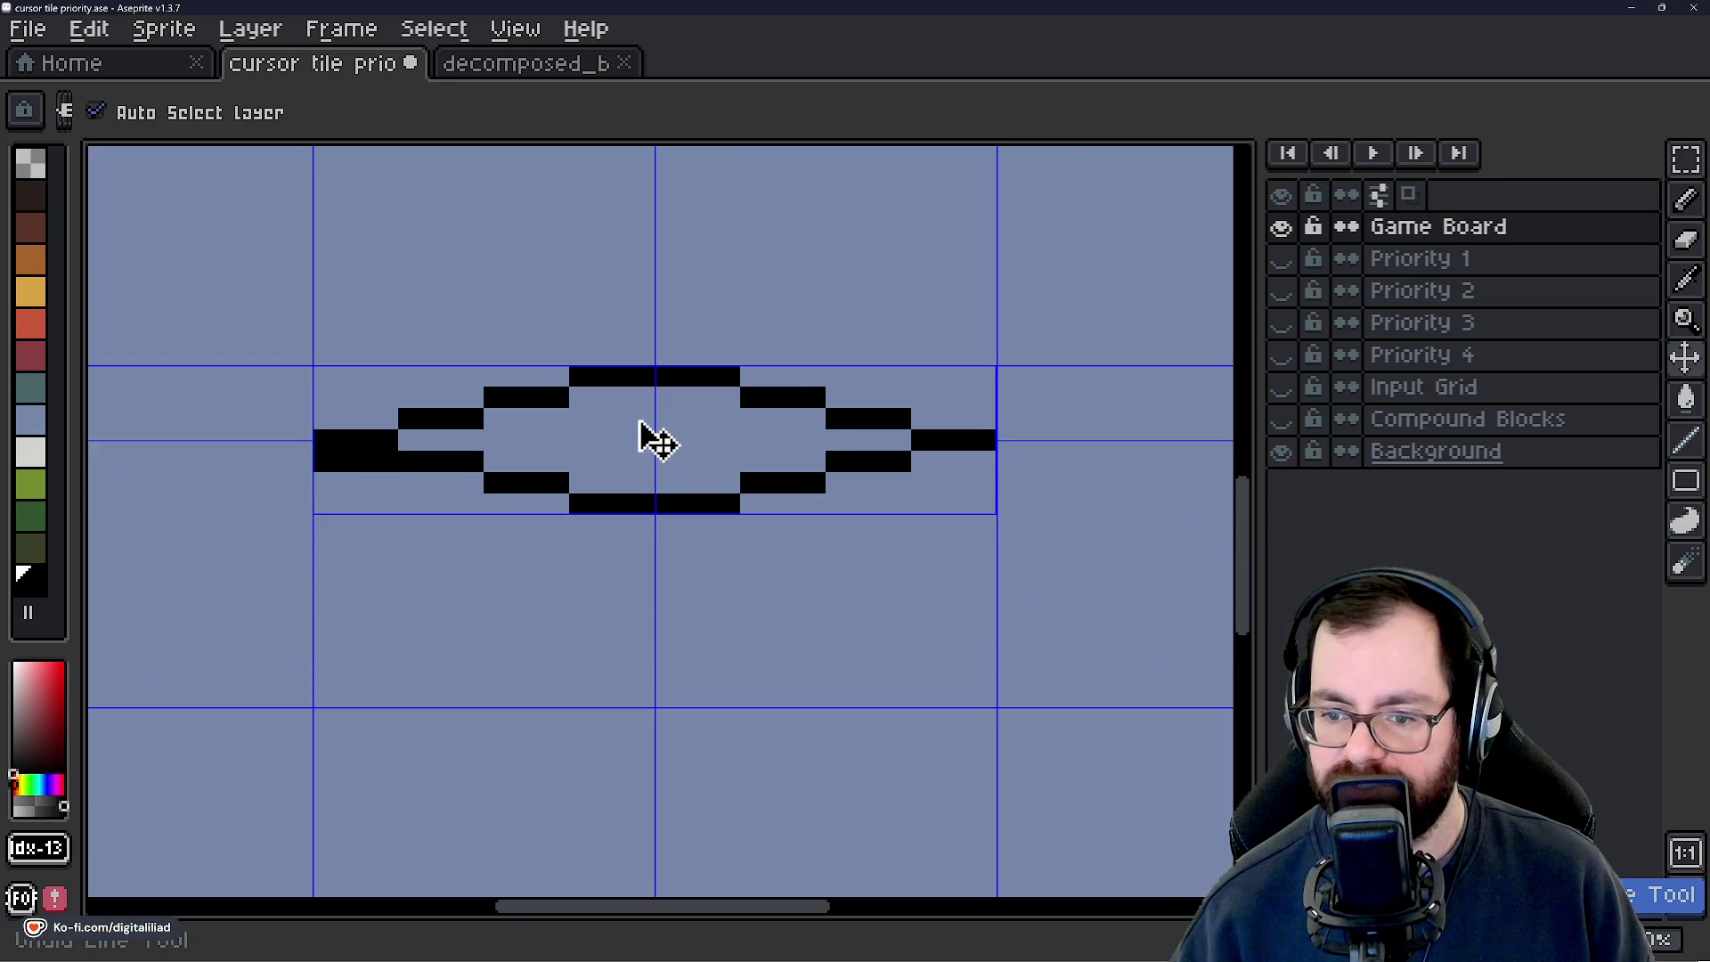
key("b")
scroll(643, 419, "down", 4)
scroll(680, 561, "up", 2)
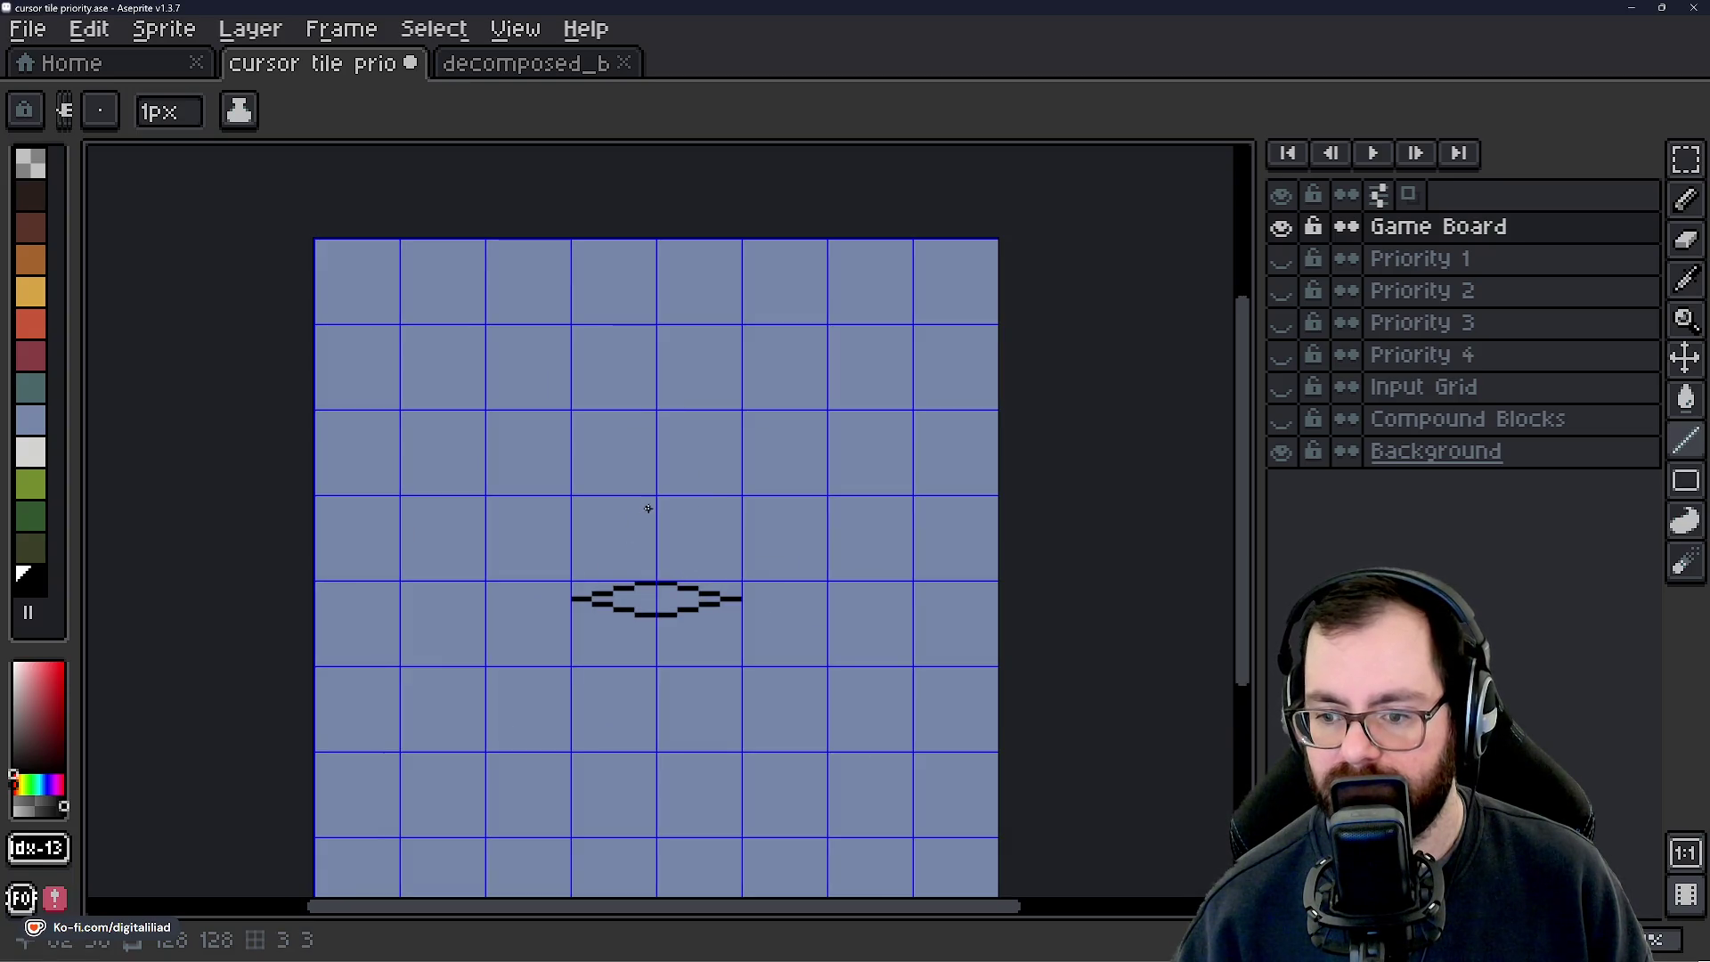
scroll(614, 710, "up", 1)
Recolour the black outline light grey with a non-contiguous Paint Bucket fill.
left_click(31, 451)
scroll(564, 506, "up", 5)
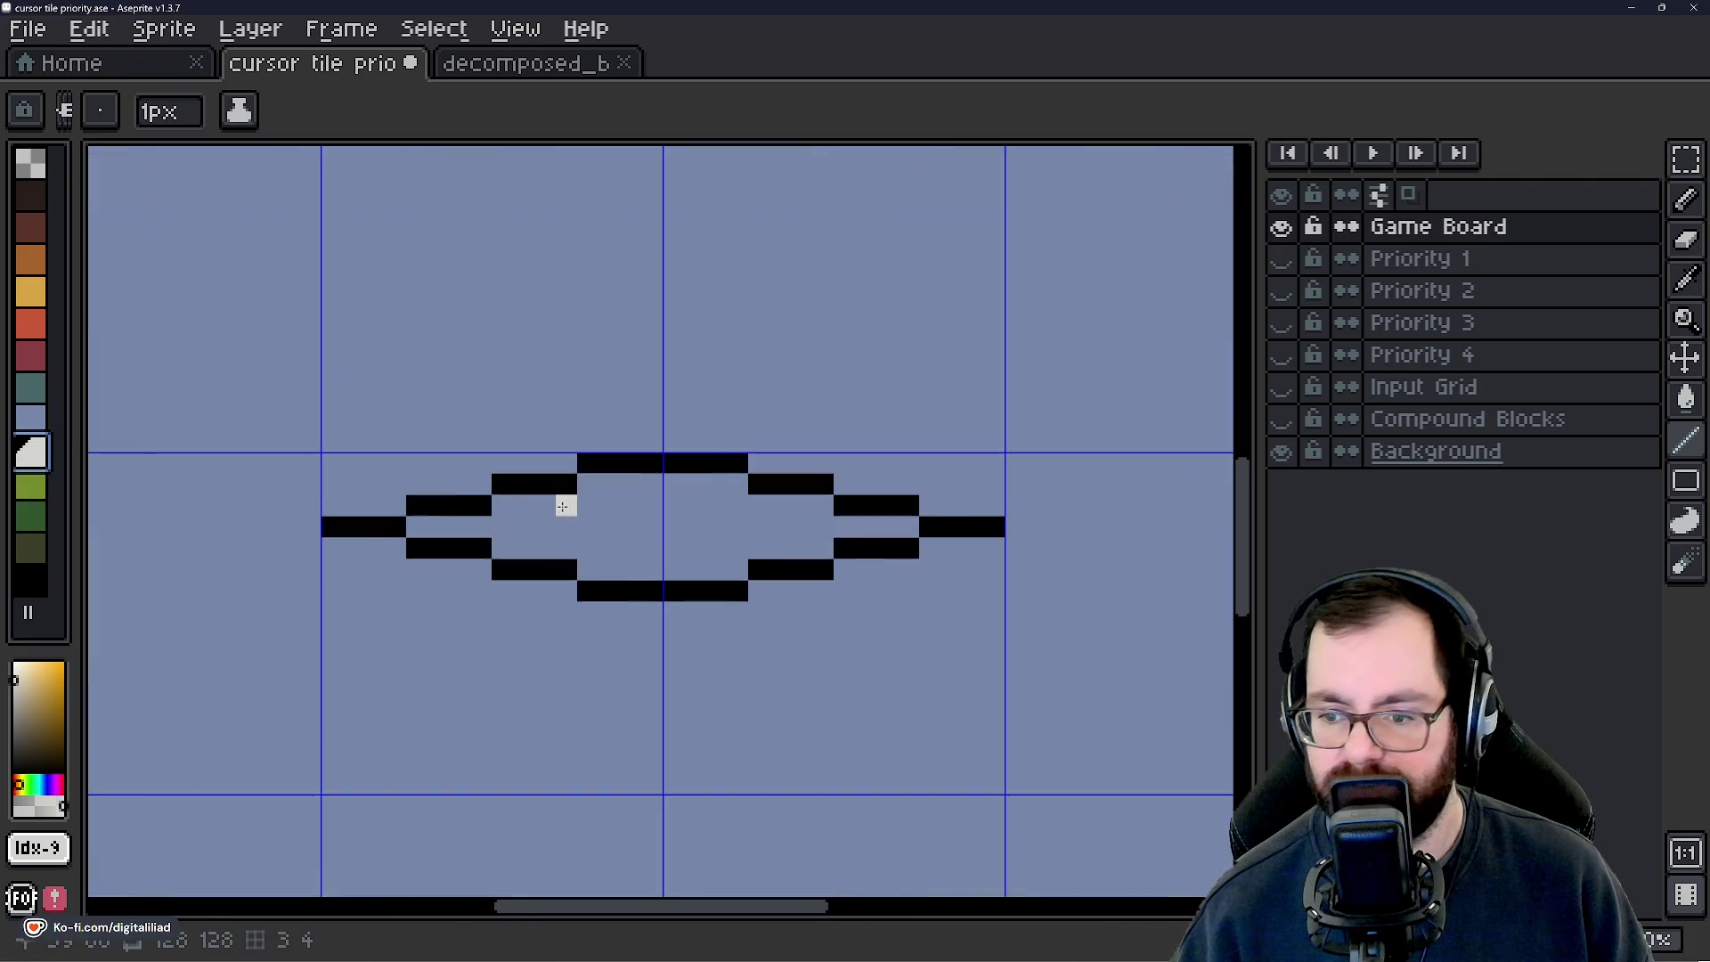
scroll(565, 506, "up", 1)
key("g")
left_click(439, 149)
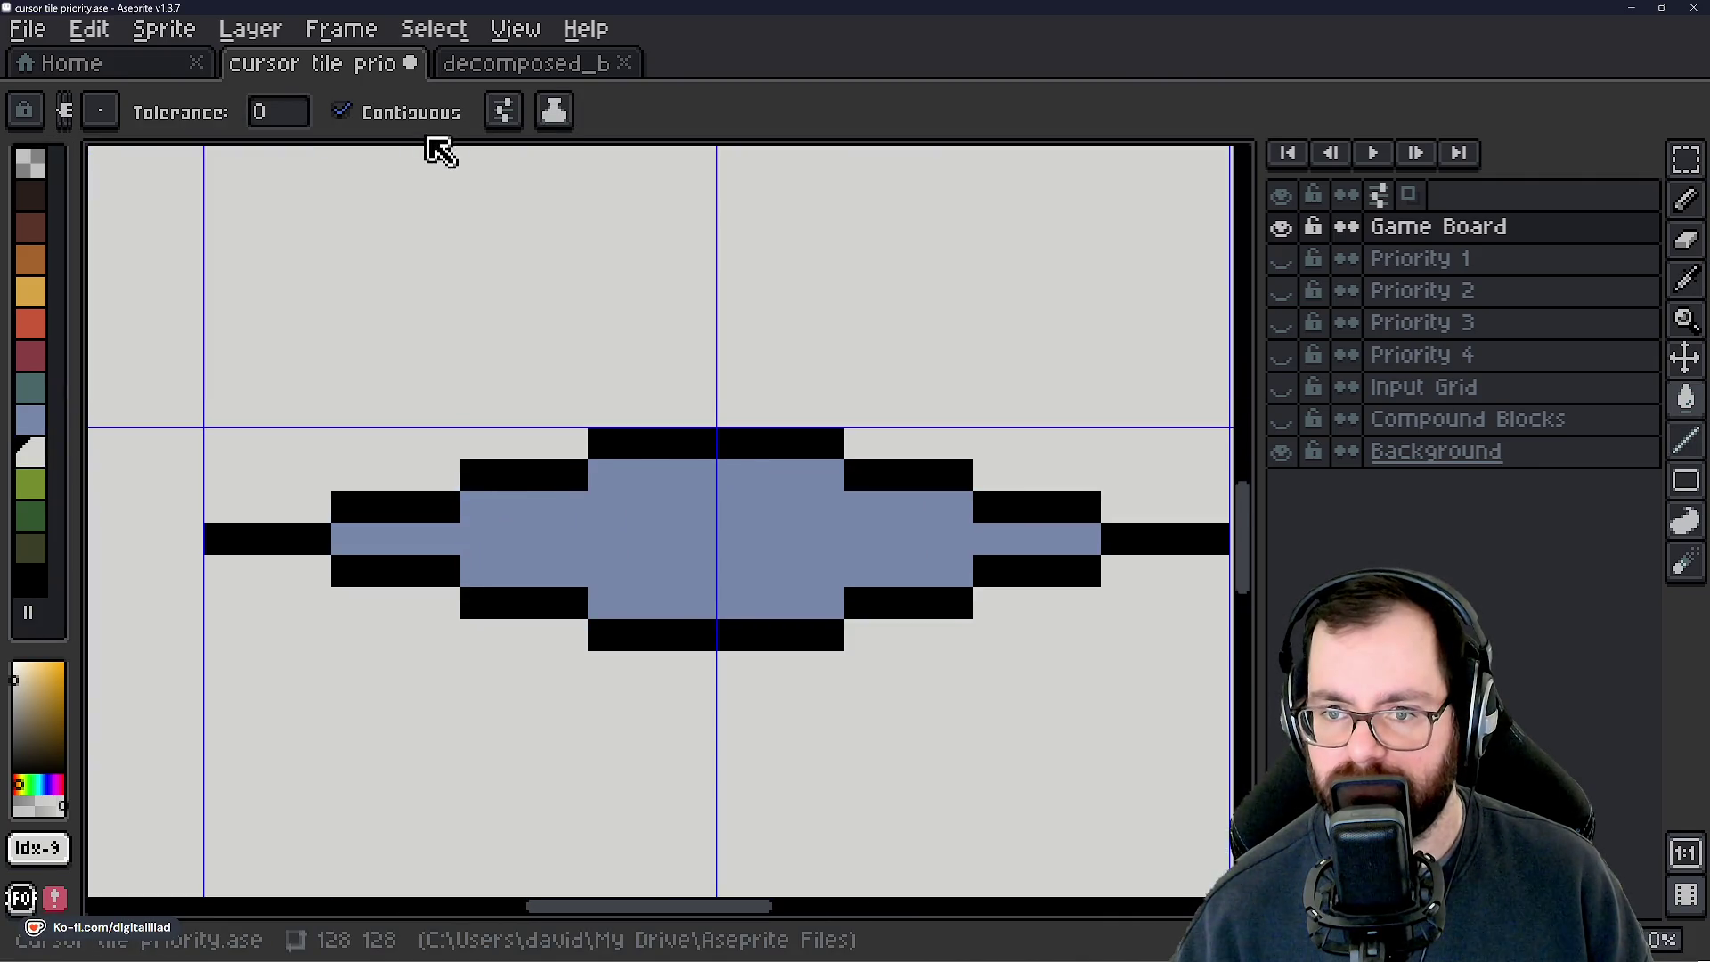
key("ctrl+z")
left_click(427, 124)
left_click(691, 434)
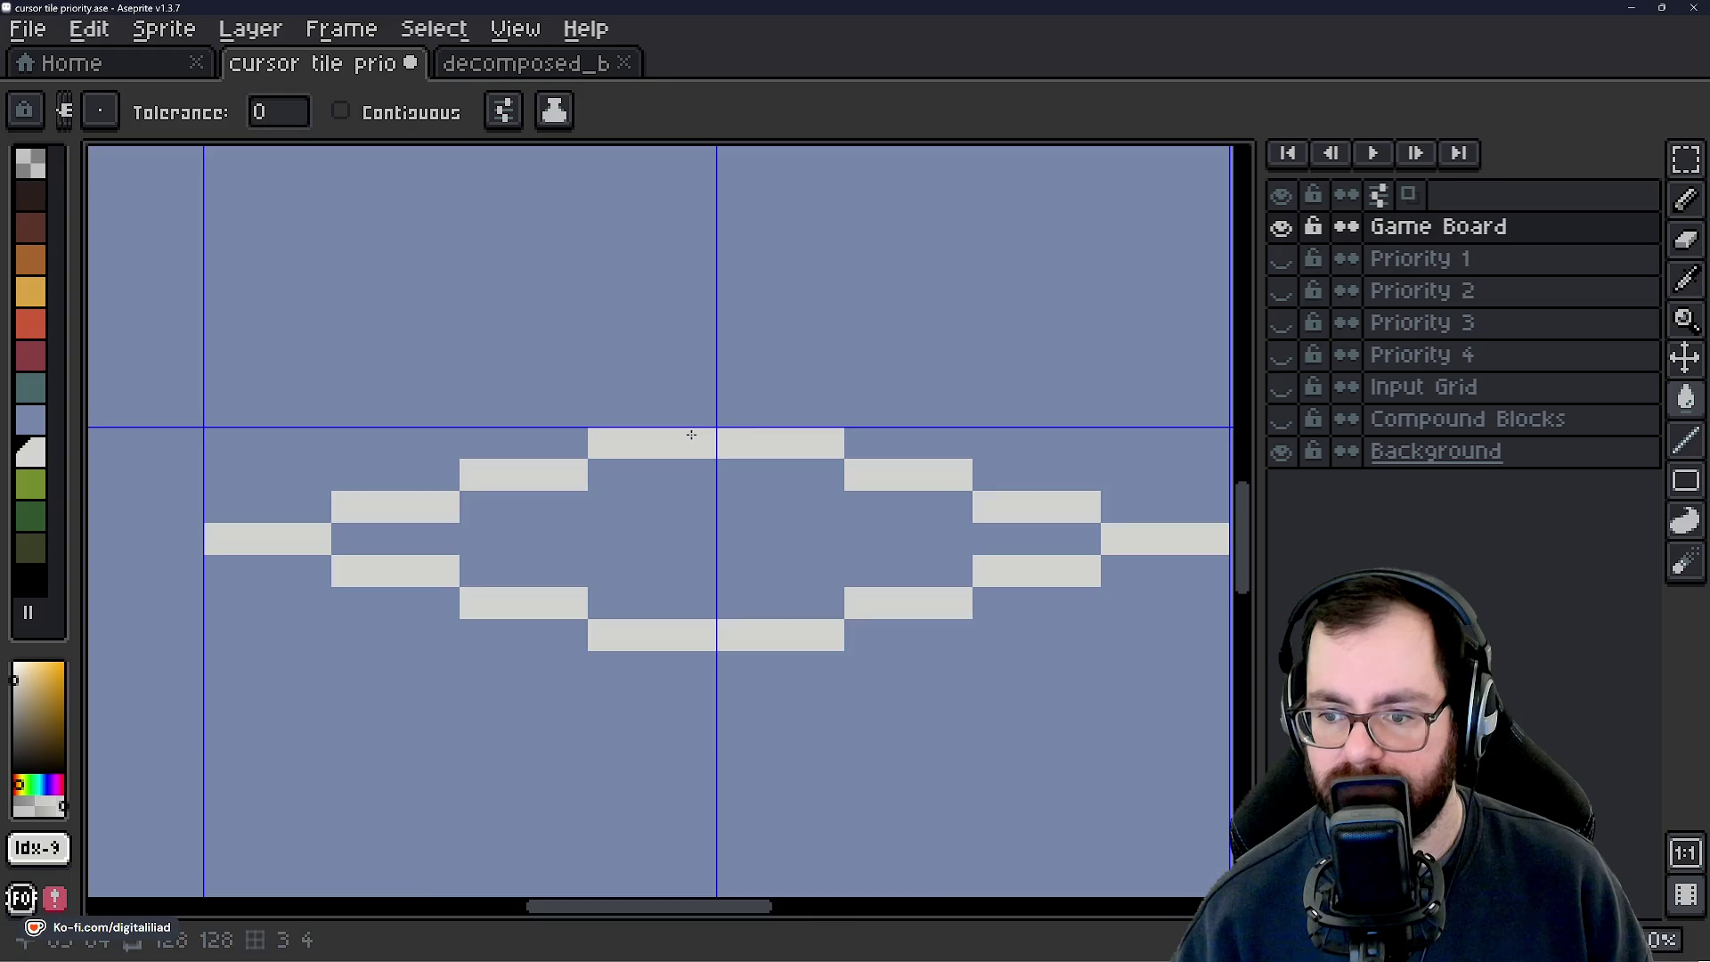
scroll(697, 535, "down", 2)
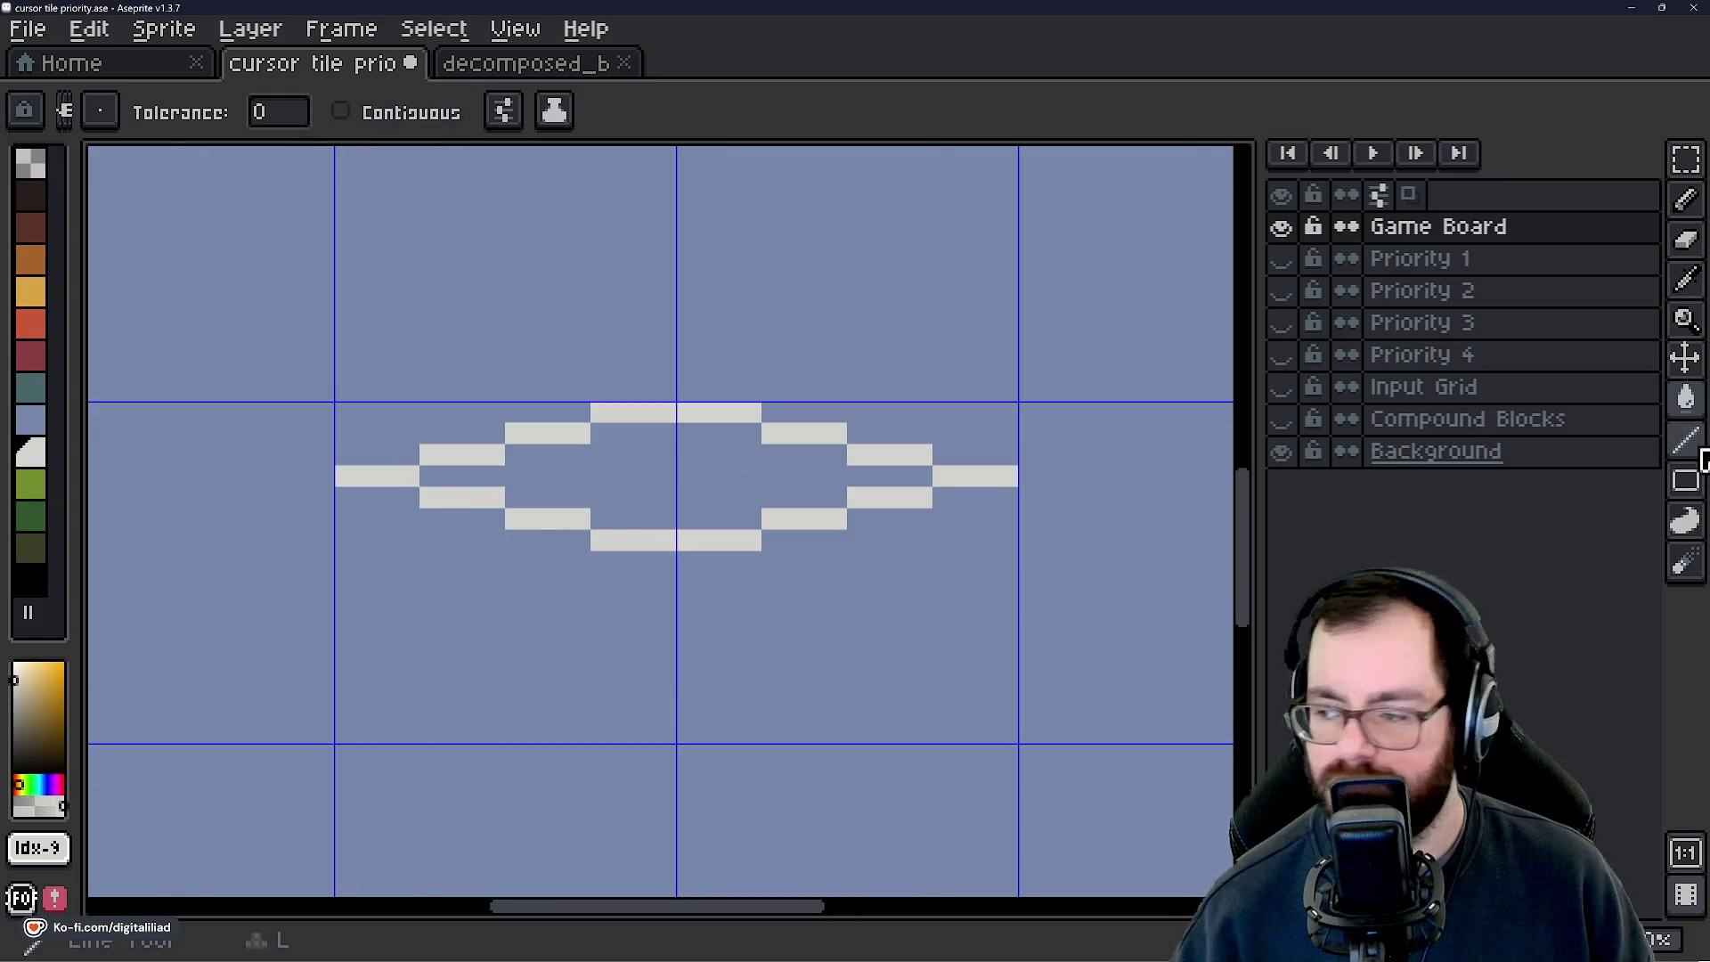
Marquee-select the diamond outline and move it up and to the right.
left_click(1688, 174)
left_click_drag(335, 402, 1018, 552)
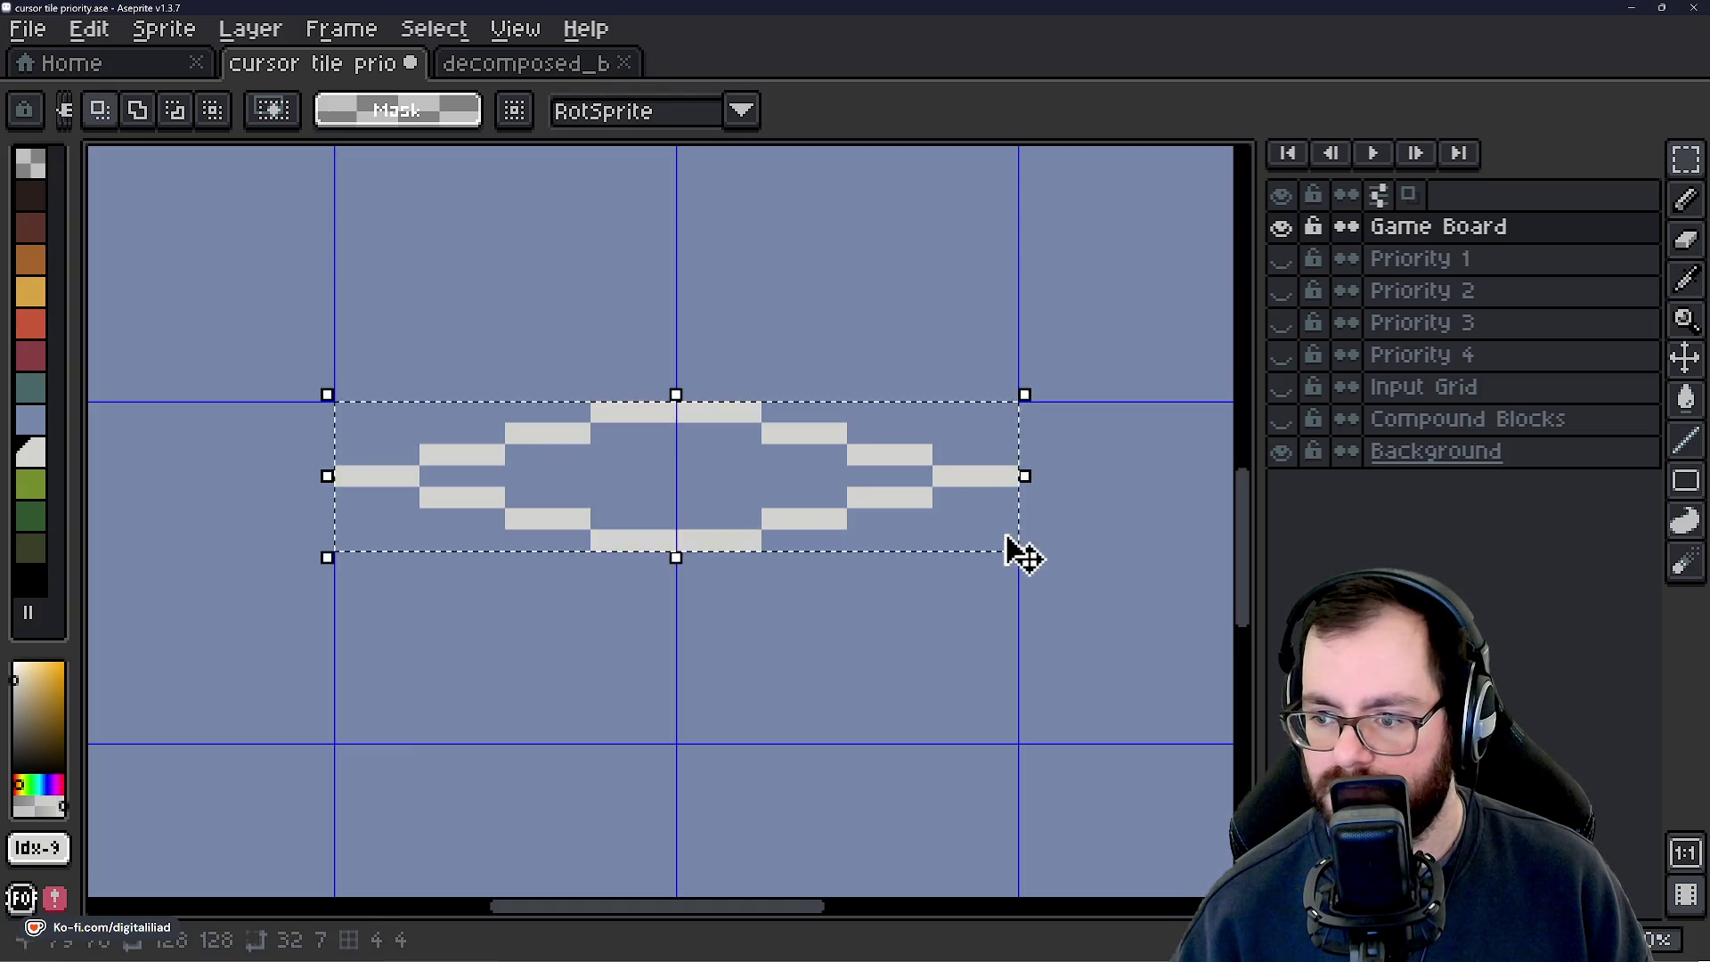
scroll(561, 508, "down", 3)
scroll(599, 542, "up", 2)
mouse_move(672, 491)
left_mouse_down()
mouse_move(896, 415)
mouse_move(927, 446)
left_mouse_up()
key("Return")
Paste one copy to the left and a vertically flipped copy above.
key("ctrl+v")
left_click_drag(773, 488, 526, 420)
key("Return")
key("ctrl+v")
key("shift+v")
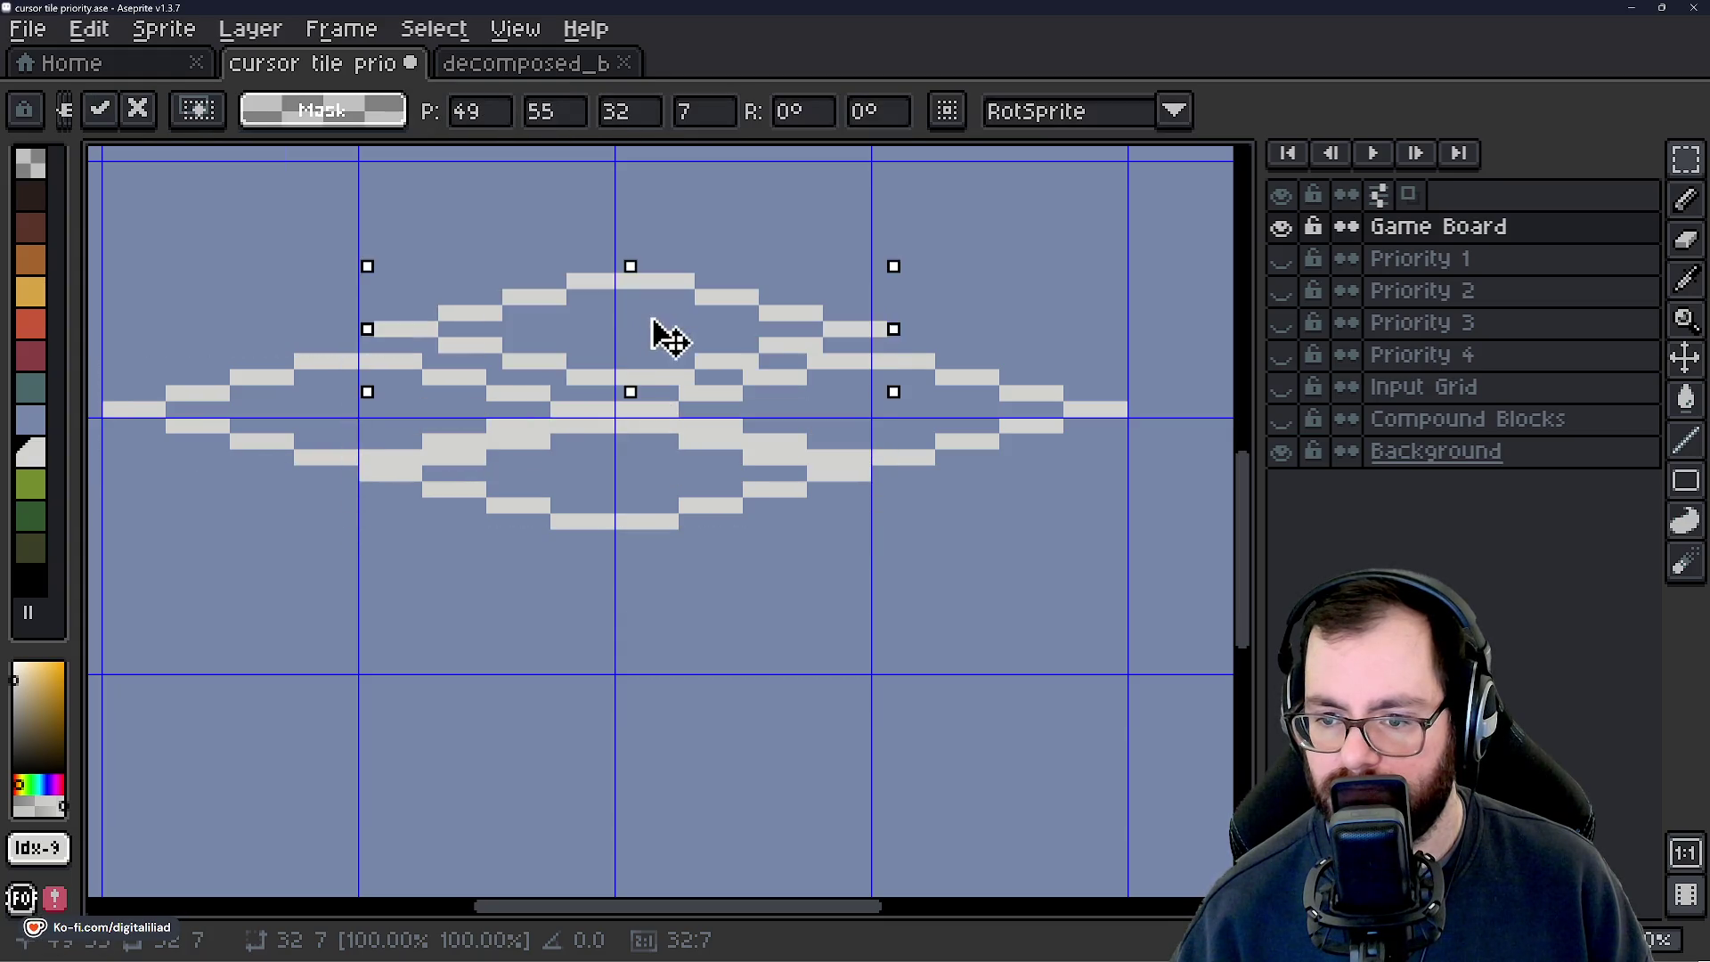
left_click_drag(659, 335, 642, 344)
key("Return")
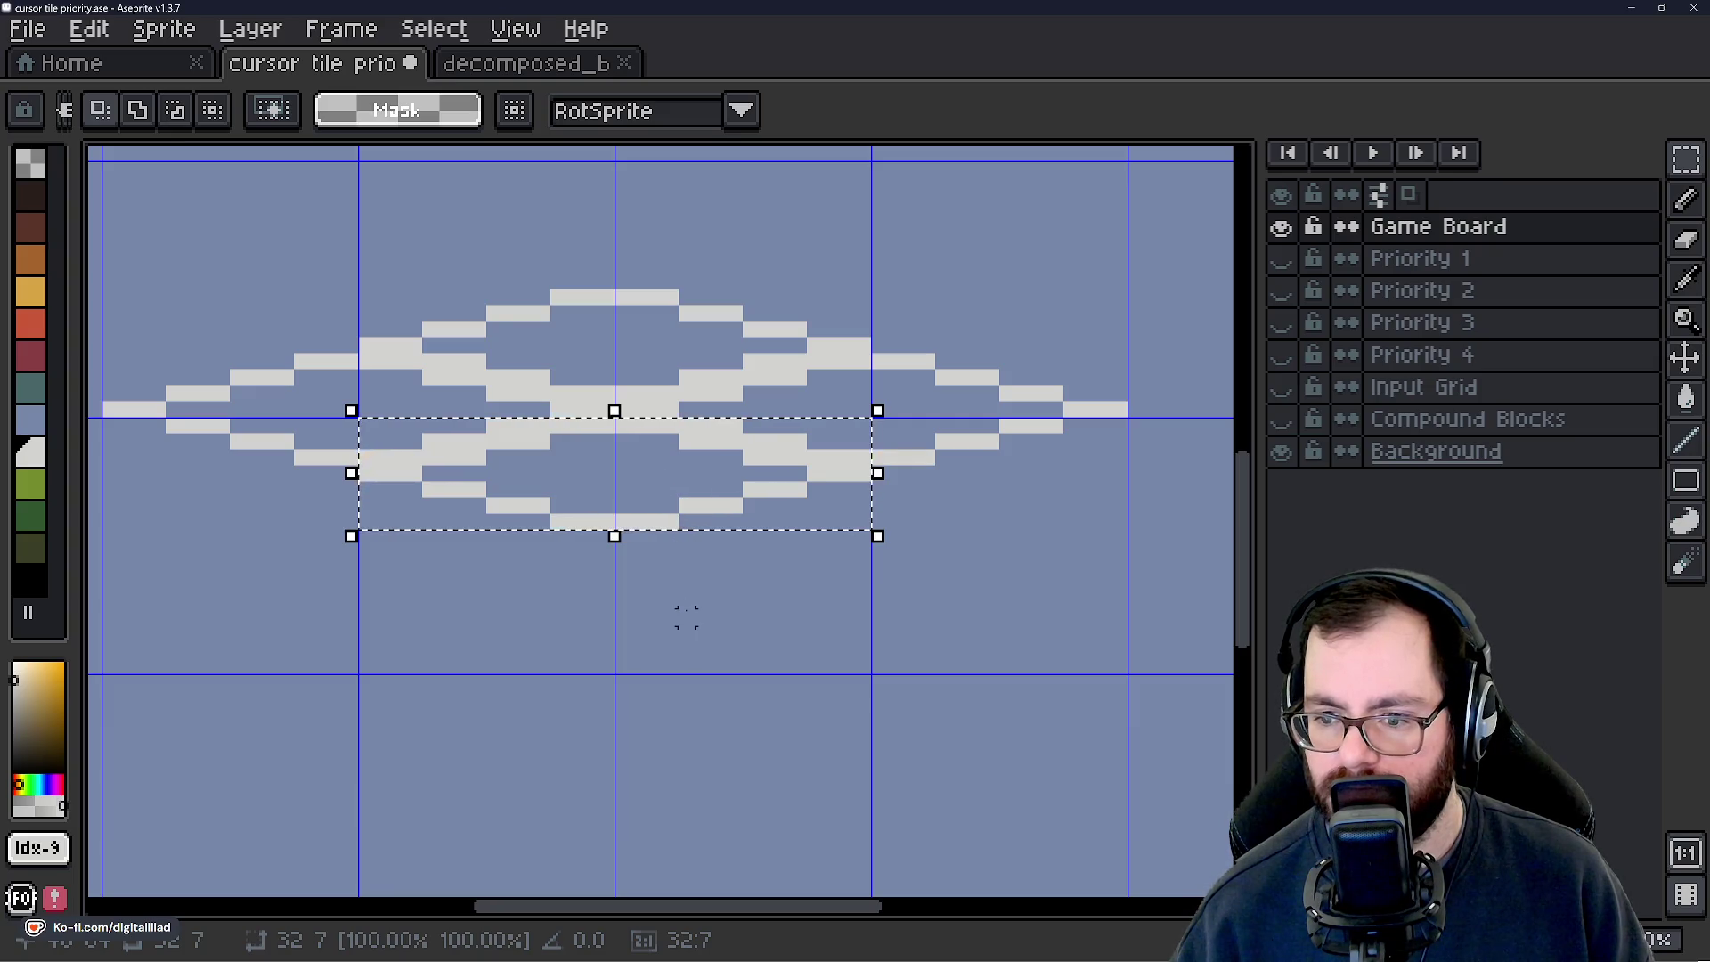
Clear the selection and switch from the Game Board layer to Priority 1.
scroll(686, 596, "down", 2)
scroll(680, 473, "up", 1)
key("ctrl+d")
scroll(677, 418, "up", 2)
scroll(670, 410, "down", 1)
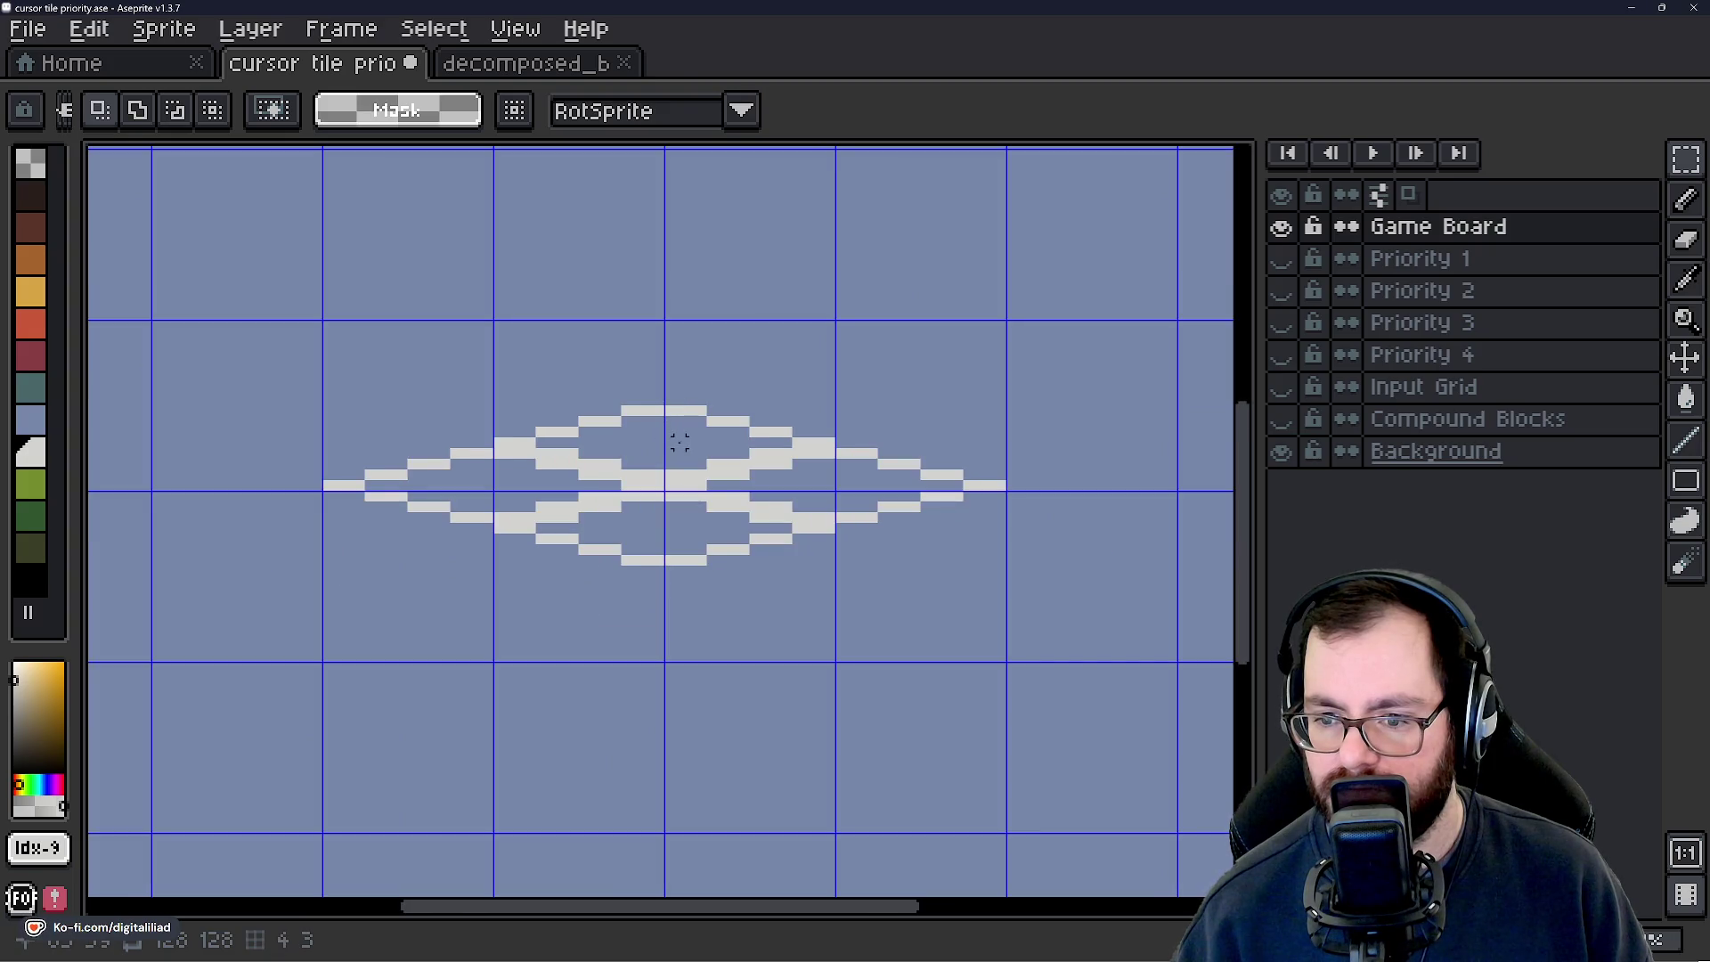
scroll(669, 419, "up", 1)
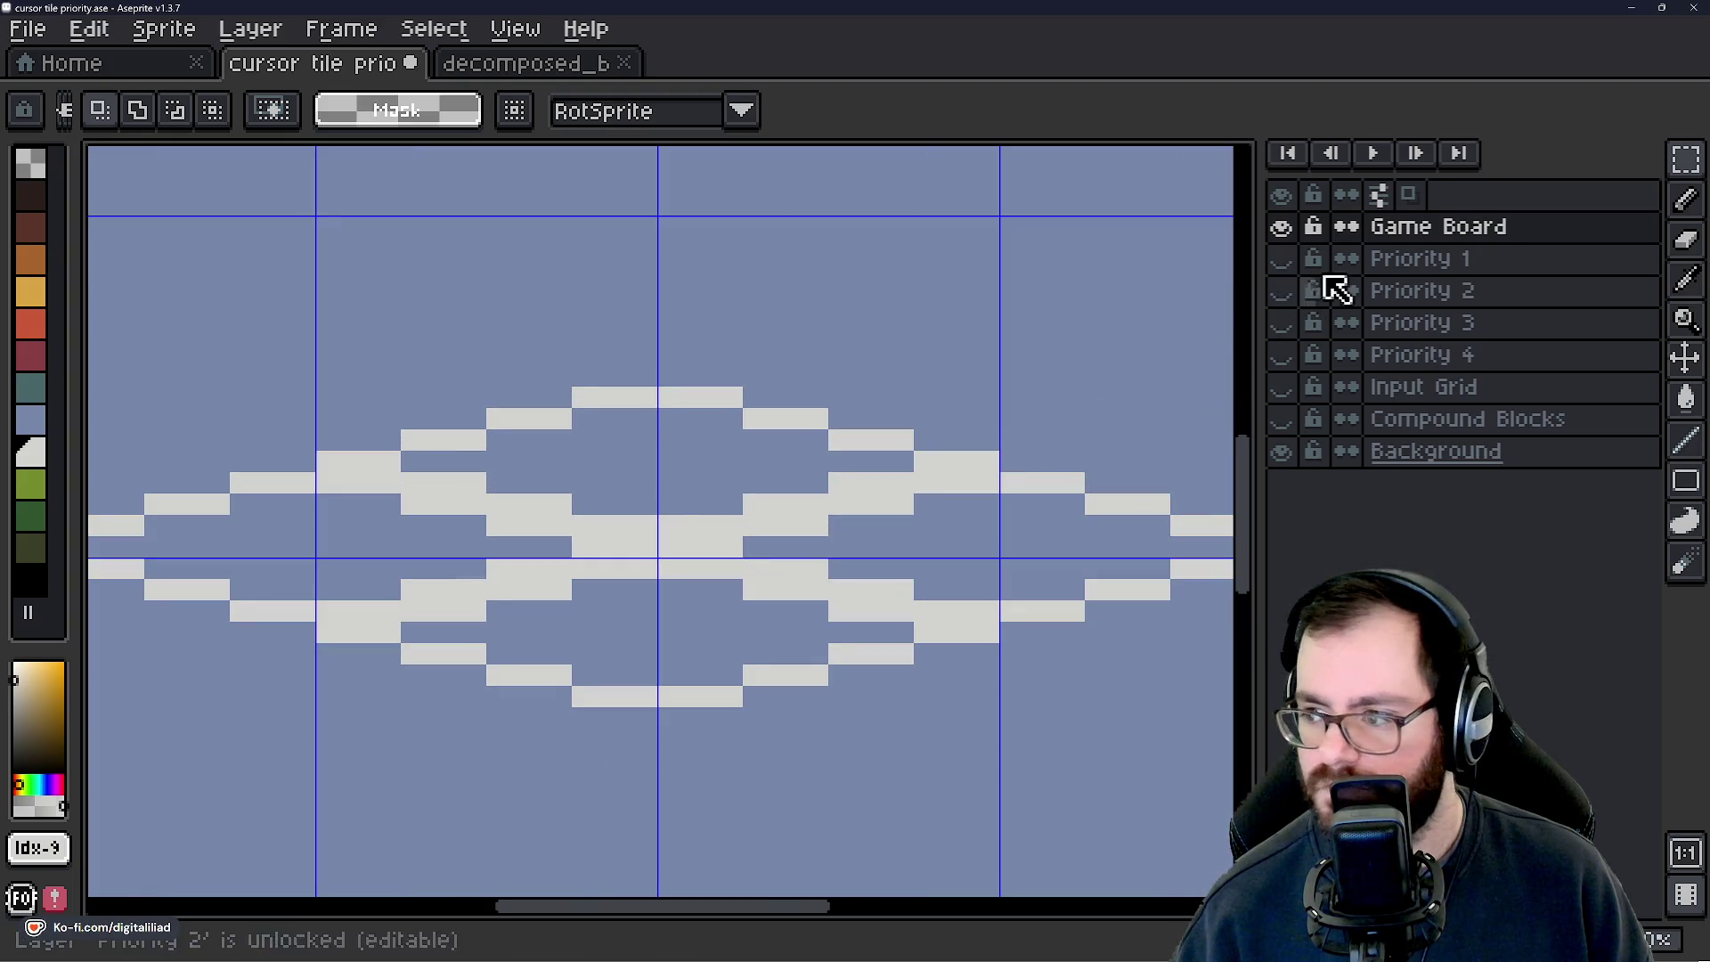
left_click(1450, 234)
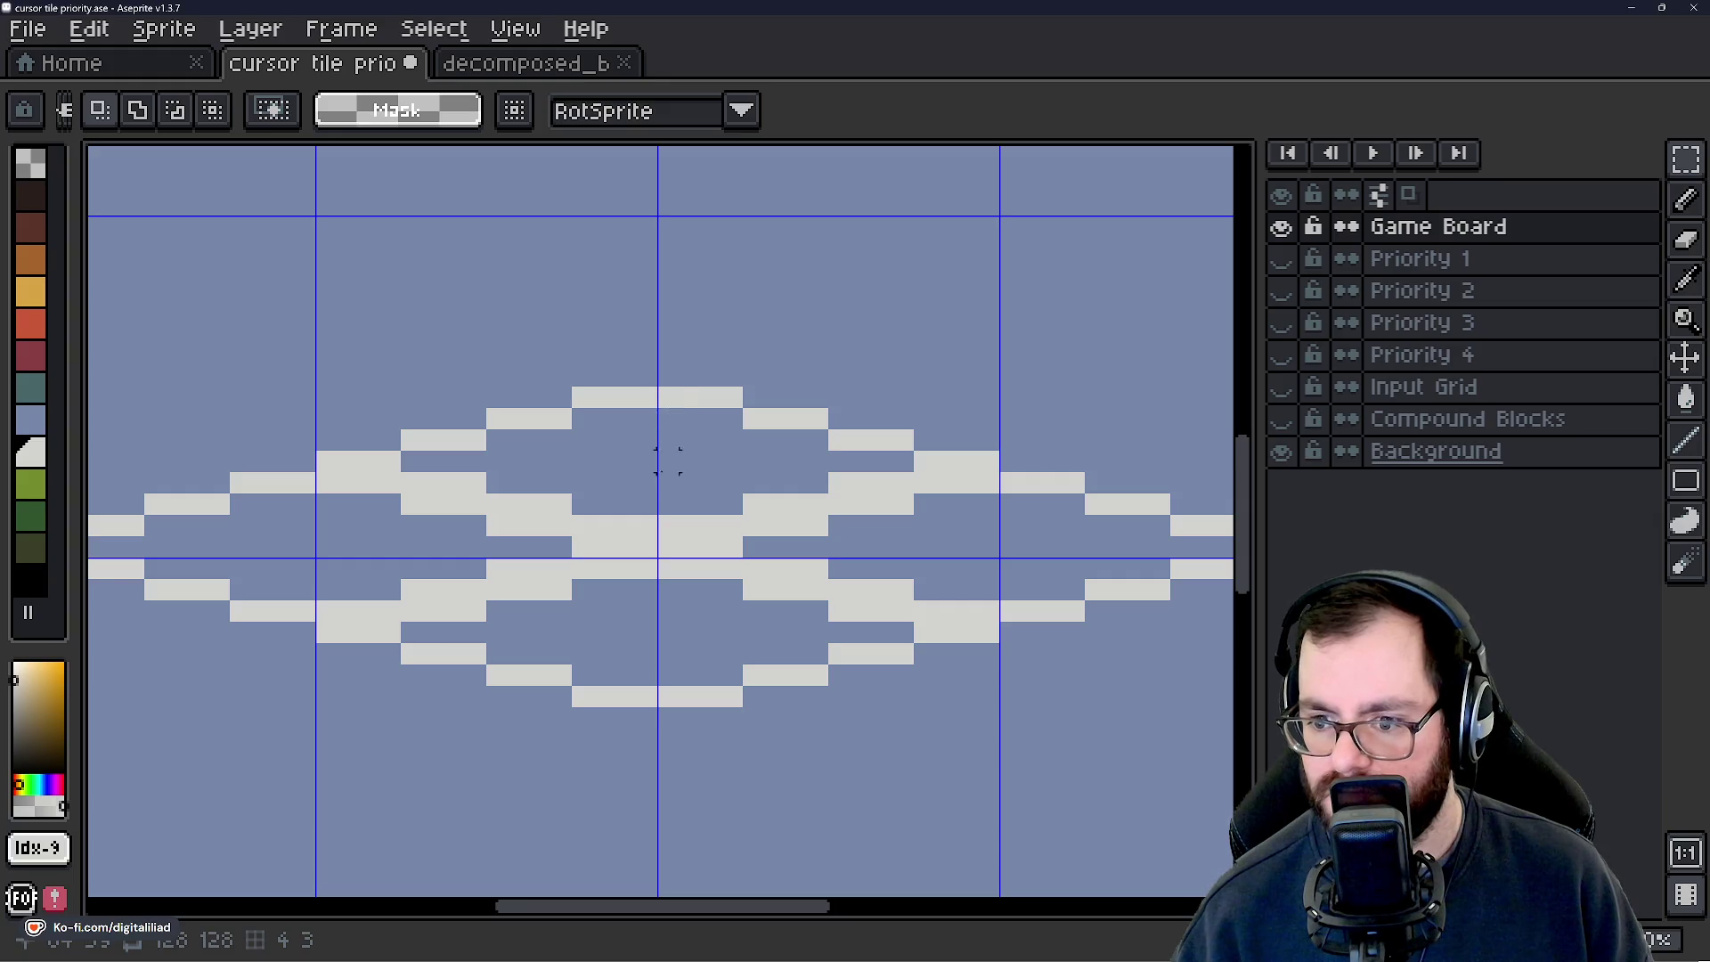
scroll(710, 461, "down", 3)
scroll(787, 467, "up", 1)
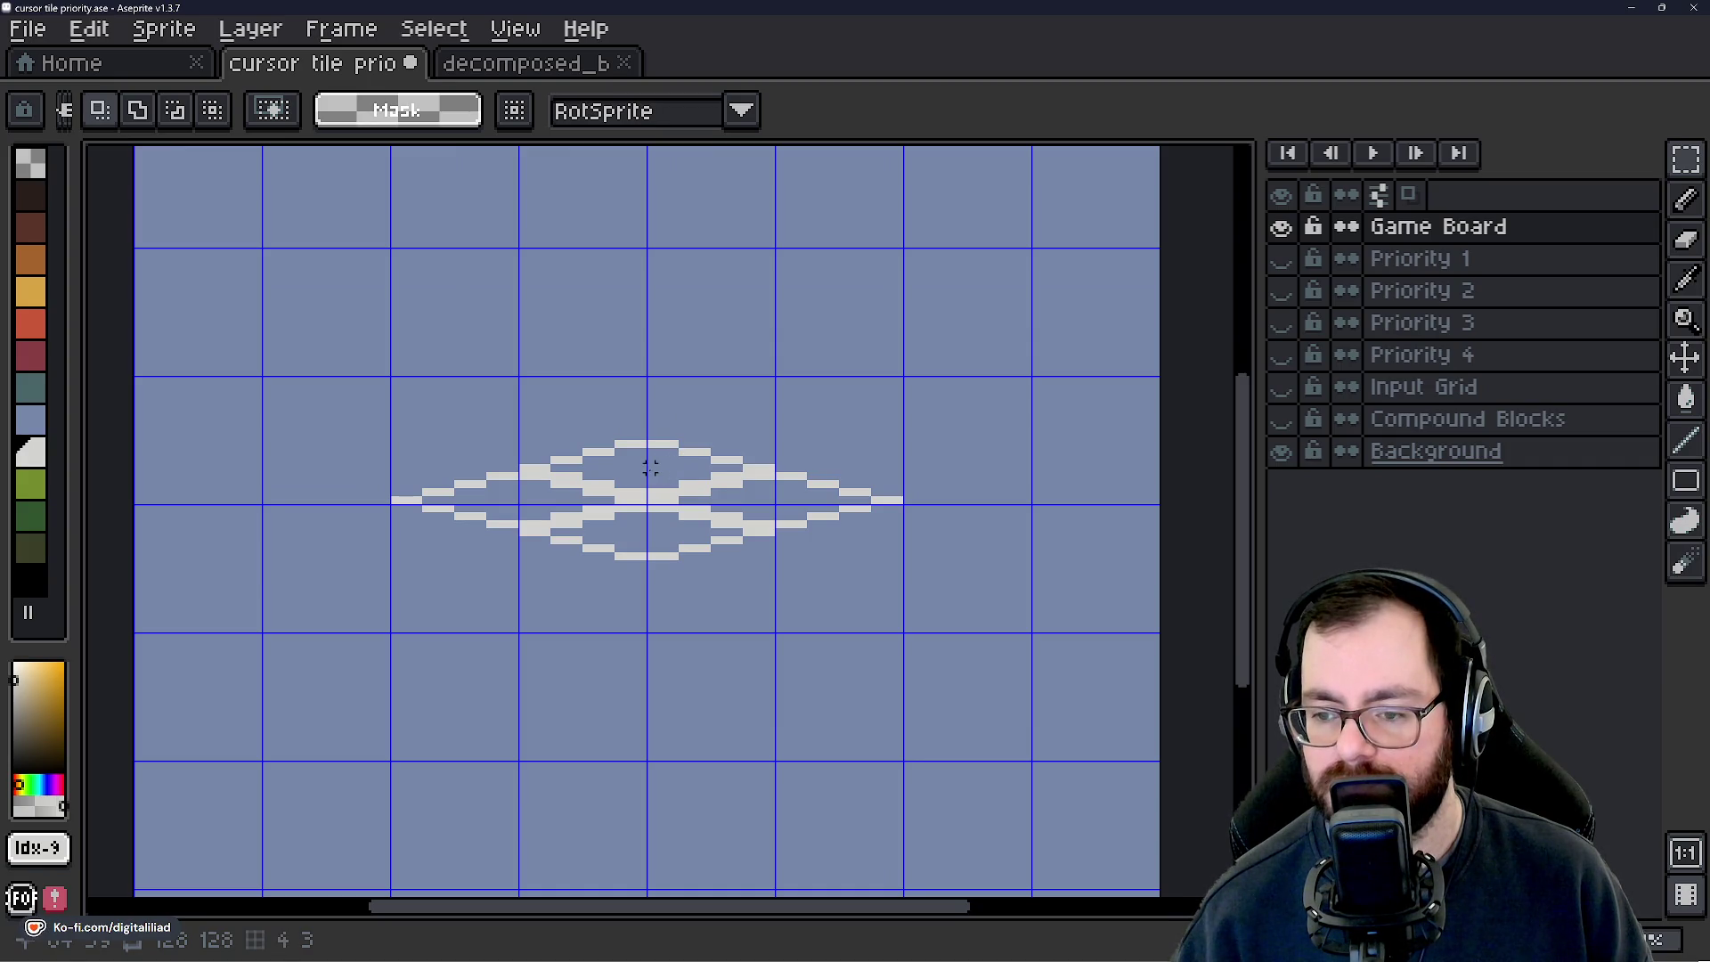
scroll(602, 370, "up", 1)
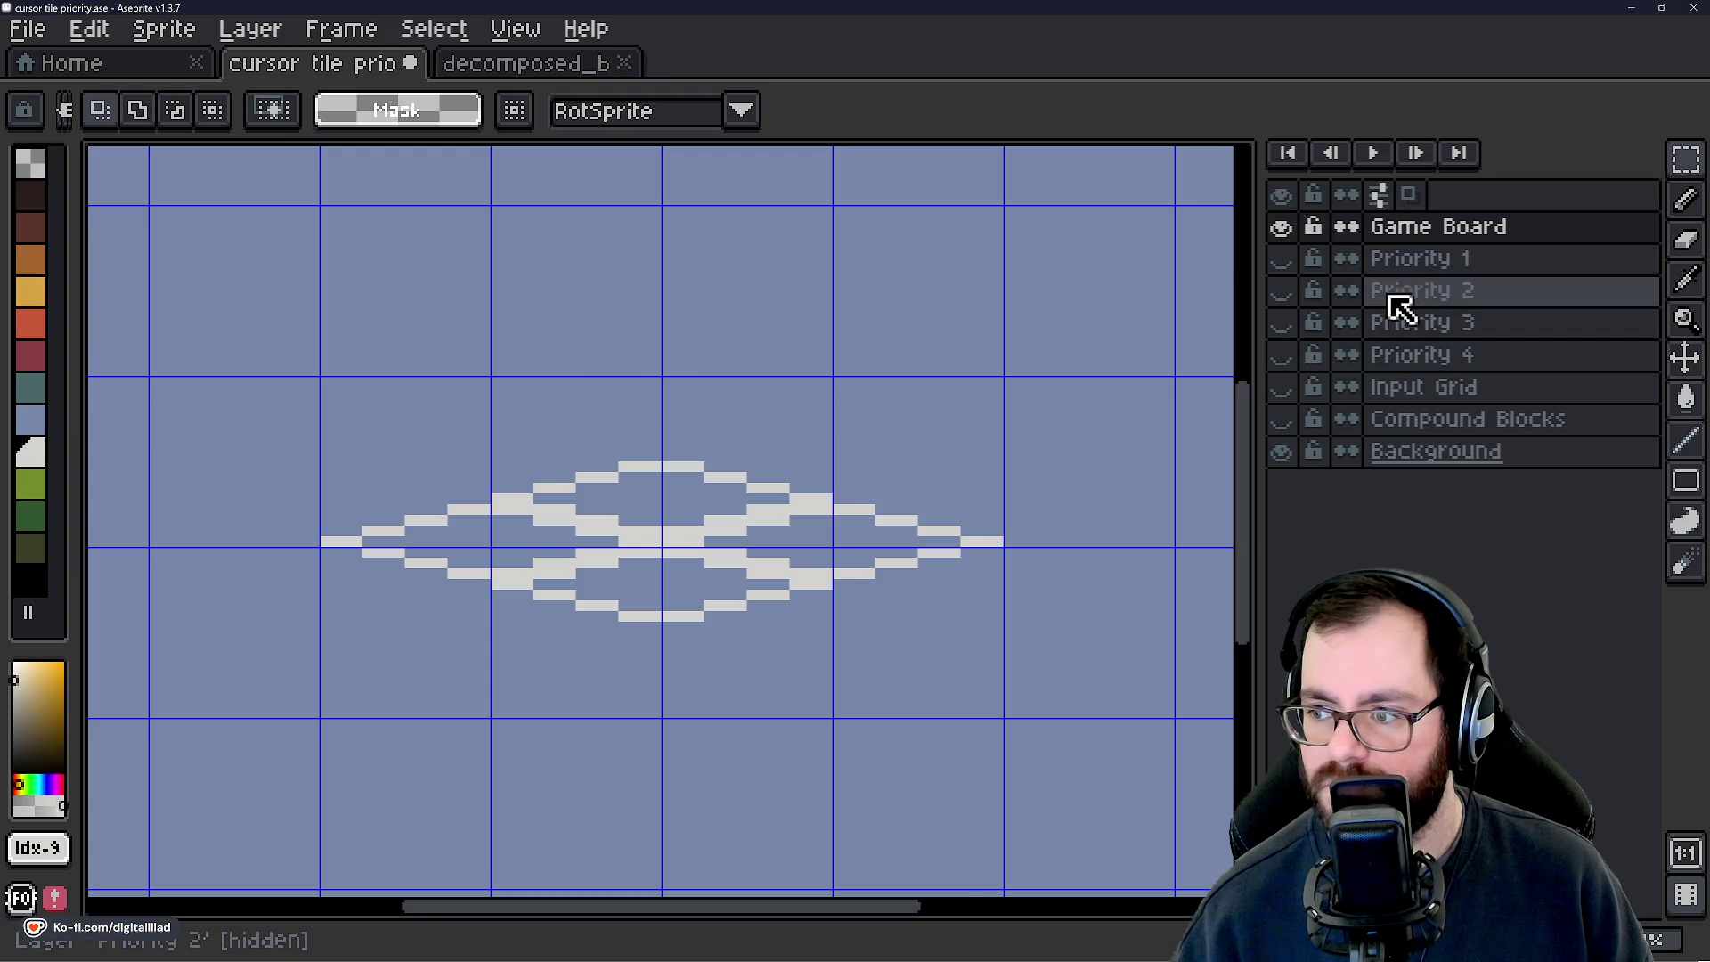
left_click(1416, 258)
Toggle the Priority 1 tiles' visibility on and off to compare with the board.
left_click(1411, 228)
left_click(1422, 265)
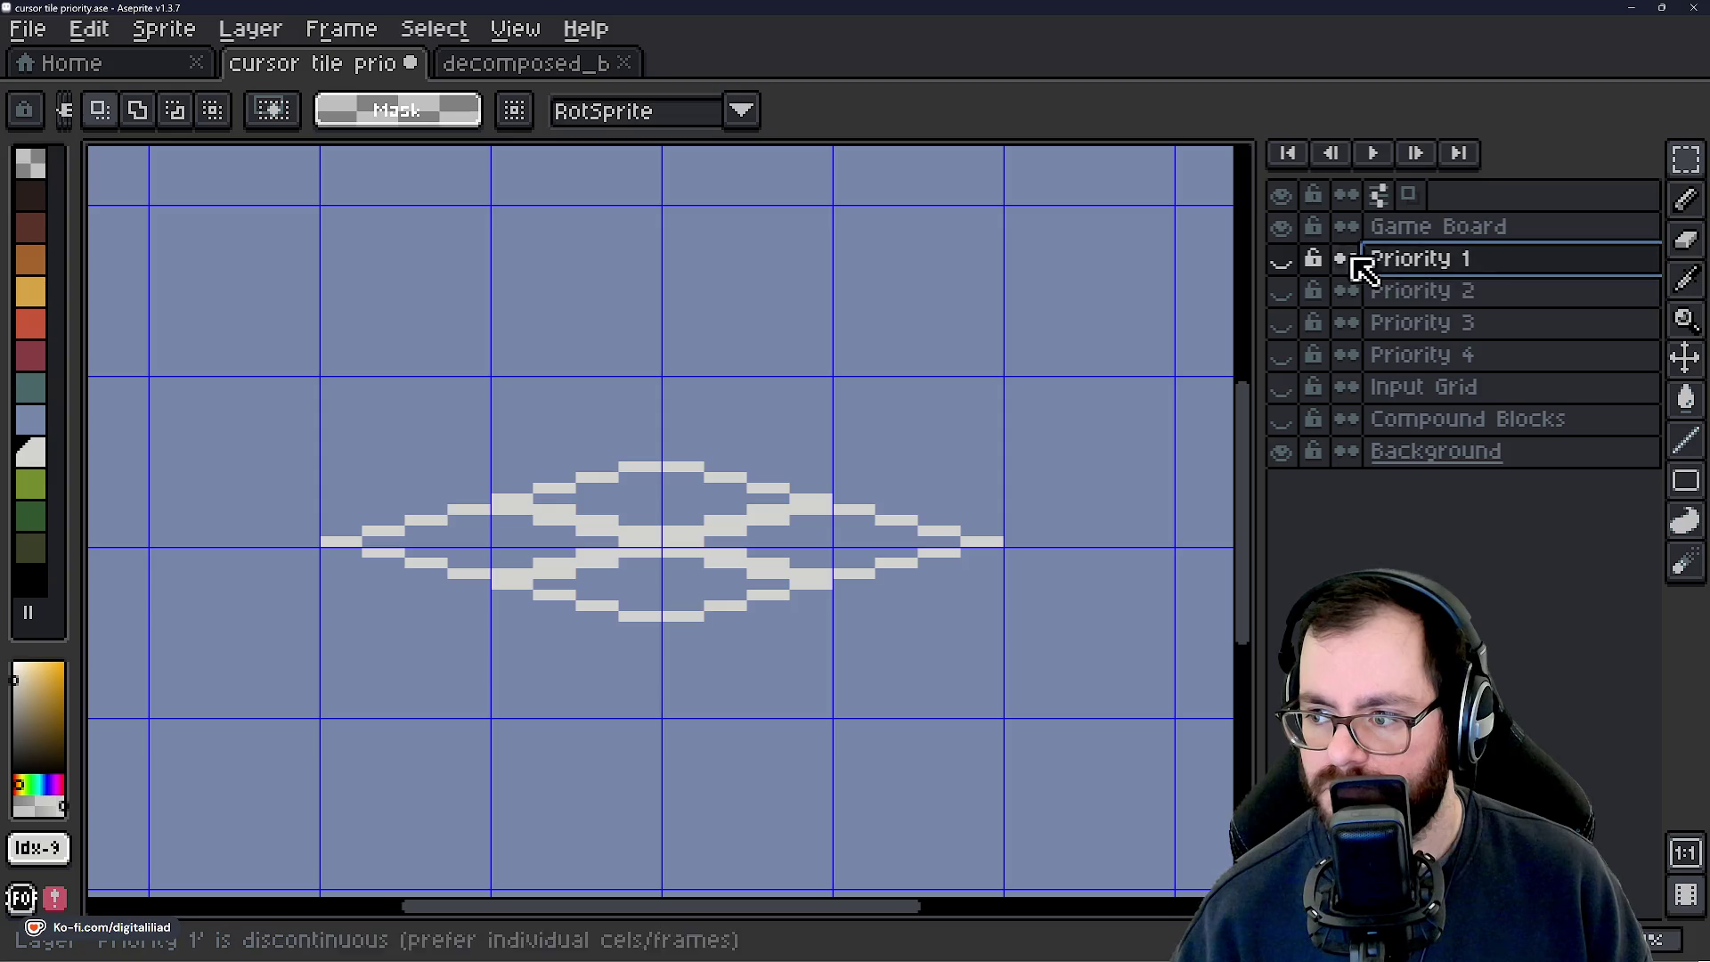
left_click(1283, 259)
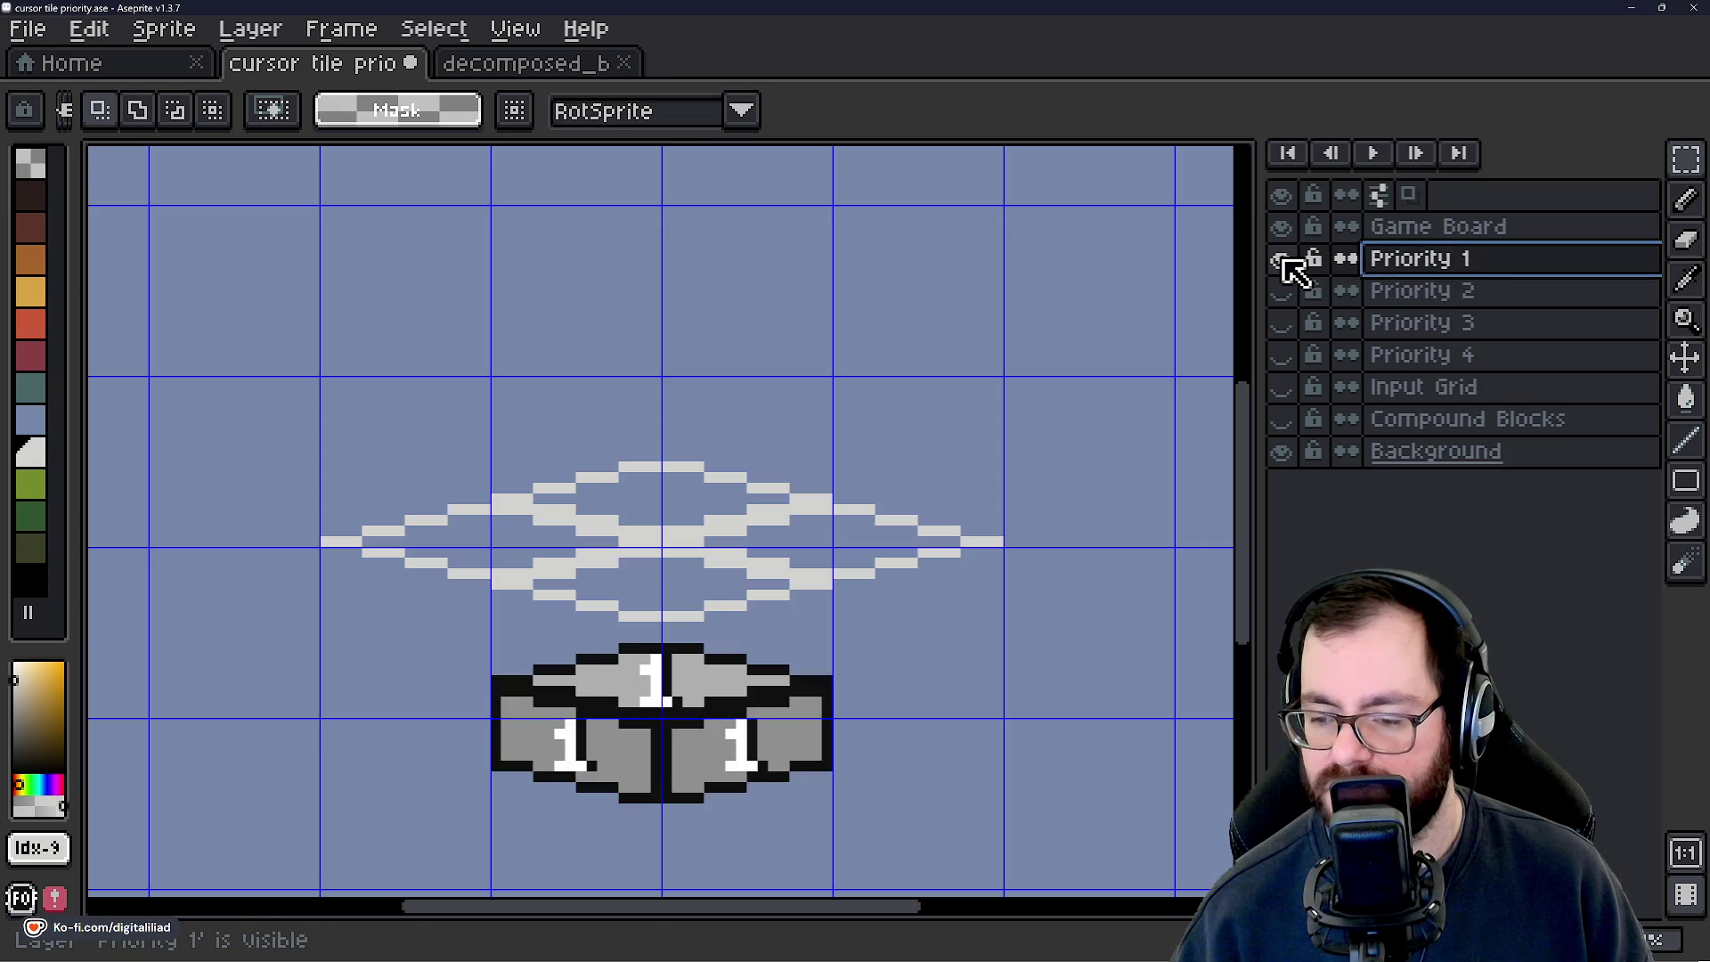
left_click(1283, 259)
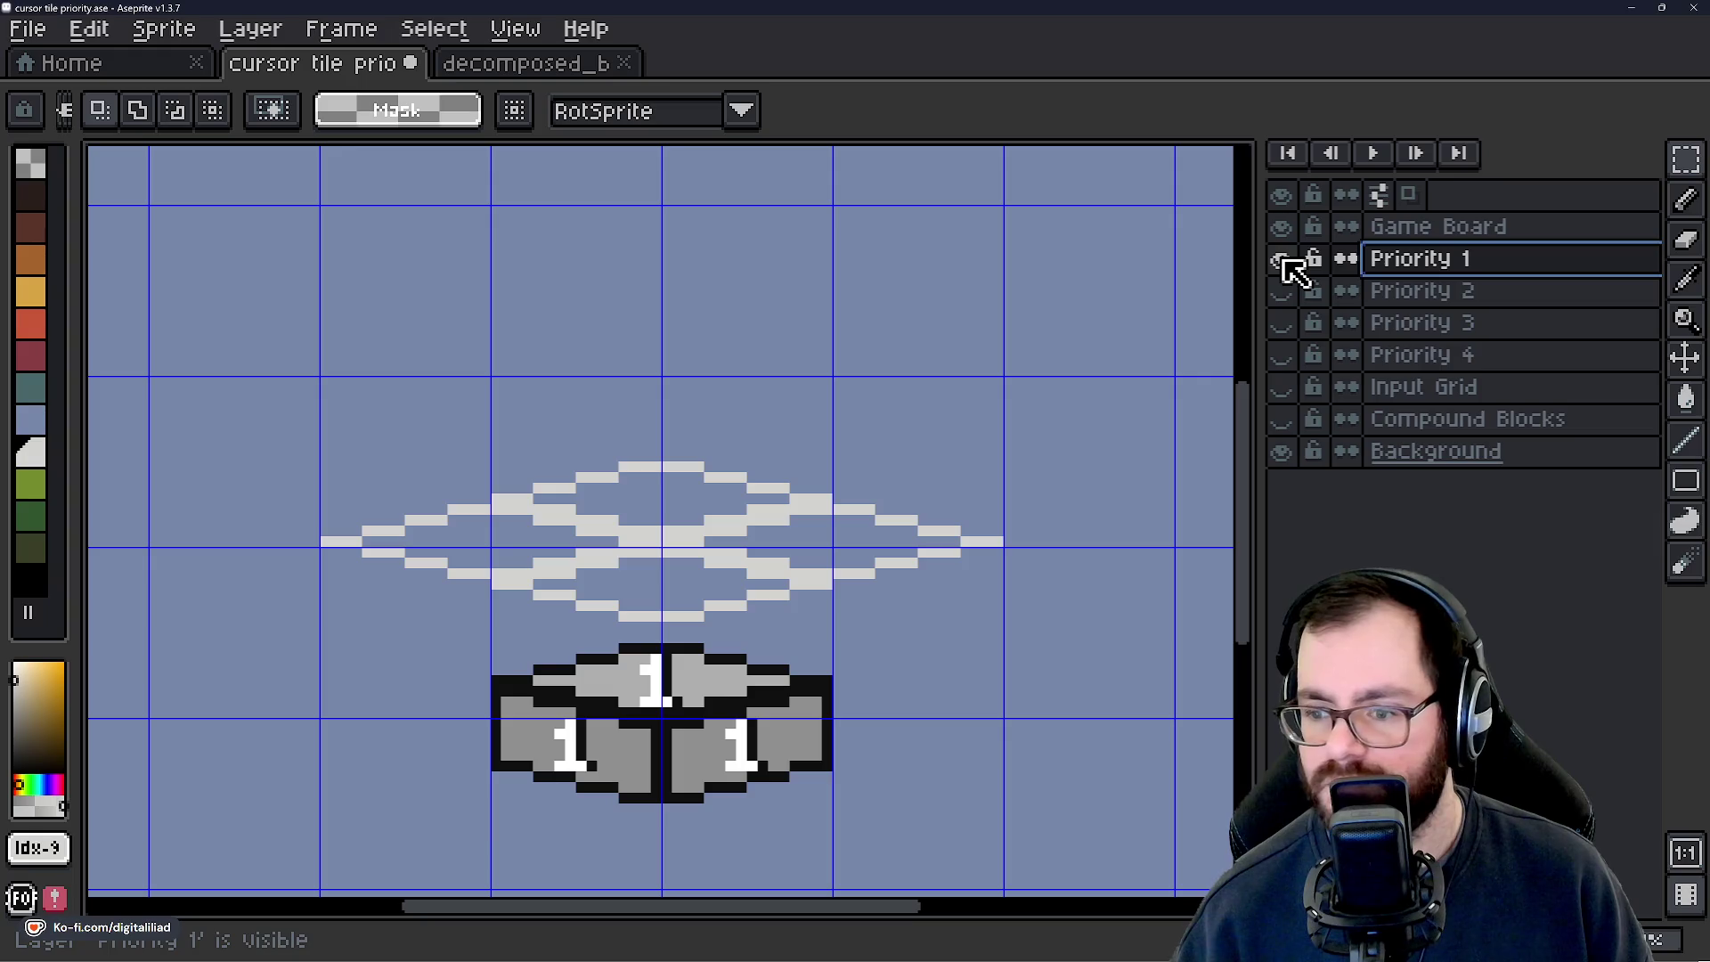
left_click(1284, 258)
left_click(1283, 259)
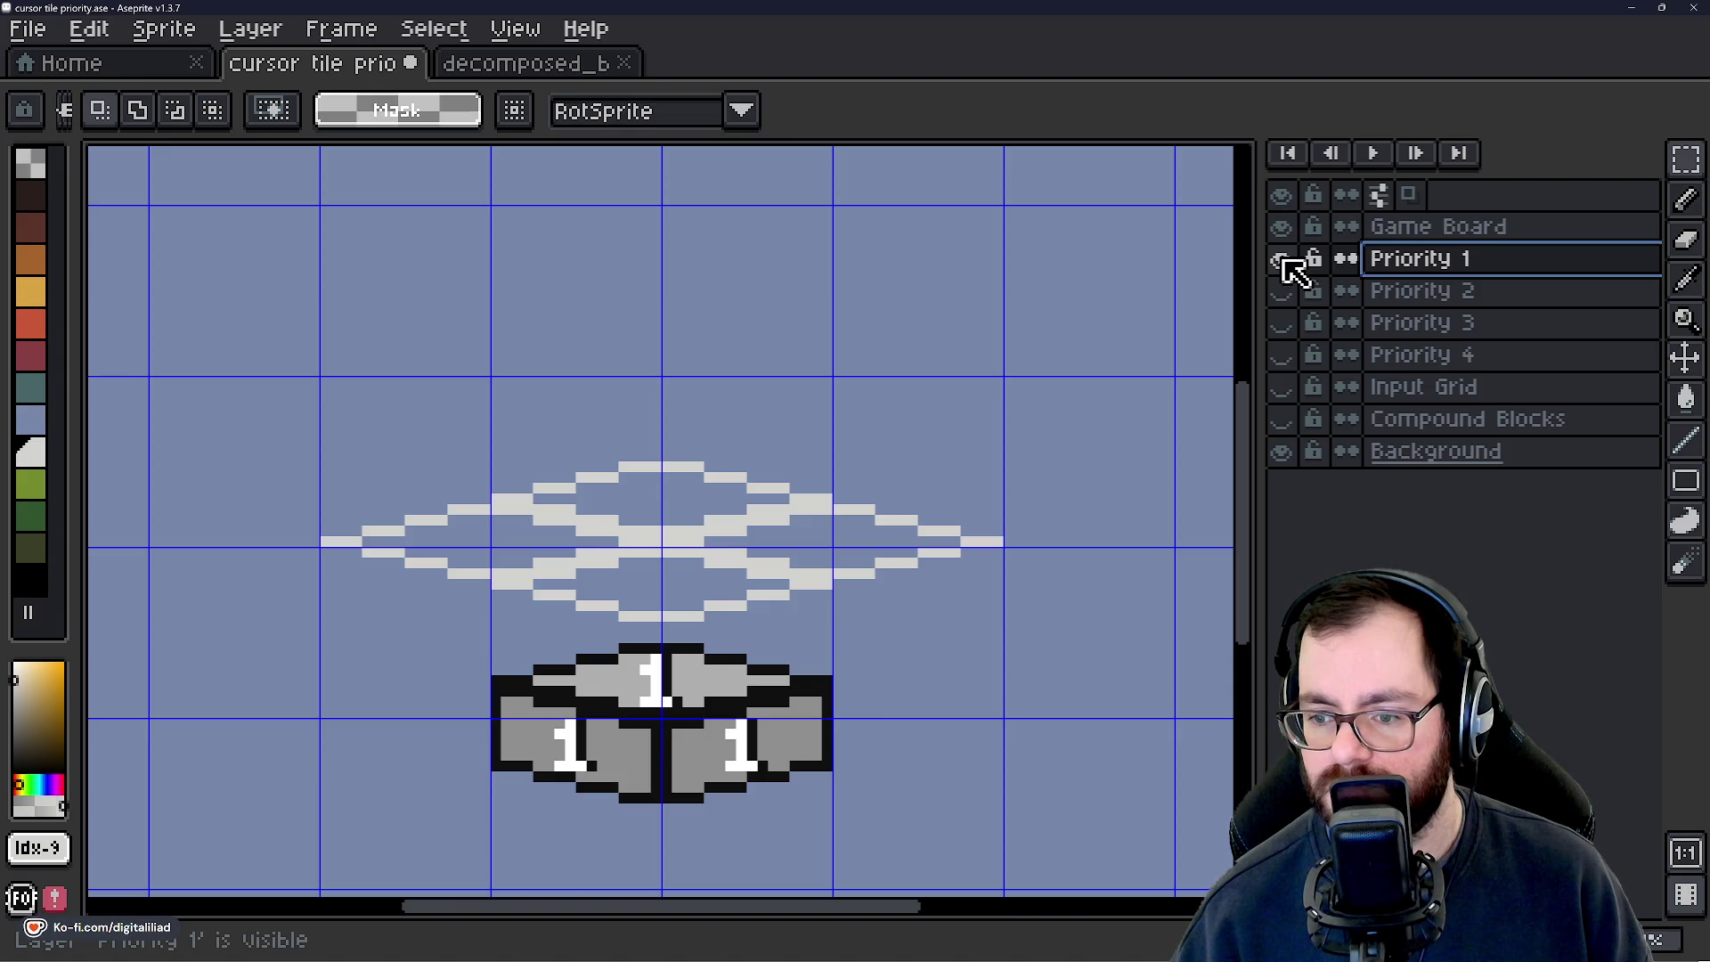
left_click(1283, 258)
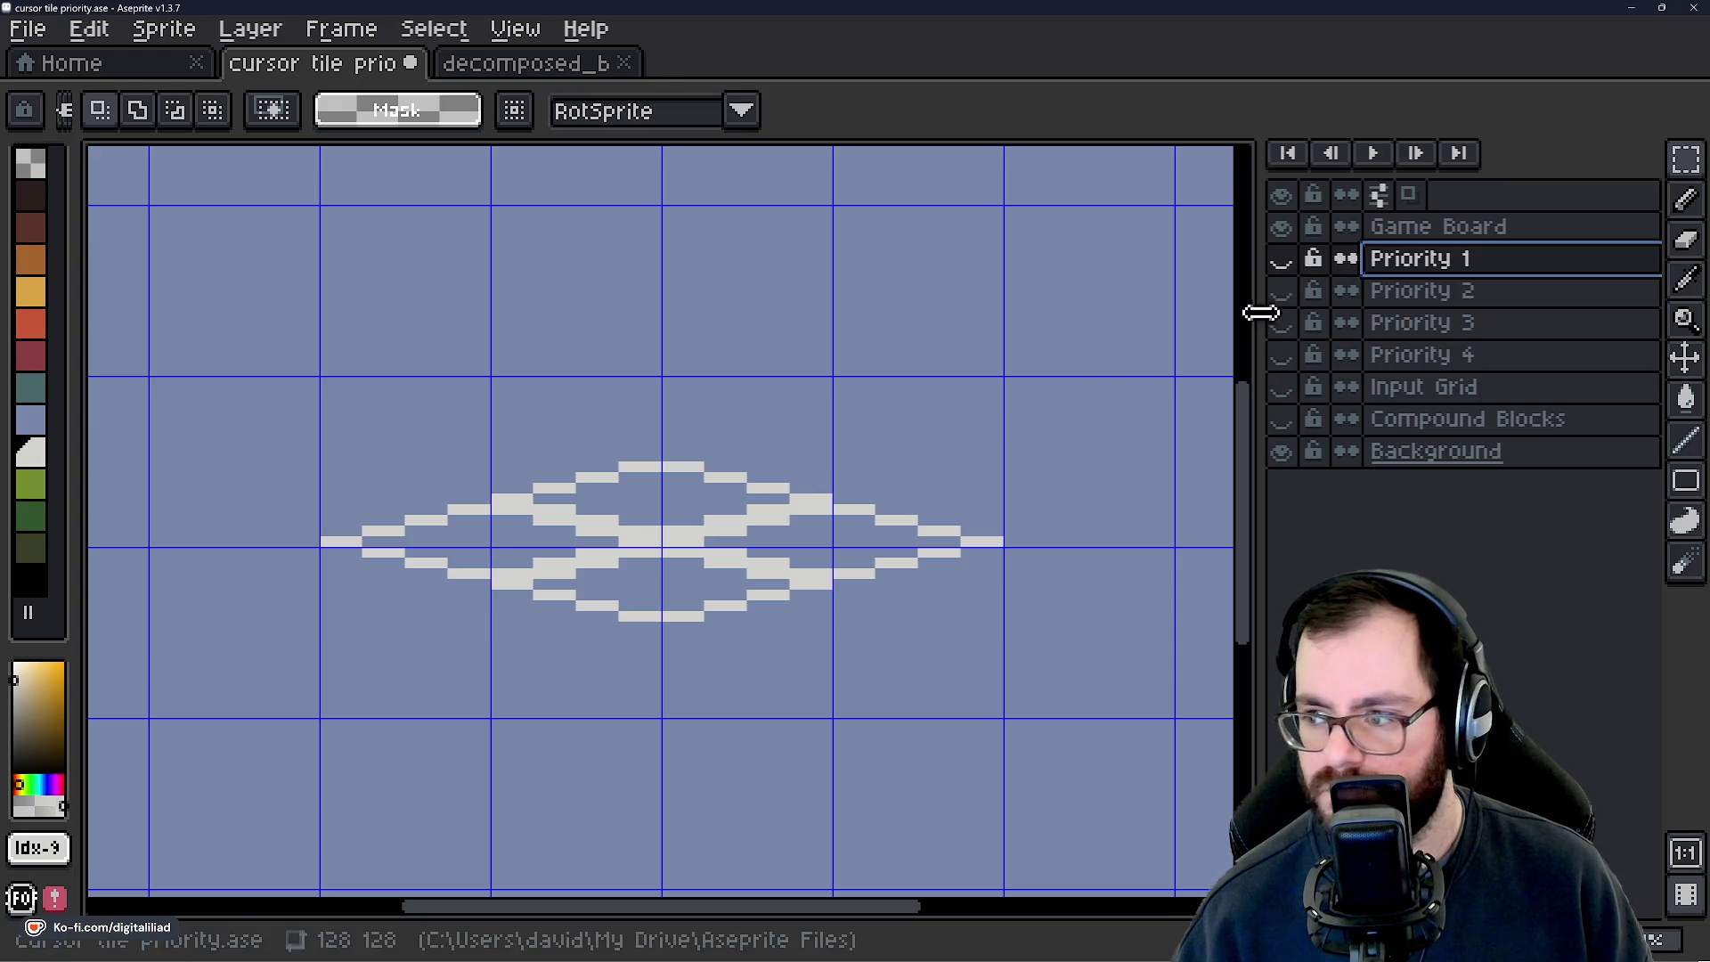
left_click(1281, 258)
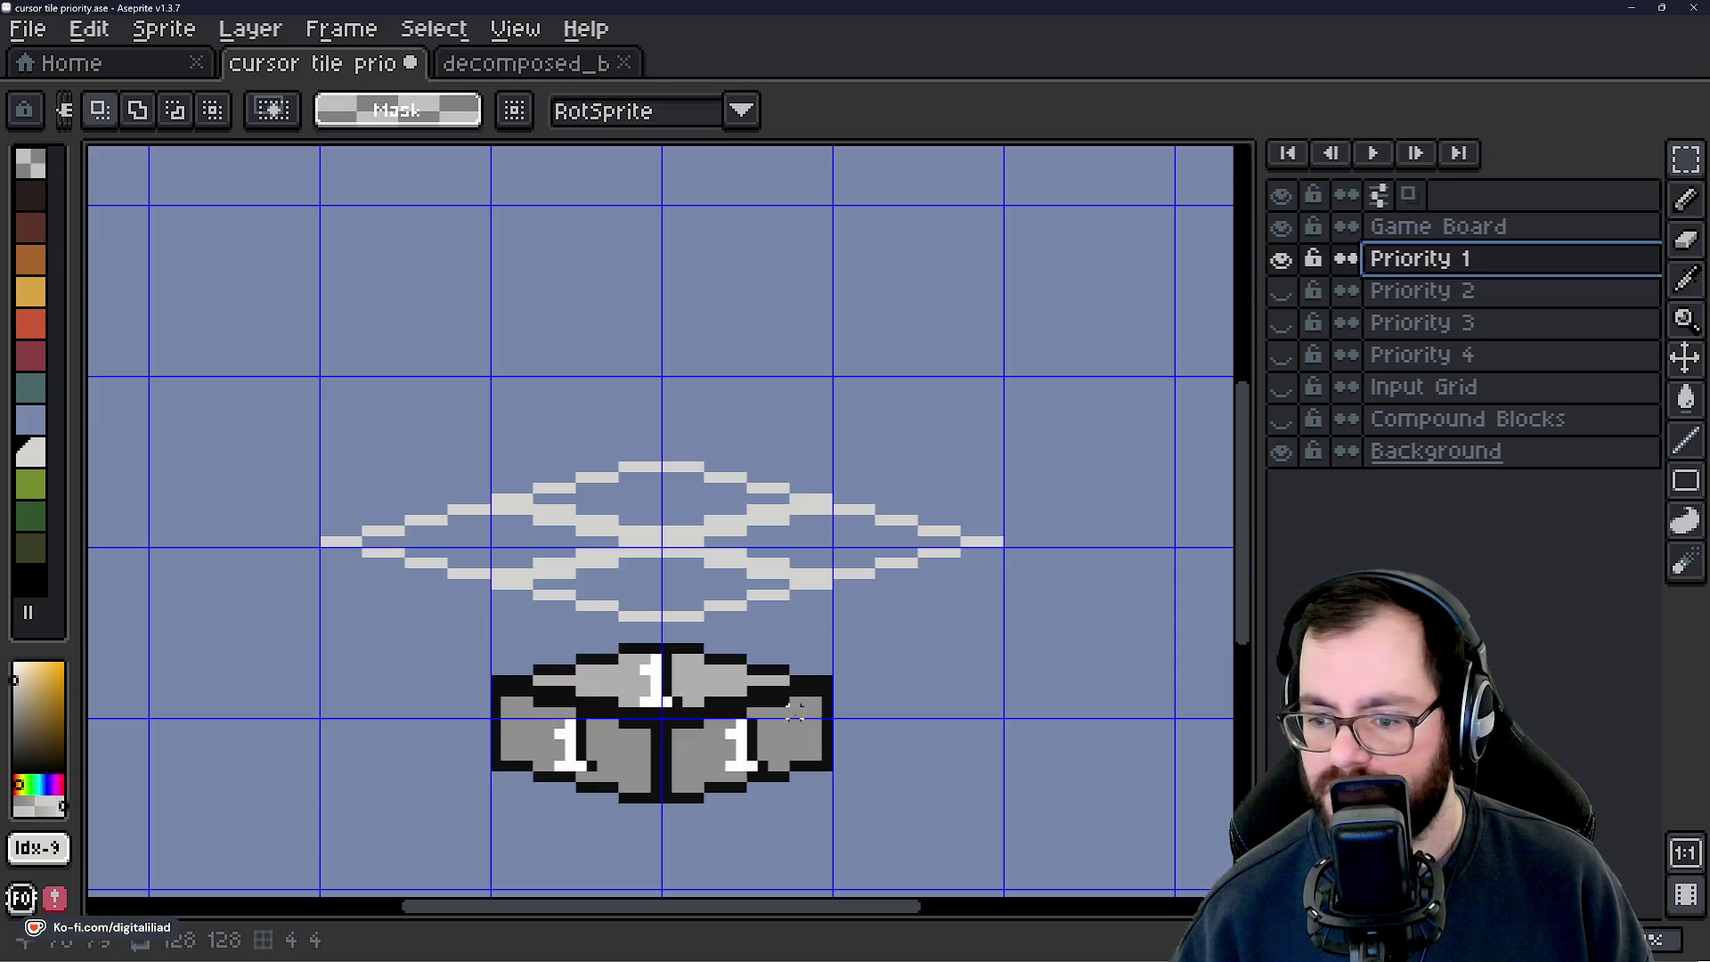
left_click(1280, 258)
Return to the Priority 1 layer and show its tiles.
left_click(1434, 233)
right_click(1435, 234)
left_click(1407, 267)
left_click(1420, 258)
left_click(1281, 259)
scroll(609, 606, "up", 4)
Marquee-select the right '1' block and transform it.
left_click_drag(562, 431, 691, 686)
mouse_move(736, 411)
left_mouse_down()
mouse_move(920, 587)
mouse_move(1042, 559)
left_mouse_up()
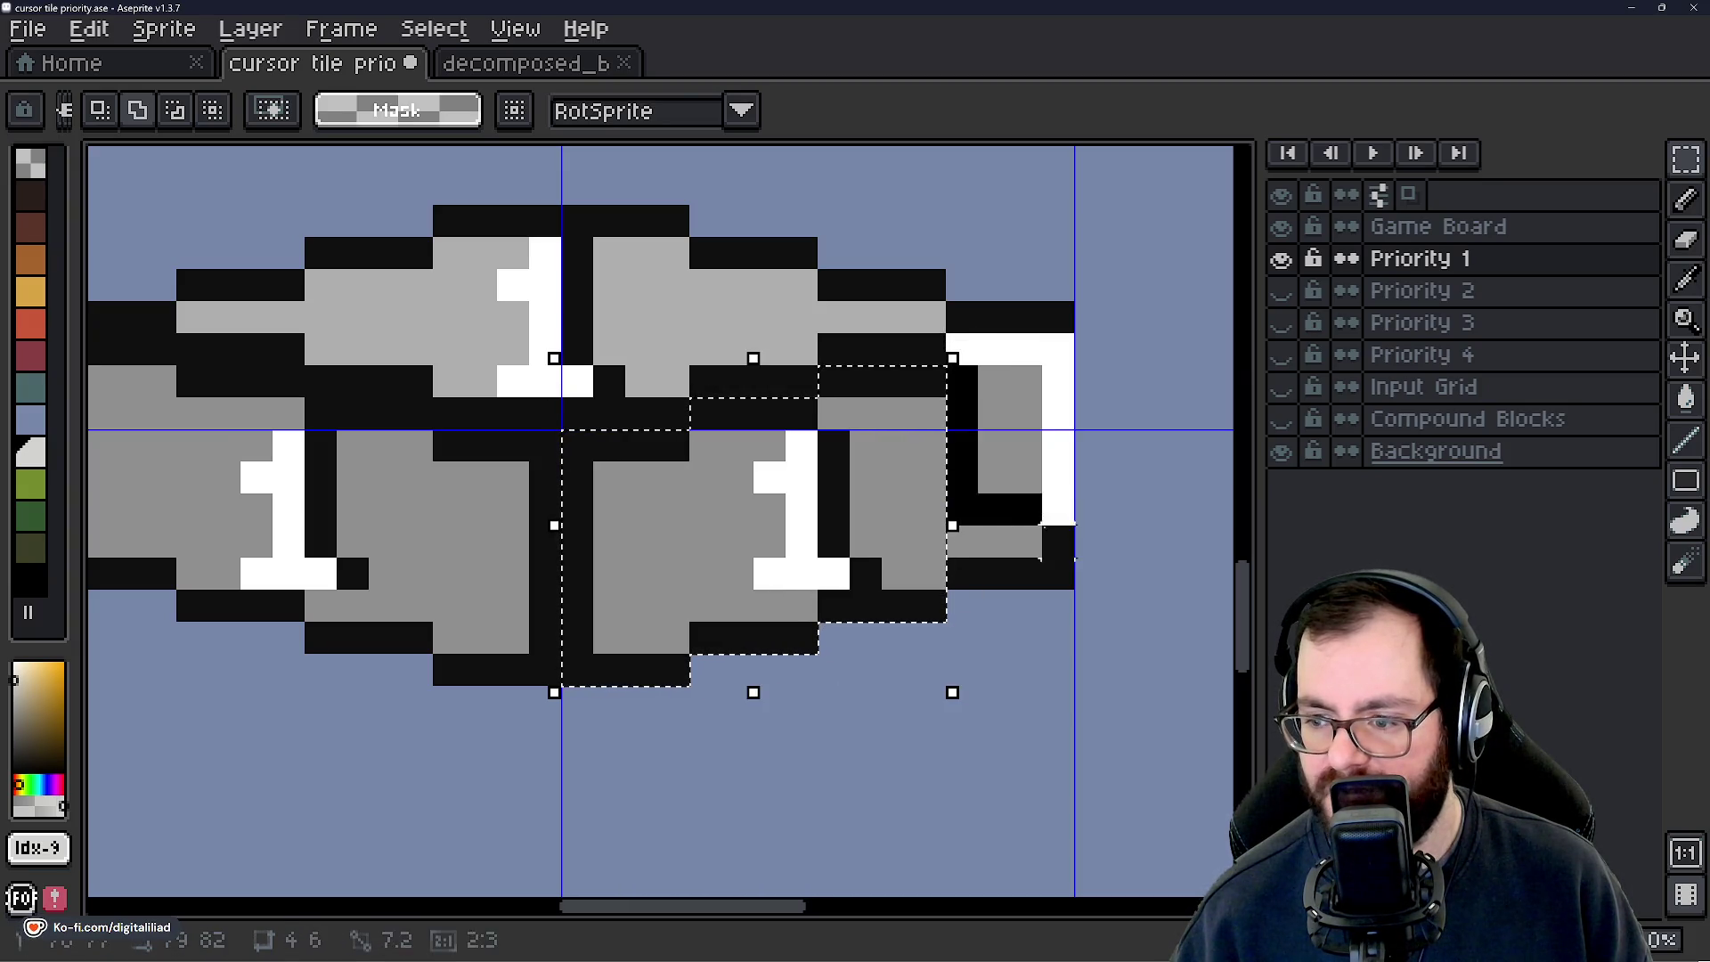
scroll(849, 563, "down", 5)
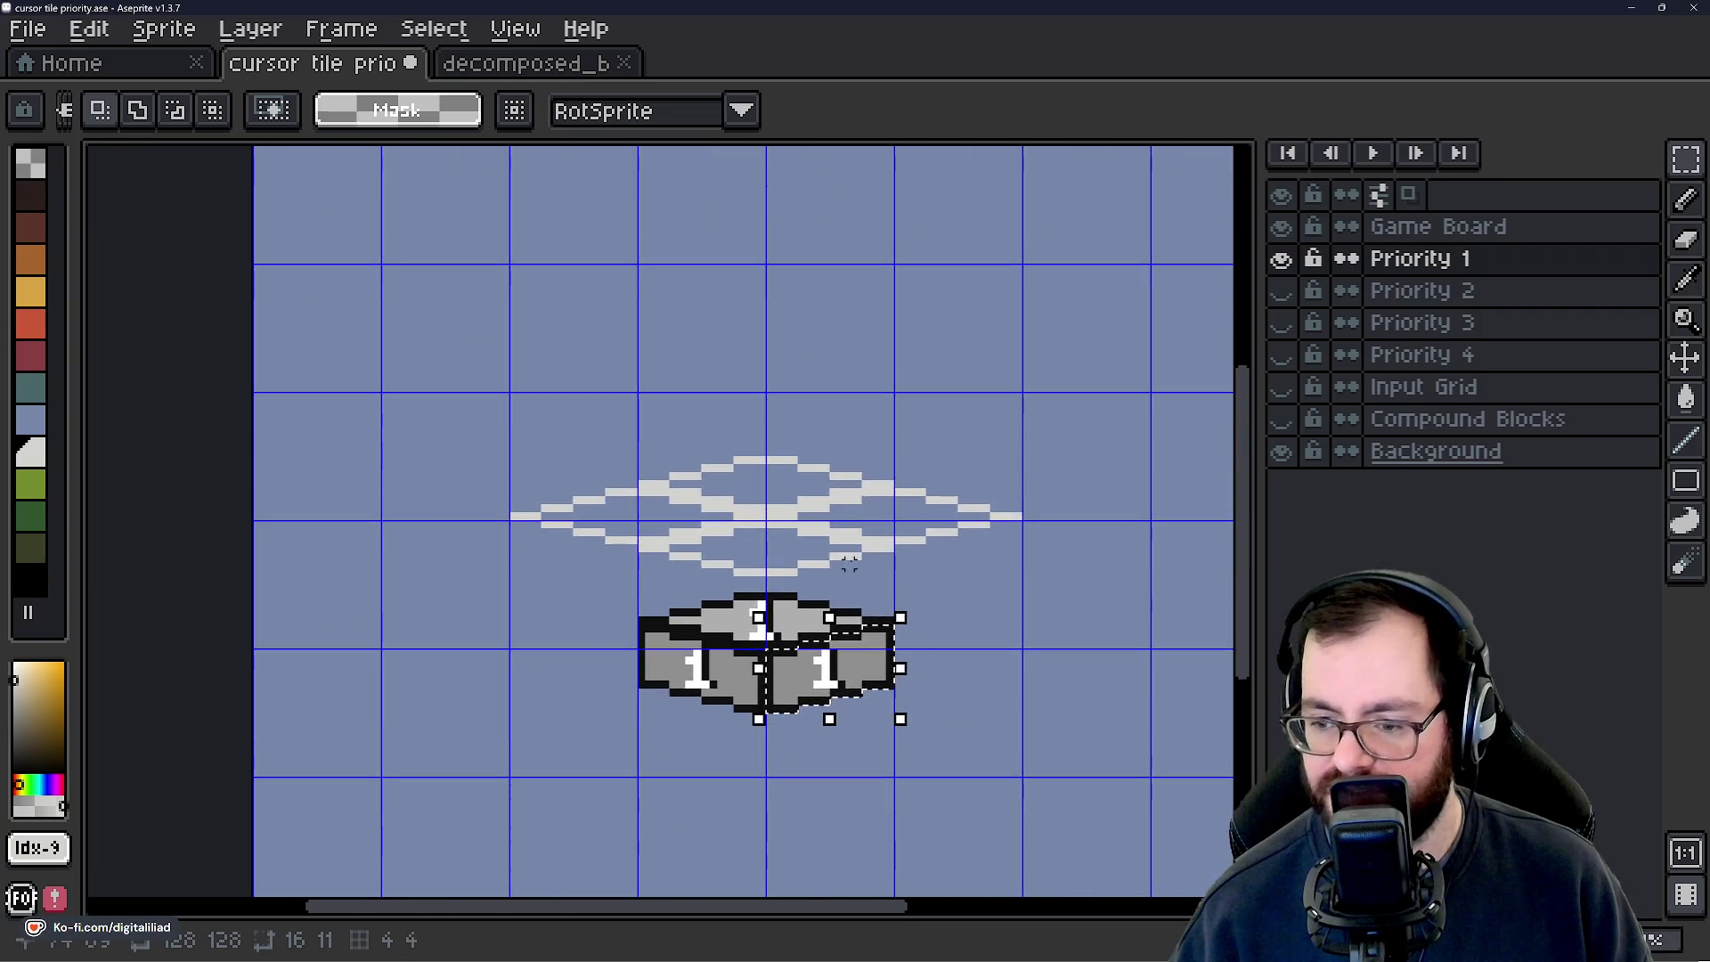
scroll(848, 562, "up", 4)
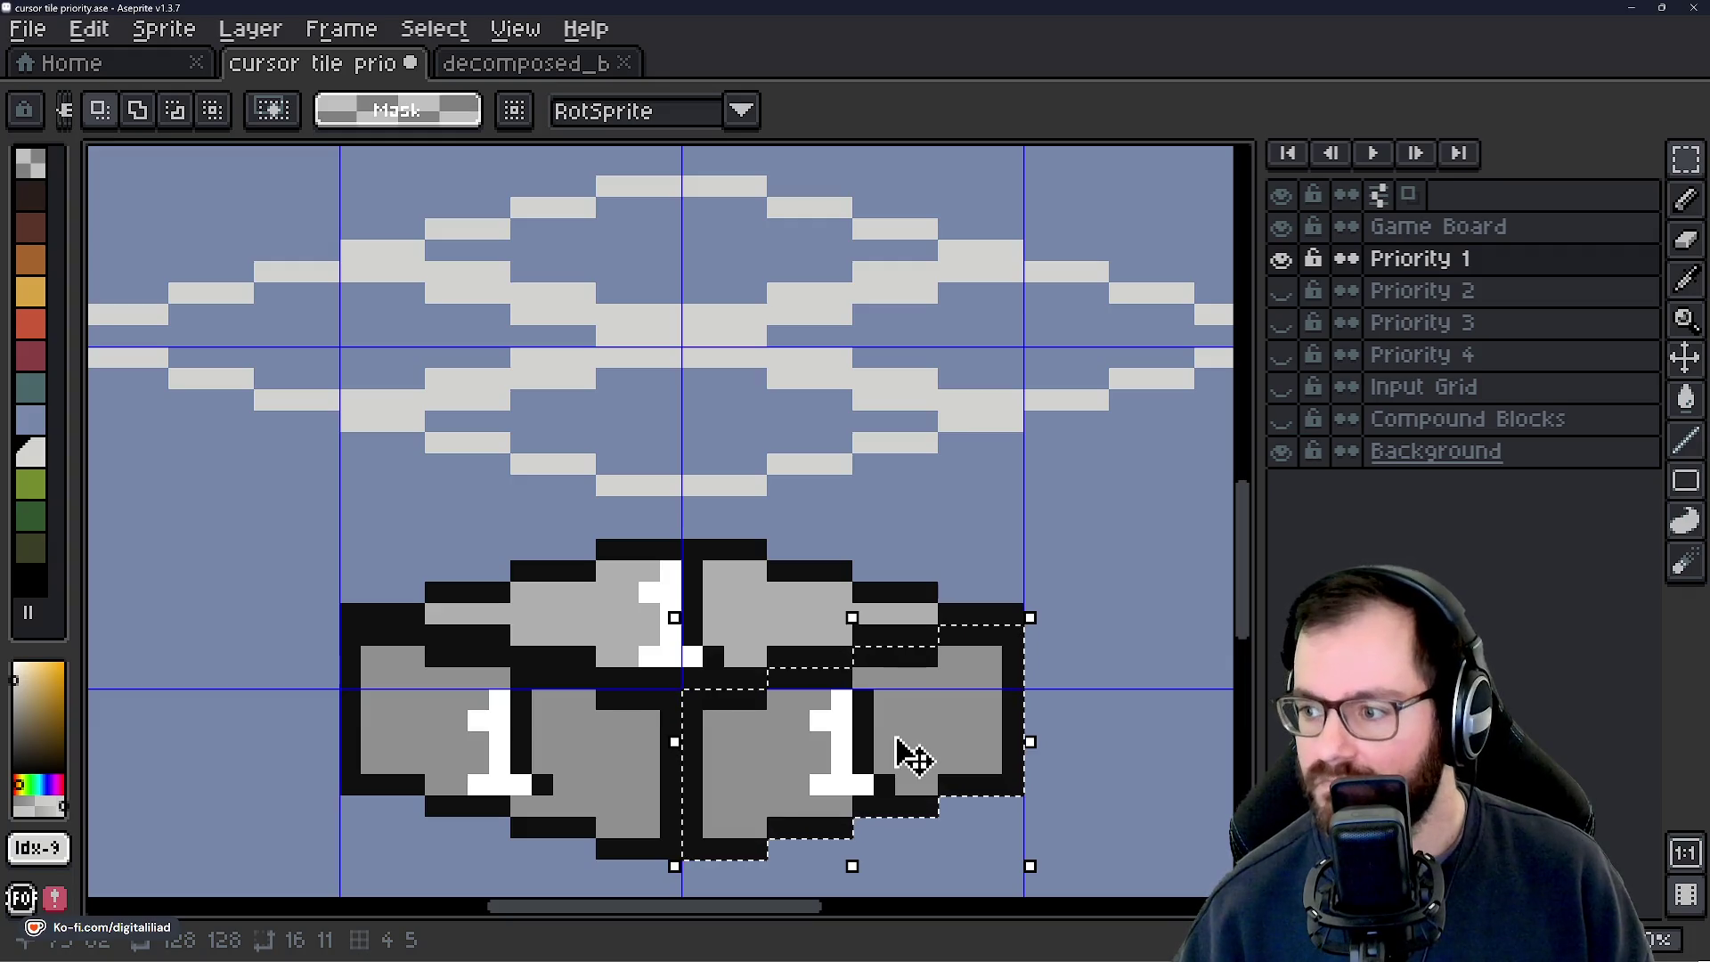
left_click(926, 752)
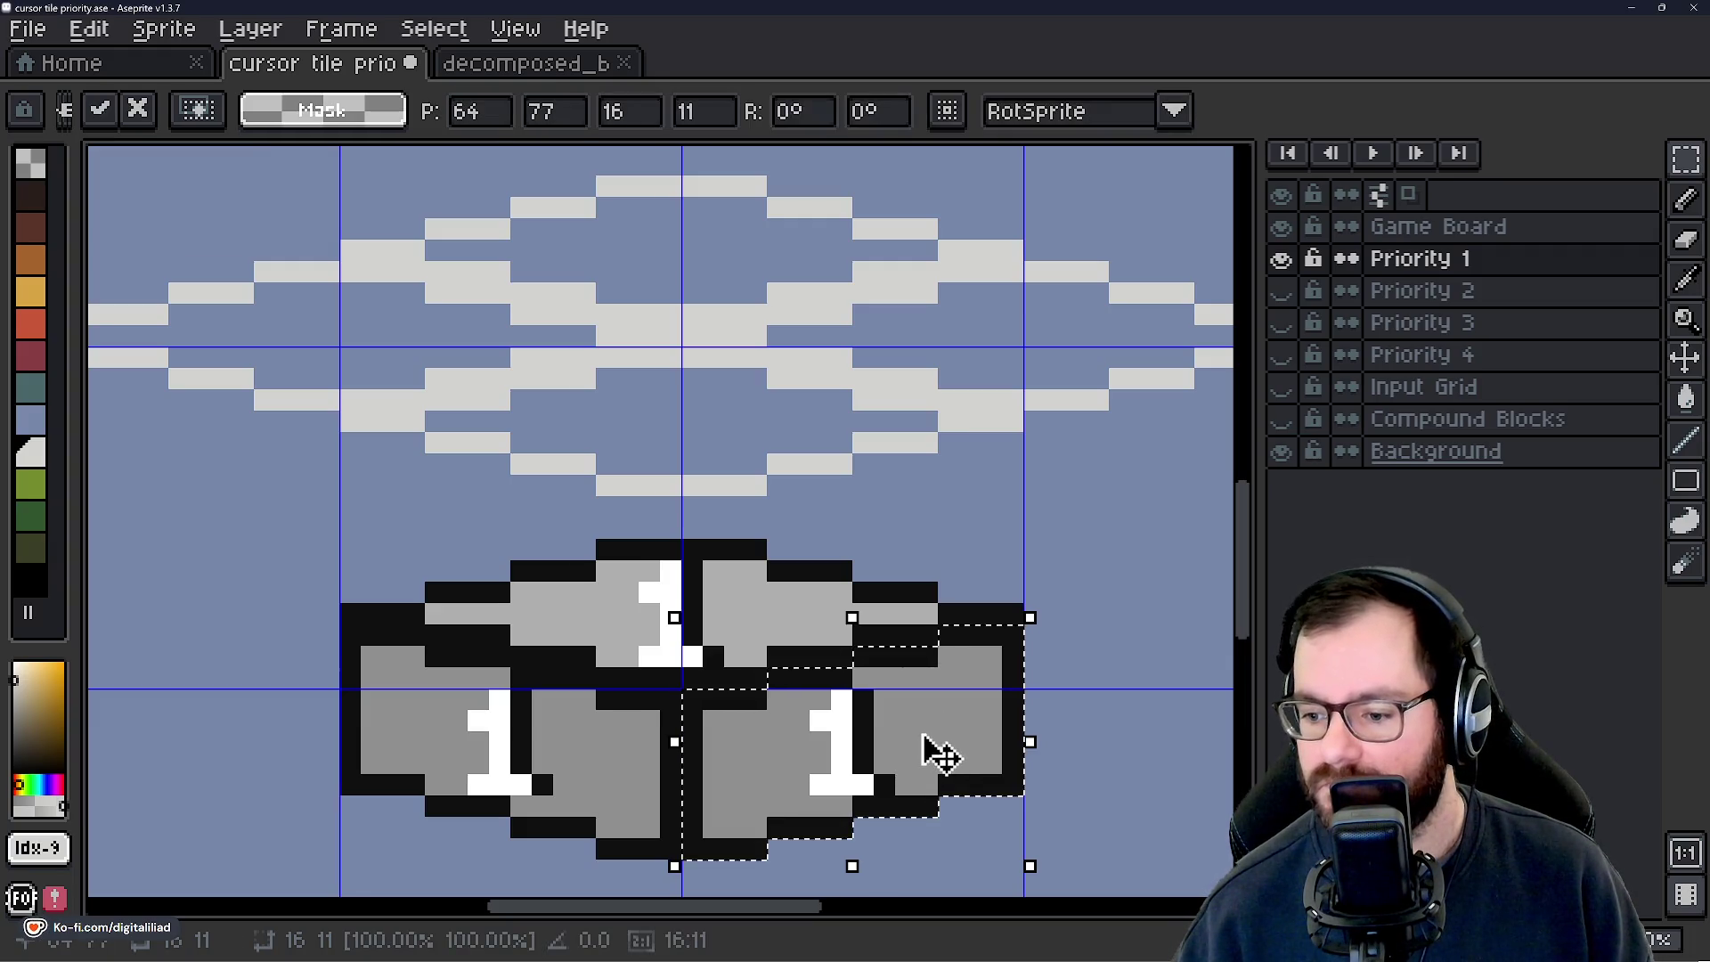
left_click(1419, 228)
Move the right '1' block up onto the diamond and lower Game Board in the stack.
scroll(745, 579, "down", 1)
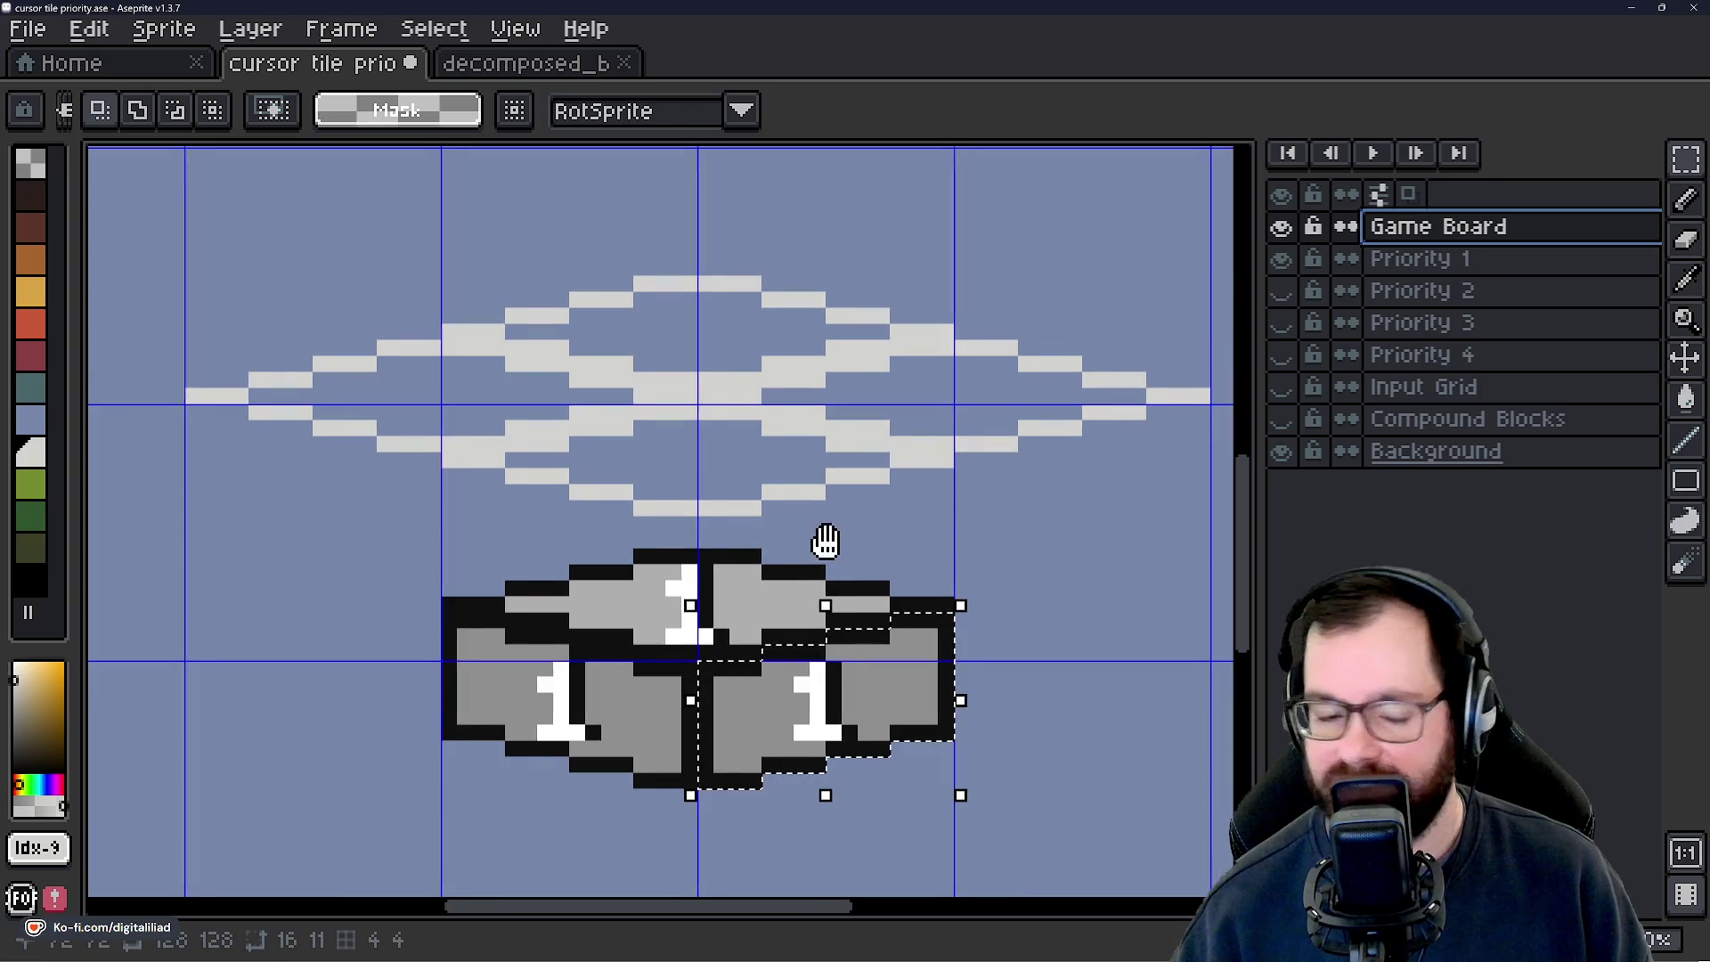
left_click_drag(825, 540, 822, 545)
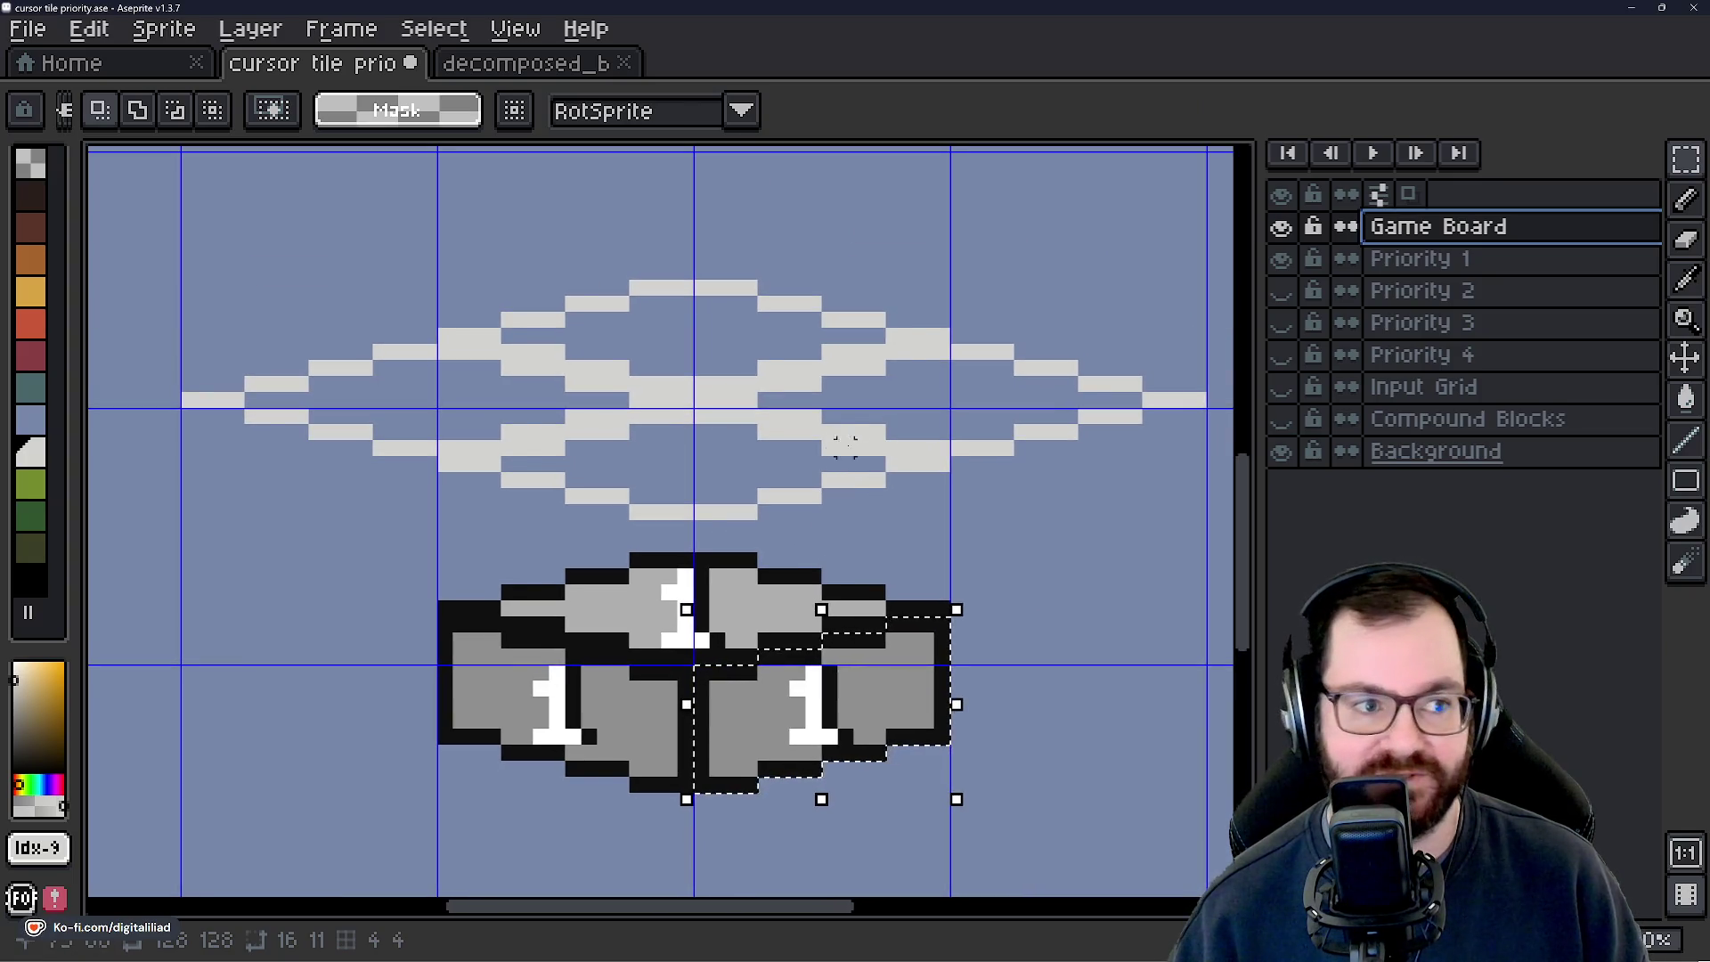
key("ctrl+v")
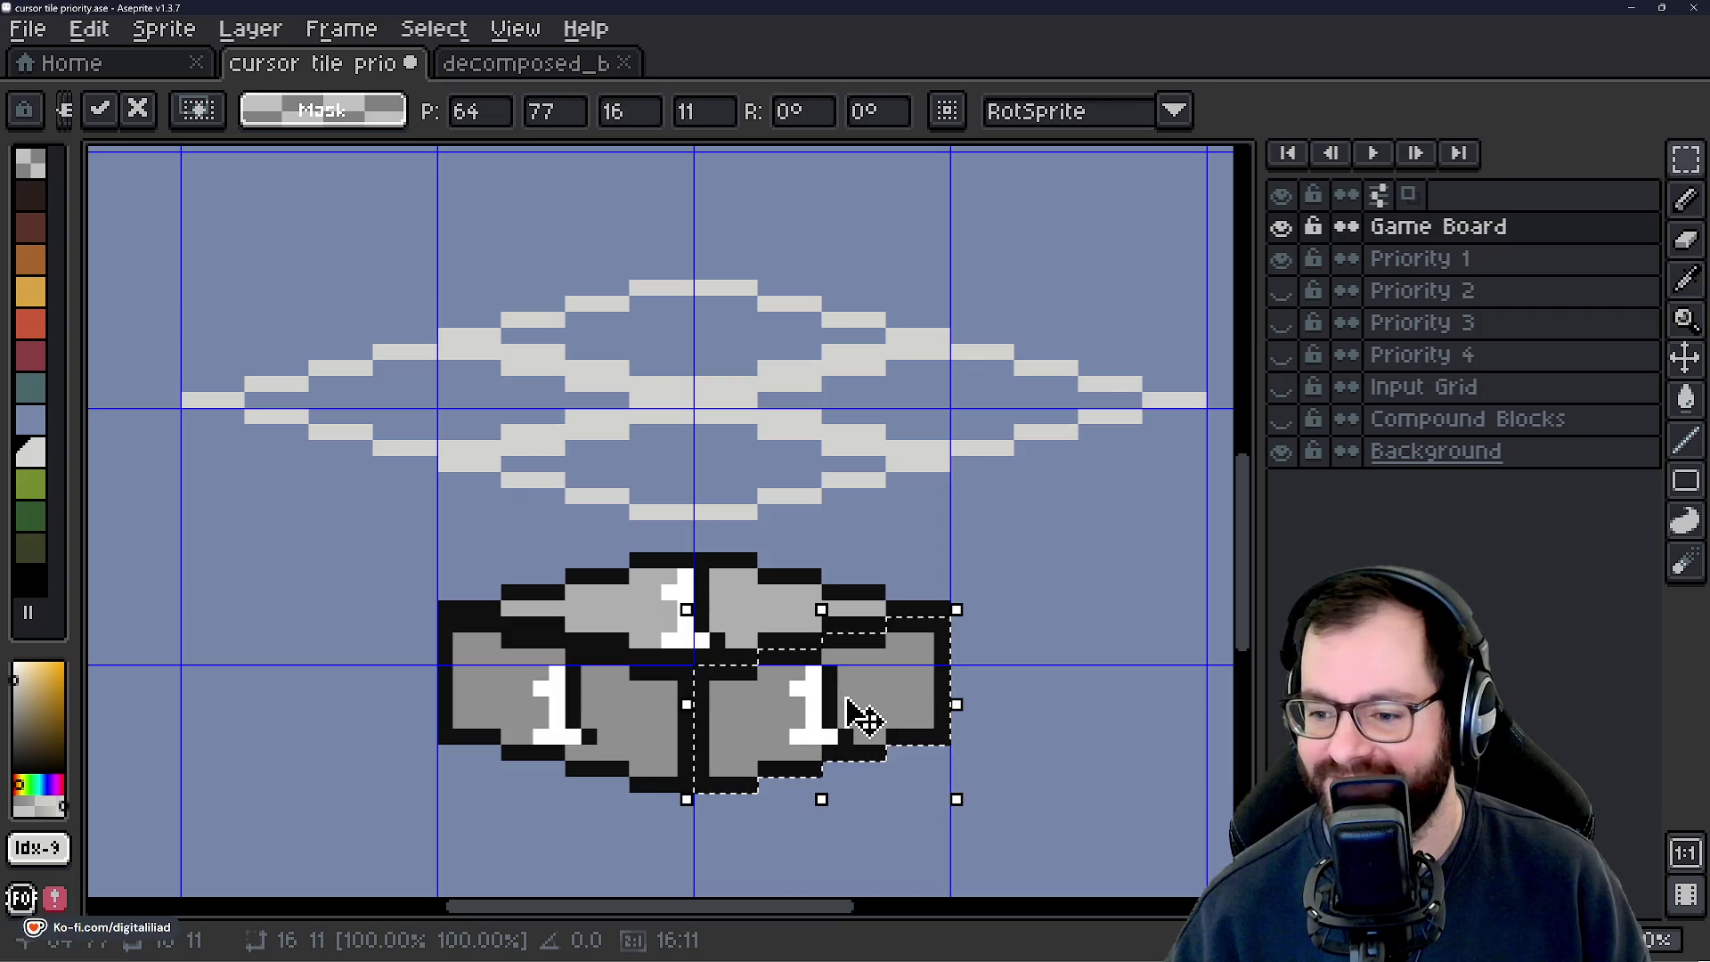
key("Return")
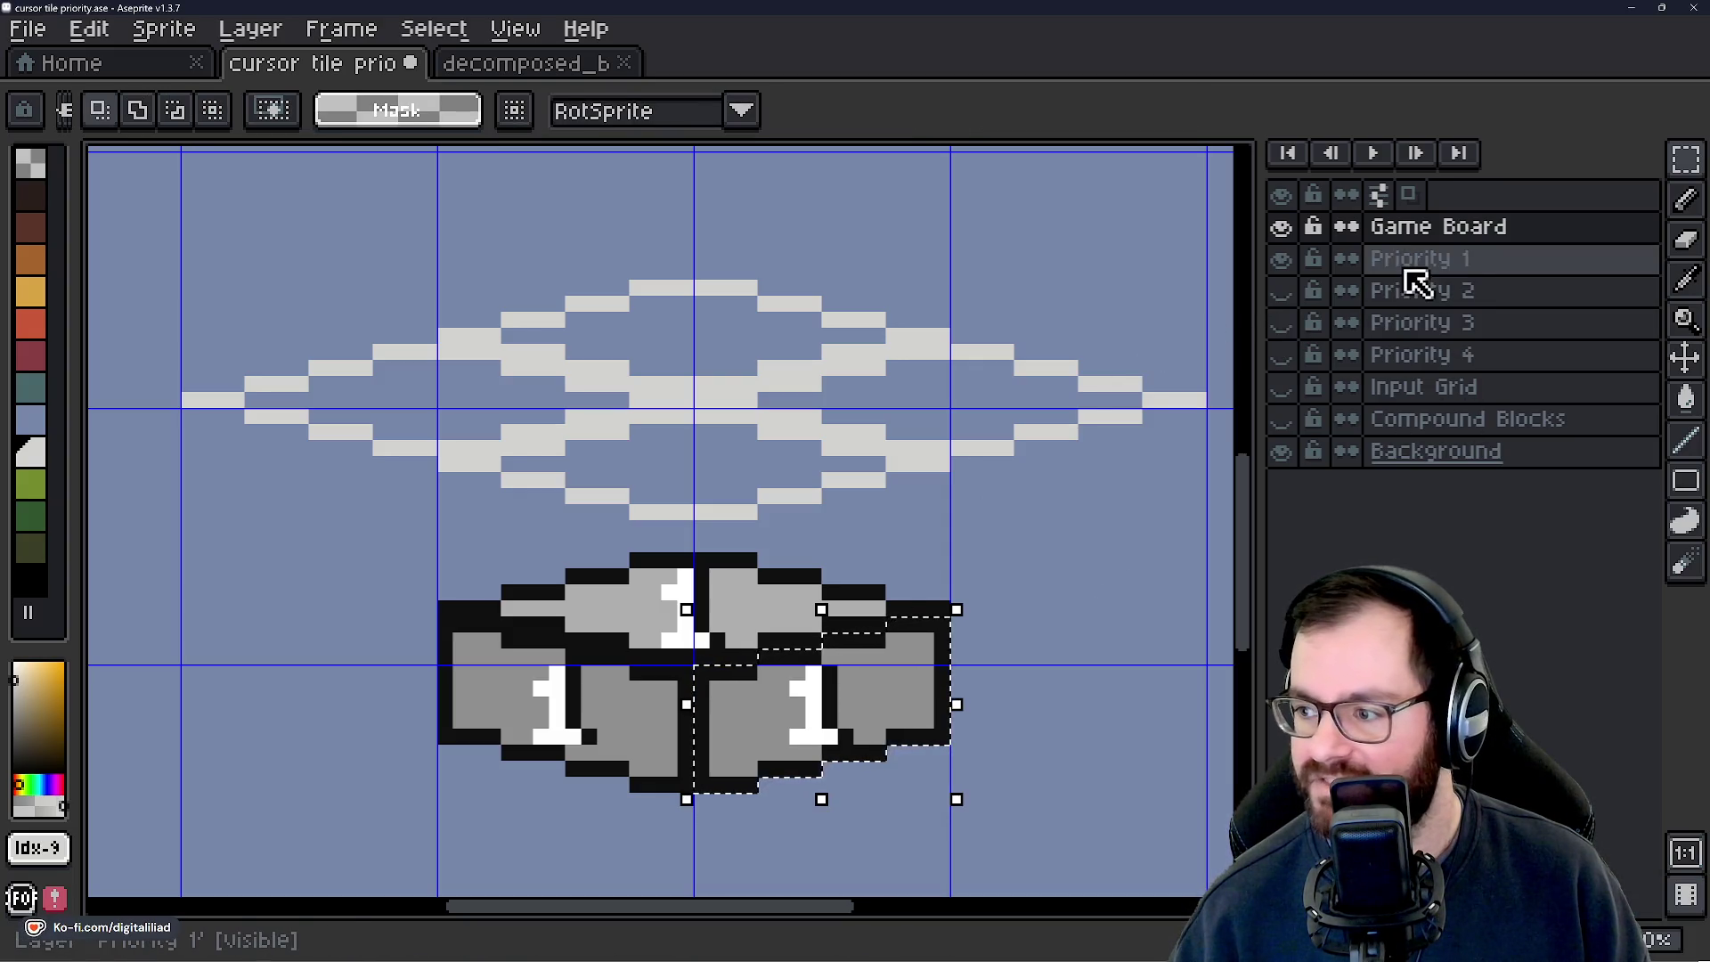
left_click(1407, 260)
mouse_move(855, 714)
left_mouse_down()
mouse_move(935, 508)
mouse_move(823, 289)
left_mouse_up()
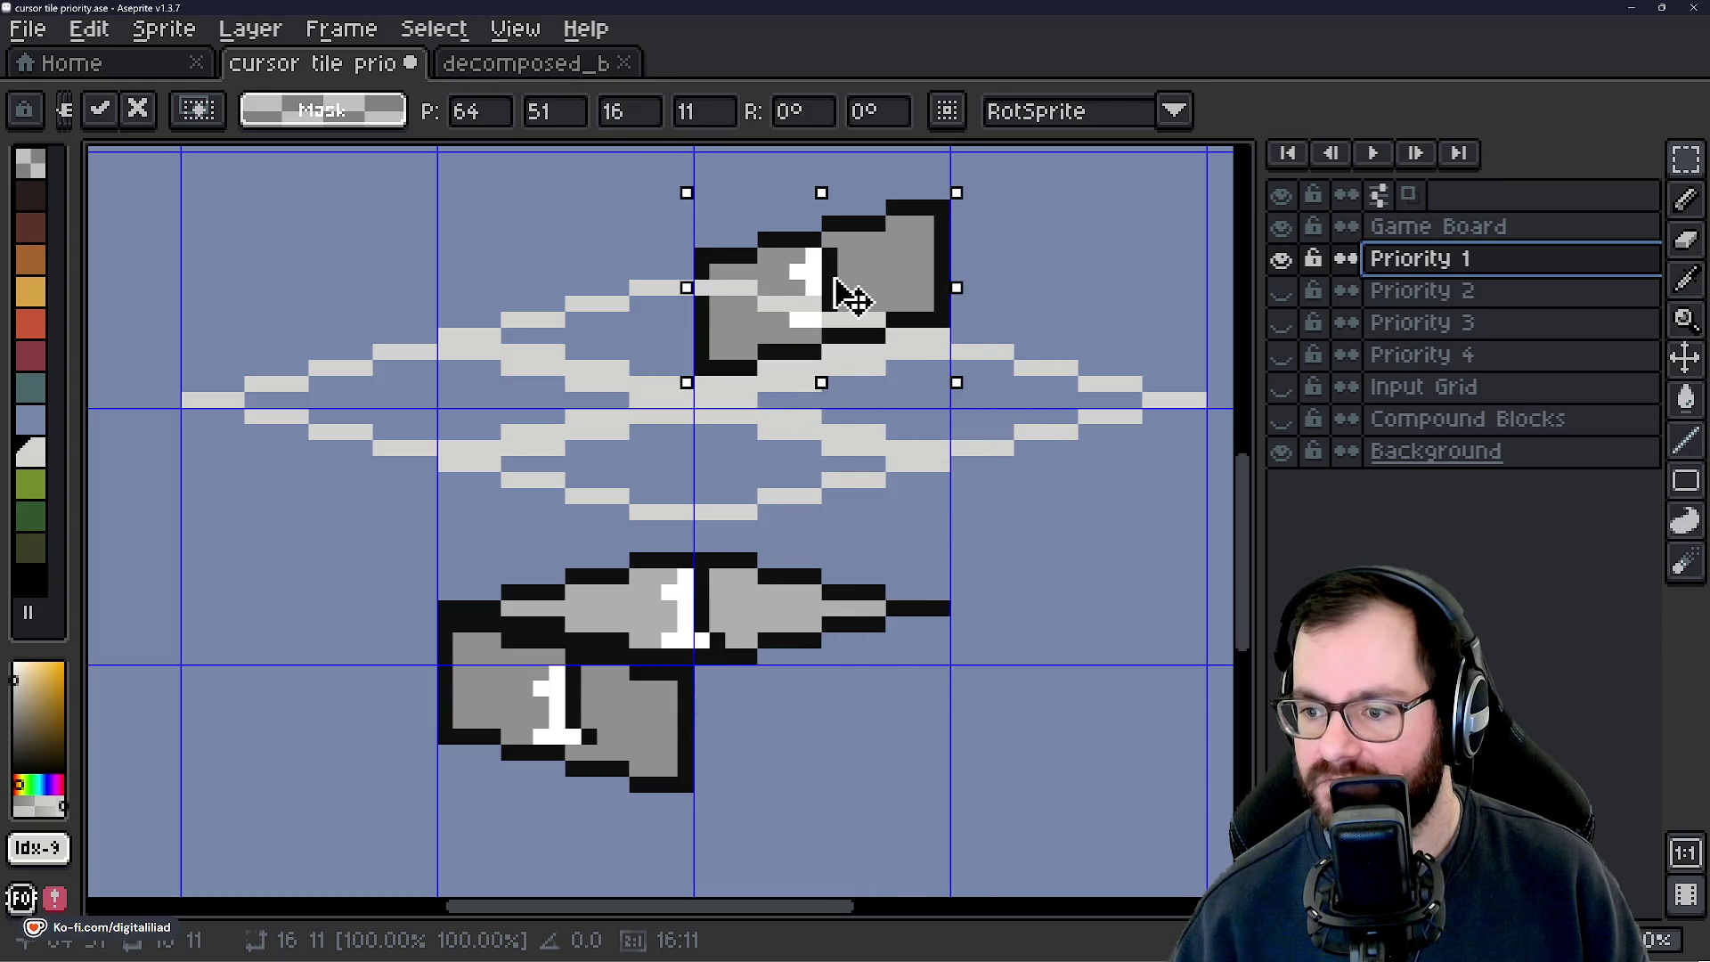
mouse_move(1434, 232)
left_mouse_down()
mouse_move(1451, 229)
mouse_move(1433, 374)
left_mouse_up()
Delete the existing Input Grid layer and rename another layer to 'Input Grid'.
left_click(1431, 392)
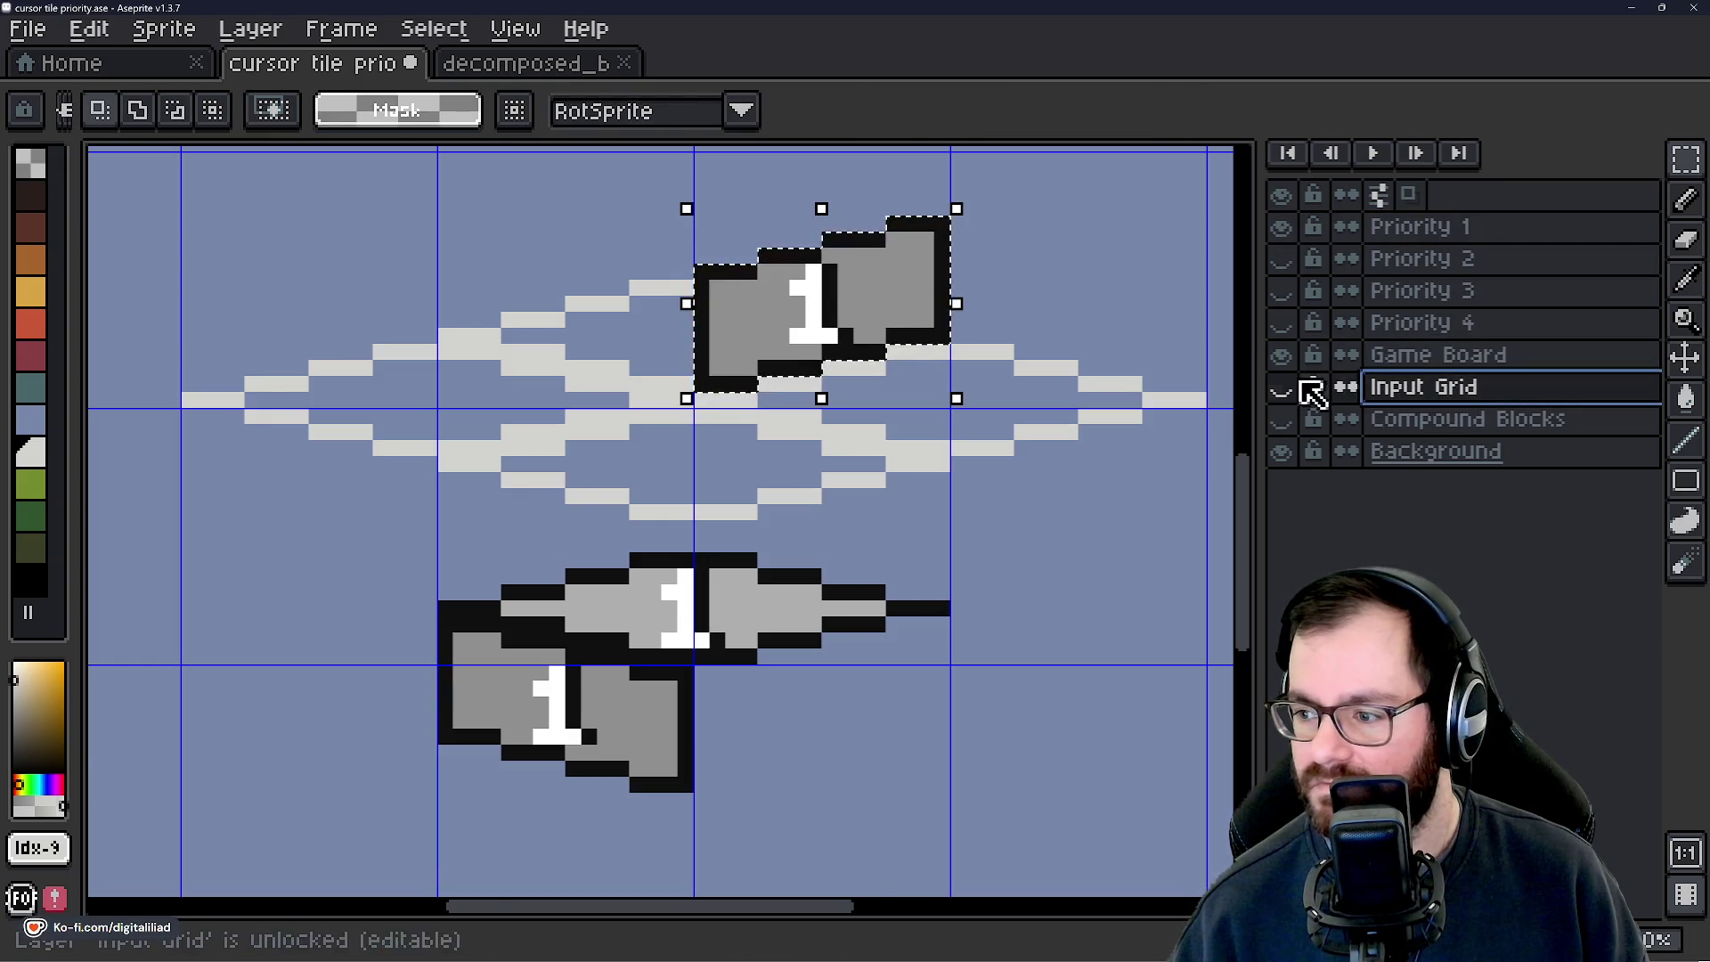
left_click(1283, 389)
left_click(1290, 388)
right_click(1410, 392)
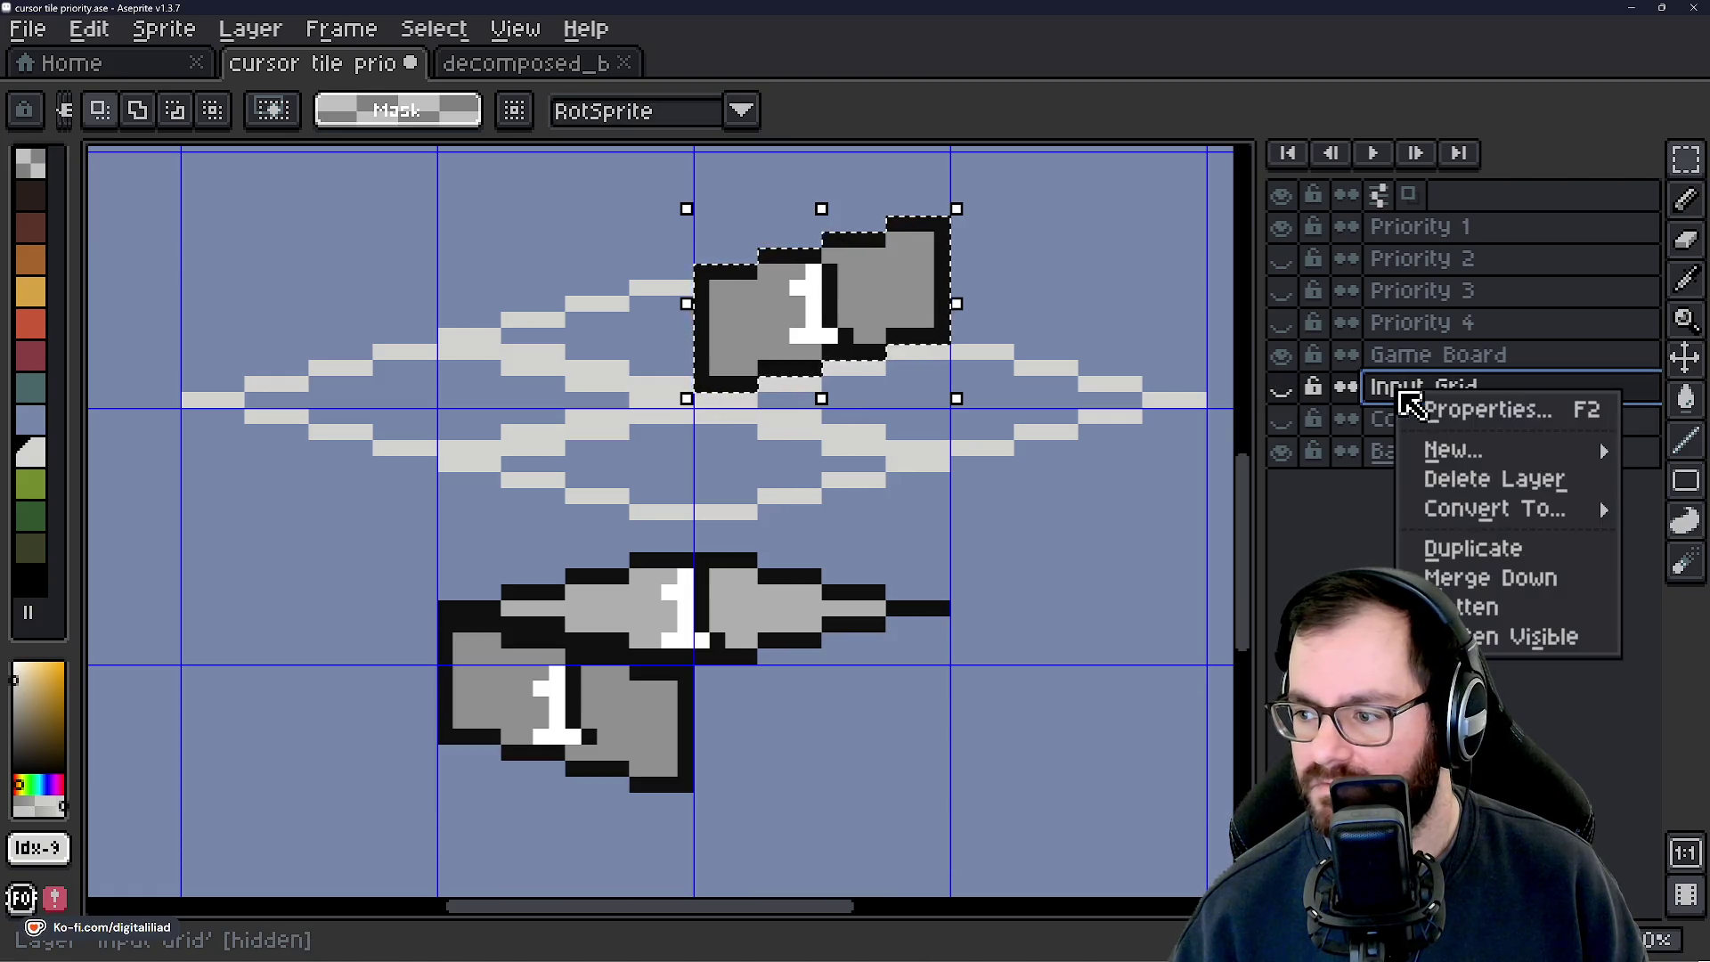
left_click(1493, 481)
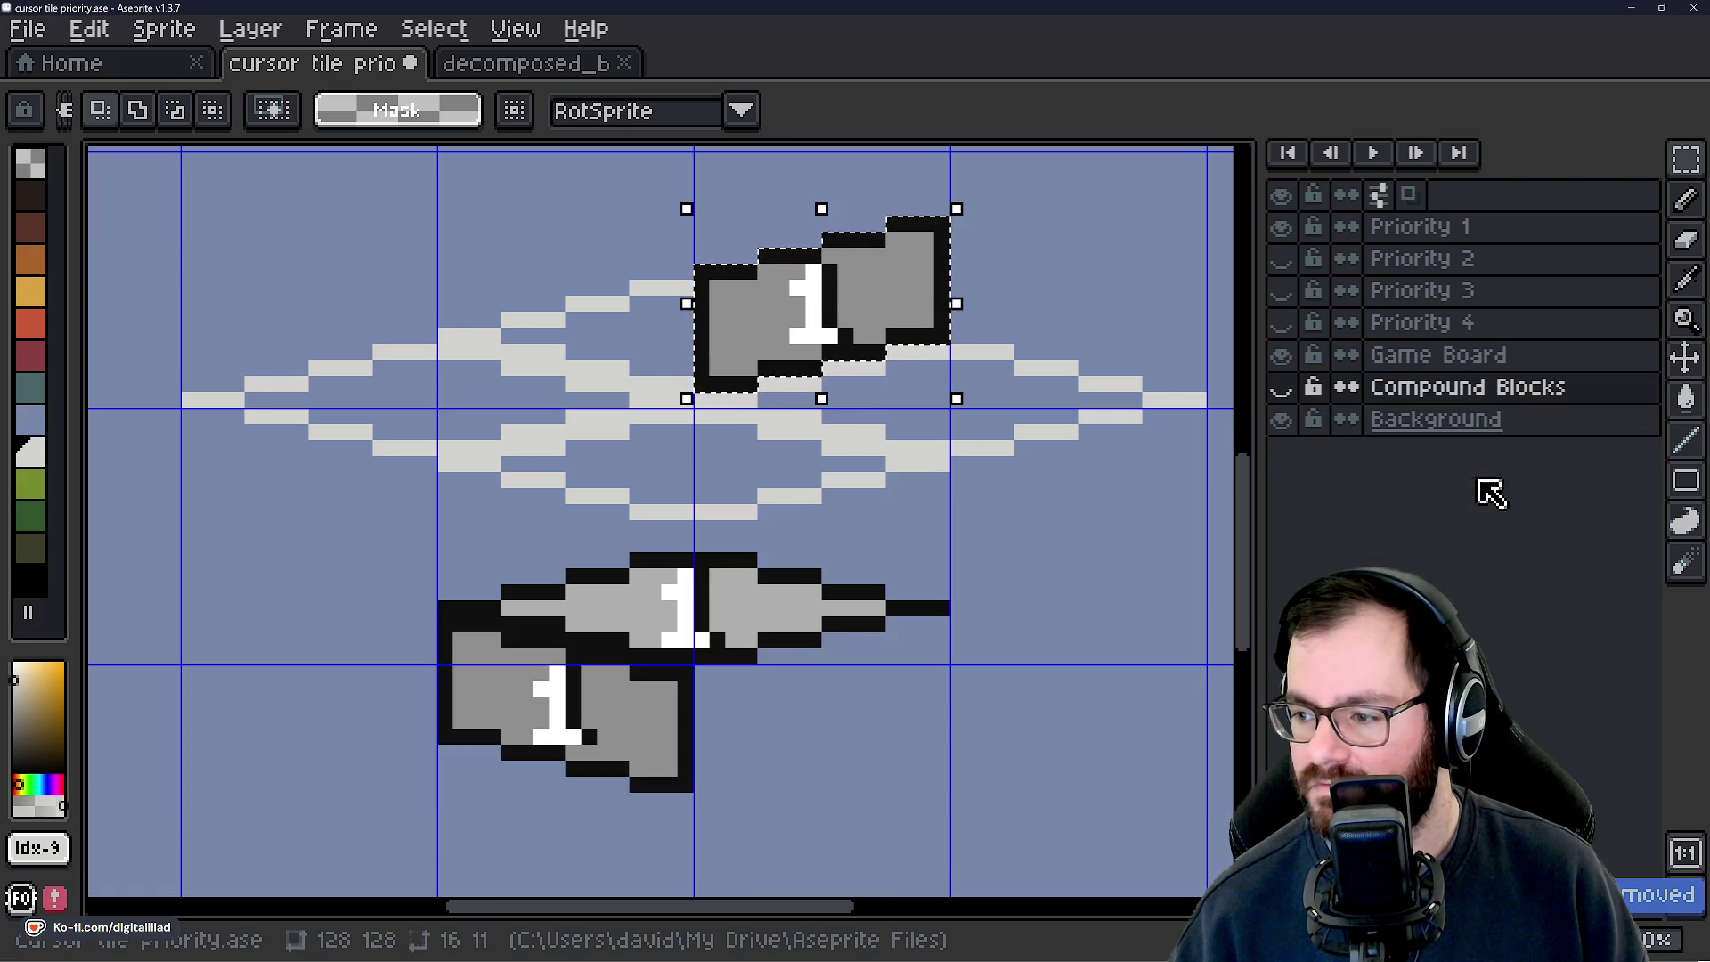
double_click(1428, 360)
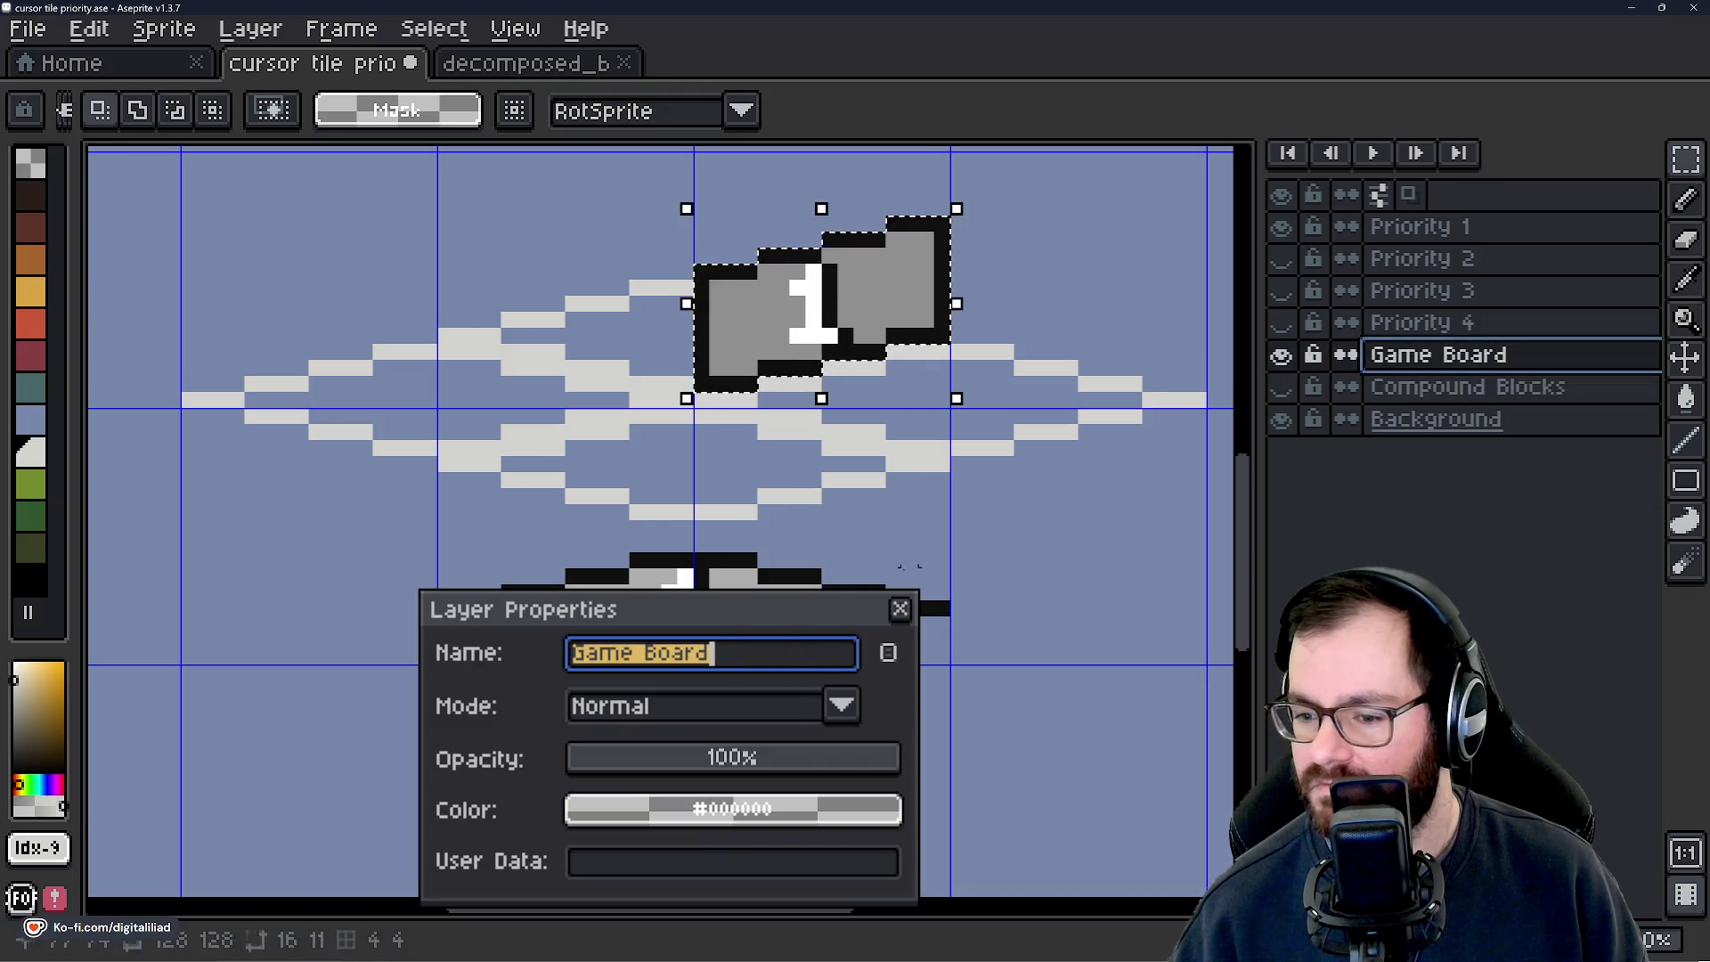
type("Input Grid")
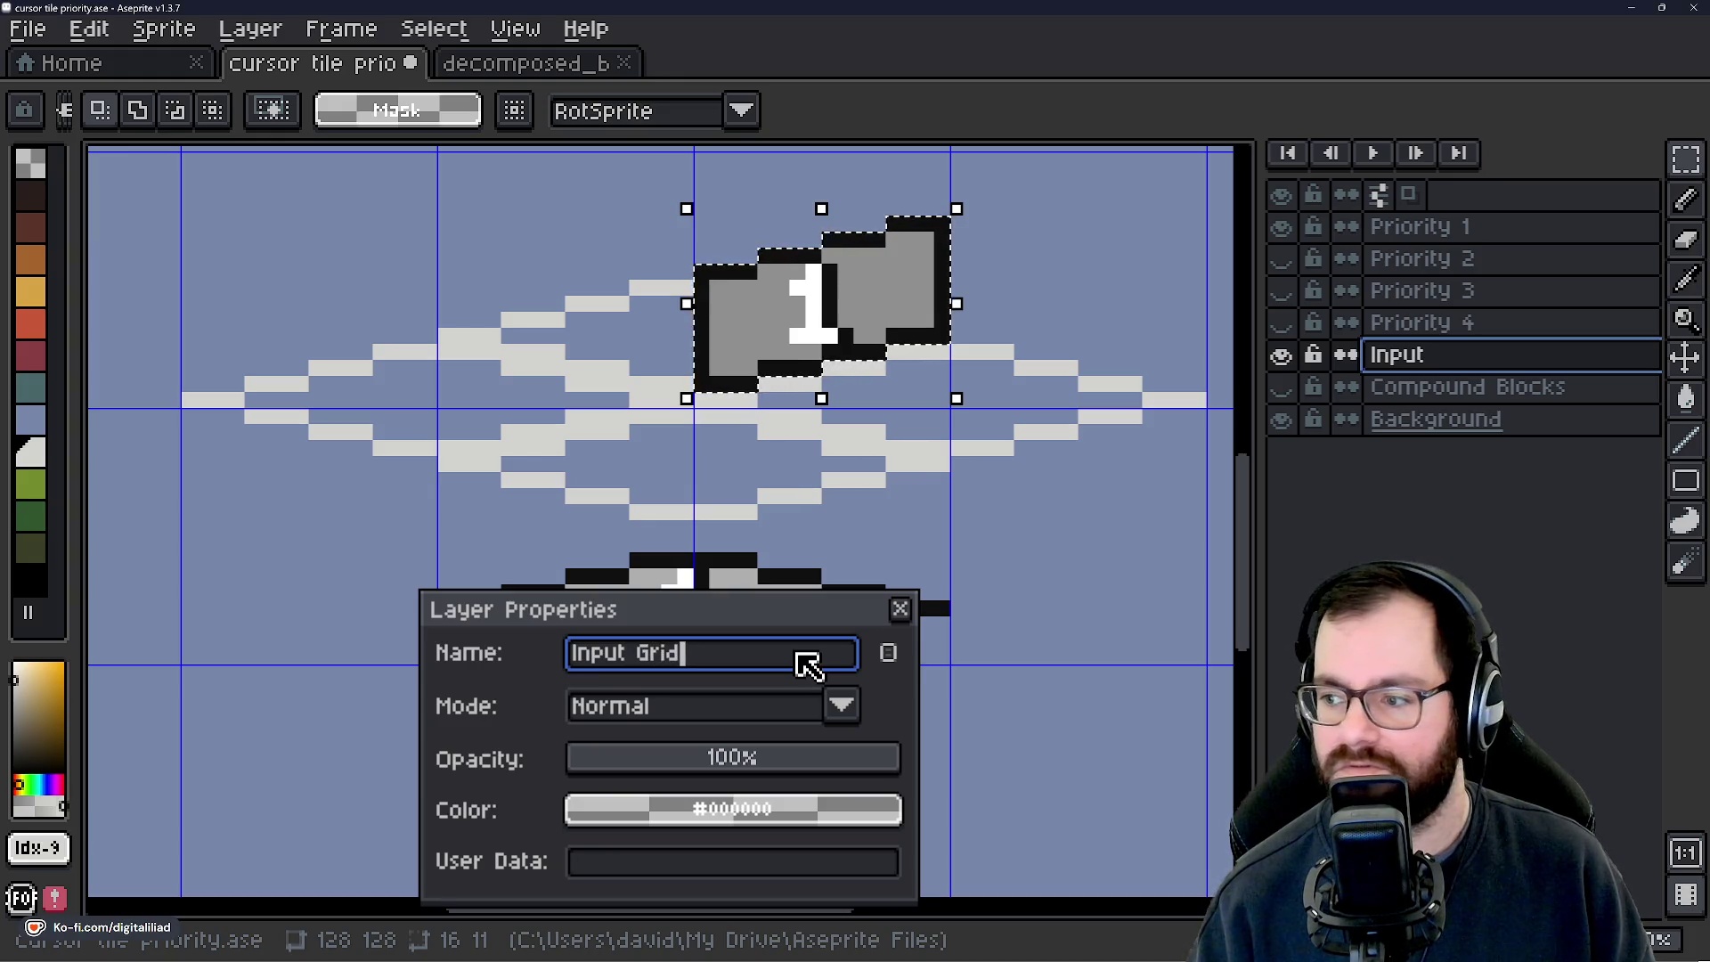
key("Return")
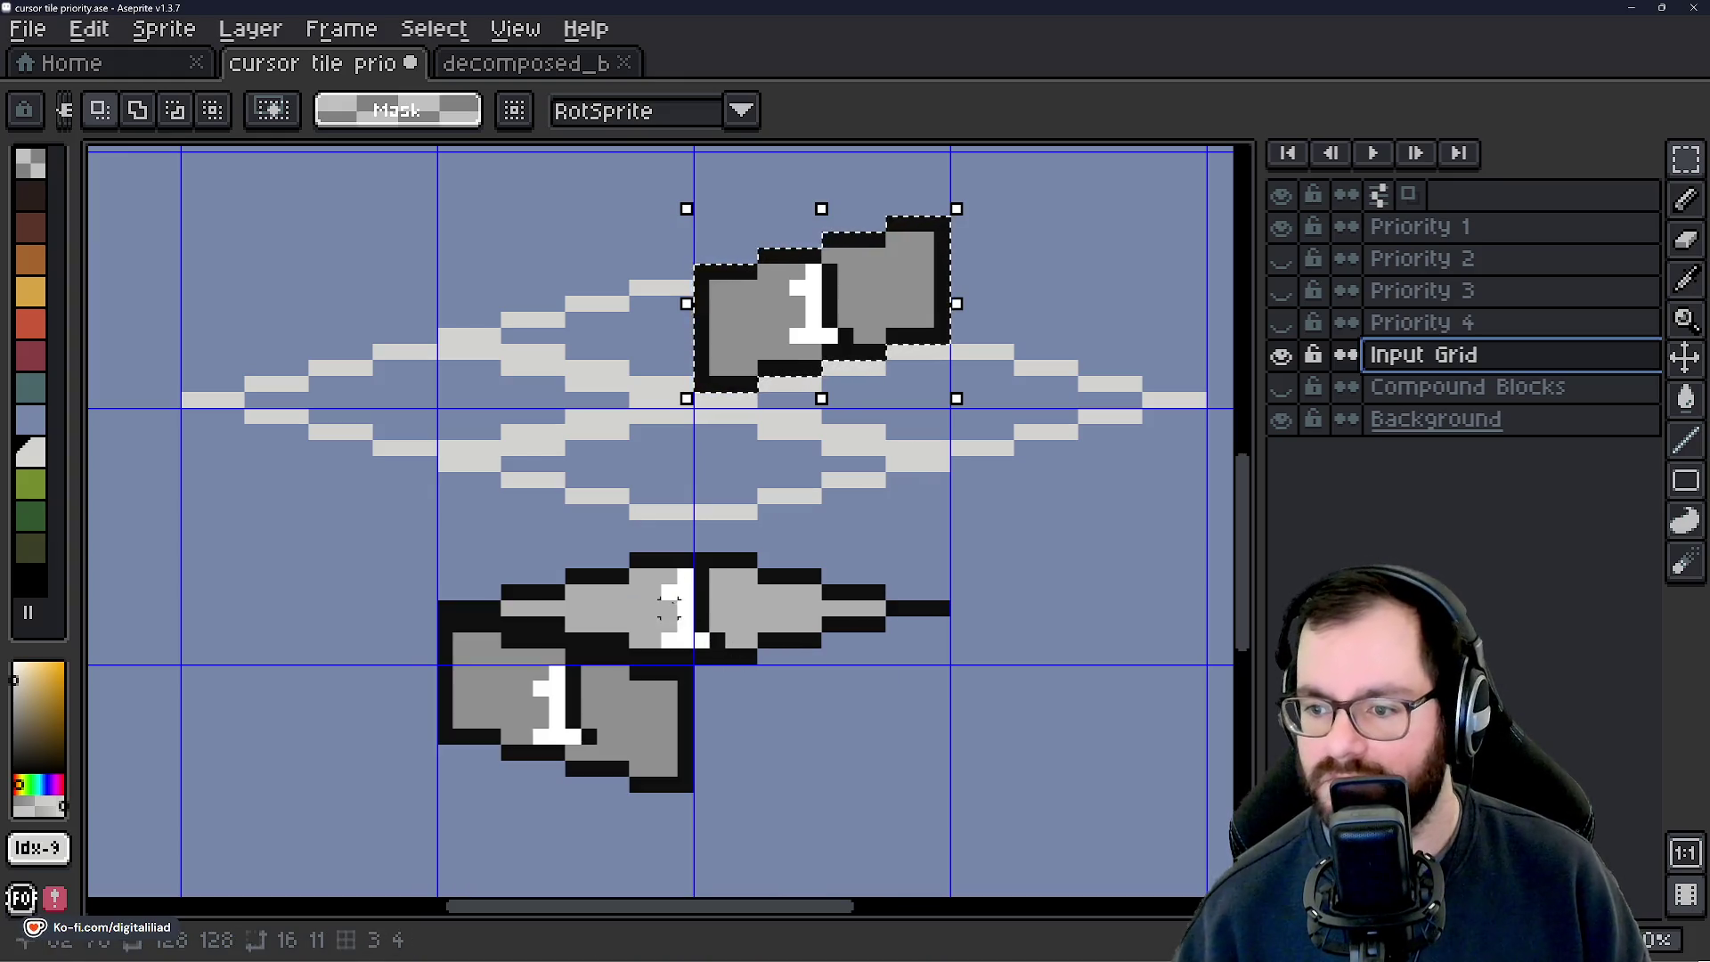
Cut the lower '1' blocks from Priority 1 and paste them back.
left_click(1038, 601)
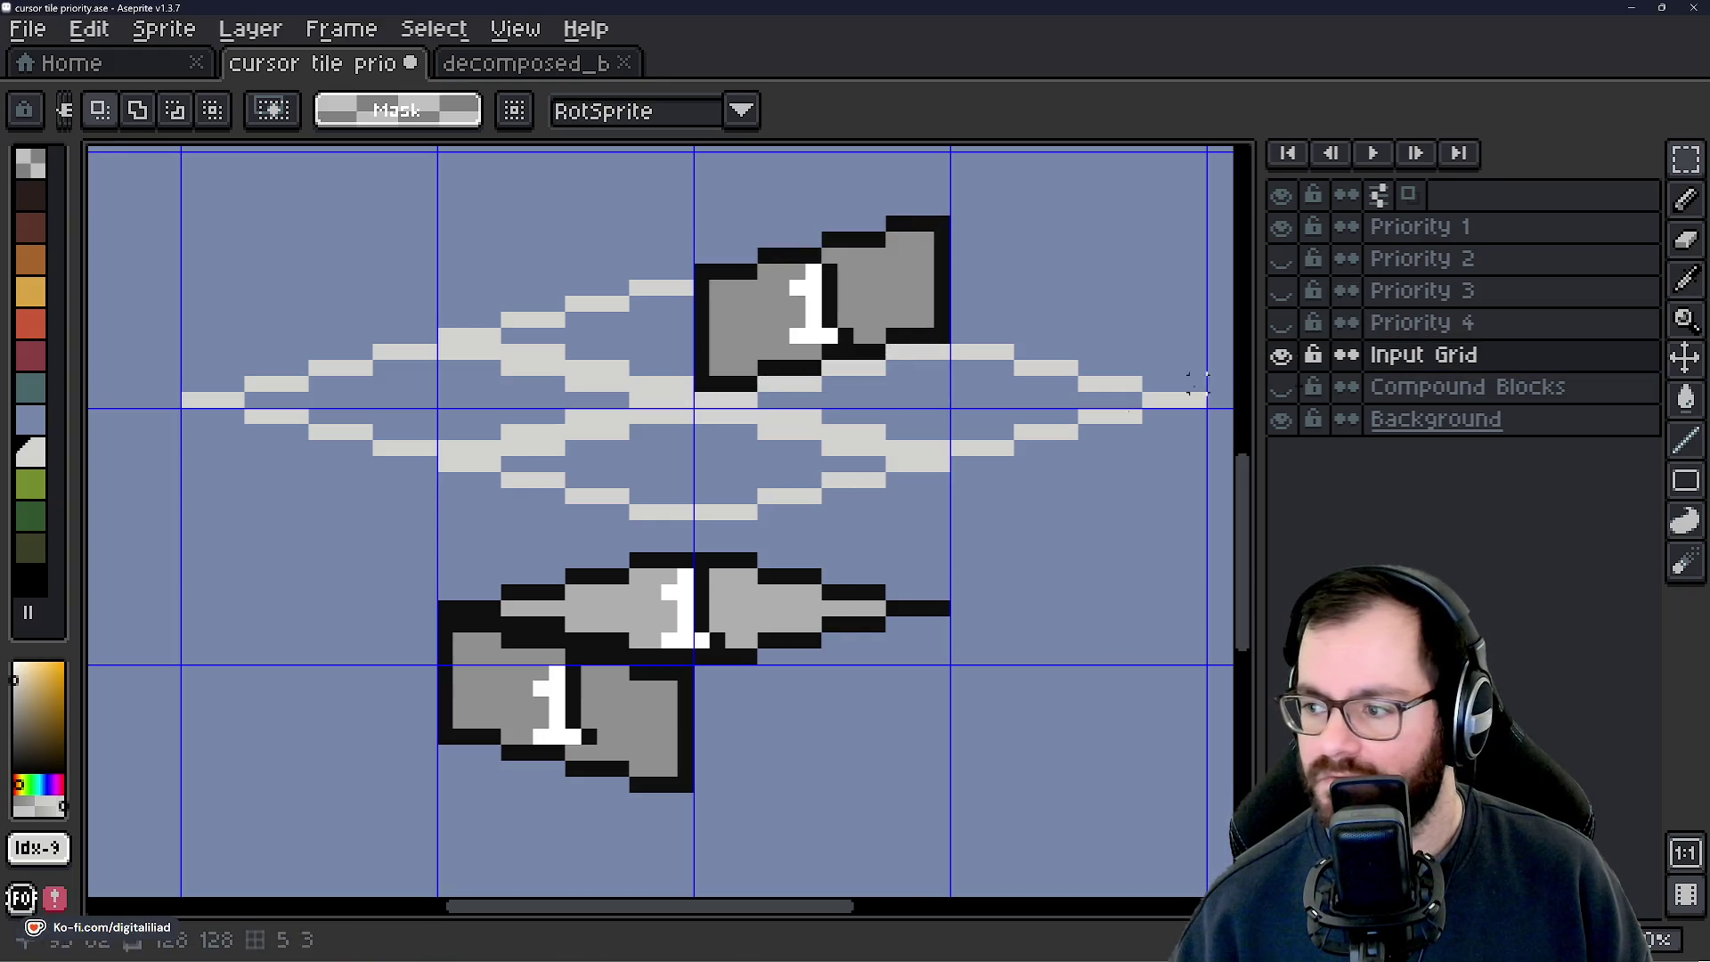
left_click(1396, 260)
left_click(1404, 230)
mouse_move(343, 496)
left_mouse_down()
mouse_move(784, 782)
mouse_move(1127, 863)
left_mouse_up()
key("Delete")
left_click_drag(900, 559, 874, 716)
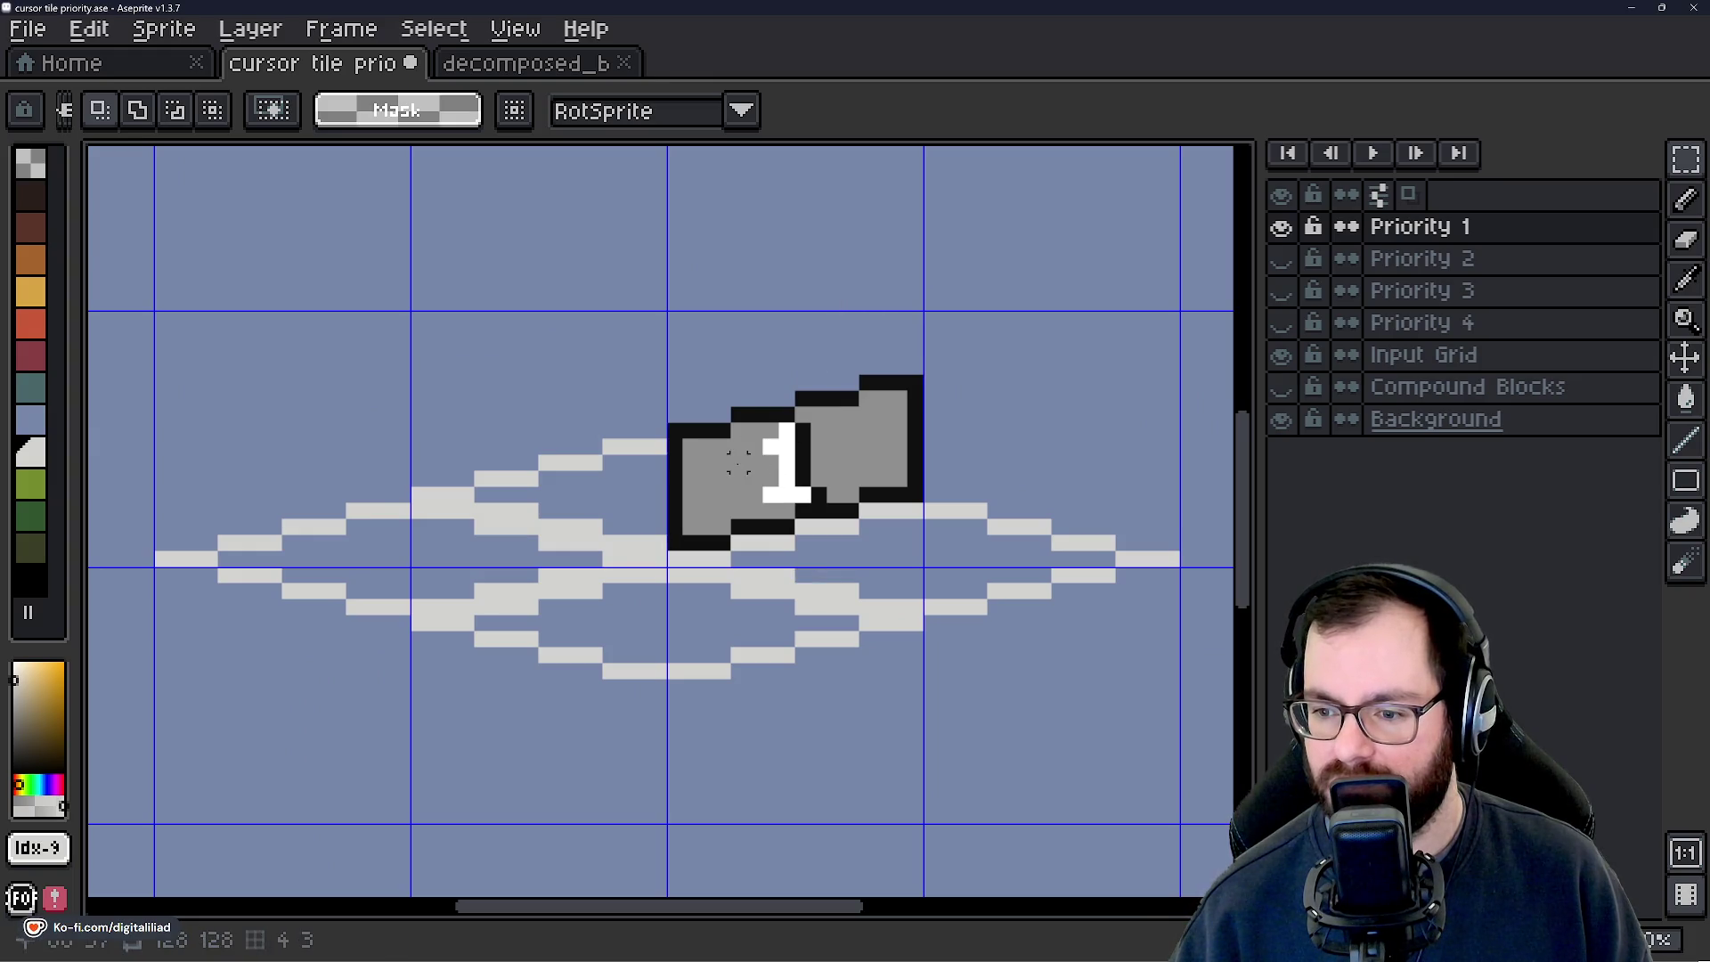
left_click_drag(739, 461, 808, 533)
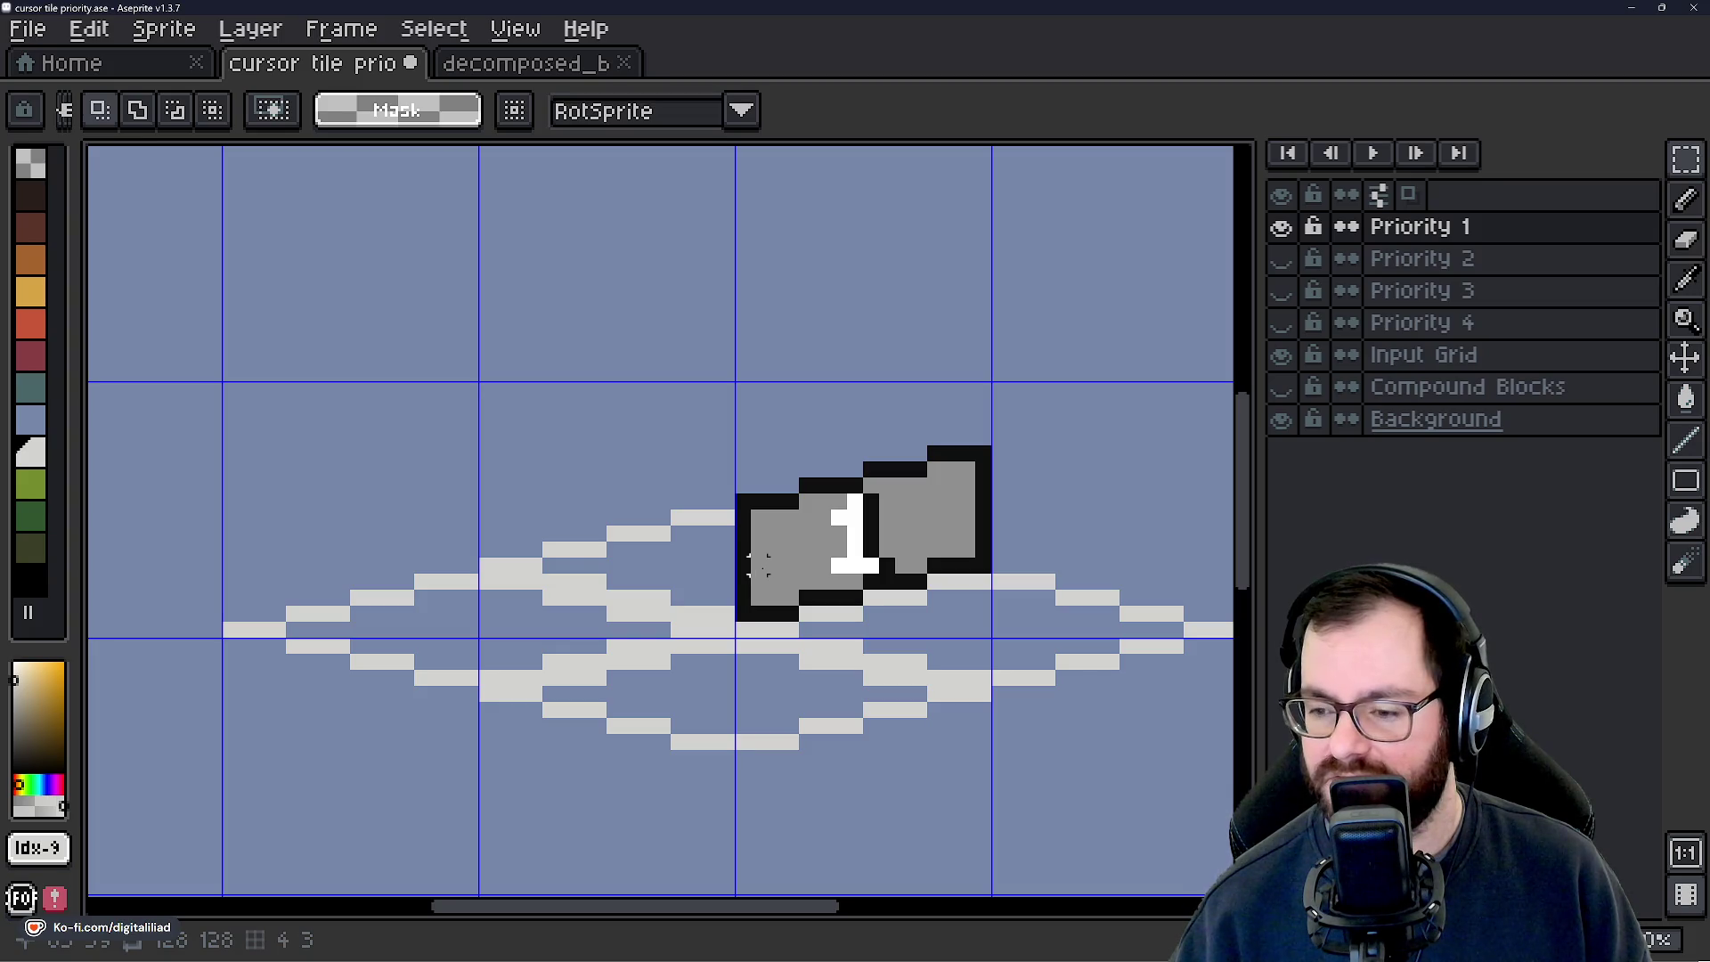
scroll(758, 563, "down", 3)
key("ctrl+v")
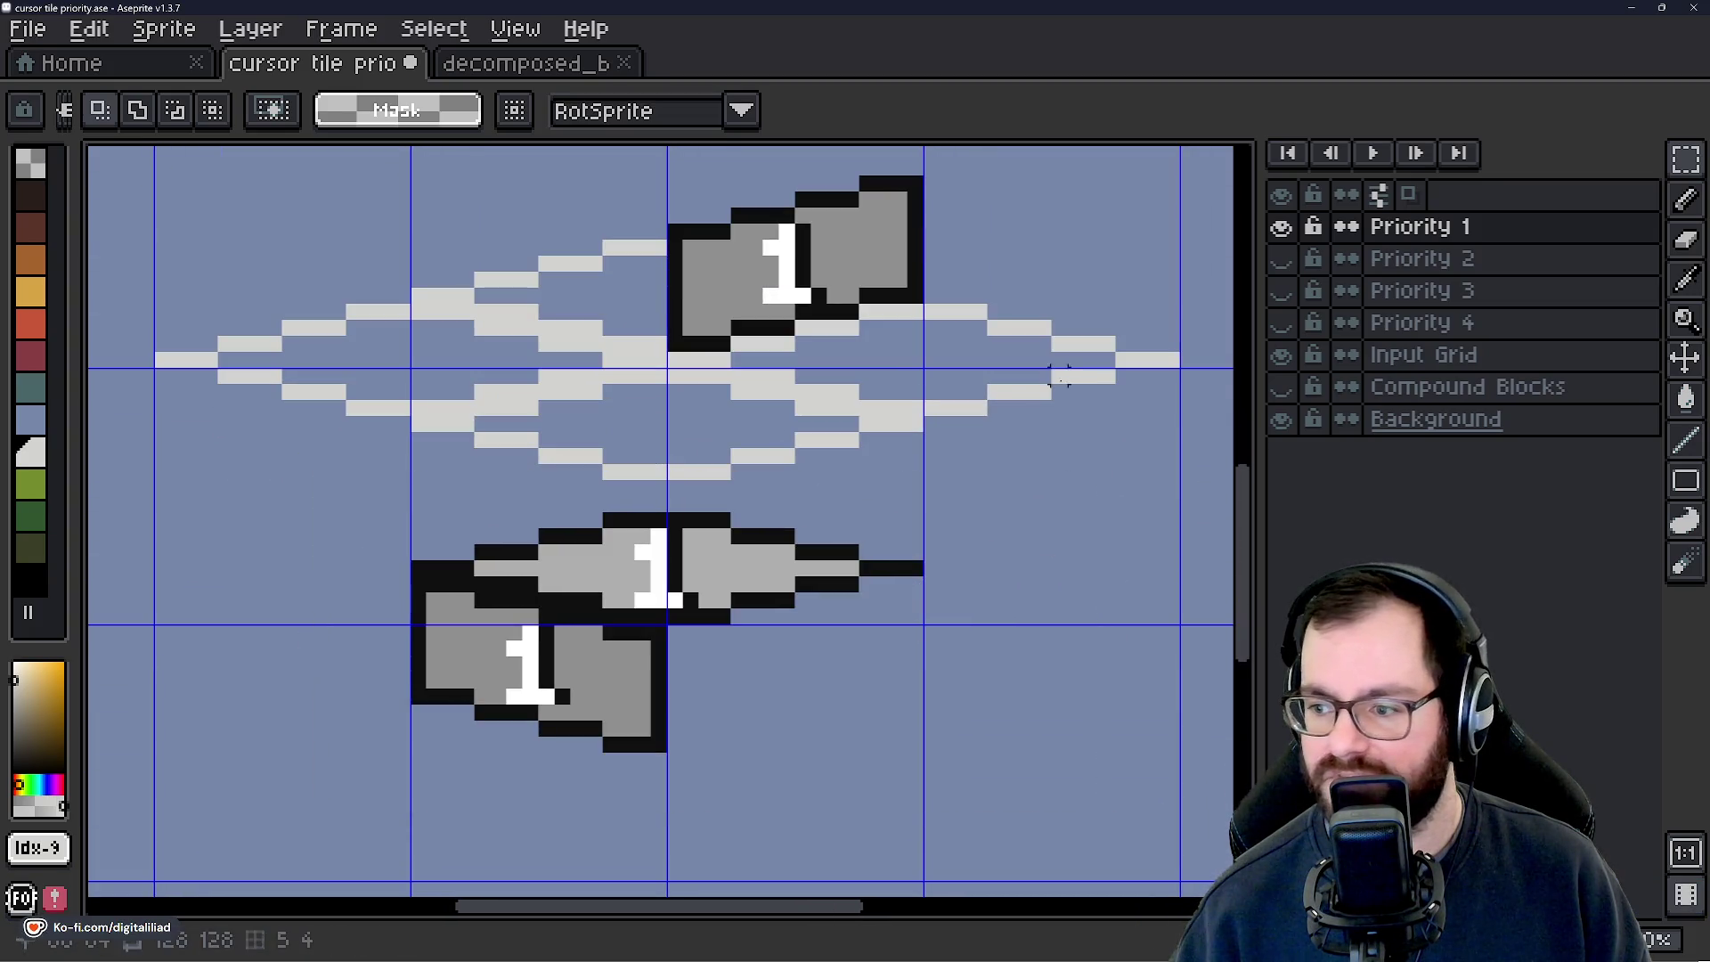
Rename the Priority 1 layer to 'Right-Hand Priority 1'.
double_click(1420, 226)
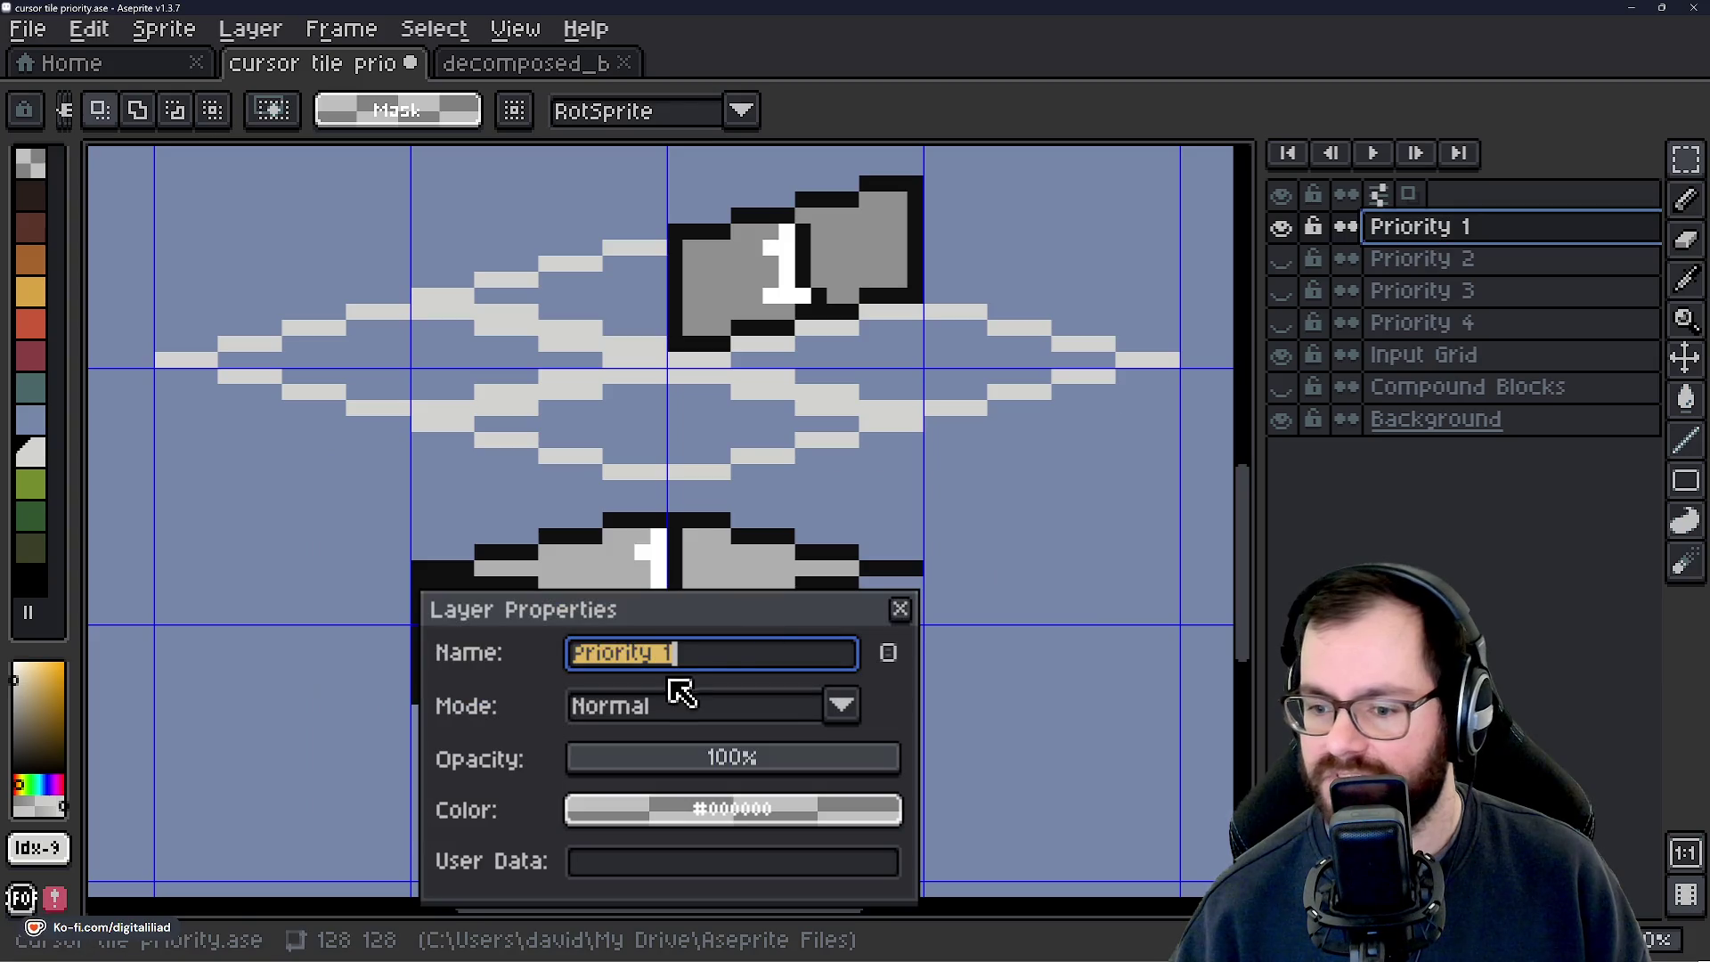
left_click(717, 659)
key("BackSpace")
key("Home")
type("Rig")
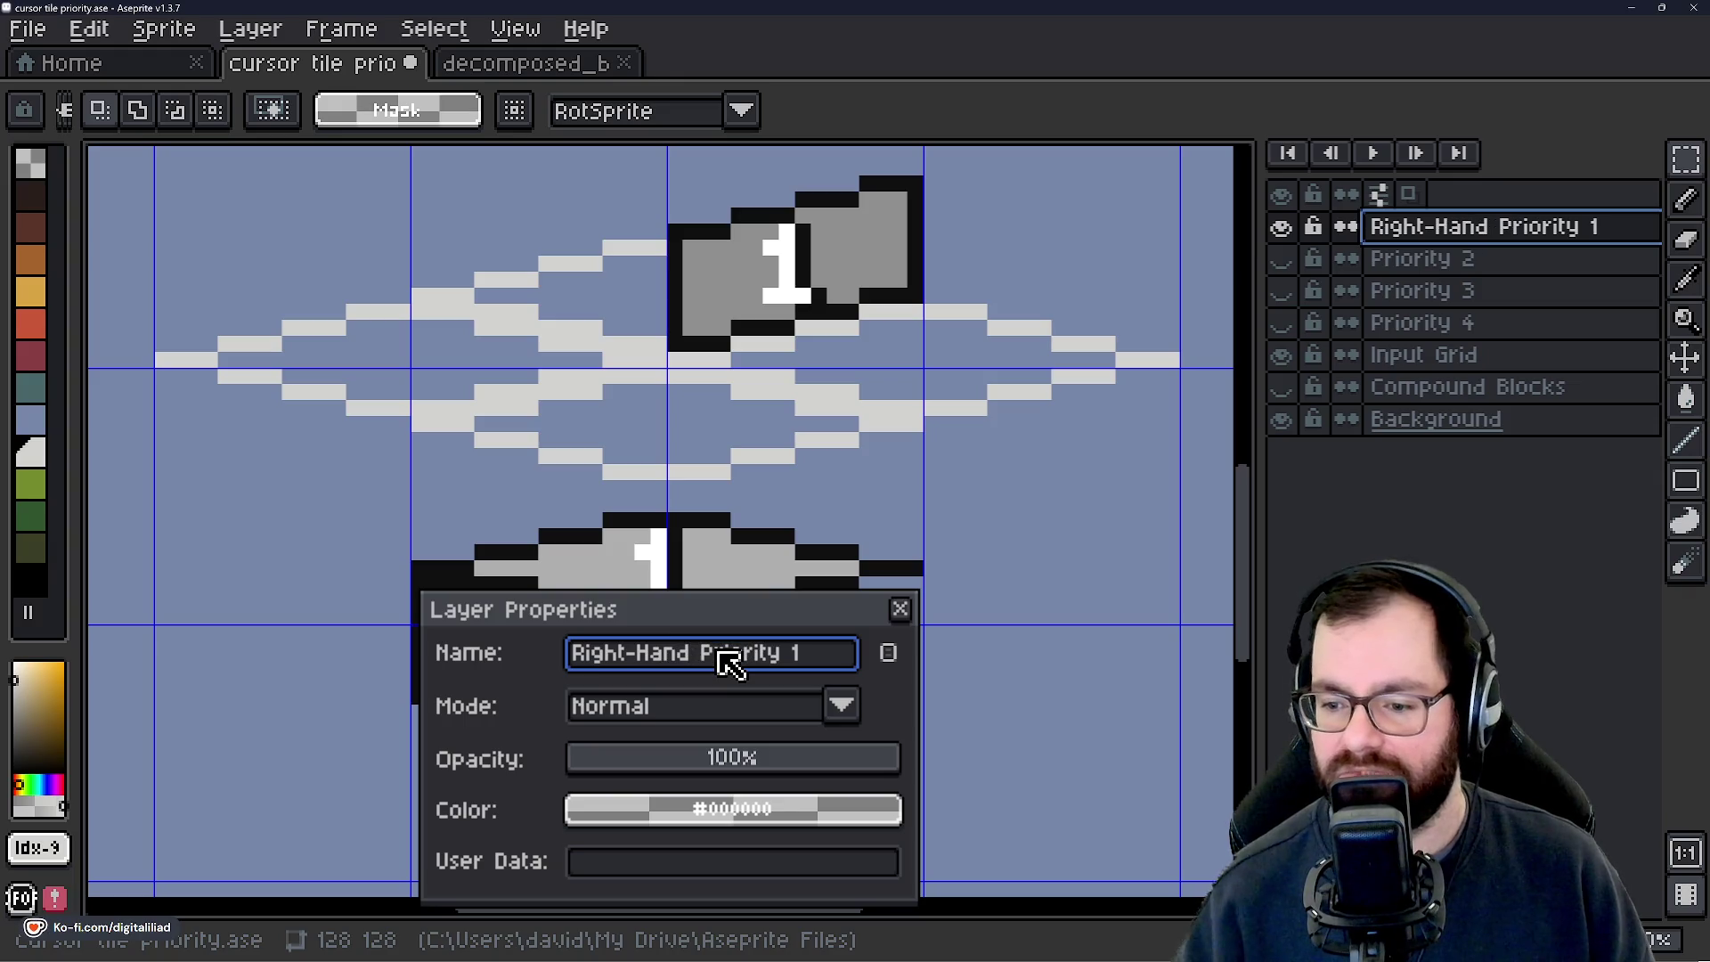
key("Return")
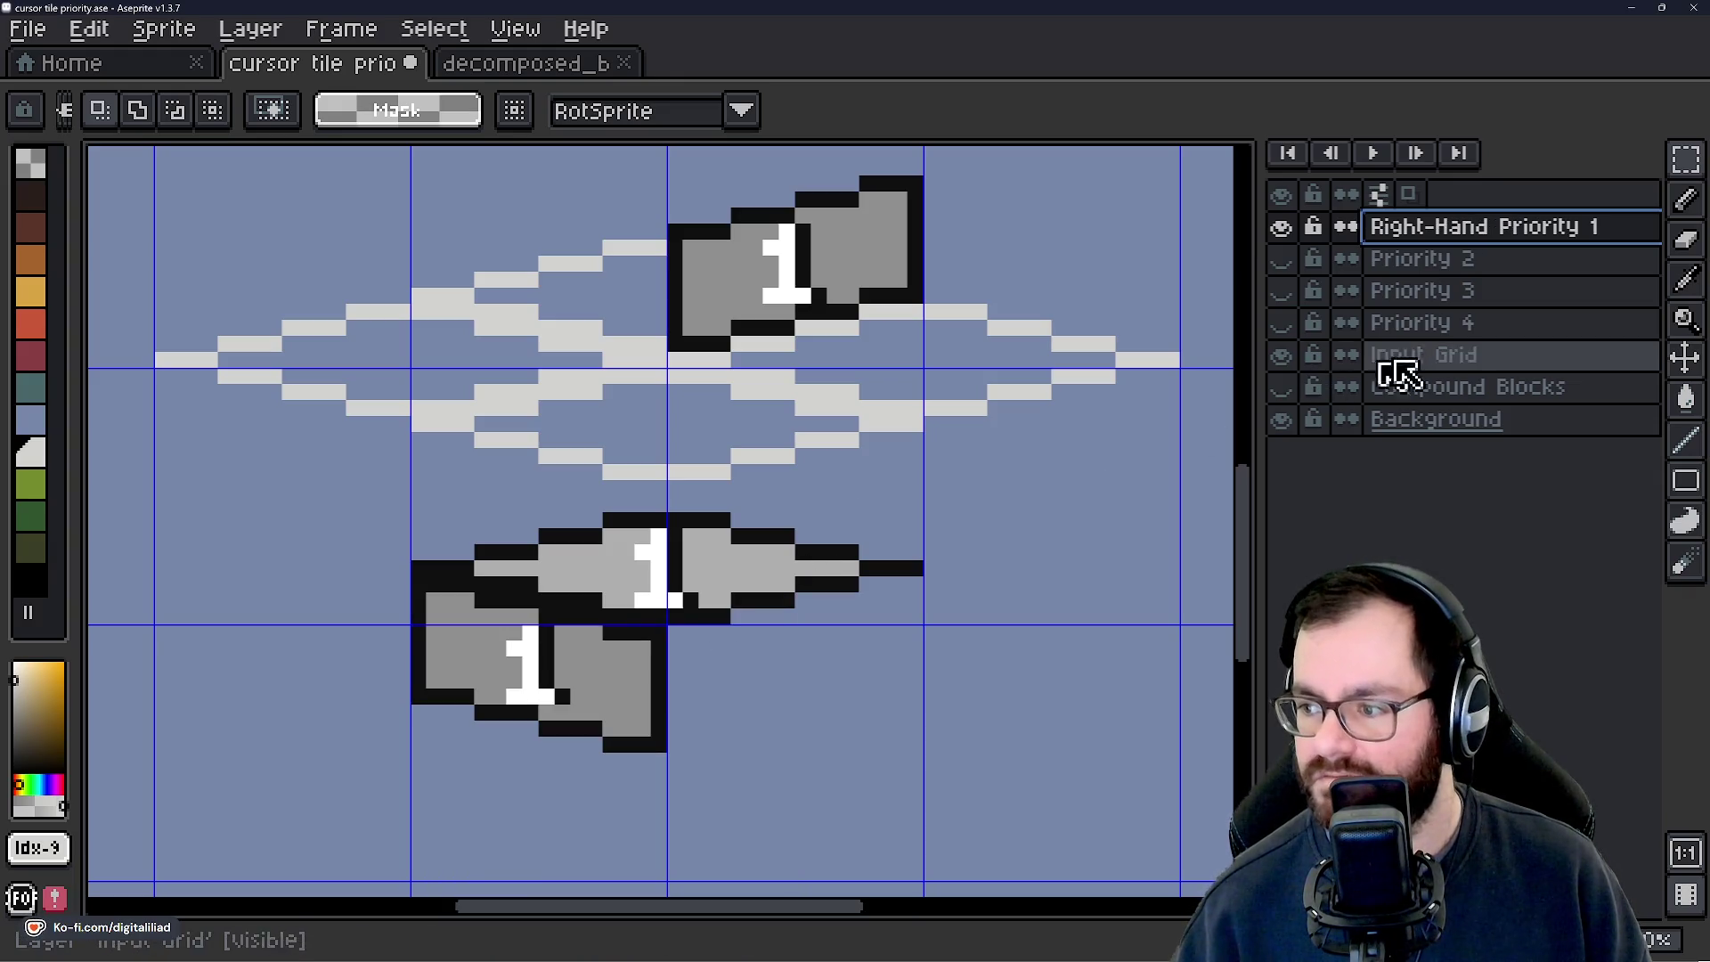
right_click(1429, 241)
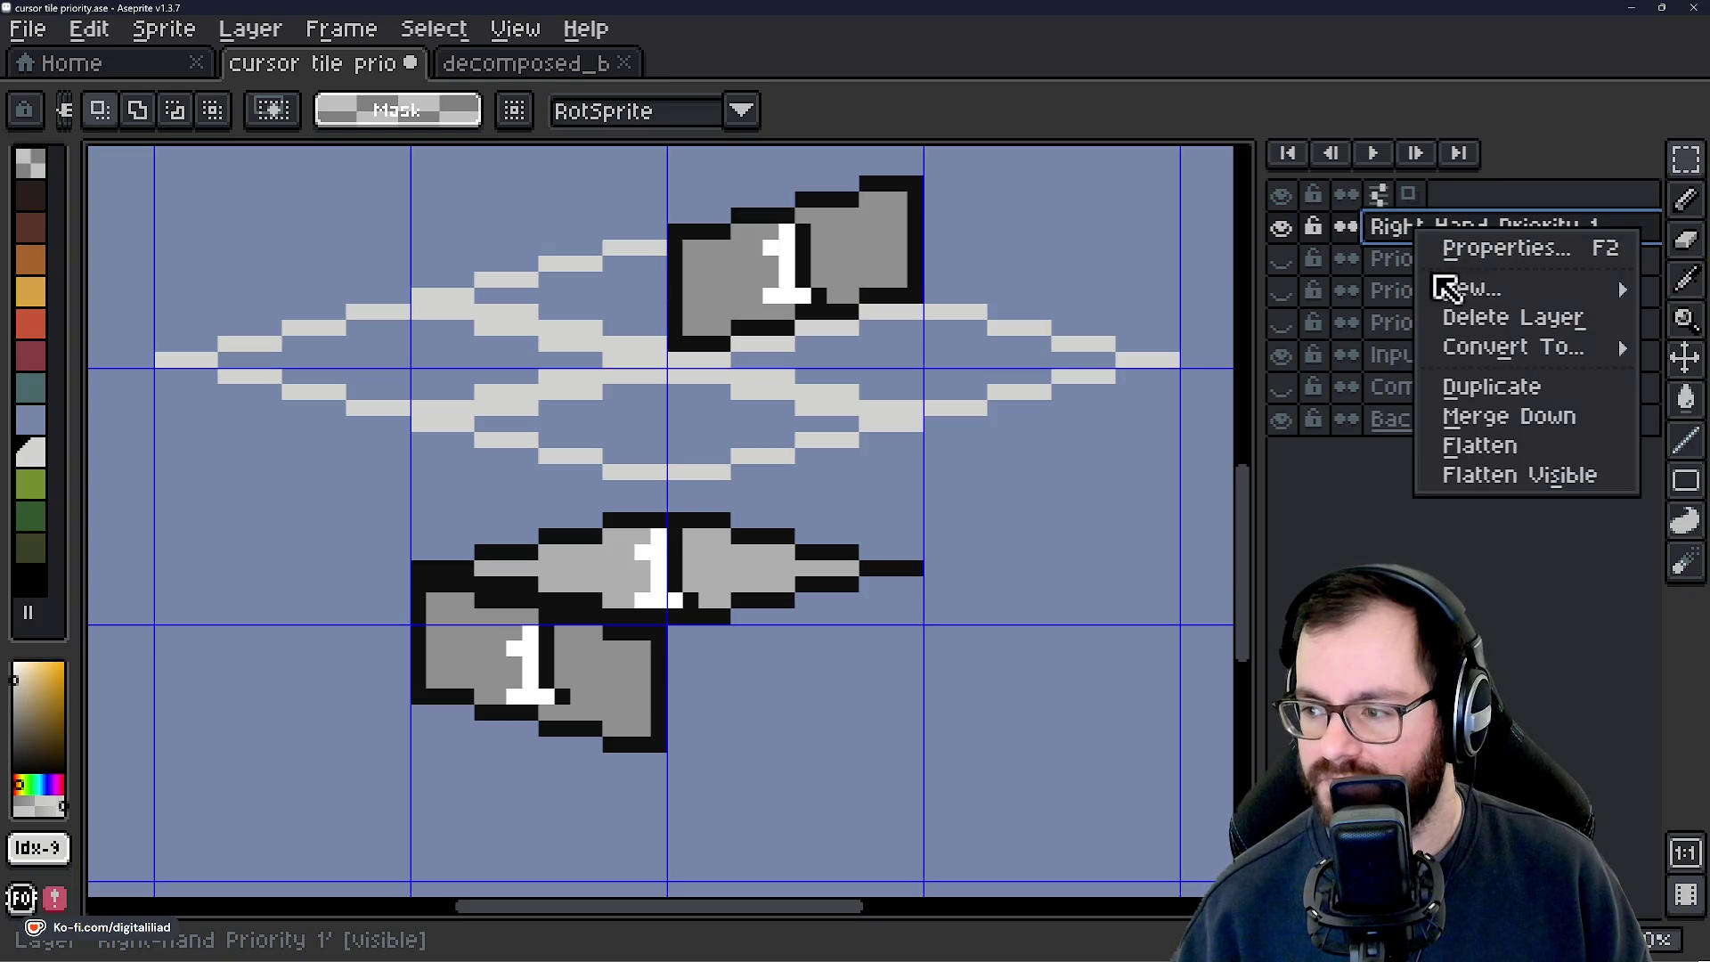
Add a new layer named 'Left-Hand Priority 1'.
mouse_move(1456, 289)
left_click(1245, 286)
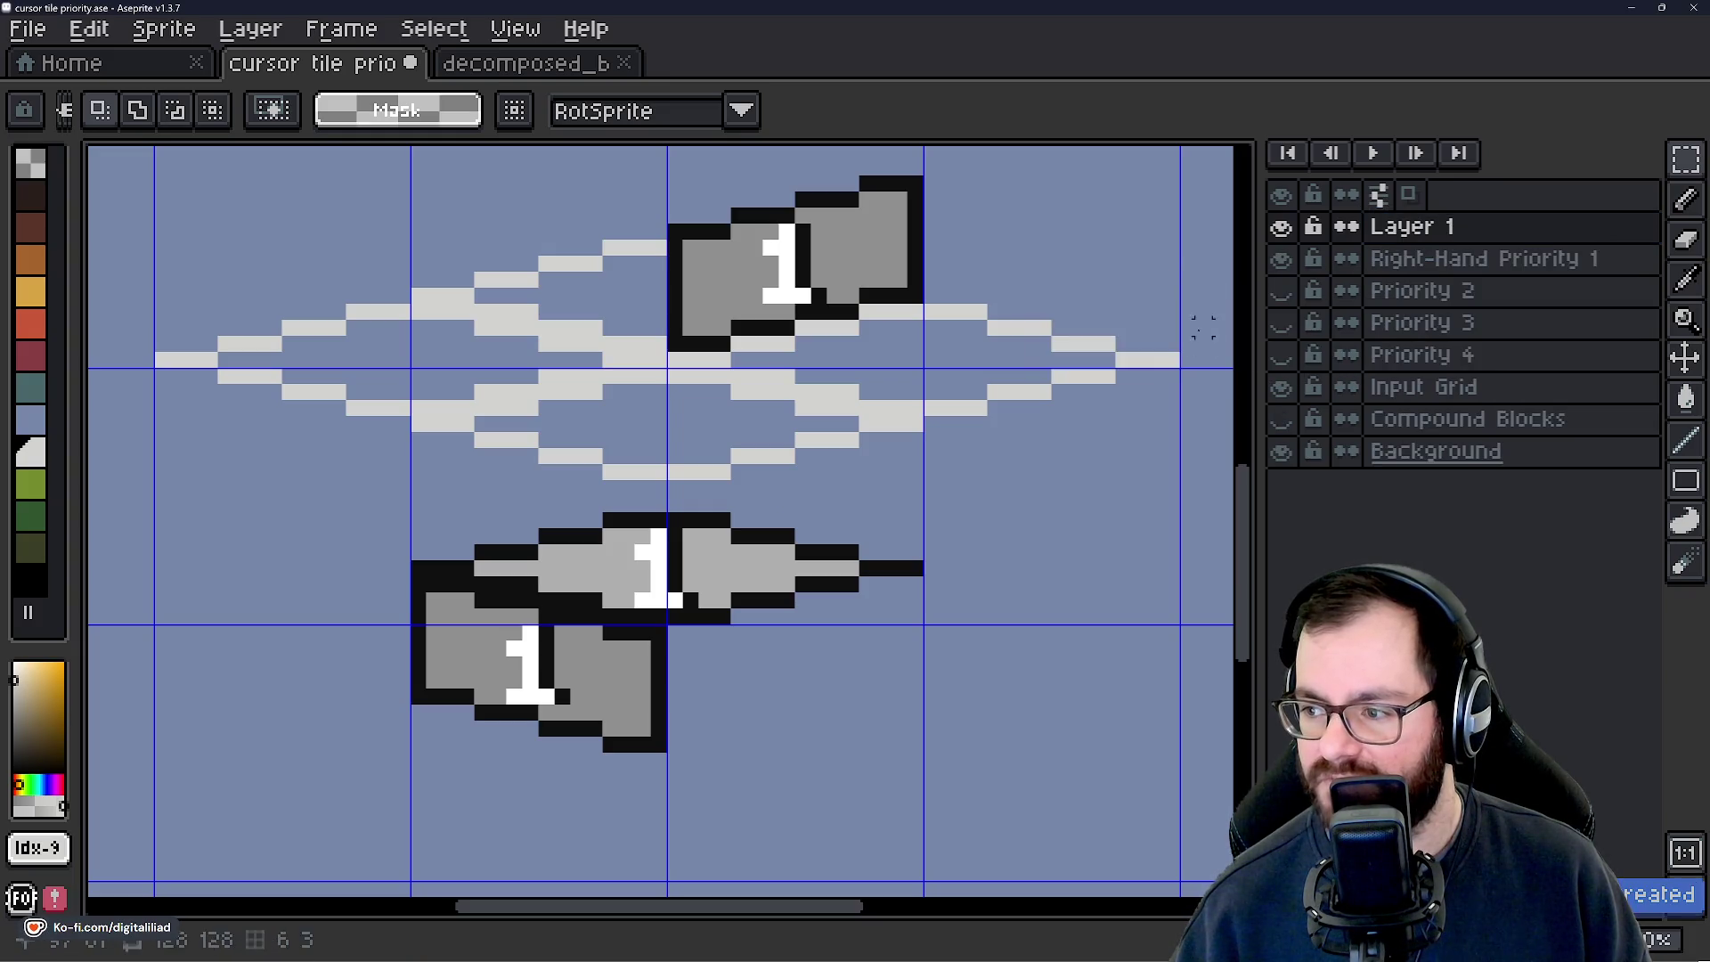
double_click(1419, 229)
type("Left-H")
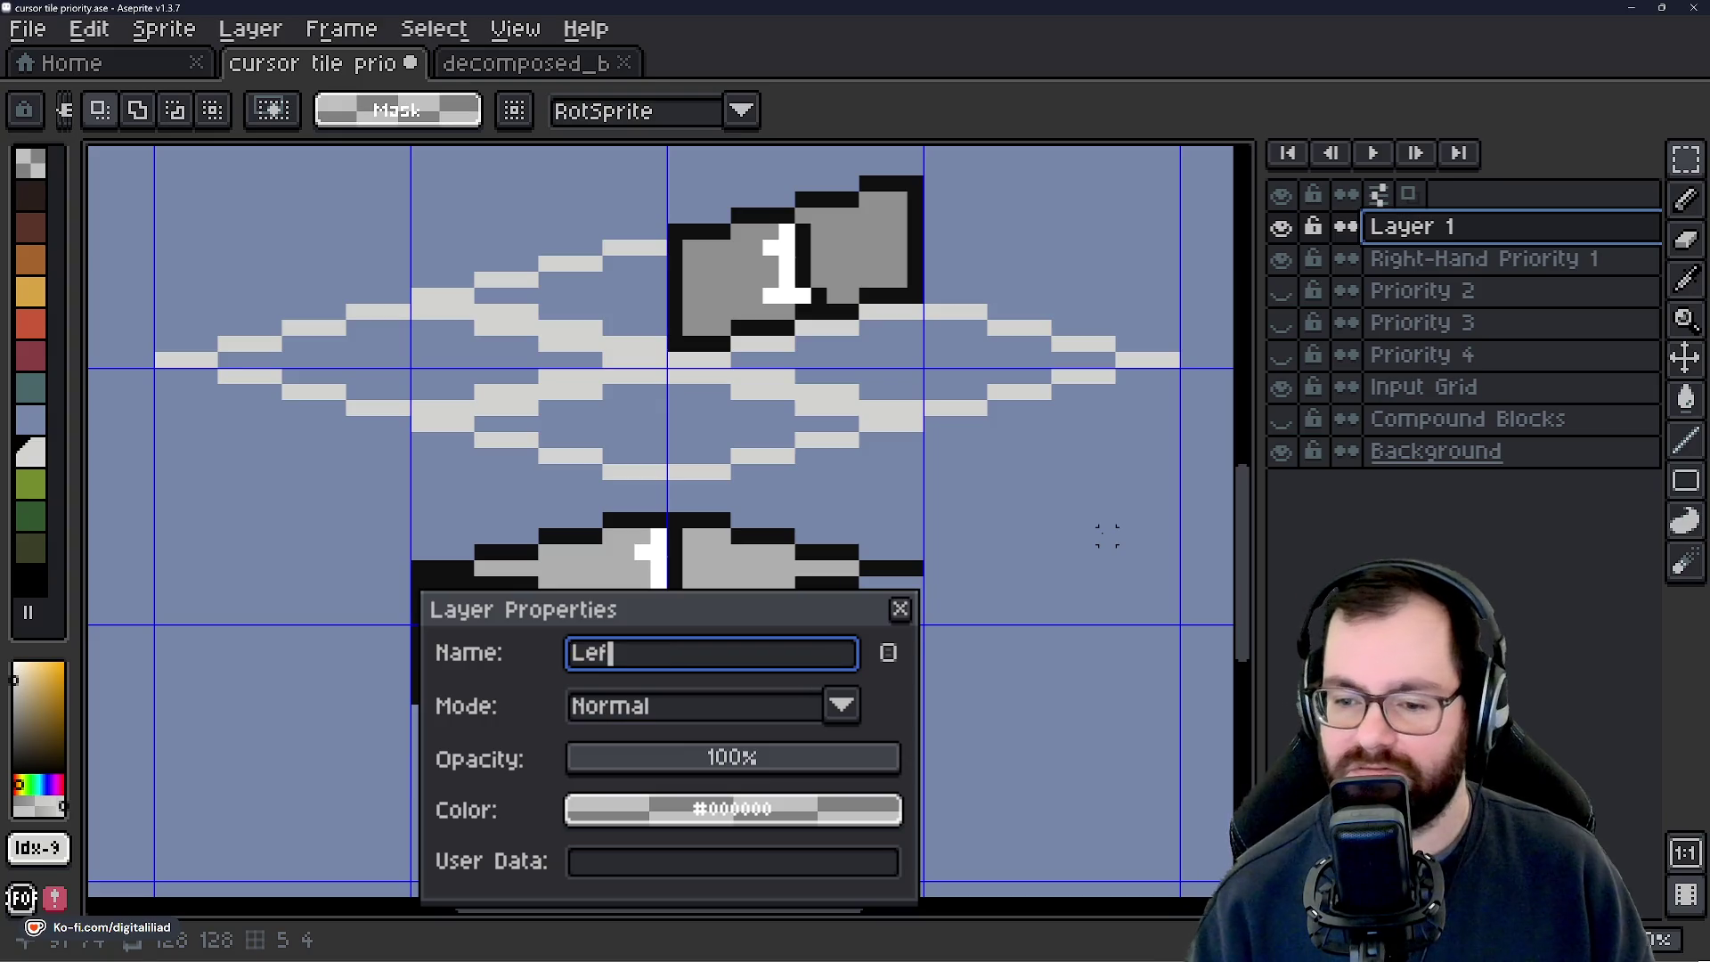
type("and Priority")
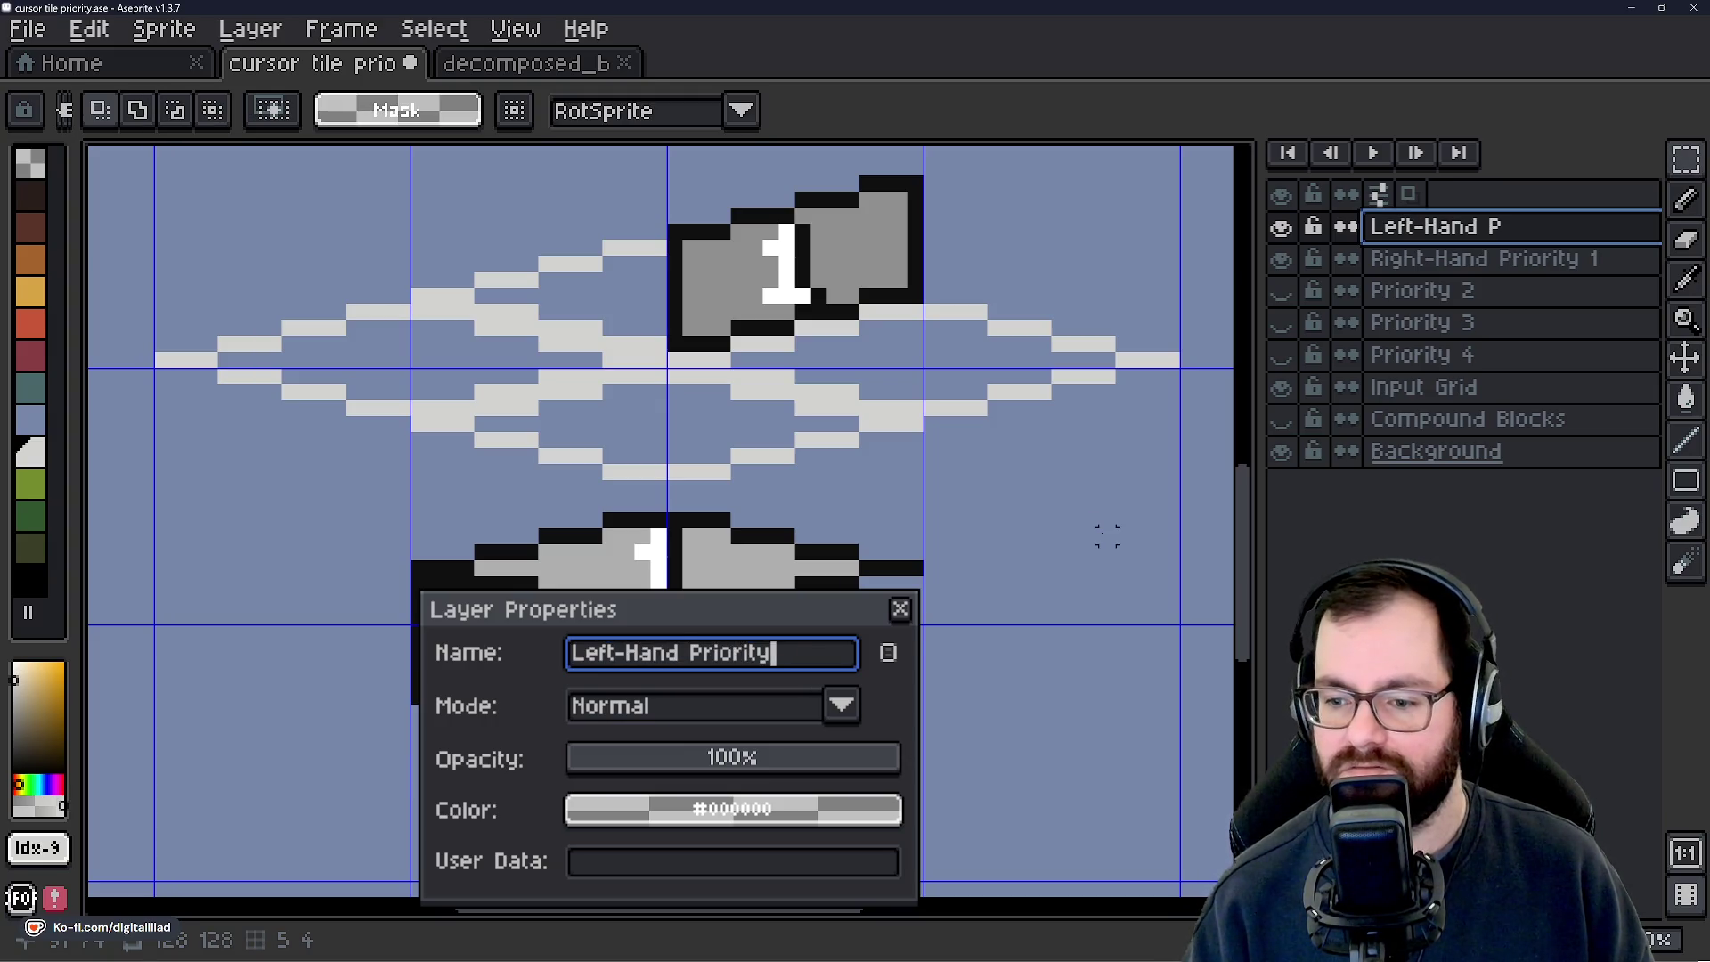
type(" 1")
key("Return")
Select the lower 1 block and move it up beside the right-hand block.
scroll(374, 557, "up", 1)
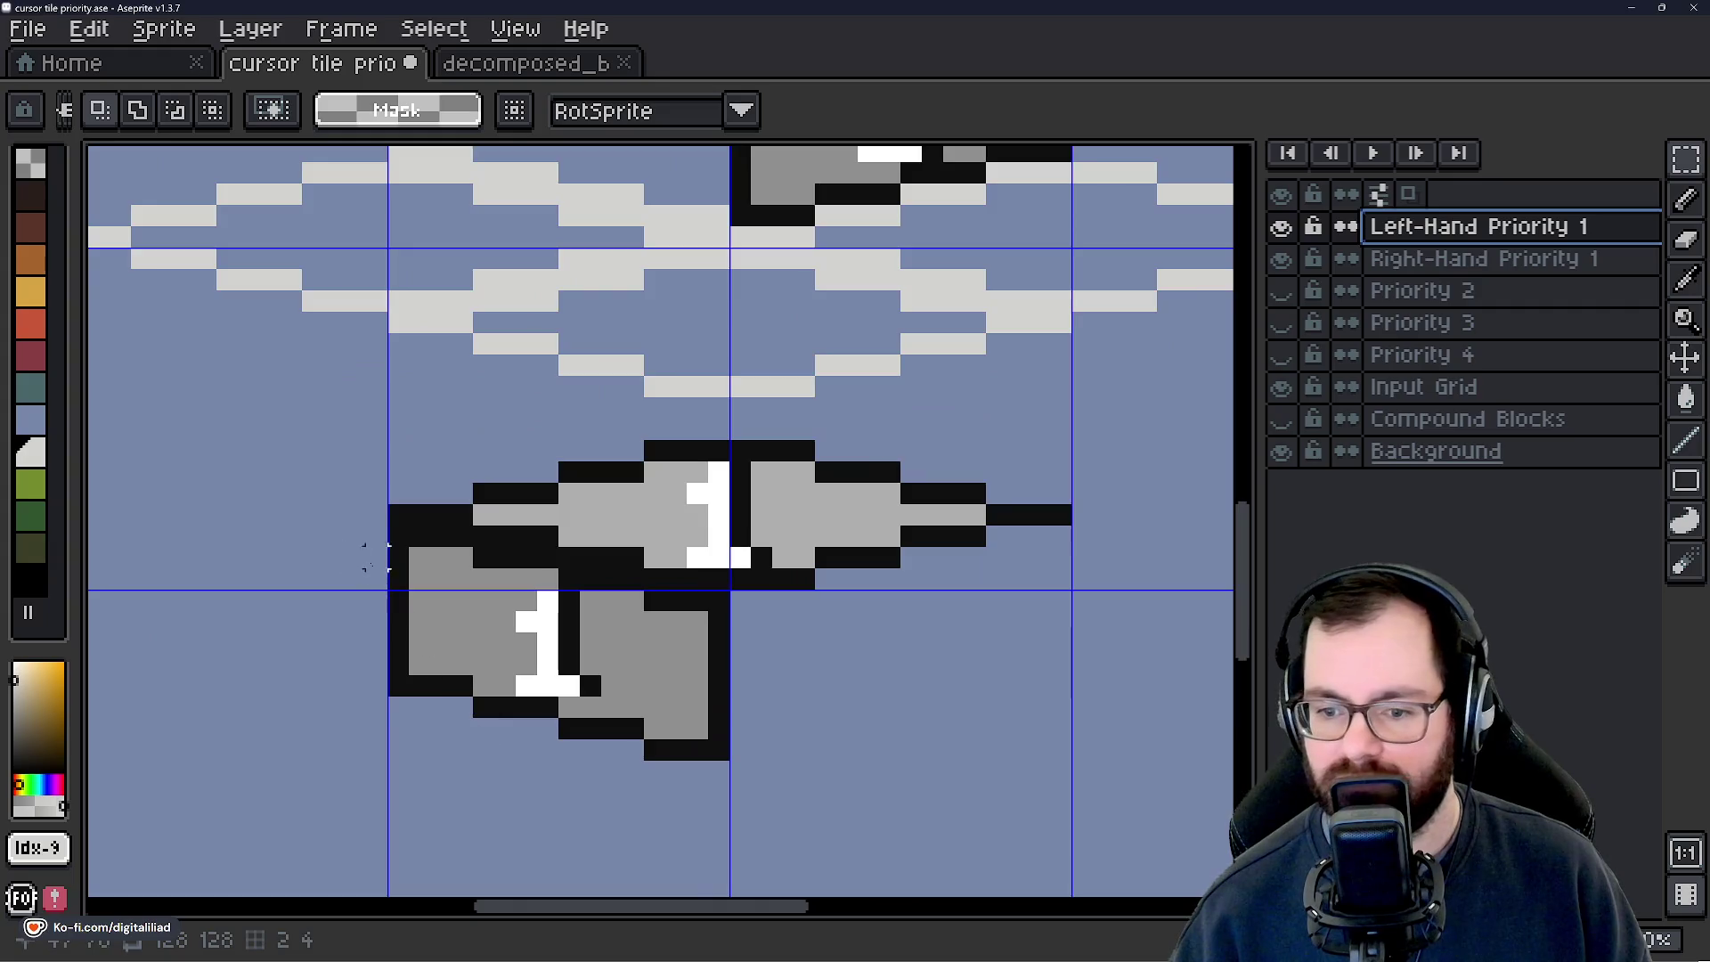
left_click_drag(387, 526, 476, 697)
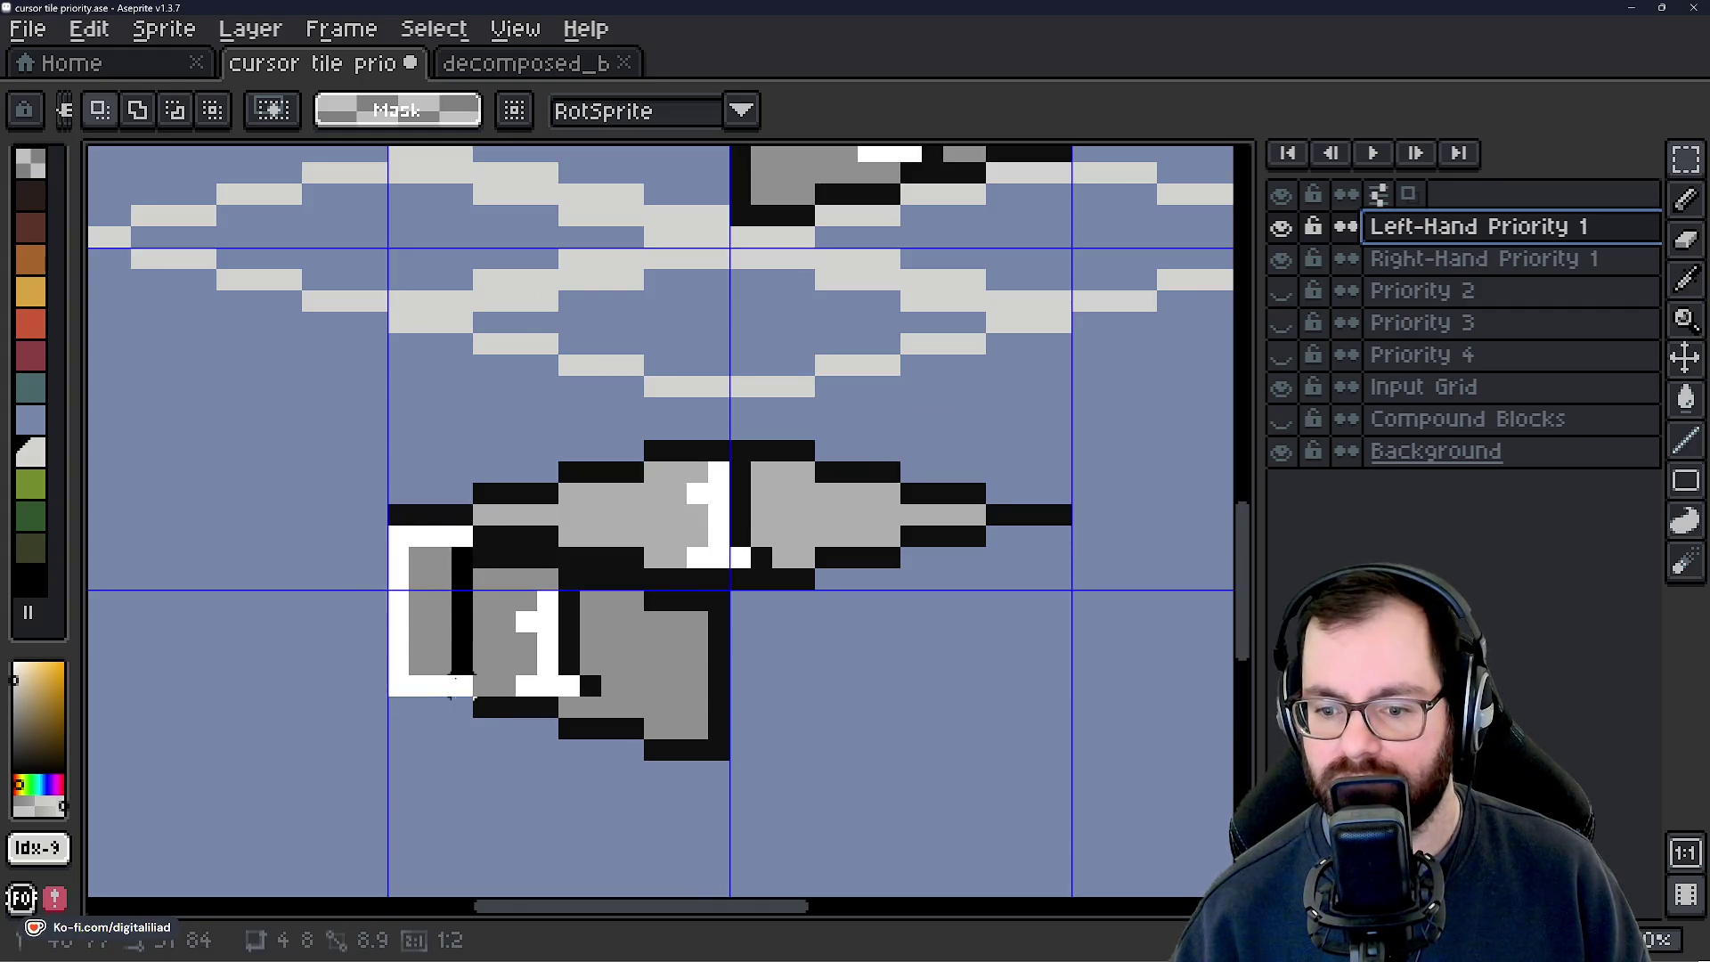
scroll(809, 630, "down", 3)
scroll(835, 545, "up", 1)
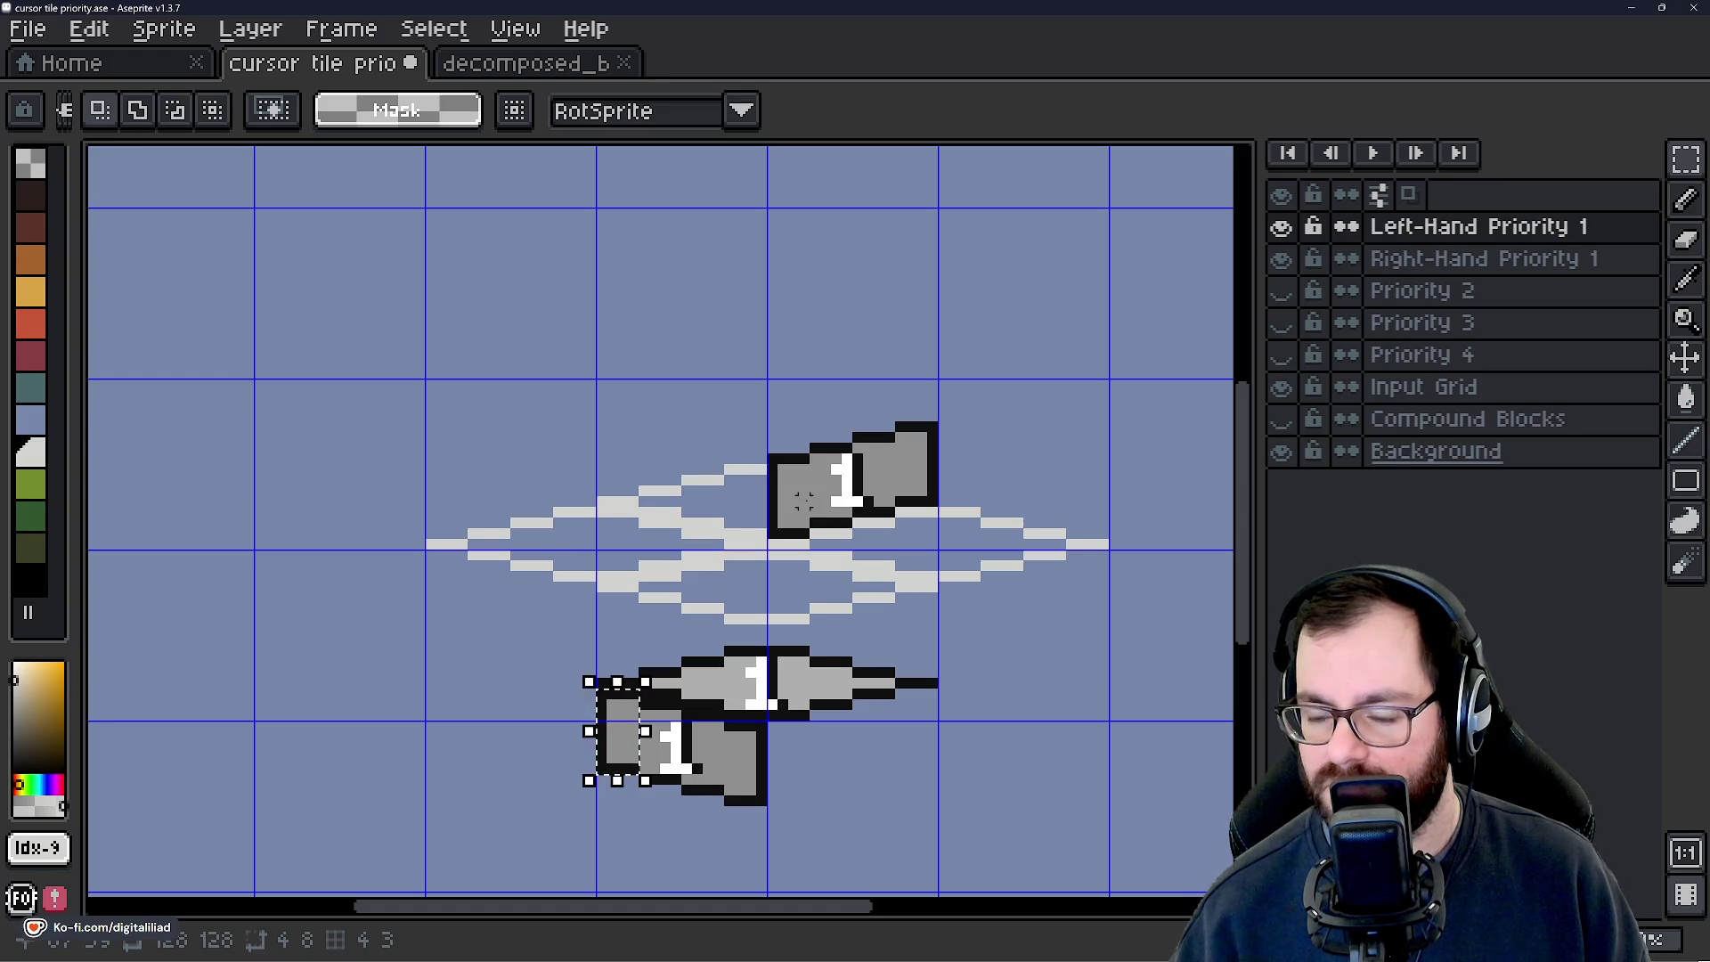
scroll(901, 704, "up", 1)
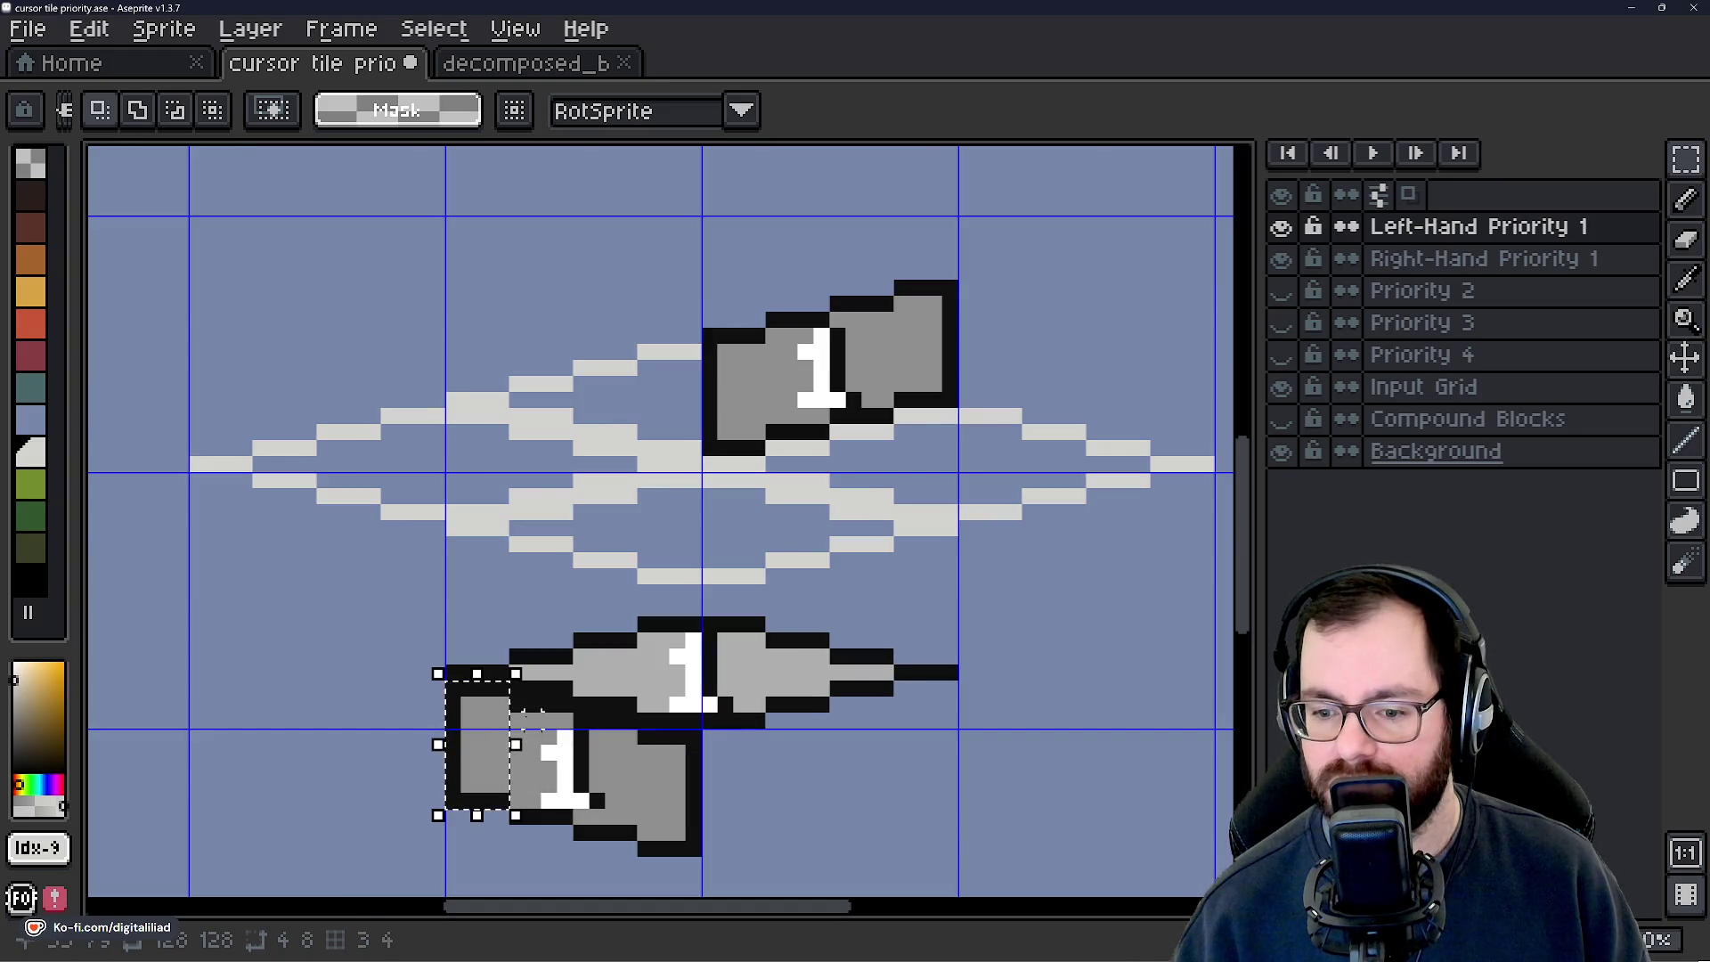
left_click_drag(523, 702, 579, 831)
mouse_move(587, 712)
left_mouse_down()
mouse_move(699, 801)
mouse_move(695, 855)
mouse_move(673, 811)
left_mouse_up()
left_click(1390, 258)
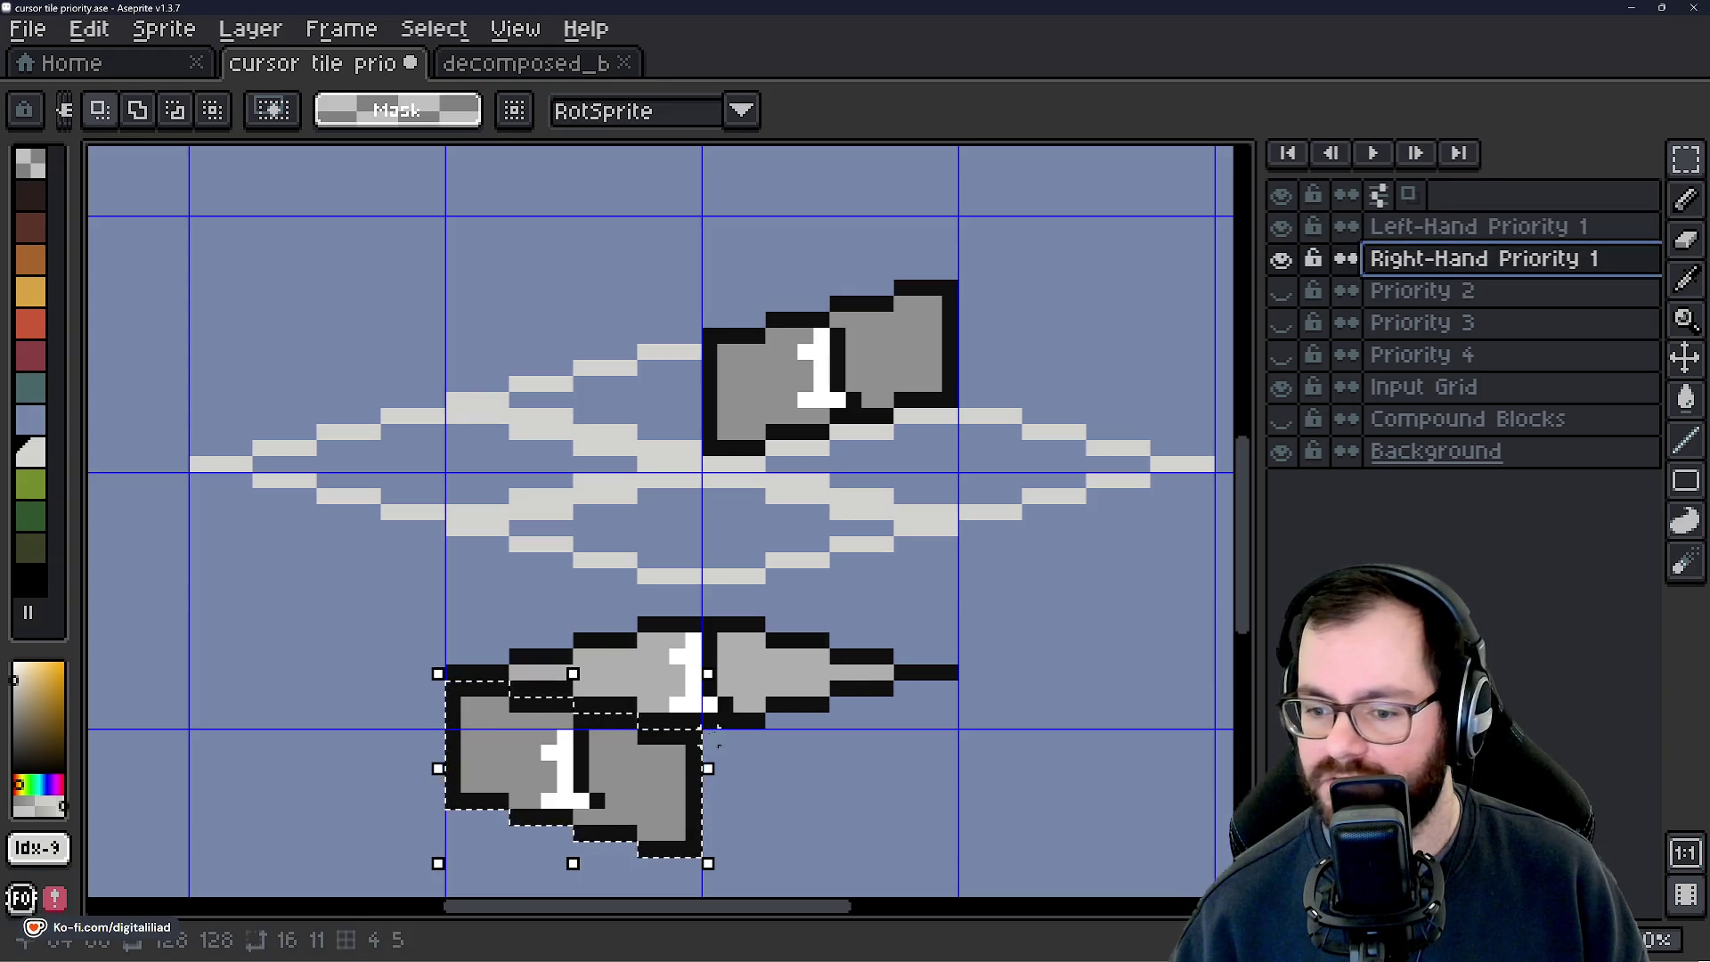
left_click(663, 780)
left_click(1389, 227)
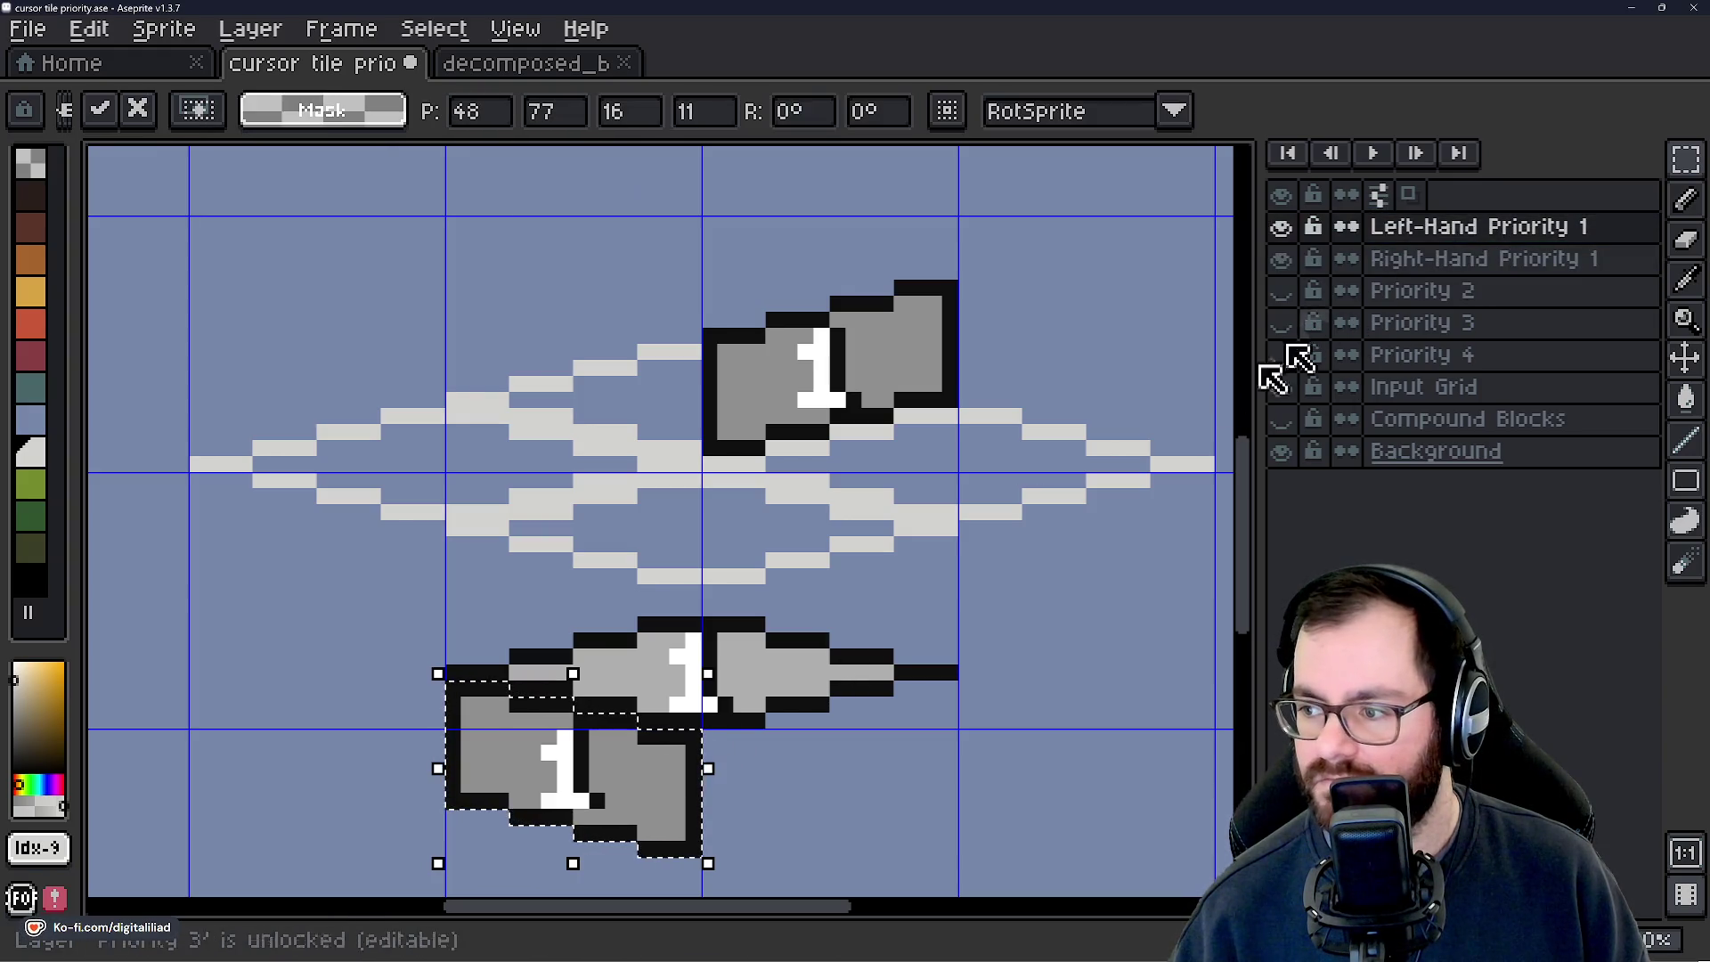
mouse_move(672, 783)
left_mouse_down()
mouse_move(603, 600)
mouse_move(673, 382)
left_mouse_up()
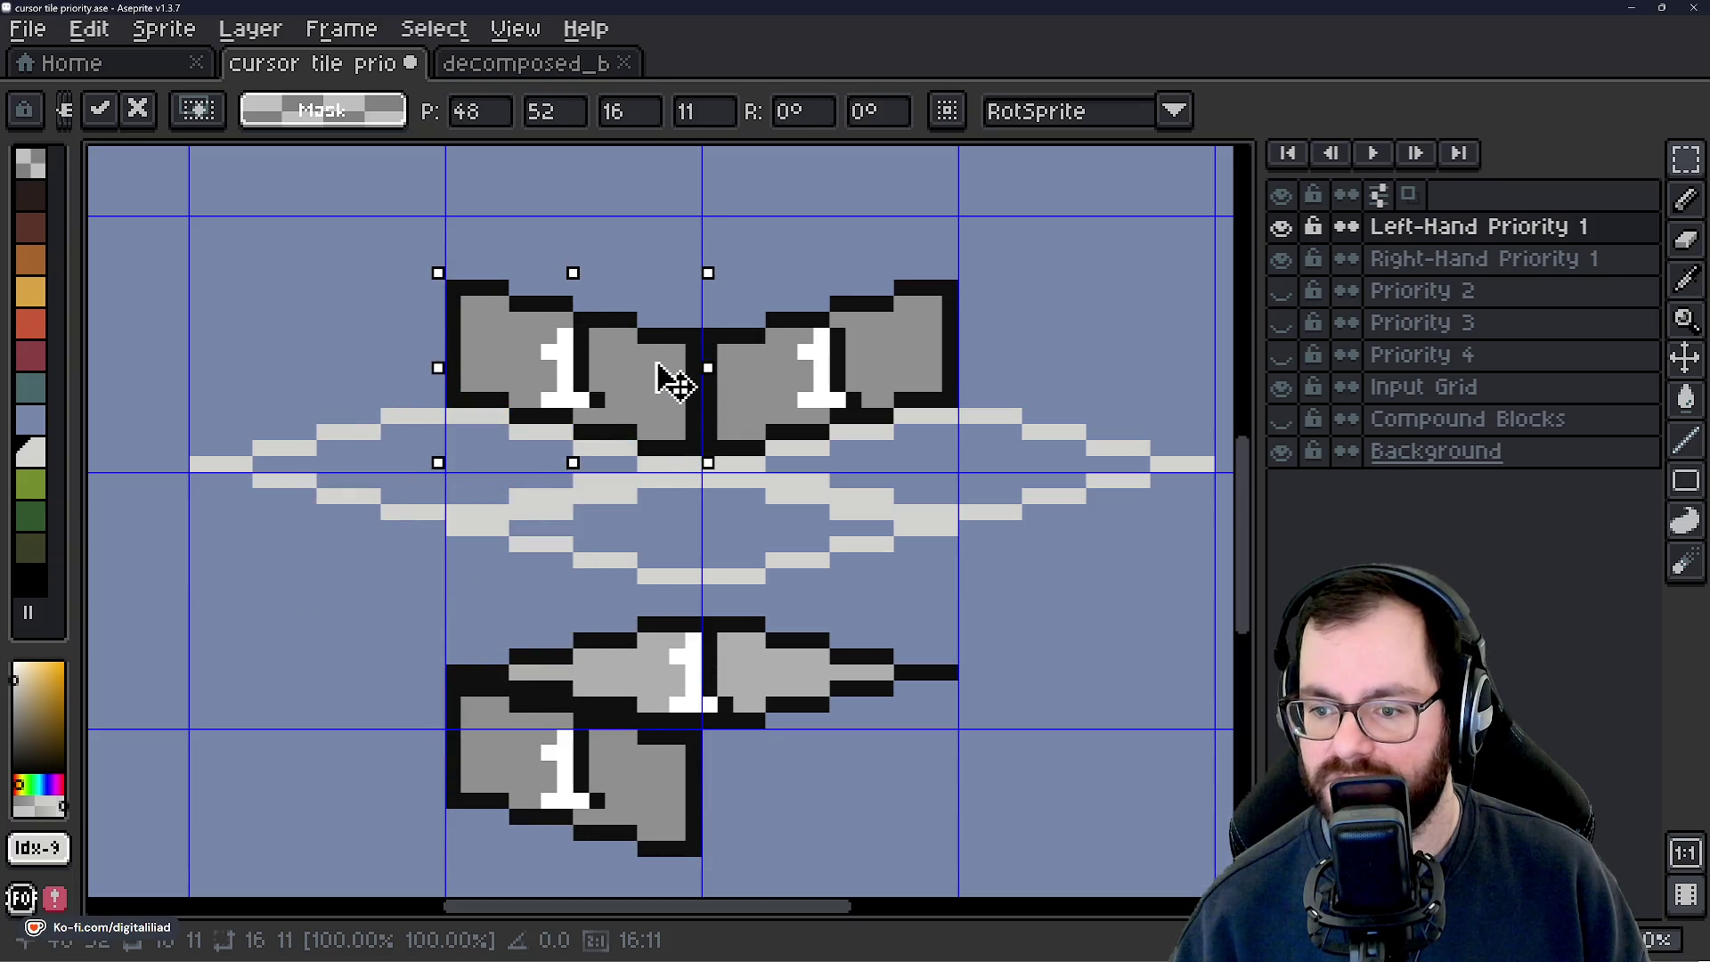
key("Return")
Delete the leftover blocks below the grid on Right-Hand Priority 1, then hide that layer.
left_click(1413, 260)
left_click_drag(369, 588, 995, 877)
key("Delete")
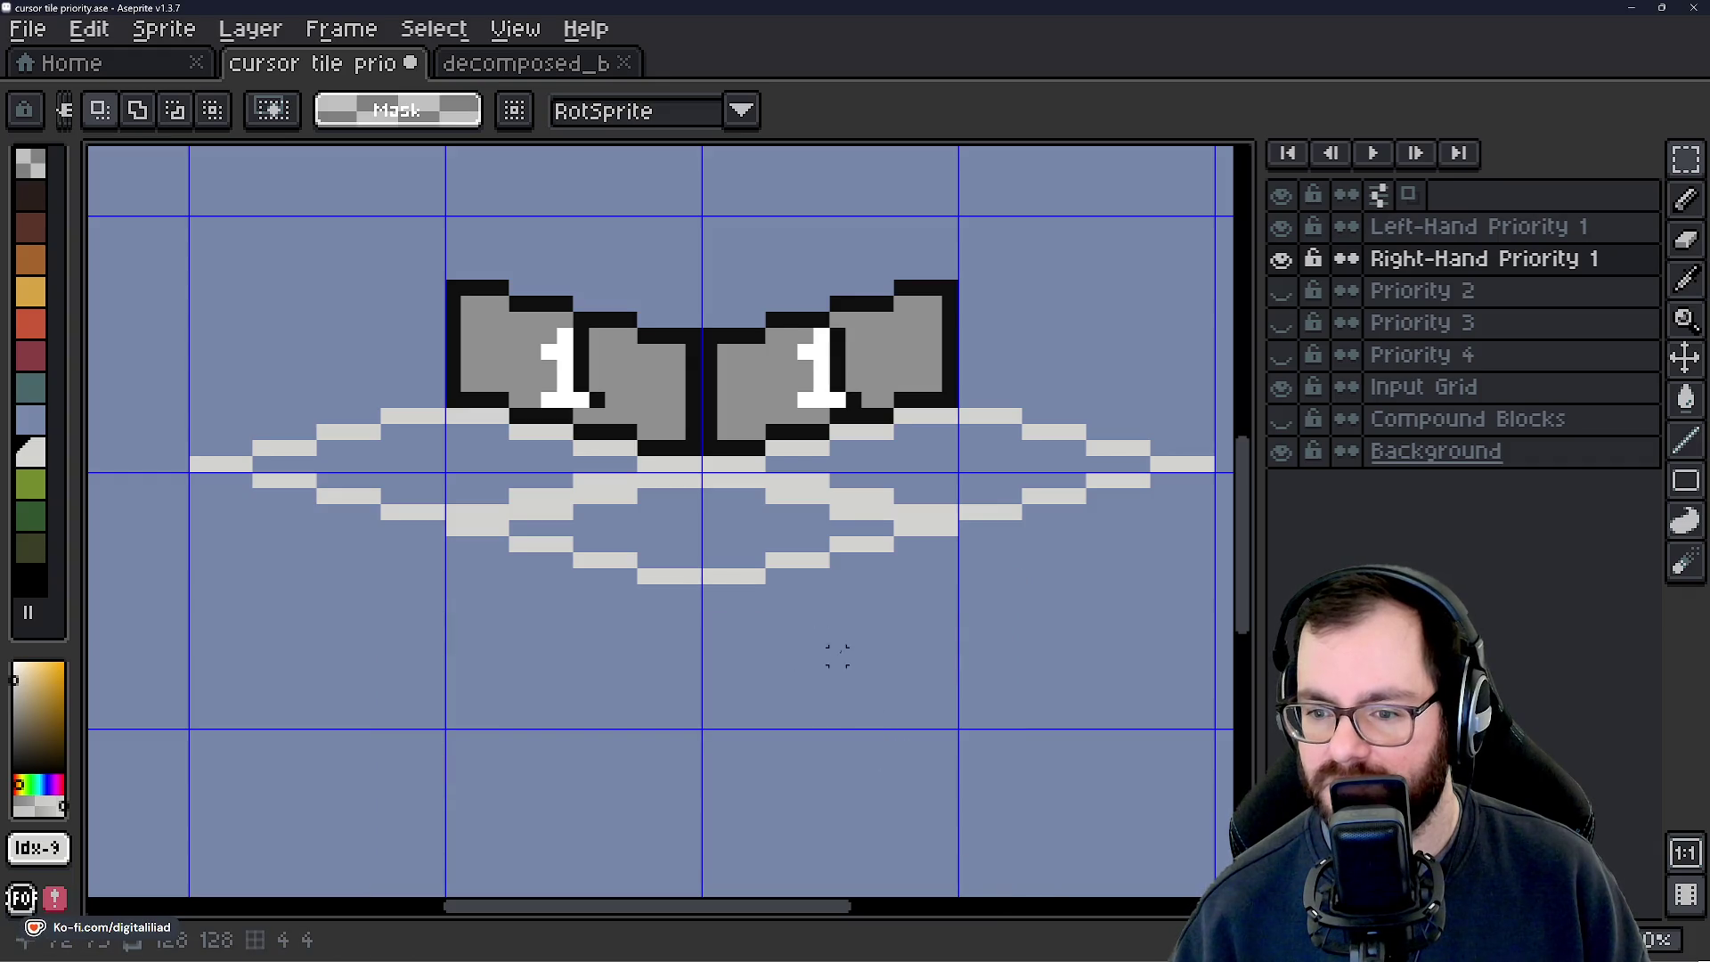
left_click_drag(835, 653, 847, 713)
left_click(1285, 258)
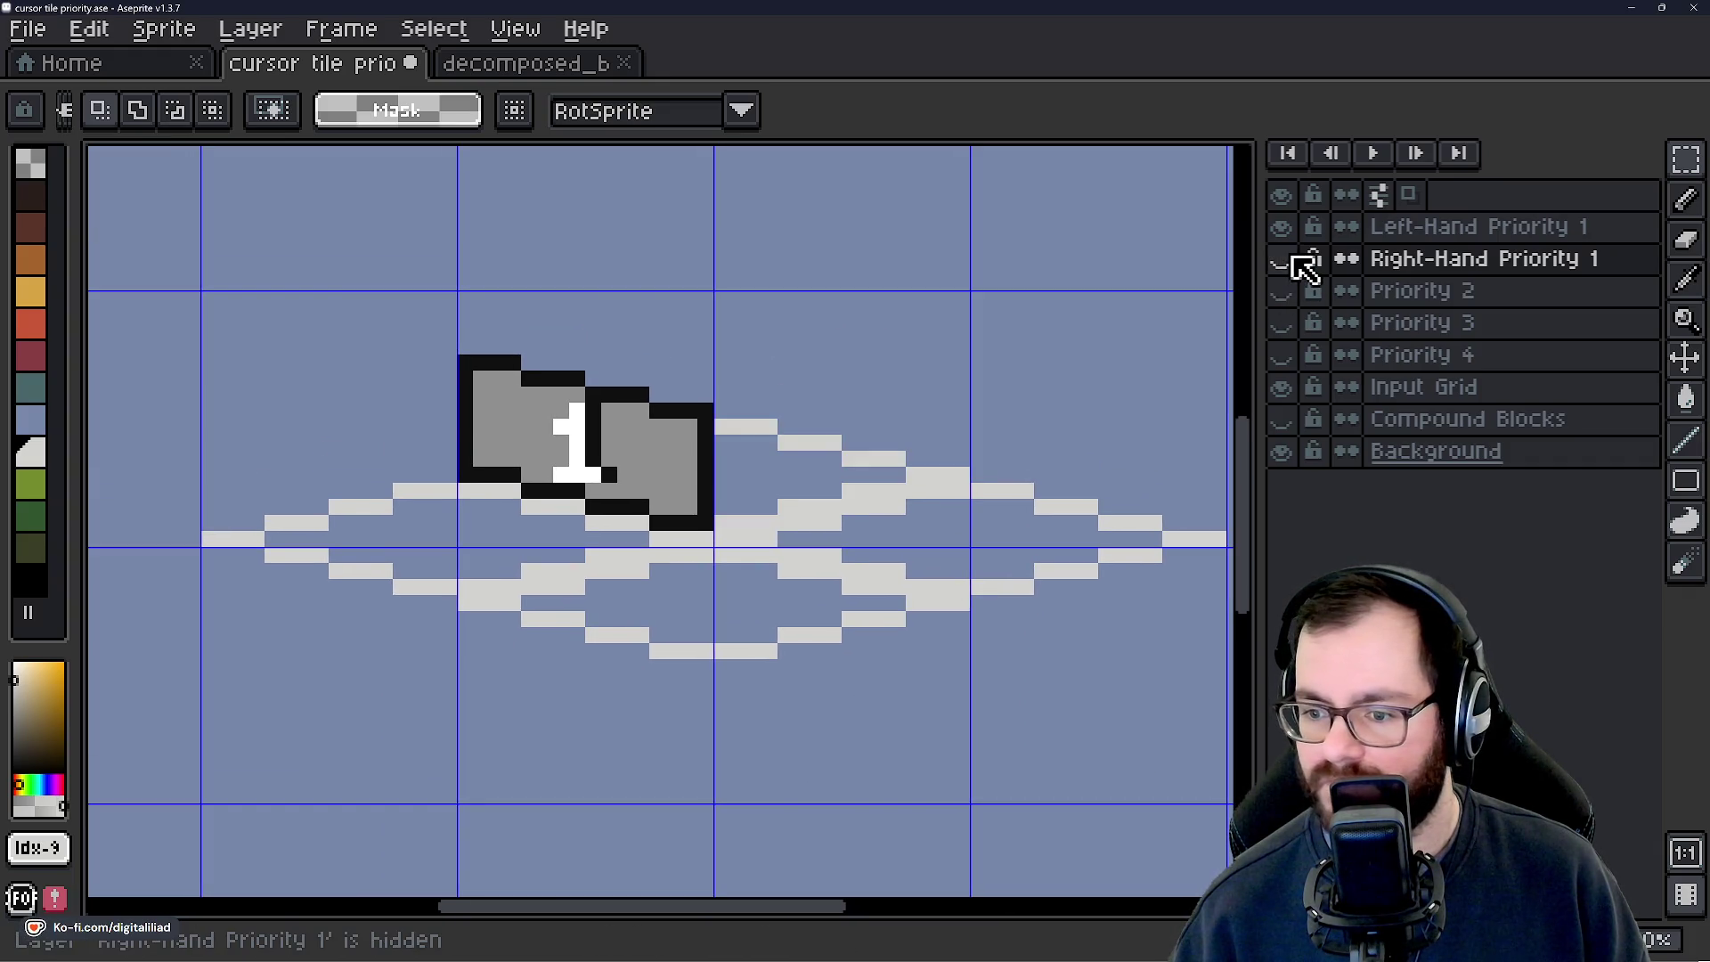
Hide Left-Hand Priority 1 and check the Priority 4 and Priority 2 layer properties.
left_click(1285, 227)
left_click(1446, 397)
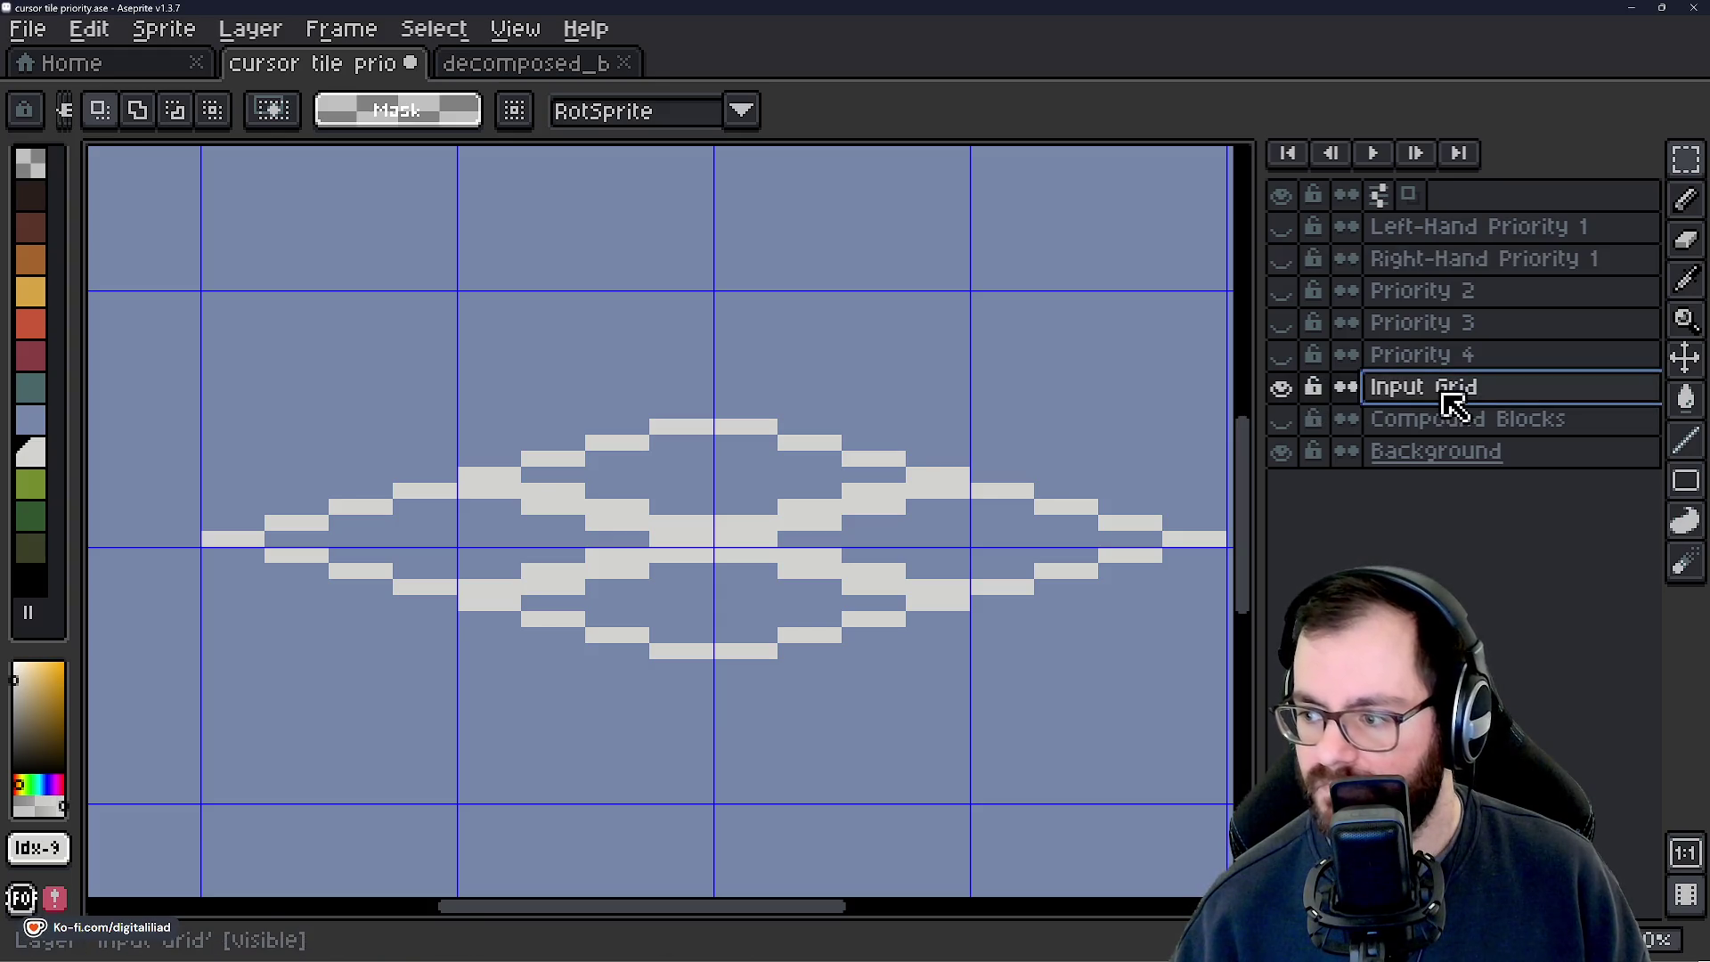
left_click(1455, 233)
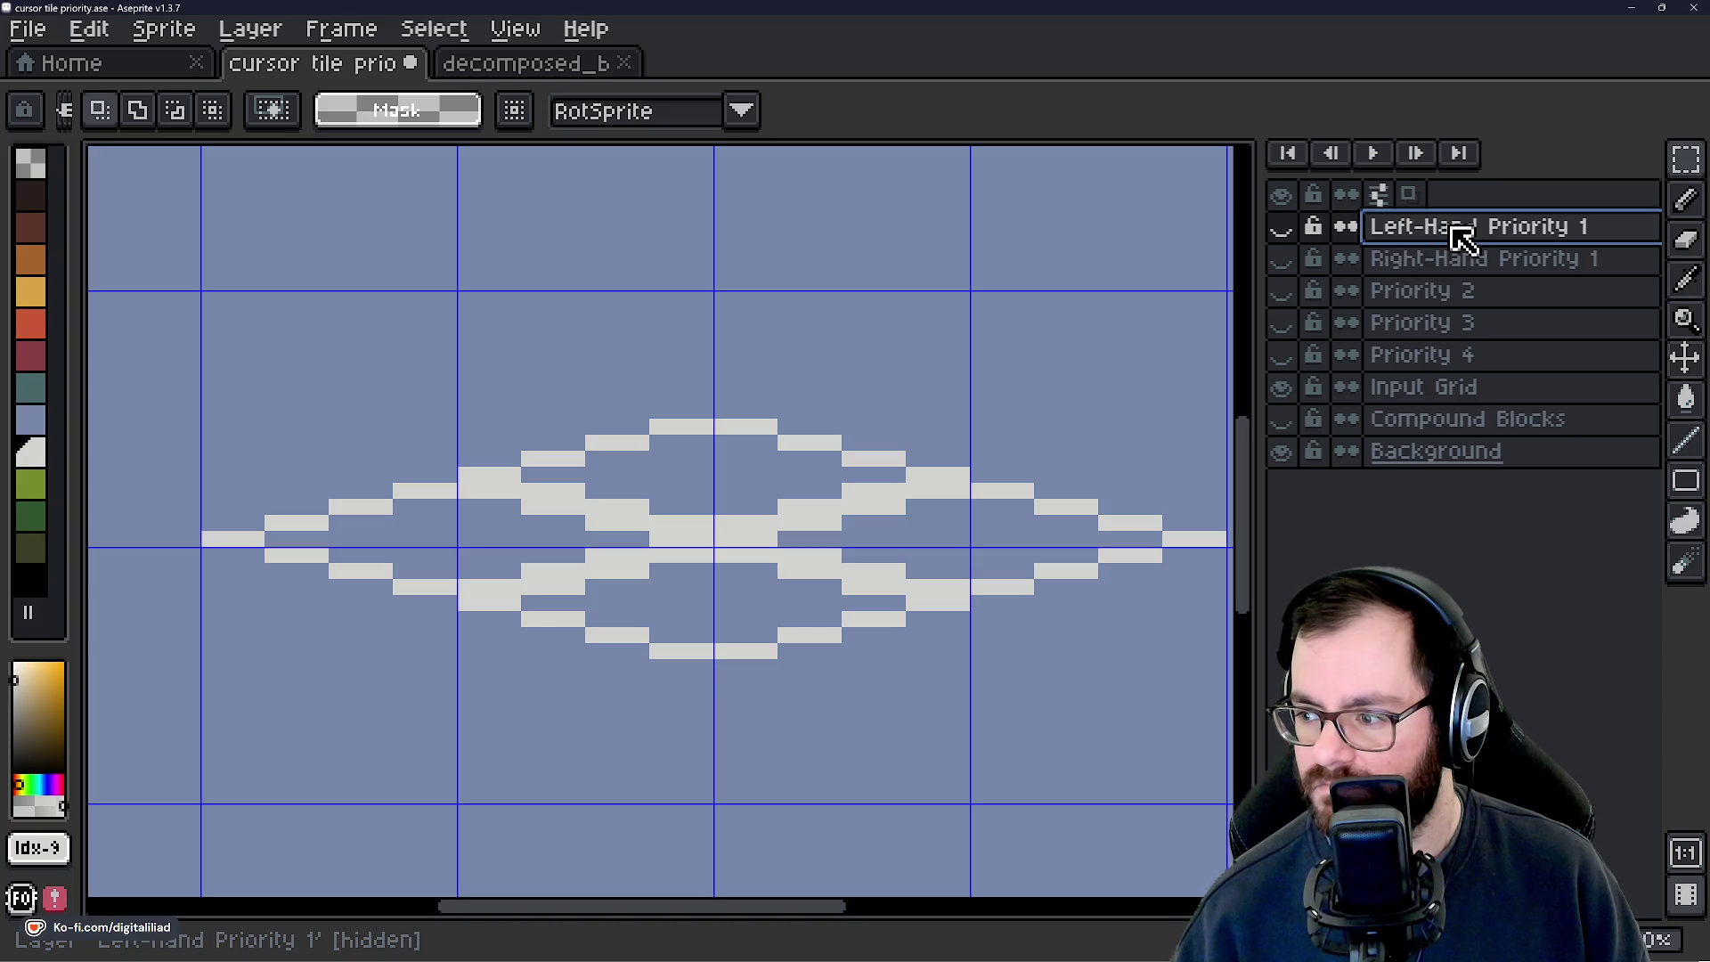
double_click(1465, 234)
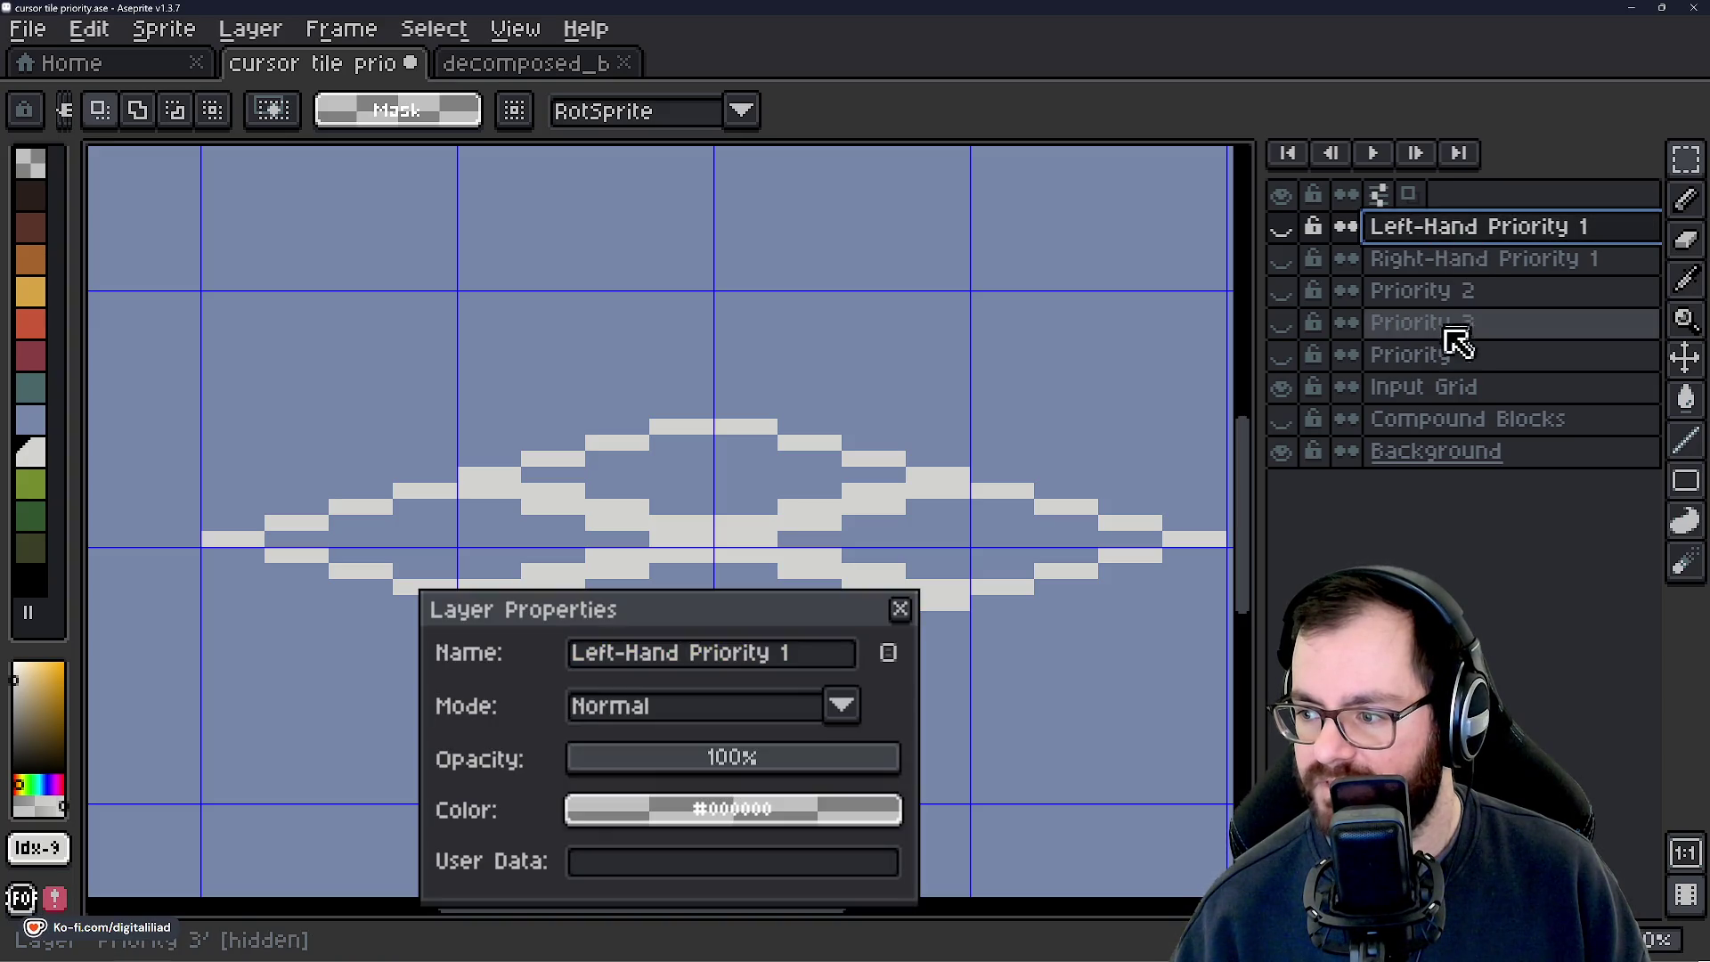
left_click(1429, 352)
left_click(1438, 292)
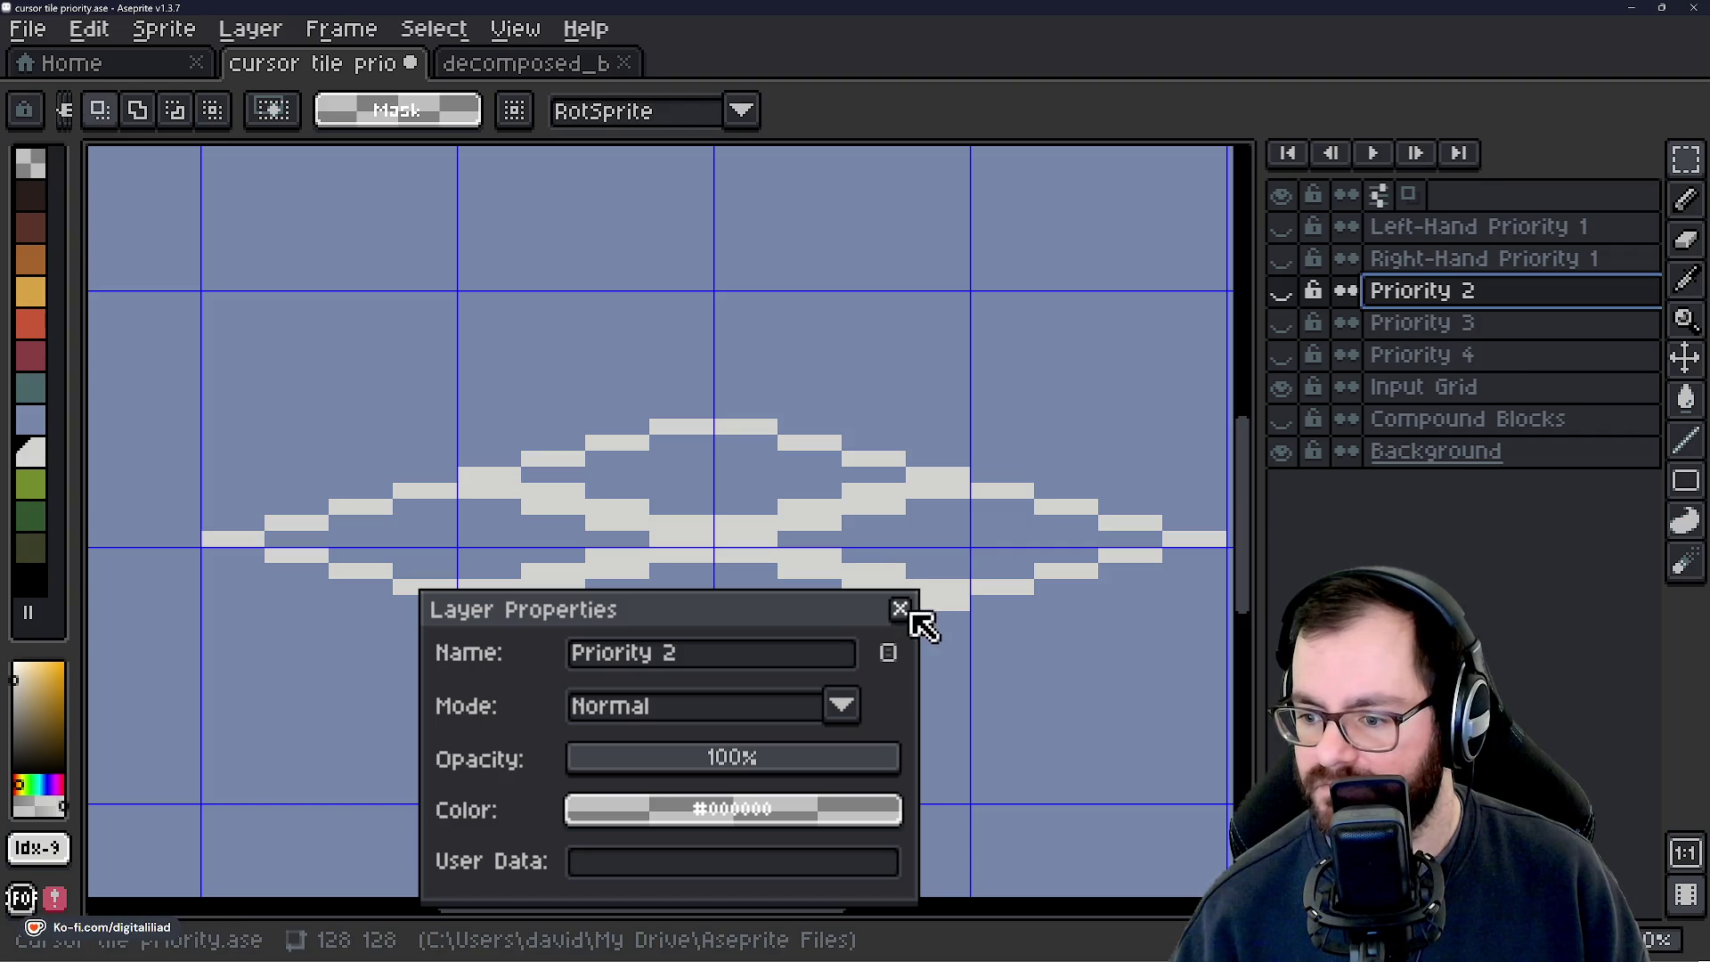
left_click(900, 609)
left_click(1411, 326)
left_click(1420, 292)
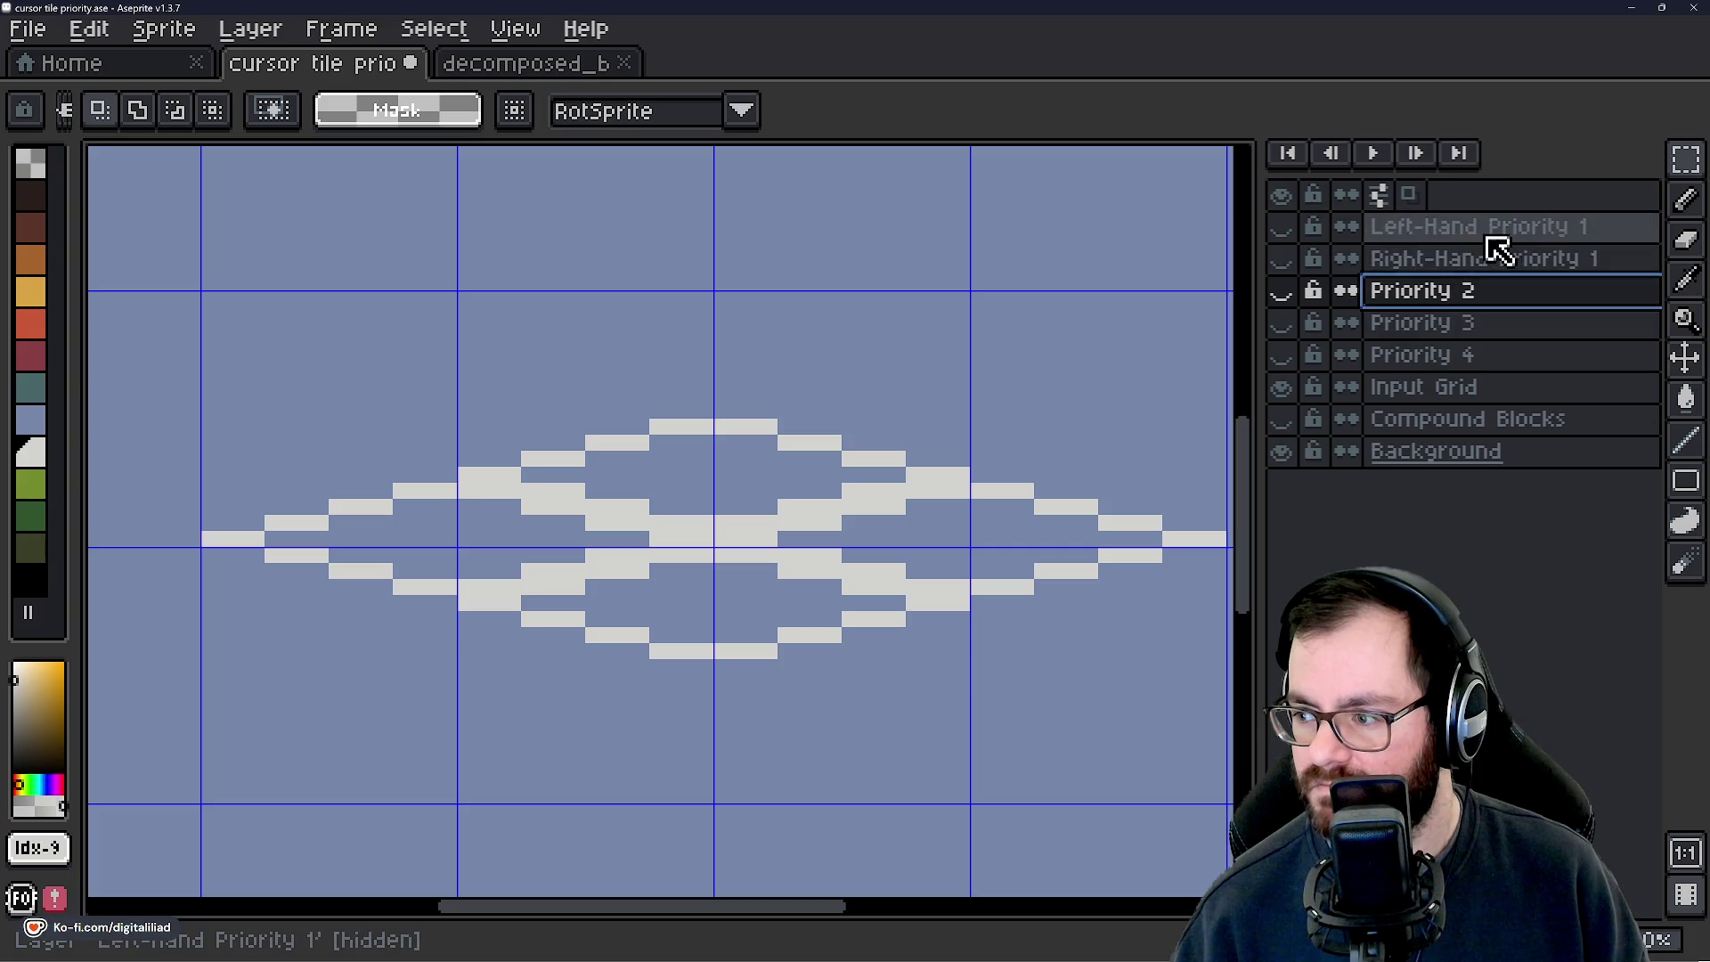
Rename Left-Hand Priority 1 to 'Left-Hand Priority 4'.
left_click(1488, 233)
double_click(1491, 234)
left_click(820, 661)
key("BackSpace")
type("4")
left_click(900, 610)
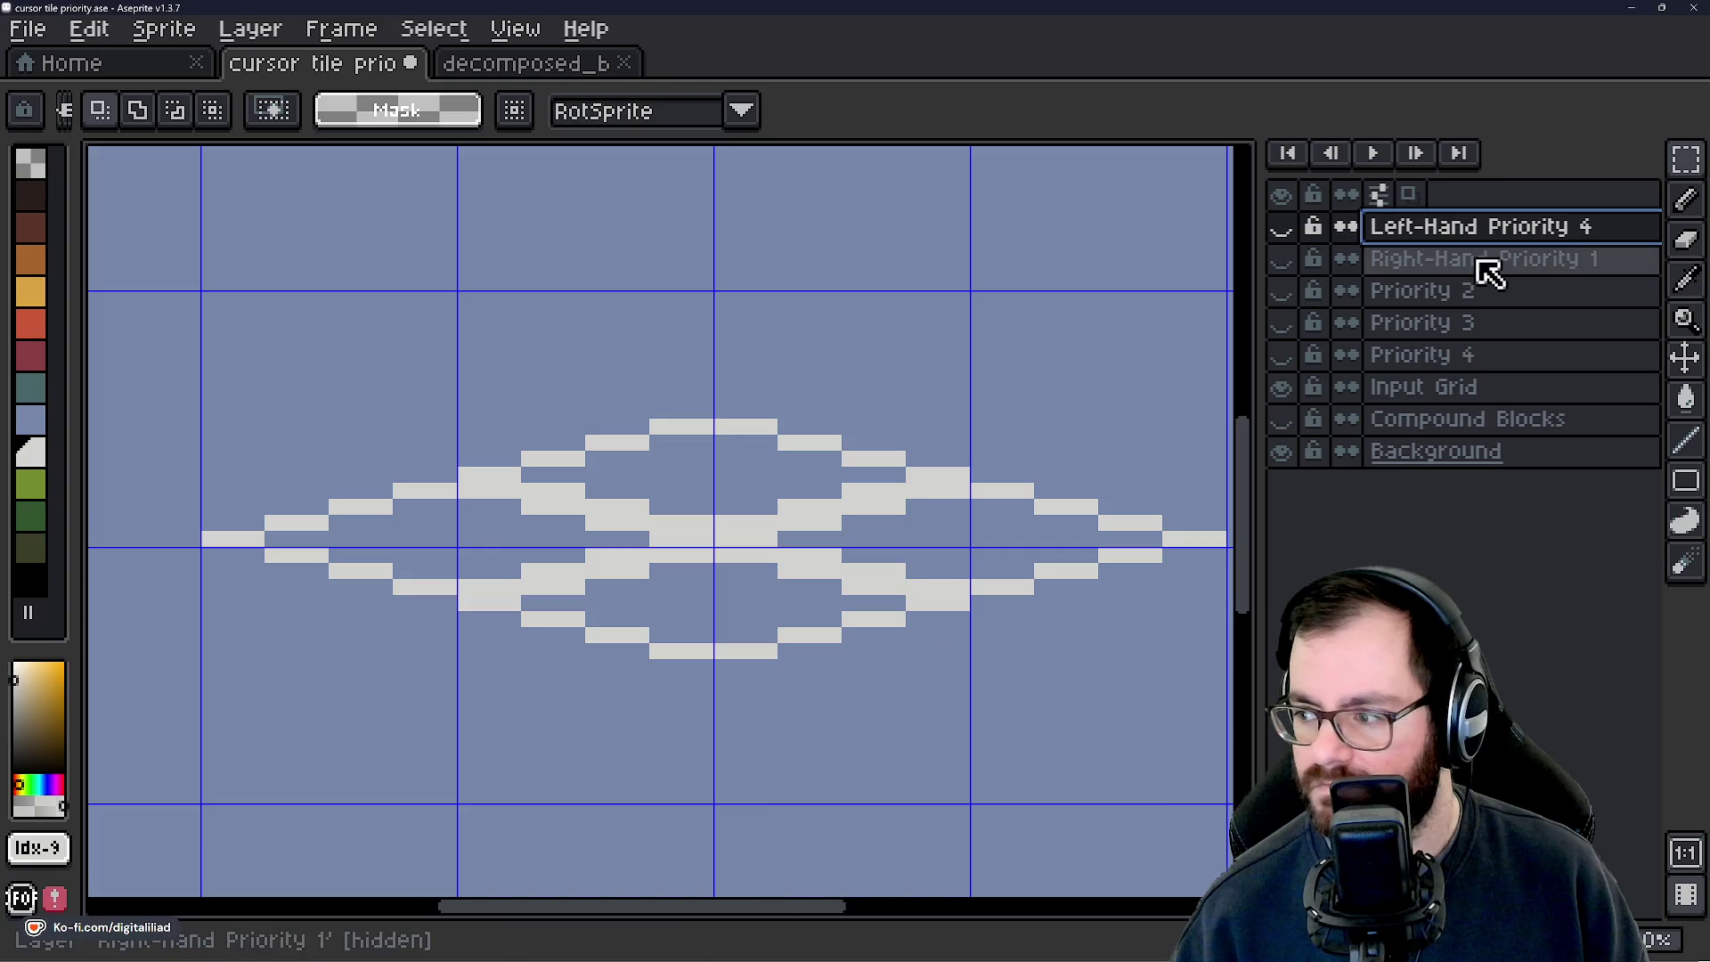
Rename Right-Hand Priority 1 to 'Right-Hand Priority 4'.
double_click(1478, 260)
left_click(842, 656)
type("4")
left_click(899, 609)
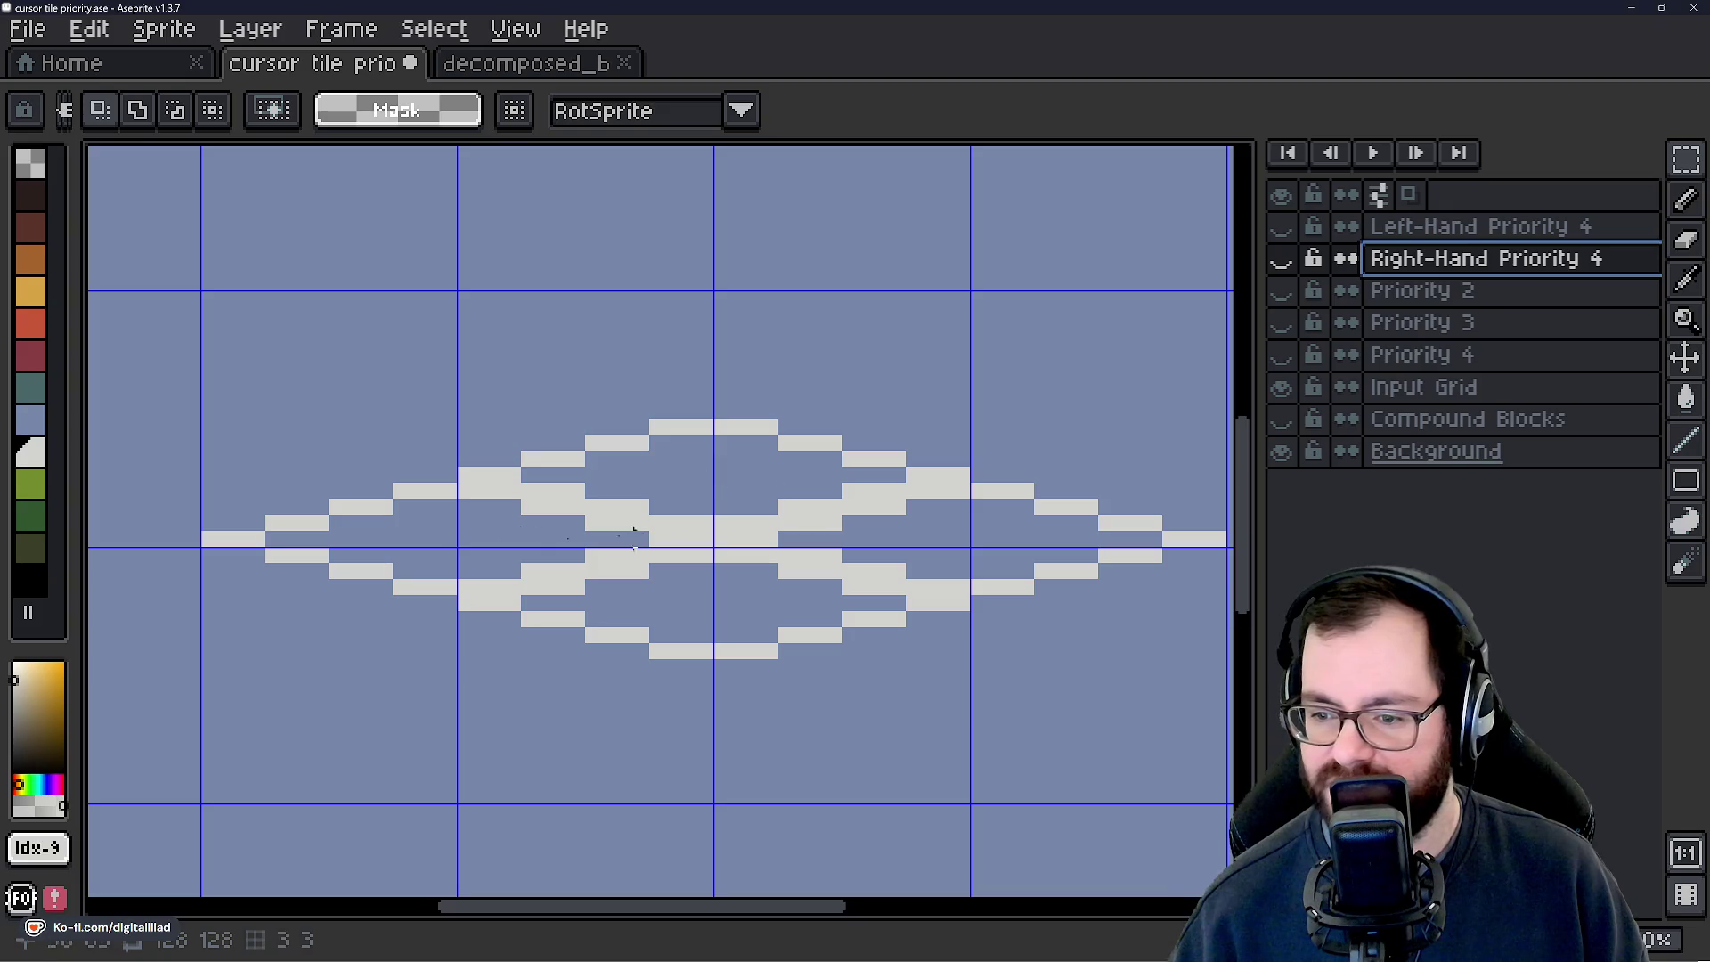
Make Input Grid the active layer, briefly previewing the Left-Hand Priority 4 block.
left_click_drag(1012, 489, 978, 481)
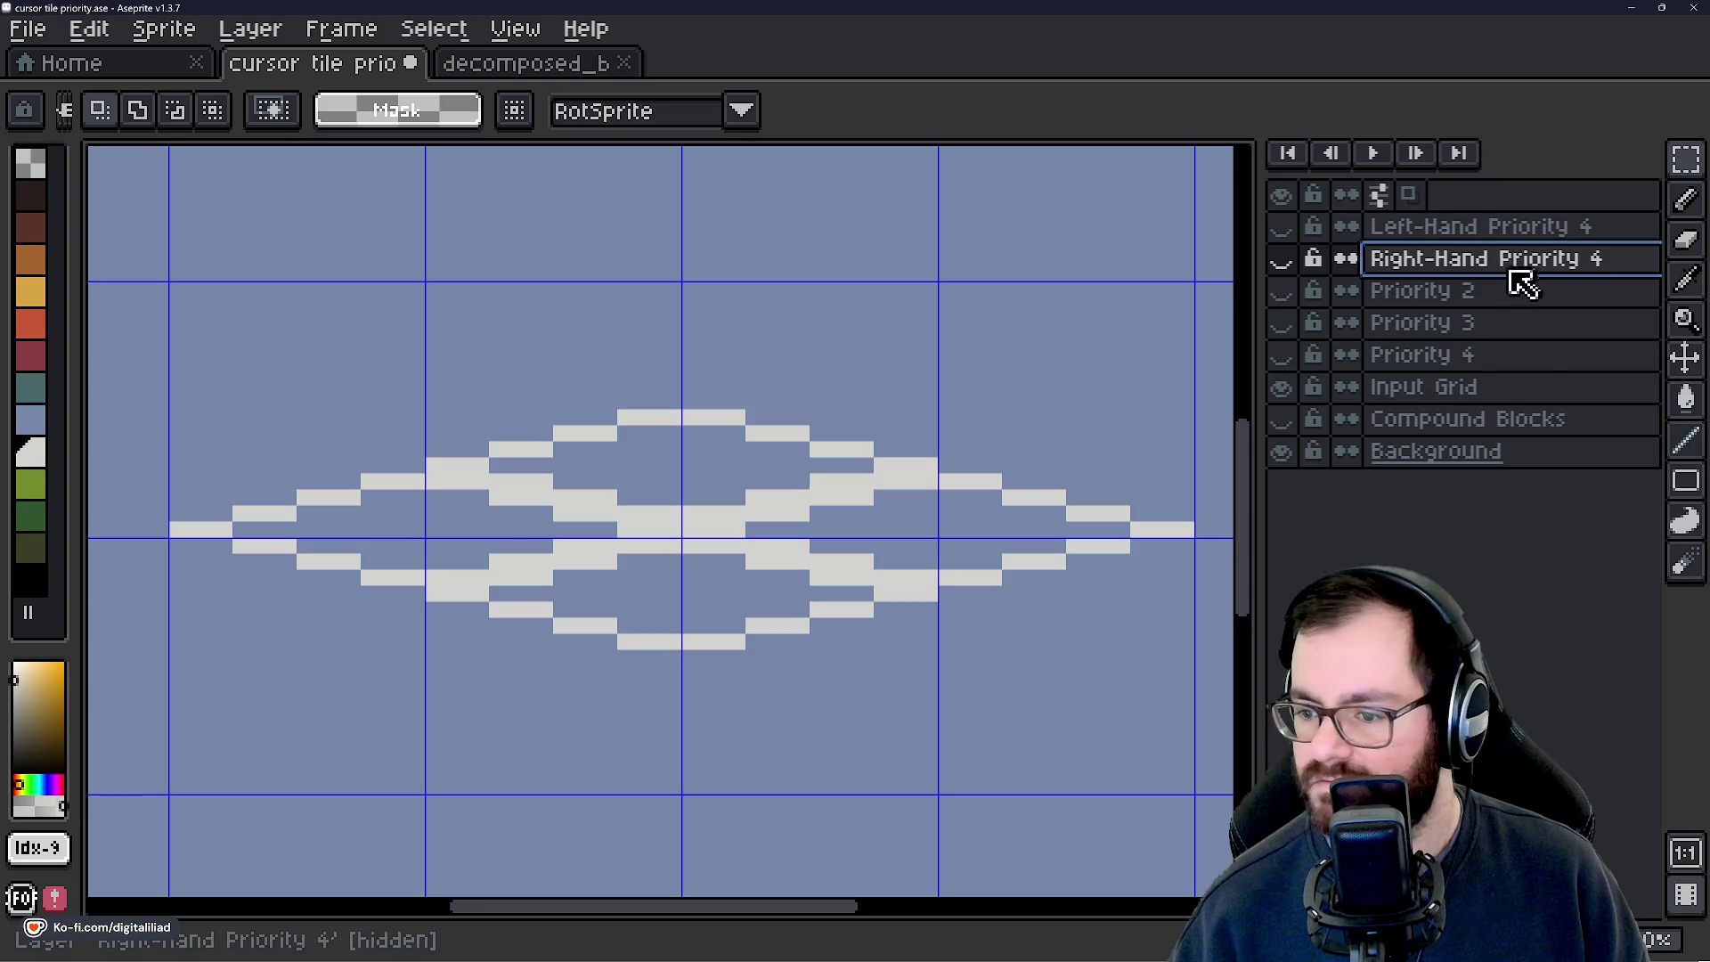
left_click(1454, 228)
left_click(1451, 291)
left_click(1574, 258)
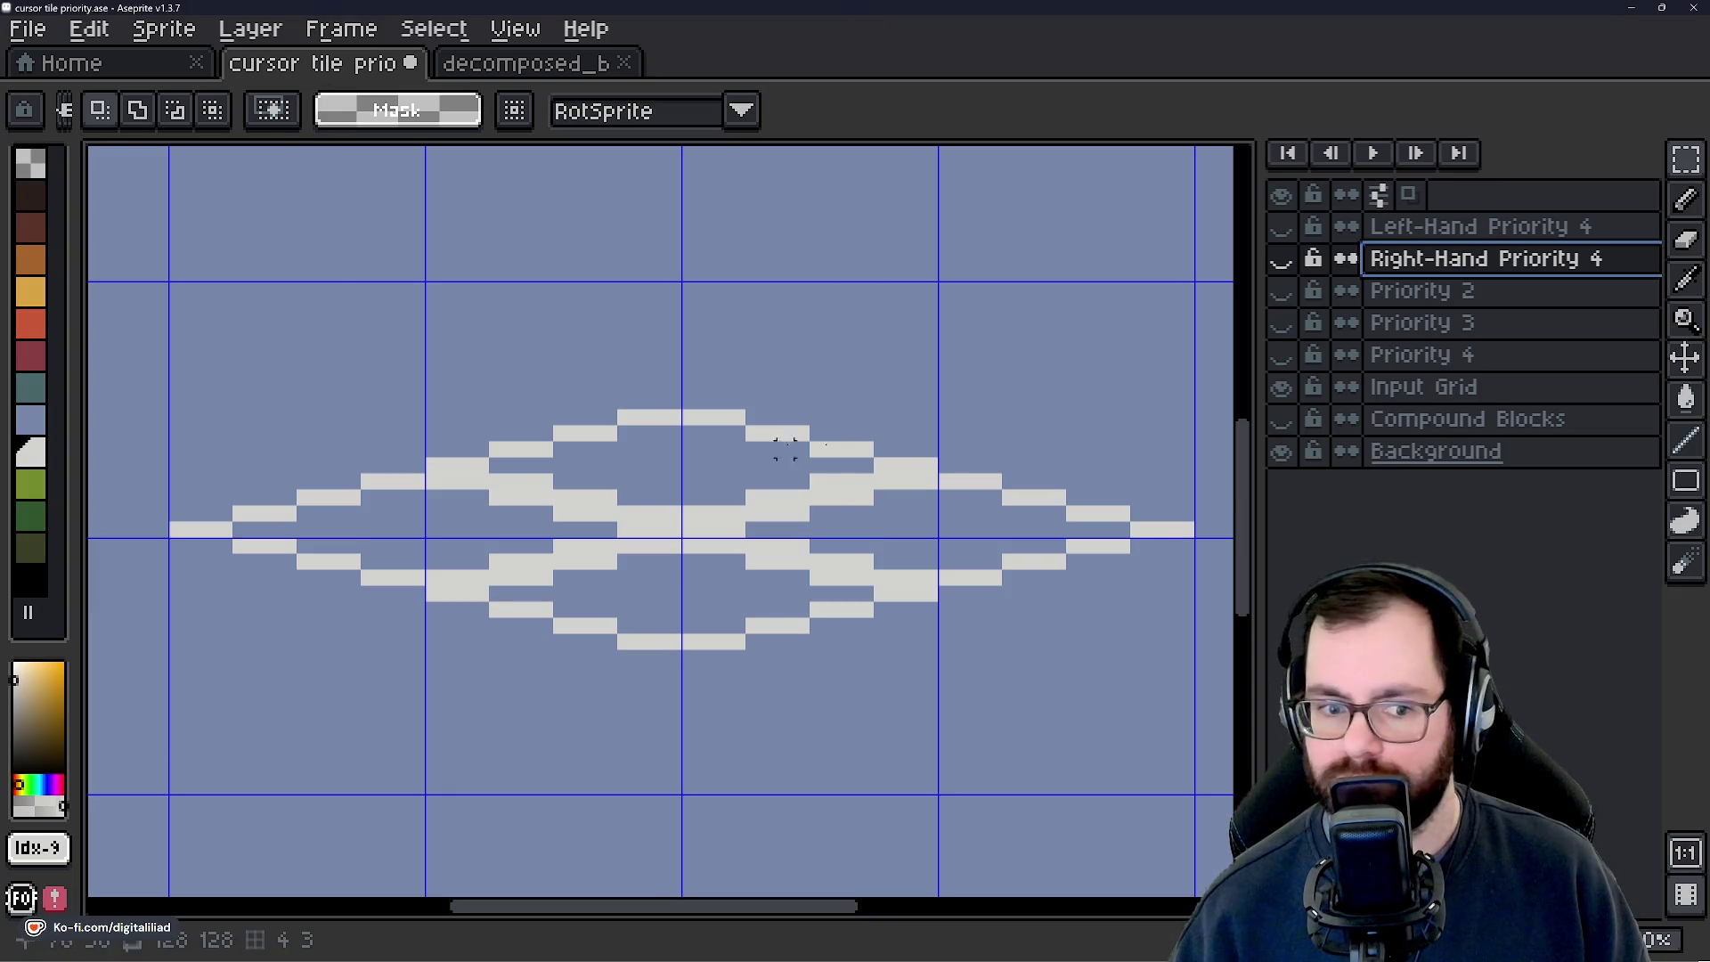
left_click_drag(849, 460, 833, 454)
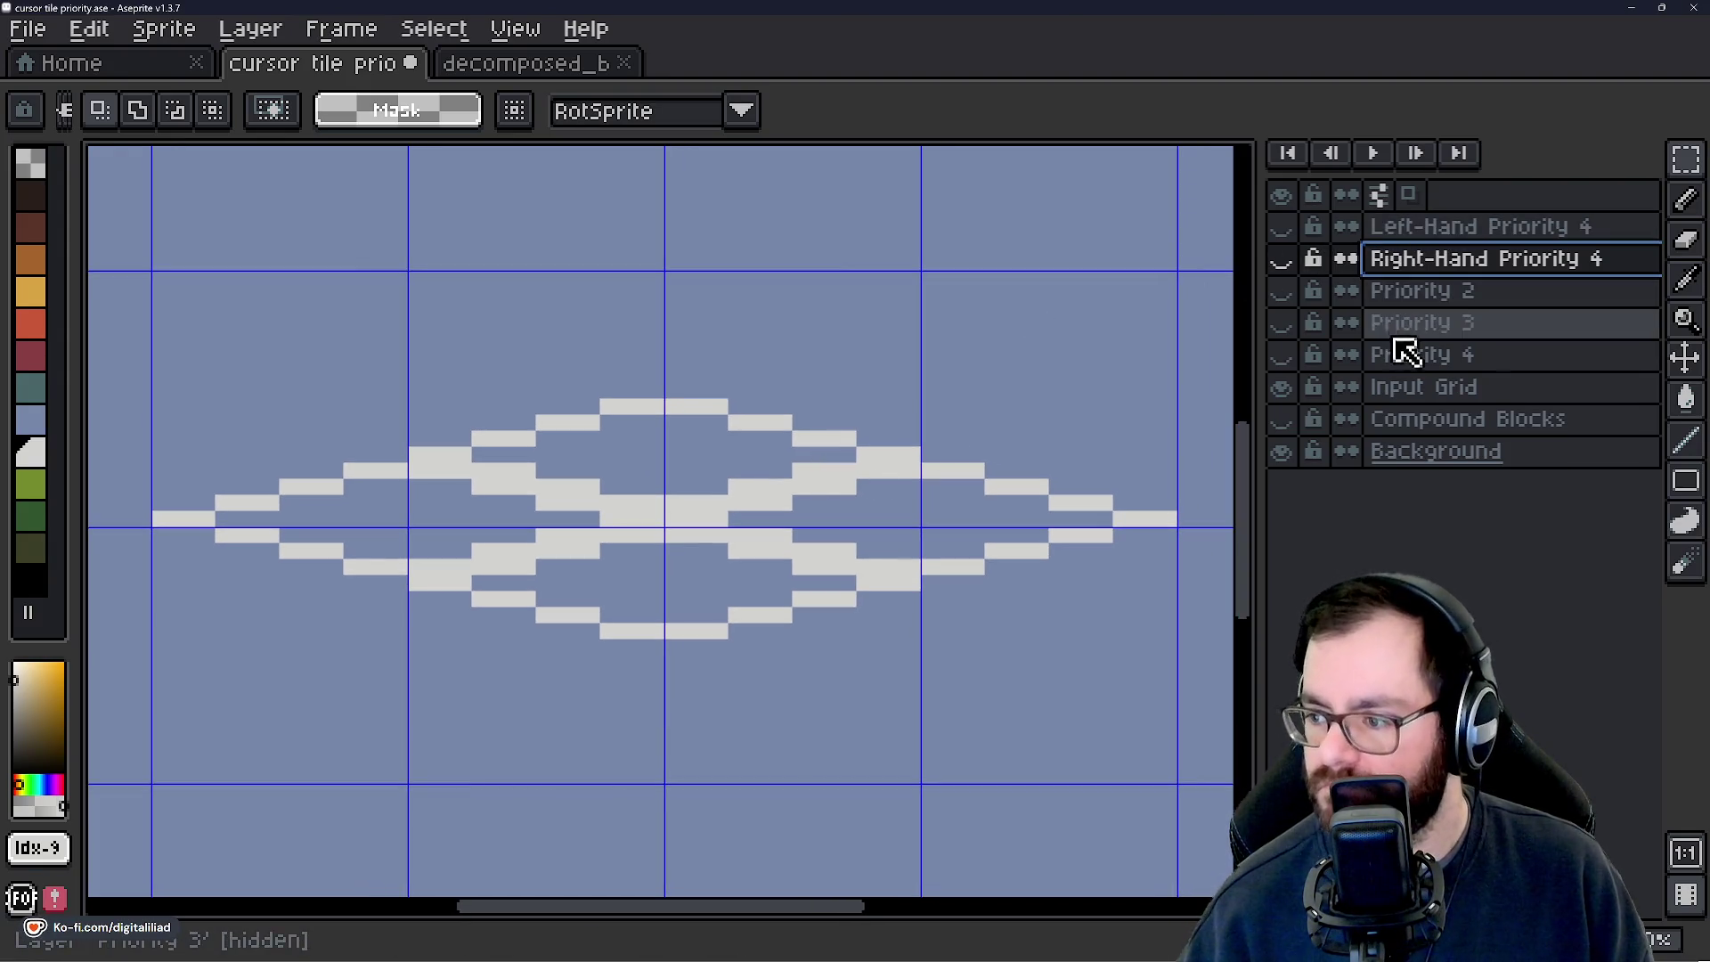
left_click(1443, 389)
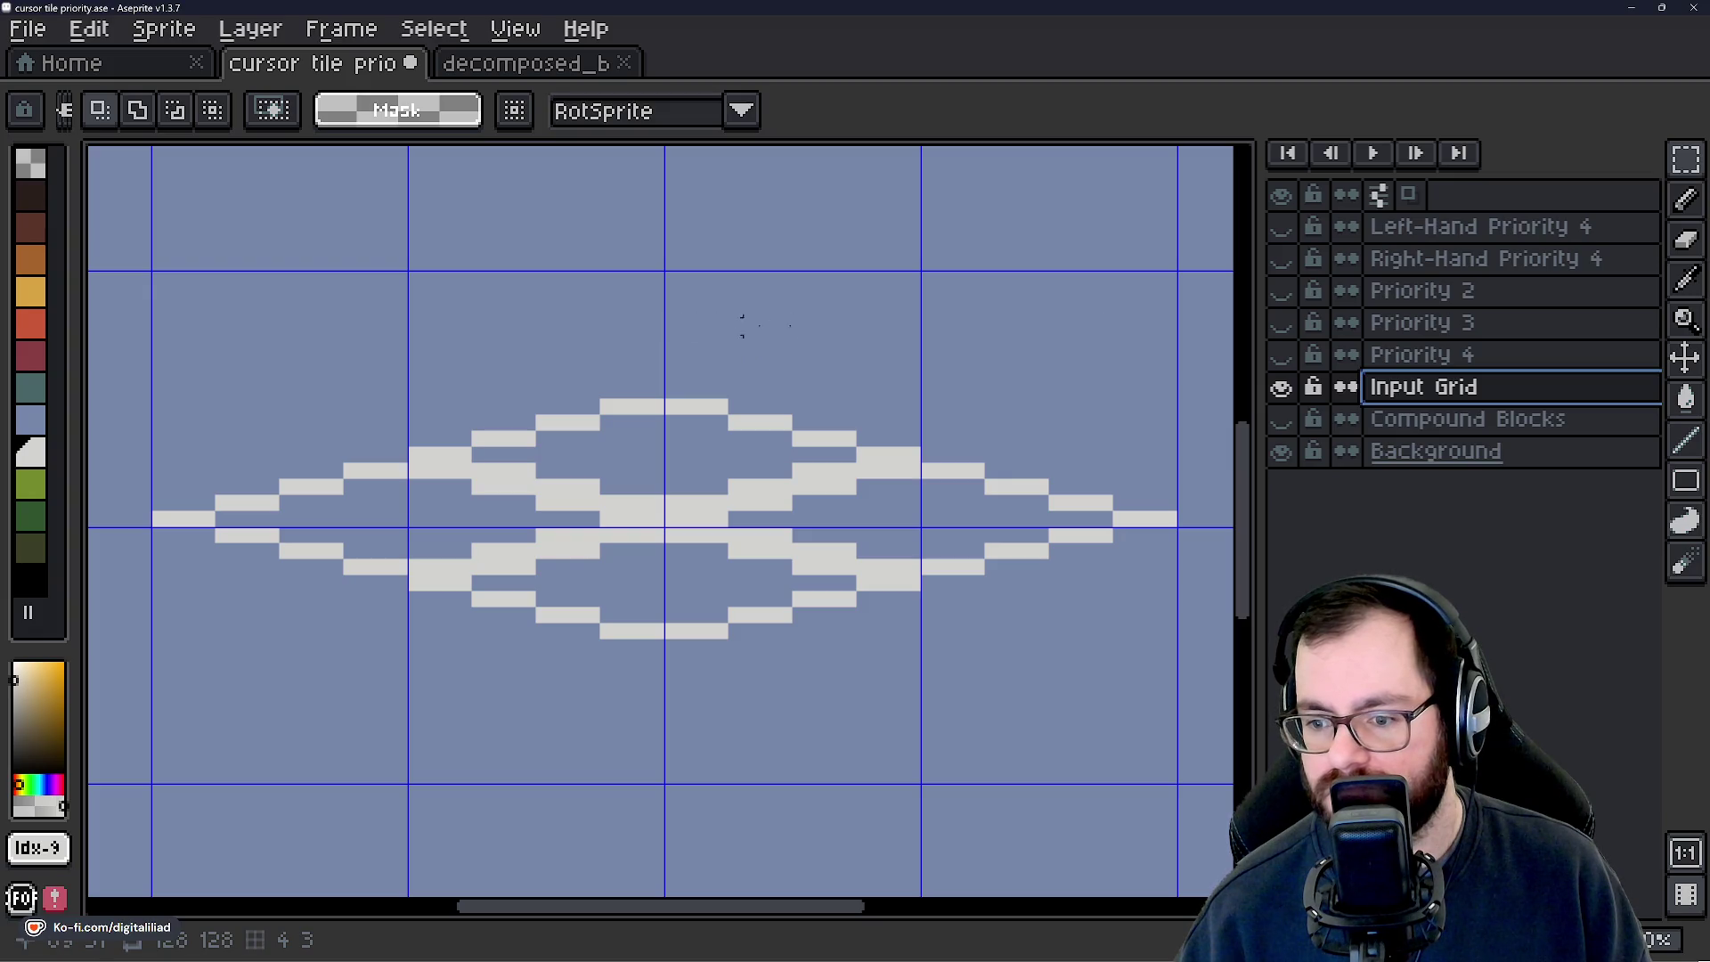
left_click(1283, 228)
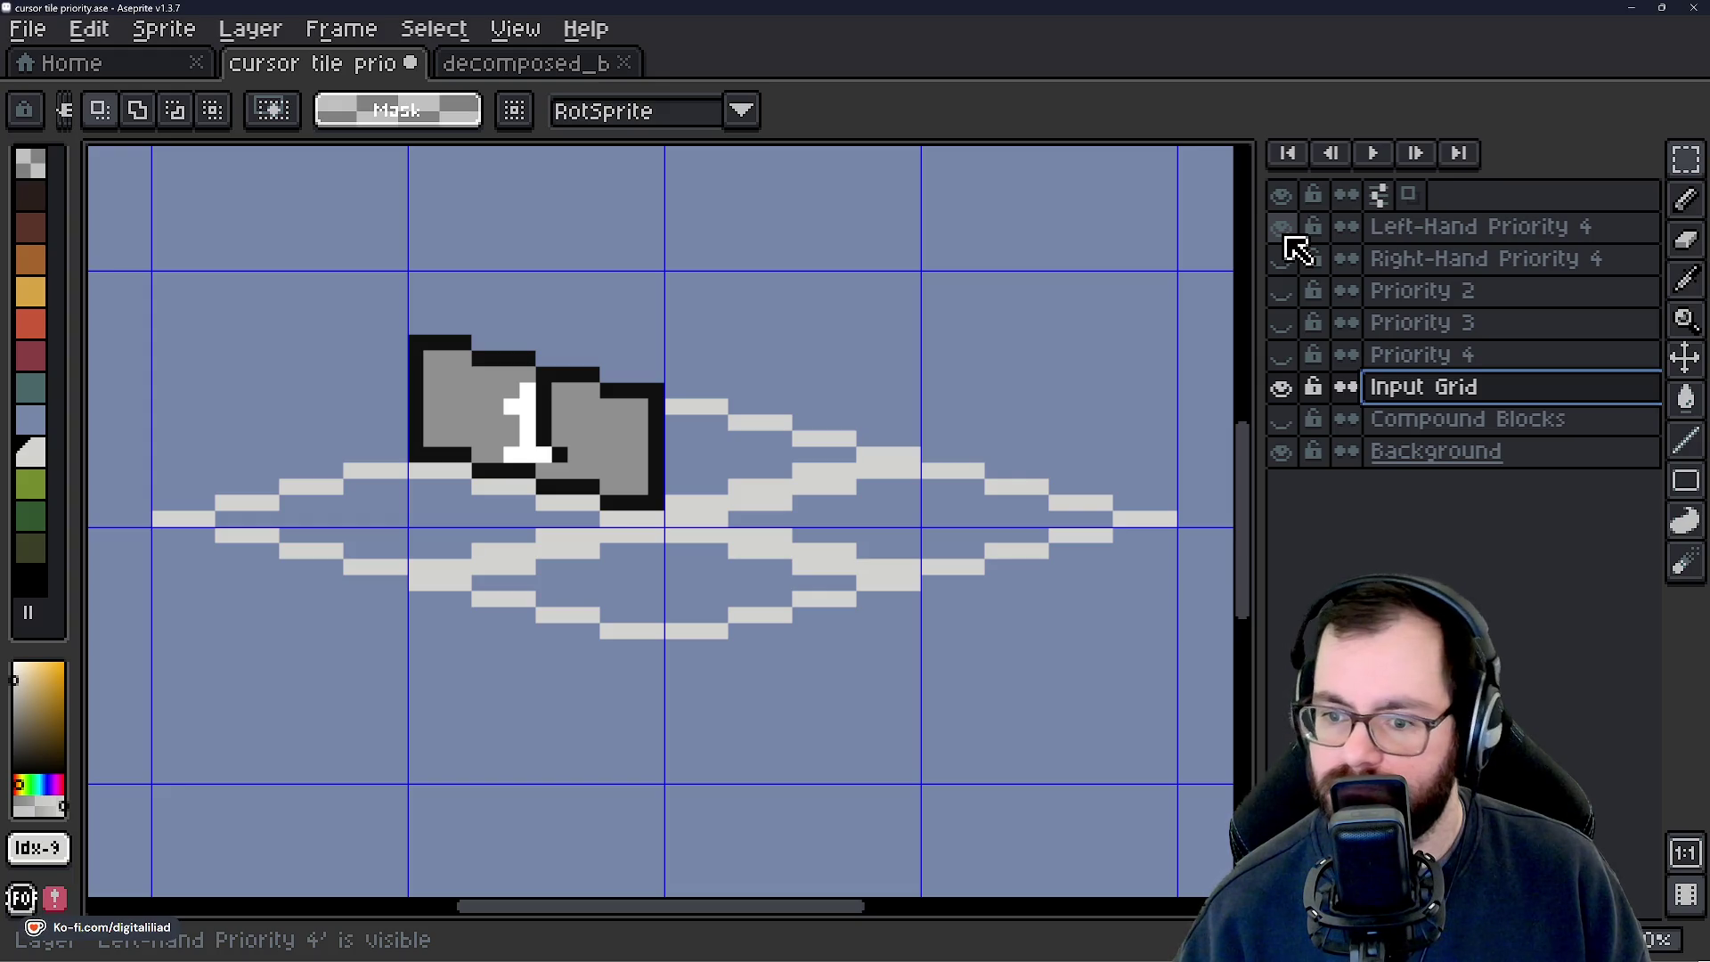
left_click(1282, 228)
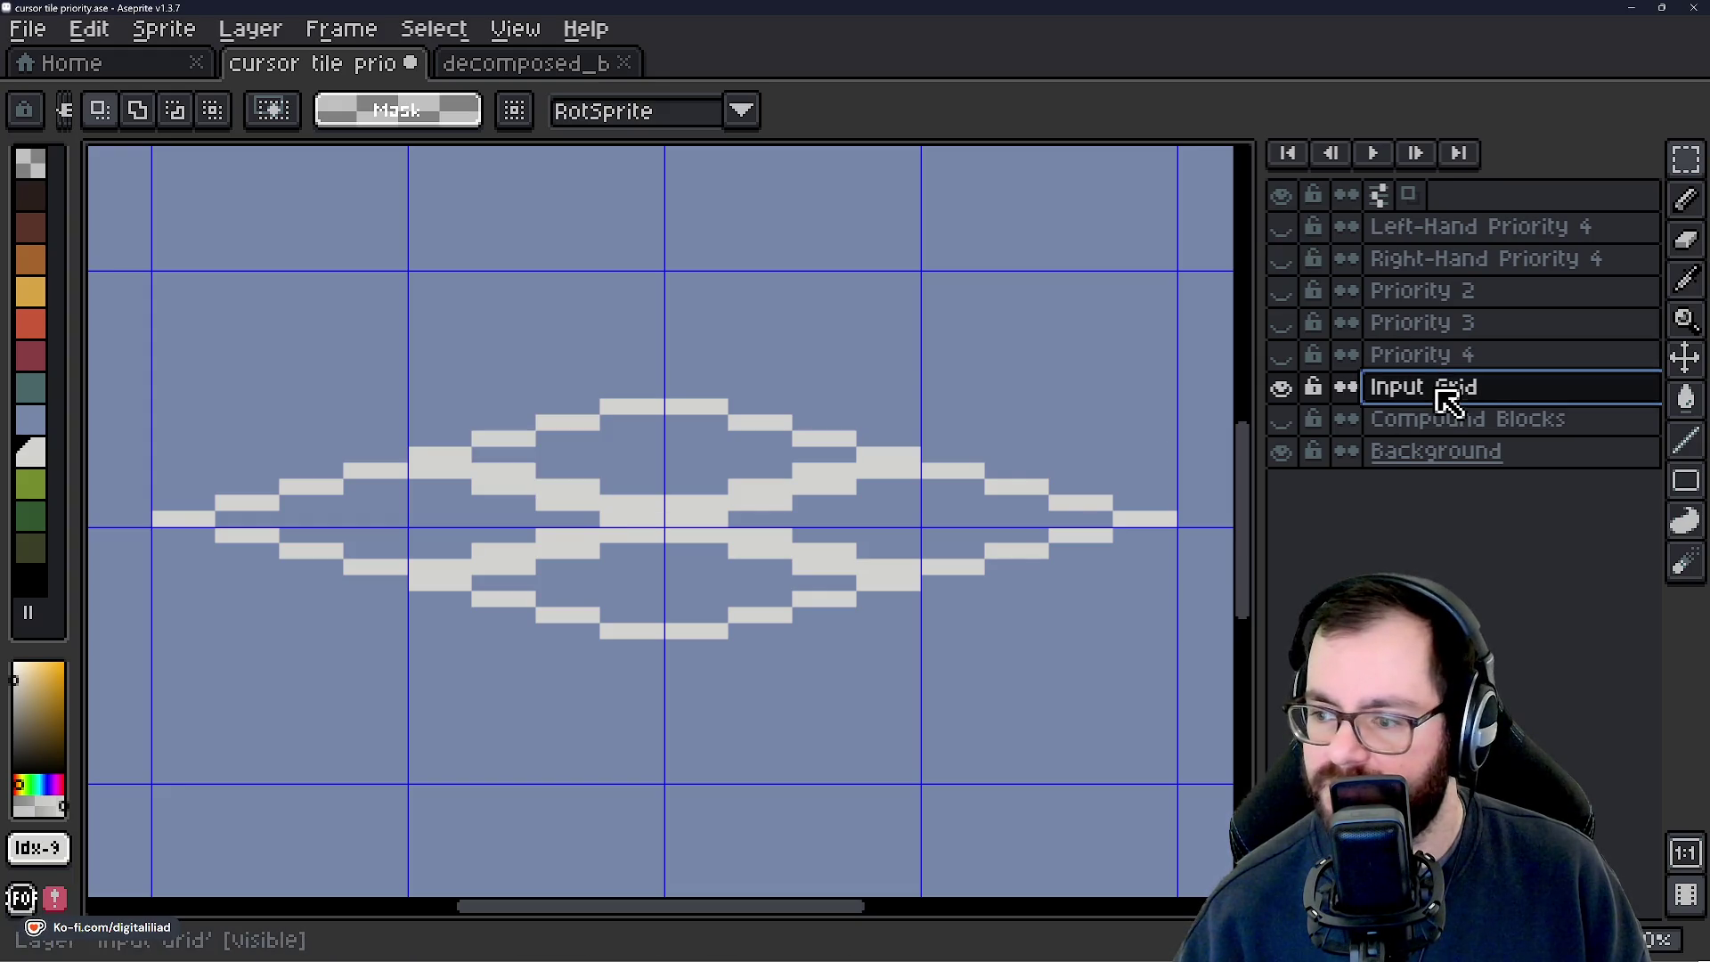
Bucket-fill the grid lines black, leaving Left-Hand Priority 4 hidden.
left_click(36, 581)
key("g")
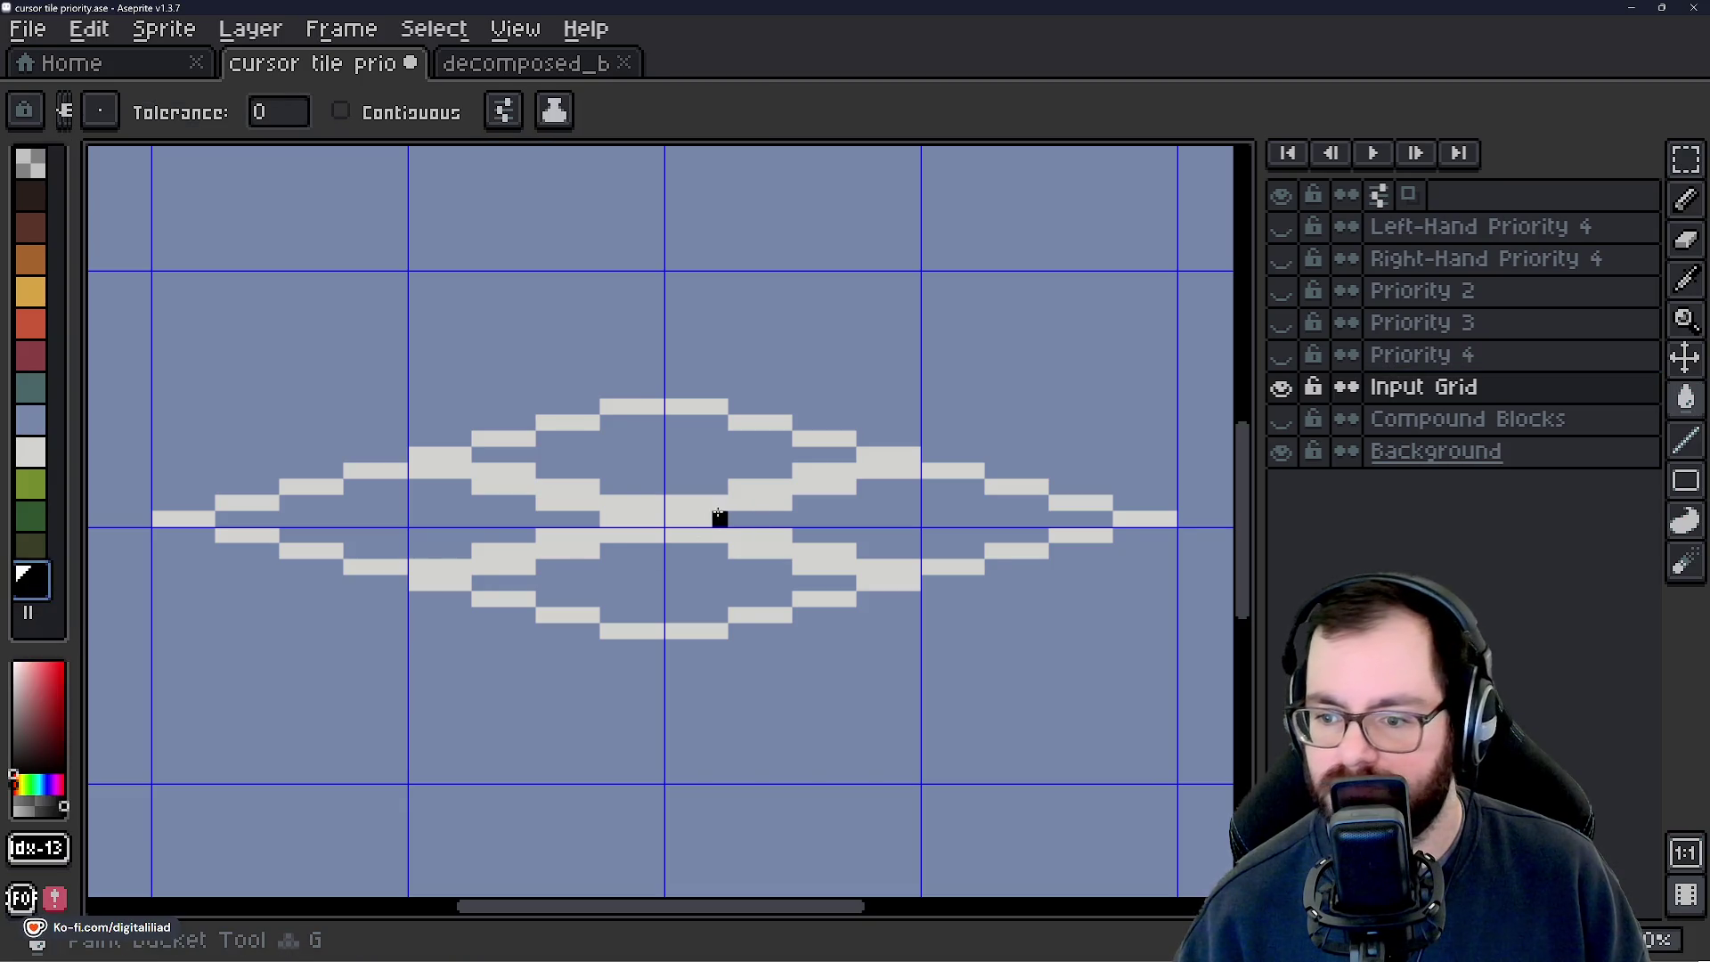
left_click(725, 534)
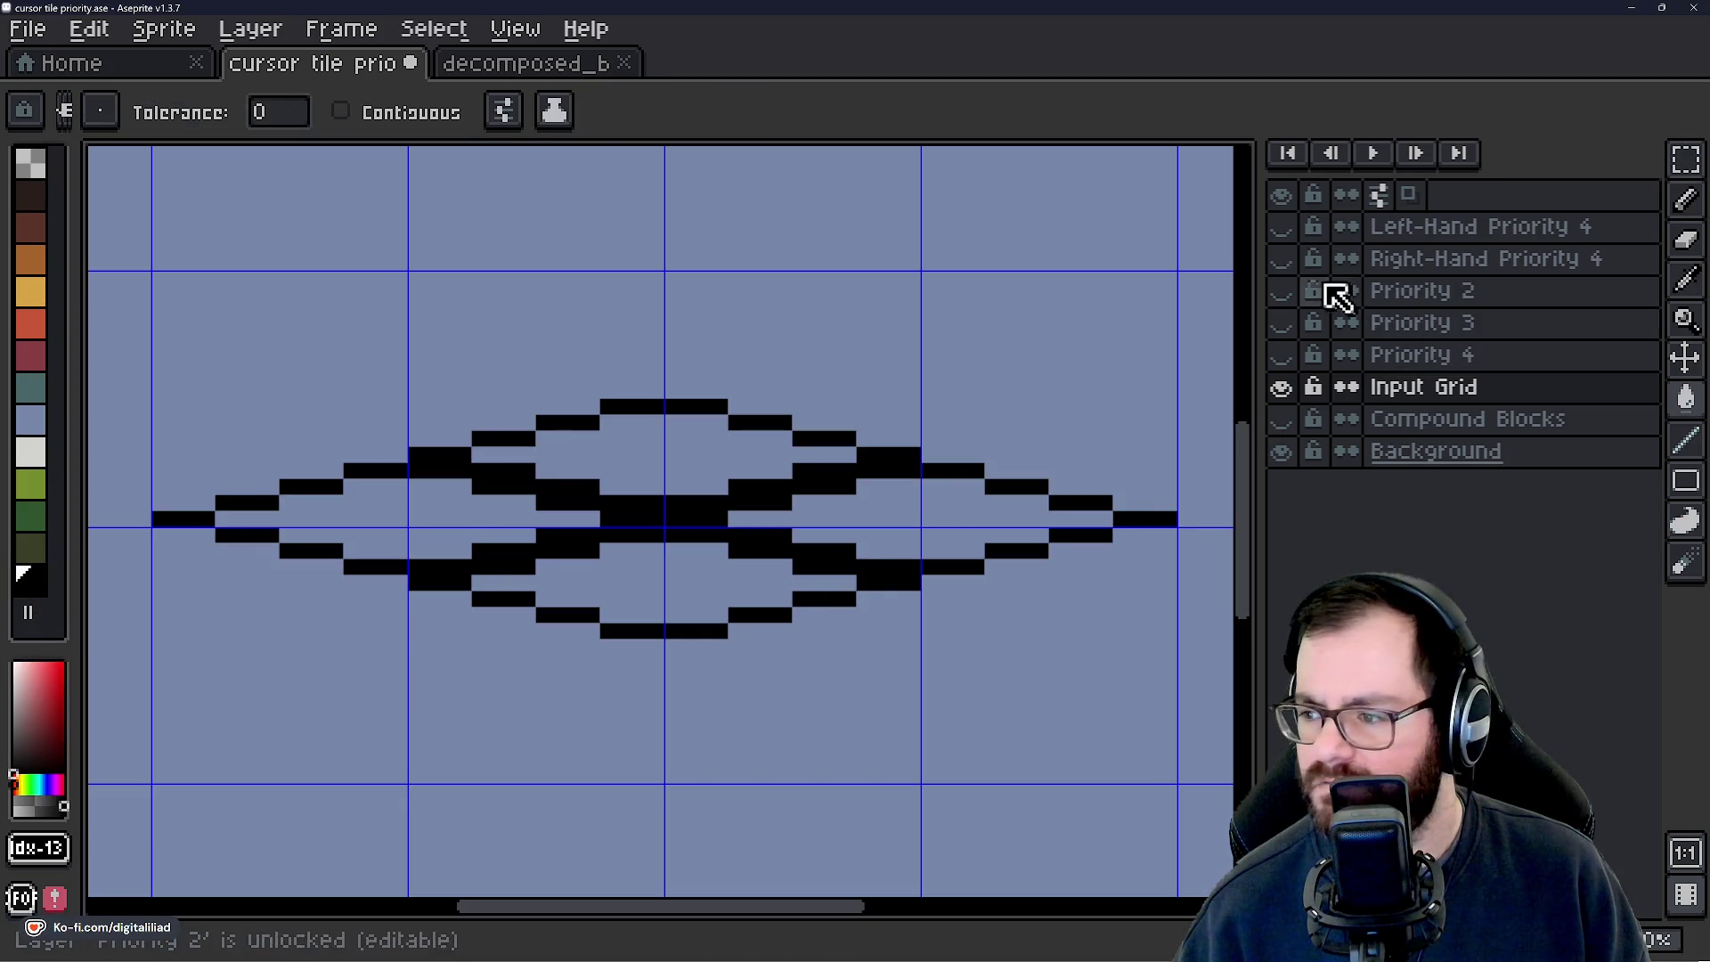
left_click(1283, 233)
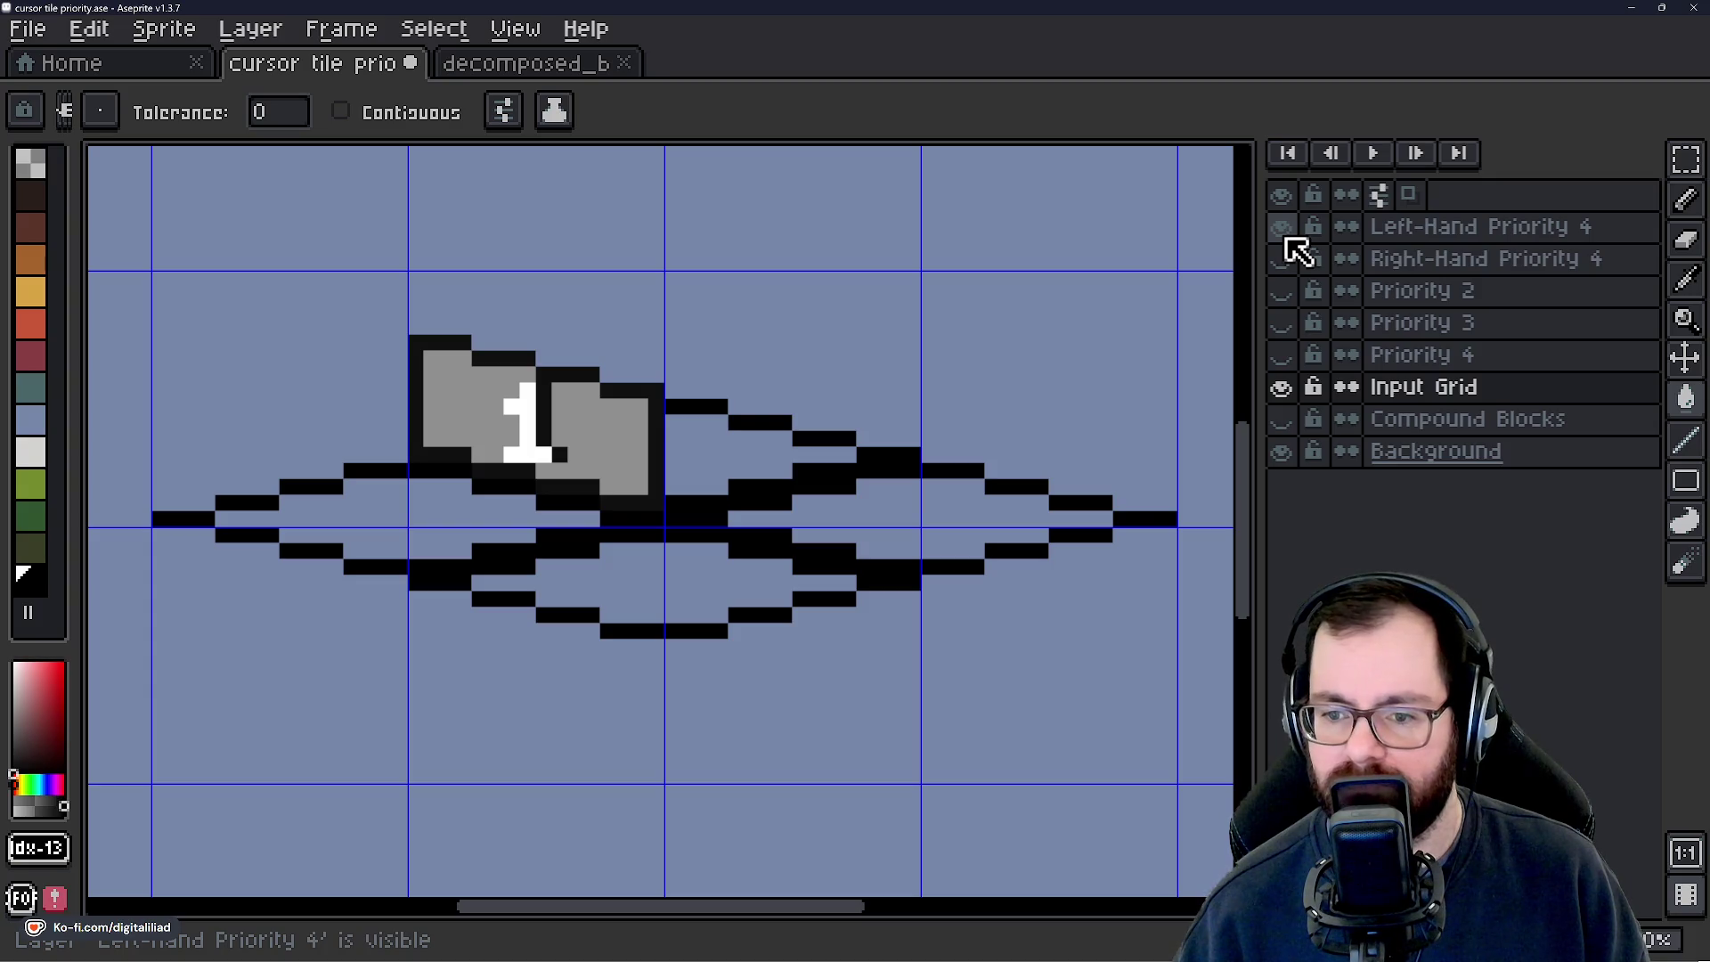
left_click(1287, 233)
left_click(1284, 234)
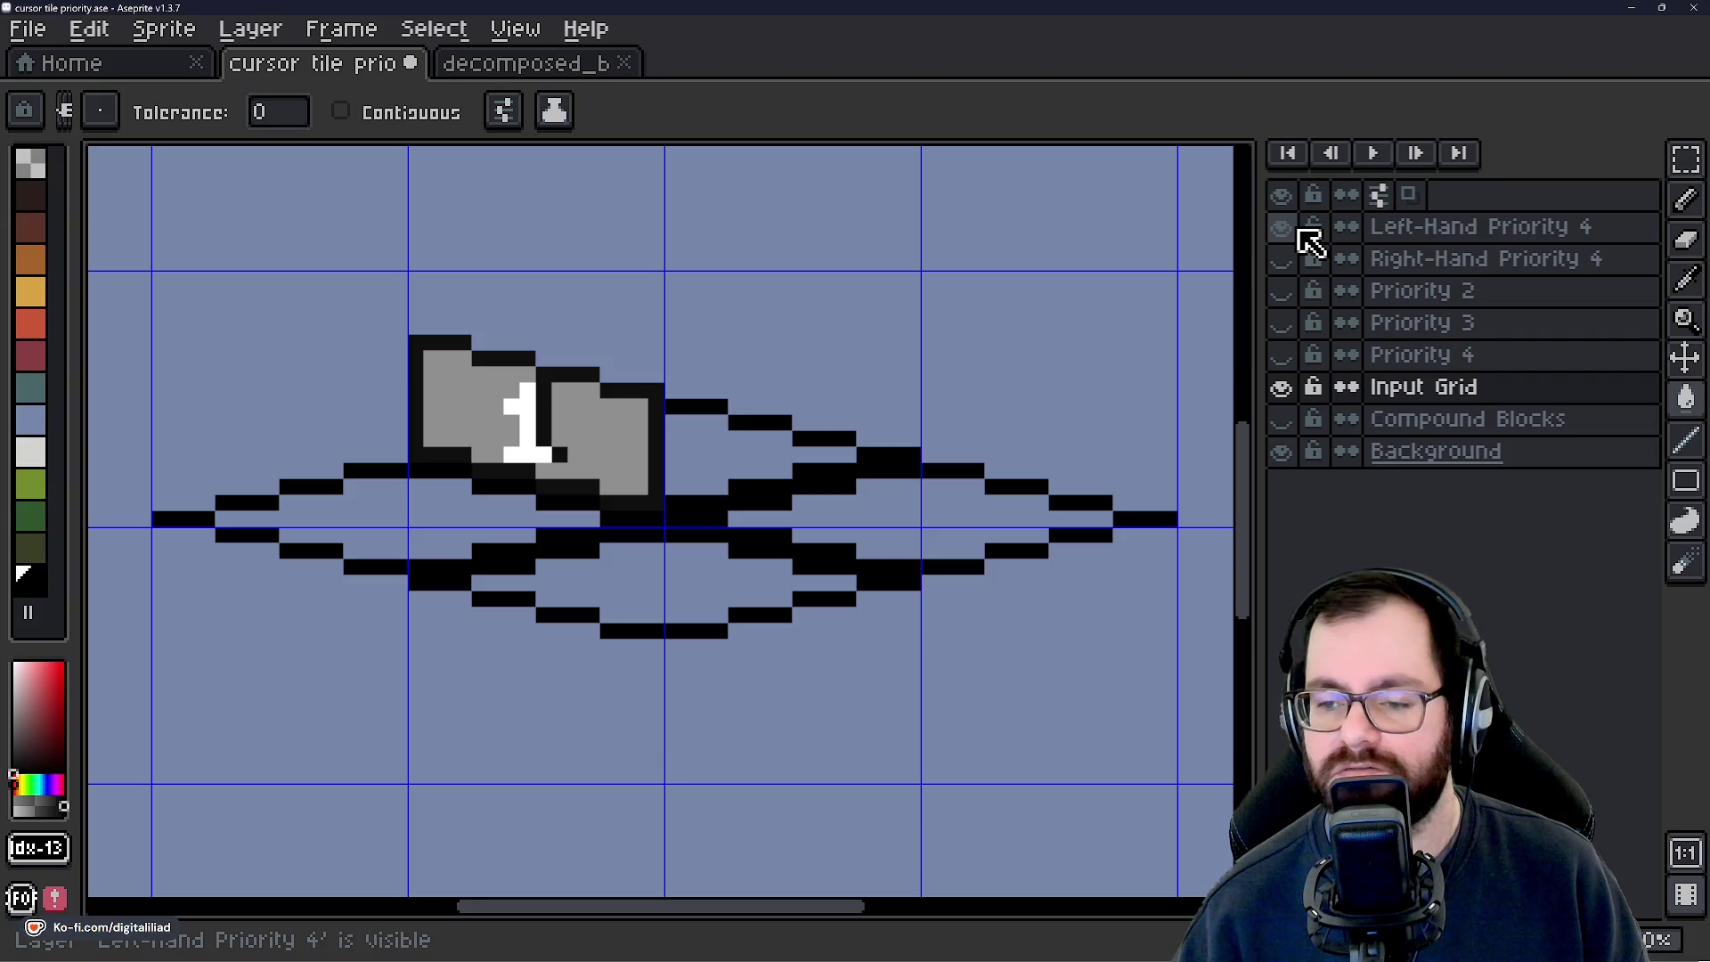
left_click(1282, 230)
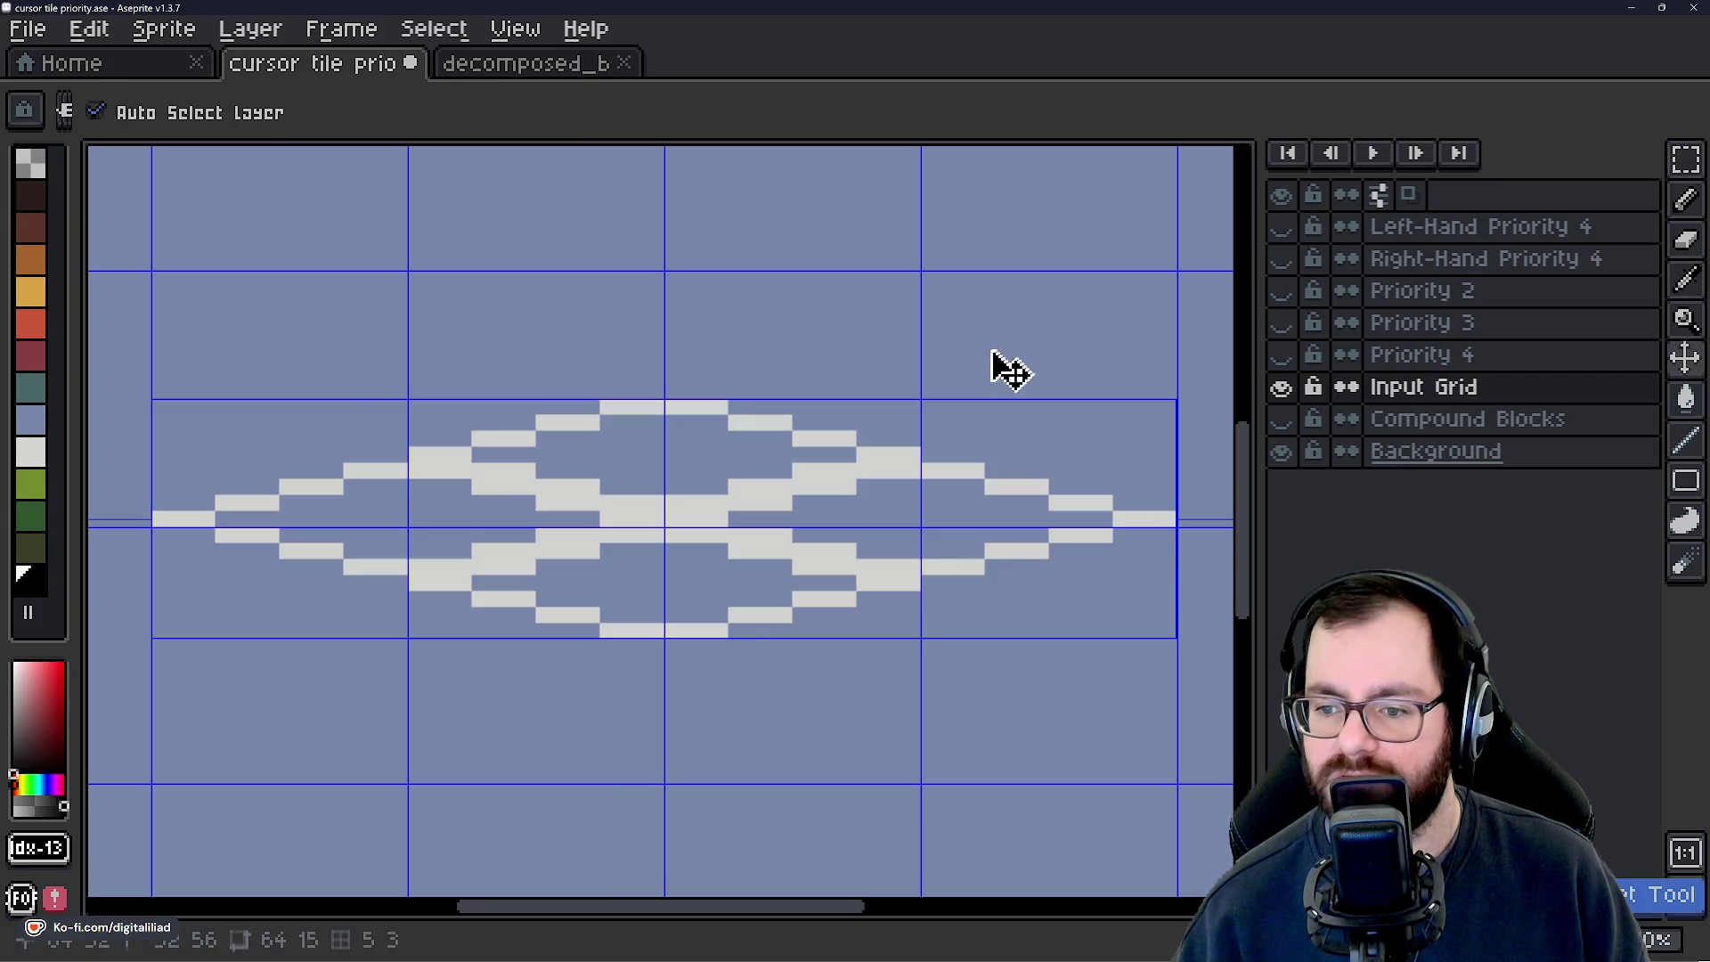
Pick light grey and add a 'Right-Hand Input' layer above Input Grid.
left_click(33, 457)
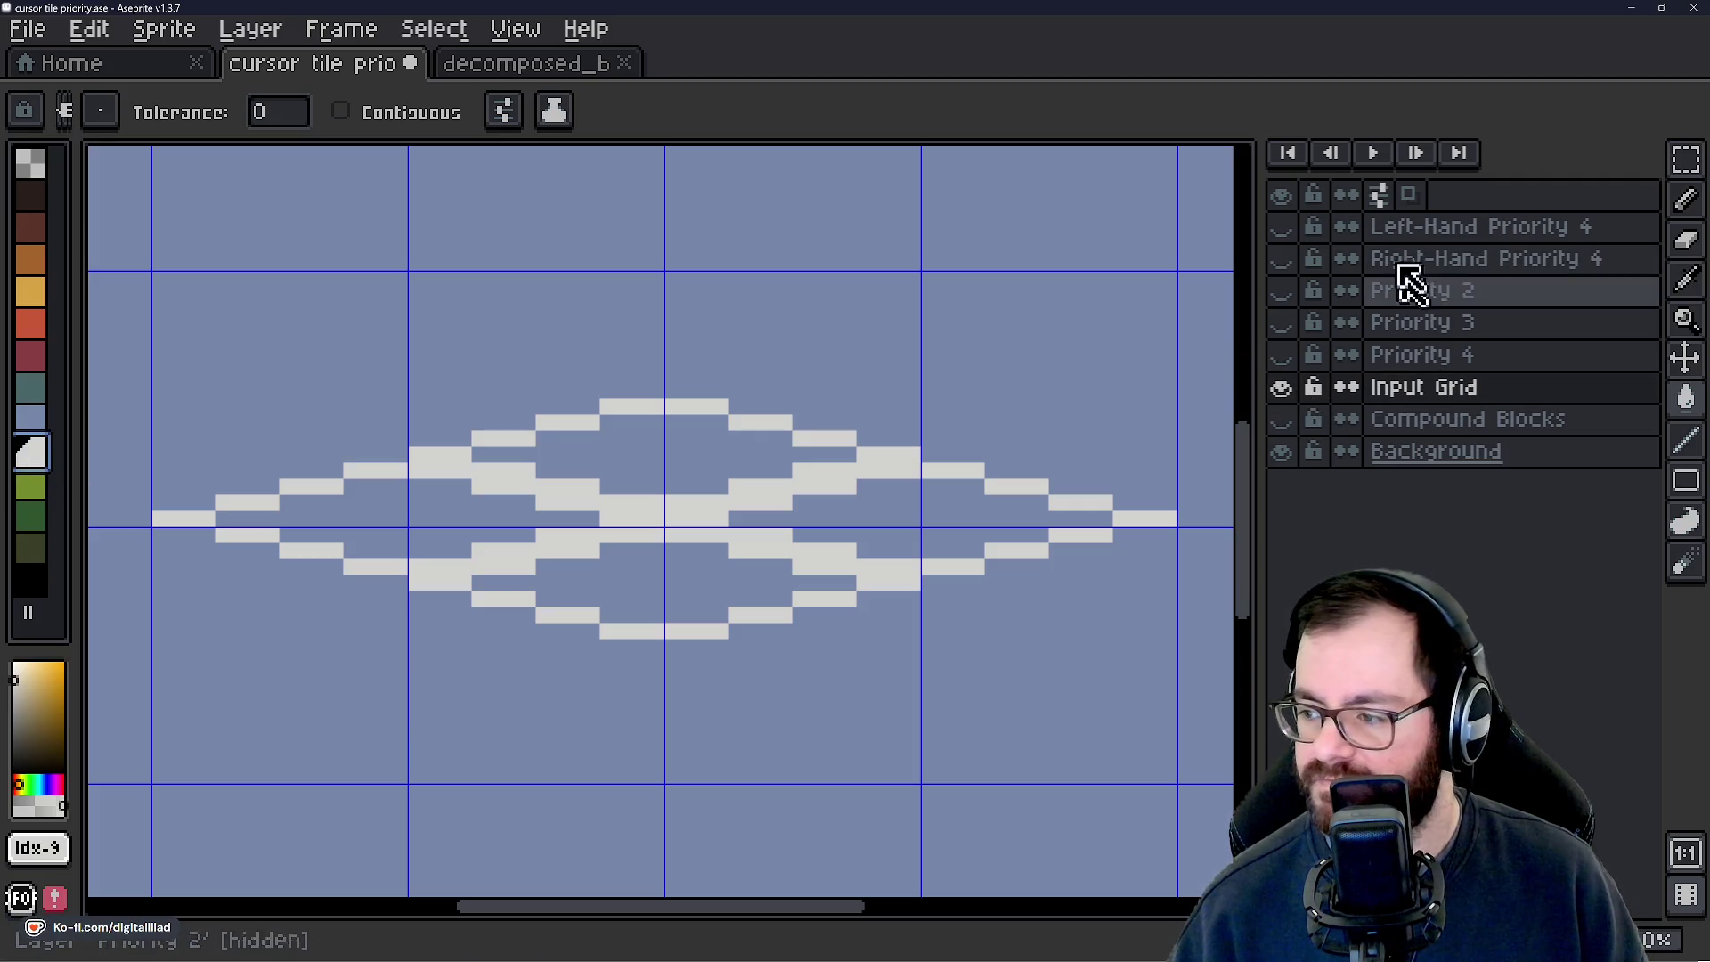
right_click(1410, 394)
mouse_move(1473, 462)
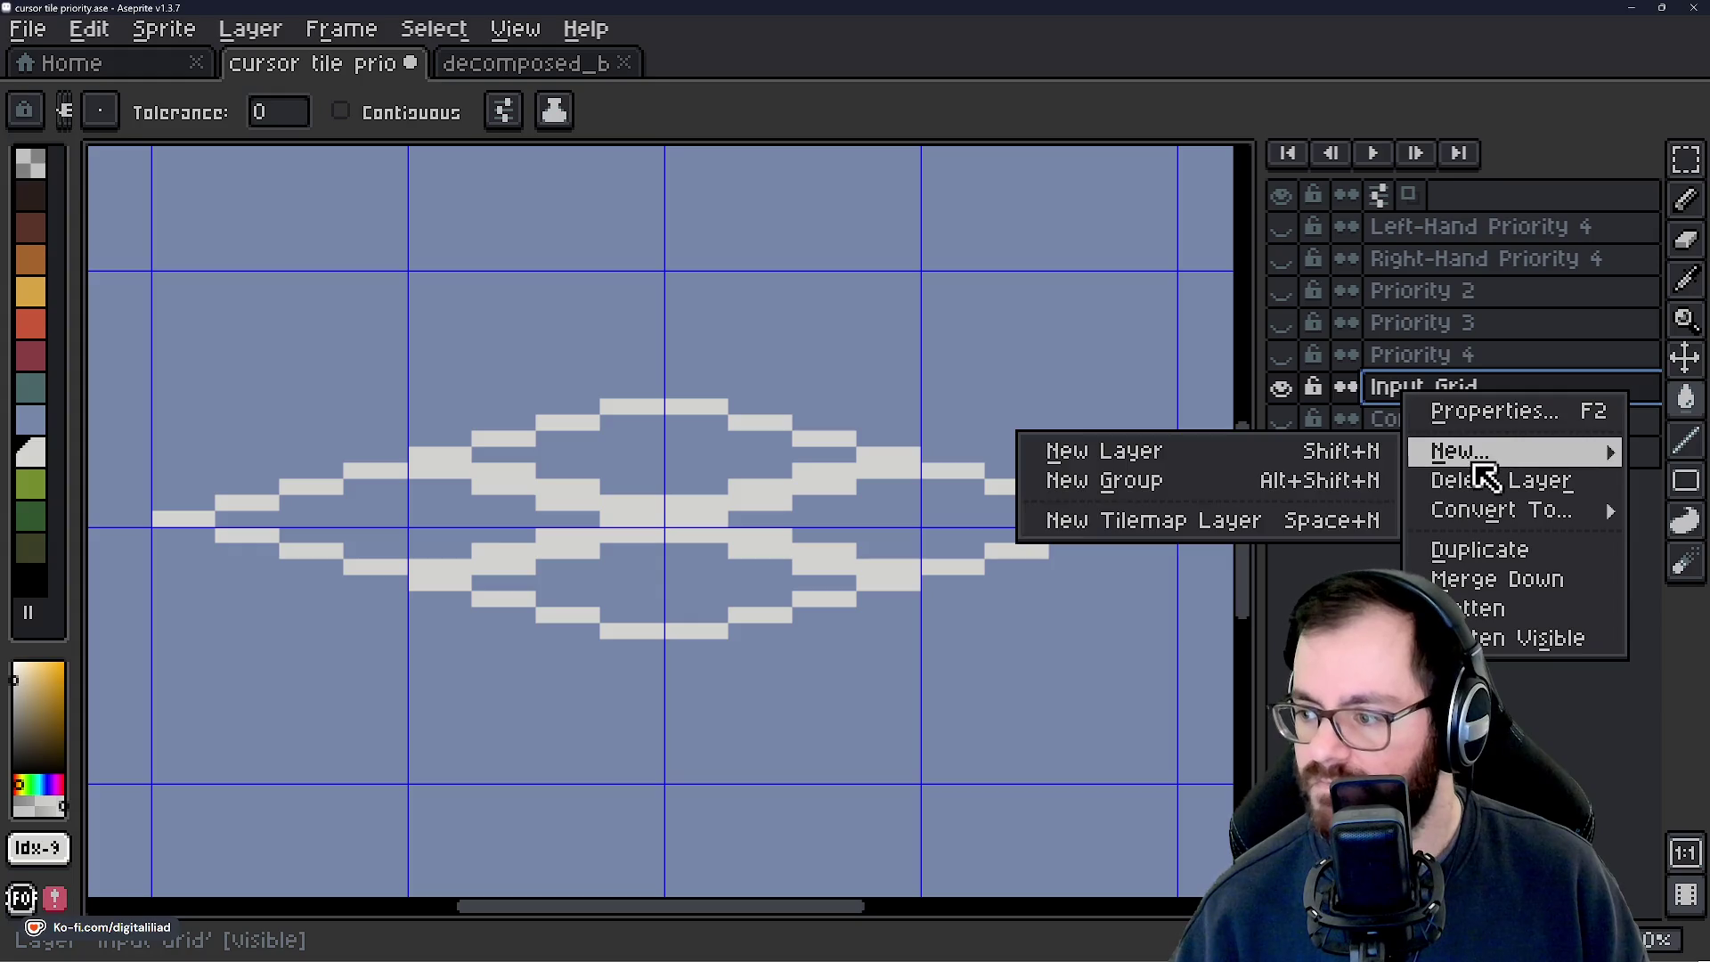
left_click(1276, 453)
double_click(1418, 397)
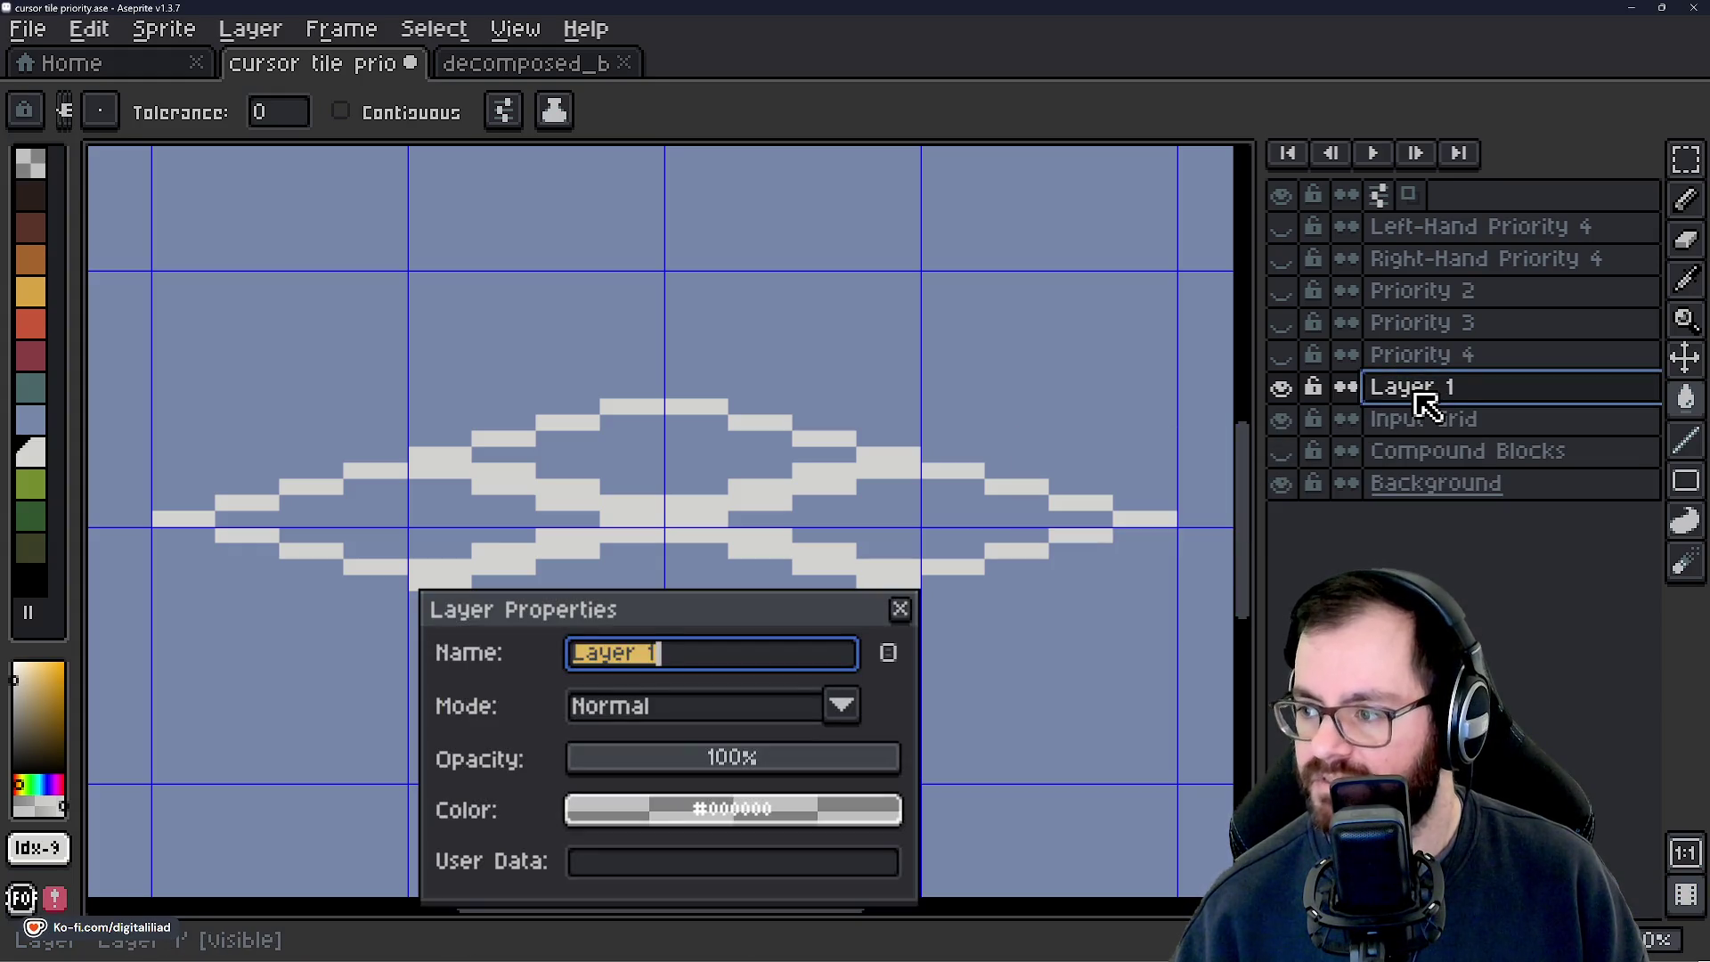
type("Right-Hand Input")
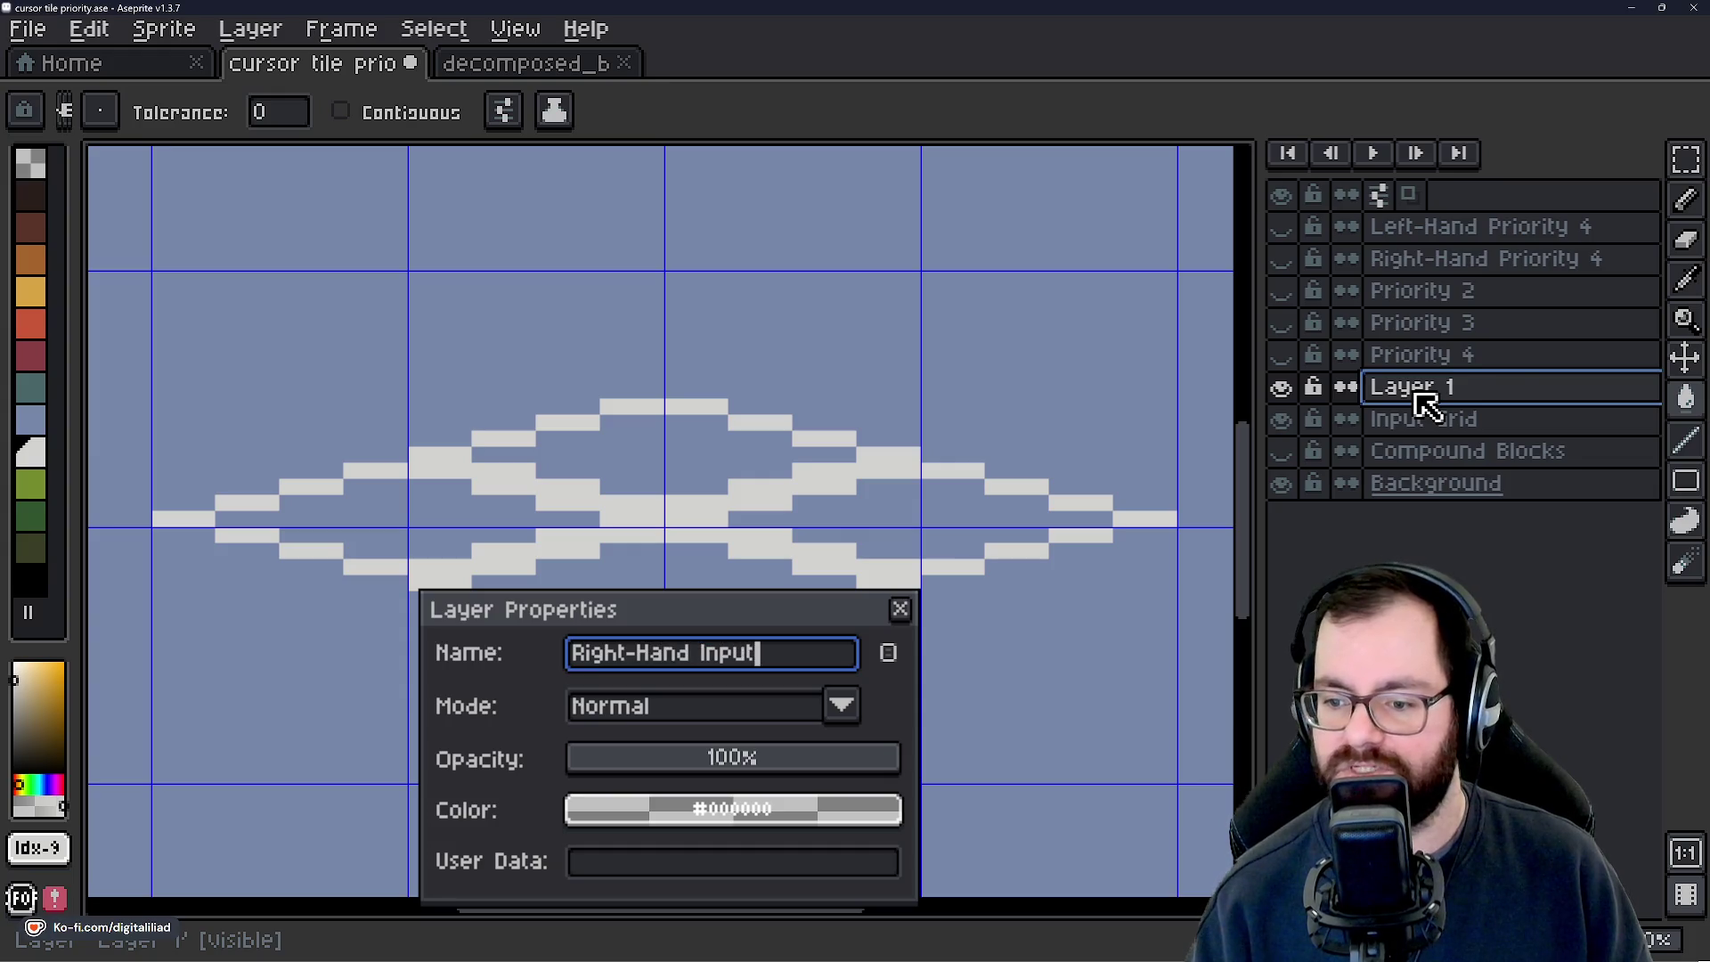
key("Return")
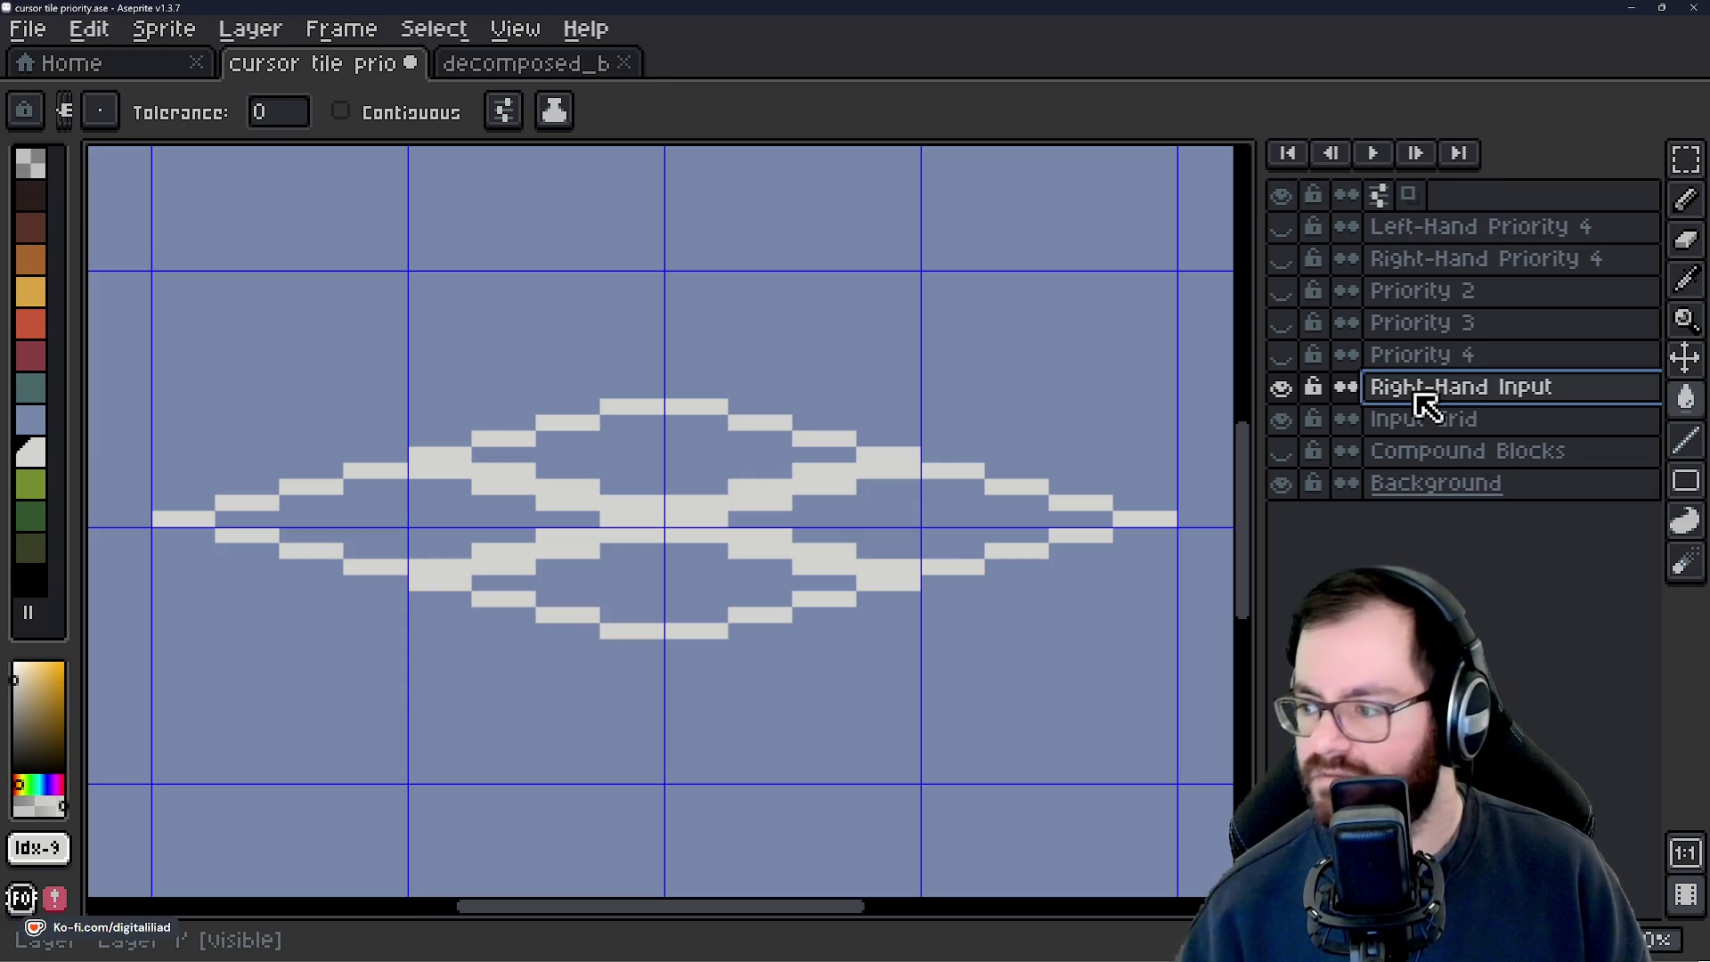
Paint the tile right of the top centre solid light grey with the Pencil.
scroll(664, 491, "up", 1)
left_click(675, 389)
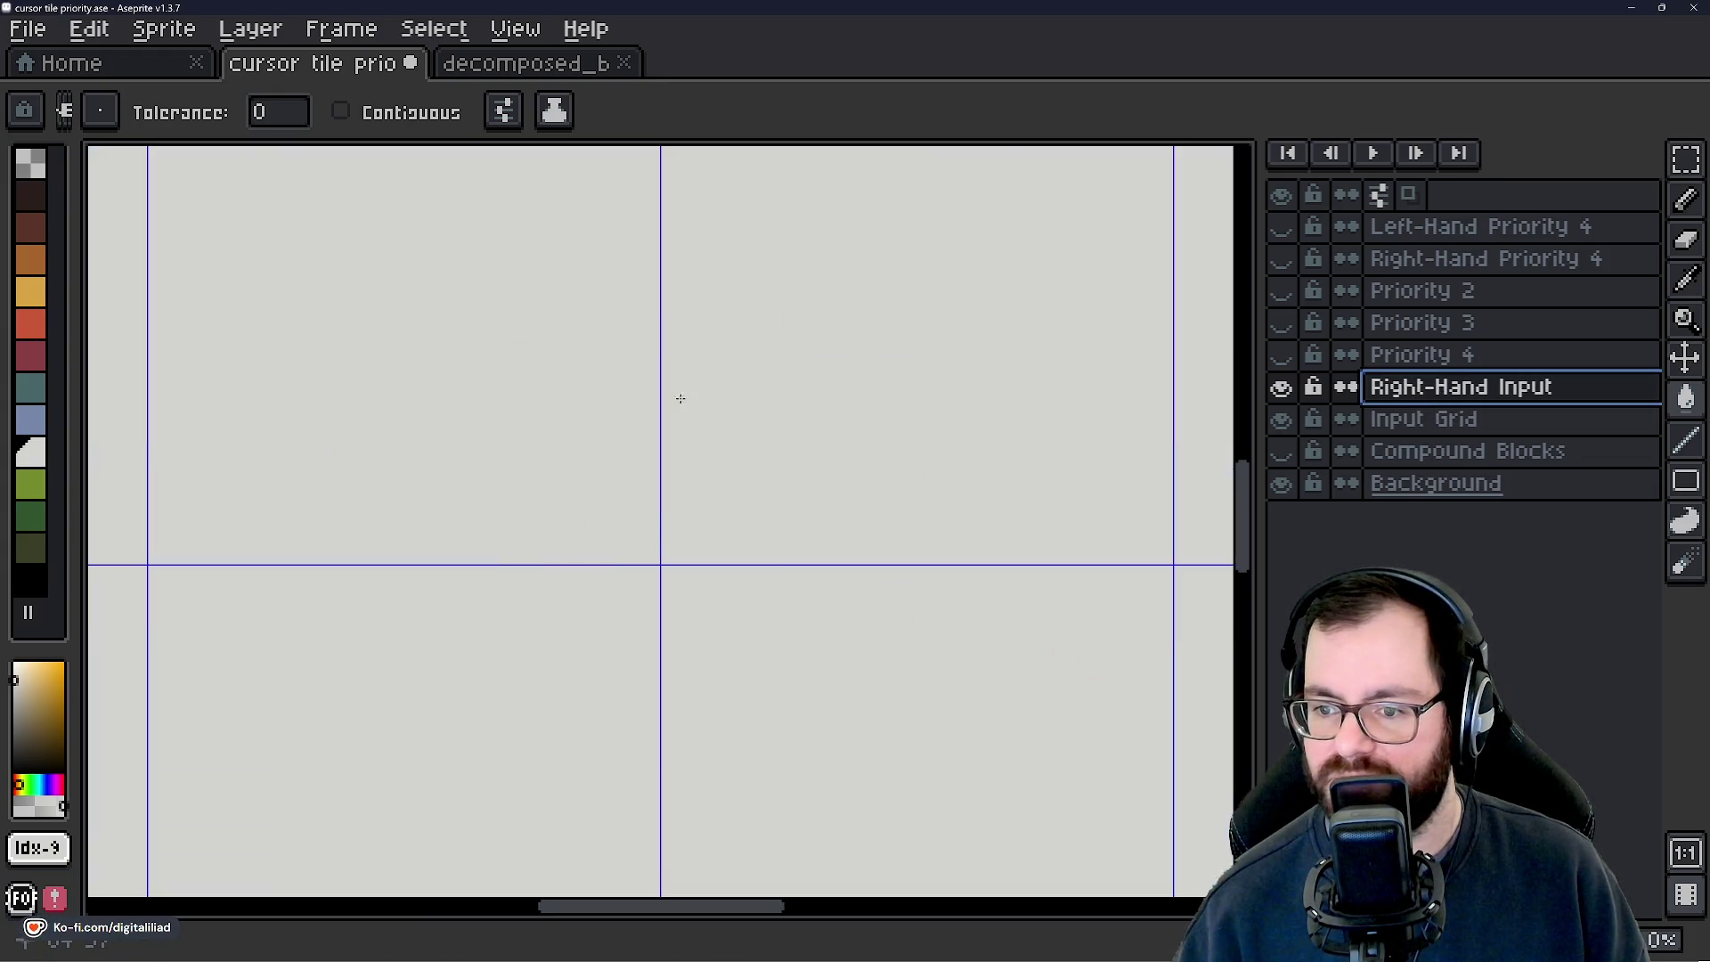
key("ctrl+z")
key("b")
mouse_move(676, 357)
left_mouse_down()
mouse_move(688, 472)
mouse_move(739, 356)
mouse_move(771, 481)
left_mouse_up()
mouse_move(776, 358)
left_mouse_down()
mouse_move(926, 418)
mouse_move(1012, 416)
mouse_move(802, 446)
left_mouse_up()
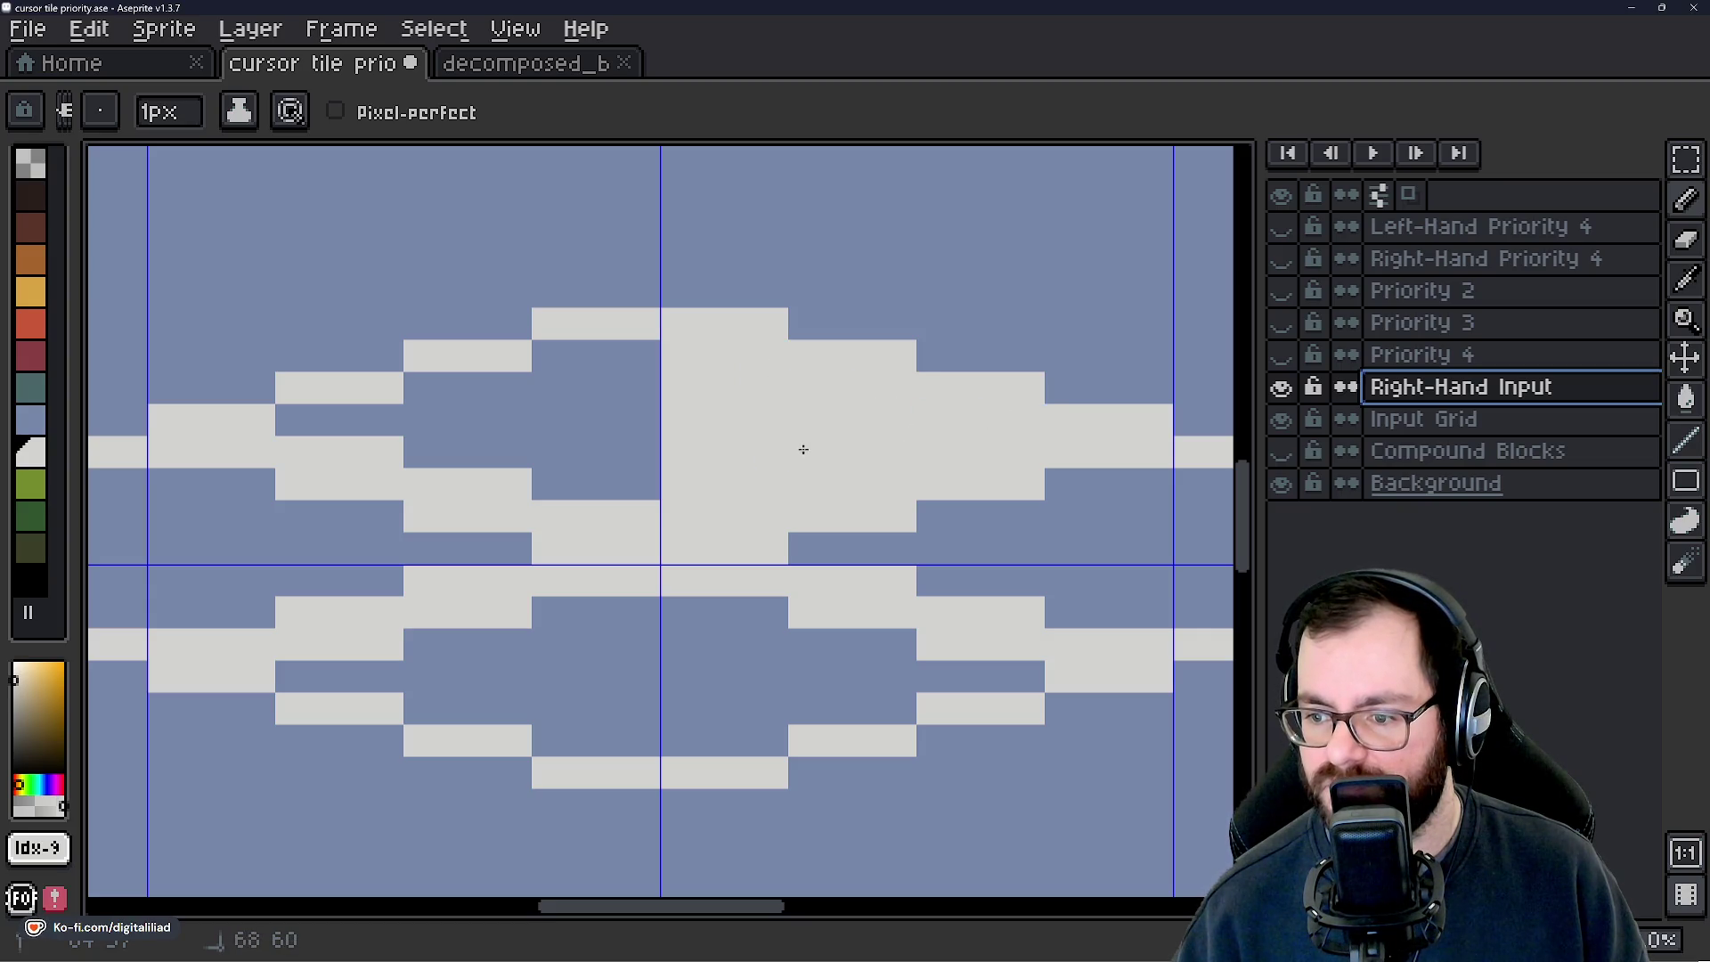
scroll(802, 446, "down", 4)
scroll(562, 496, "up", 2)
left_click_drag(562, 496, 698, 487)
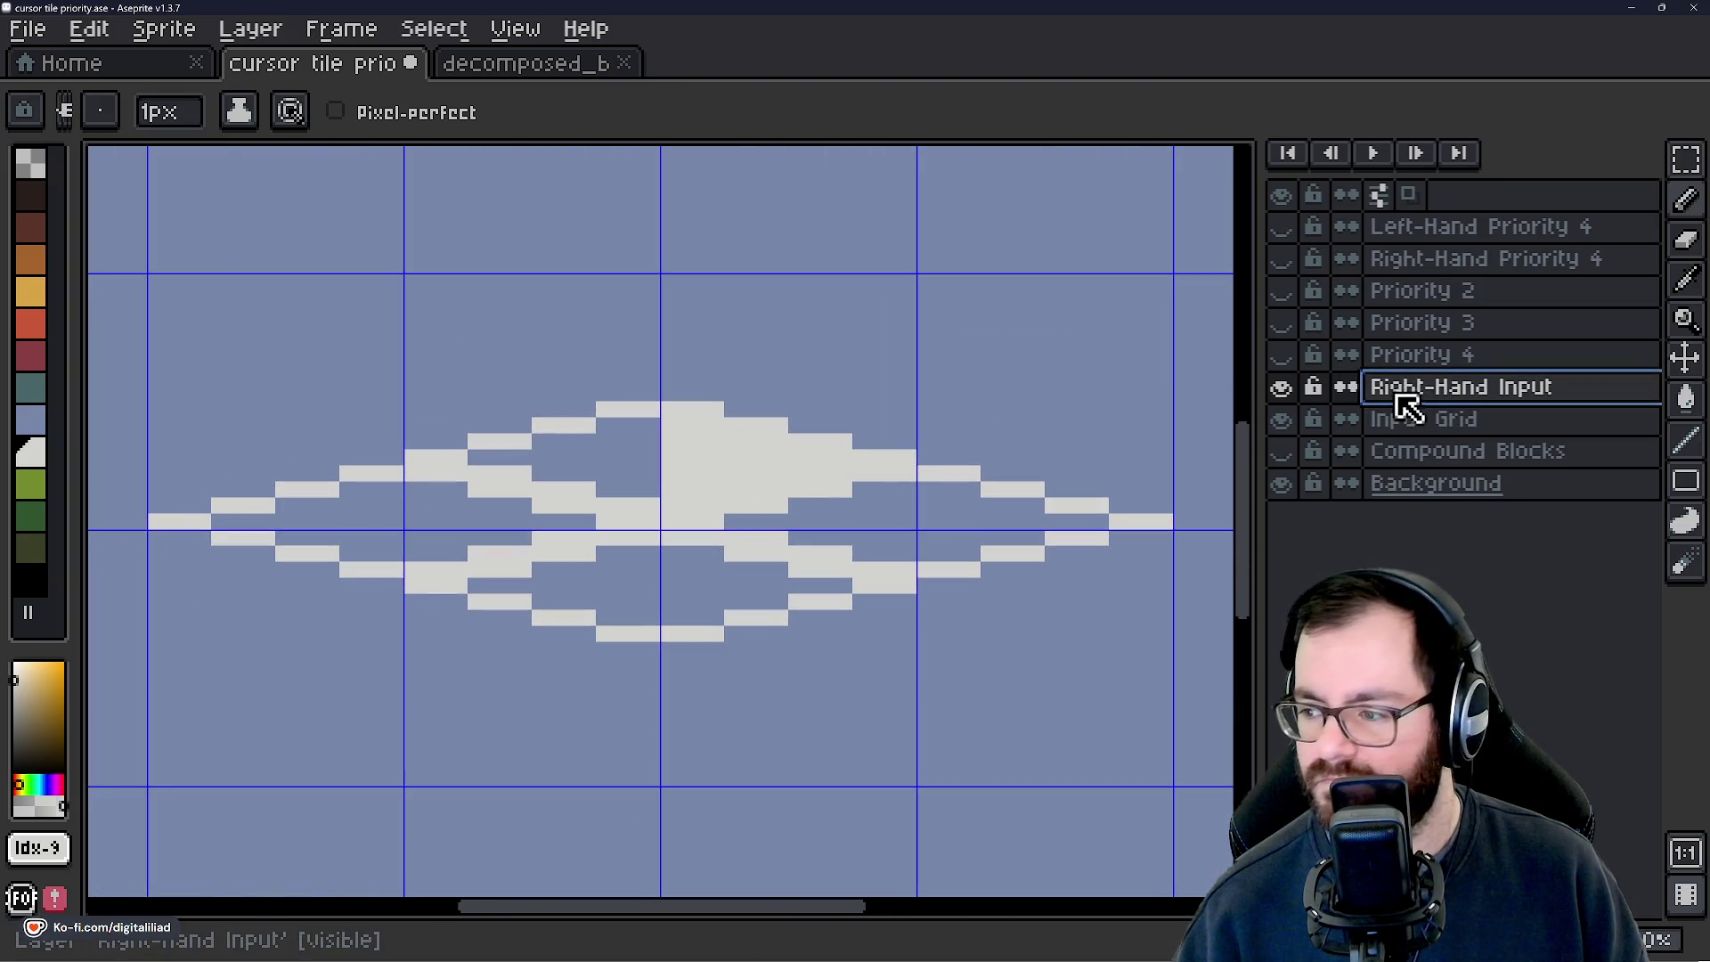
Drag Right-Hand Priority 4 below Priority 4 and Left-Hand Priority 4 just above Input Grid.
left_click(1451, 260)
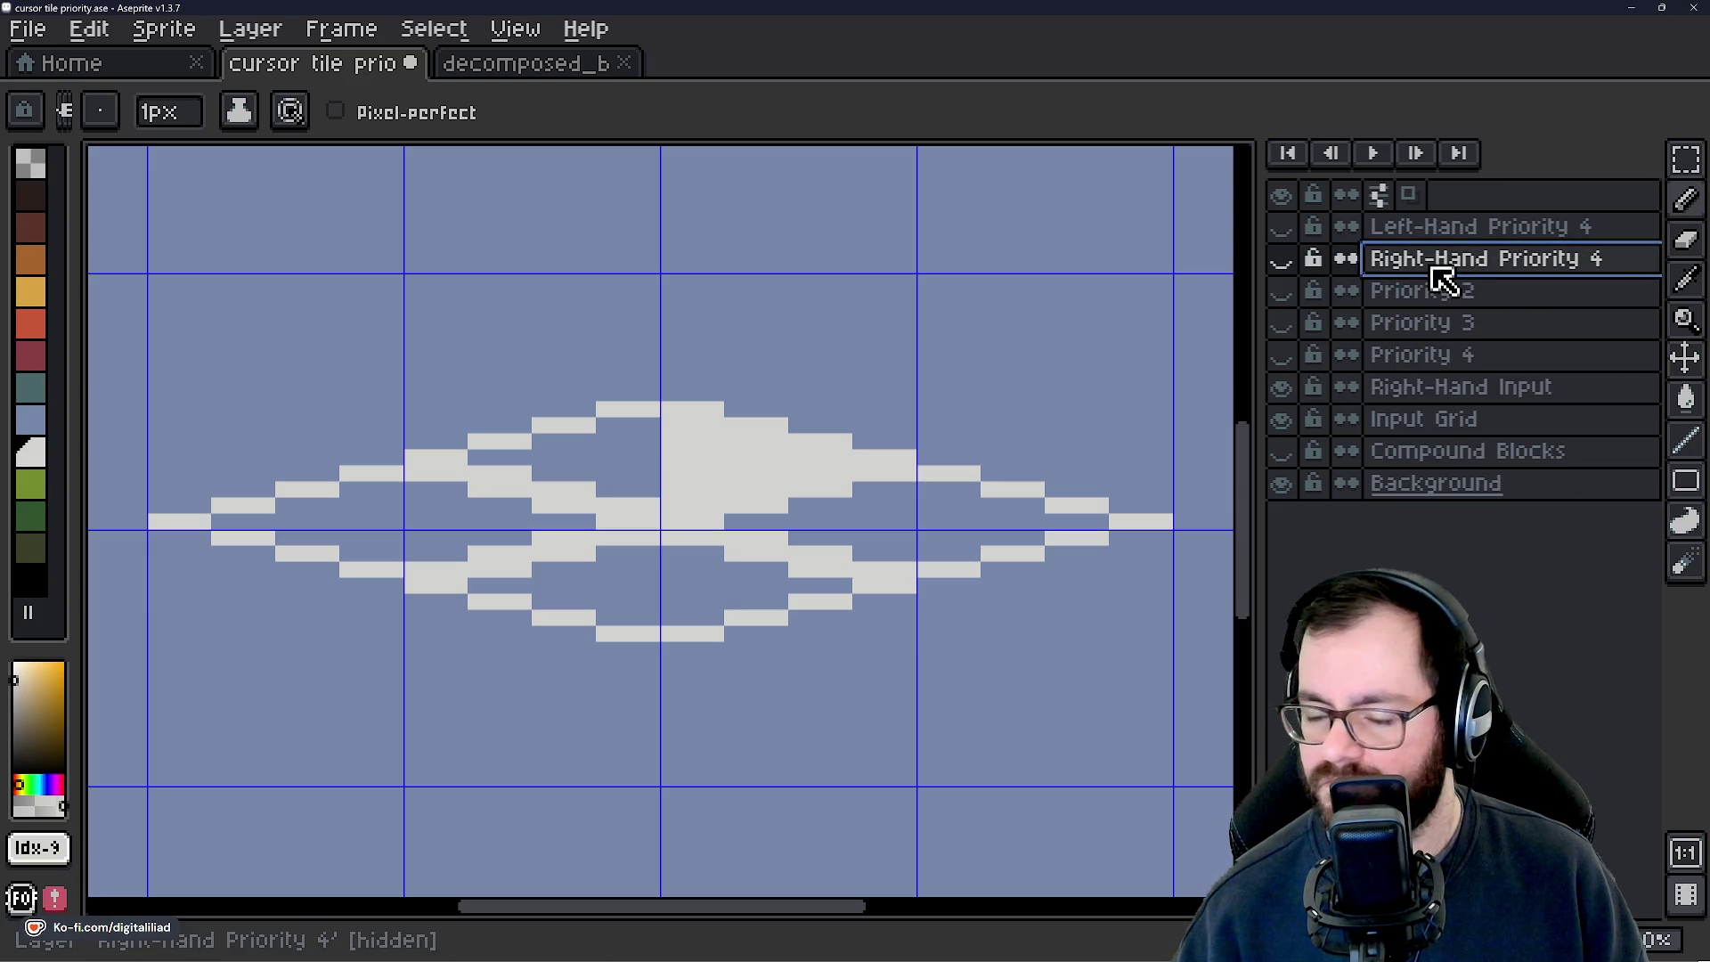
left_click_drag(1427, 261, 1419, 367)
left_click(1434, 236)
left_click_drag(1433, 232, 1439, 407)
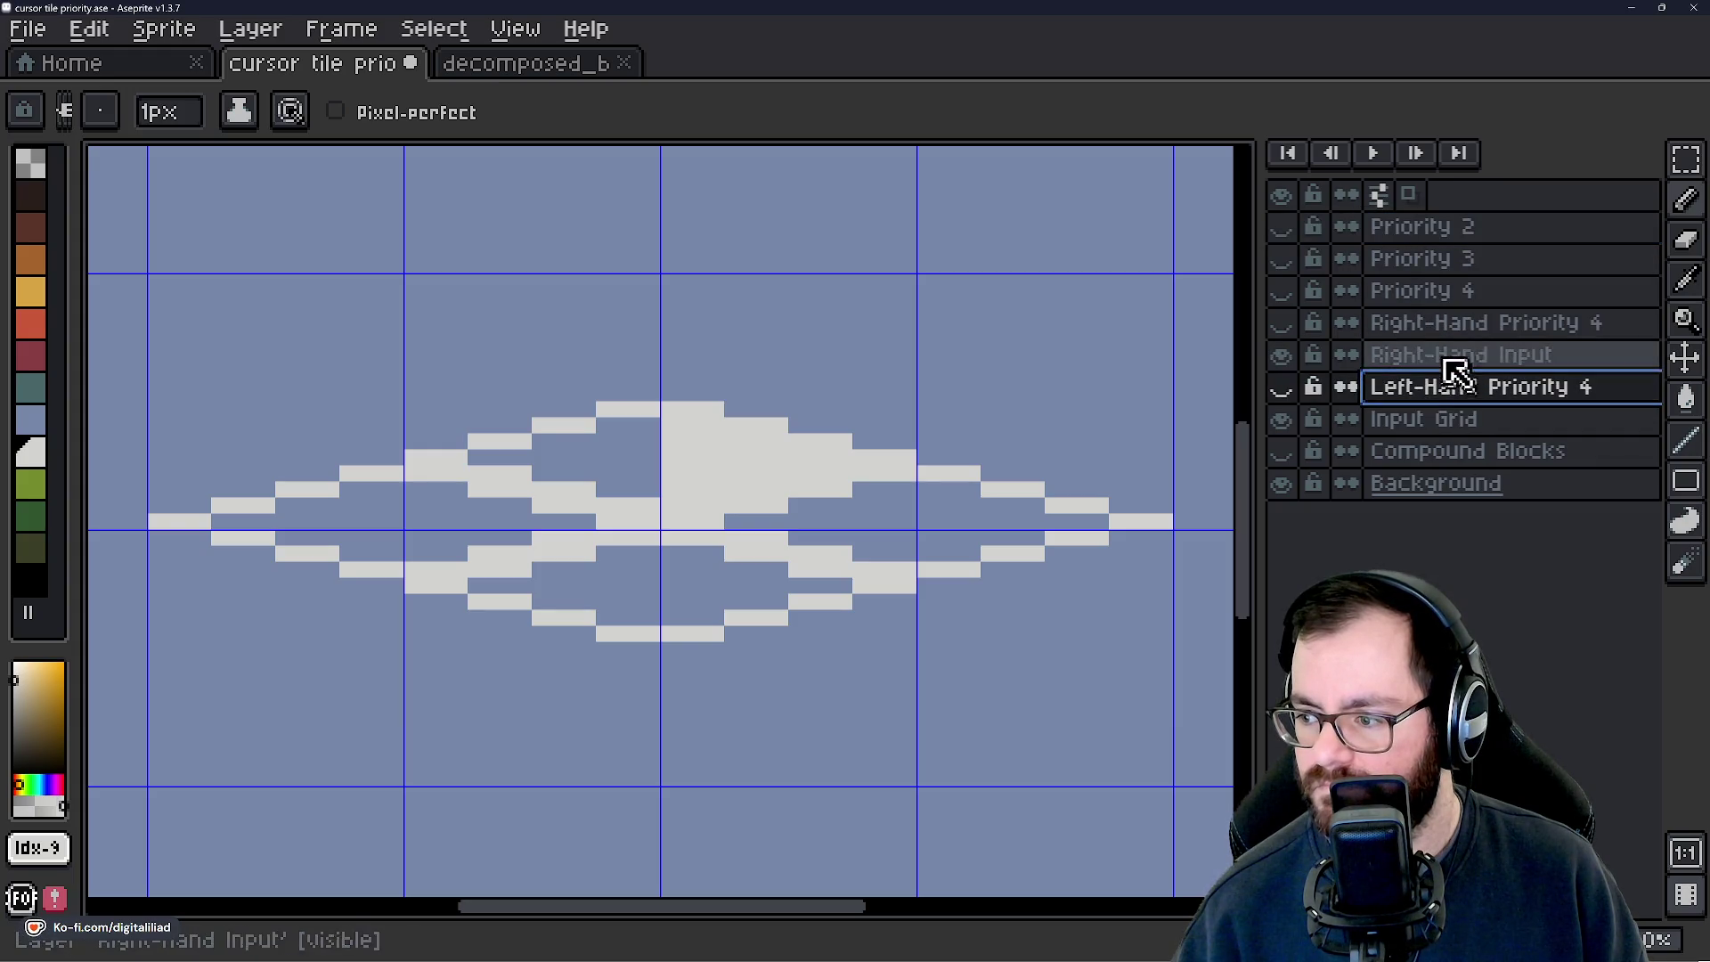
left_click(1423, 419)
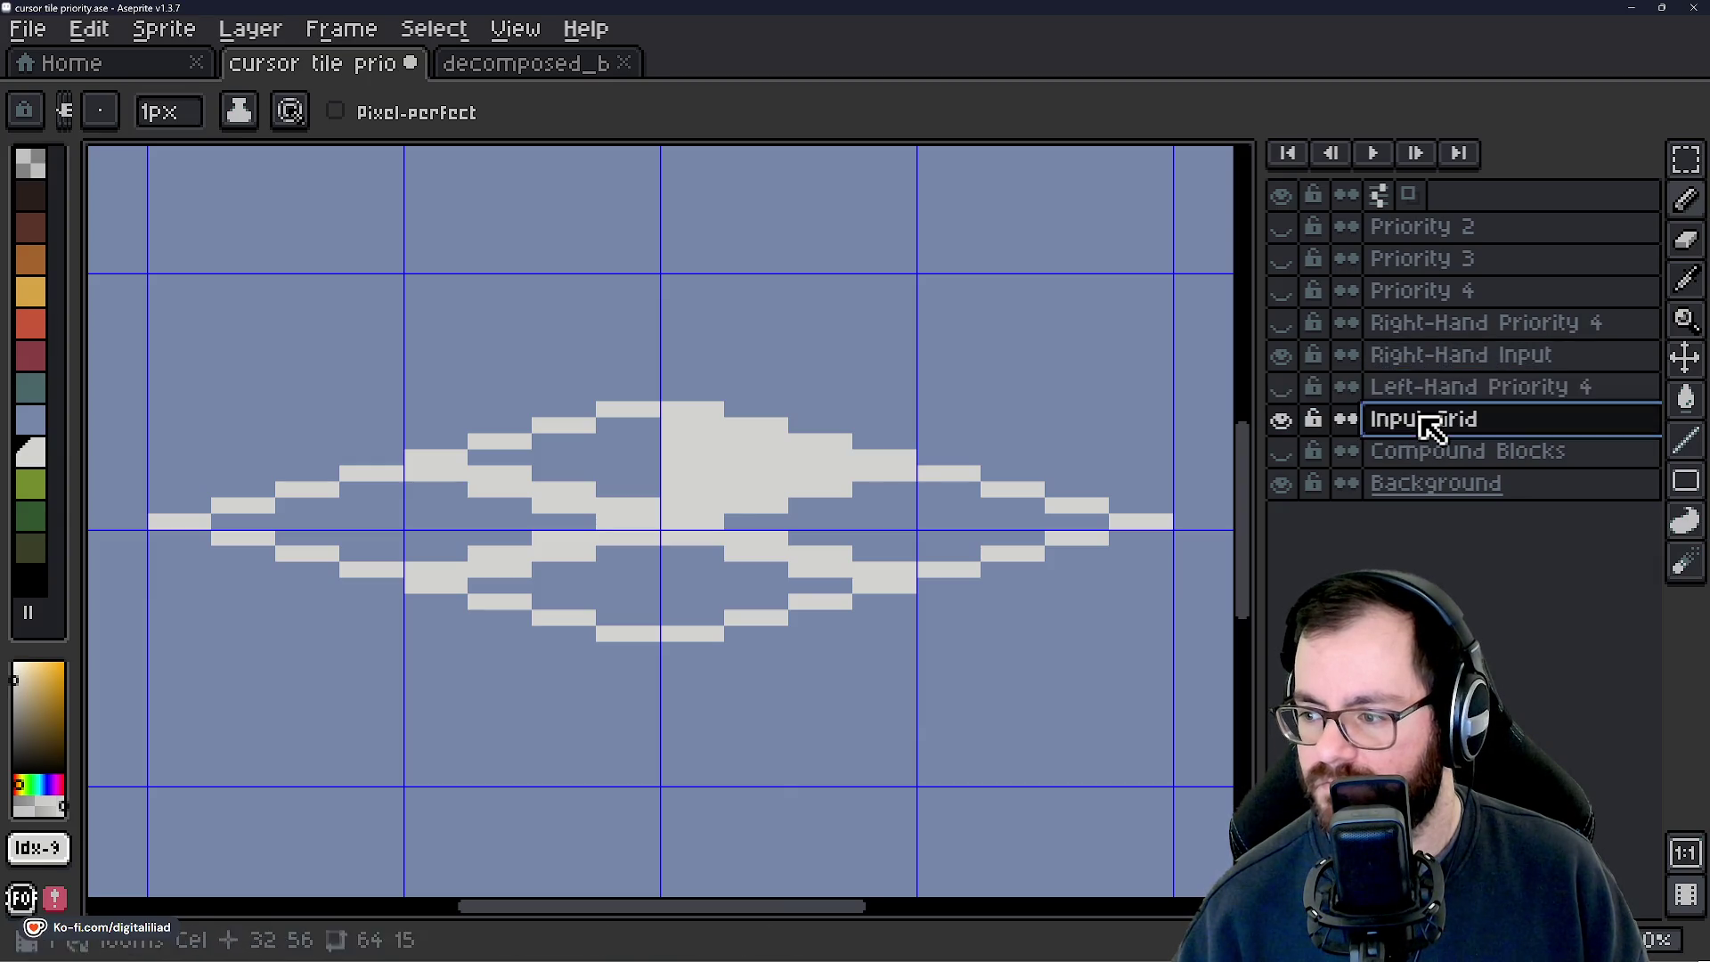
right_click(1420, 420)
Add a 'Left-Hand Input' layer above Input Grid.
mouse_move(1517, 479)
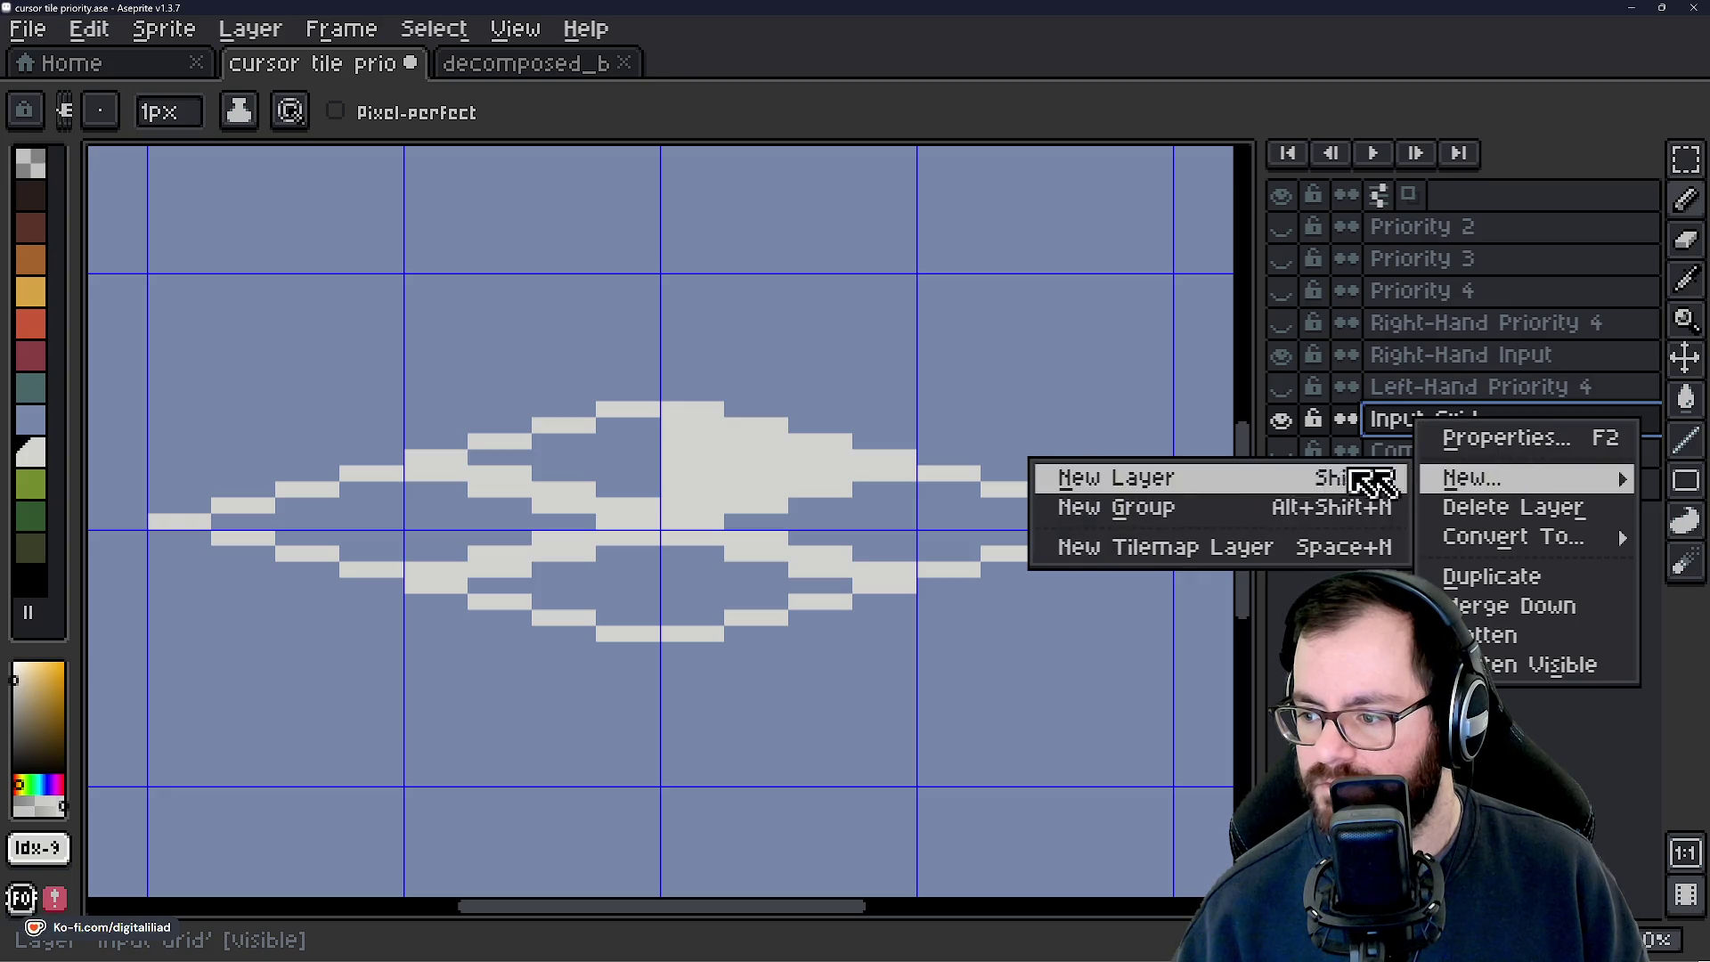
left_click(1358, 476)
double_click(1469, 423)
type("Left-Hand")
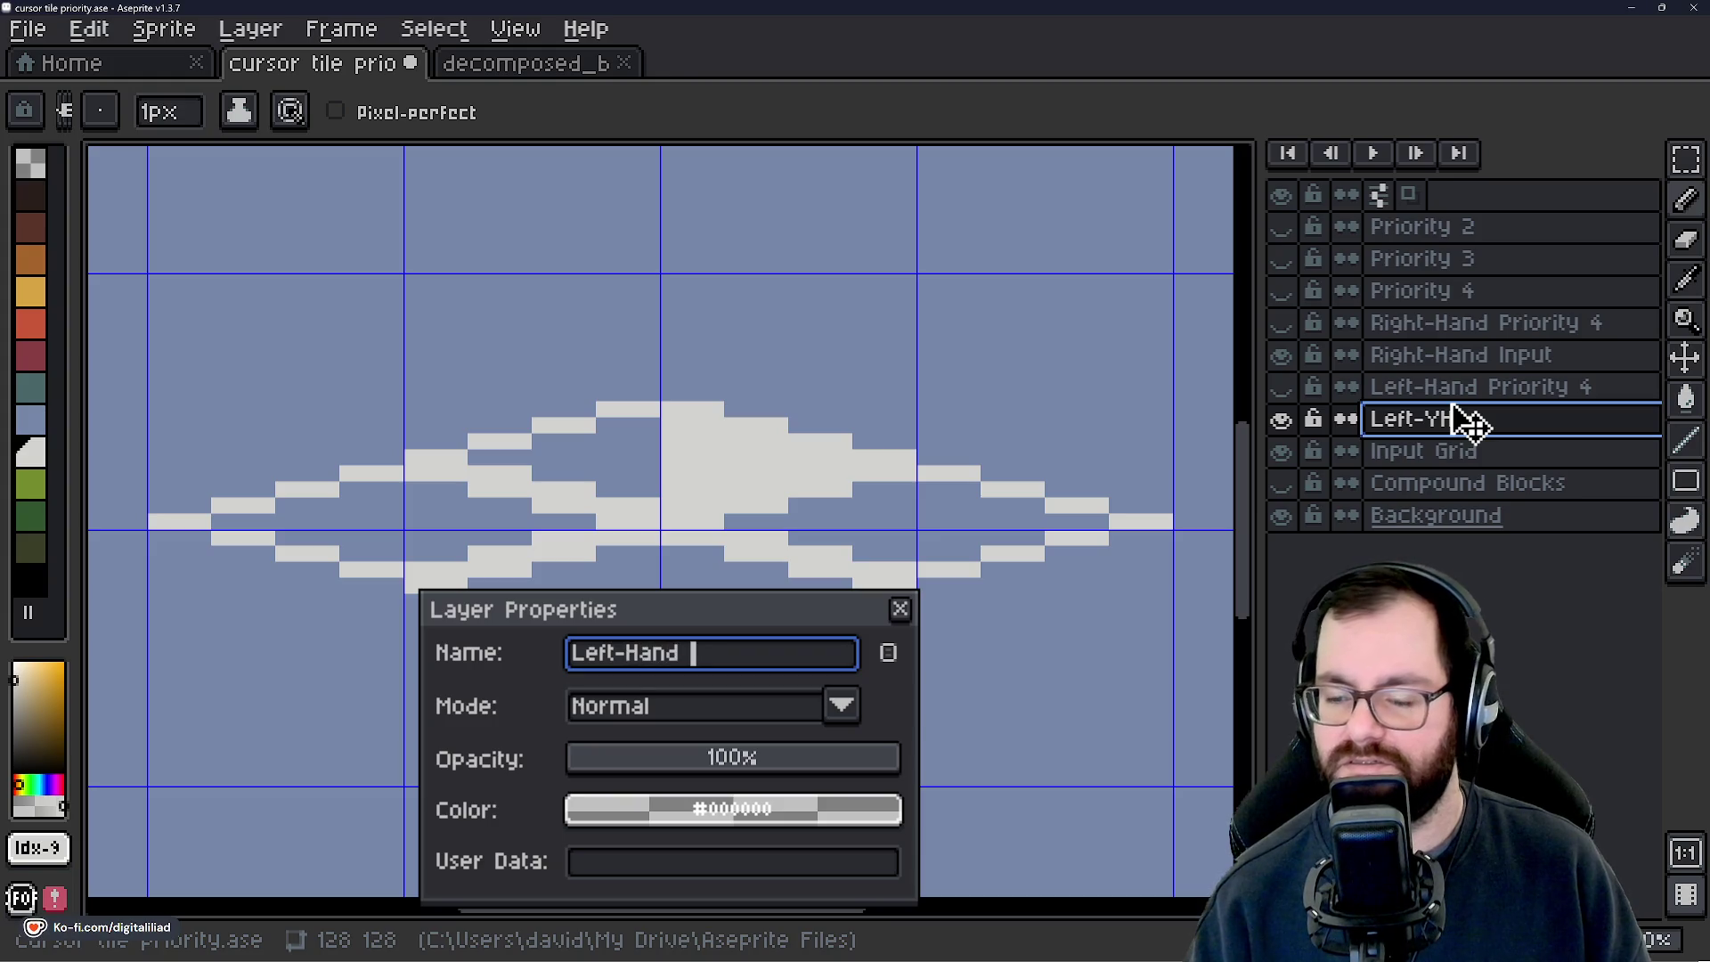
type("t")
key("Return")
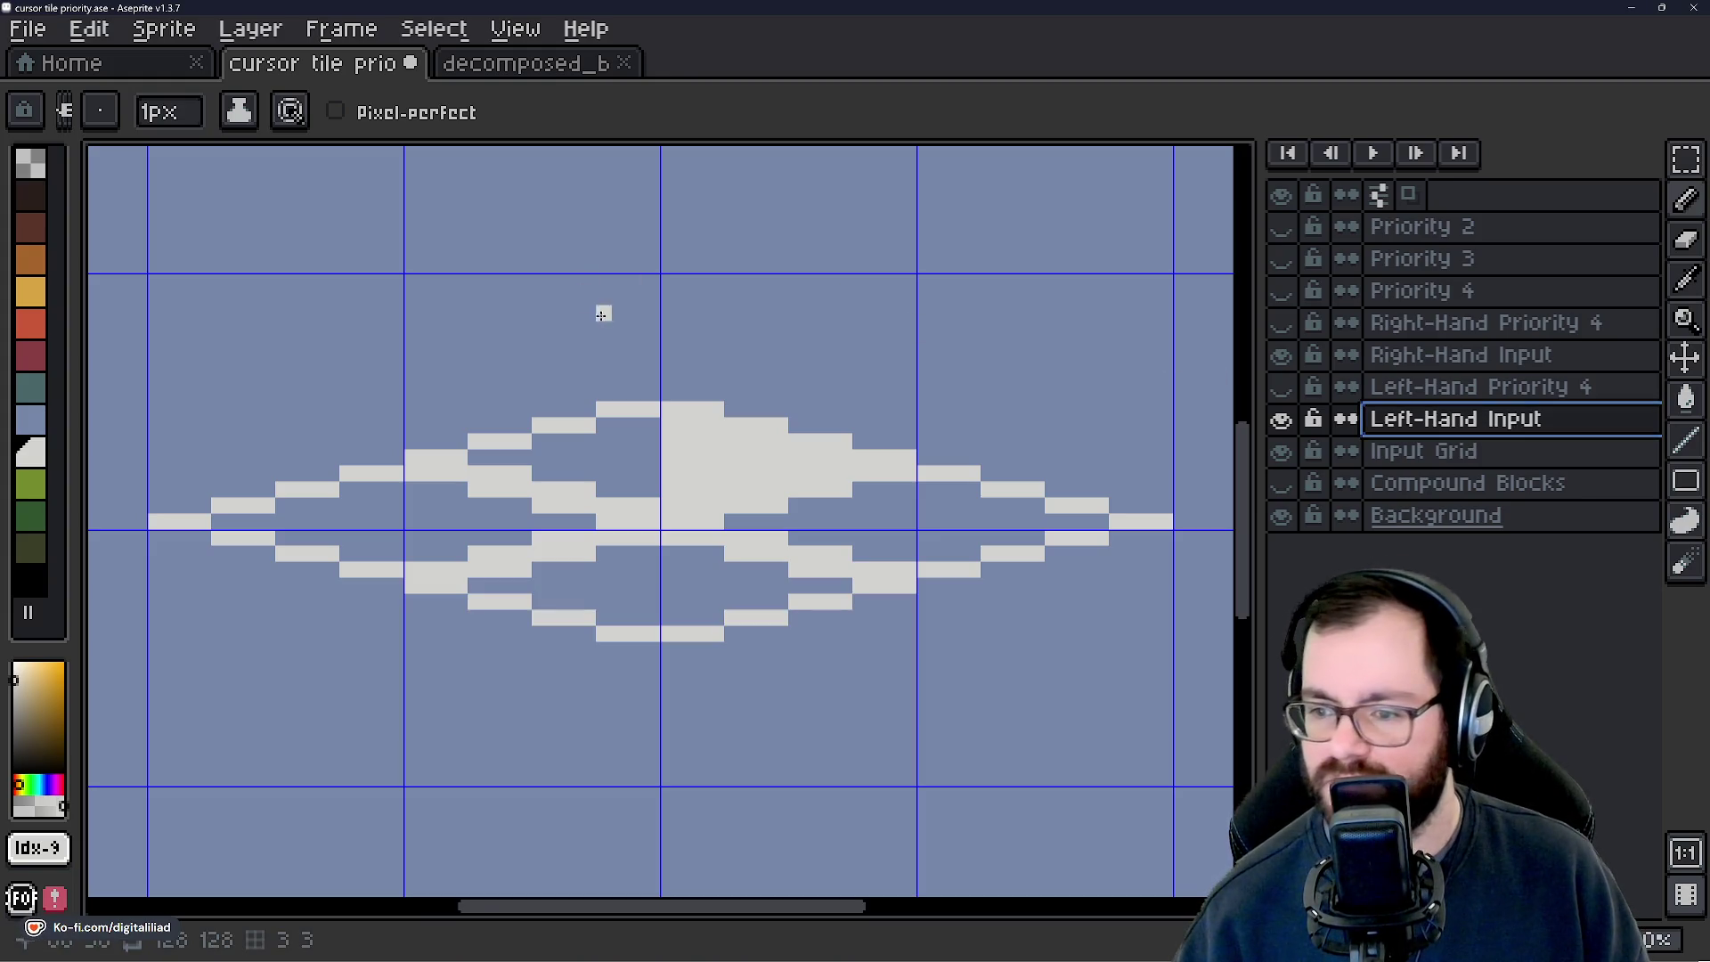
Hide Right-Hand Input and paint the tile left of the top centre light grey.
scroll(569, 441, "up", 1)
left_click(1280, 354)
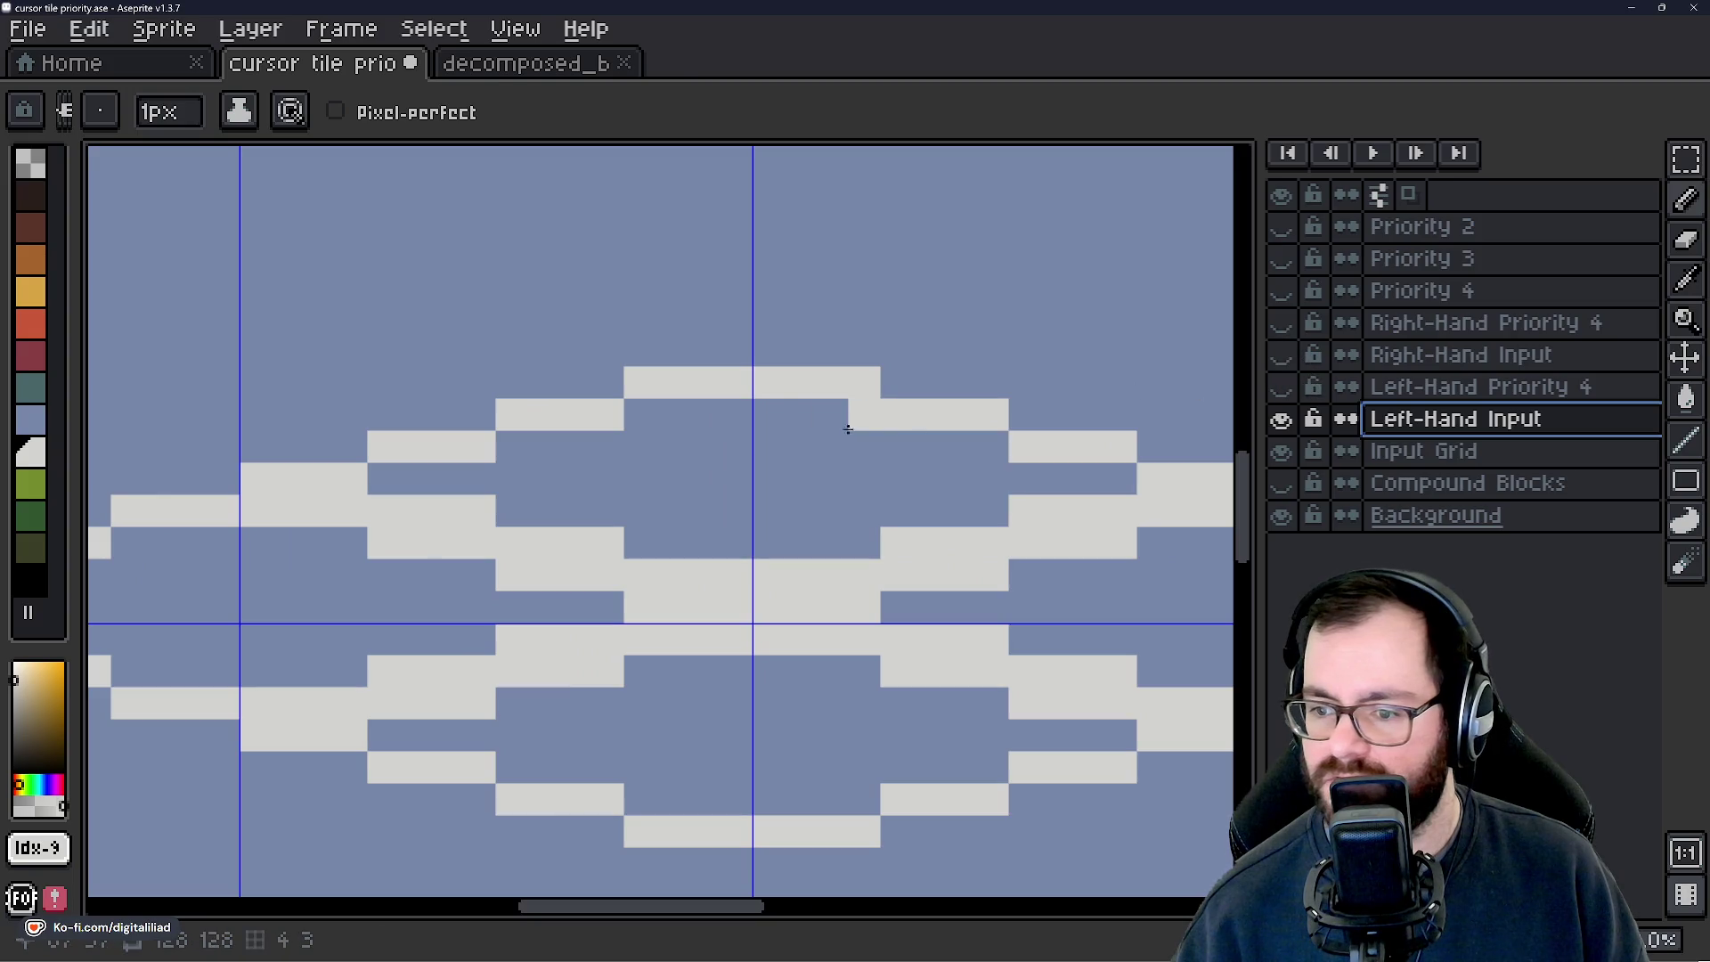
mouse_move(745, 417)
left_mouse_down()
mouse_move(737, 545)
mouse_move(707, 434)
mouse_move(688, 445)
mouse_move(677, 556)
mouse_move(629, 488)
mouse_move(617, 415)
left_mouse_up()
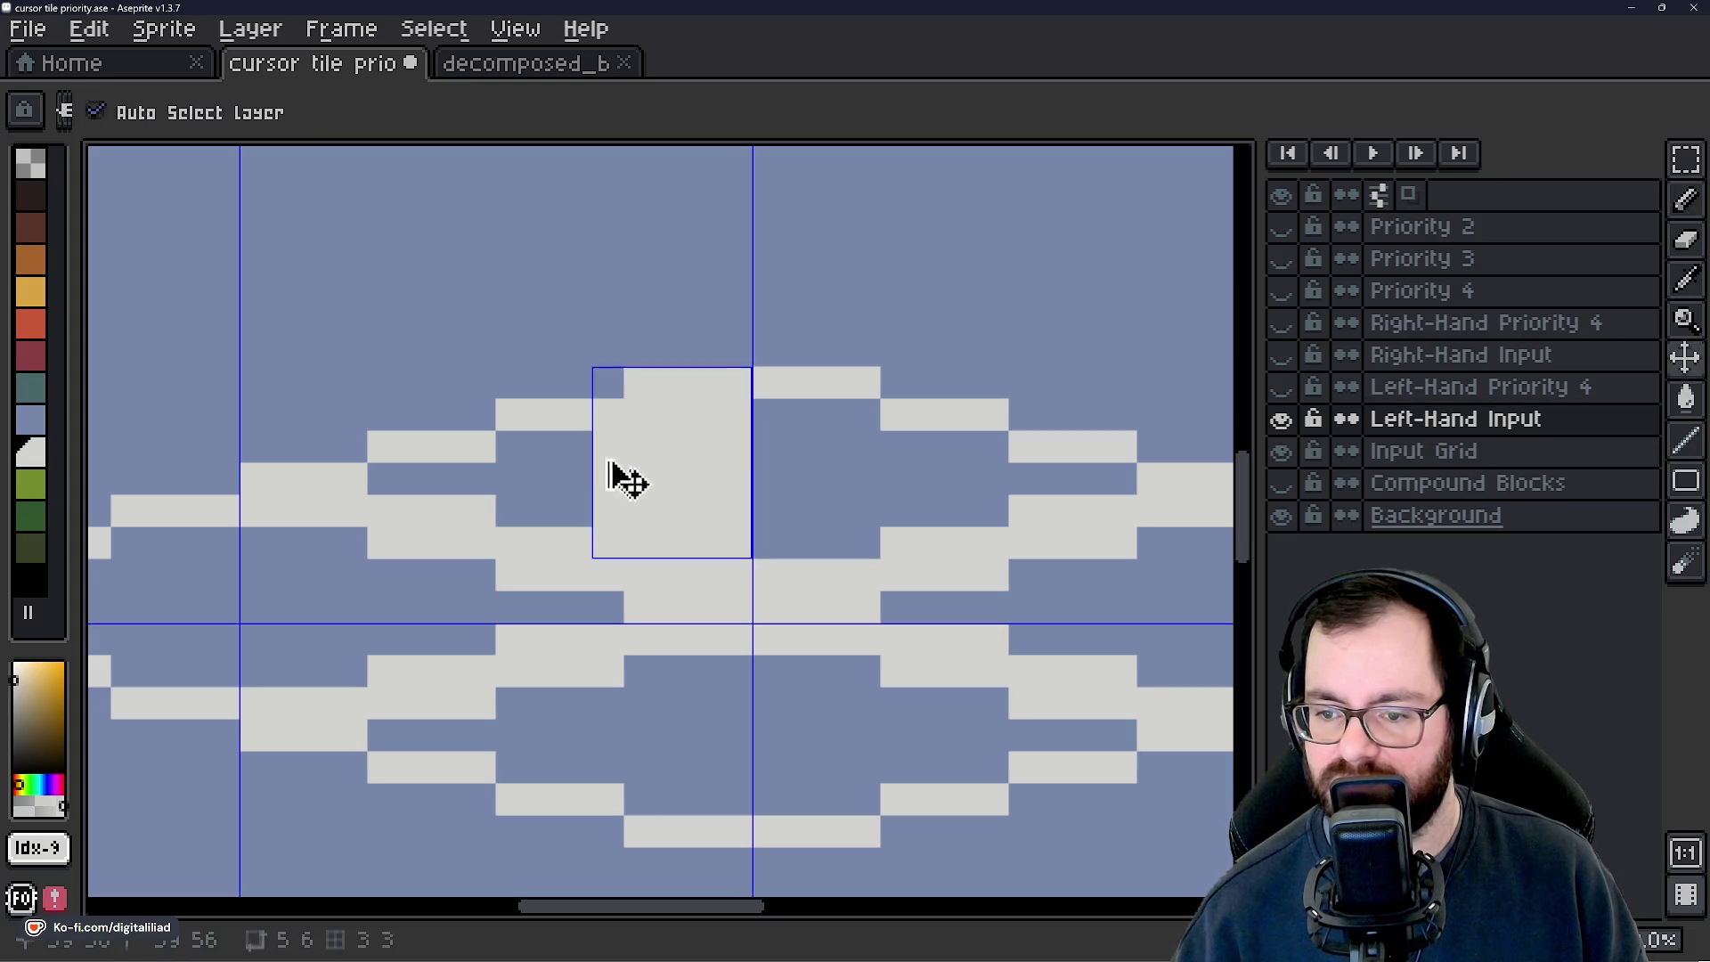
key("ctrl+z")
mouse_move(640, 415)
left_mouse_down()
mouse_move(671, 415)
mouse_move(663, 445)
mouse_move(565, 445)
left_mouse_up()
mouse_move(415, 479)
left_mouse_down()
mouse_move(381, 477)
mouse_move(725, 485)
left_mouse_up()
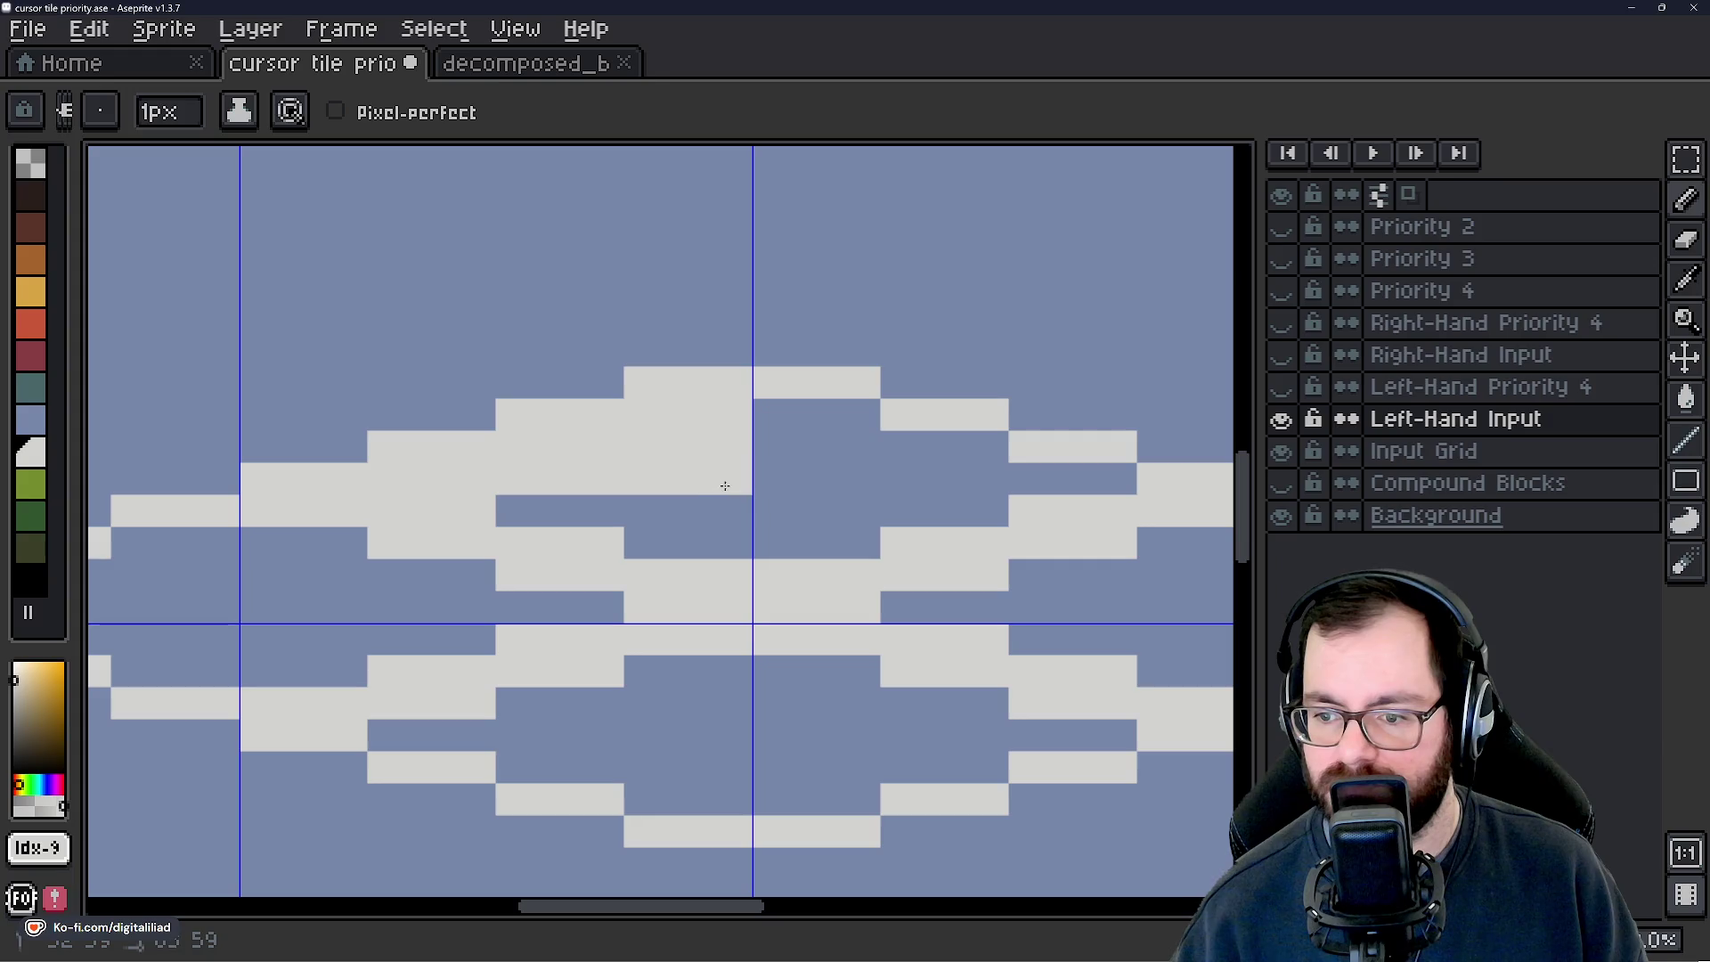
mouse_move(528, 504)
left_mouse_down()
mouse_move(713, 507)
mouse_move(676, 540)
left_mouse_up()
scroll(725, 534, "down", 4)
scroll(784, 512, "up", 3)
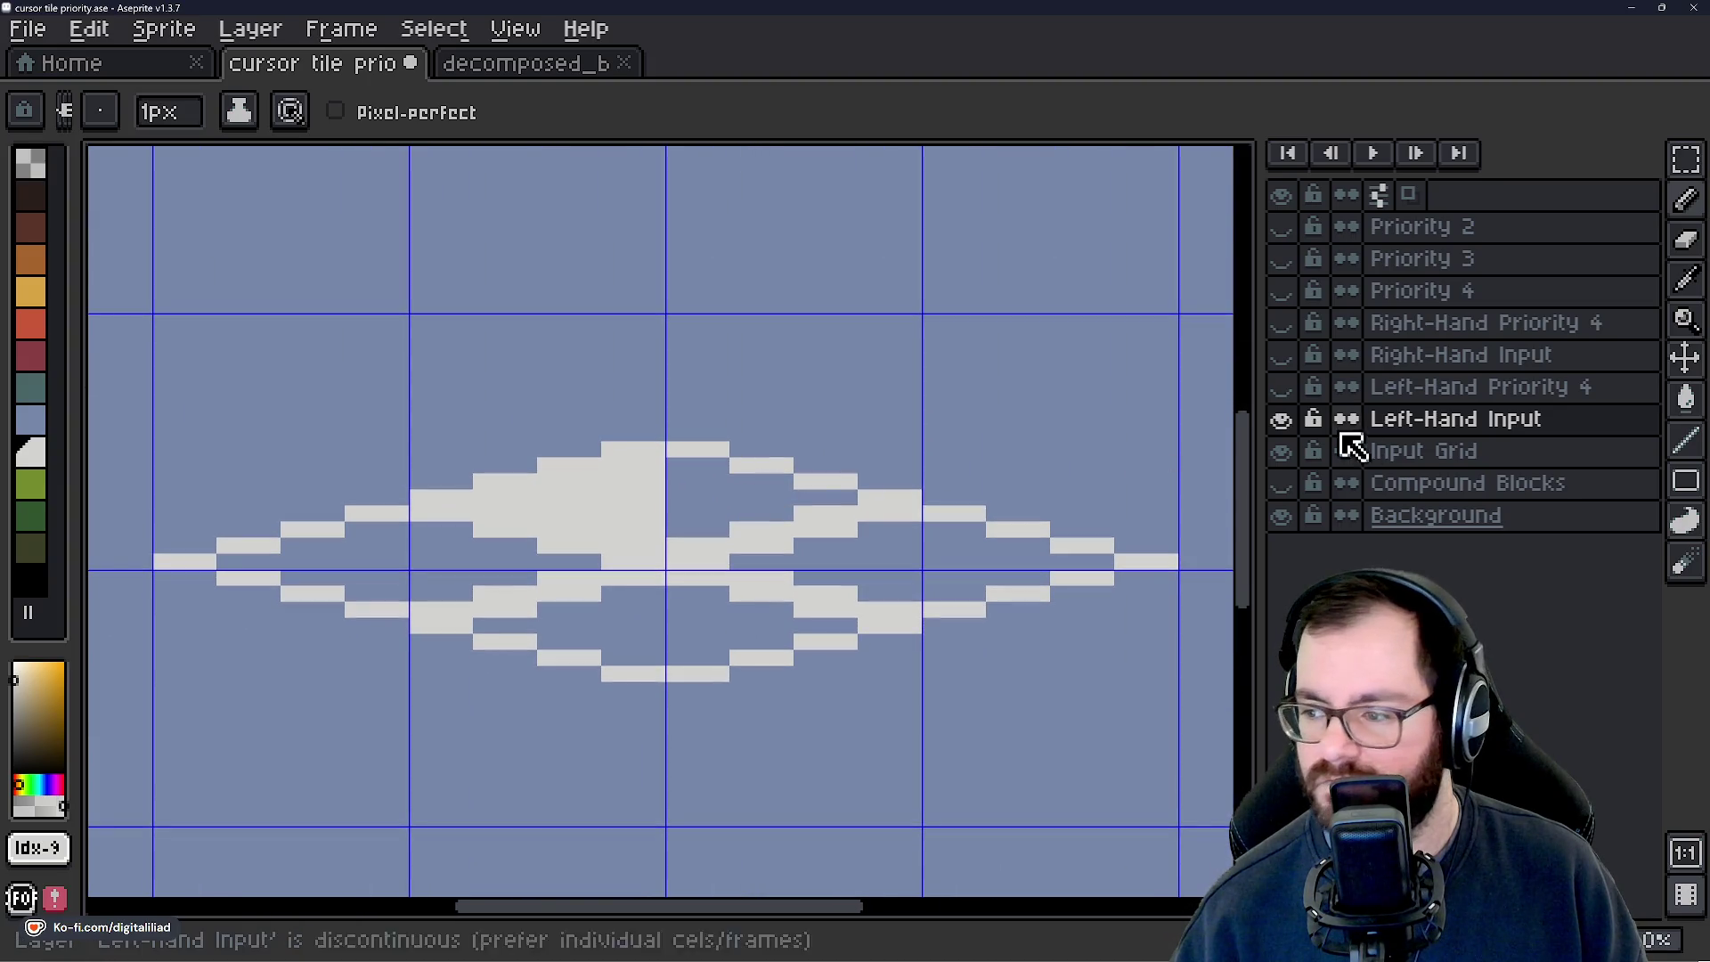
Show Left-Hand Priority 4 and erase its white 1 digit with a rectangular selection.
left_click(1284, 420)
left_click(1283, 421)
left_click(1282, 388)
left_click(1282, 388)
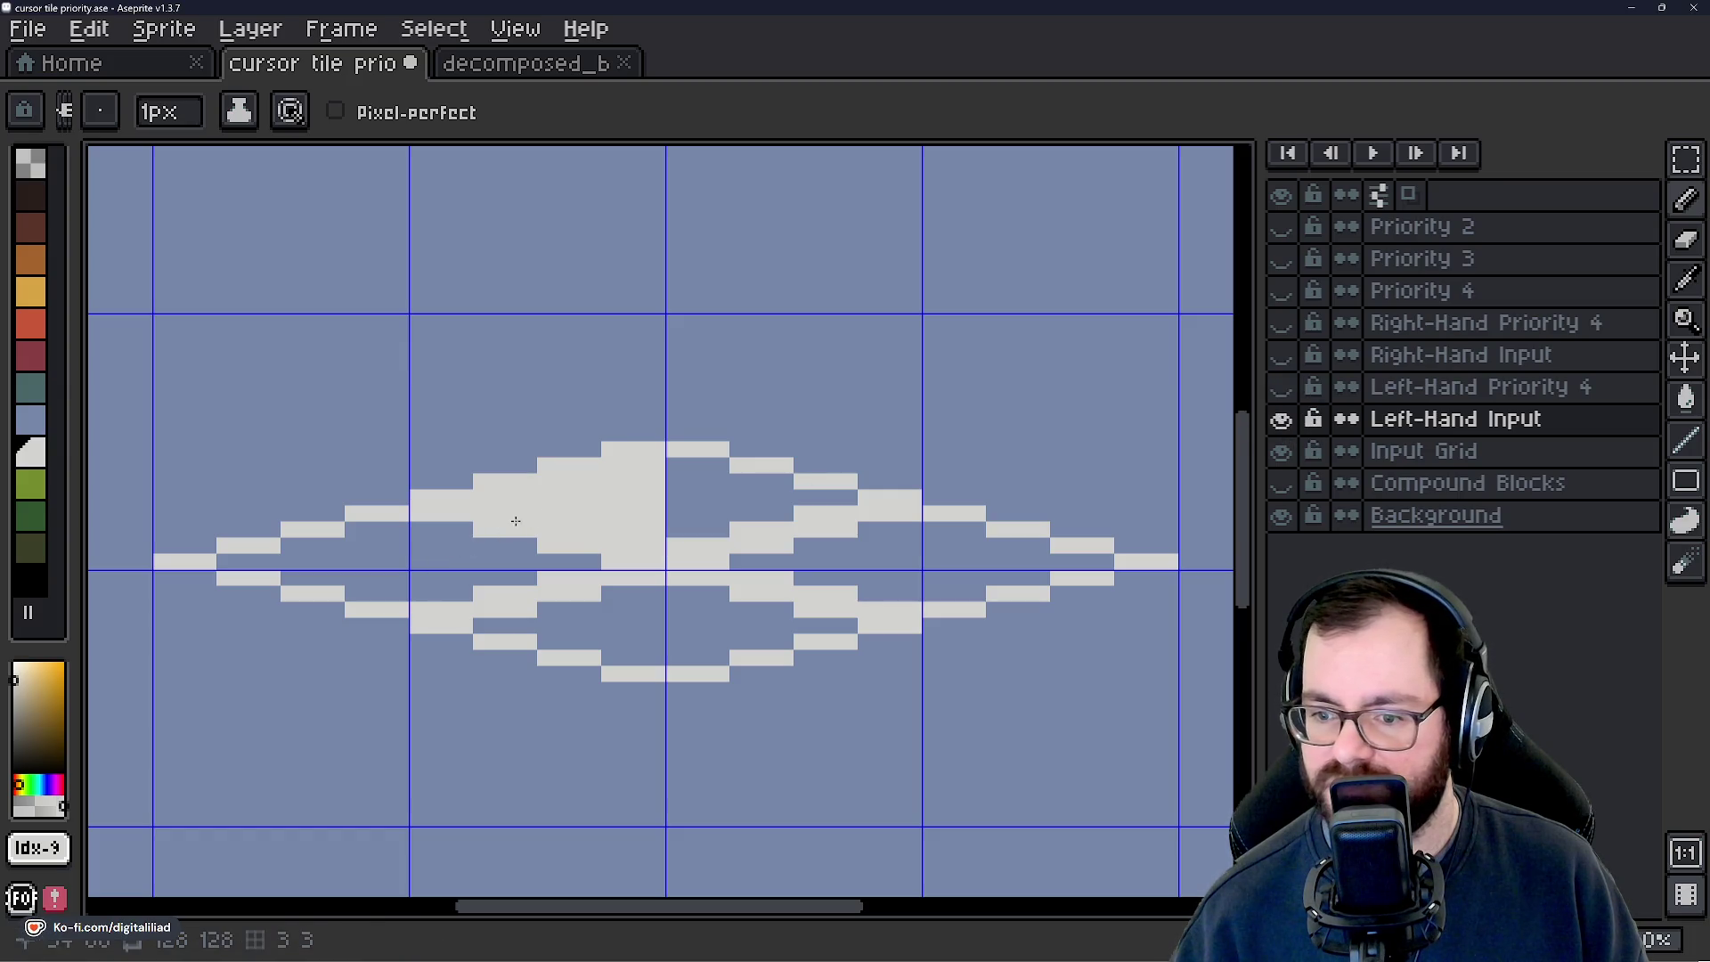
left_click(1282, 388)
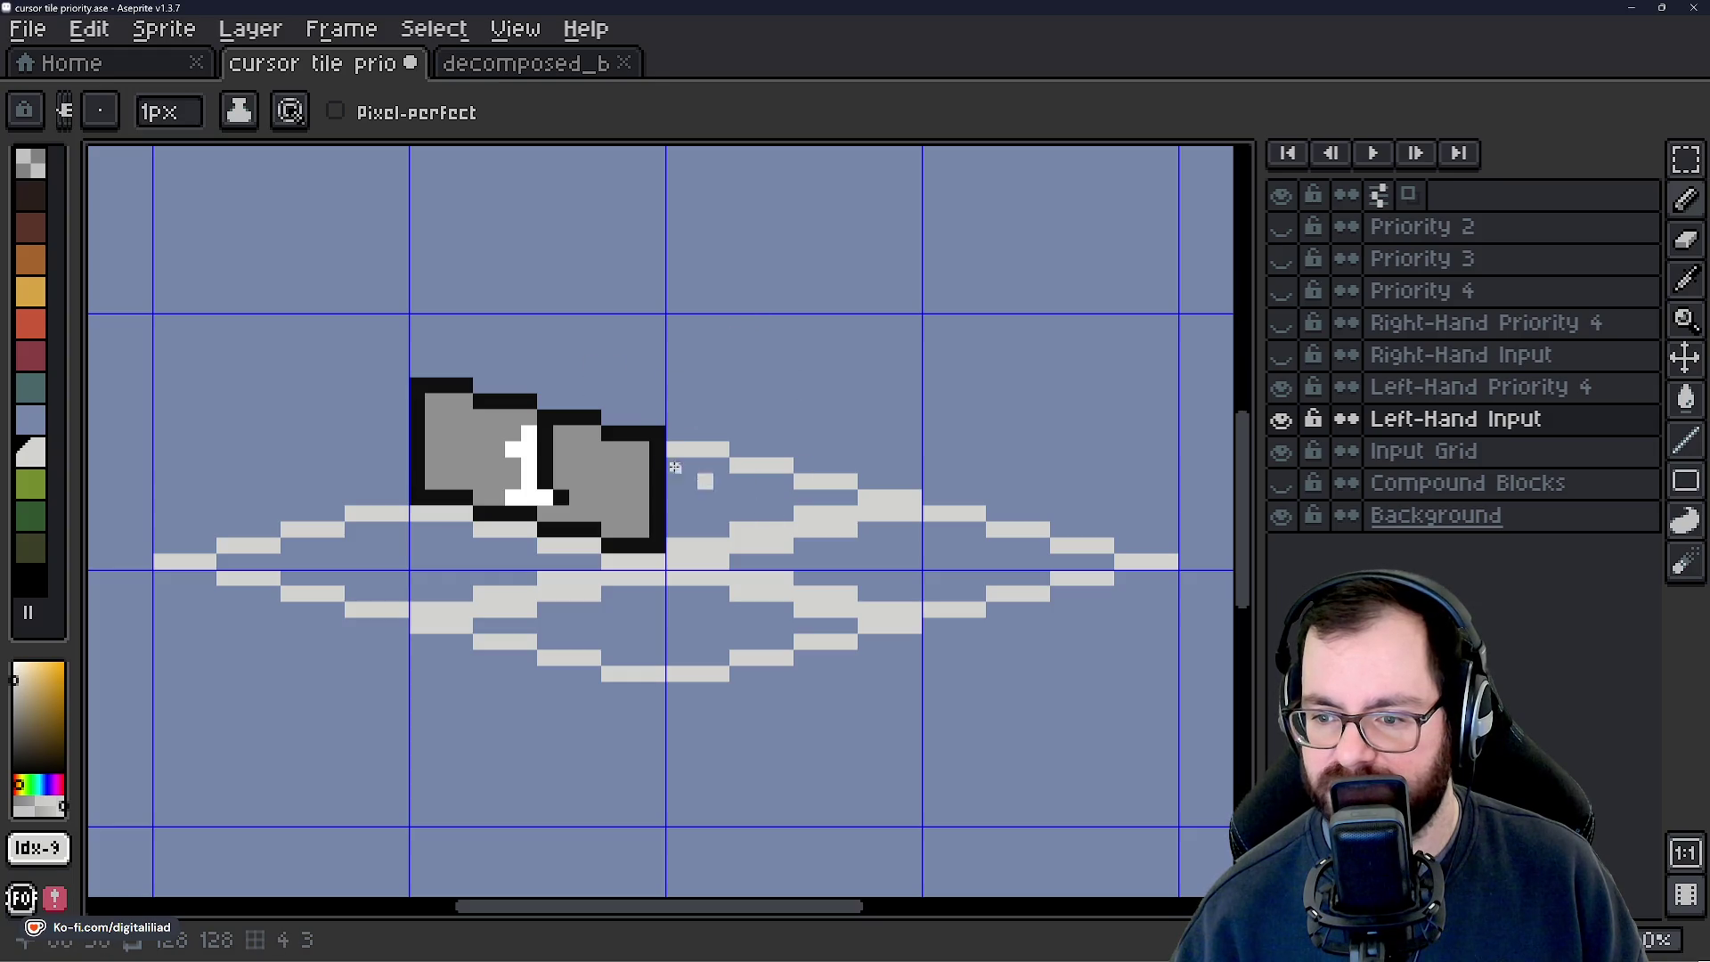
left_click(1283, 390)
left_click(1284, 392)
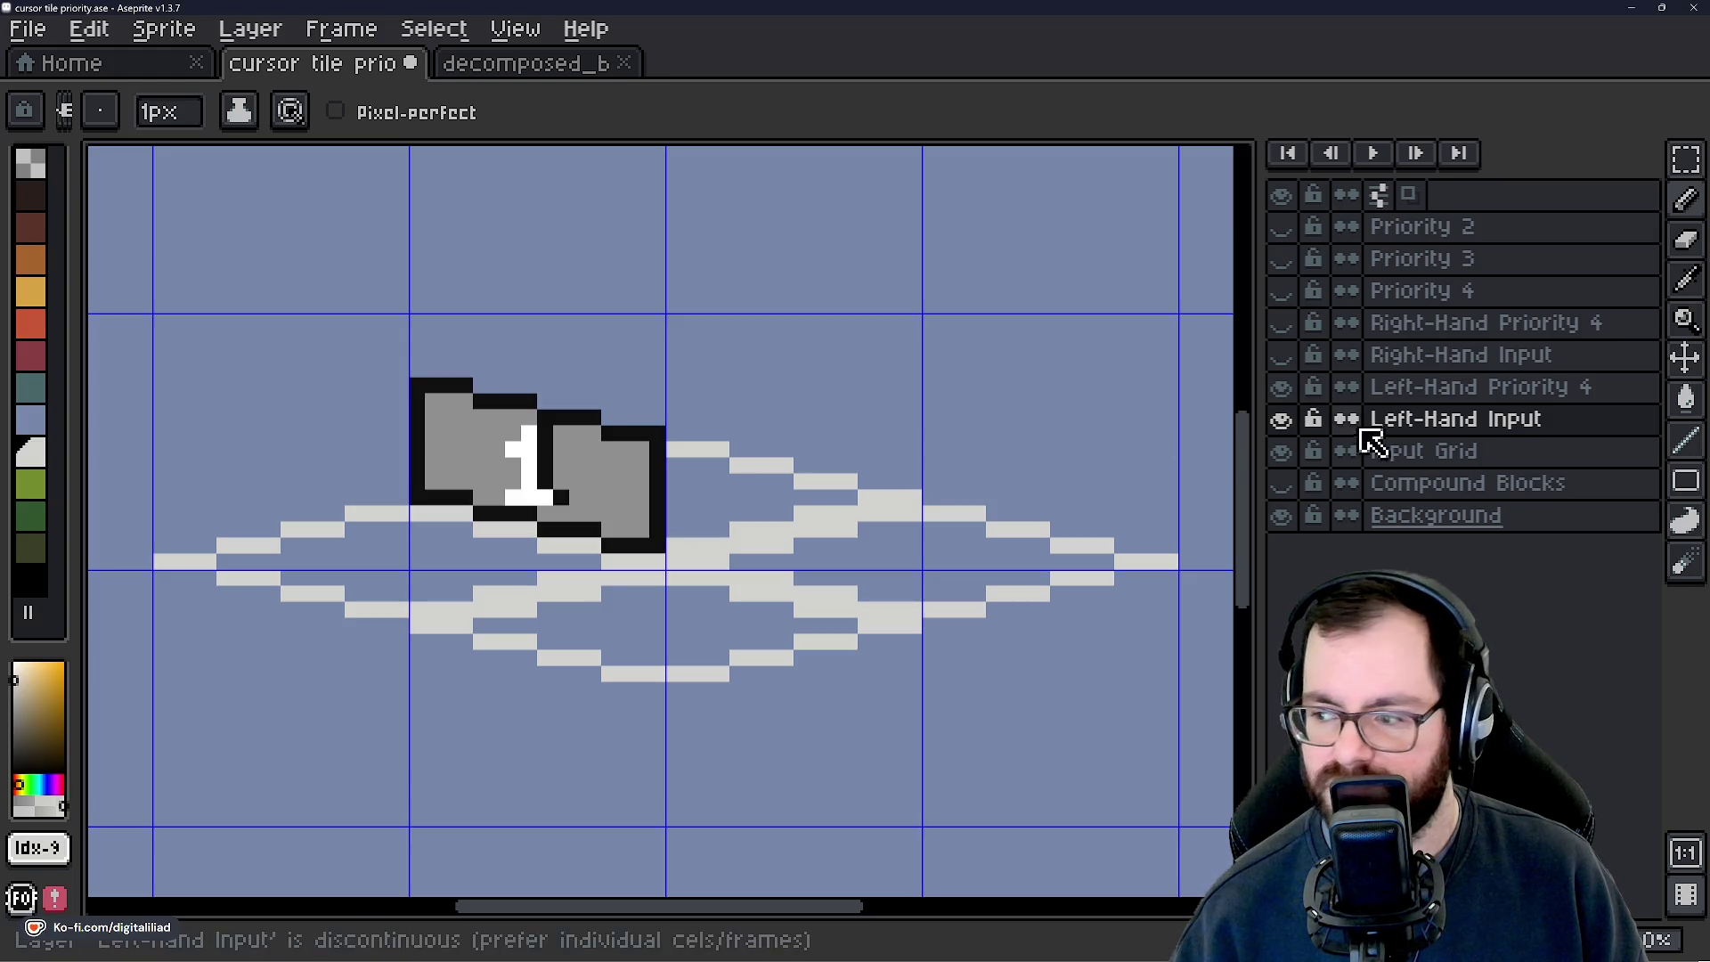
scroll(508, 465, "up", 3)
left_click(1686, 160)
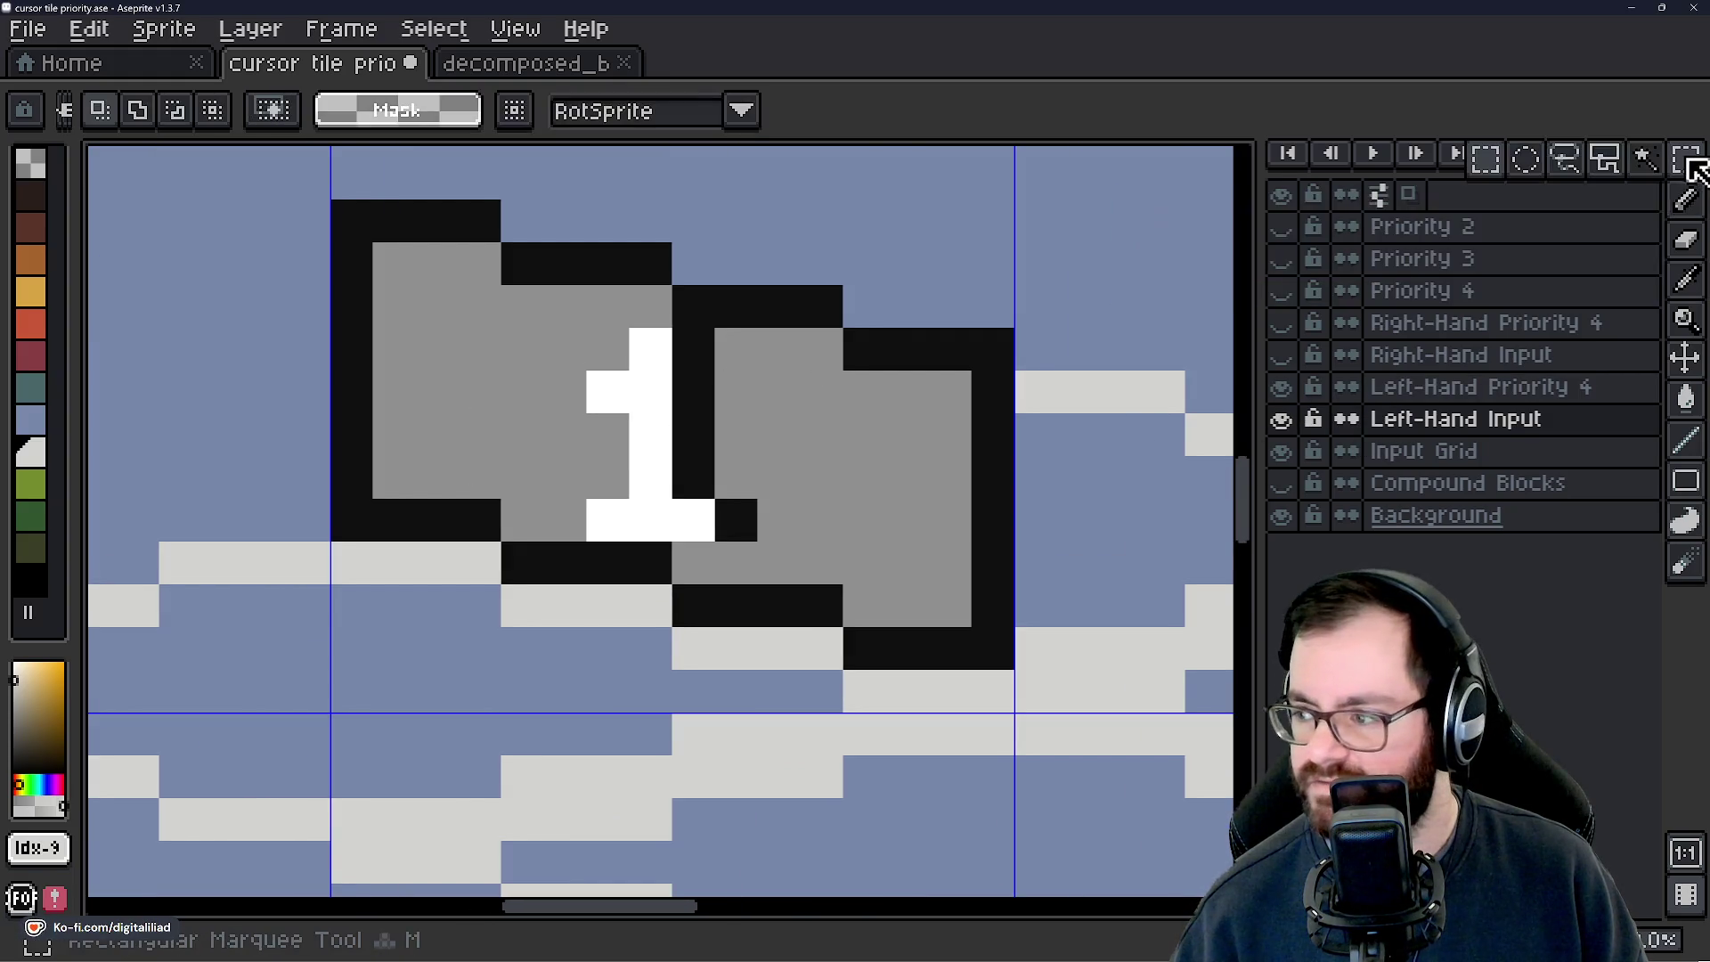
left_click(1460, 387)
scroll(575, 334, "up", 1)
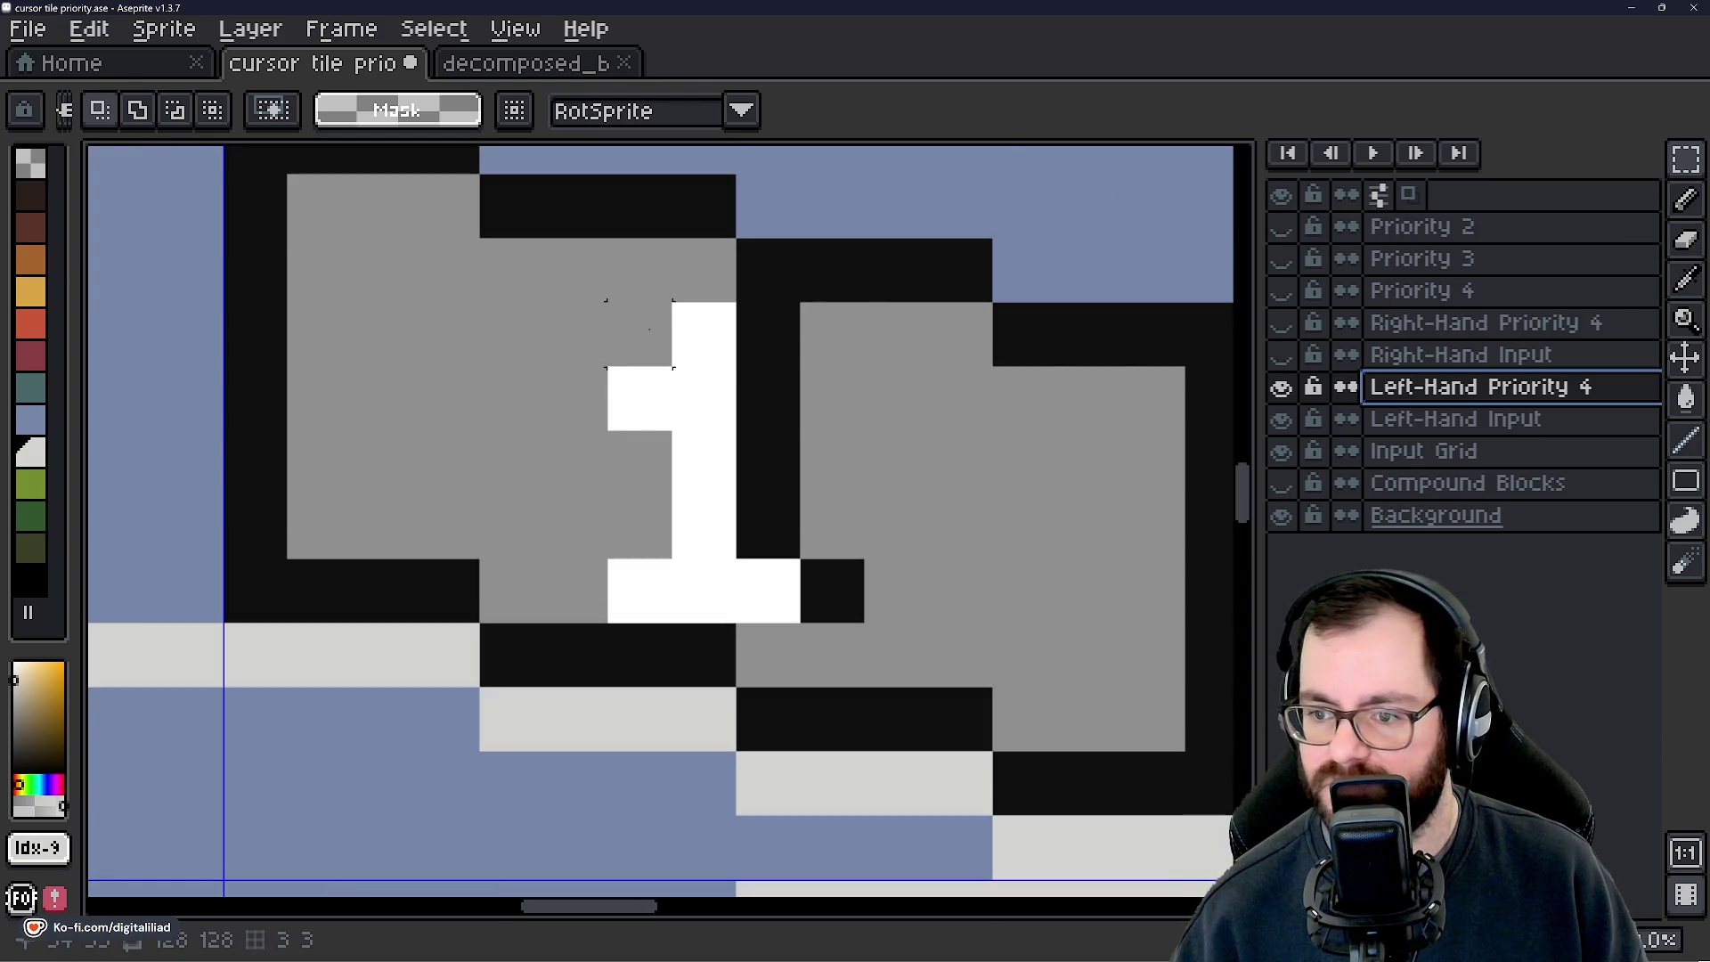
mouse_move(672, 368)
left_mouse_down()
mouse_move(804, 497)
mouse_move(831, 596)
left_mouse_up()
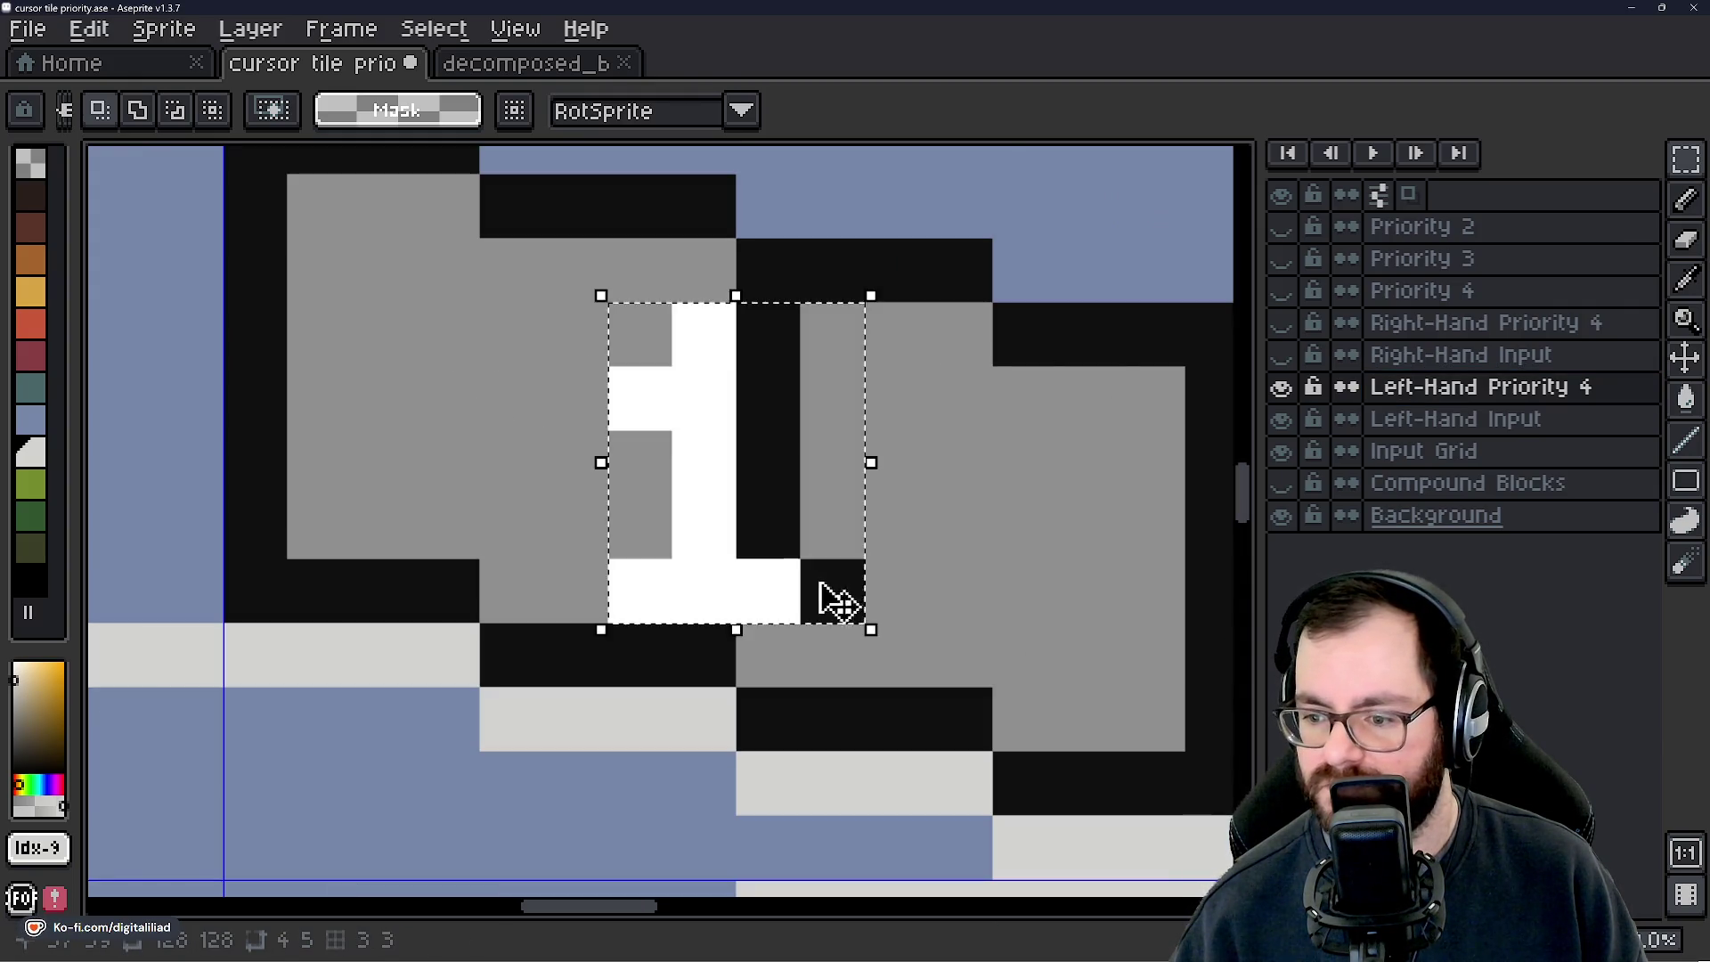
key("Delete")
Show the Priority 4 layer and select its white 4 digit.
left_click(1280, 290)
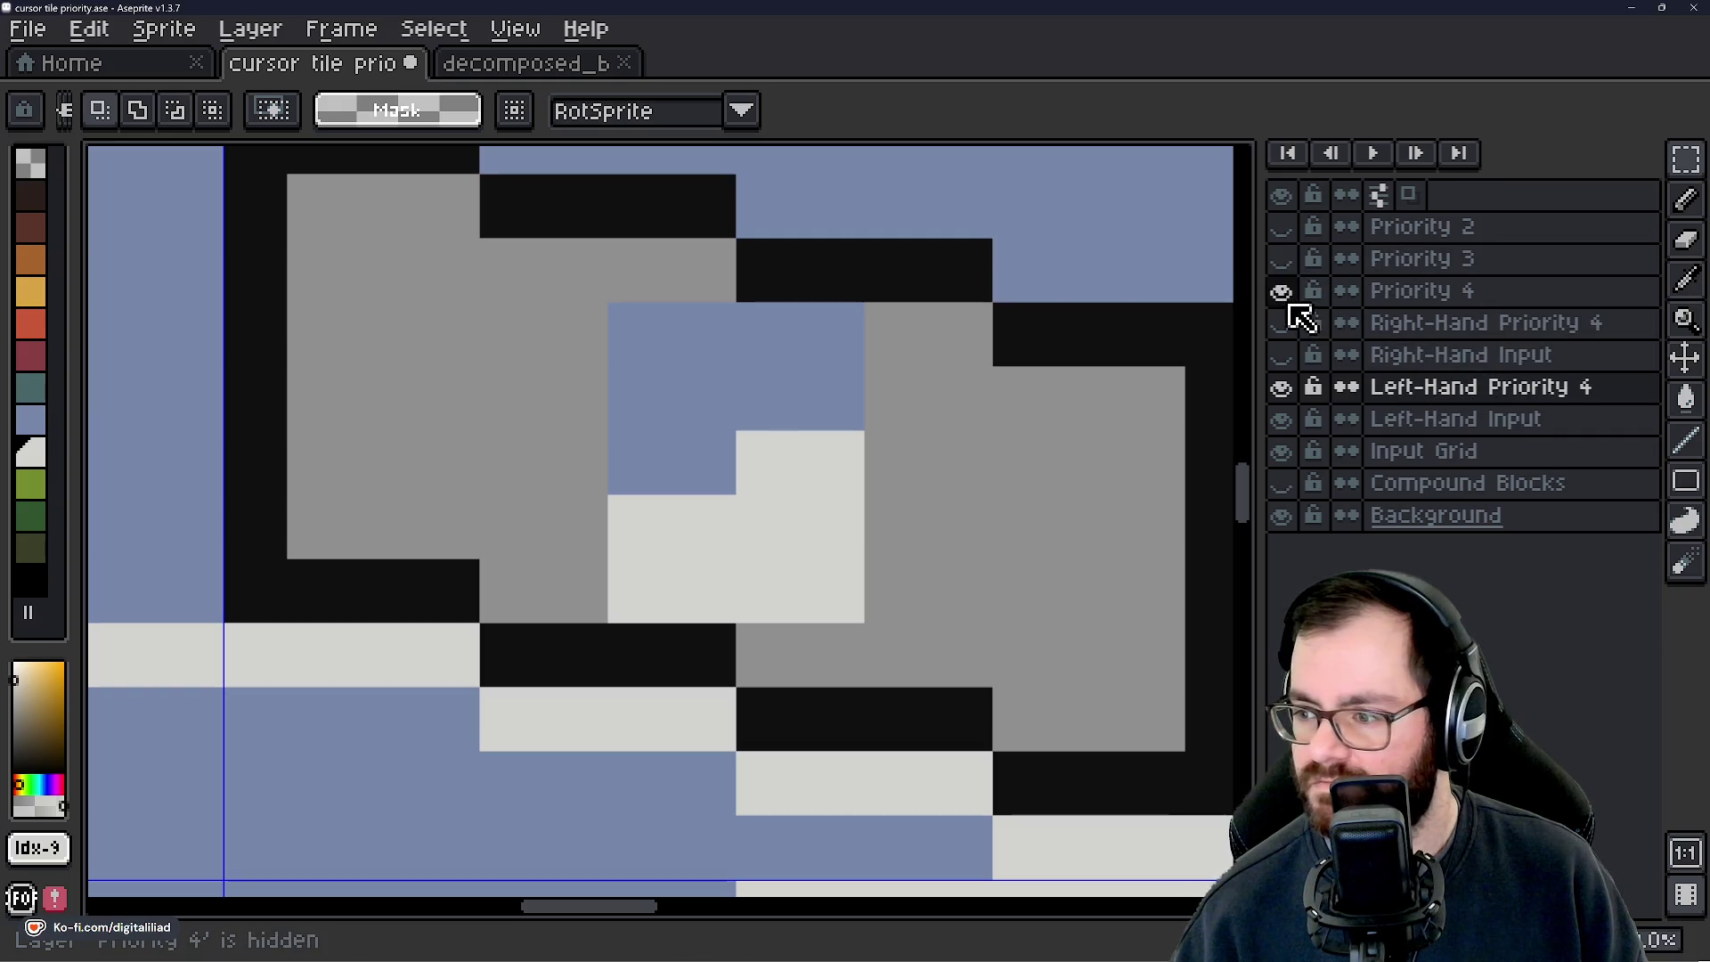
scroll(853, 514, "down", 1)
scroll(853, 514, "down", 4)
scroll(766, 457, "up", 1)
left_click_drag(735, 393, 884, 505)
key("ctrl+z")
key("ctrl+z")
scroll(870, 611, "down", 1)
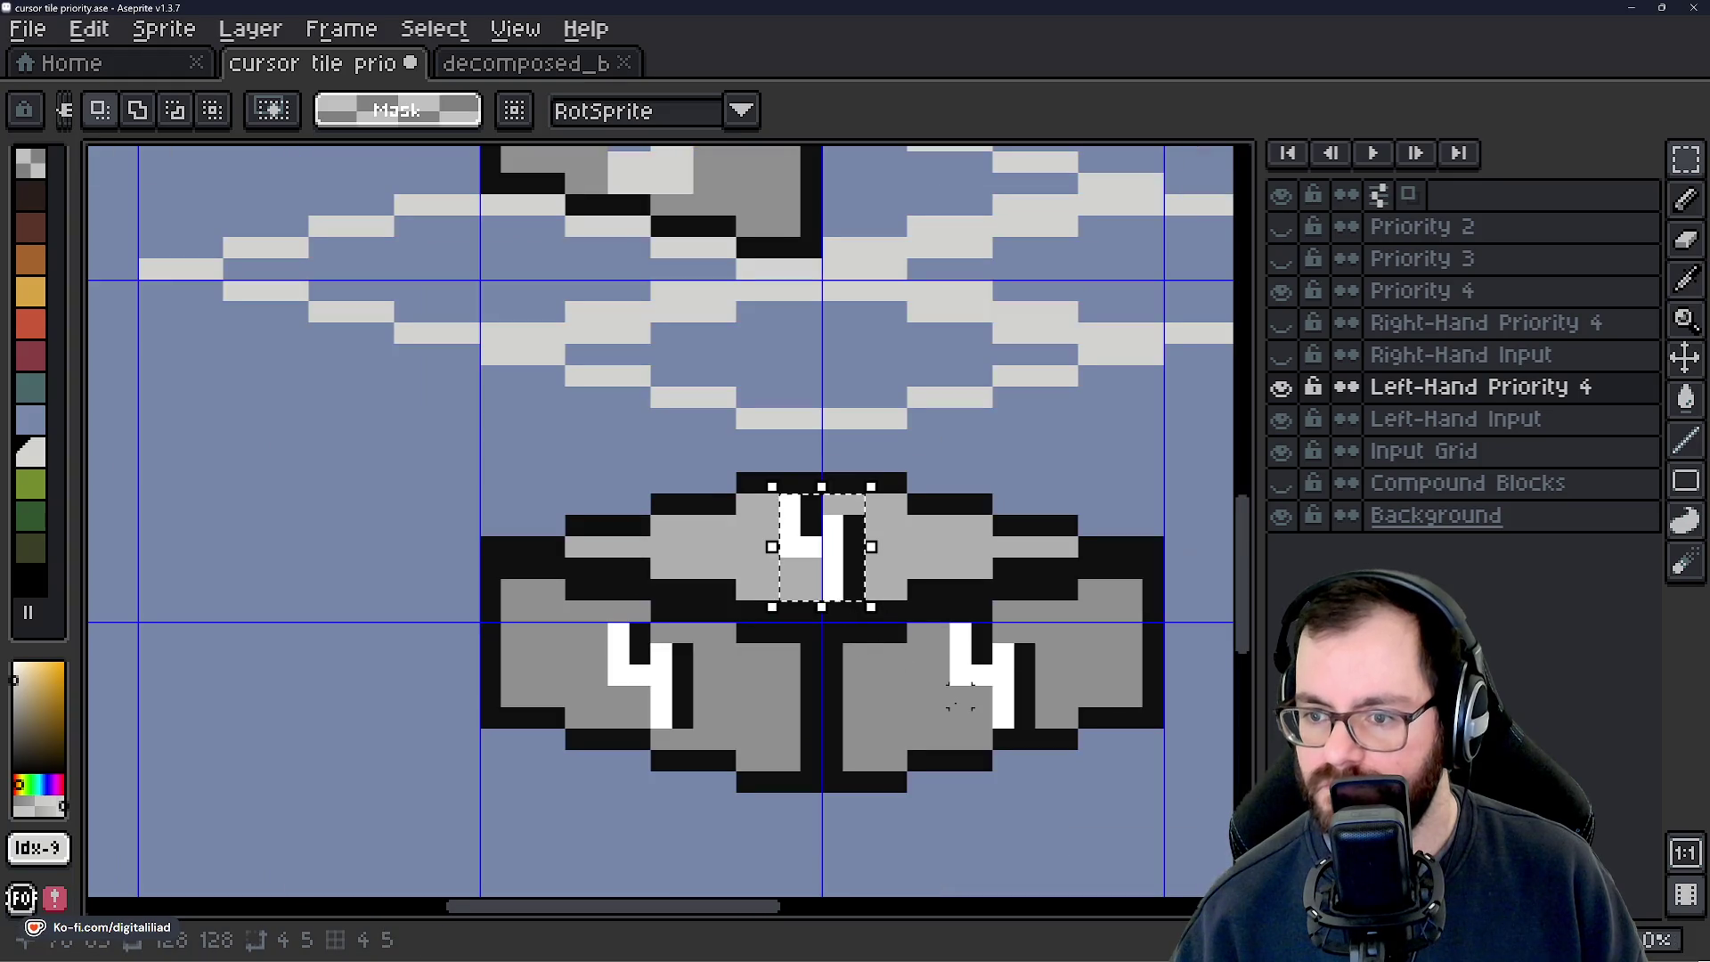
scroll(593, 643, "up", 1)
left_click_drag(523, 524, 696, 739)
scroll(681, 459, "down", 2)
scroll(681, 459, "up", 3)
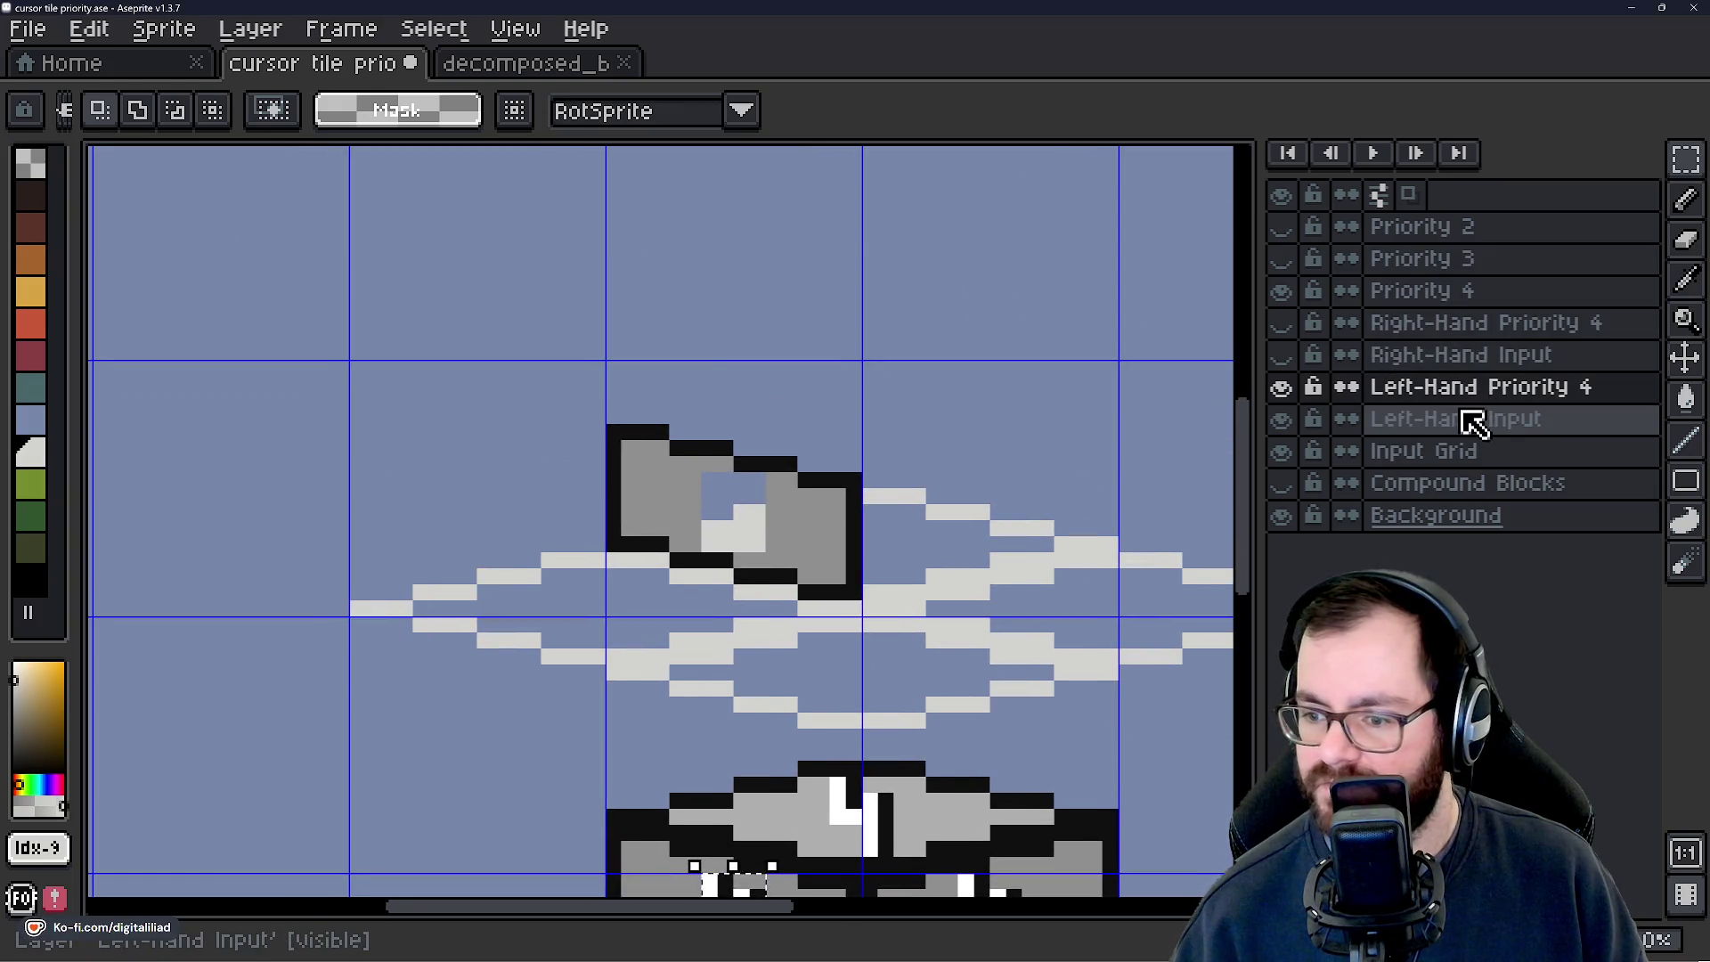
scroll(810, 570, "up", 2)
scroll(900, 443, "down", 2)
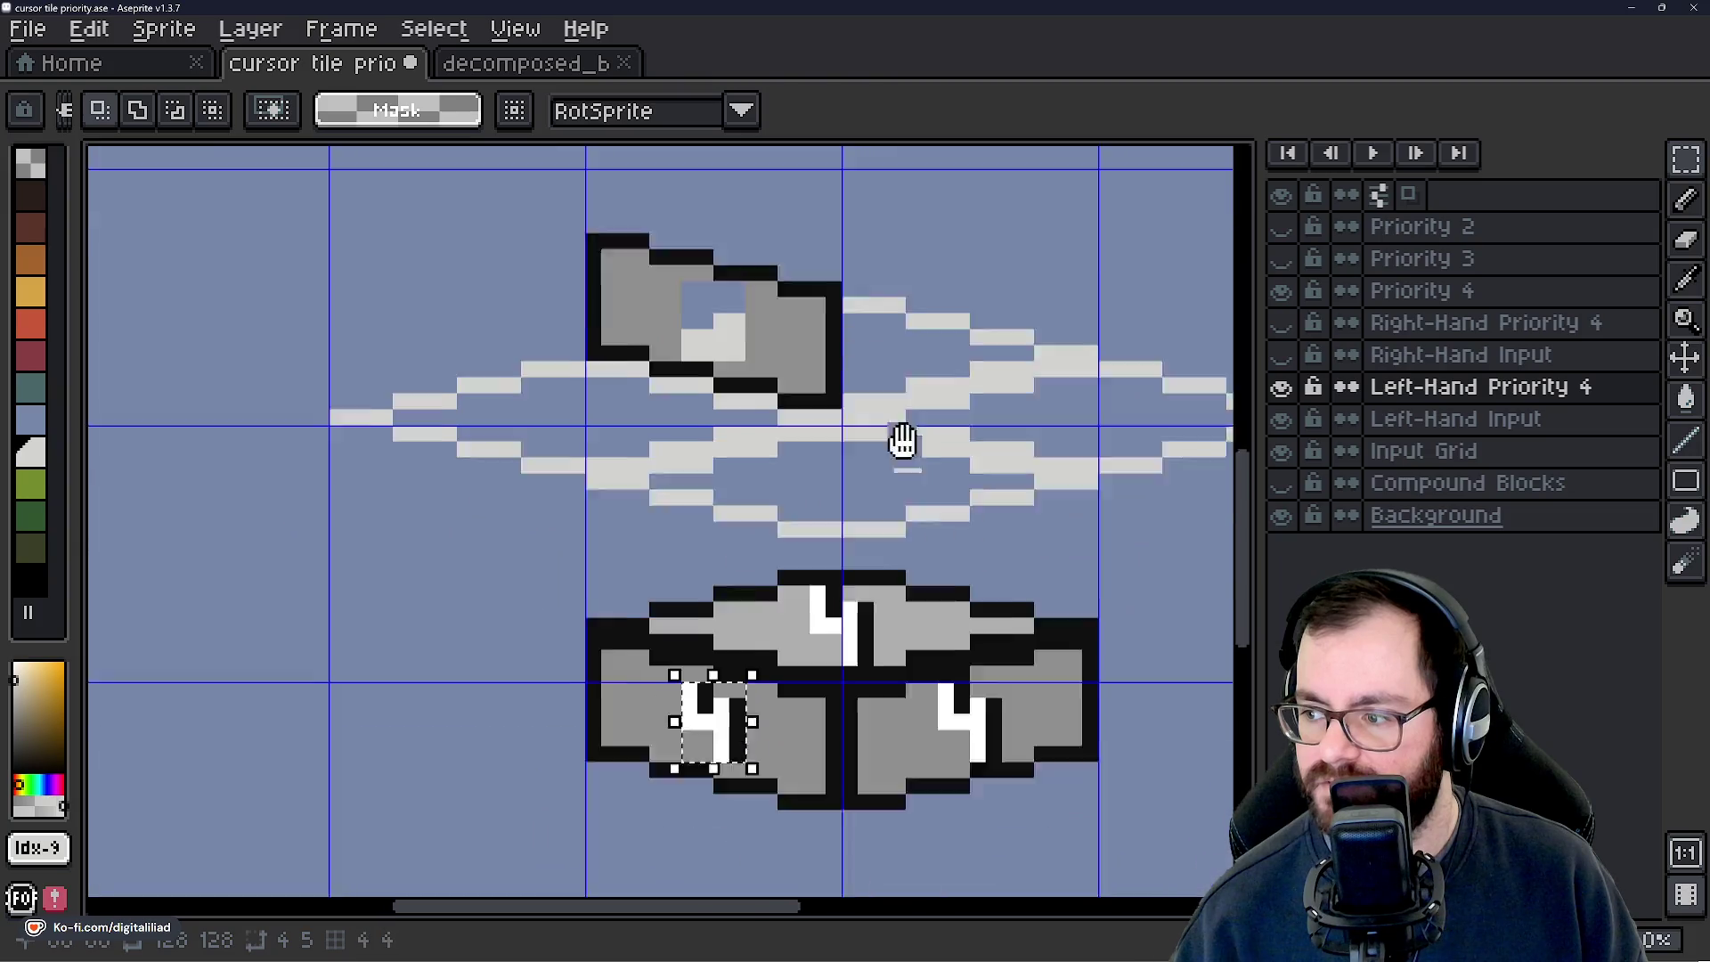
scroll(900, 443, "down", 2)
Move the 4 numeral onto the Left-Hand Priority 4 block, nudged up two pixels.
left_click(1461, 290)
scroll(886, 561, "up", 1)
left_click(545, 648)
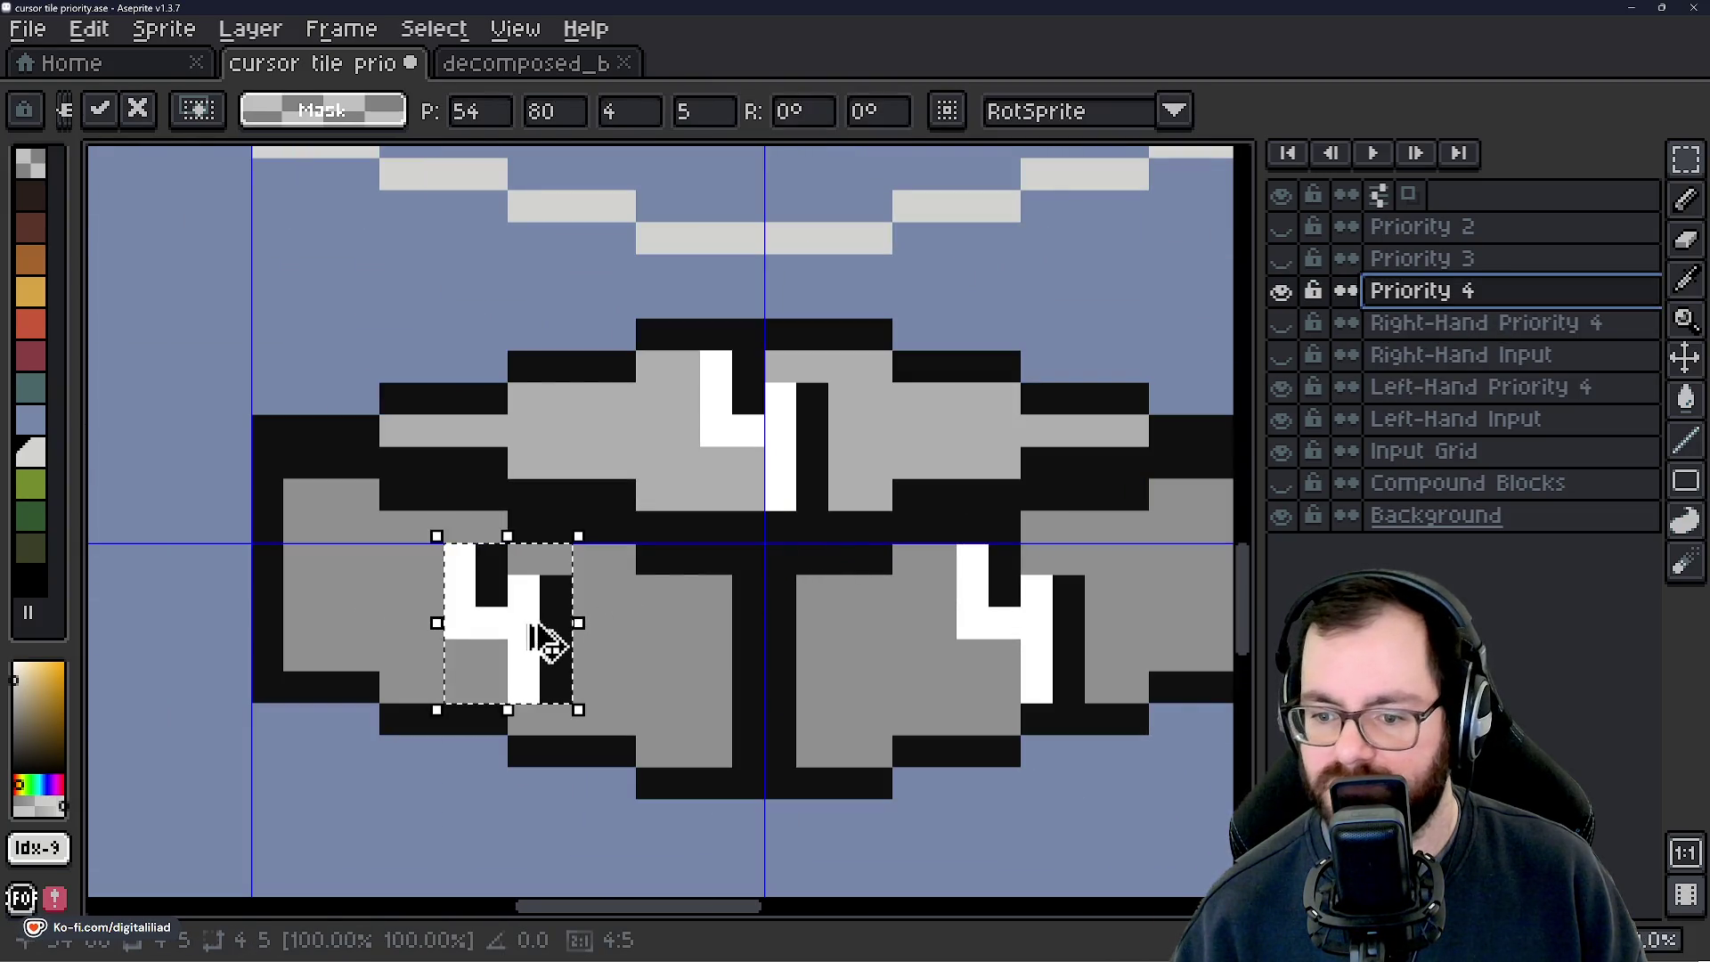
scroll(886, 507, "down", 2)
left_click(1465, 386)
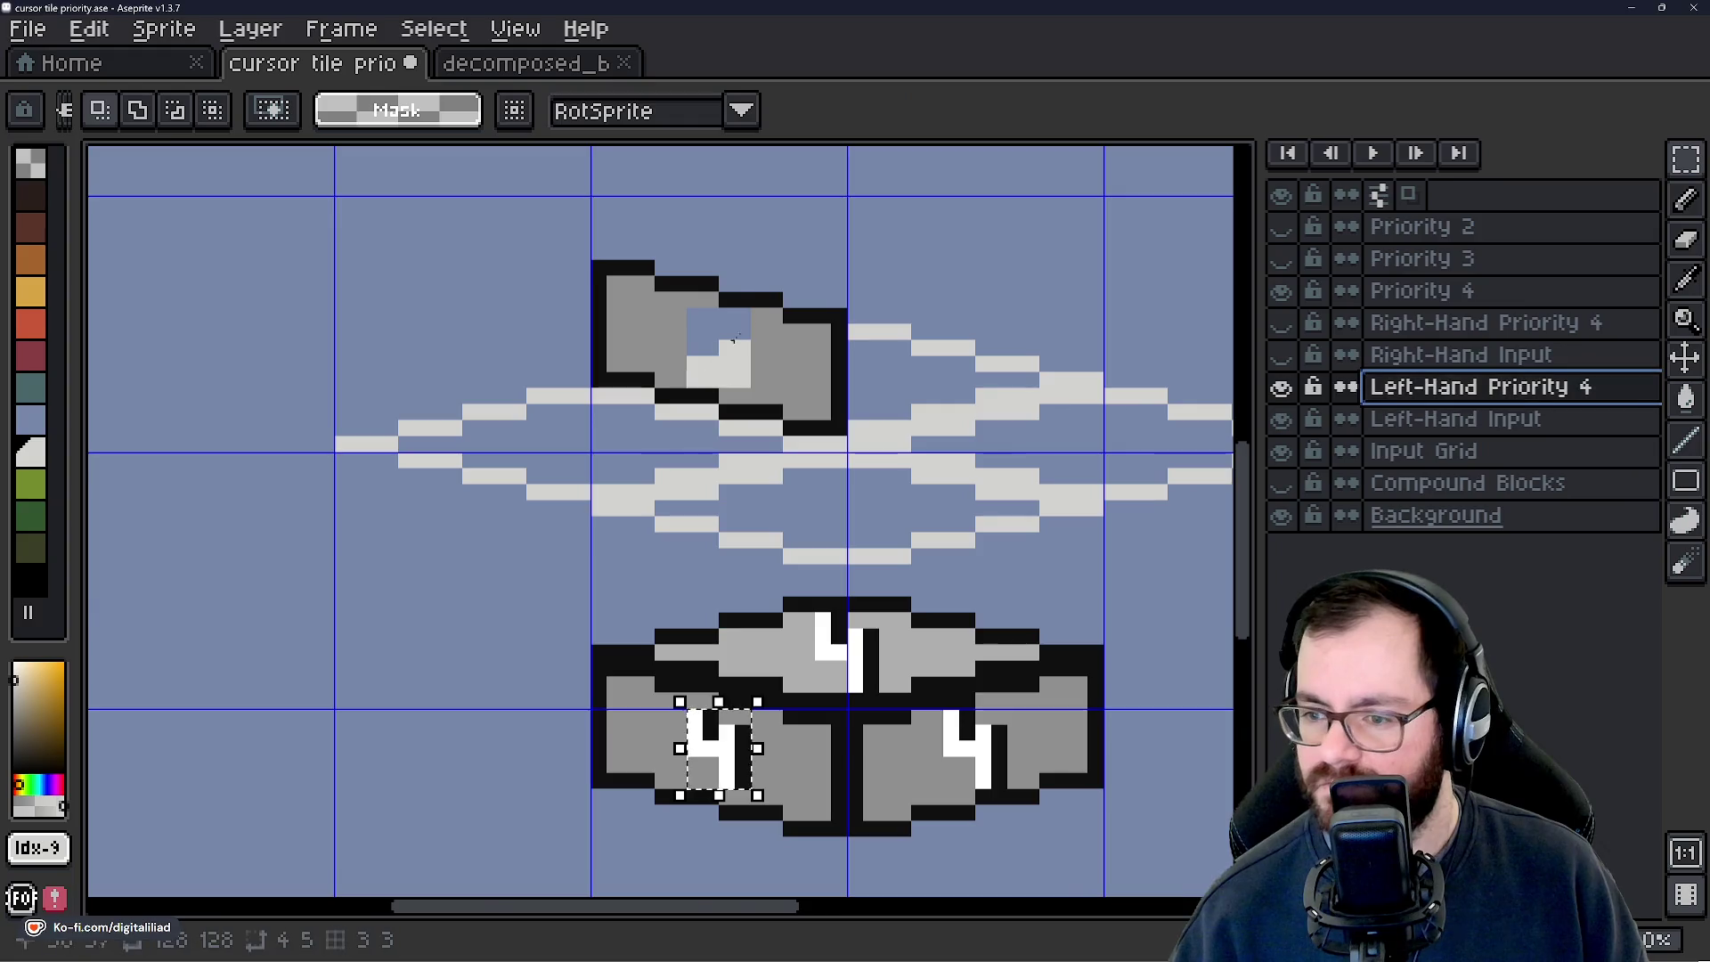
scroll(763, 347, "up", 2)
mouse_move(729, 370)
left_mouse_down()
mouse_move(718, 564)
mouse_move(715, 326)
left_mouse_up()
scroll(714, 489, "down", 2)
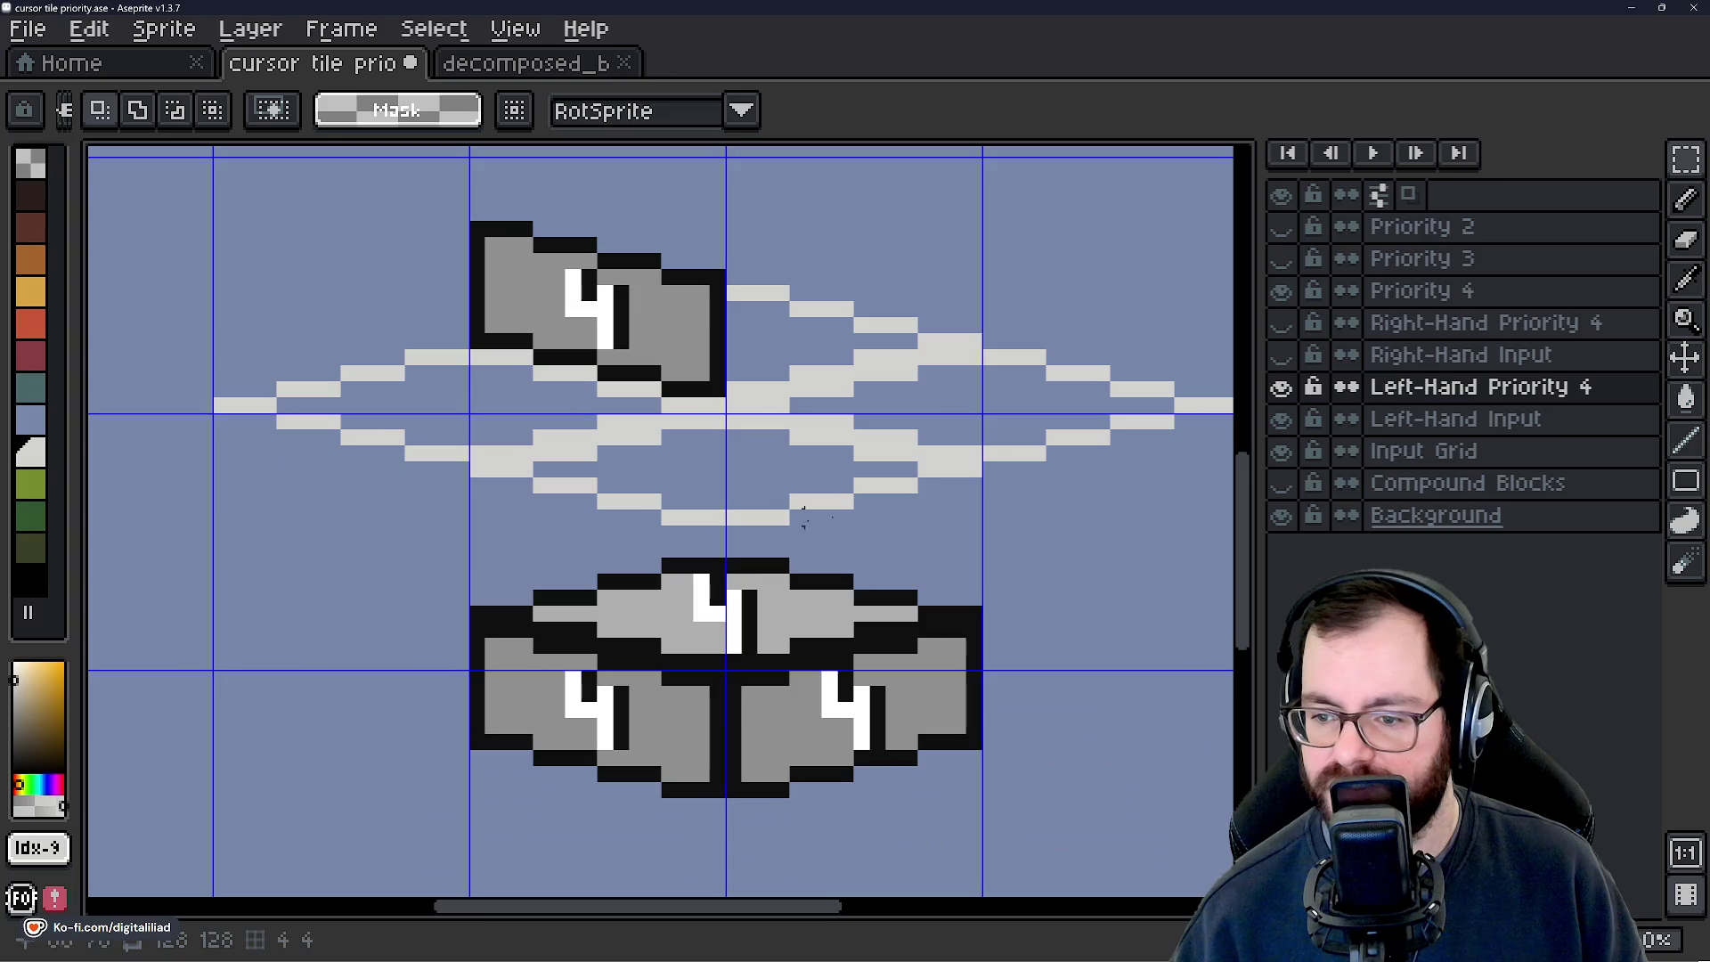
Toggle Left-Hand Priority 4 to compare, leaving it hidden.
left_click(1280, 387)
left_click(1280, 387)
left_click(1281, 388)
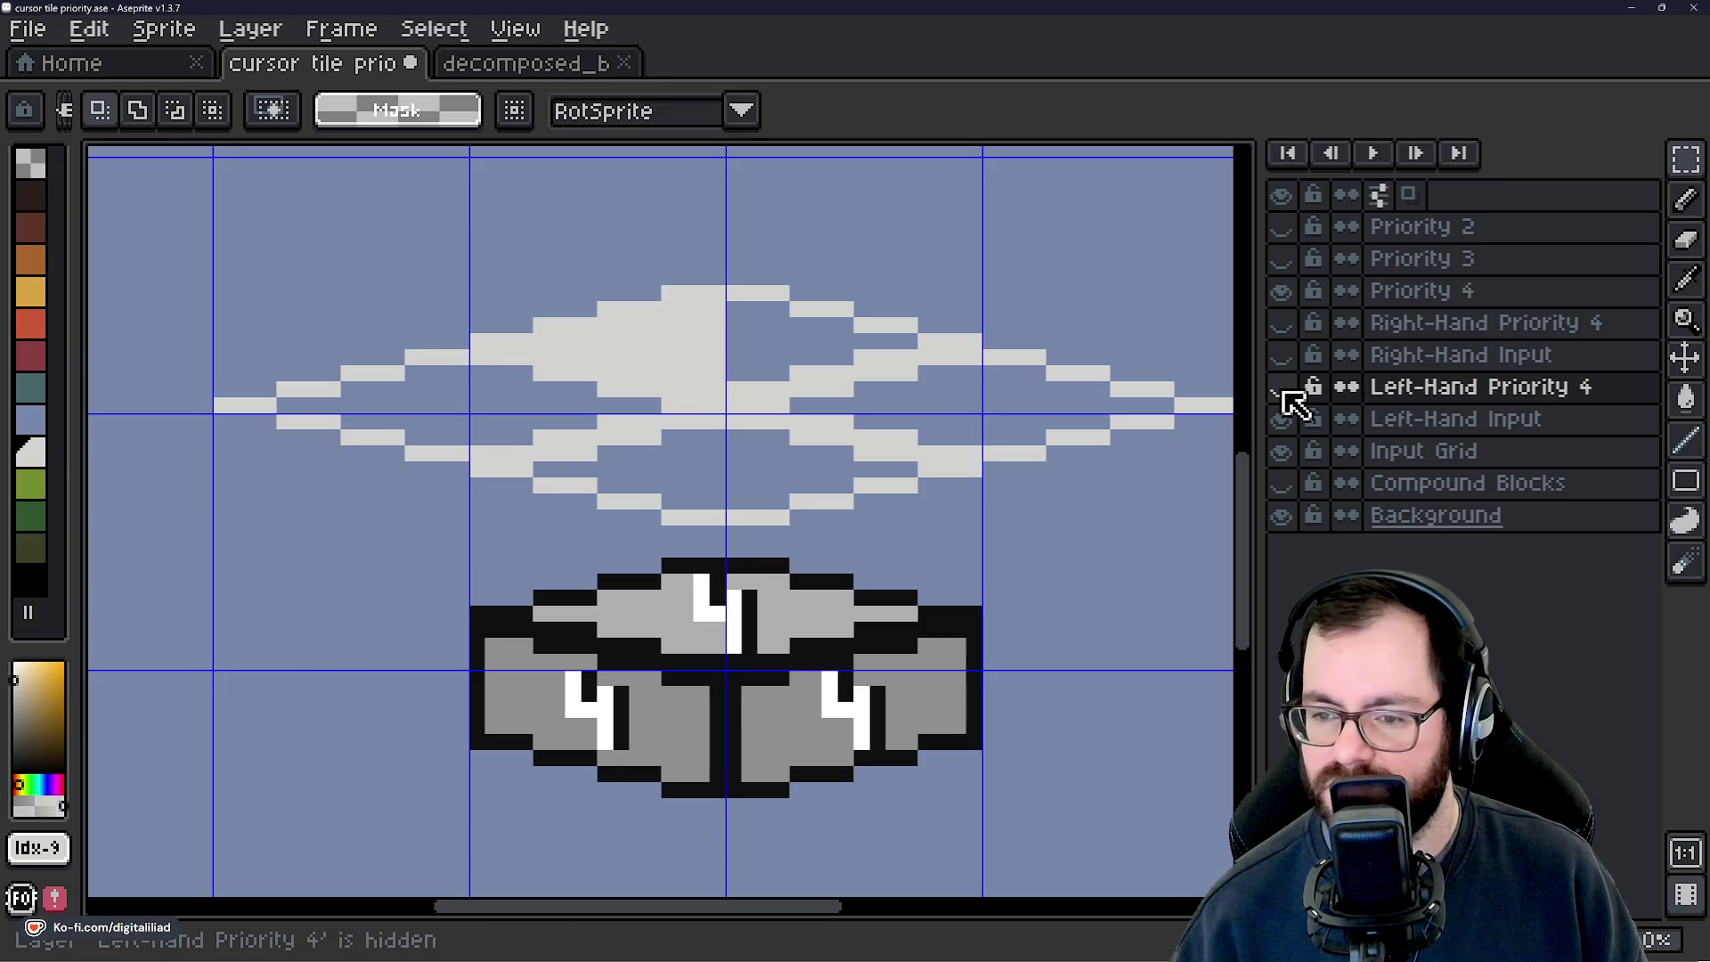
left_click(1281, 388)
left_click(1282, 388)
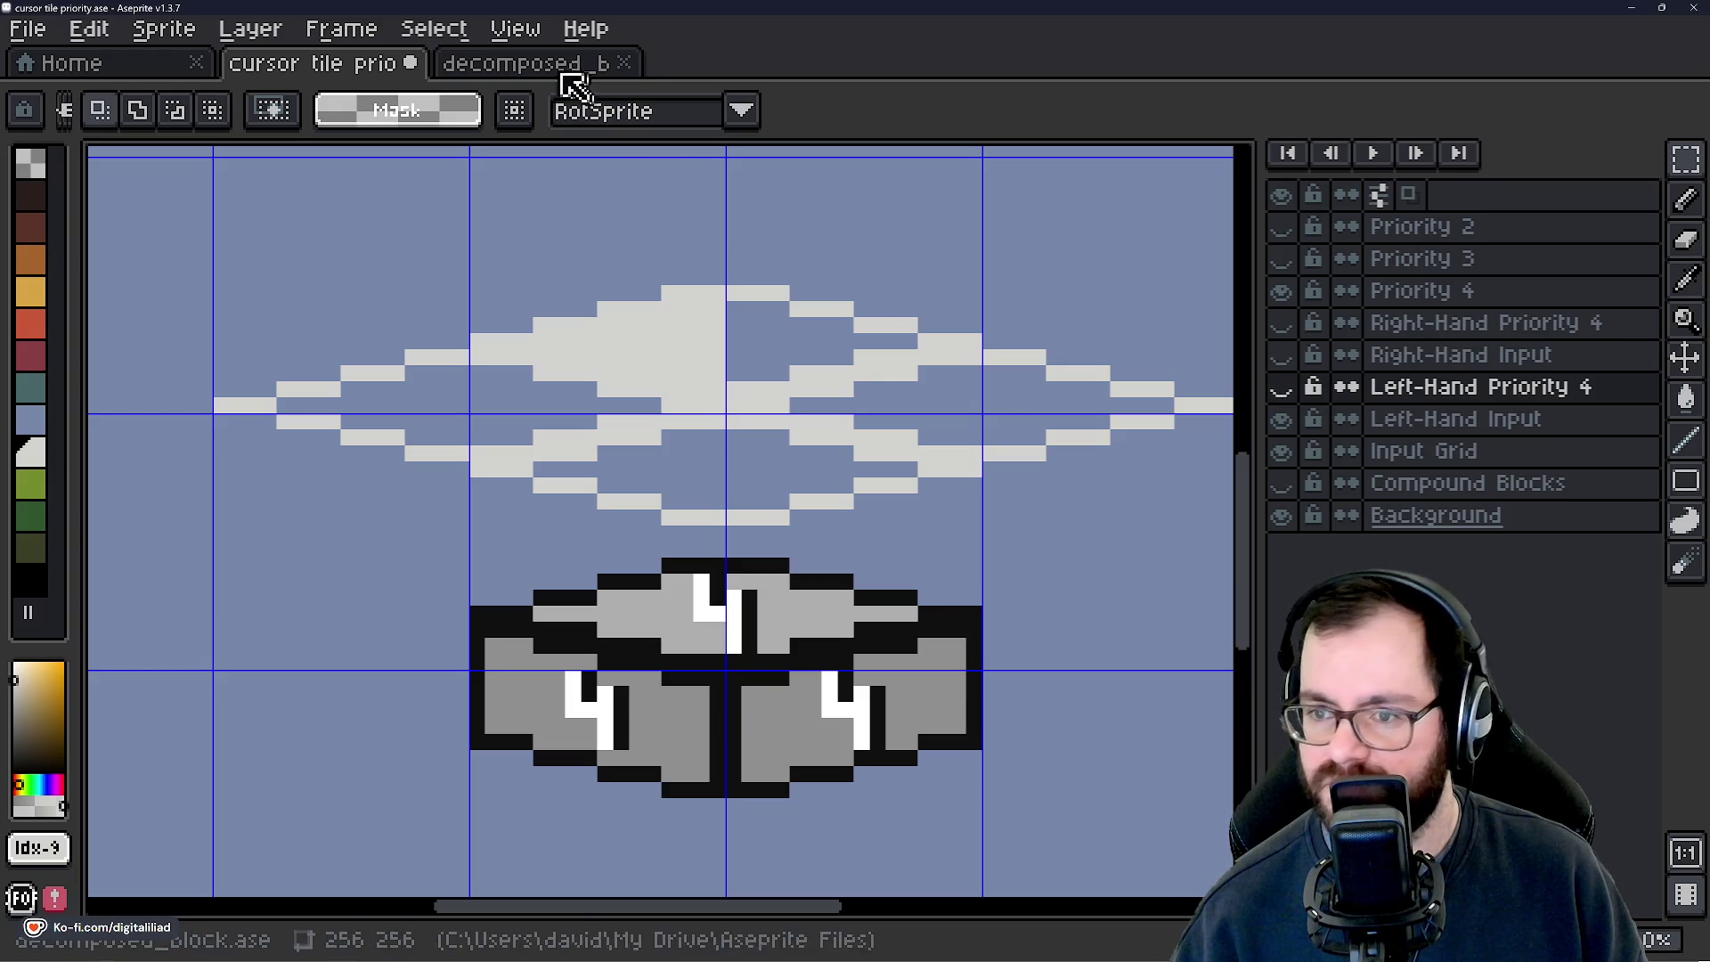
Hide the blue grid overlay and recenter the view on the blocks.
left_click(517, 29)
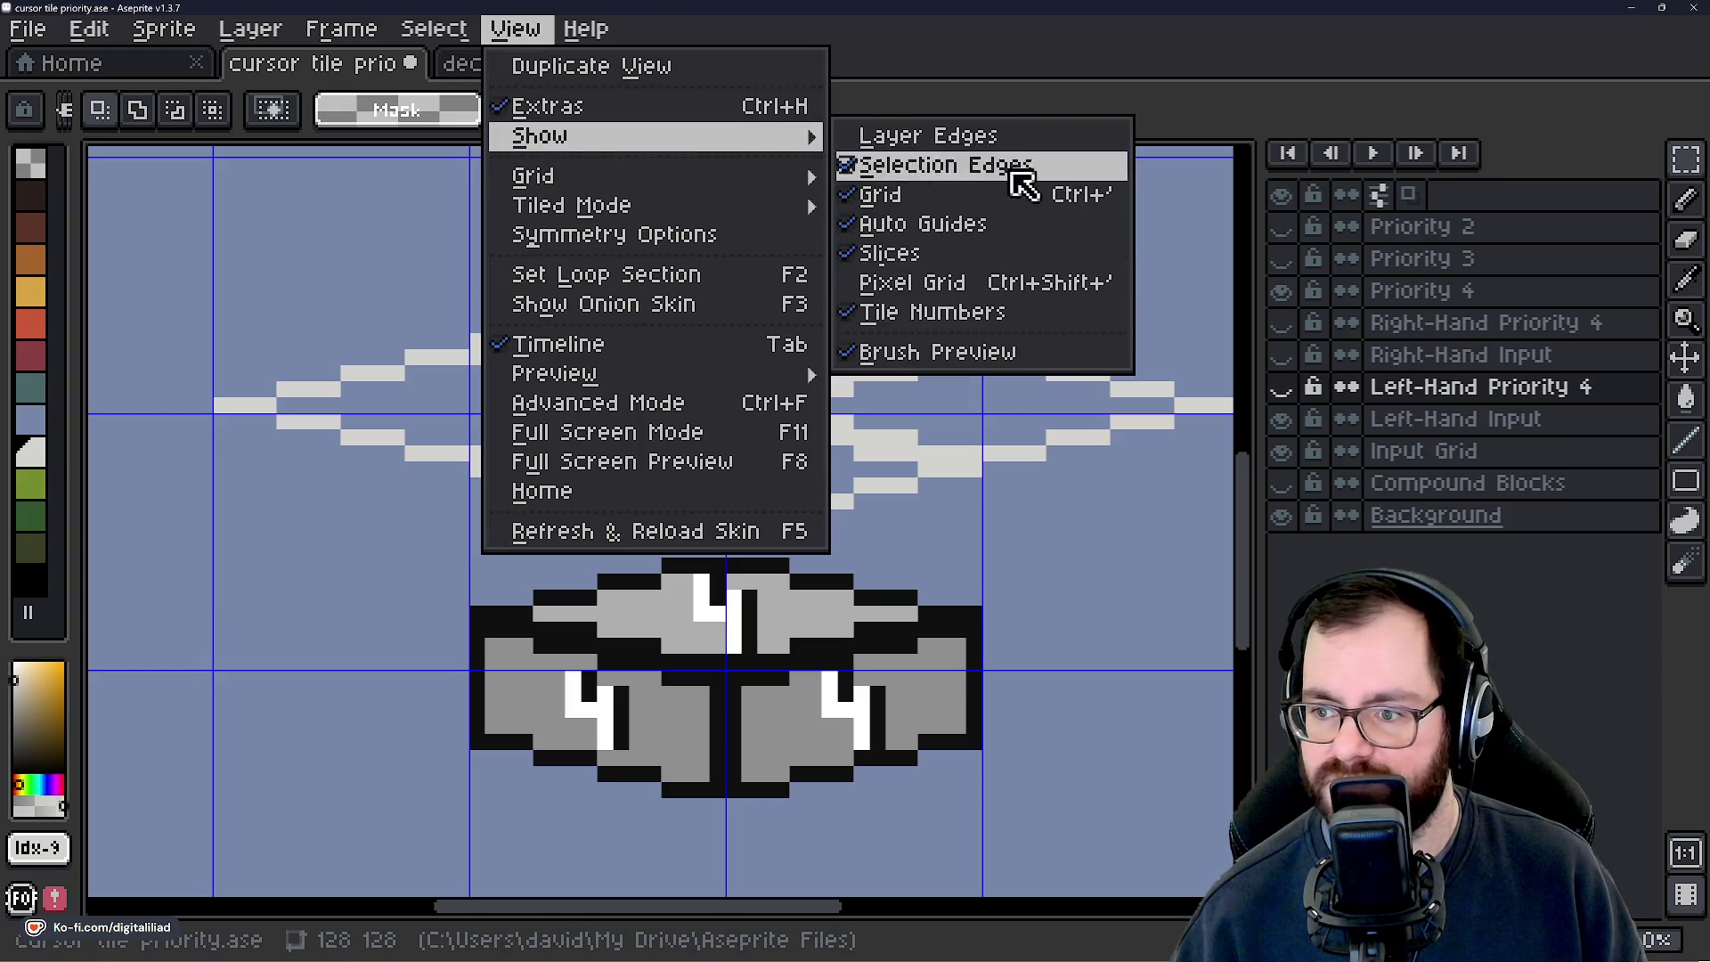
left_click(1024, 194)
scroll(739, 409, "up", 1)
left_click_drag(748, 428, 709, 312)
scroll(713, 316, "up", 1)
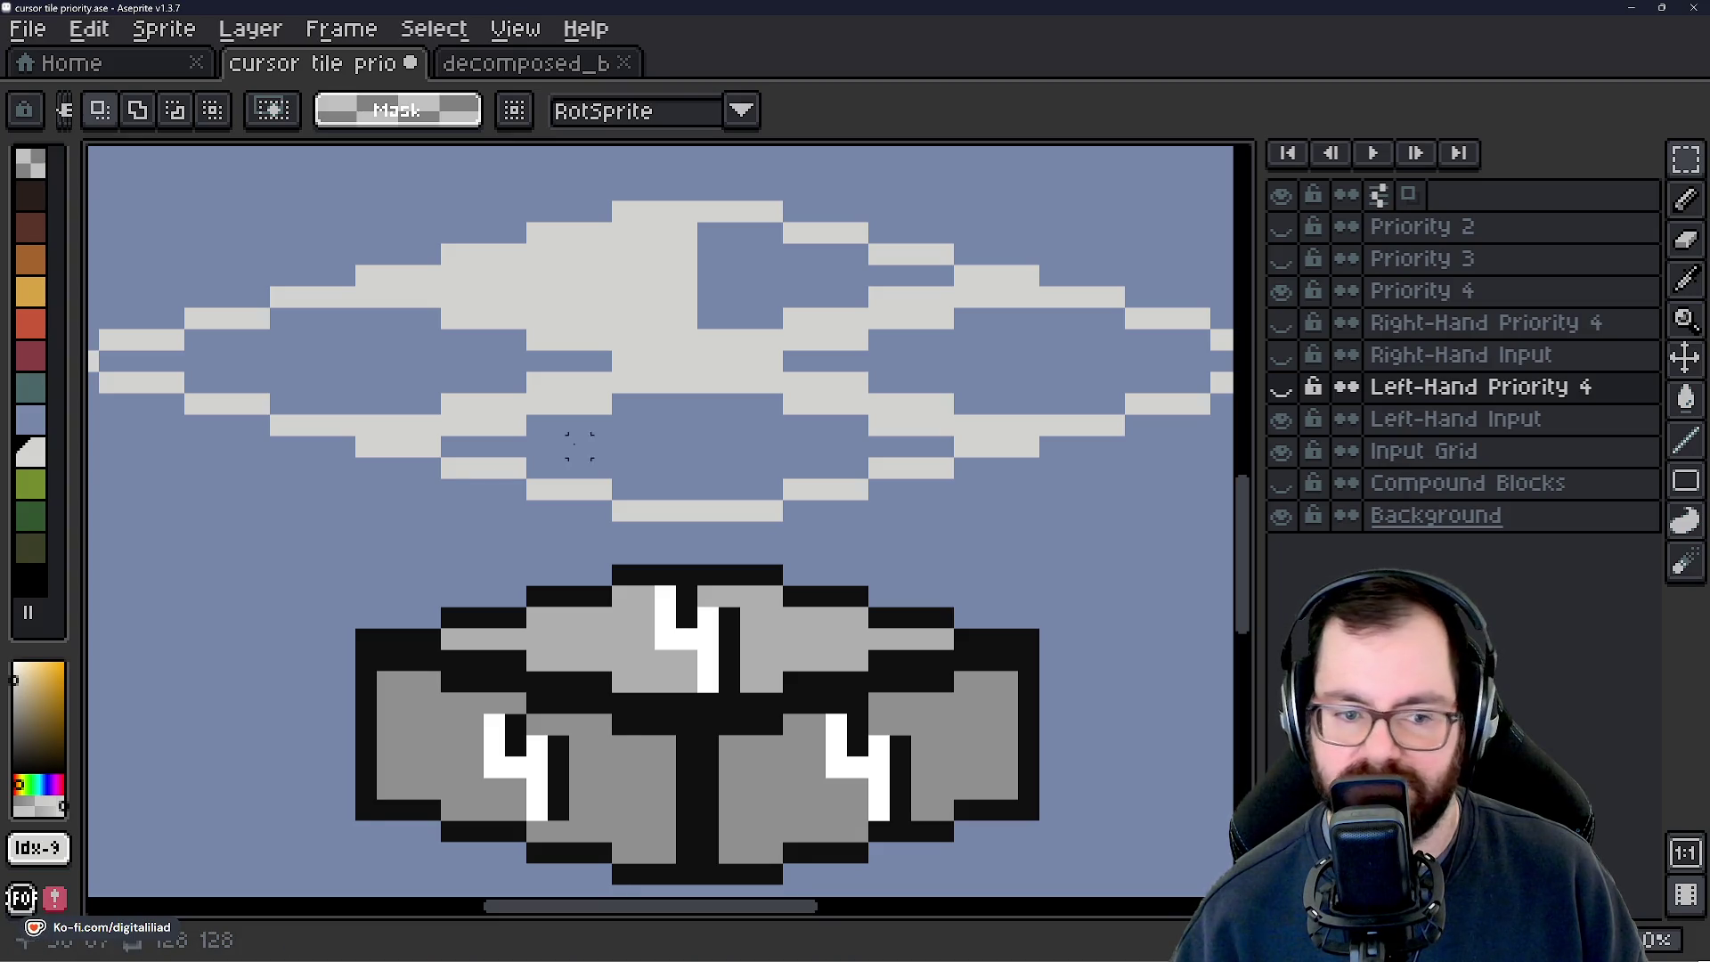
scroll(690, 510, "down", 1)
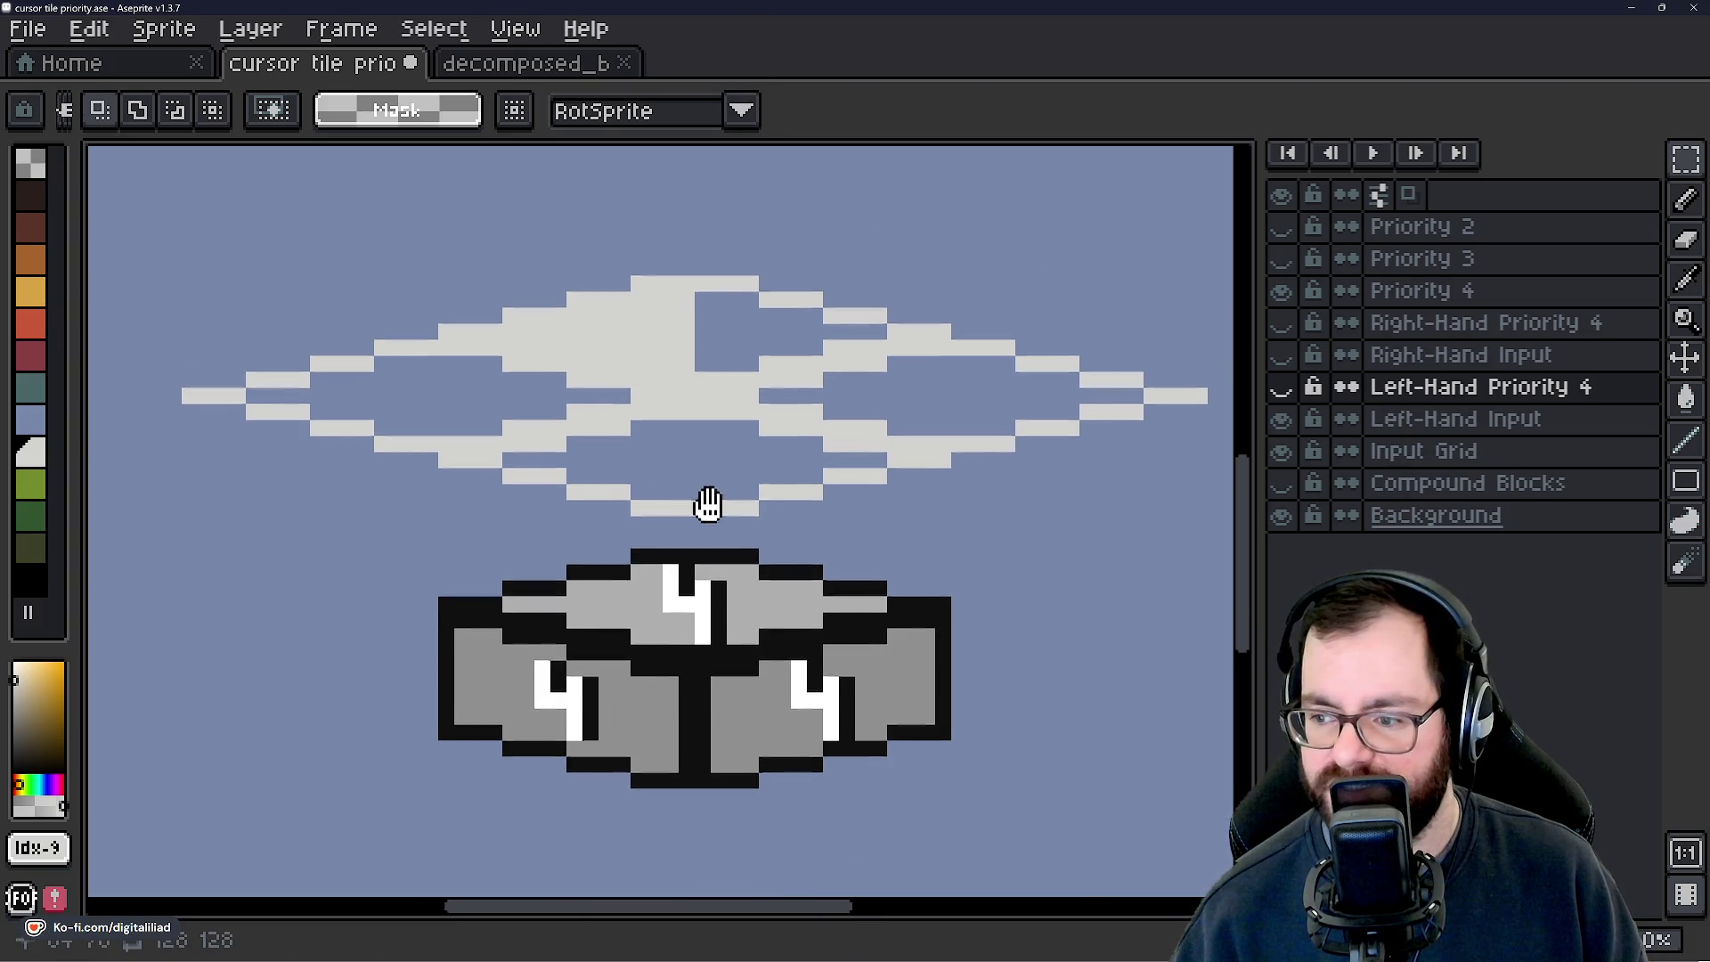
left_click_drag(707, 496, 679, 488)
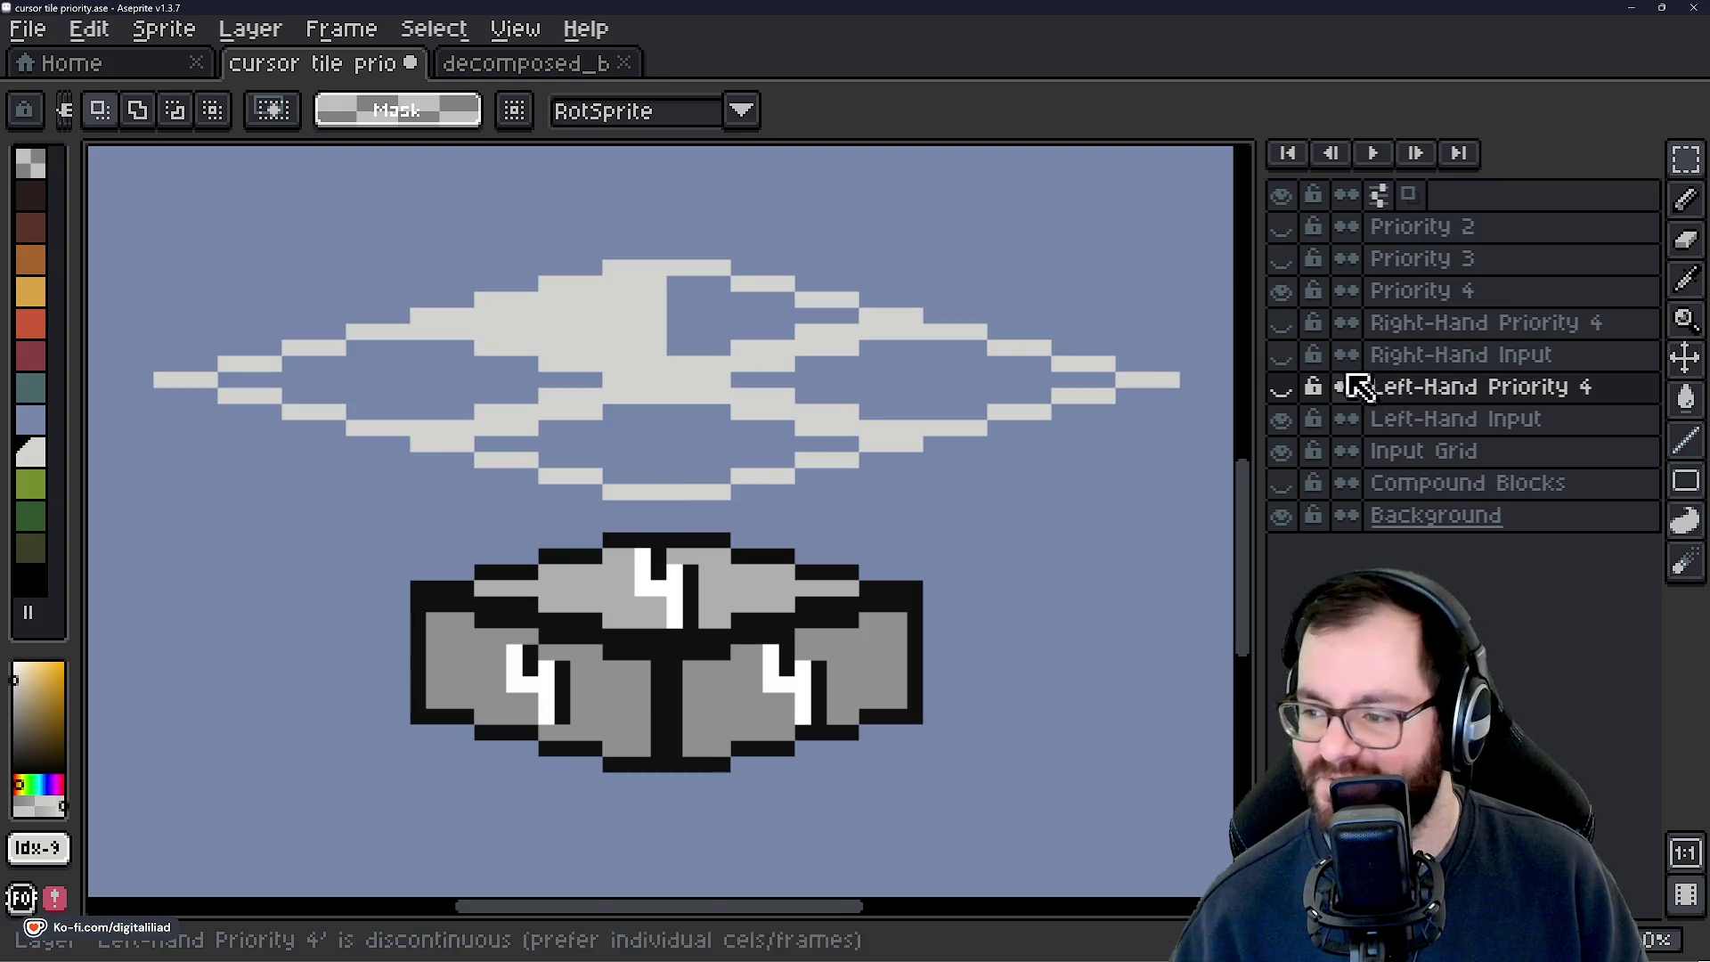
Make Left-Hand Priority 4 visible again, then select the Priority 4 through Priority 2 layers.
left_click(1280, 389)
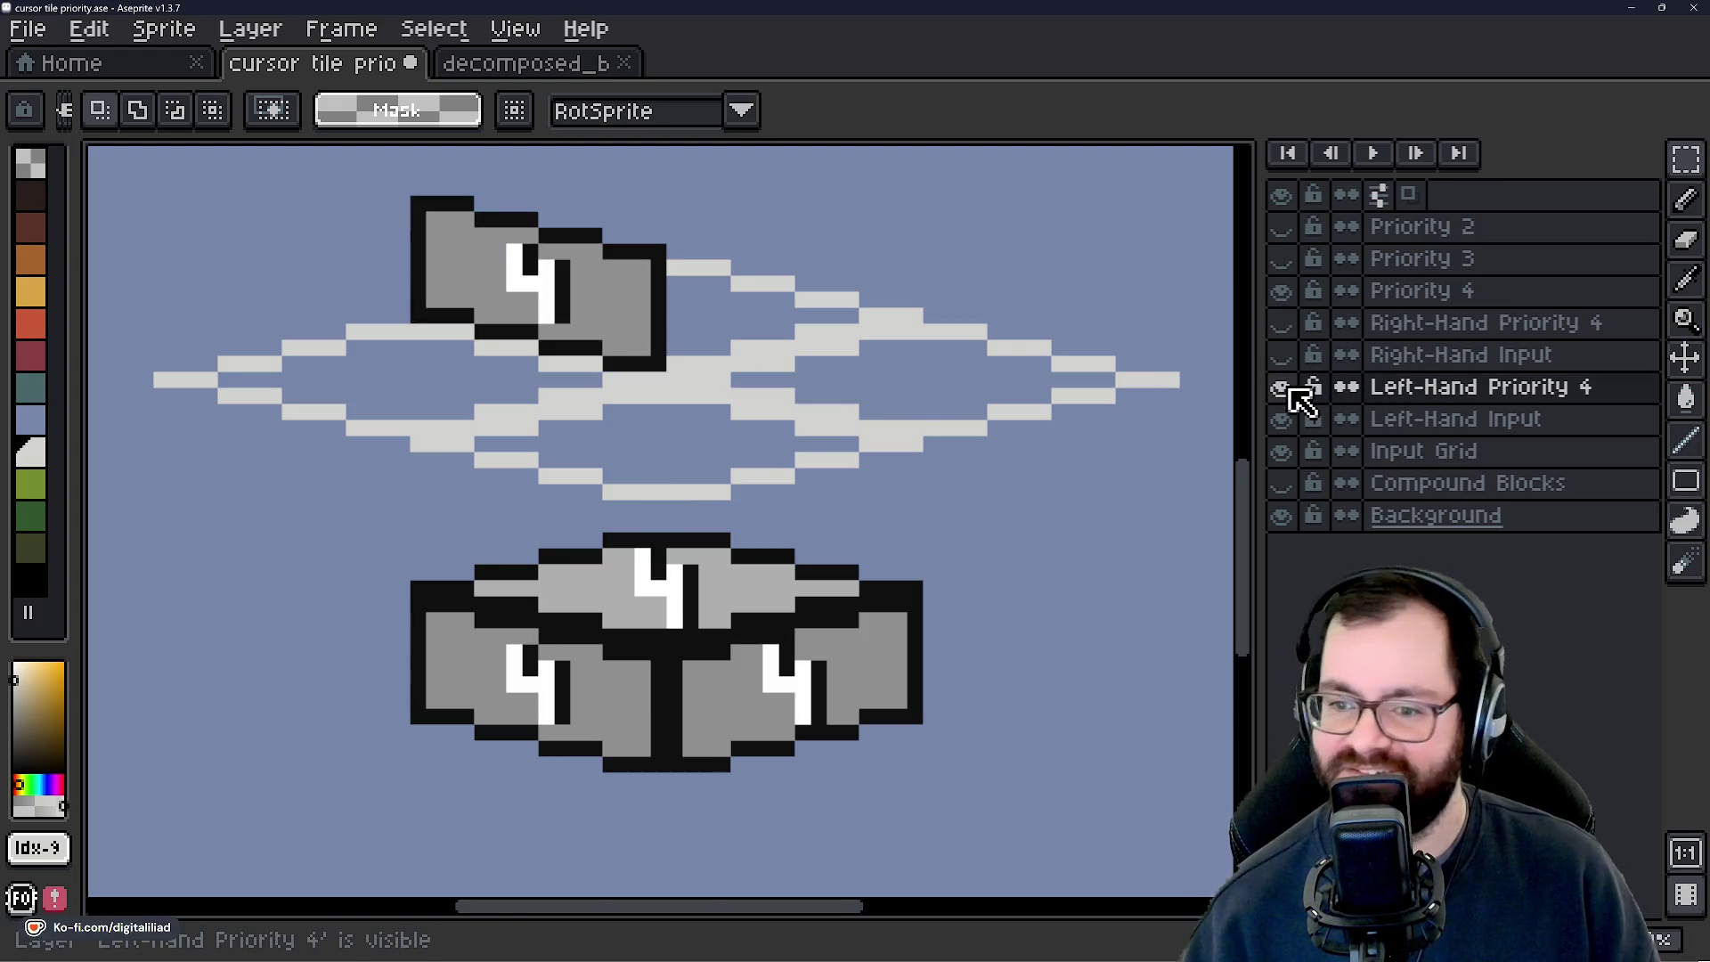
left_click_drag(763, 351, 849, 415)
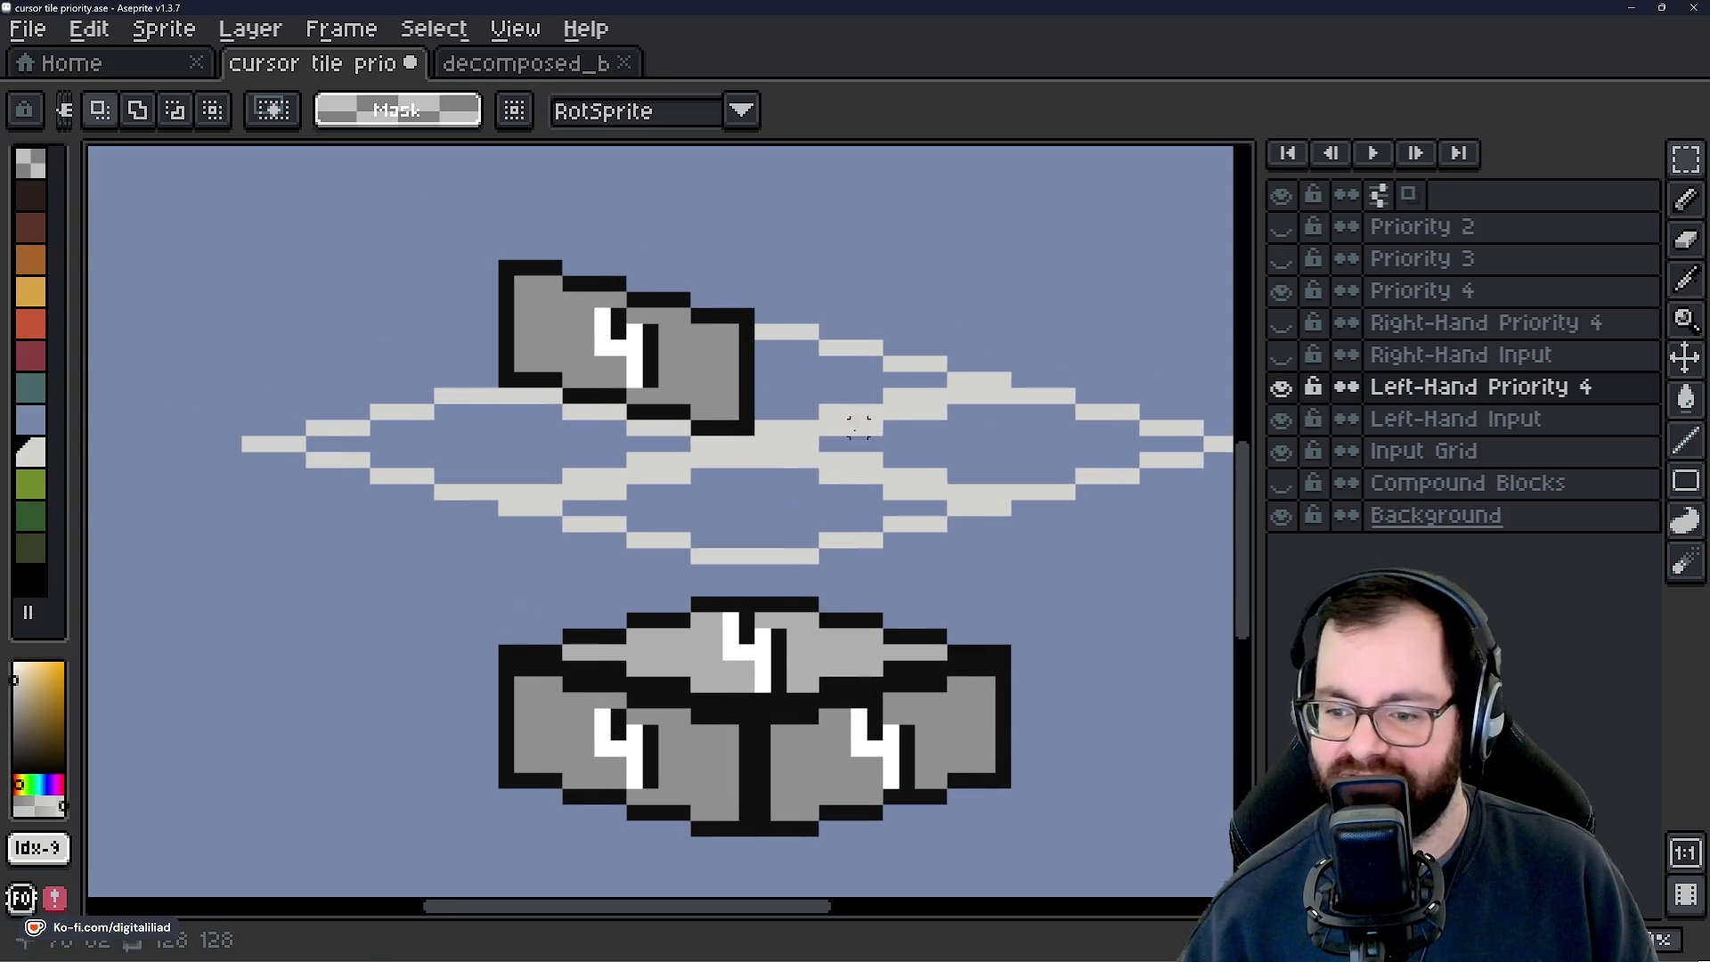
left_click(1430, 291)
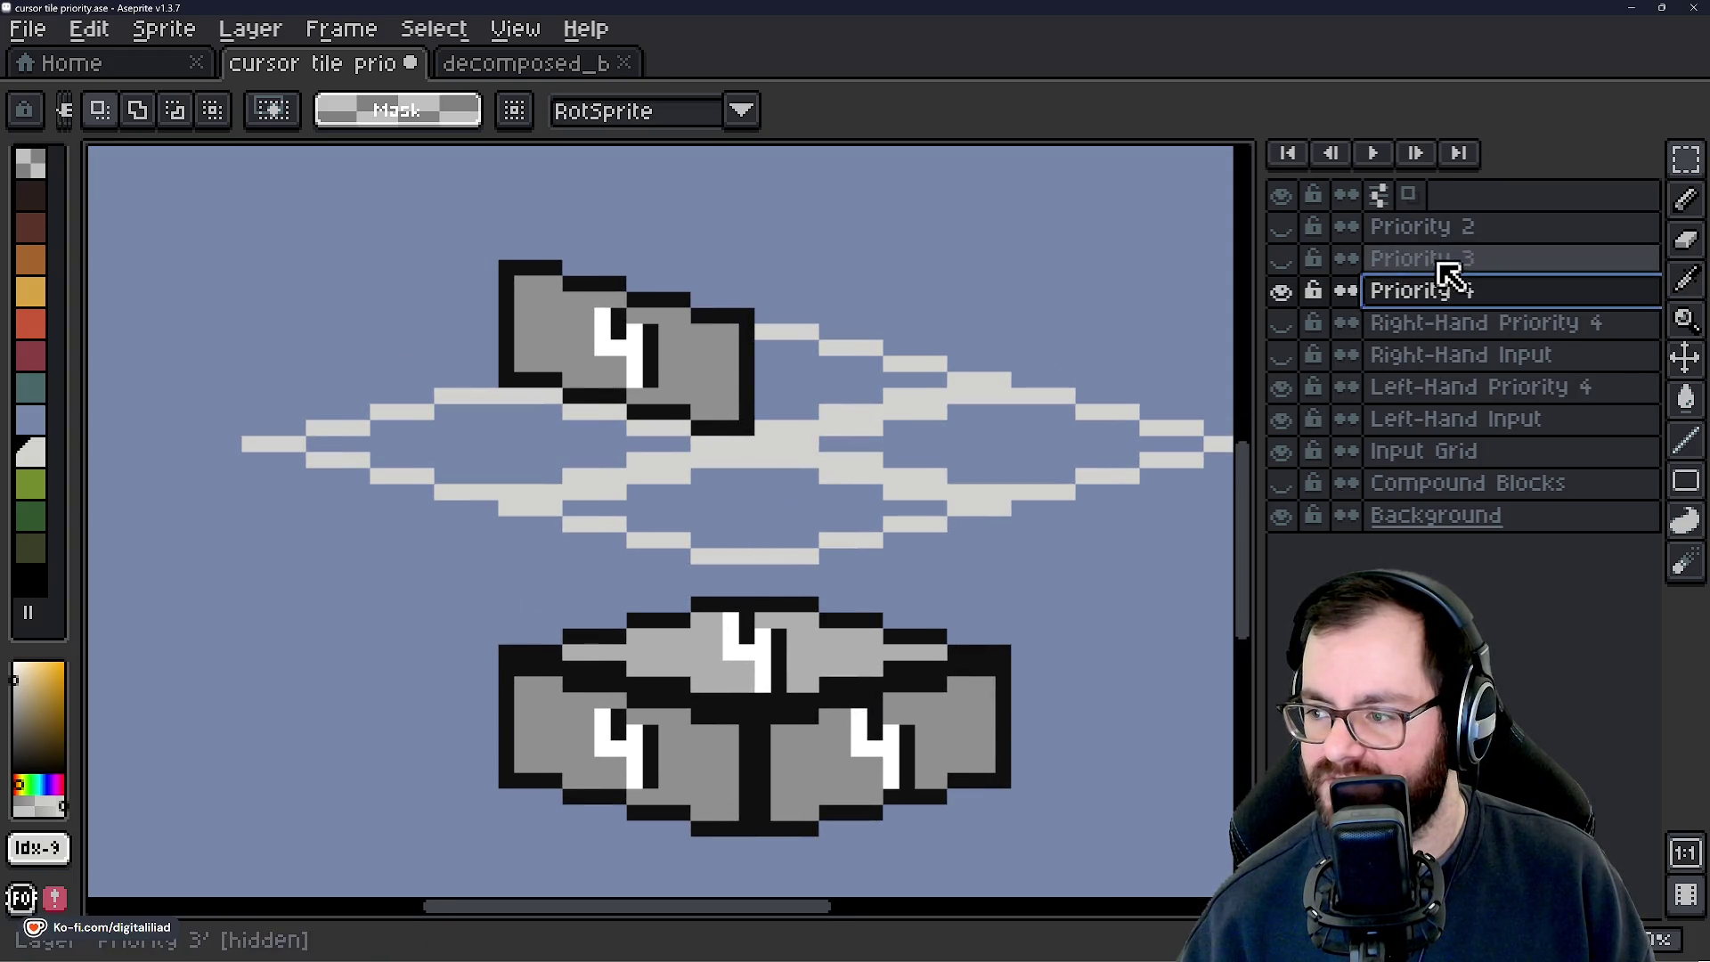
left_click_drag(1440, 278, 1445, 230)
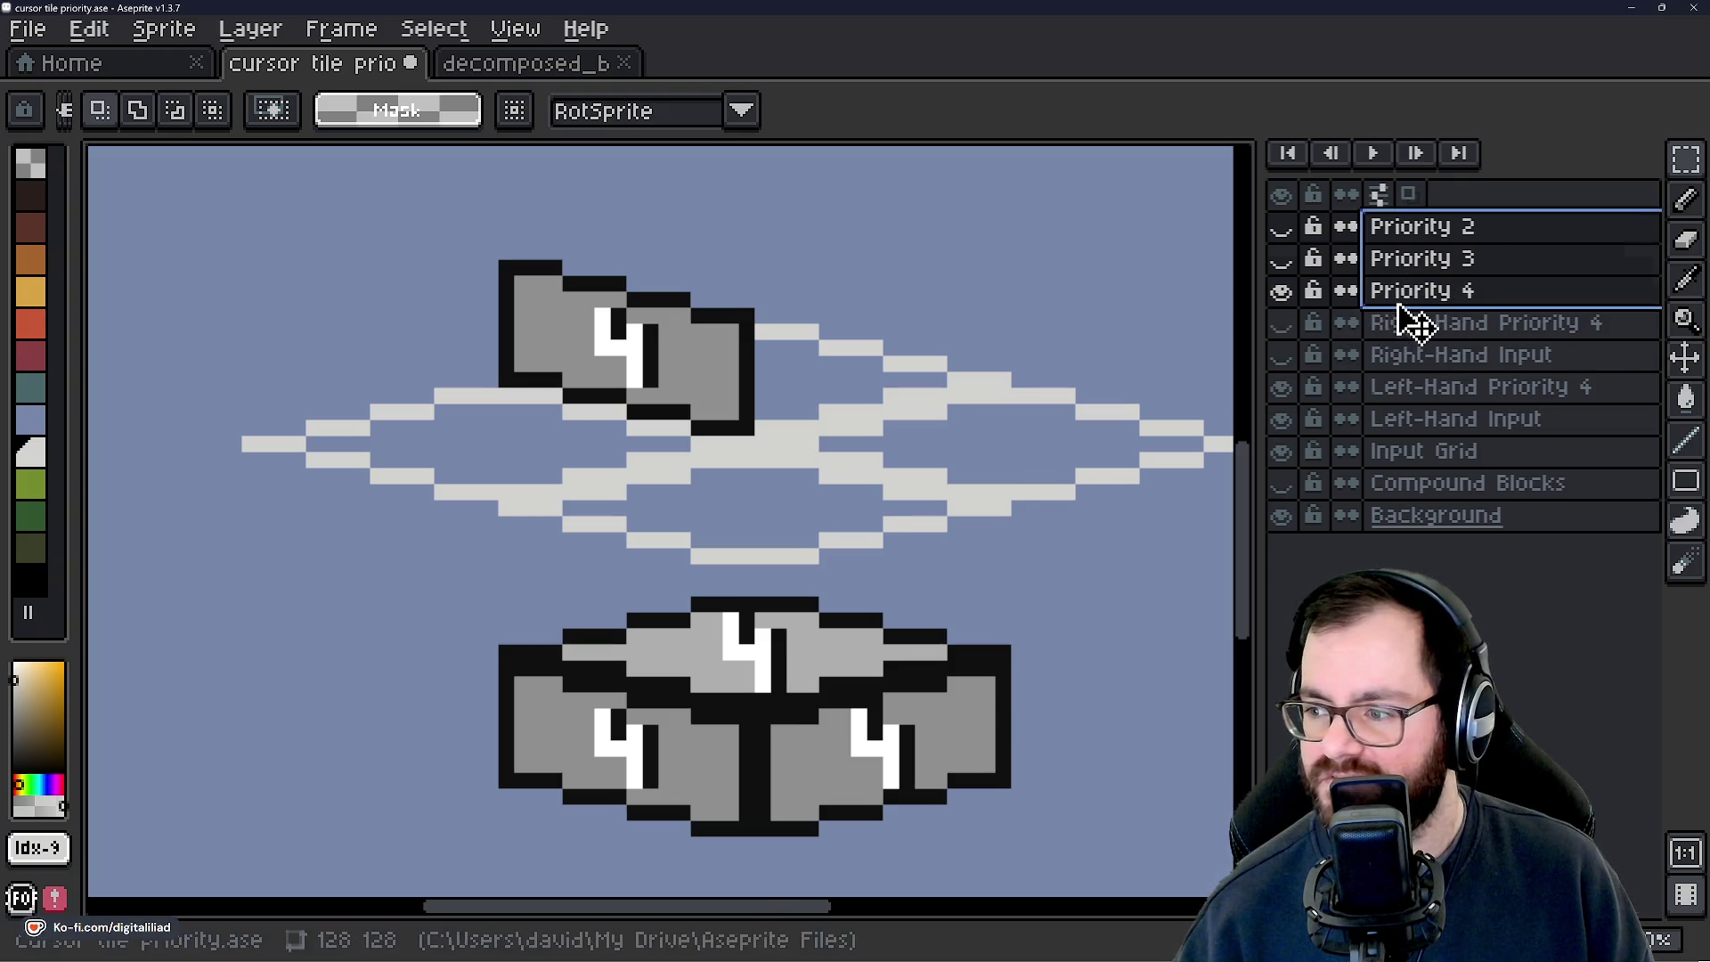
Delete the Priority 2, 3 and 4 layers, then check the remaining layers.
key("Delete")
left_click(1431, 260)
left_click(1438, 292)
left_click(1425, 357)
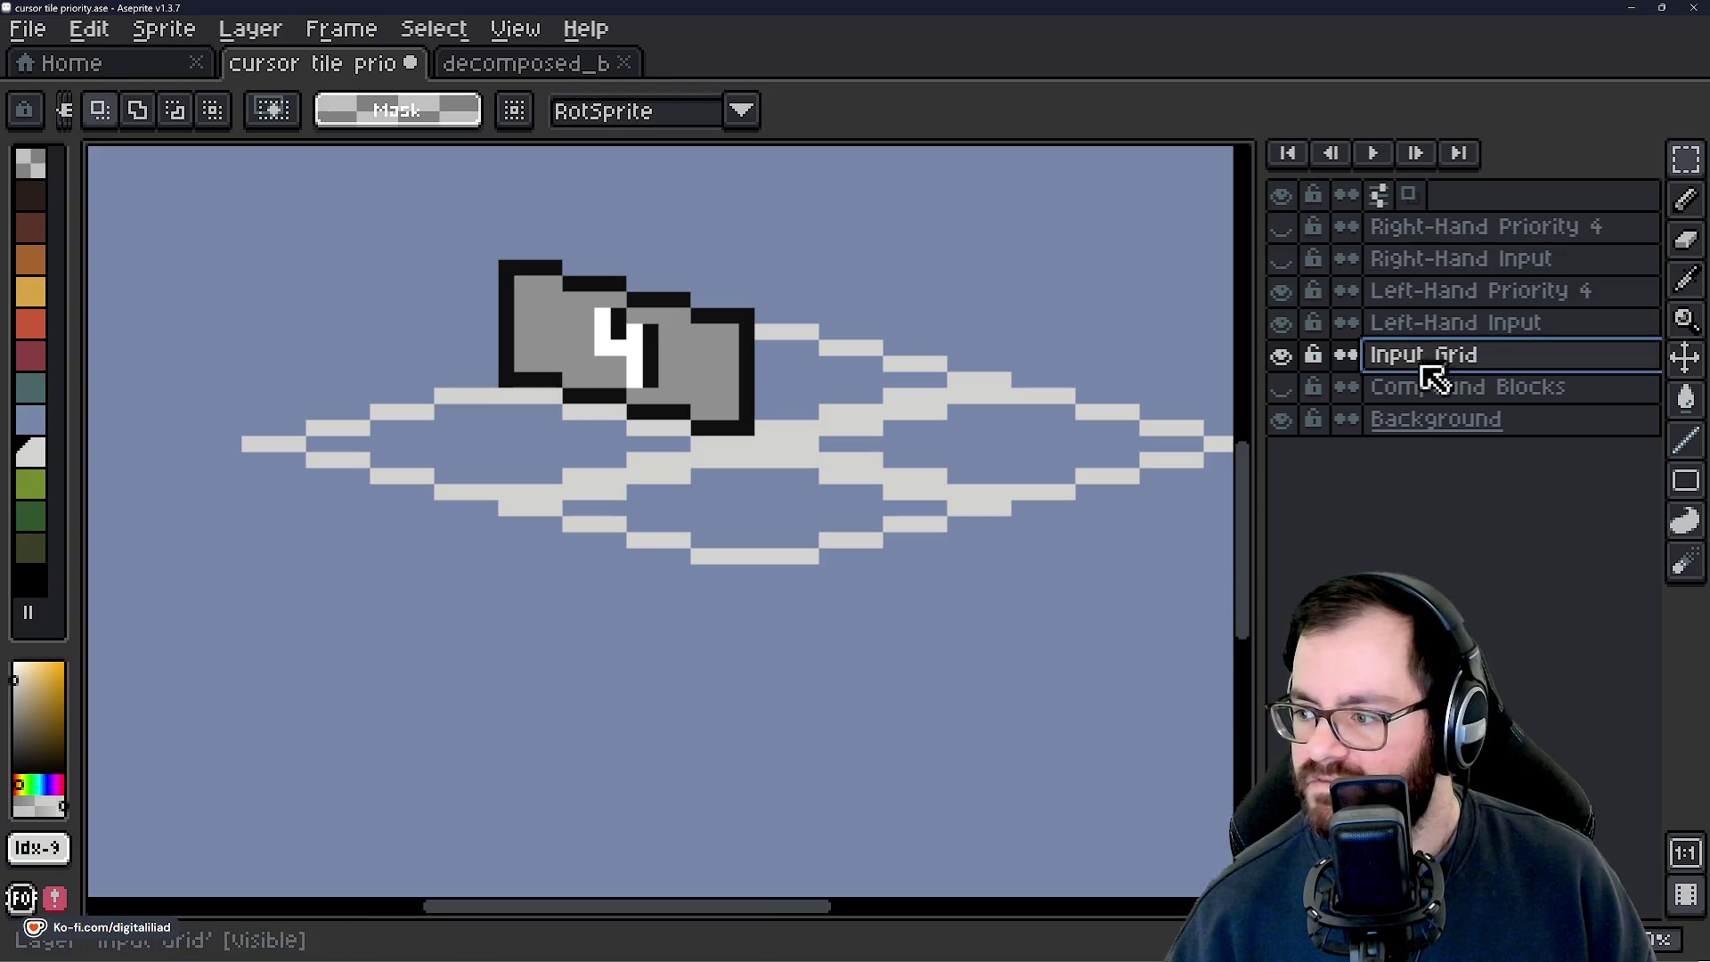
Briefly show the Compound Blocks layer, hide it again, and bring the whole input grid into view.
left_click(1282, 387)
scroll(861, 429, "down", 3)
scroll(861, 429, "down", 2)
scroll(912, 487, "up", 1)
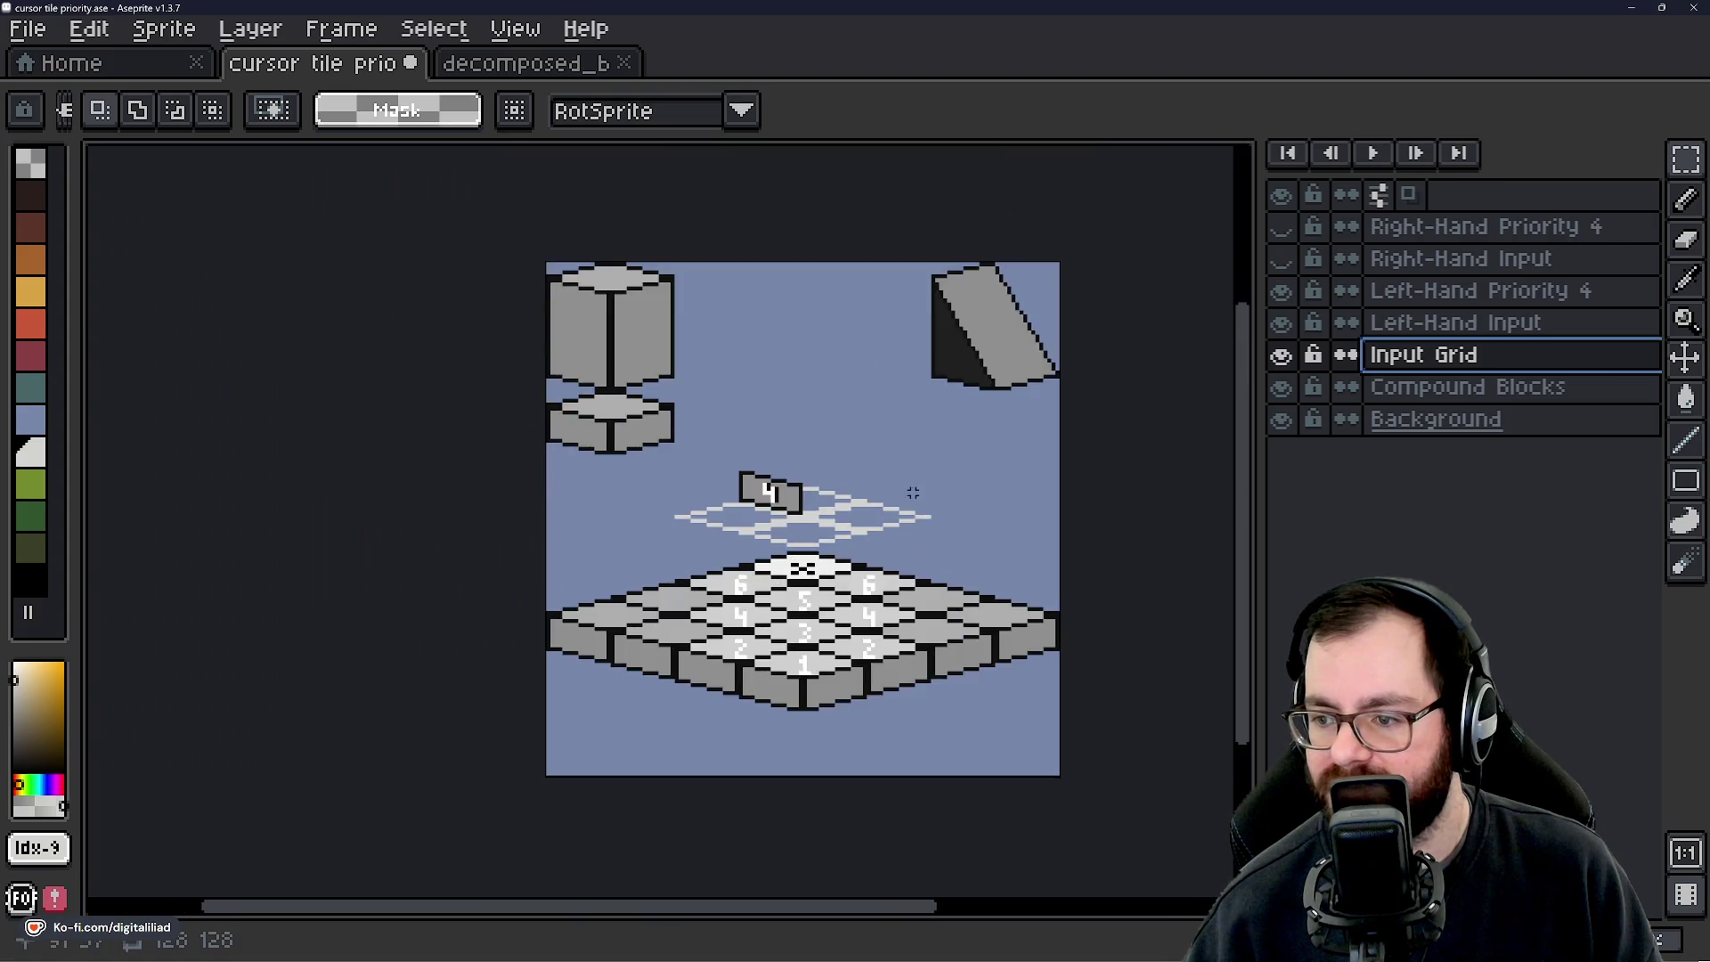
left_click(1282, 388)
scroll(891, 463, "up", 2)
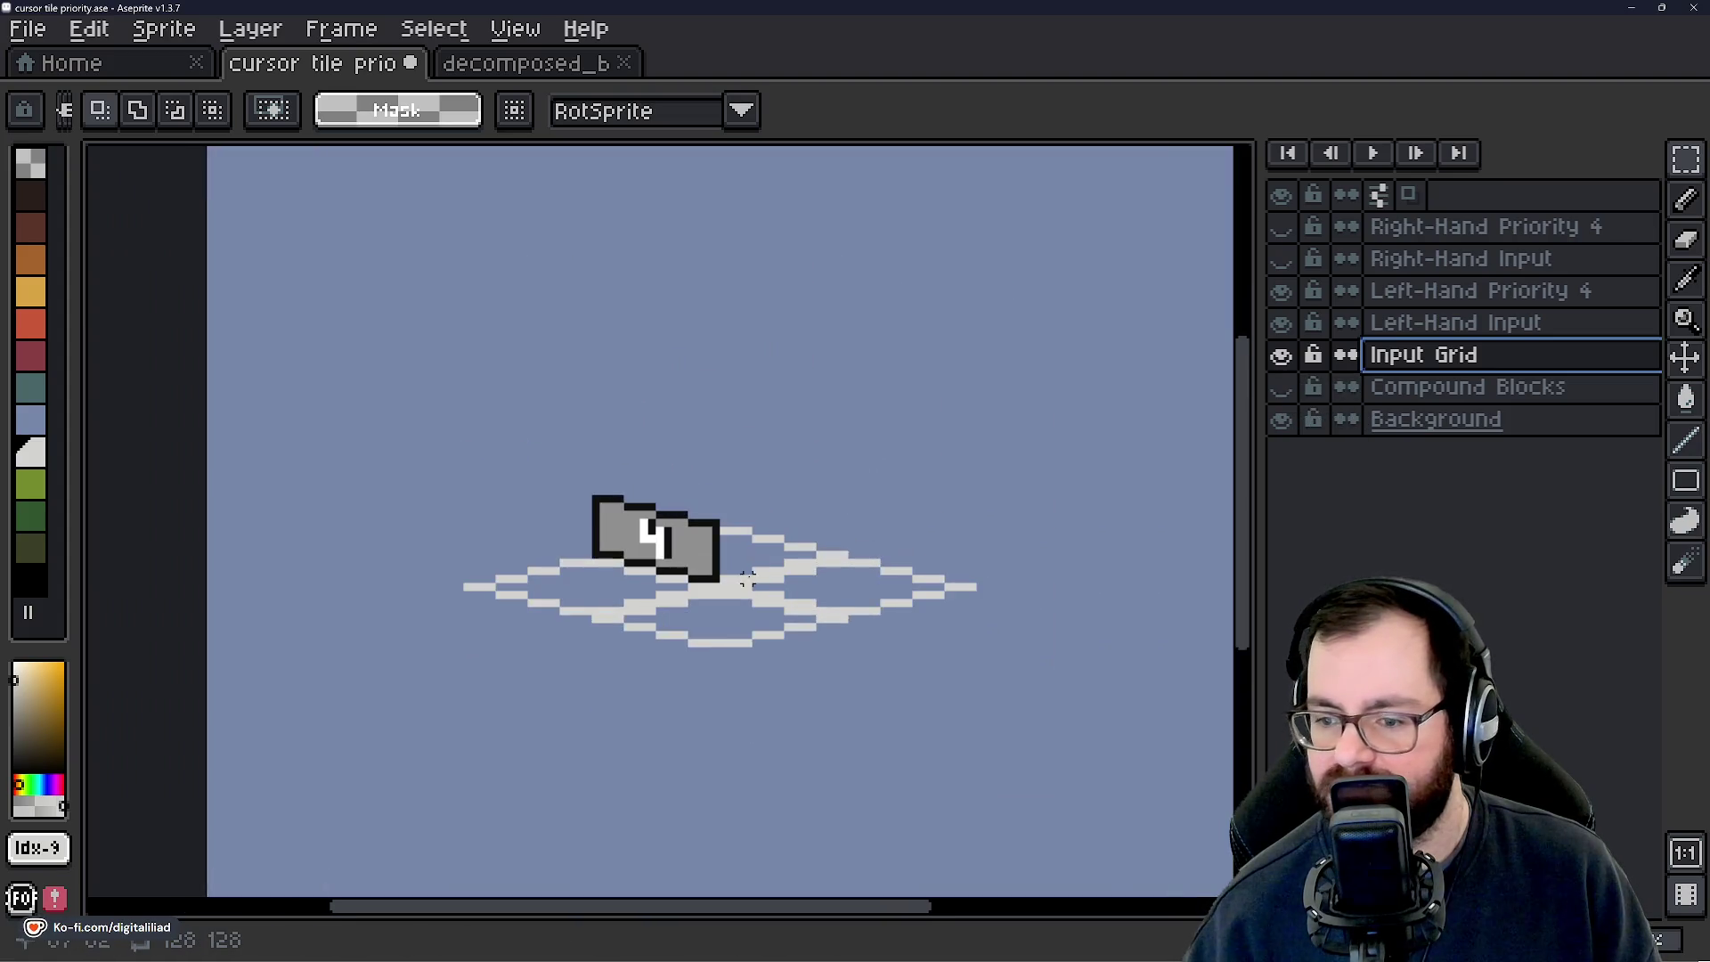
scroll(751, 555, "up", 1)
scroll(690, 545, "up", 1)
mouse_move(677, 540)
left_mouse_down()
mouse_move(595, 510)
mouse_move(643, 513)
left_mouse_up()
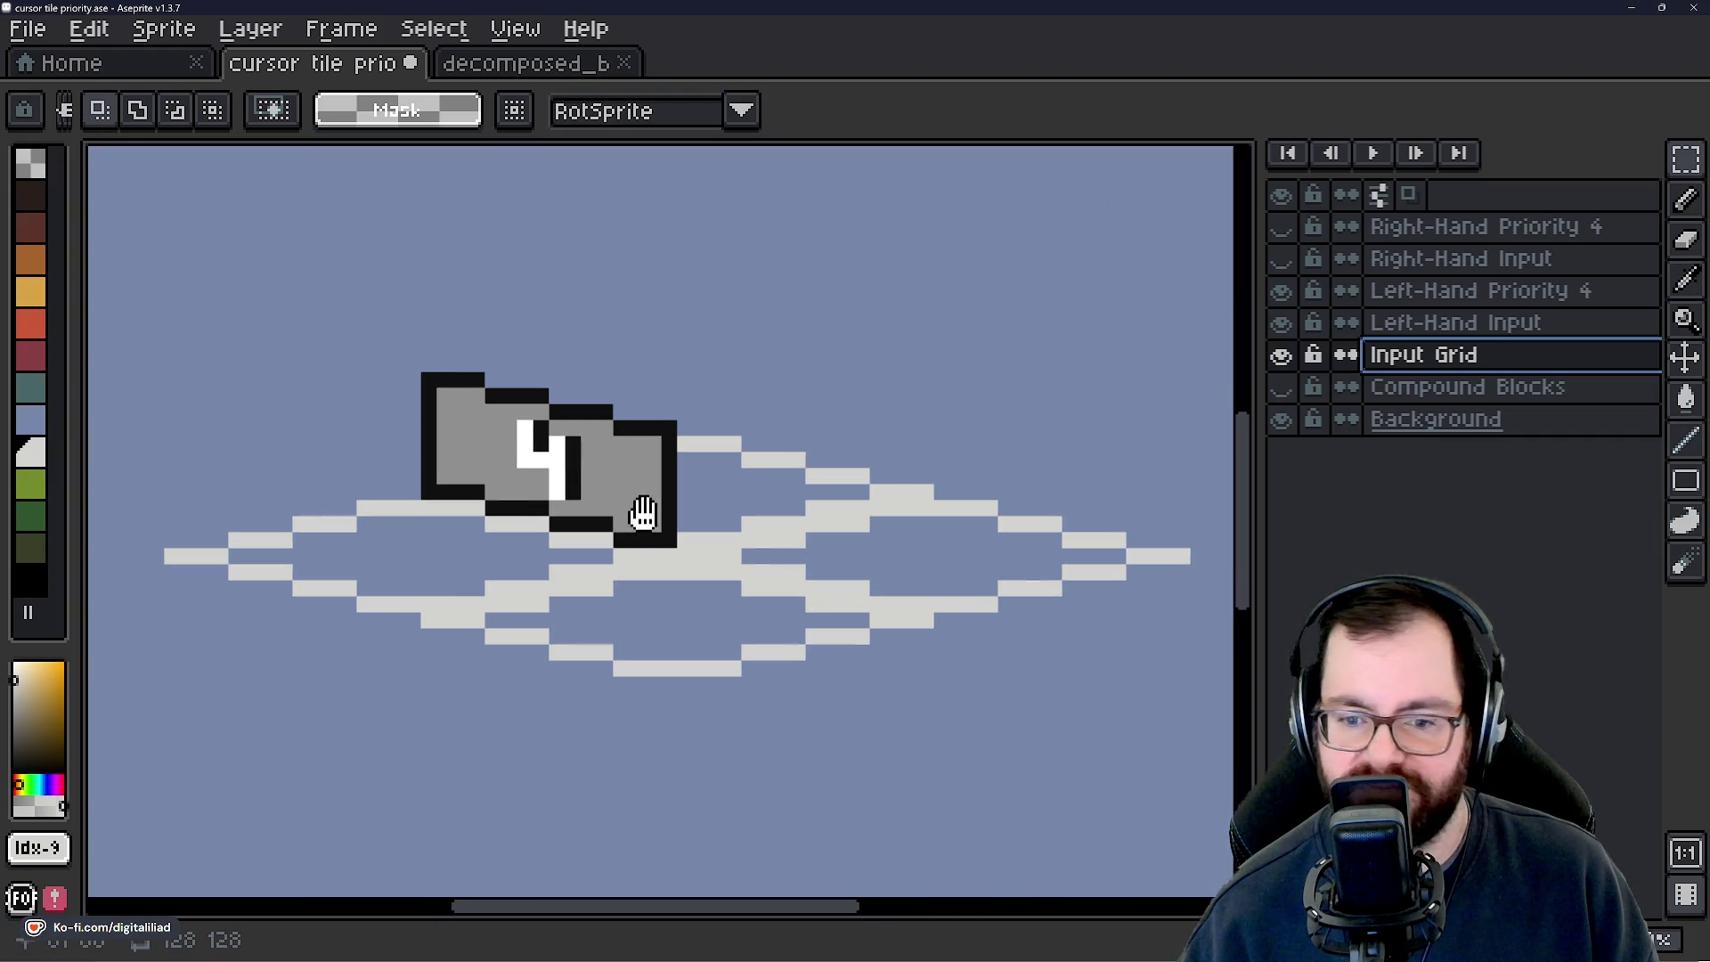
Save the sprite as cursor tile priority.ase.
key("ctrl+s")
scroll(663, 485, "up", 1)
scroll(659, 498, "down", 1)
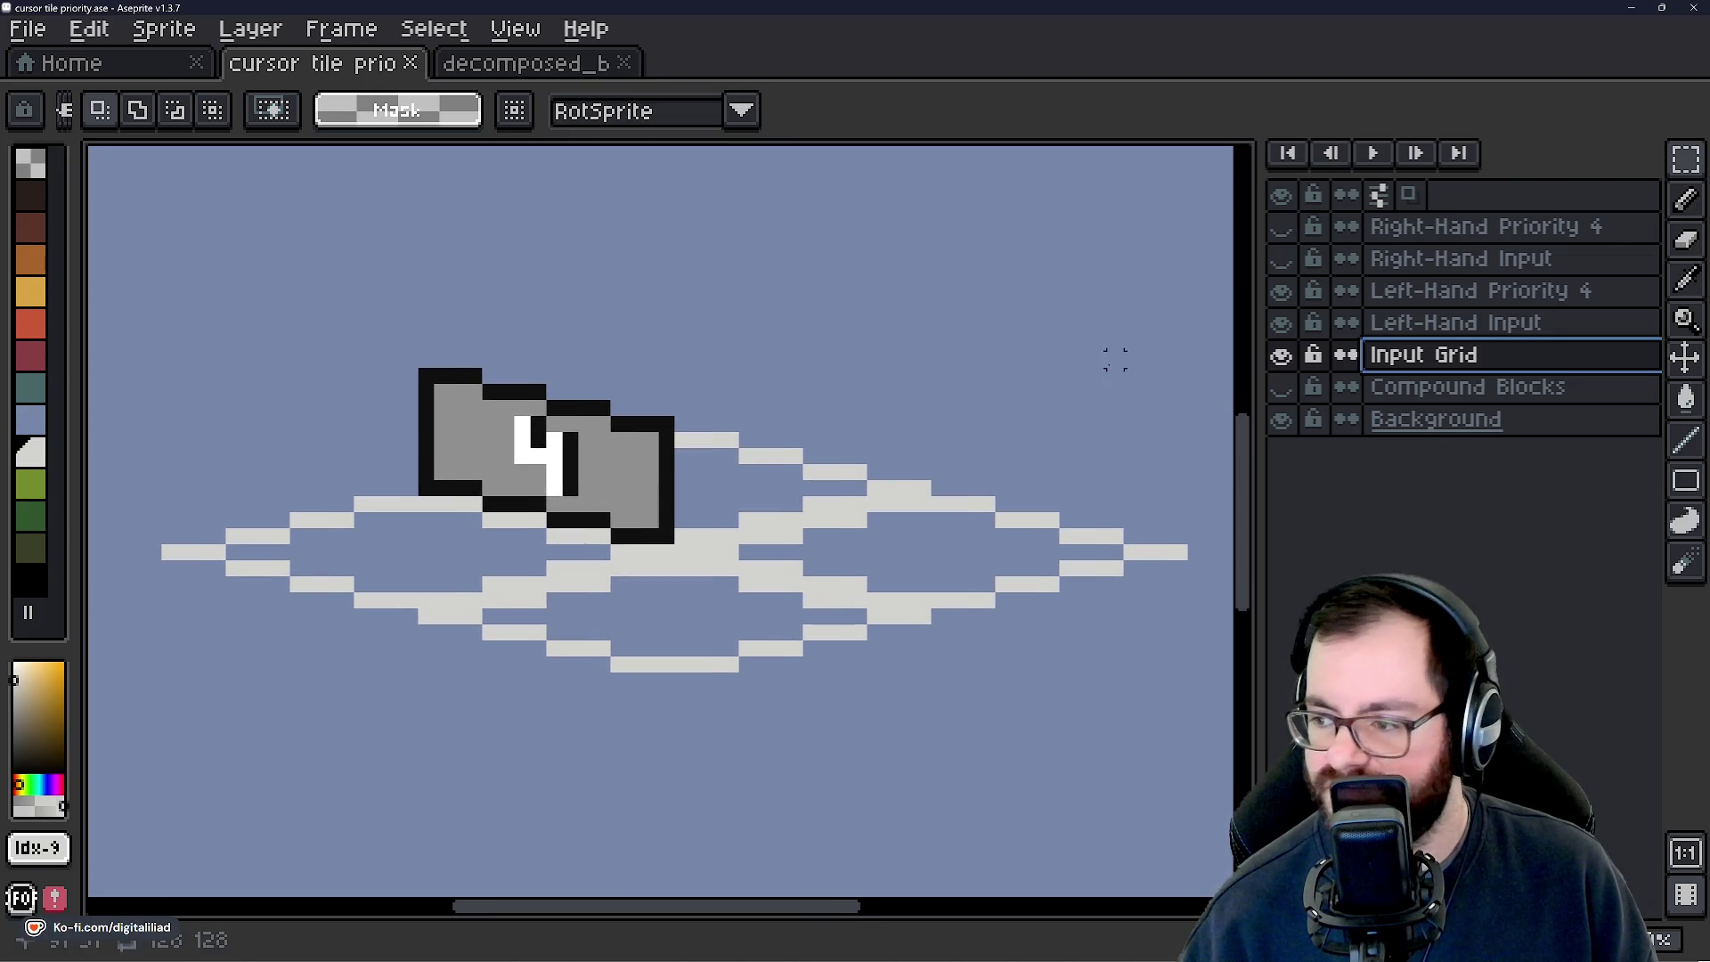
Add a new empty layer above Left-Hand Priority 4.
left_click(1407, 323)
left_click(1409, 292)
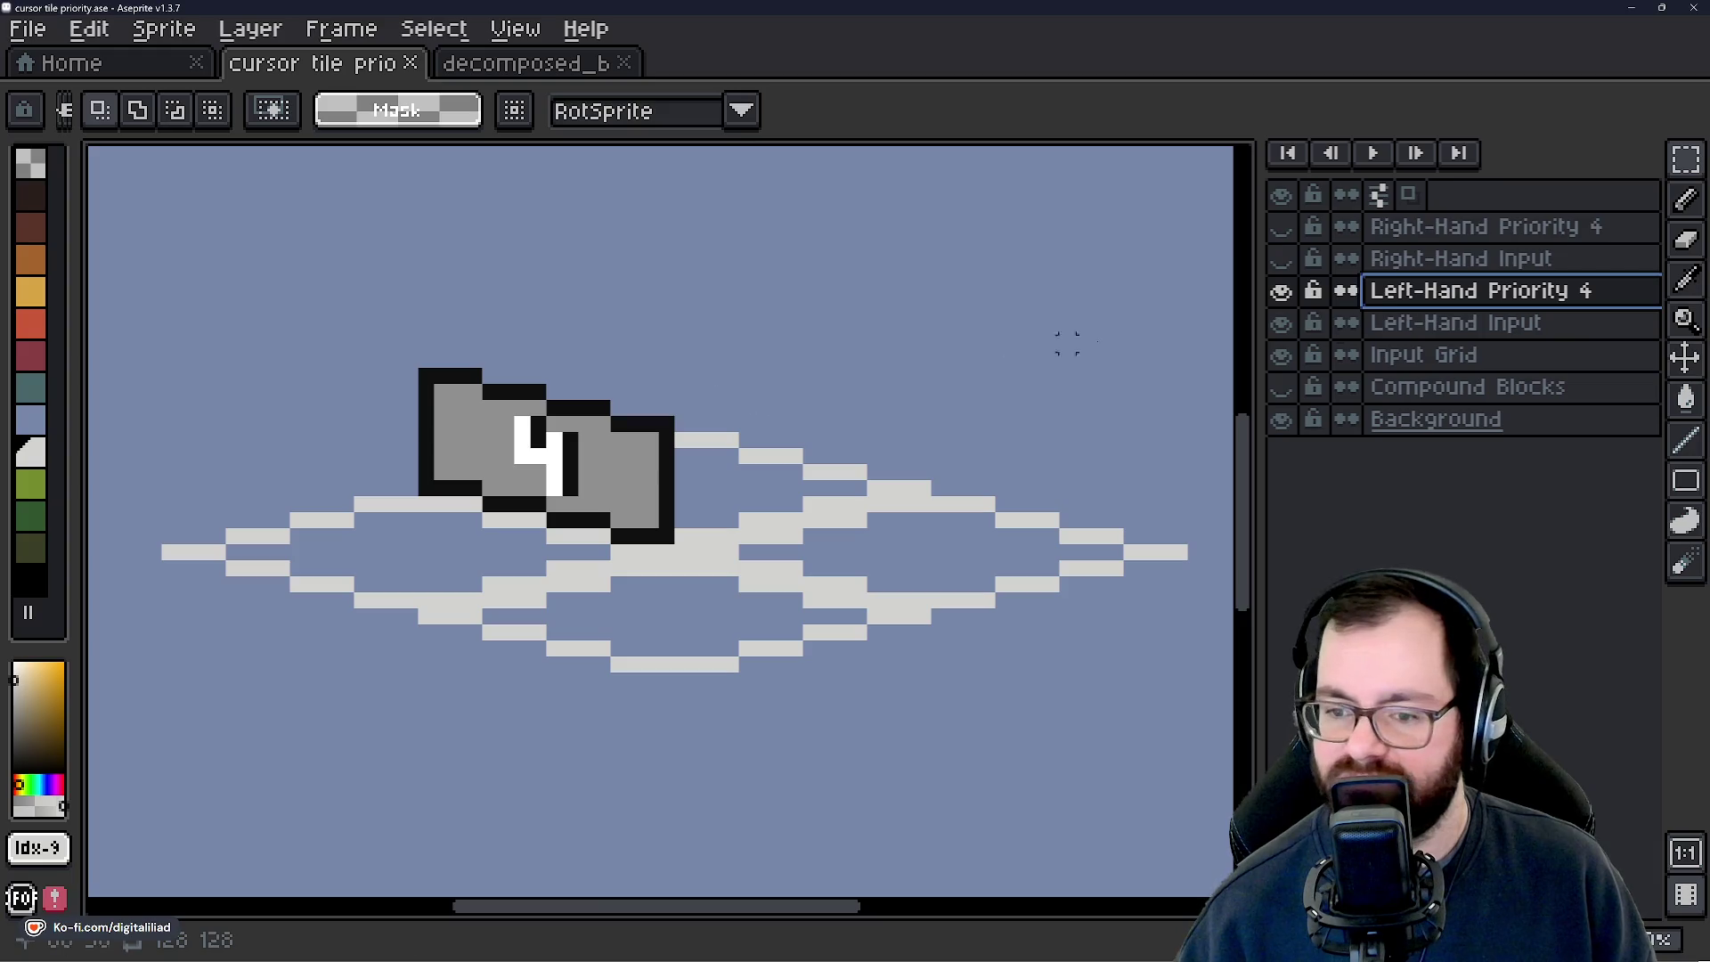
right_click(1462, 294)
mouse_move(1488, 344)
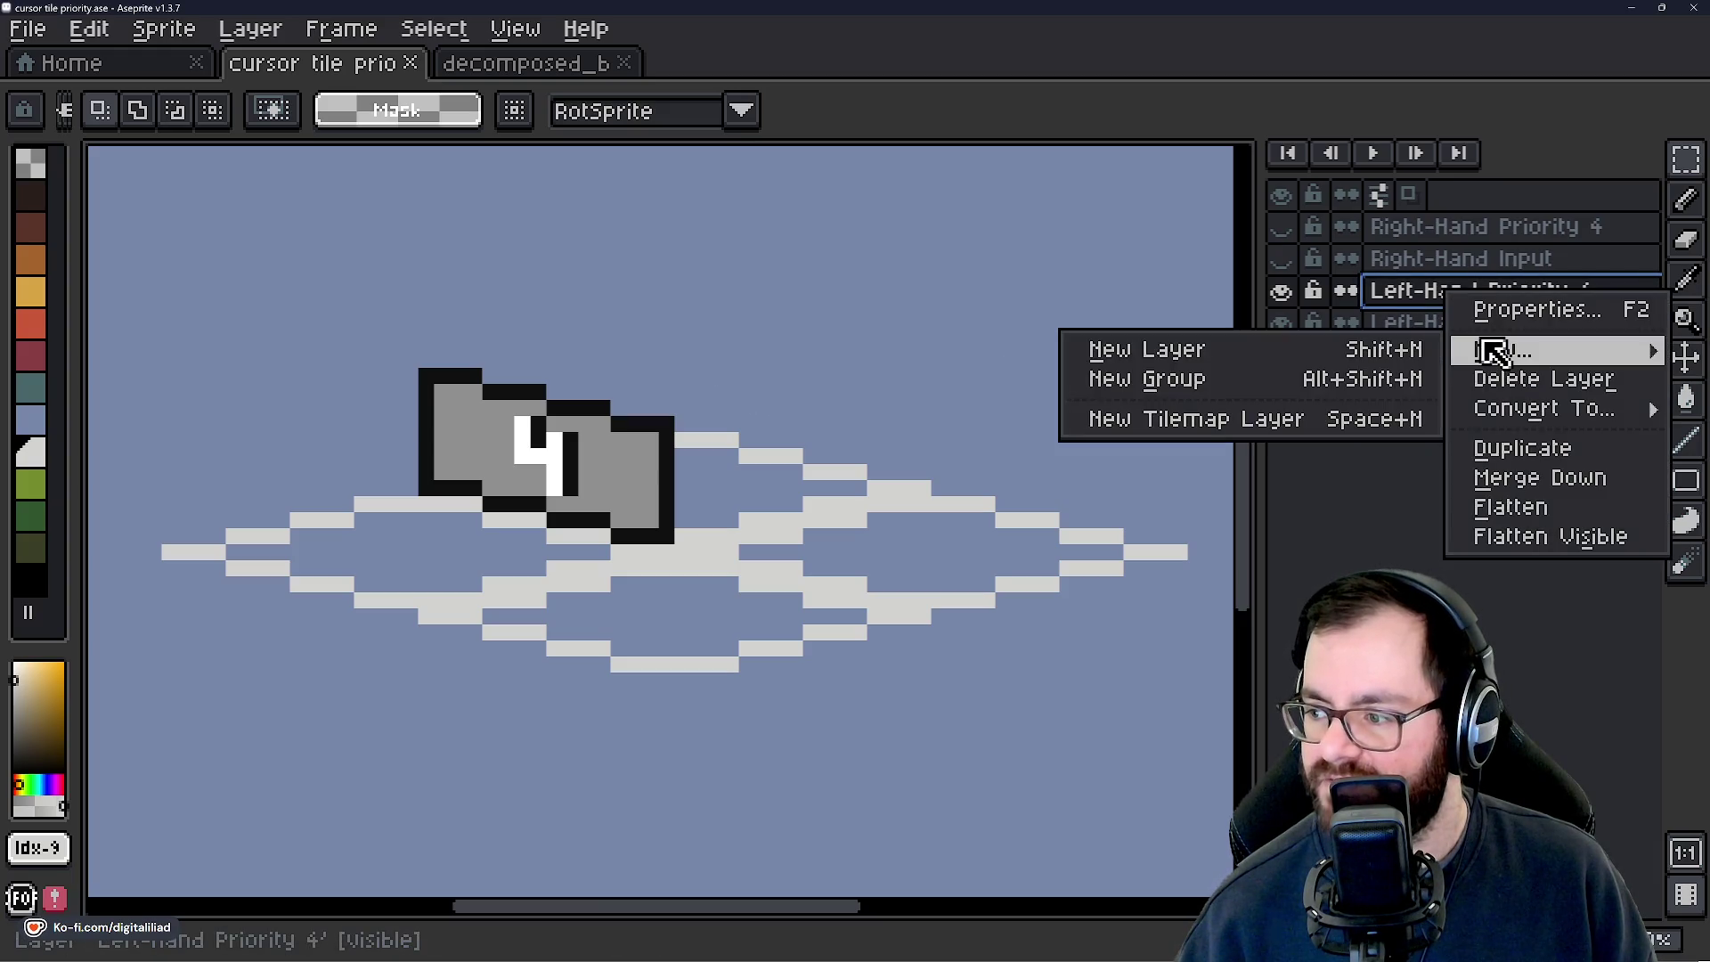
left_click(1343, 347)
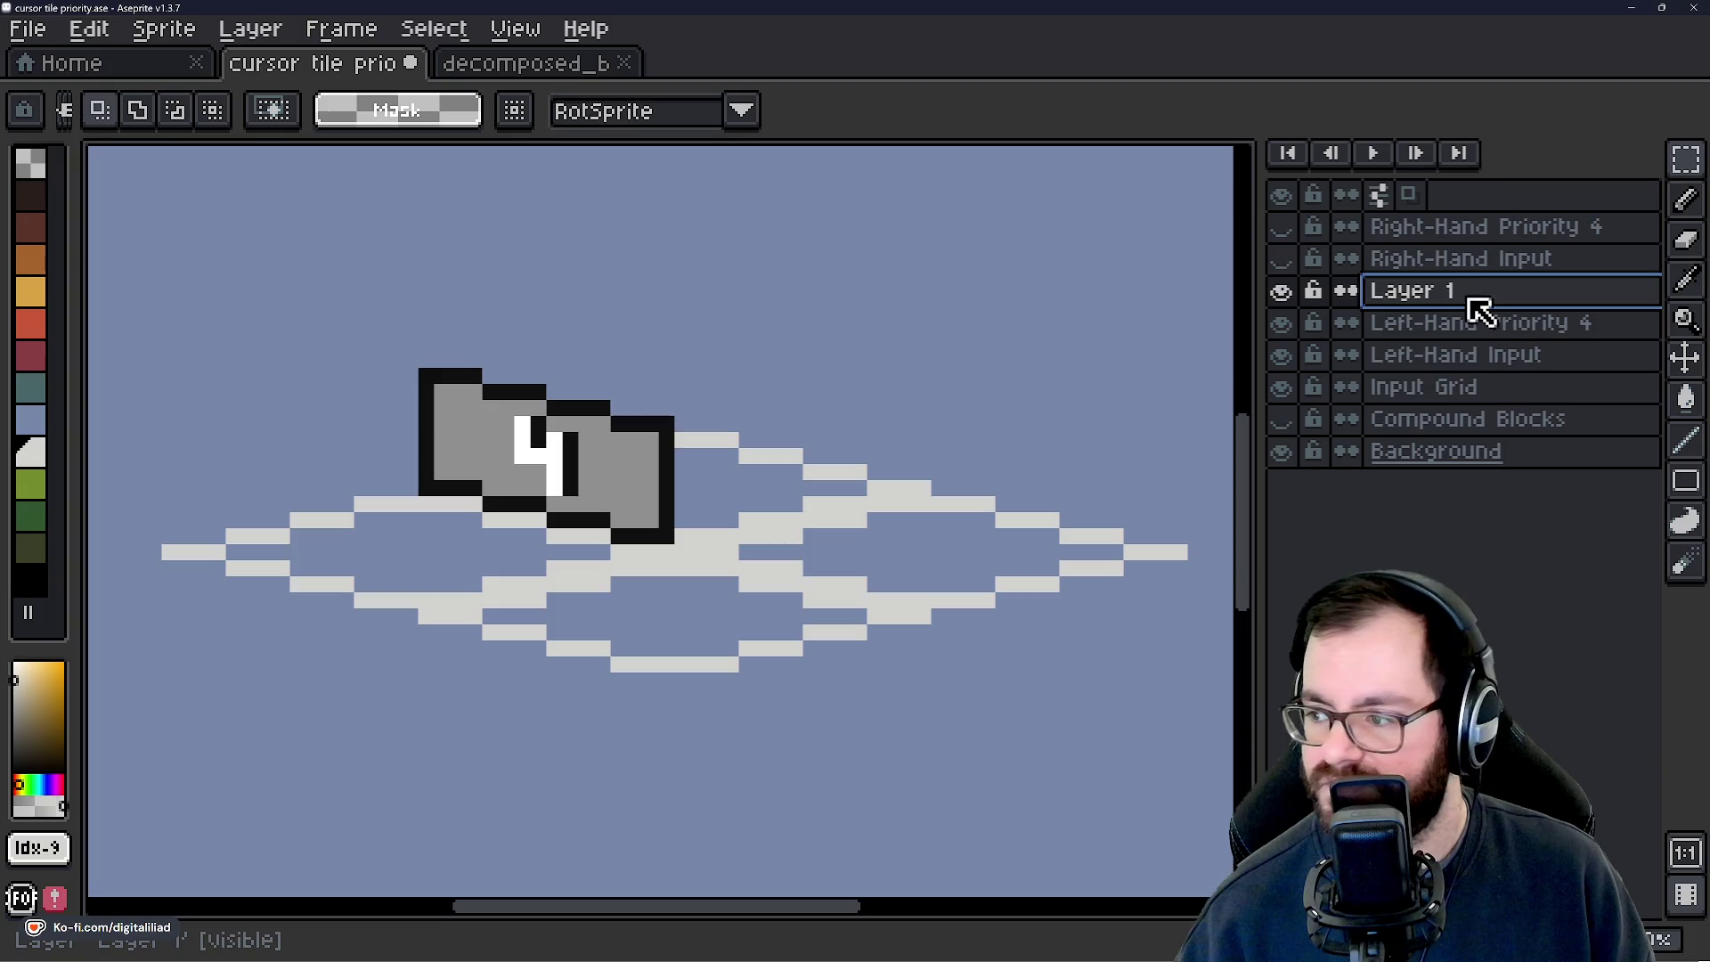
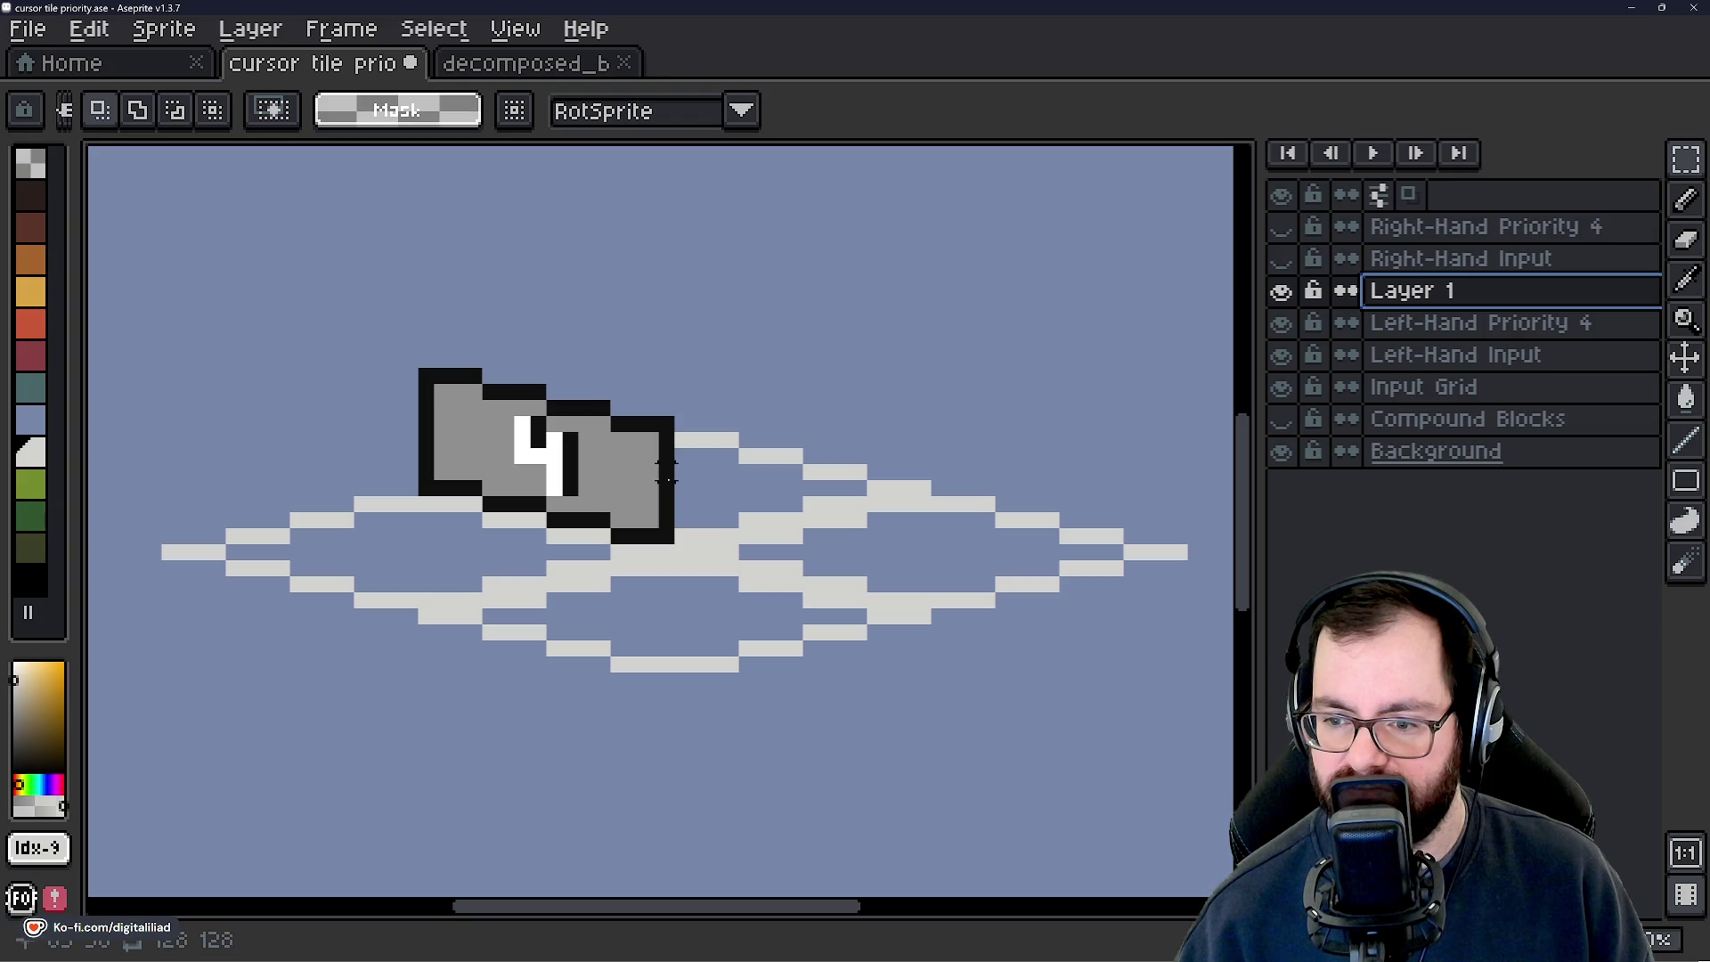
Draw the black outline of the right block on the Left-Hand Priority 4 layer.
mouse_move(805, 644)
left_mouse_down()
mouse_move(905, 641)
mouse_move(938, 611)
mouse_move(1032, 615)
mouse_move(1073, 580)
mouse_move(1171, 580)
left_mouse_up()
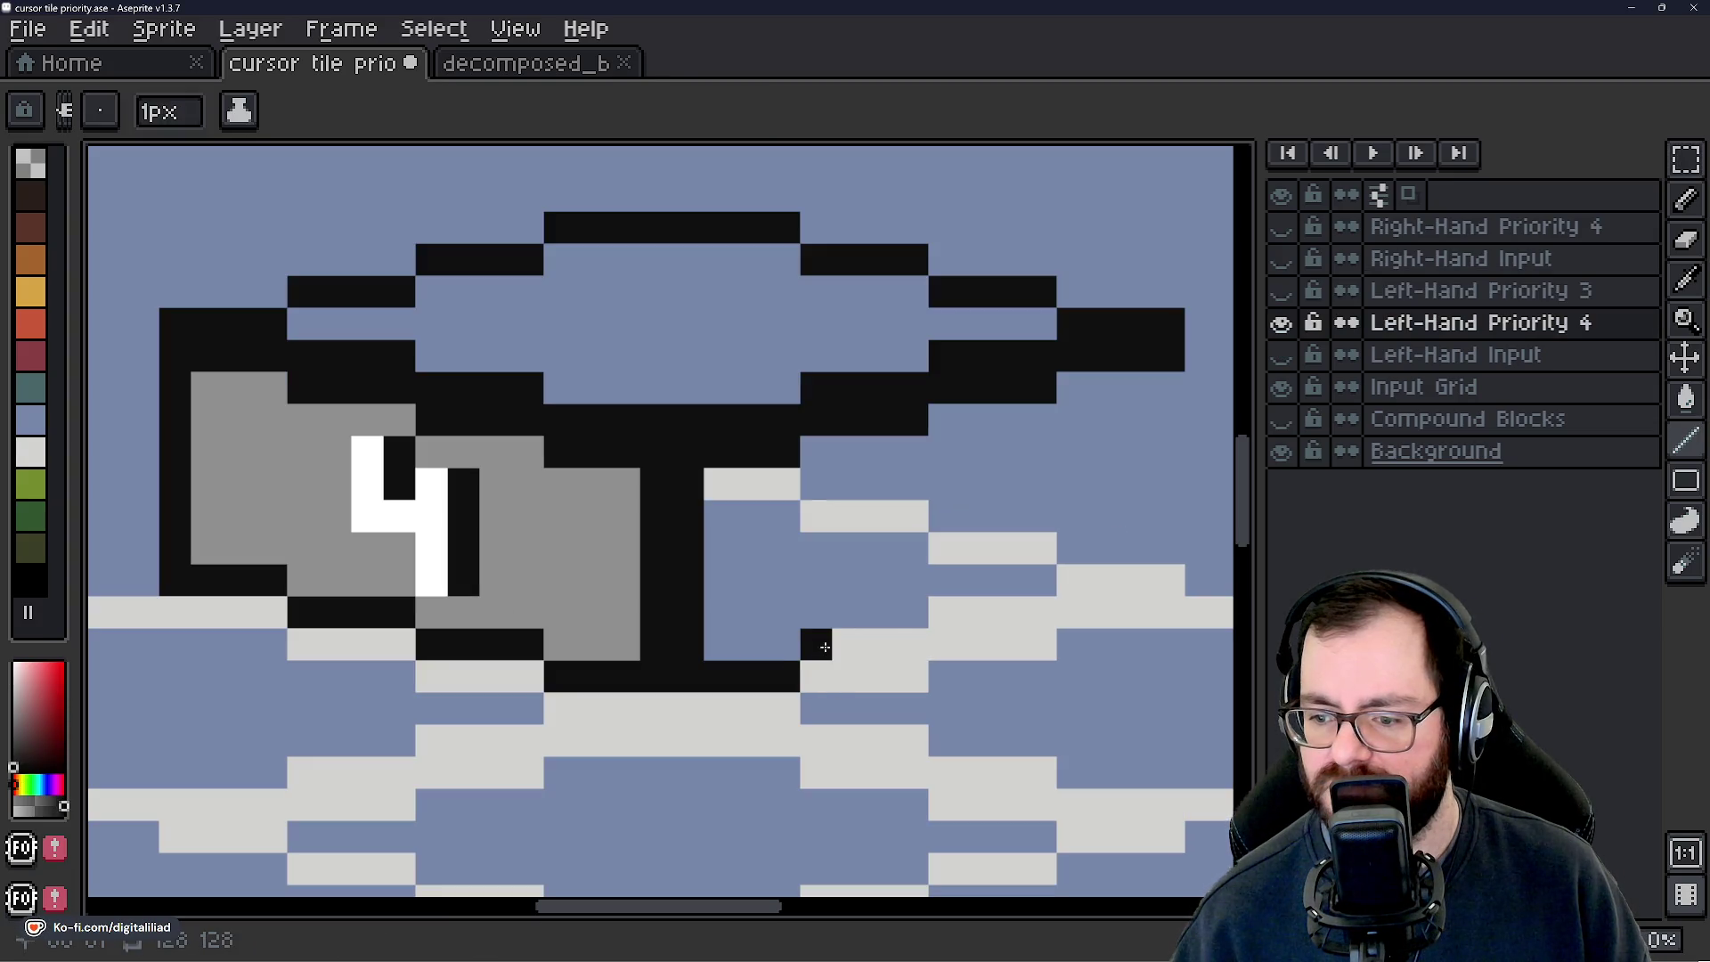
left_click(1157, 384)
left_click_drag(1156, 384, 1169, 545)
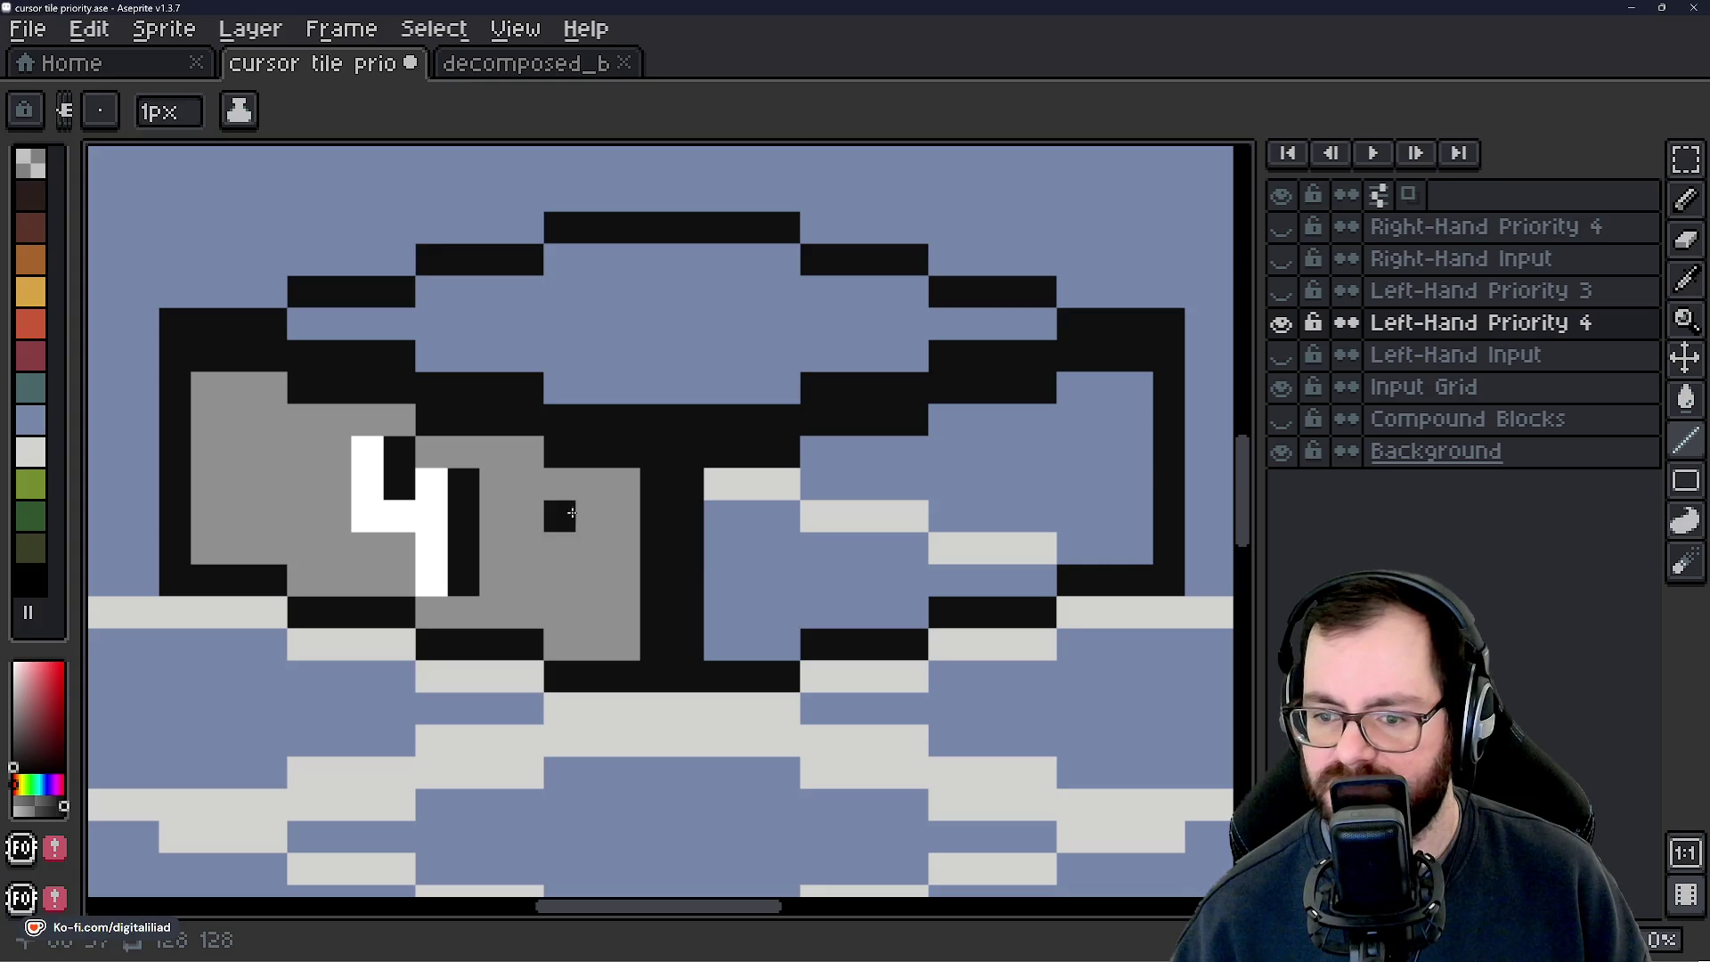
Fill the right block's interior with the grey sampled from the left block.
left_click(570, 517, "alt")
key("g")
left_click(894, 484)
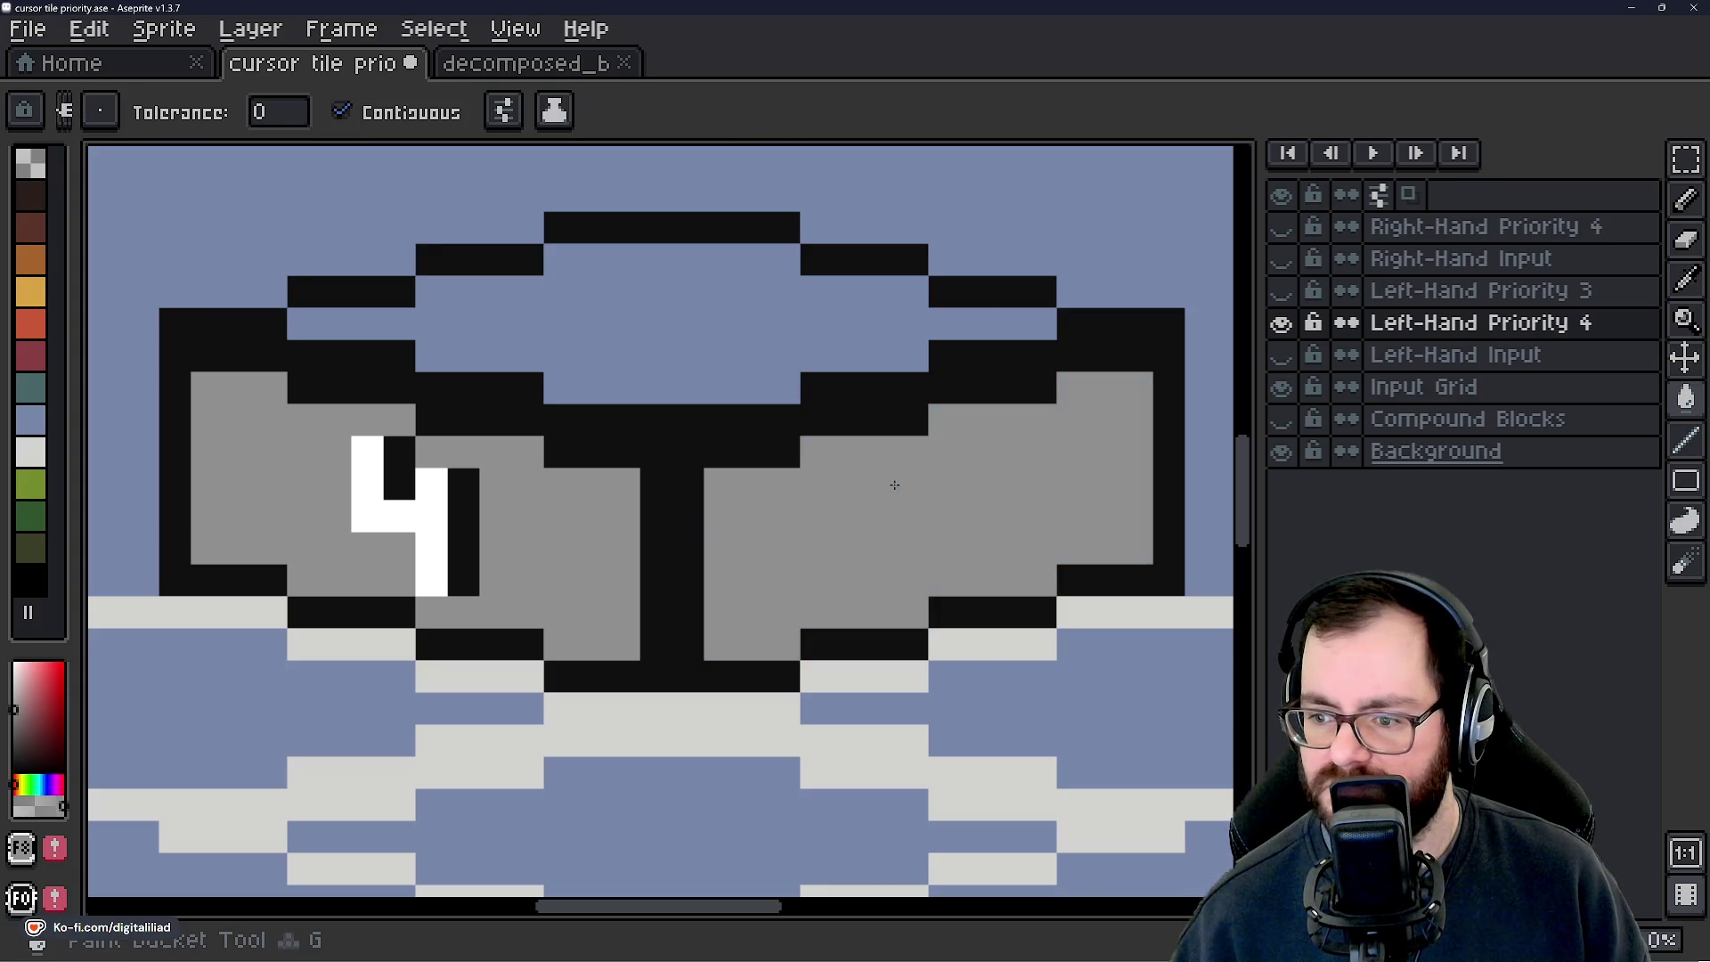
Briefly compare against the Left-Hand Priority 3 layer, then go to the Home page.
scroll(710, 420, "down", 3)
left_click(1282, 290)
left_click(1282, 290)
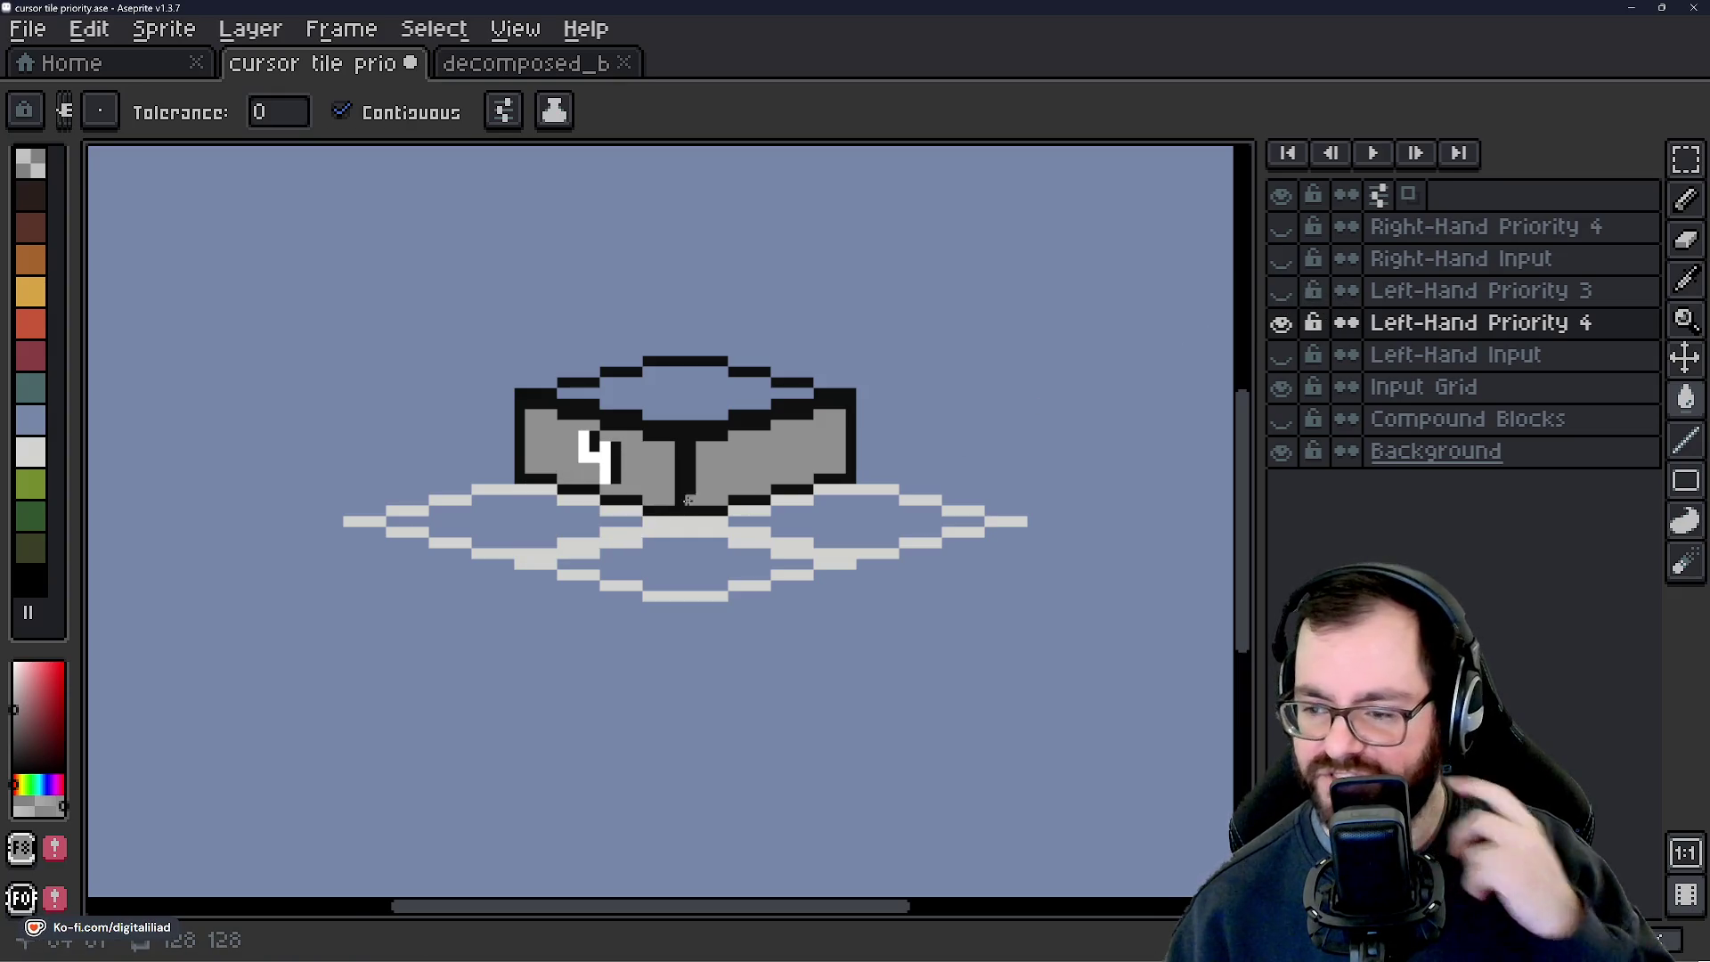
scroll(662, 367, "up", 3)
scroll(661, 367, "up", 2)
scroll(715, 447, "down", 2)
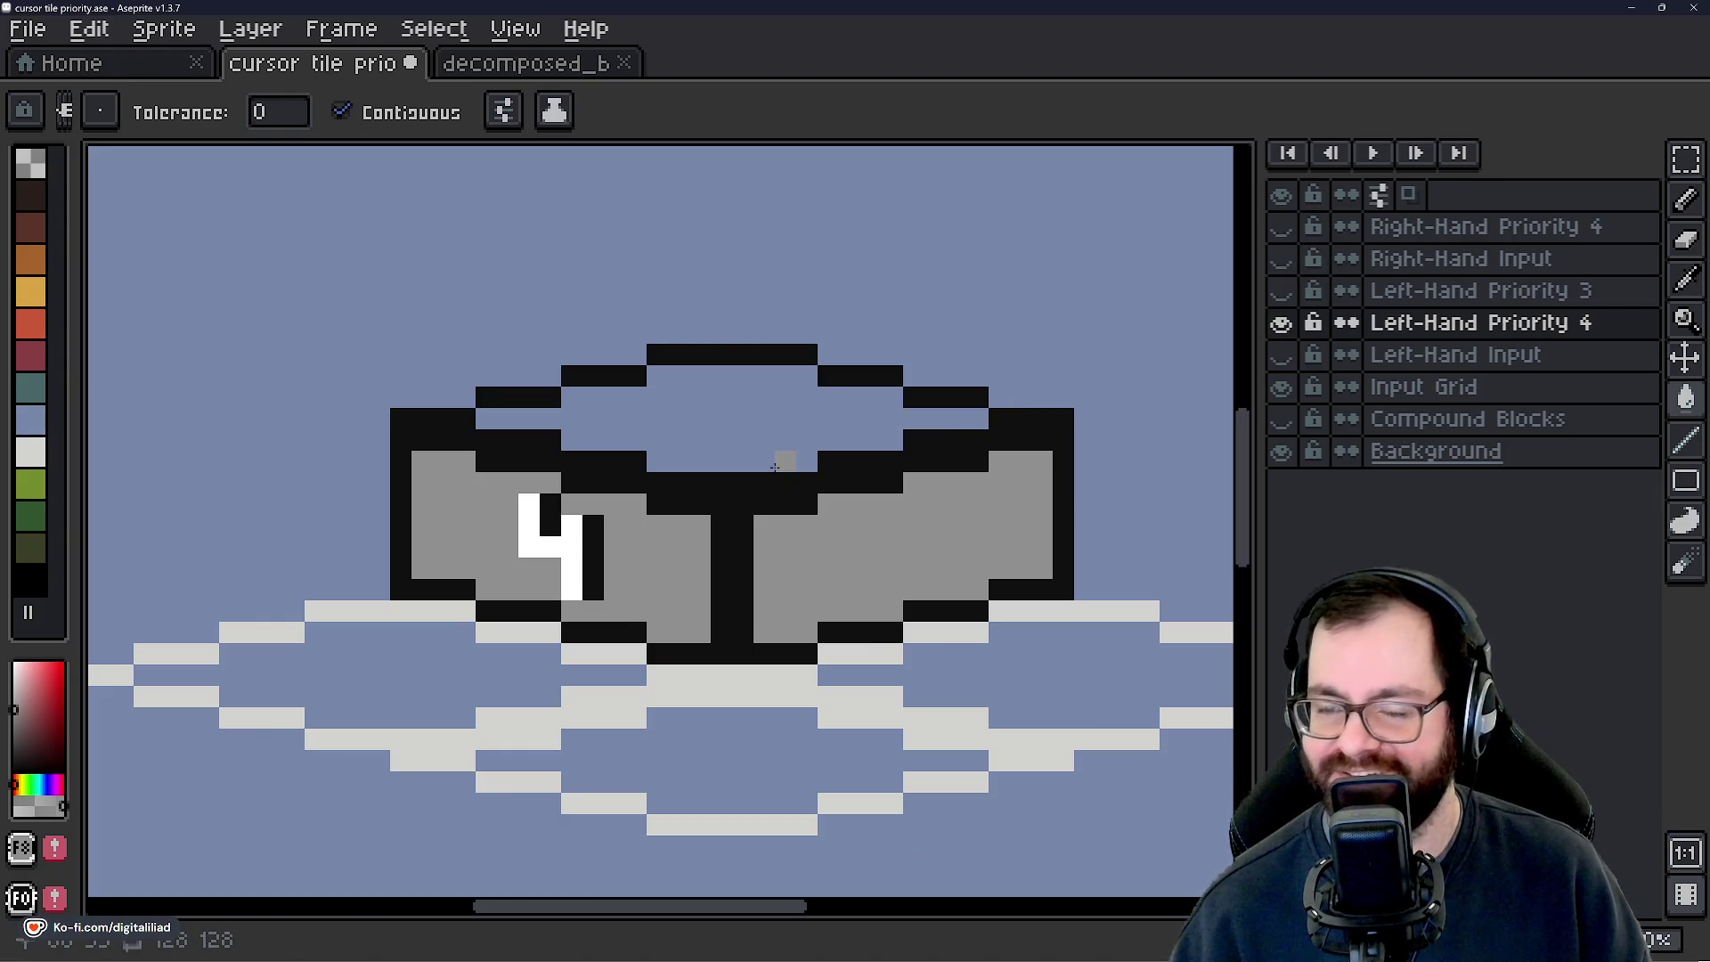
left_click(611, 67)
left_click(165, 66)
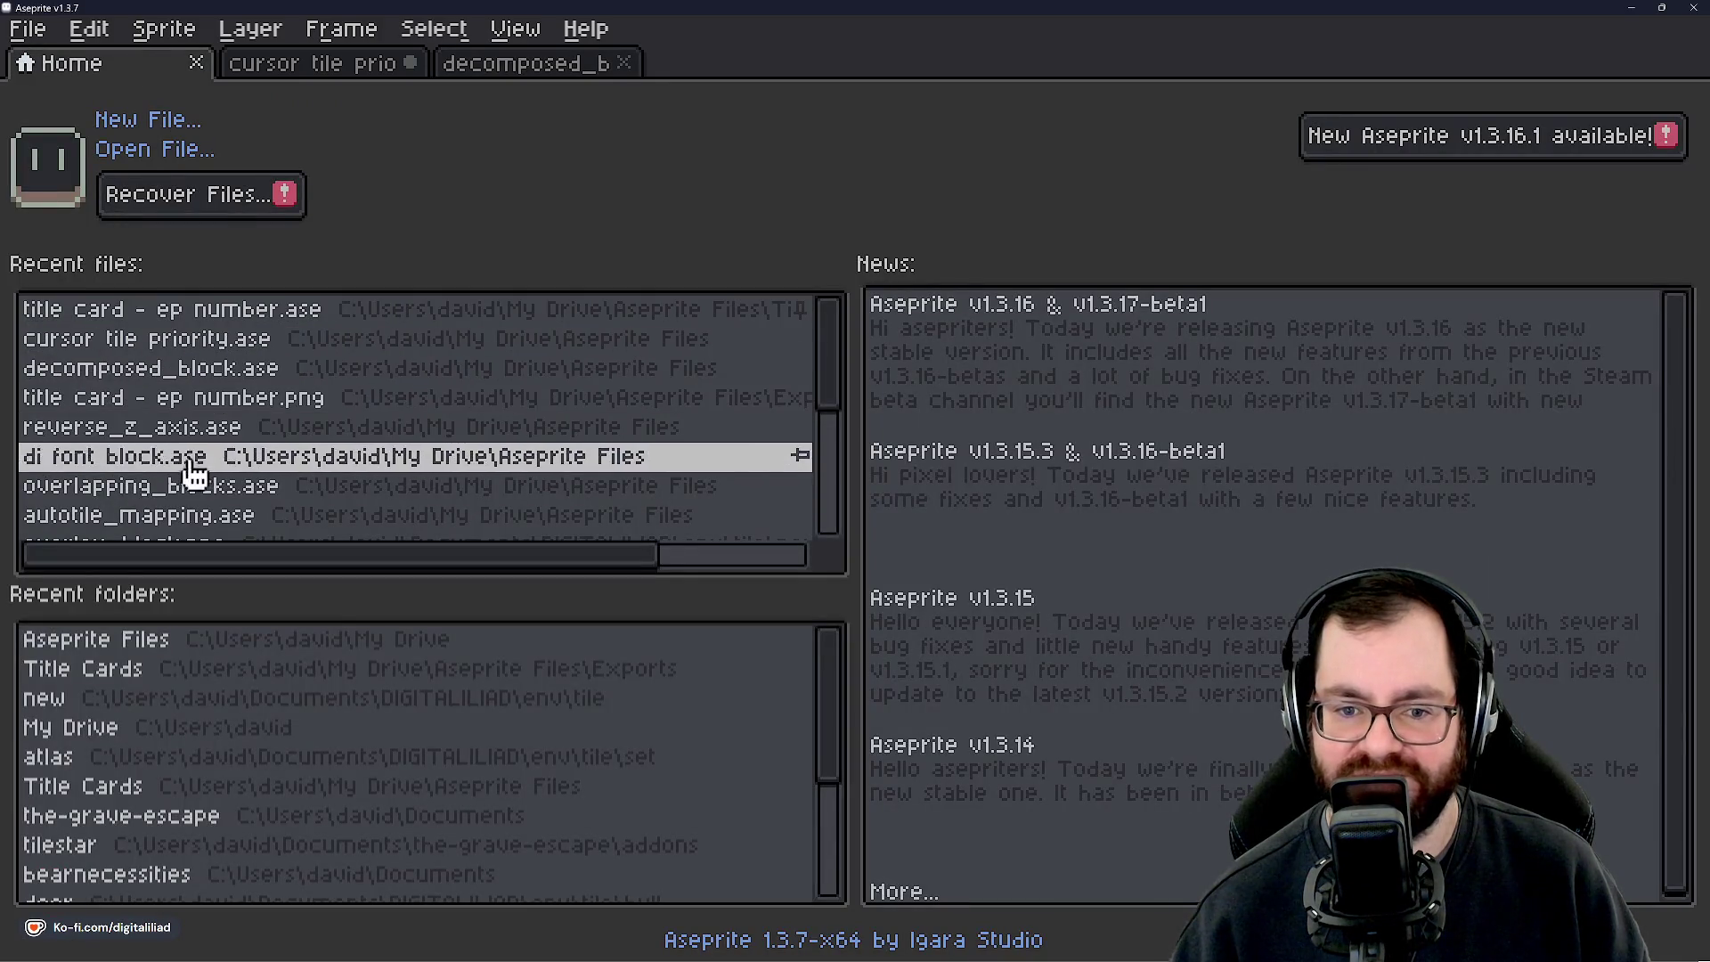
Open hull_type_inner_block.ase from the Home page's recent files.
scroll(247, 474, "down", 2)
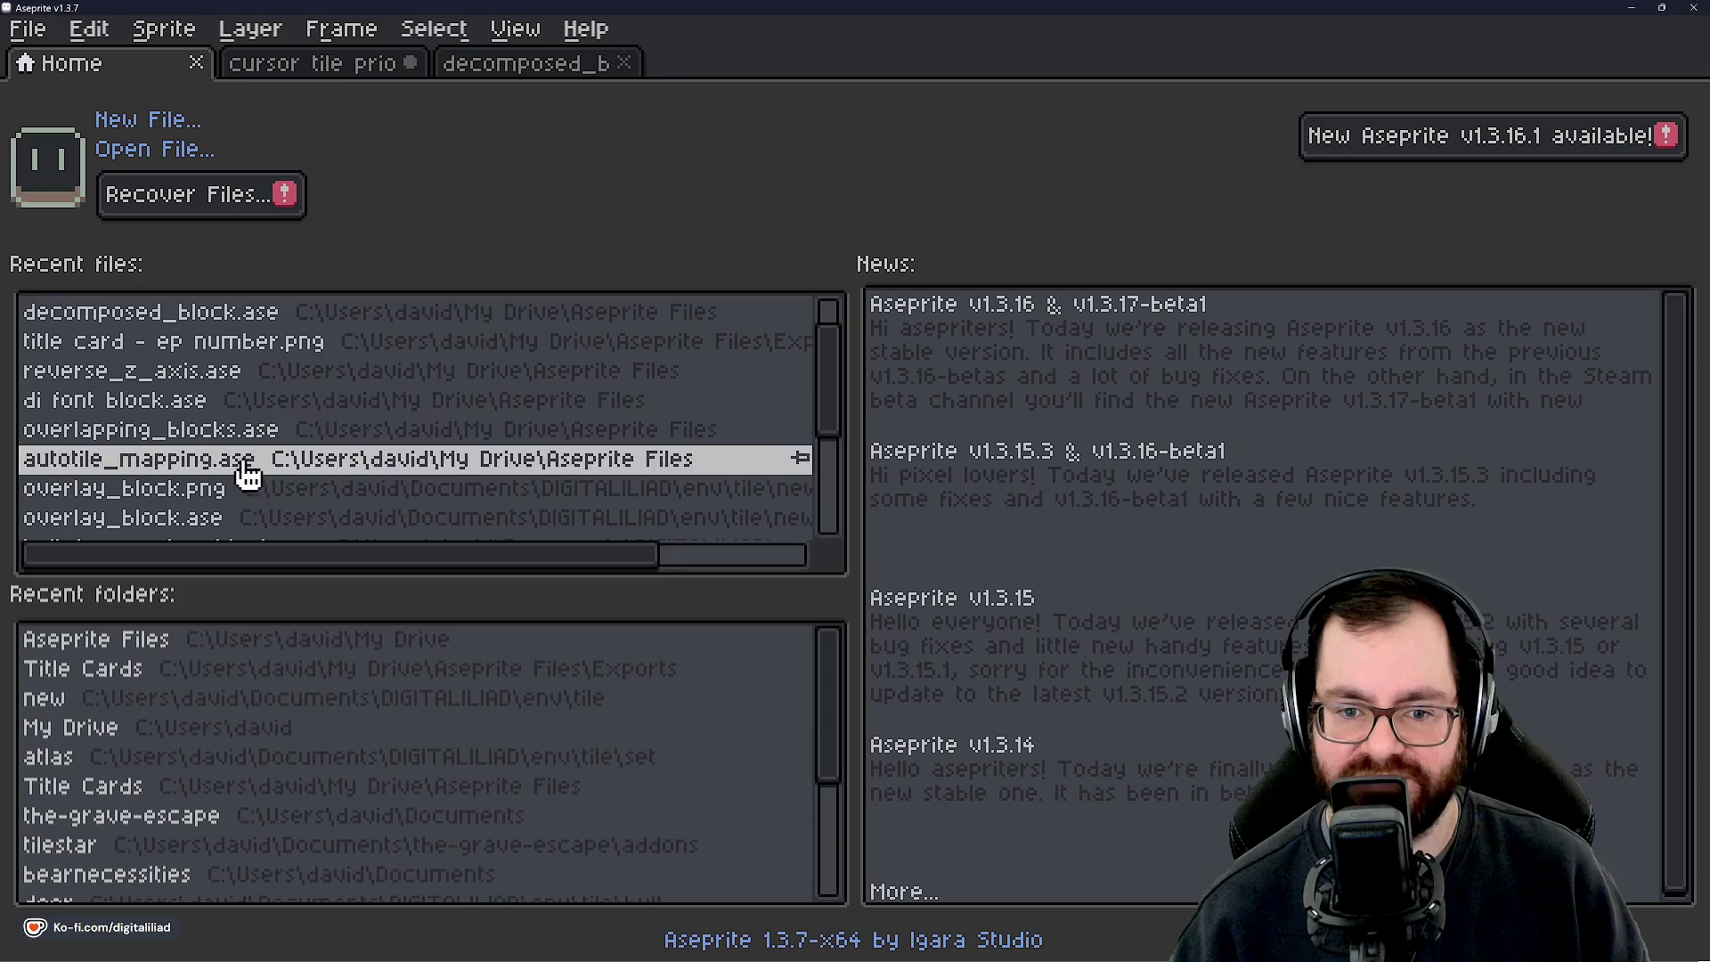
scroll(253, 409, "down", 2)
scroll(232, 418, "down", 4)
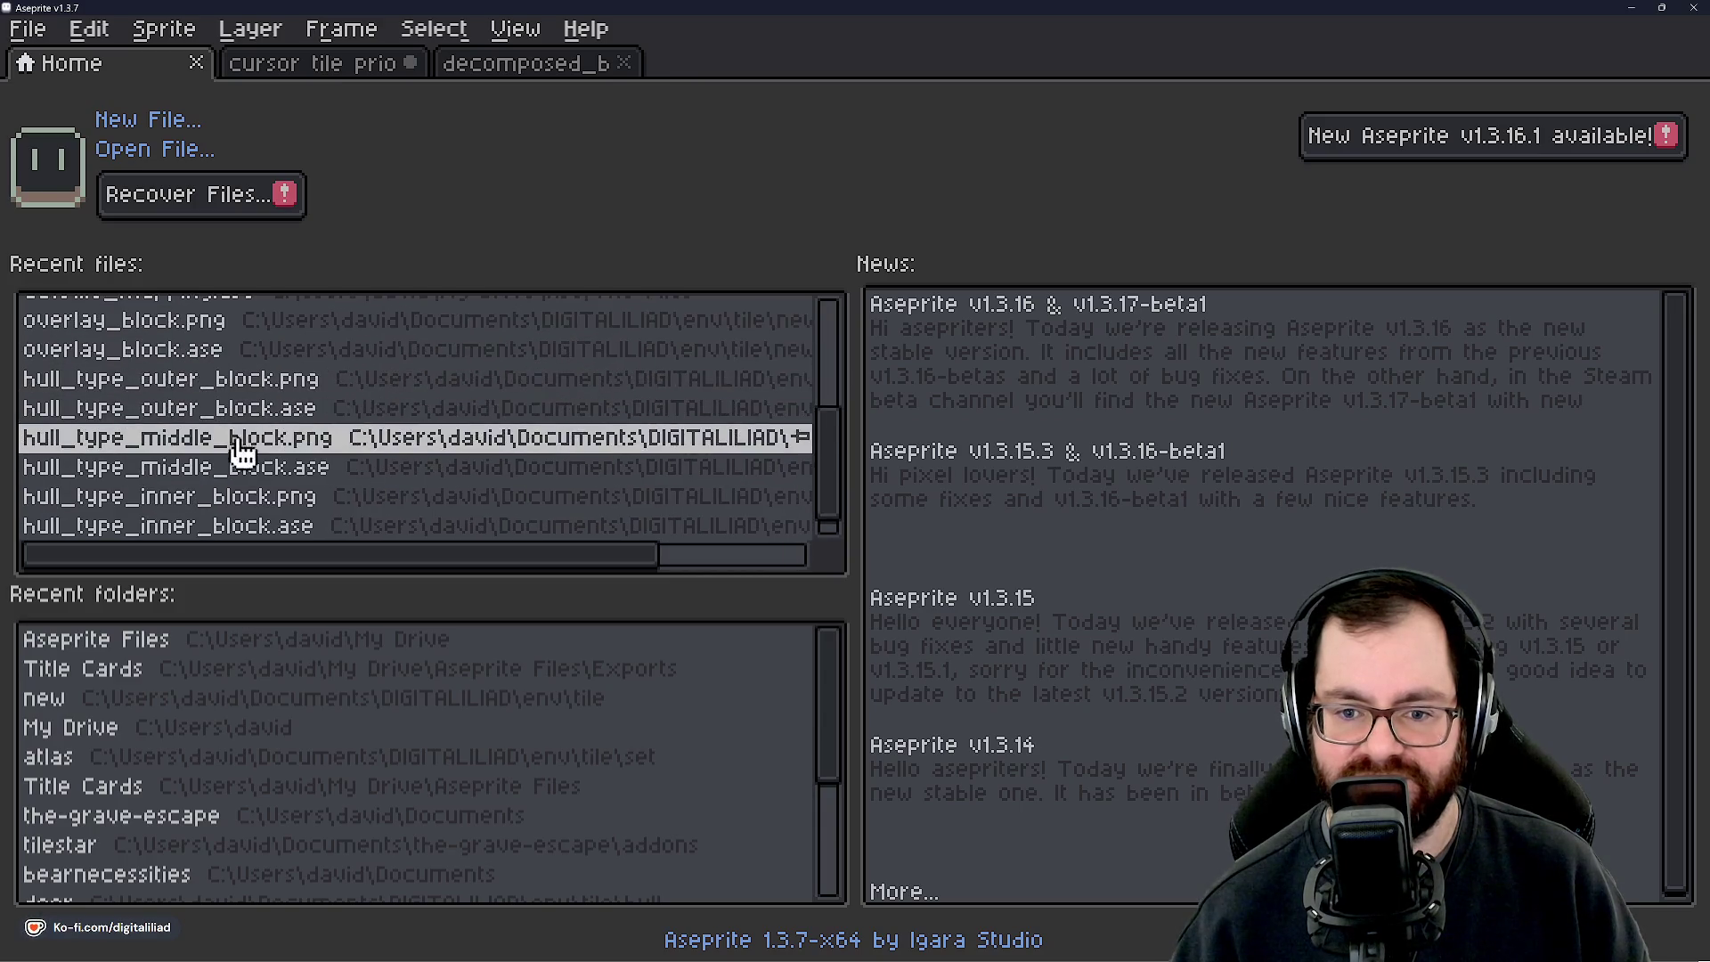
scroll(162, 301, "down", 1)
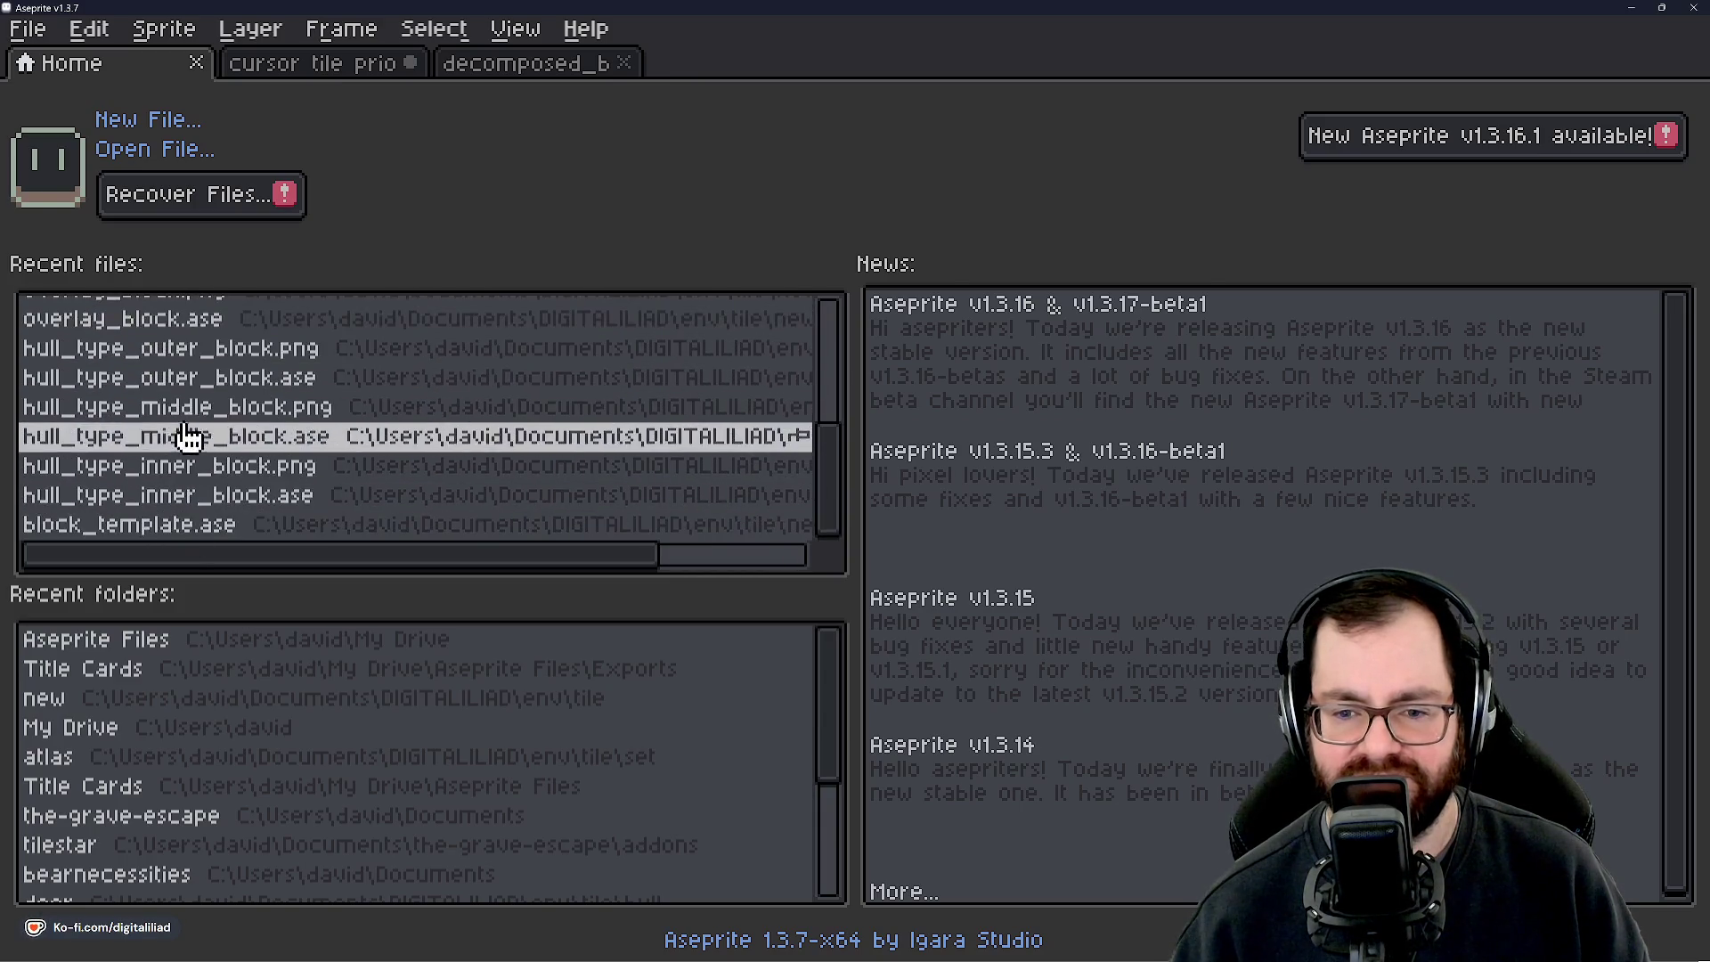
left_click(152, 494)
scroll(688, 506, "up", 5)
scroll(624, 534, "down", 3)
scroll(463, 690, "up", 6)
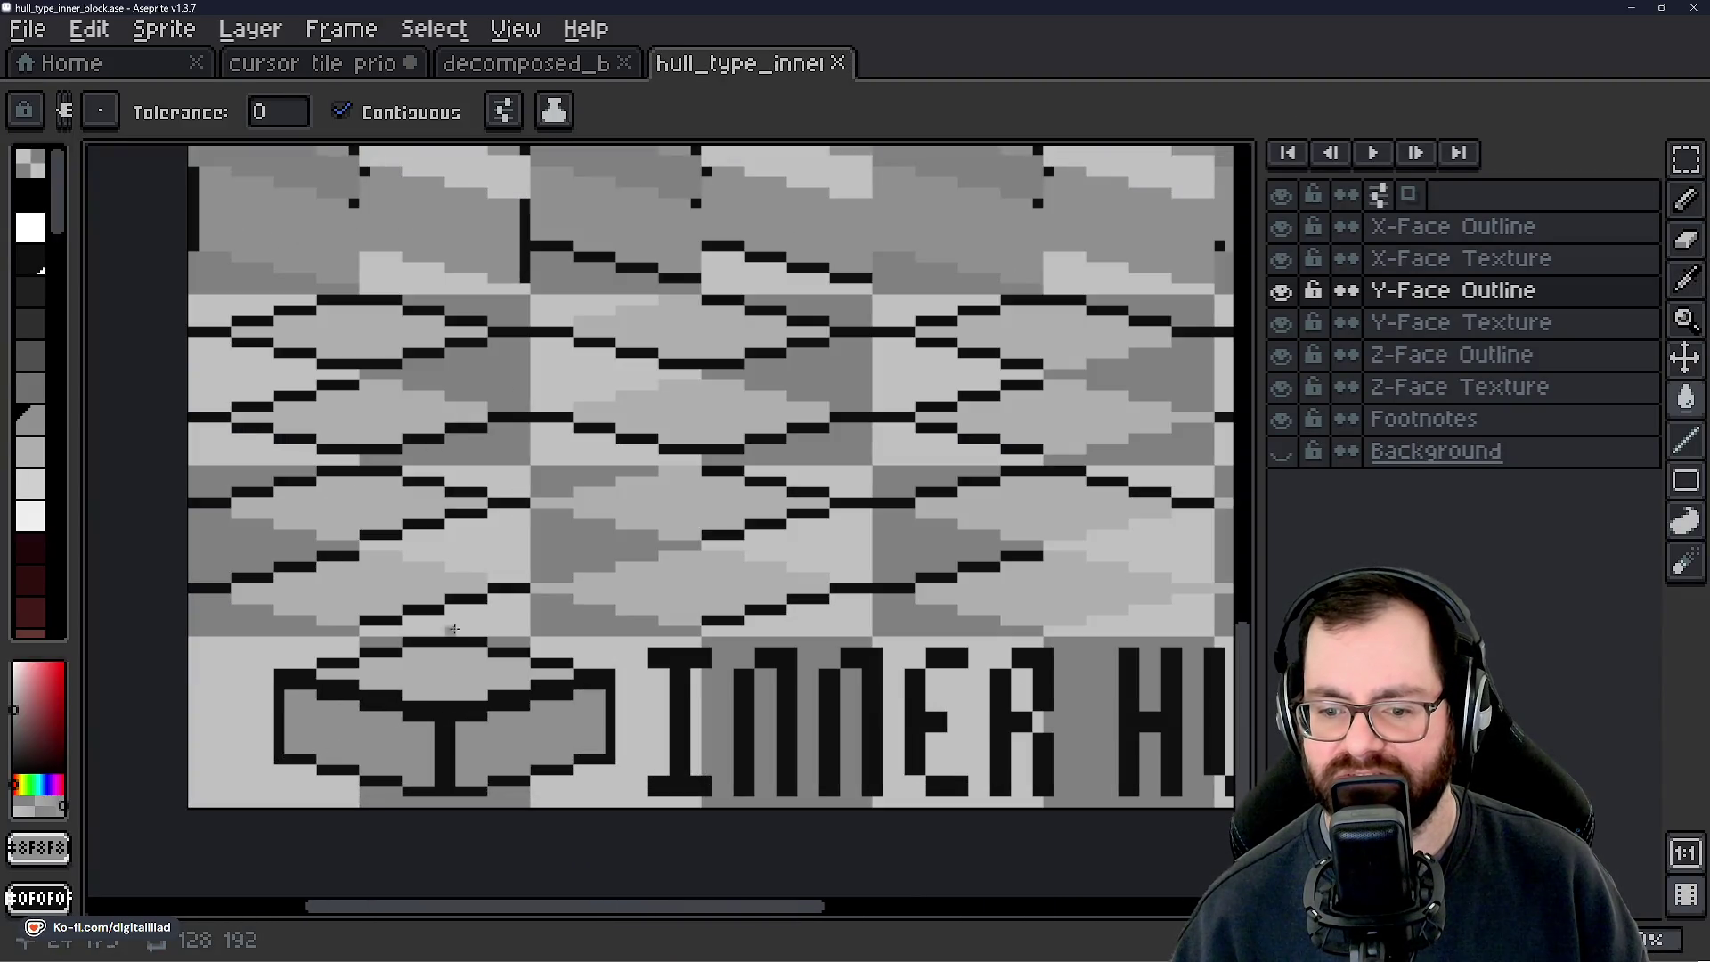
Sample the inner hull block's light grey and fill the cursor tile block's top face with it.
left_click(369, 67)
left_click(739, 67)
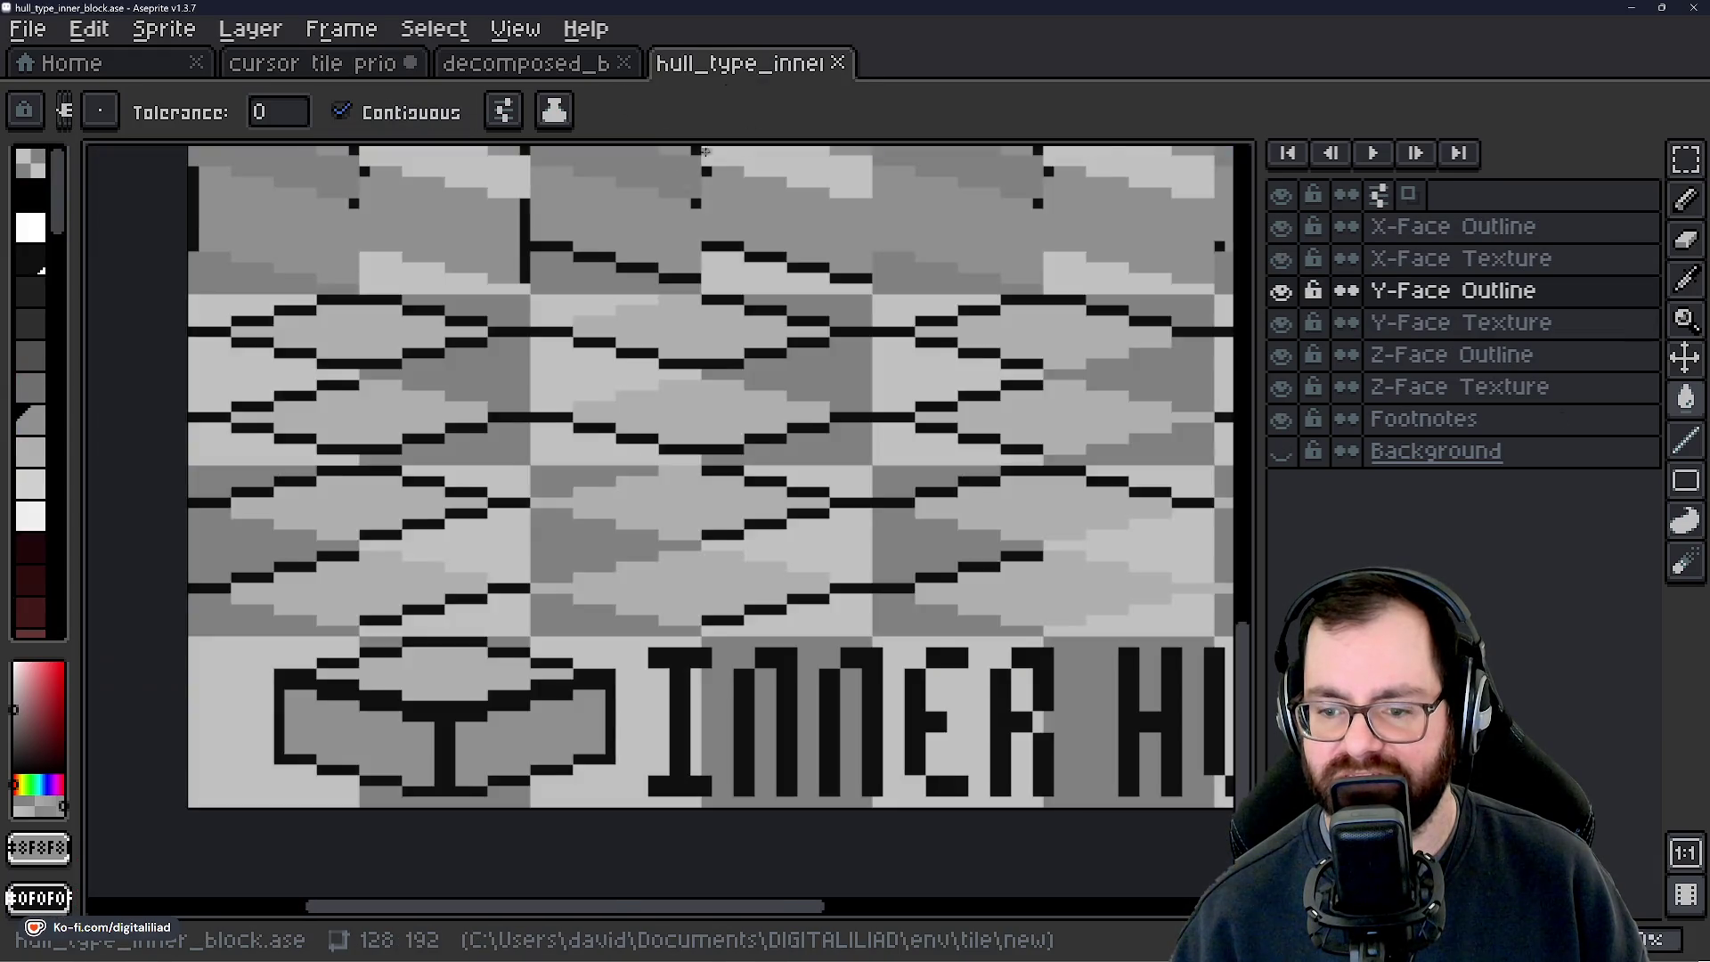
scroll(383, 704, "up", 1)
left_click(580, 483, "alt")
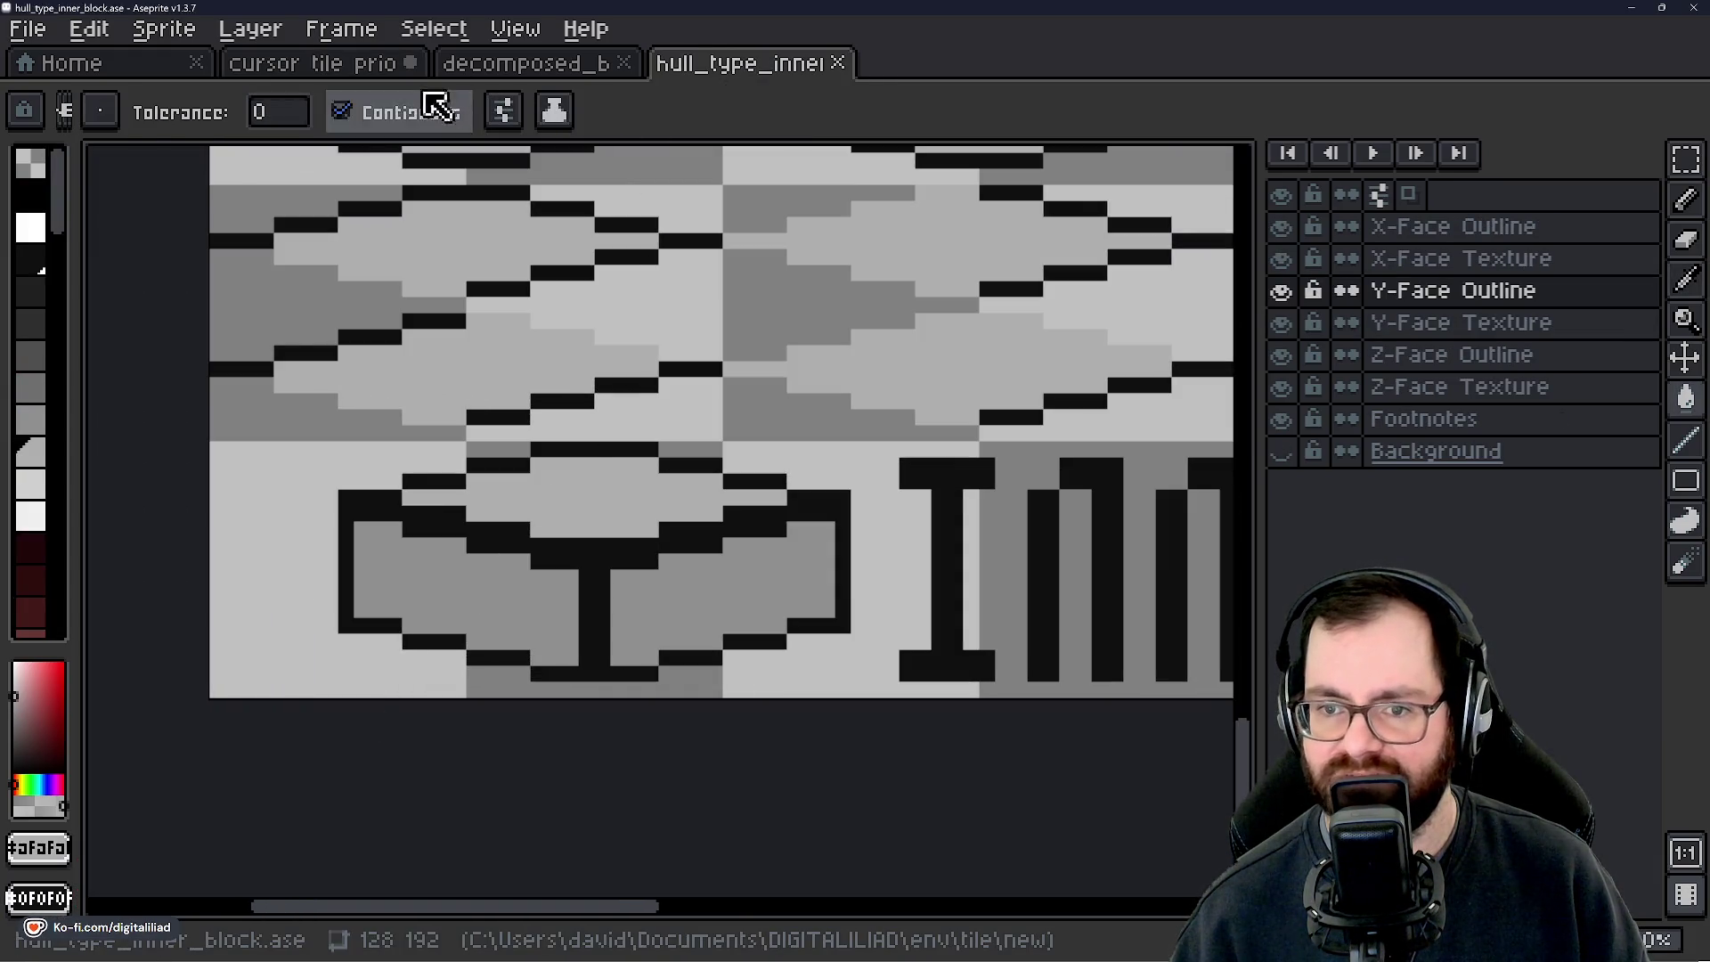
left_click(397, 66)
left_click(743, 404)
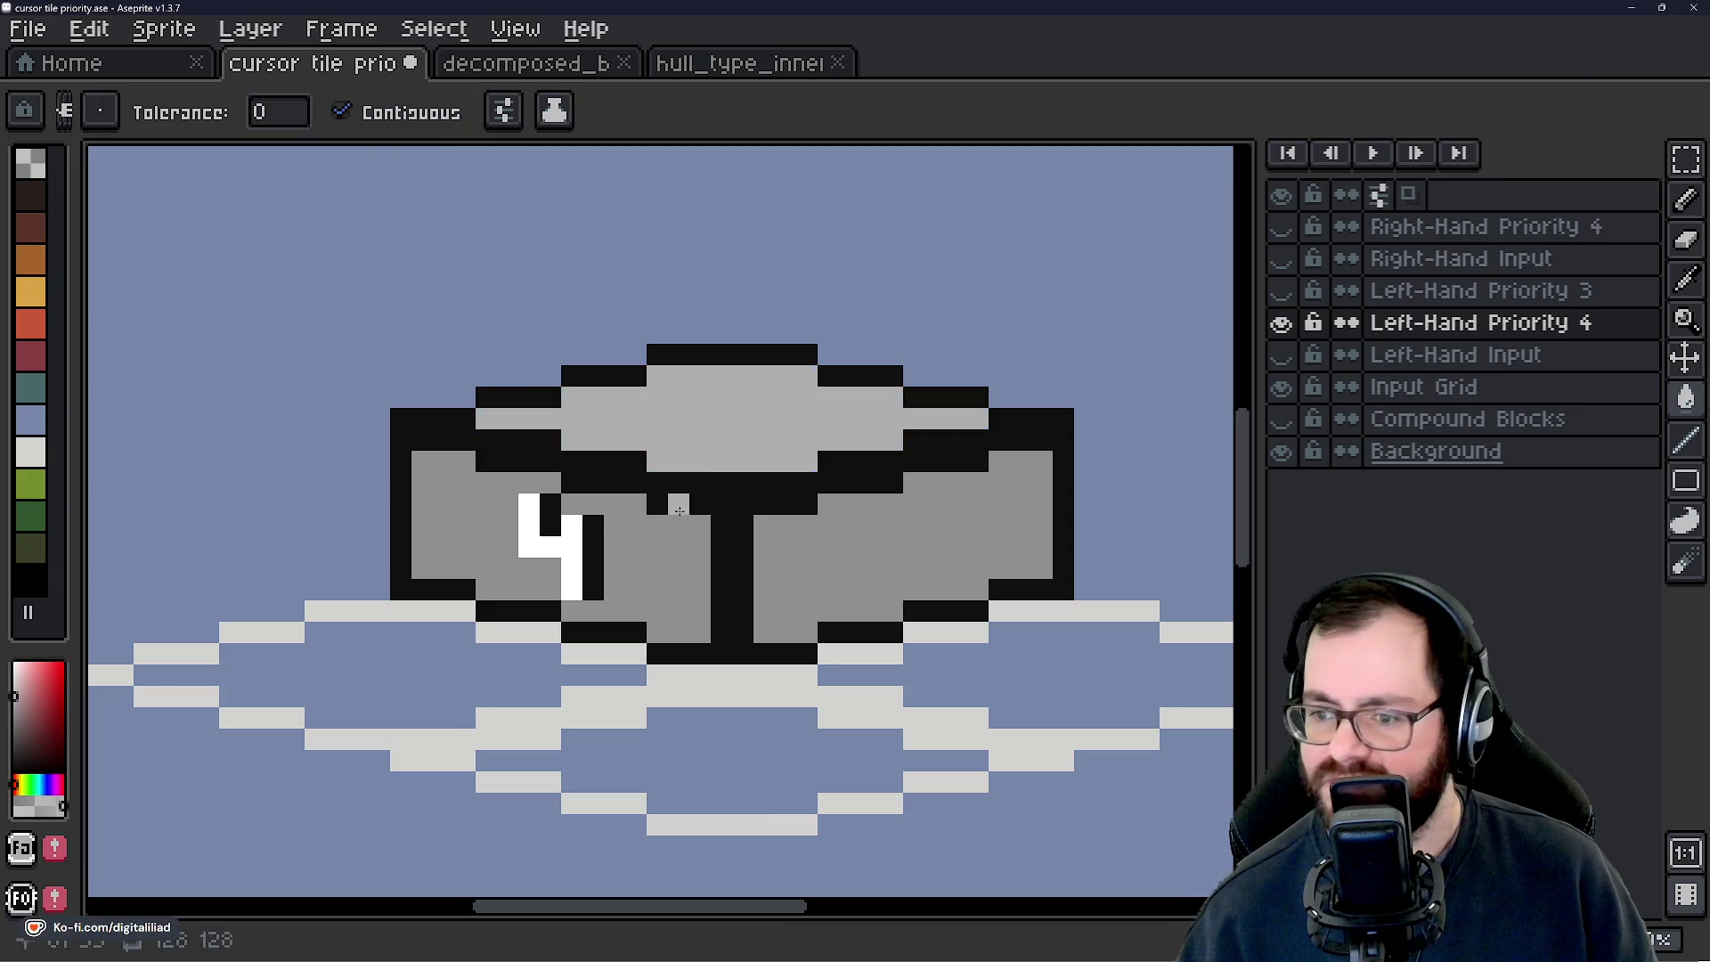
Show Left-Hand Priority 3, hide Left-Hand Priority 4, and make Priority 3 the active layer.
scroll(713, 463, "down", 5)
scroll(690, 489, "up", 4)
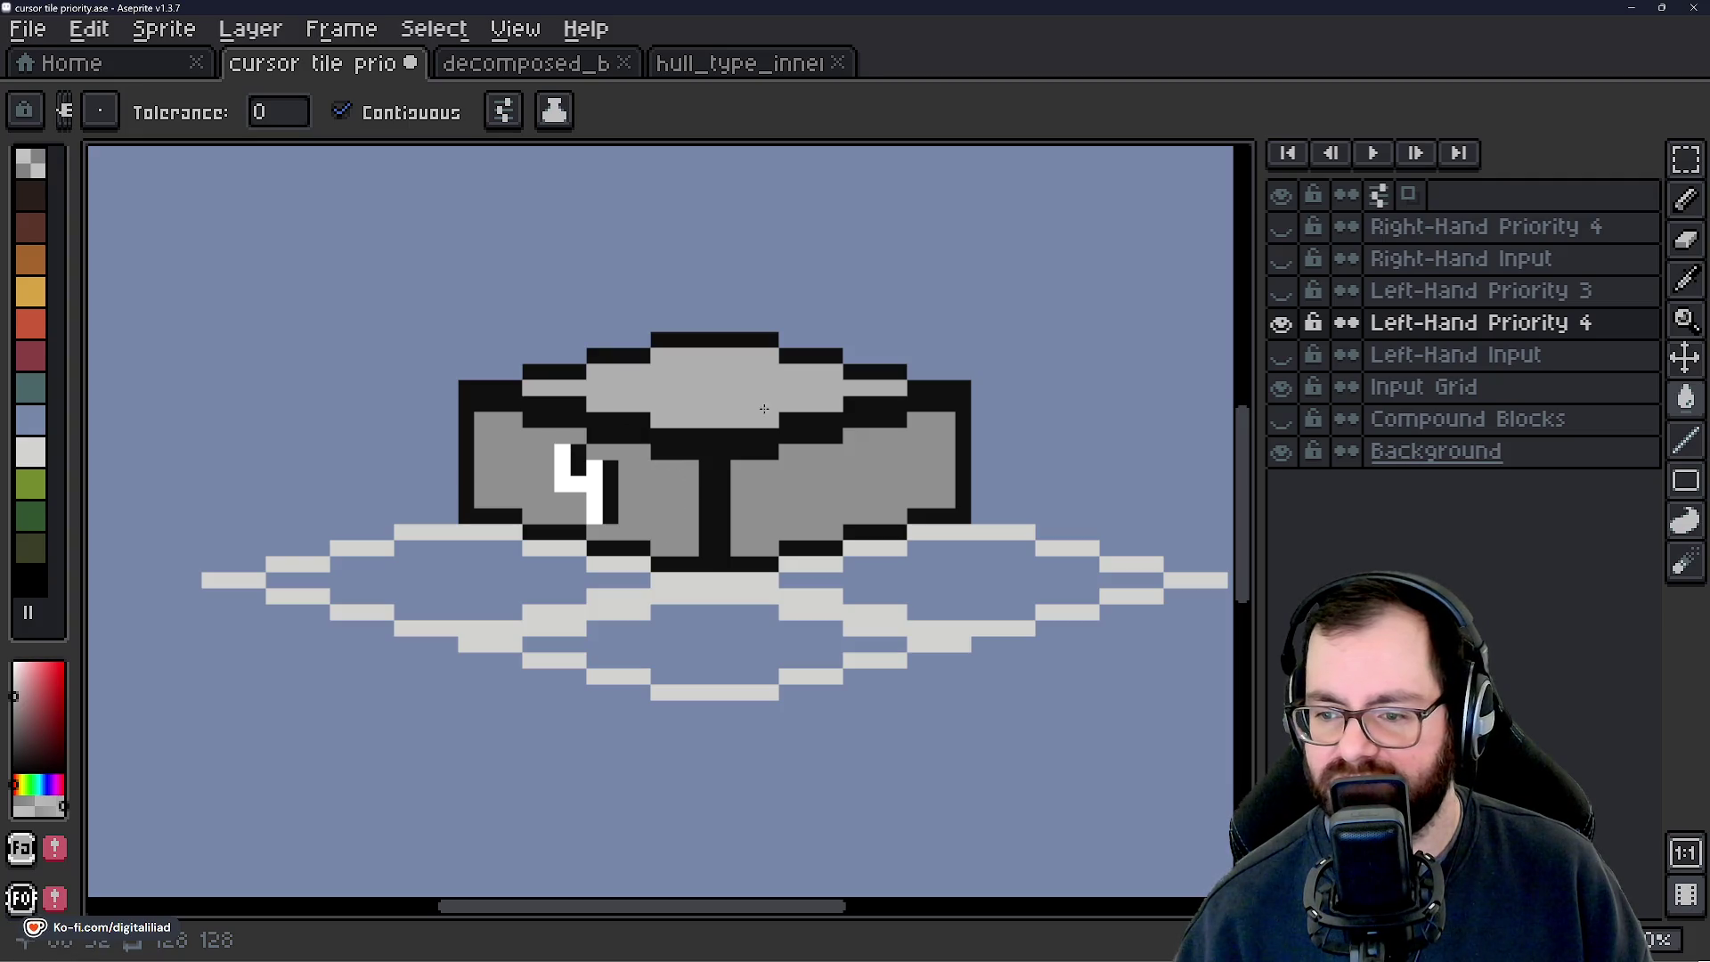
left_click(1281, 292)
scroll(568, 478, "up", 1)
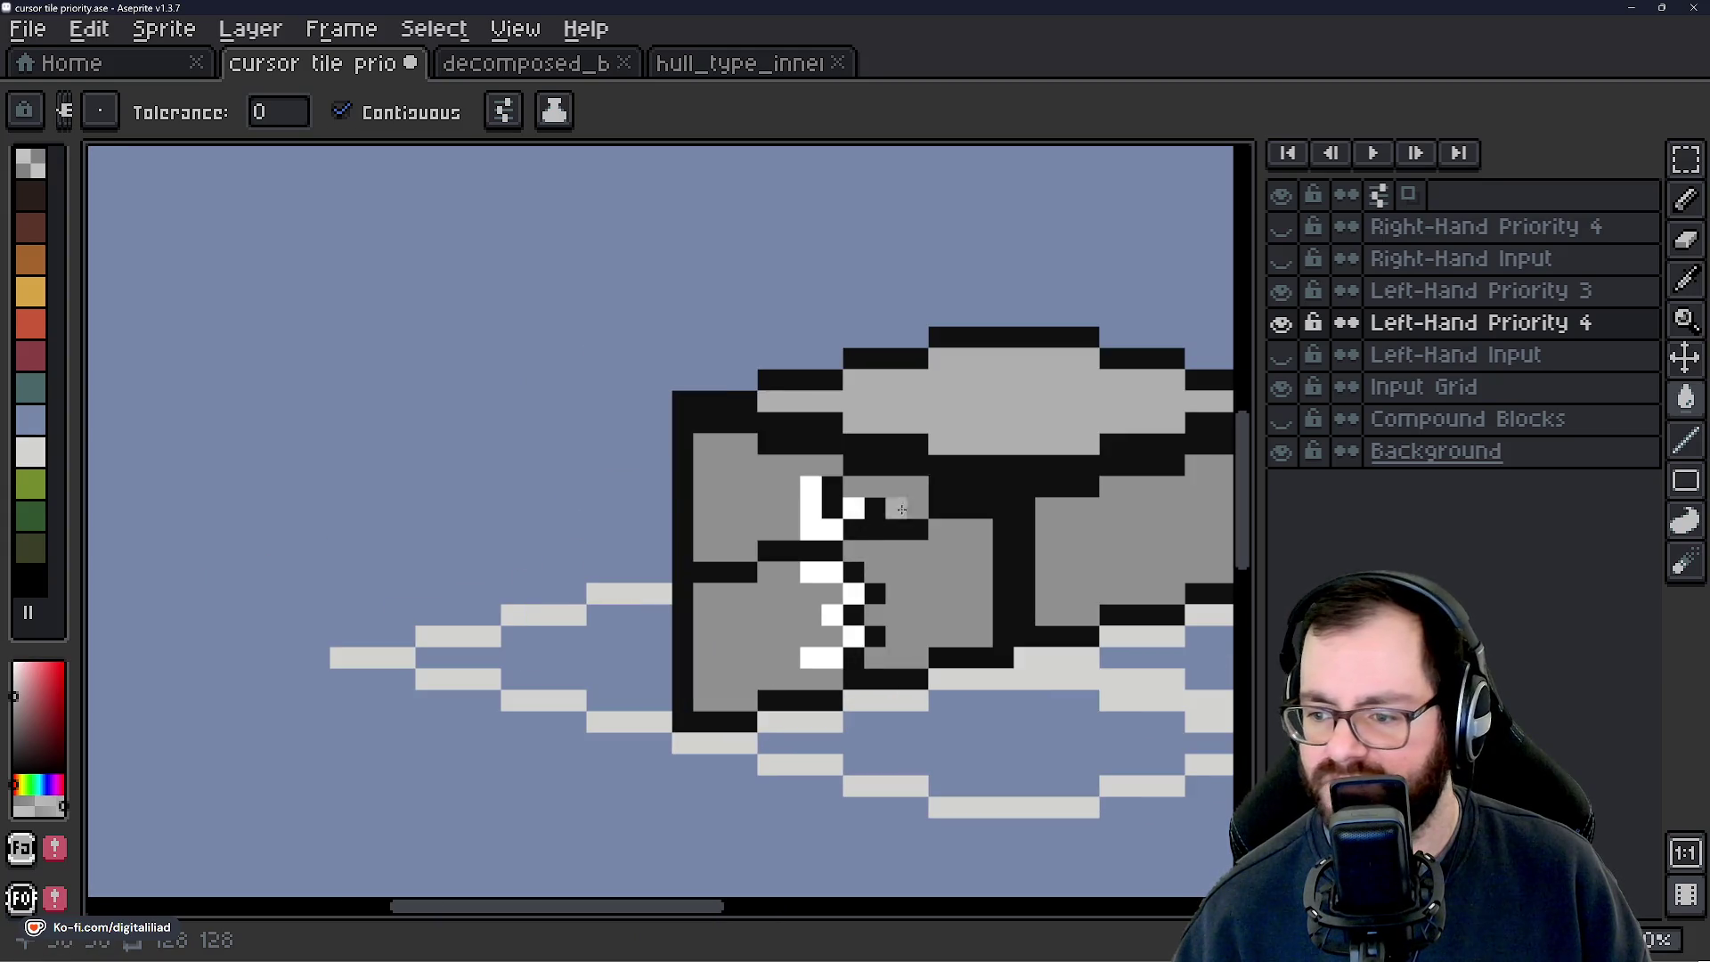
left_click(1282, 292)
left_click(1282, 292)
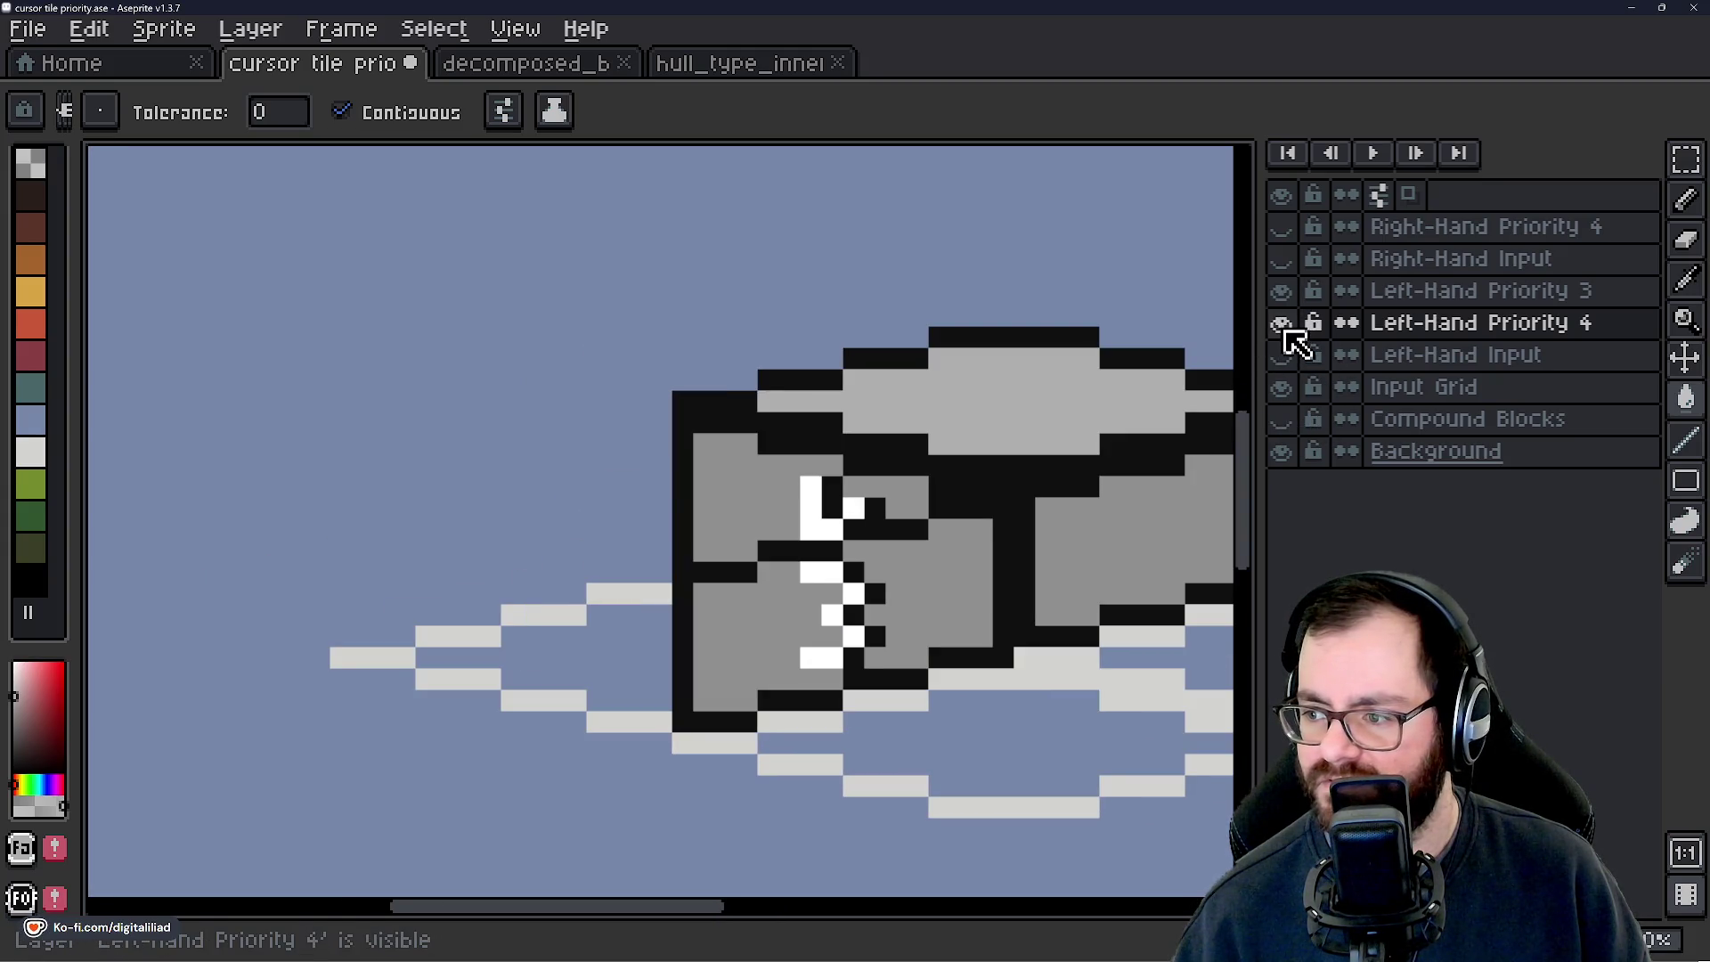
left_click(1281, 324)
scroll(1004, 478, "up", 1)
left_click(1469, 324)
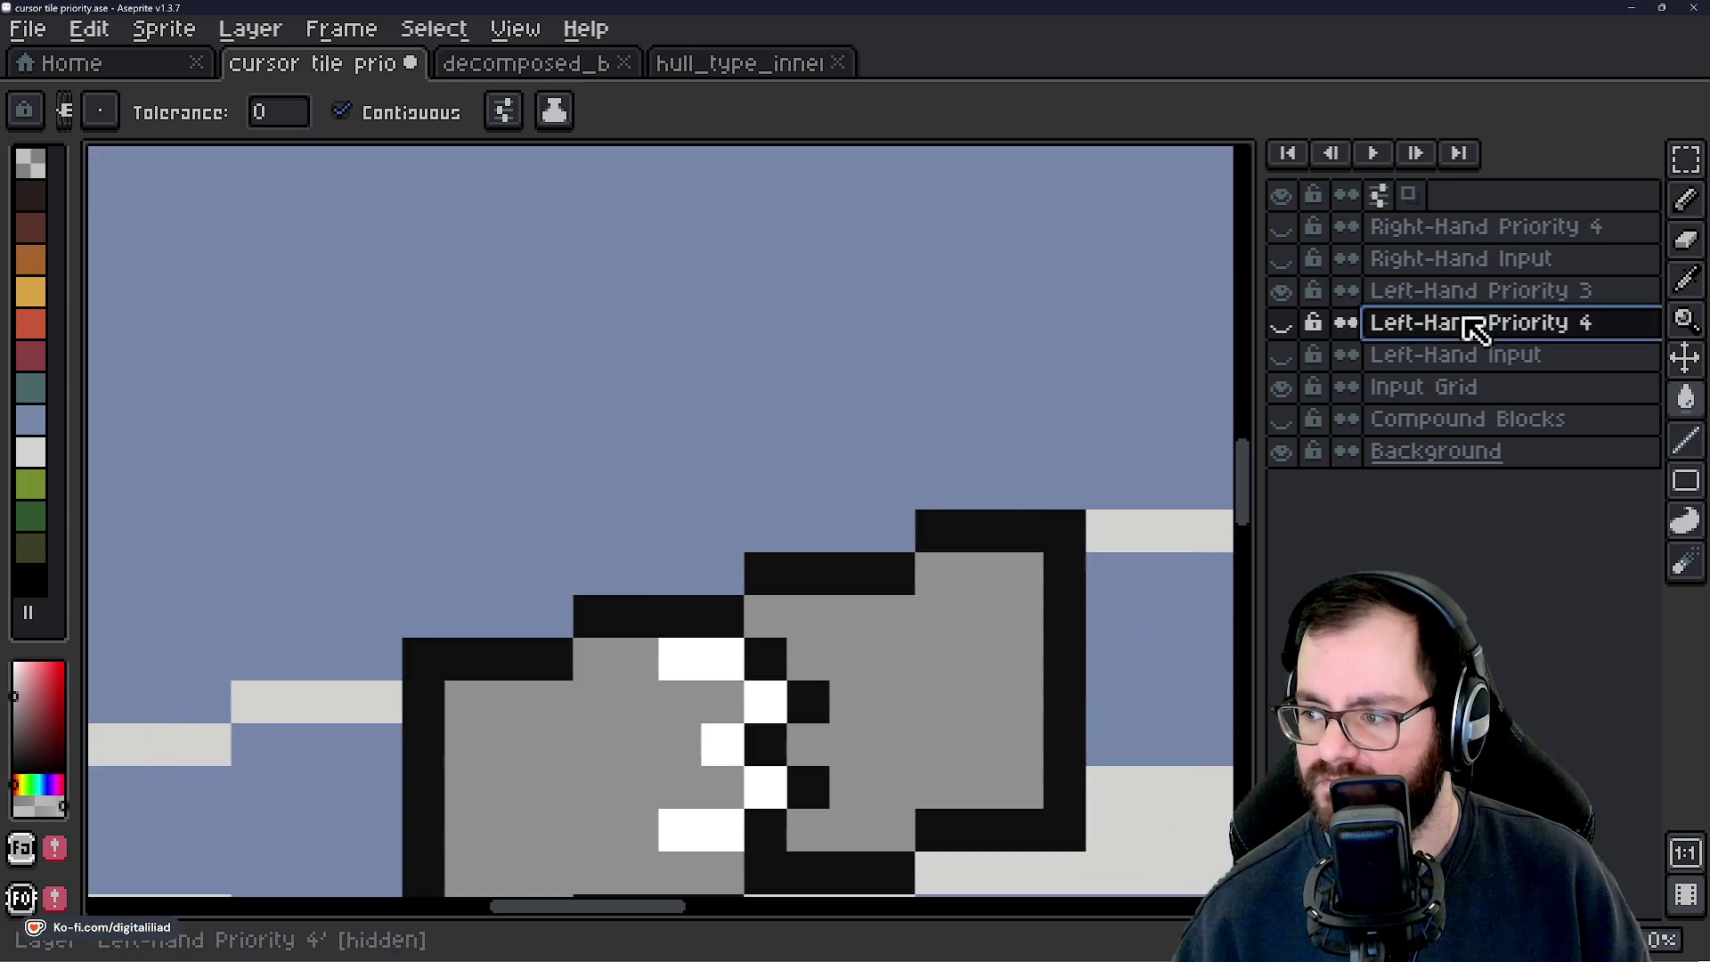
scroll(980, 443, "down", 1)
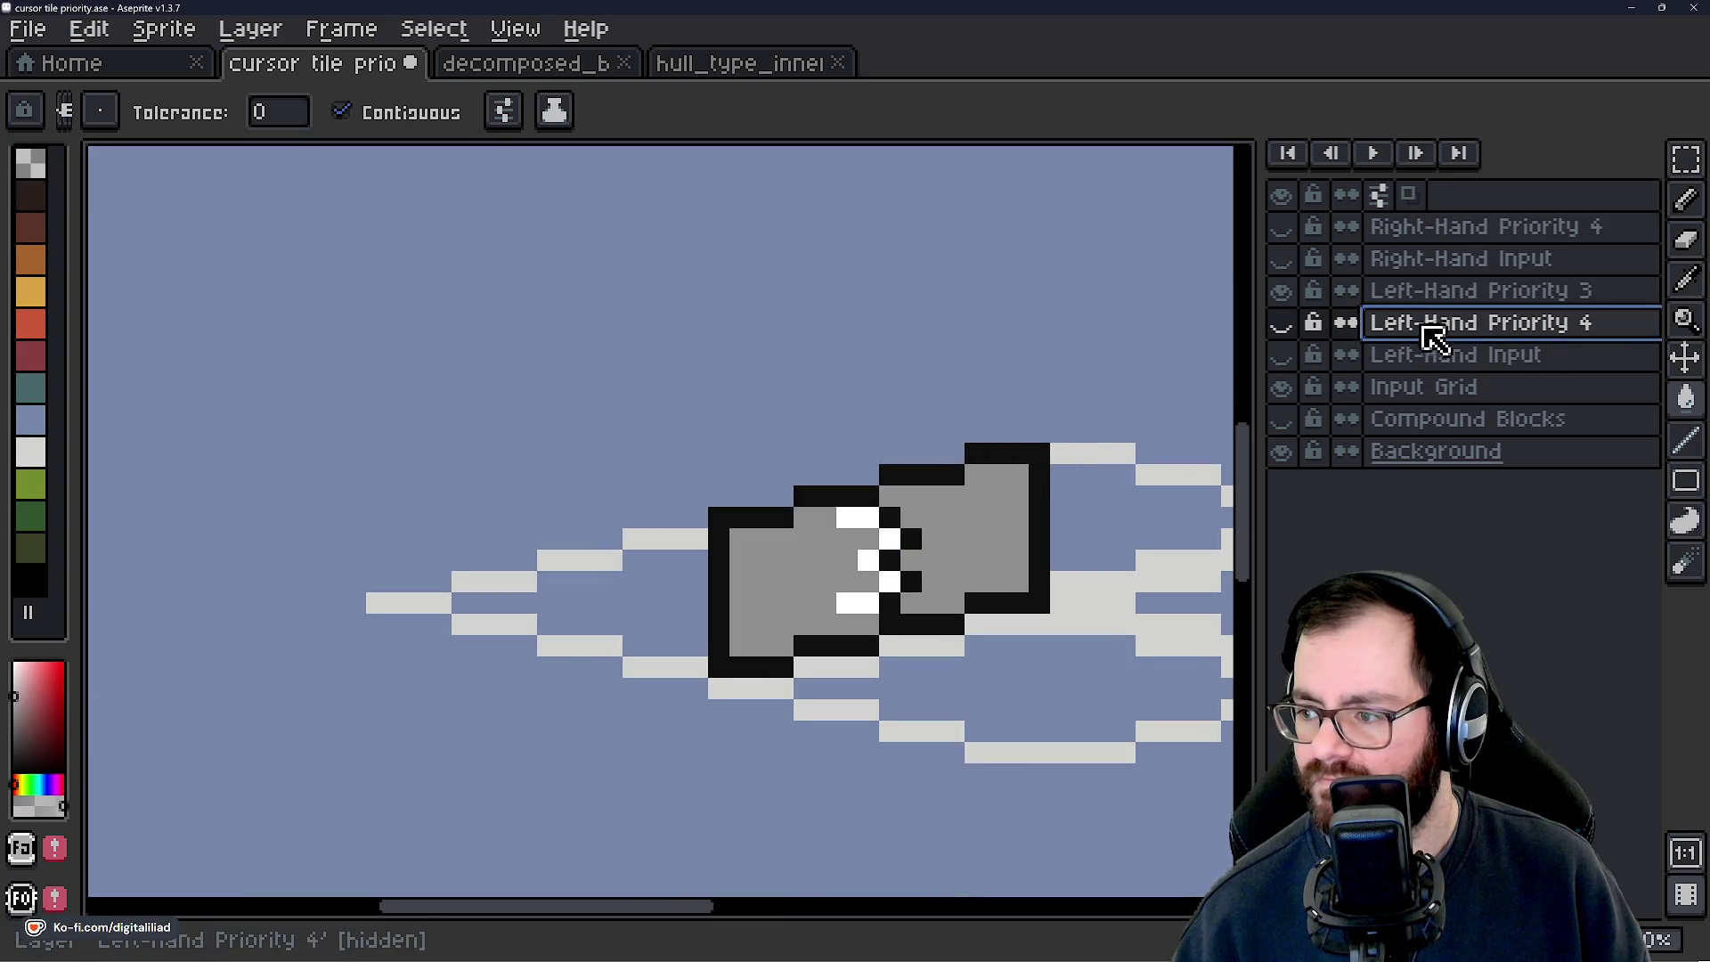
left_click(1435, 292)
scroll(908, 409, "up", 1)
Cover a stray black pixel with background blue and begin the block's outline with straight lines.
left_click(1051, 466, "alt")
left_click(1105, 454)
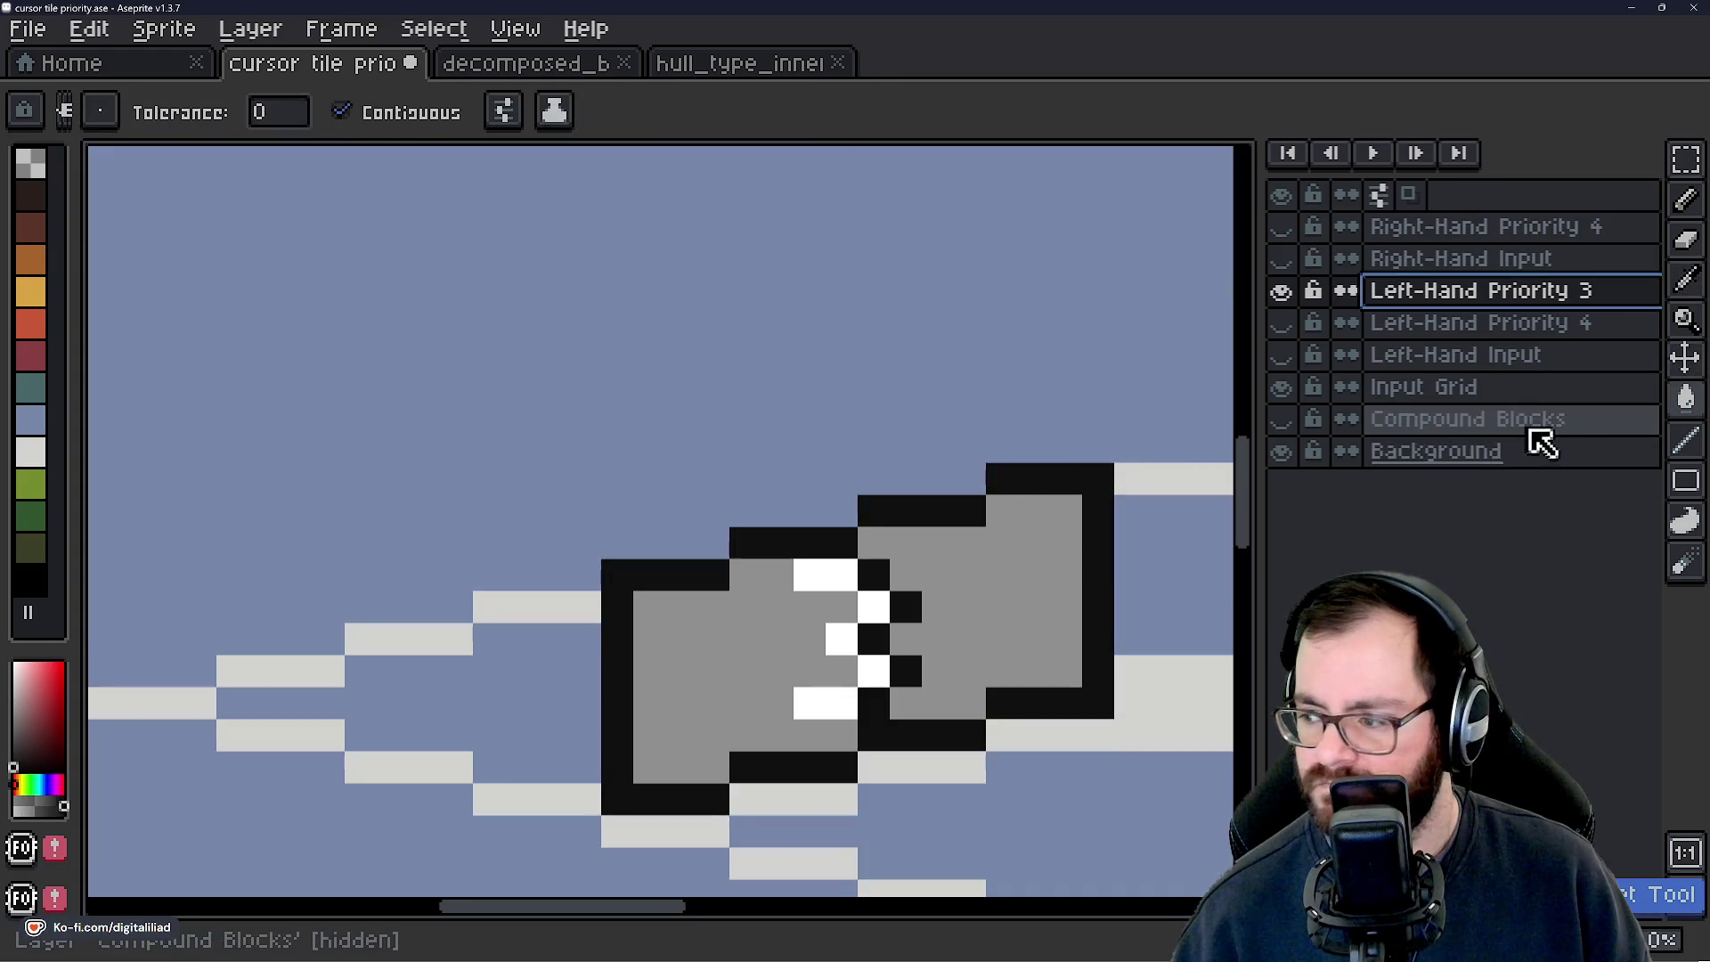
left_click(1662, 441)
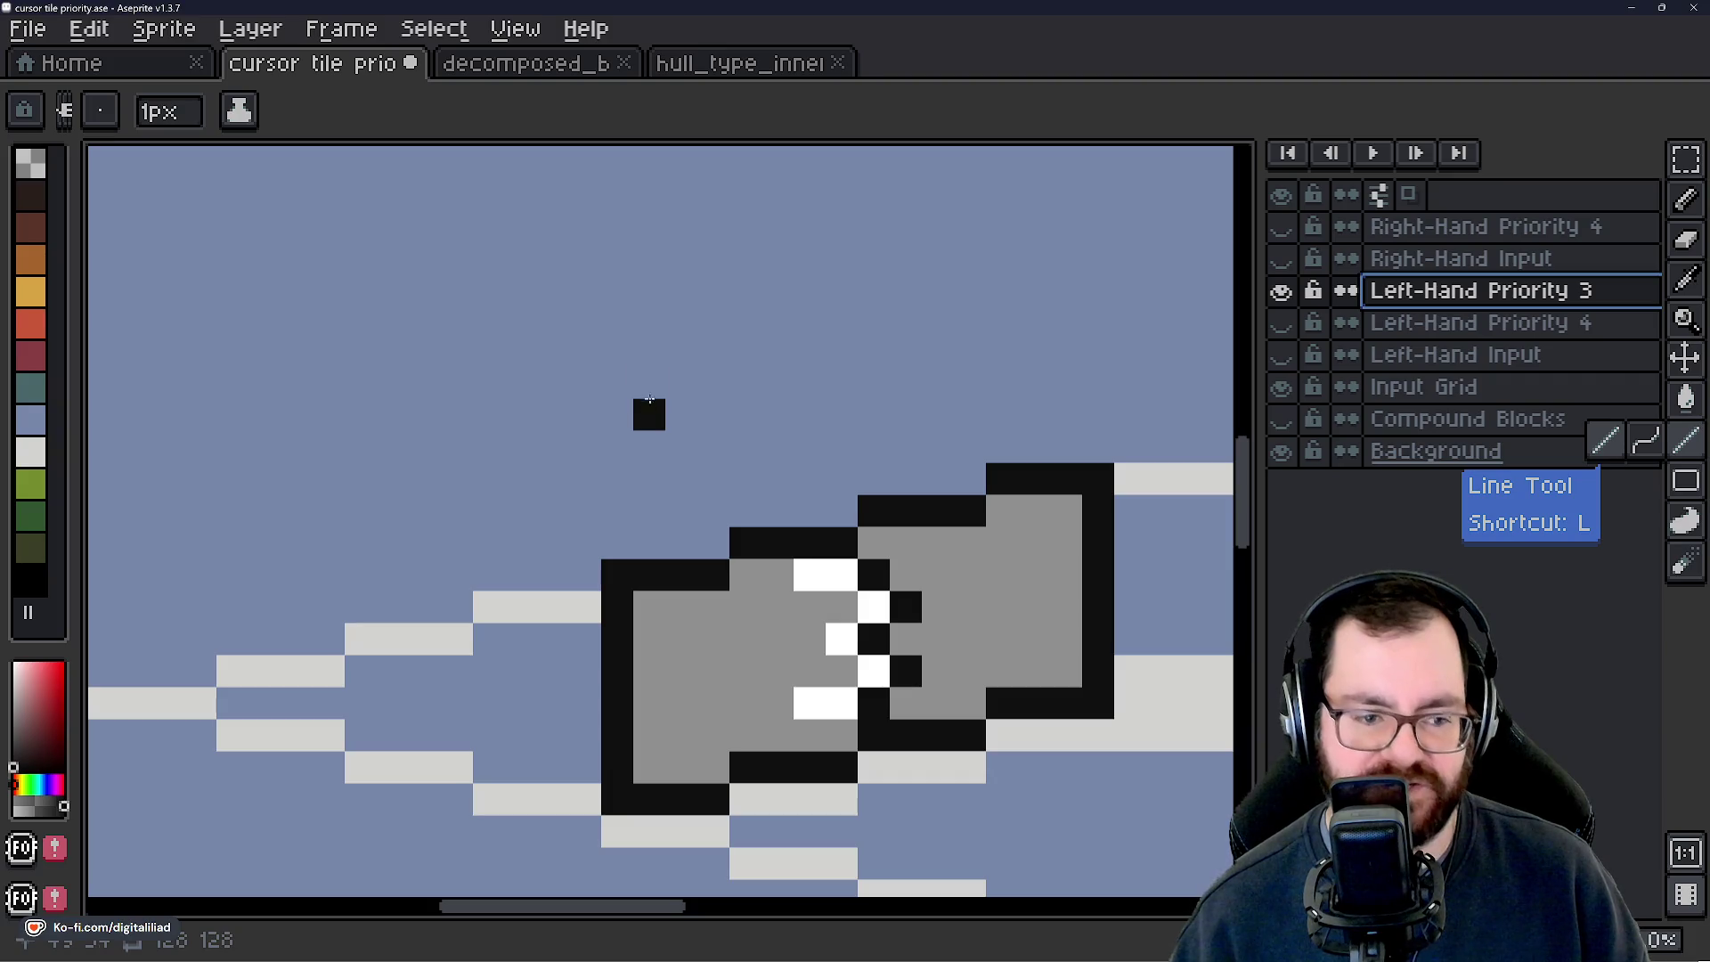
left_click_drag(1015, 455, 1098, 447)
mouse_move(971, 478)
left_mouse_down()
mouse_move(866, 482)
mouse_move(676, 538)
mouse_move(625, 531)
left_mouse_up()
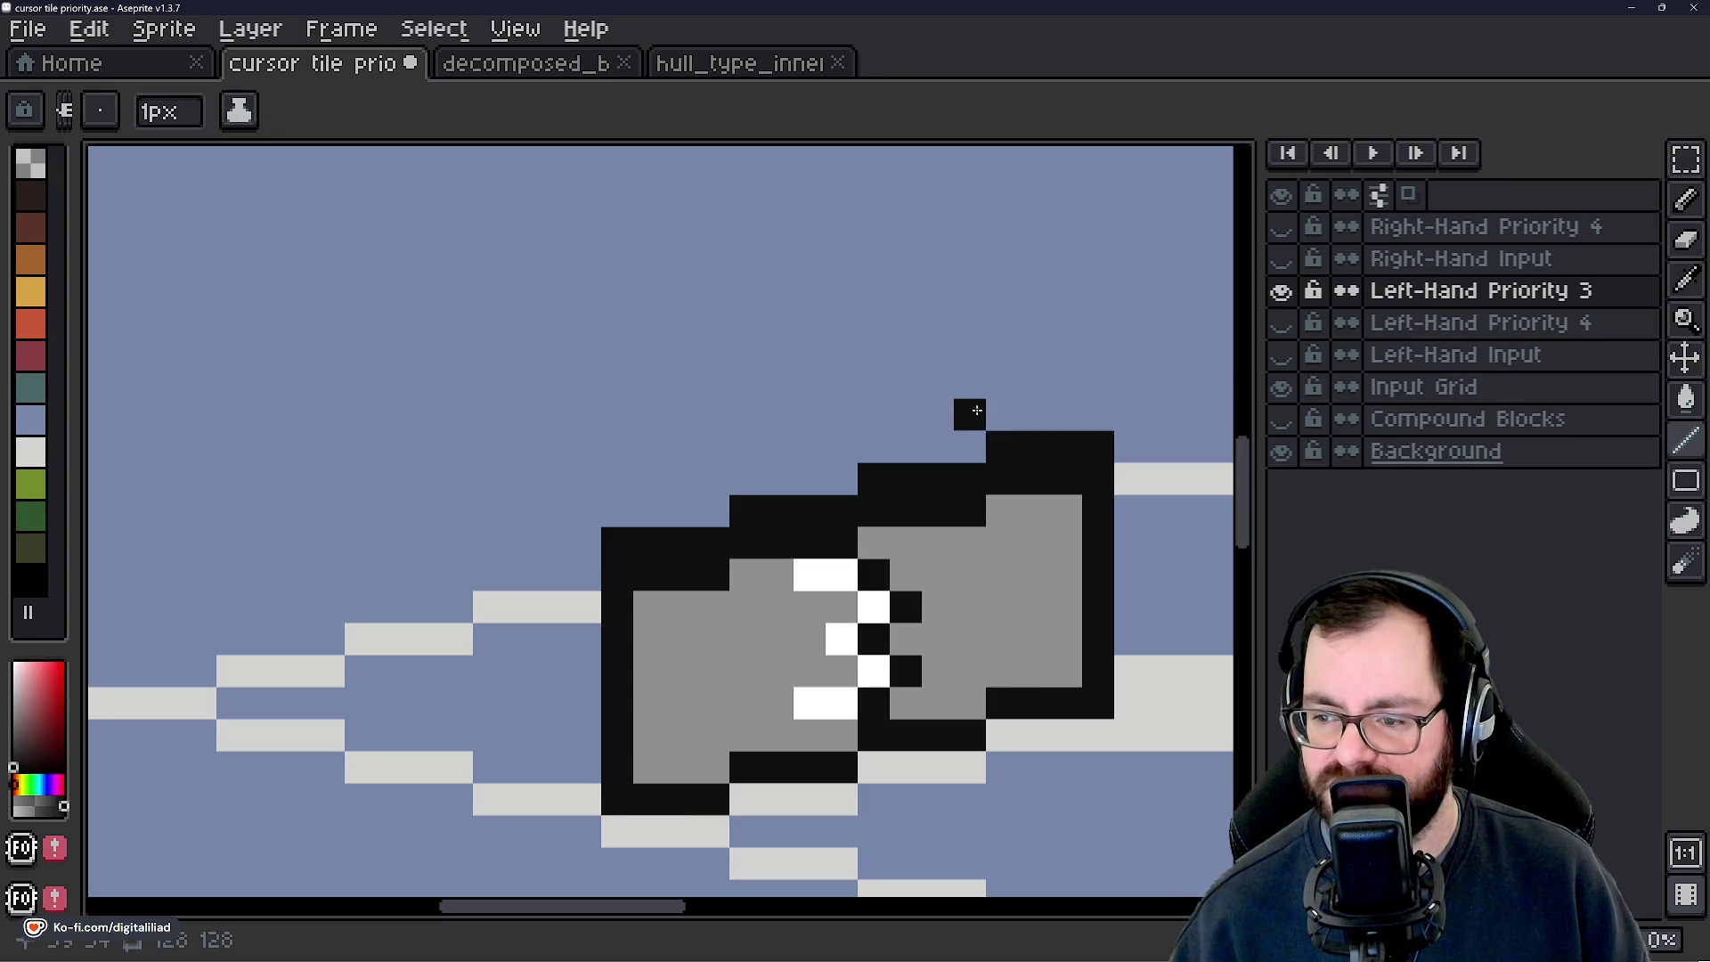
left_click_drag(969, 407, 879, 417)
Finish the Left-Hand Priority 3 block's black outline, including its left edge down to the bottom.
scroll(789, 493, "down", 4)
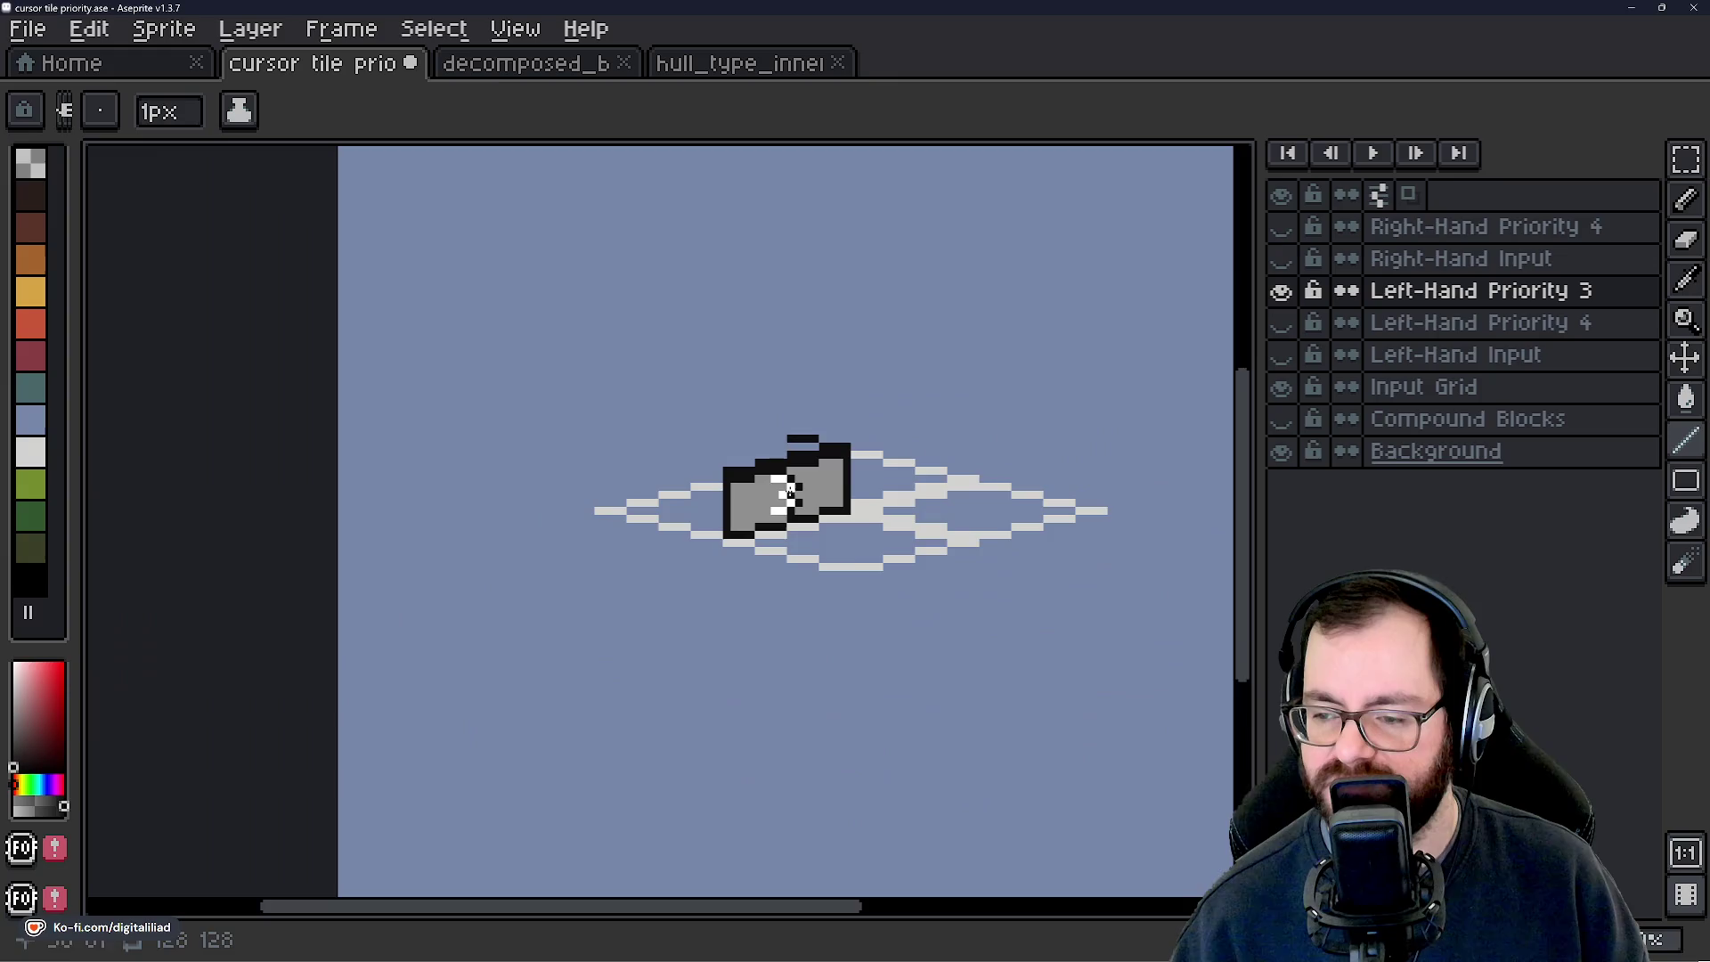
scroll(782, 447, "up", 4)
left_click_drag(782, 446, 549, 409)
left_click_drag(572, 505, 750, 487)
mouse_move(691, 390)
left_mouse_down()
mouse_move(619, 390)
mouse_move(595, 421)
mouse_move(343, 451)
mouse_move(299, 495)
mouse_move(239, 492)
mouse_move(217, 511)
mouse_move(432, 521)
mouse_move(608, 579)
mouse_move(680, 579)
mouse_move(695, 611)
mouse_move(376, 550)
left_mouse_up()
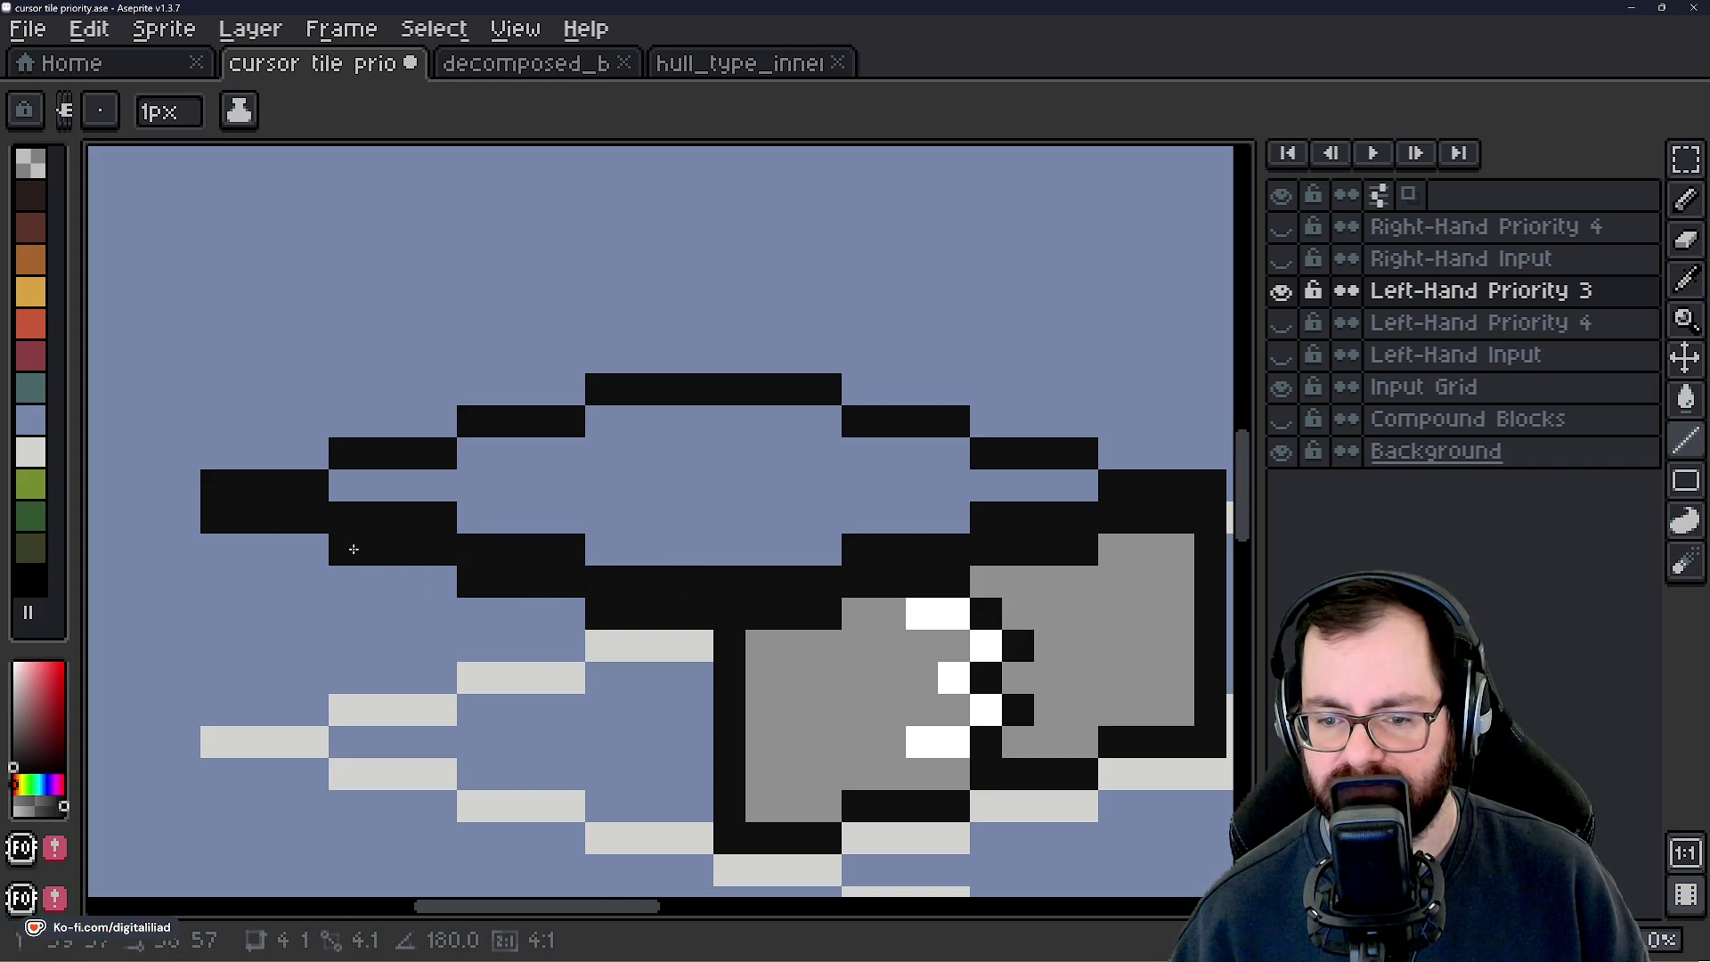
scroll(354, 549, "down", 2)
scroll(505, 500, "up", 2)
mouse_move(505, 499)
left_mouse_down()
mouse_move(504, 680)
mouse_move(719, 672)
mouse_move(648, 691)
mouse_move(413, 633)
mouse_move(374, 606)
left_mouse_up()
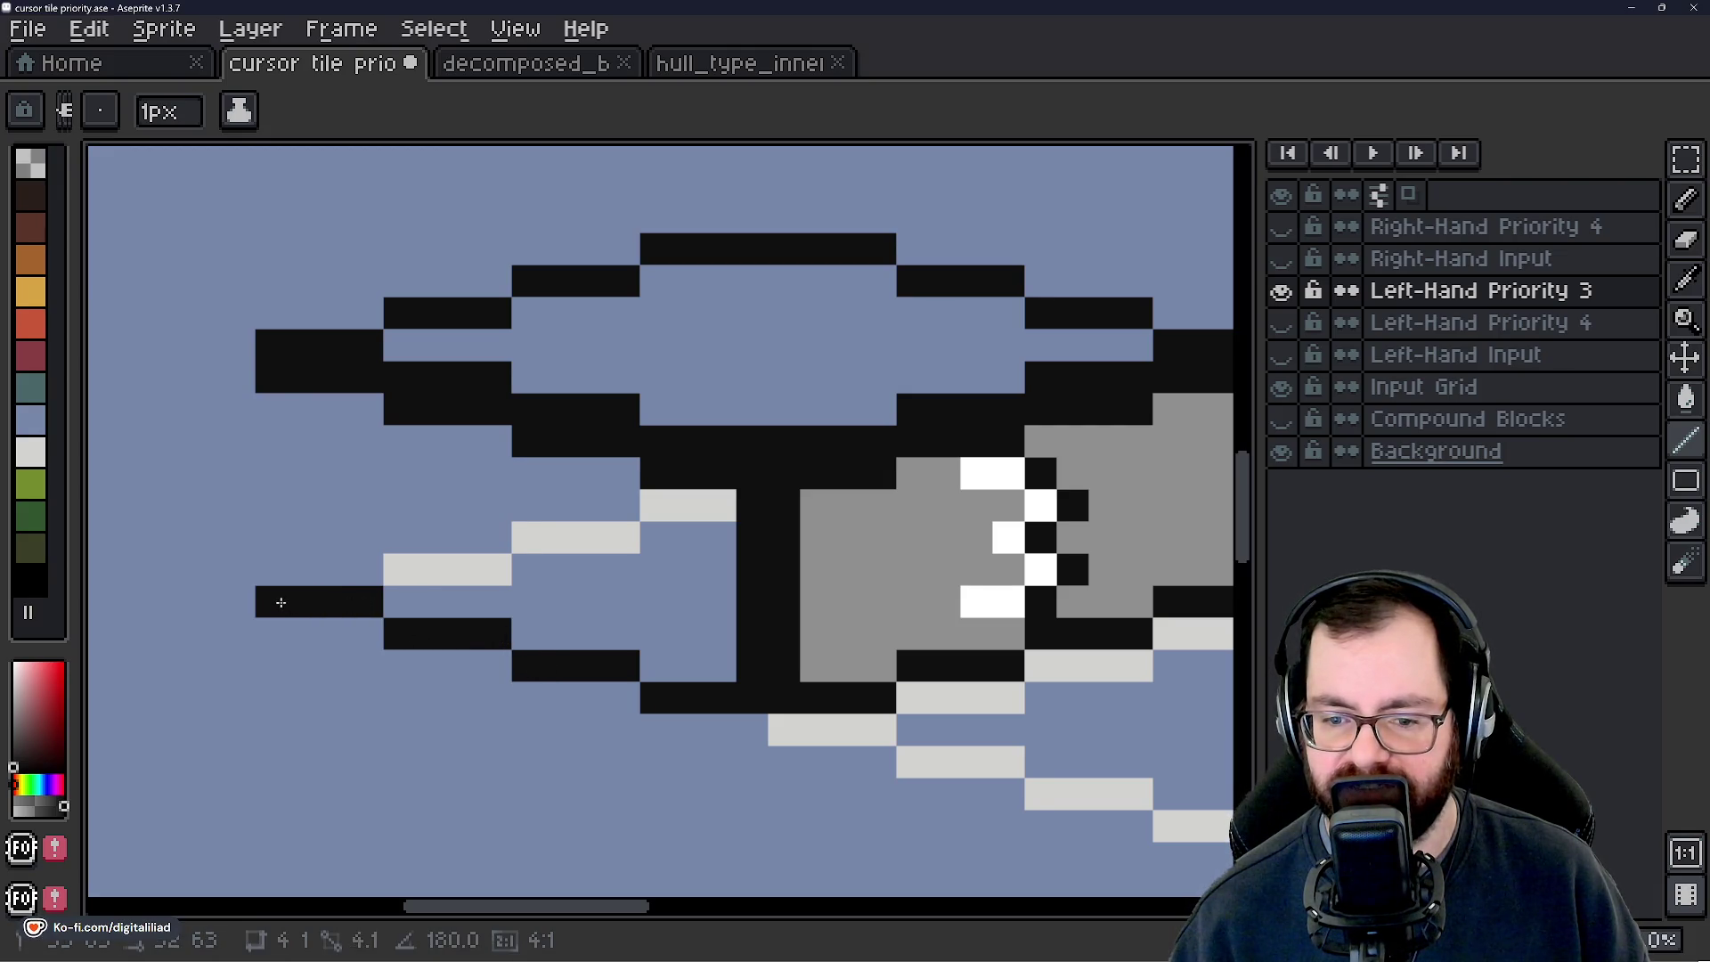
left_click_drag(268, 424, 270, 570)
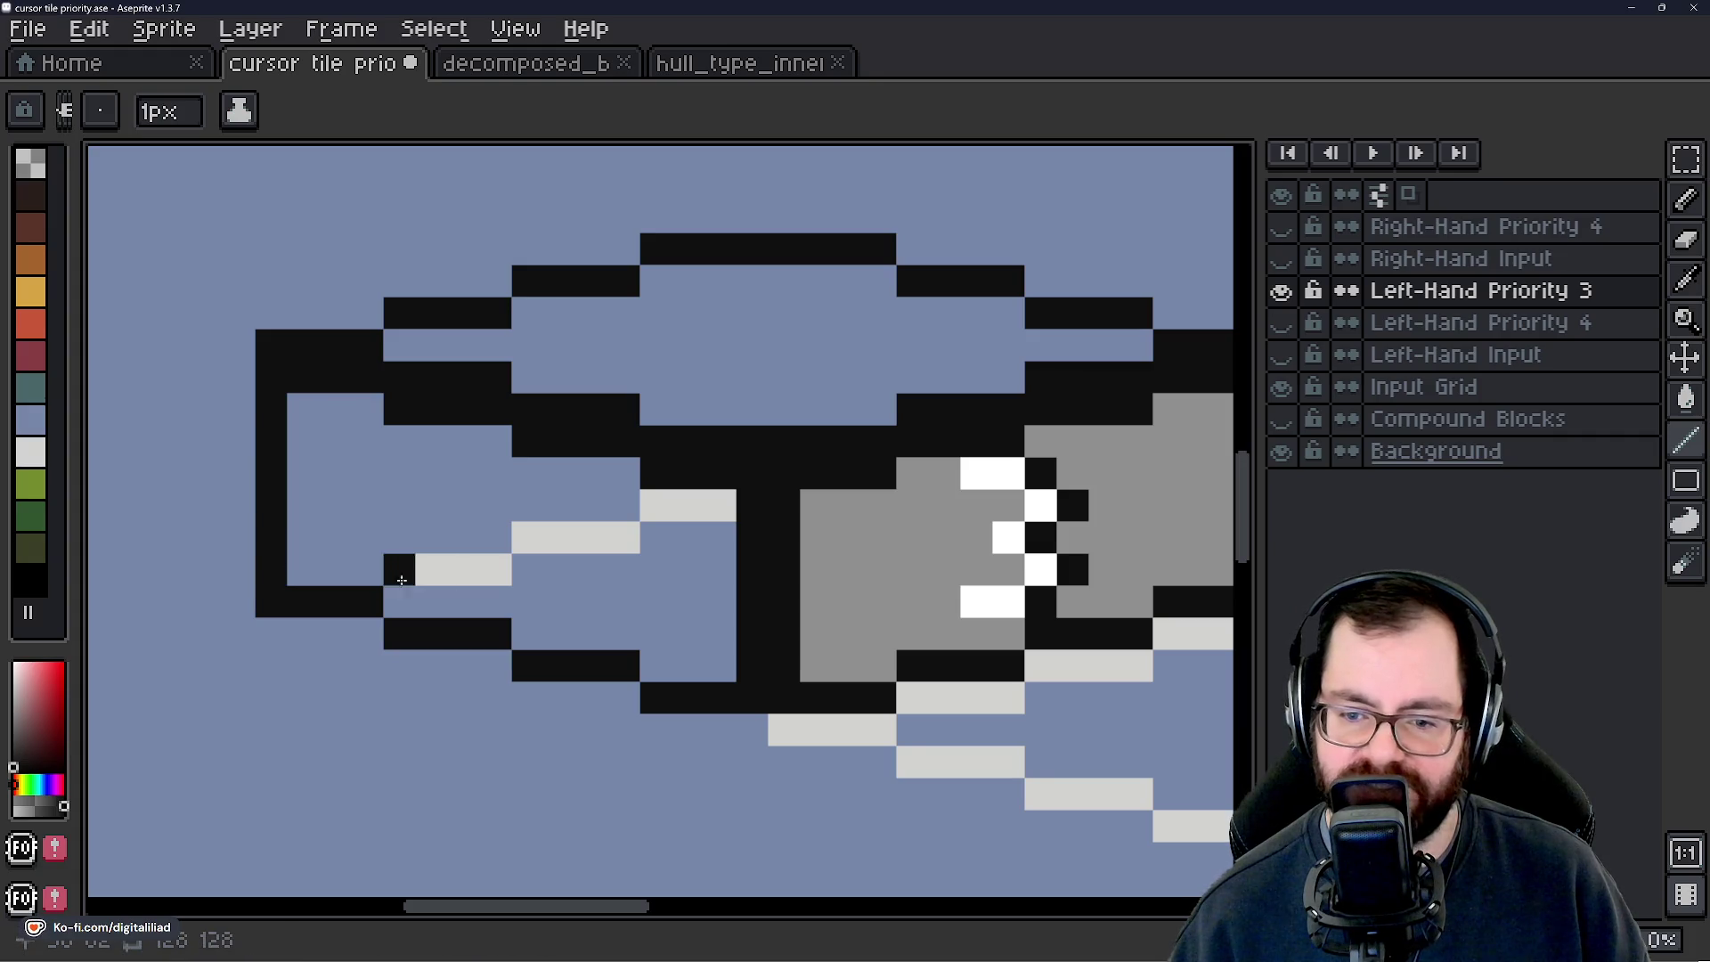
Fill the new left block with mid grey sampled from the existing block.
scroll(418, 561, "down", 2)
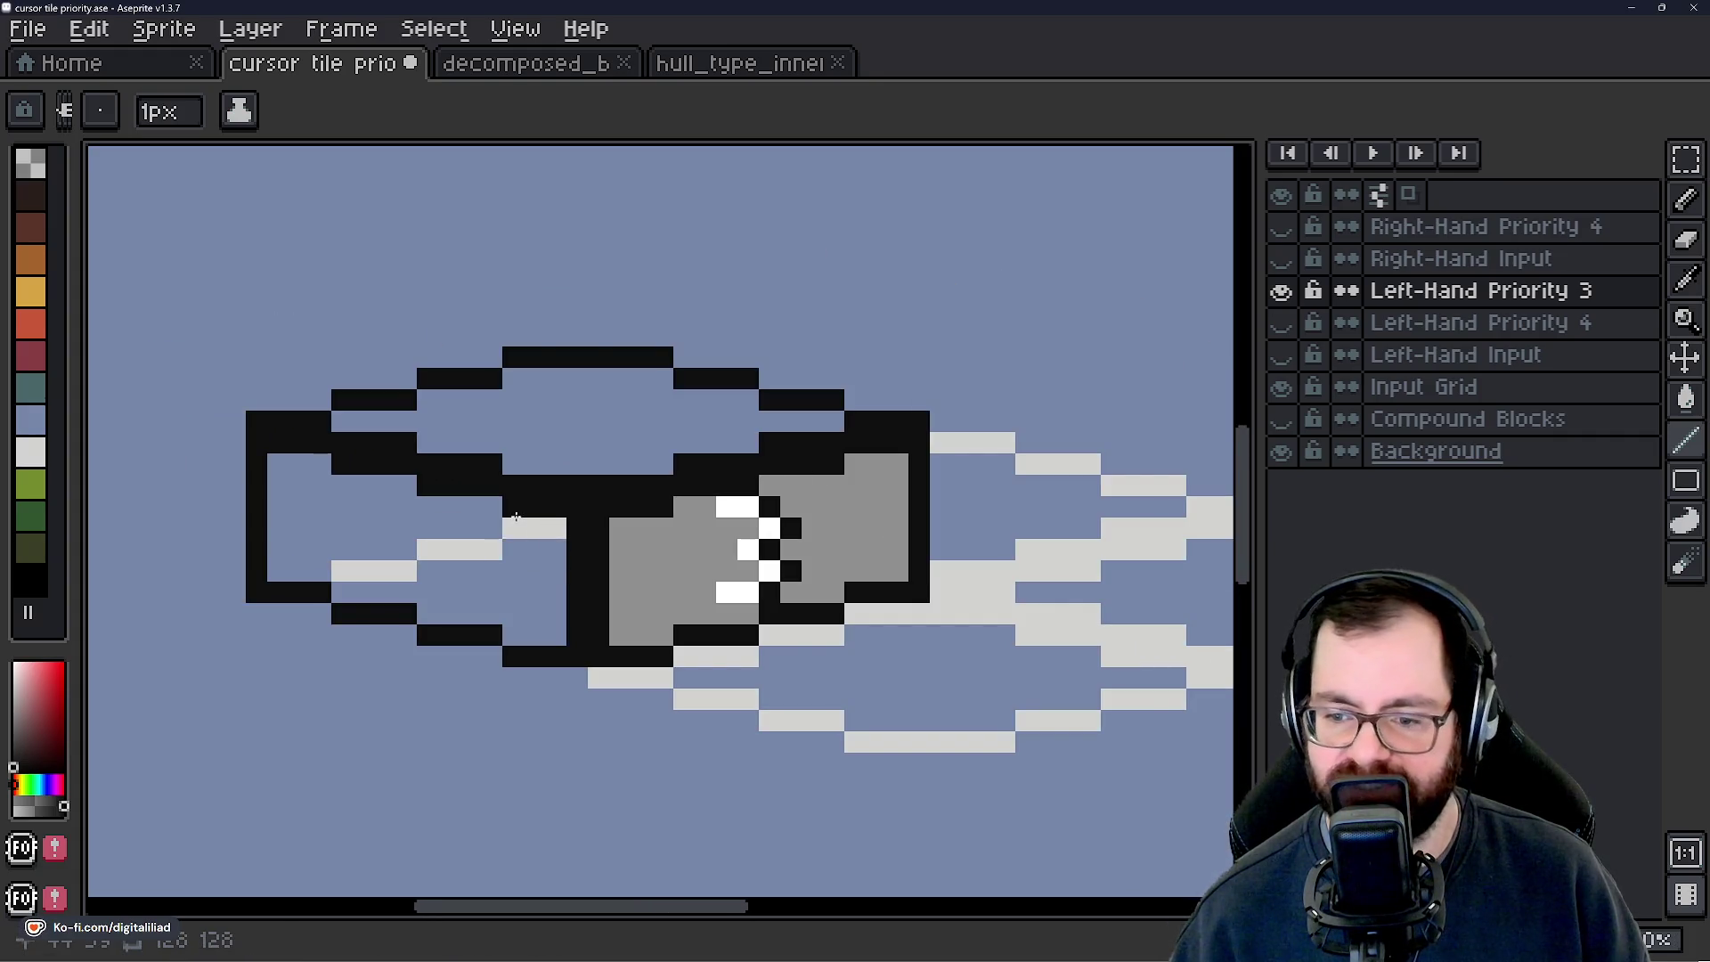
left_click(659, 562, "alt")
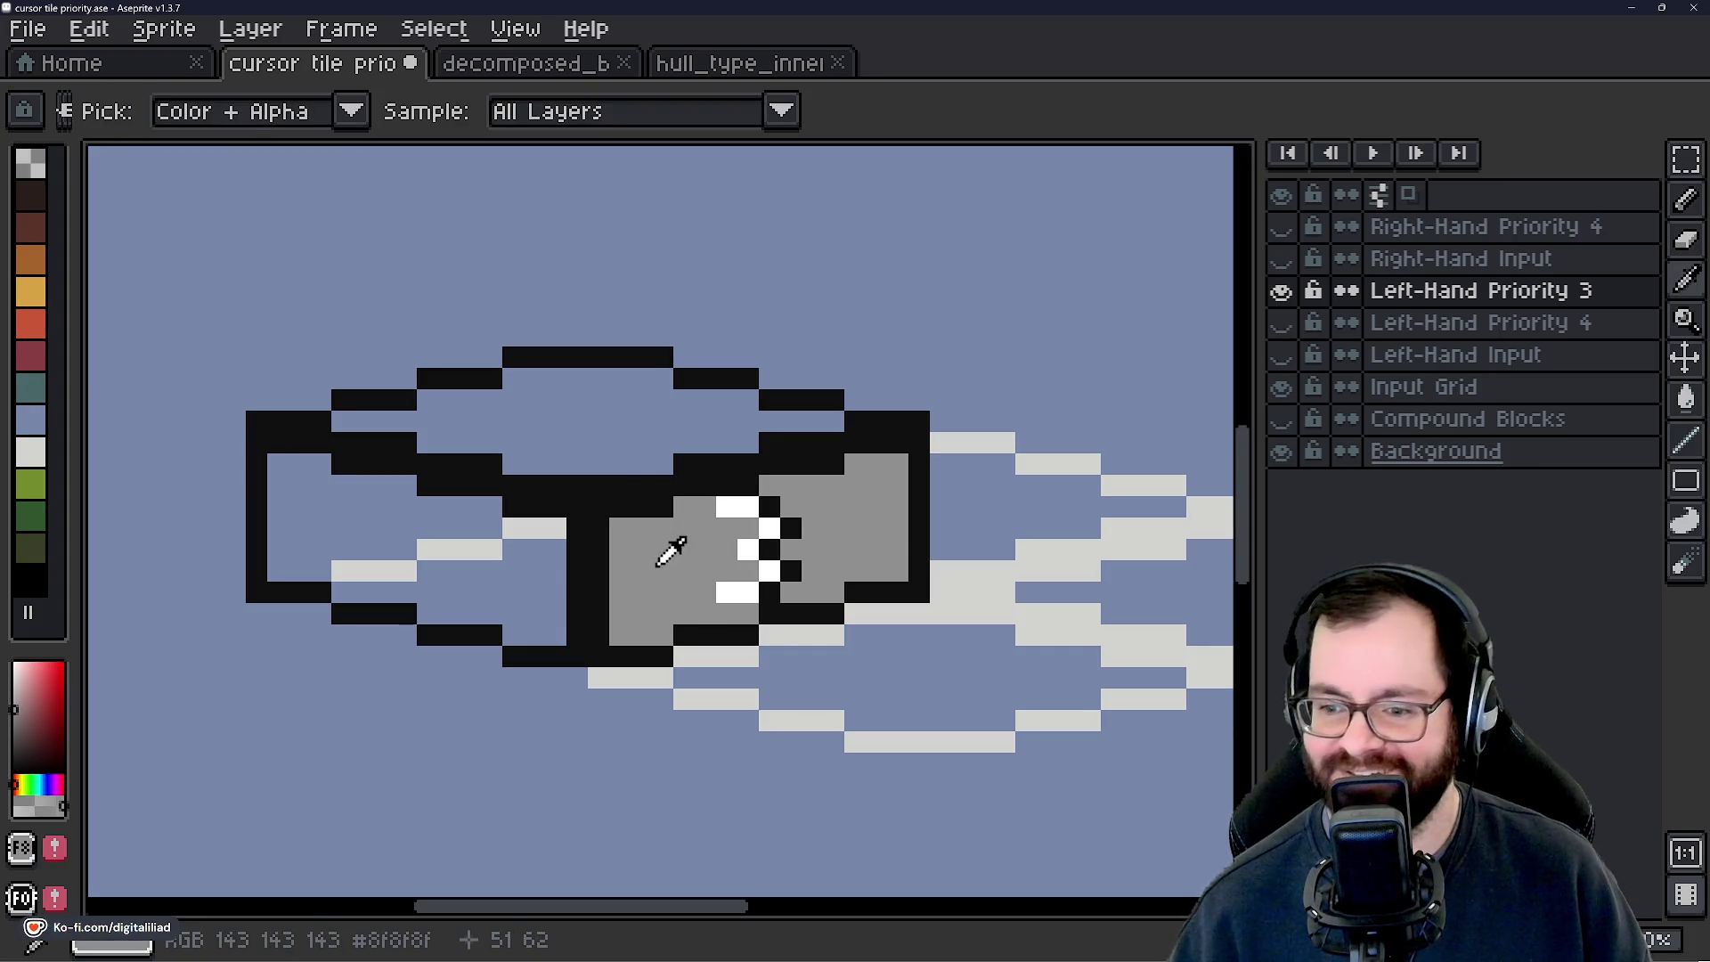
key("g")
left_click(471, 526)
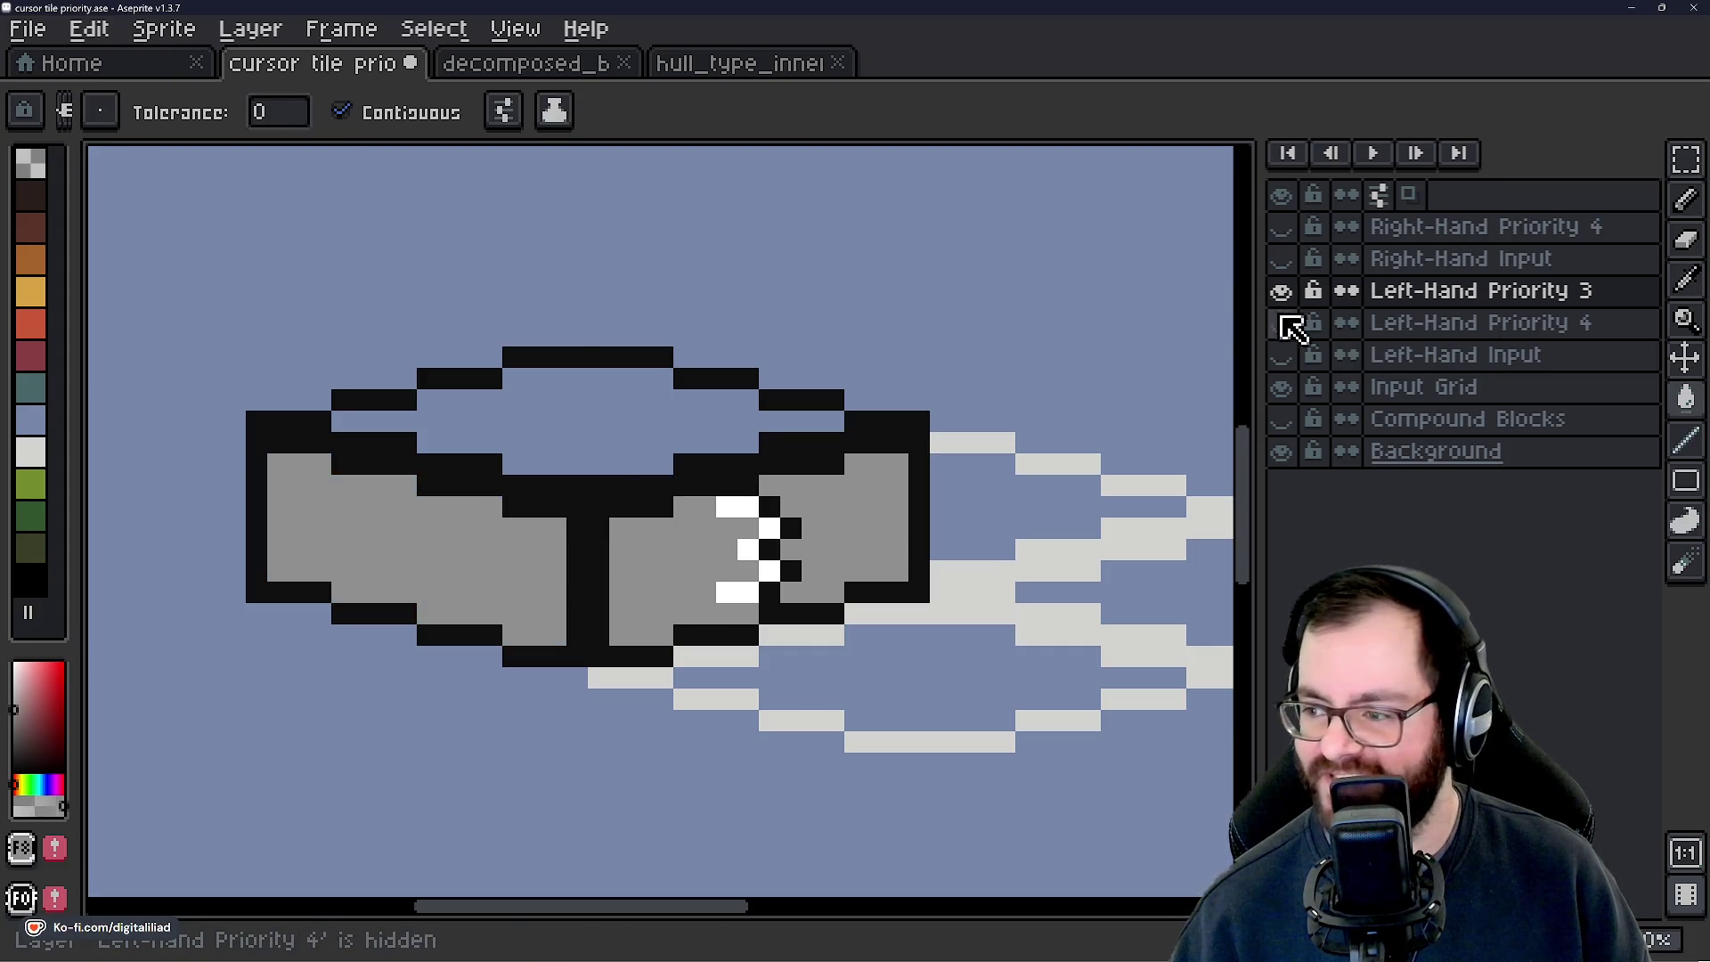
Hide the Priority 3 and 4 layers, show Left-Hand Input over the grid, and pick light grey.
left_click(1281, 322)
left_click(1281, 291)
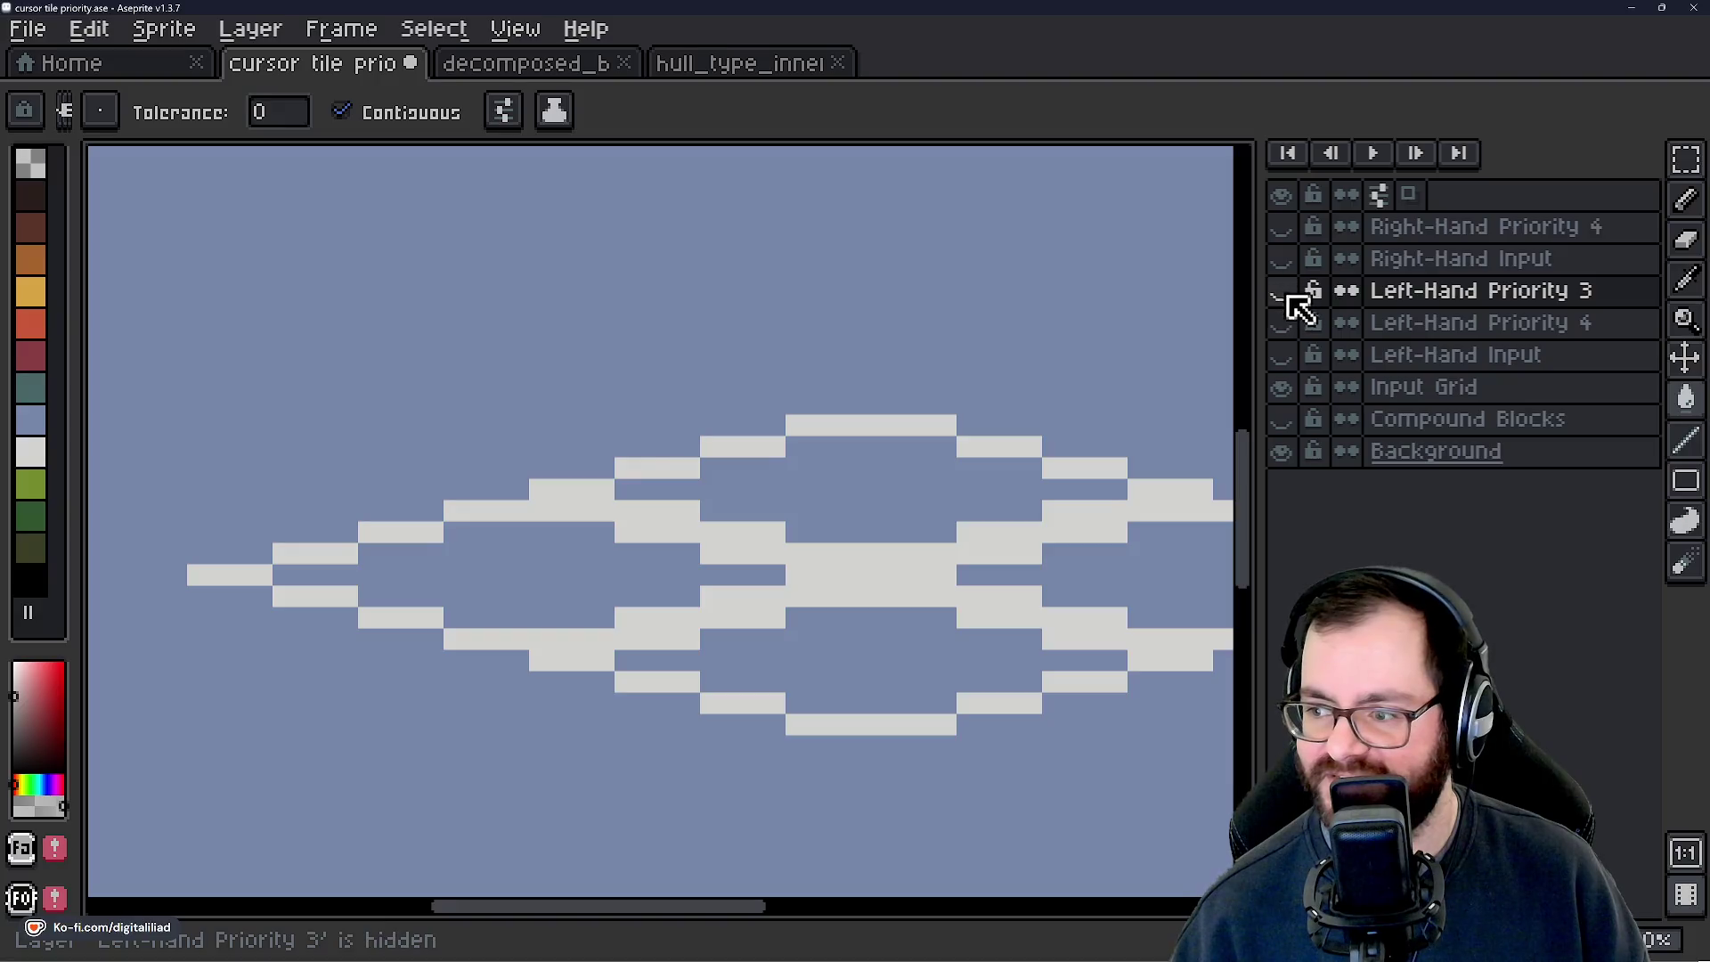
left_click(1281, 323)
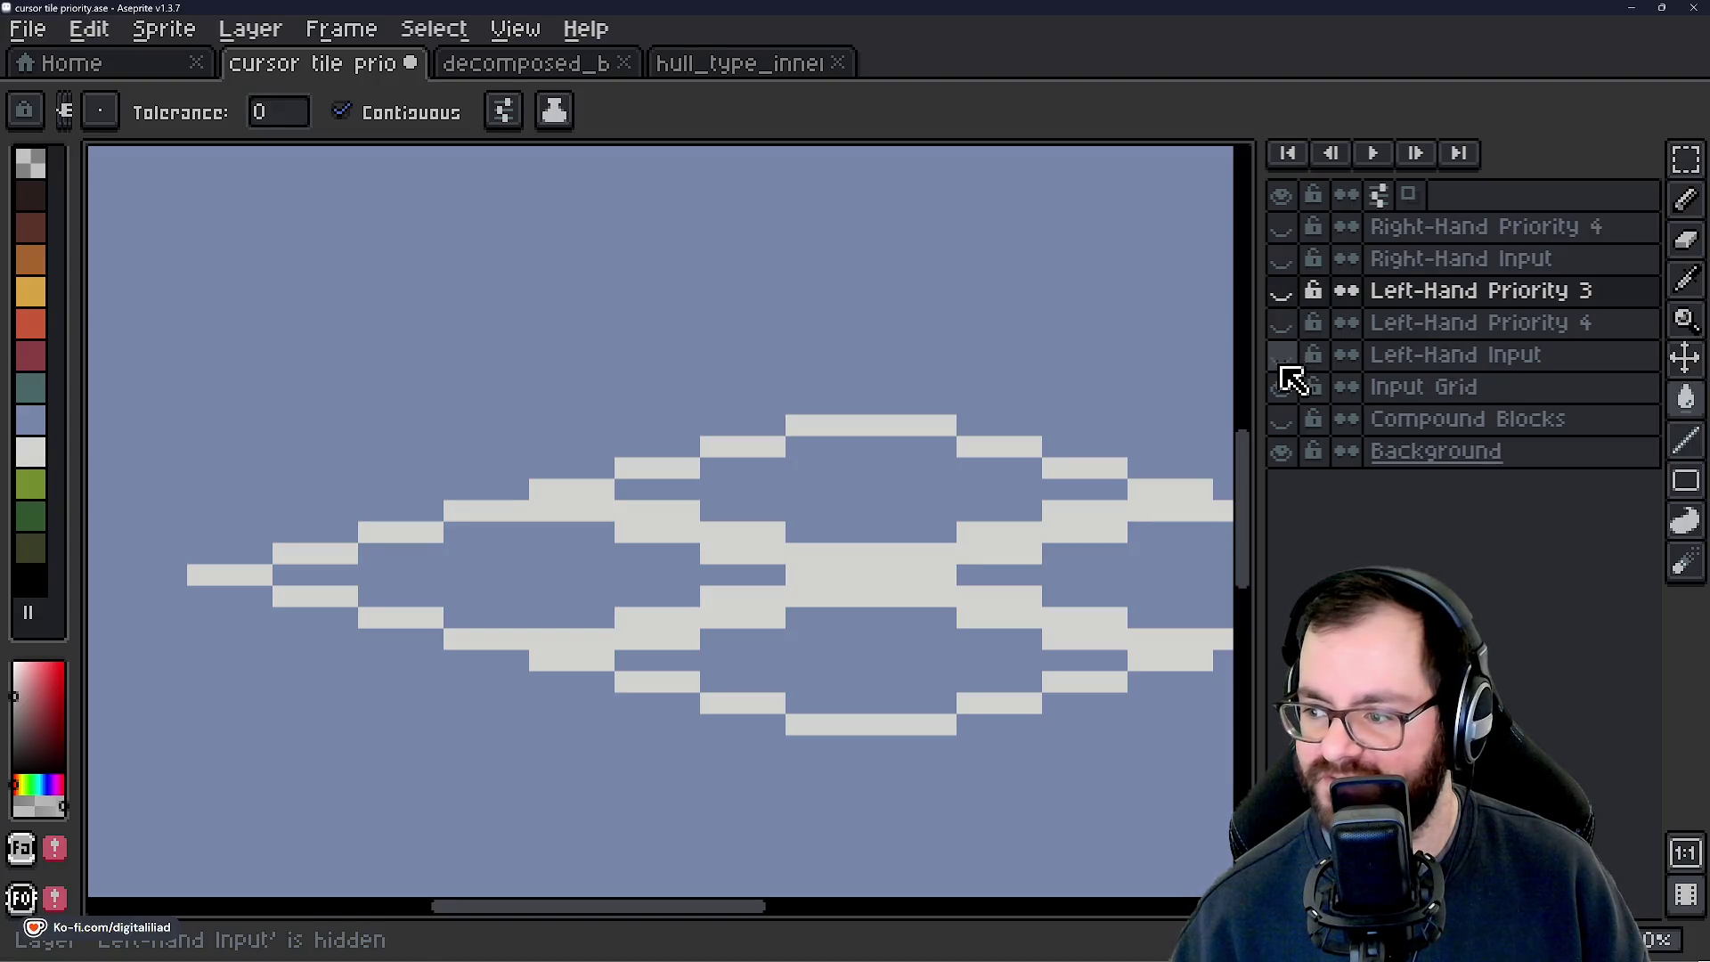
left_click(1280, 355)
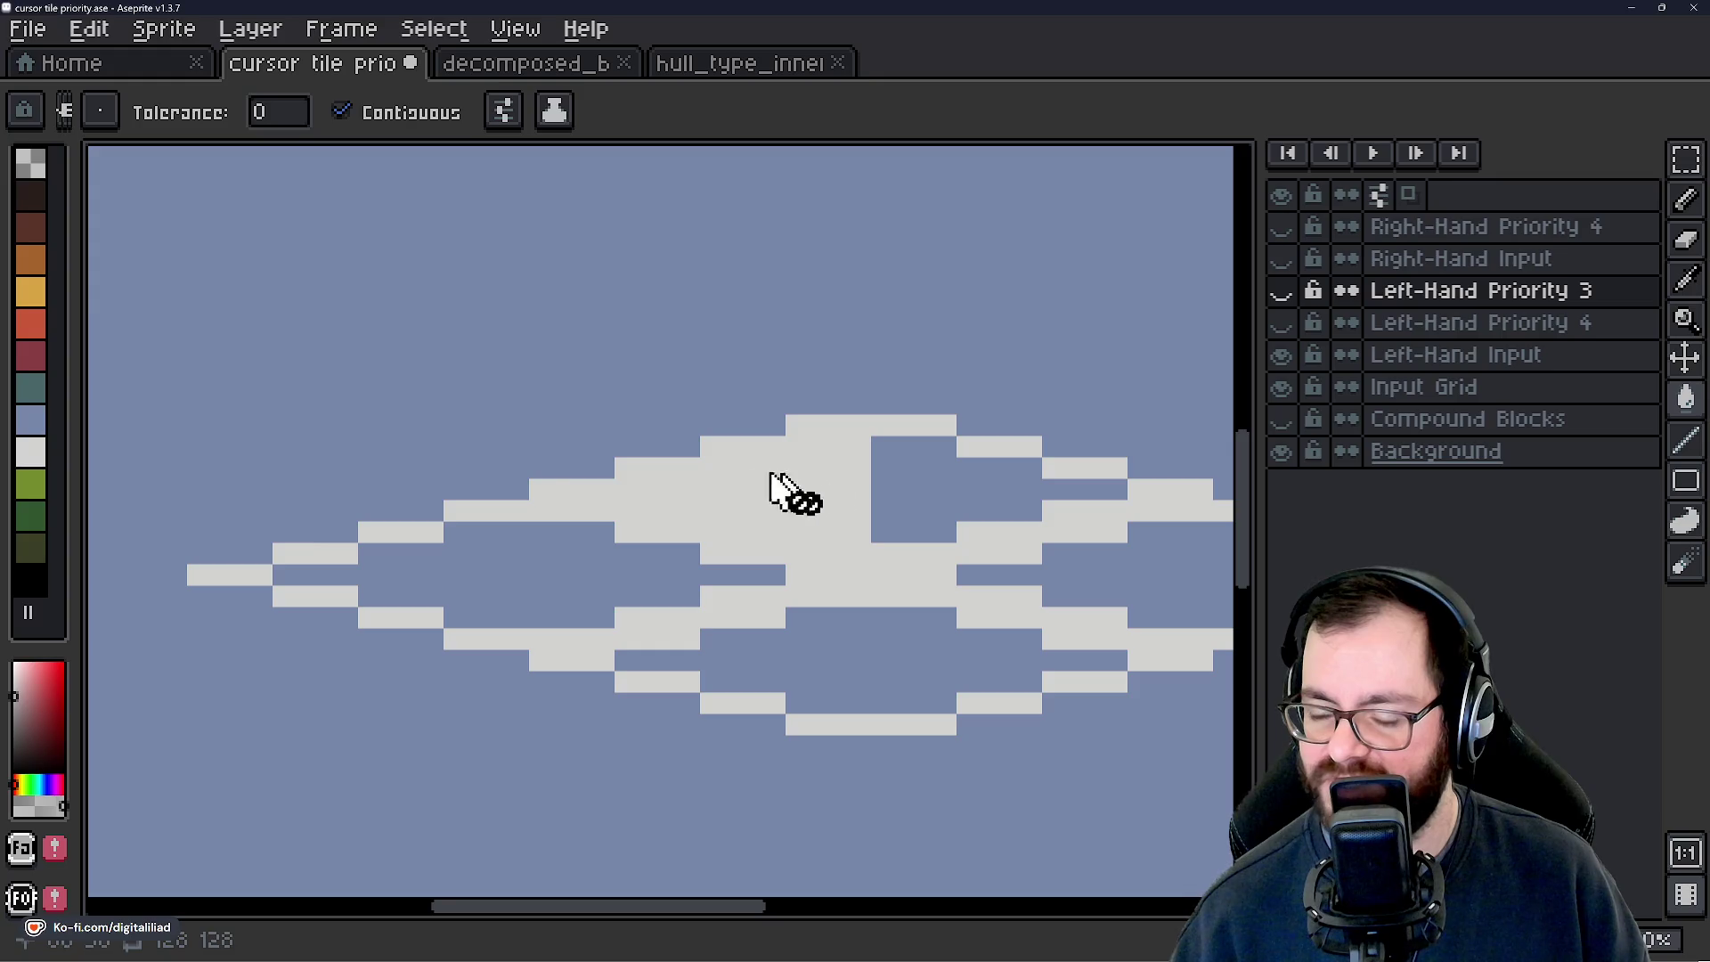
scroll(868, 479, "right", 2)
scroll(494, 461, "up", 1)
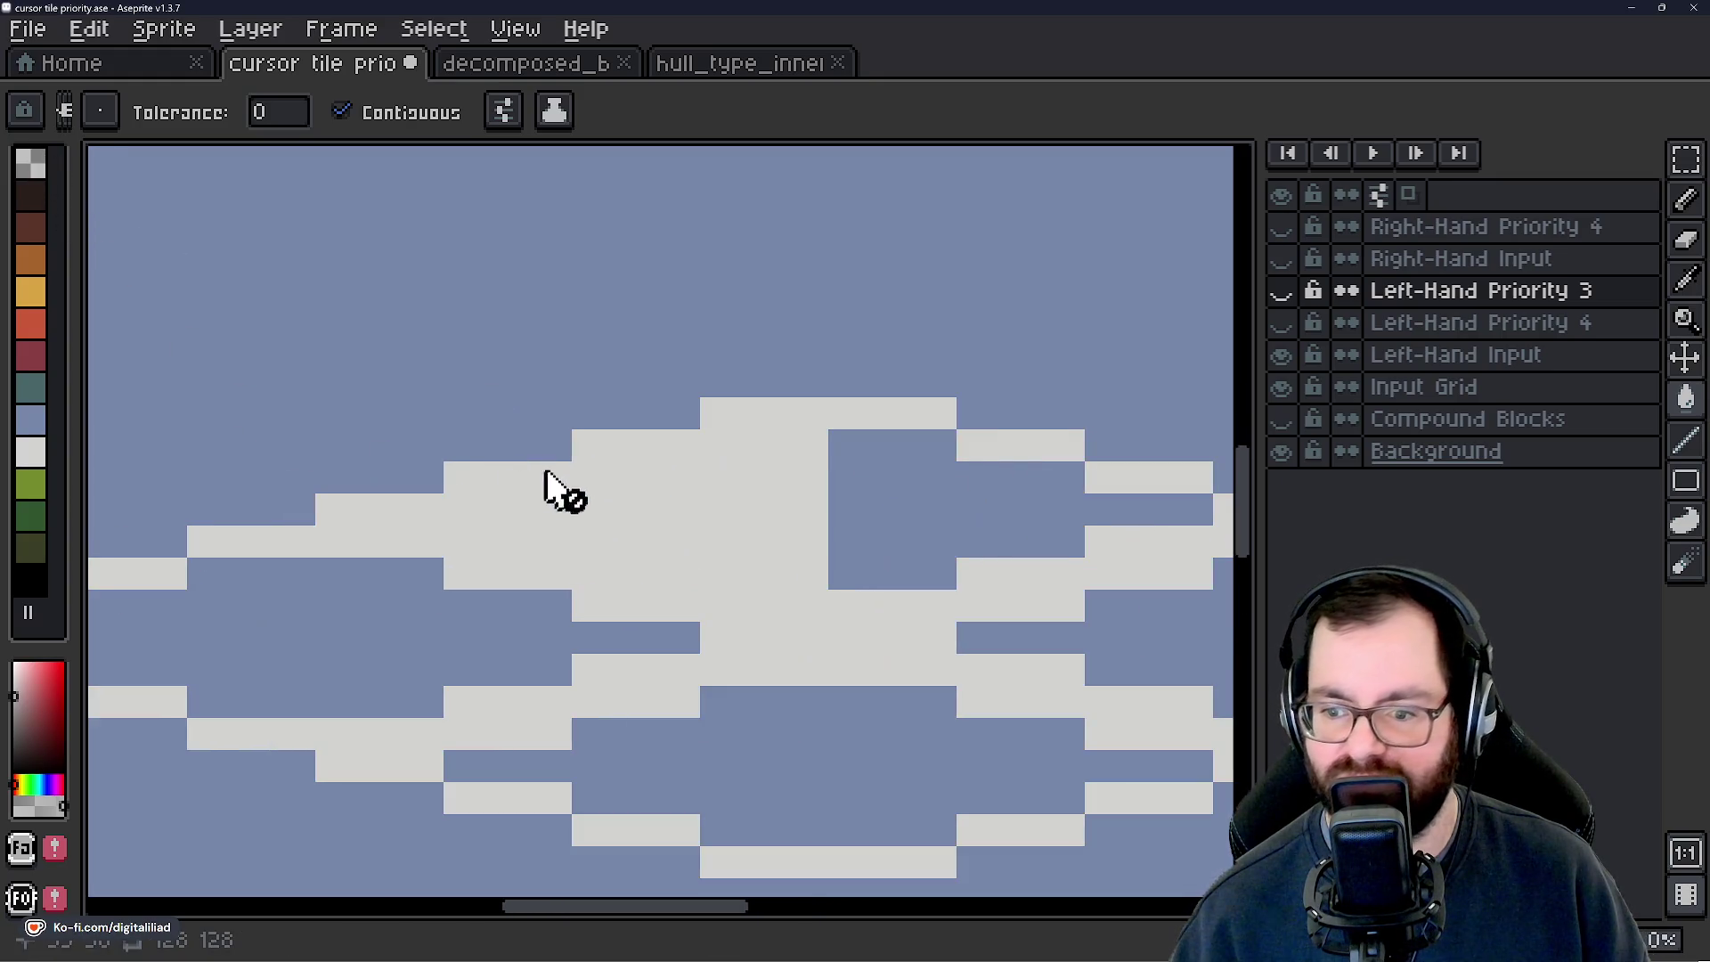
left_click(44, 454)
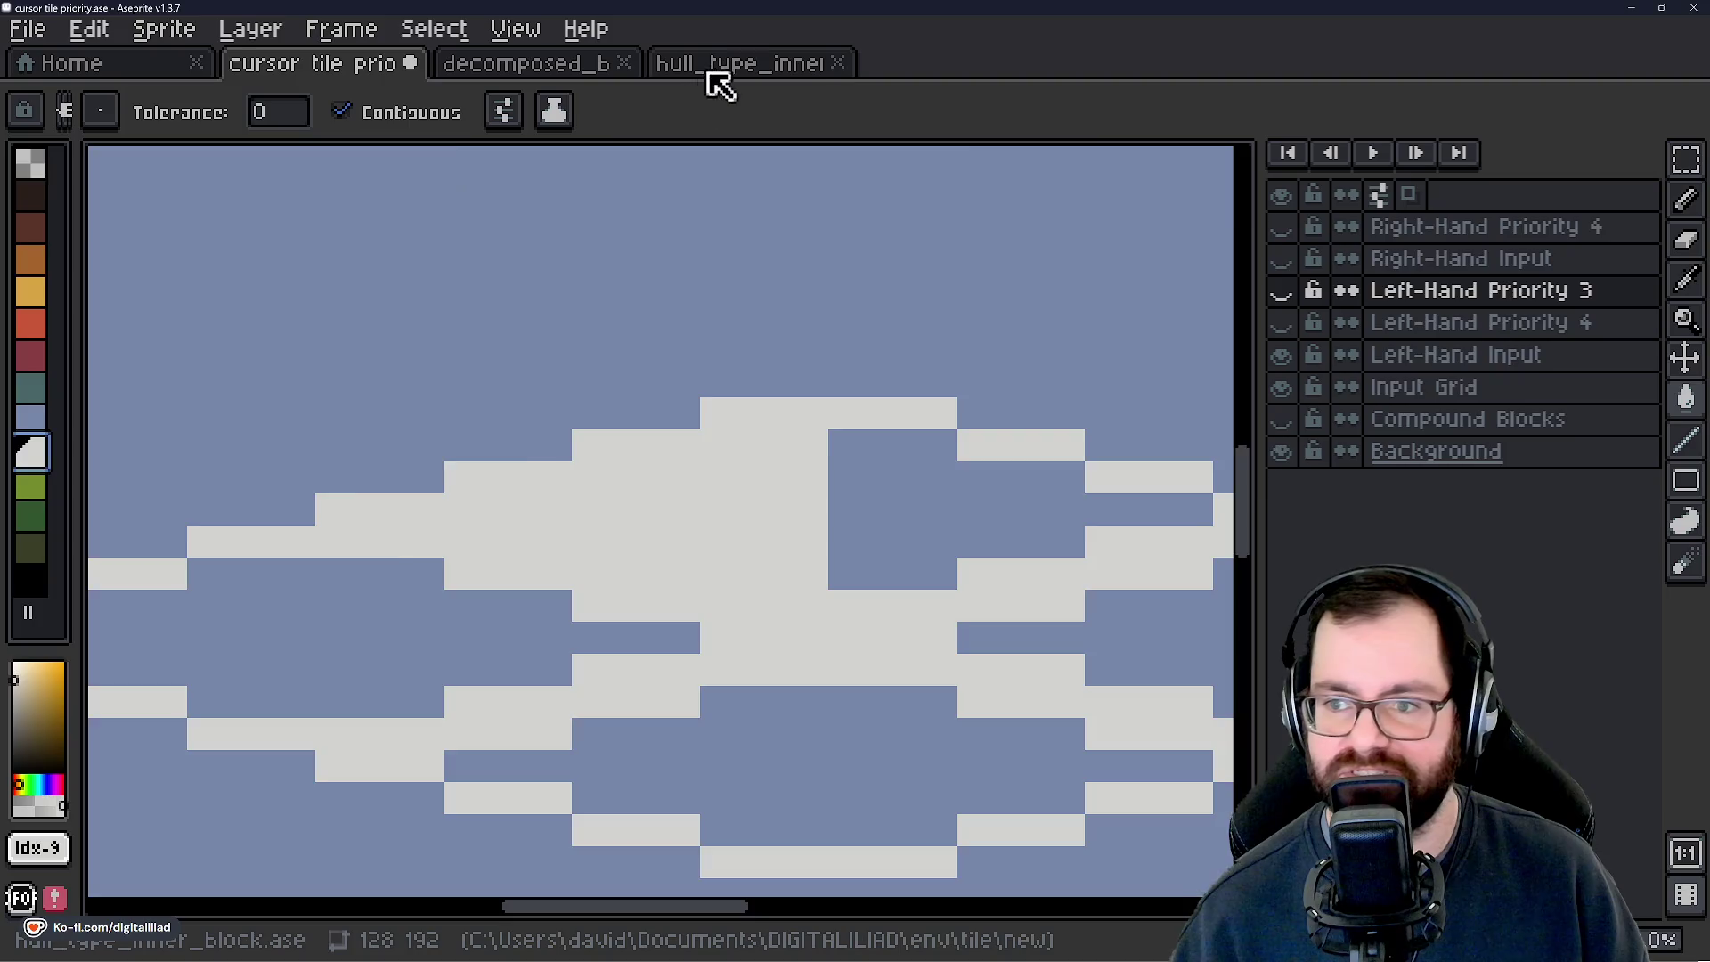
left_click(709, 72)
Open overlay_block.ase from the recent files and sample its white.
left_click(205, 59)
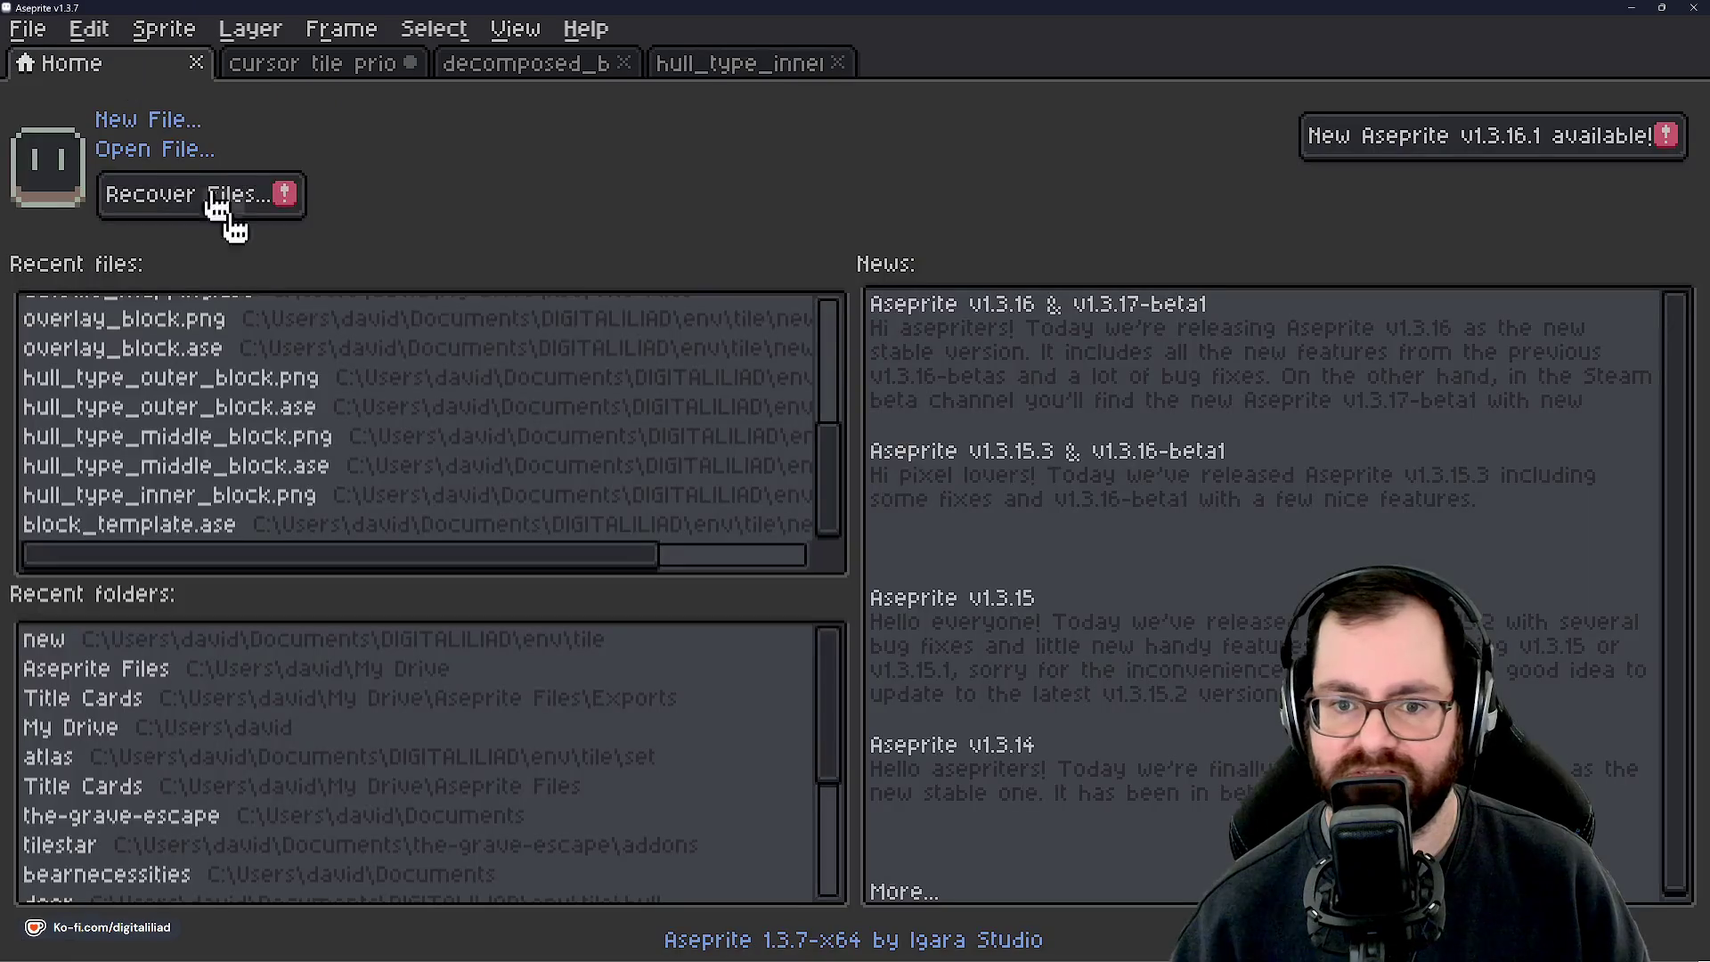
left_click(240, 350)
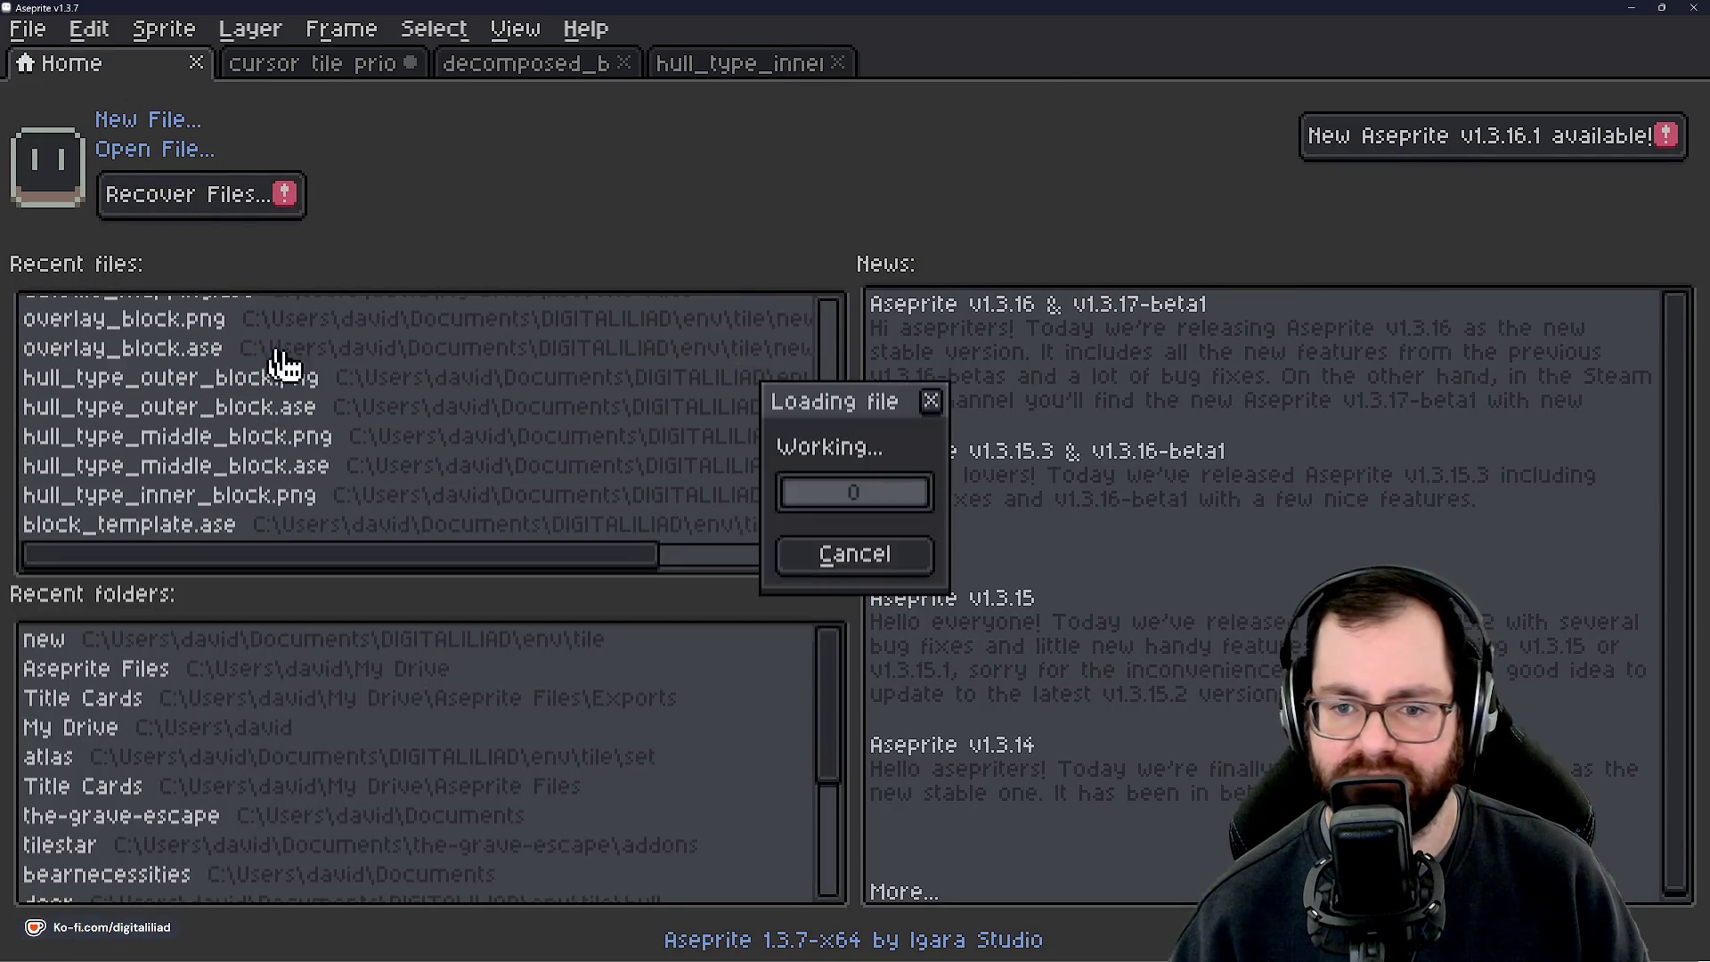
scroll(629, 381, "up", 2)
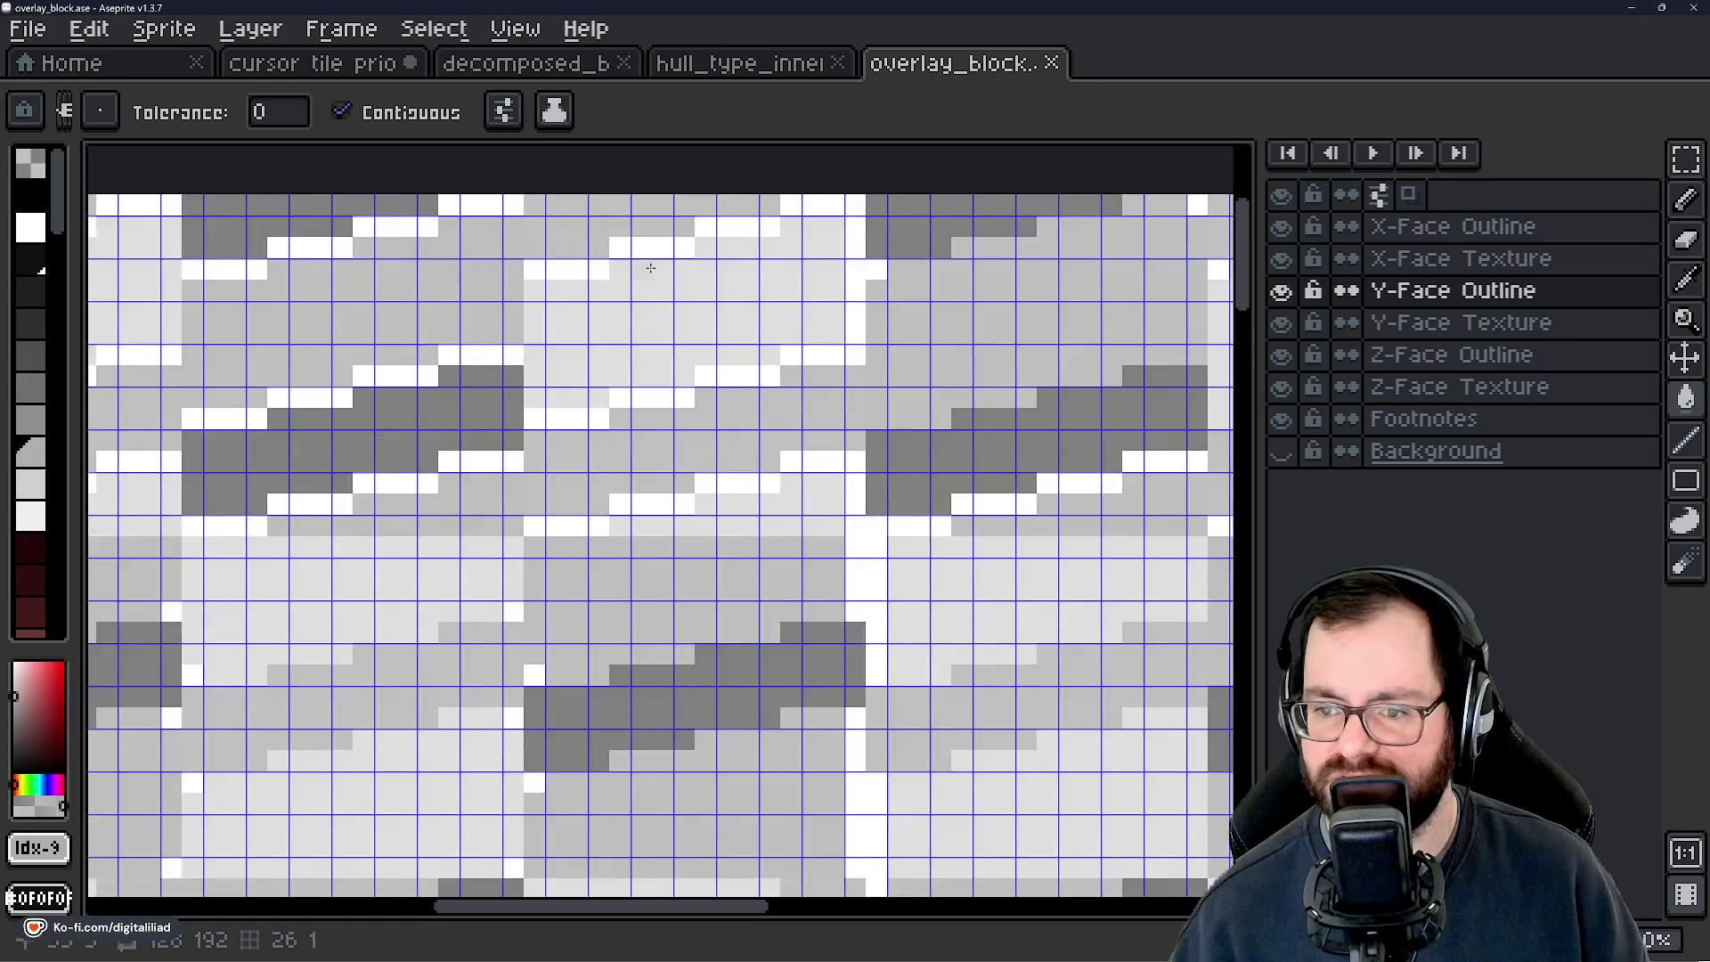
left_click(602, 265, "alt")
scroll(614, 252, "down", 2)
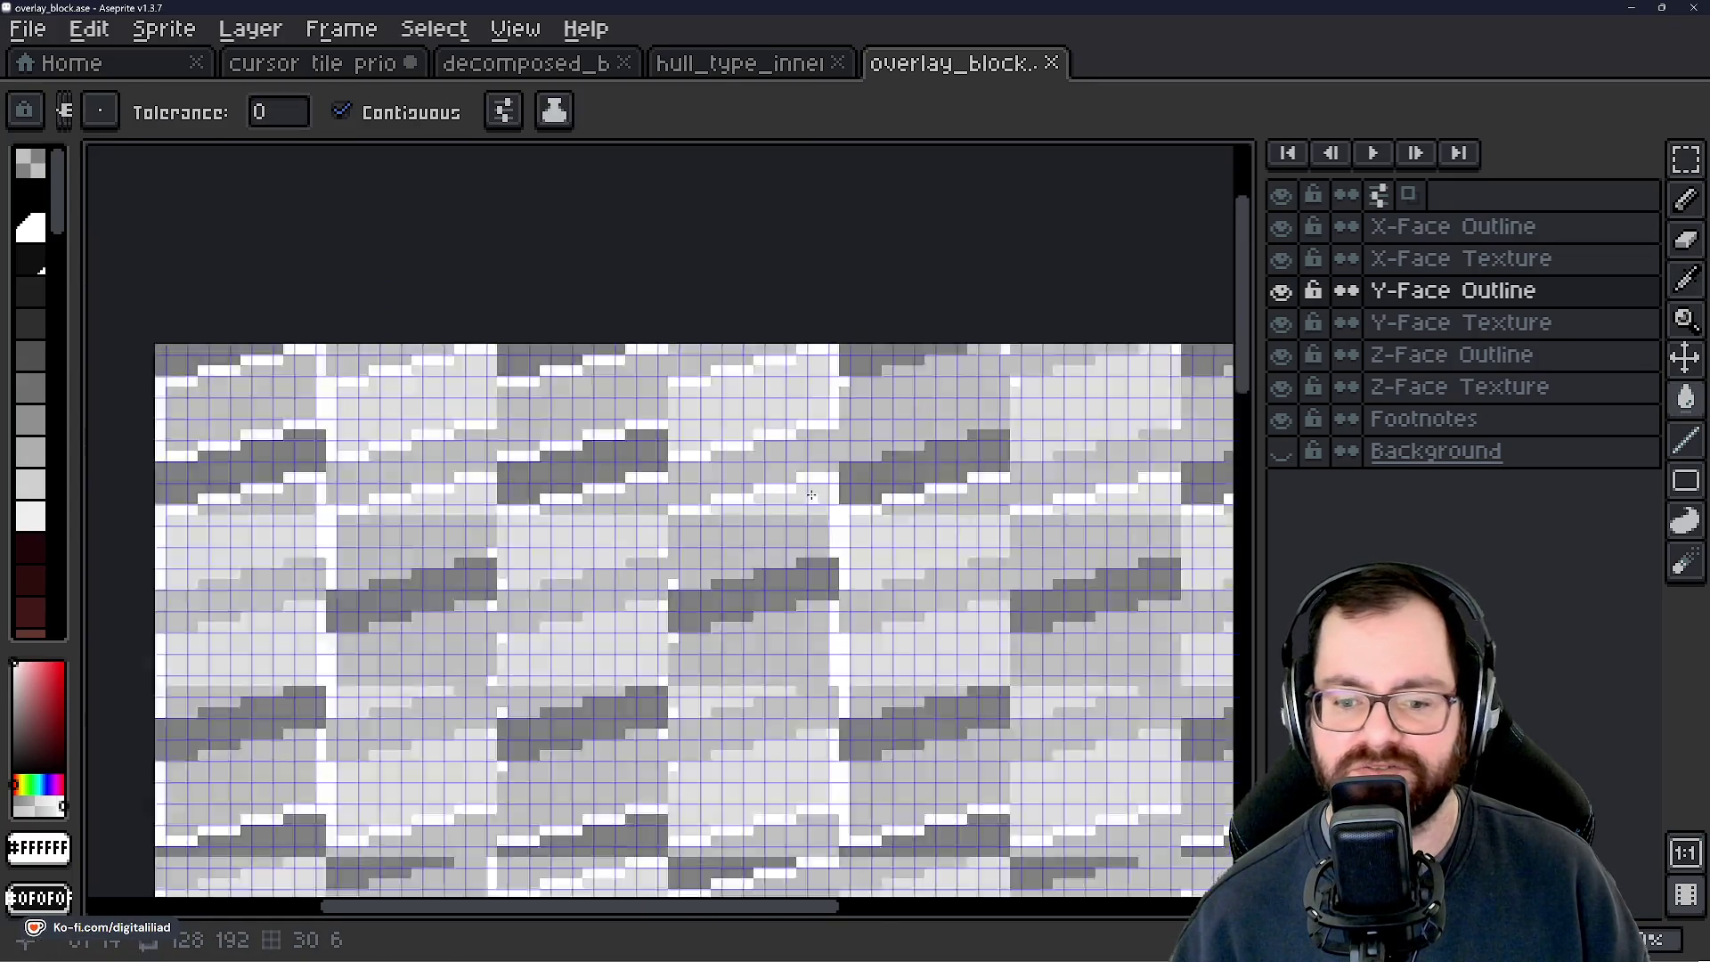
scroll(810, 426, "up", 2)
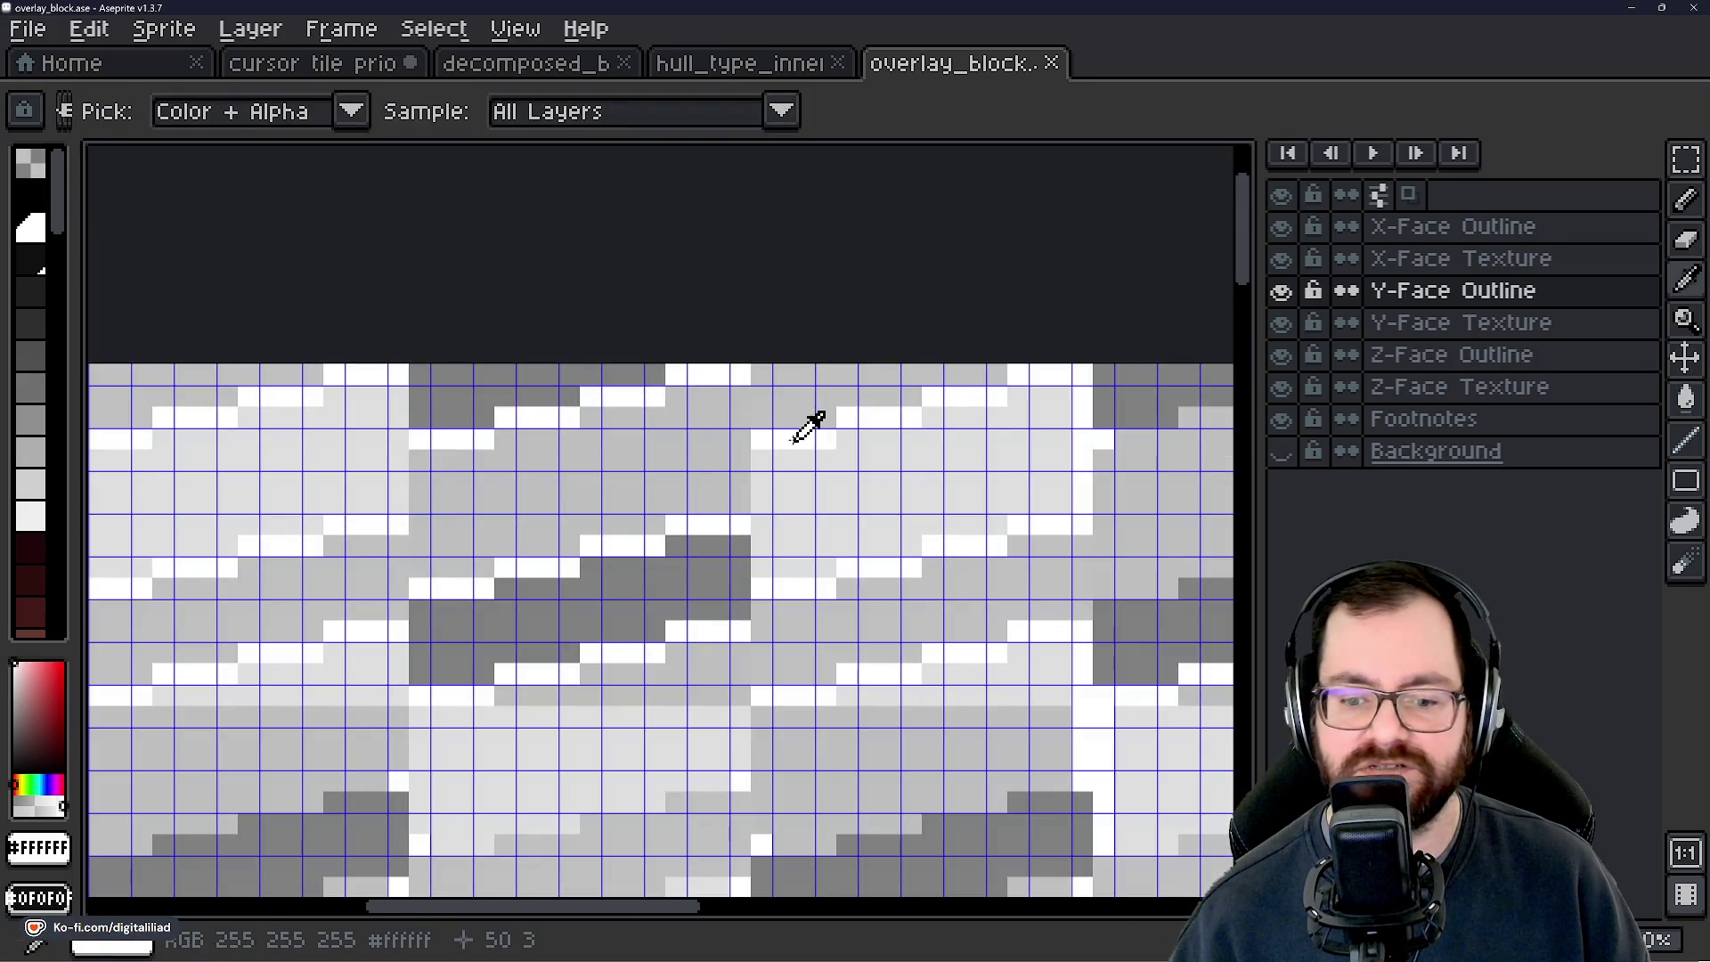
Return to the cursor tile priority sprite with Left-Hand Input as the active layer.
left_click(316, 62)
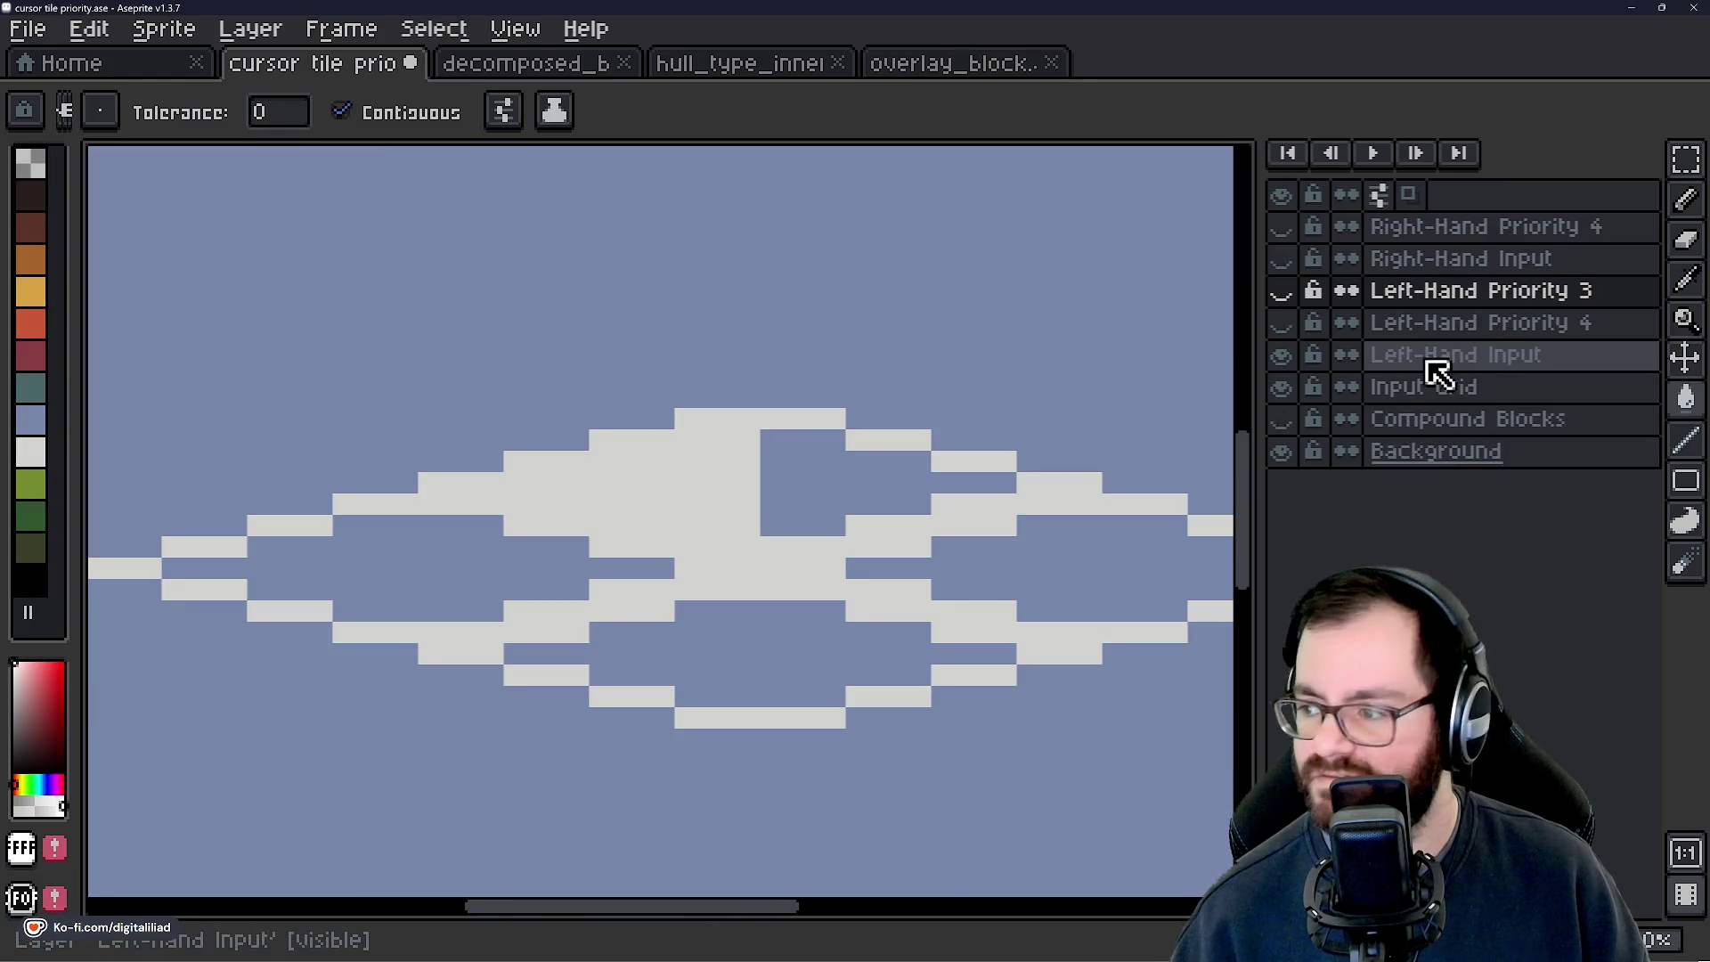
left_click(1438, 373)
scroll(756, 439, "up", 3)
scroll(878, 374, "down", 2)
scroll(878, 374, "up", 1)
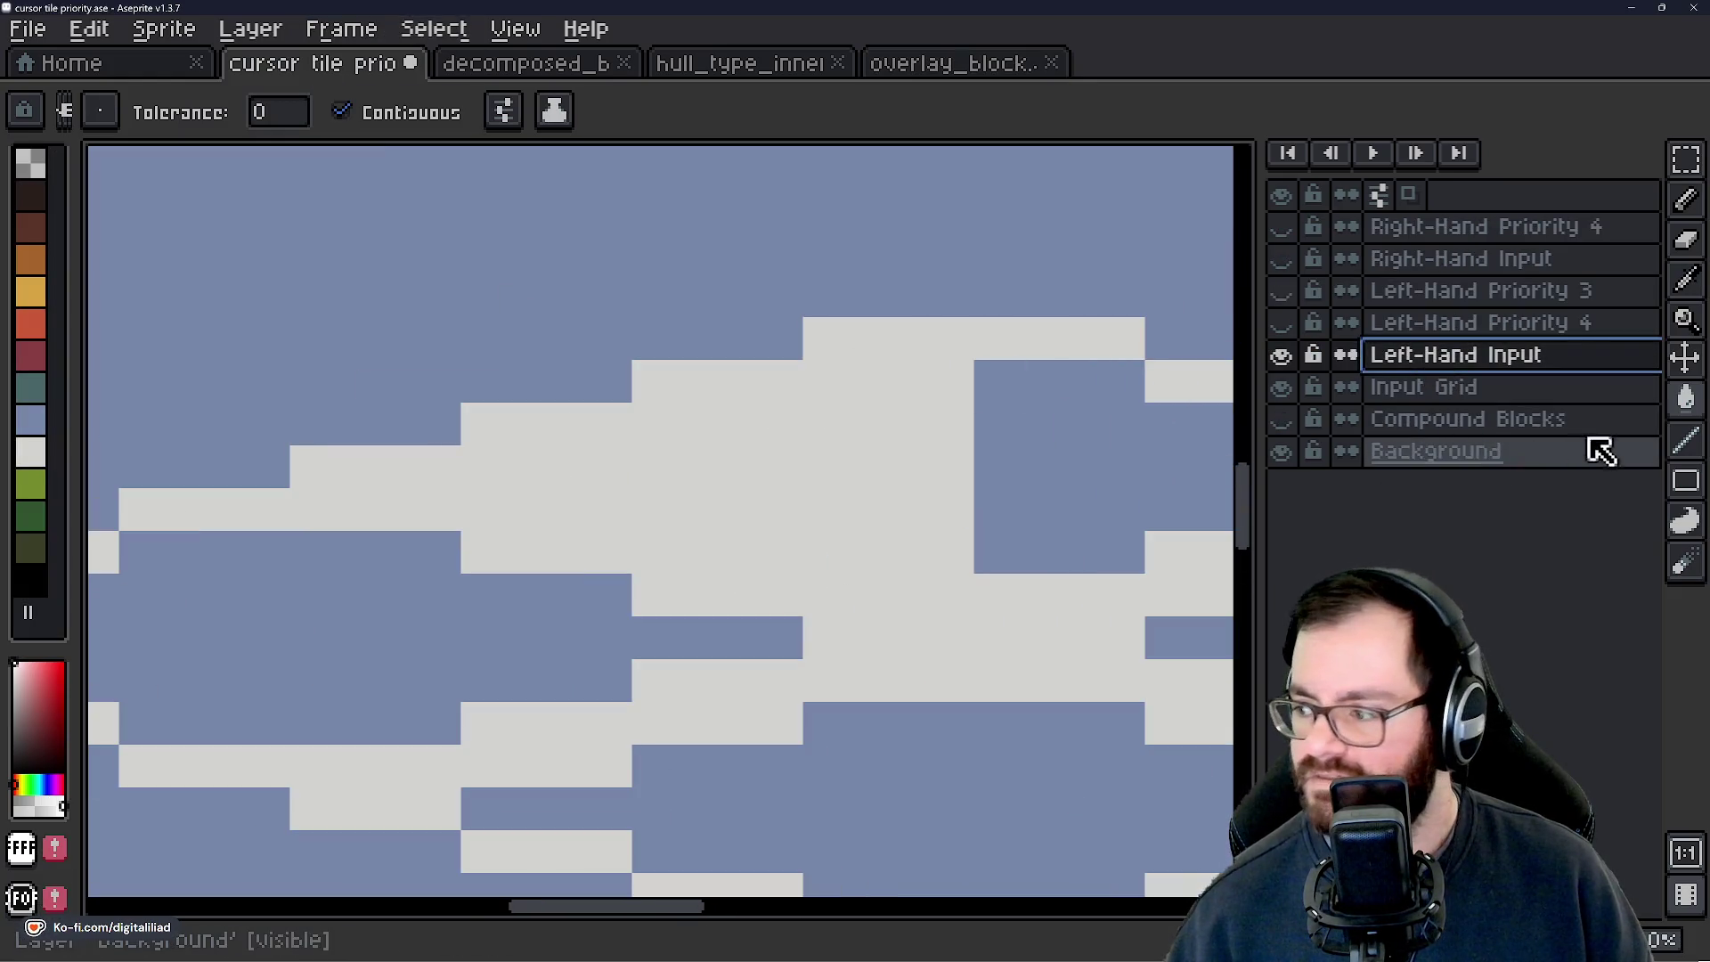
Draw the highlight's white outline with straight lines along its rows and stepped right edge.
left_click(1685, 439)
mouse_move(821, 338)
left_mouse_down()
mouse_move(952, 339)
mouse_move(940, 547)
mouse_move(847, 594)
mouse_move(778, 580)
mouse_move(815, 592)
left_mouse_up()
key("ctrl")
mouse_move(948, 634)
left_mouse_down()
mouse_move(824, 636)
mouse_move(481, 552)
mouse_move(419, 508)
mouse_move(355, 508)
mouse_move(362, 476)
mouse_move(558, 520)
left_mouse_up()
scroll(596, 526, "down", 3)
scroll(546, 519, "up", 3)
scroll(688, 629, "down", 3)
scroll(746, 659, "up", 4)
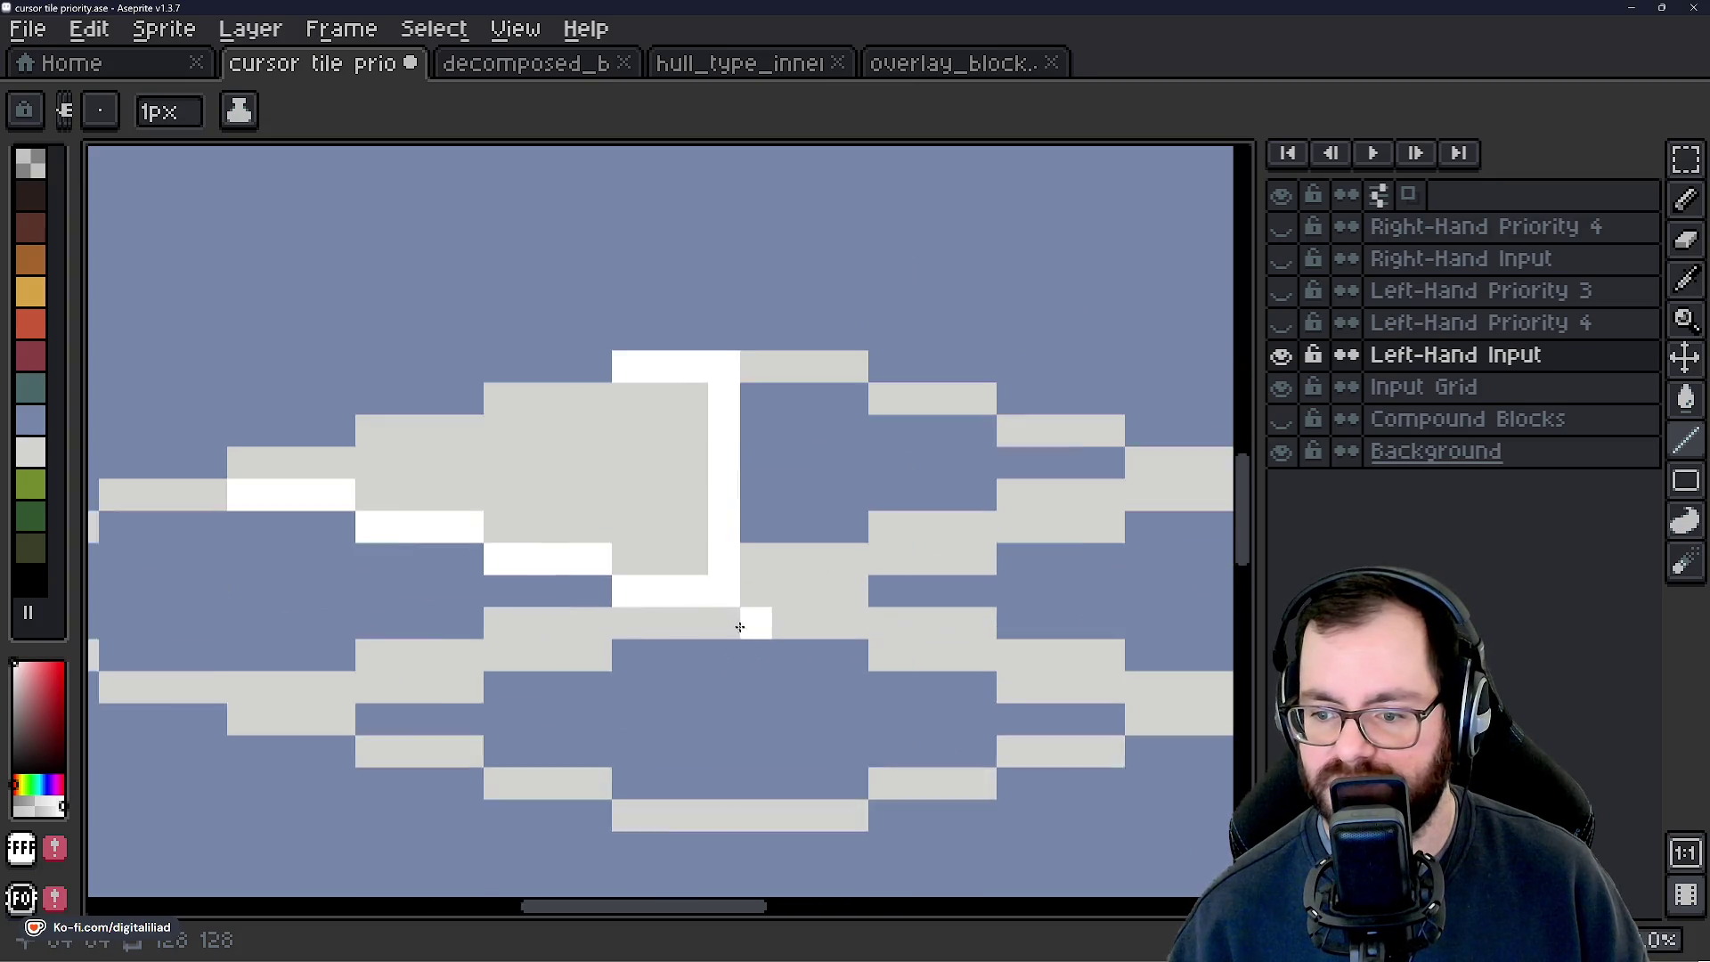
scroll(660, 494, "down", 4)
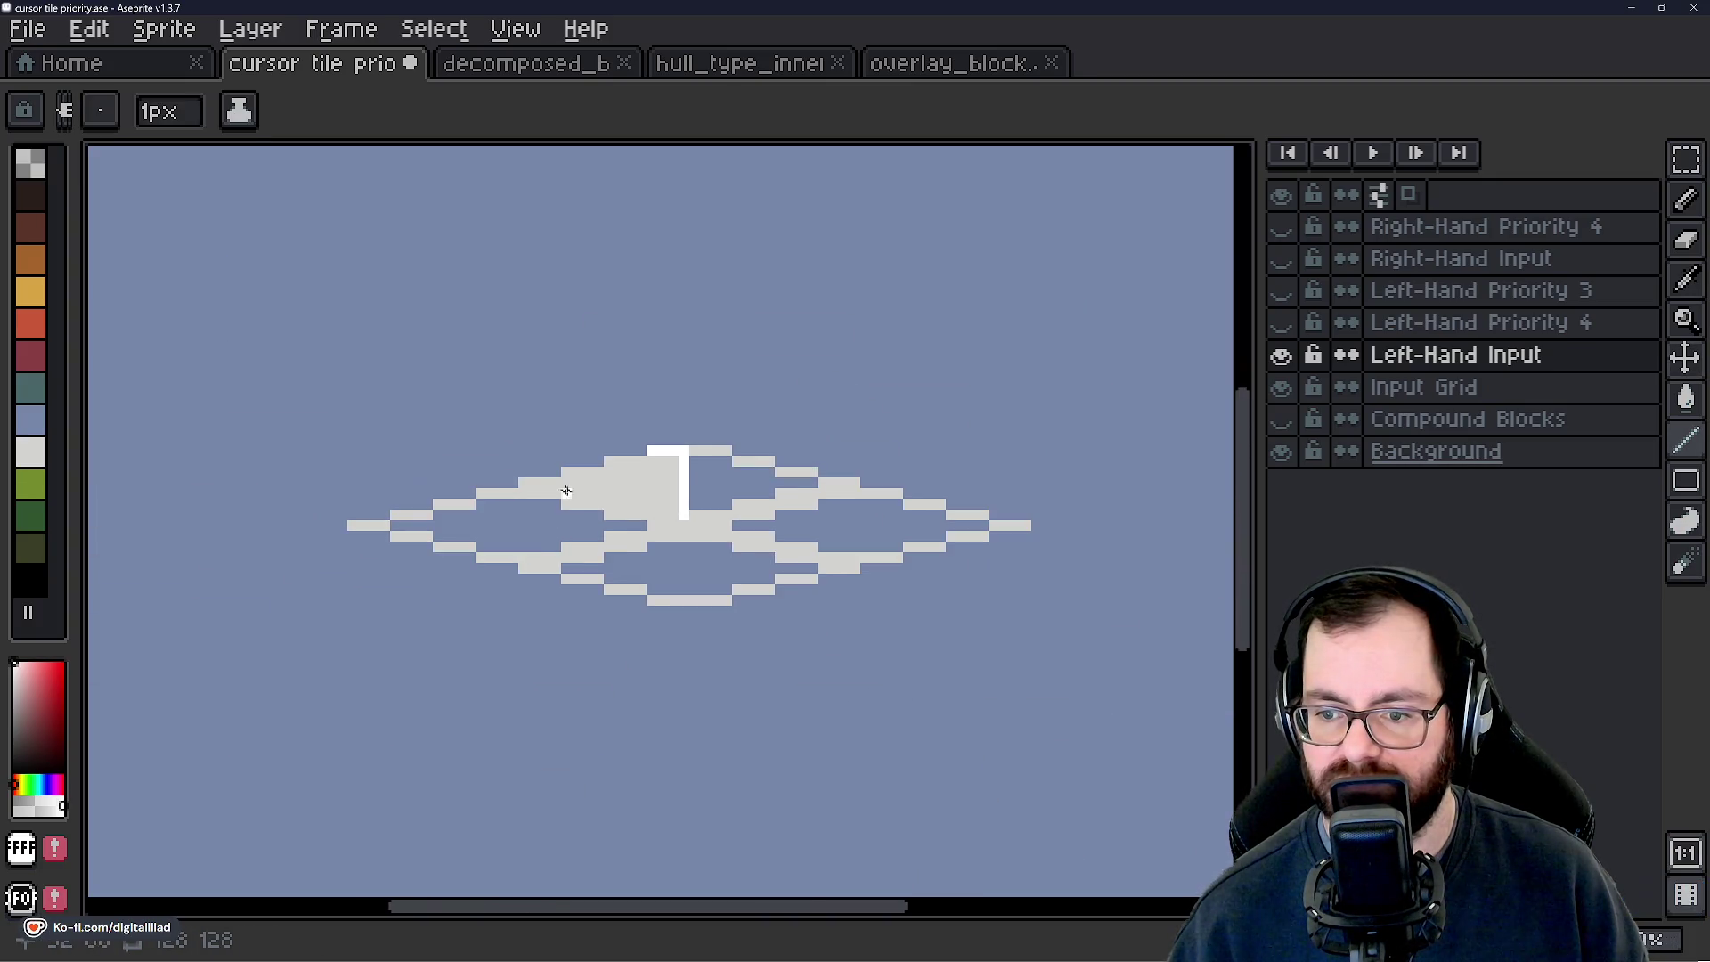
scroll(528, 486, "up", 3)
mouse_move(464, 491)
left_mouse_down()
mouse_move(566, 490)
mouse_move(595, 520)
mouse_move(683, 524)
mouse_move(887, 580)
left_mouse_up()
left_click_drag(621, 459, 792, 431)
scroll(682, 521, "down", 3)
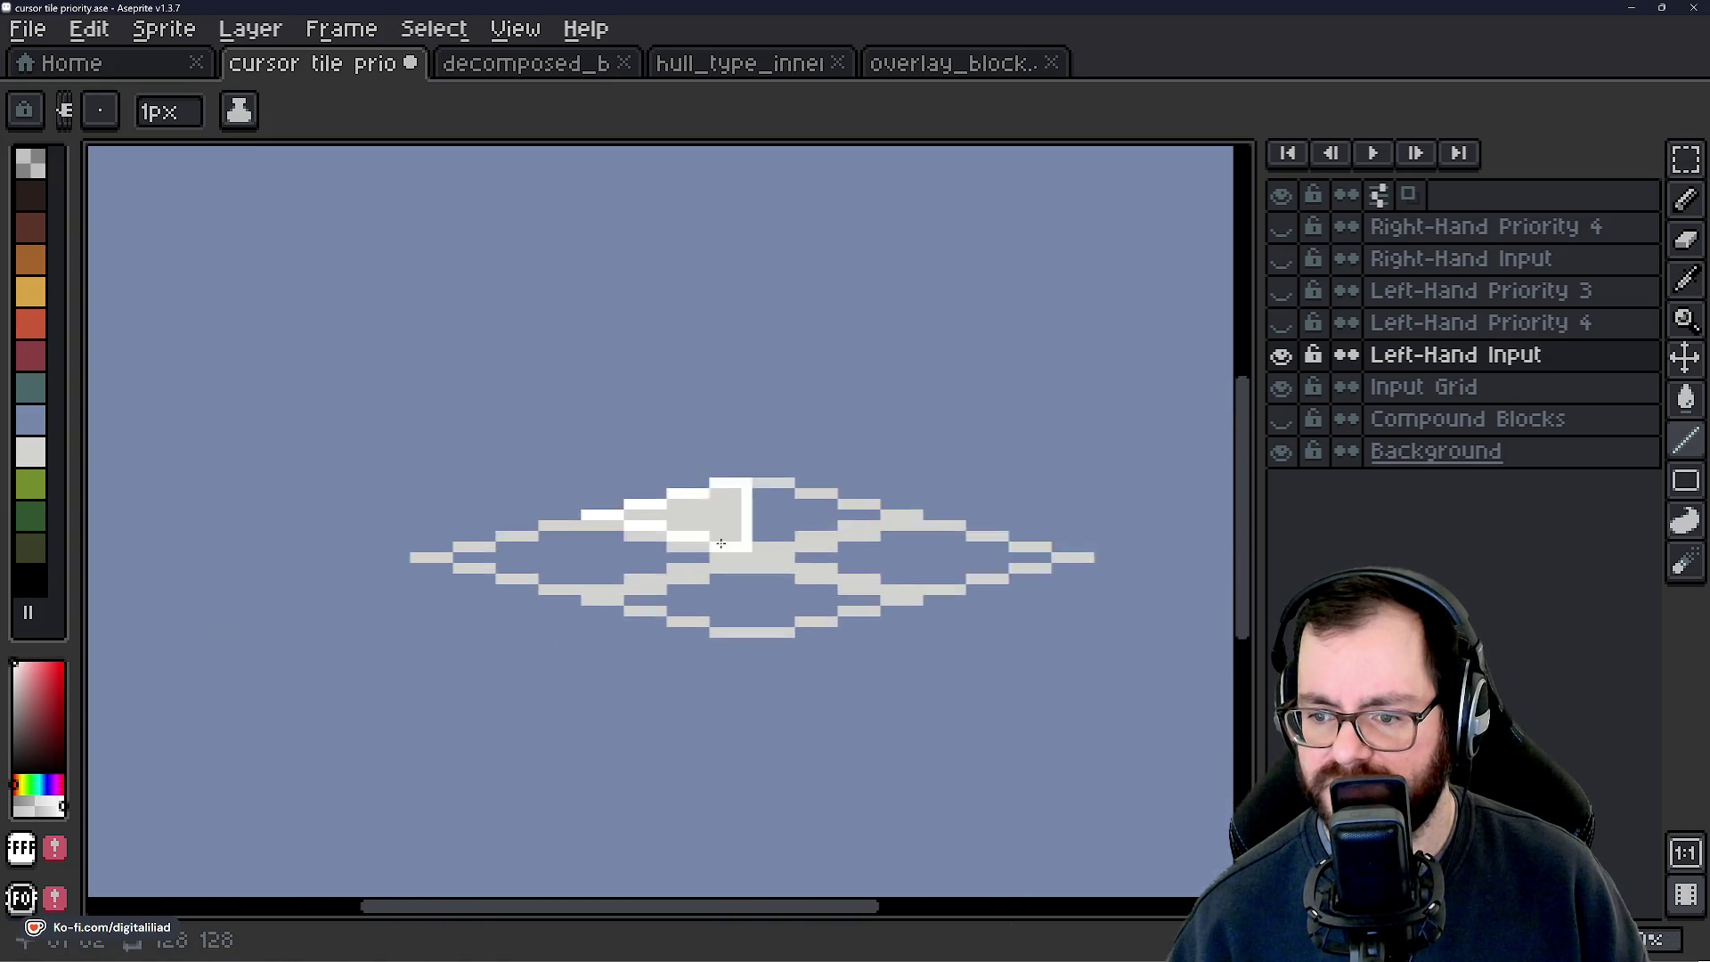
scroll(714, 504, "up", 1)
Bucket-fill the highlight white, then undo the fill and the previous outline step.
key("g")
left_click(703, 475)
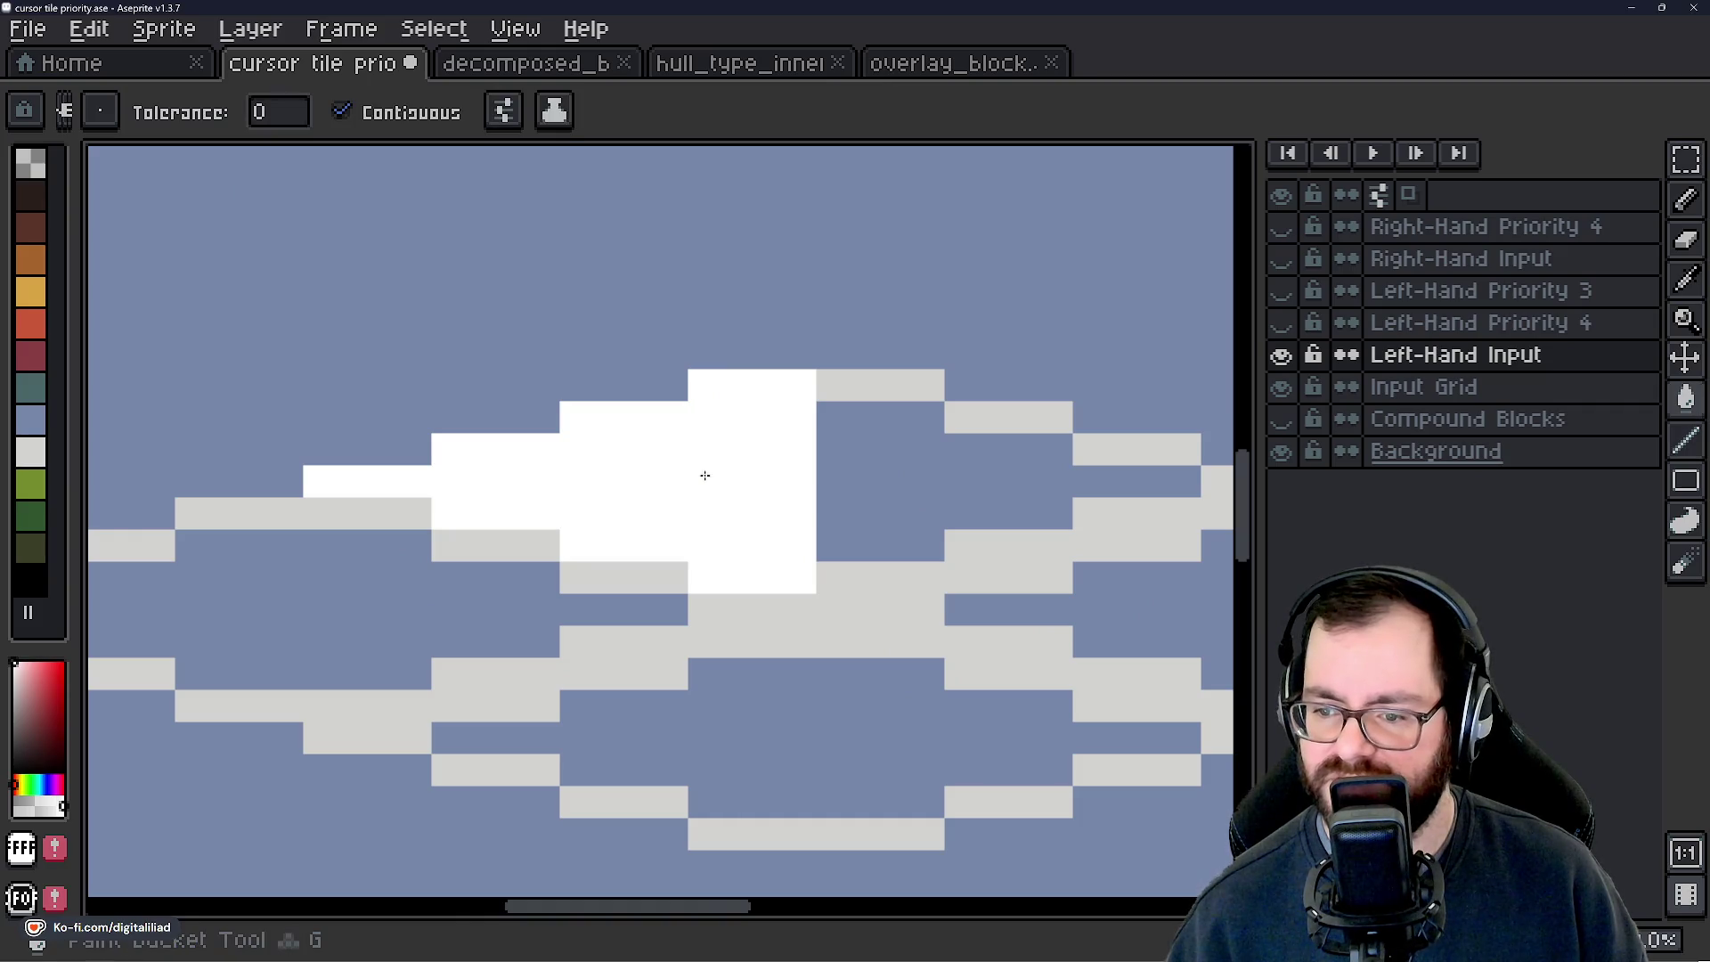
scroll(730, 542, "down", 2)
scroll(686, 451, "up", 1)
scroll(712, 481, "down", 2)
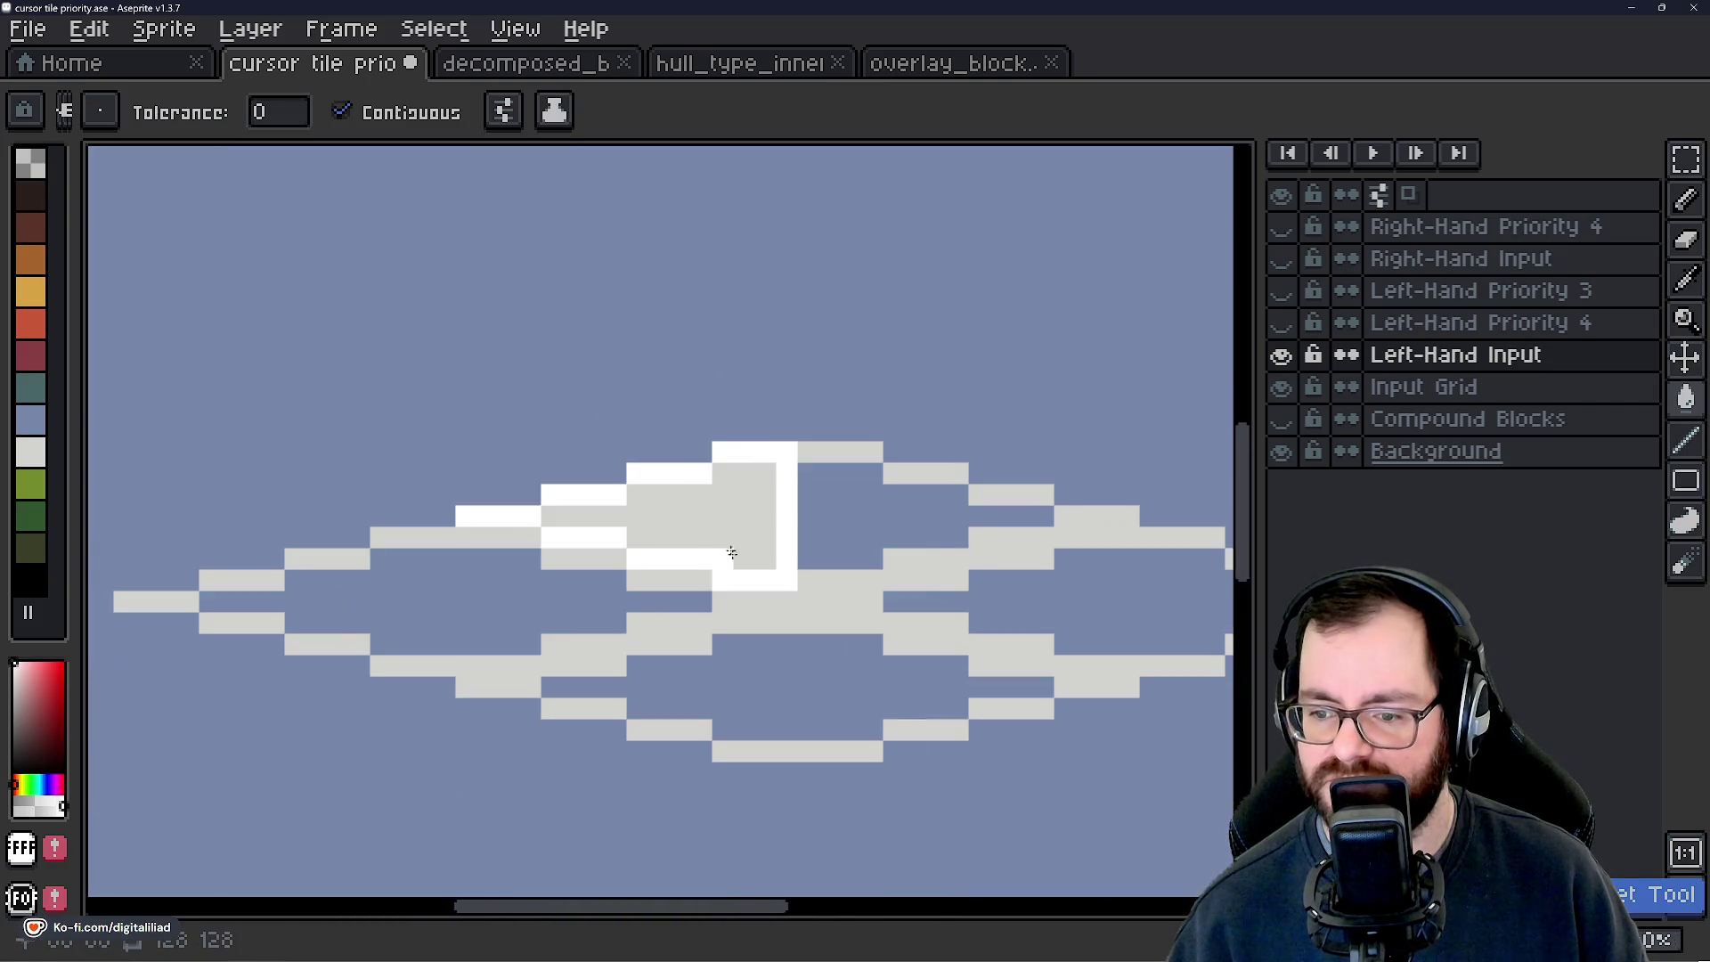
scroll(731, 499, "up", 2)
key("v")
key("ctrl+z")
key("ctrl+z")
key("ctrl+z")
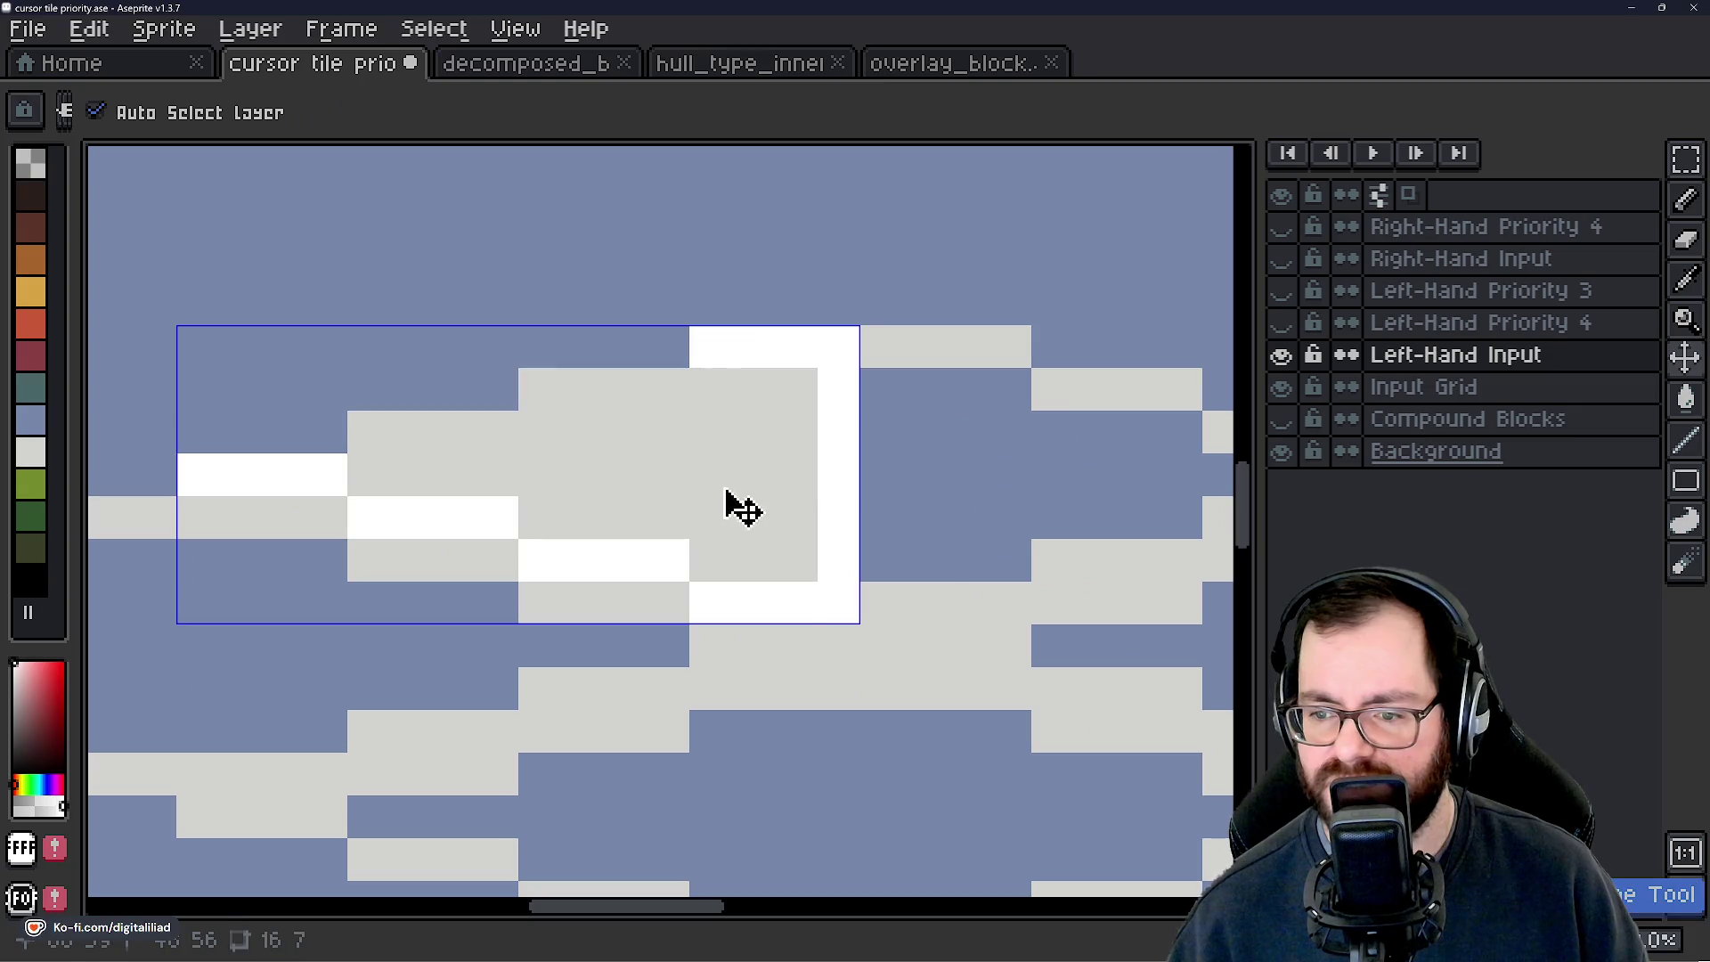
key("ctrl+z")
Bucket-fill the highlighted area white again.
key("g")
left_click(708, 472)
scroll(747, 498, "down", 3)
scroll(579, 534, "up", 3)
scroll(574, 543, "down", 4)
scroll(573, 546, "up", 2)
scroll(633, 480, "up", 3)
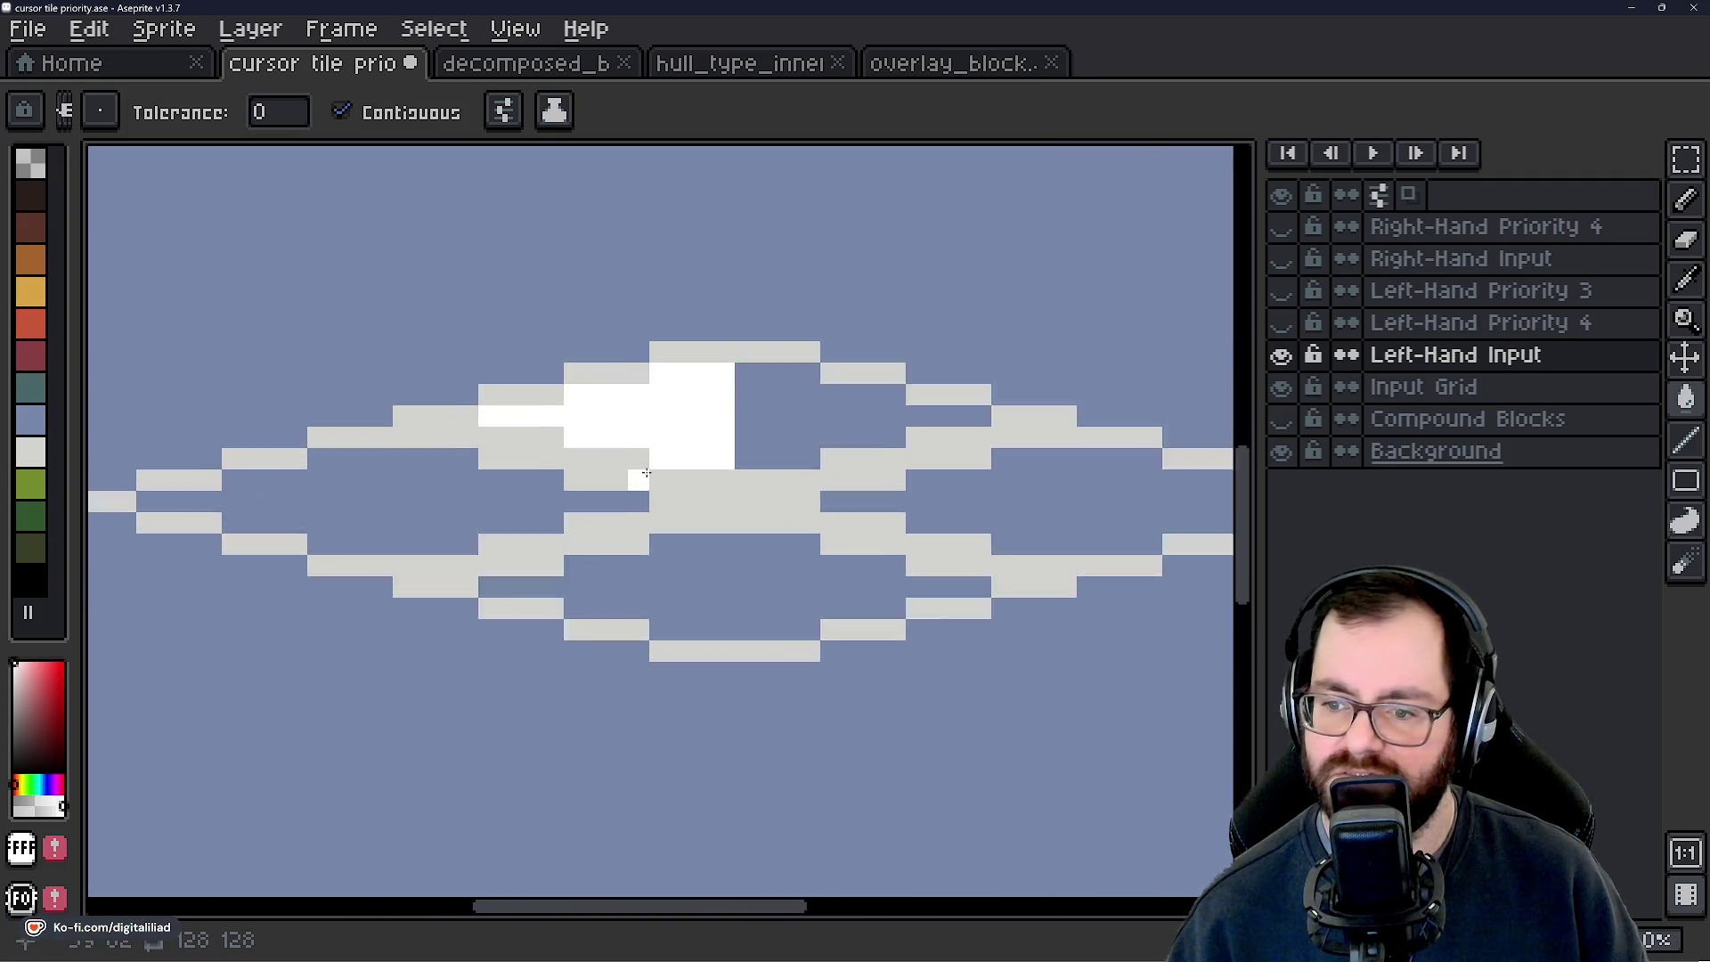
Touch up single pixels of the upper bar white, undoing an unwanted large fill.
left_click(659, 409, "ctrl")
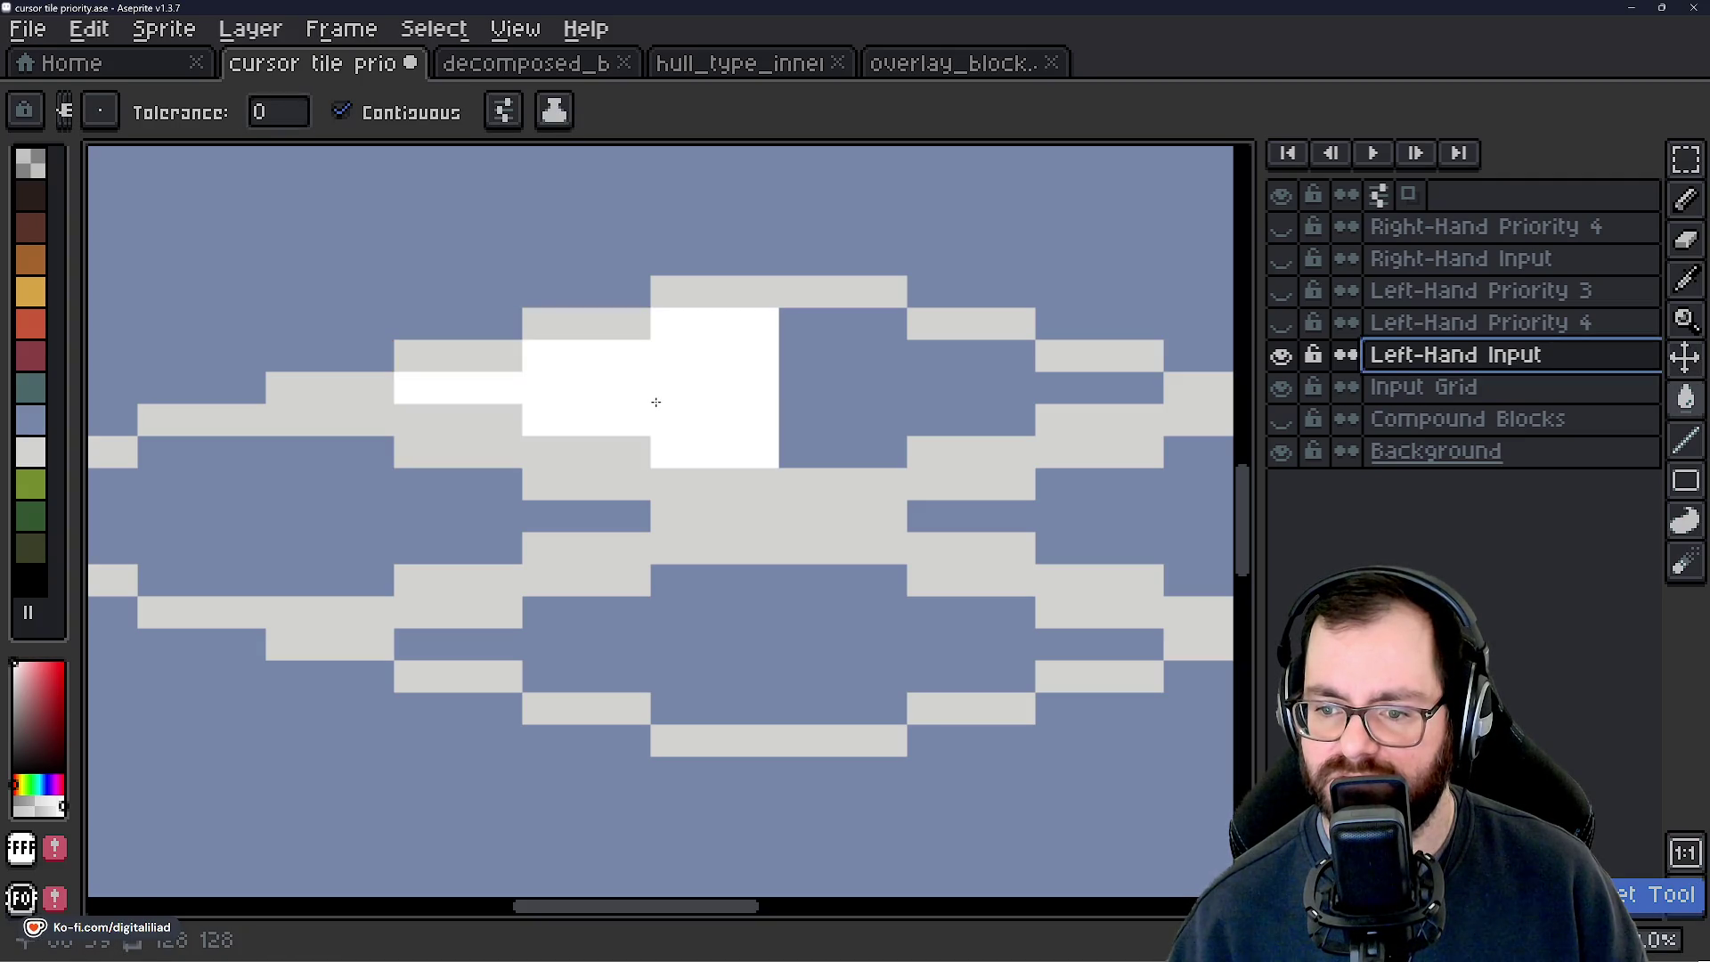
left_click(674, 287)
scroll(761, 623, "down", 6)
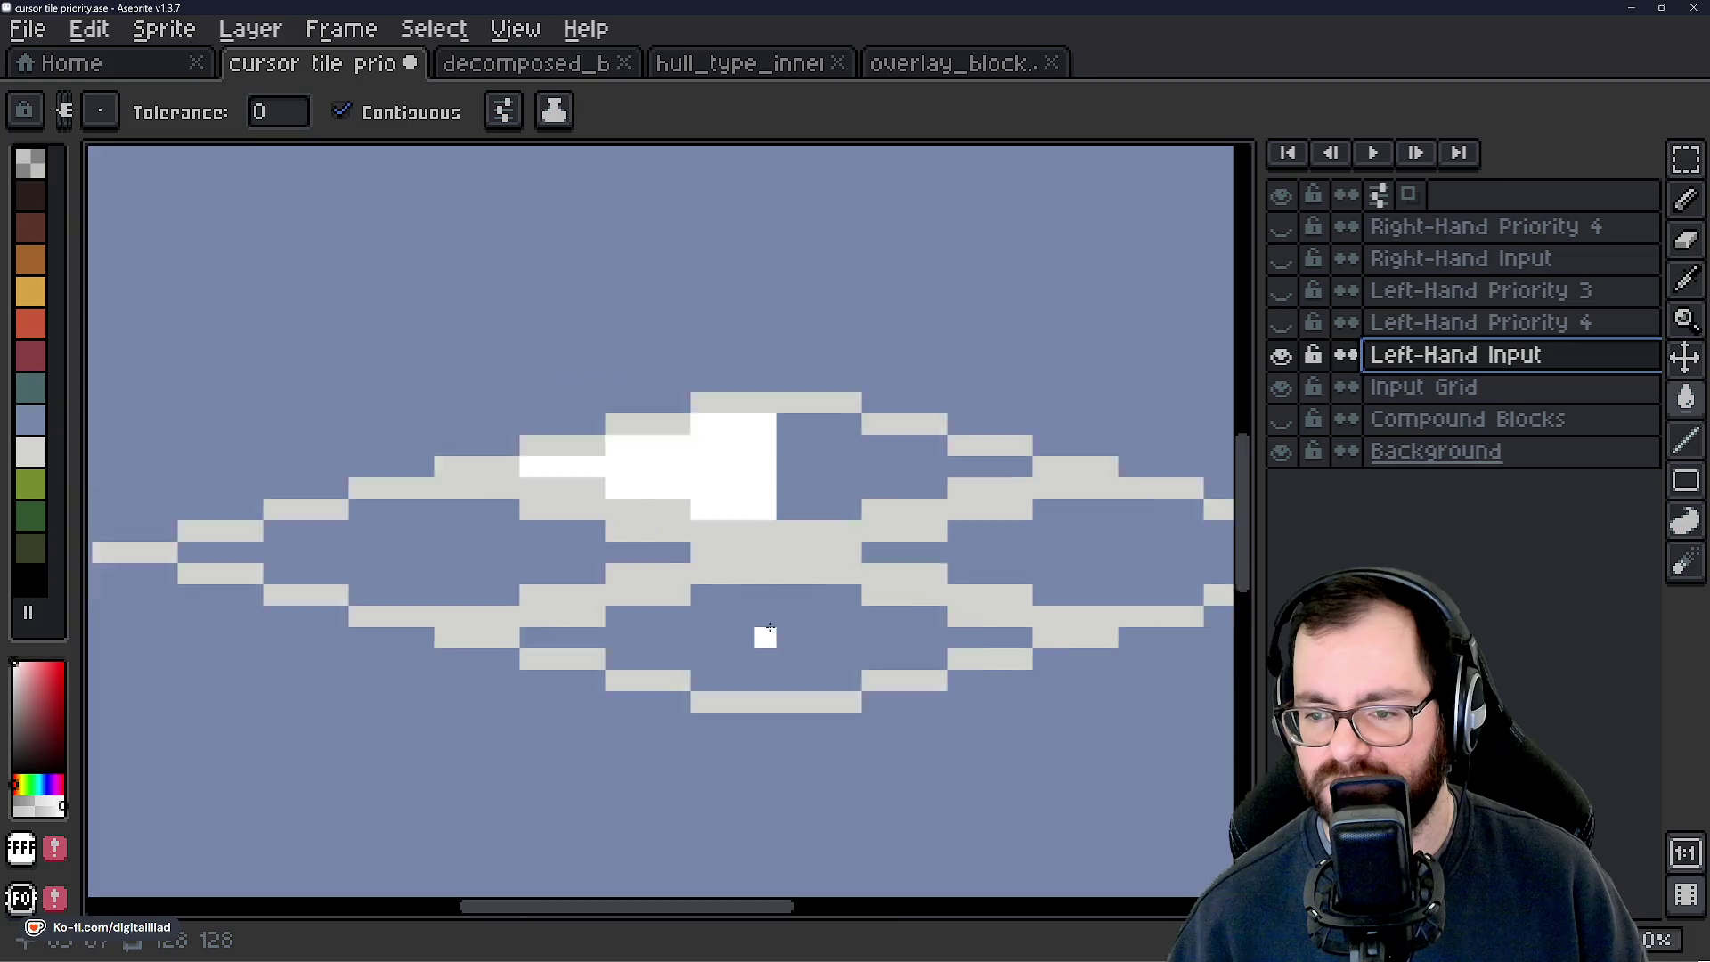
scroll(742, 581, "up", 5)
scroll(742, 580, "up", 3)
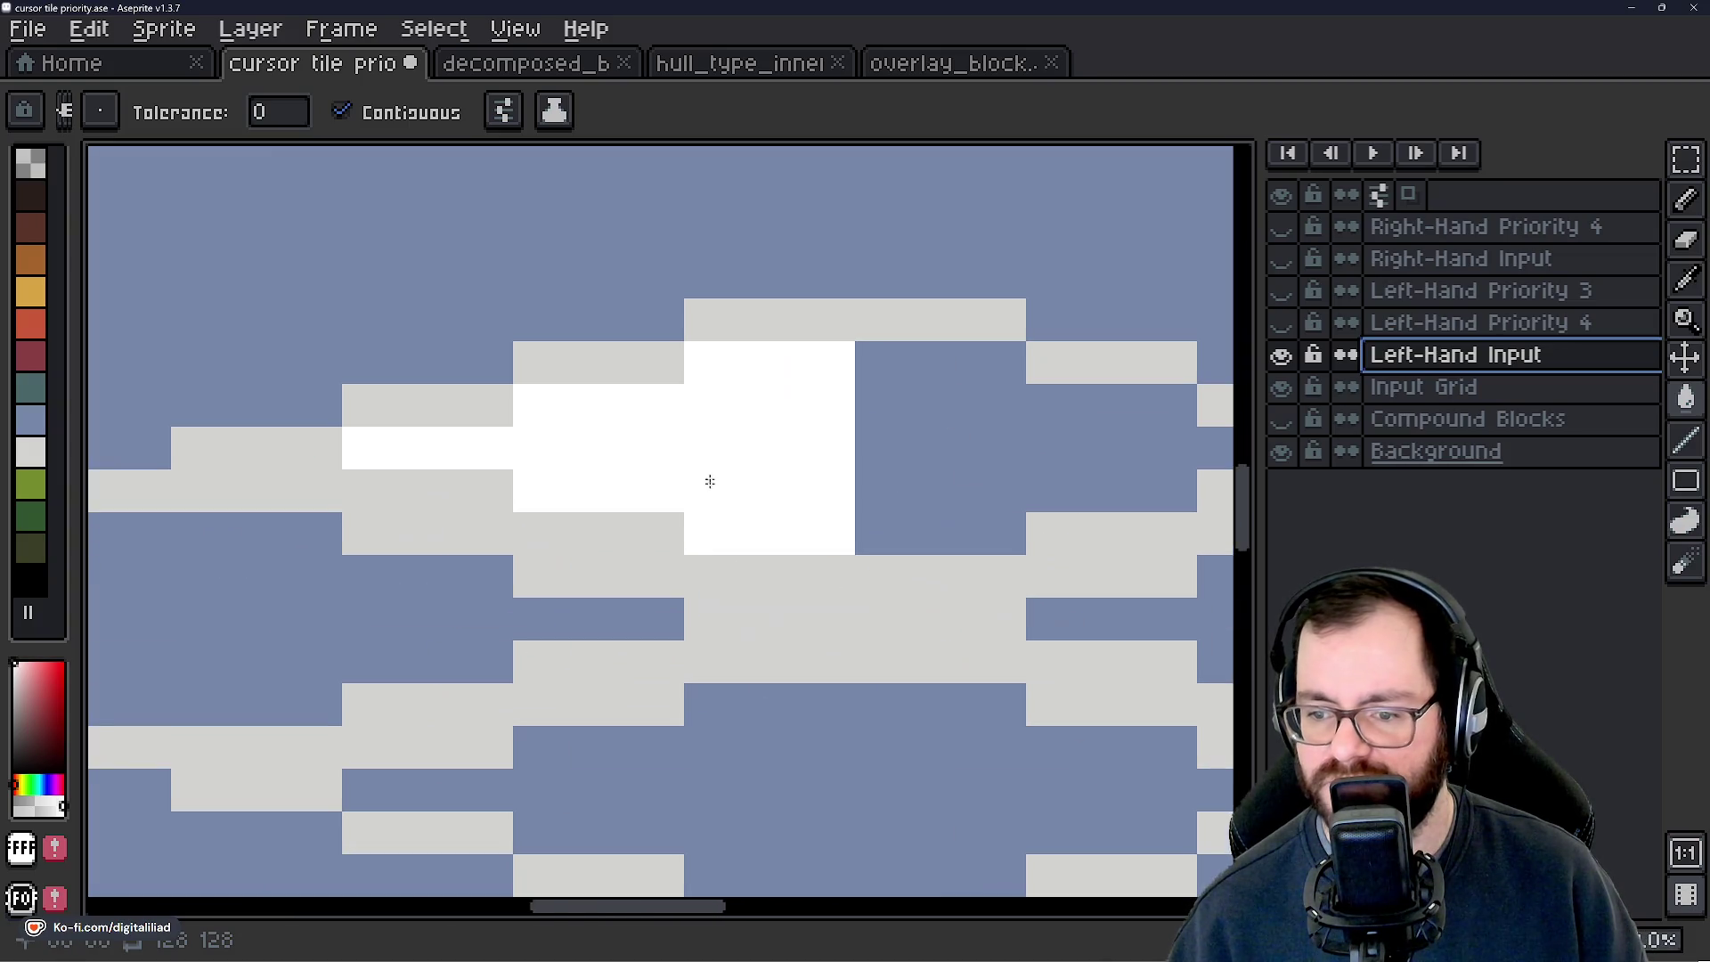
key("ctrl+z")
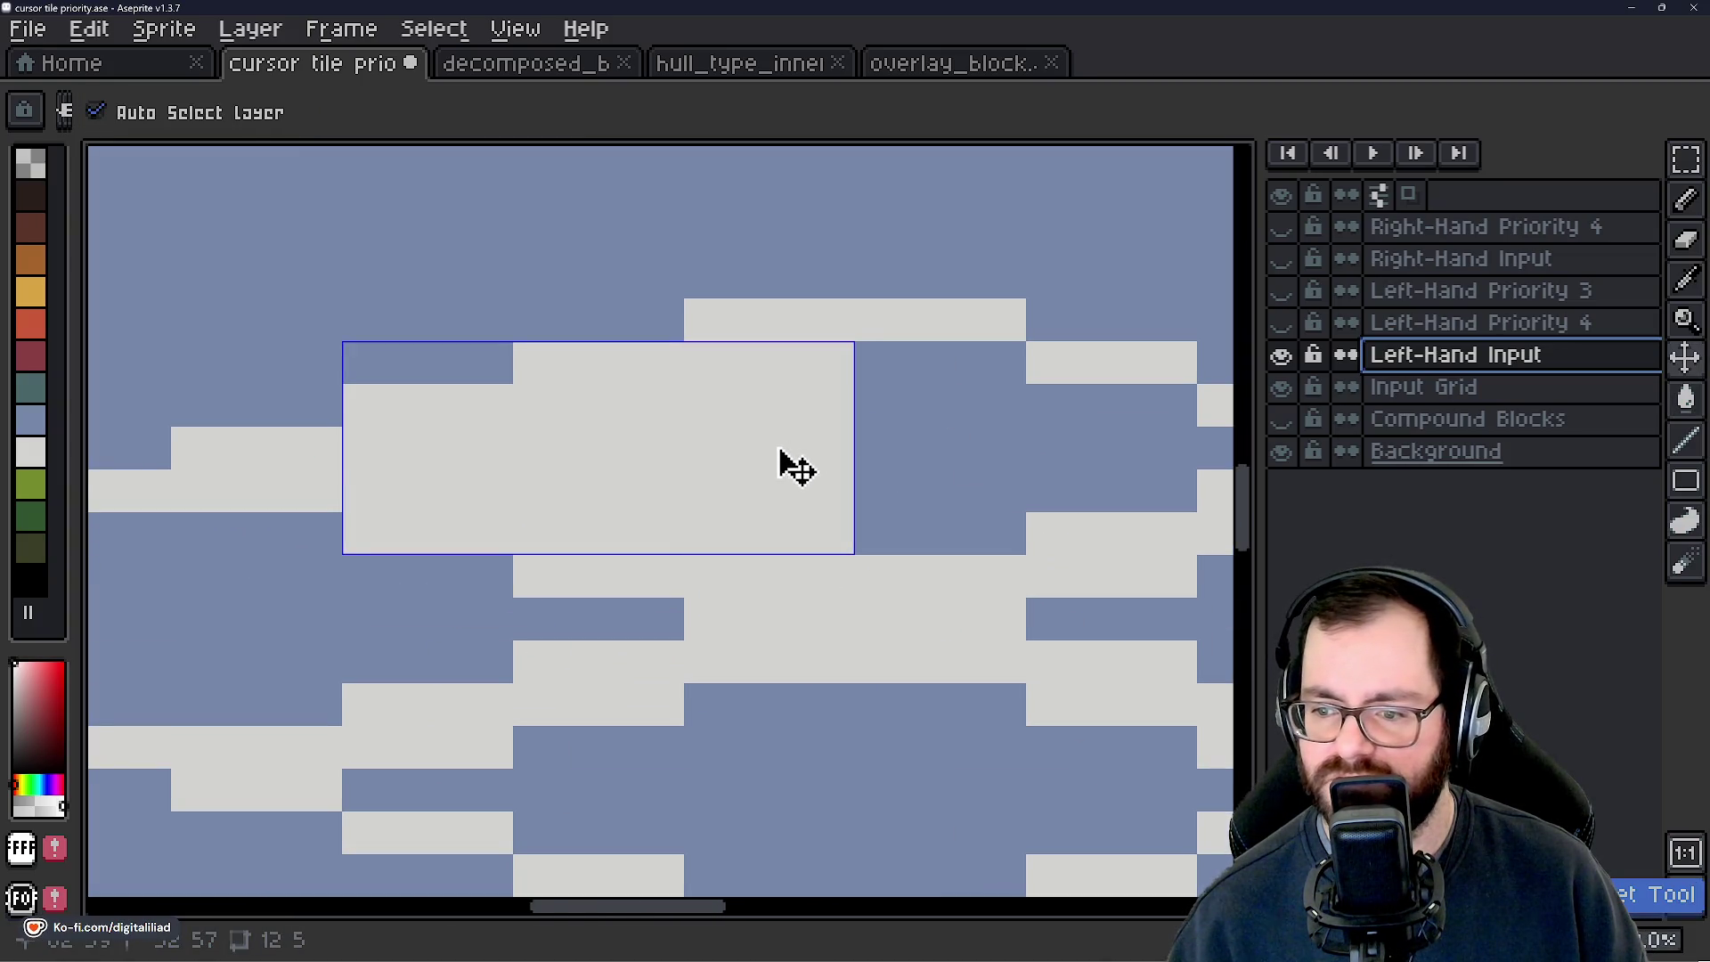
left_click(827, 445)
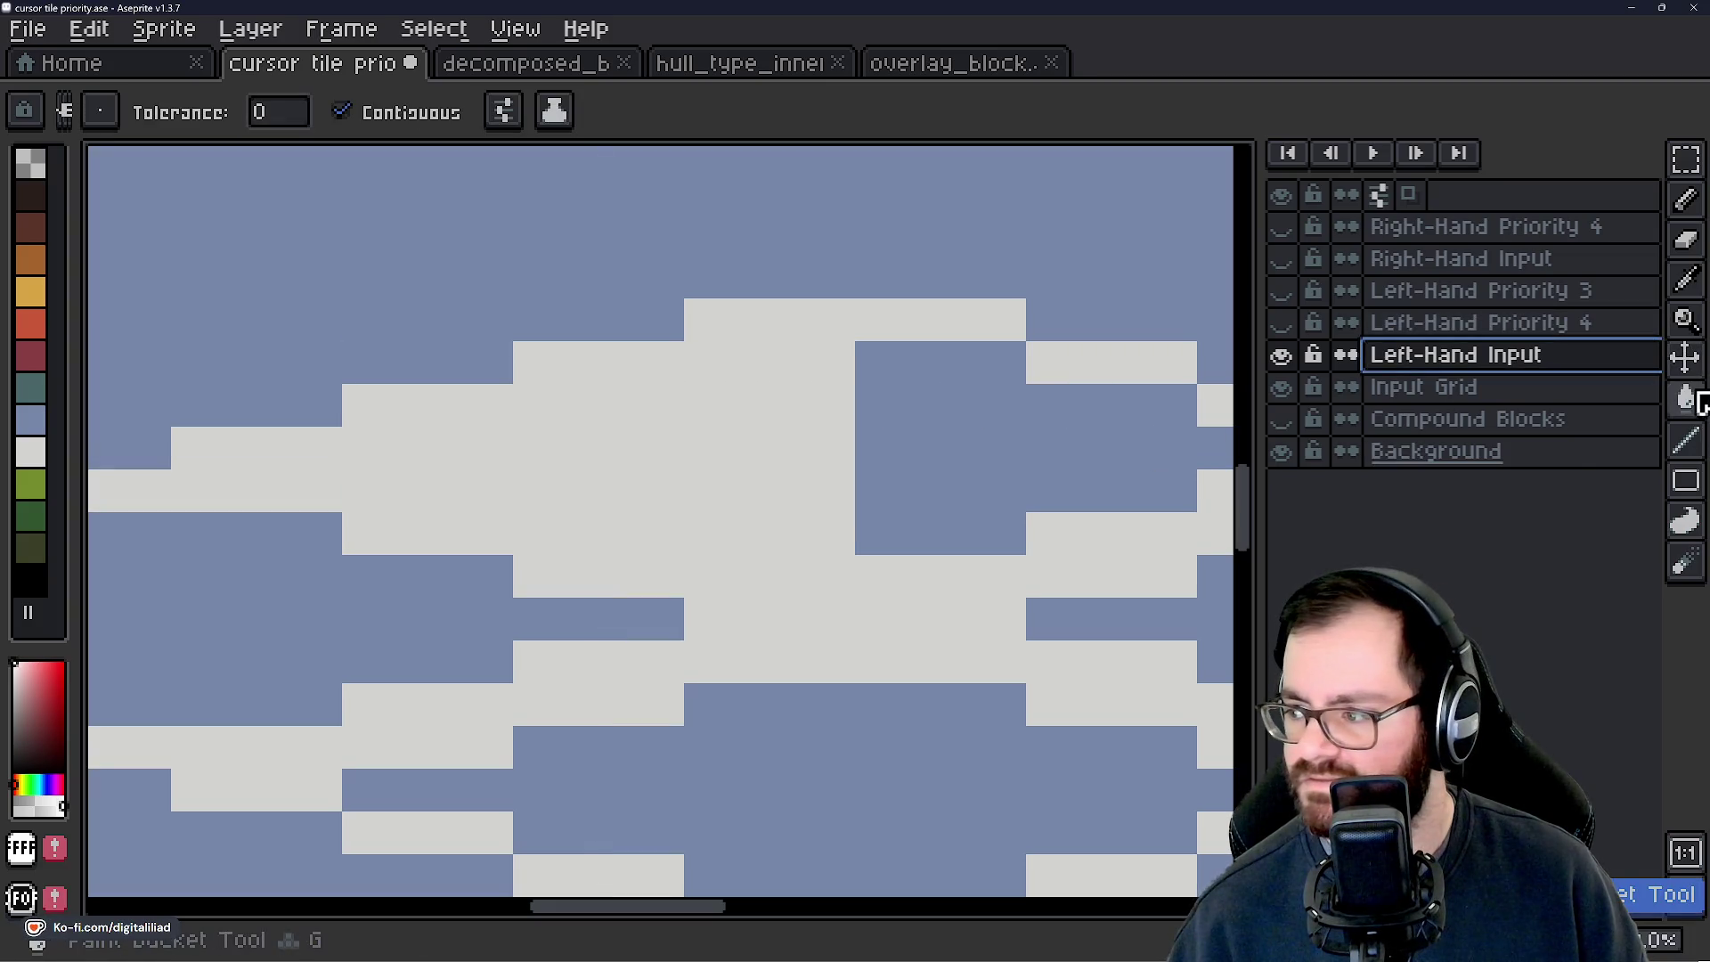
left_click(1682, 441)
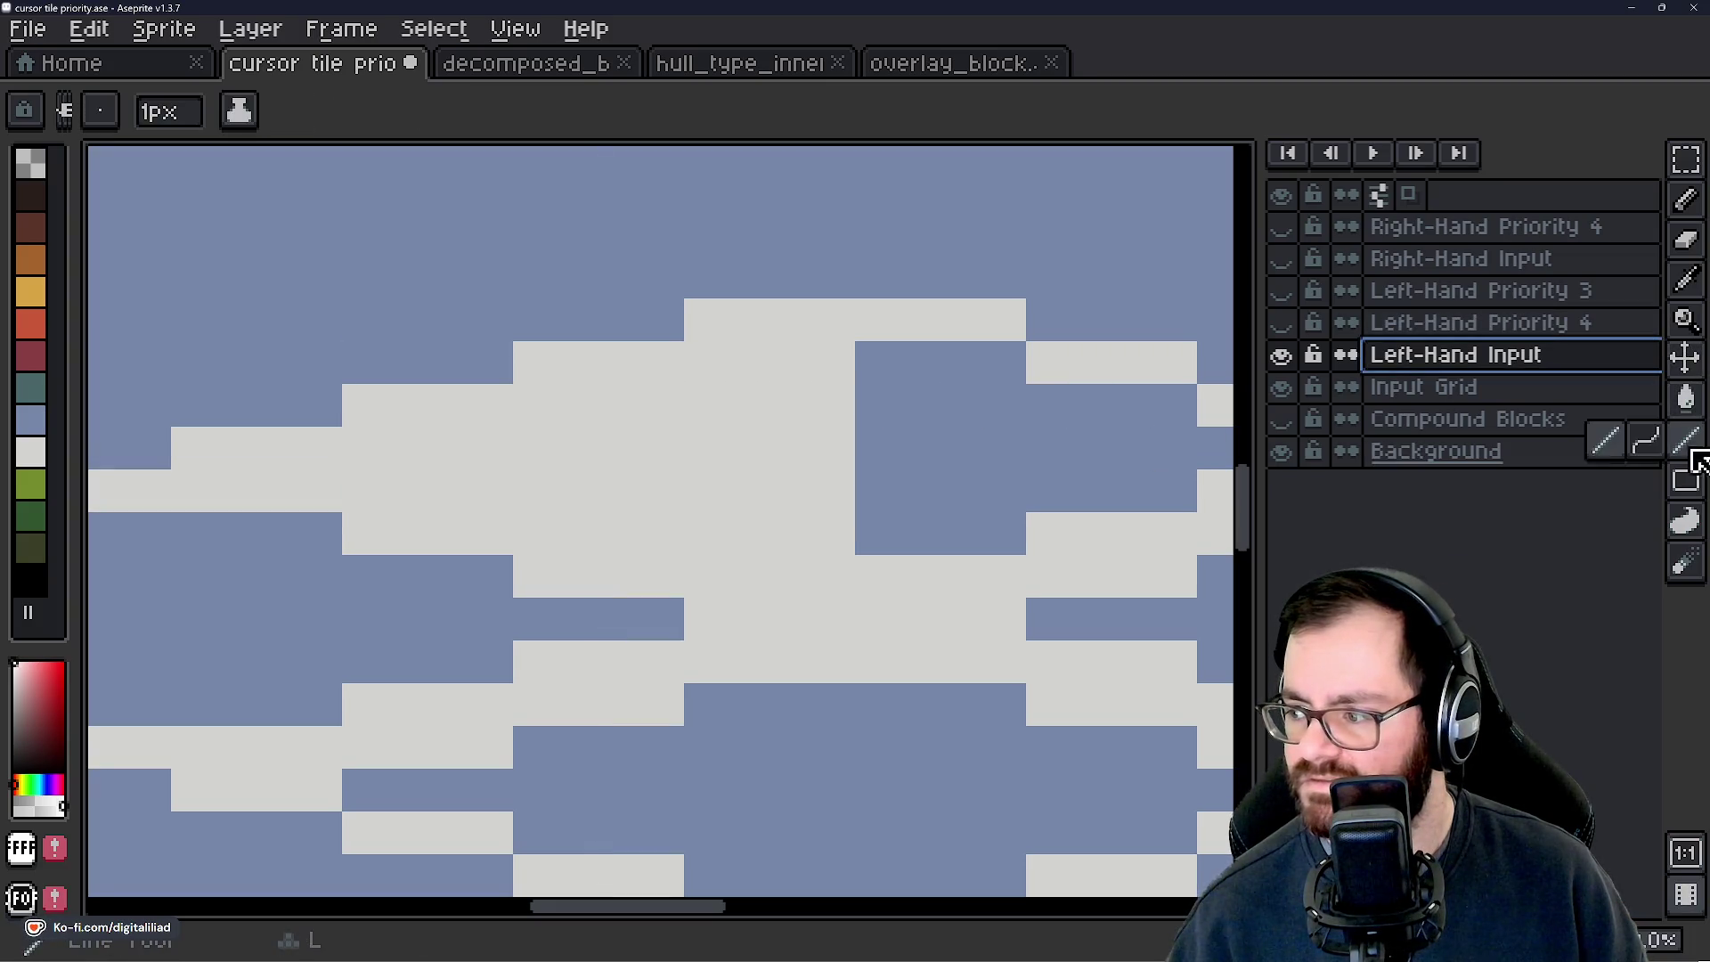
Draw white lines along the input tile's top row, stepped right edge and lower row.
left_click_drag(681, 449, 489, 454)
left_click_drag(513, 325, 812, 325)
left_click_drag(806, 454, 528, 426)
mouse_move(577, 347)
left_mouse_down()
mouse_move(748, 339)
mouse_move(752, 377)
mouse_move(881, 382)
mouse_move(1047, 426)
left_mouse_up()
left_click_drag(856, 469, 748, 466)
left_click_drag(588, 508, 776, 510)
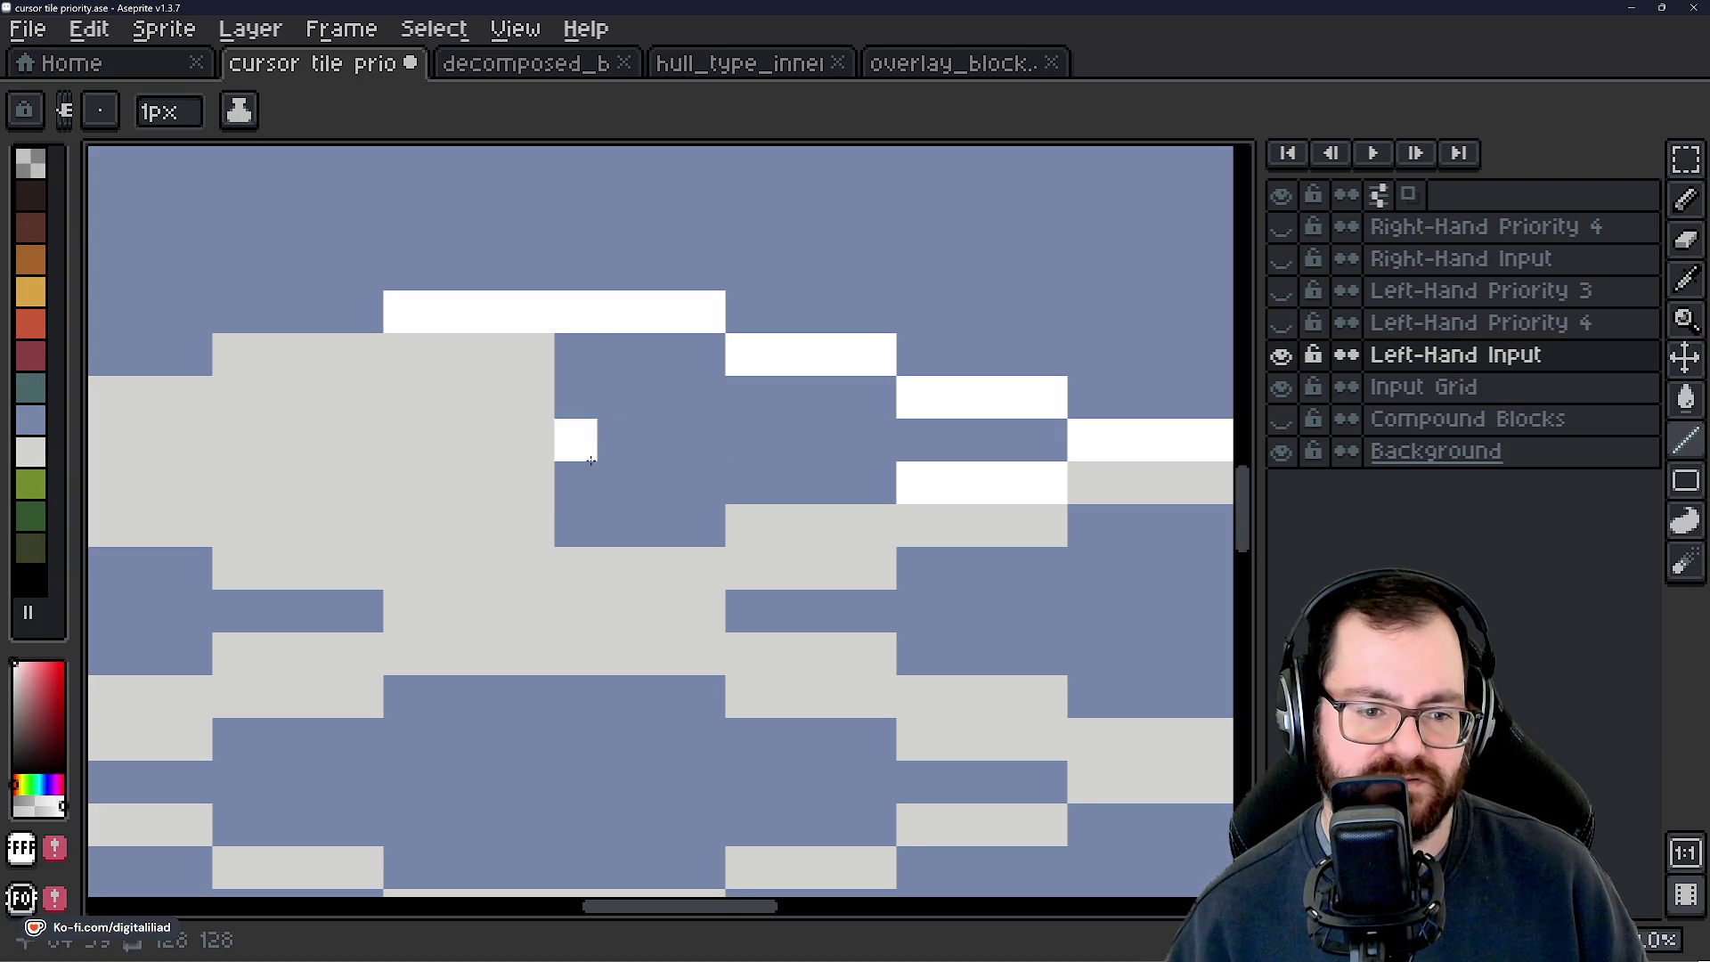
Paint white pixels along the tile's edge, plus extra rows and a column inside it.
left_click_drag(535, 507, 565, 481)
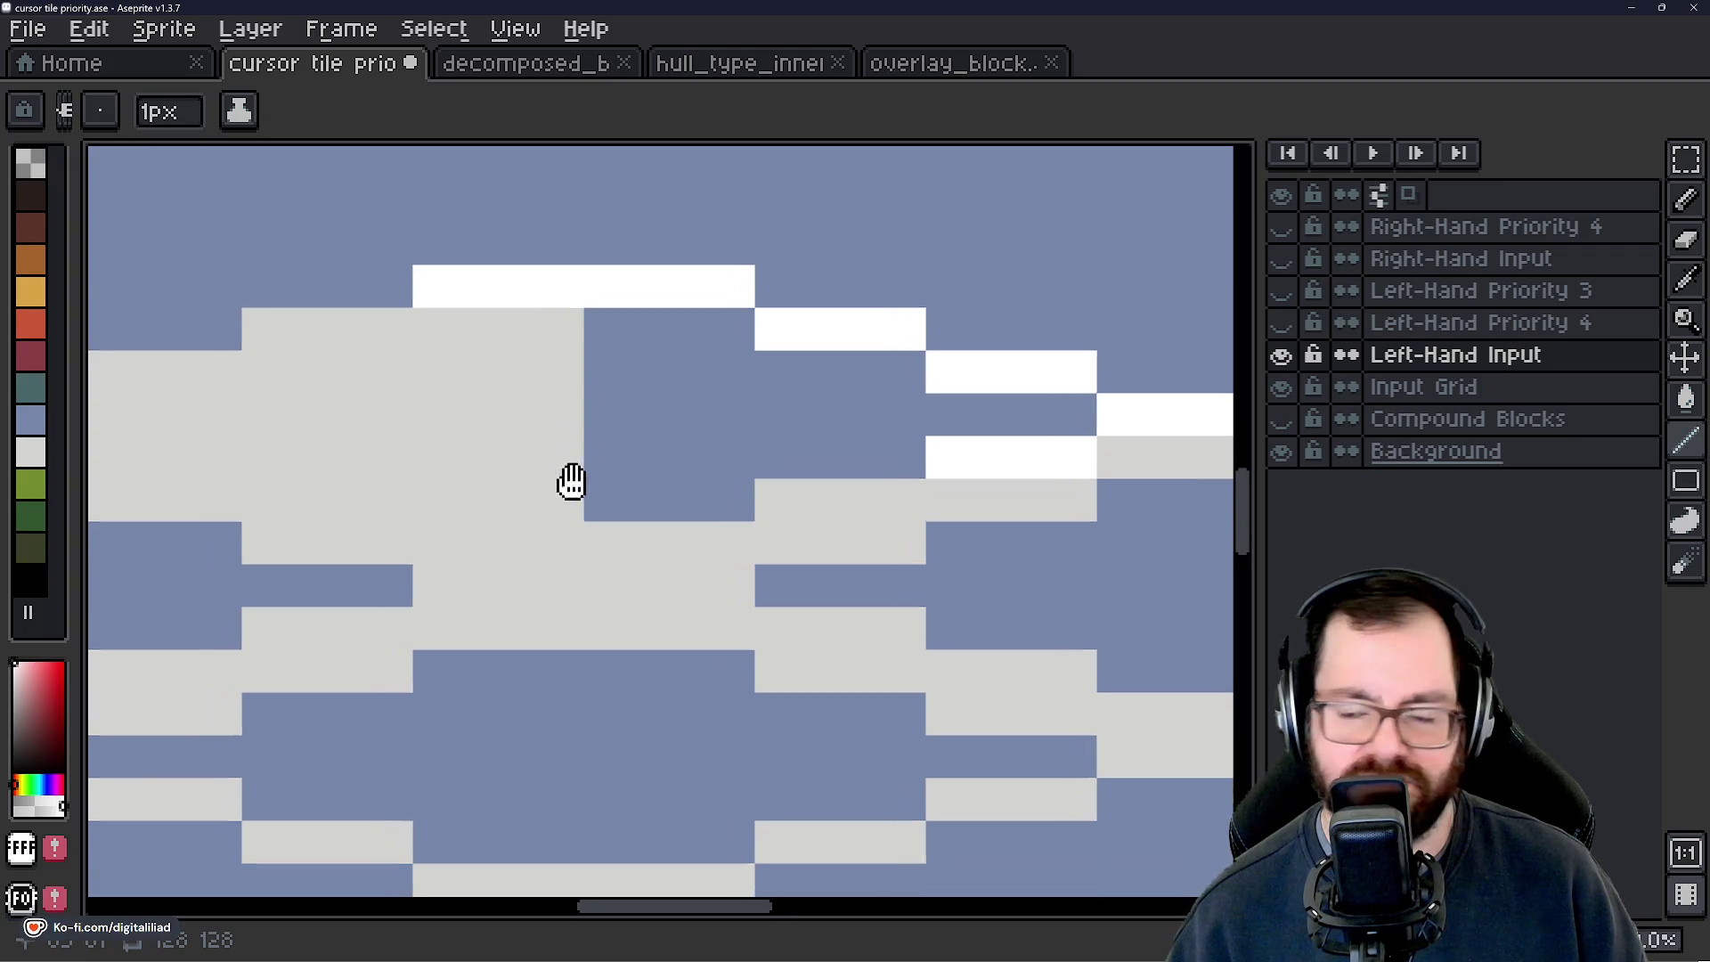
mouse_move(890, 492)
left_mouse_down()
mouse_move(793, 489)
mouse_move(695, 532)
mouse_move(603, 531)
mouse_move(587, 485)
mouse_move(757, 544)
left_mouse_up()
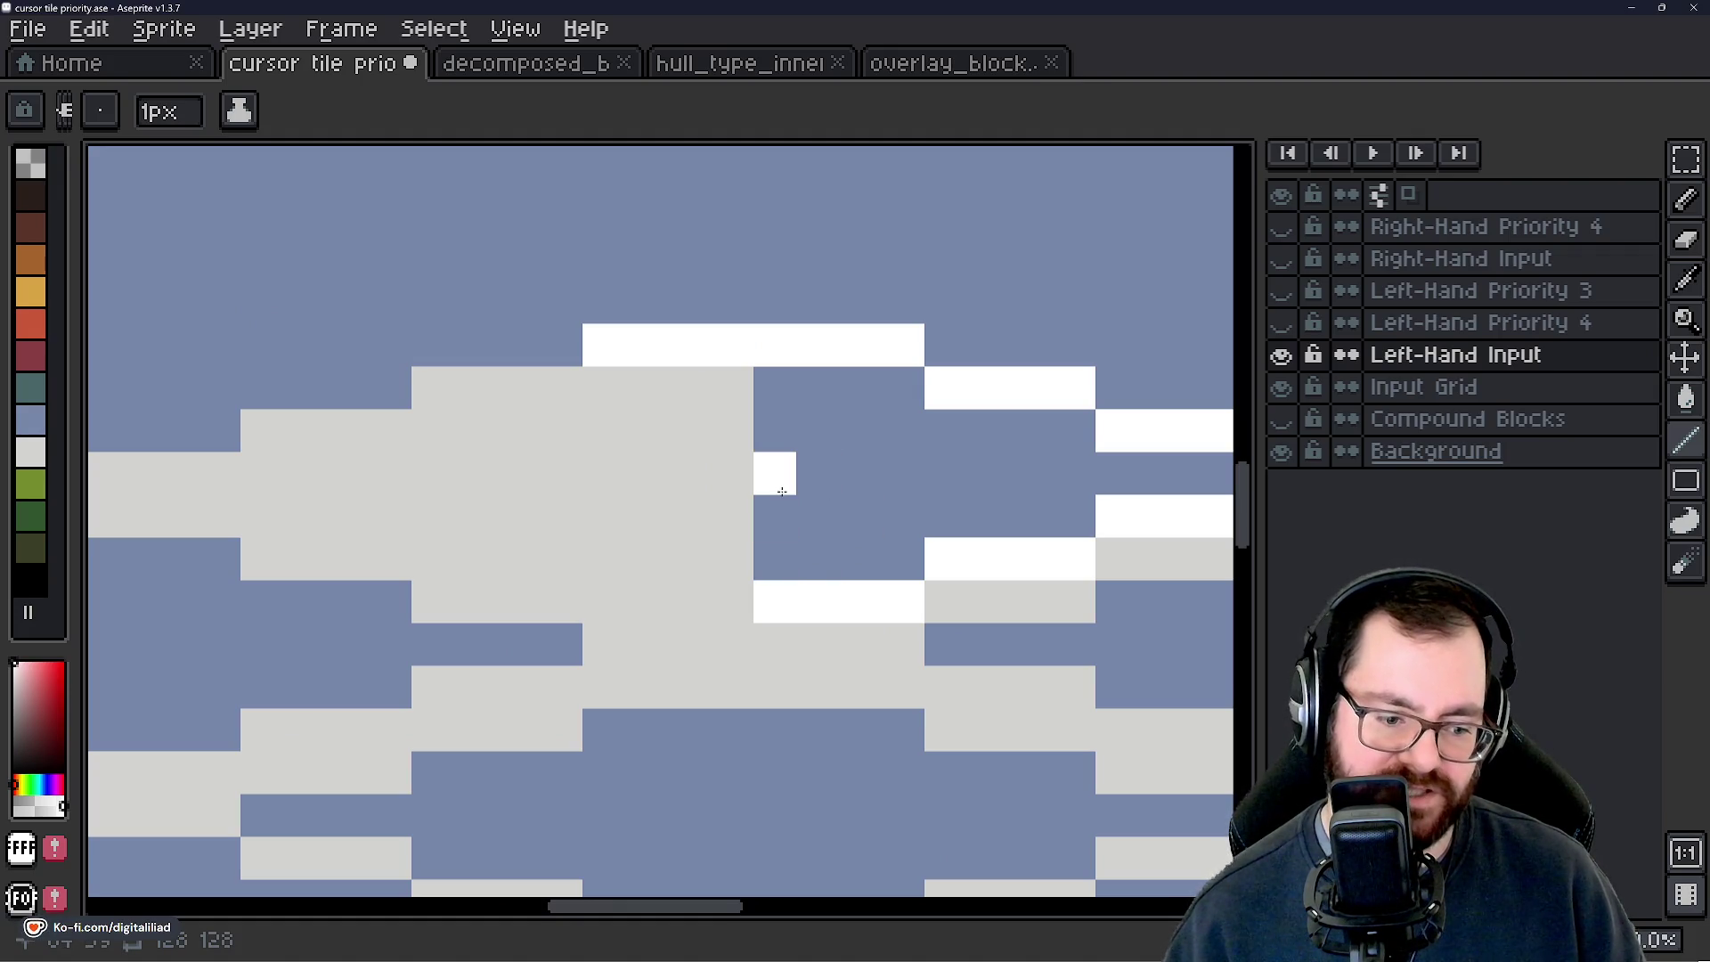
mouse_move(748, 591)
left_mouse_down()
mouse_move(593, 595)
mouse_move(463, 564)
mouse_move(590, 621)
mouse_move(271, 535)
left_mouse_up()
mouse_move(410, 490)
left_mouse_down()
mouse_move(513, 486)
mouse_move(591, 447)
mouse_move(691, 456)
left_mouse_up()
scroll(718, 448, "down", 3)
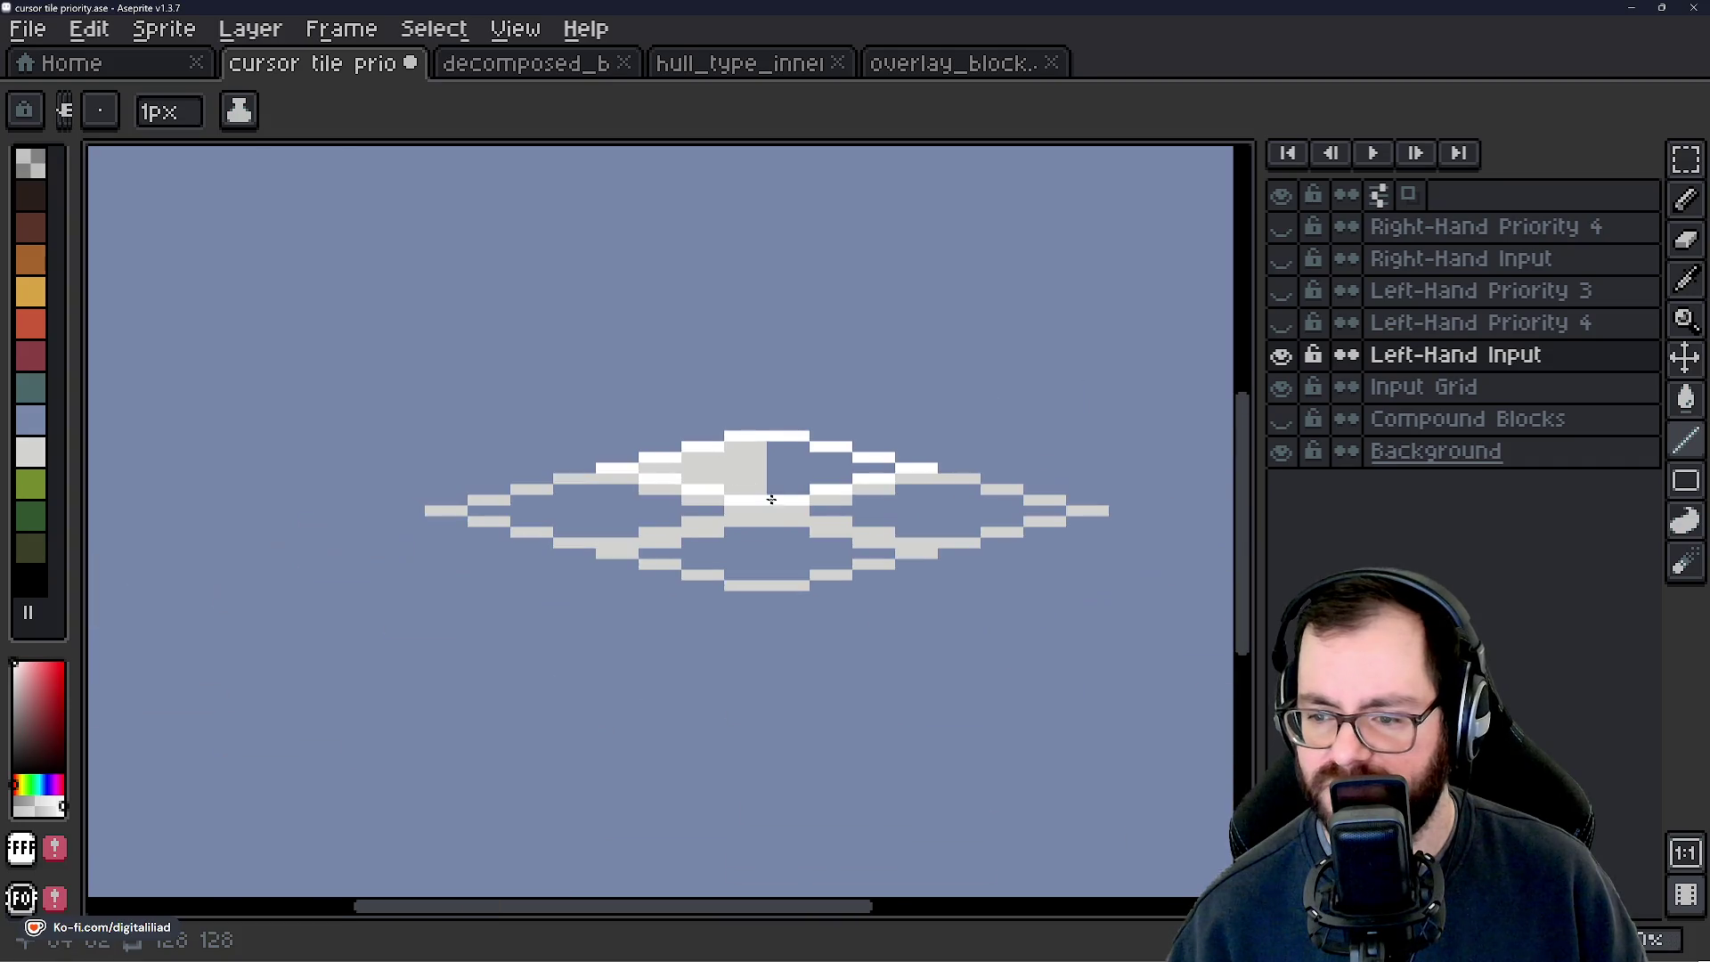
scroll(742, 394, "up", 4)
left_click_drag(743, 395, 731, 624)
Flood-fill the input tile's interior with white and show the Left-Hand Priority 4 layer.
key("g")
left_click(564, 492)
scroll(799, 503, "down", 3)
scroll(799, 504, "down", 3)
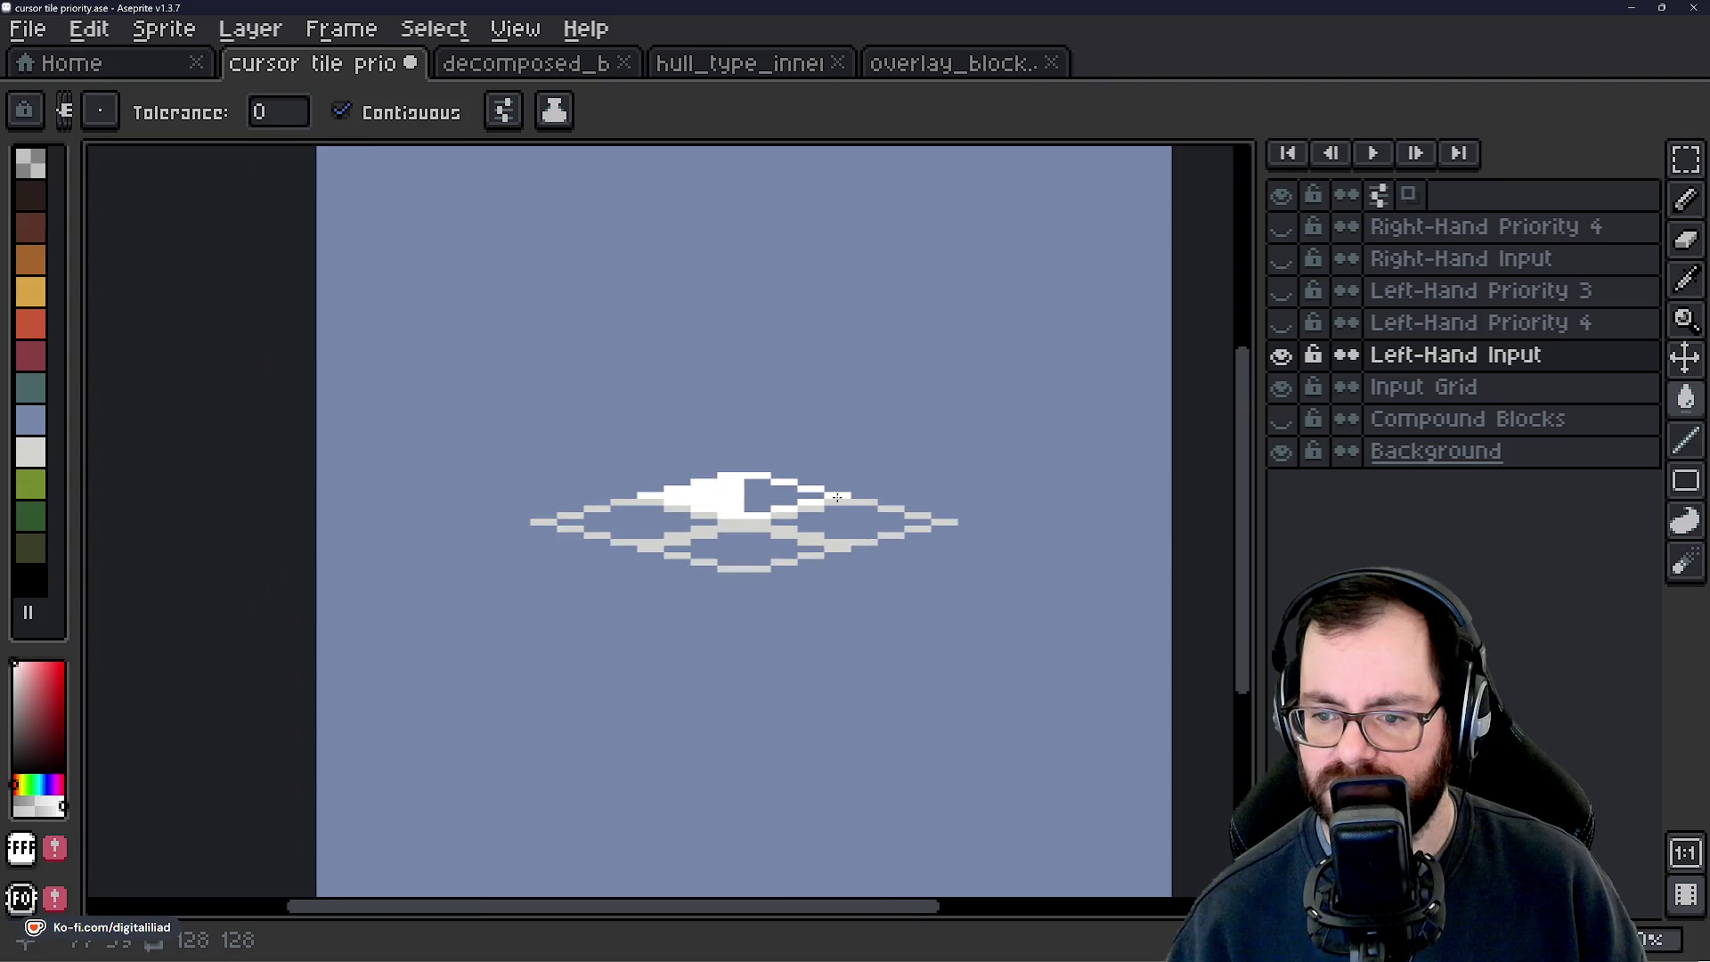
scroll(802, 514, "up", 5)
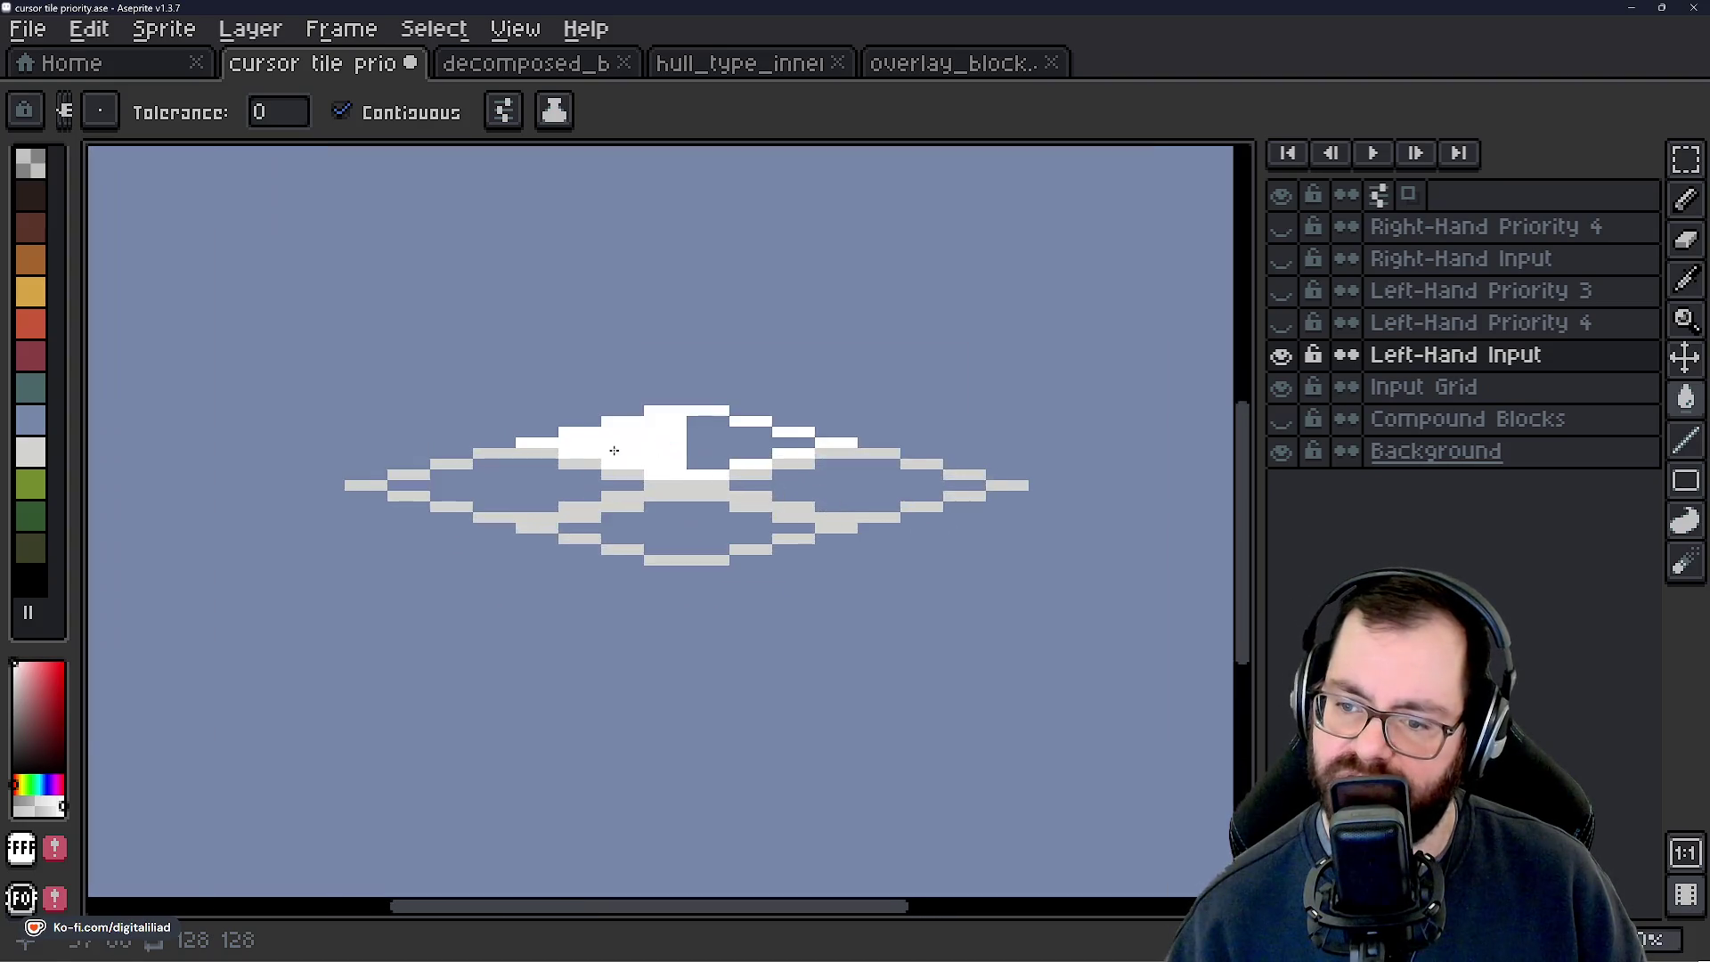
scroll(743, 433, "up", 2)
scroll(743, 434, "down", 2)
scroll(743, 433, "up", 1)
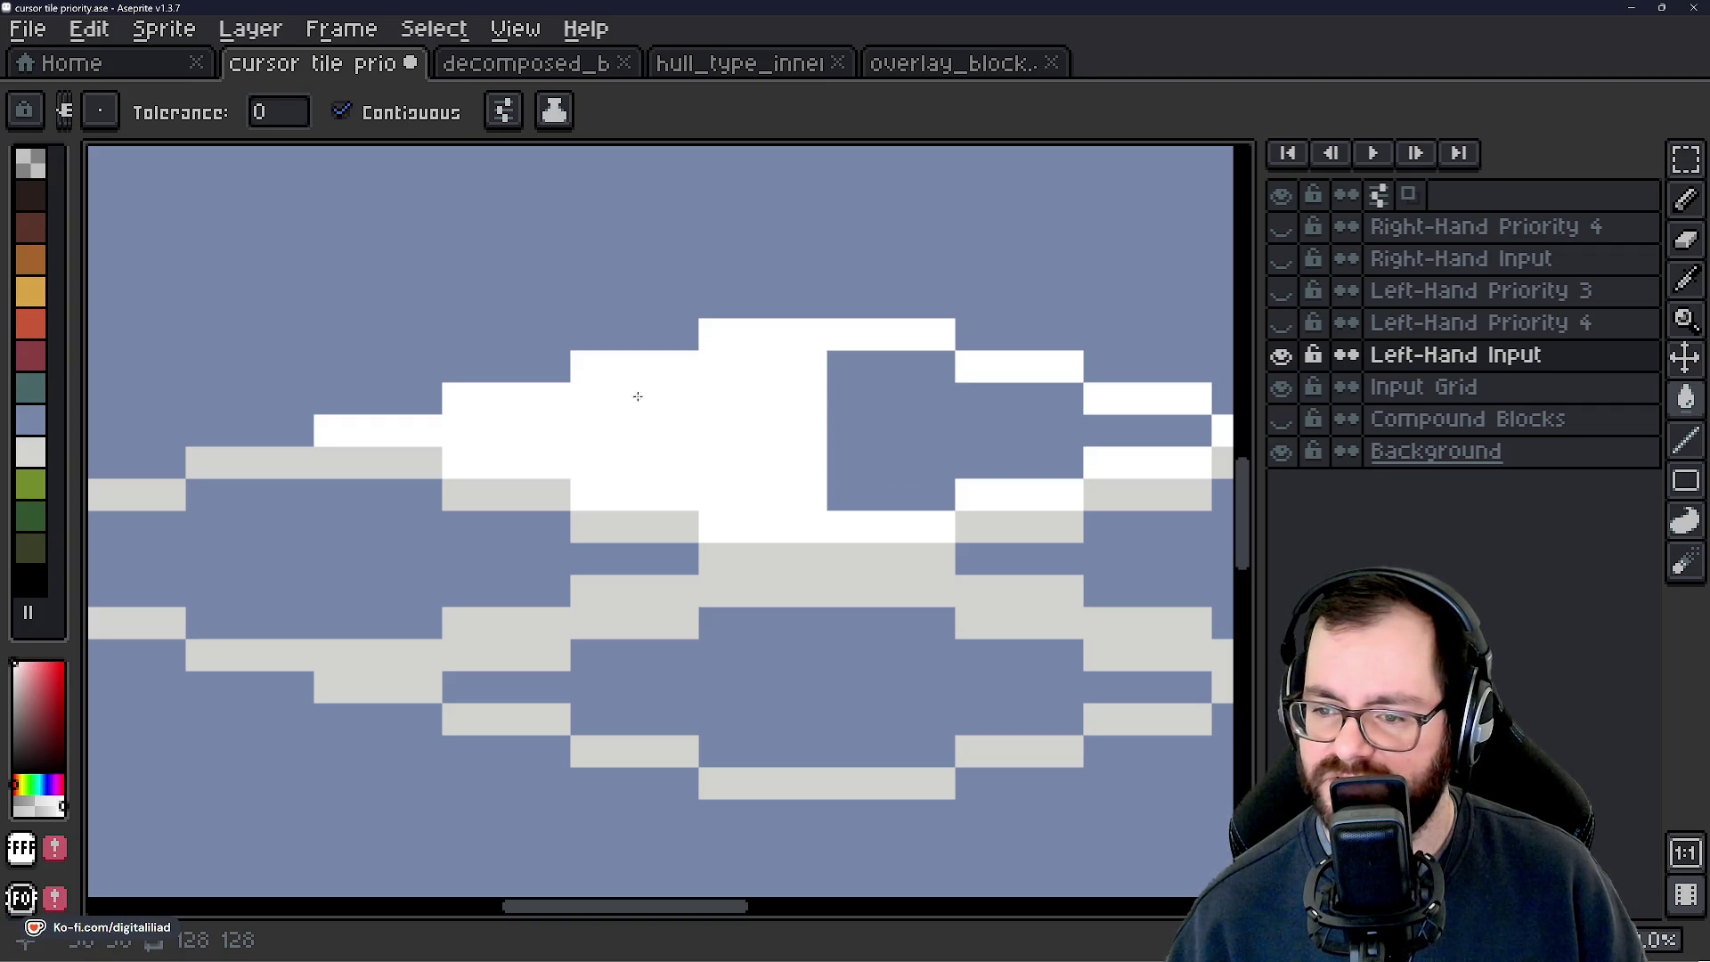
scroll(757, 454, "down", 2)
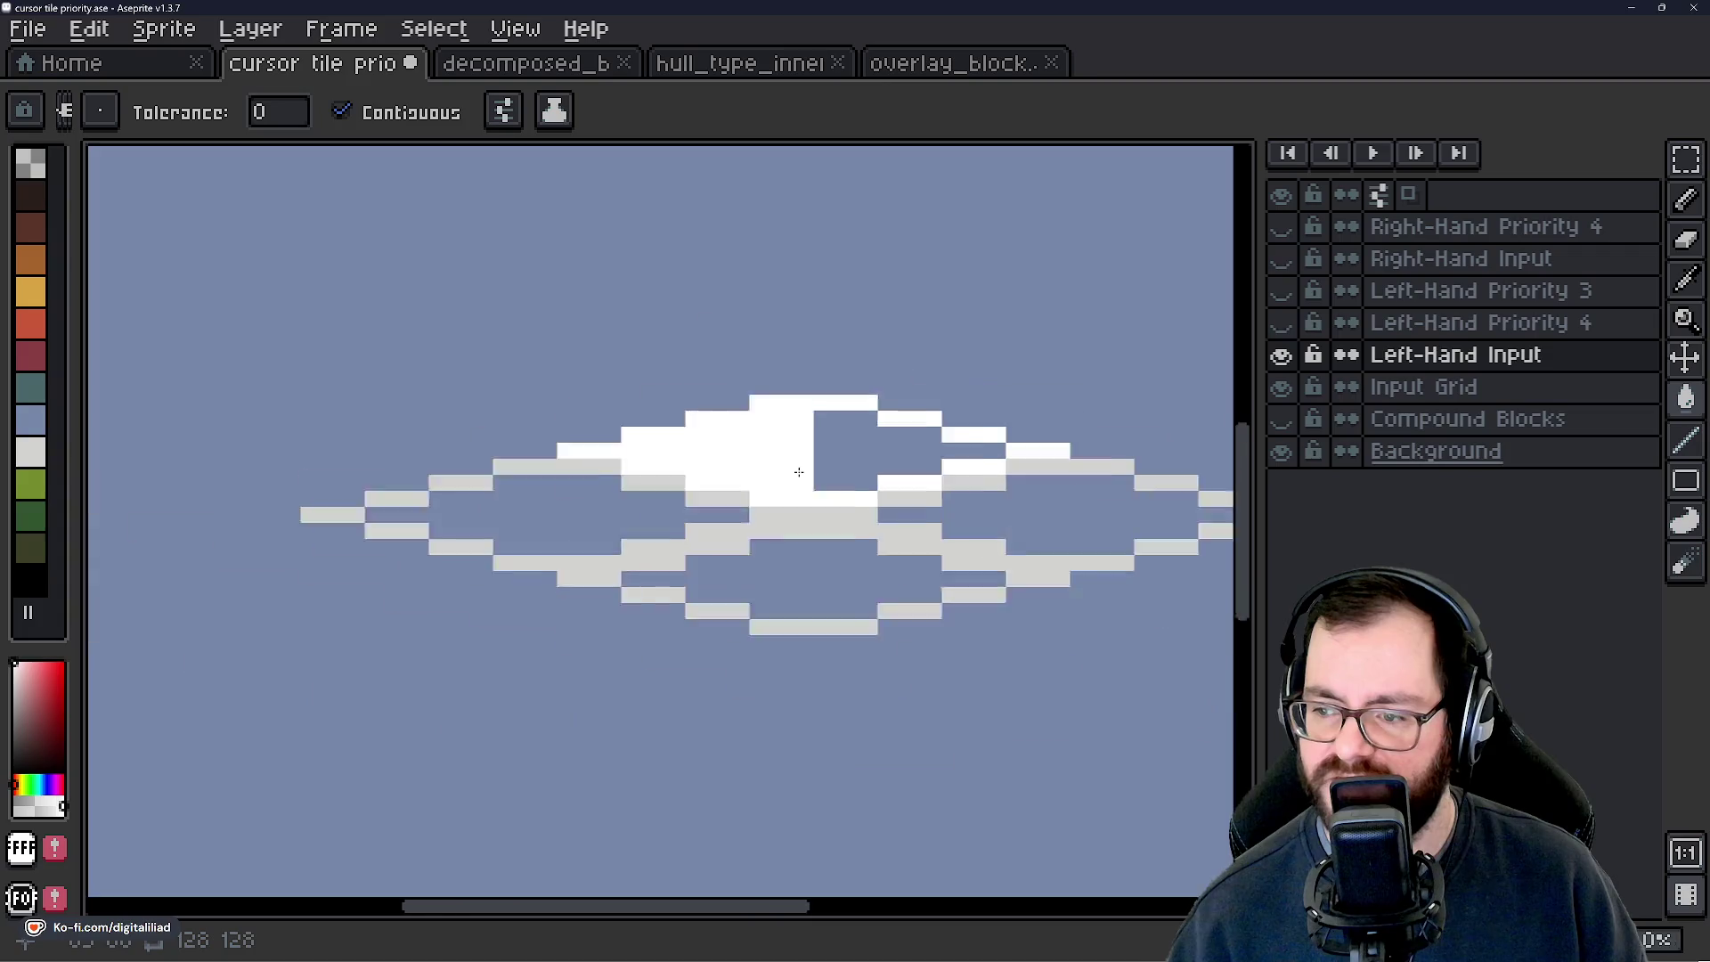
scroll(844, 462, "up", 2)
scroll(979, 427, "down", 2)
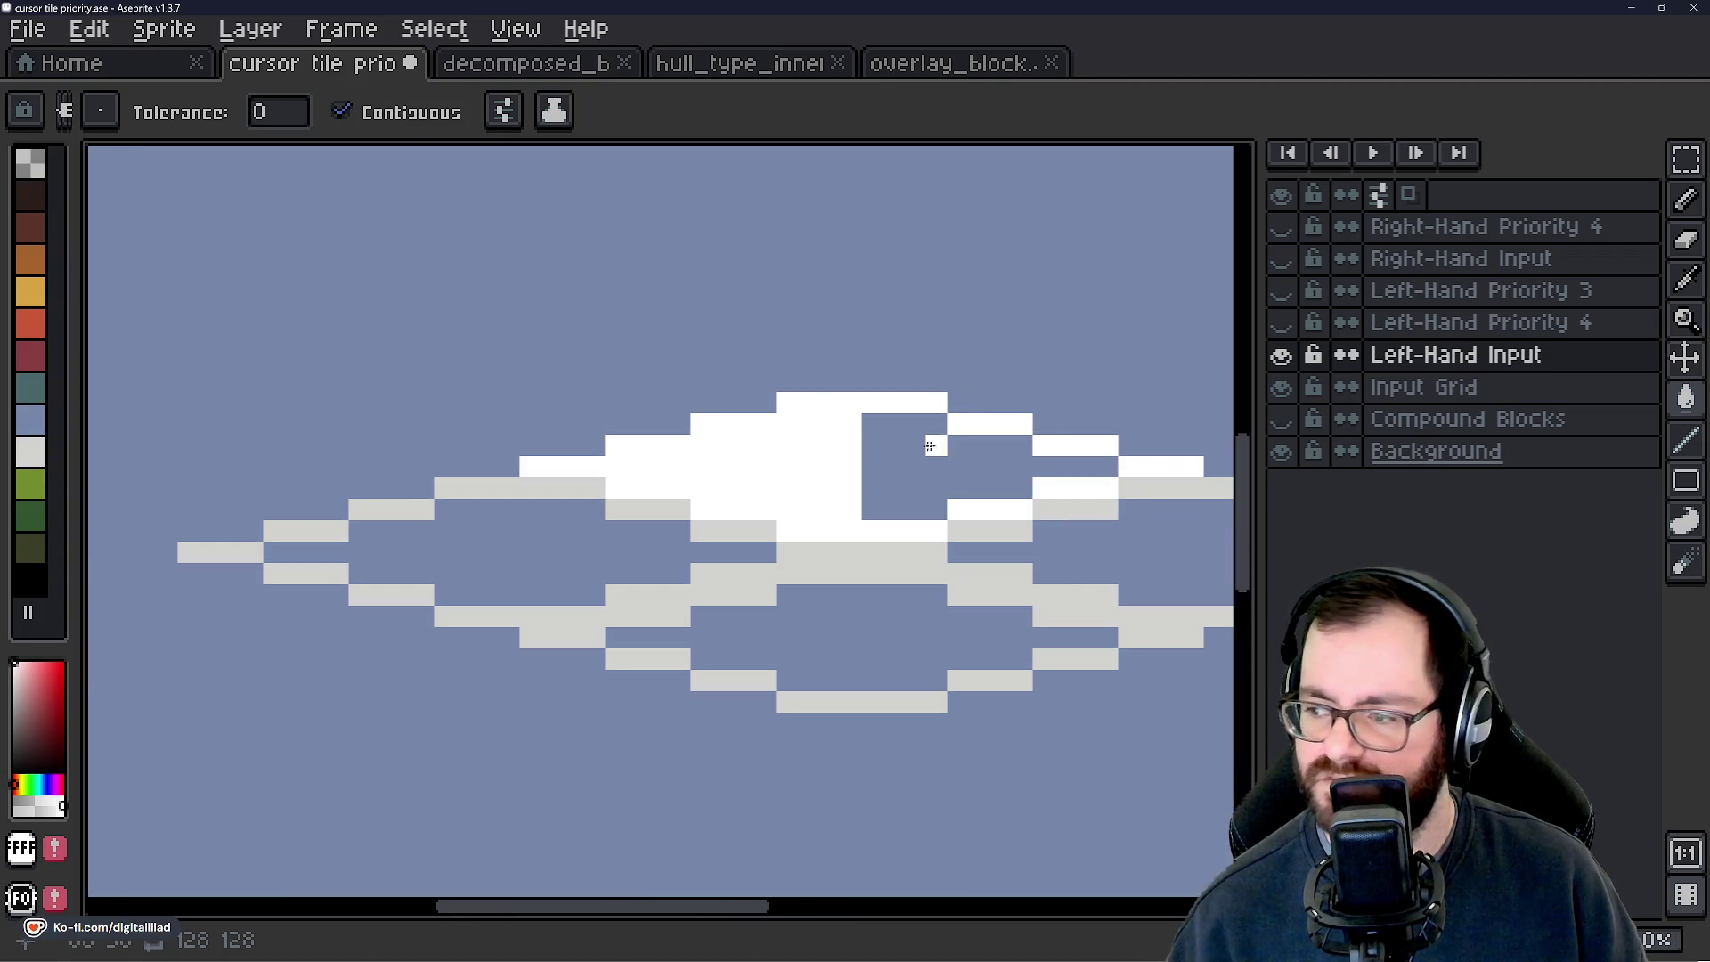
left_click(1281, 322)
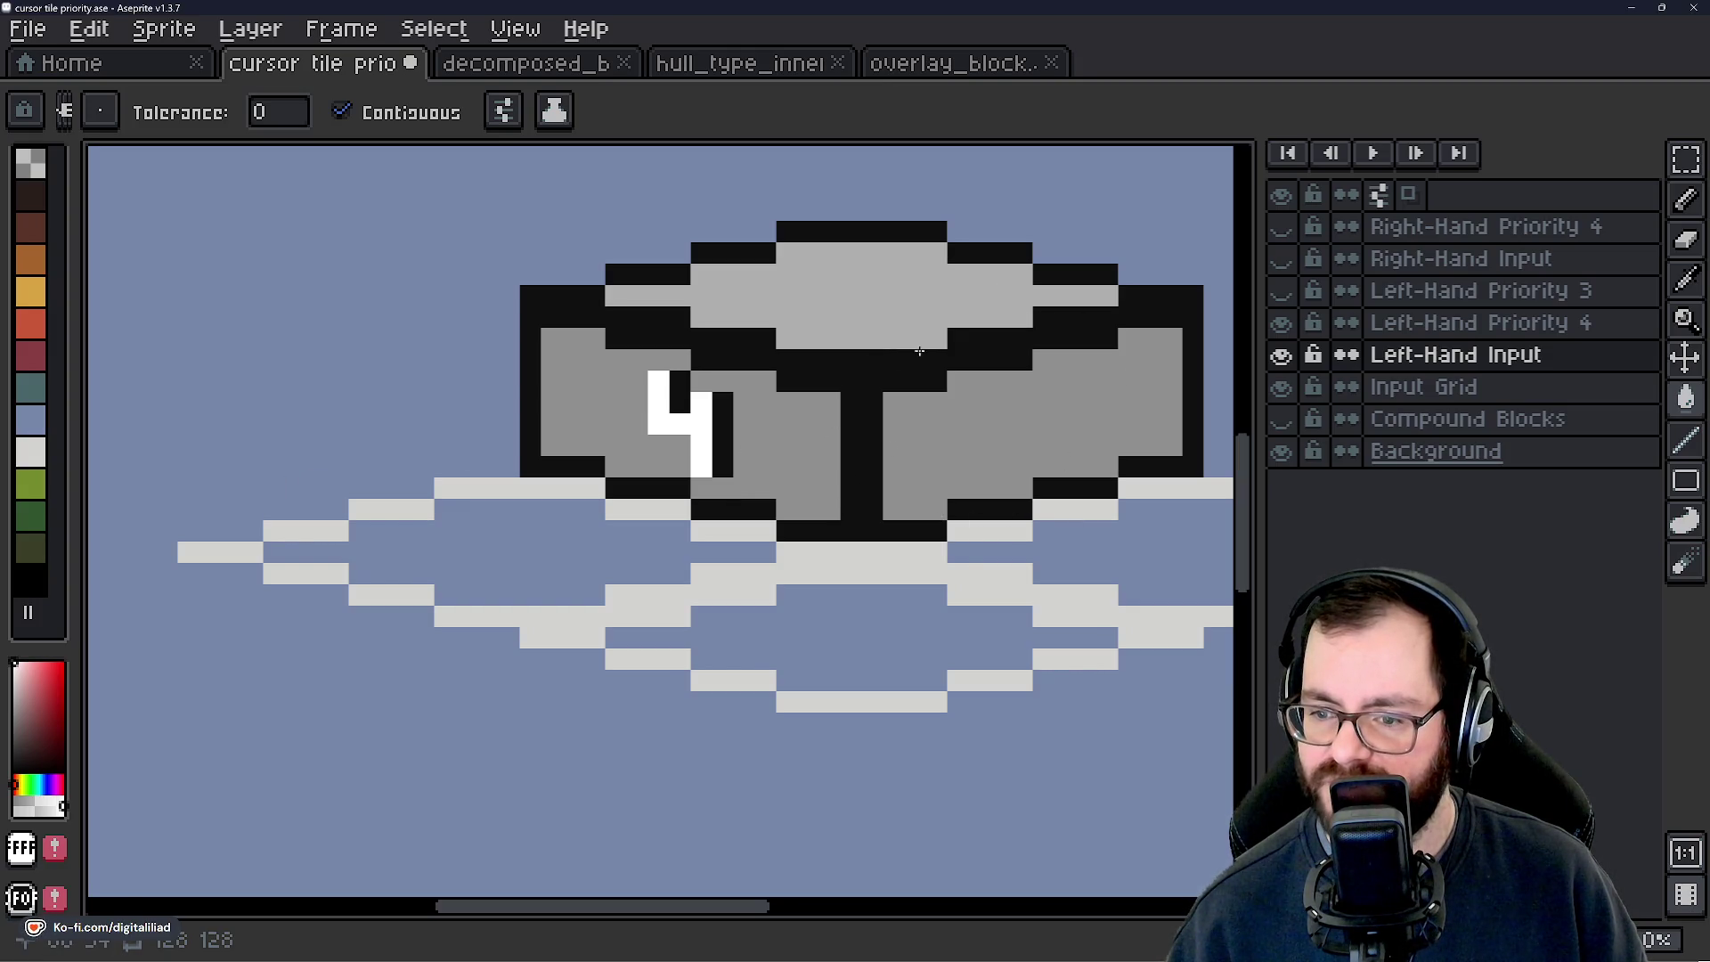
Show the Left-Hand Priority 3 blocks over Priority 4, then select that layer.
left_click(1280, 290)
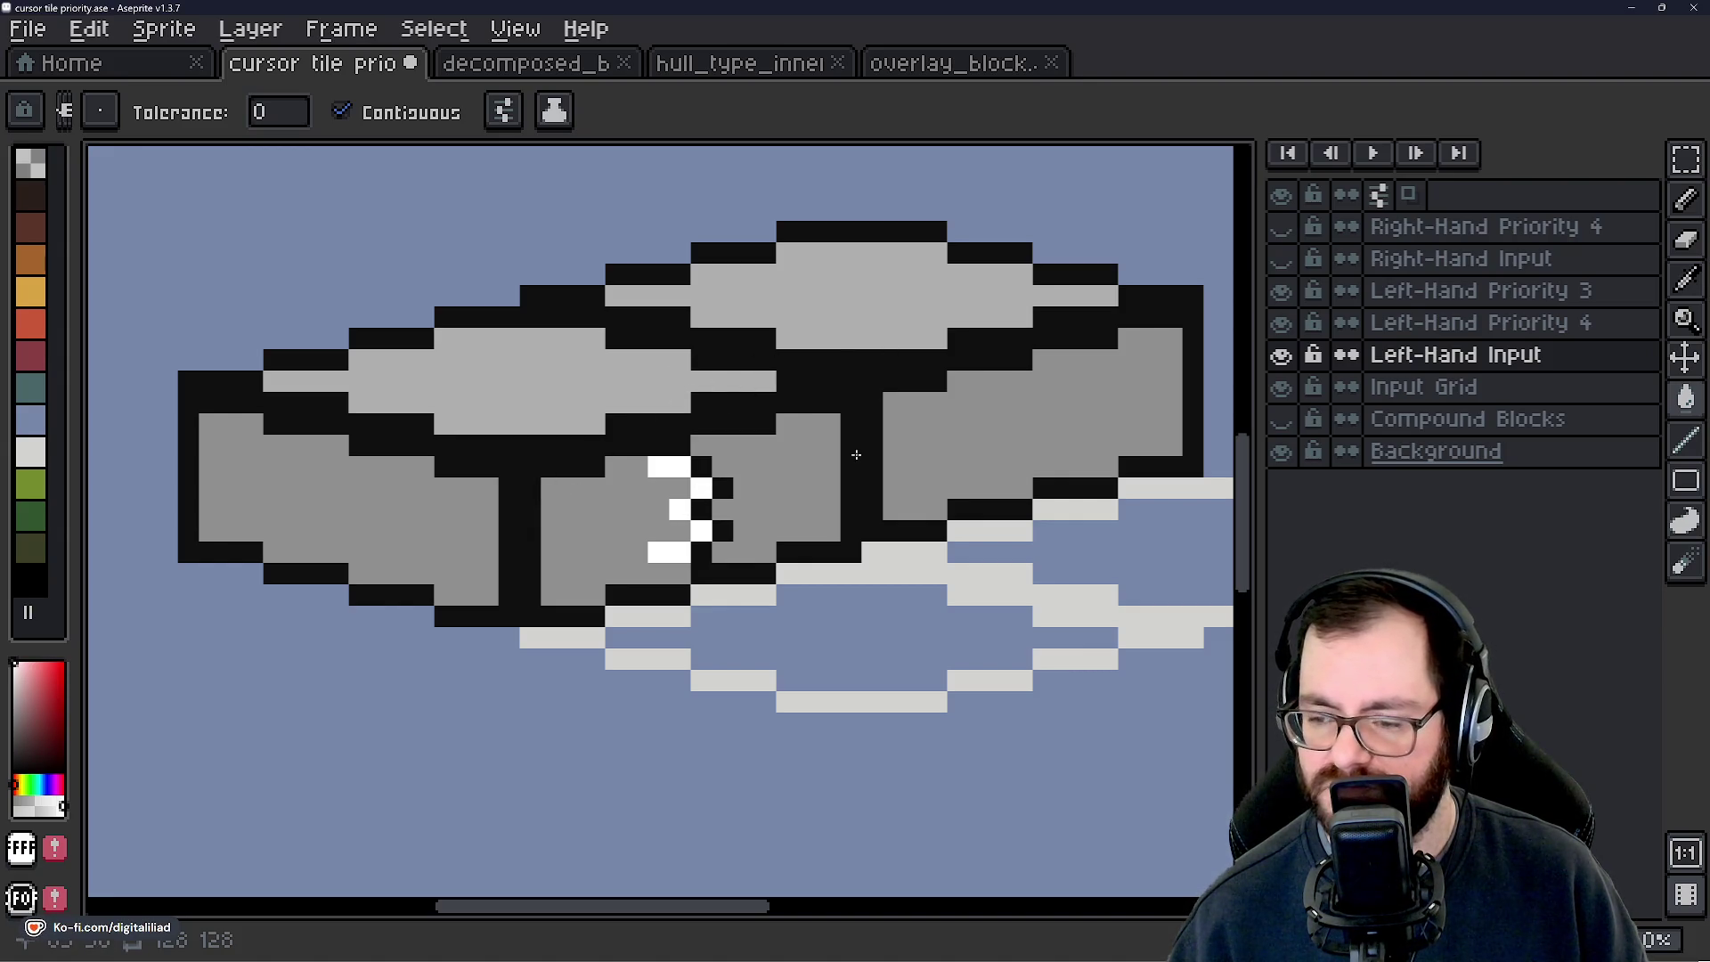
scroll(763, 615, "down", 2)
scroll(744, 534, "up", 2)
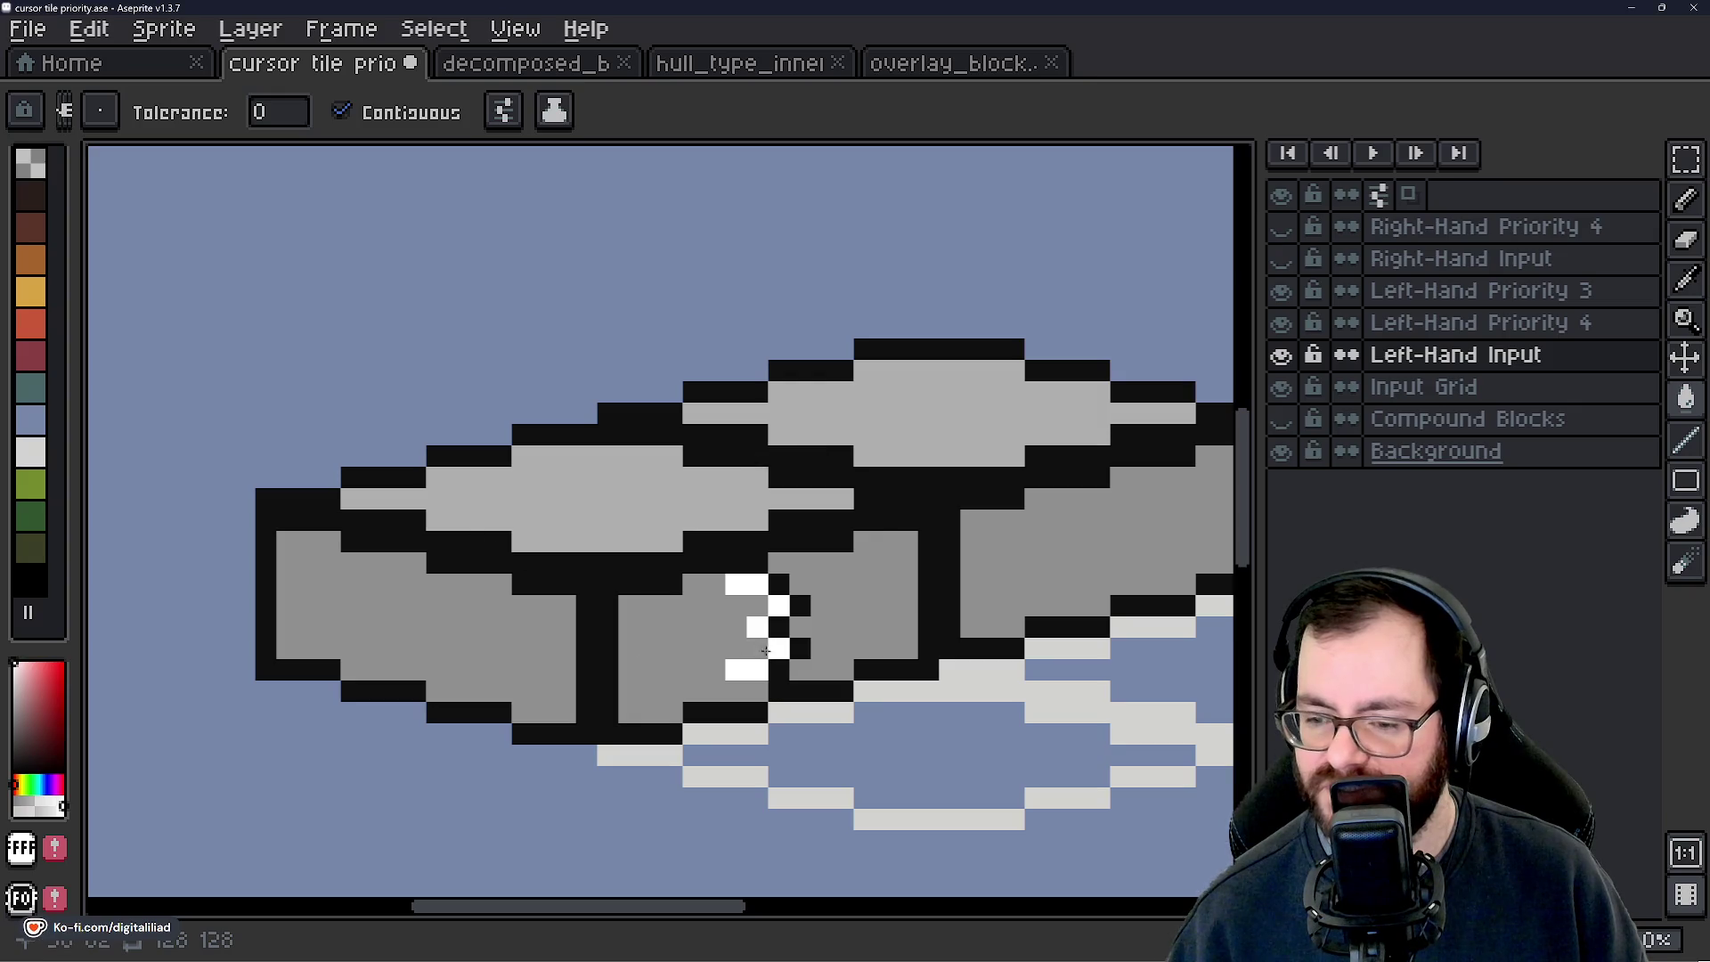
left_click_drag(777, 605, 677, 588)
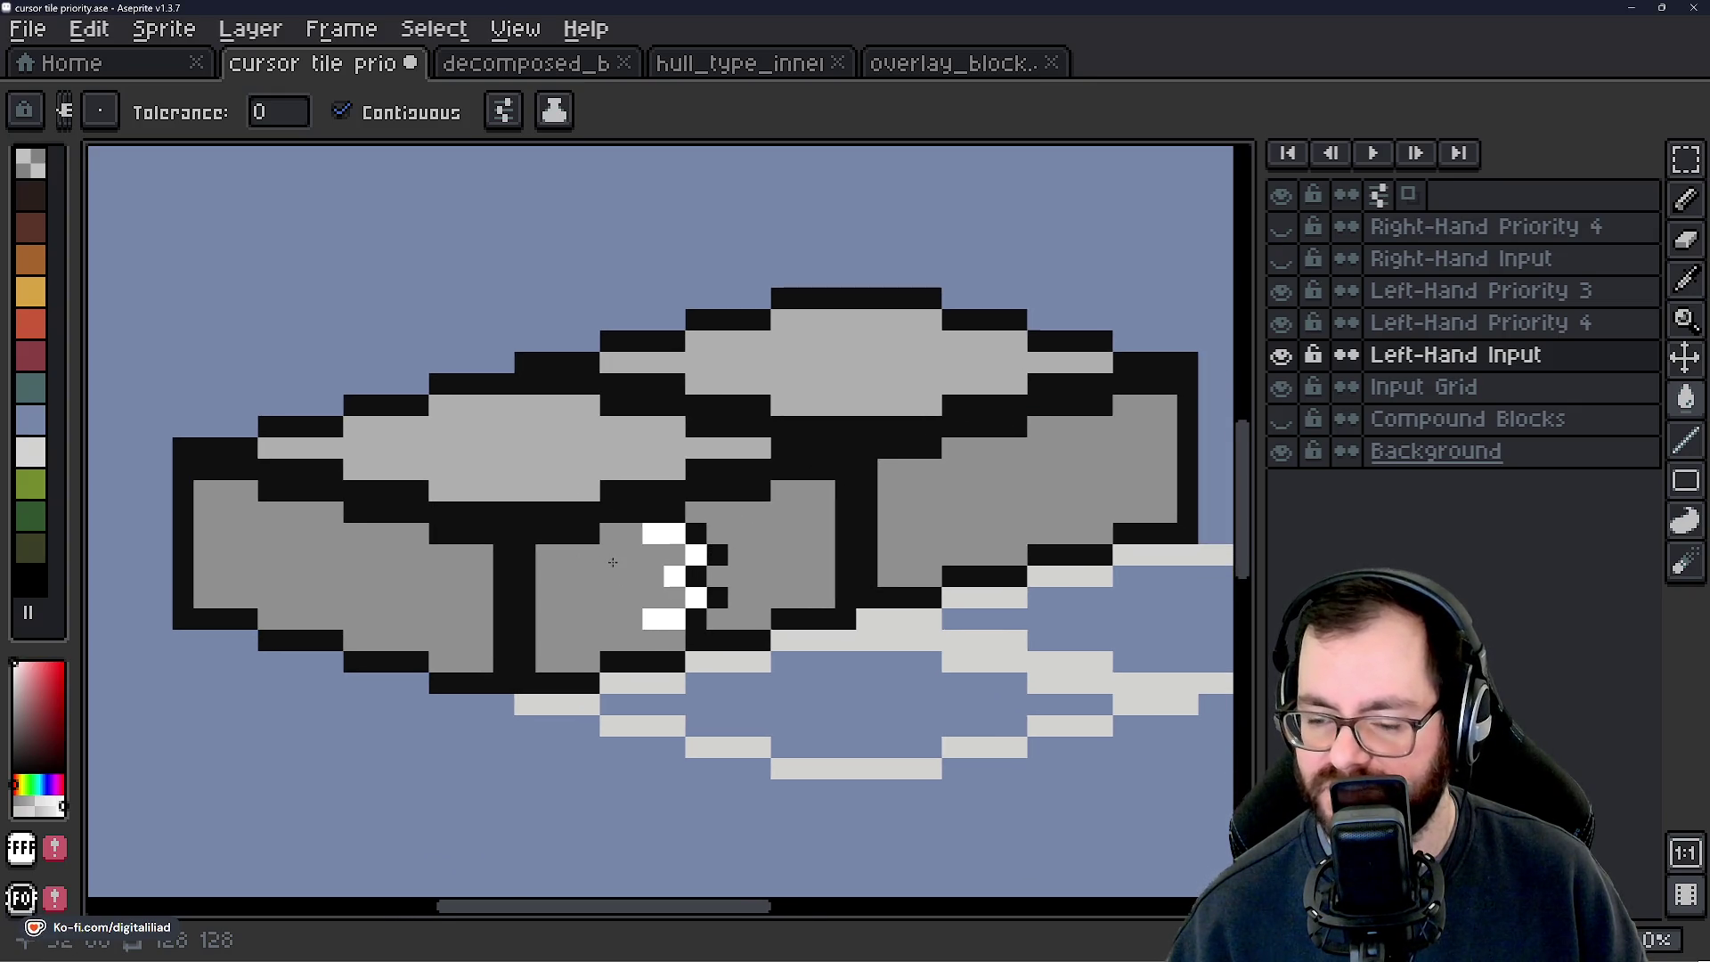
scroll(613, 562, "down", 1)
scroll(753, 646, "up", 1)
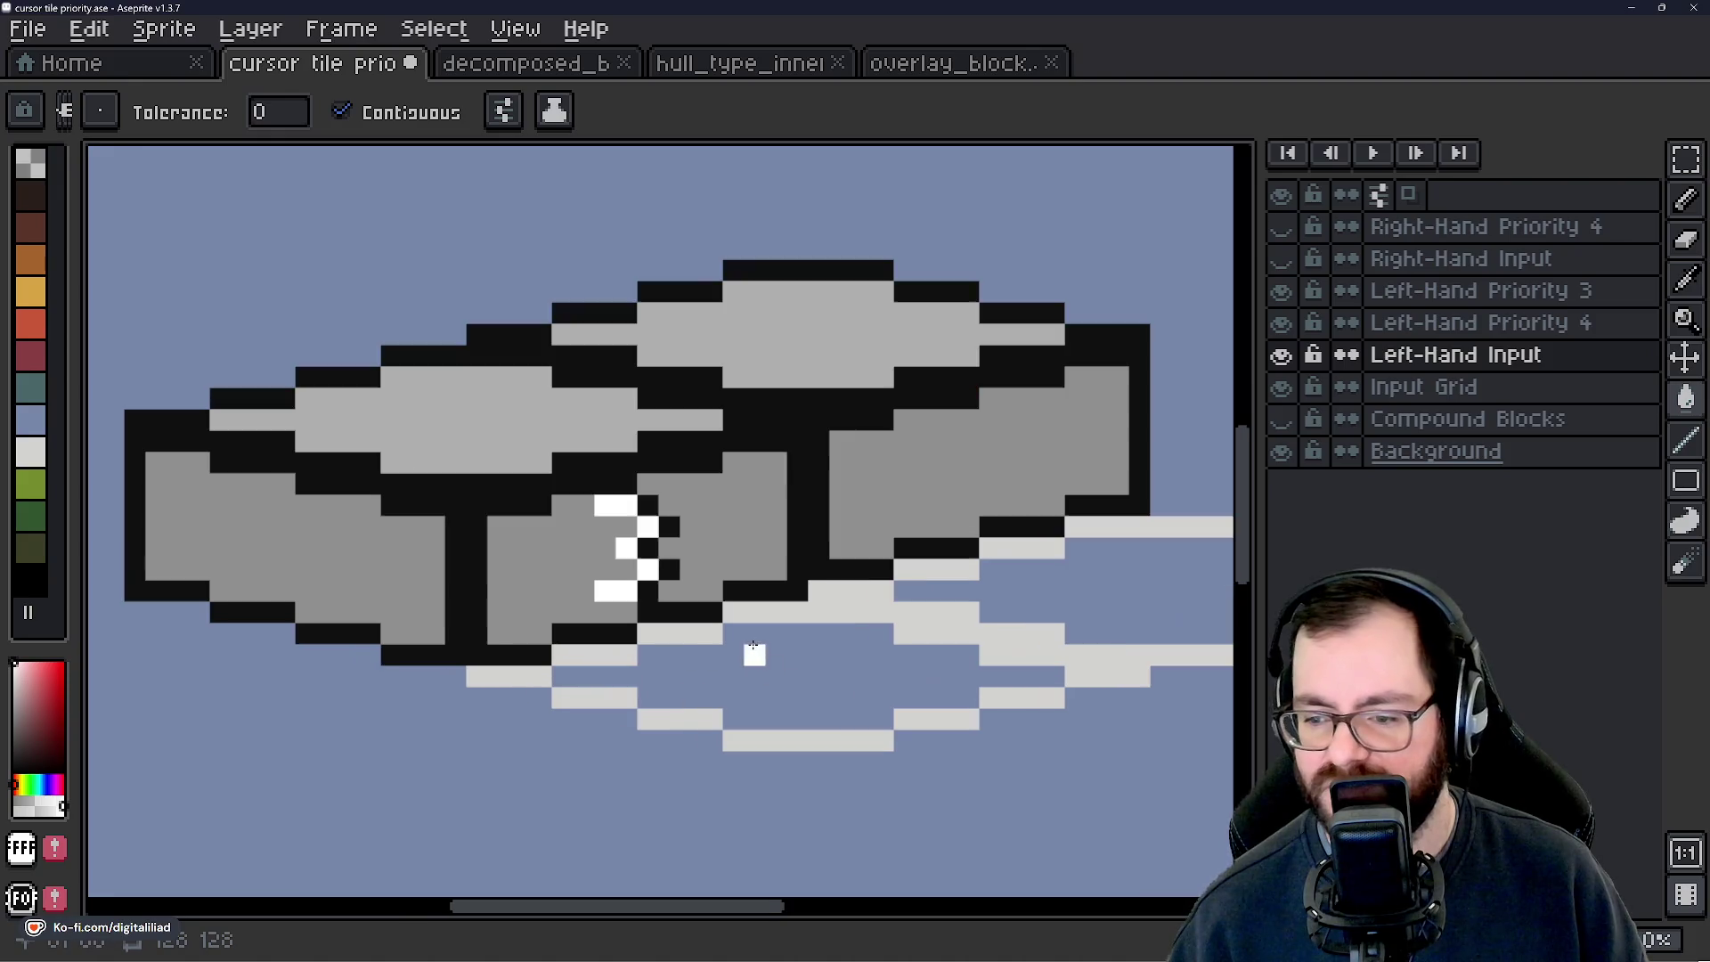
left_click(1425, 293)
Add a new empty layer from Left-Hand Priority 3's menu, then undo it.
right_click(1443, 299)
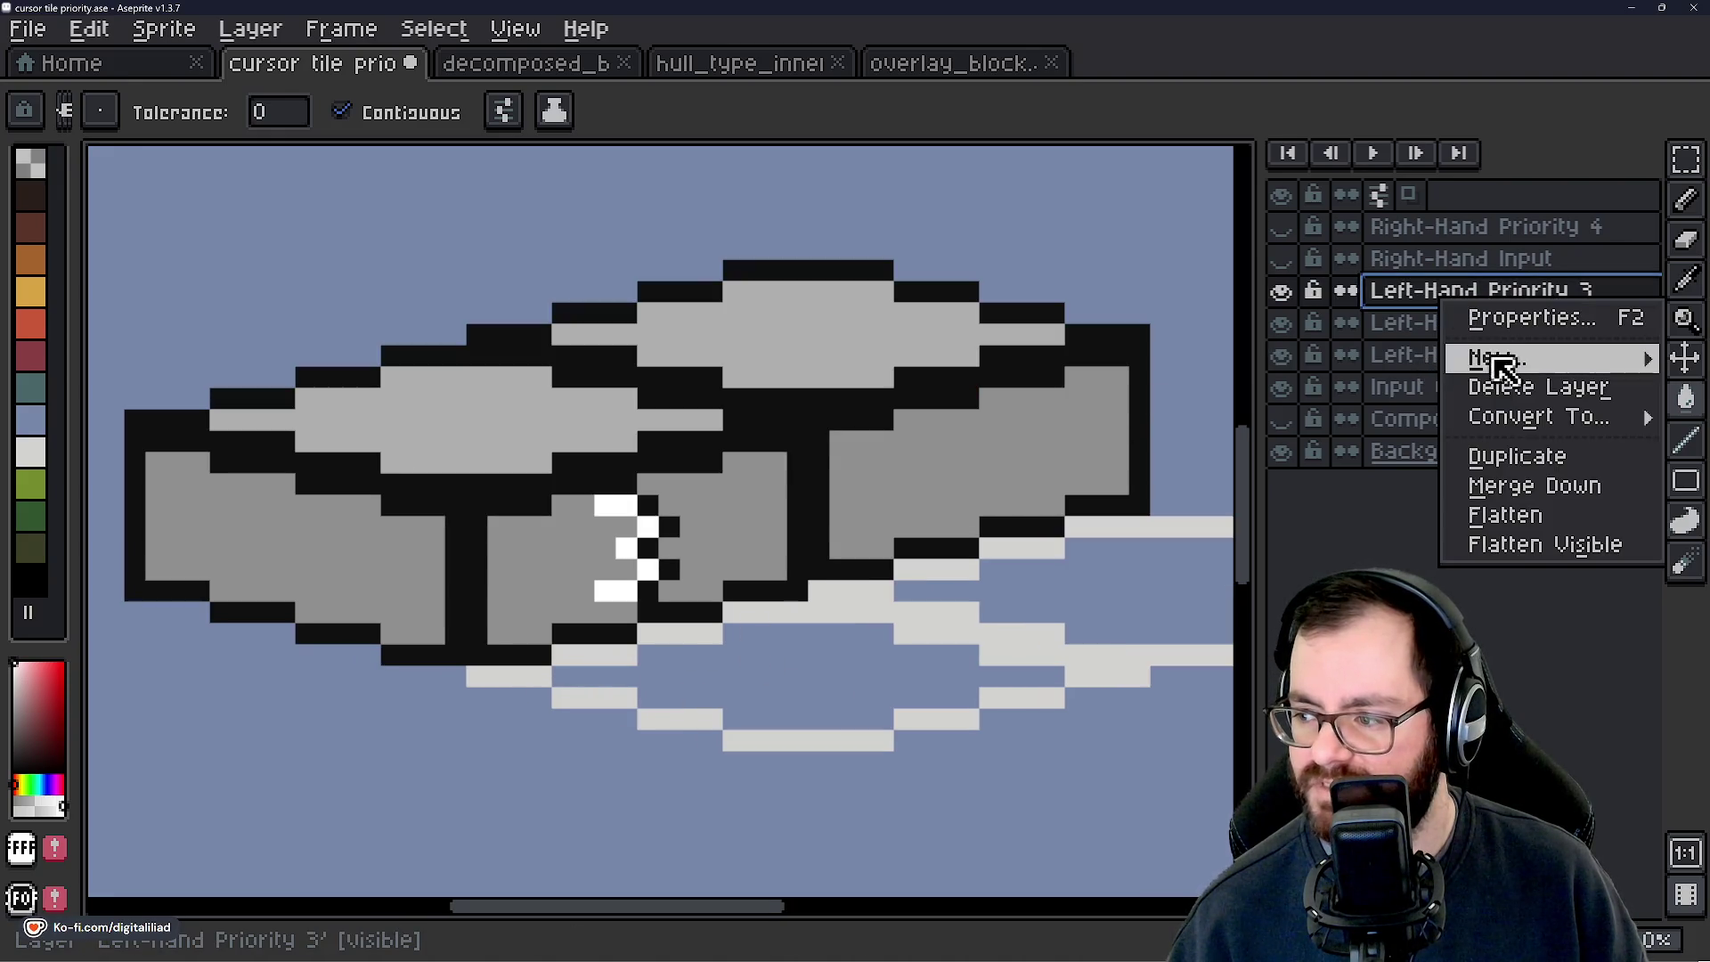
mouse_move(1489, 361)
left_click(1374, 356)
double_click(1451, 303)
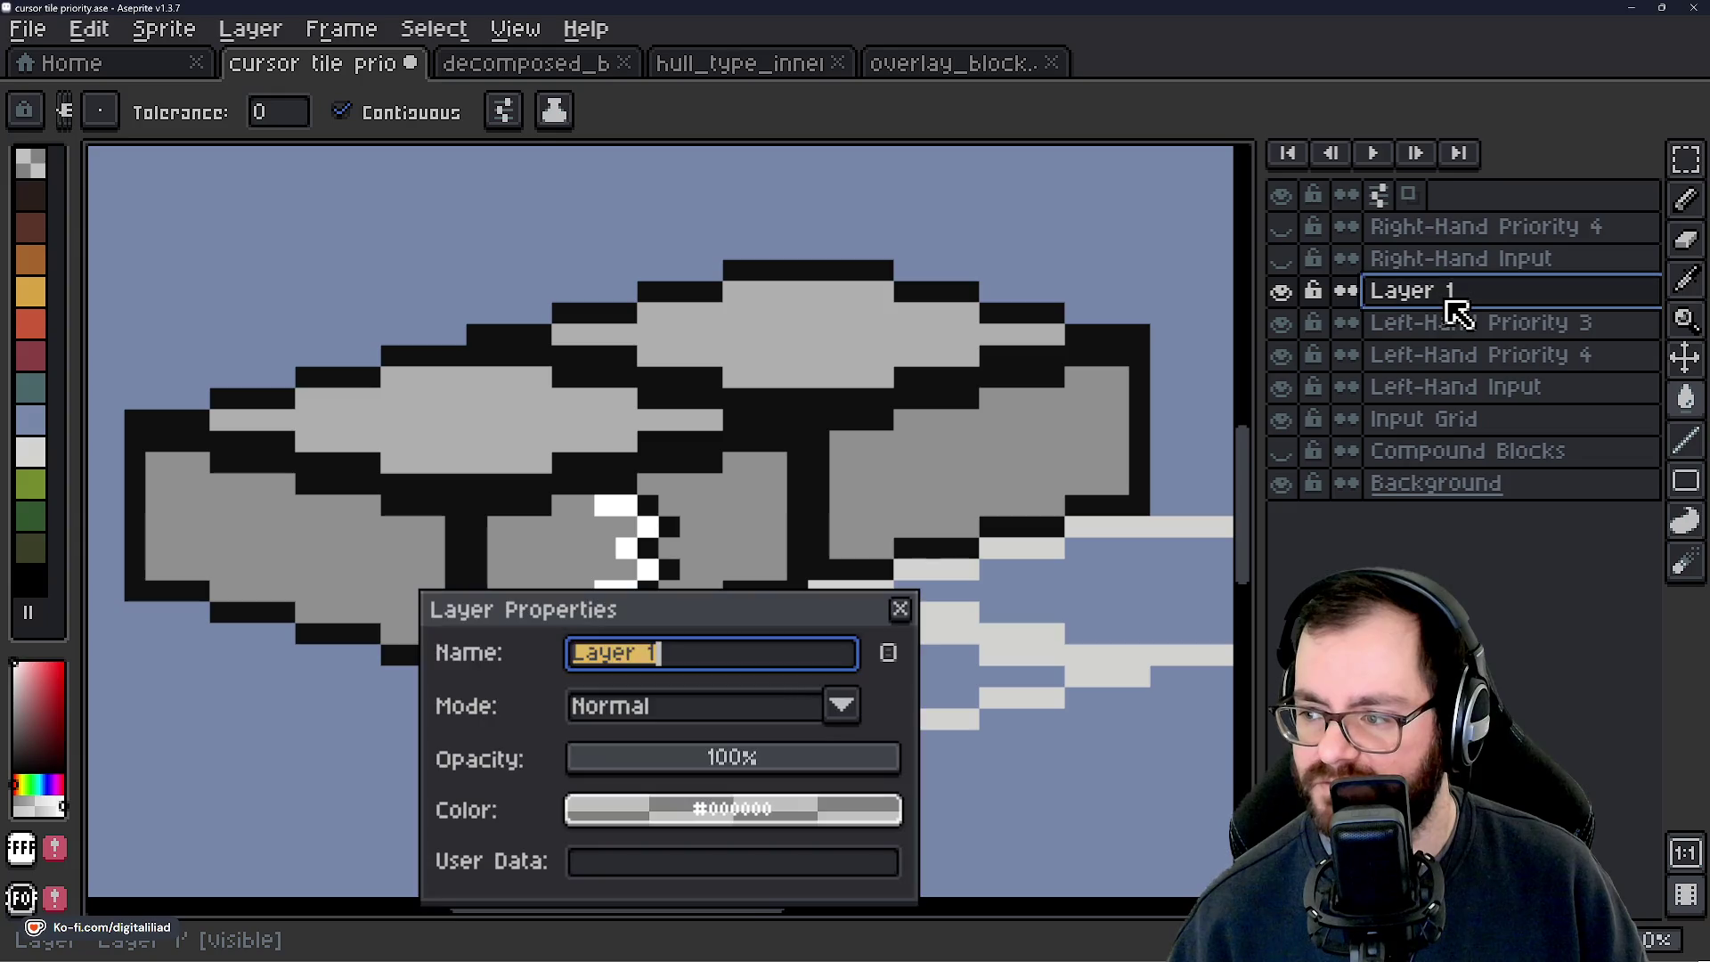
left_click(1384, 354)
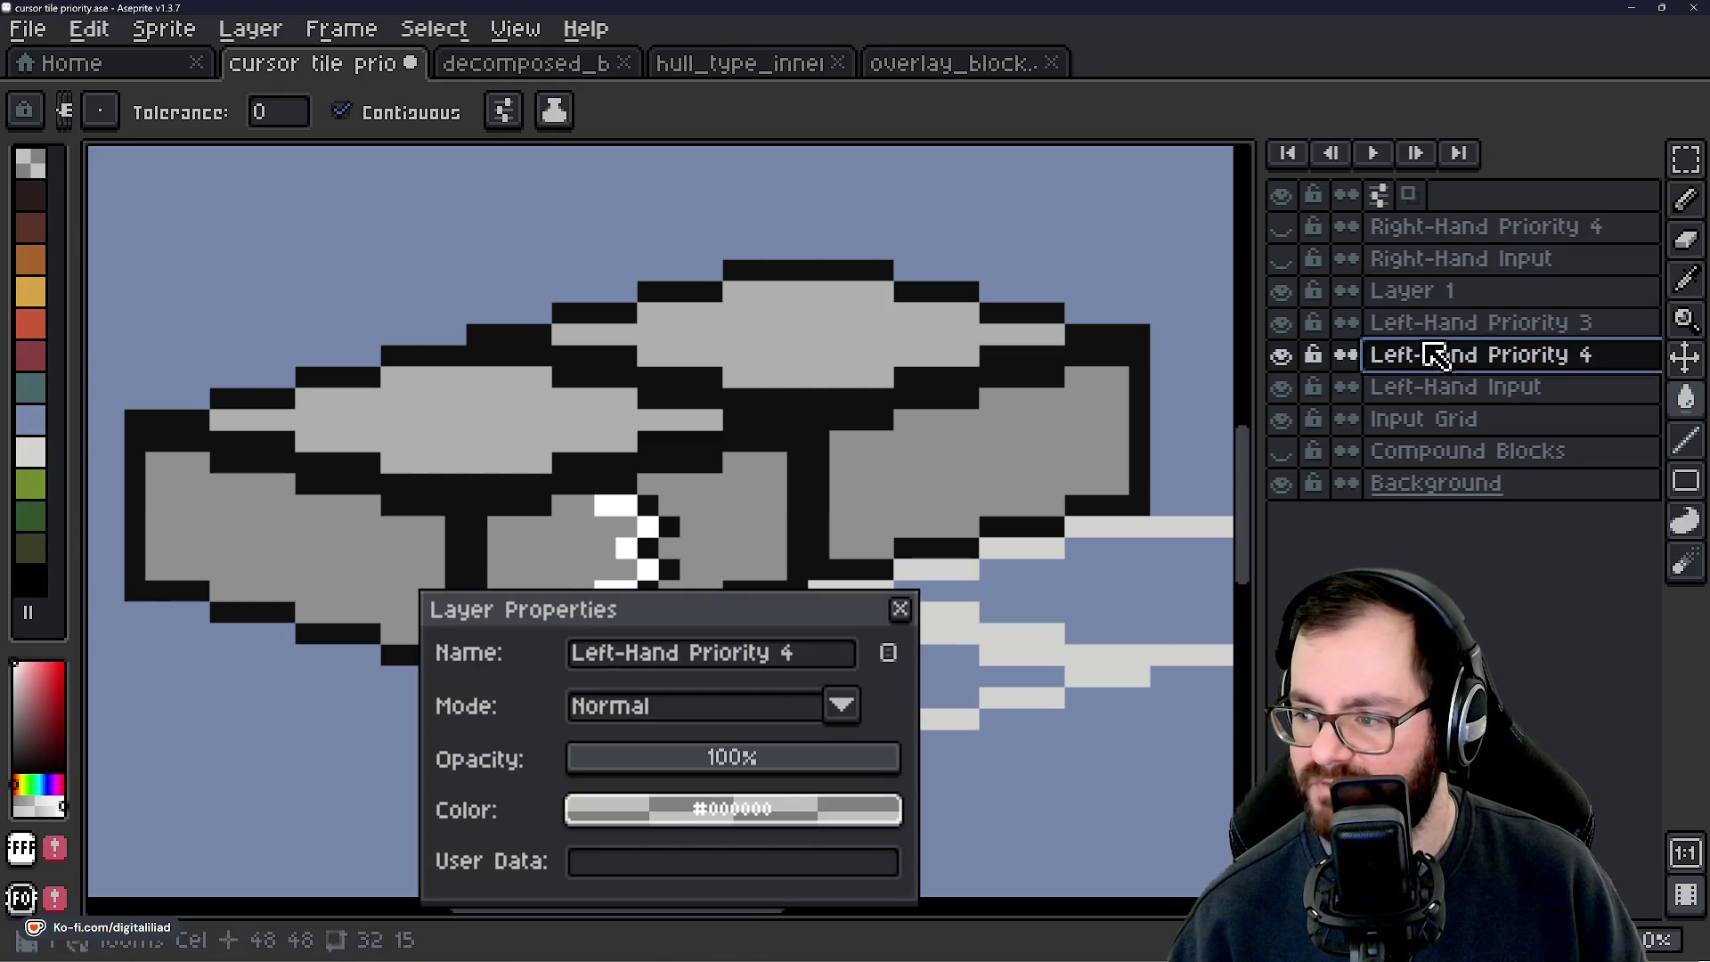
left_click(900, 609)
key("ctrl+z")
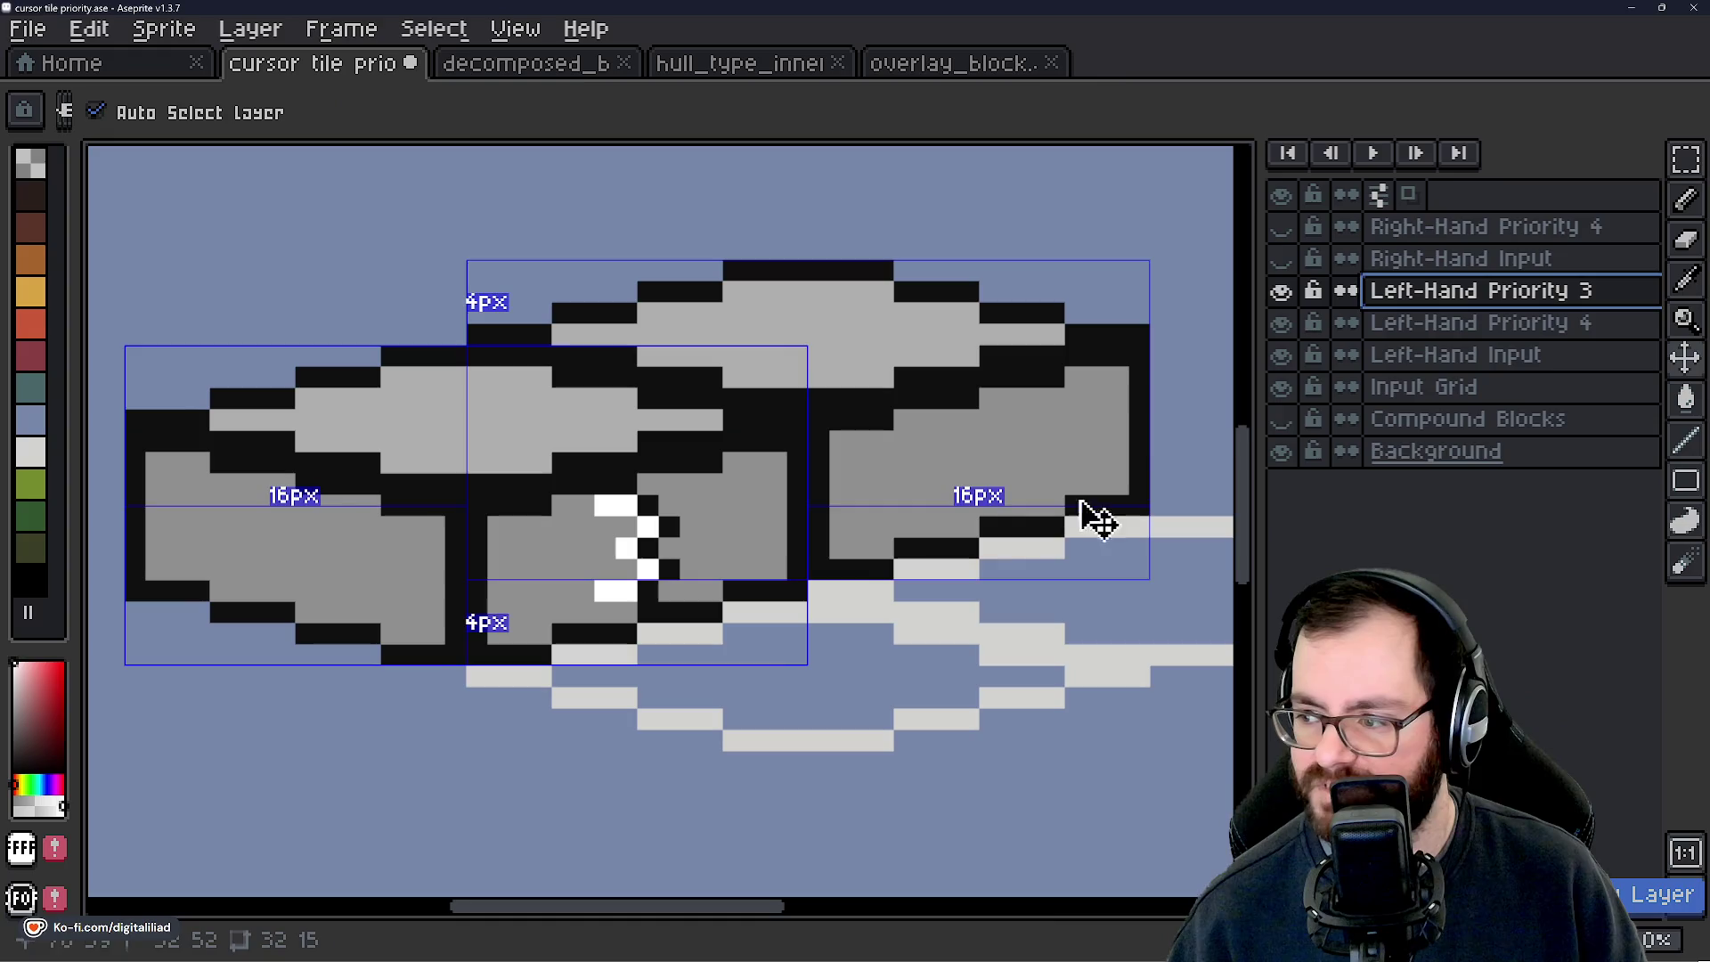
Duplicate Left-Hand Priority 3 and delete the Right-Hand Priority 4 and Right-Hand Input layers.
right_click(1412, 300)
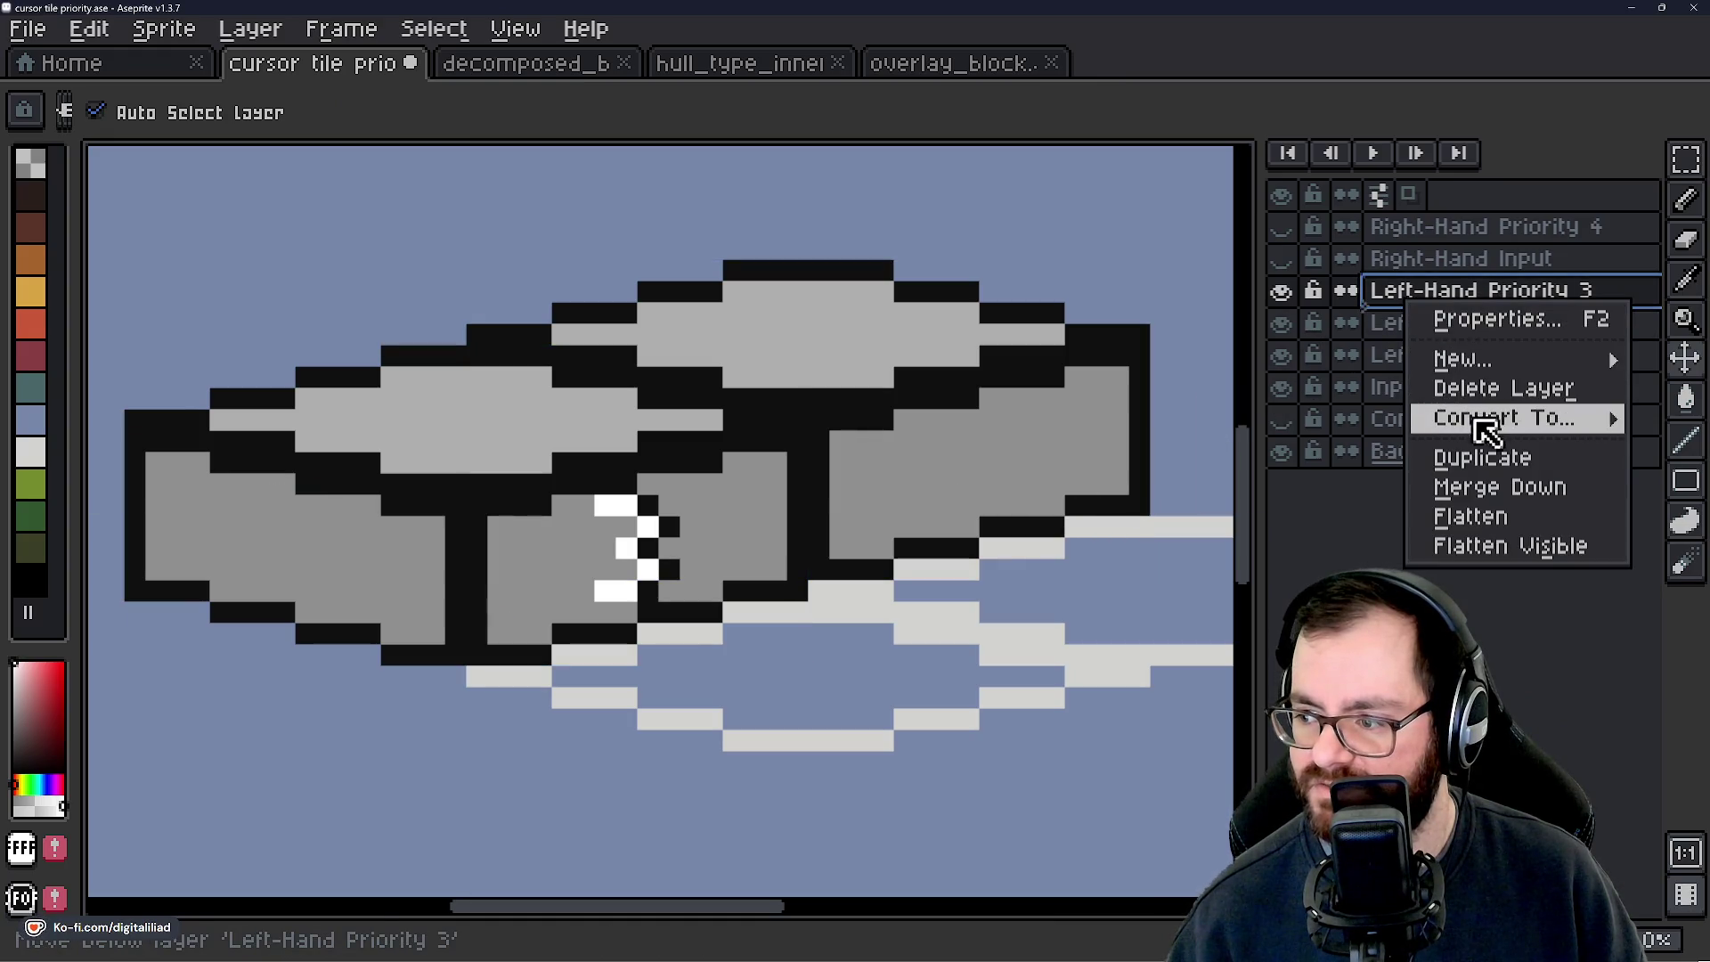
left_click(1480, 457)
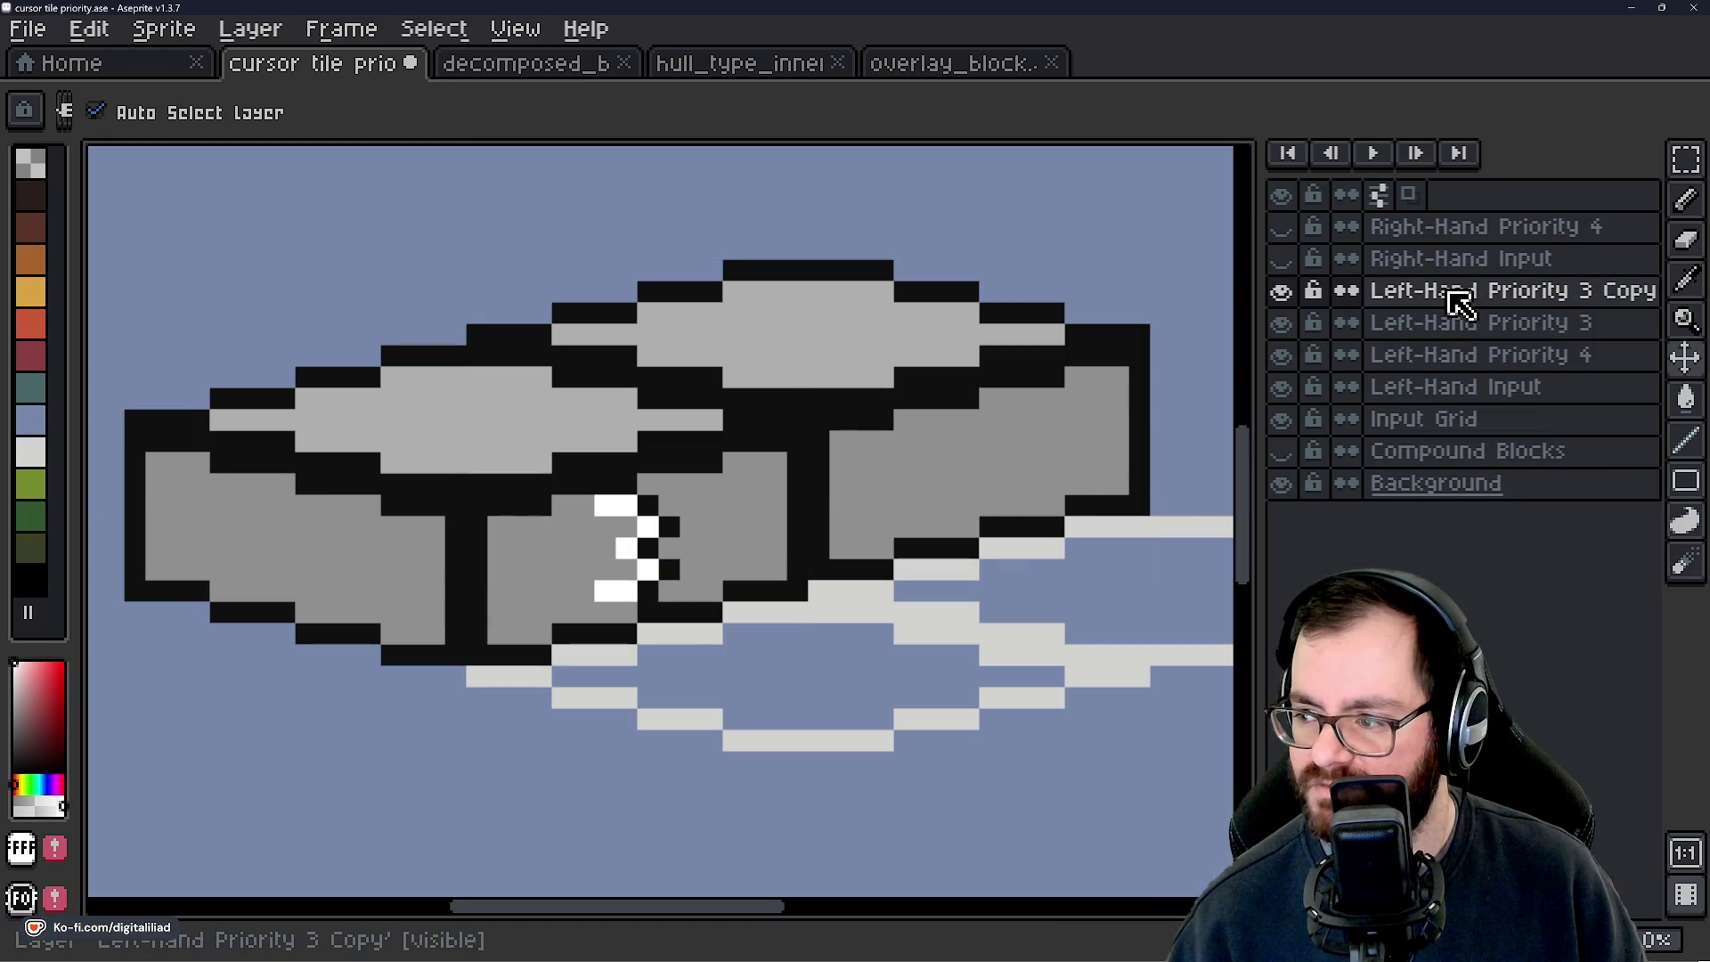
left_click(1451, 228)
left_click(1449, 254)
right_click(1447, 233)
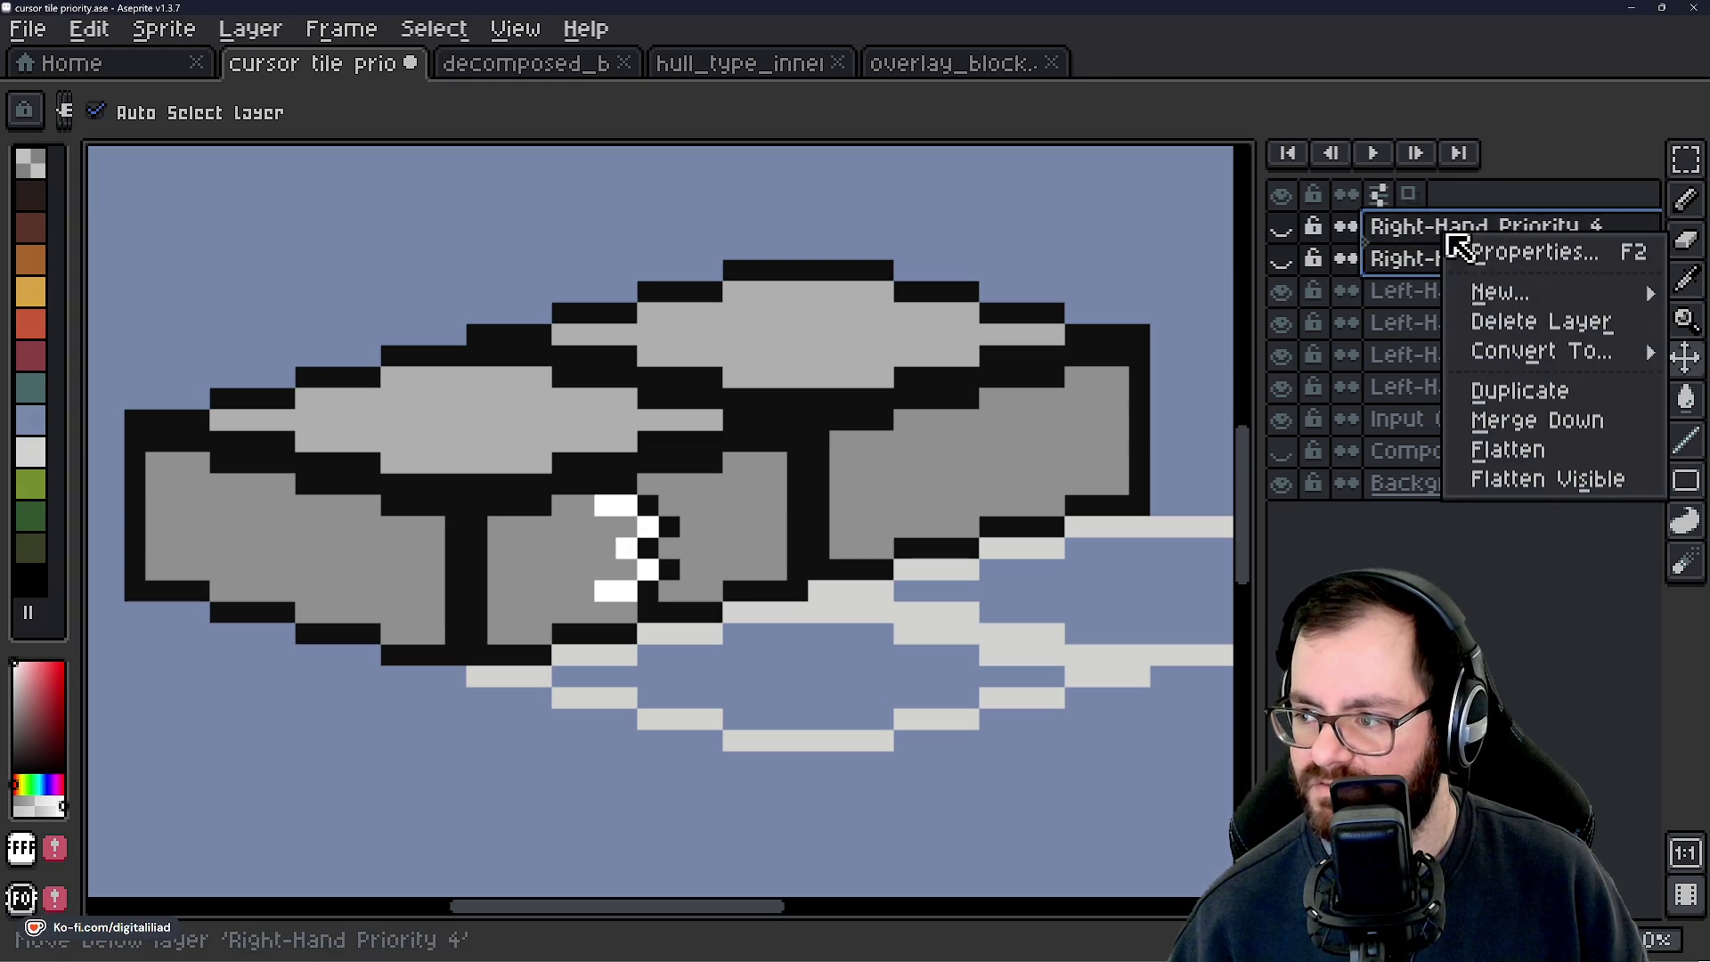
left_click(1520, 321)
Rename the copy to 'Left-Hand Priority 2' and shift its blocks right and down.
left_click(1465, 258)
double_click(1481, 226)
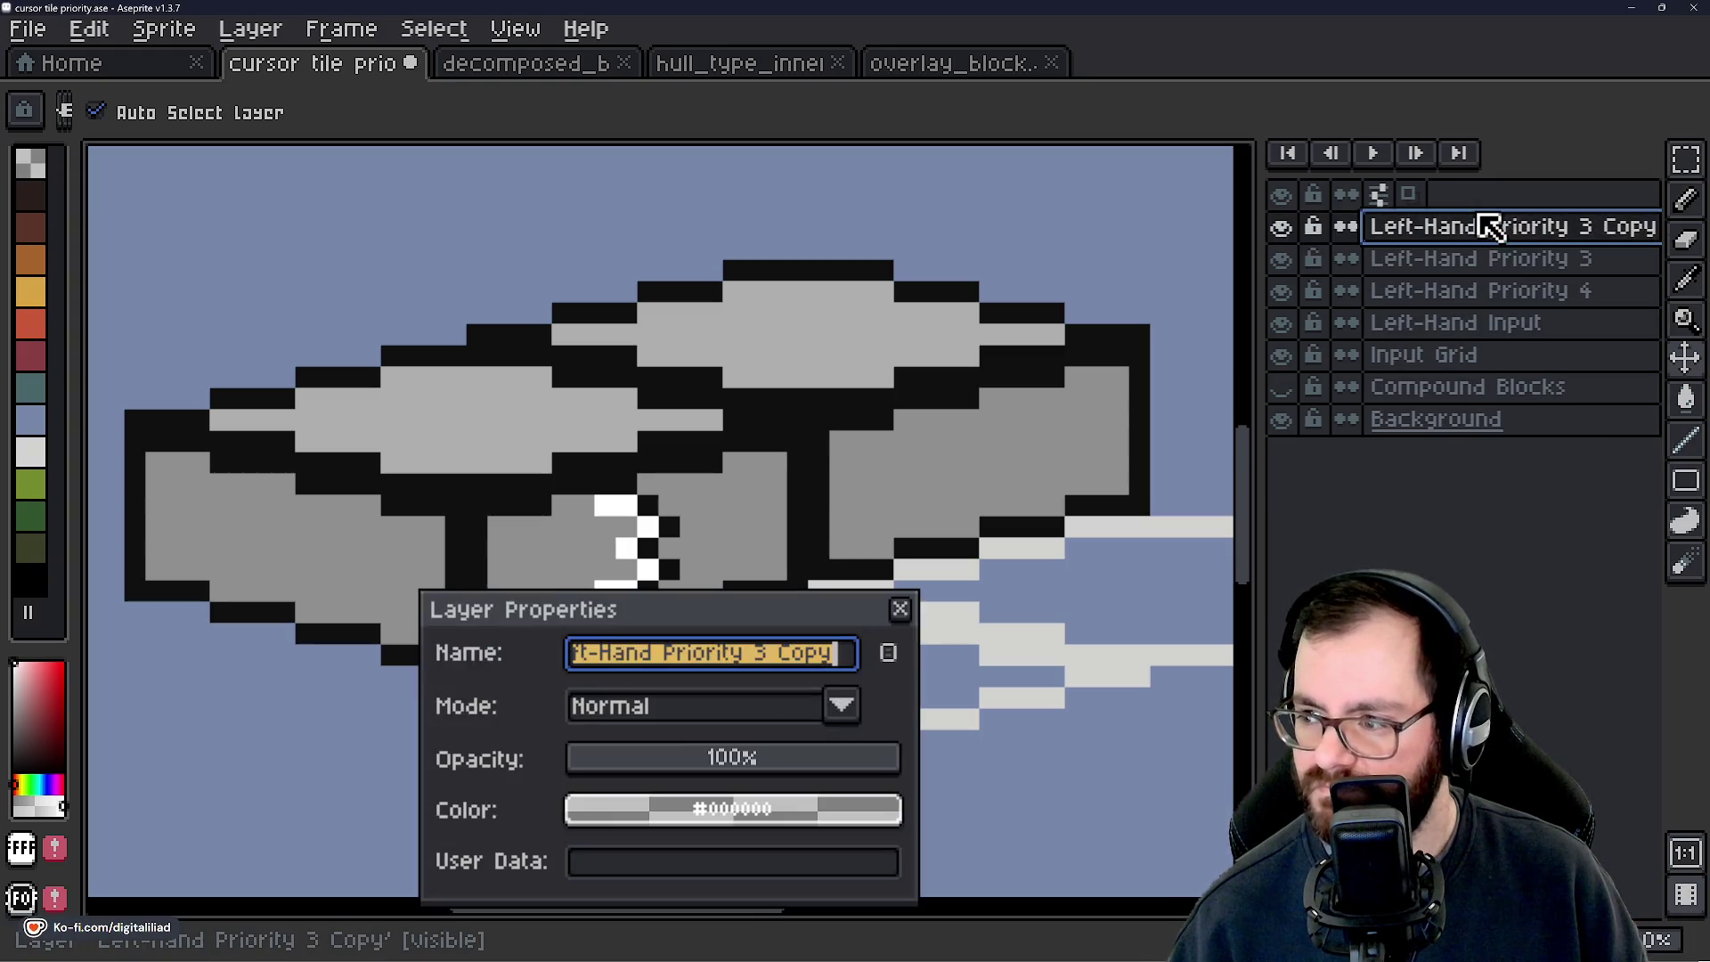
left_click(798, 660)
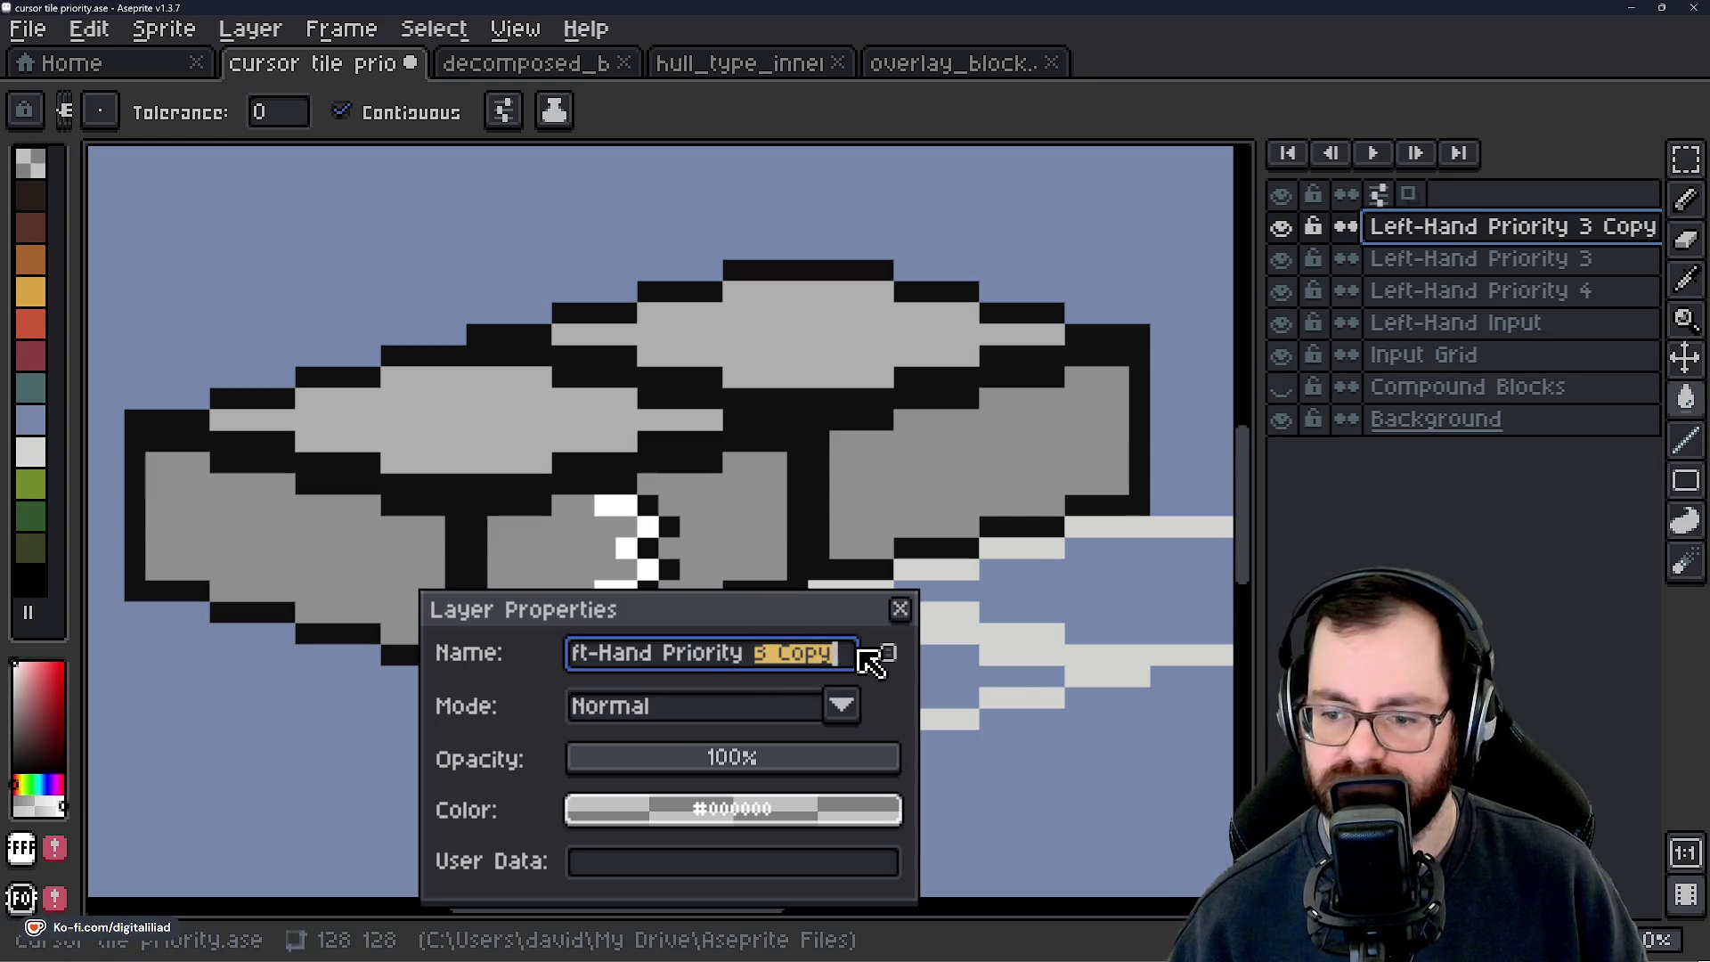
type("2")
key("Return")
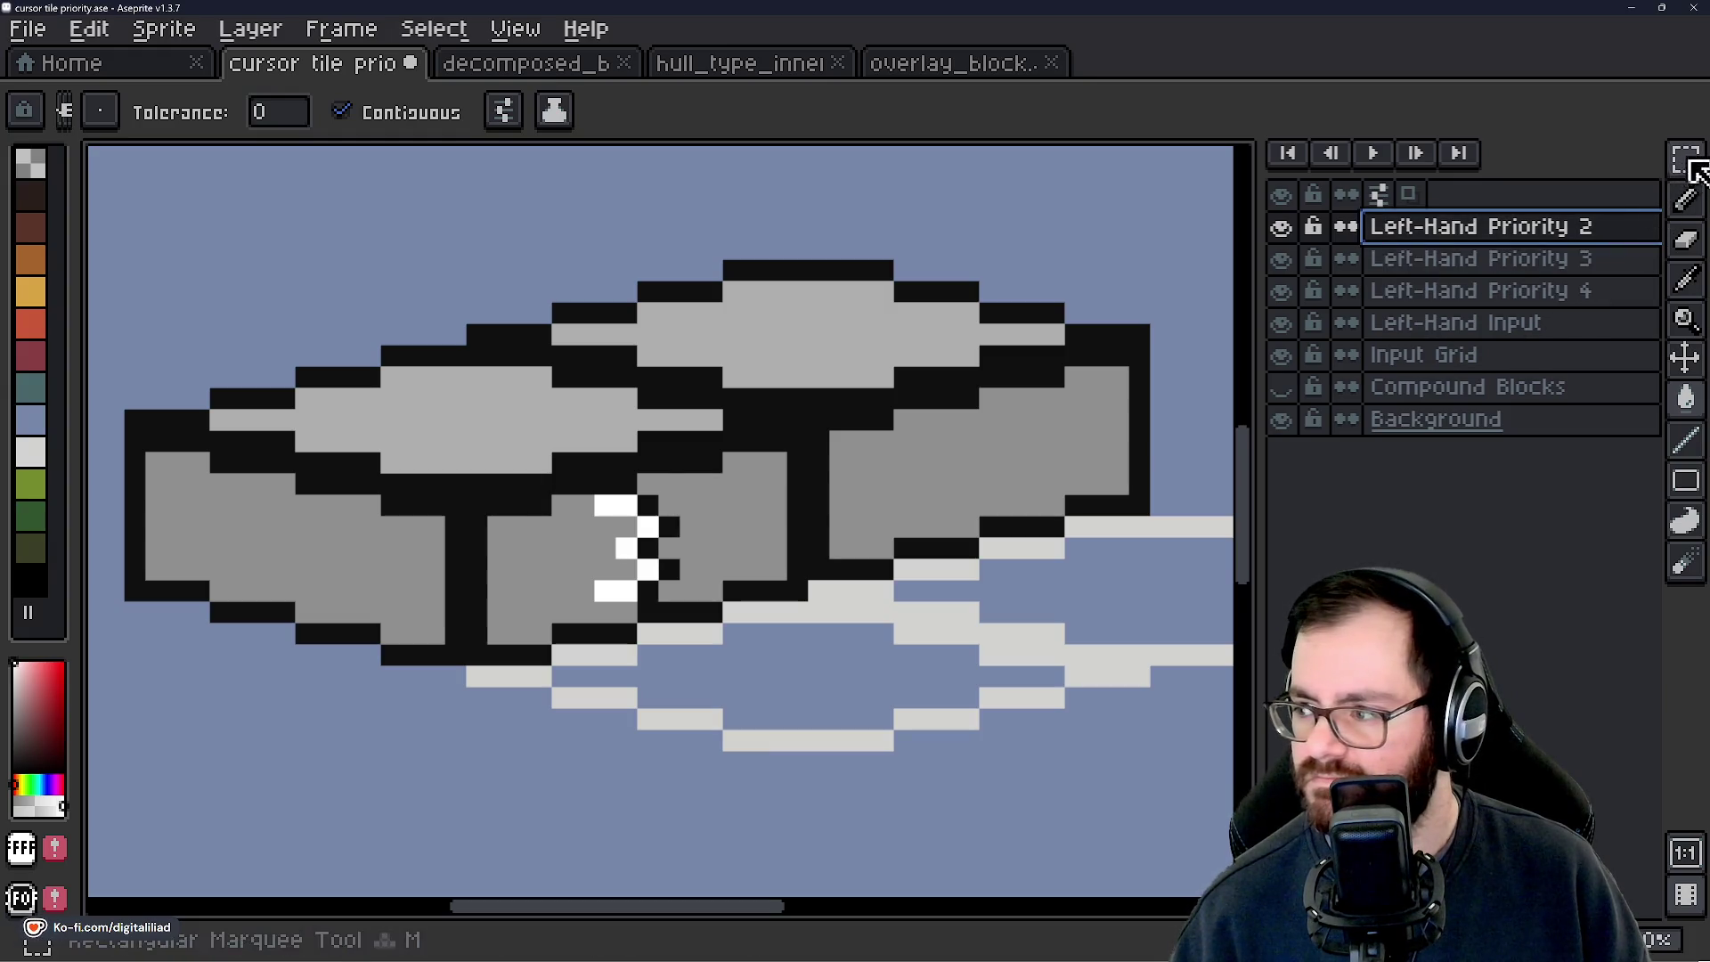
left_click(1685, 357)
mouse_move(548, 557)
left_mouse_down()
mouse_move(725, 653)
mouse_move(794, 607)
mouse_move(783, 630)
mouse_move(902, 730)
left_mouse_up()
Marquee-select a patch of grey block pixels and nudge it up and left.
left_click(1685, 159)
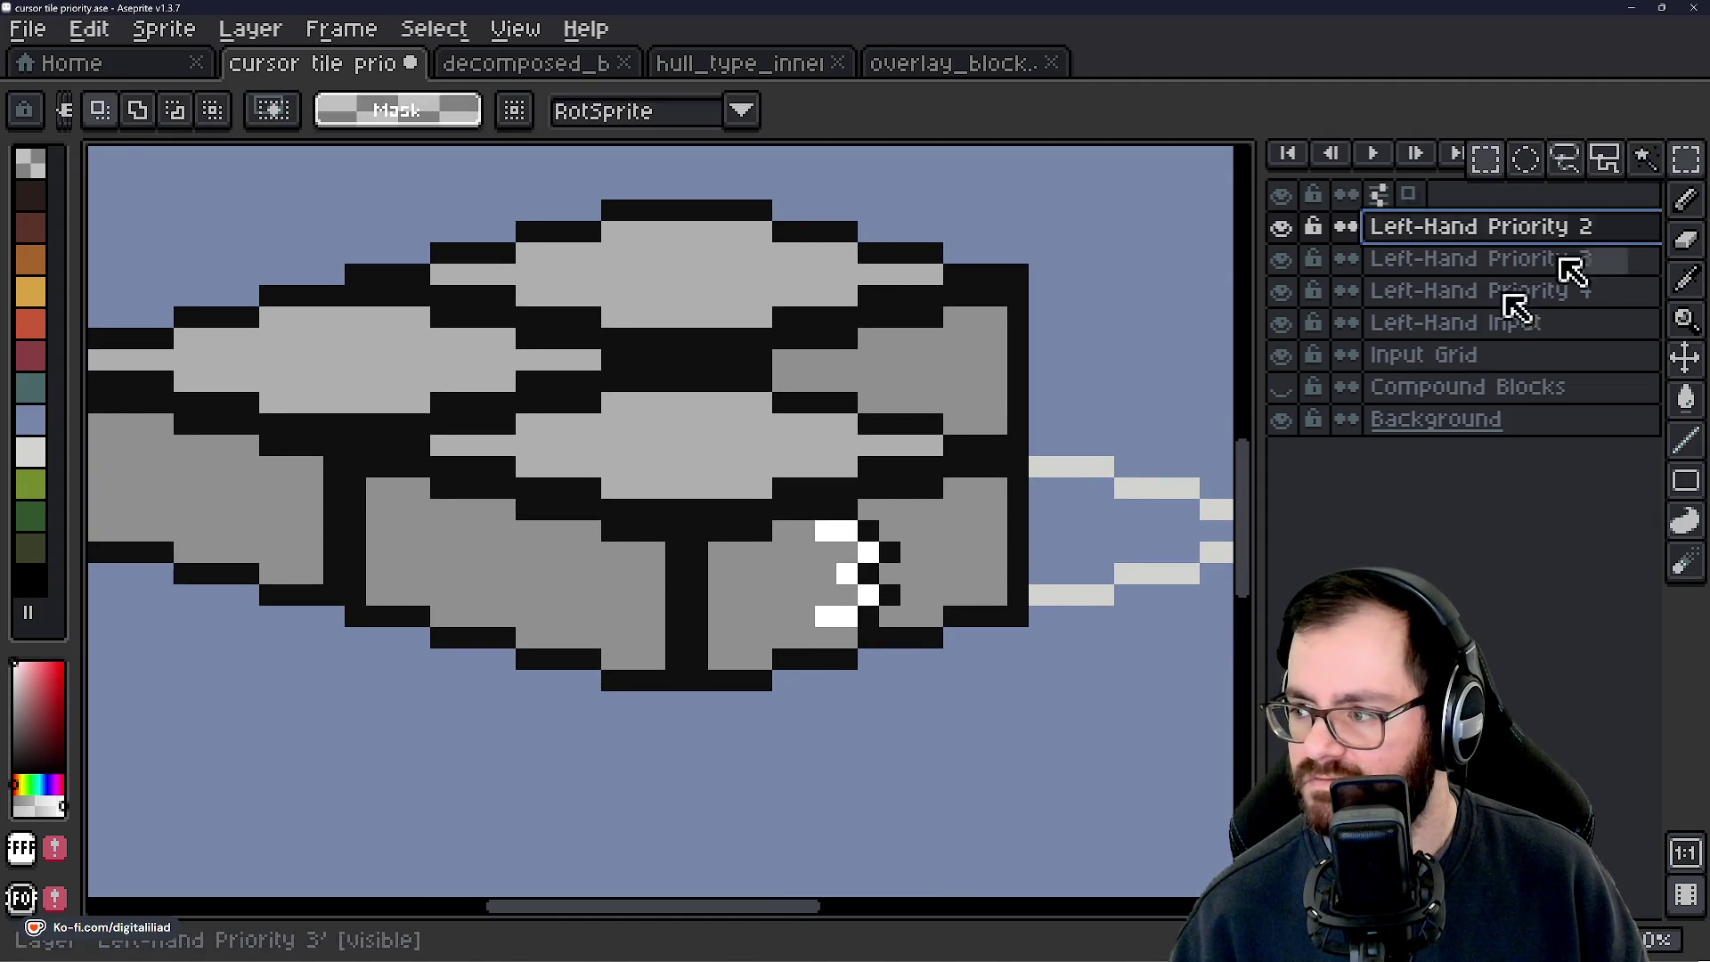
scroll(640, 517, "up", 2)
left_click_drag(304, 491, 419, 637)
left_click_drag(917, 640, 885, 573)
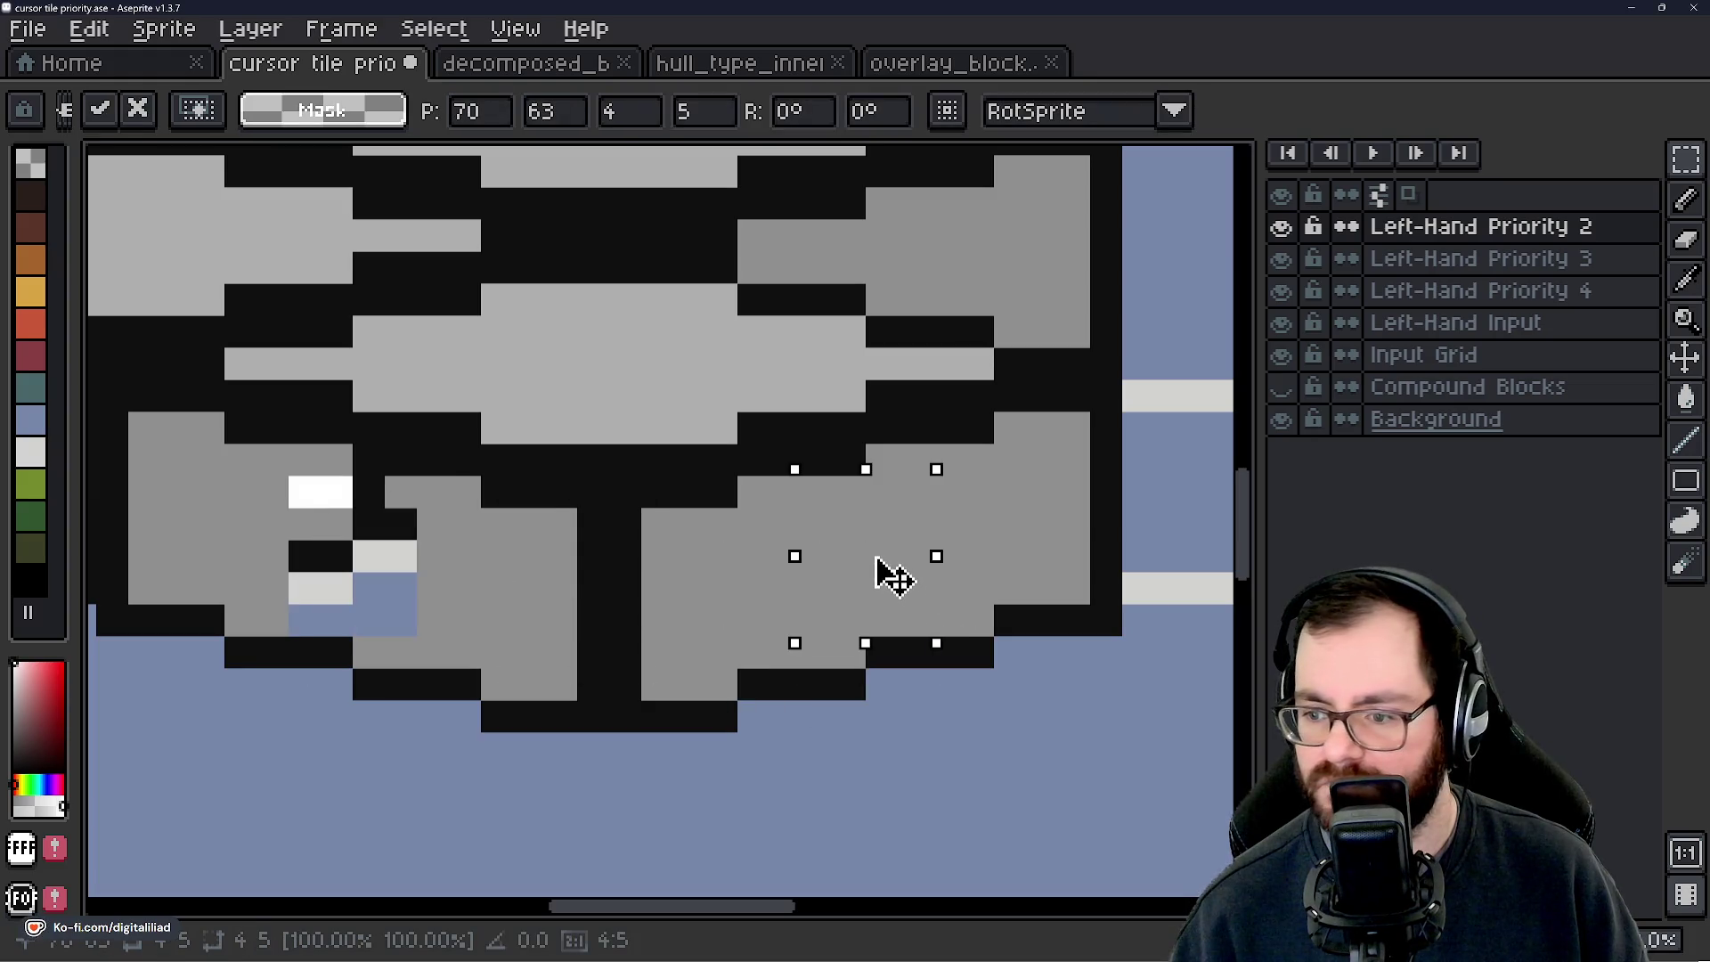
scroll(881, 656, "left", 2)
scroll(882, 656, "down", 1)
scroll(366, 439, "left", 2)
scroll(366, 439, "up", 1)
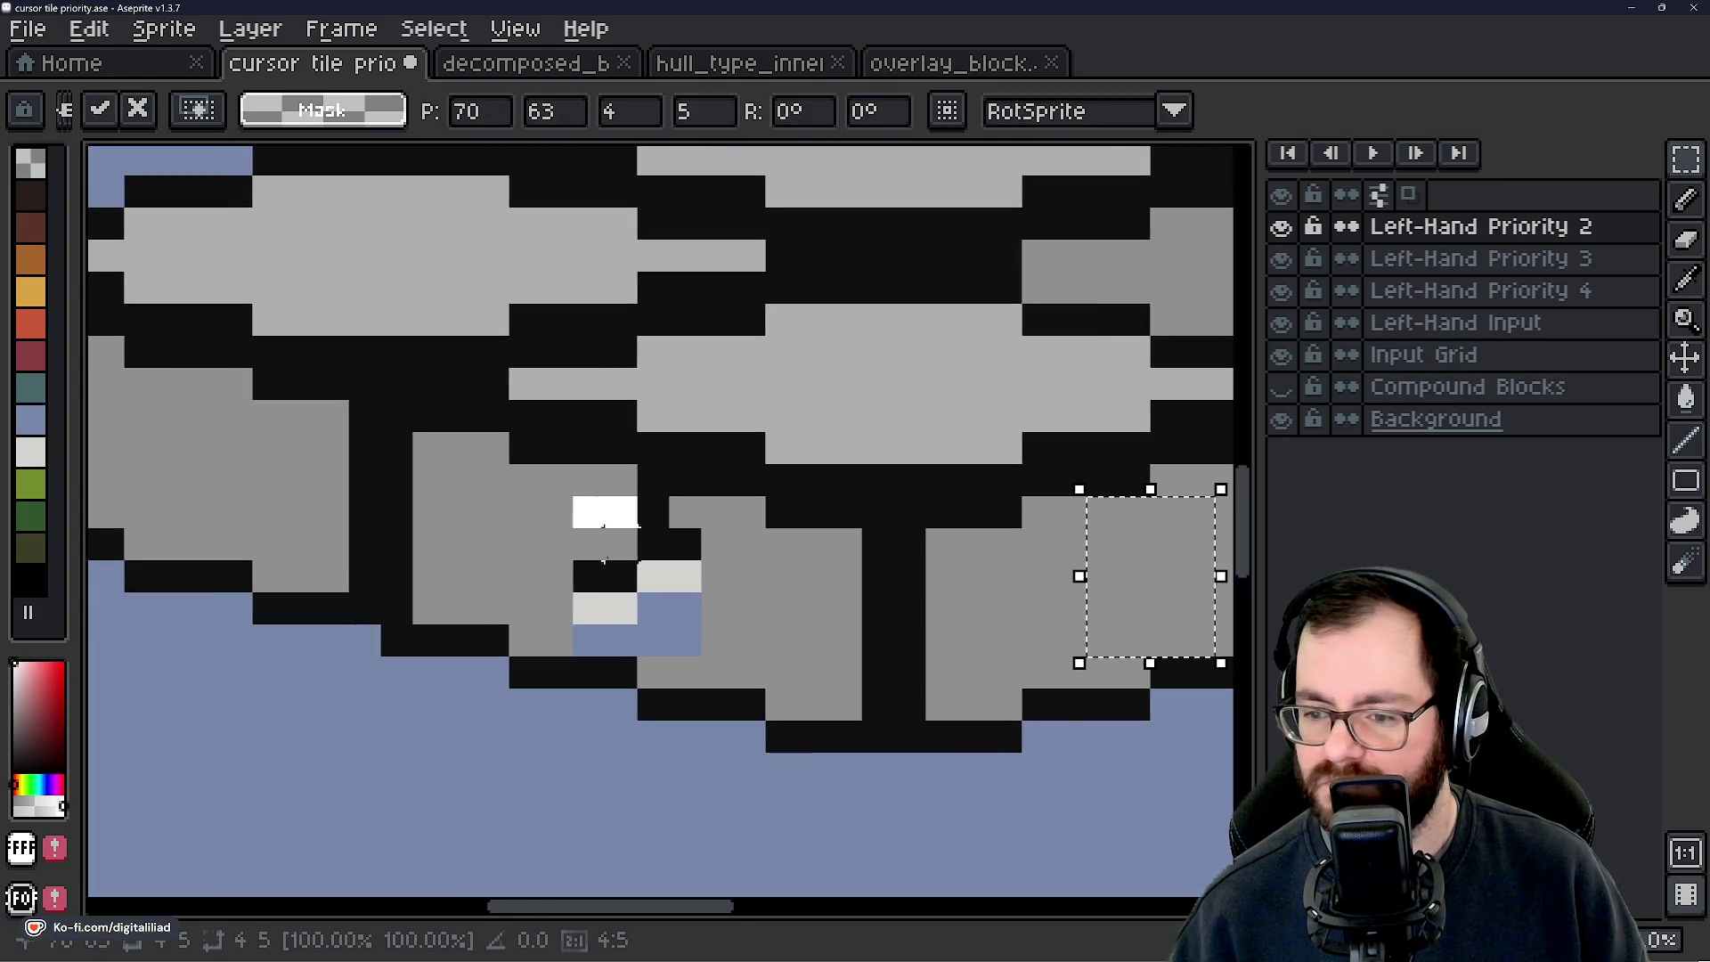
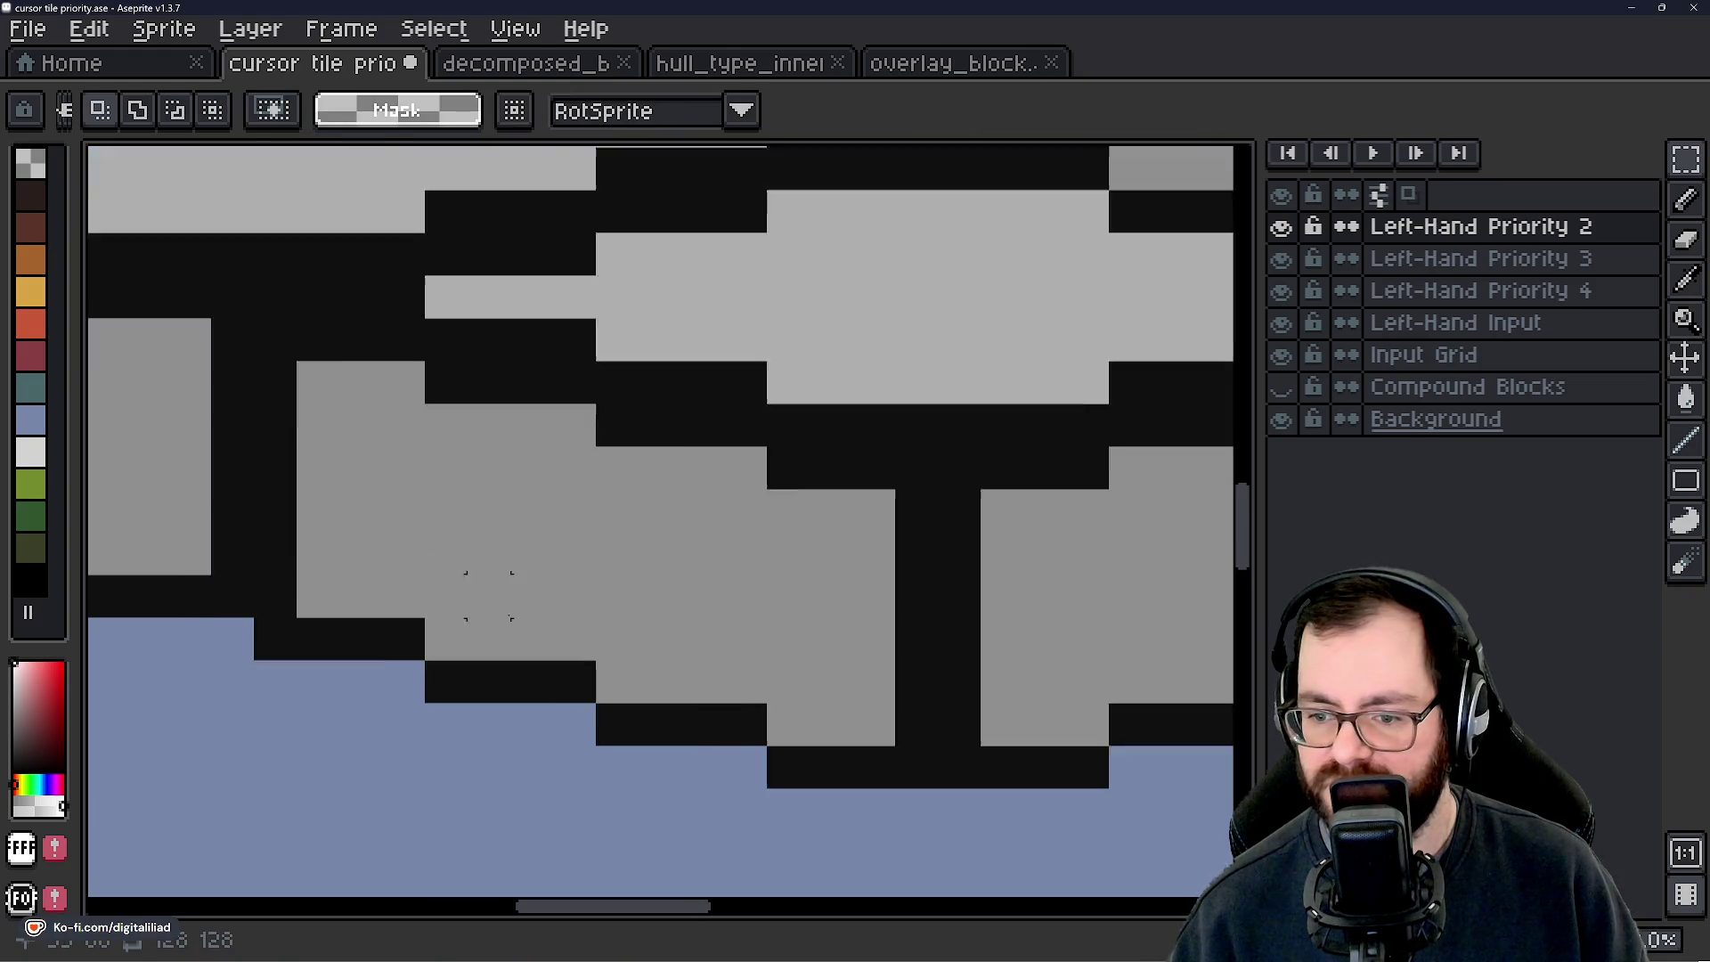
Pencil a white numeral 2 on the block's lower front face.
key("b")
left_click_drag(561, 403, 610, 397)
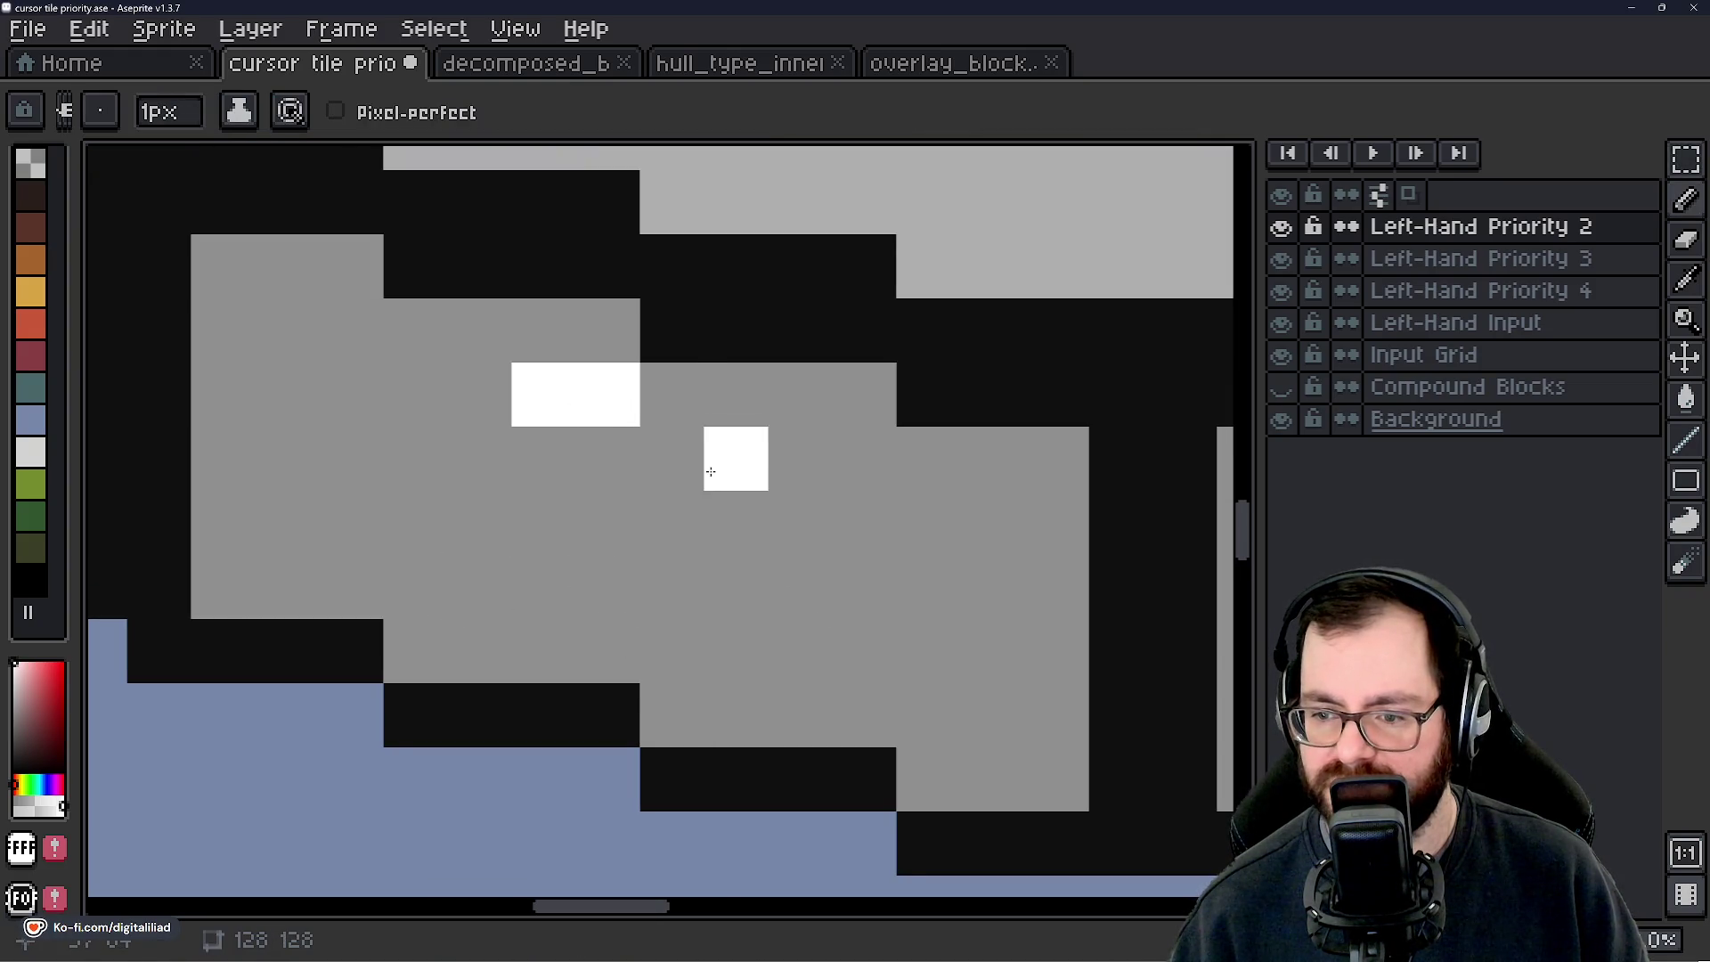
left_click(671, 459)
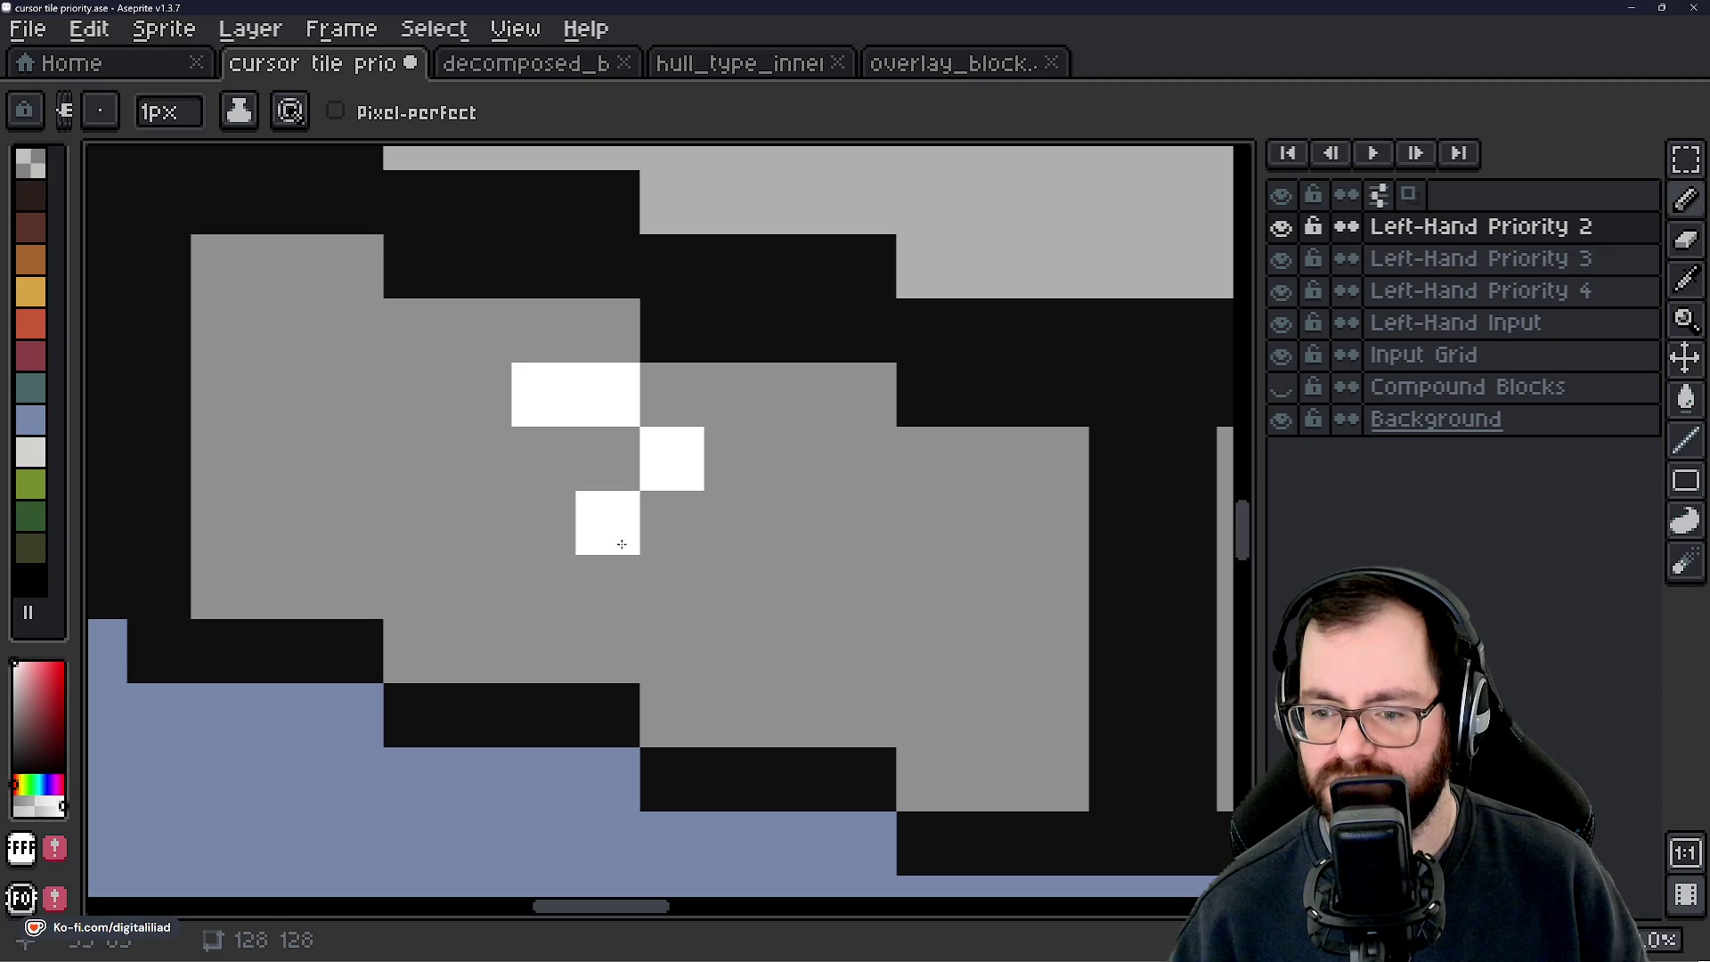
left_click(622, 545)
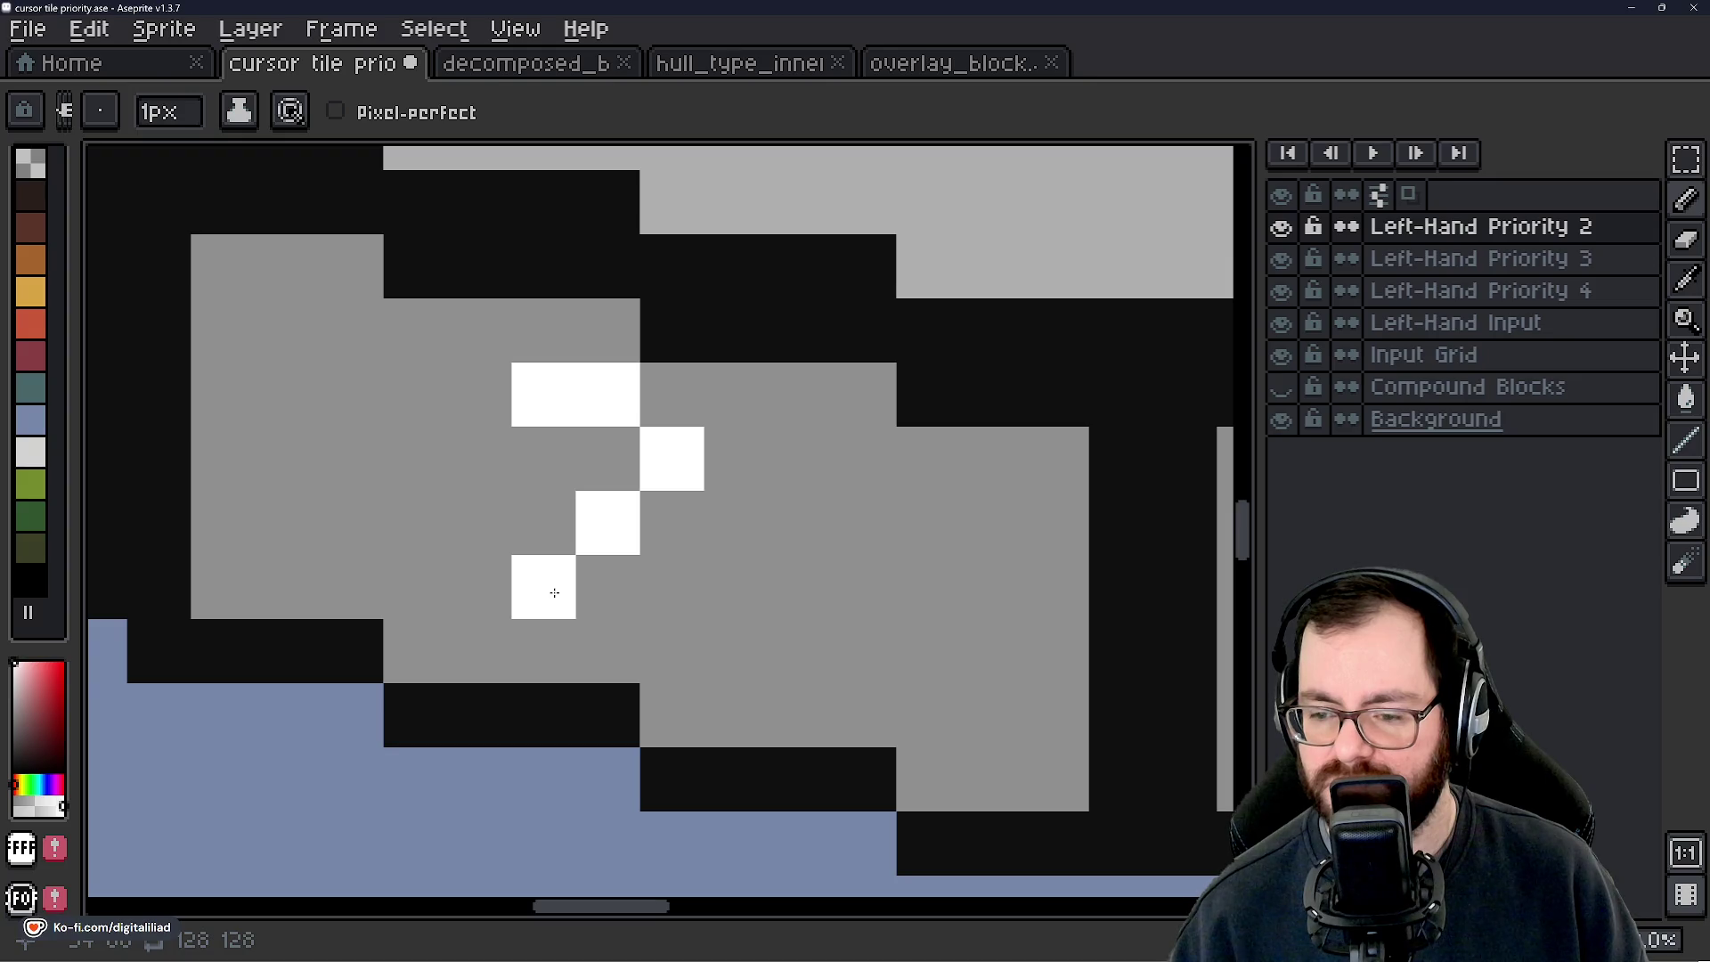
mouse_move(561, 599)
left_mouse_down()
mouse_move(550, 656)
mouse_move(683, 641)
left_mouse_up()
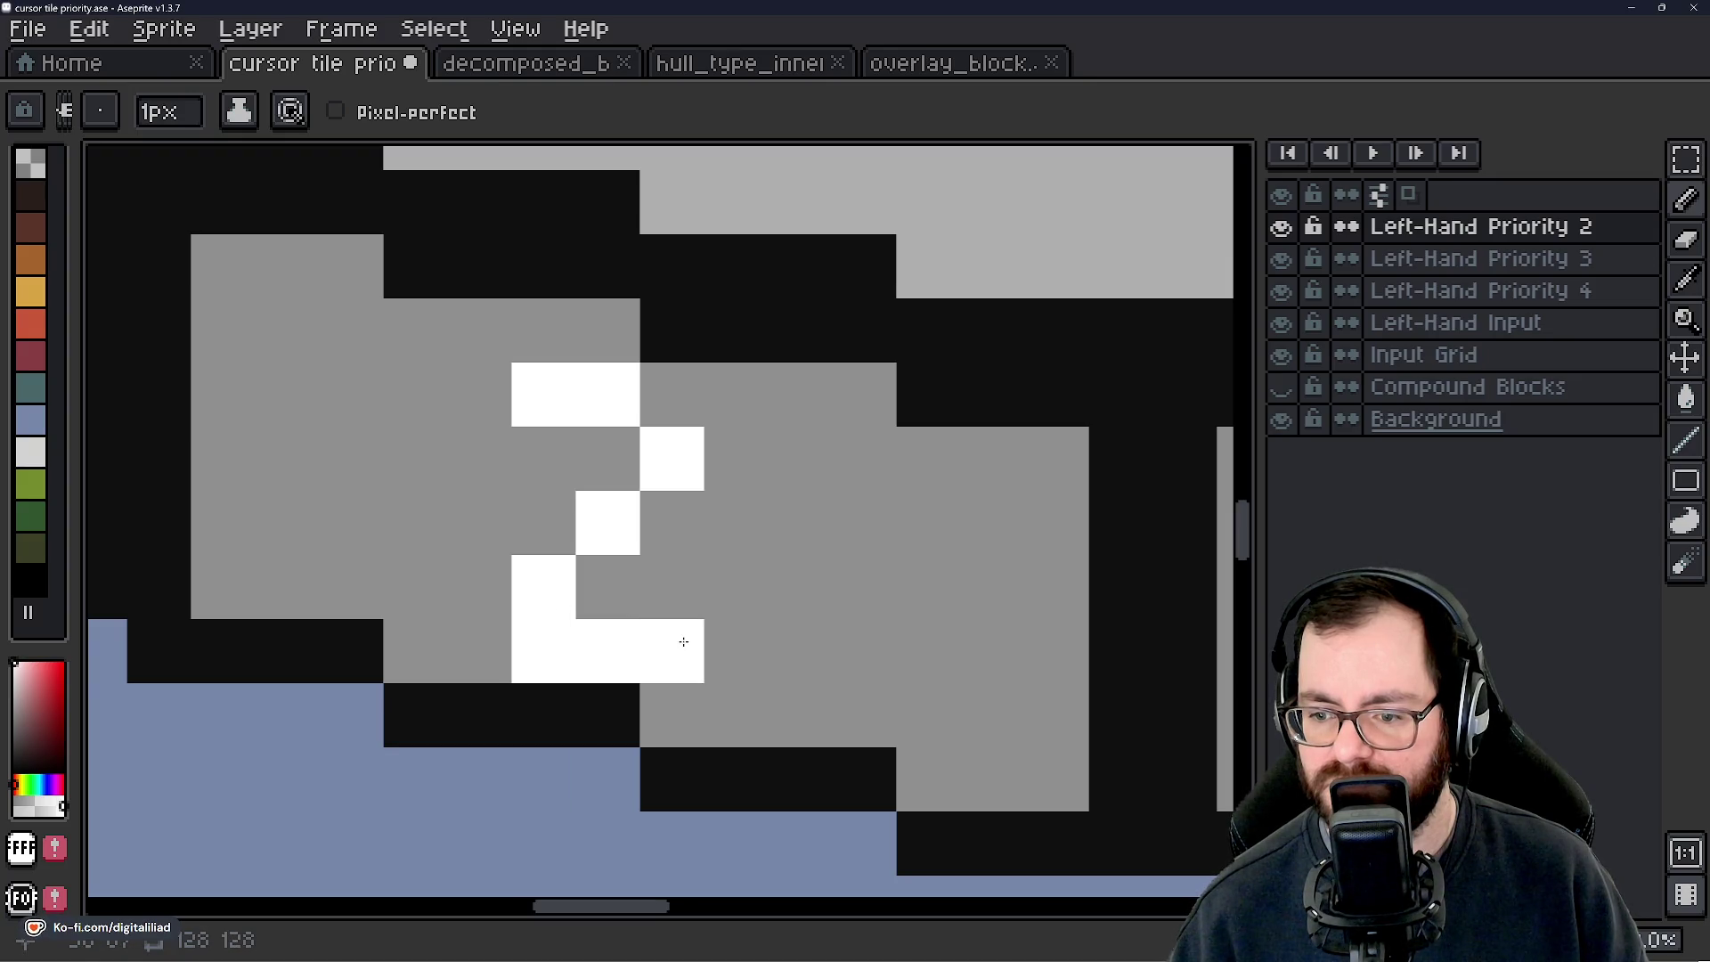
Add black shading pixels beside the 2, then undo the last black pixel.
scroll(769, 511, "down", 3)
left_click(763, 465, "alt")
scroll(753, 544, "up", 3)
left_click(744, 509)
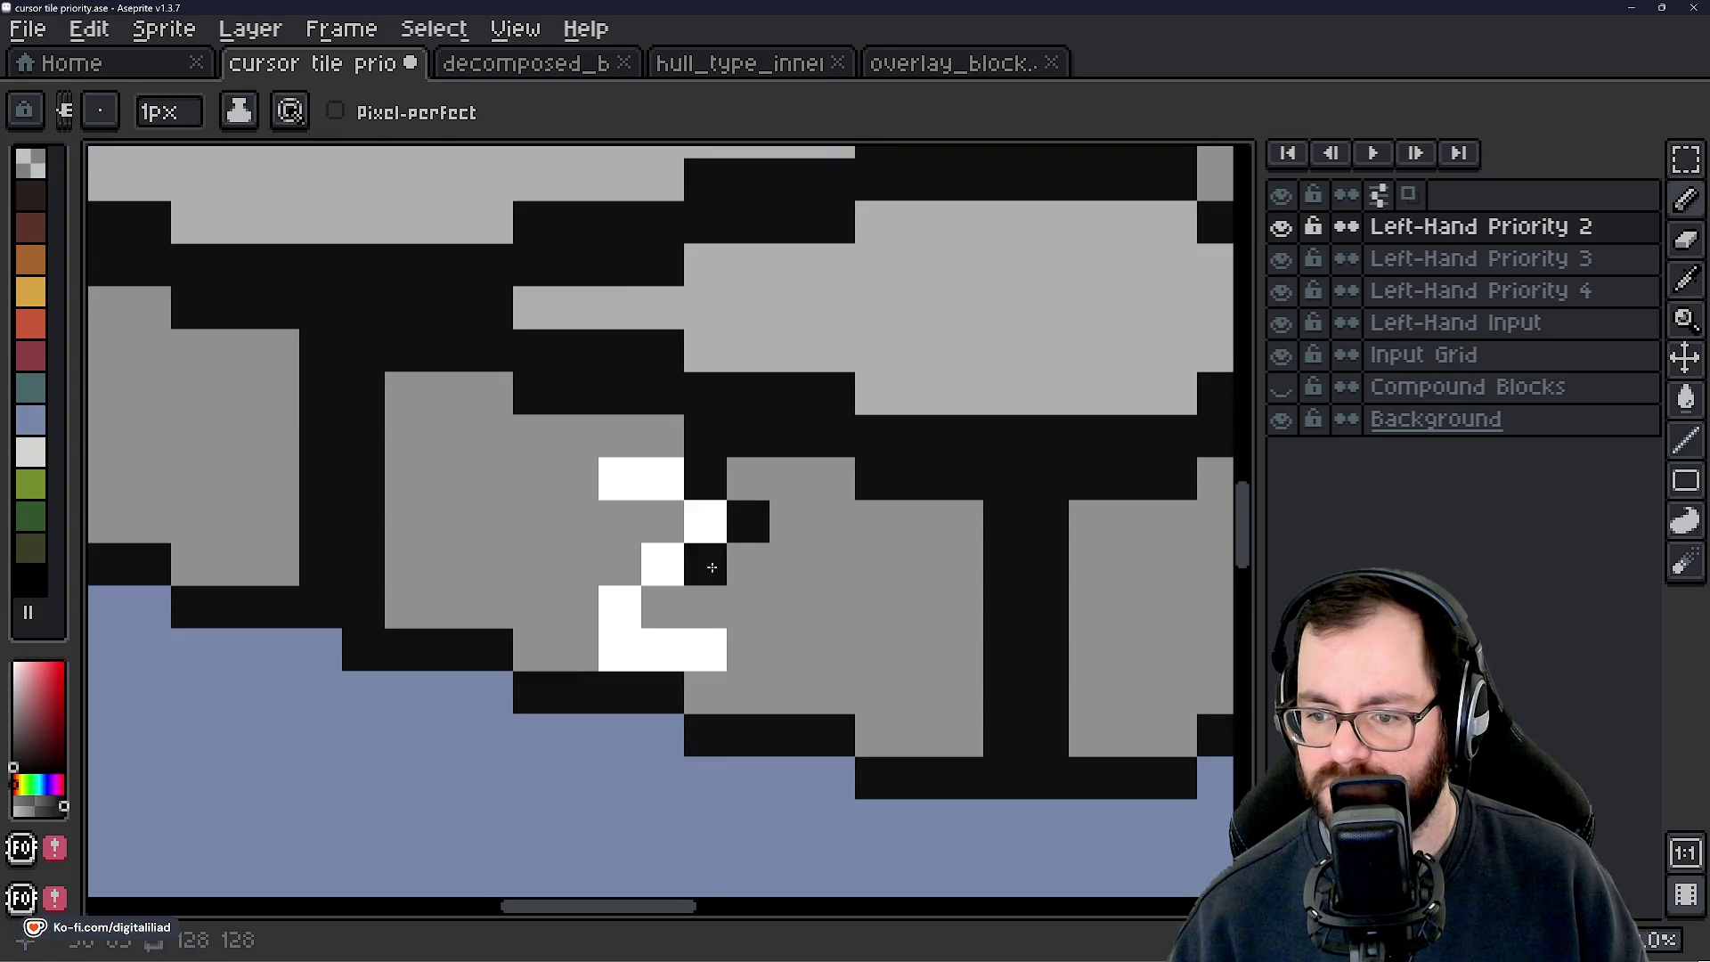
left_click(677, 610)
scroll(713, 623, "down", 3)
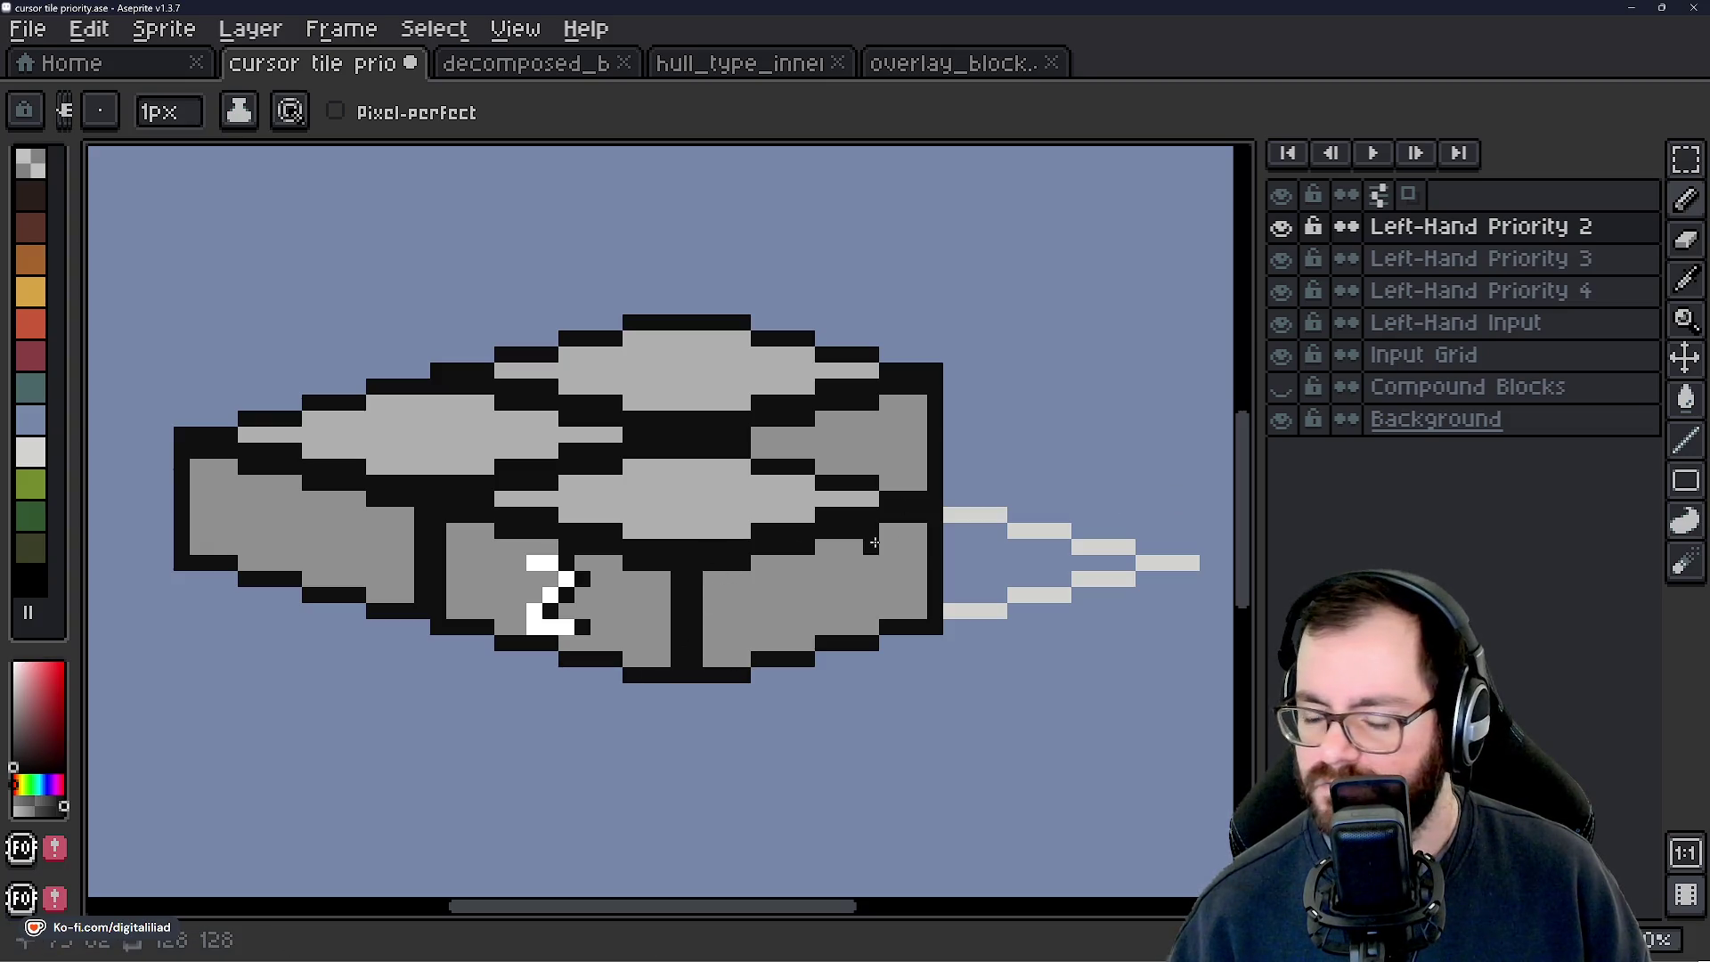
key("v")
key("ctrl+z")
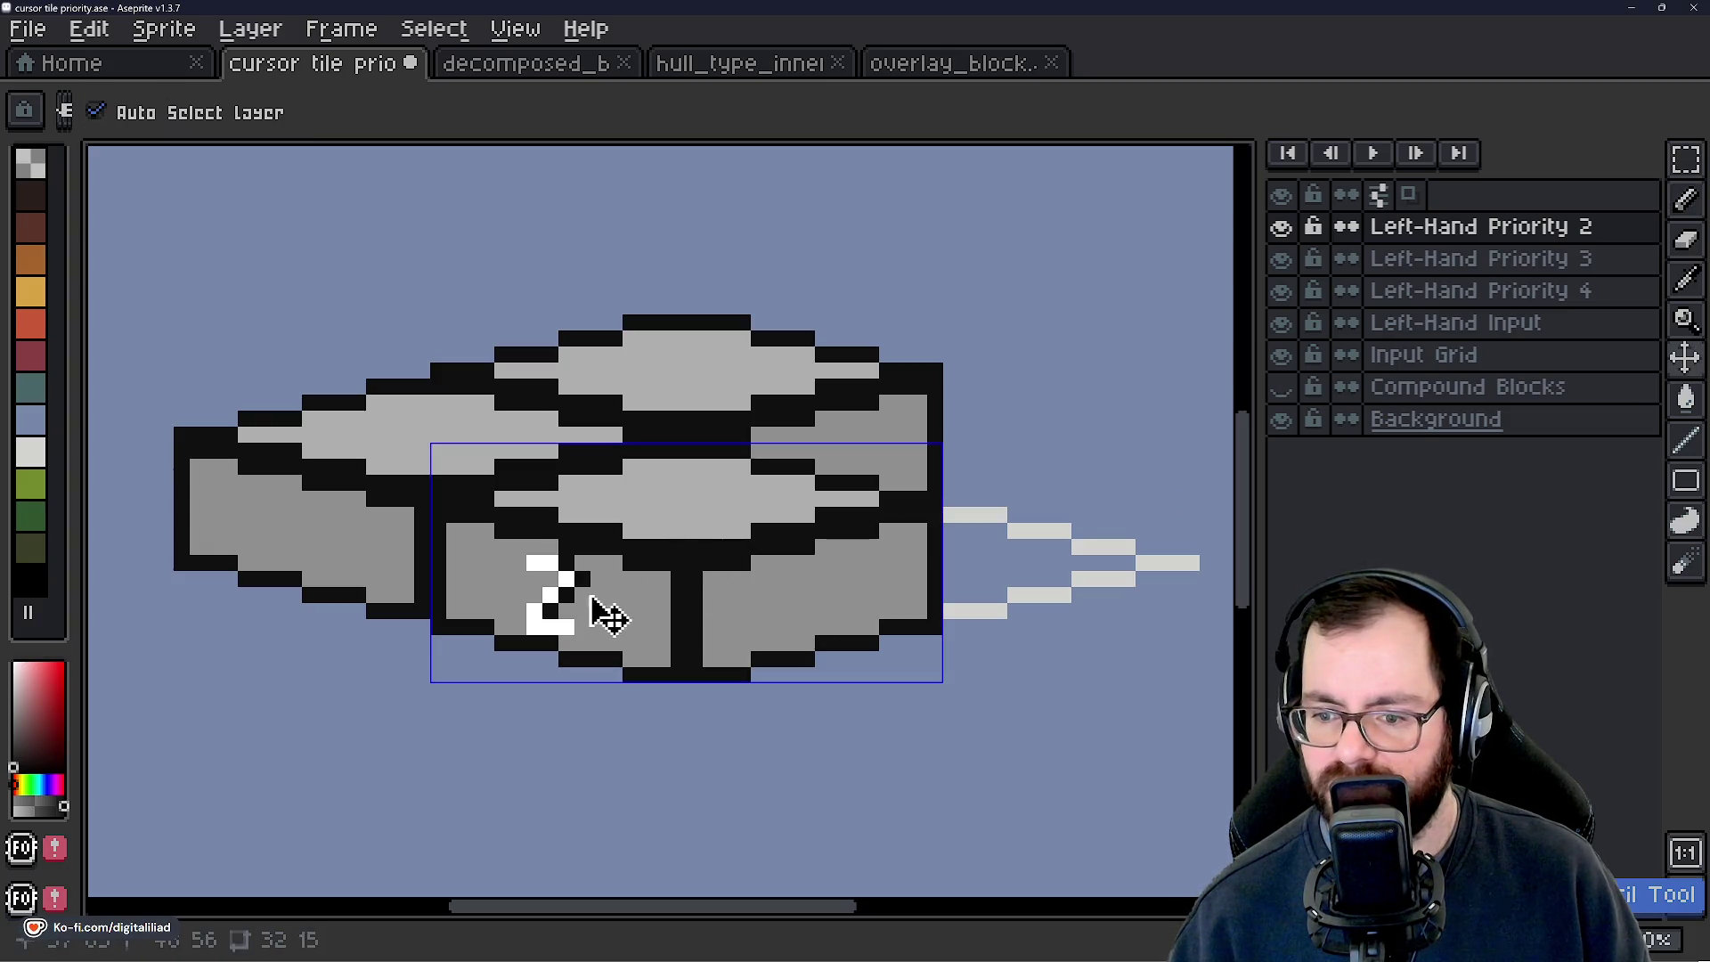
Undo the white 2 strokes and toggle the Priority 2 and 3 layers to compare.
key("ctrl+z")
key("ctrl+z")
key("ctrl+z")
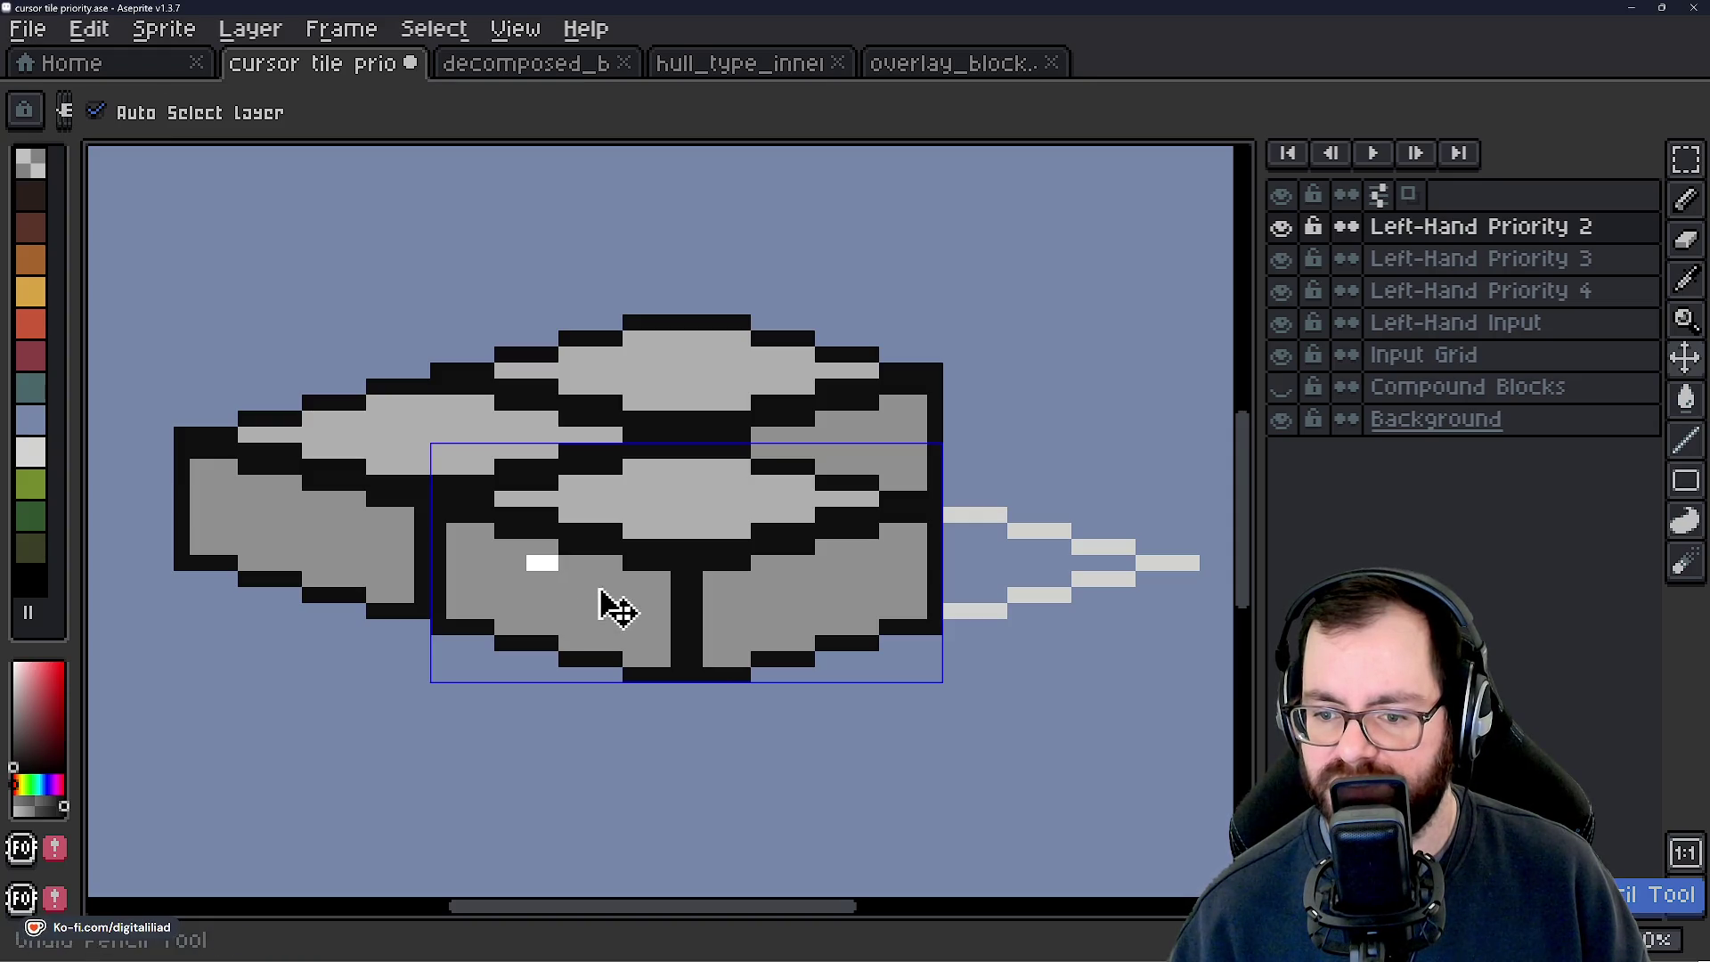
key("b")
scroll(632, 484, "up", 2)
scroll(631, 483, "down", 2)
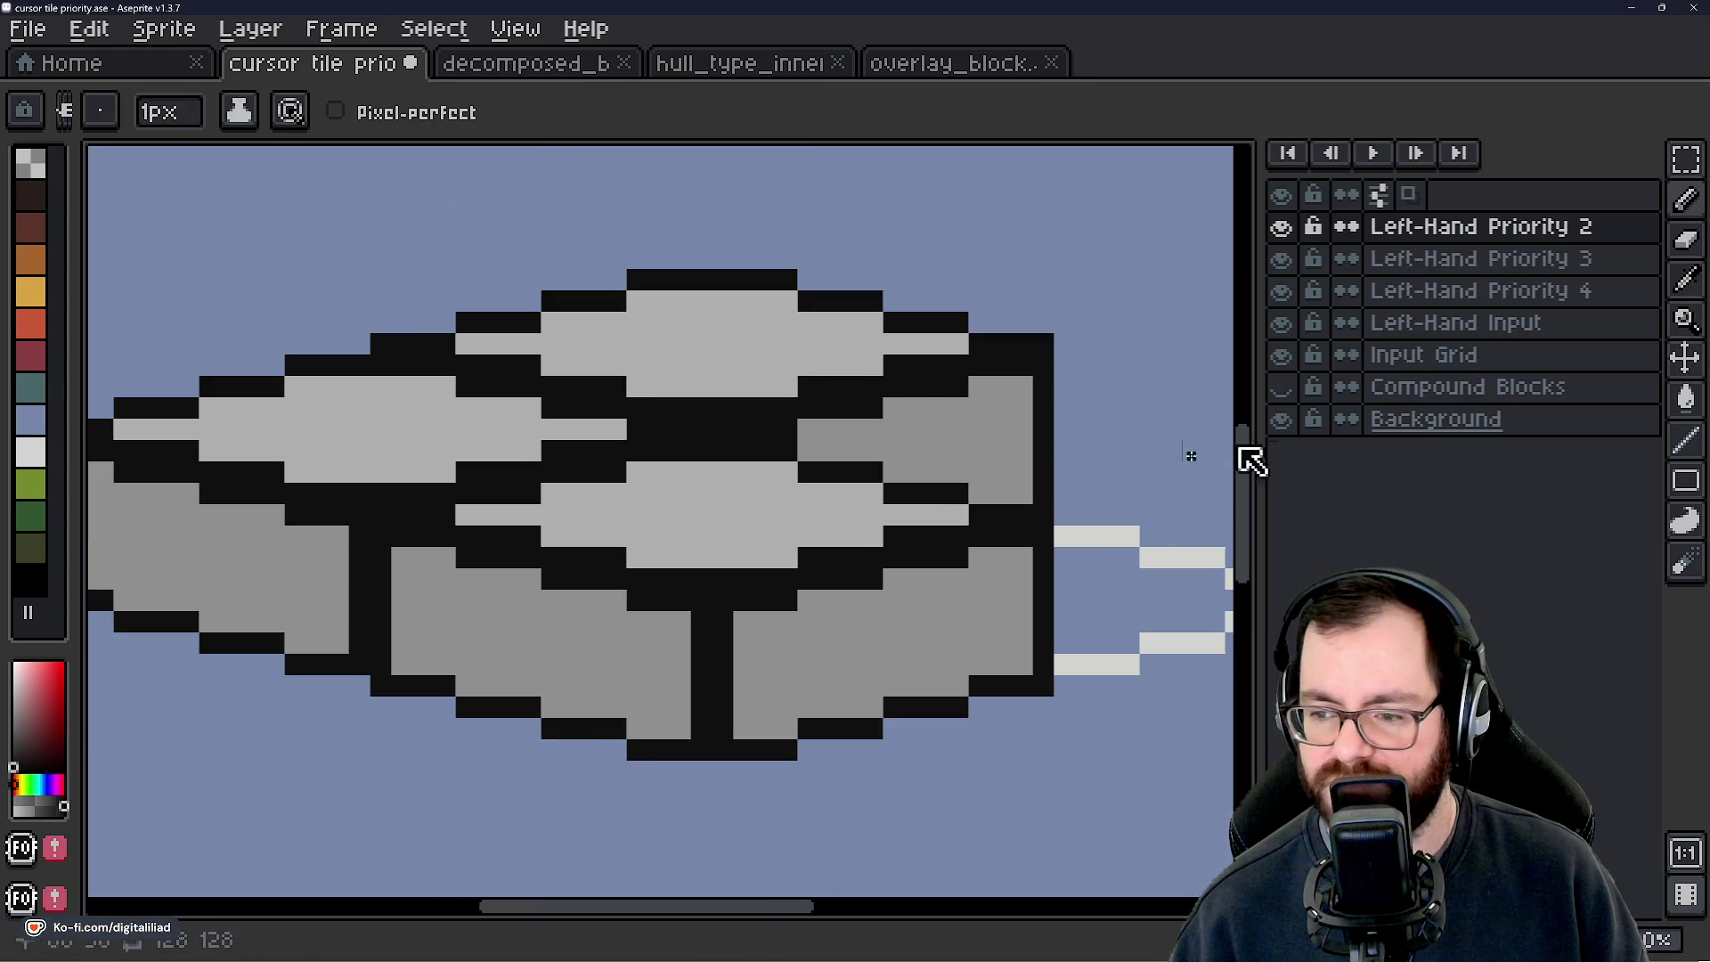
left_click(1282, 260)
left_click(1283, 230)
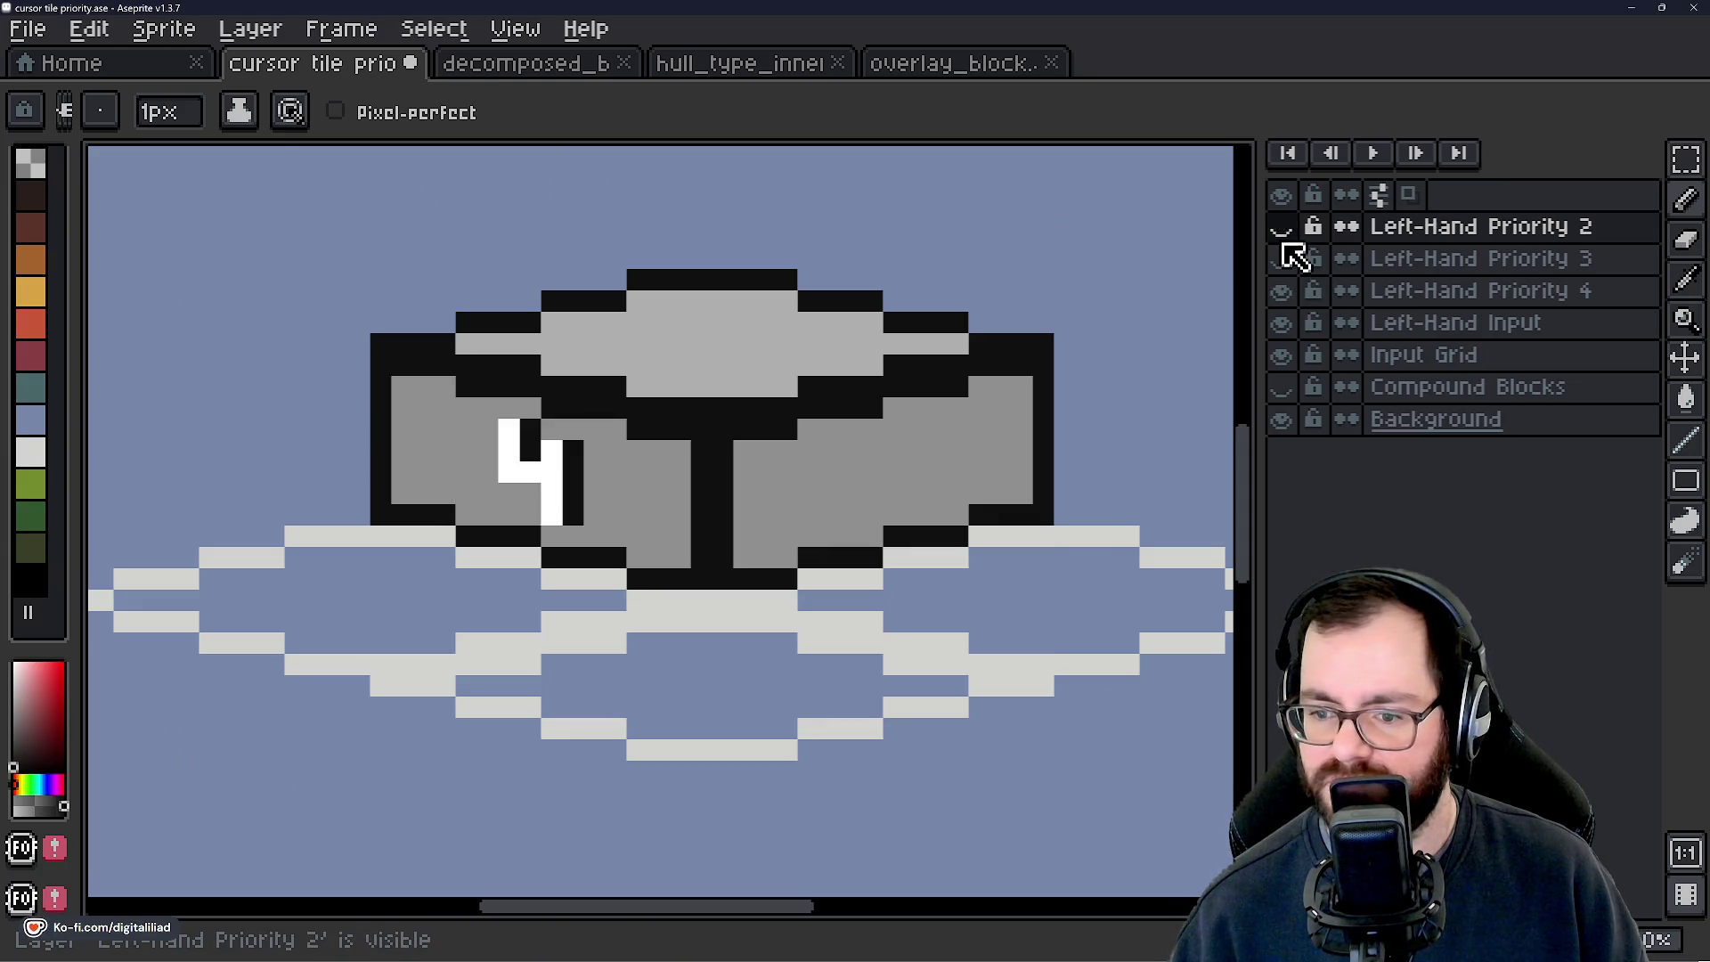
left_click(1282, 228)
left_click(1282, 259)
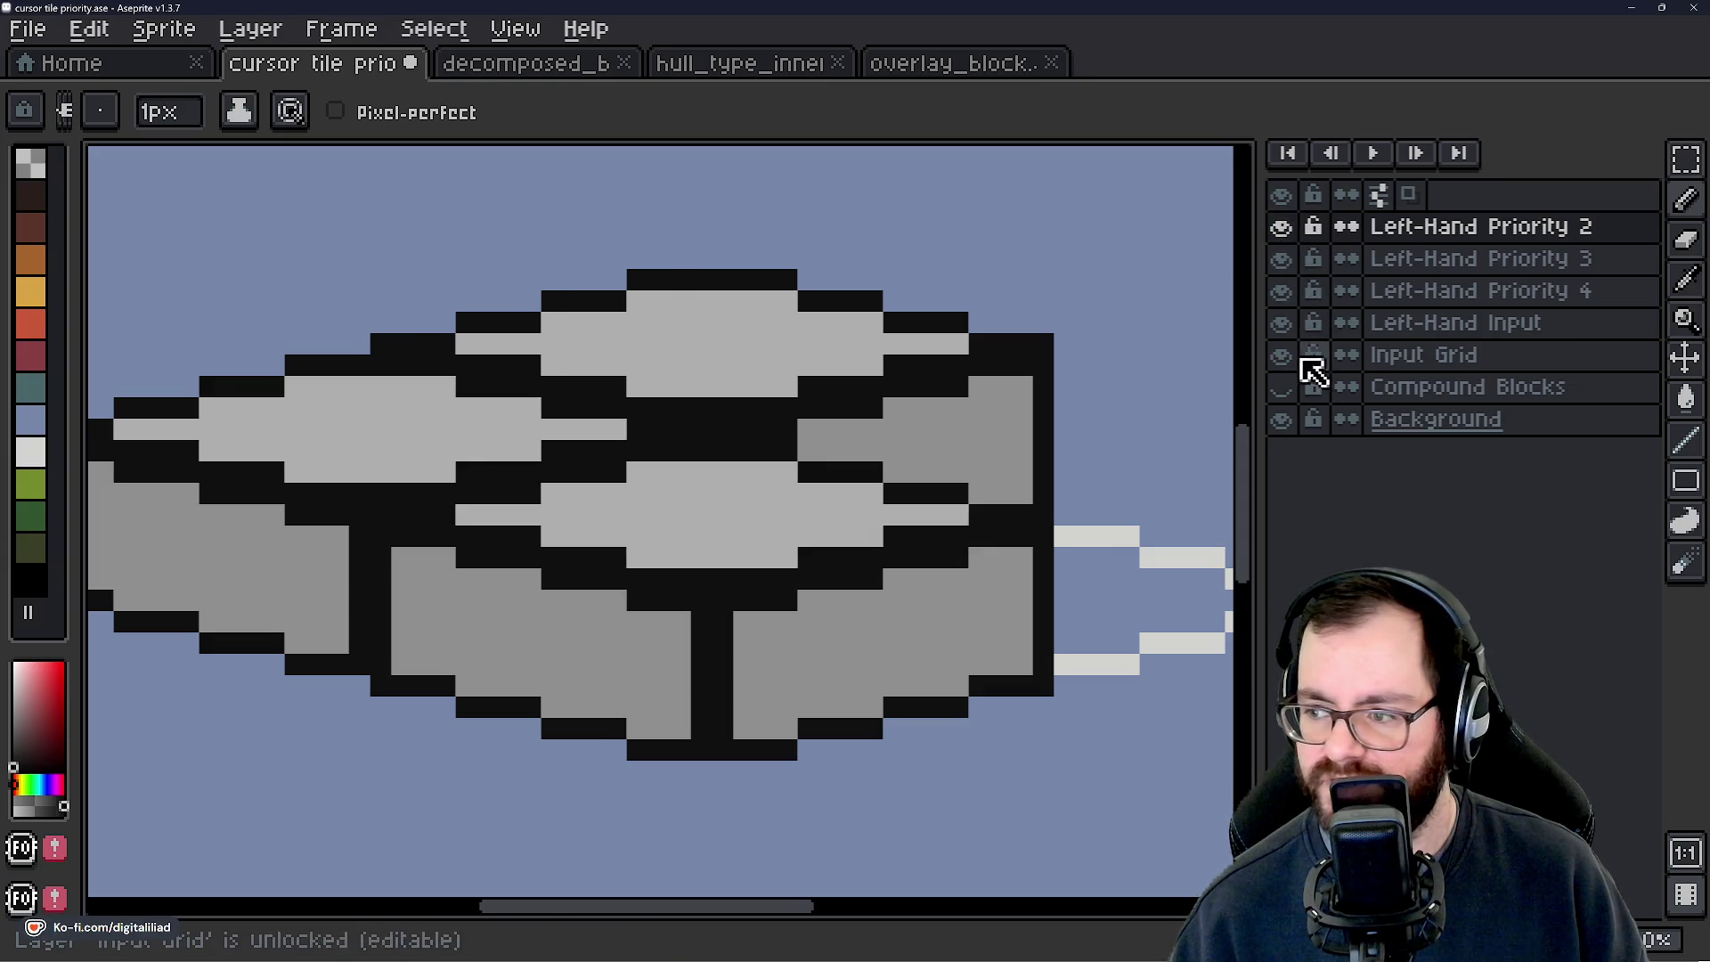
scroll(636, 499, "up", 2)
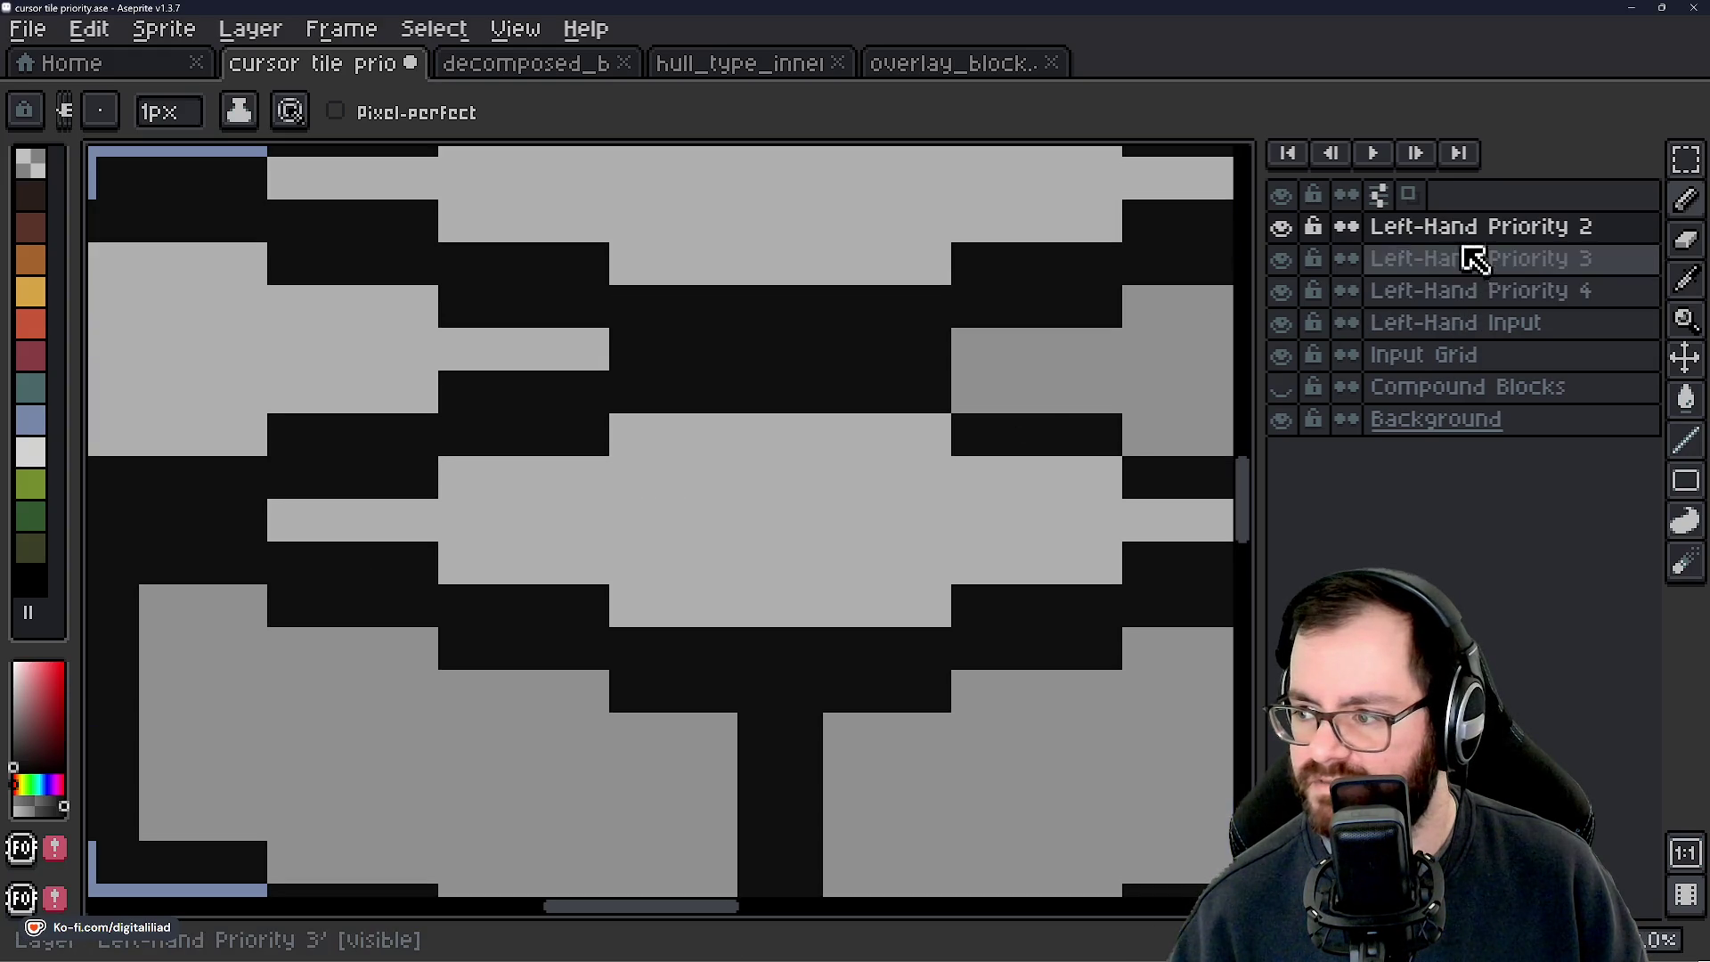
scroll(775, 433, "down", 1)
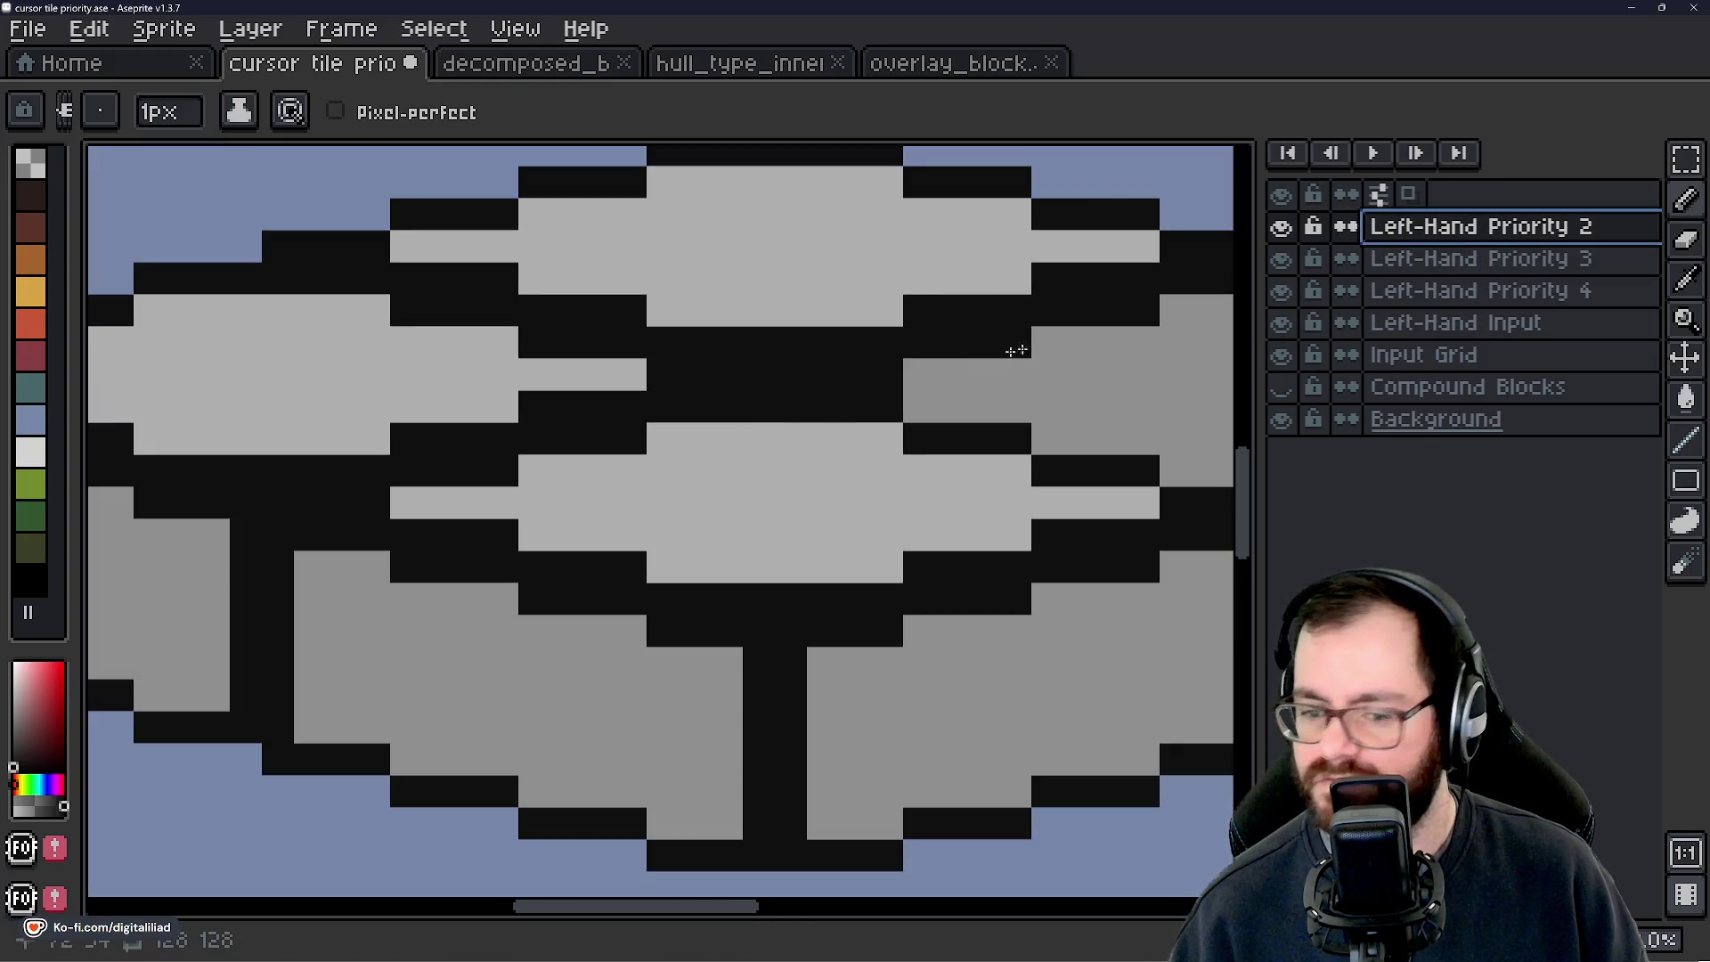
Eyedrop white and paint the first pixel of a new 2 on the central top face.
left_click(1281, 260)
left_click(481, 383, "alt")
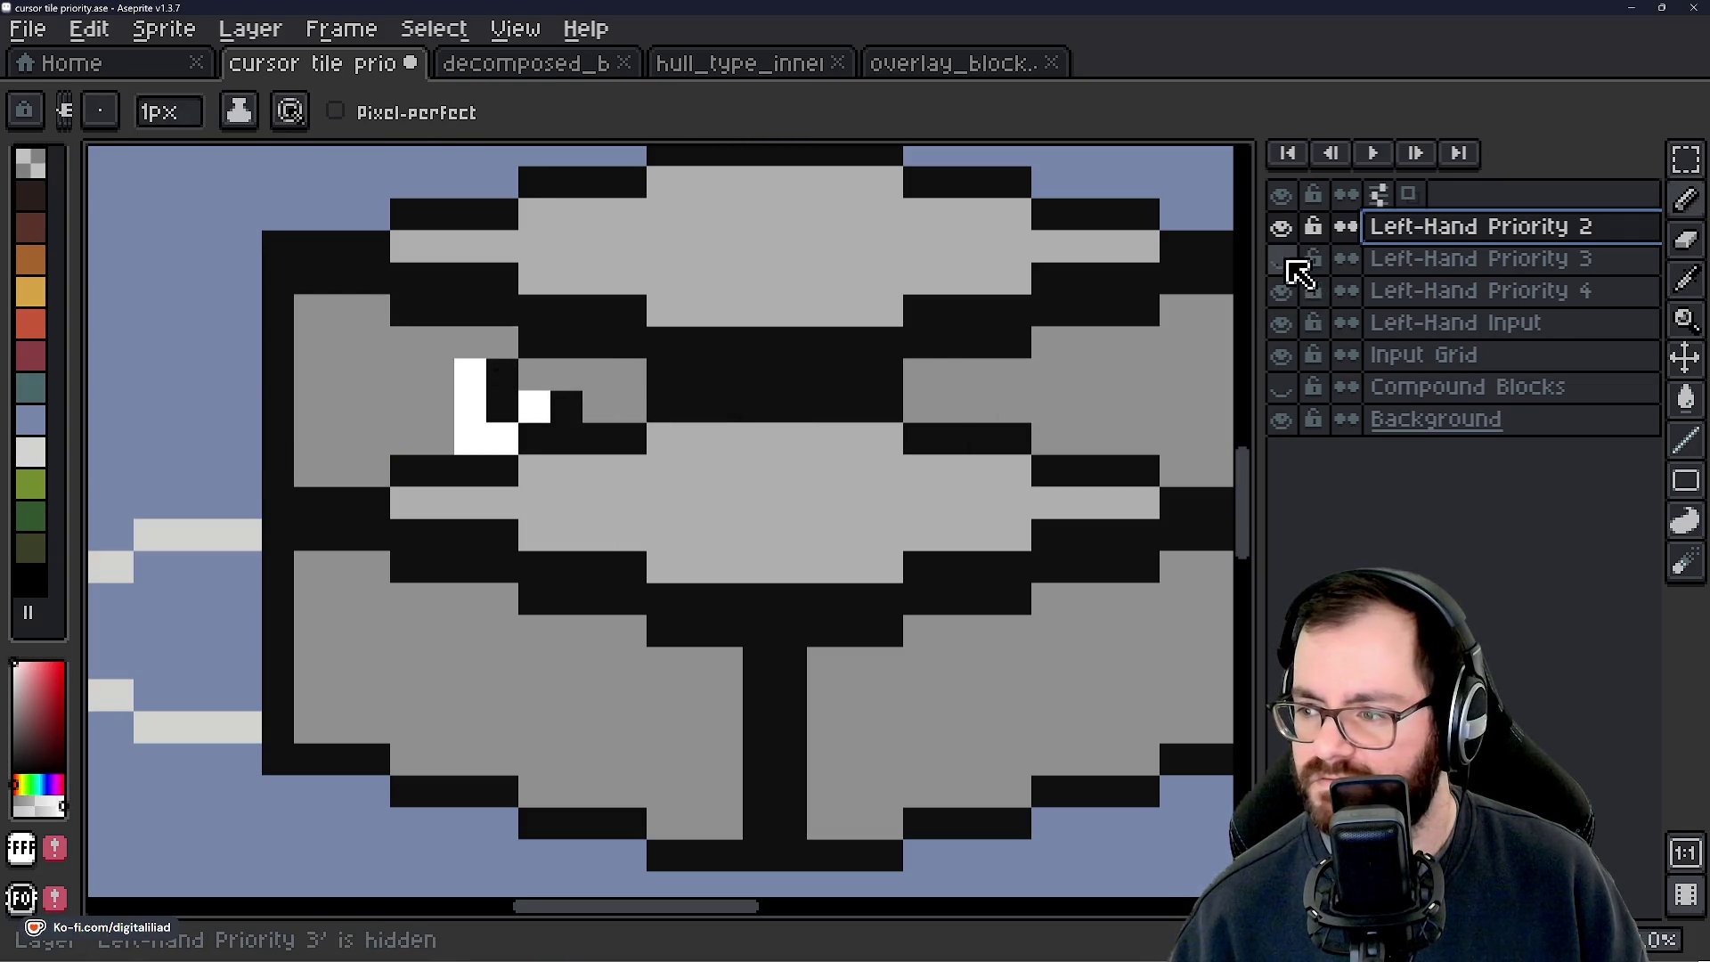
left_click(1282, 260)
scroll(725, 496, "up", 2)
left_click(723, 422)
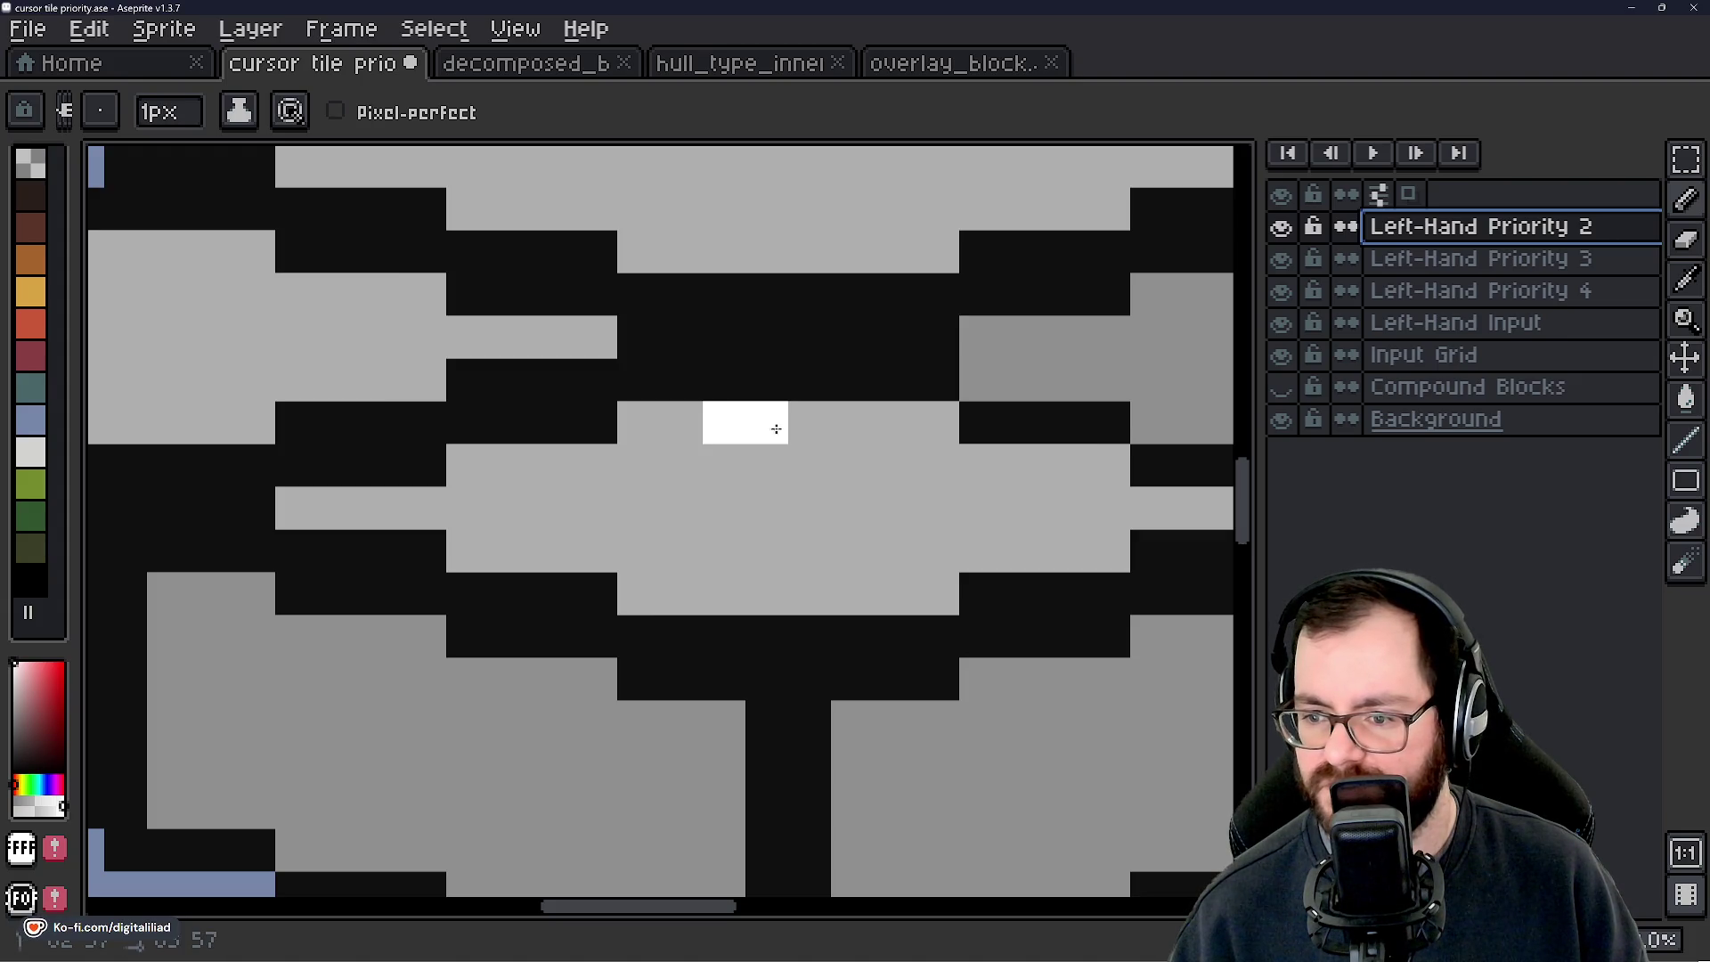
Paint the remaining pixels of the 2 on the block's central top face.
left_click(767, 507)
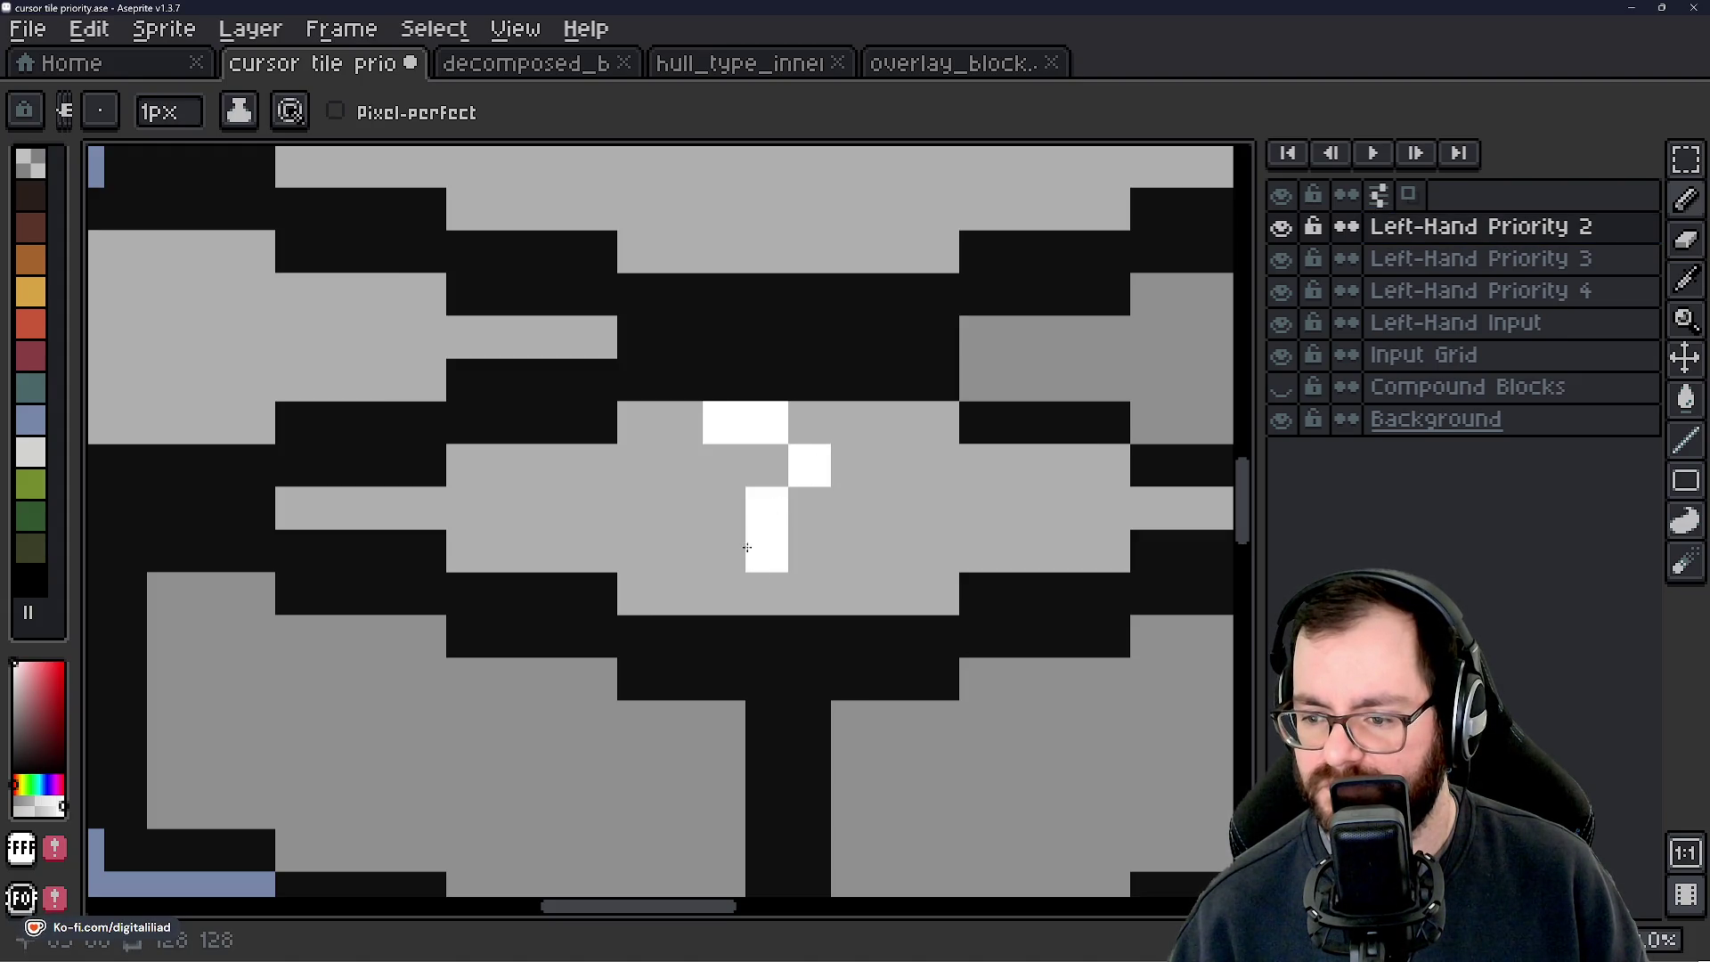
left_click(724, 551)
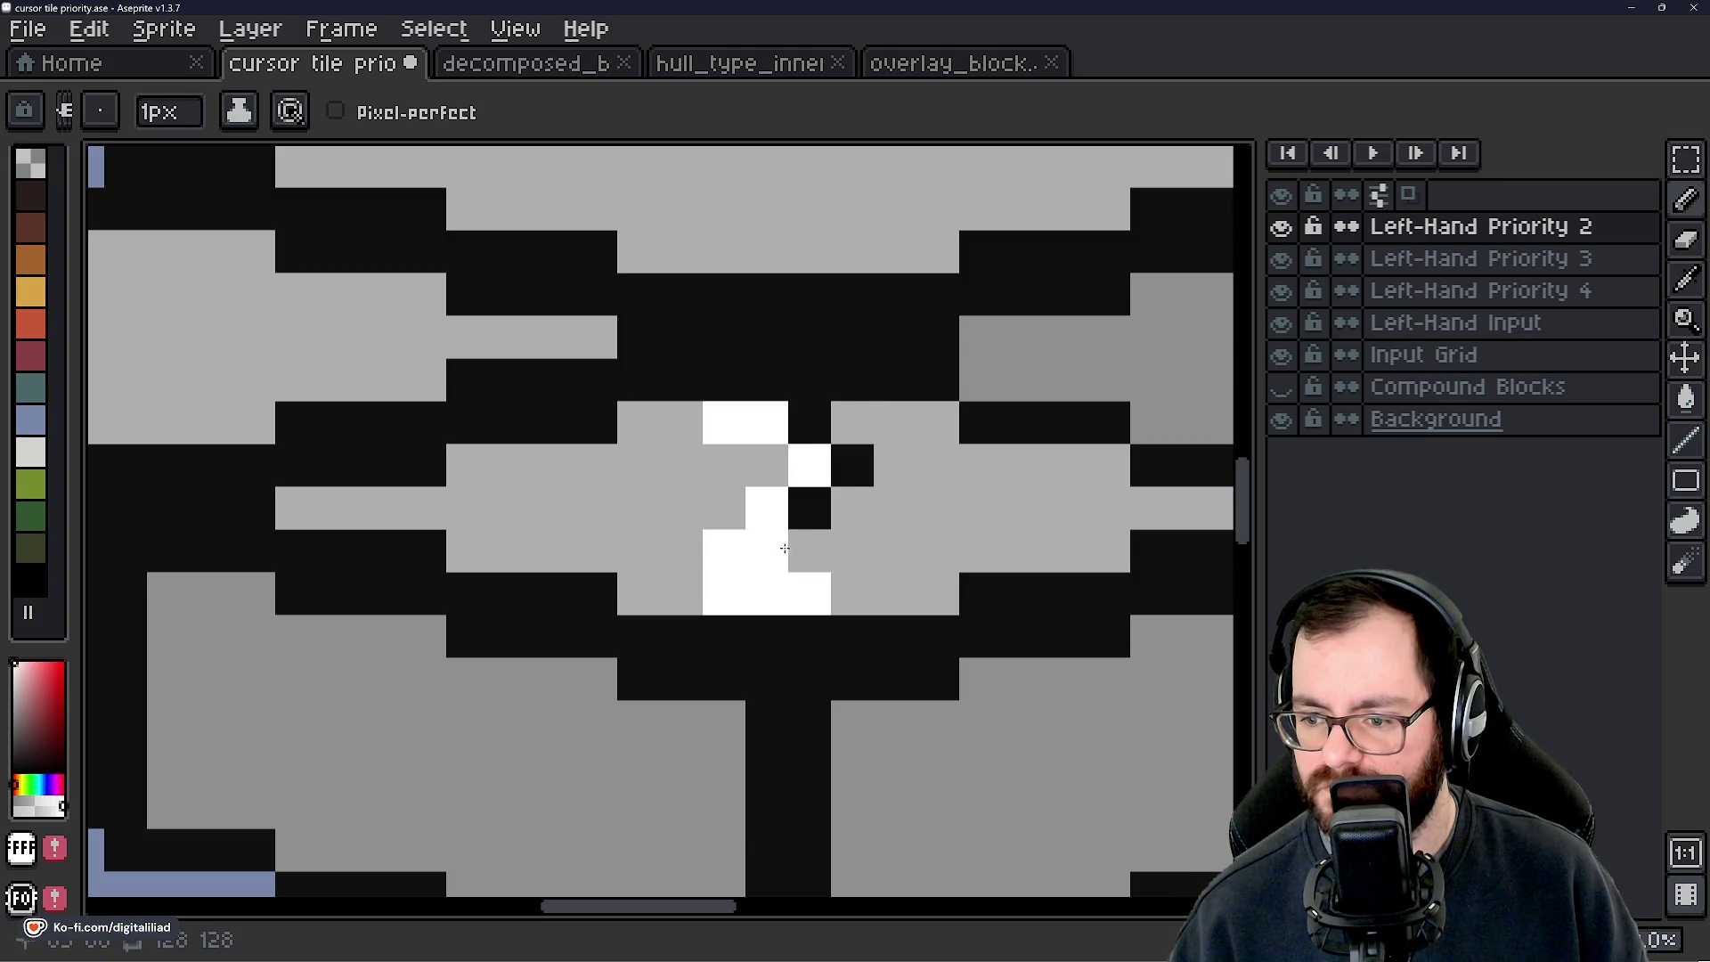
scroll(624, 517, "down", 3)
scroll(691, 565, "up", 2)
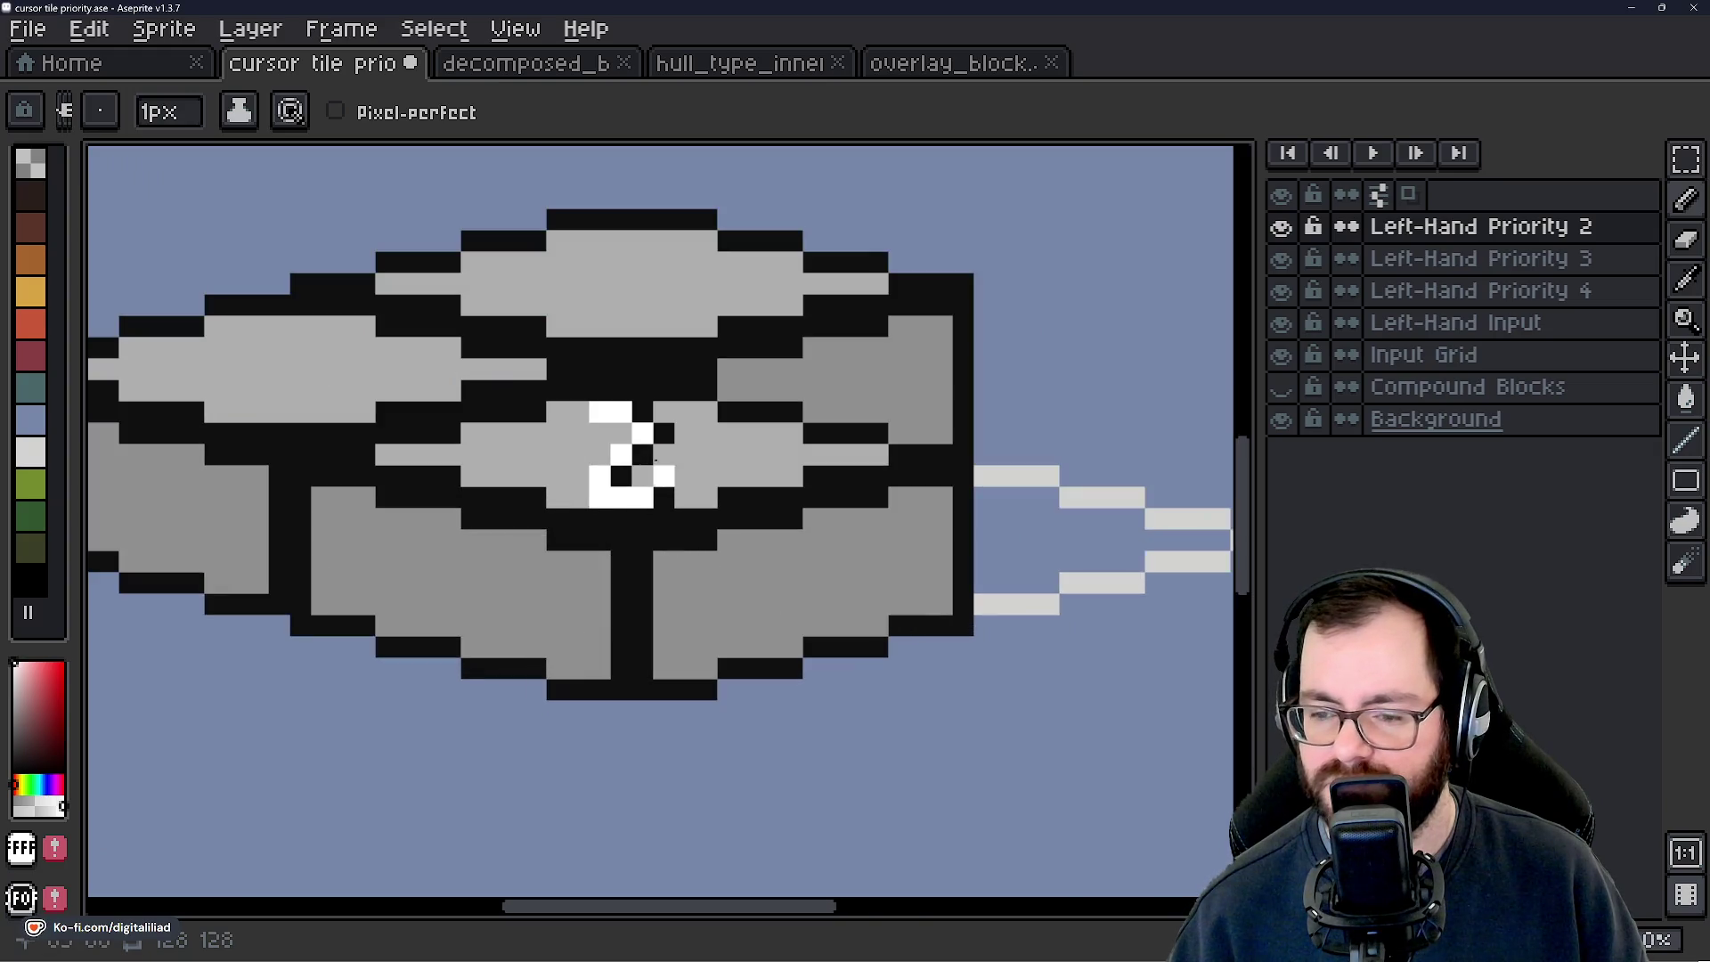
scroll(813, 518, "down", 2)
scroll(713, 515, "up", 2)
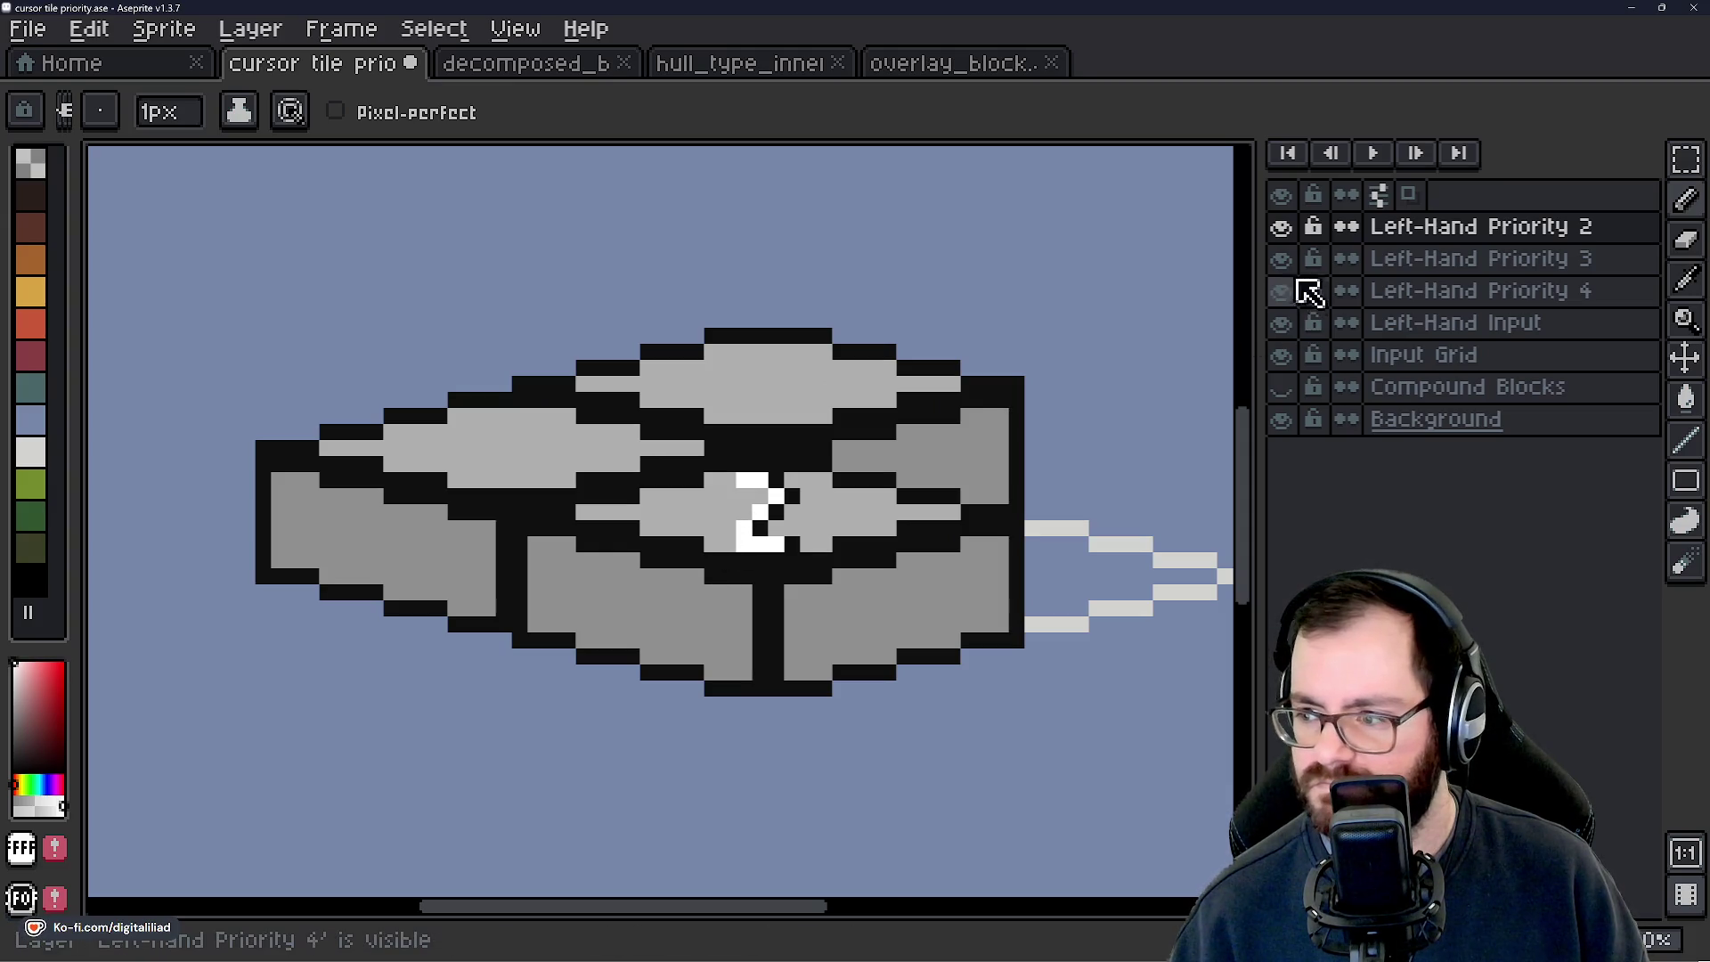
Select the Left-Hand Priority 2 layer, then the Left-Hand Priority 4 layer.
left_click(1411, 228)
scroll(954, 528, "down", 1)
scroll(941, 378, "up", 1)
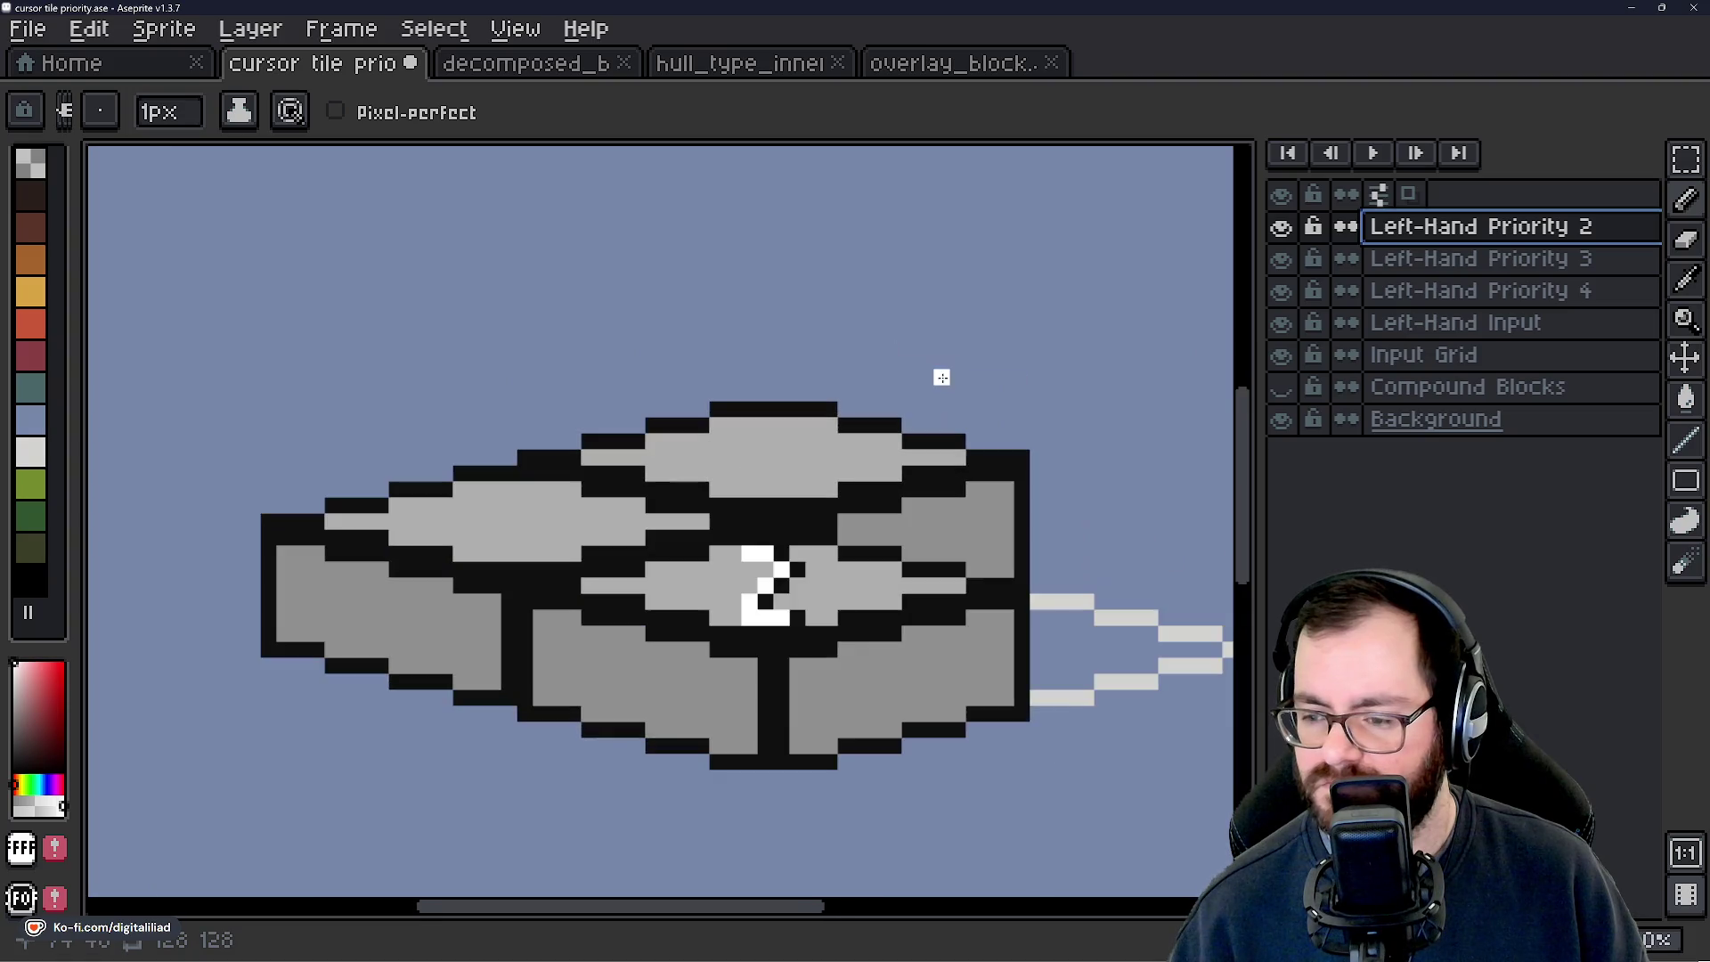
key("ctrl")
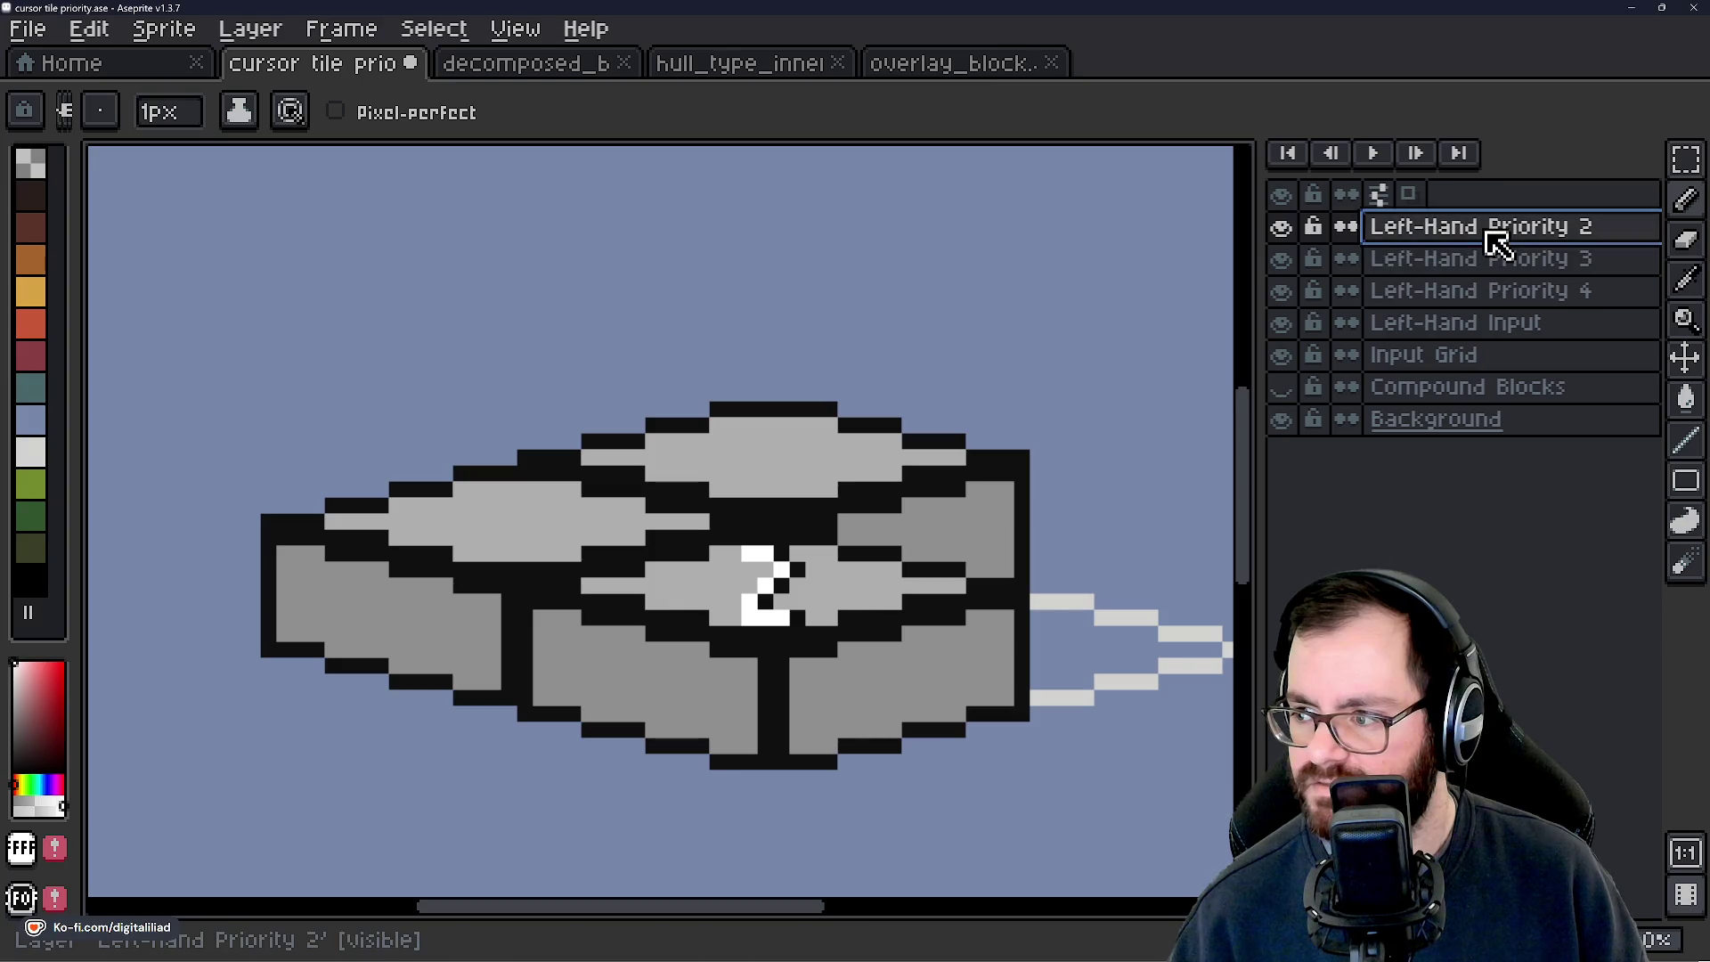
left_click(1501, 293)
Duplicate the Left-Hand Priority 2 layer and rename the copy 'Left-Hand Priority 1'.
left_click(1485, 233)
right_click(1483, 229)
left_click(1521, 382)
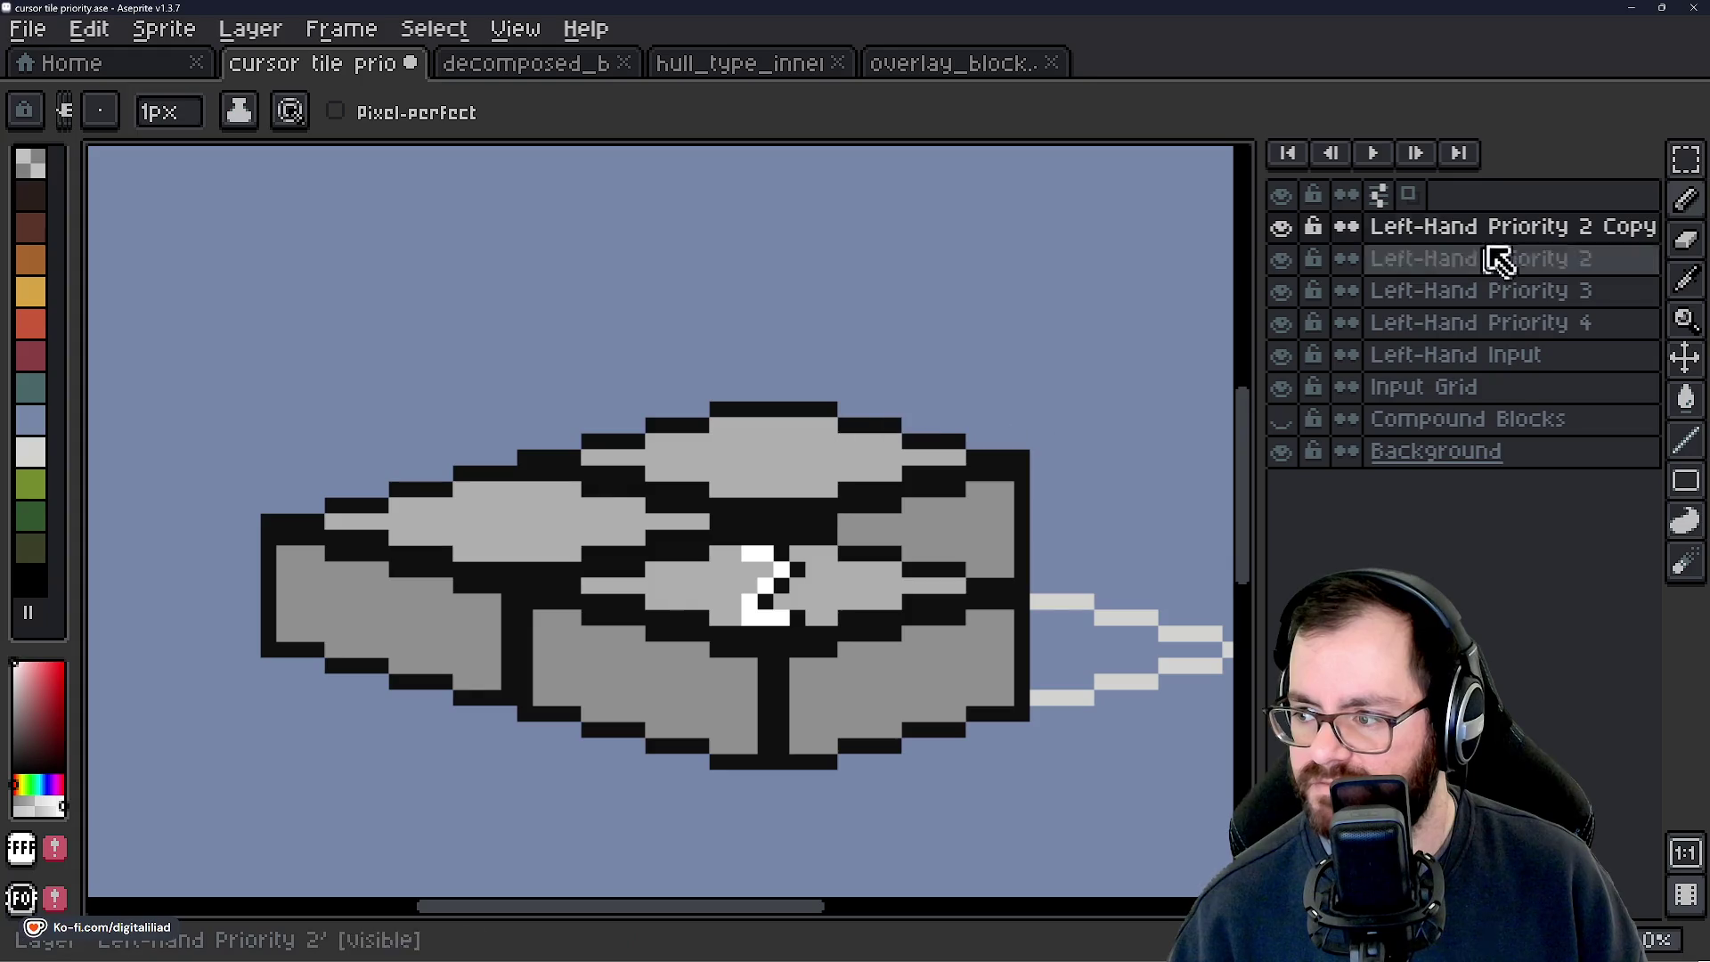
double_click(1456, 229)
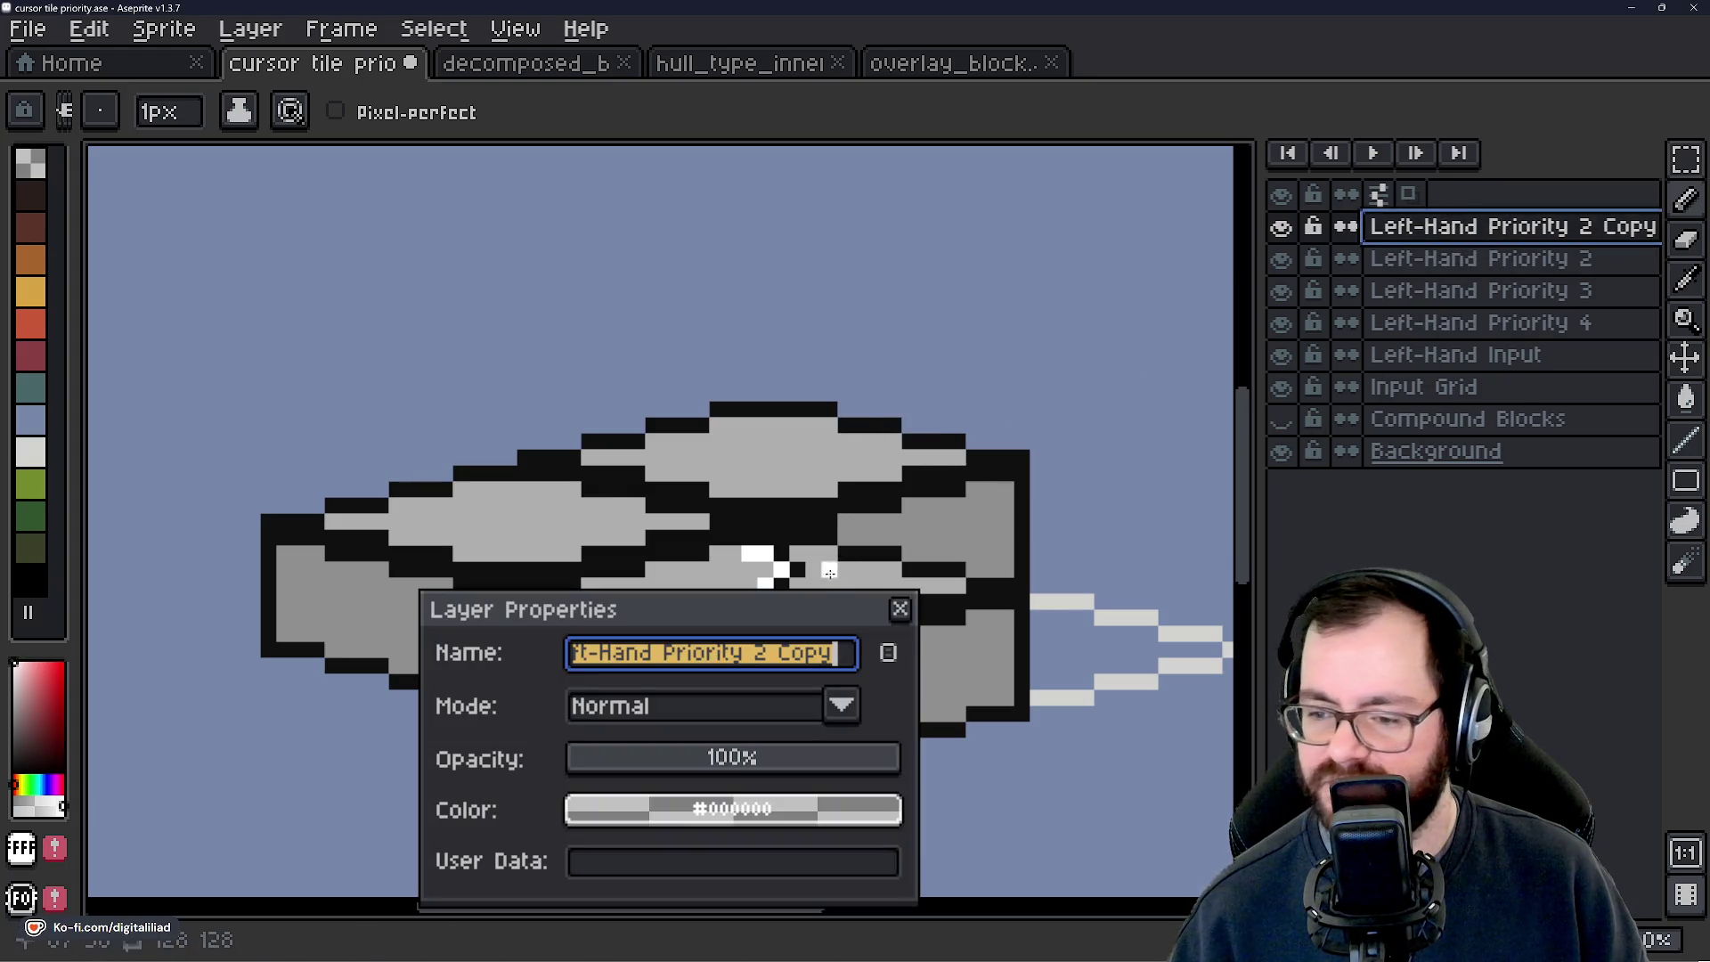
left_click(850, 664)
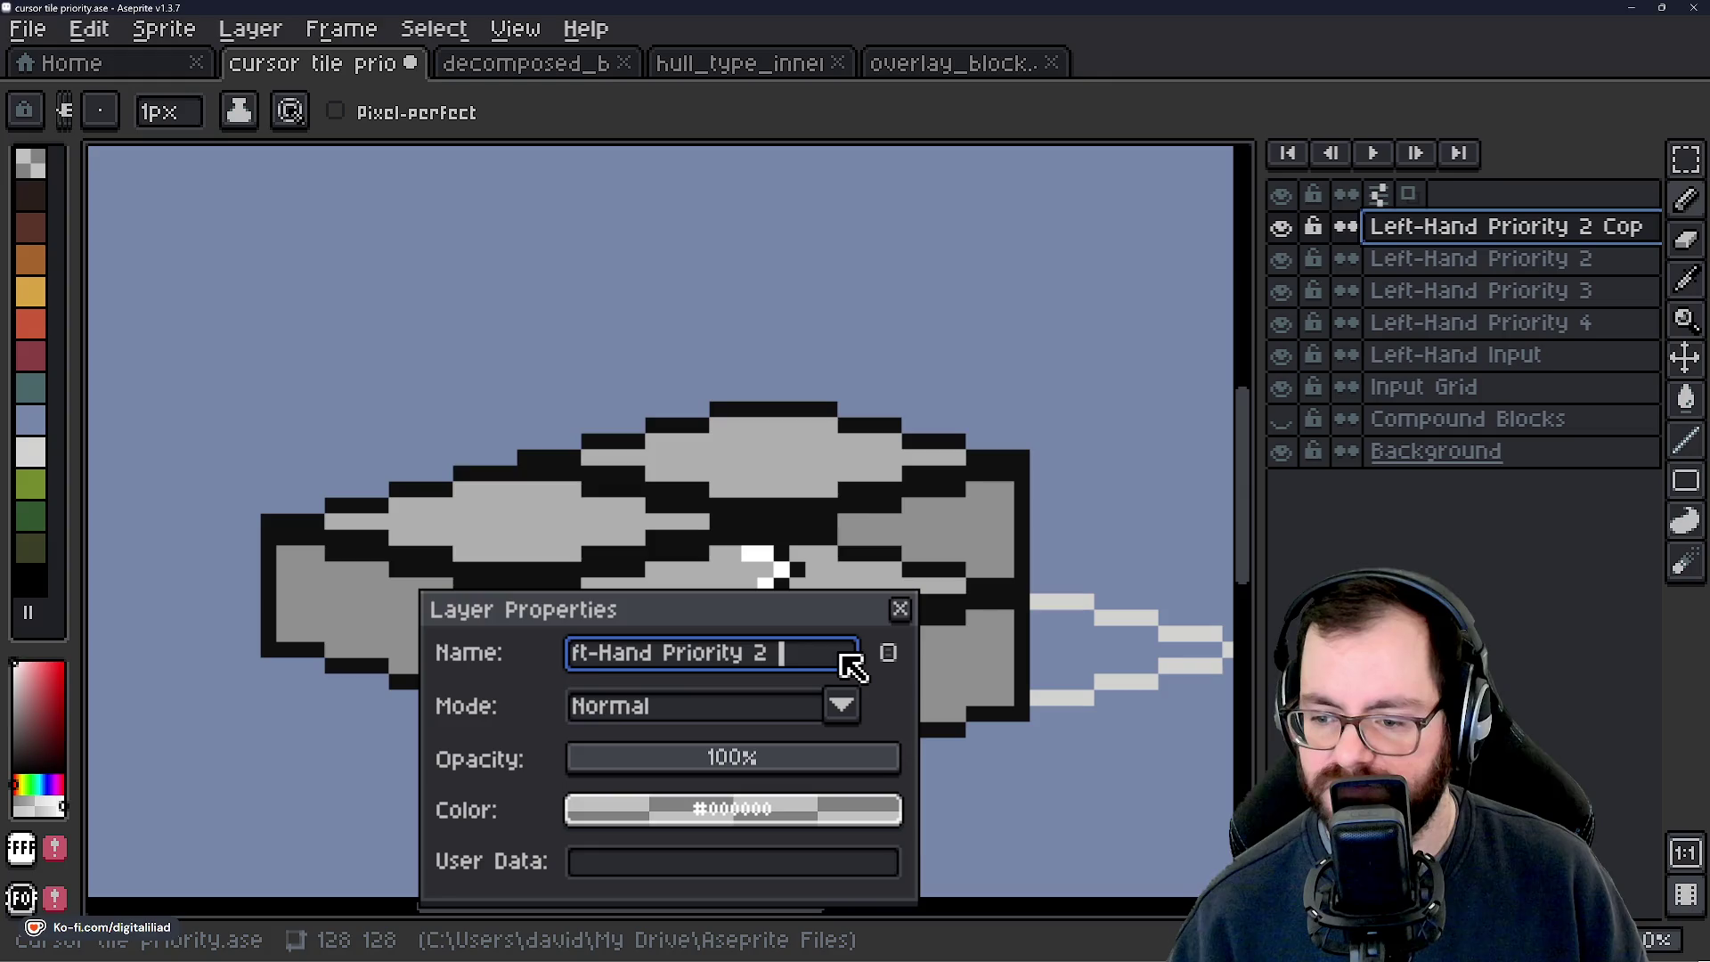
type("1")
key("Return")
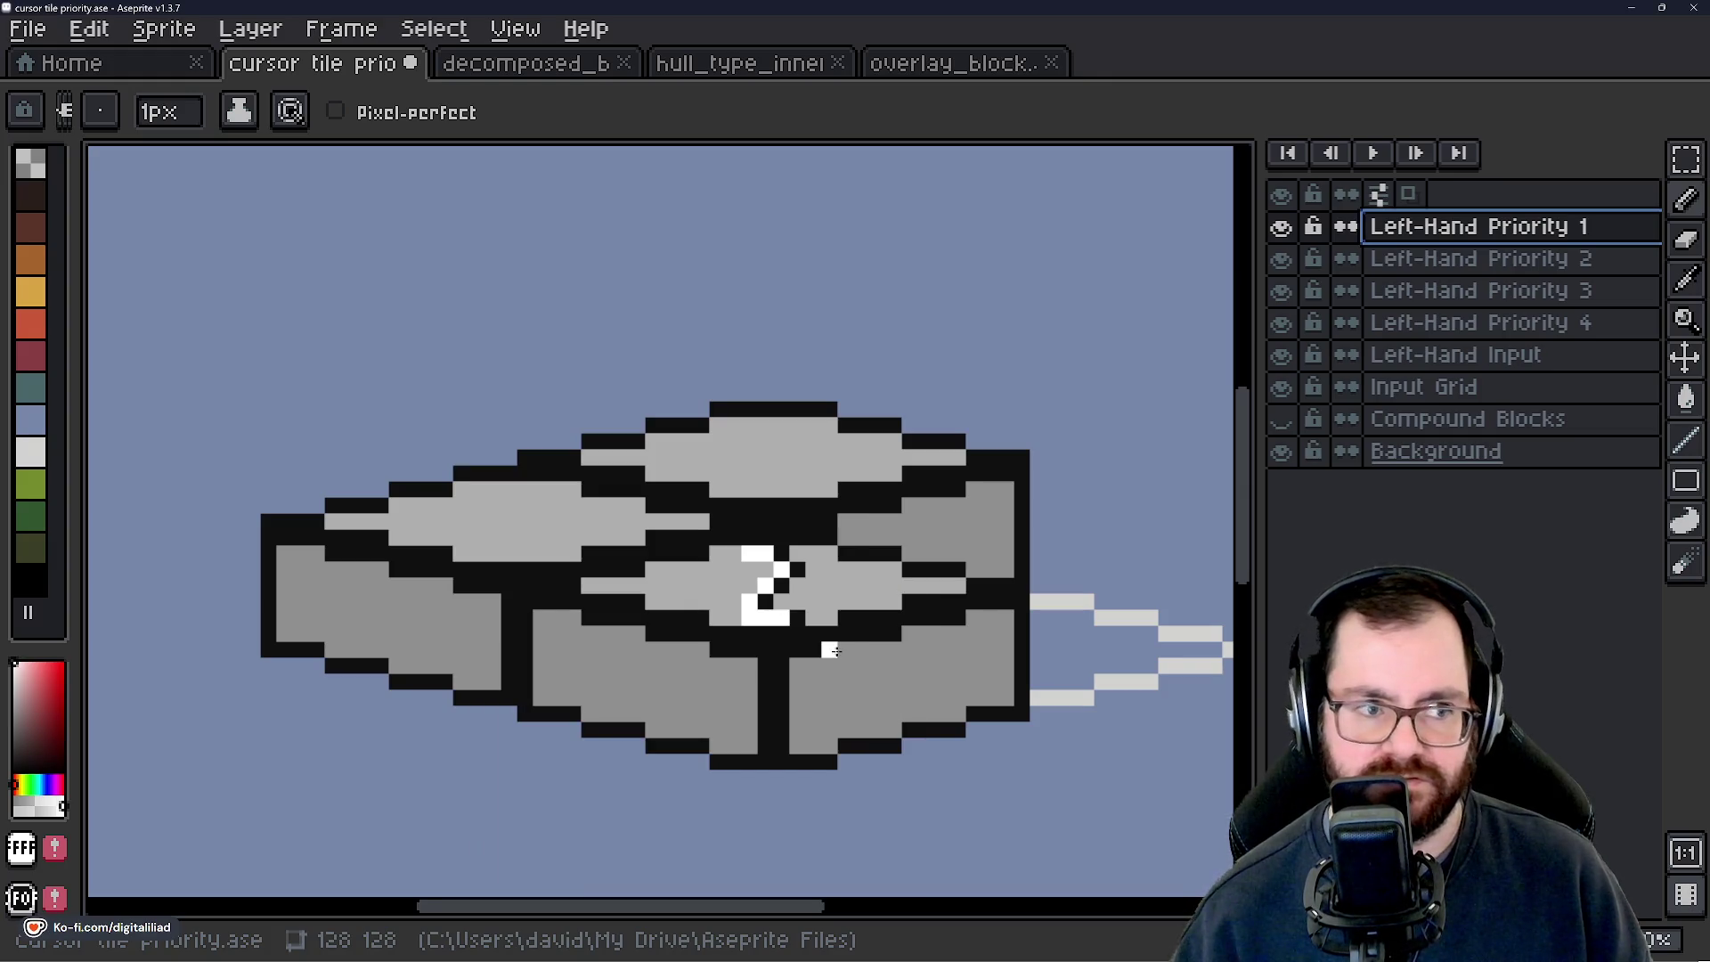
Move the Priority 1 layer's numbered block up onto the upper top face.
left_click(1683, 360)
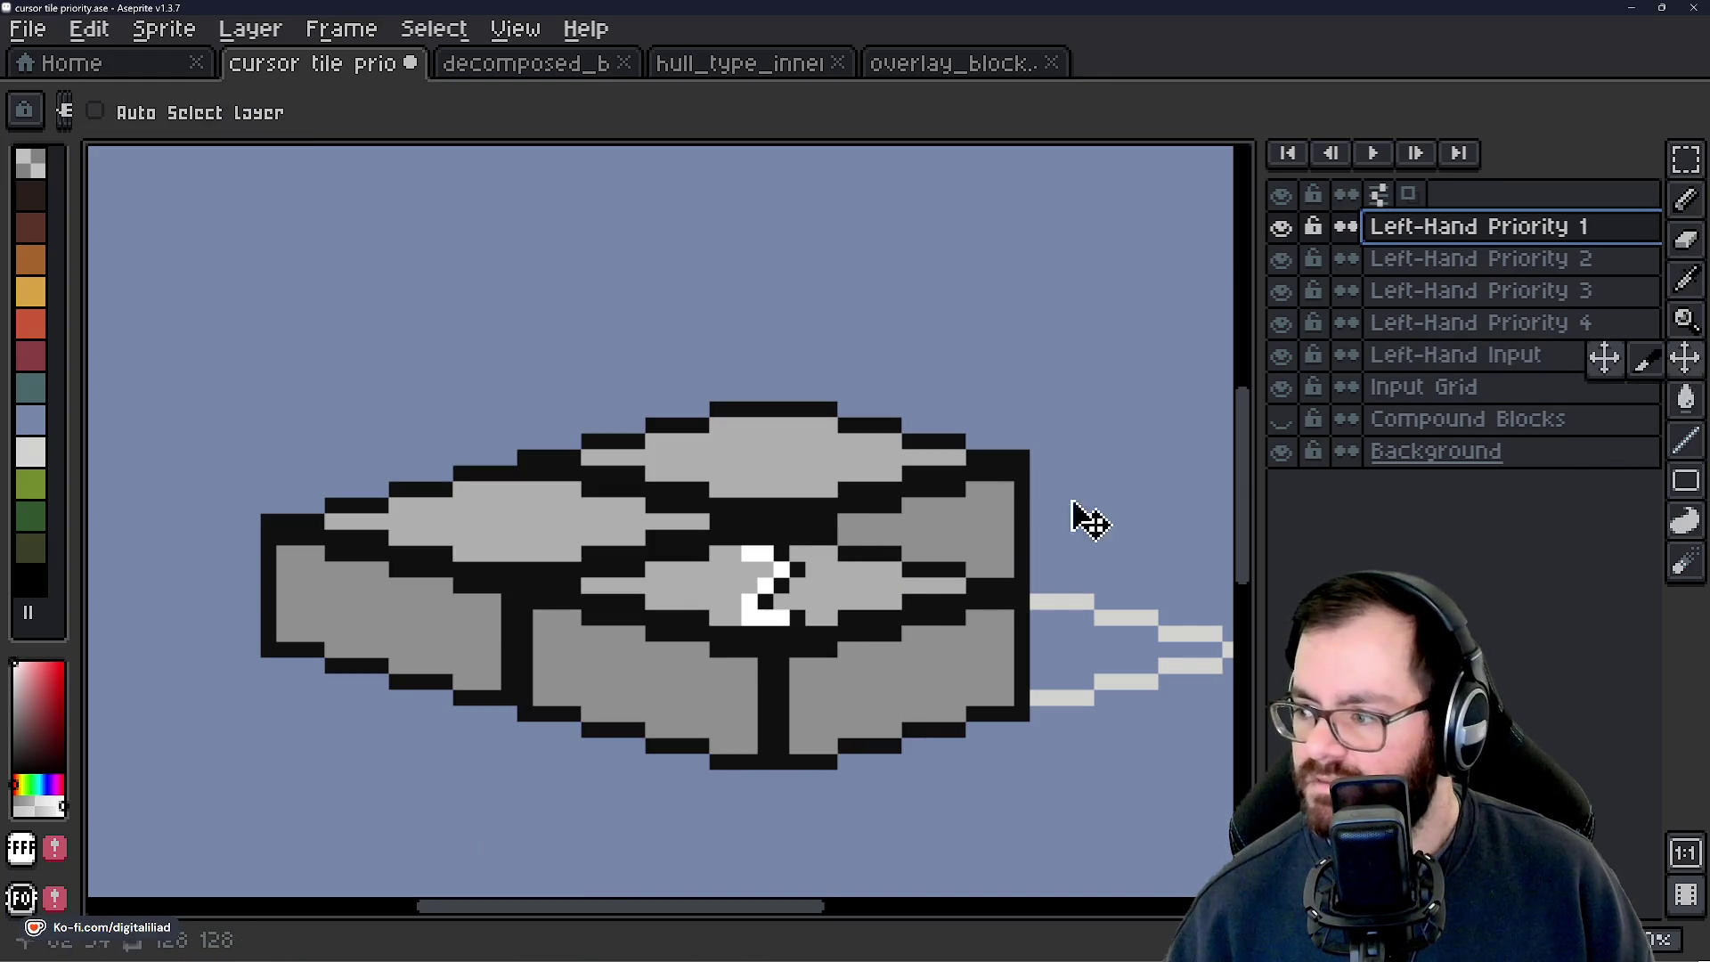
scroll(783, 630, "up", 2)
scroll(783, 659, "down", 1)
left_click_drag(773, 638, 767, 493)
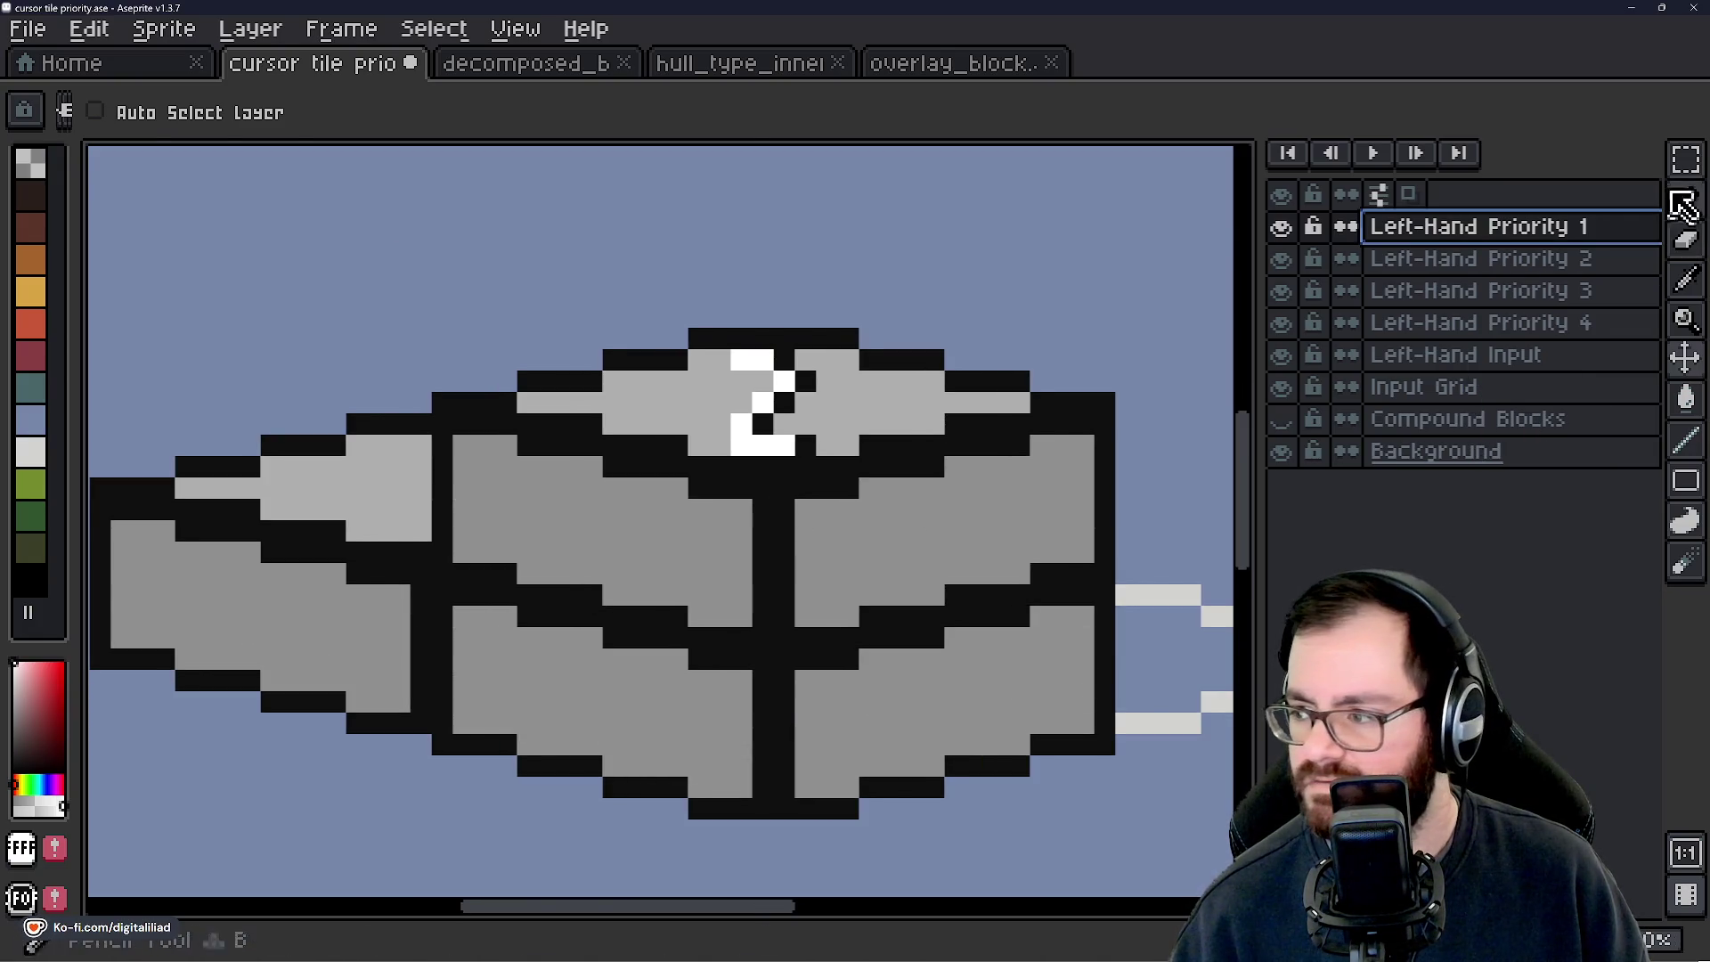
Show the Priority 1 and 2 layers, make Left-Hand Priority 1 active, and clear the selection.
left_click(1685, 160)
scroll(755, 401, "up", 1)
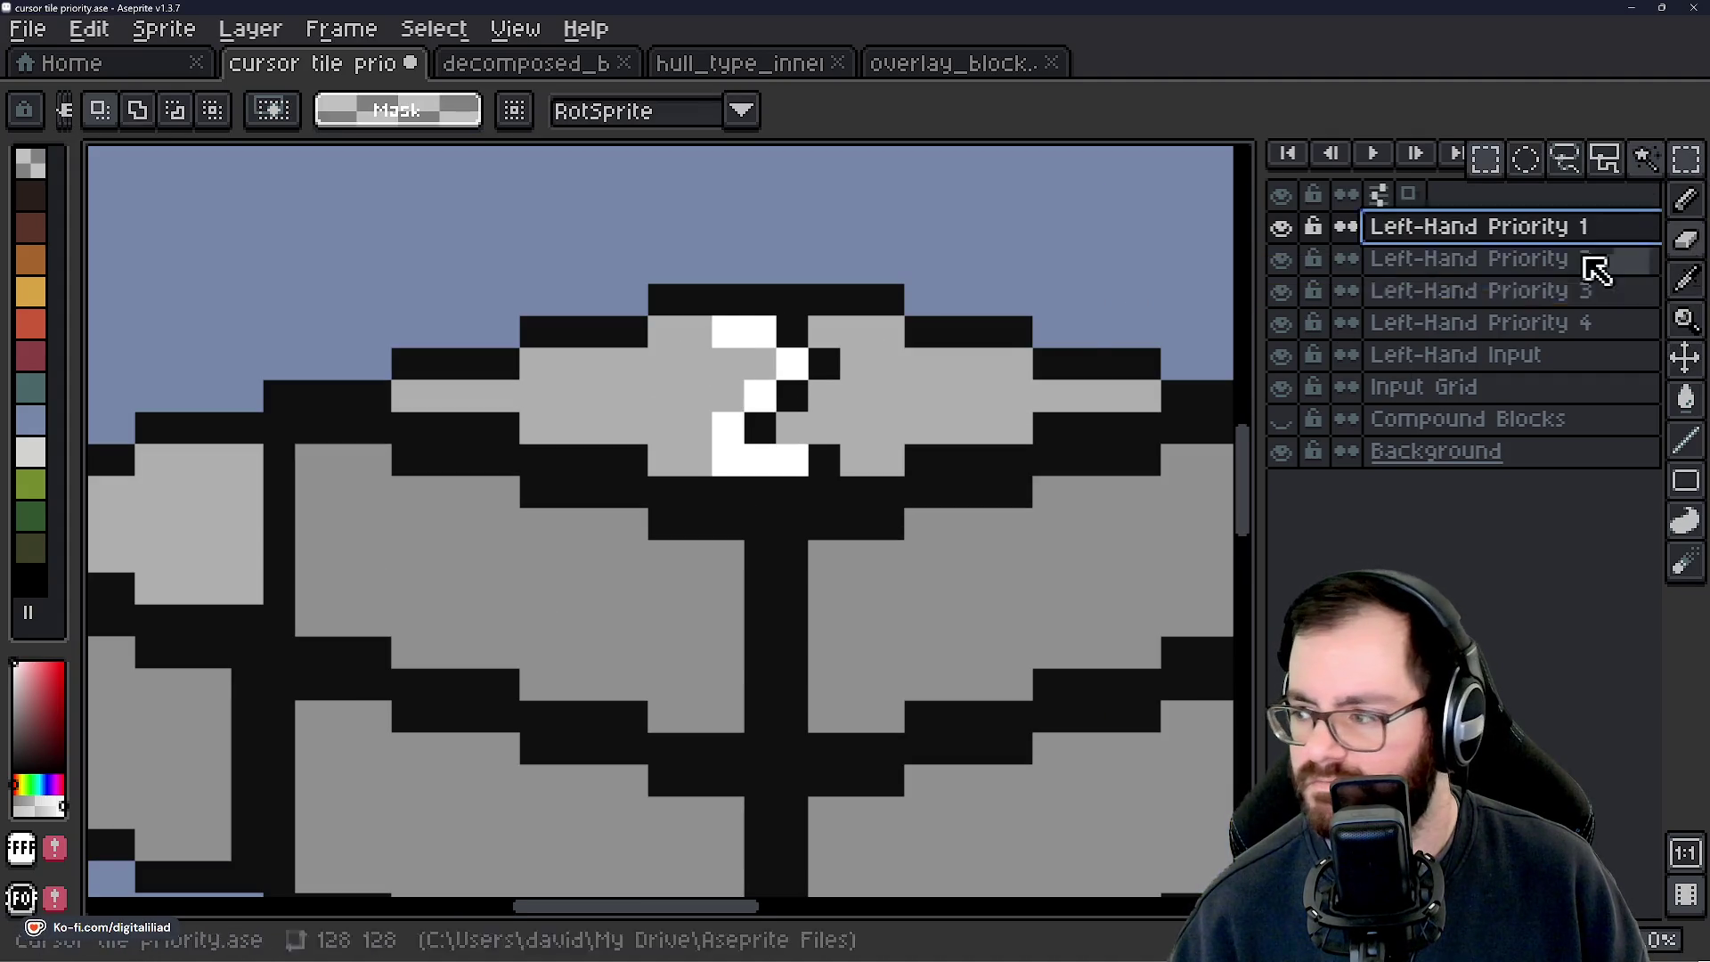
left_click(1281, 227)
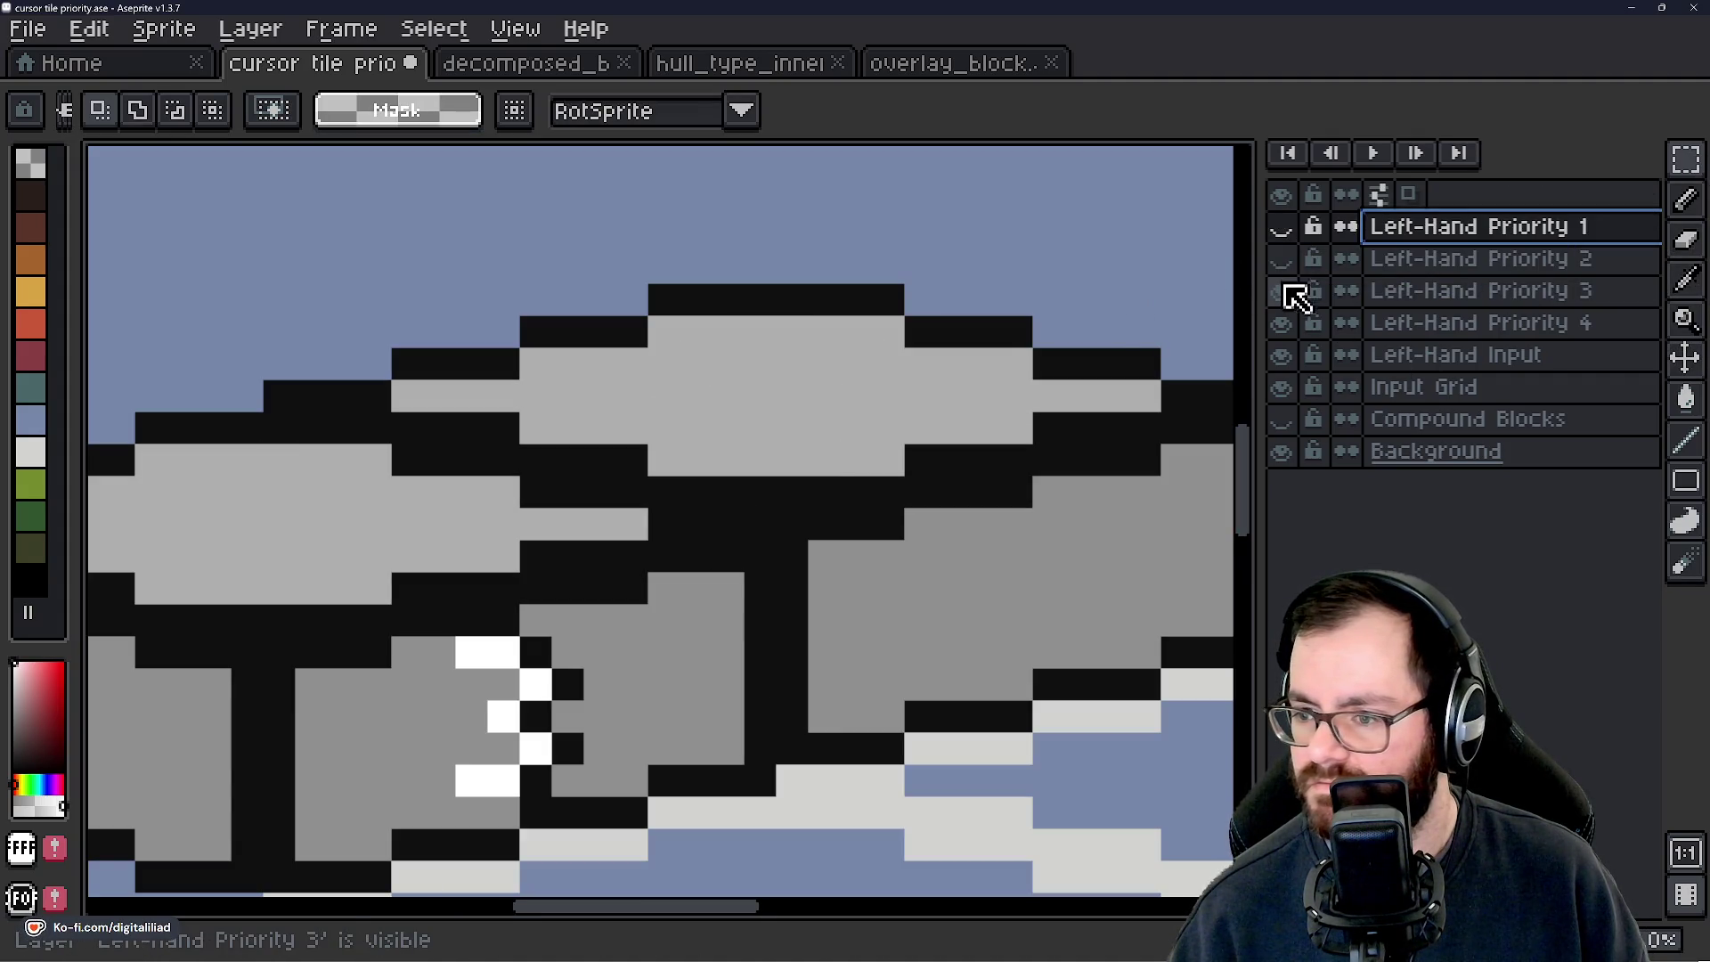
left_click(1450, 330)
mouse_move(712, 317)
left_mouse_down()
mouse_move(777, 347)
mouse_move(842, 436)
mouse_move(842, 478)
left_mouse_up()
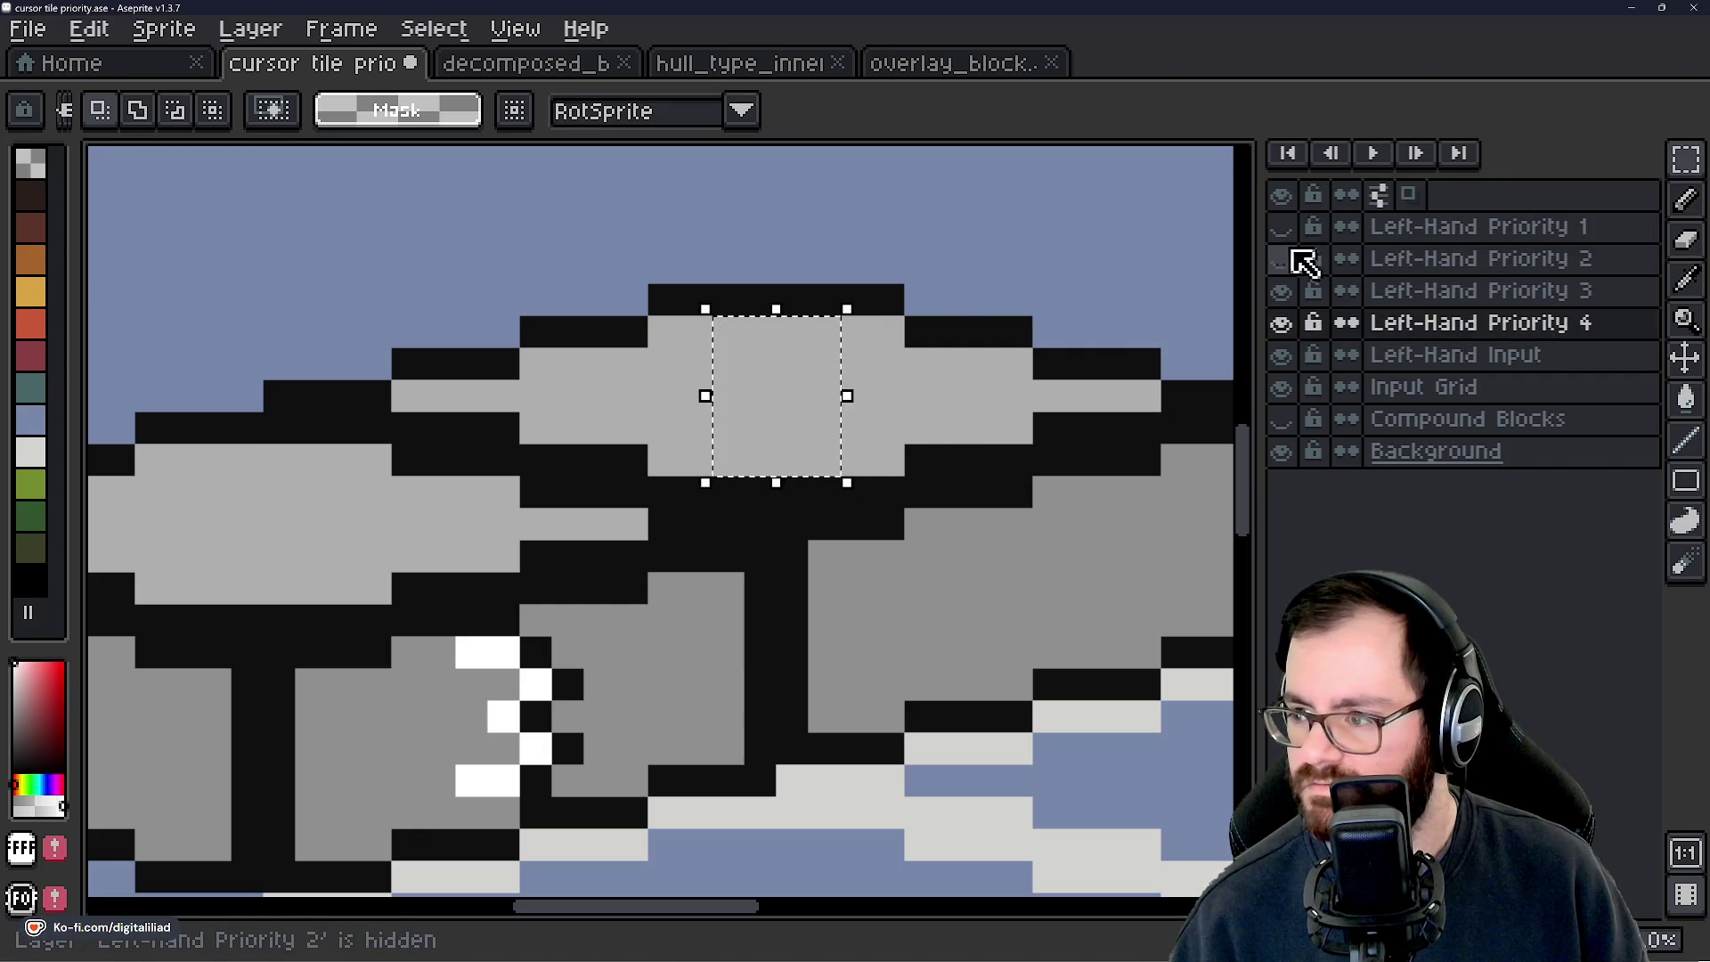
left_click_drag(1281, 259, 1290, 237)
left_click(1363, 237)
left_click_drag(855, 386, 888, 396)
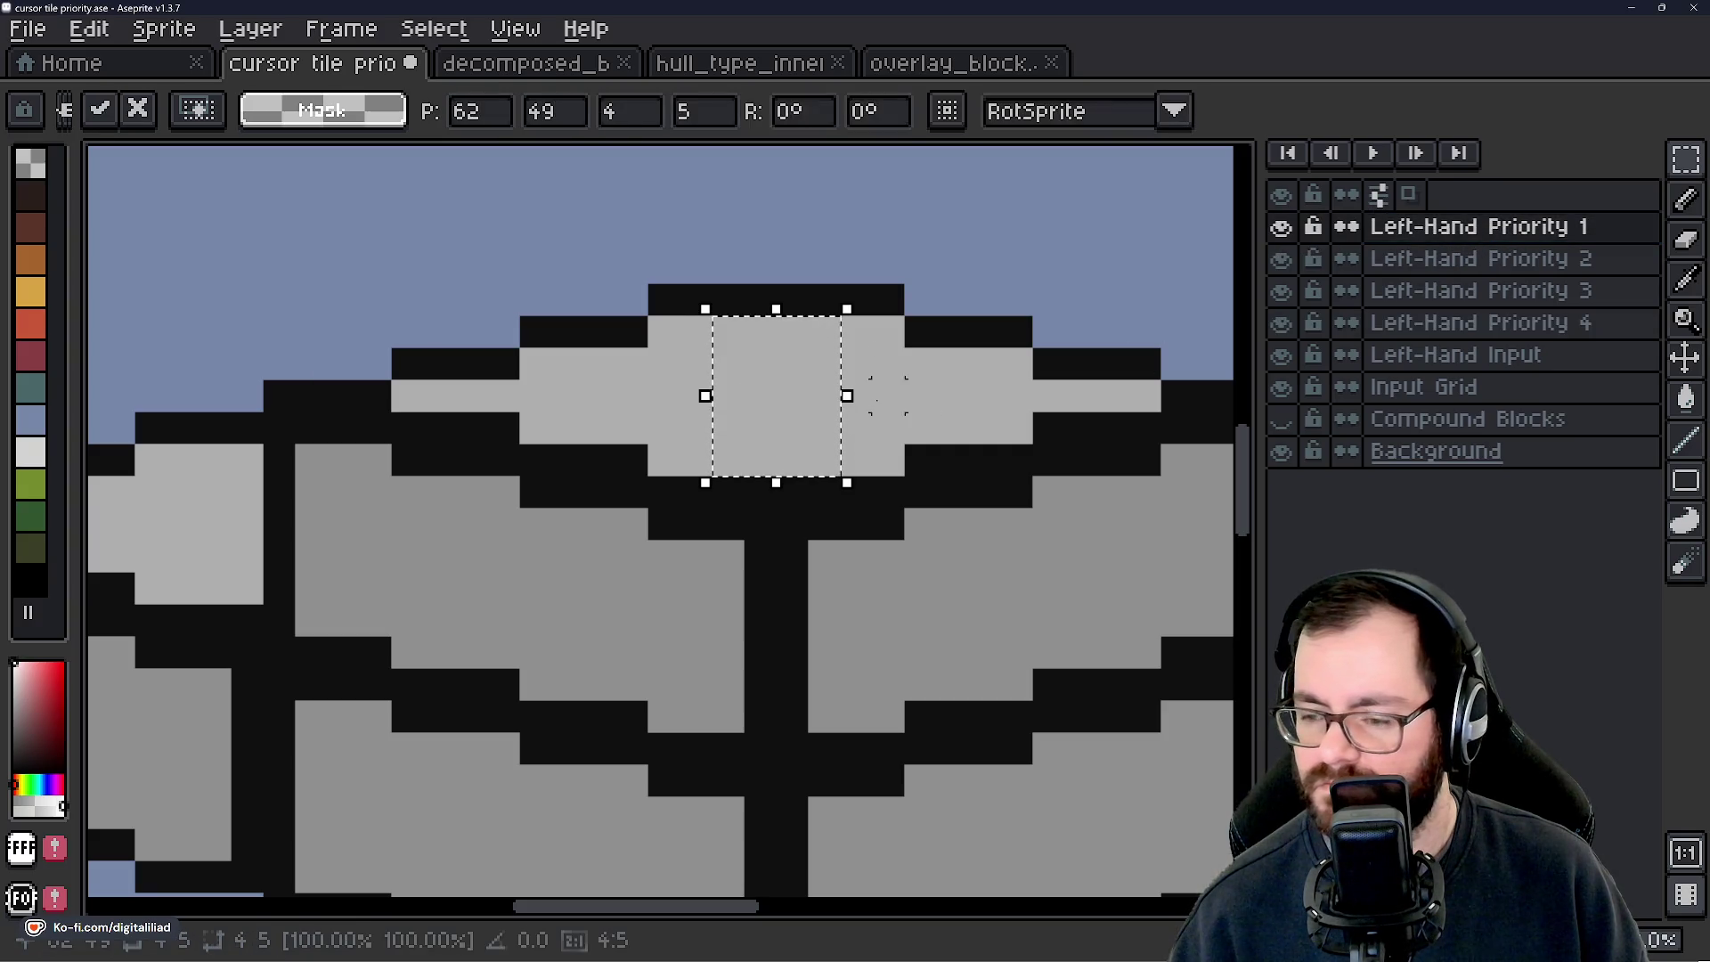
key("ctrl+d")
scroll(793, 334, "down", 1)
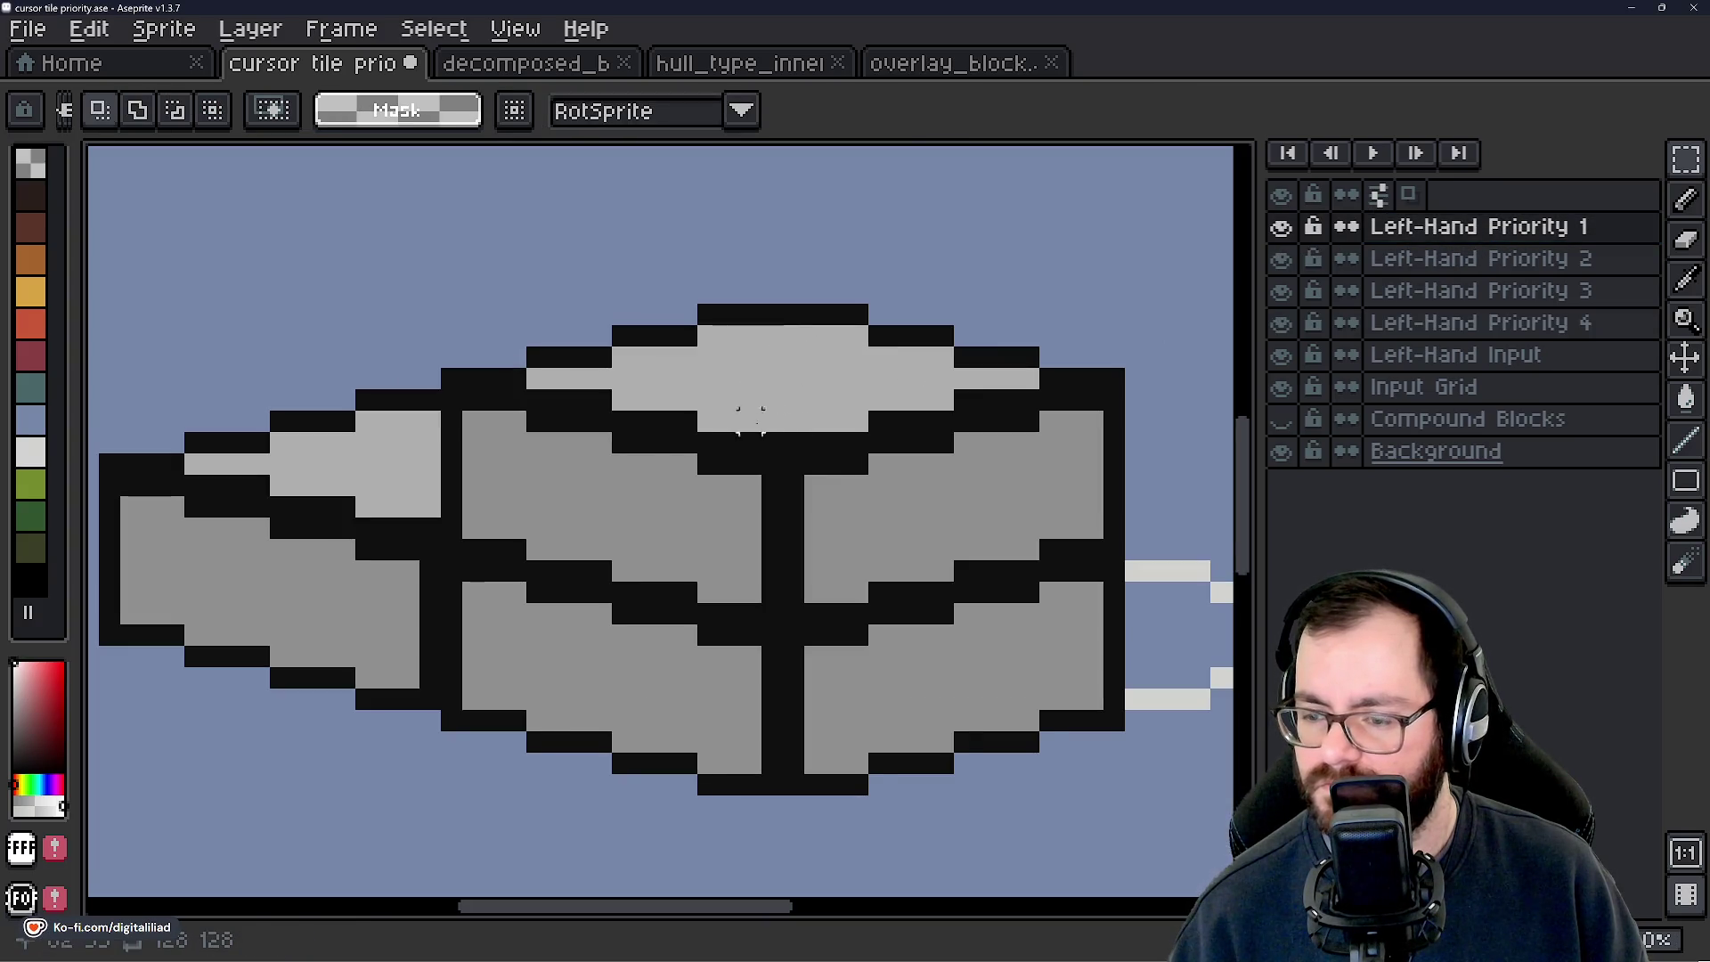
scroll(581, 501, "up", 1)
scroll(608, 448, "up", 1)
Pencil a white numeral 1 with a black edge on the block's front face.
key("b")
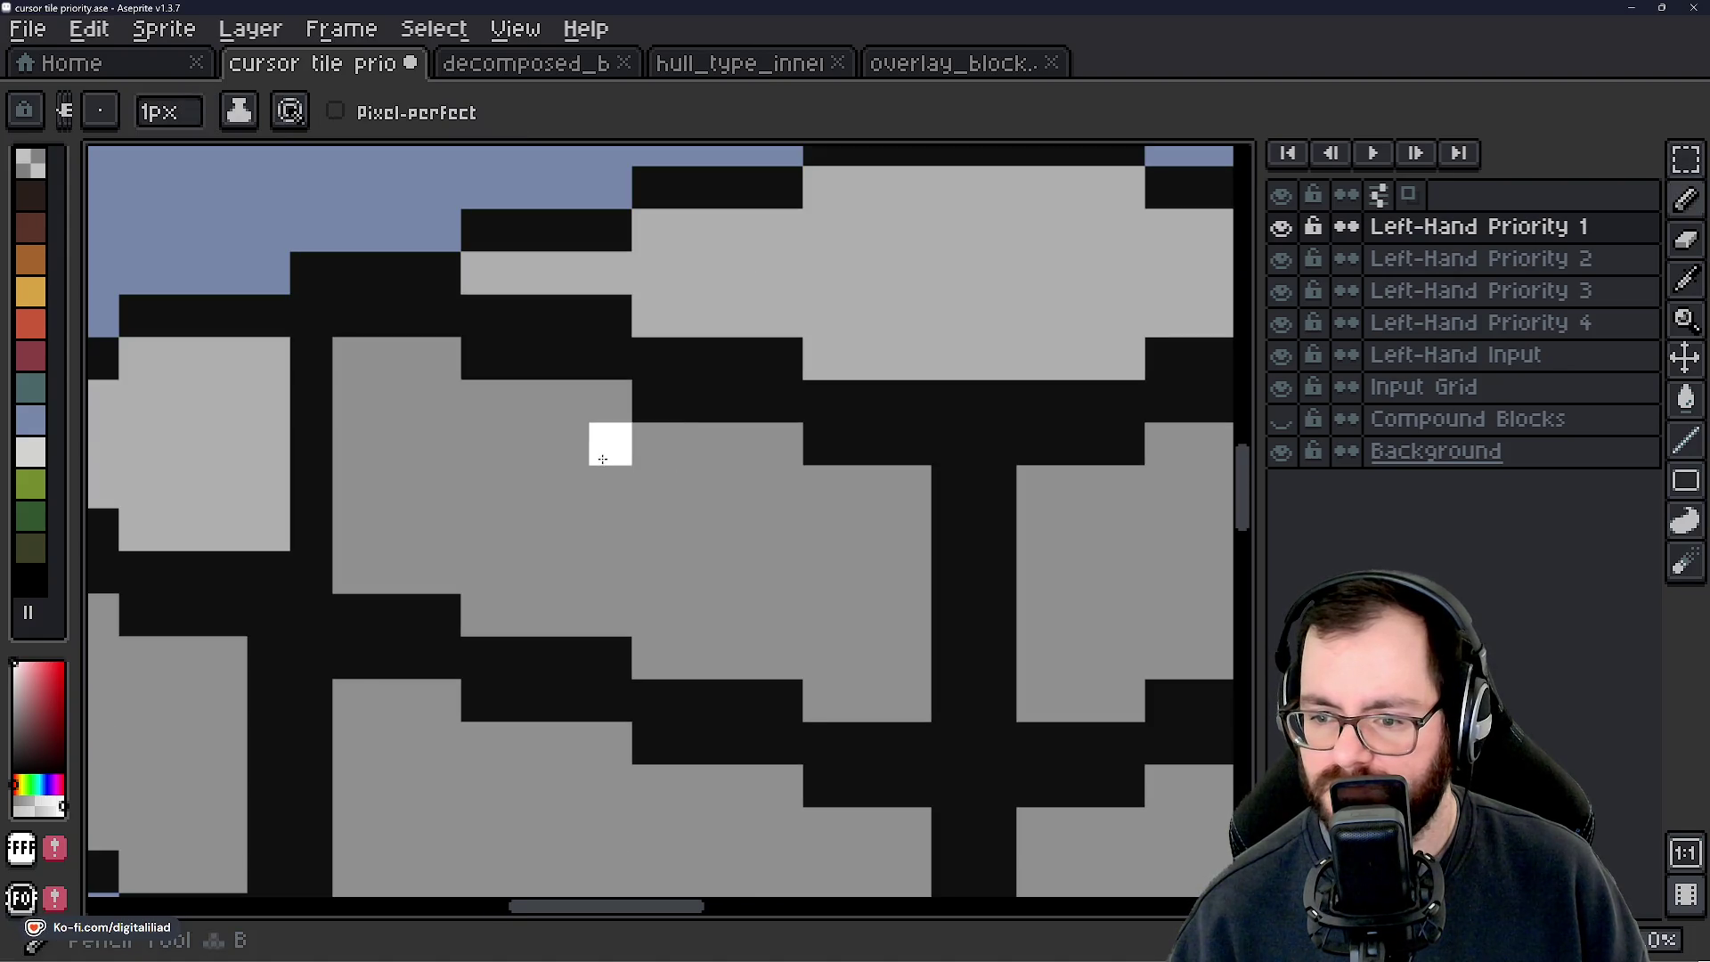
mouse_move(608, 460)
left_mouse_down()
mouse_move(567, 614)
mouse_move(632, 612)
left_mouse_up()
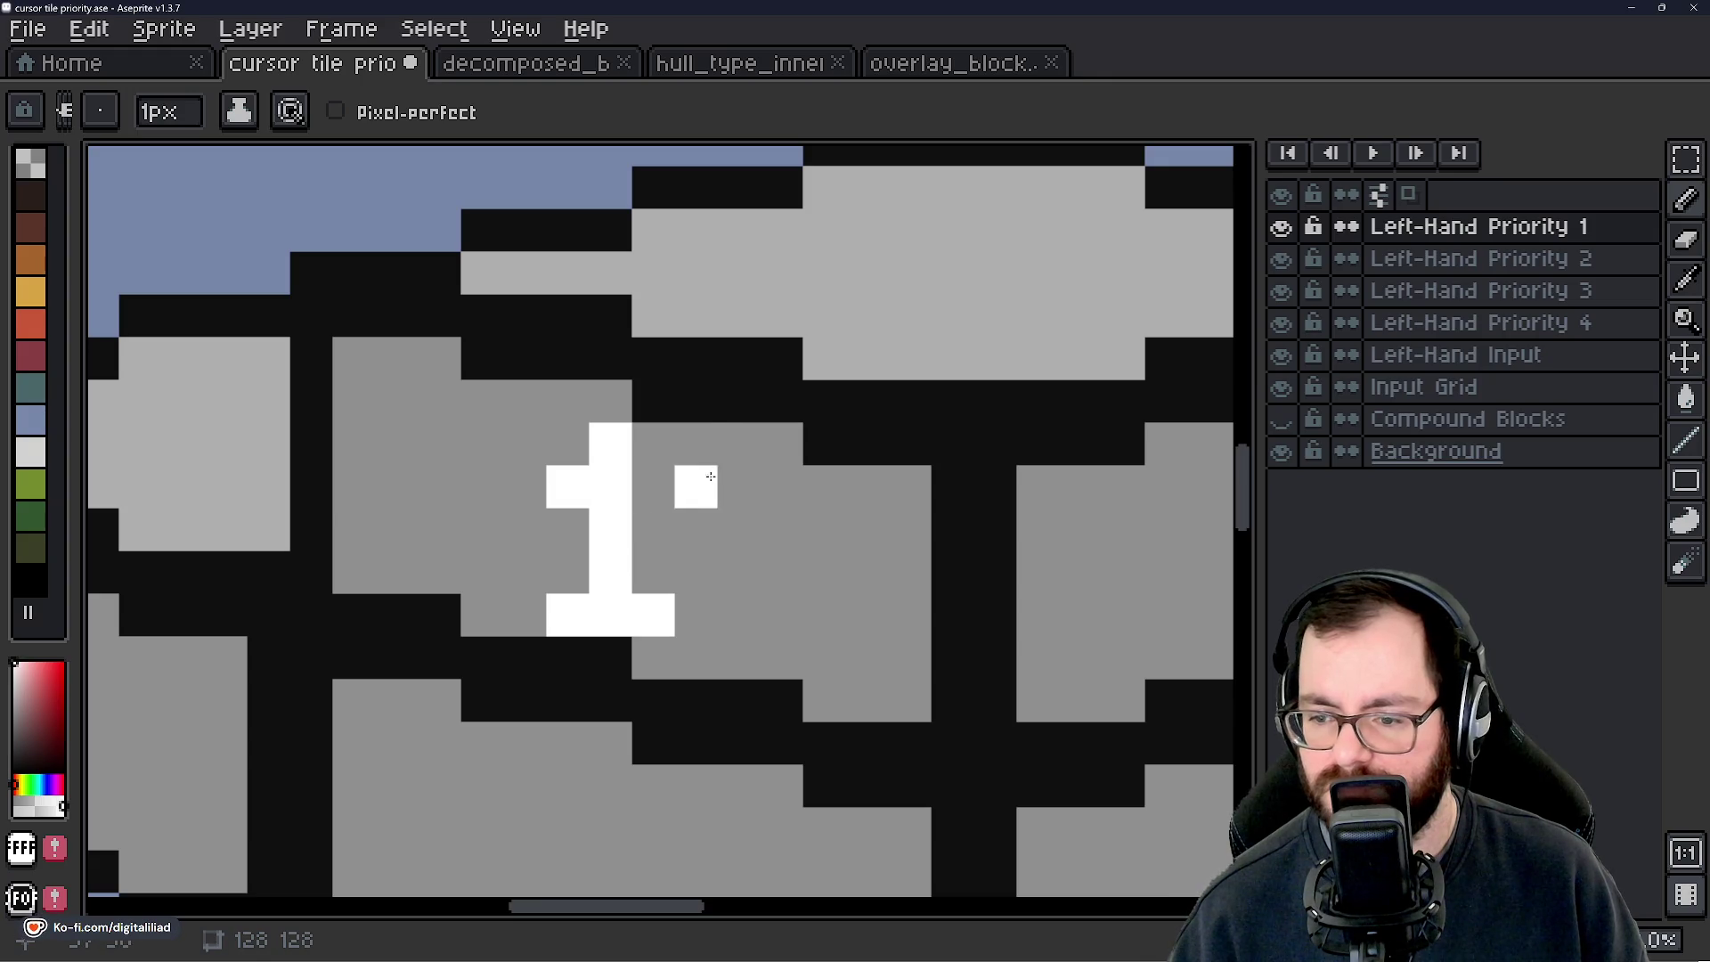
left_click_drag(652, 443, 650, 530)
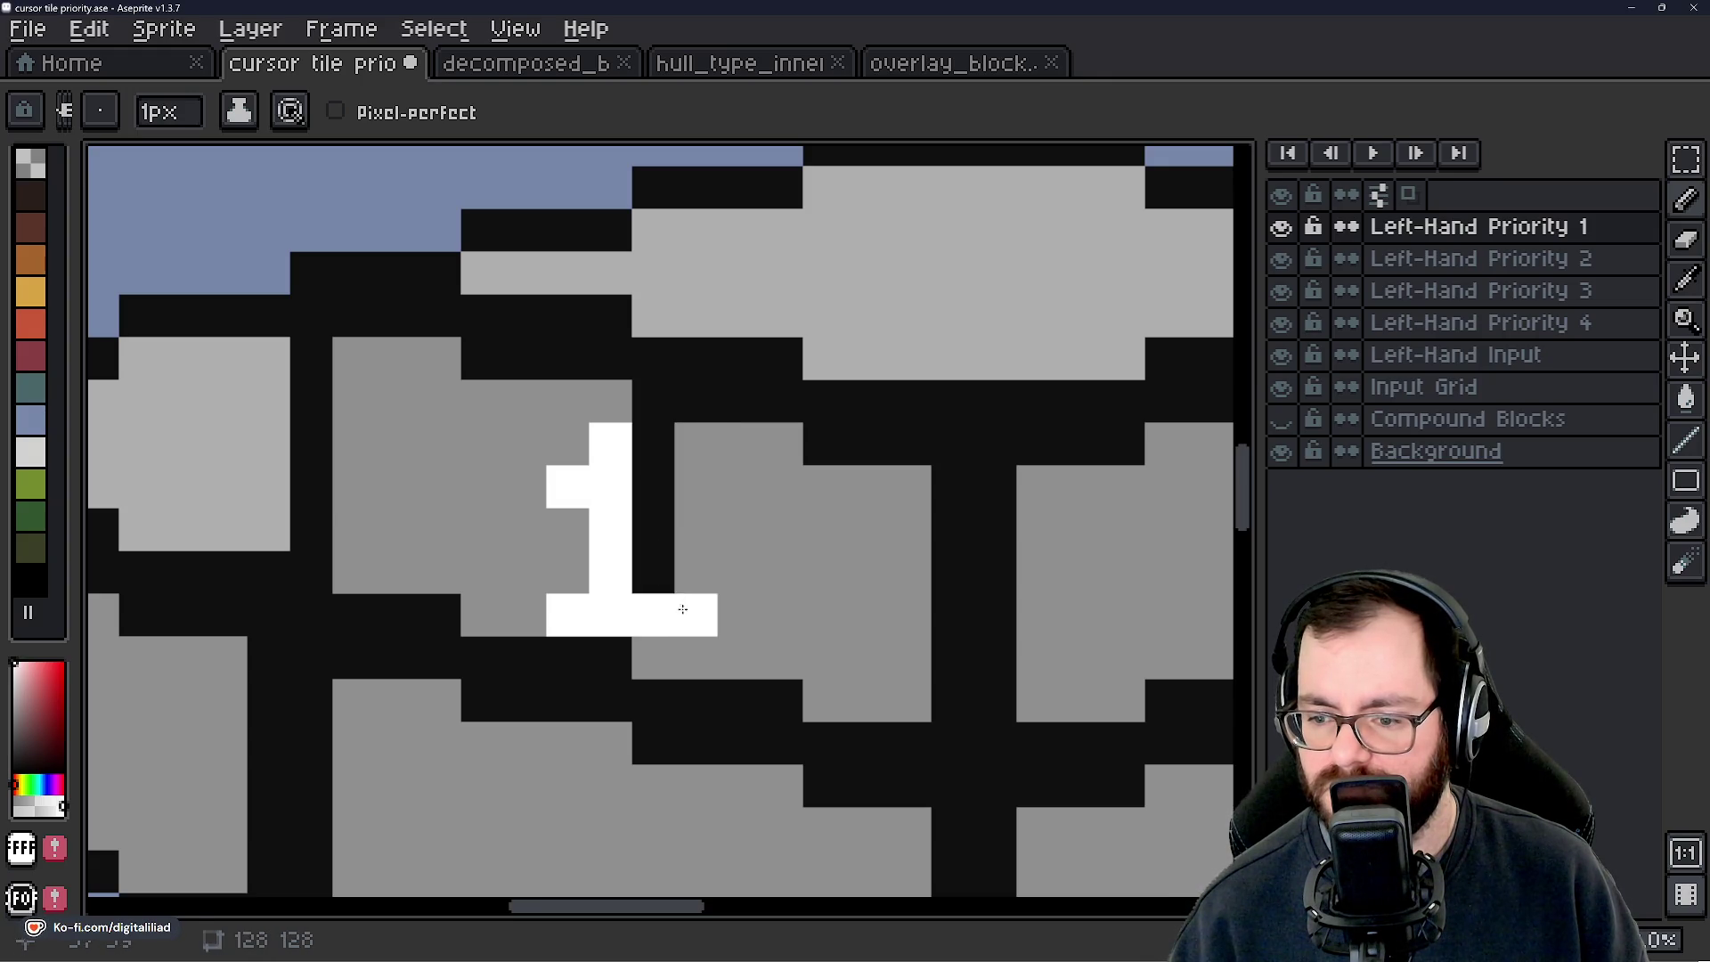
scroll(732, 554, "down", 3)
scroll(743, 550, "up", 1)
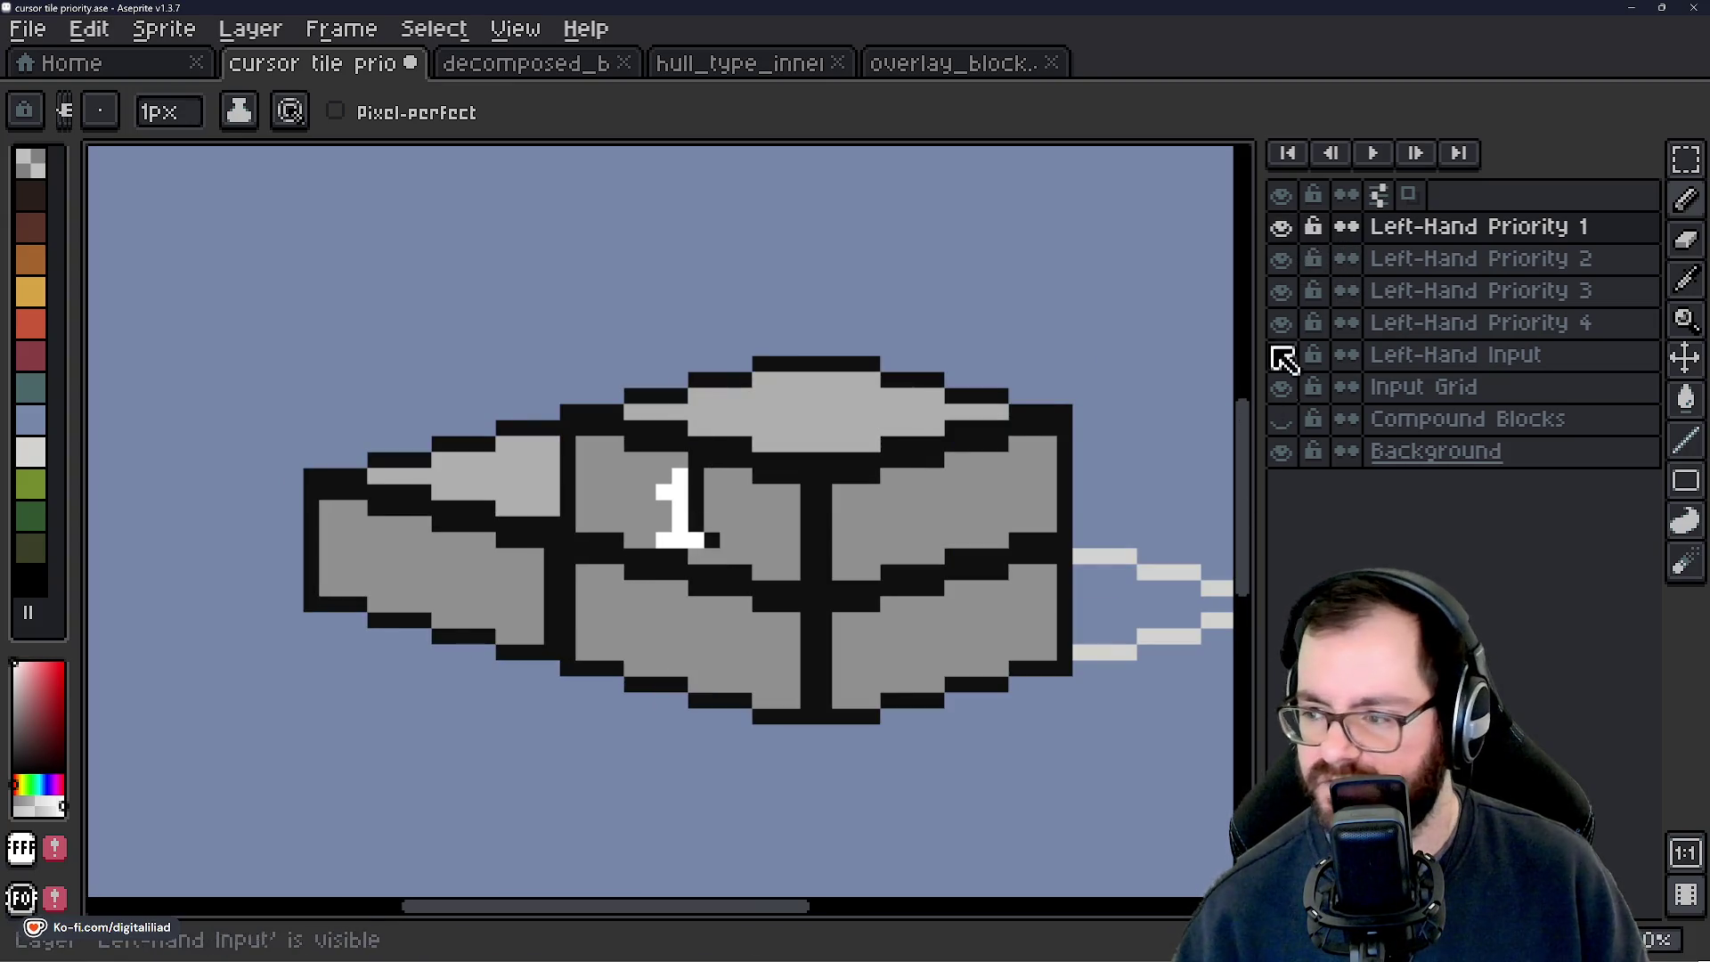
Hide the Left-Hand Priority 1, 2, 3 and 4 layers.
left_click(1284, 228)
left_click(1288, 262)
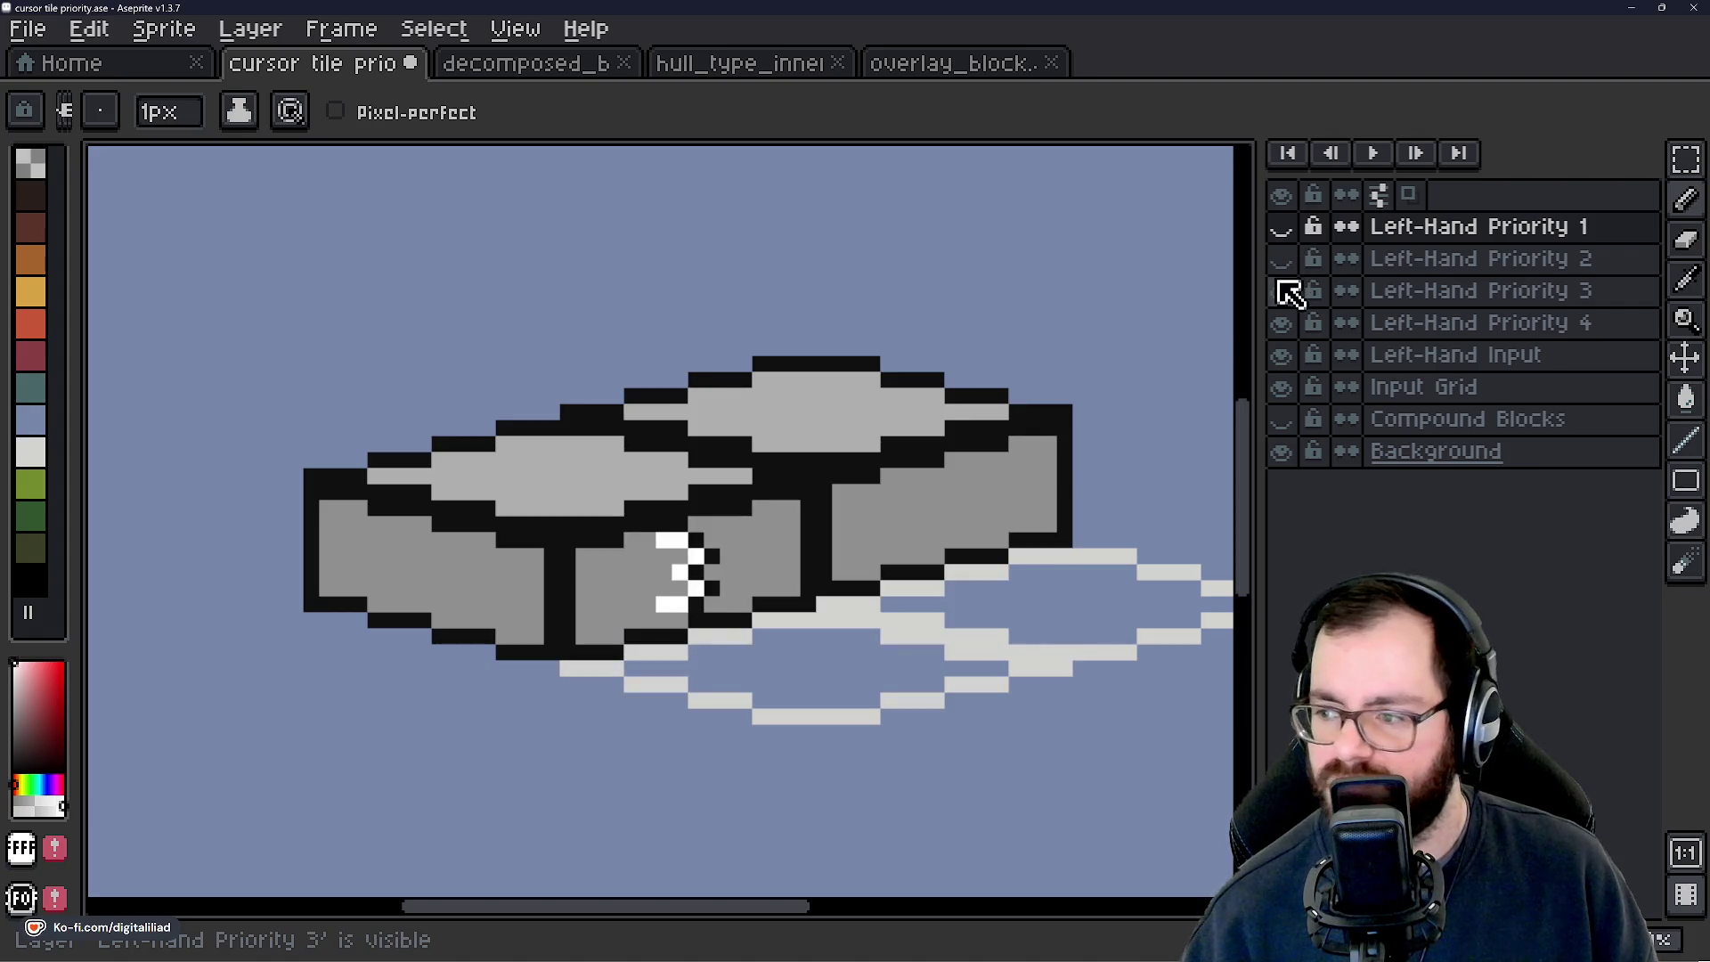
left_click(1285, 292)
left_click(1283, 325)
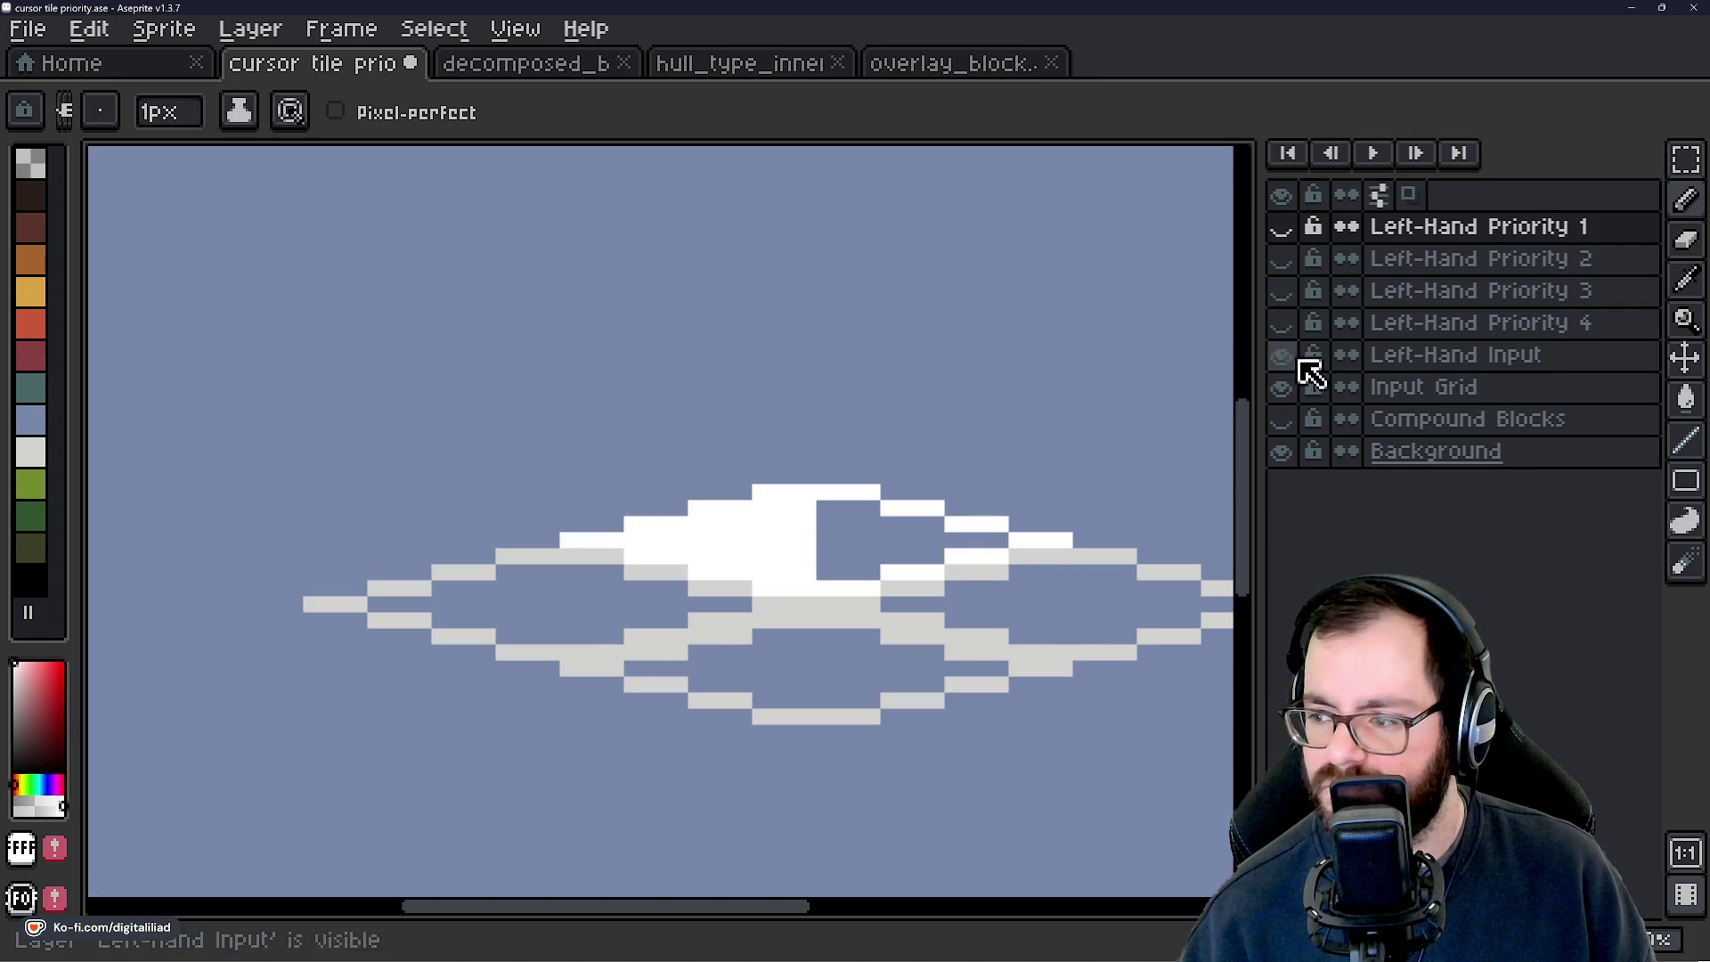
scroll(684, 552, "down", 5)
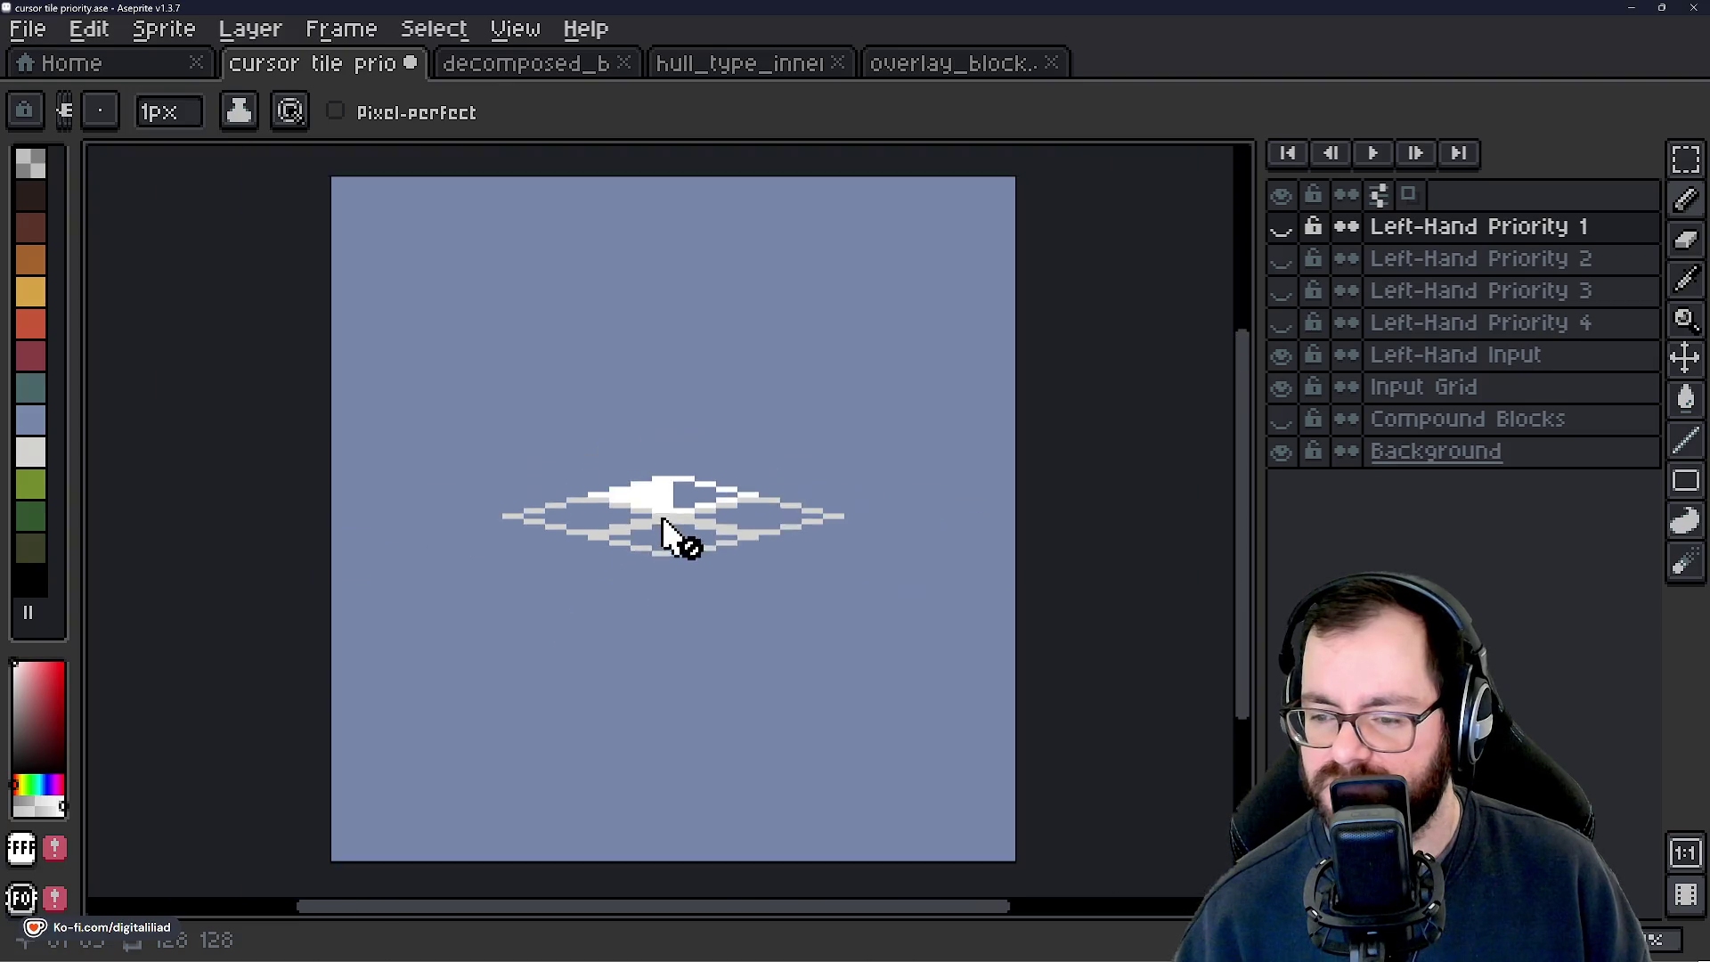
scroll(683, 552, "up", 5)
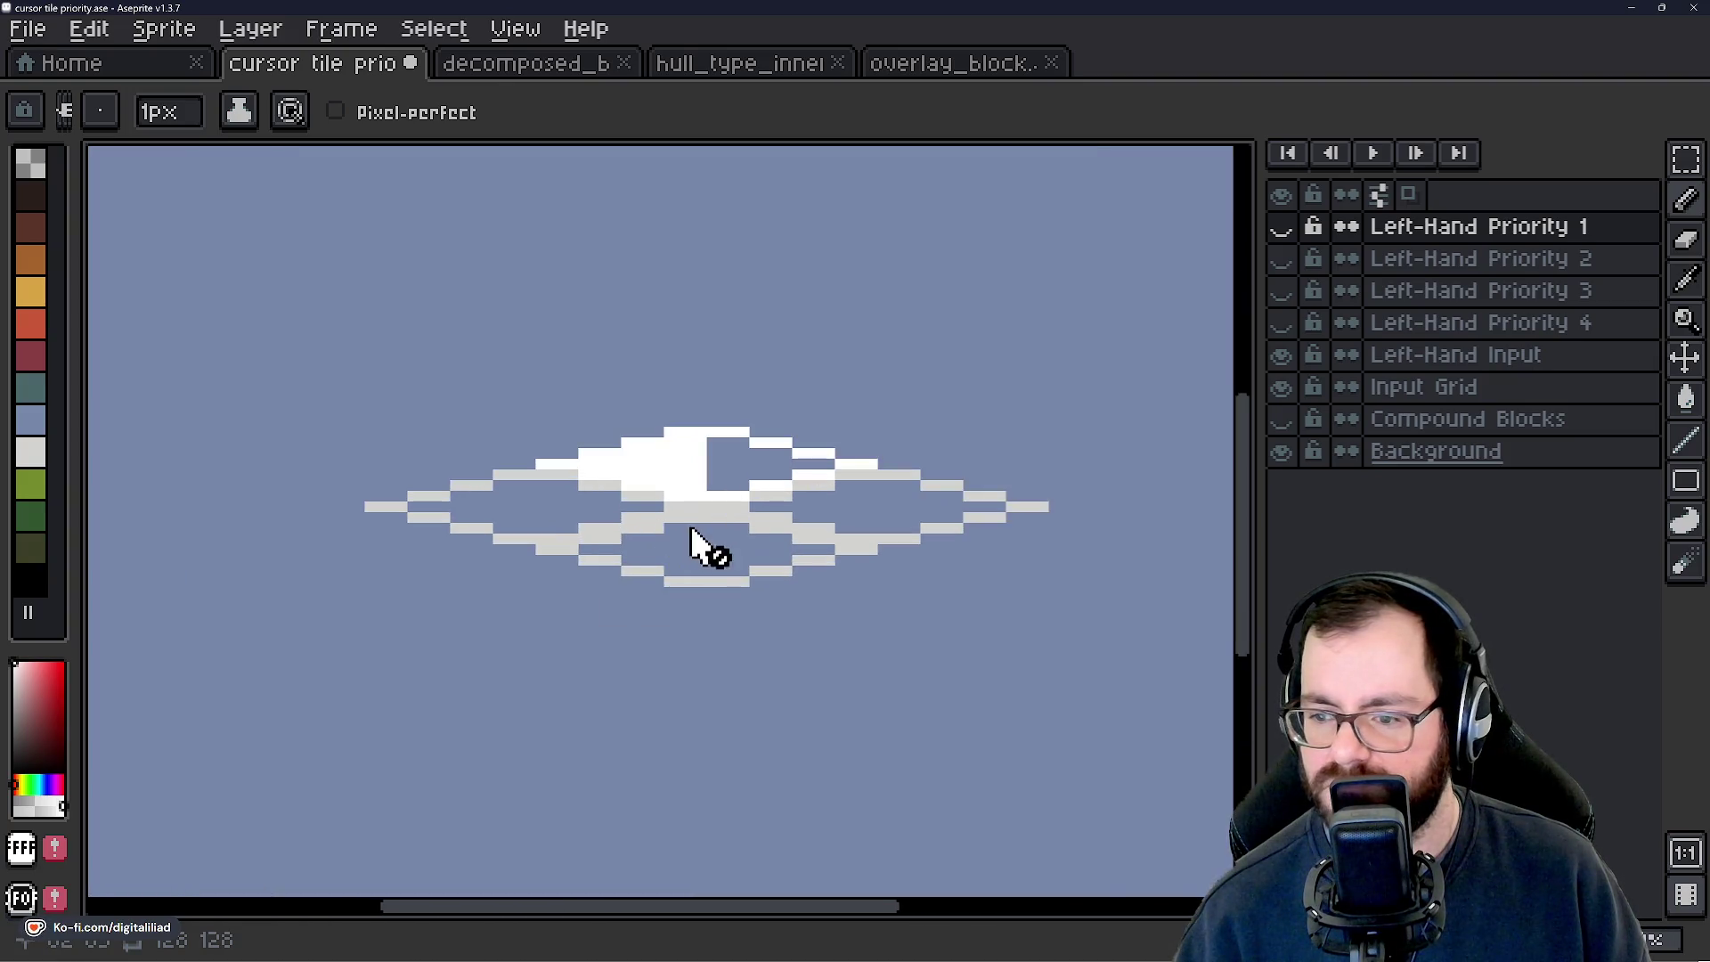
Pick the Rectangular Marquee tool and make Input Grid the active layer.
left_click(1697, 174)
left_click(1472, 386)
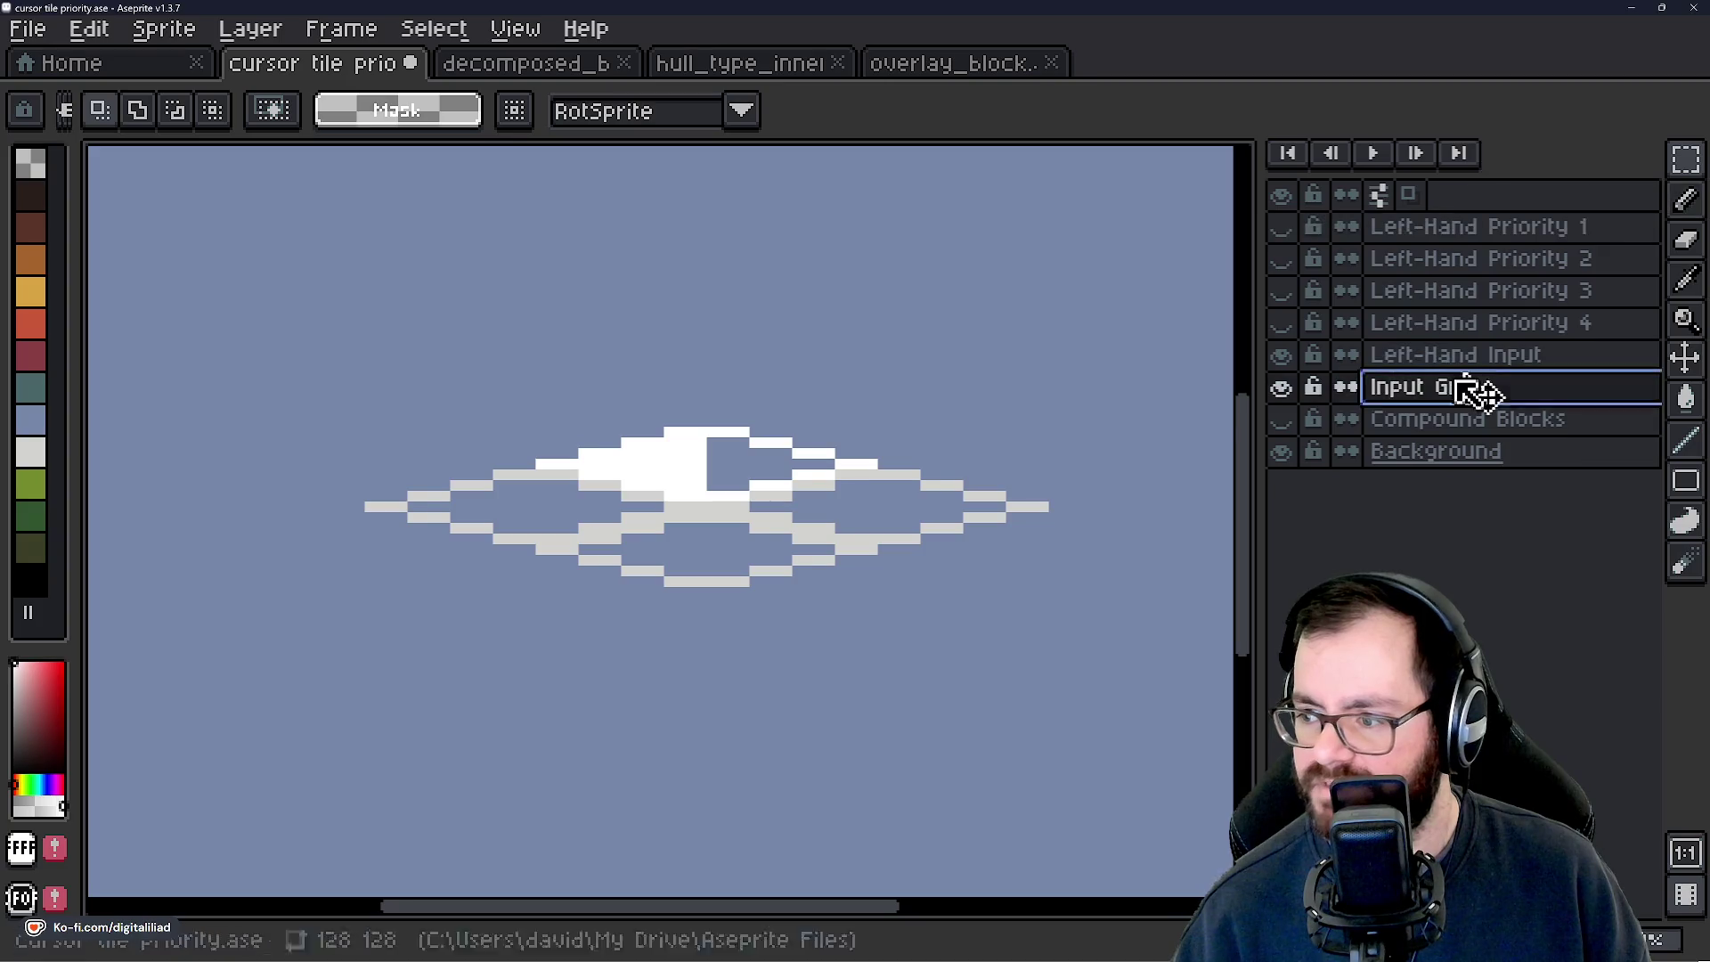
scroll(489, 472, "up", 3)
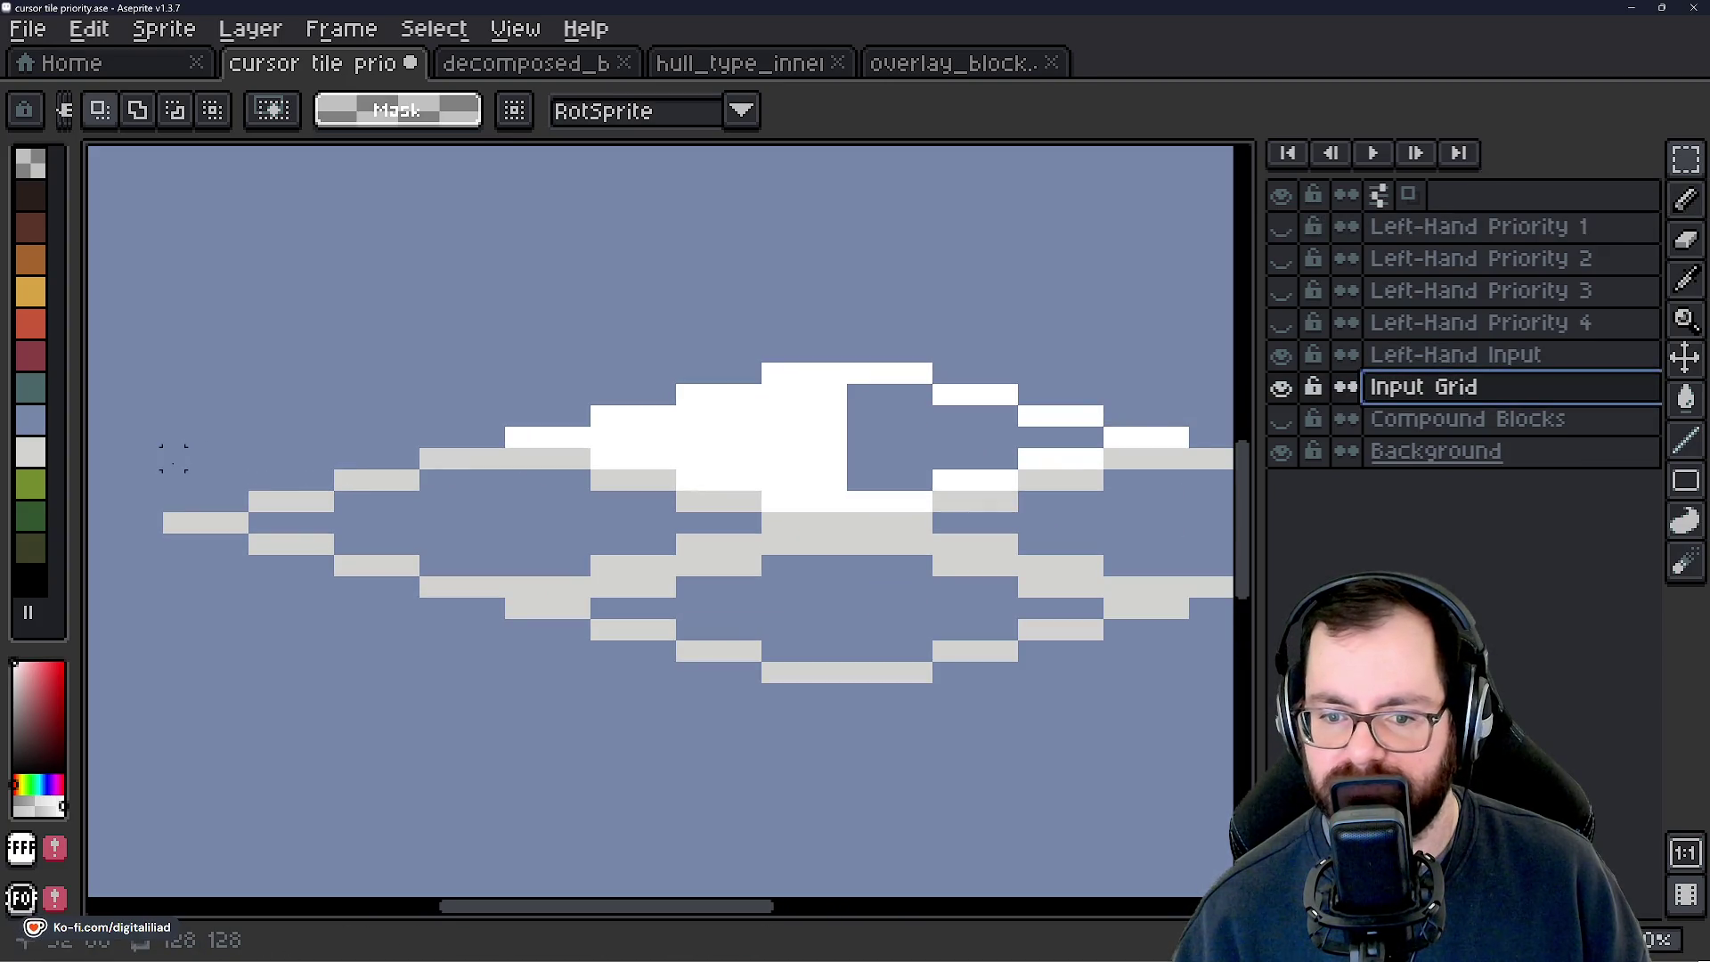
Marquee-select and delete the grey outline pixels on the left and lower parts.
scroll(559, 523, "down", 3)
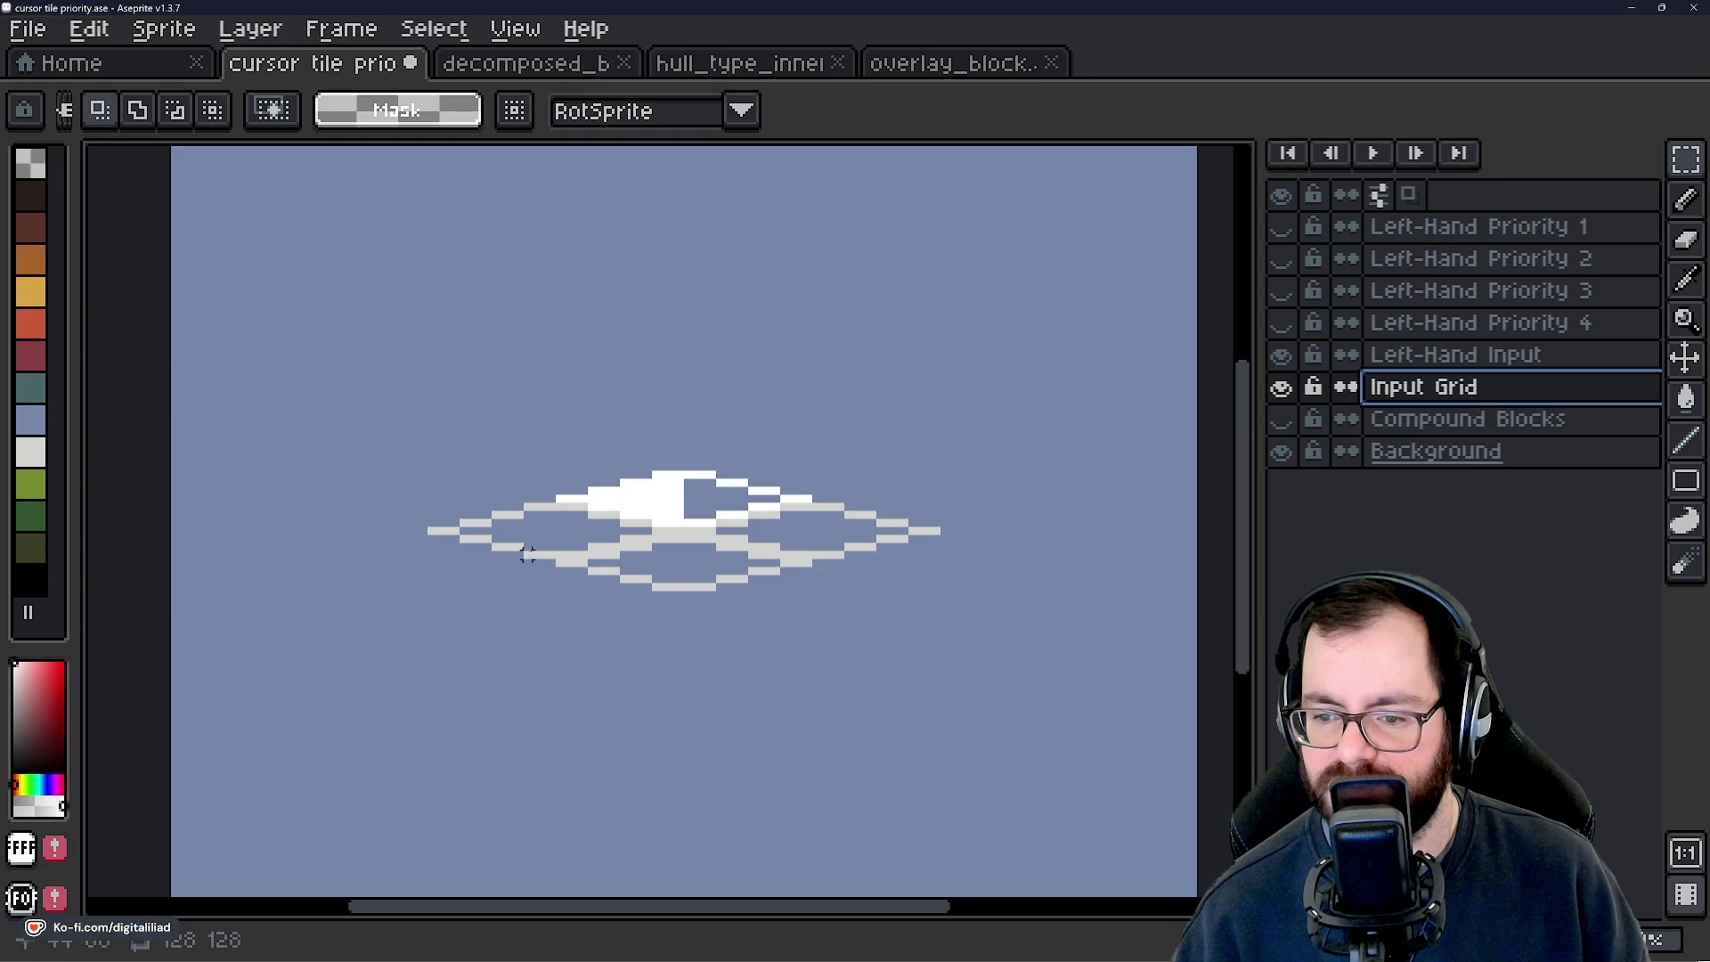
scroll(527, 554, "up", 3)
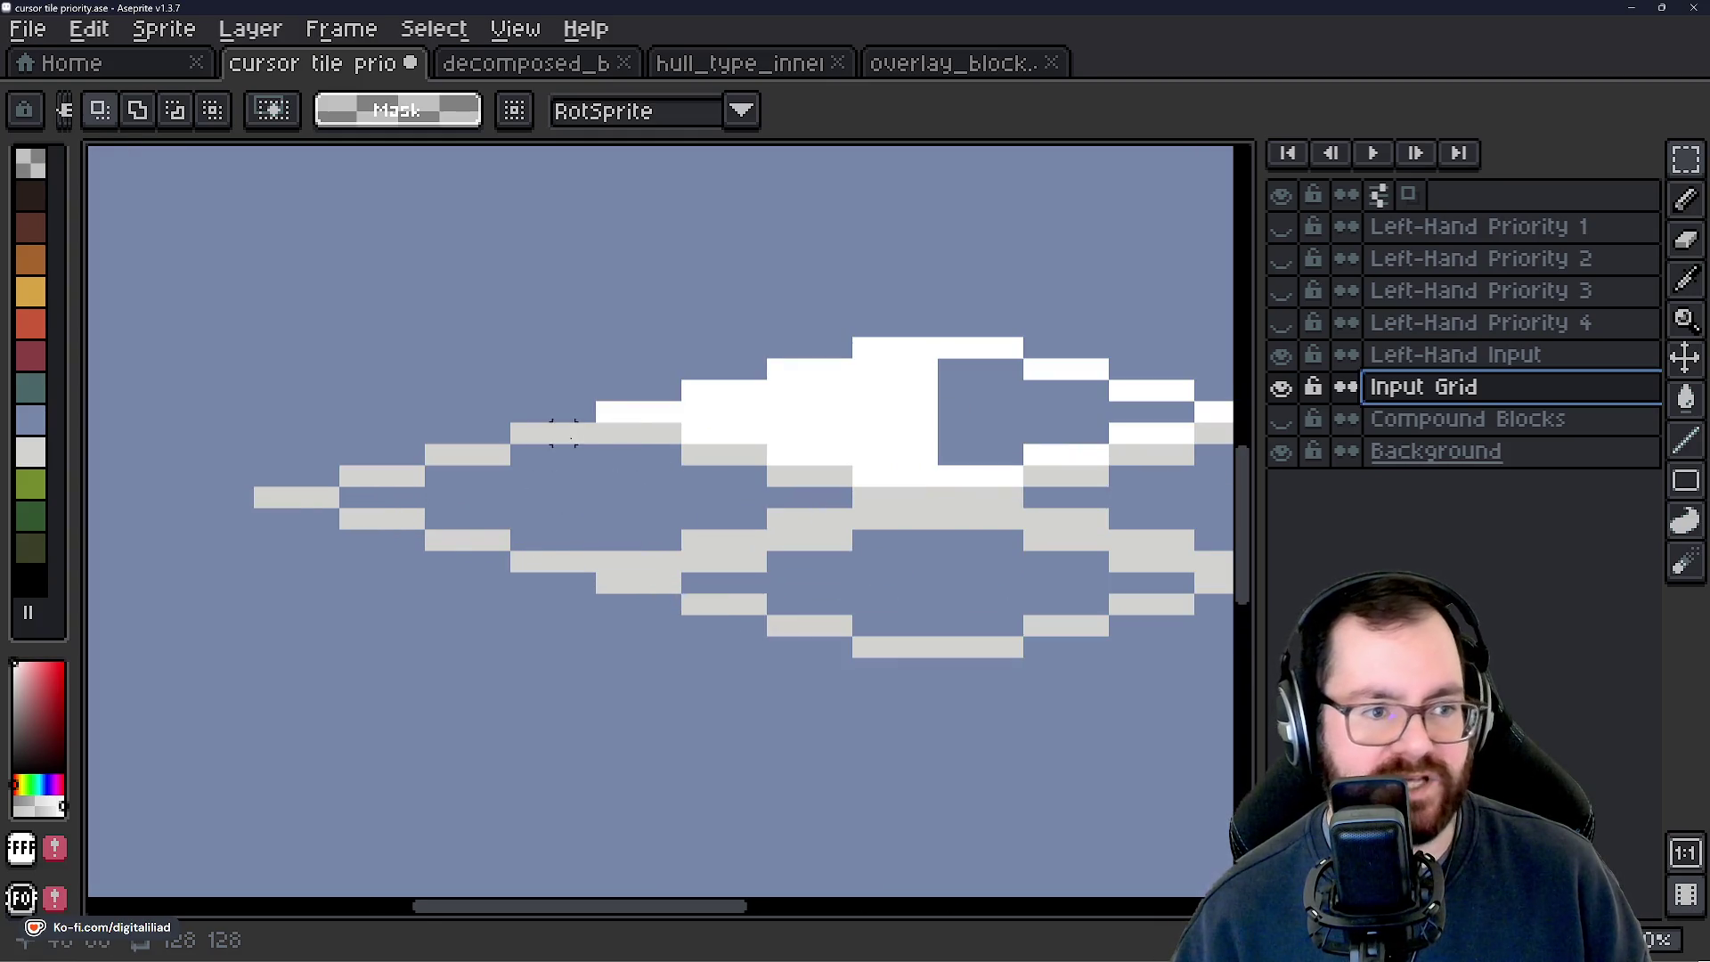
left_click_drag(669, 432, 489, 592)
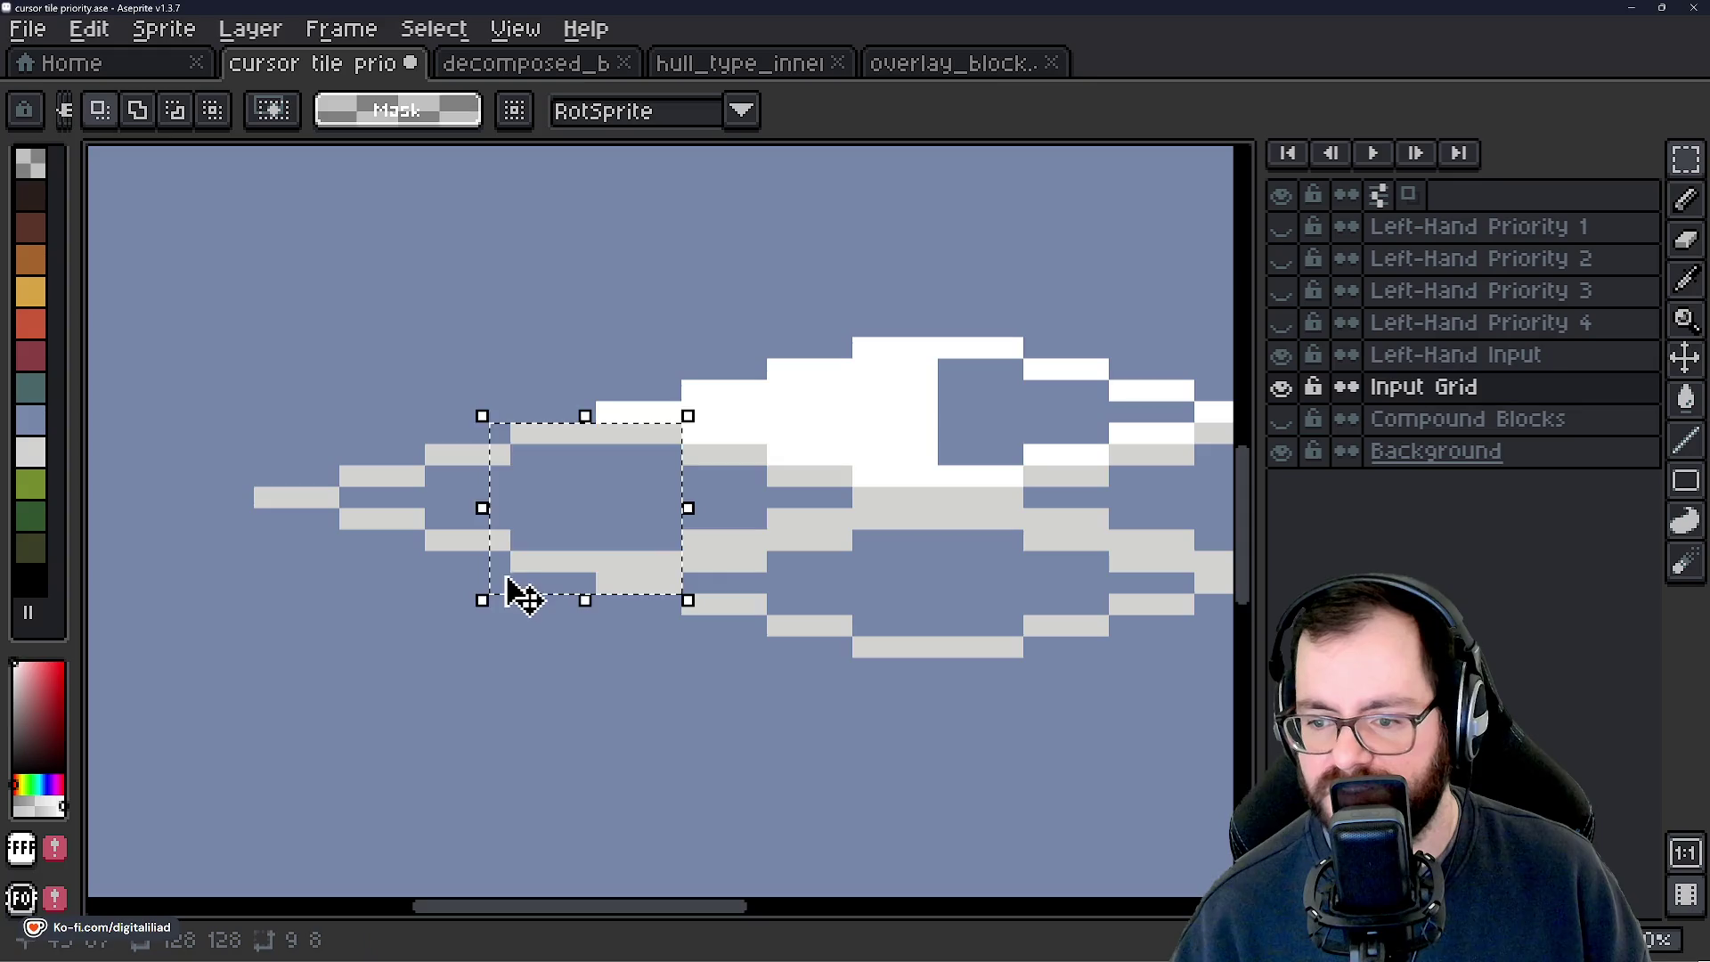
key("Delete")
left_click_drag(746, 454, 579, 645)
left_click_drag(529, 428, 255, 632)
scroll(585, 646, "right", 3)
mouse_move(482, 411)
left_mouse_down()
mouse_move(527, 565)
mouse_move(565, 579)
left_mouse_up()
left_click_drag(561, 425, 844, 648)
left_click_drag(740, 412, 1096, 576)
key("Delete")
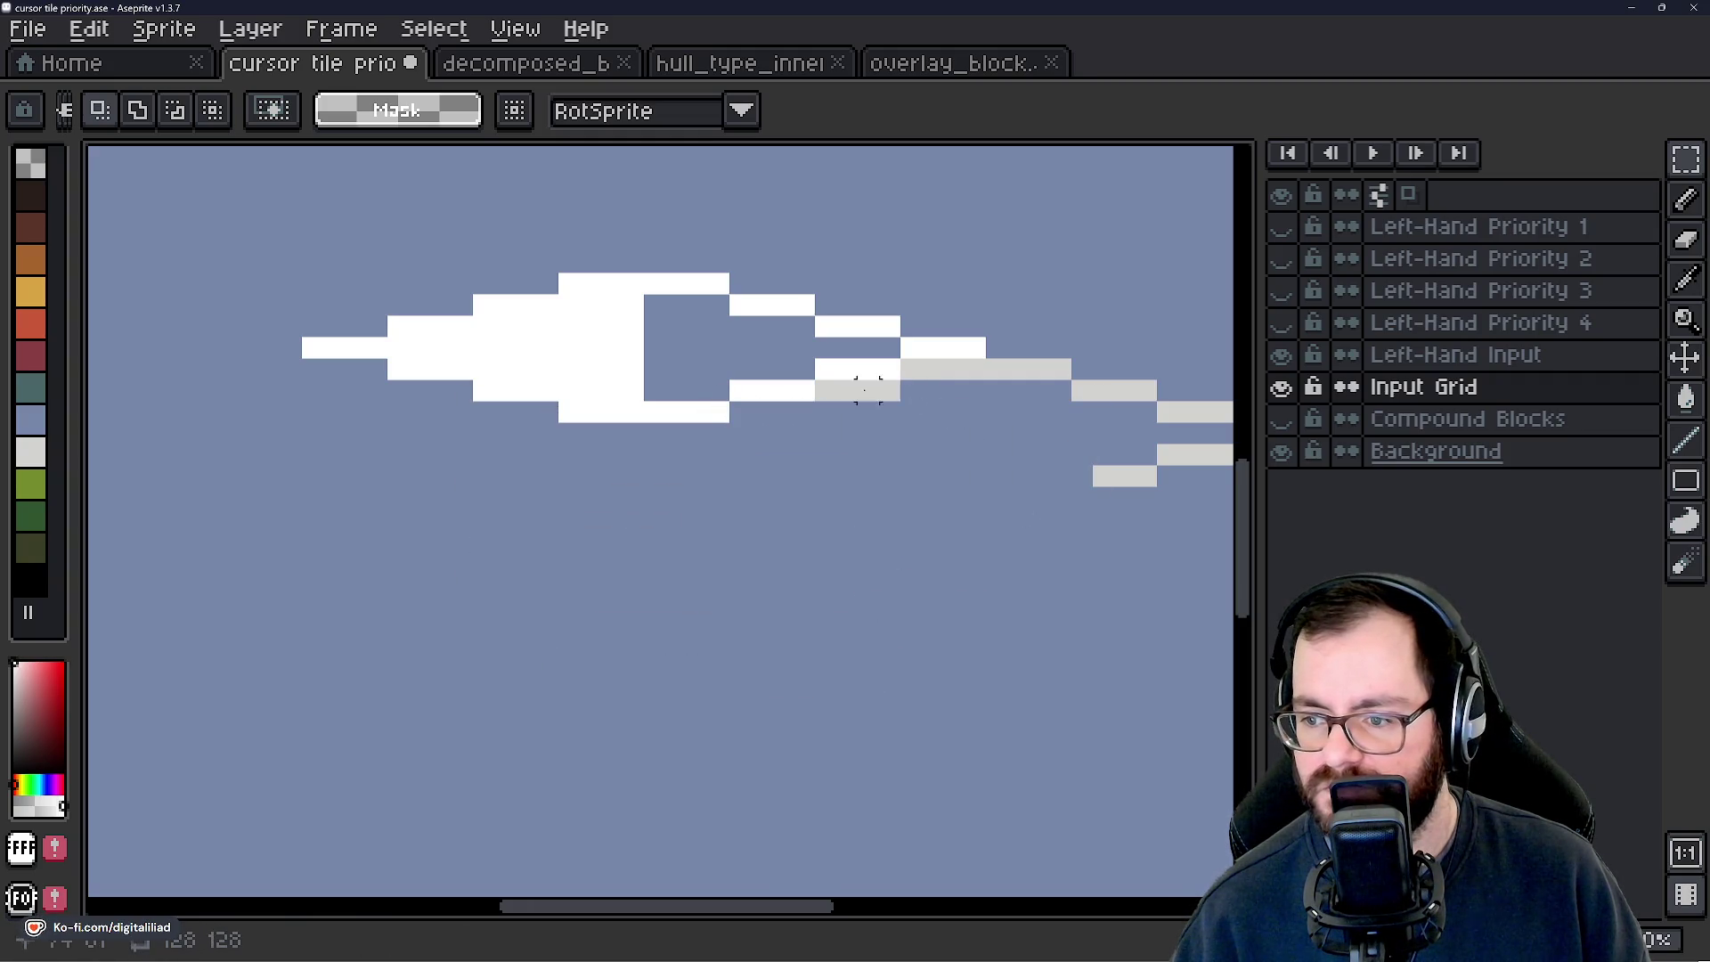
Clear the remaining grey blocks further right, including the last leftover block.
mouse_move(810, 376)
left_mouse_down()
mouse_move(1242, 579)
mouse_move(774, 573)
left_mouse_up()
key("Delete")
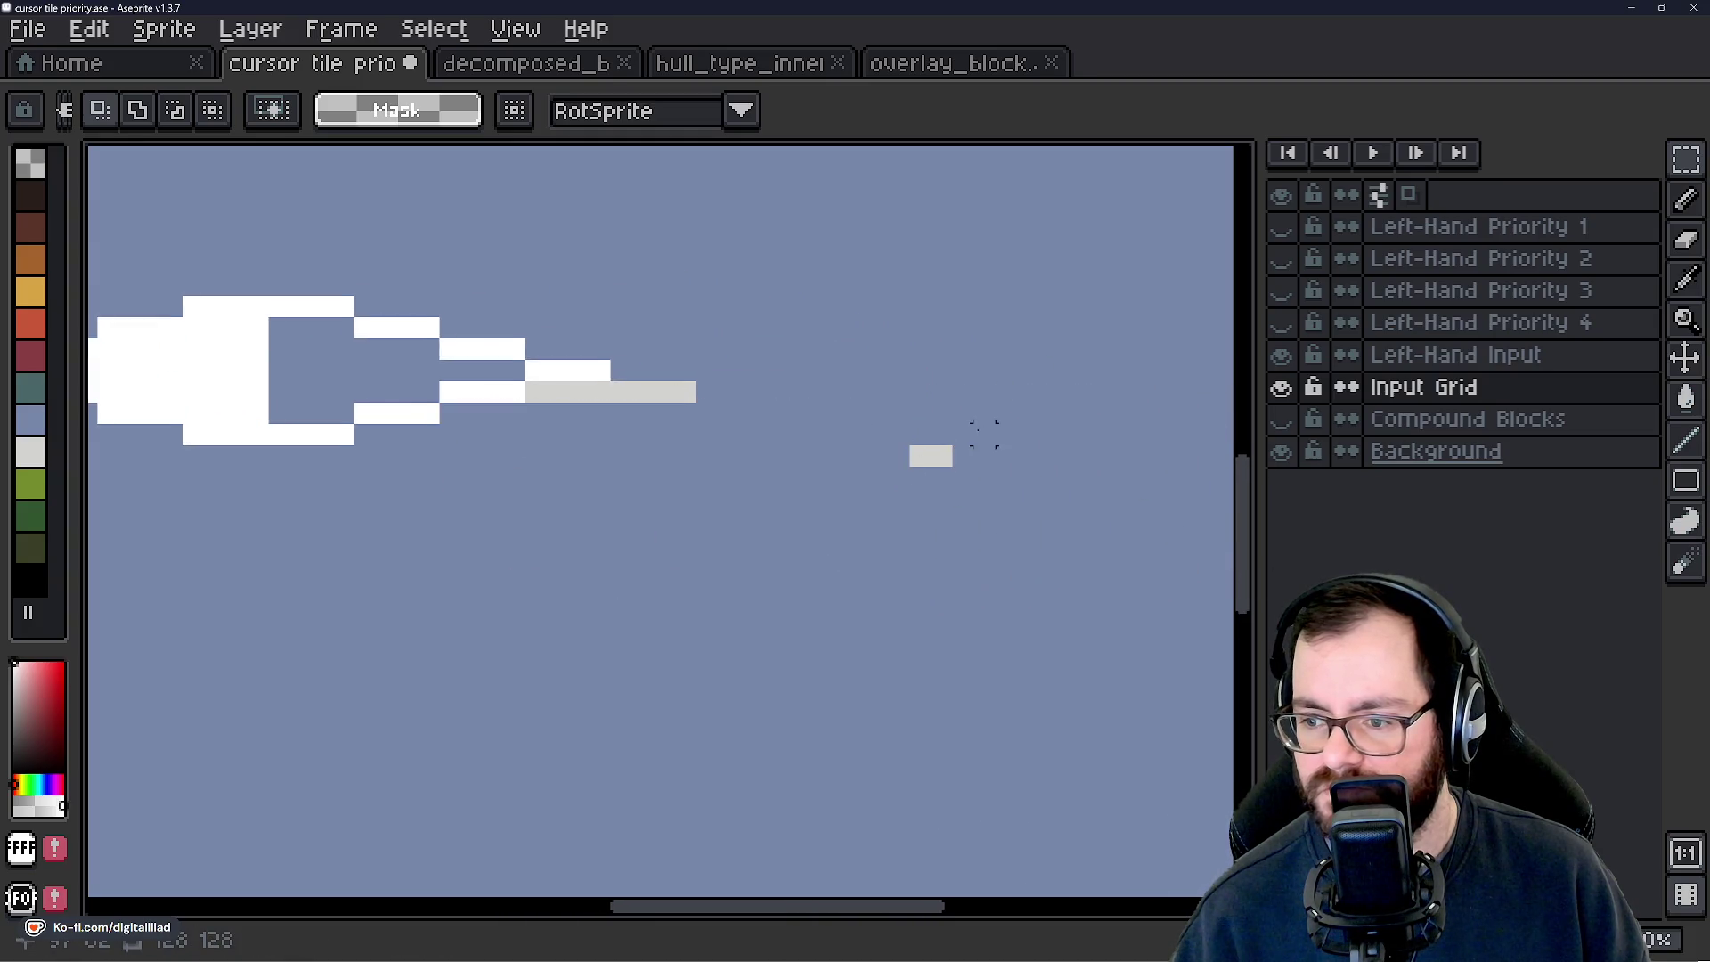
left_click_drag(980, 431, 908, 489)
key("Delete")
left_click_drag(524, 377, 908, 418)
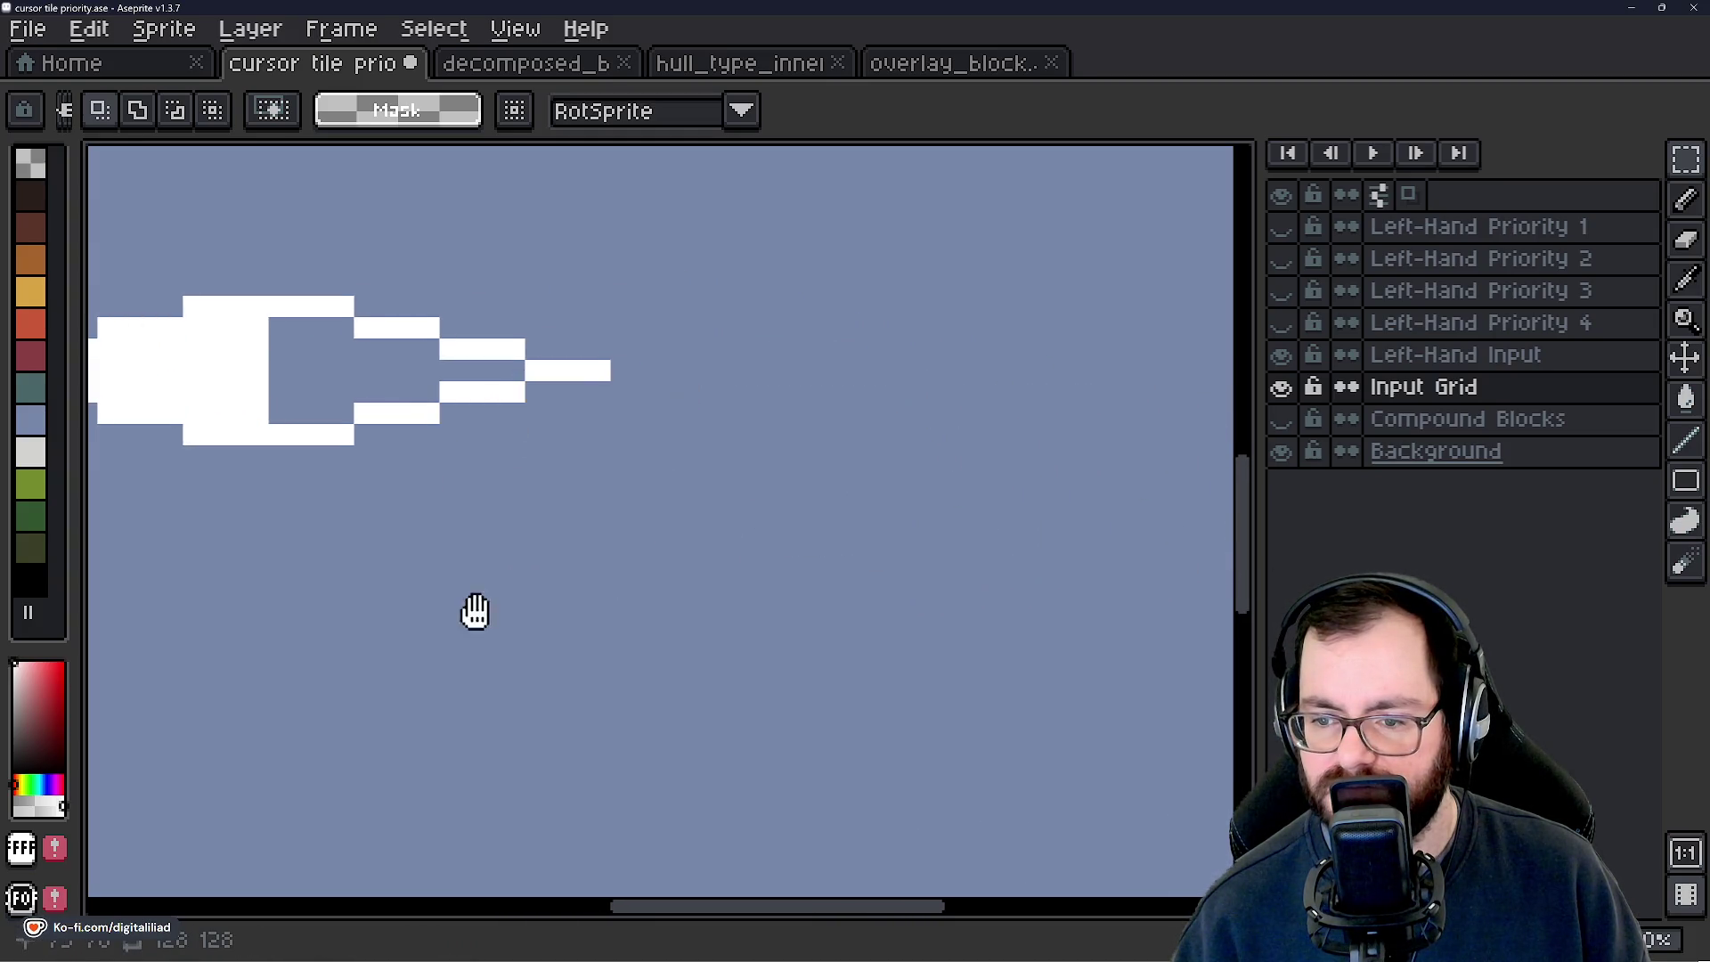
scroll(836, 623, "down", 3)
scroll(823, 588, "up", 3)
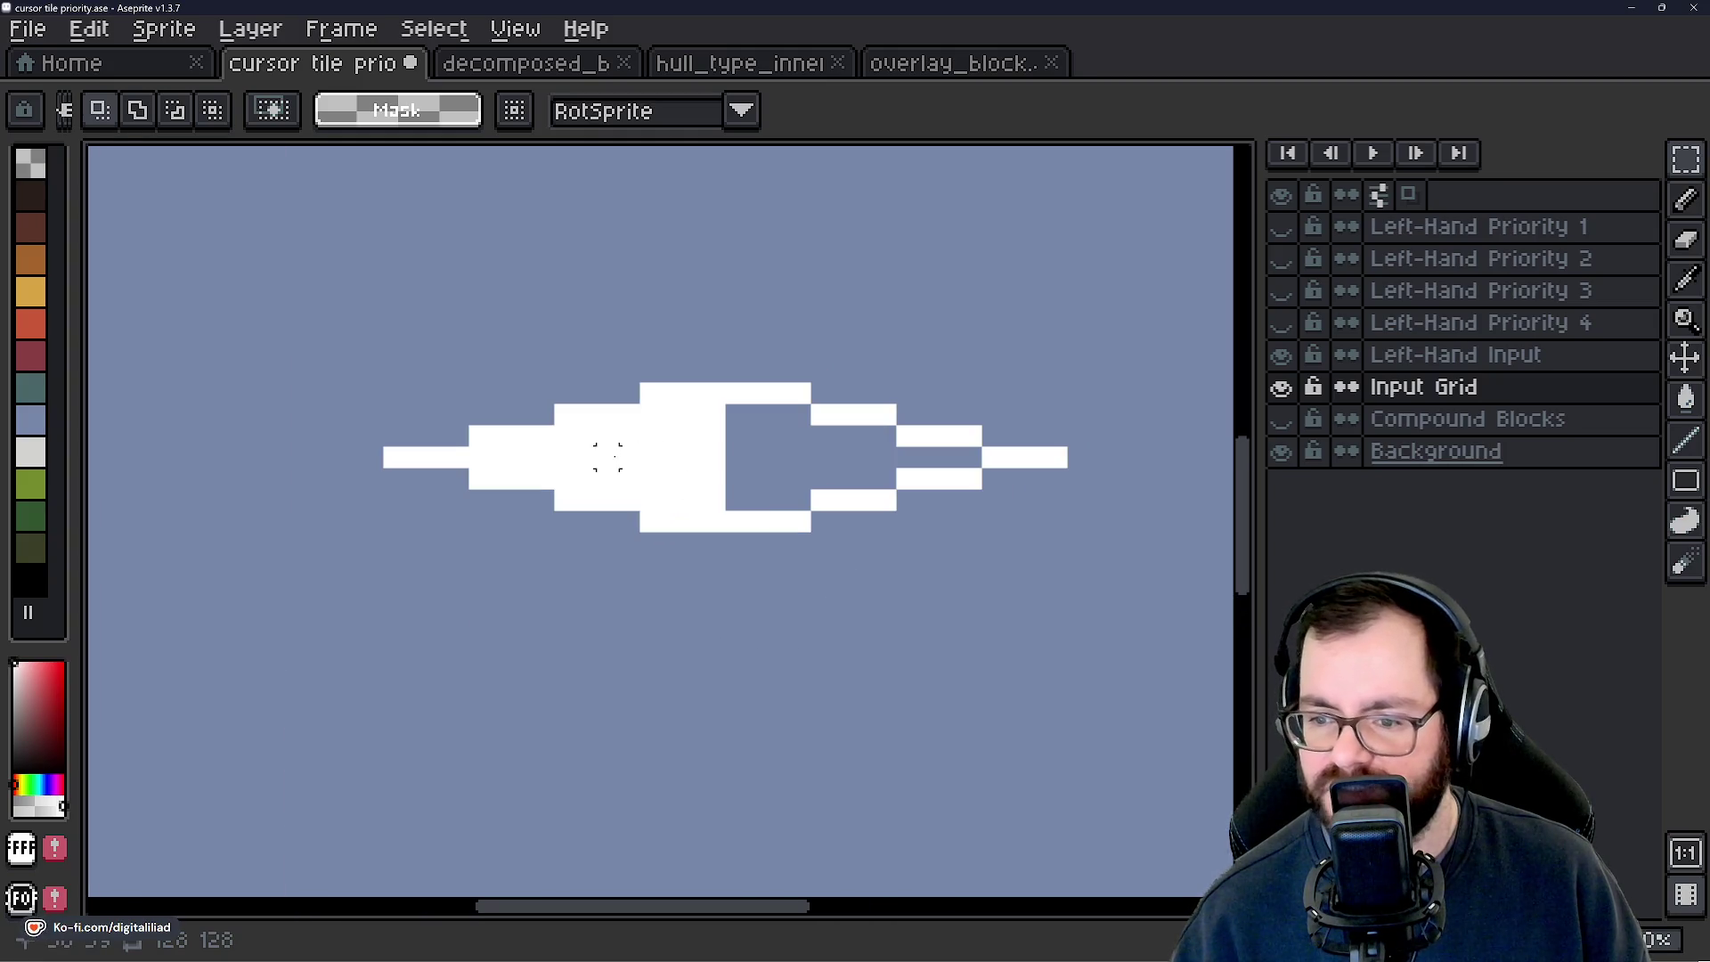
Show all four Left-Hand Priority layers and toggle them to compare the stacked block.
left_click(1282, 324)
scroll(884, 566, "down", 1)
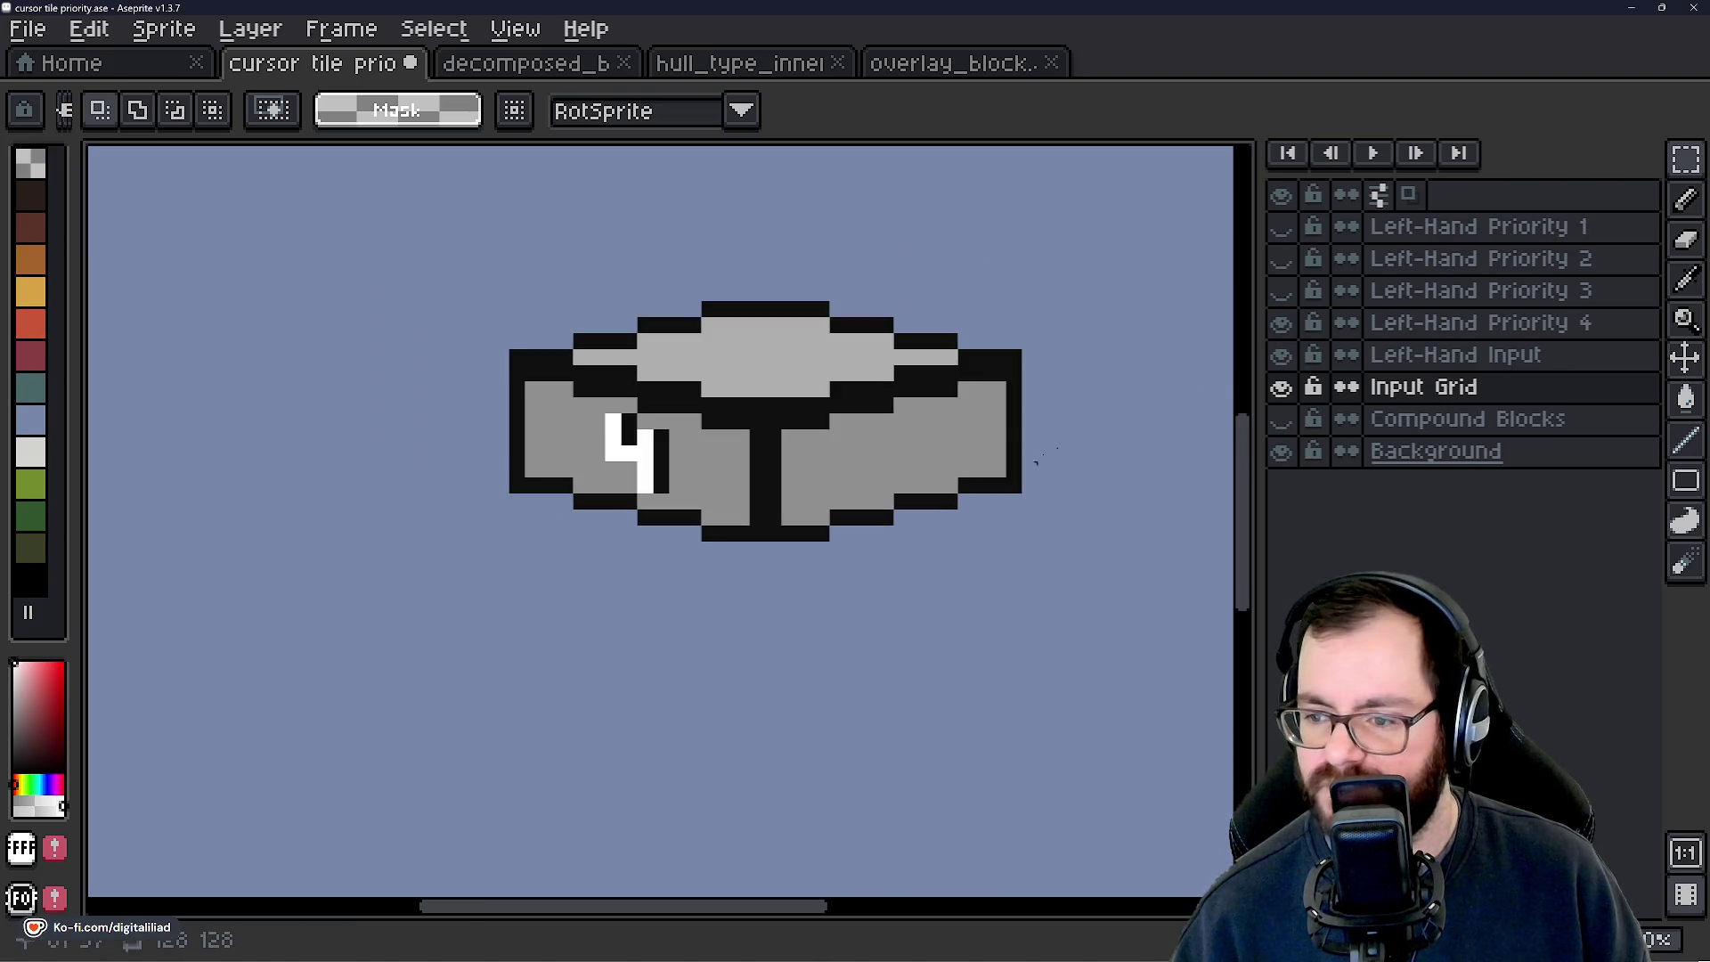
left_click(1282, 292)
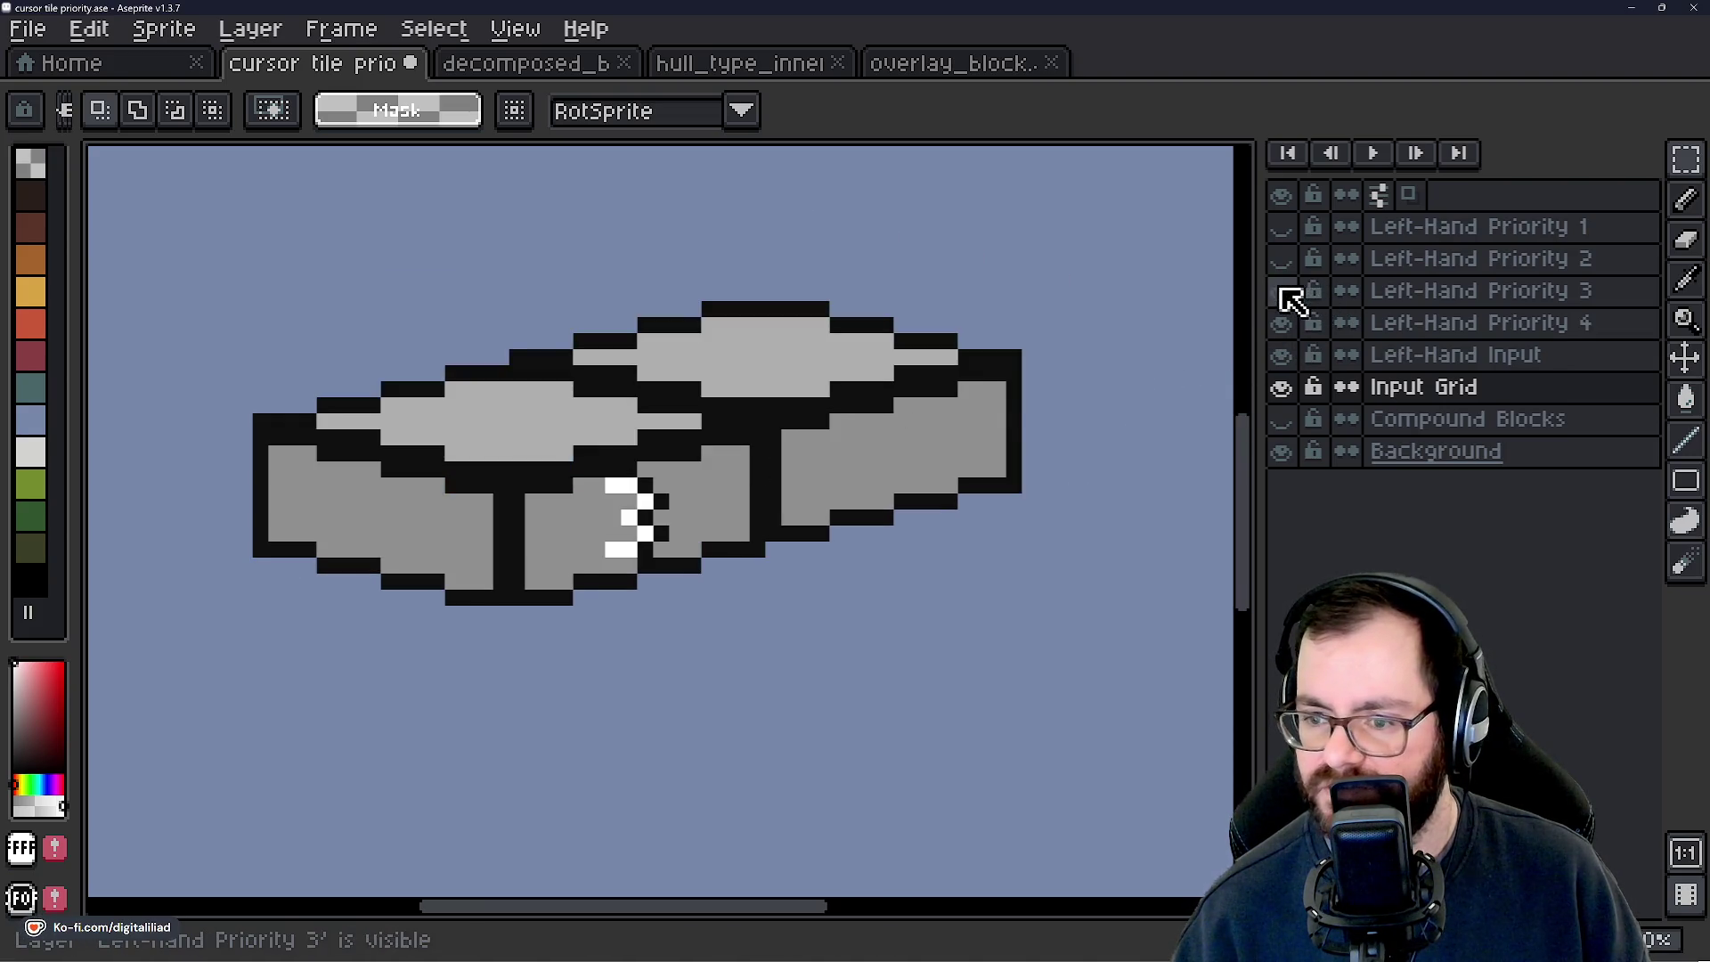
scroll(981, 564, "down", 1)
left_click(1281, 260)
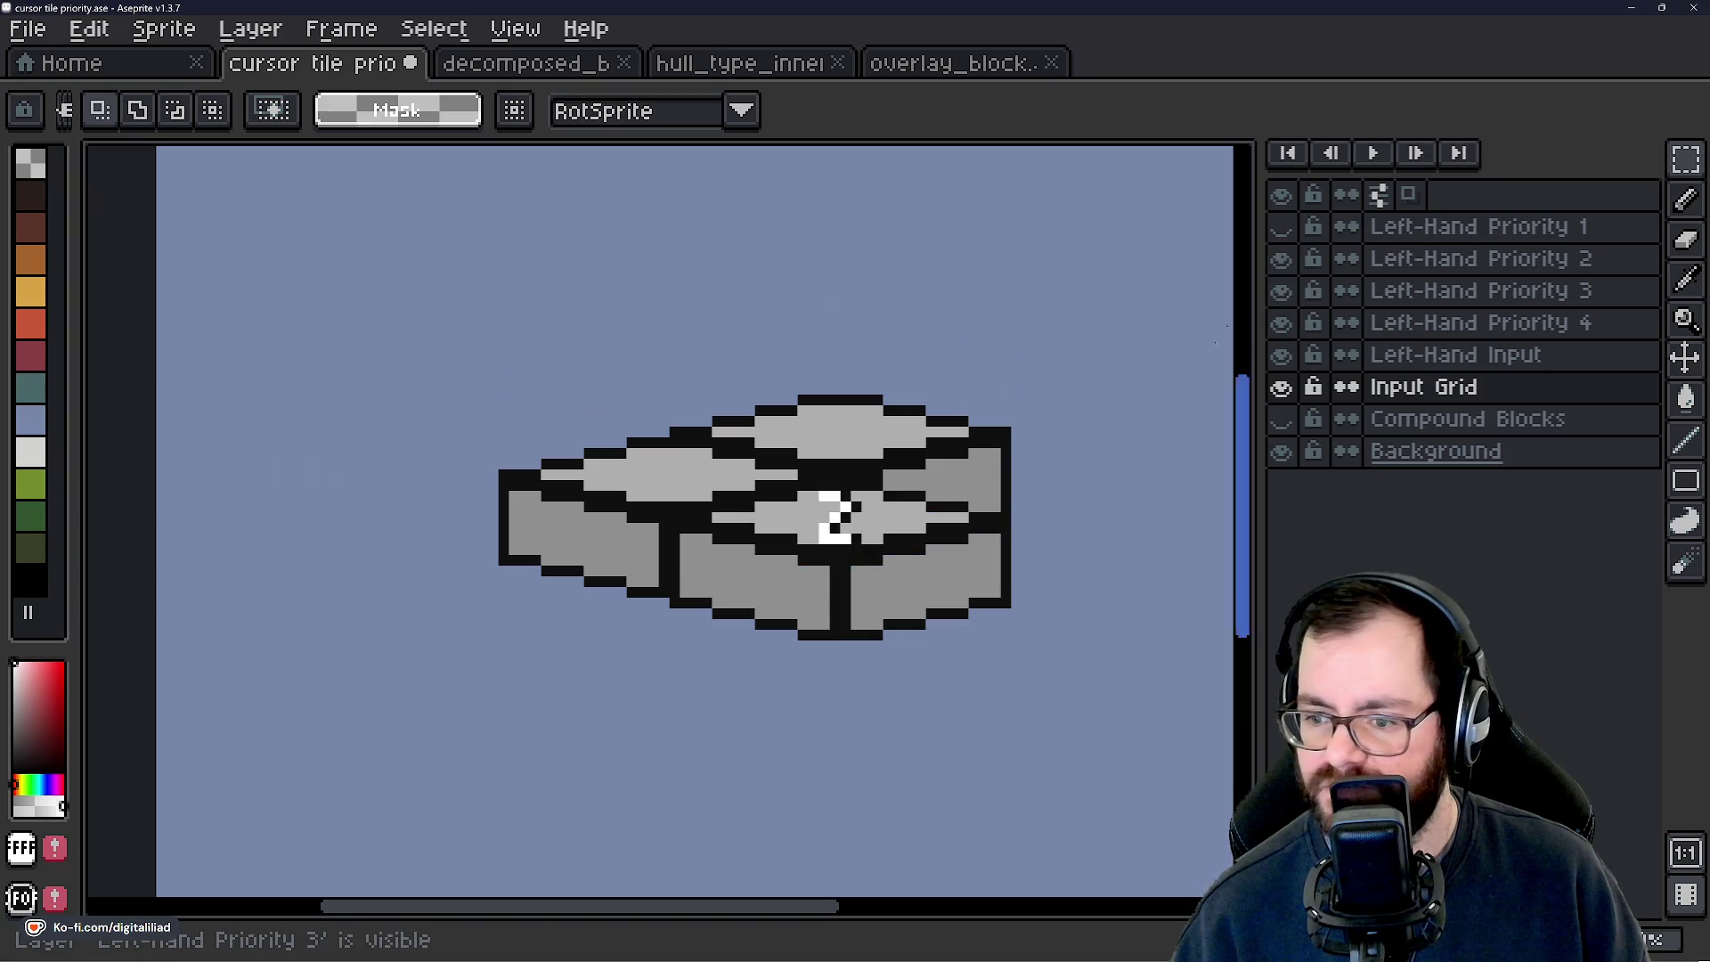
left_click(1281, 228)
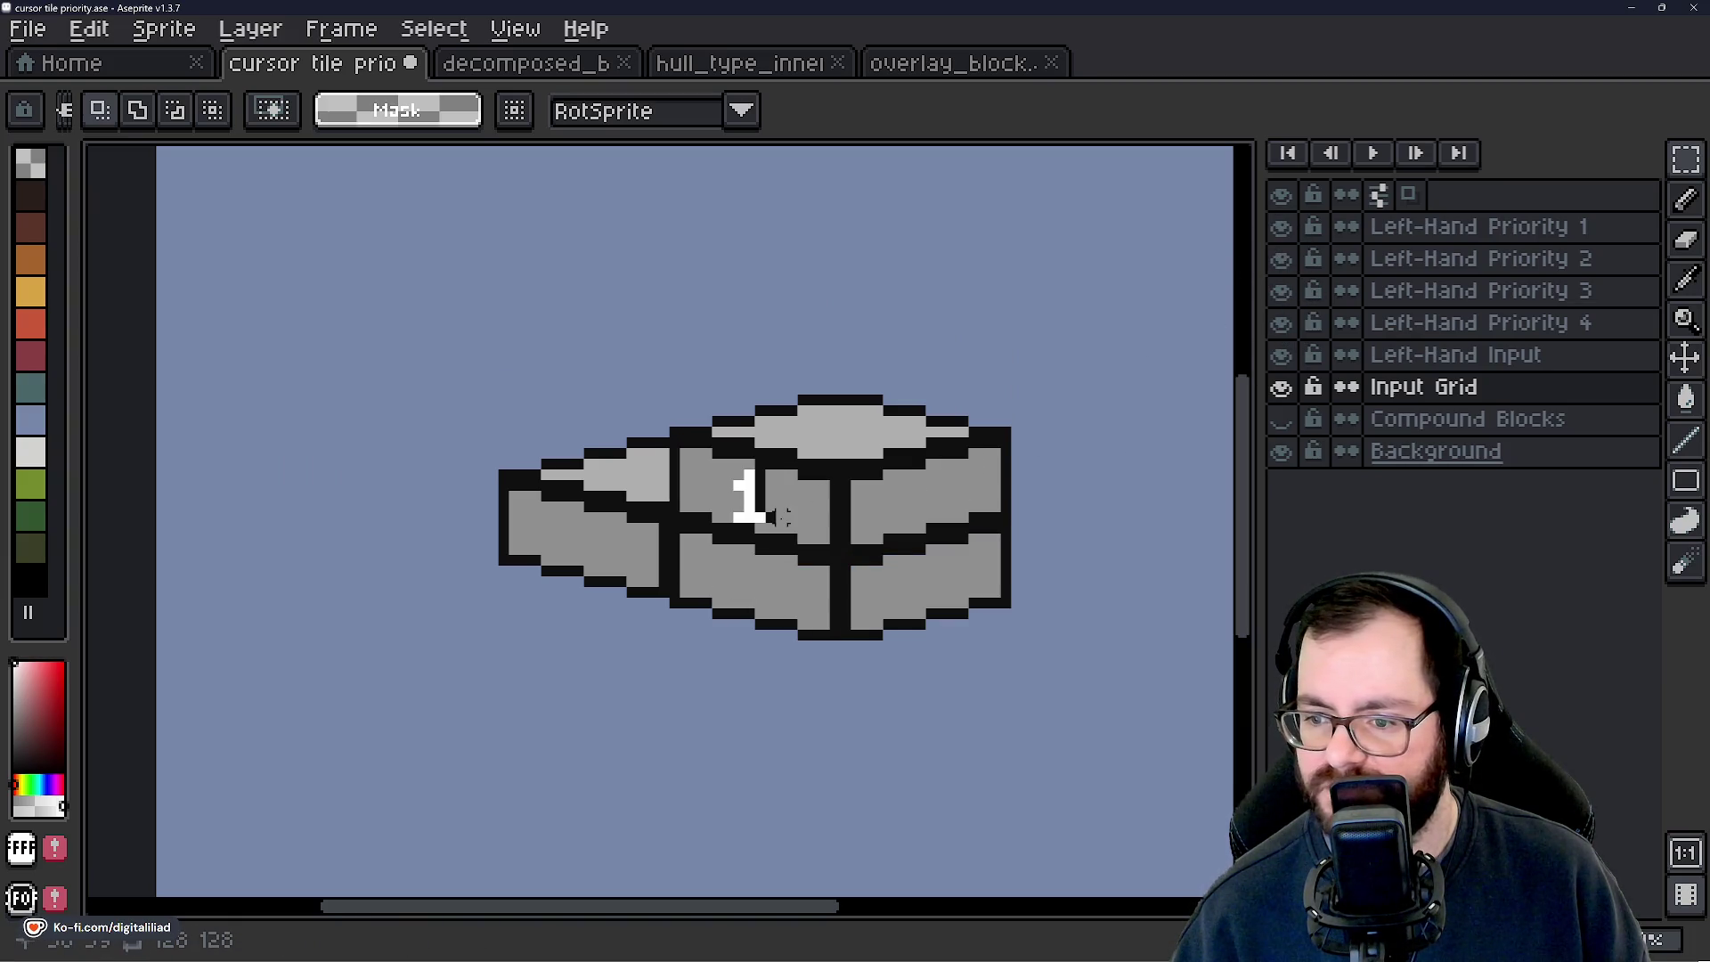
left_click_drag(1282, 228, 1298, 292)
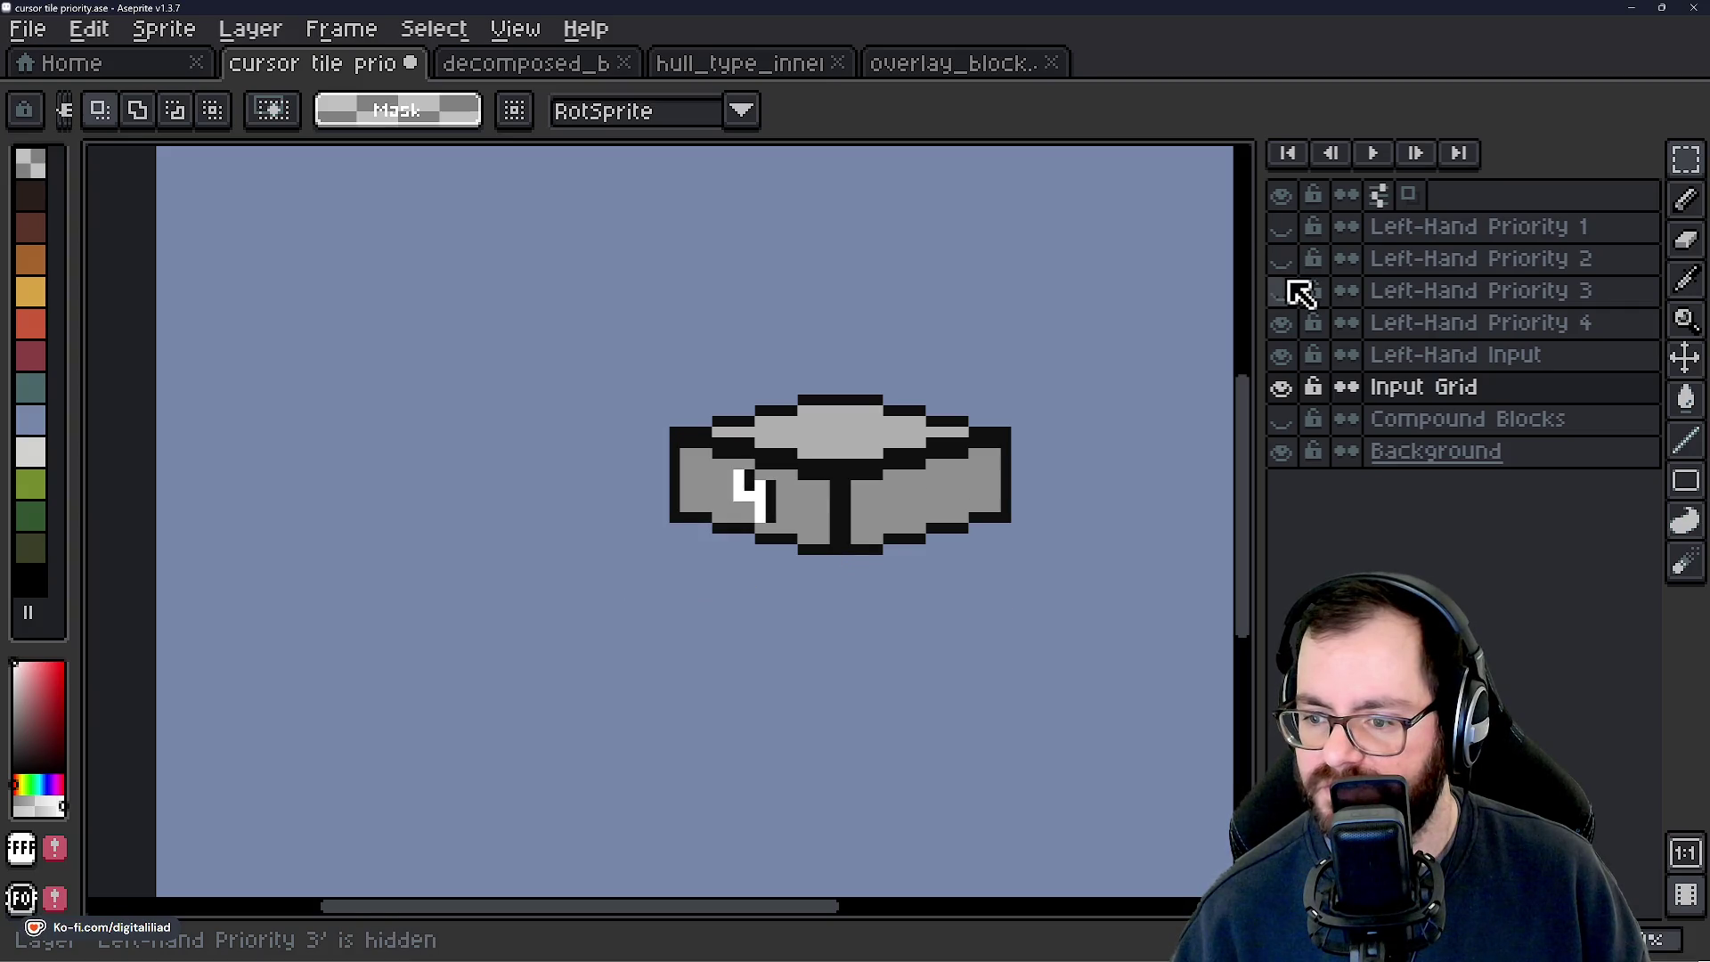
left_click(1289, 318)
left_click(1289, 319)
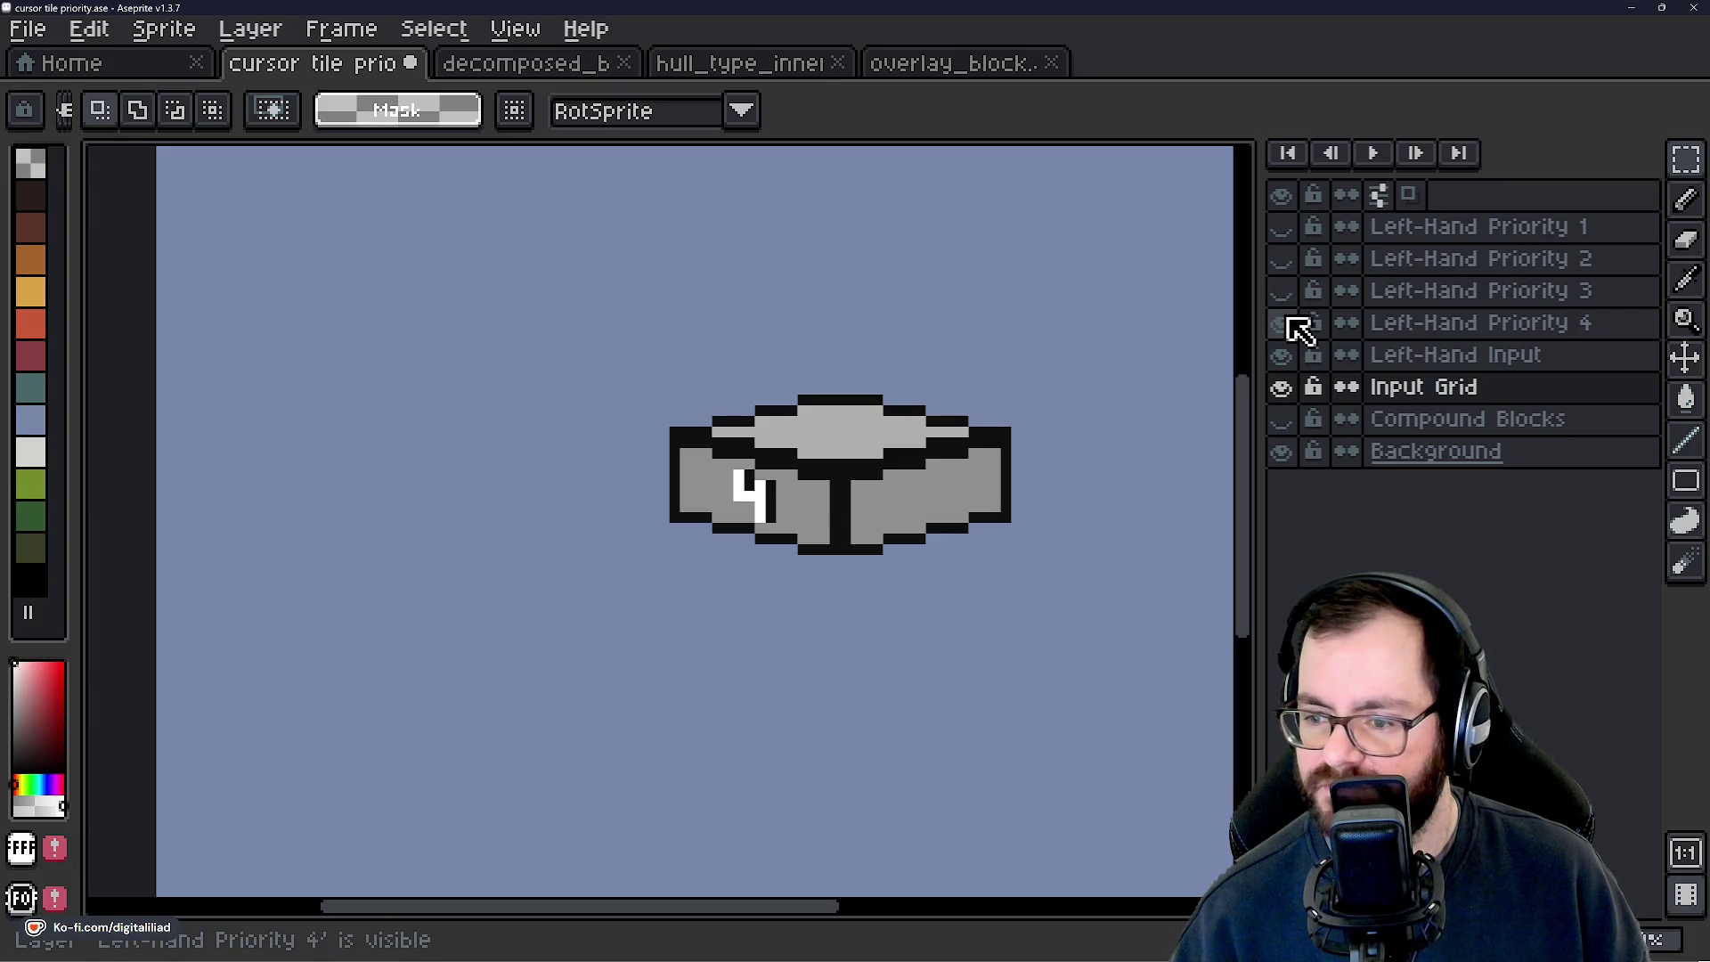
left_click_drag(1287, 289, 1285, 238)
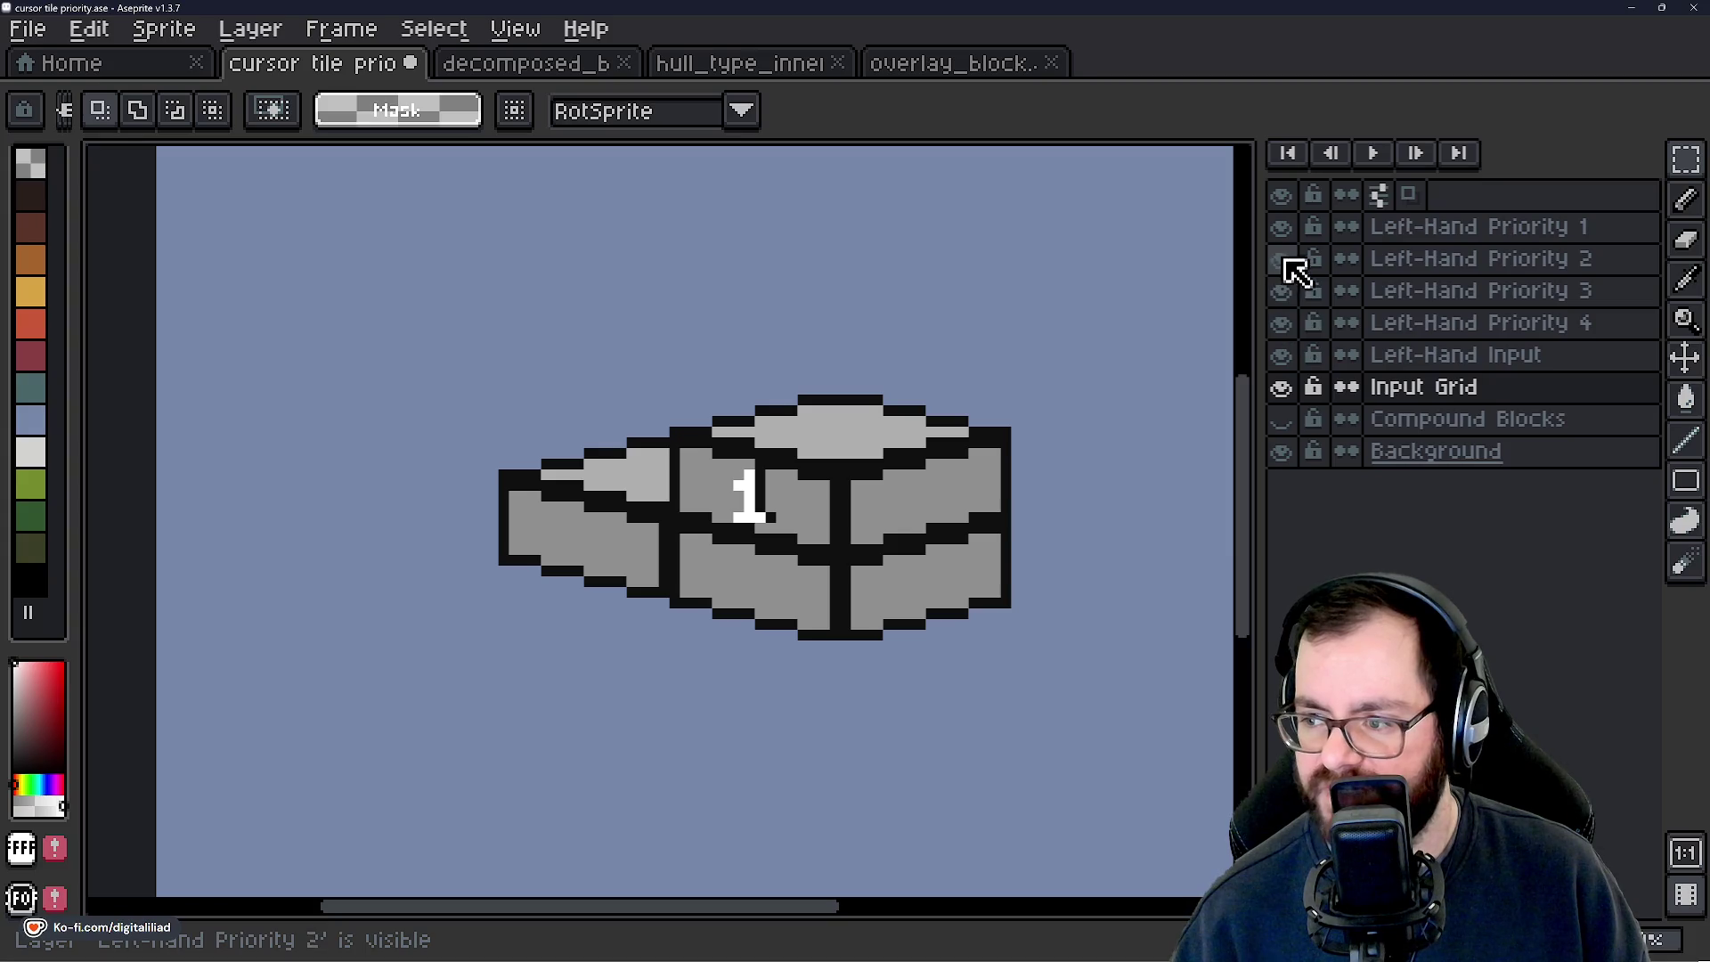
Hide the Left-Hand Priority 1–4 layers again.
left_click(1283, 232)
left_click(1288, 256)
left_click(1282, 292)
left_click(1283, 294)
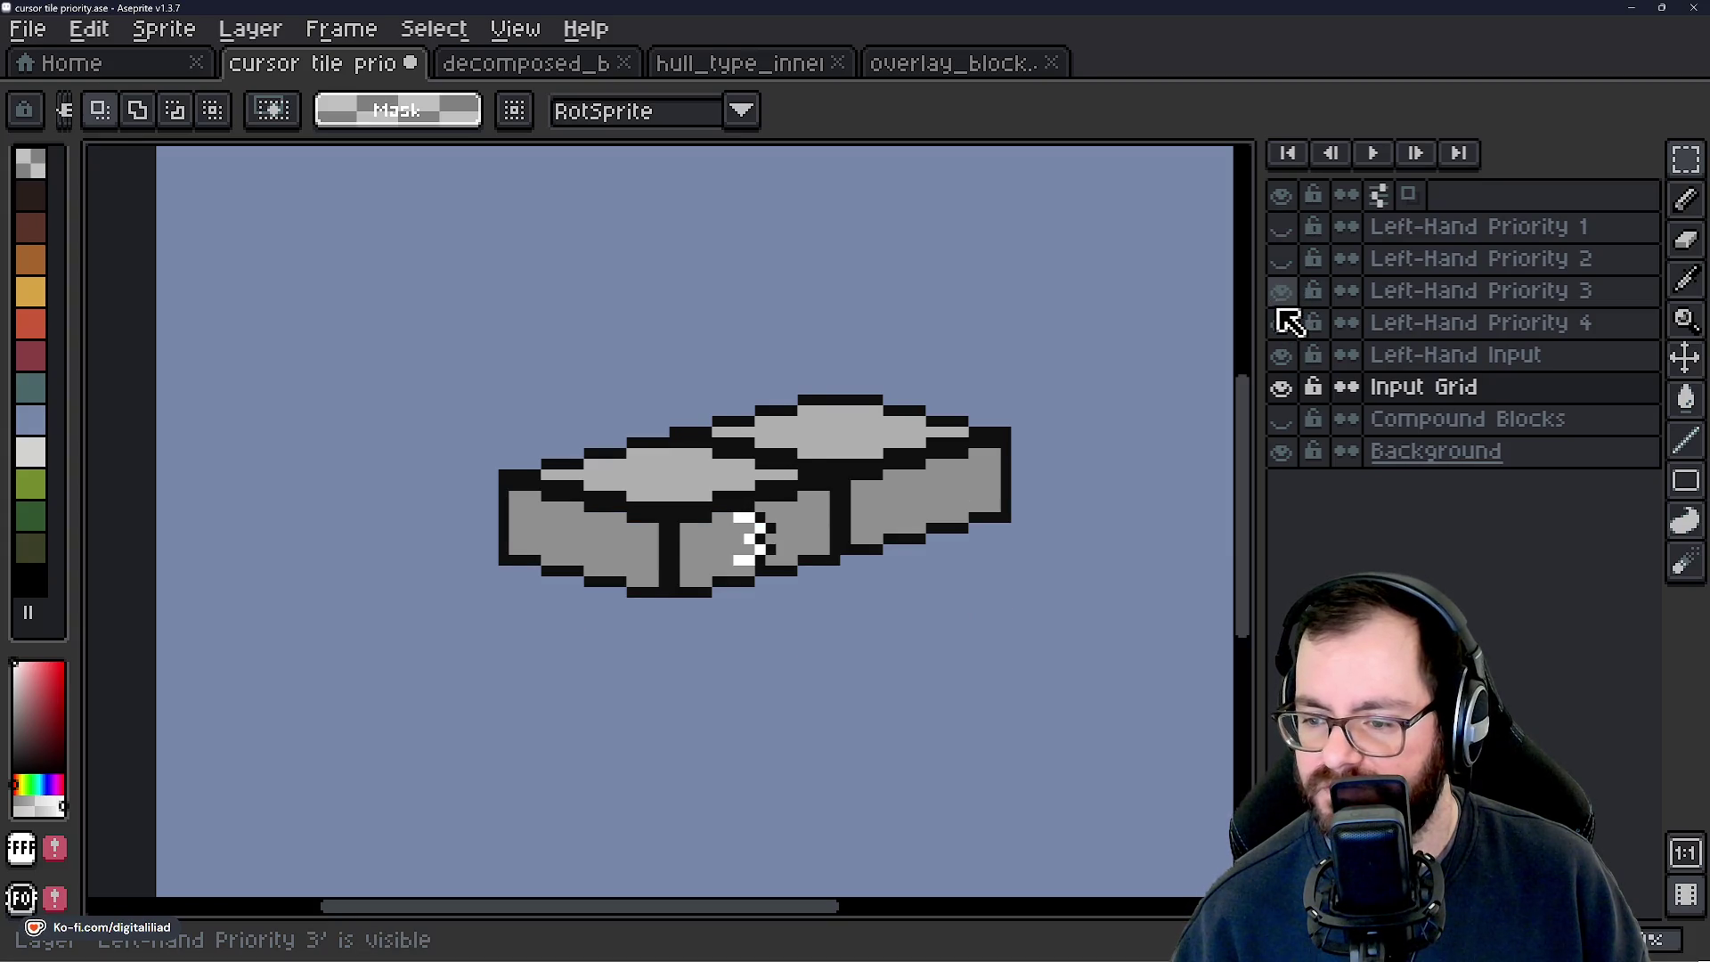
left_click(1282, 290)
left_click(1285, 292)
left_click(1286, 322)
left_click(1288, 322)
left_click(1282, 290)
left_click(1284, 322)
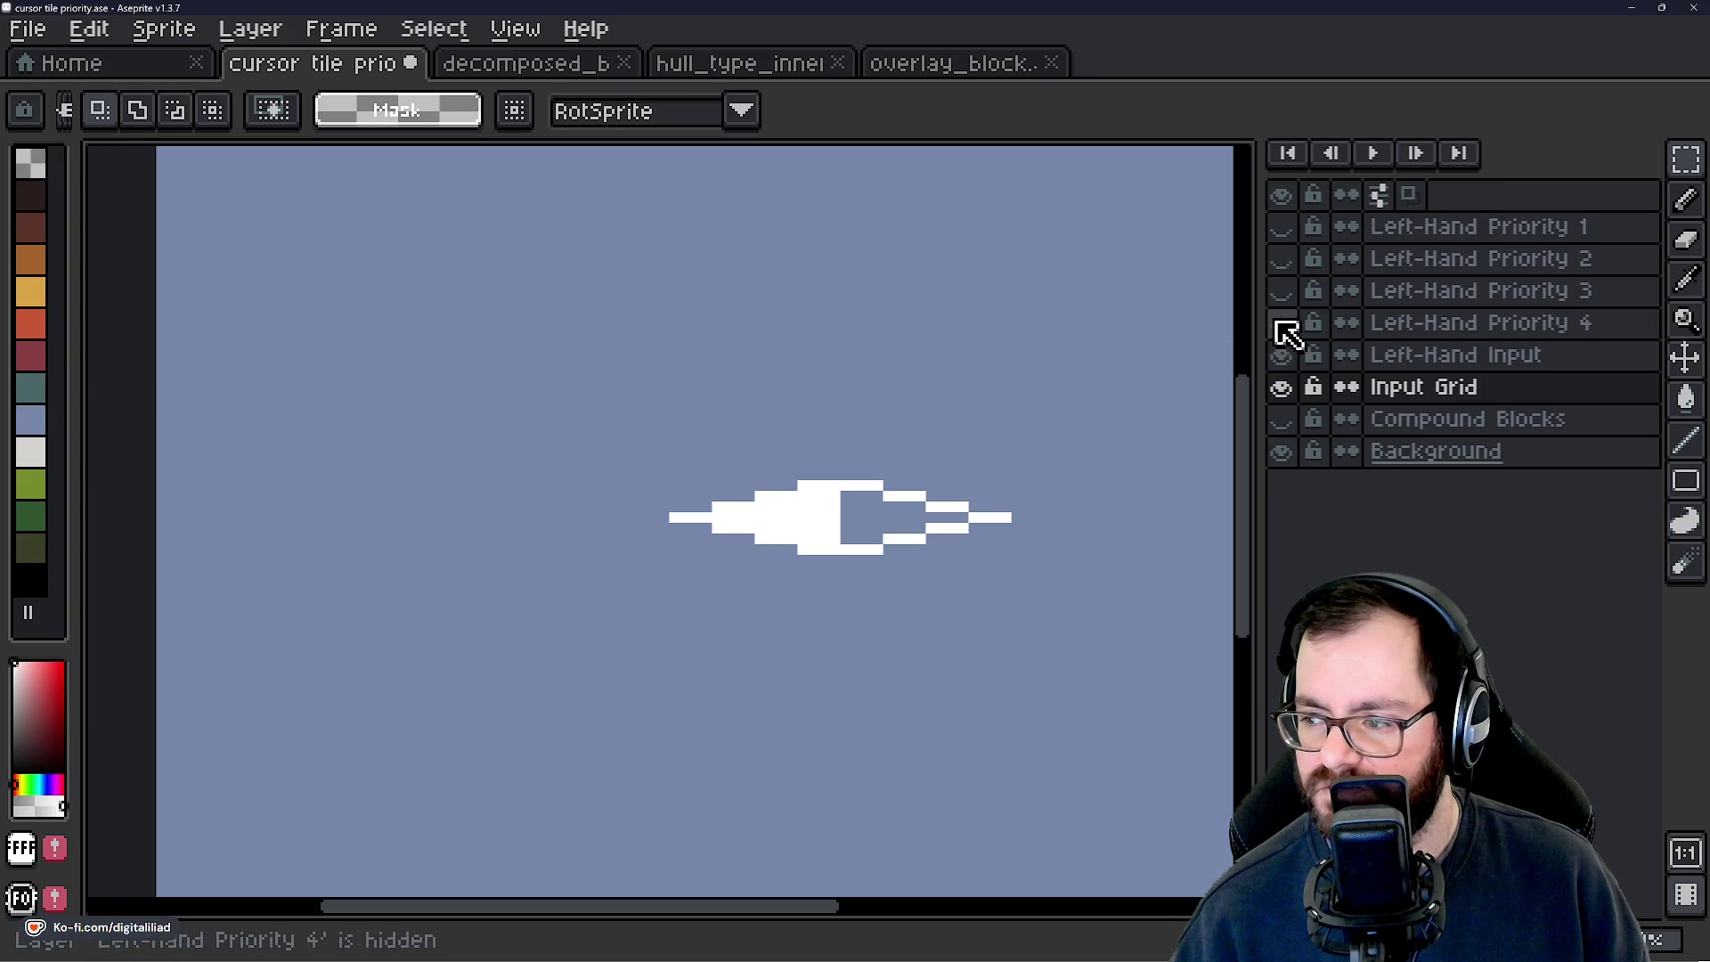
Hide the Left-Hand Input layer so only the Input Grid outline shows.
left_click(1278, 390)
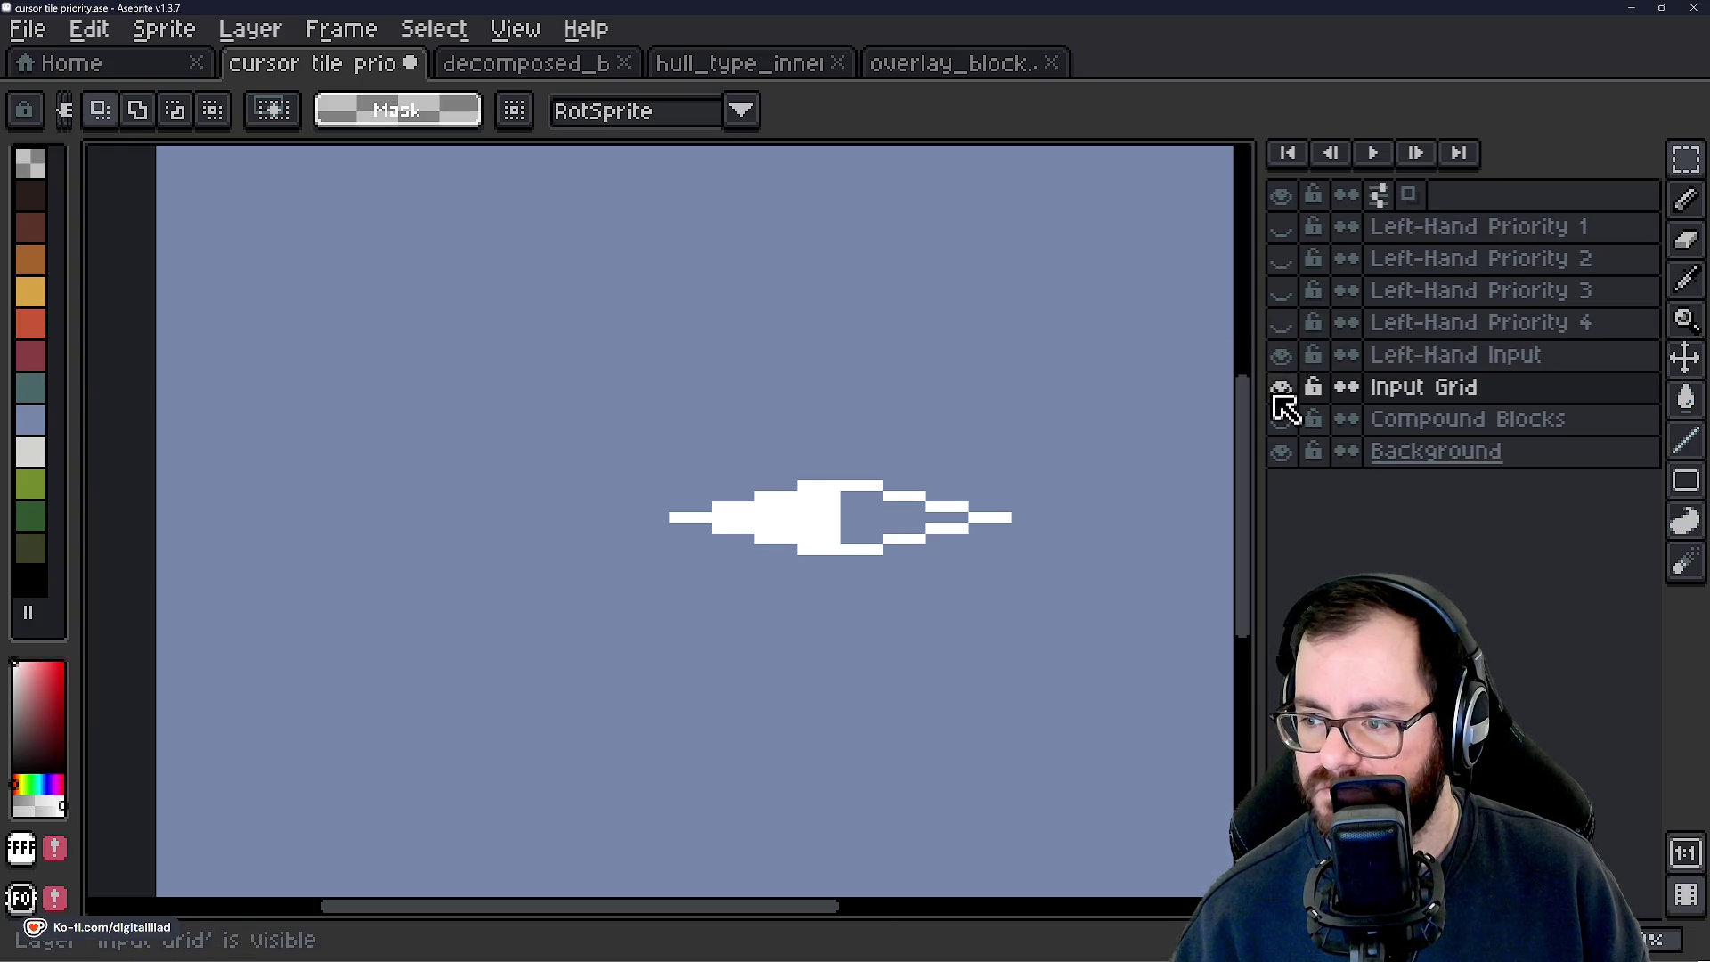
left_click(1281, 356)
left_click(1281, 356)
left_click(1280, 356)
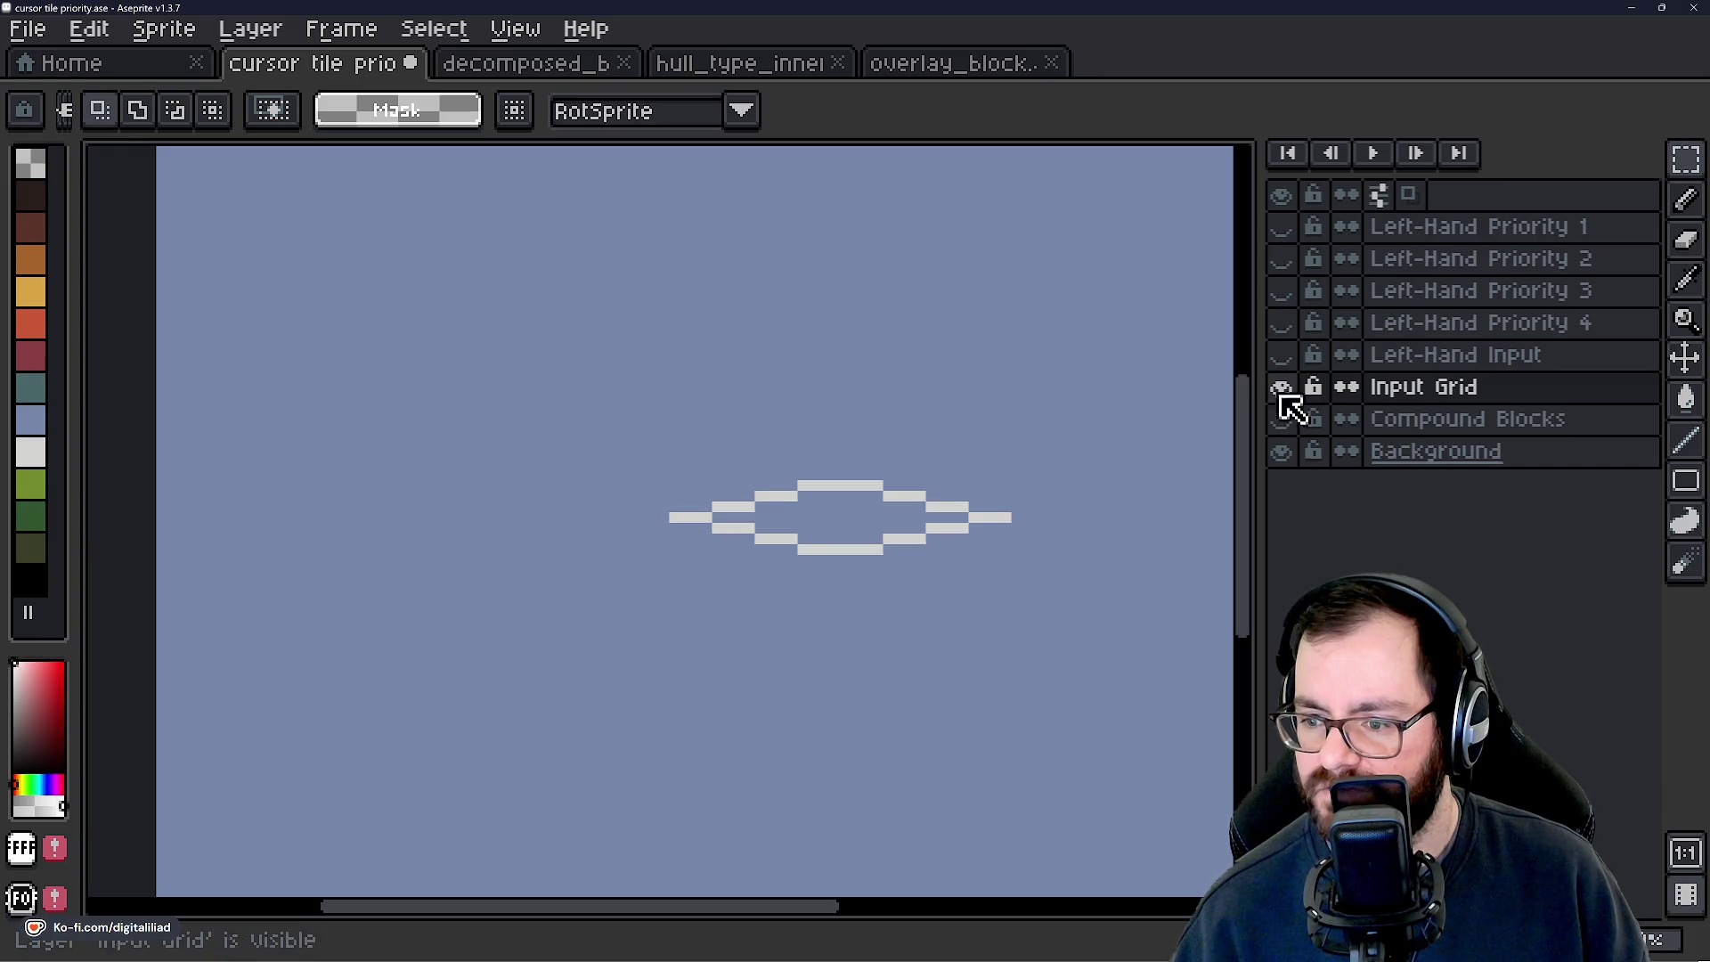
right_click(1450, 393)
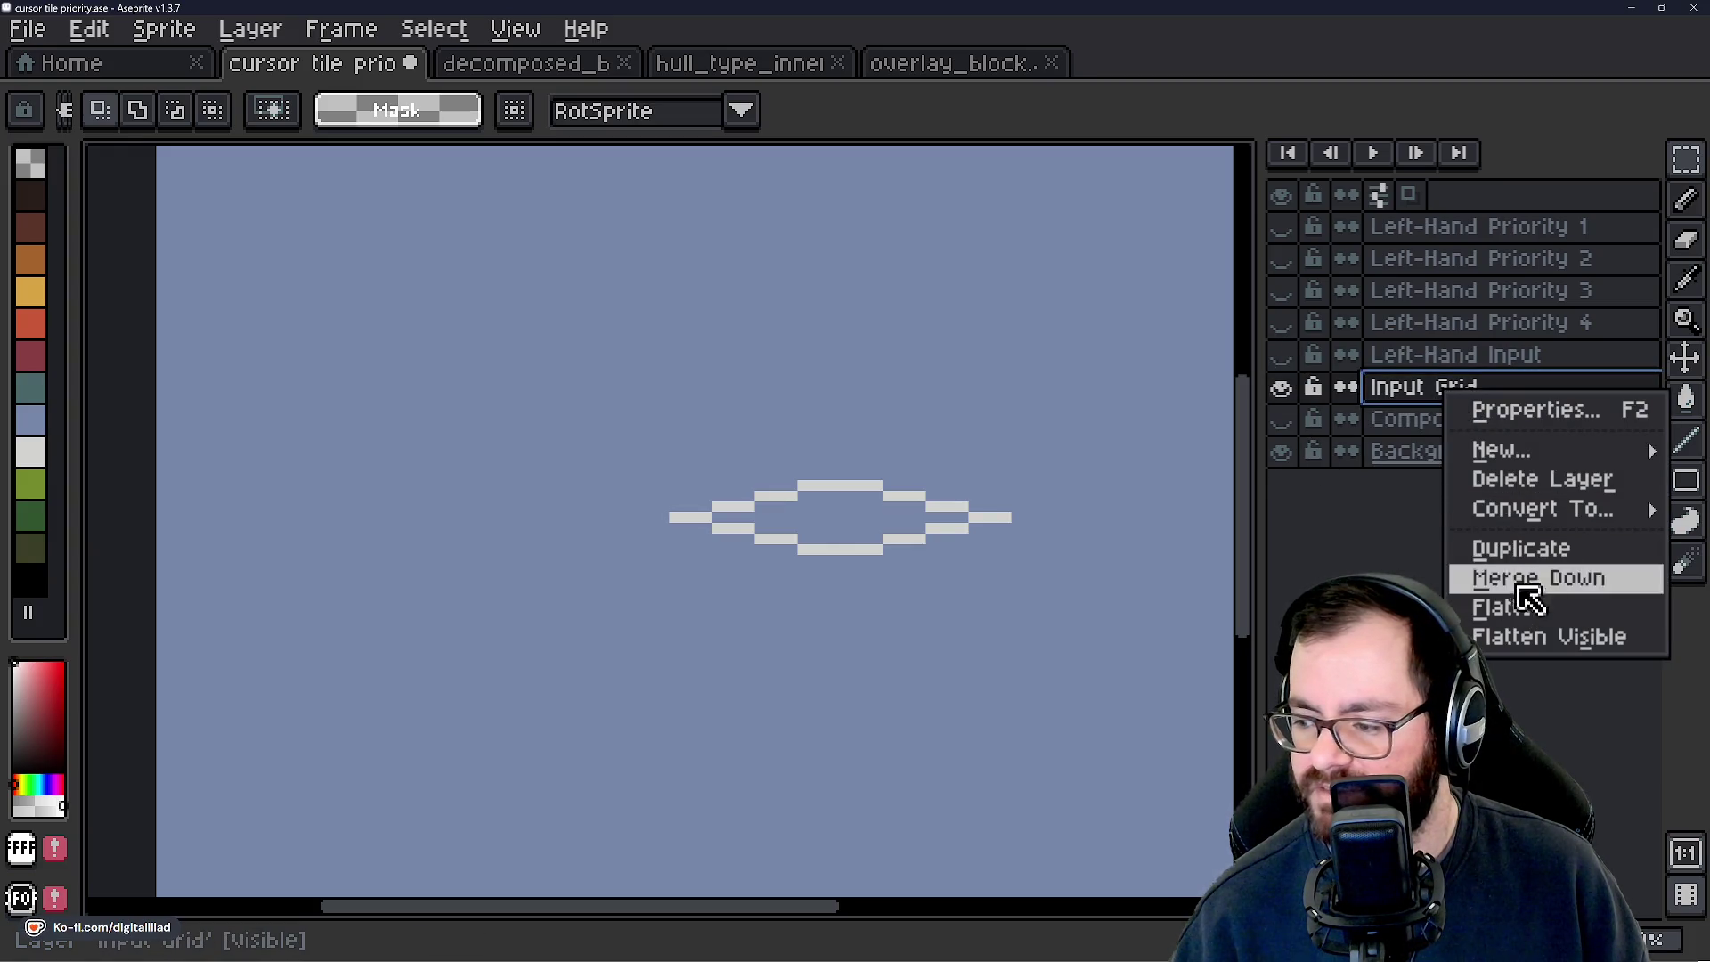
Delete the Input Grid layer and show Left-Hand Input and Priority 4, 3, 2, 1.
left_click(1505, 479)
left_click(1435, 361)
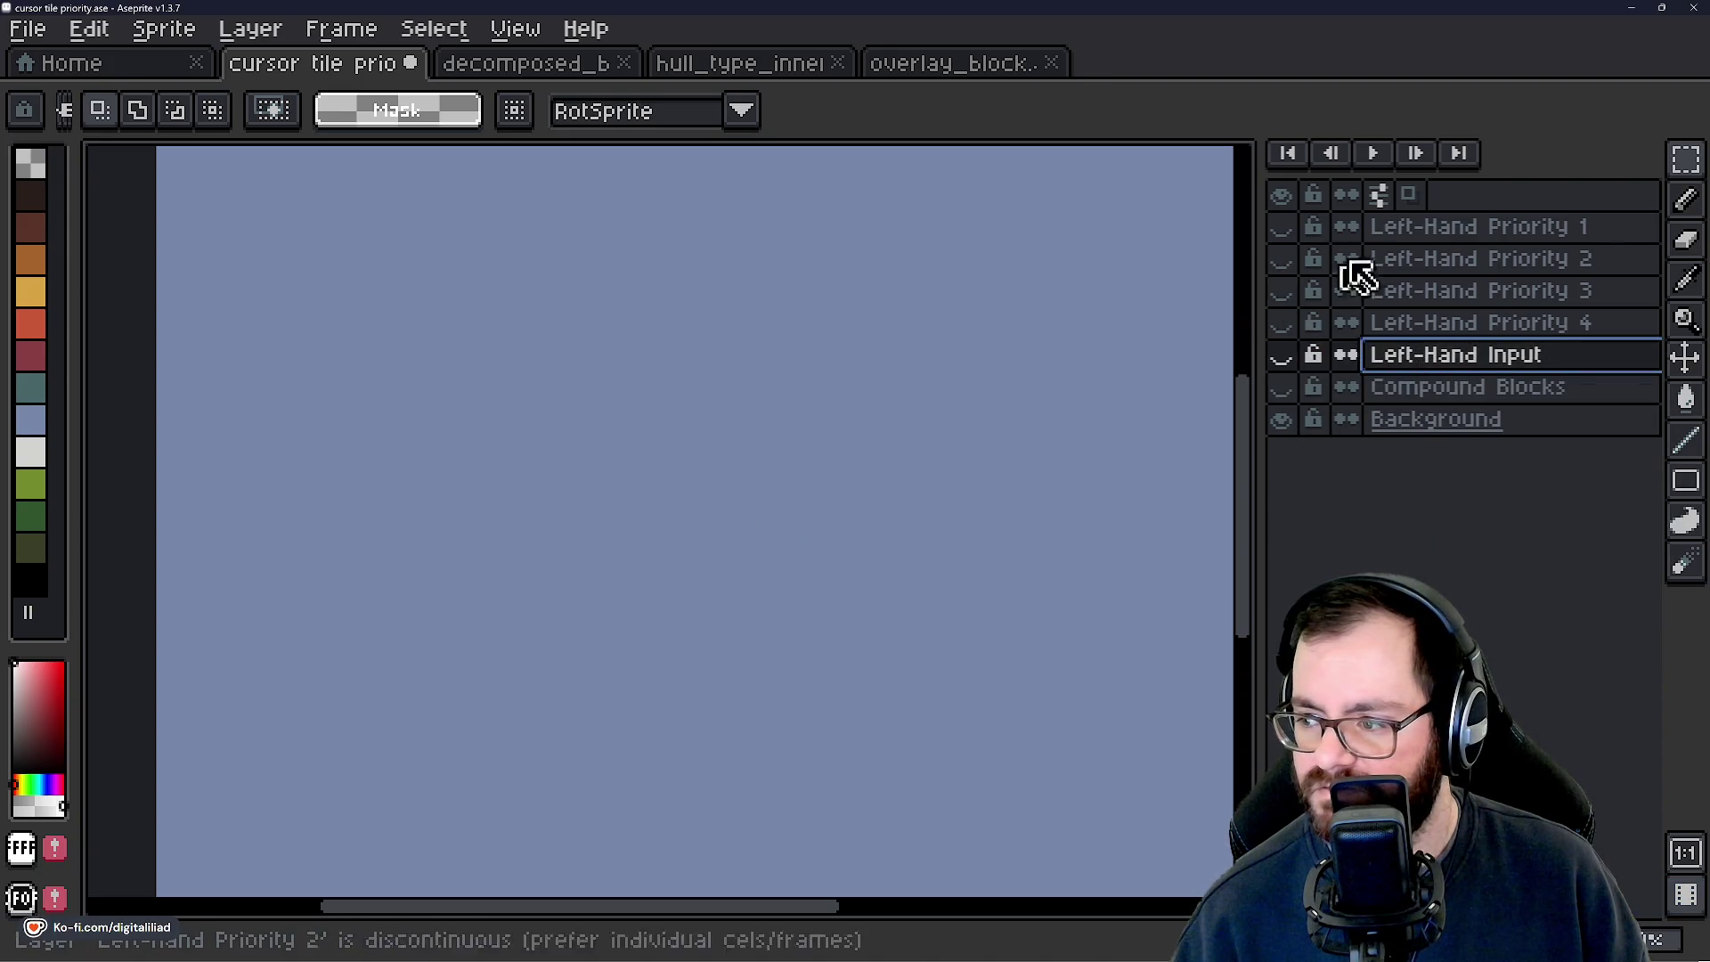
left_click(1283, 356)
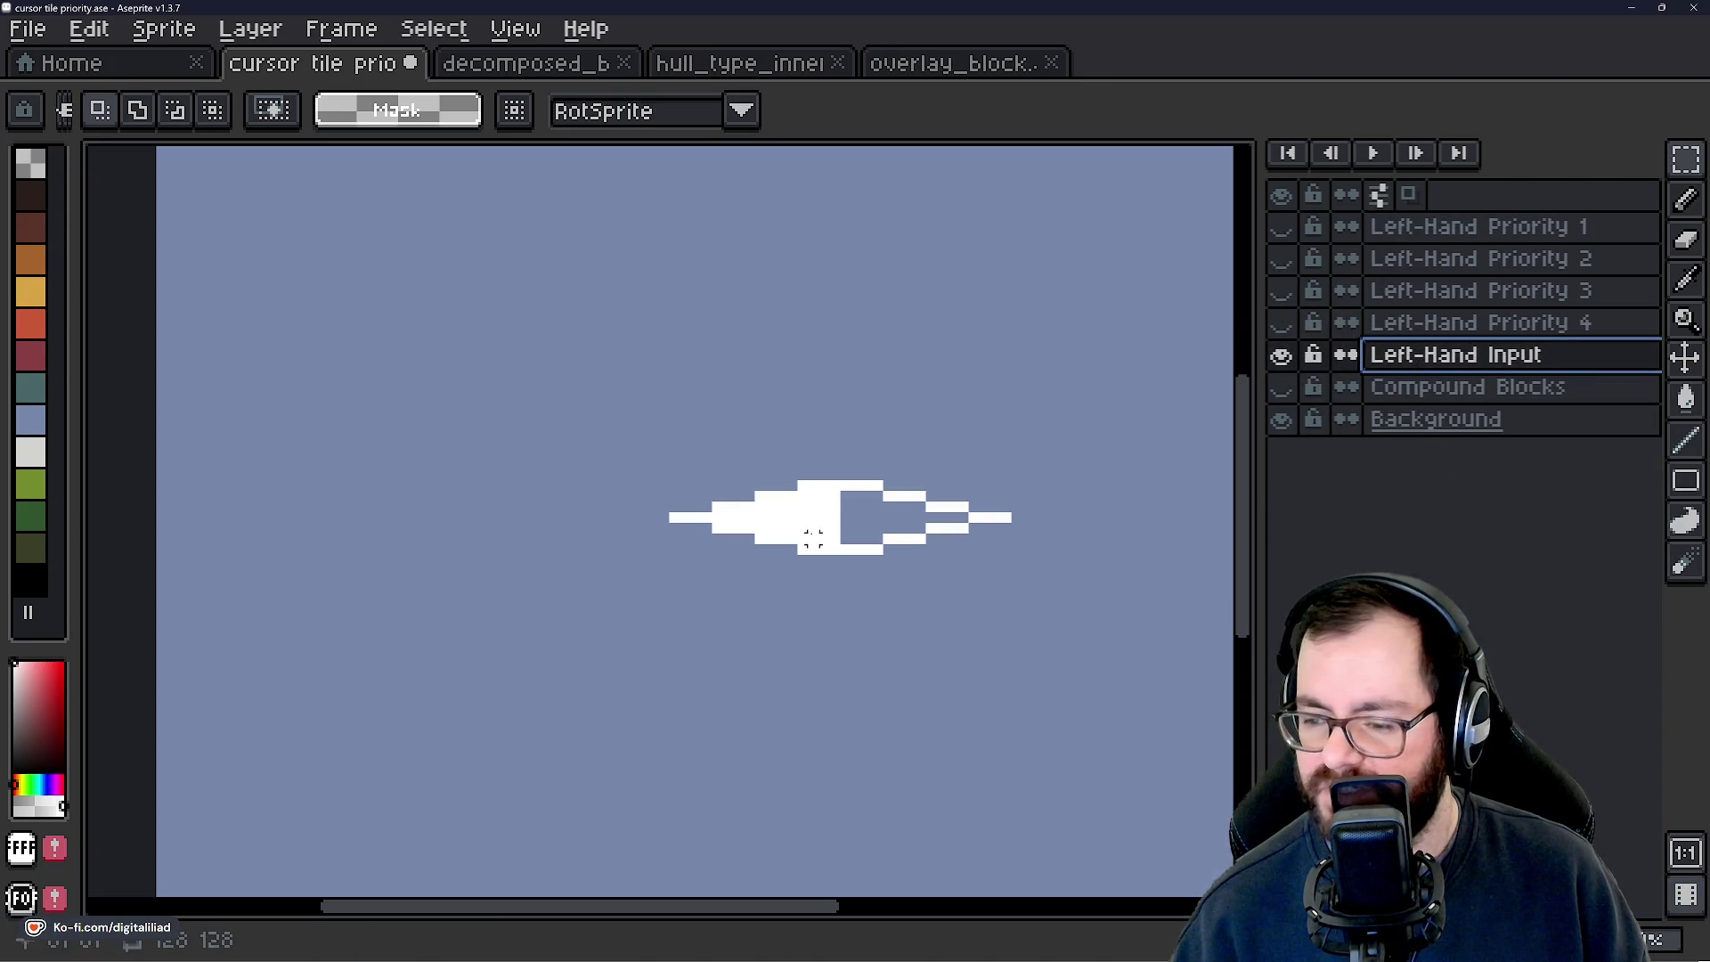
left_click(1287, 322)
left_click(1289, 290)
left_click(1293, 260)
left_click(1282, 228)
Hide the Priority layers, then re-show Priority 4, 3, 2 and 1 one at a time.
left_click(1283, 228)
left_click(1287, 259)
left_click(1287, 291)
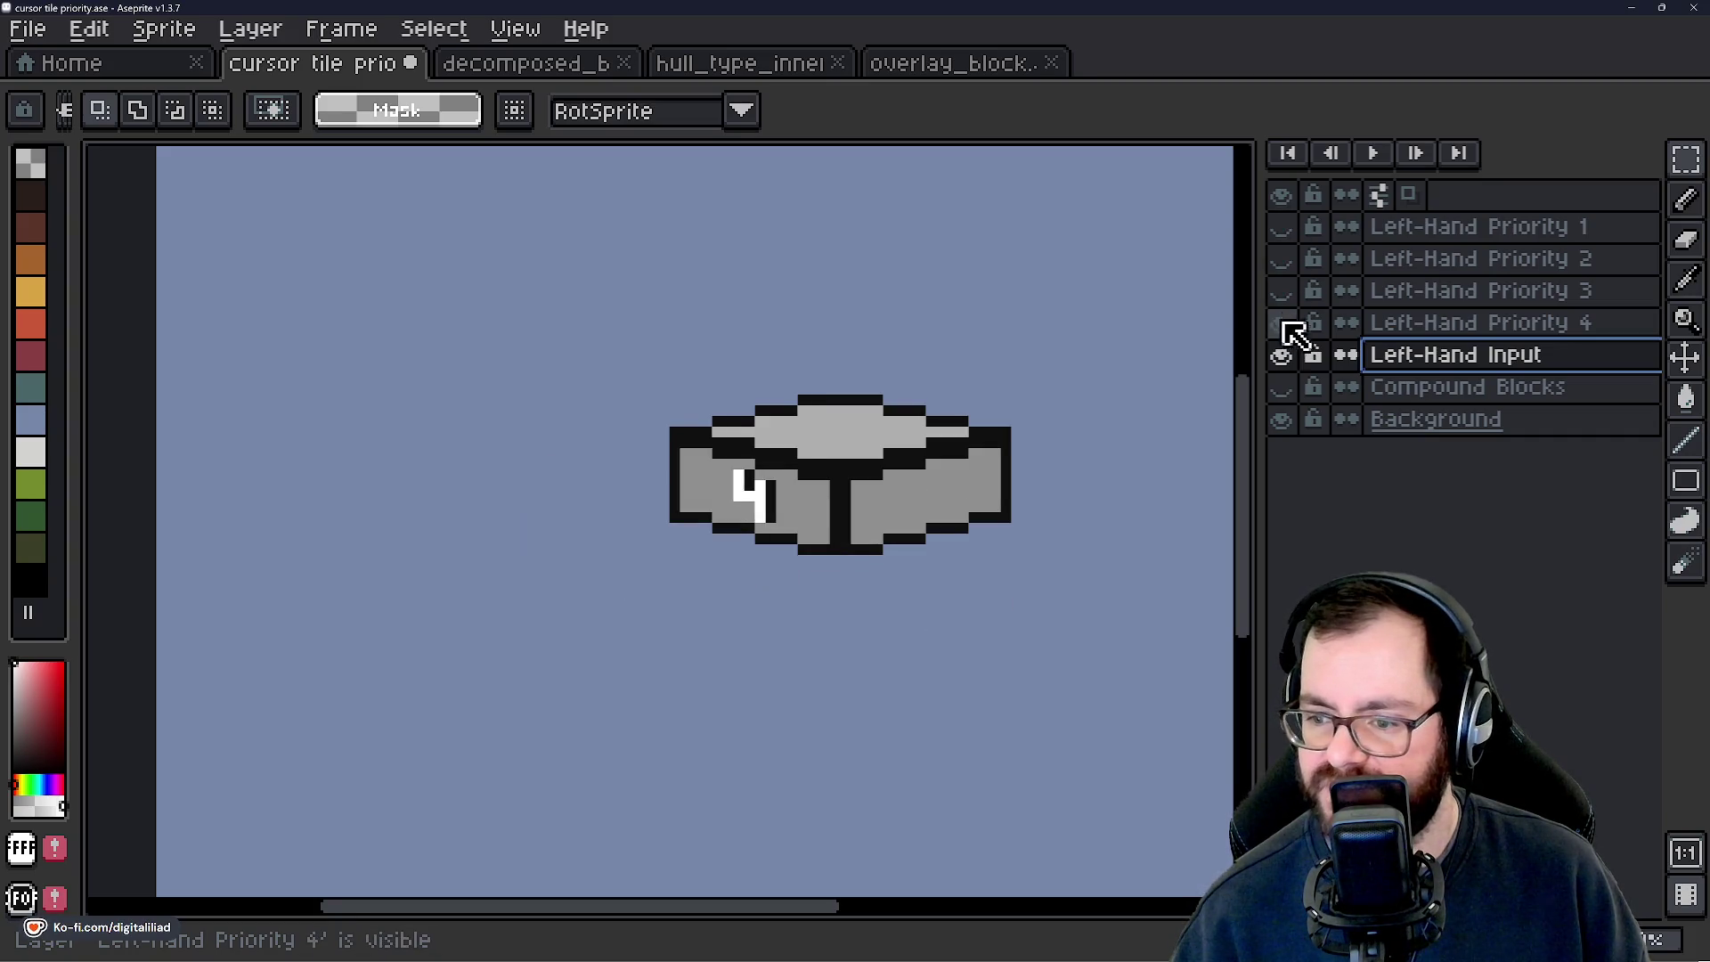
left_click(1283, 322)
left_click(1282, 326)
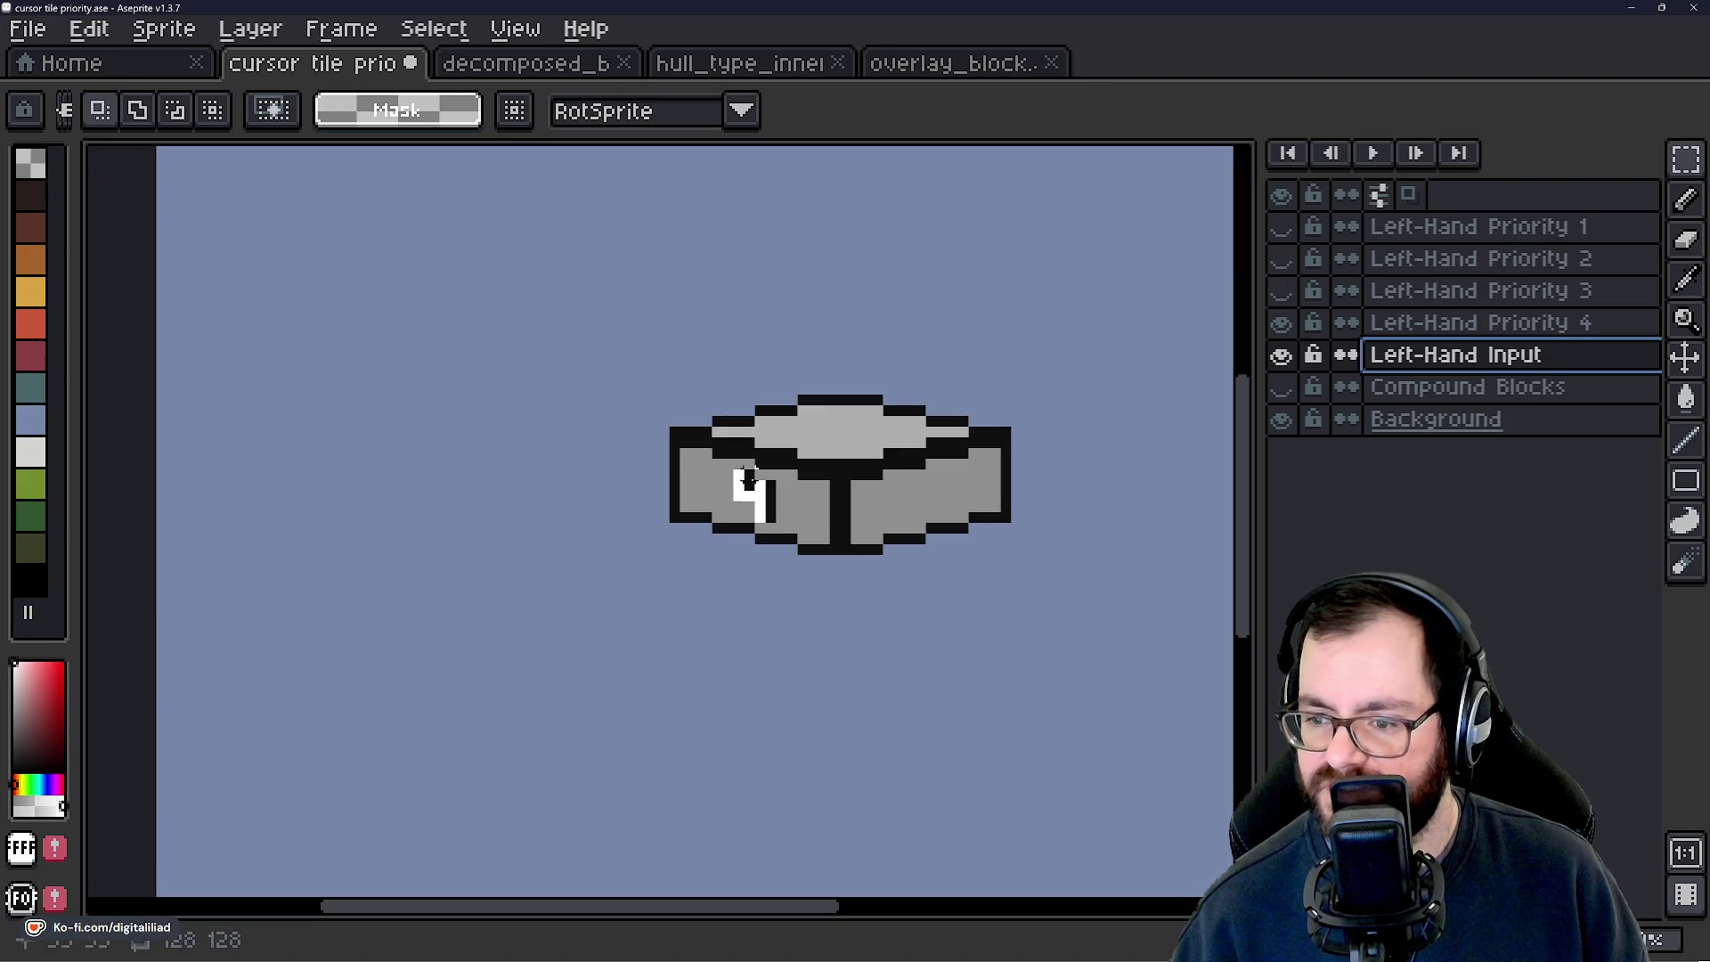
left_click(1283, 297)
left_click(1283, 298)
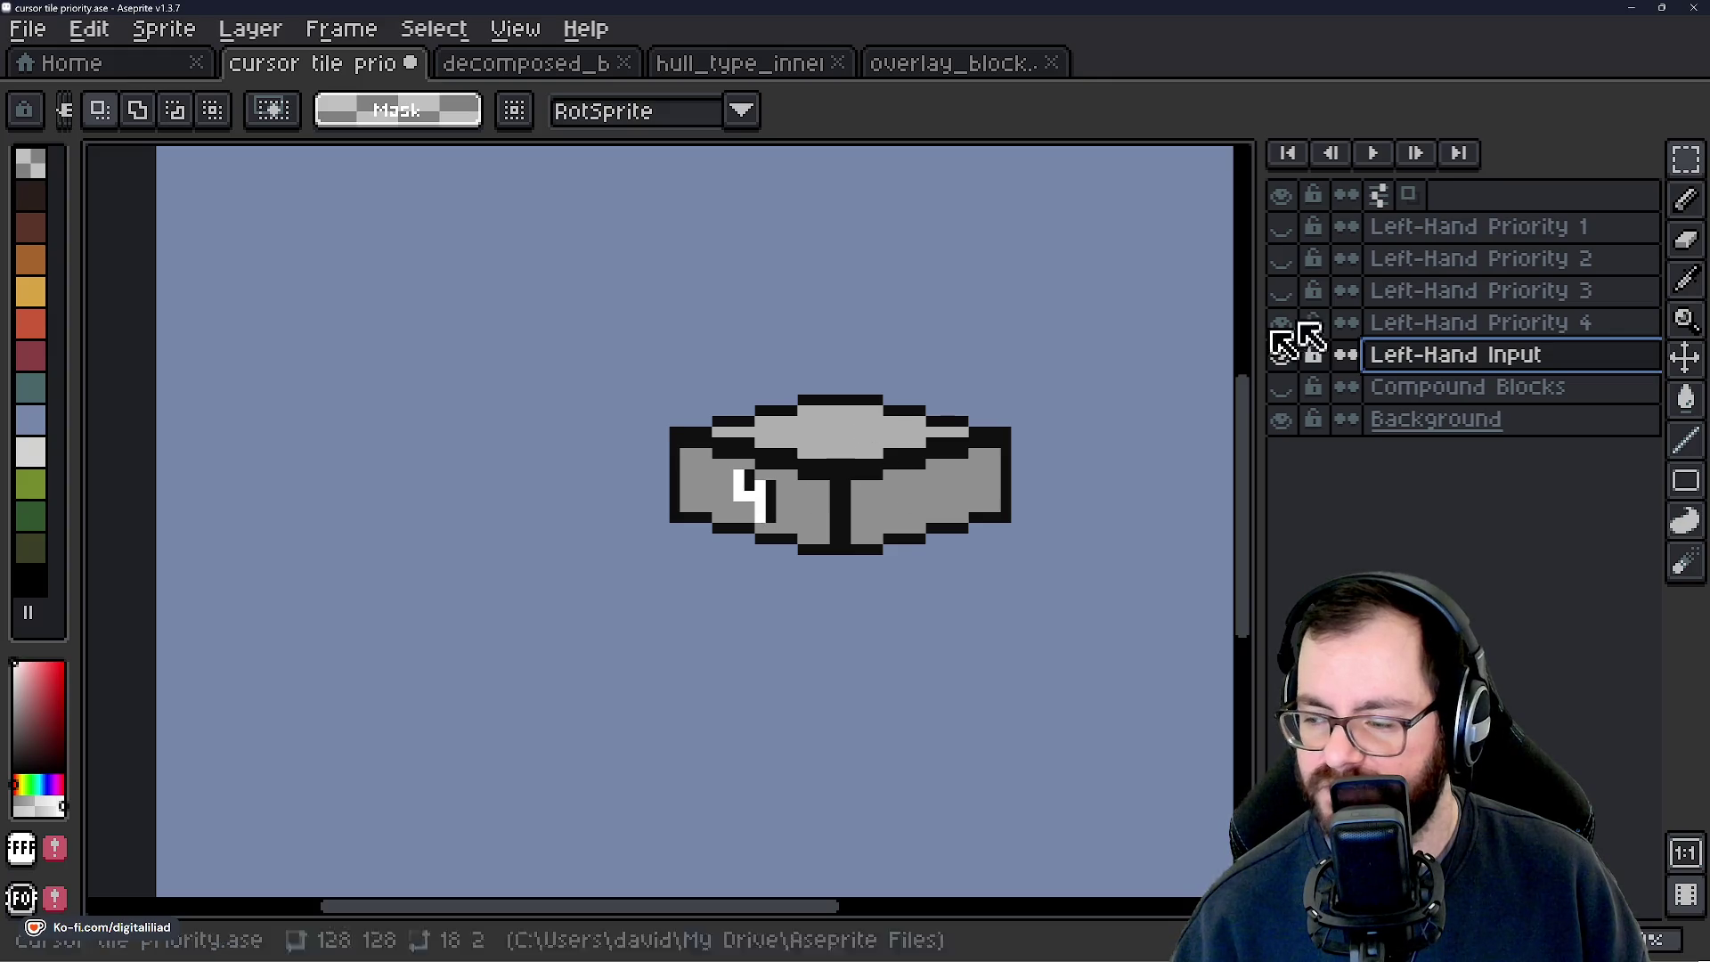
left_click(1281, 290)
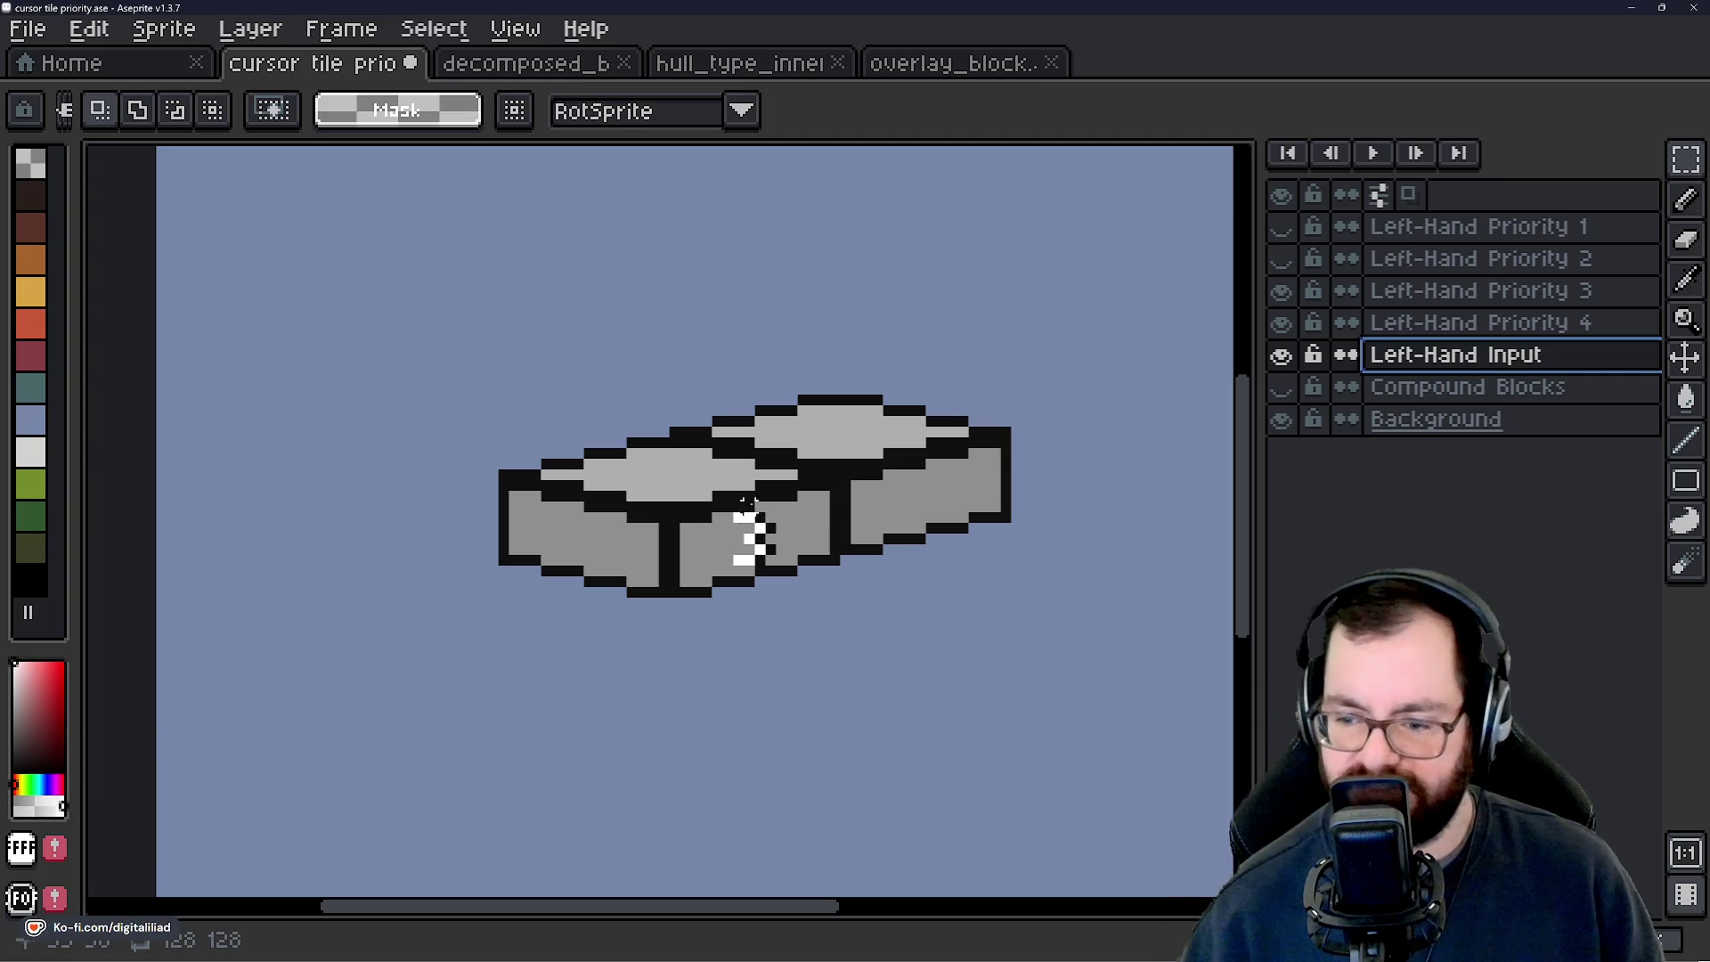
left_click(1281, 258)
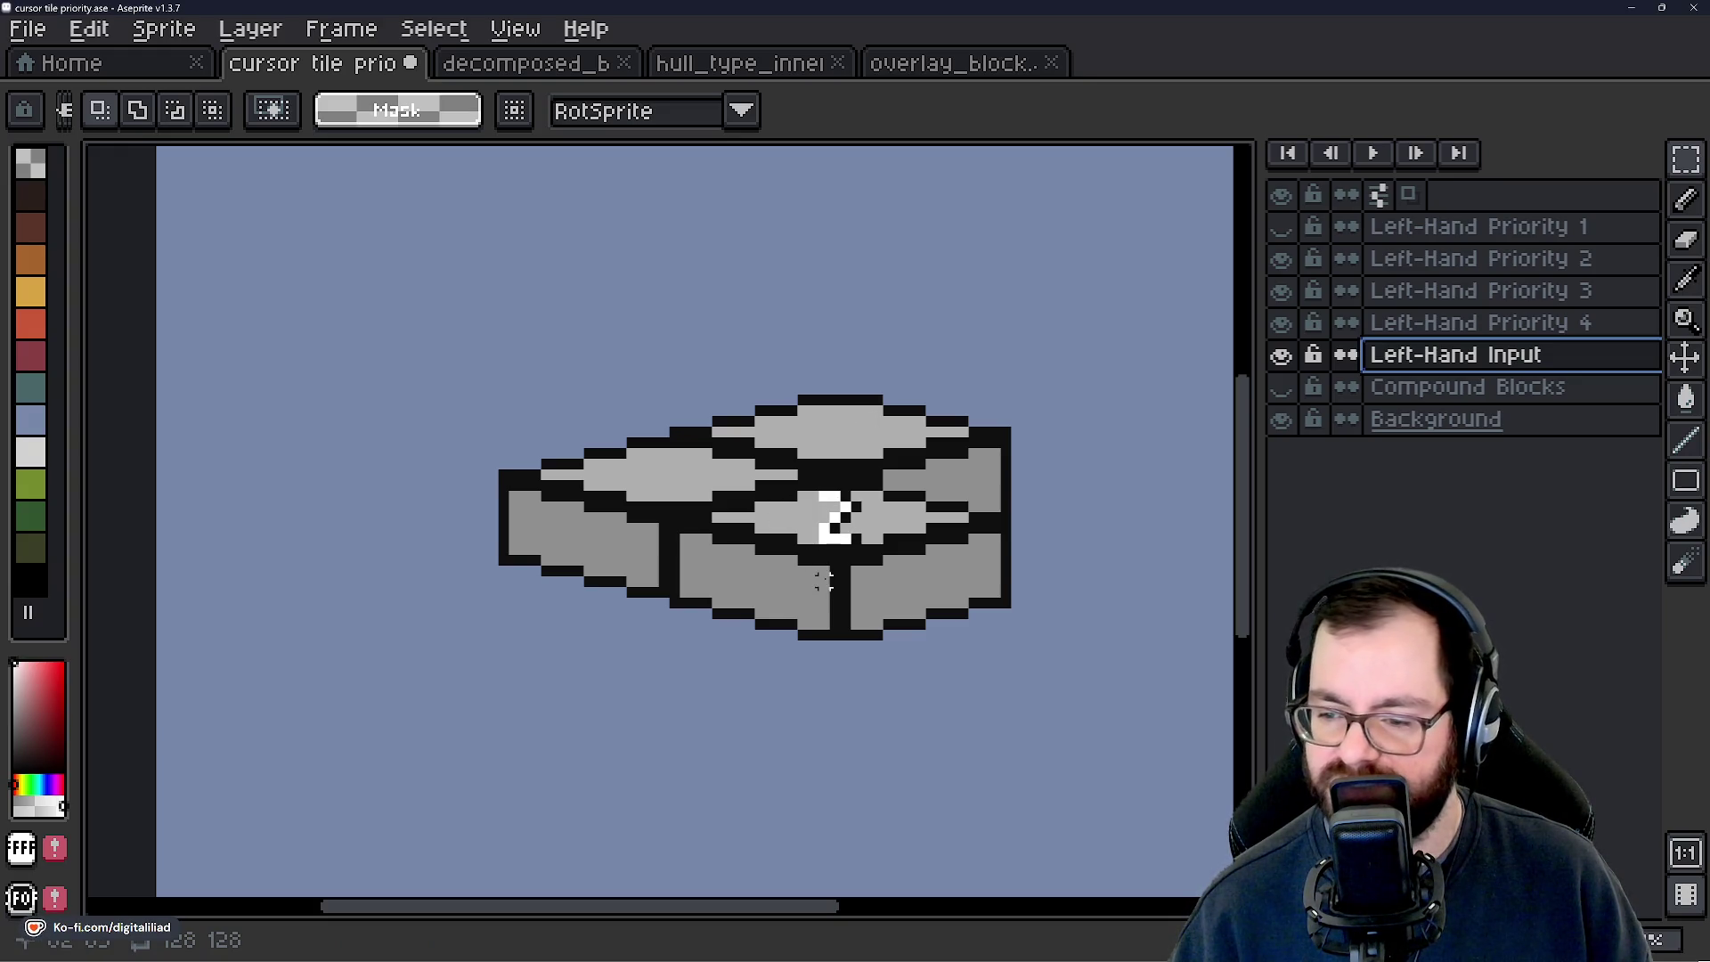
left_click(1280, 226)
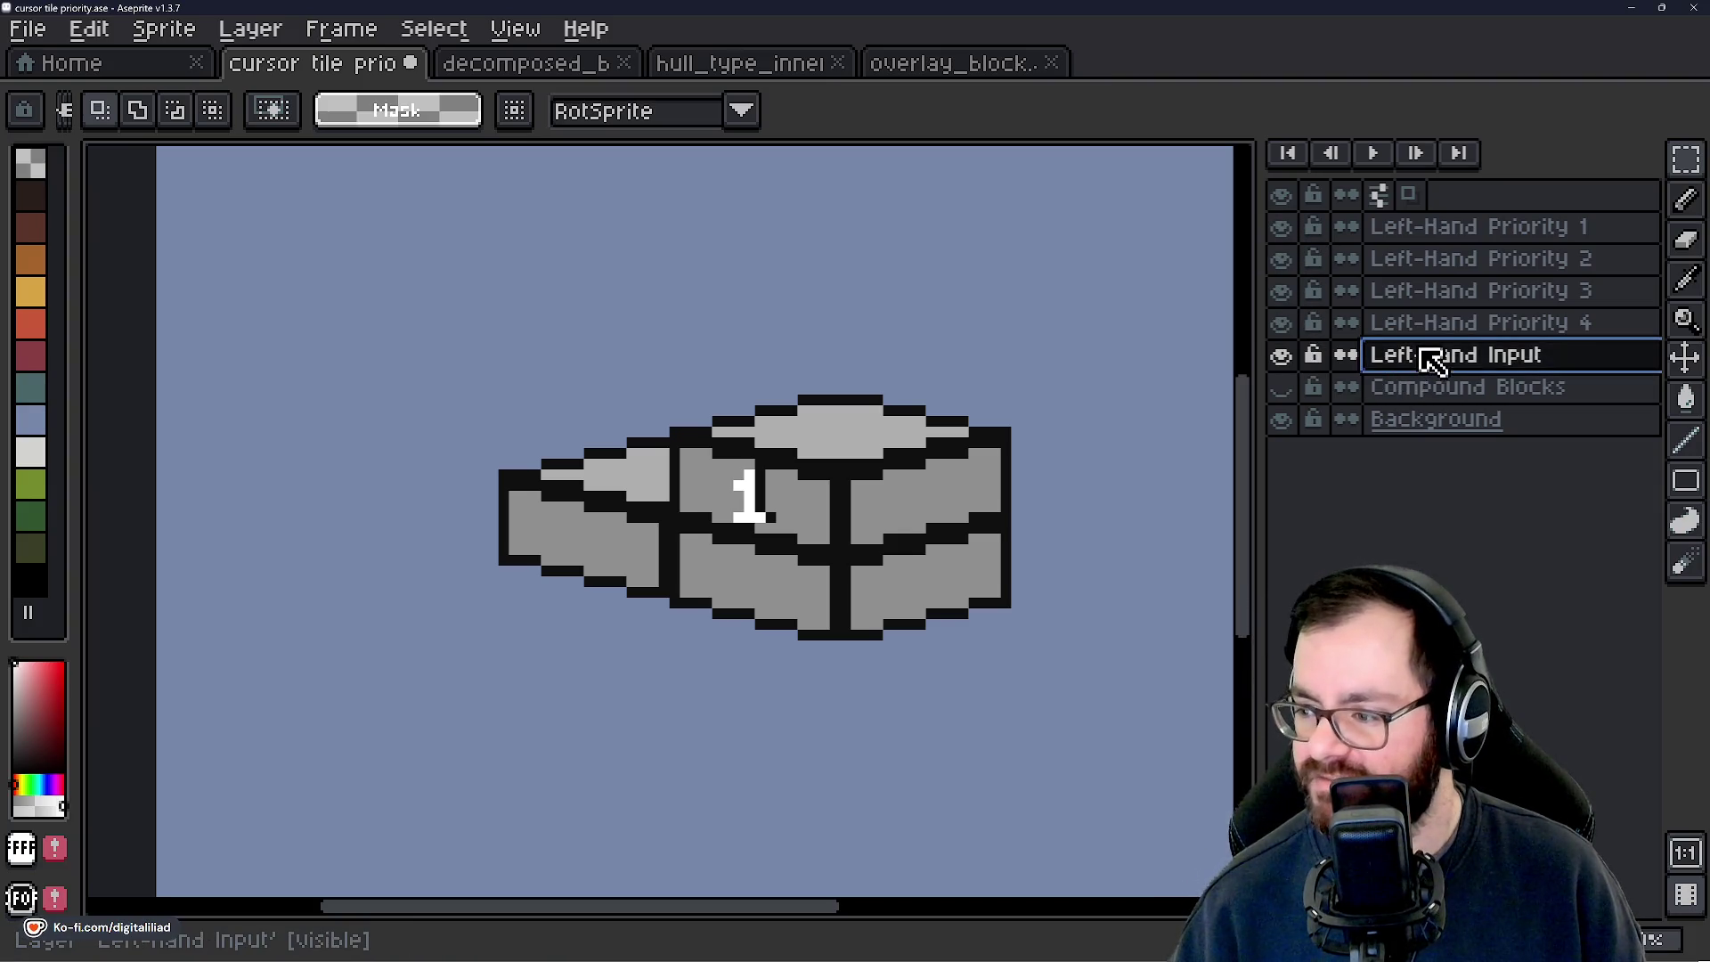
Duplicate the Left-Hand Input layer and move the copy to the top of the layer stack.
right_click(1429, 365)
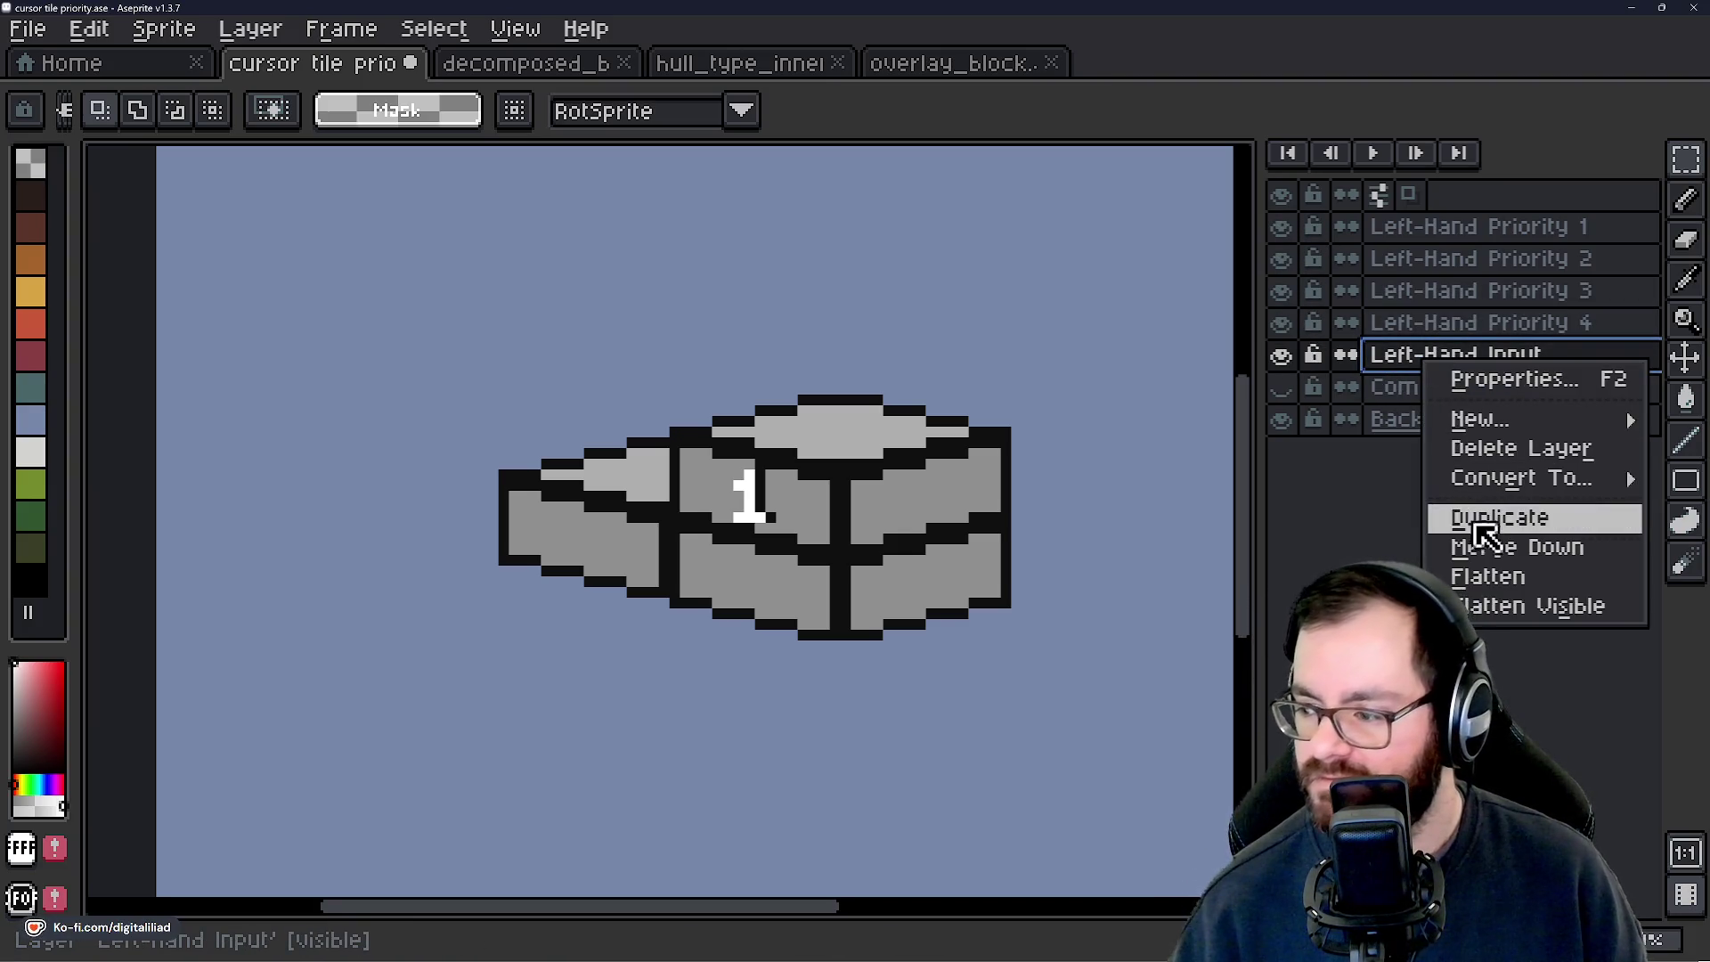
left_click(1476, 536)
scroll(839, 595, "down", 1)
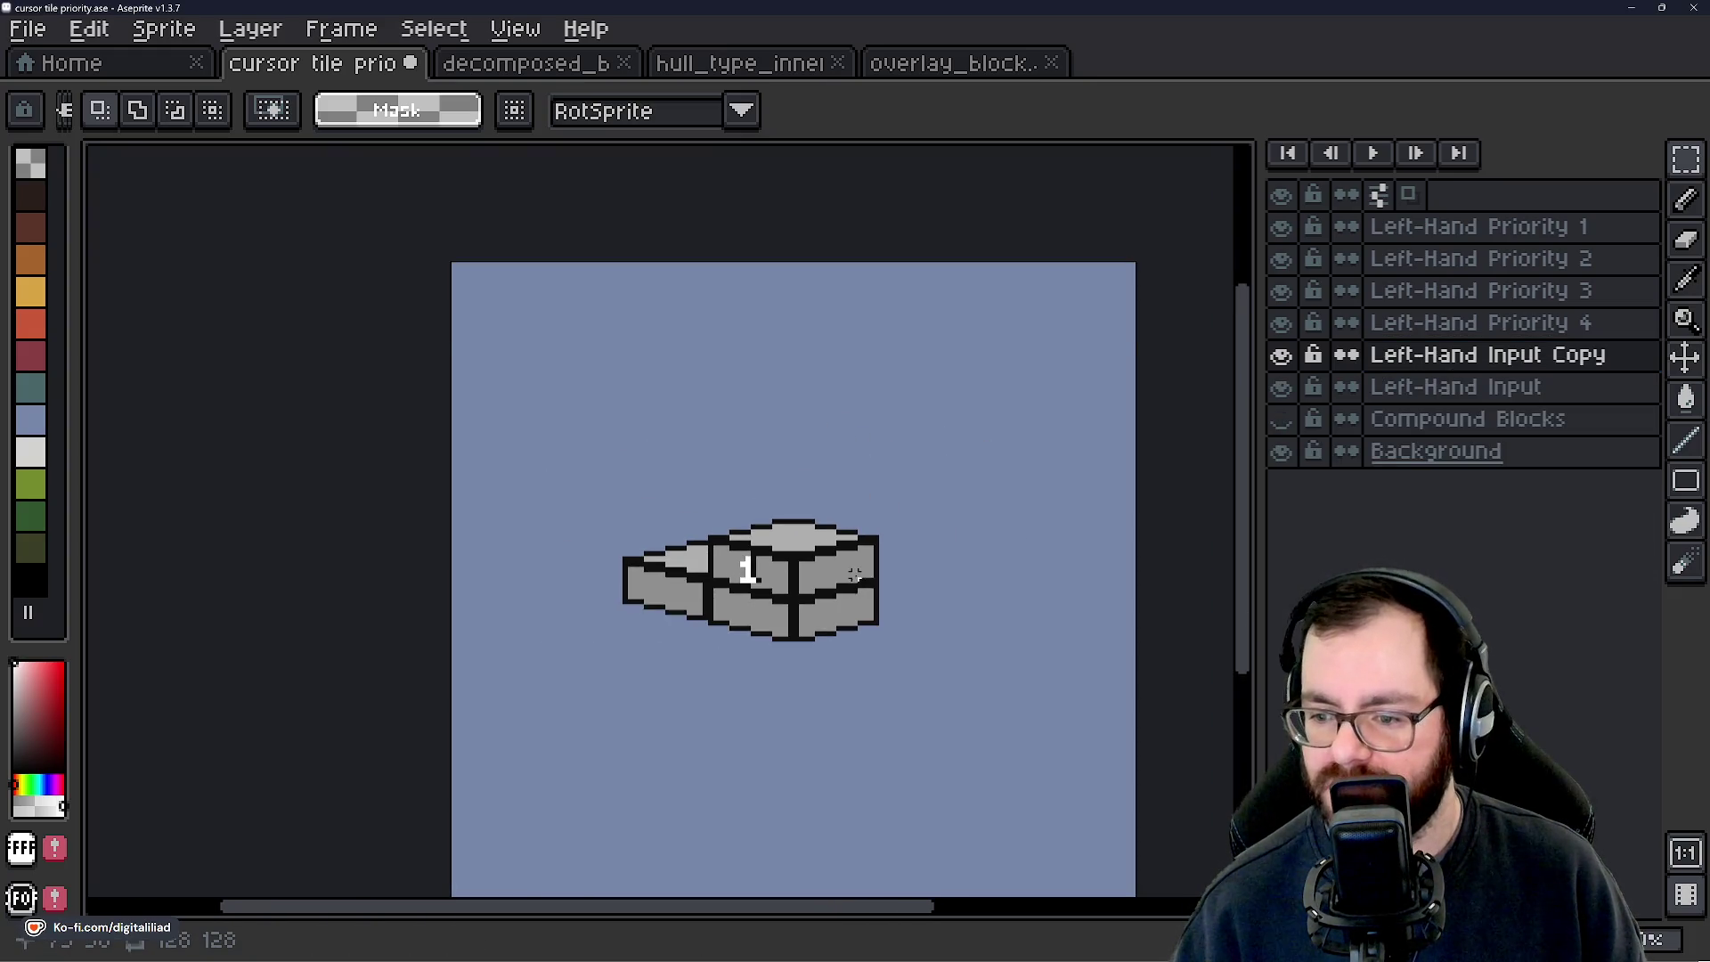
scroll(837, 595, "down", 5)
scroll(802, 598, "up", 6)
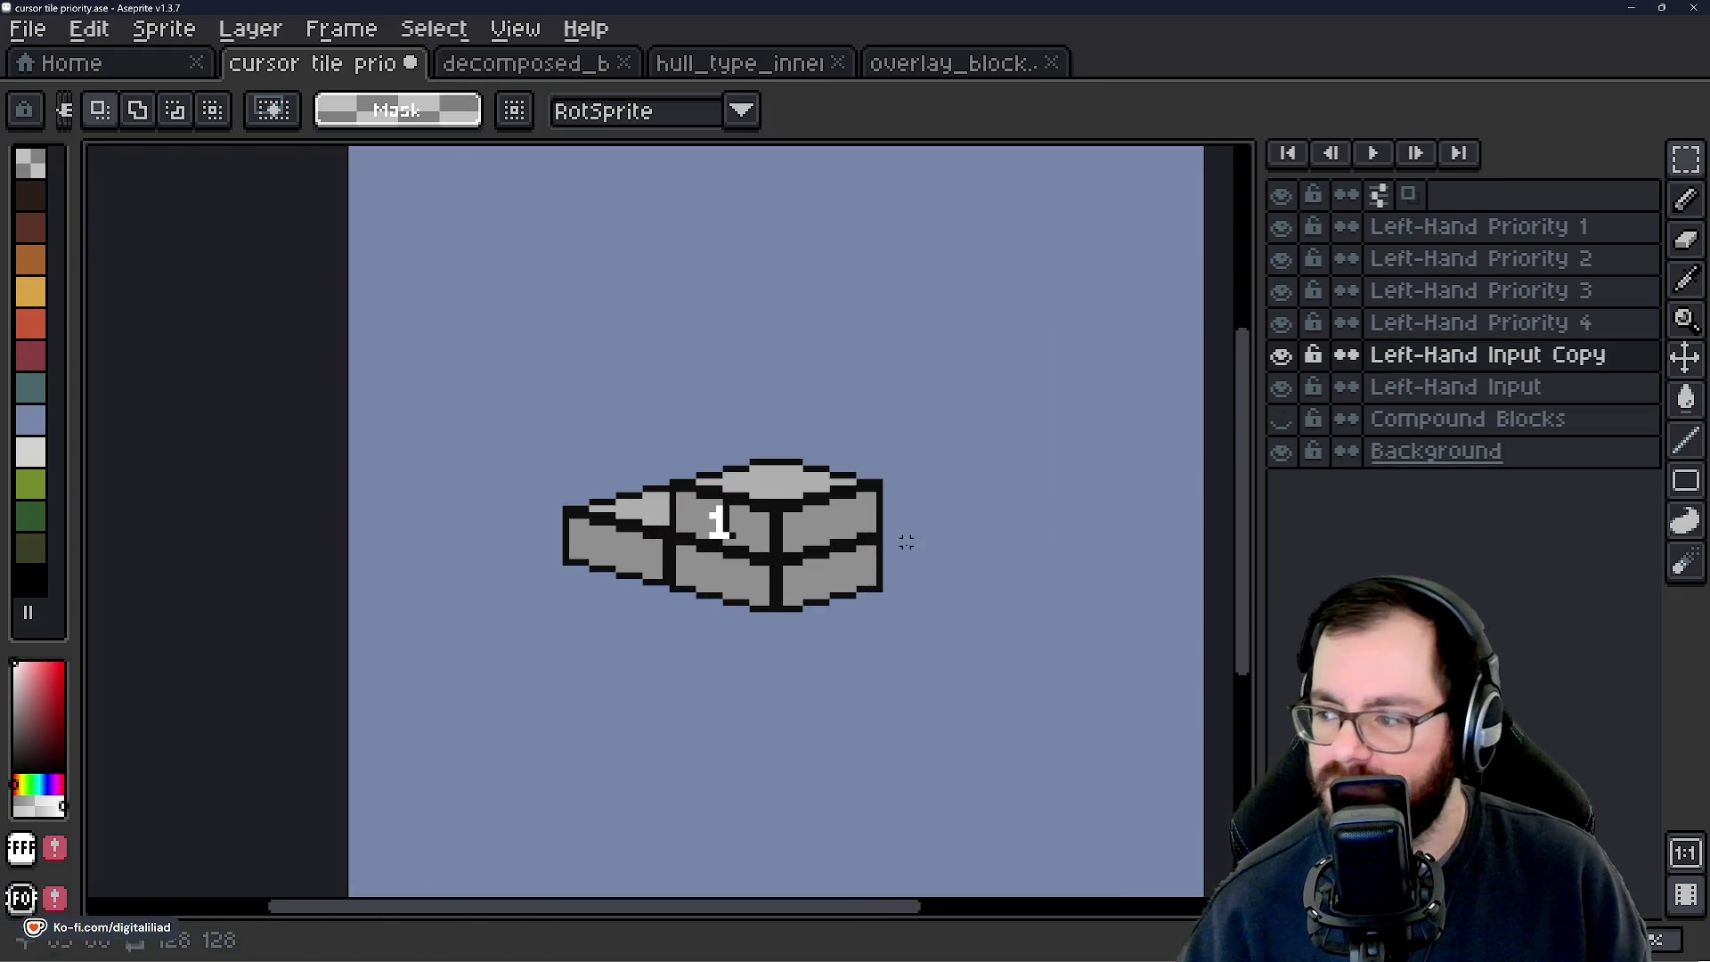
left_click_drag(966, 503, 939, 526)
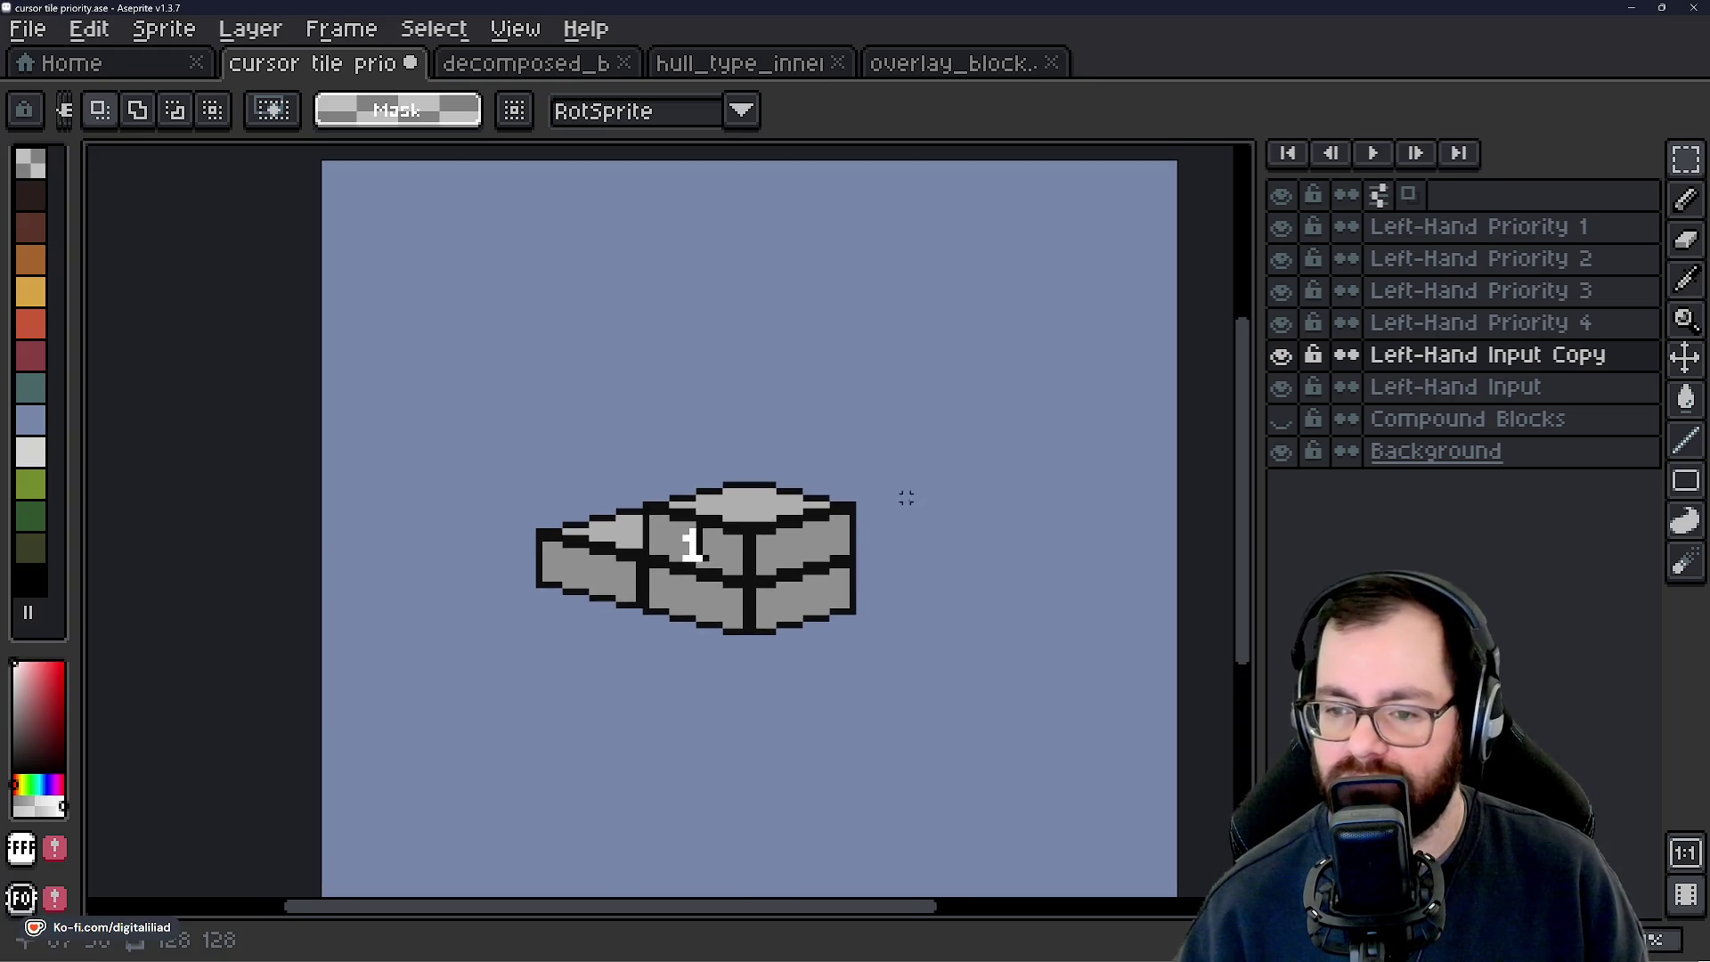
scroll(825, 552, "up", 1)
scroll(713, 638, "up", 1)
scroll(712, 638, "down", 2)
scroll(713, 638, "up", 3)
scroll(712, 638, "down", 3)
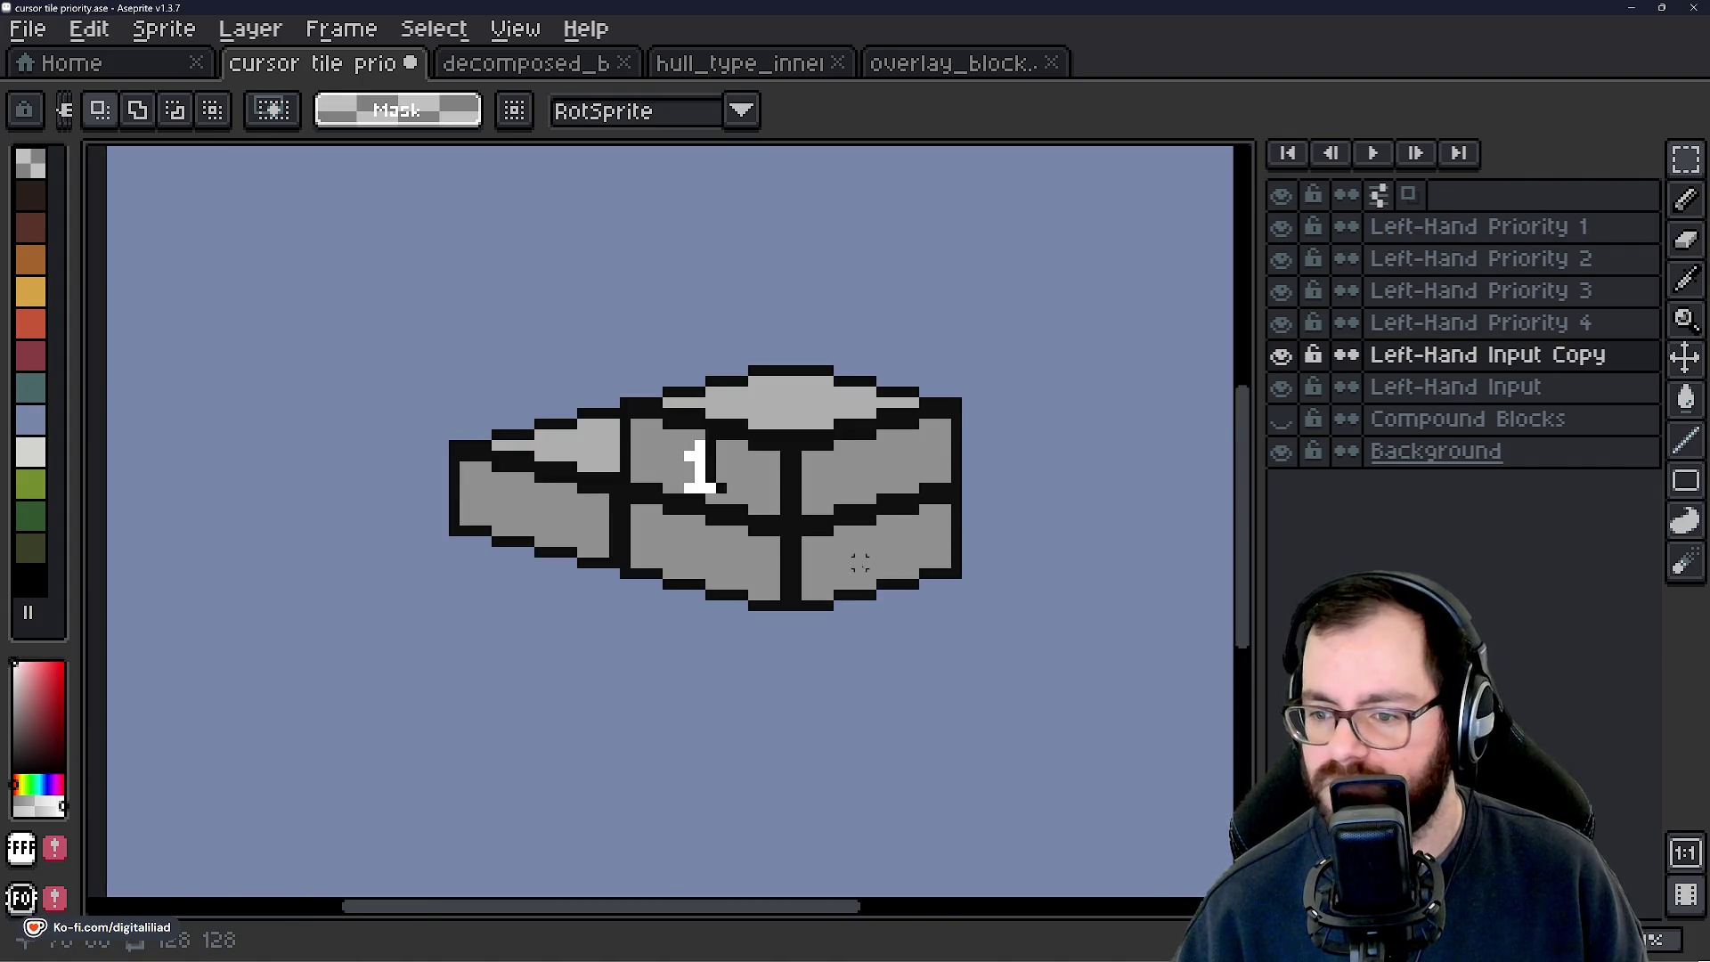
left_click_drag(1425, 361, 1431, 234)
Duplicate the Left-Hand Priority 4 and Priority 3 layers, moving each copy to the top.
left_click(1443, 334)
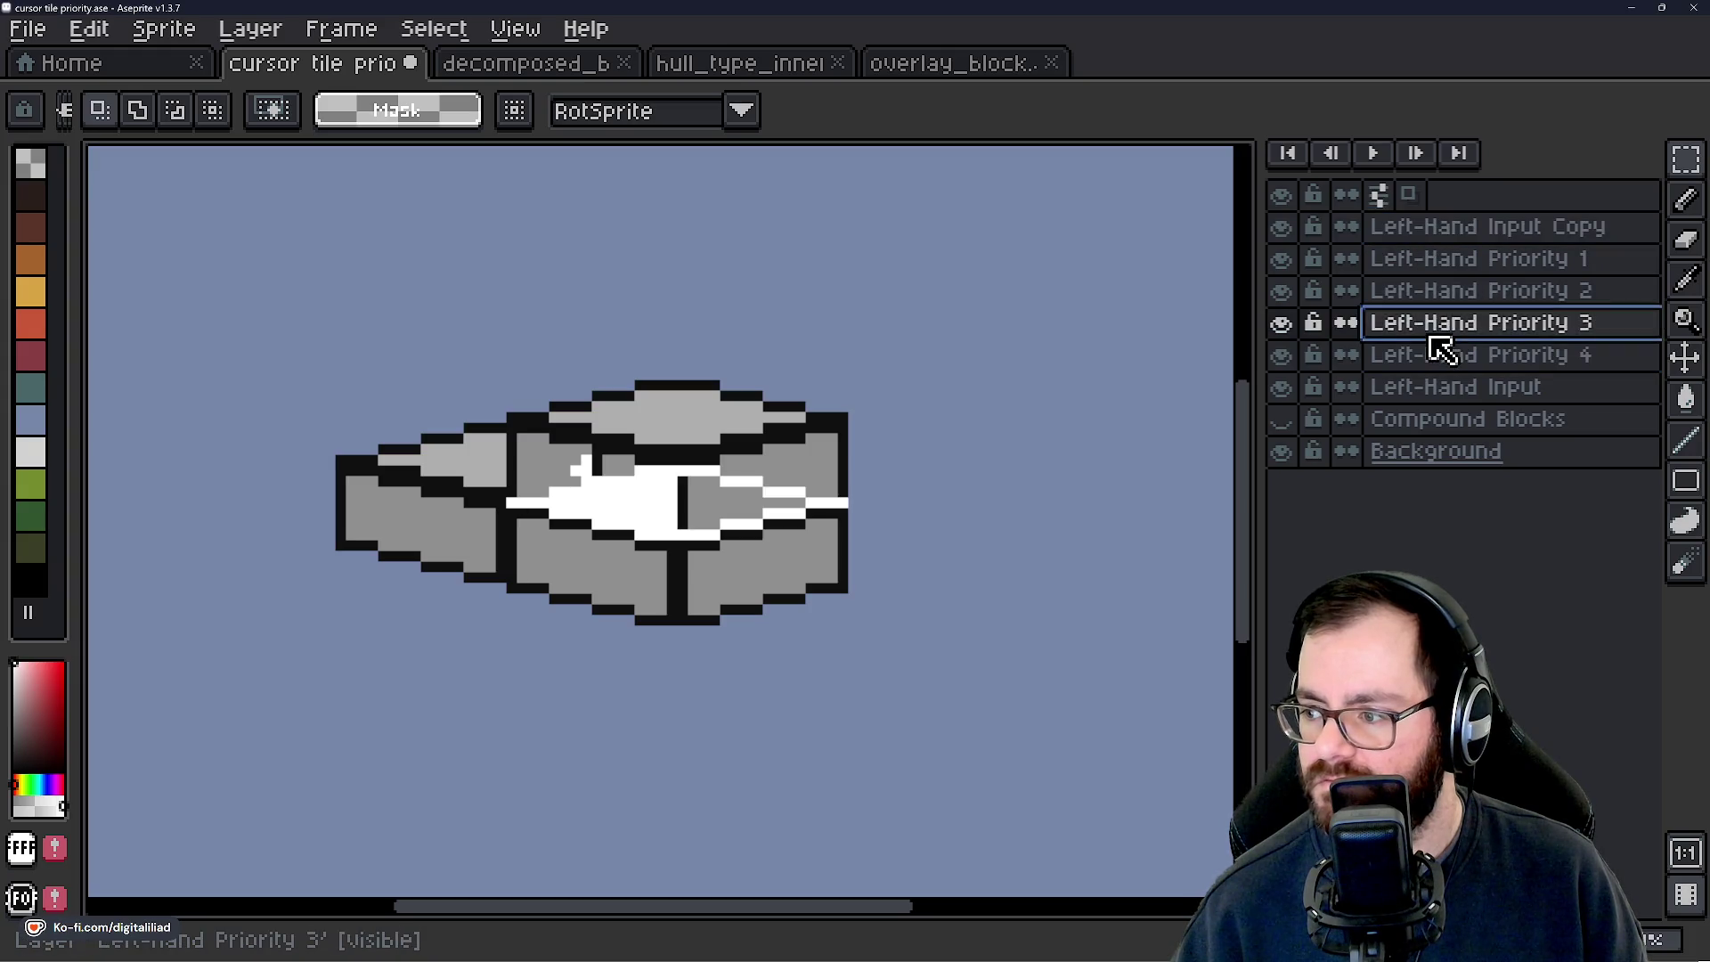
left_click(1435, 355)
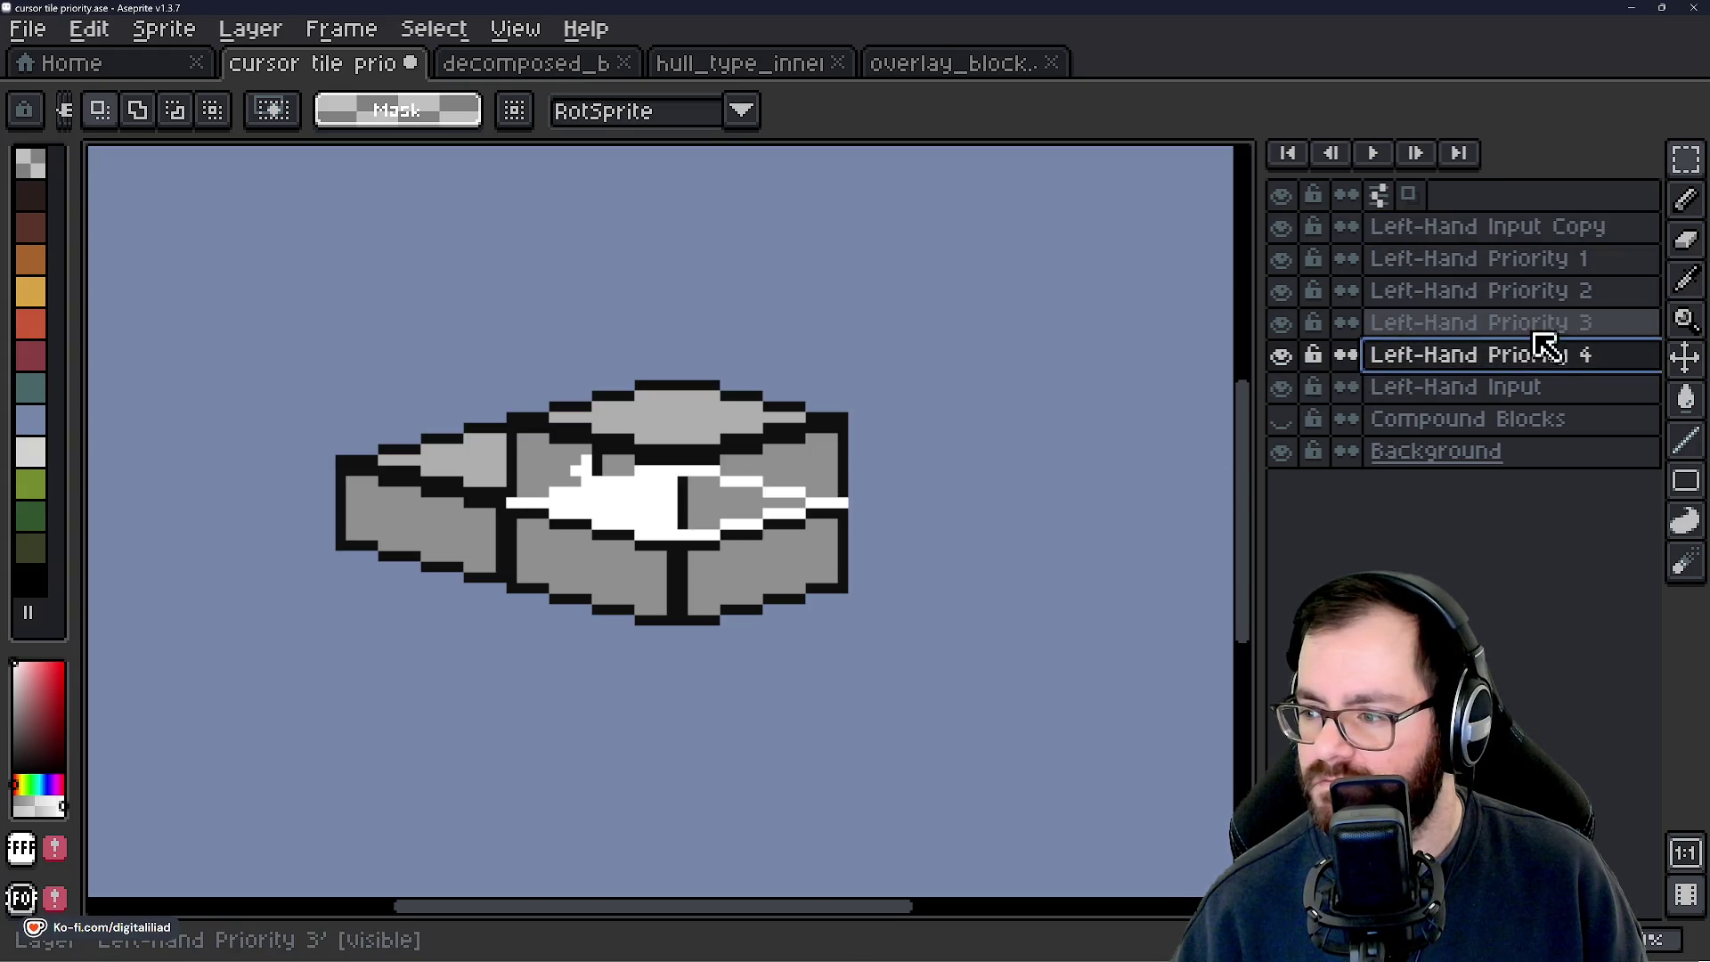
right_click(1496, 364)
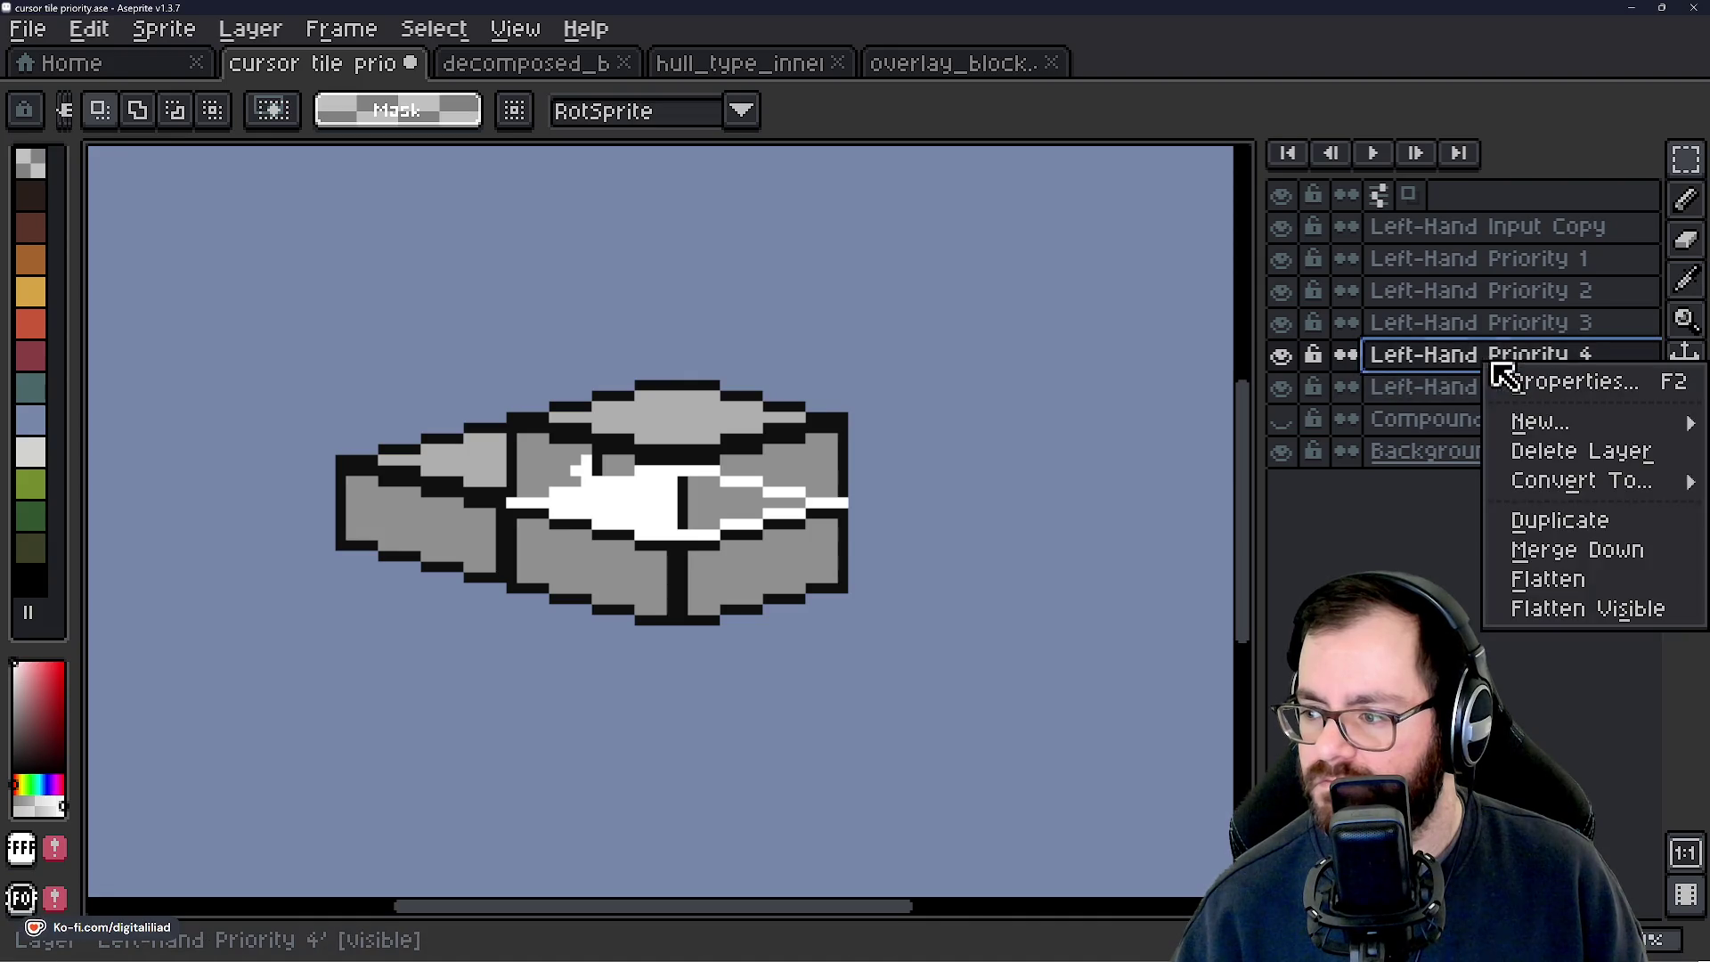
left_click(1541, 521)
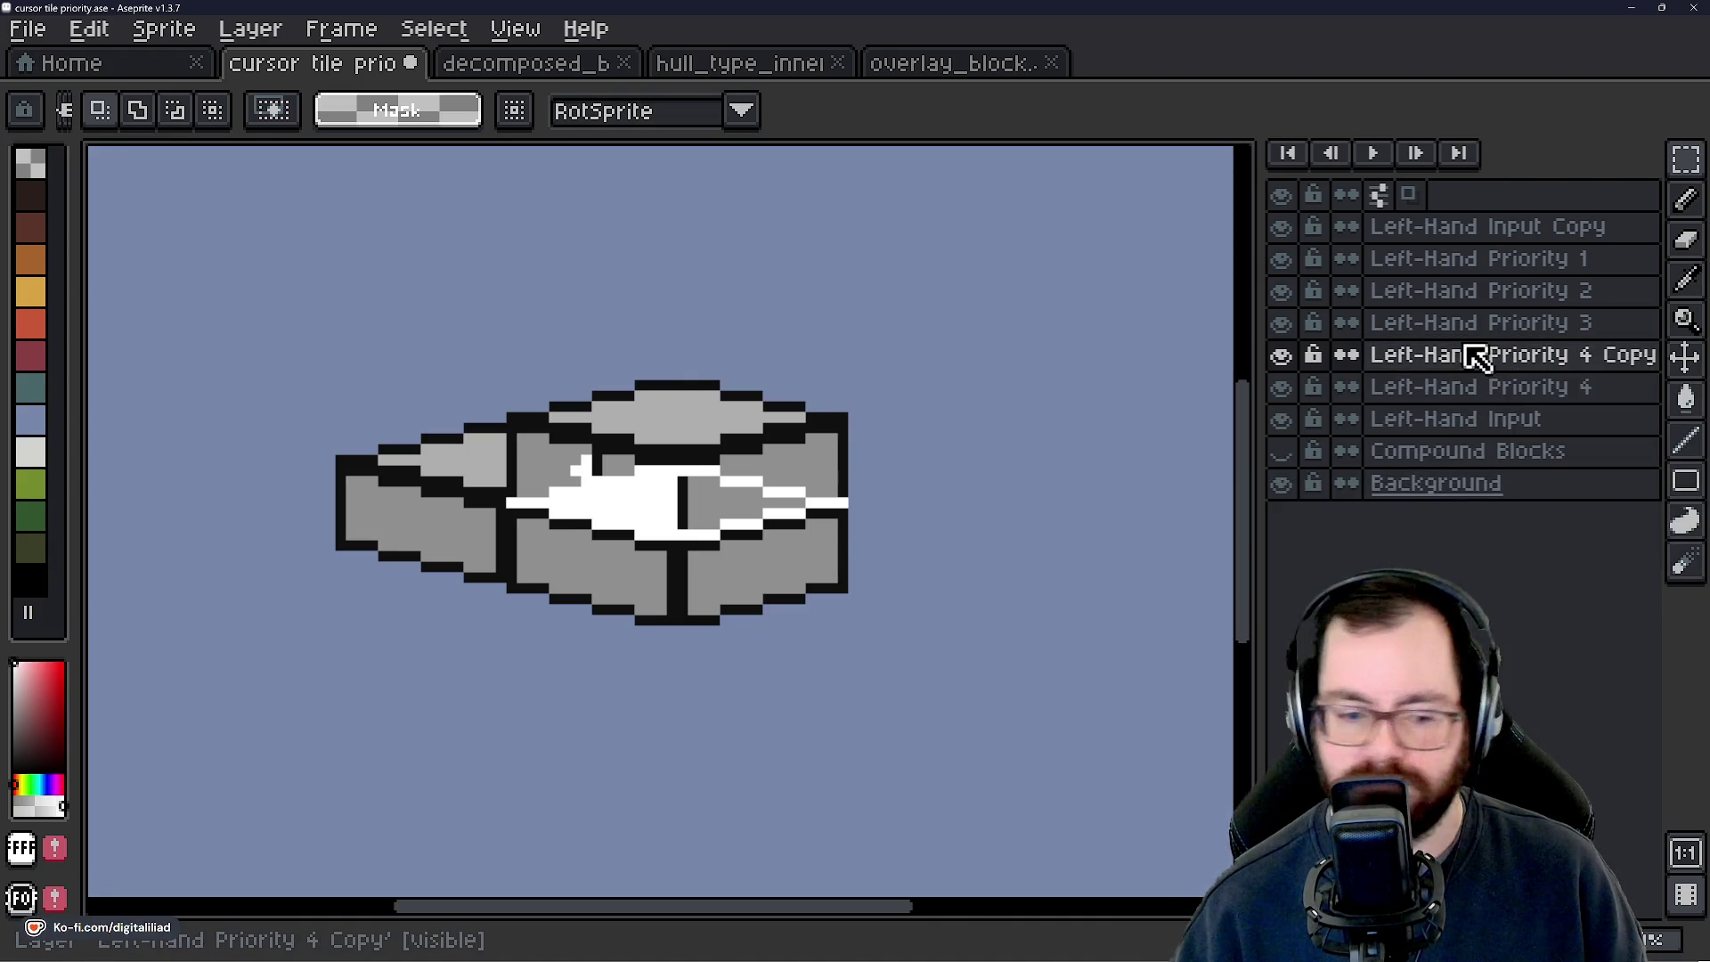
left_click_drag(1451, 370, 1455, 226)
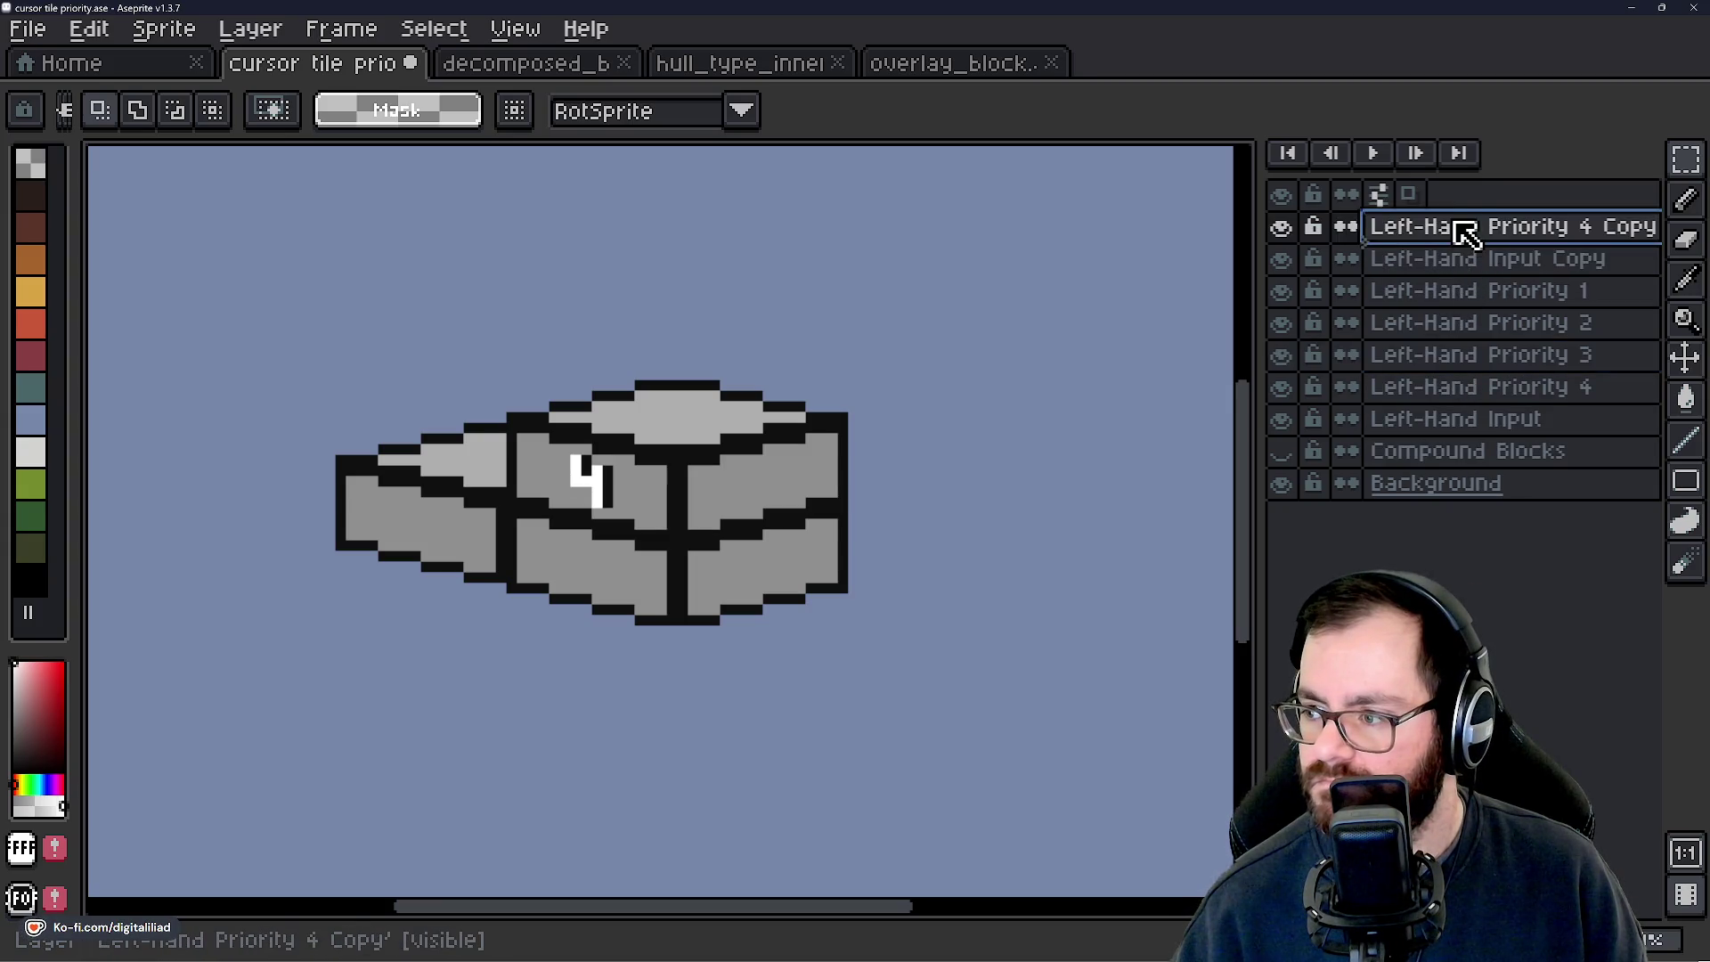
left_click(1460, 376)
left_click(1466, 360)
right_click(1467, 355)
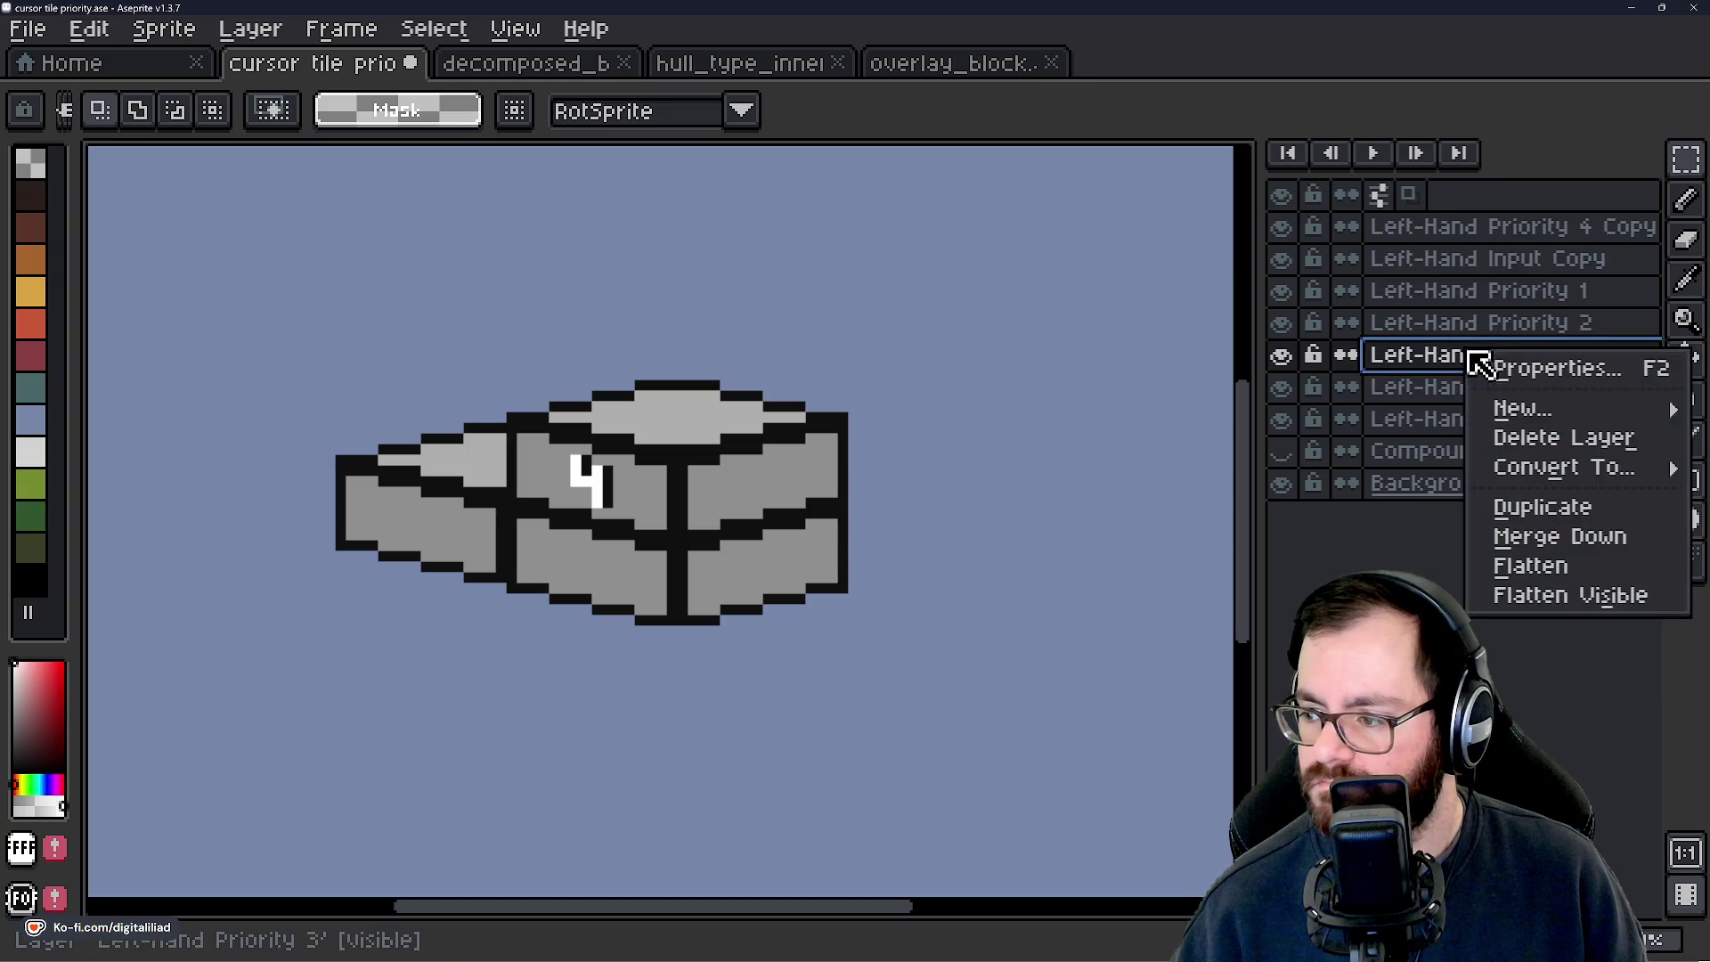
left_click(1511, 507)
left_click_drag(1470, 366, 1447, 232)
Duplicate Left-Hand Priority 2, move its copy to the top, then duplicate Left-Hand Priority 1.
left_click(1465, 361)
right_click(1454, 366)
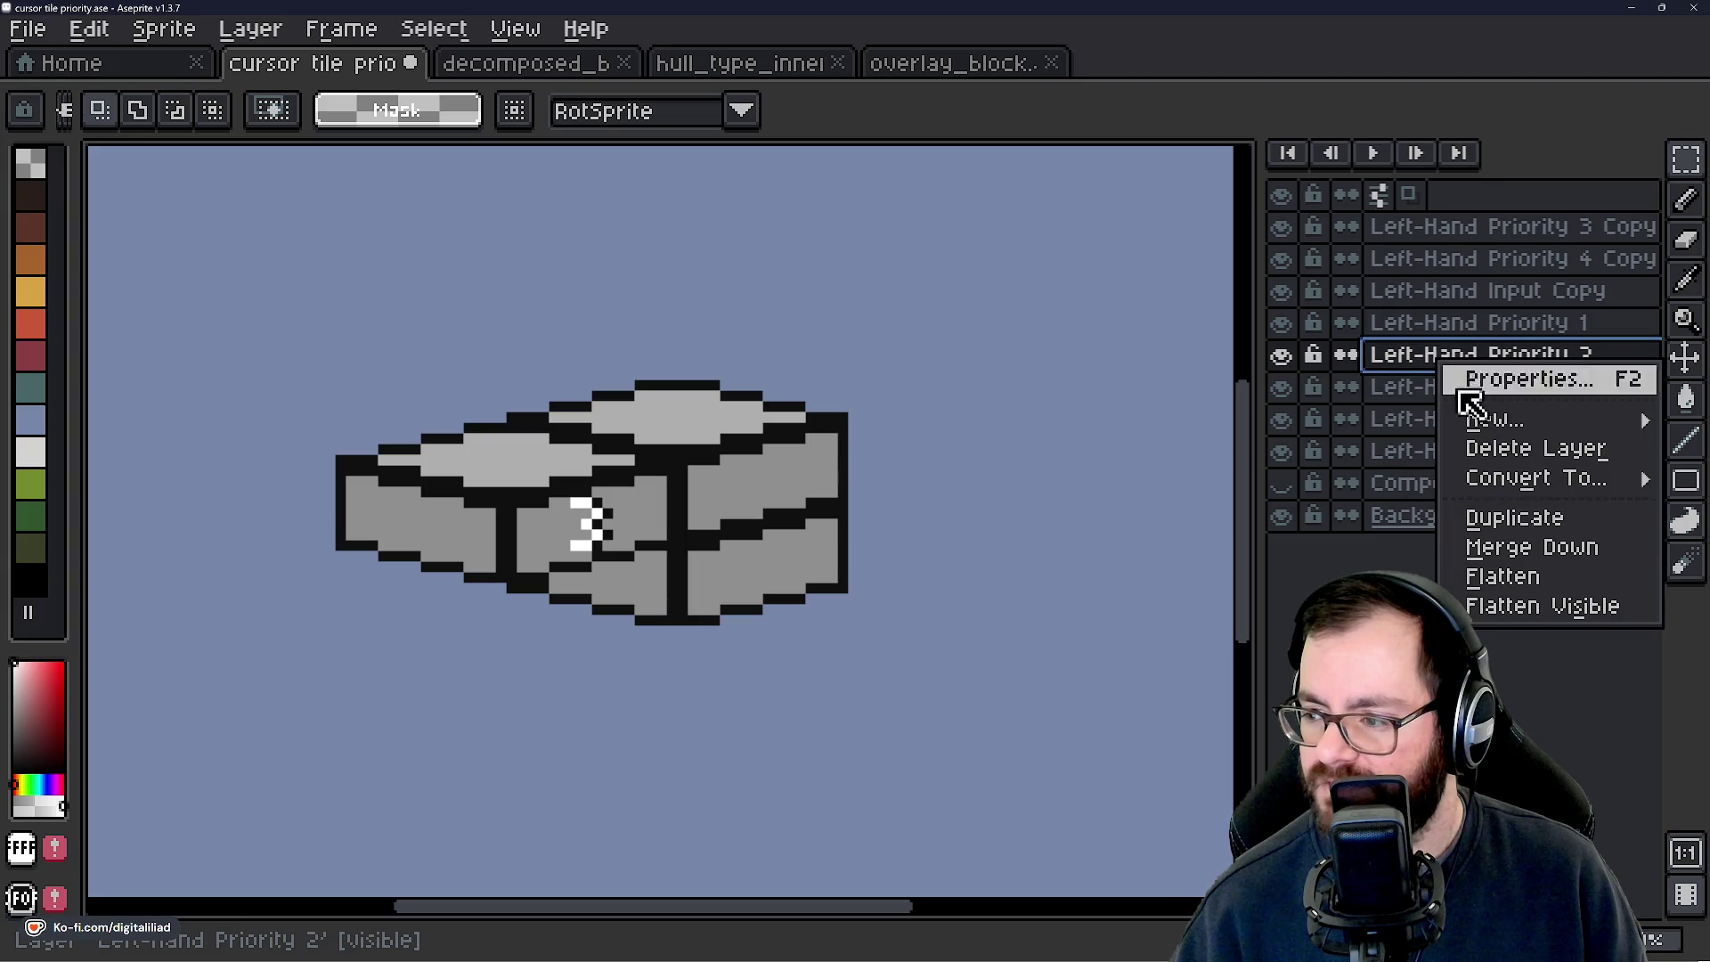
mouse_move(1504, 420)
left_click(1502, 525)
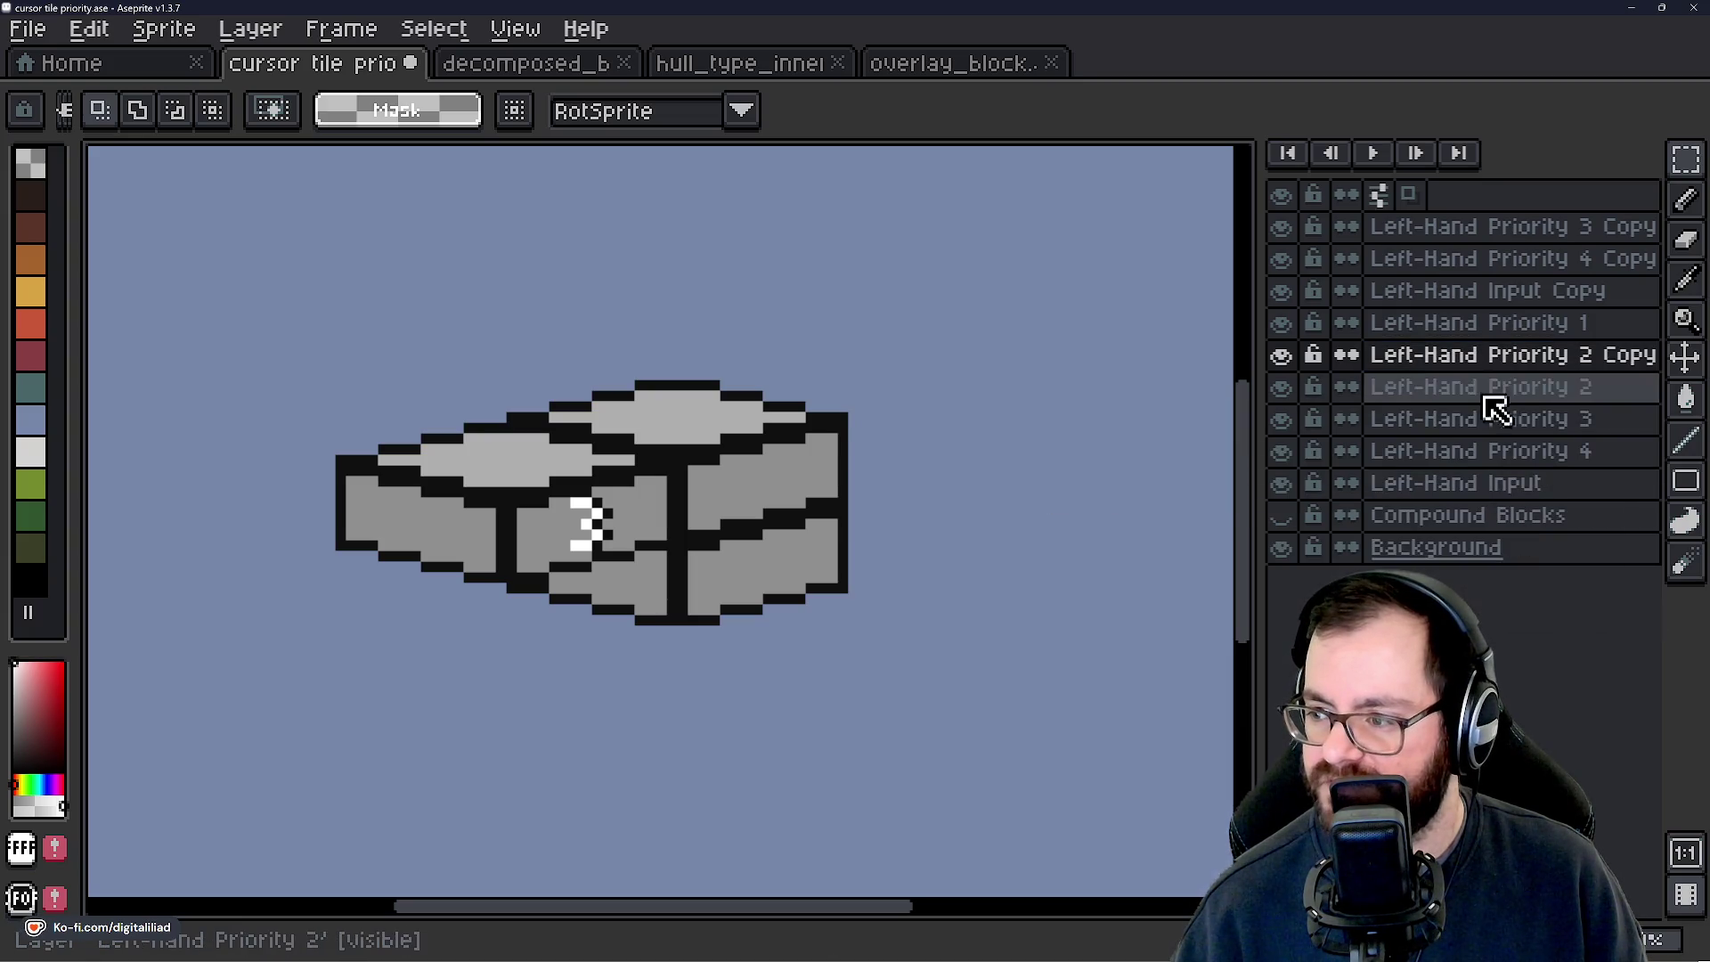
mouse_move(1496, 369)
left_mouse_down()
mouse_move(1482, 287)
mouse_move(1515, 242)
left_mouse_up()
left_click(1478, 359)
right_click(1478, 361)
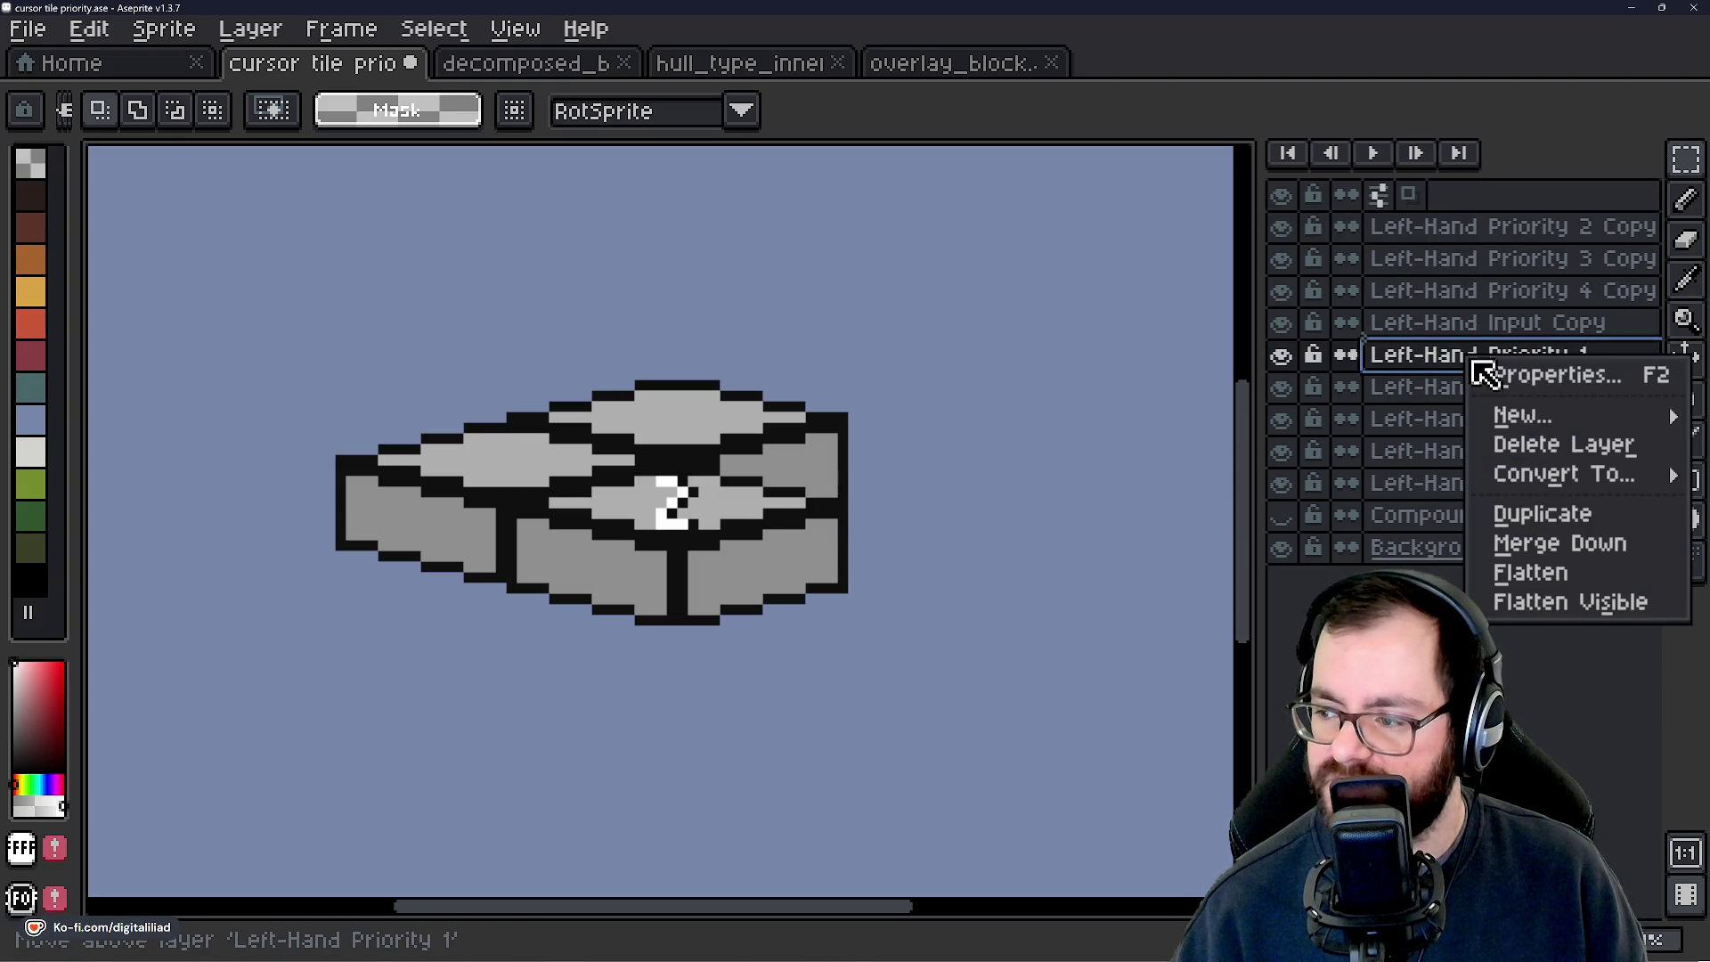
left_click(1536, 510)
Move the Priority 1 copy to the top and rename Left-Hand Input Copy to 'Right-Hand Input'.
mouse_move(1484, 356)
left_mouse_down()
mouse_move(1484, 215)
mouse_move(1501, 229)
left_mouse_up()
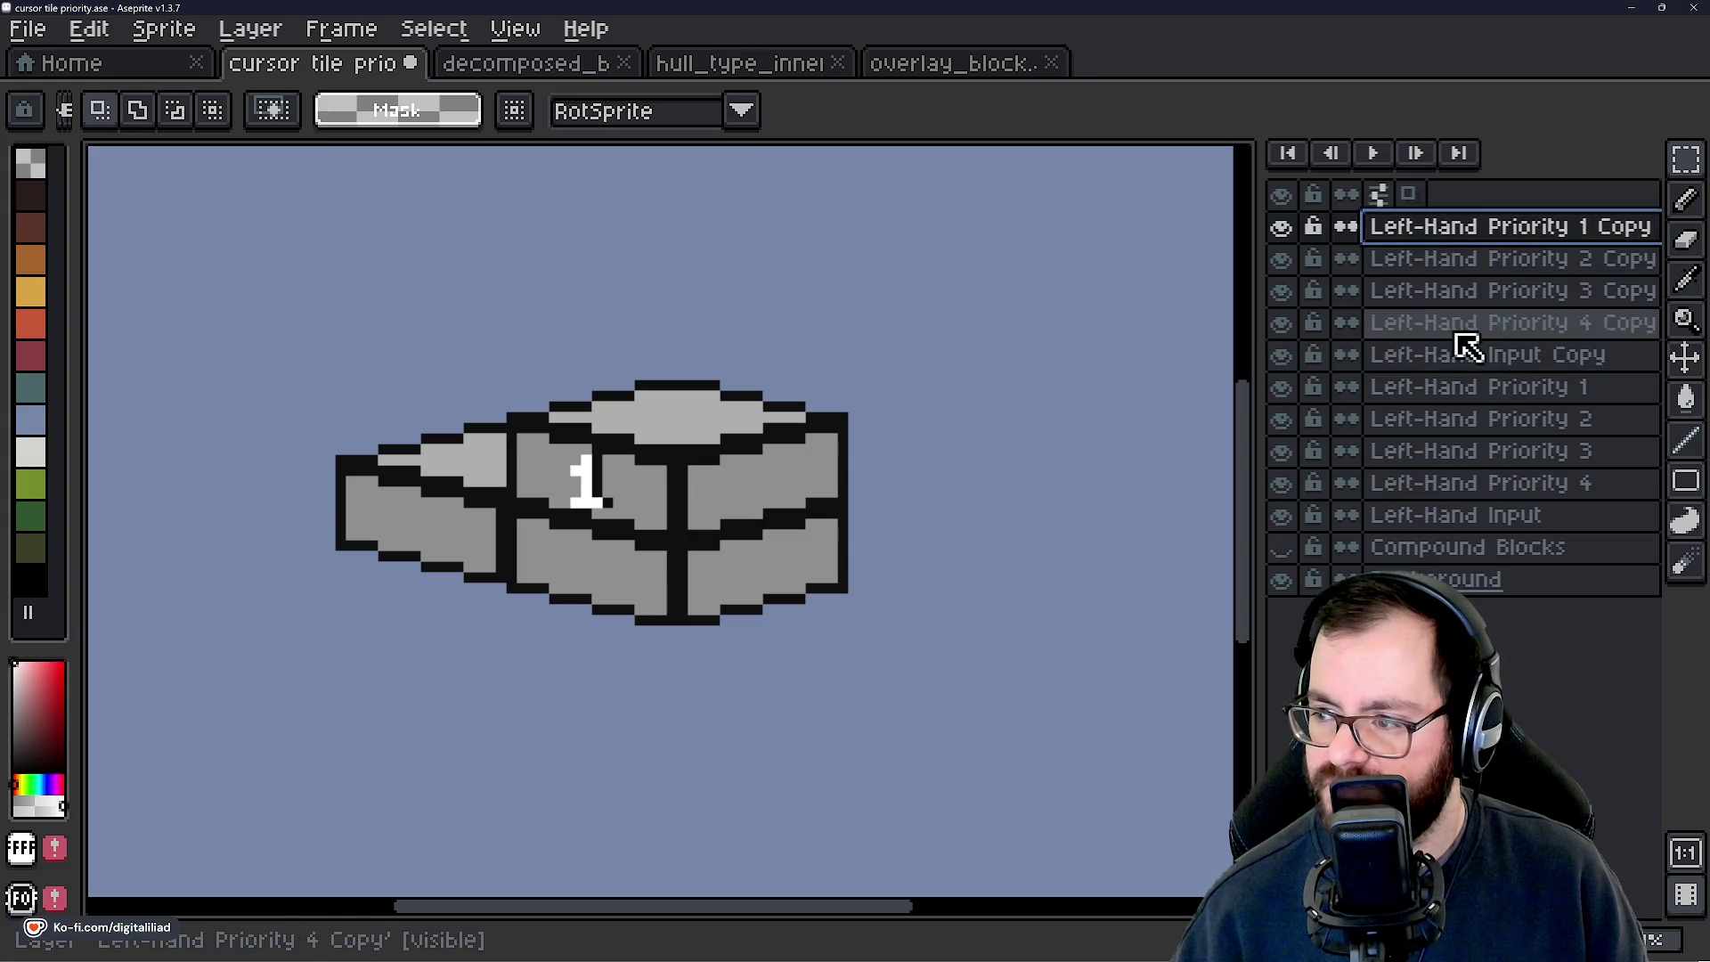
left_click(1442, 360)
double_click(1441, 360)
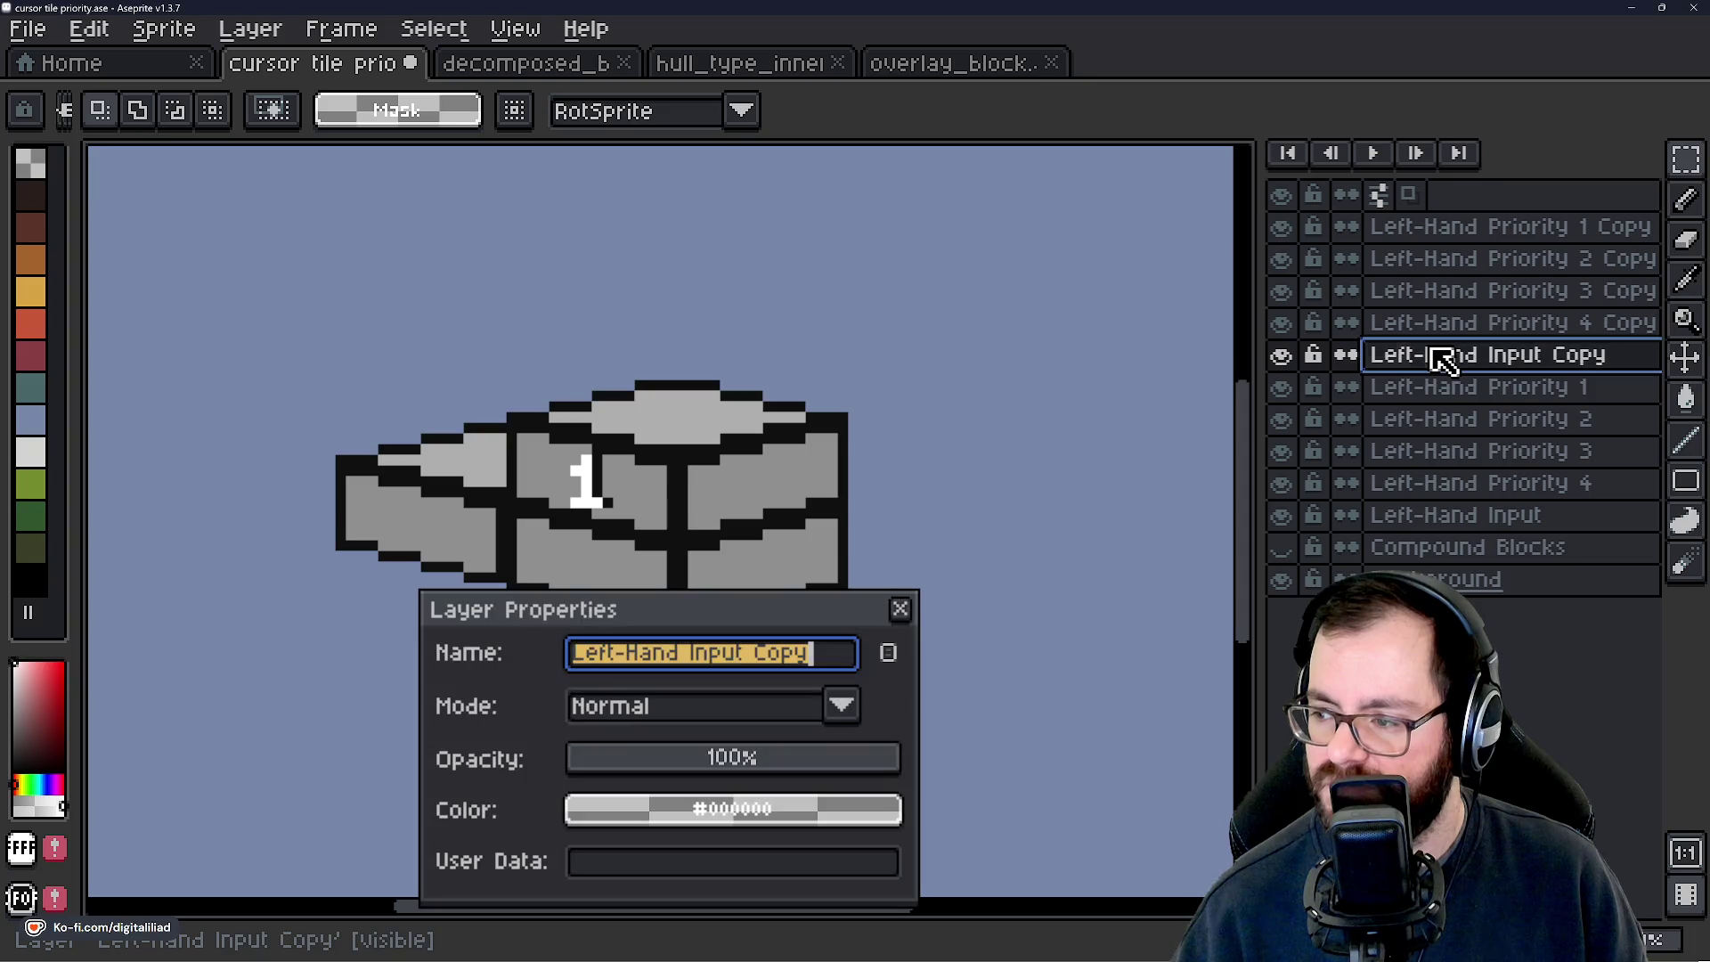
type("Right-Han")
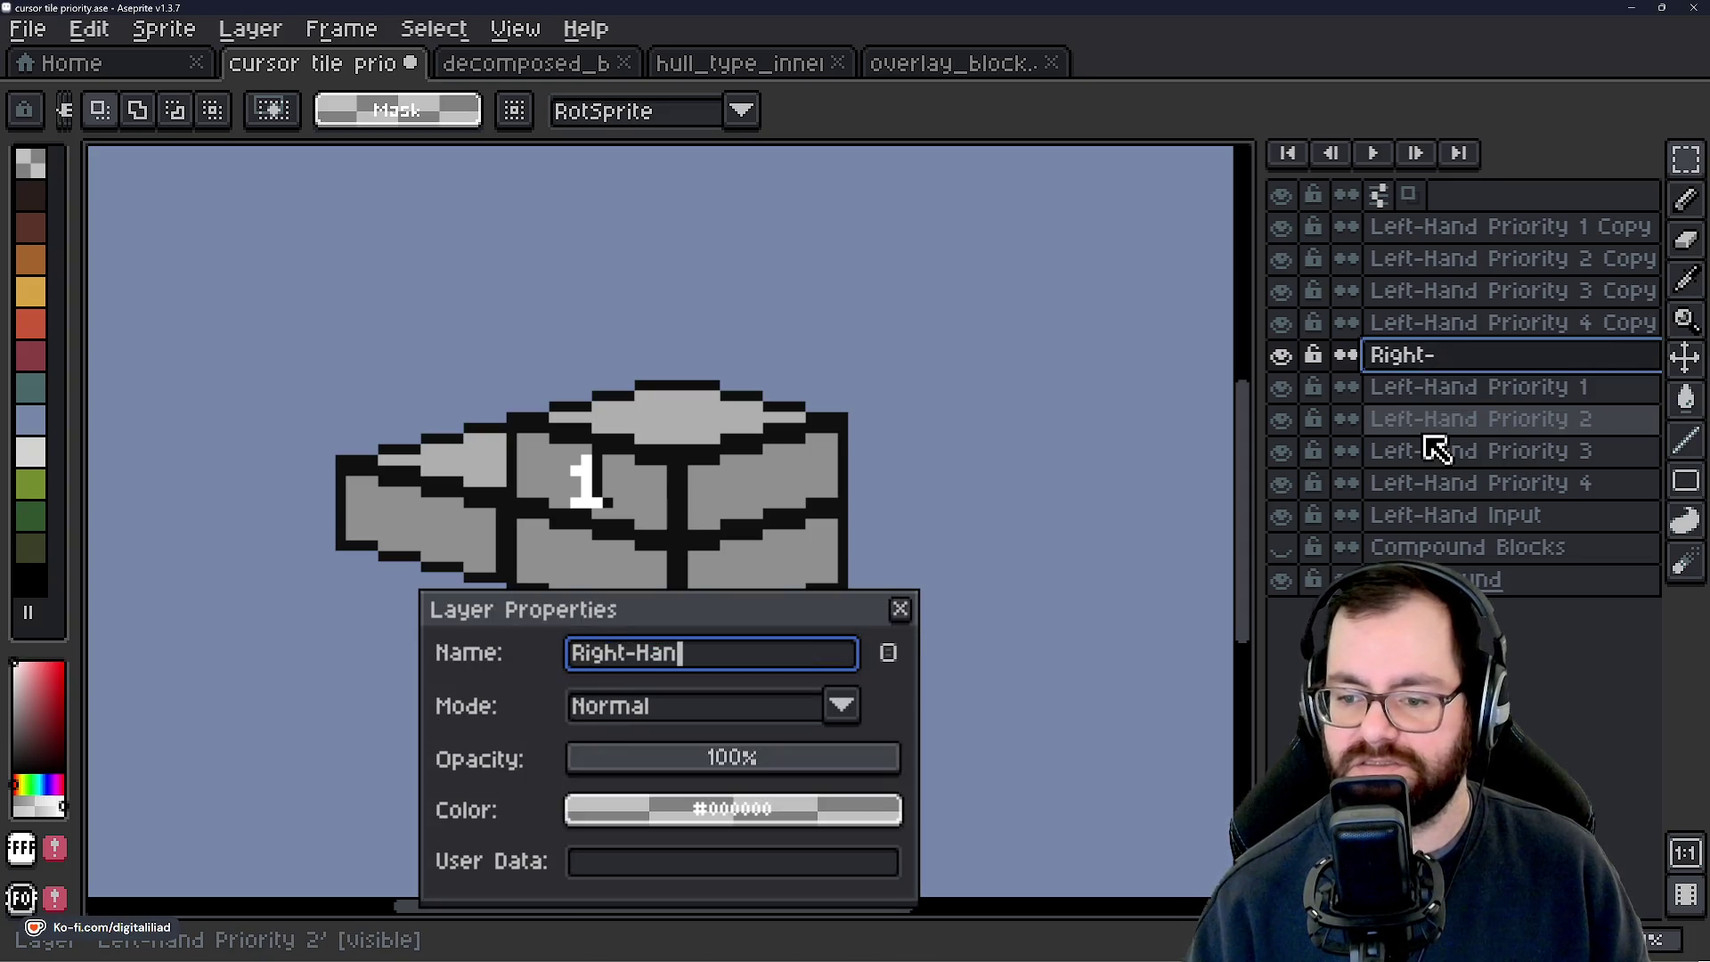
type("ut")
key("Return")
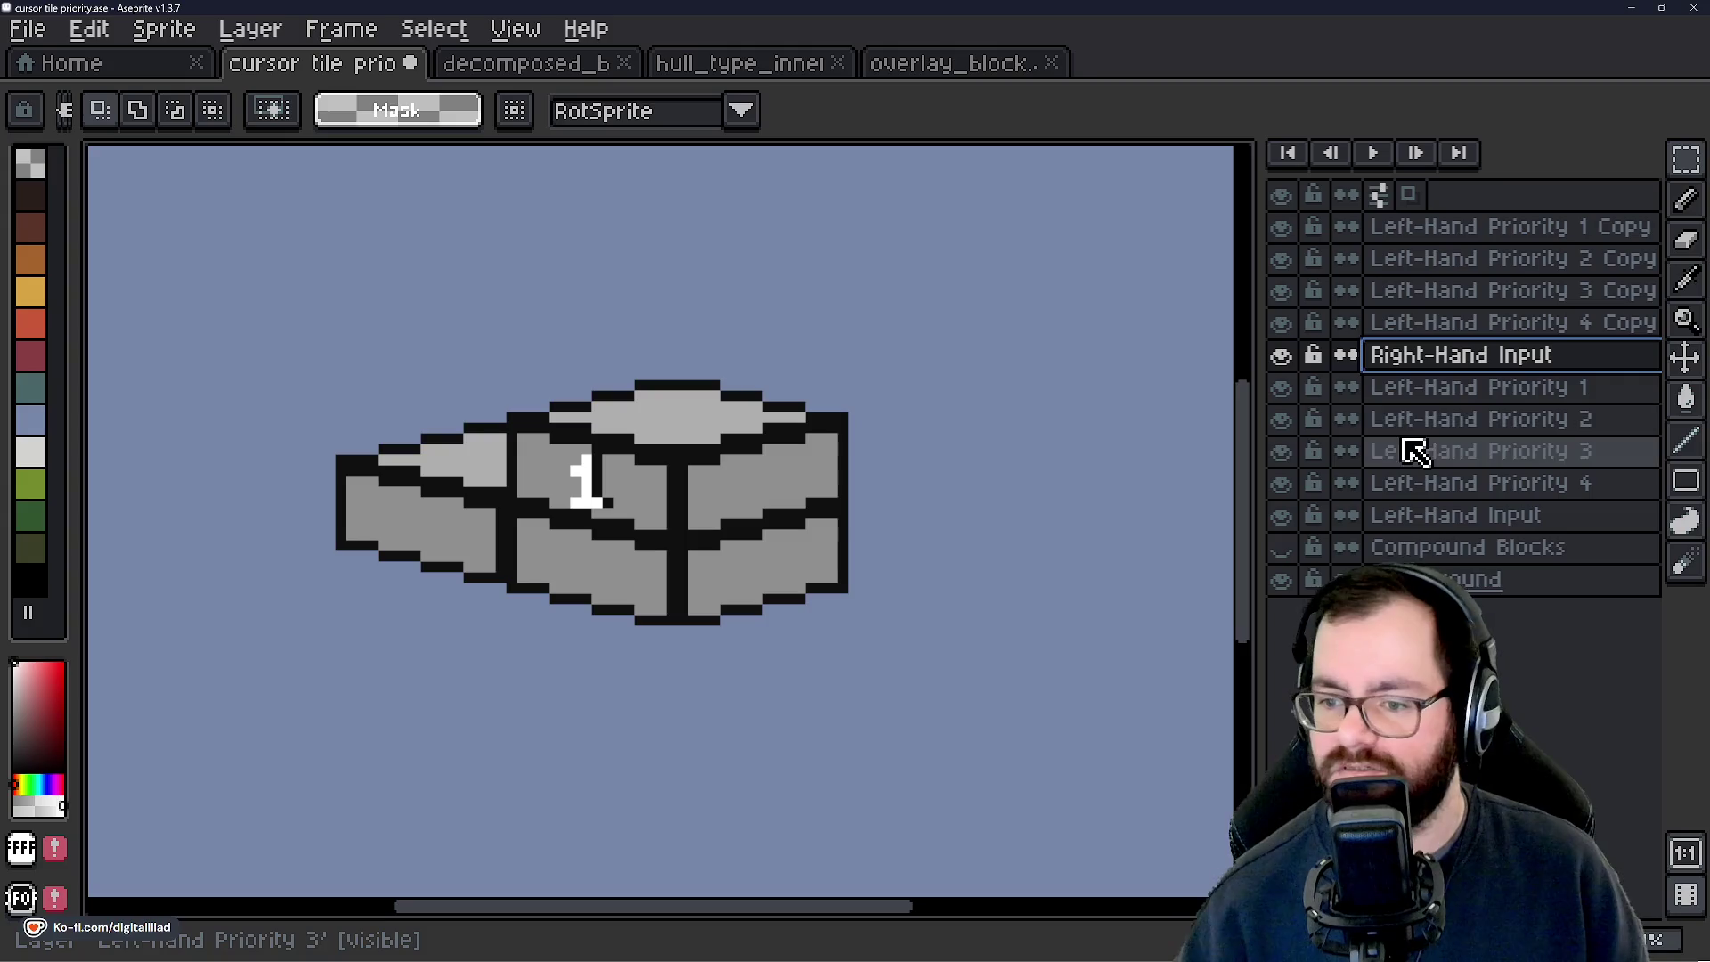
Hide the Left-Hand Priority 1 and 4 layers and all four Left-Hand Priority copies.
left_click(1280, 386)
left_click(1281, 483)
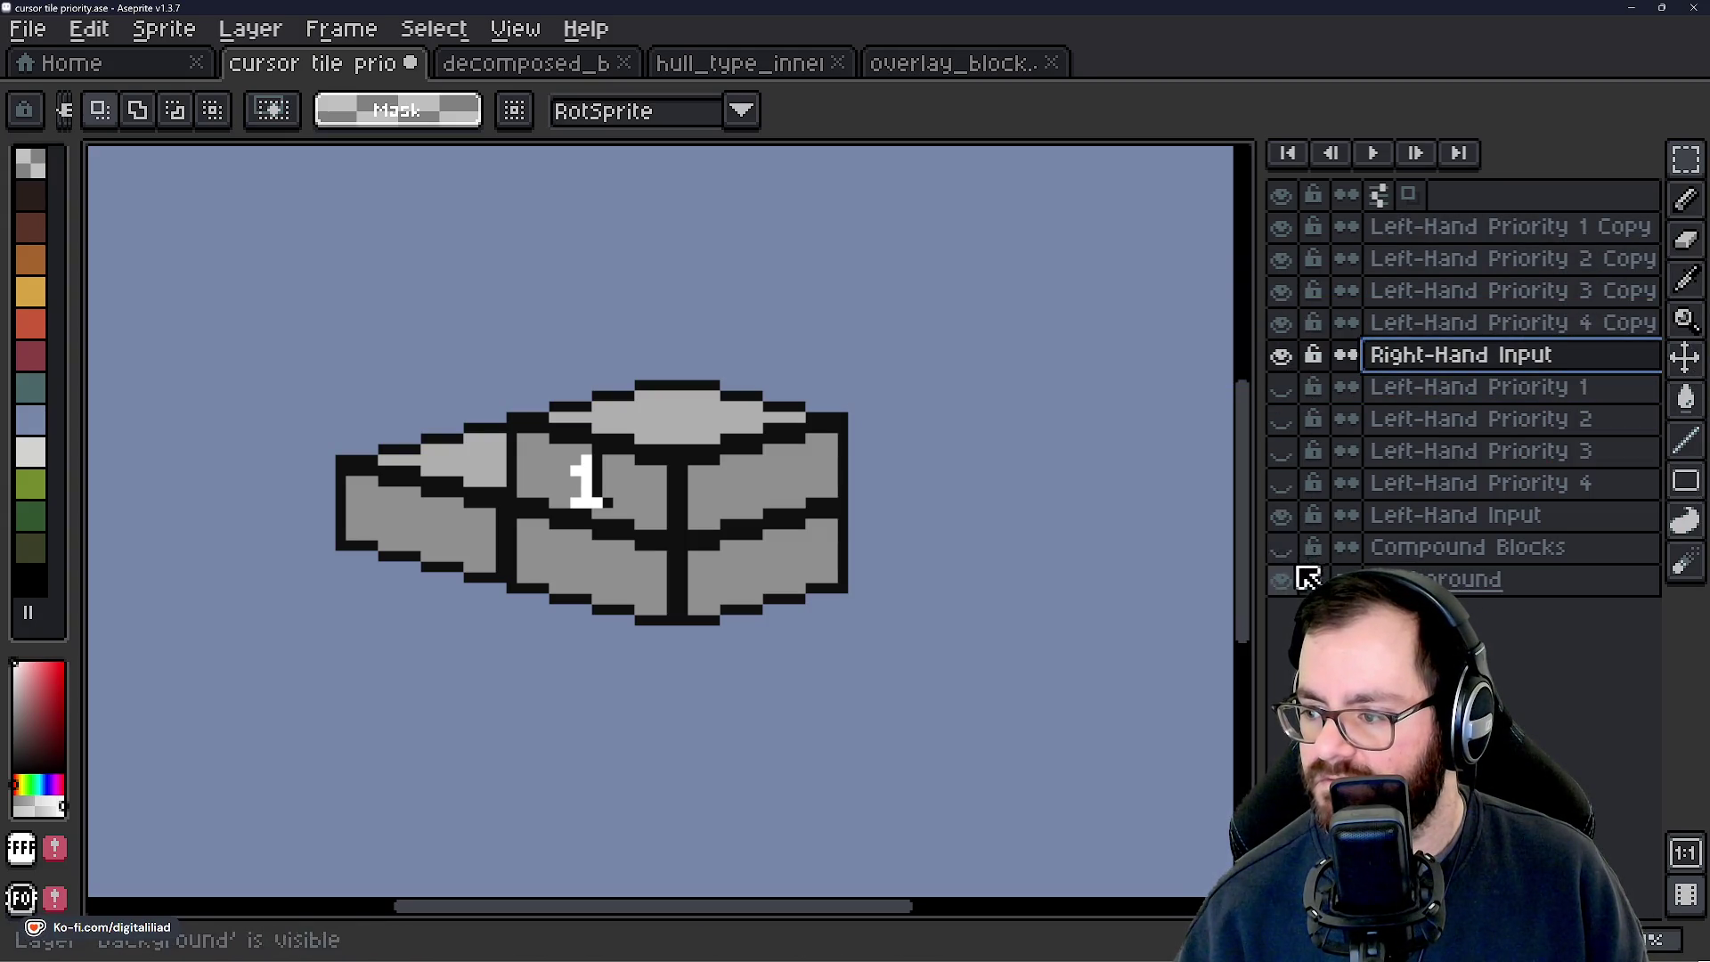
left_click_drag(1281, 322, 1281, 226)
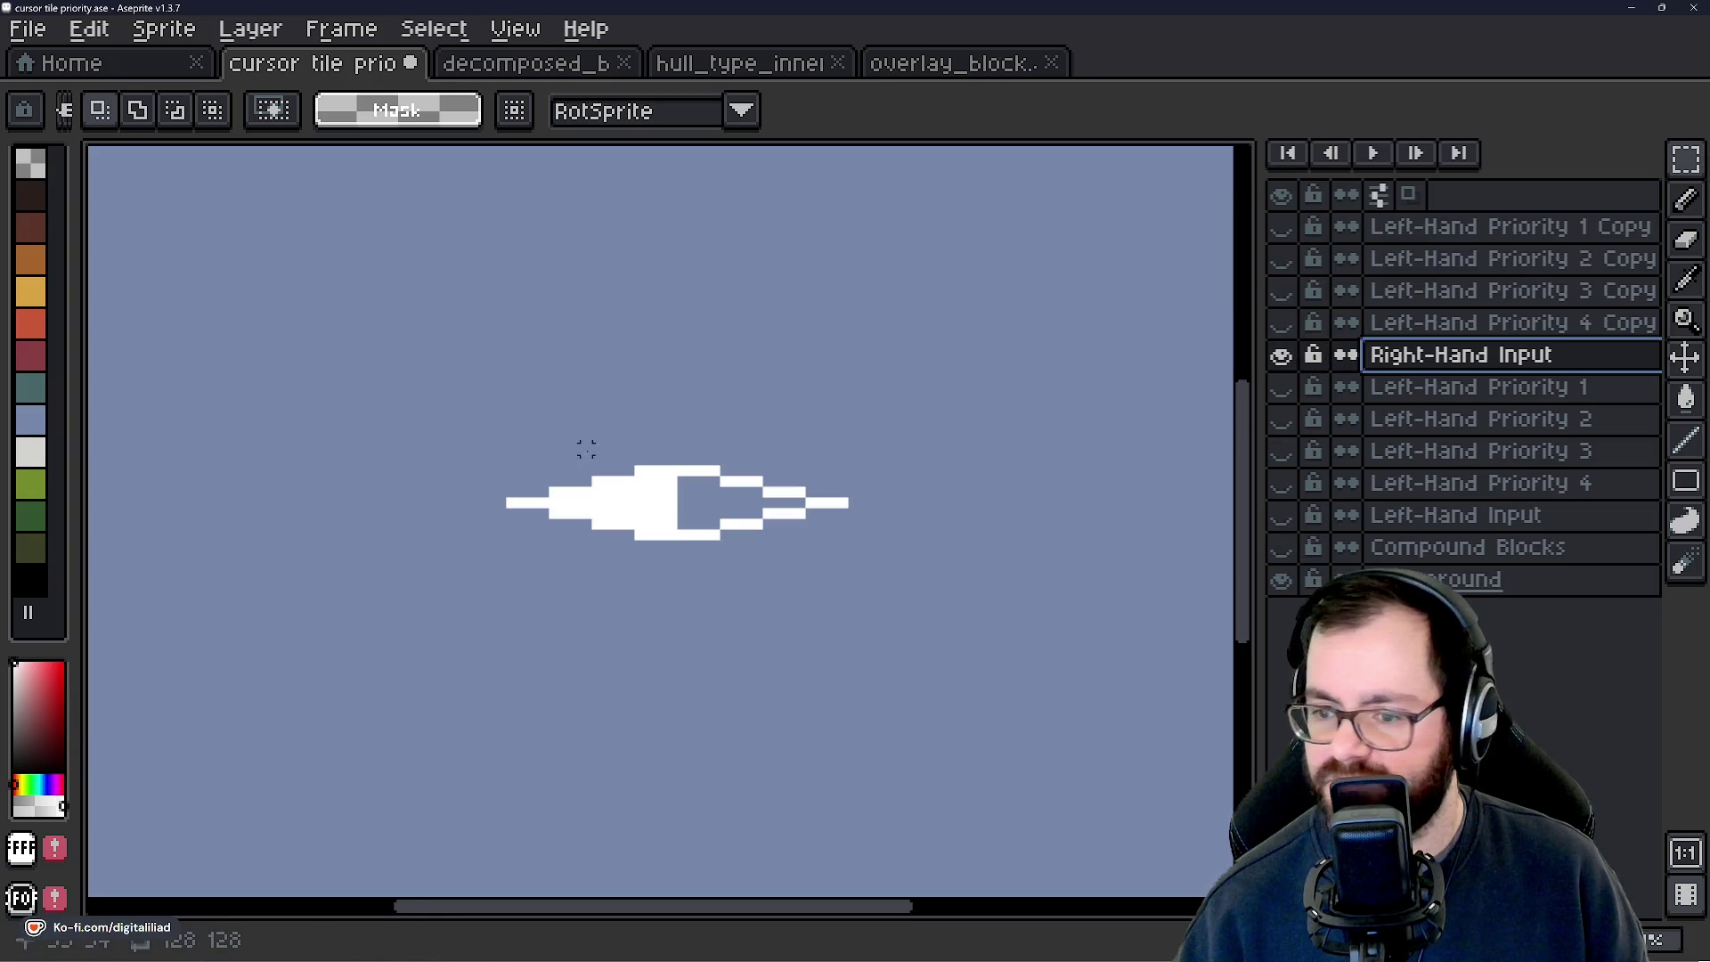
Mirror the white input shape horizontally, then show the Left-Hand Priority 4 Copy layer.
left_click_drag(490, 450, 850, 623)
left_click(943, 484)
left_click_drag(378, 359, 913, 679)
key("shift+h")
key("ctrl+z")
key("ctrl+d")
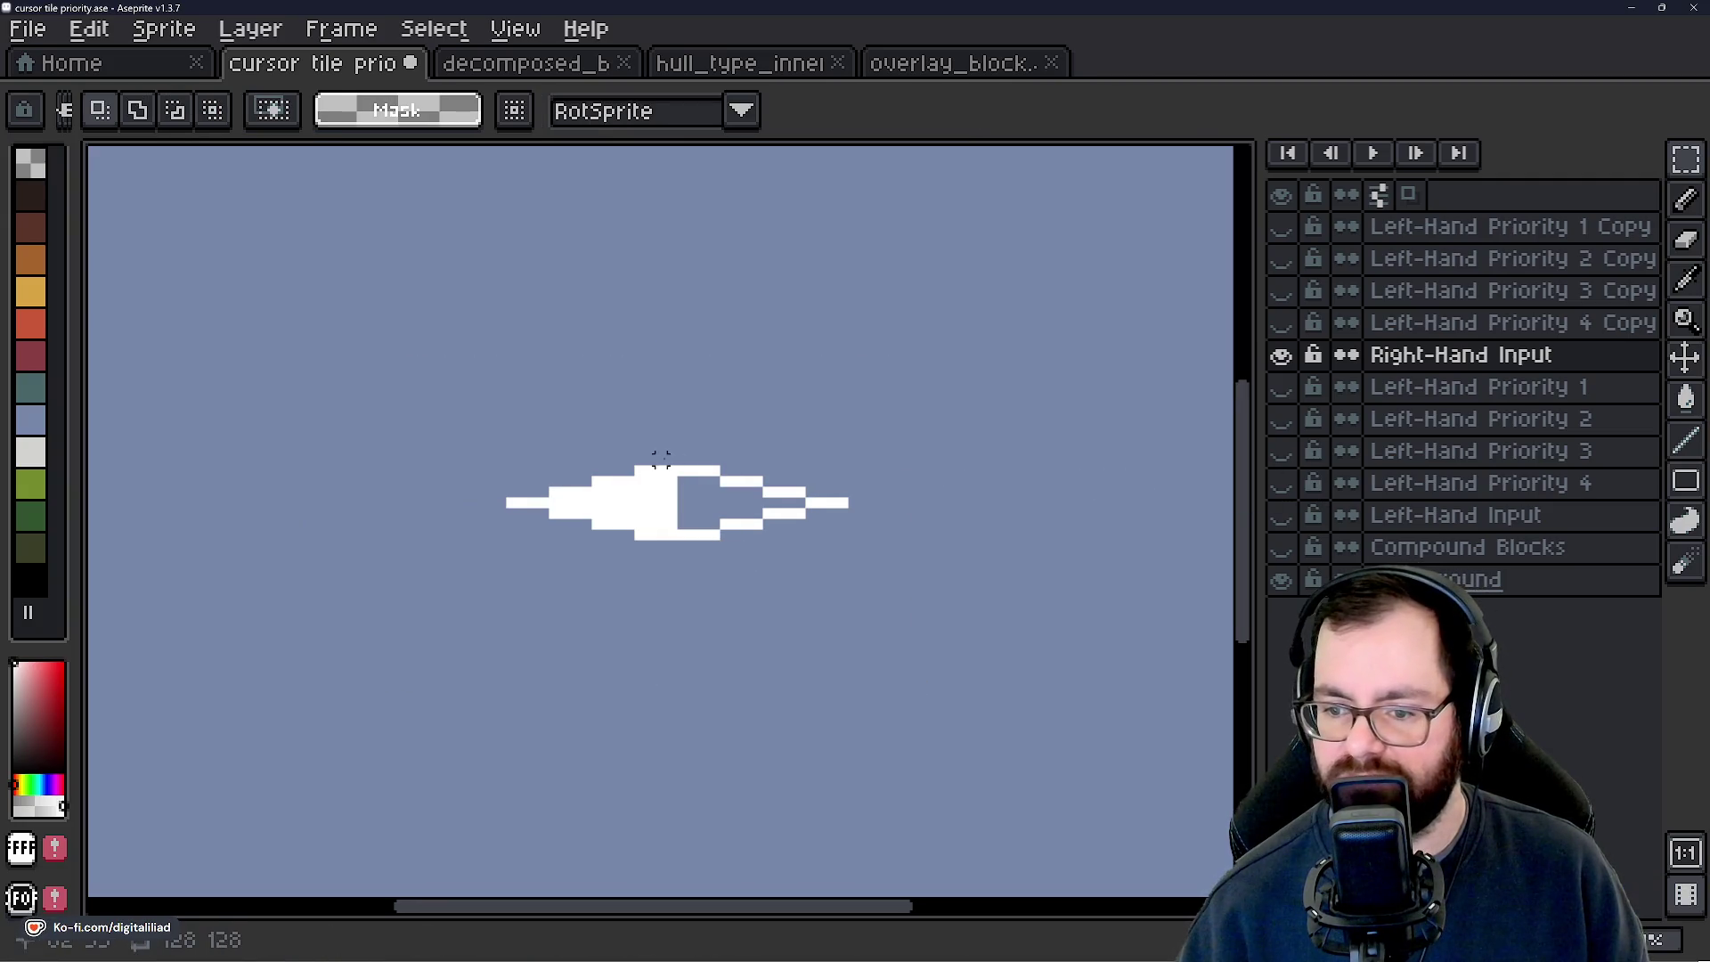
scroll(595, 457, "up", 1)
mouse_move(436, 474)
left_mouse_down()
mouse_move(626, 541)
mouse_move(944, 583)
left_mouse_up()
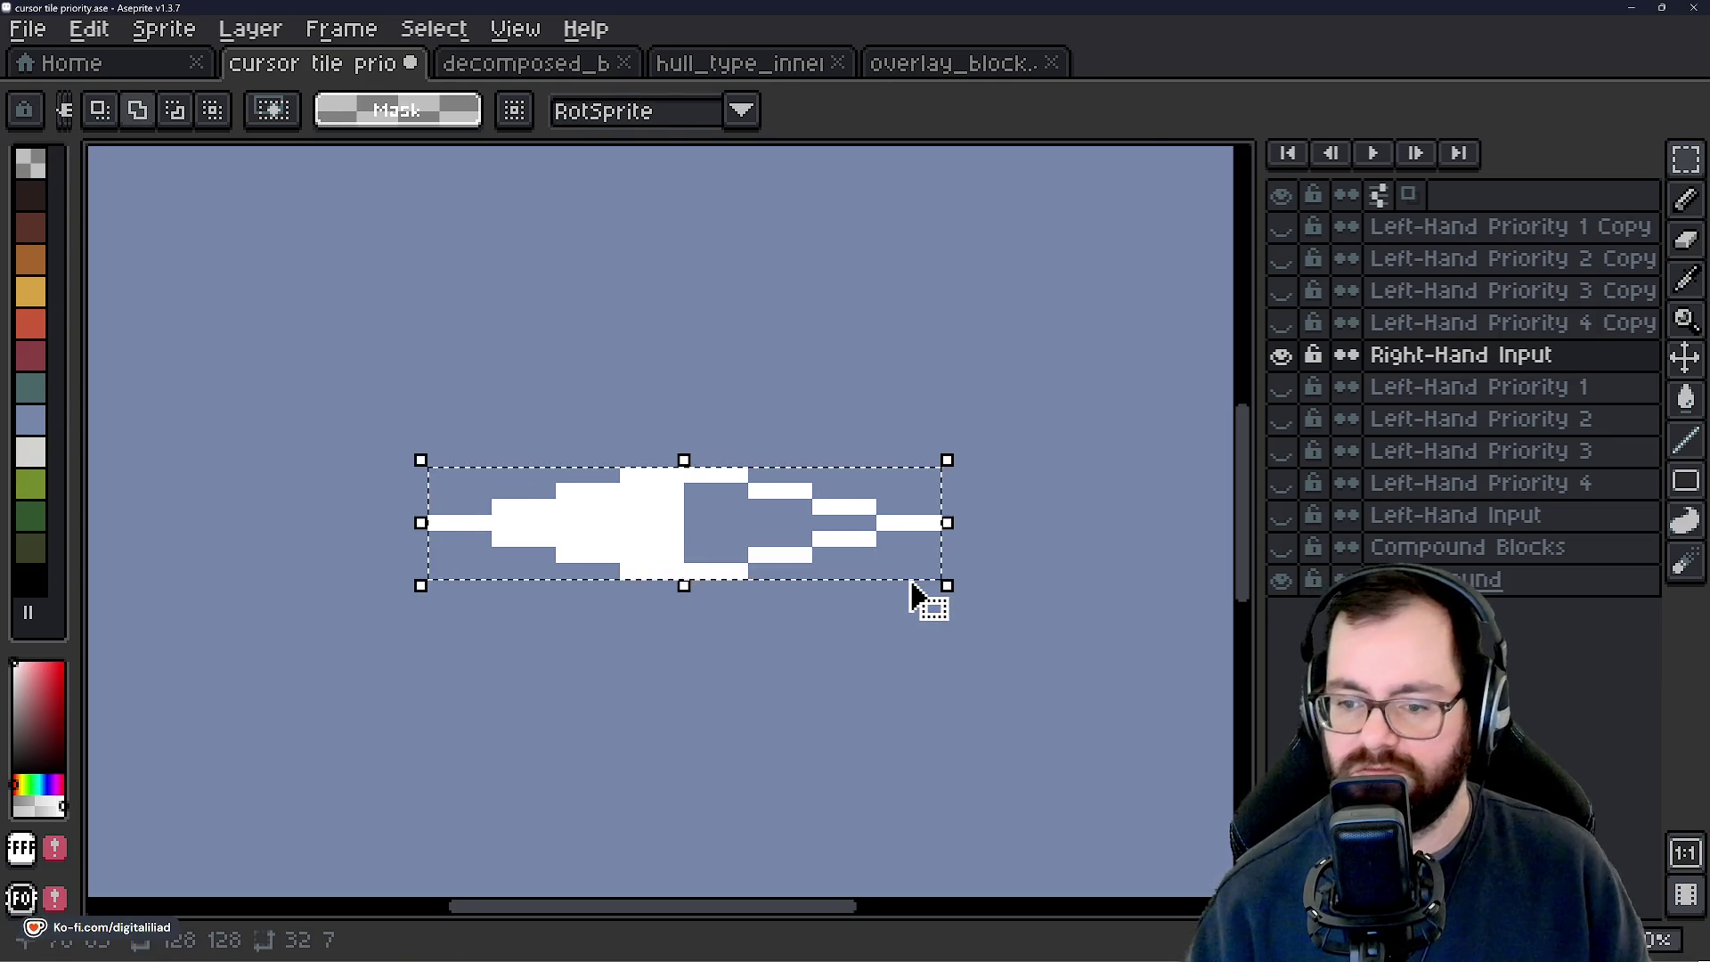
key("shift+h")
key("ctrl+d")
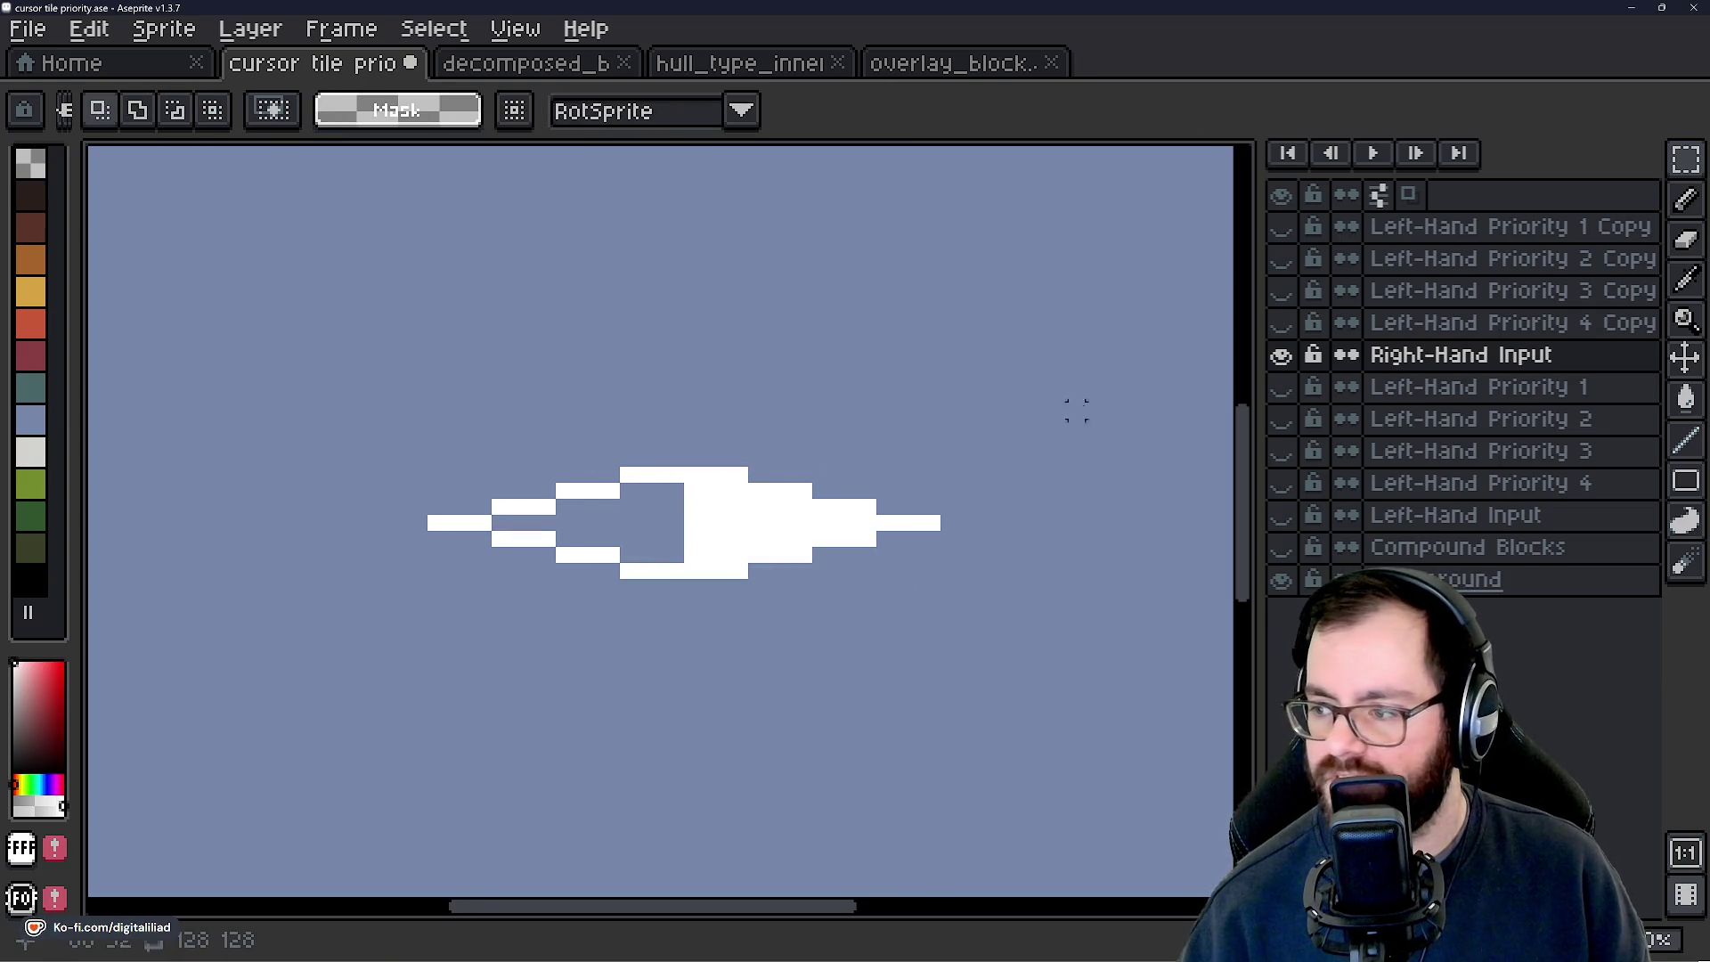
left_click(1282, 323)
double_click(1503, 330)
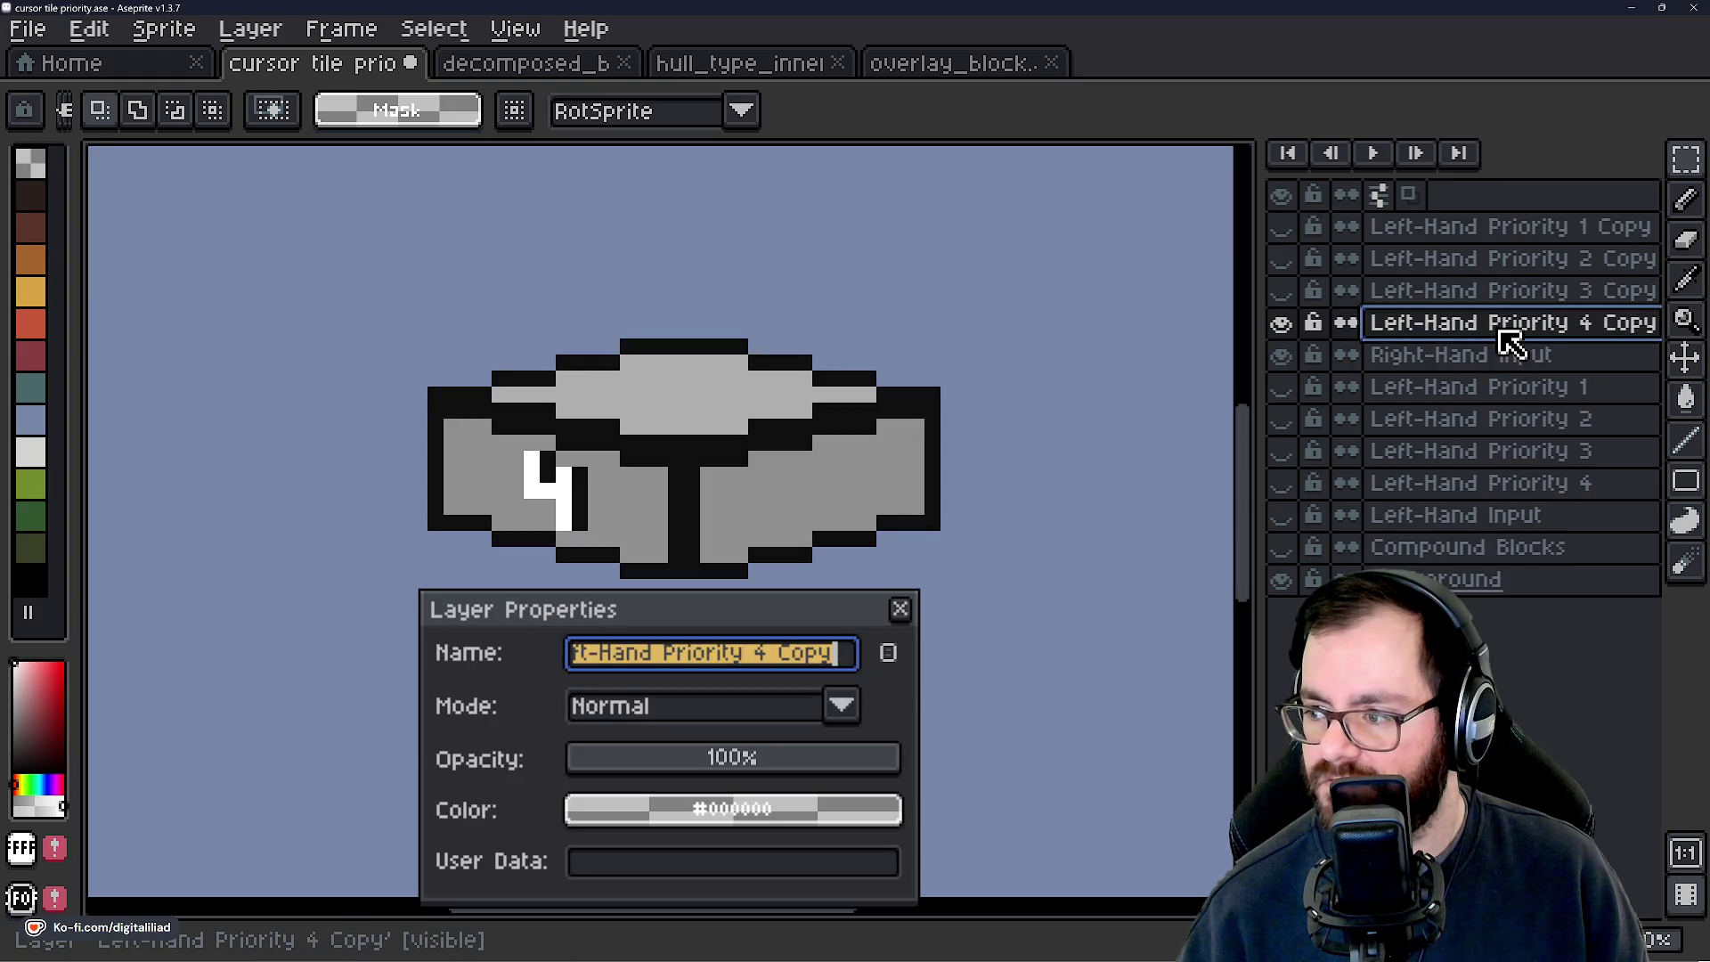
Rename the Left-Hand Priority 4 Copy layer to 'Right-Hand Priority 4'.
left_click(685, 655)
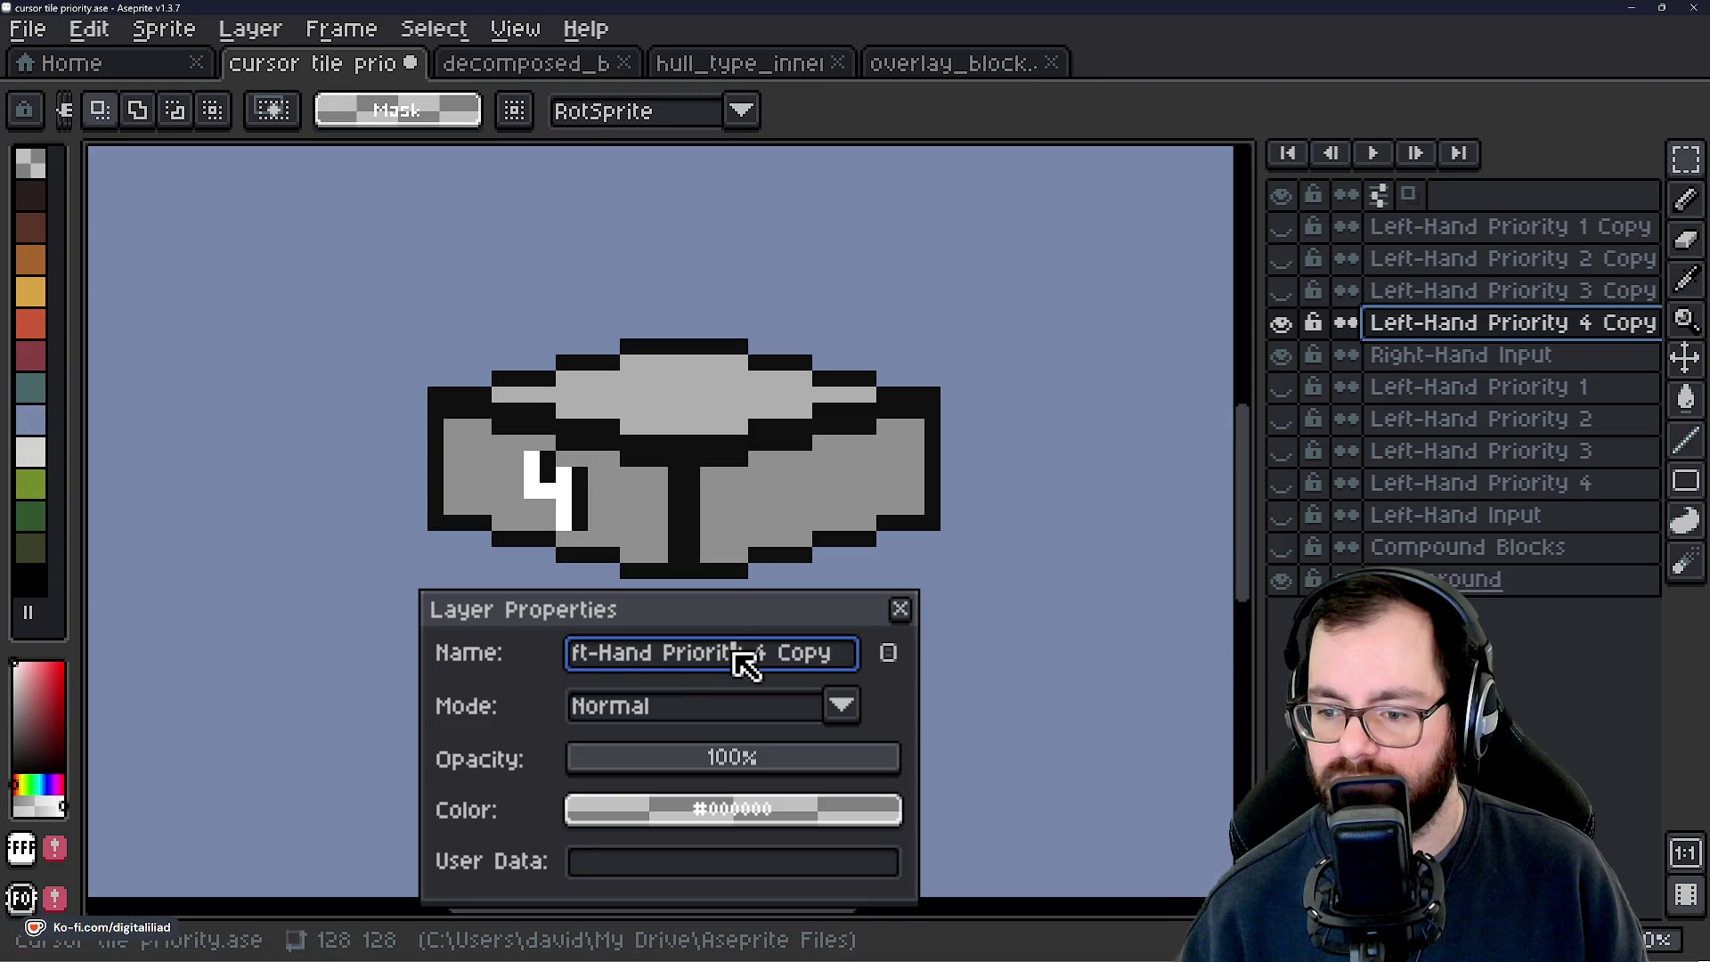
key("ctrl+a")
type("R")
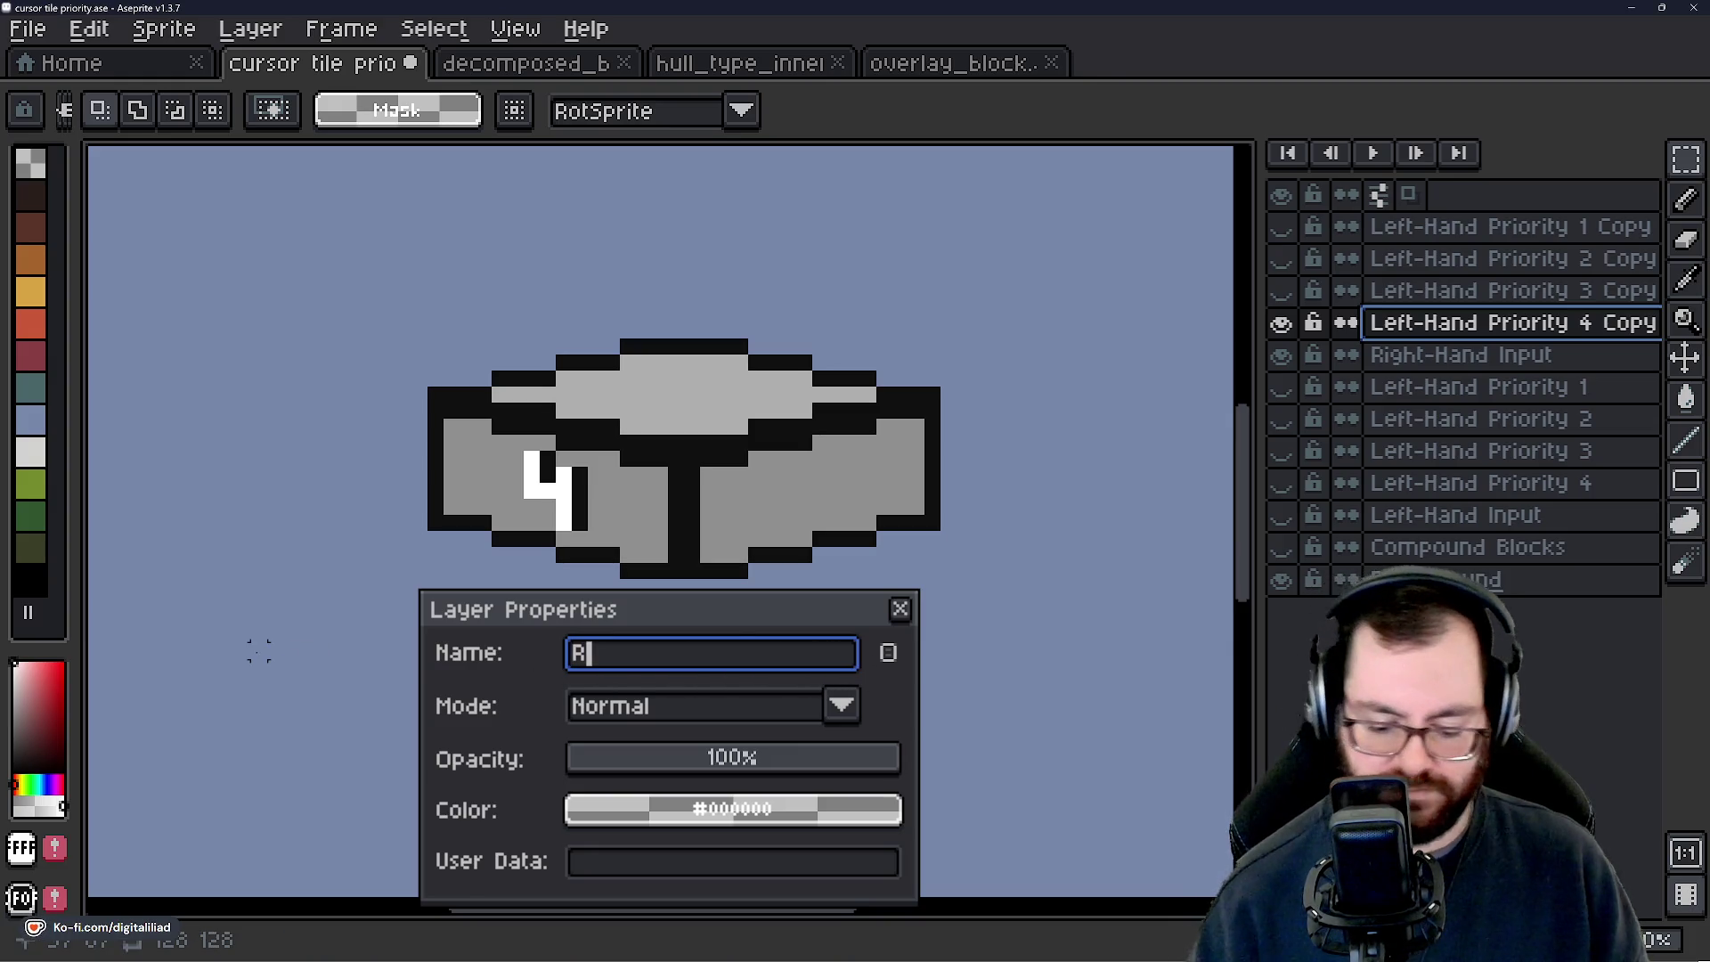
type("ight-Hand Priority 4")
key("Return")
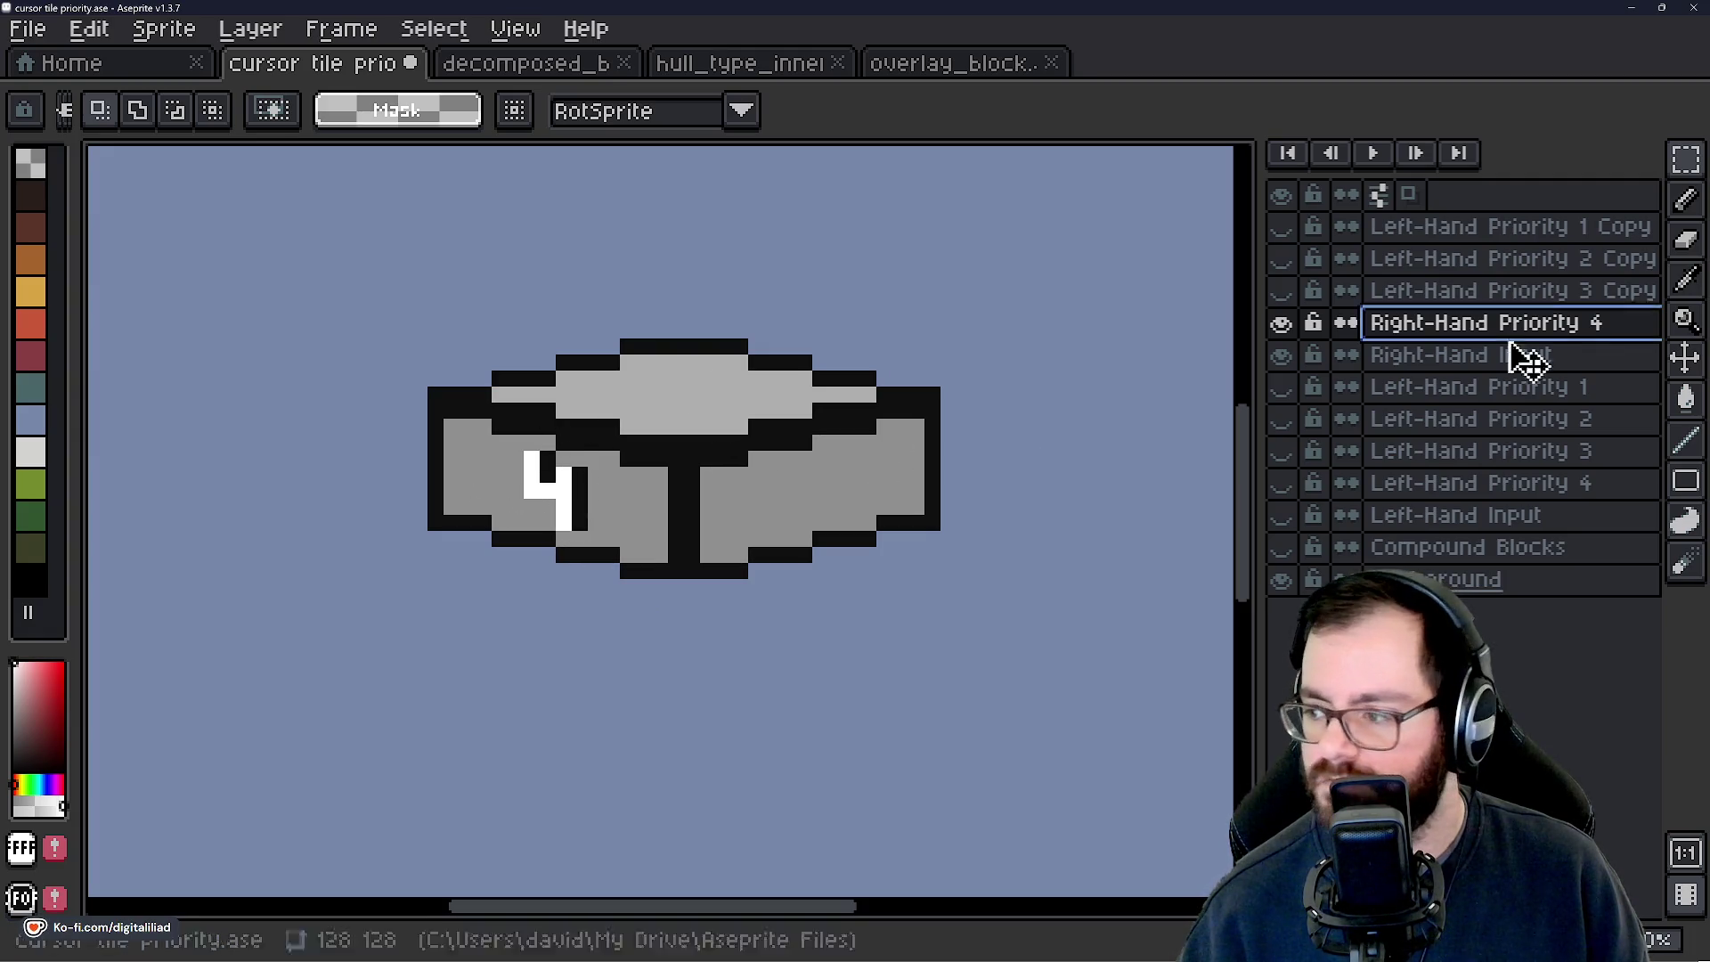
Mirror the priority 4 block tile horizontally, then flip the 4 digit back to readable.
mouse_move(428, 339)
left_mouse_down()
mouse_move(751, 457)
mouse_move(941, 579)
left_mouse_up()
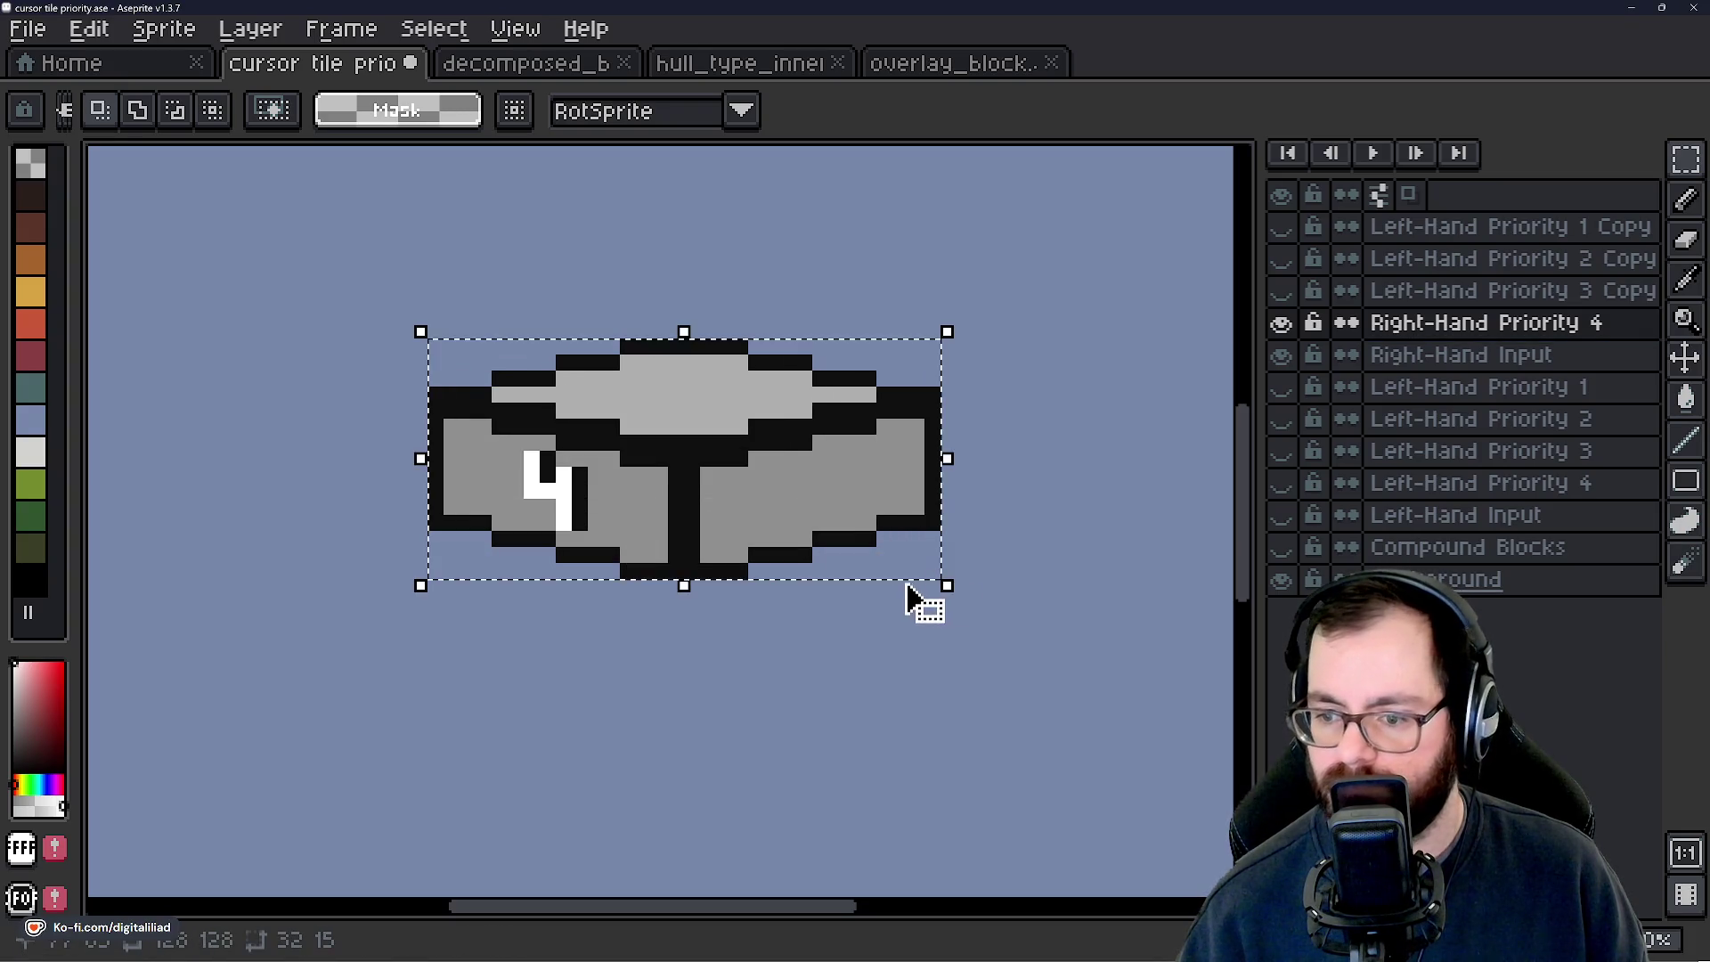
key("shift+h")
key("ctrl+d")
scroll(1020, 471, "up", 1)
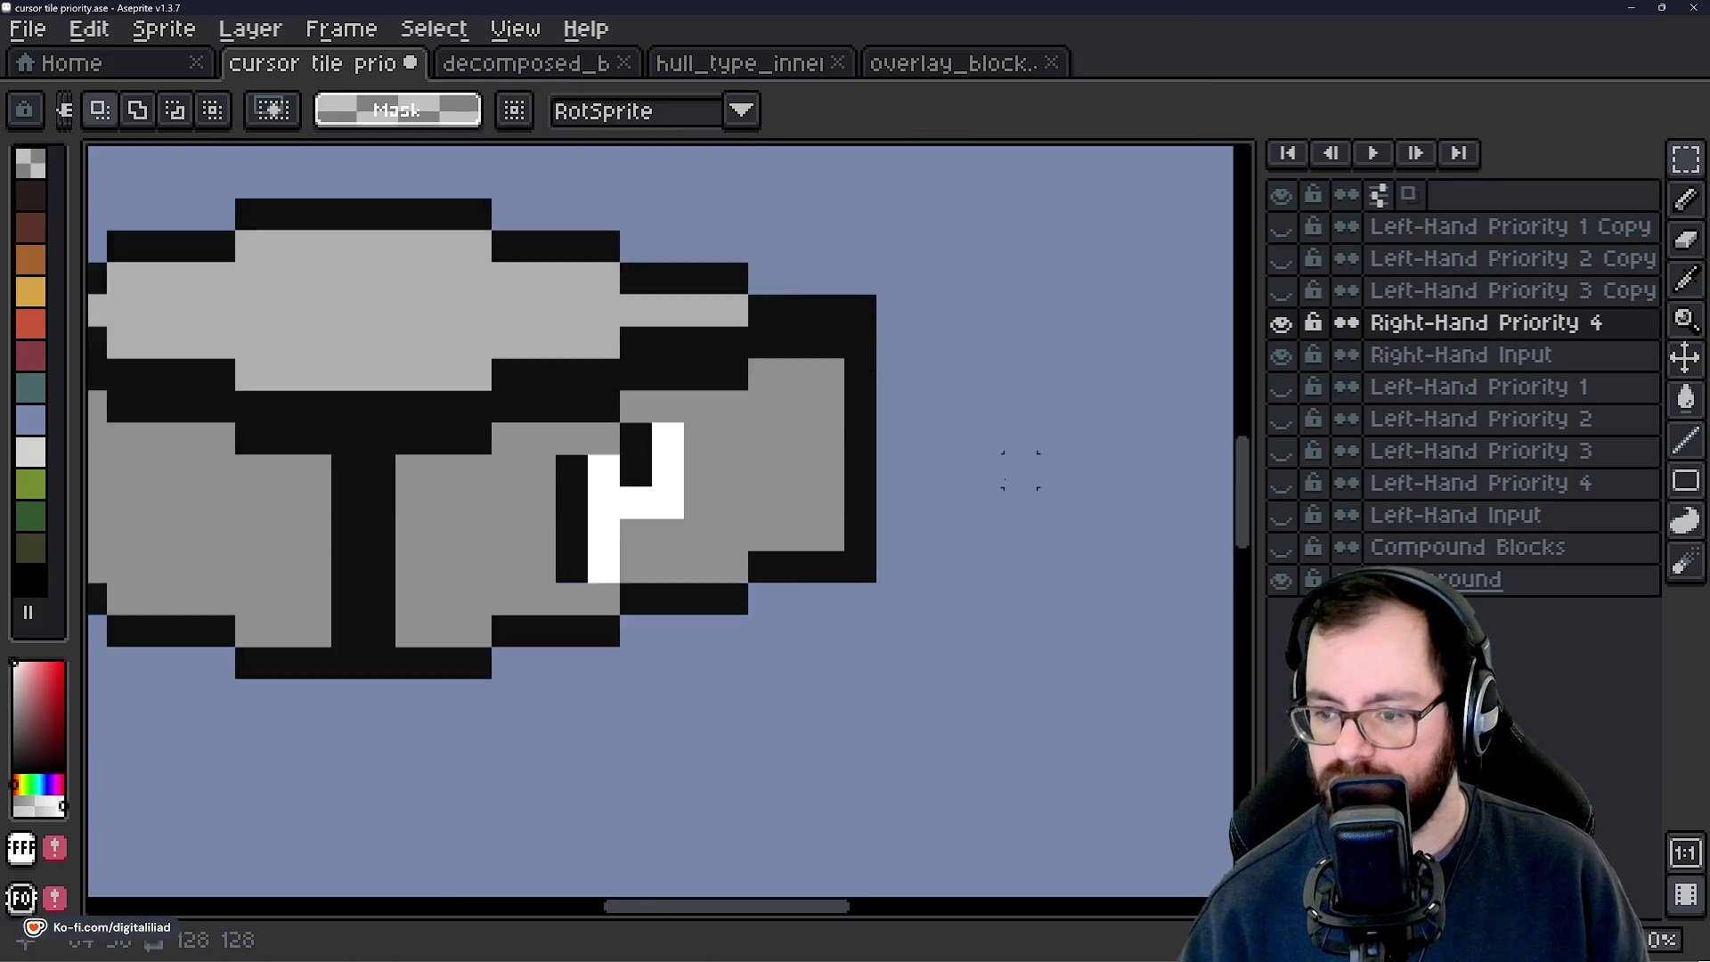
scroll(1019, 470, "up", 1)
mouse_move(426, 417)
left_mouse_down()
mouse_move(577, 579)
mouse_move(574, 614)
left_mouse_up()
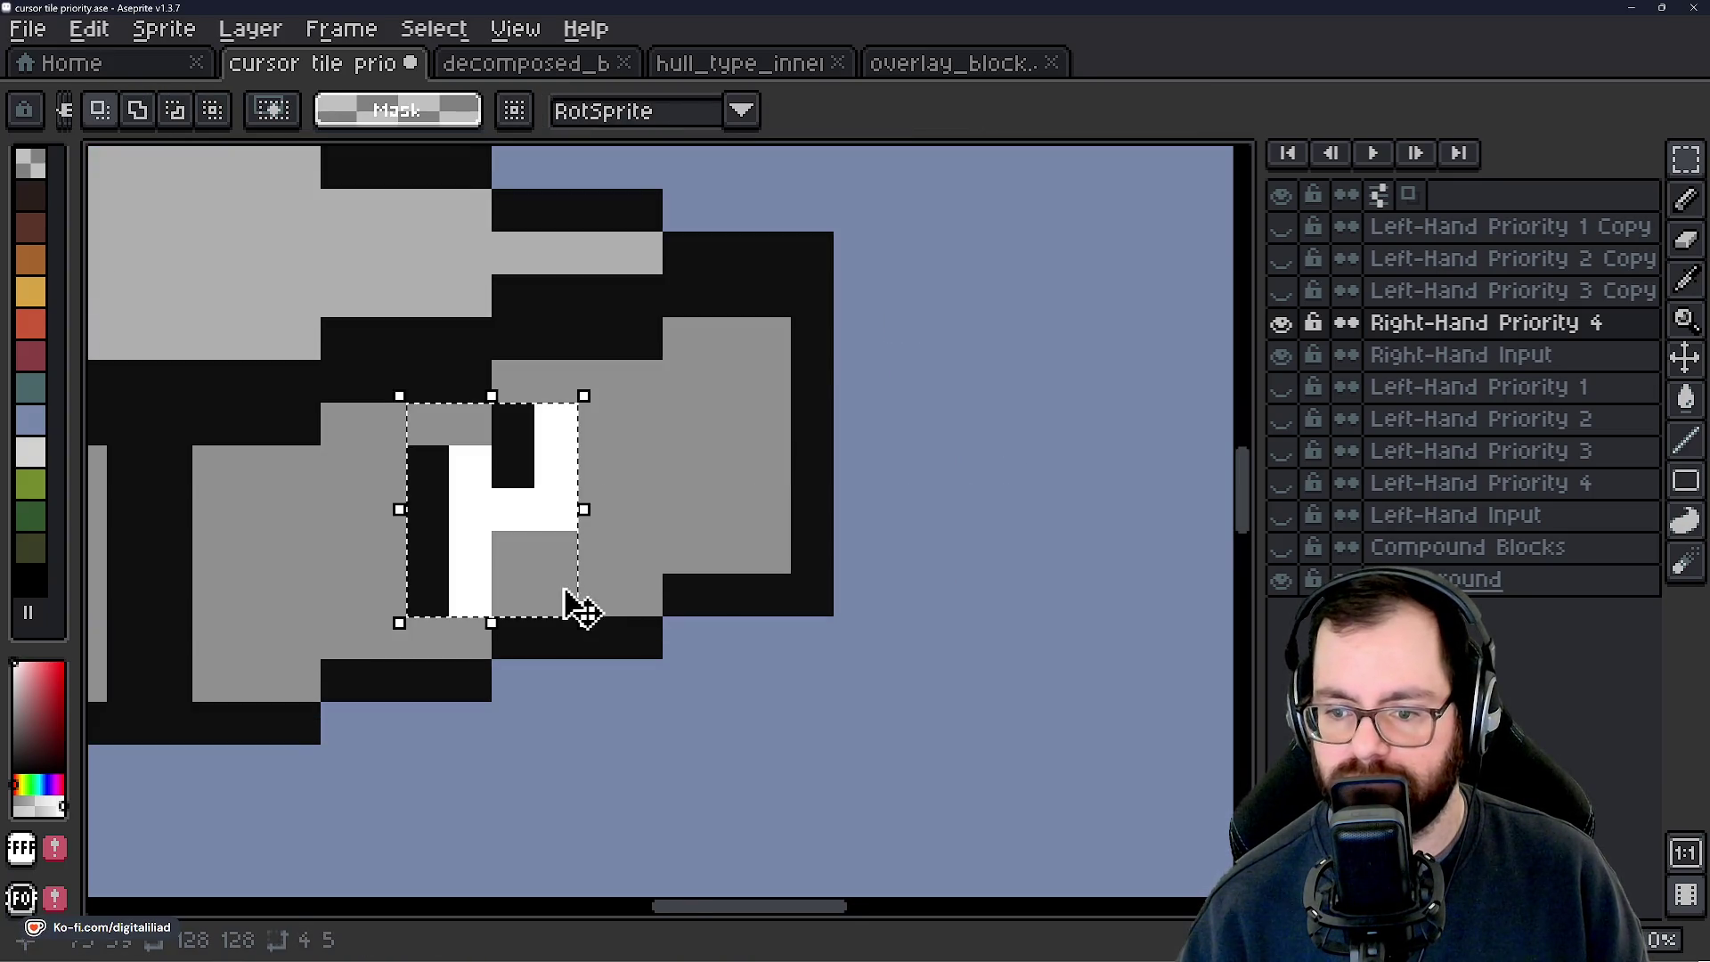
key("shift+h")
key("ctrl+d")
scroll(976, 518, "down", 3)
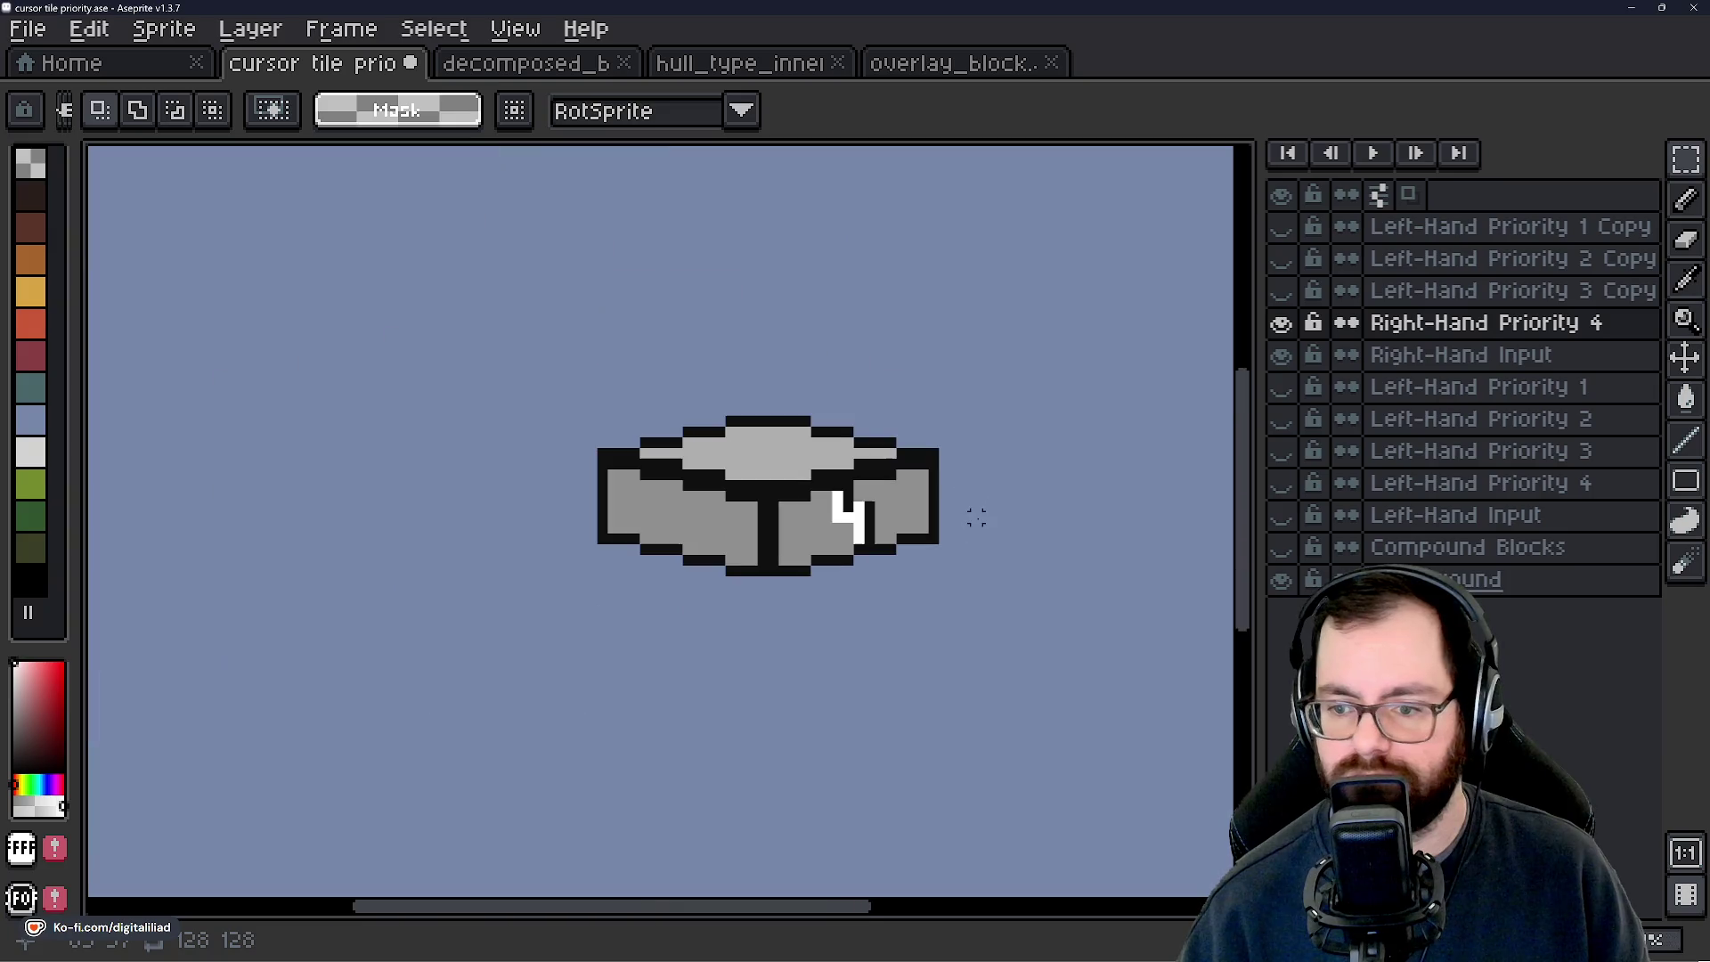
Show the Left-Hand Priority 3 Copy layer and make it the active layer.
left_click(1407, 290)
left_click(1282, 291)
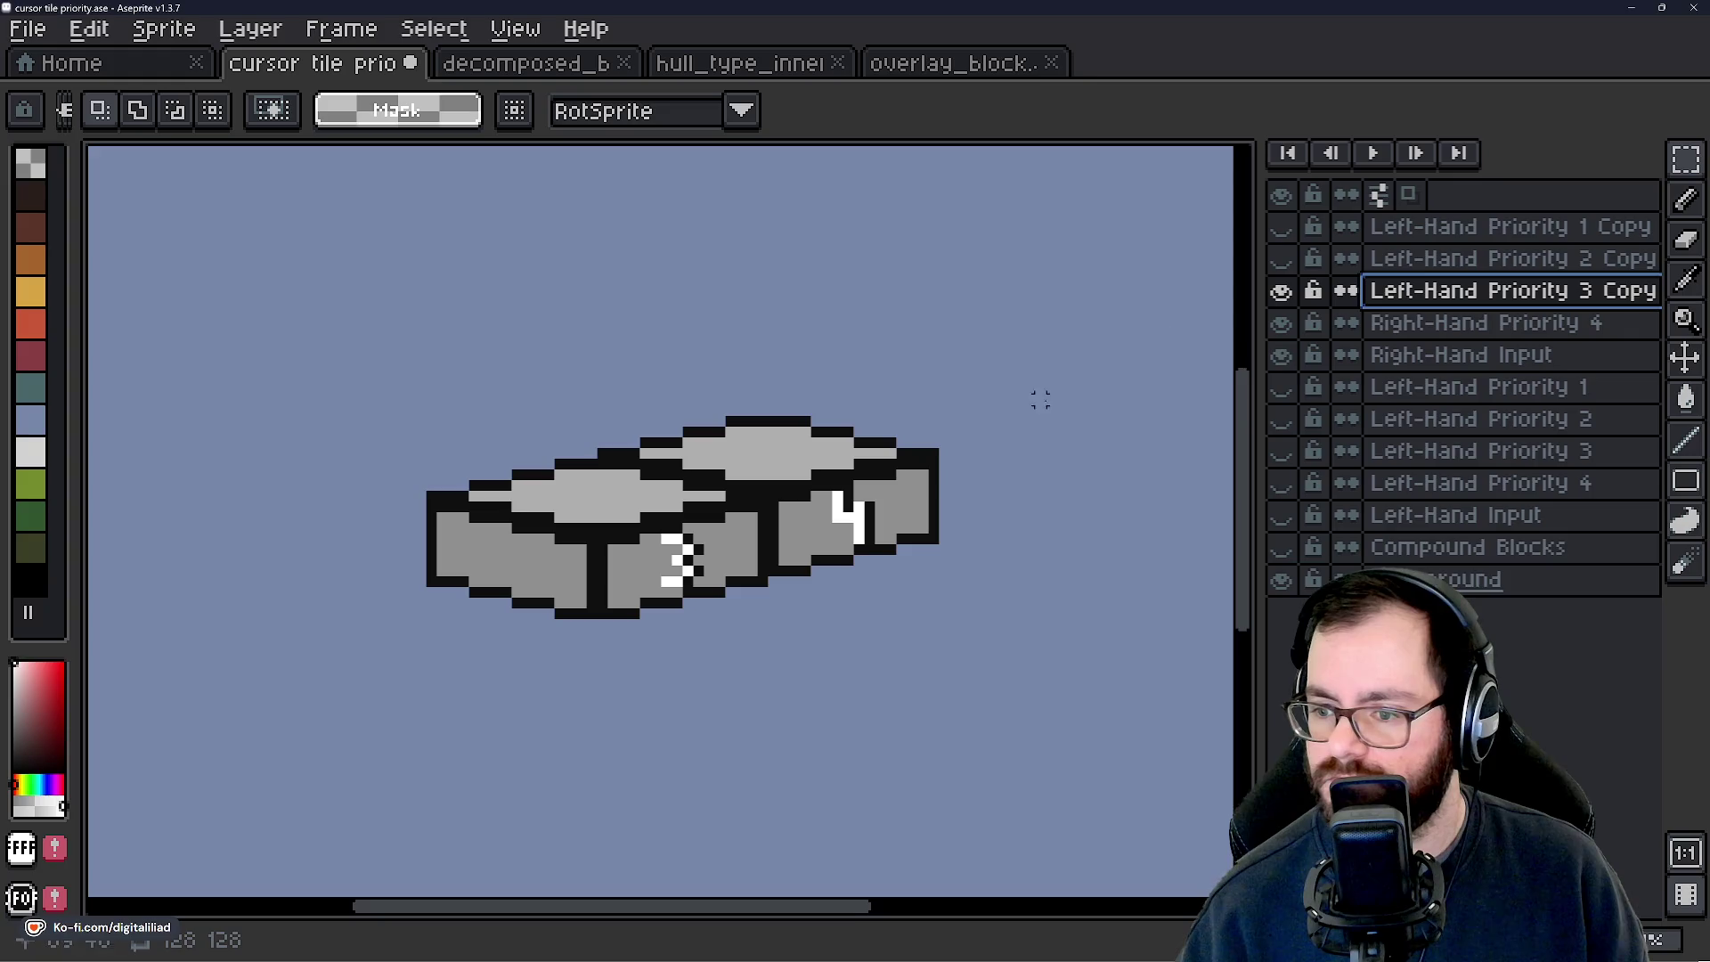
left_click_drag(983, 568, 945, 559)
left_click(515, 28)
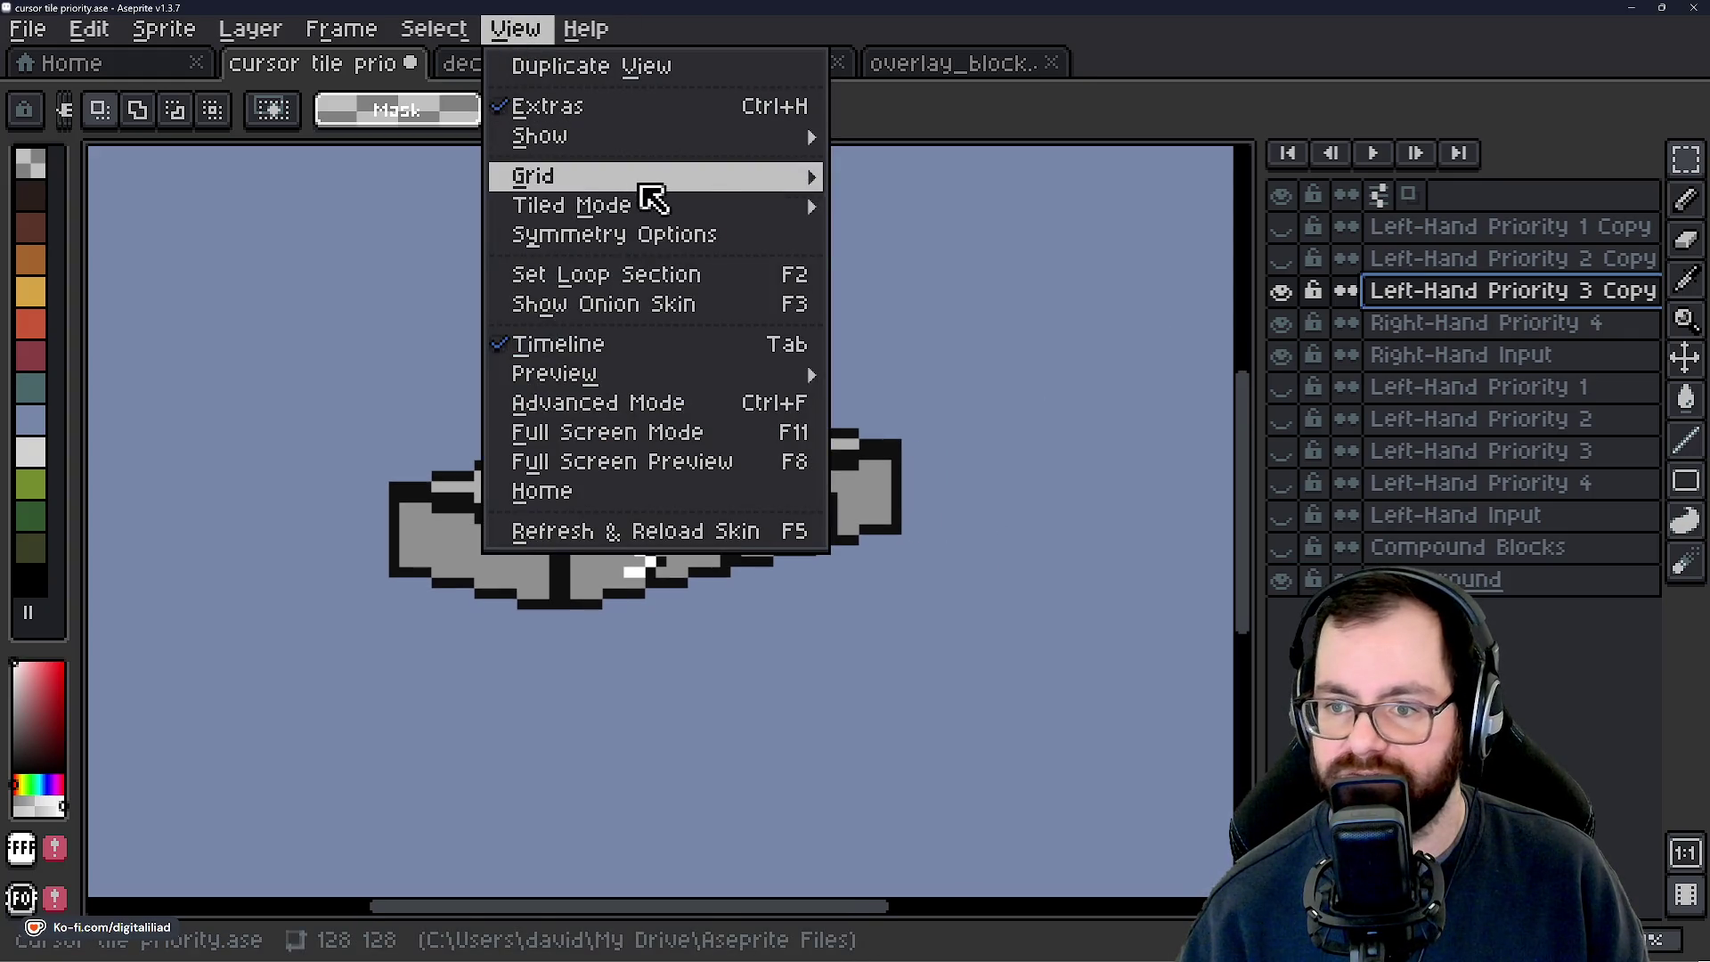
Turn on the canvas grid from View > Show > Grid.
mouse_move(650, 178)
mouse_move(717, 163)
left_click(931, 194)
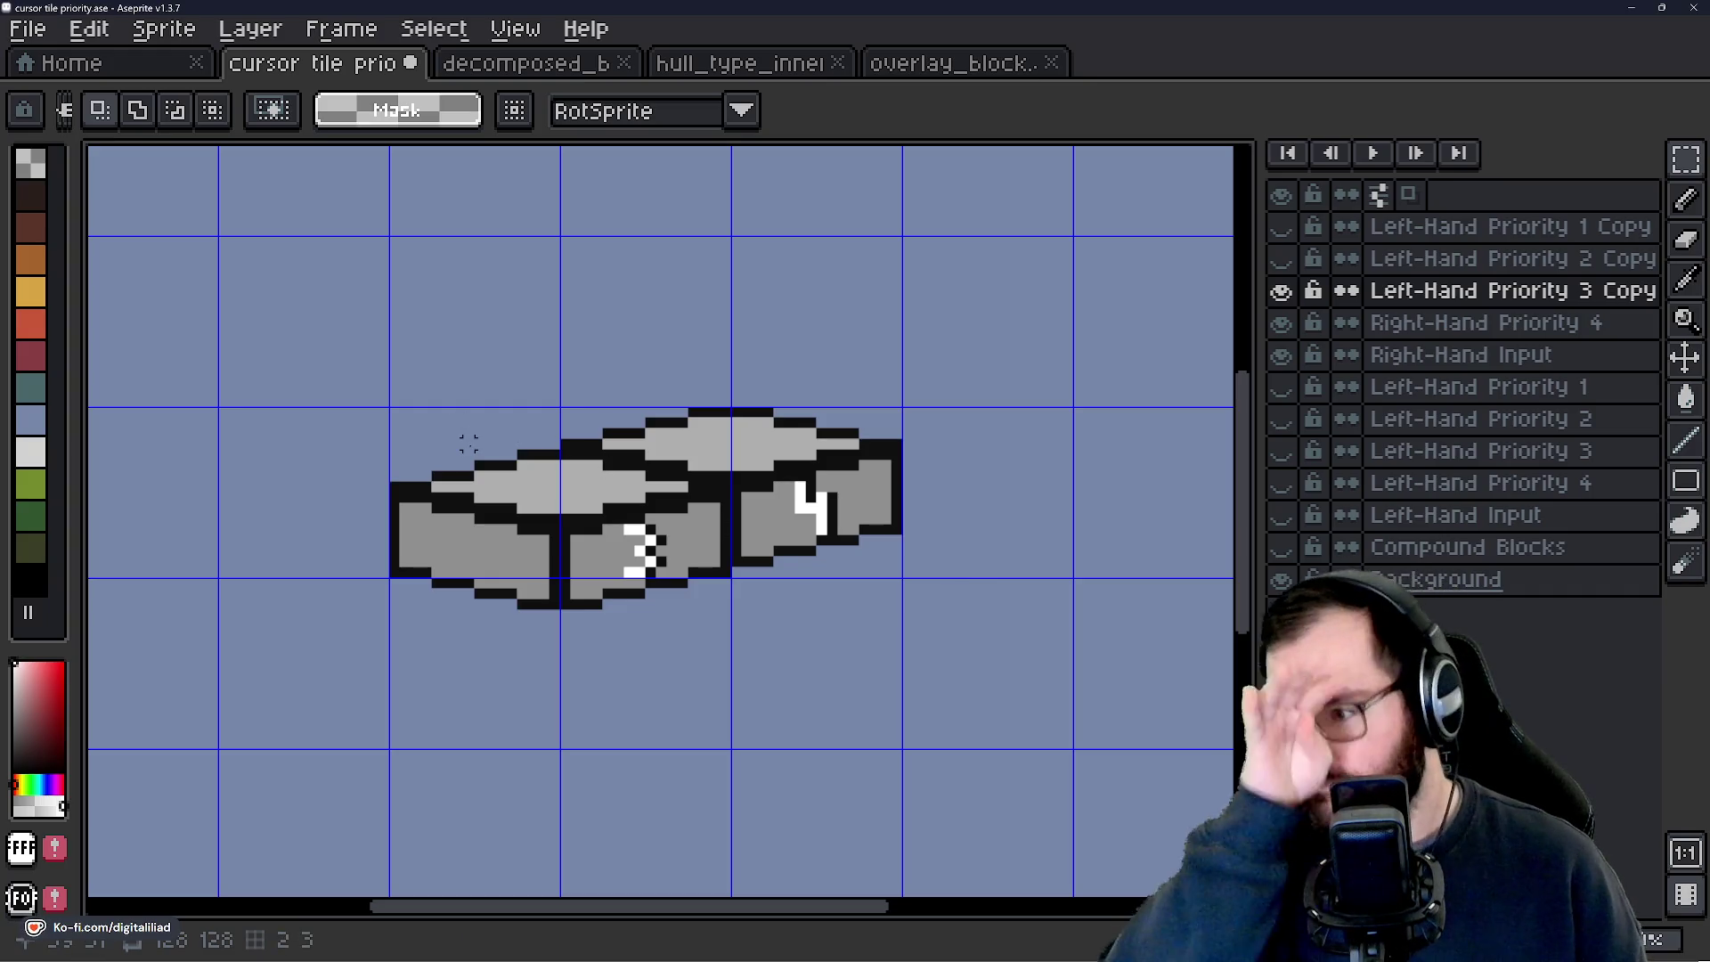
Rename the Left-Hand Priority 3 Copy layer to 'Right-Hand Priority 3'.
double_click(1471, 300)
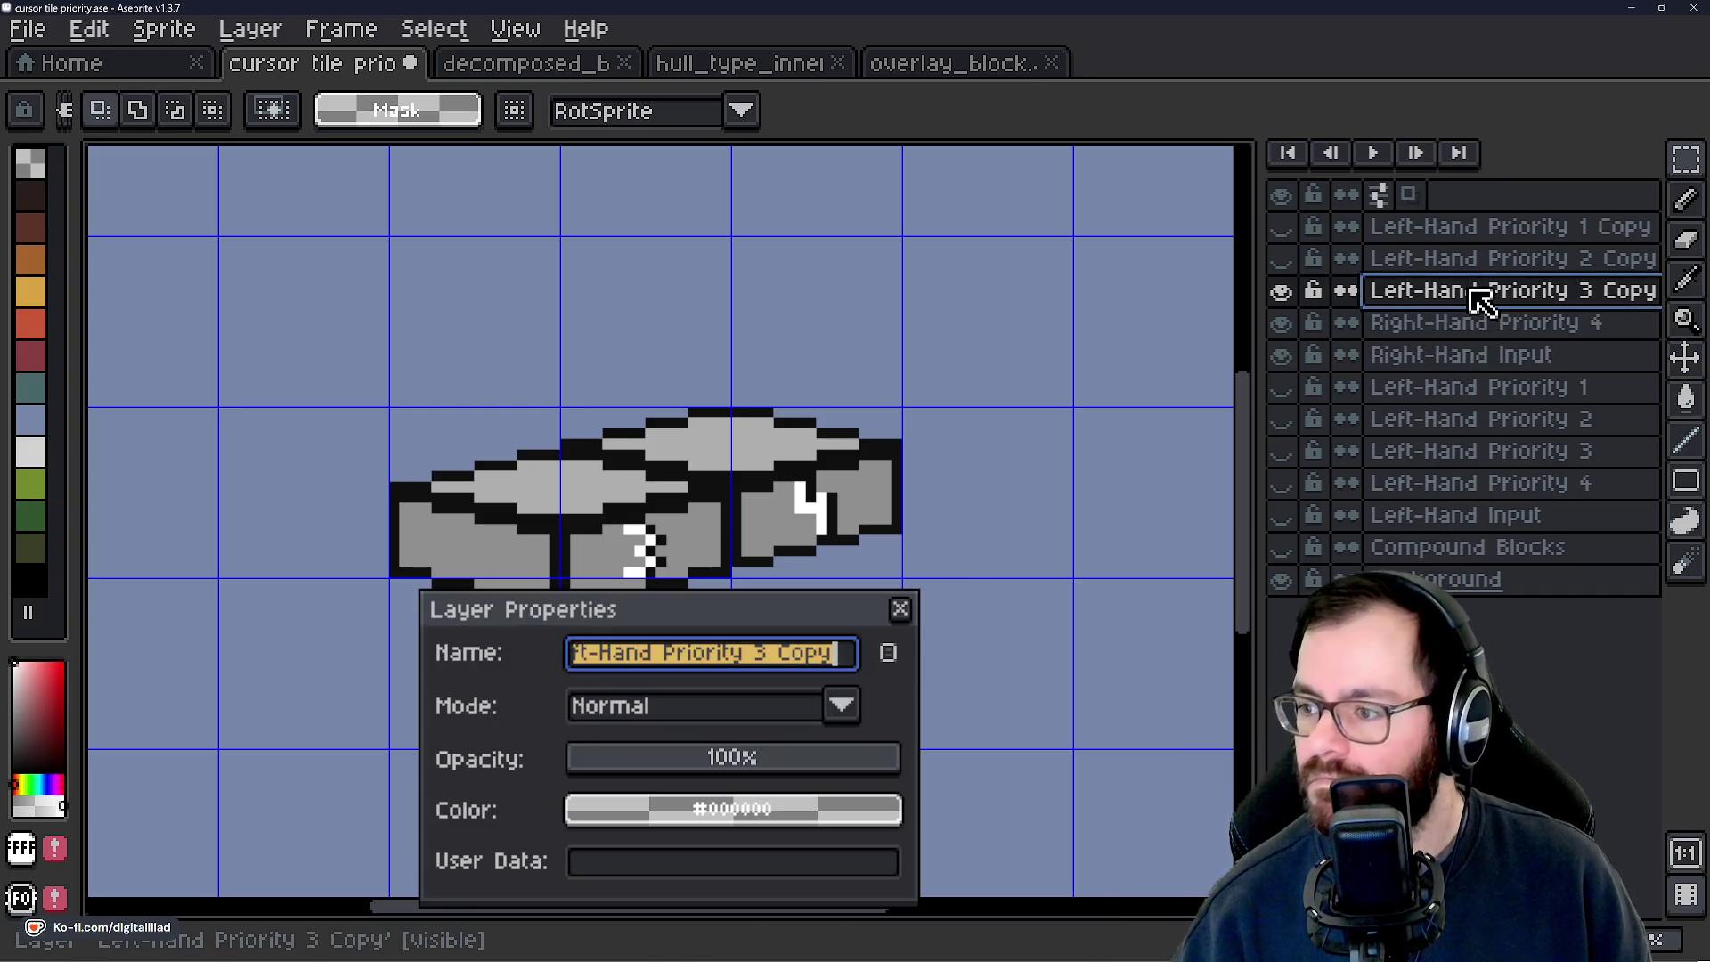
type("Right-")
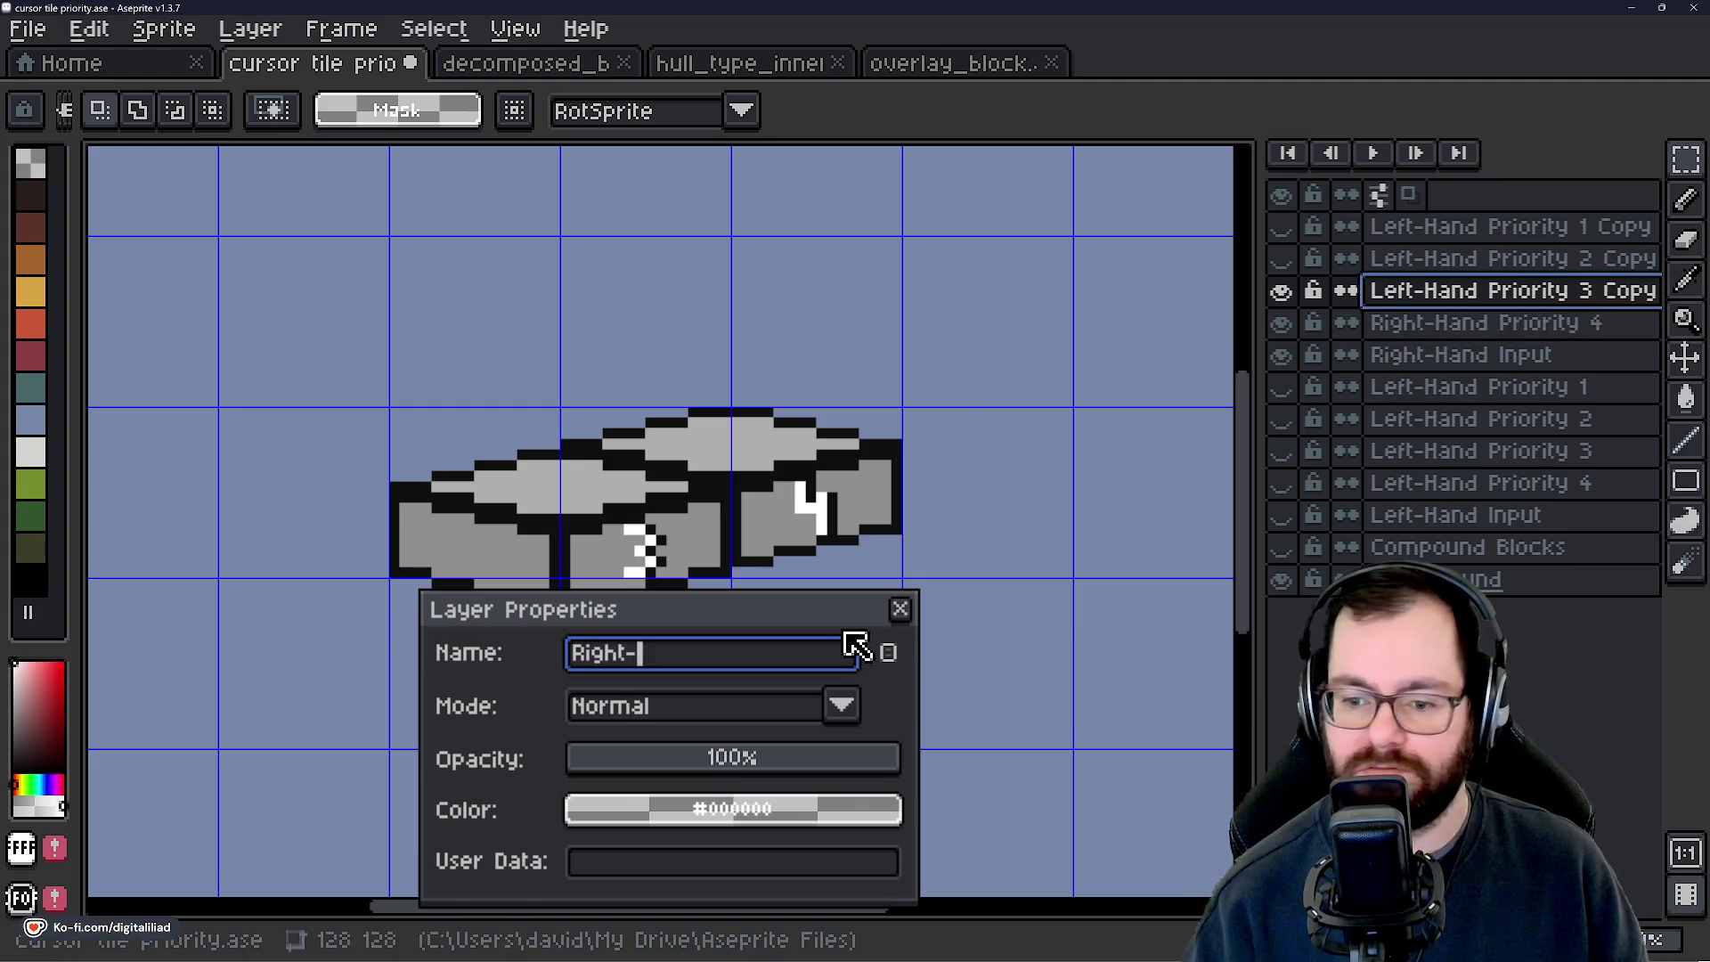
type("y 3")
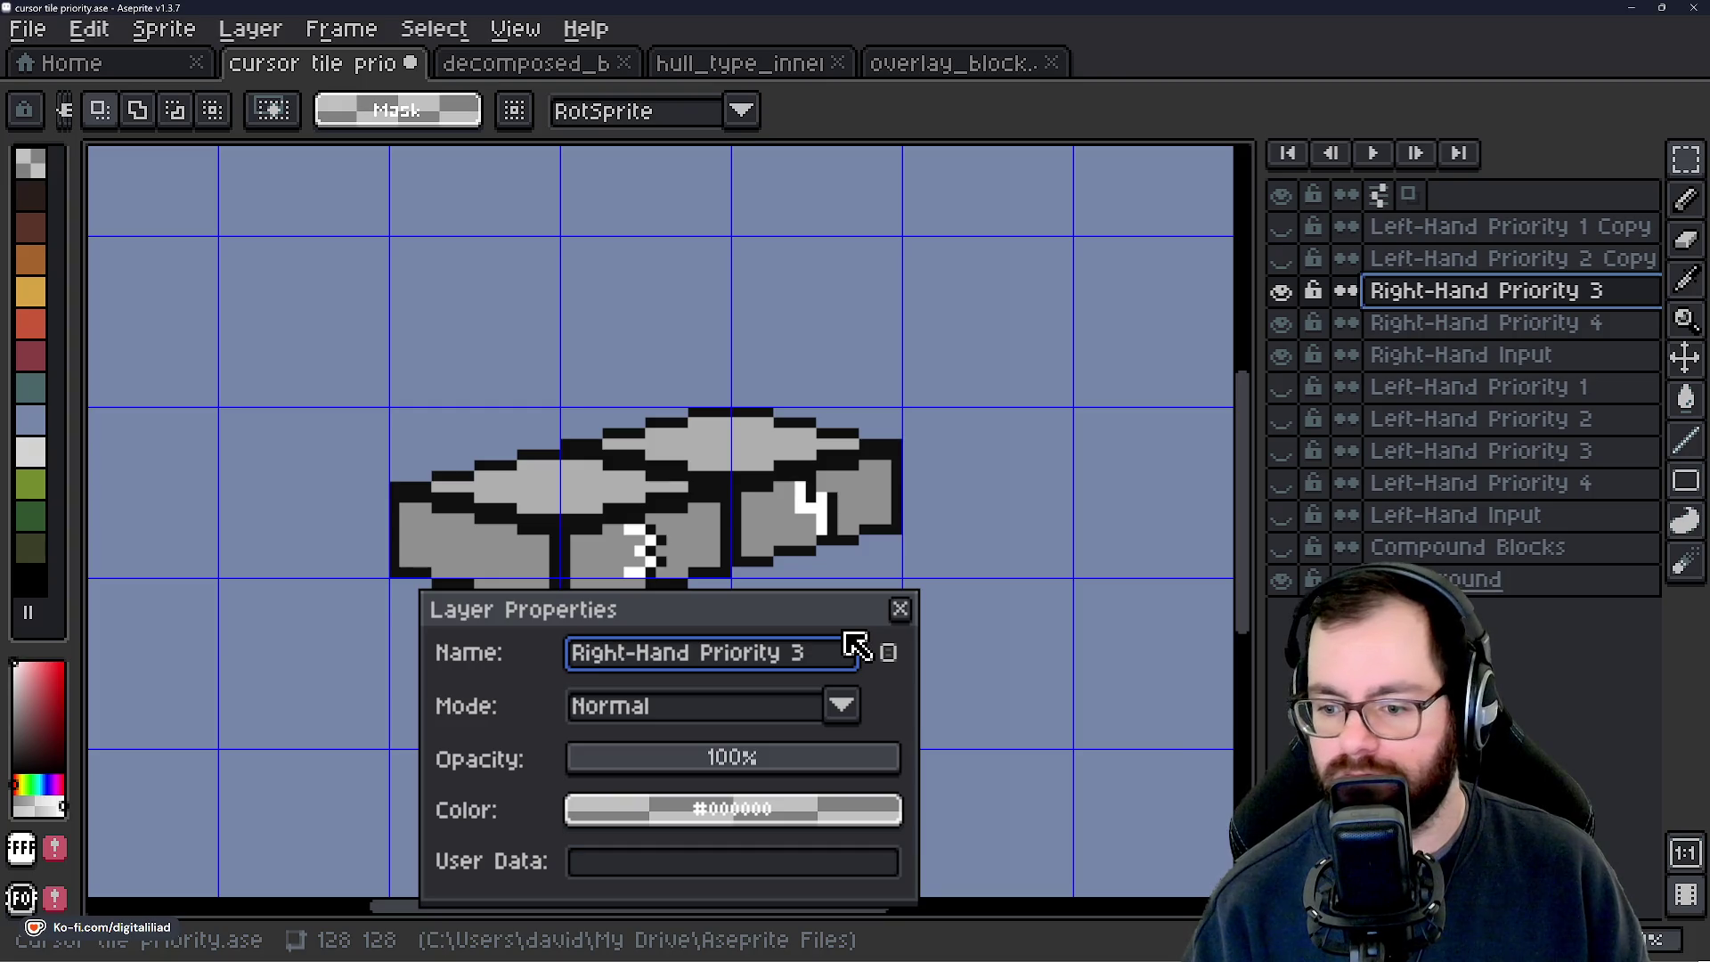
key("Return")
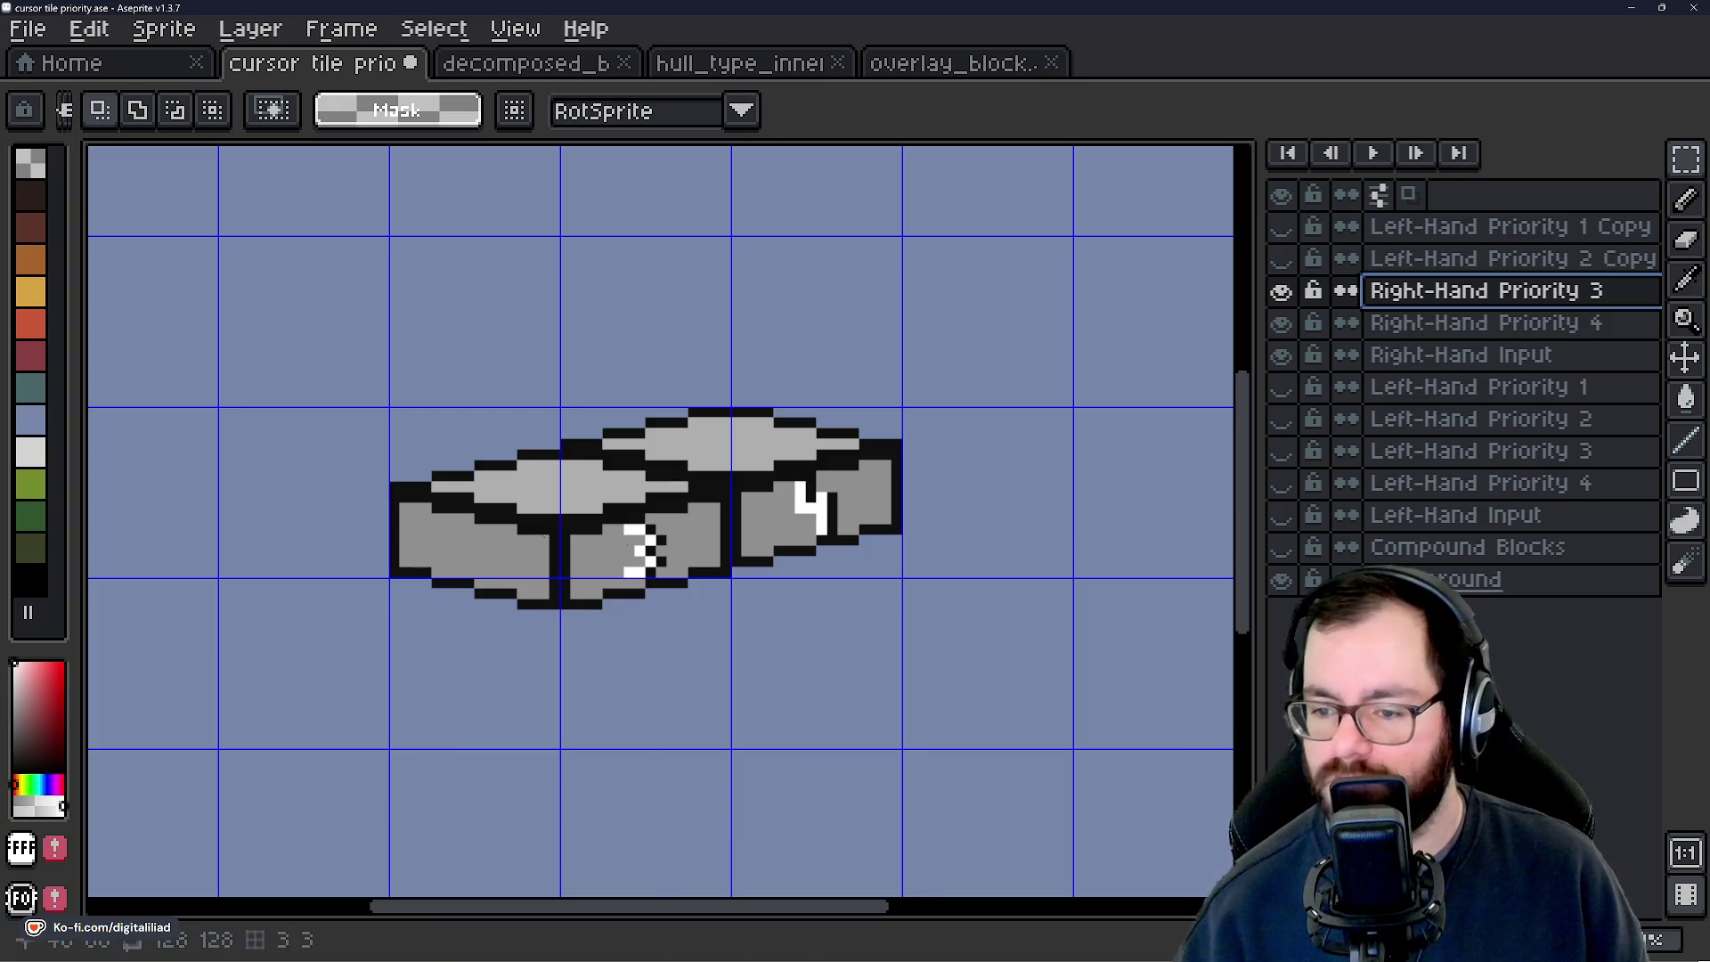
Mirror the priority 3 tile horizontally, then flip the 3 digit back to readable.
mouse_move(469, 426)
left_mouse_down()
mouse_move(517, 534)
mouse_move(846, 676)
mouse_move(965, 676)
left_mouse_up()
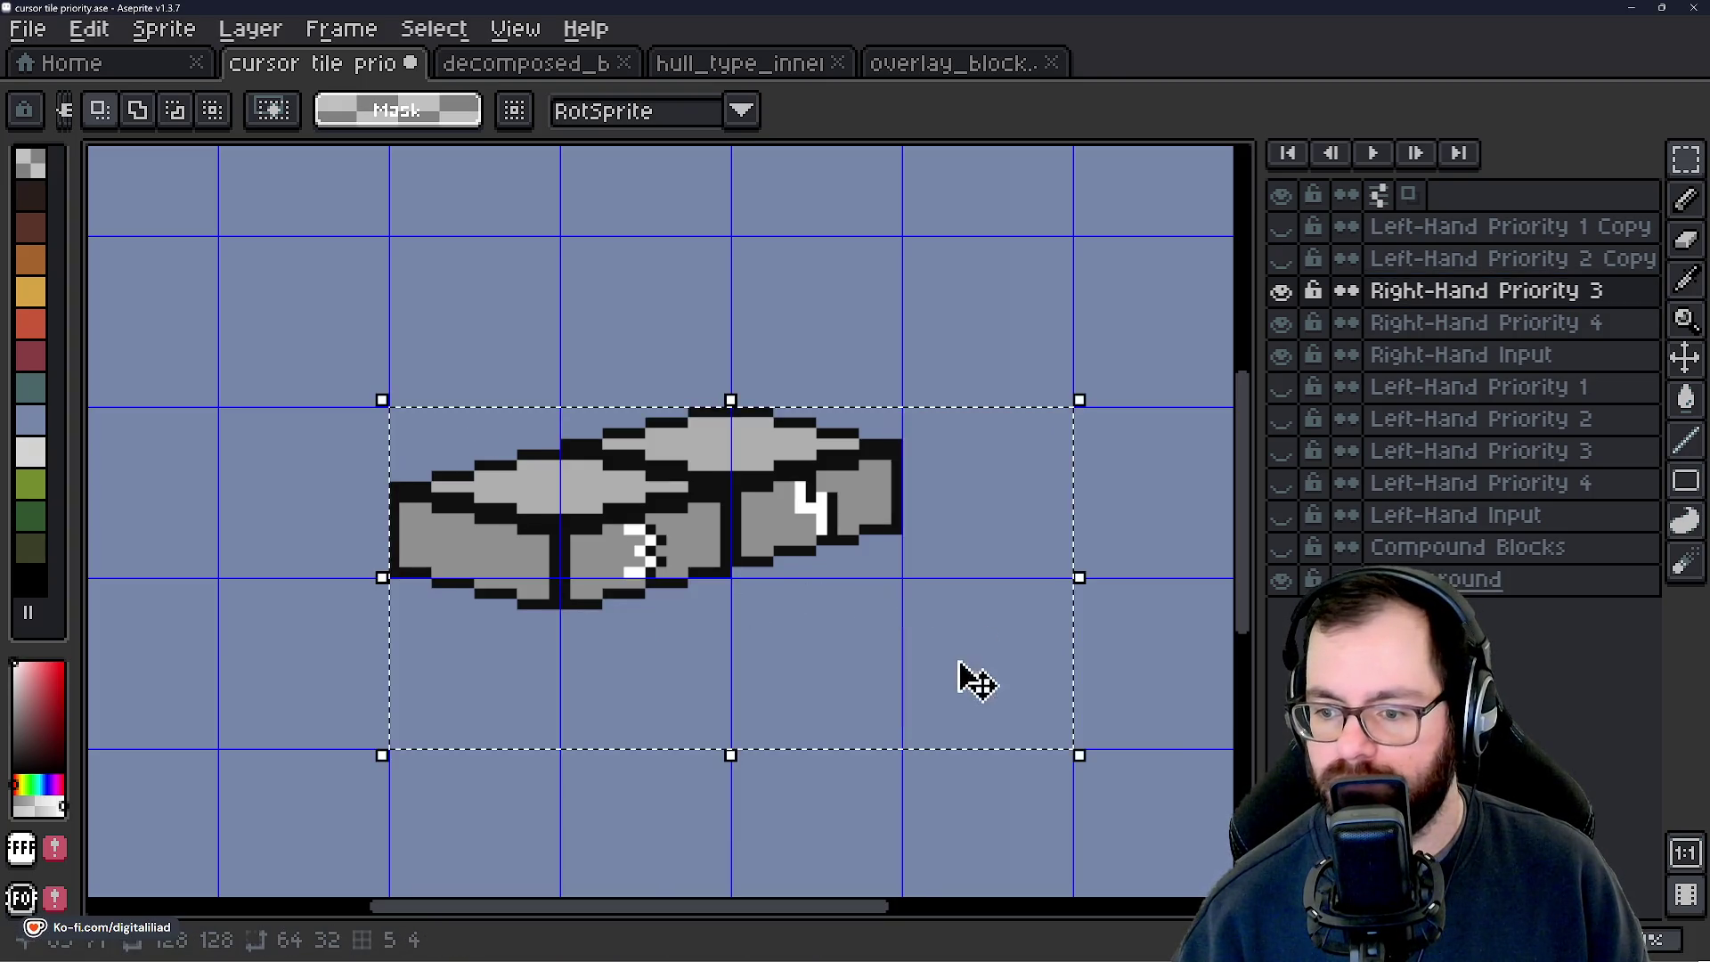
key("shift+h")
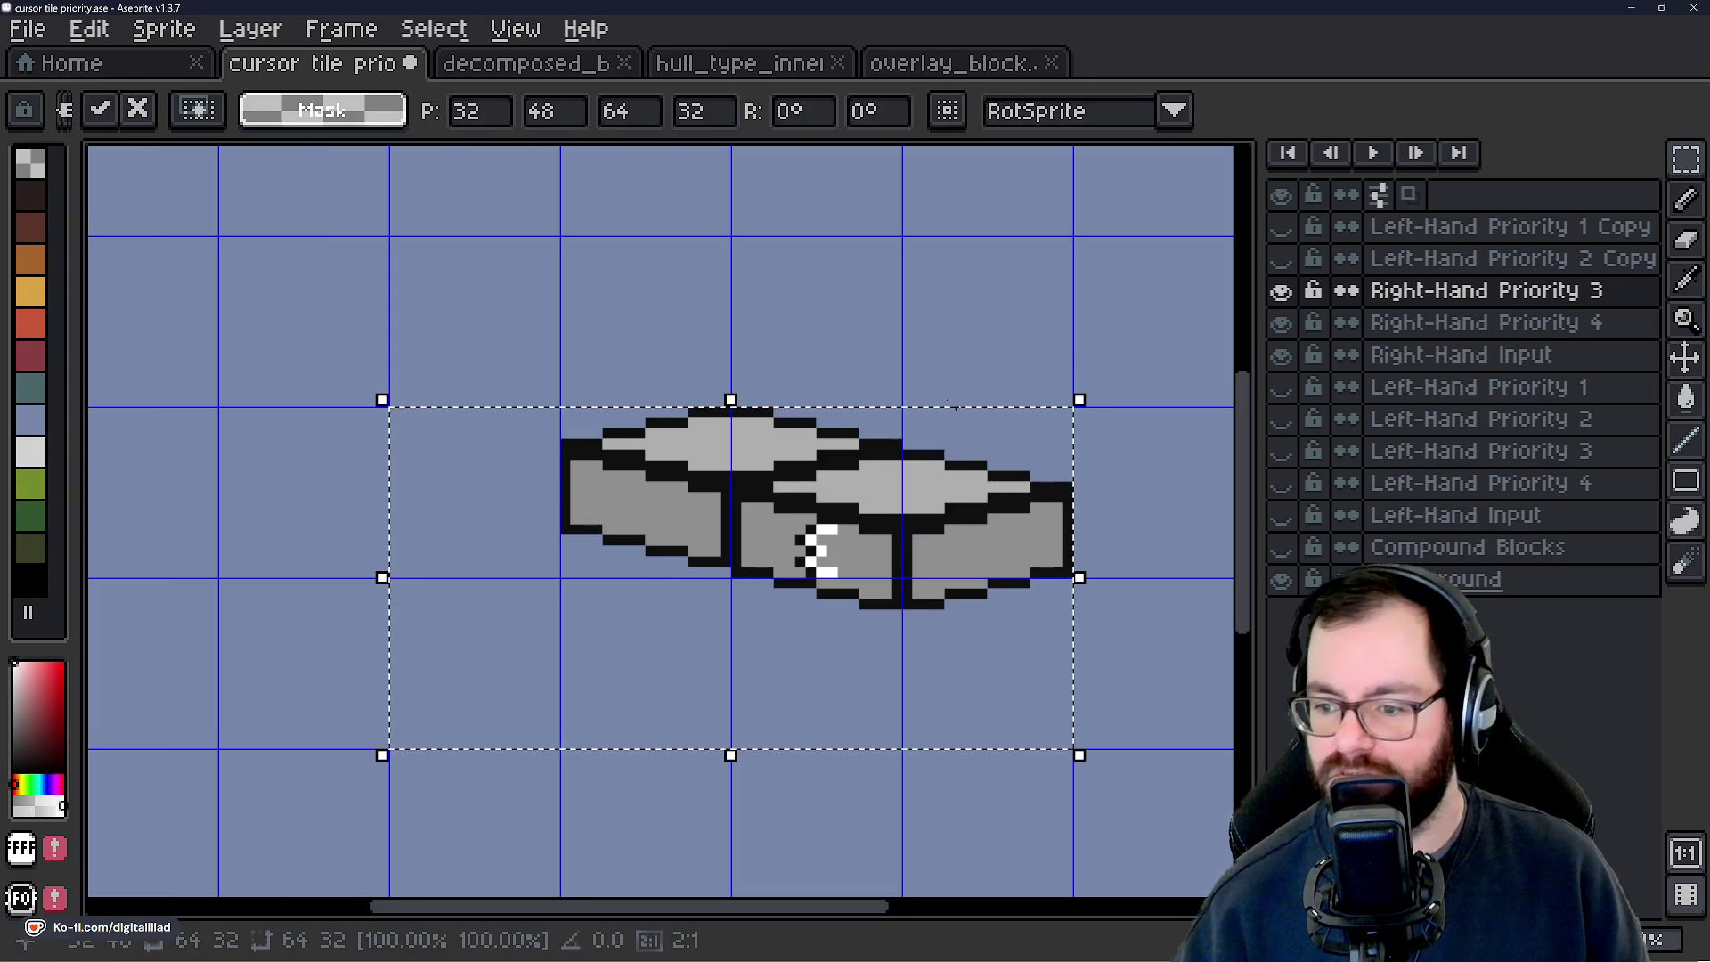
key("ctrl+d")
scroll(800, 443, "up", 3)
left_click_drag(749, 585, 878, 750)
key("shift+h")
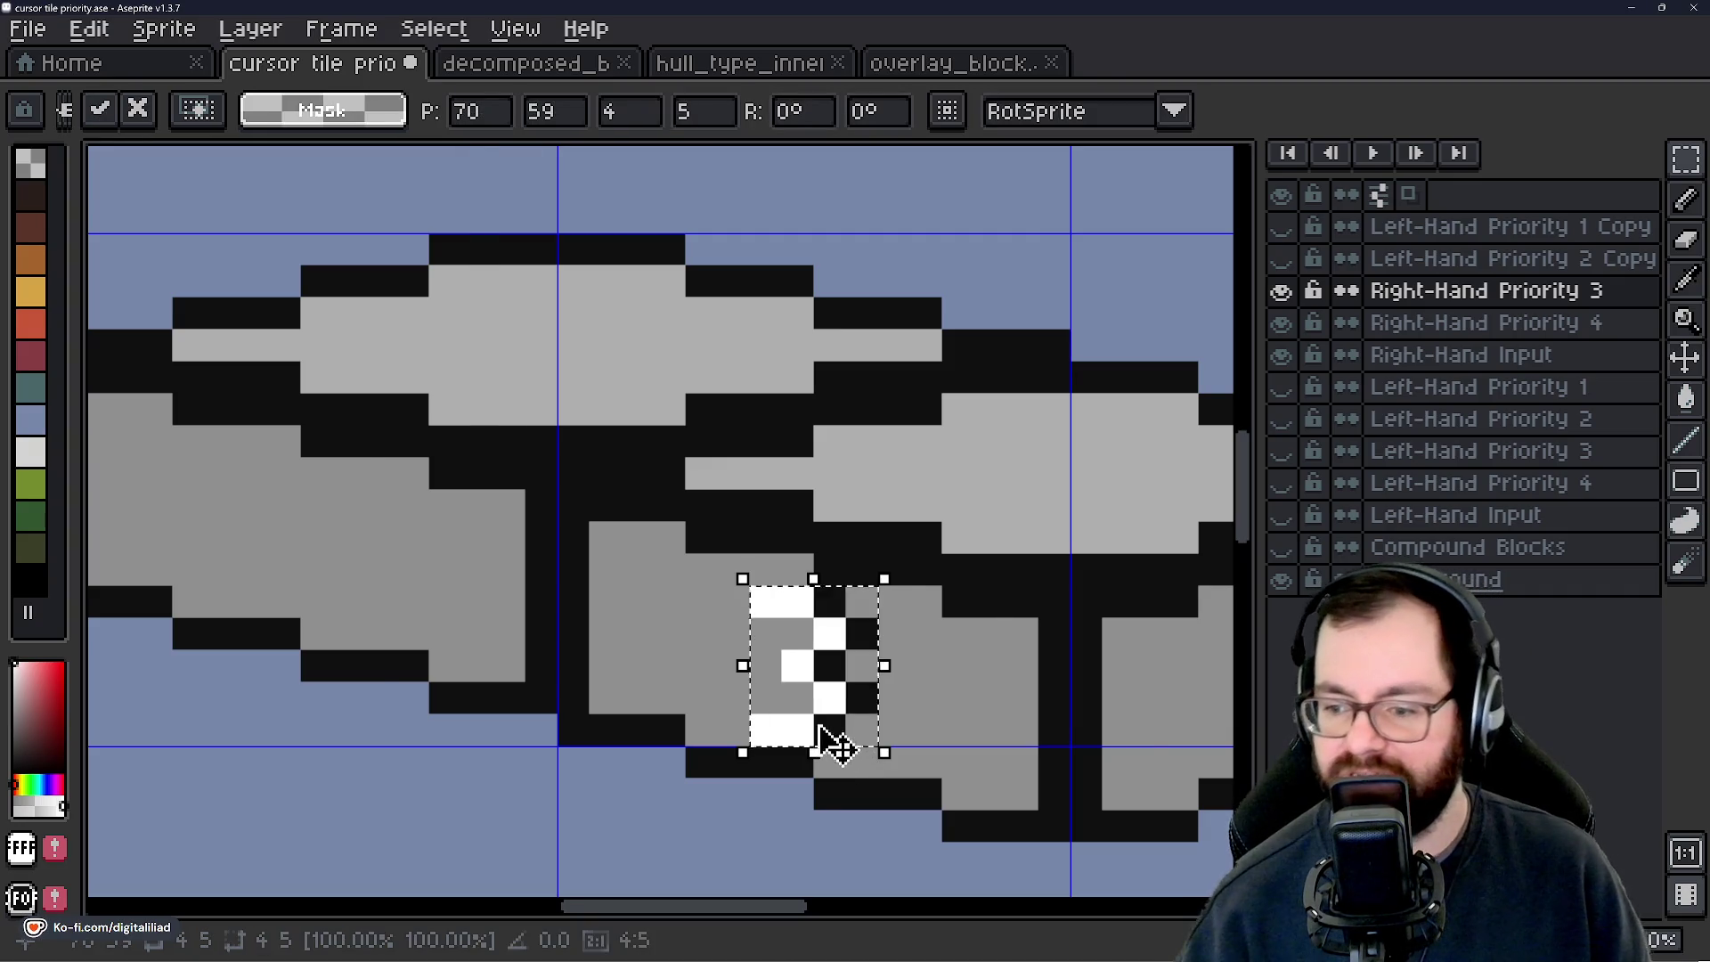
scroll(806, 712, "down", 3)
key("ctrl+d")
left_click(1532, 267)
double_click(1531, 267)
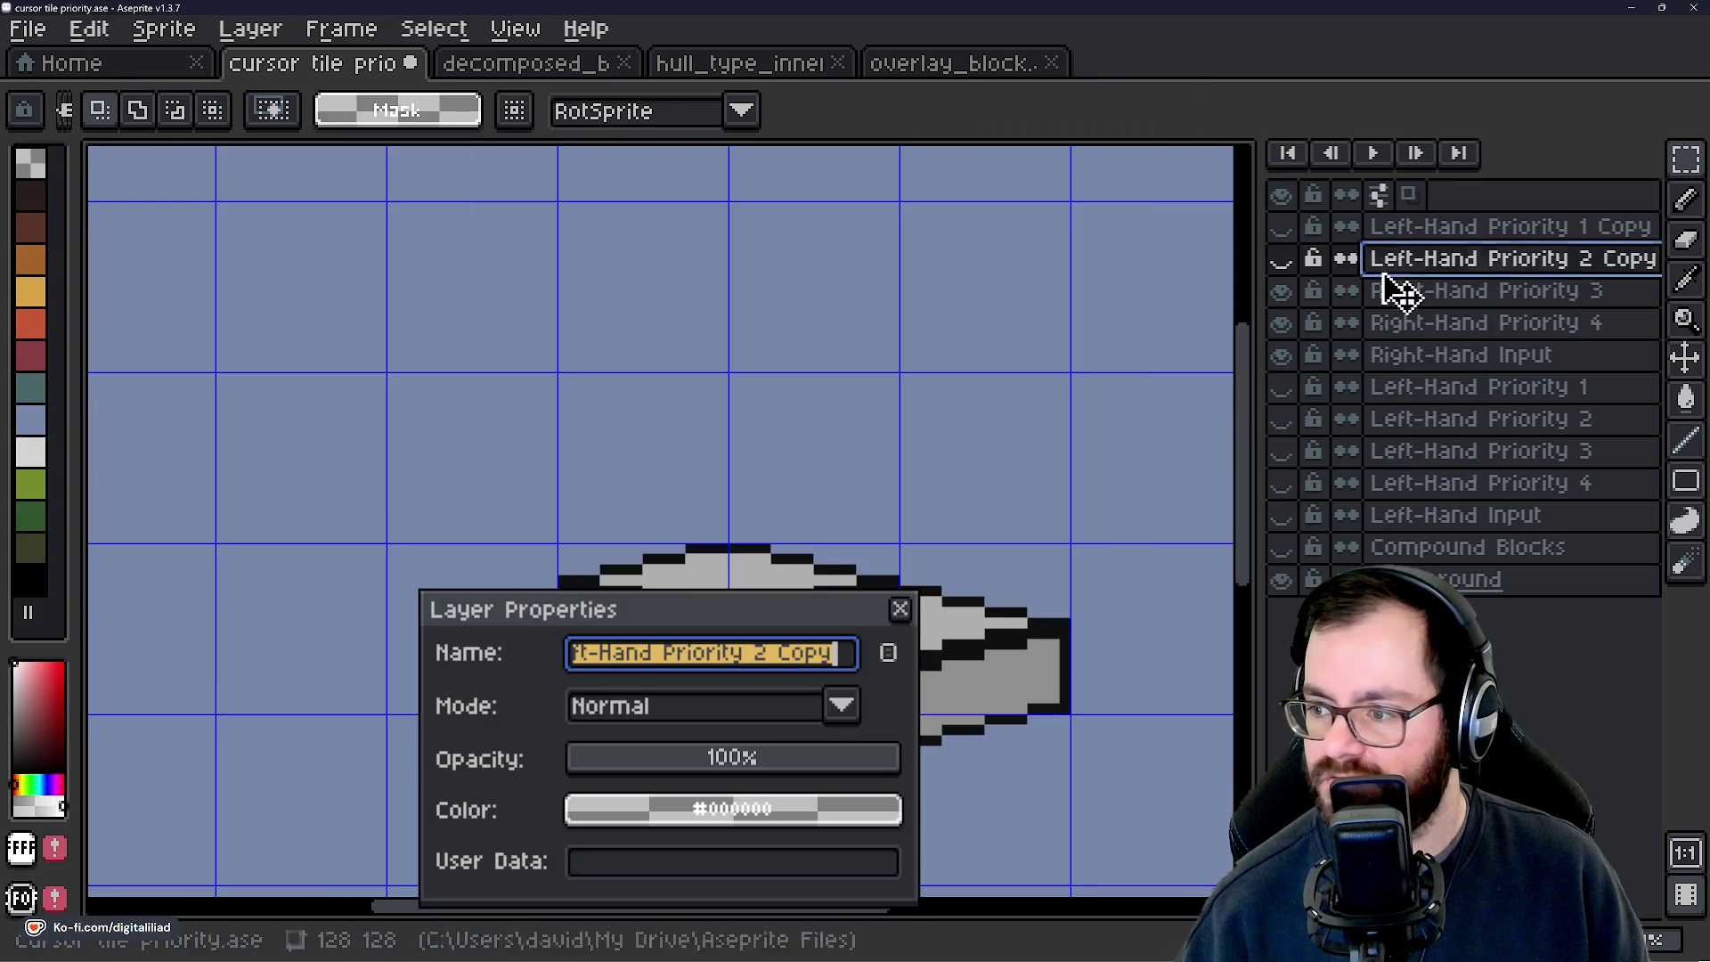
Rename Left-Hand Priority 2 Copy to 'Right-Hand Priority 2', keeping it and Right-Hand Priority 3 visible.
left_click(1282, 294)
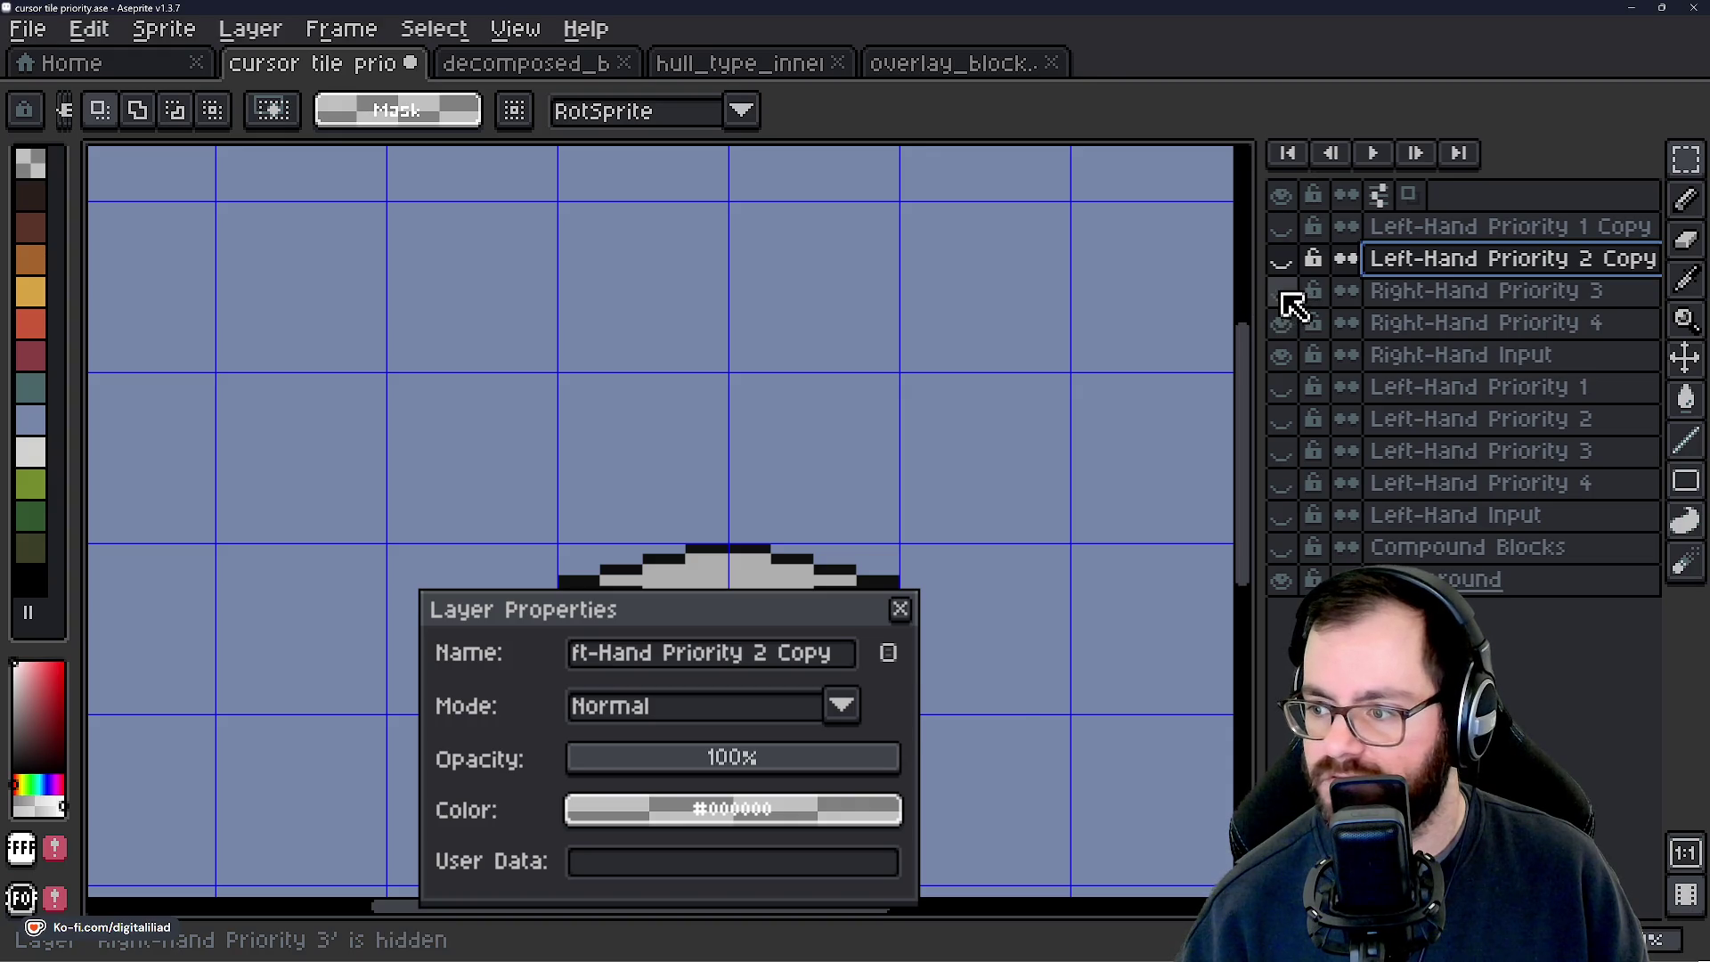
left_click_drag(1283, 294, 1287, 259)
left_click(900, 609)
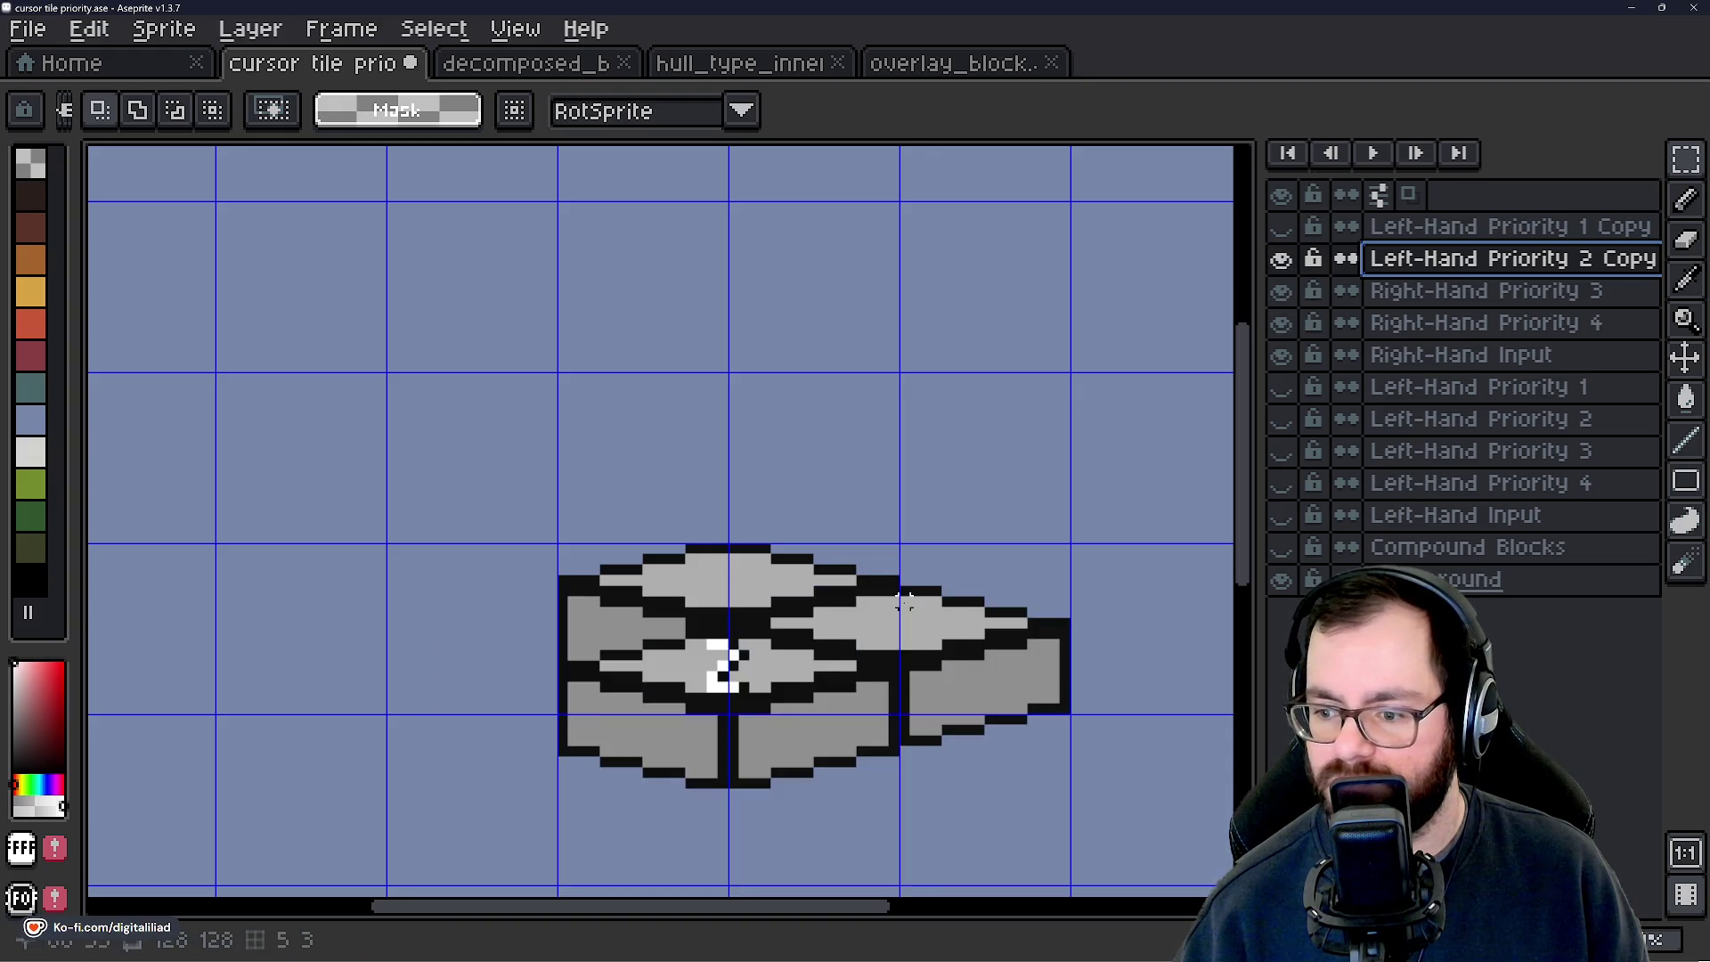
scroll(878, 588, "up", 2)
scroll(784, 524, "down", 2)
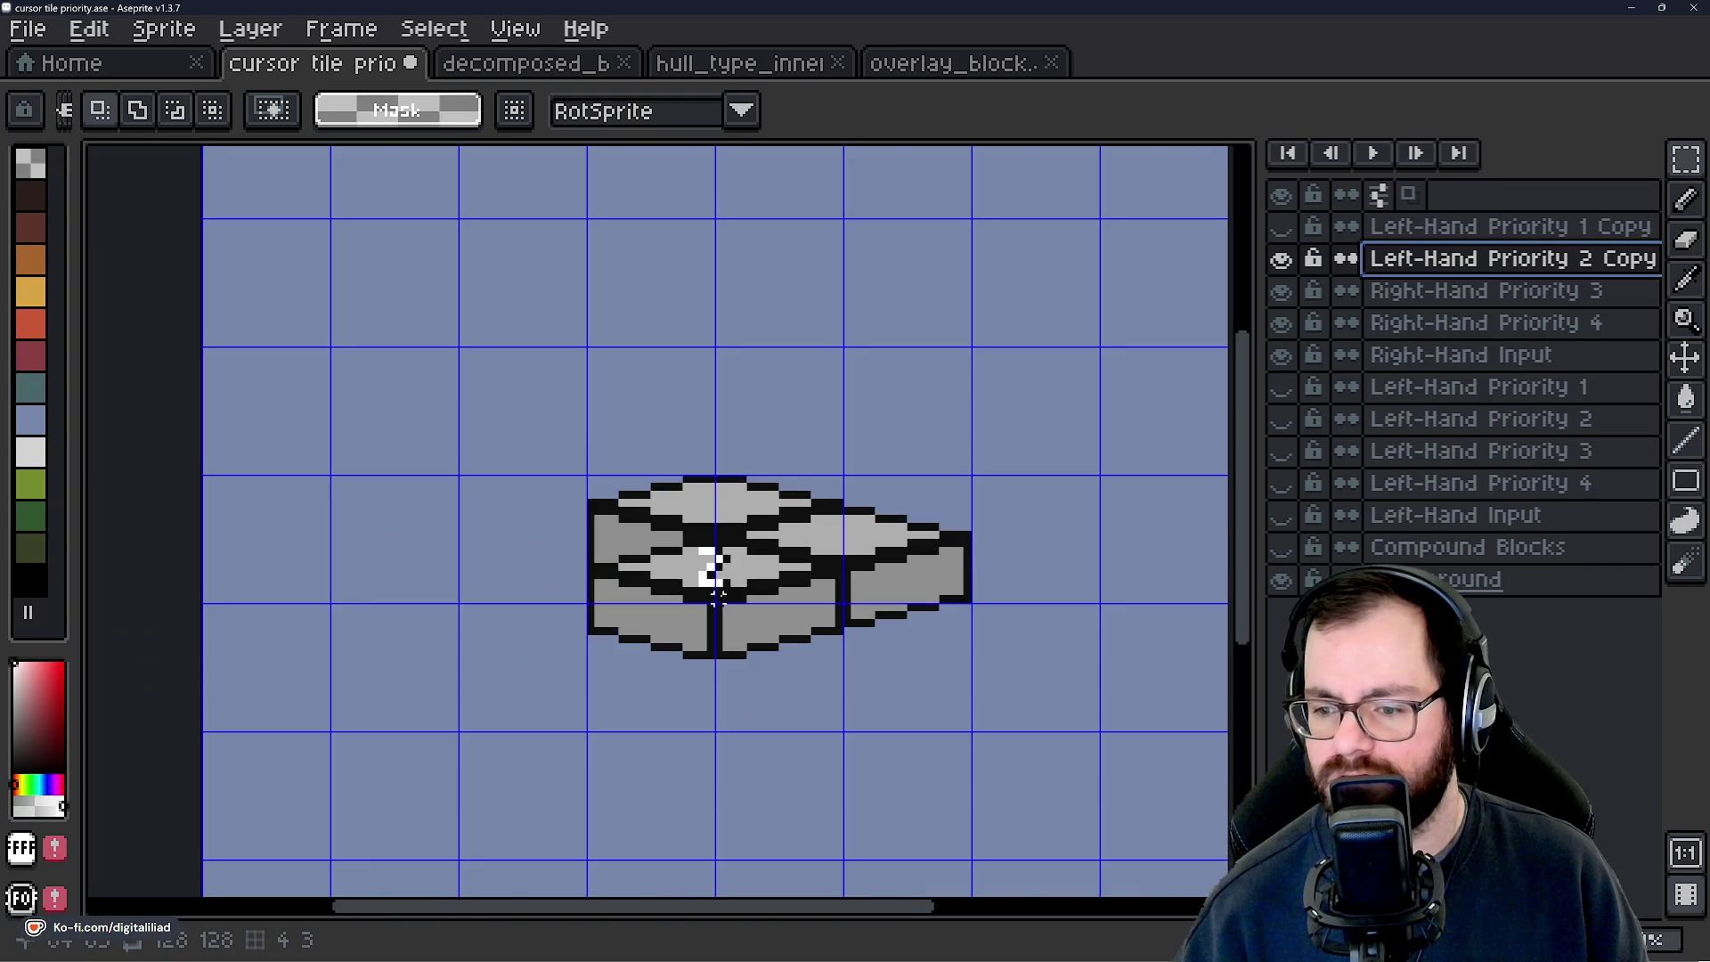
scroll(710, 565, "up", 2)
double_click(1492, 259)
type("R")
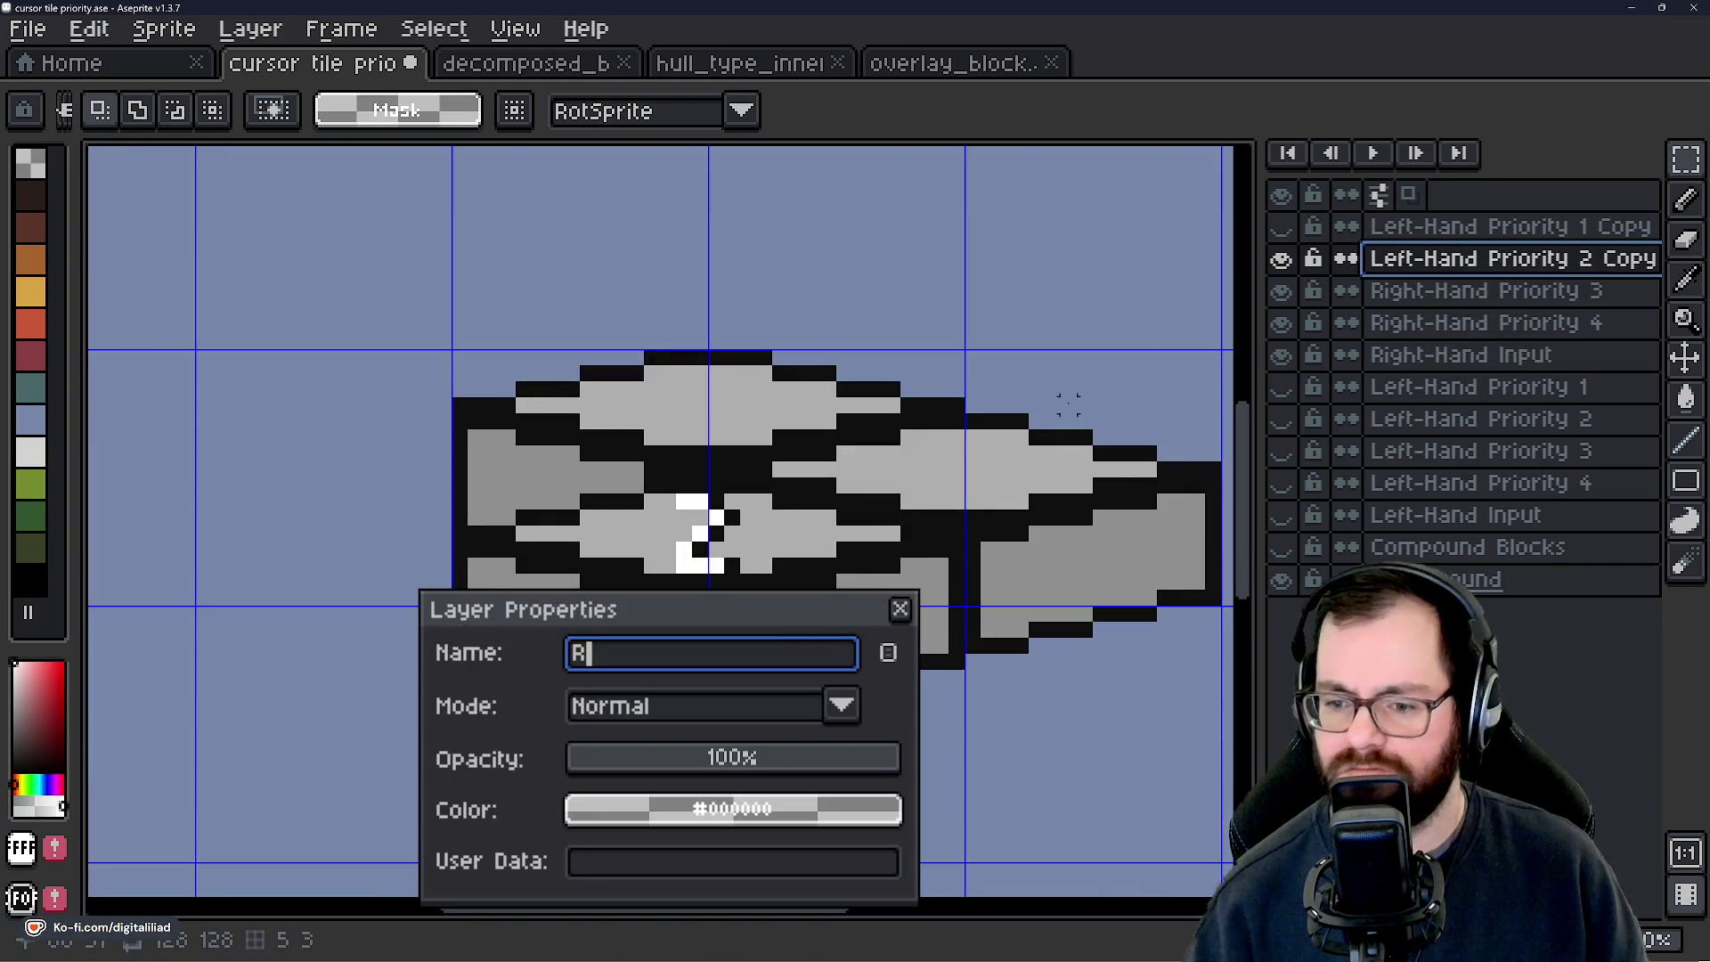
type("ight_Hand Priority 2")
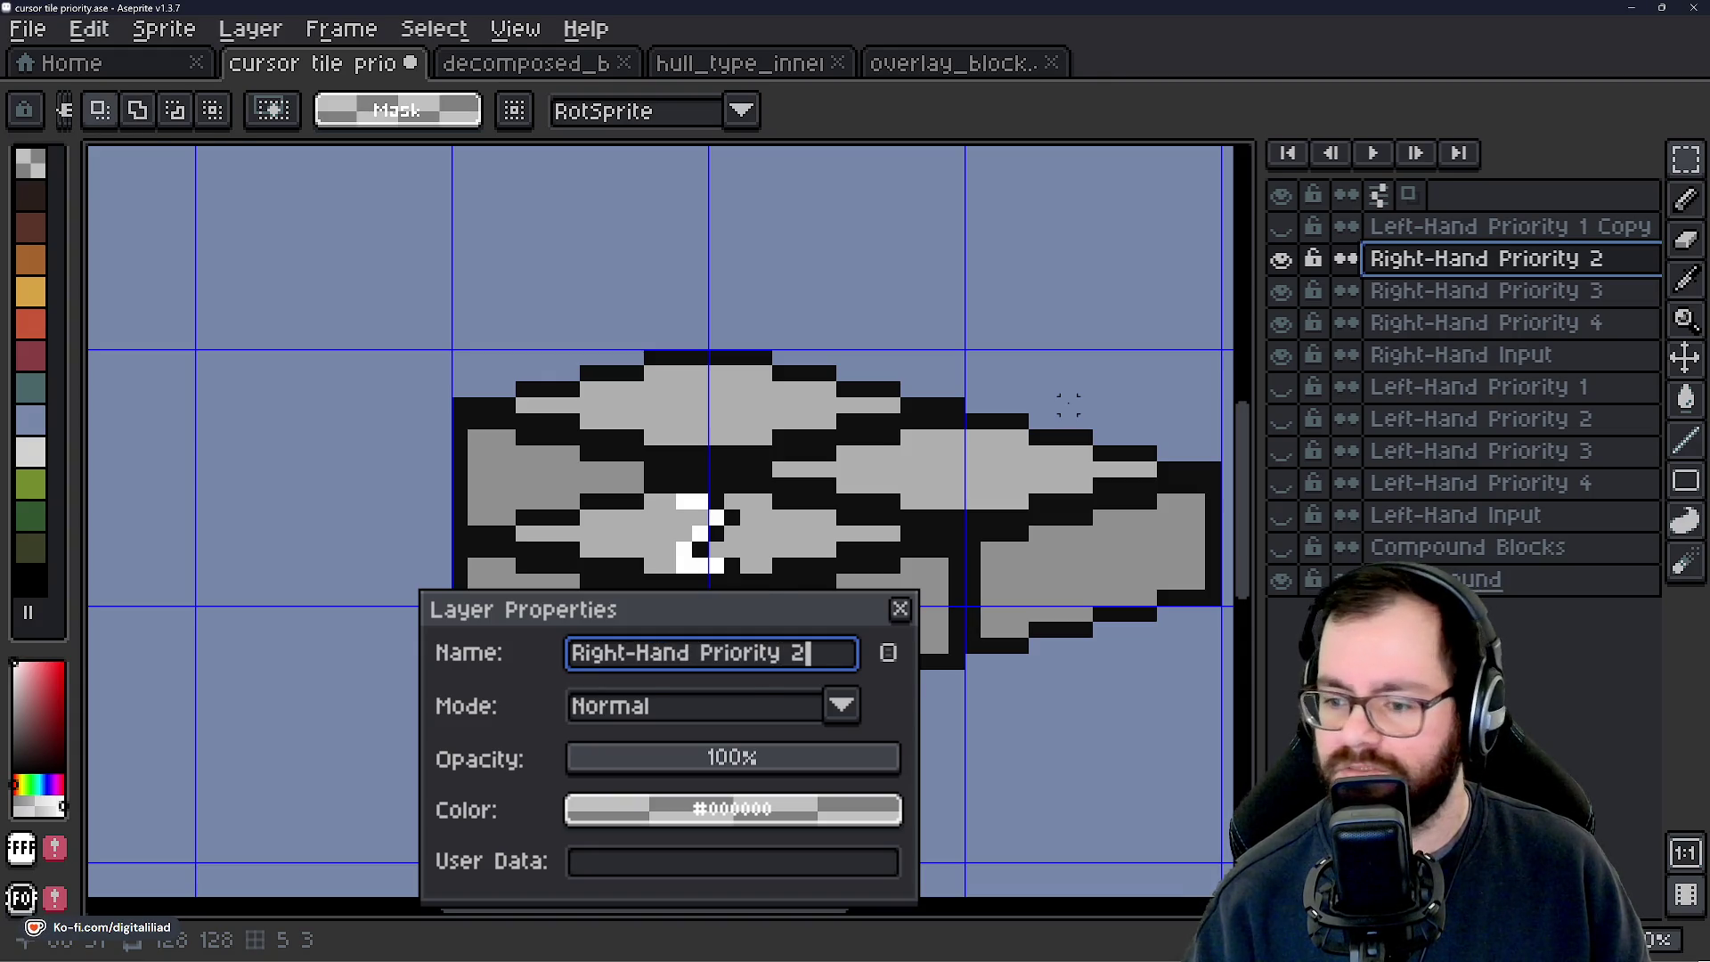
key("Return")
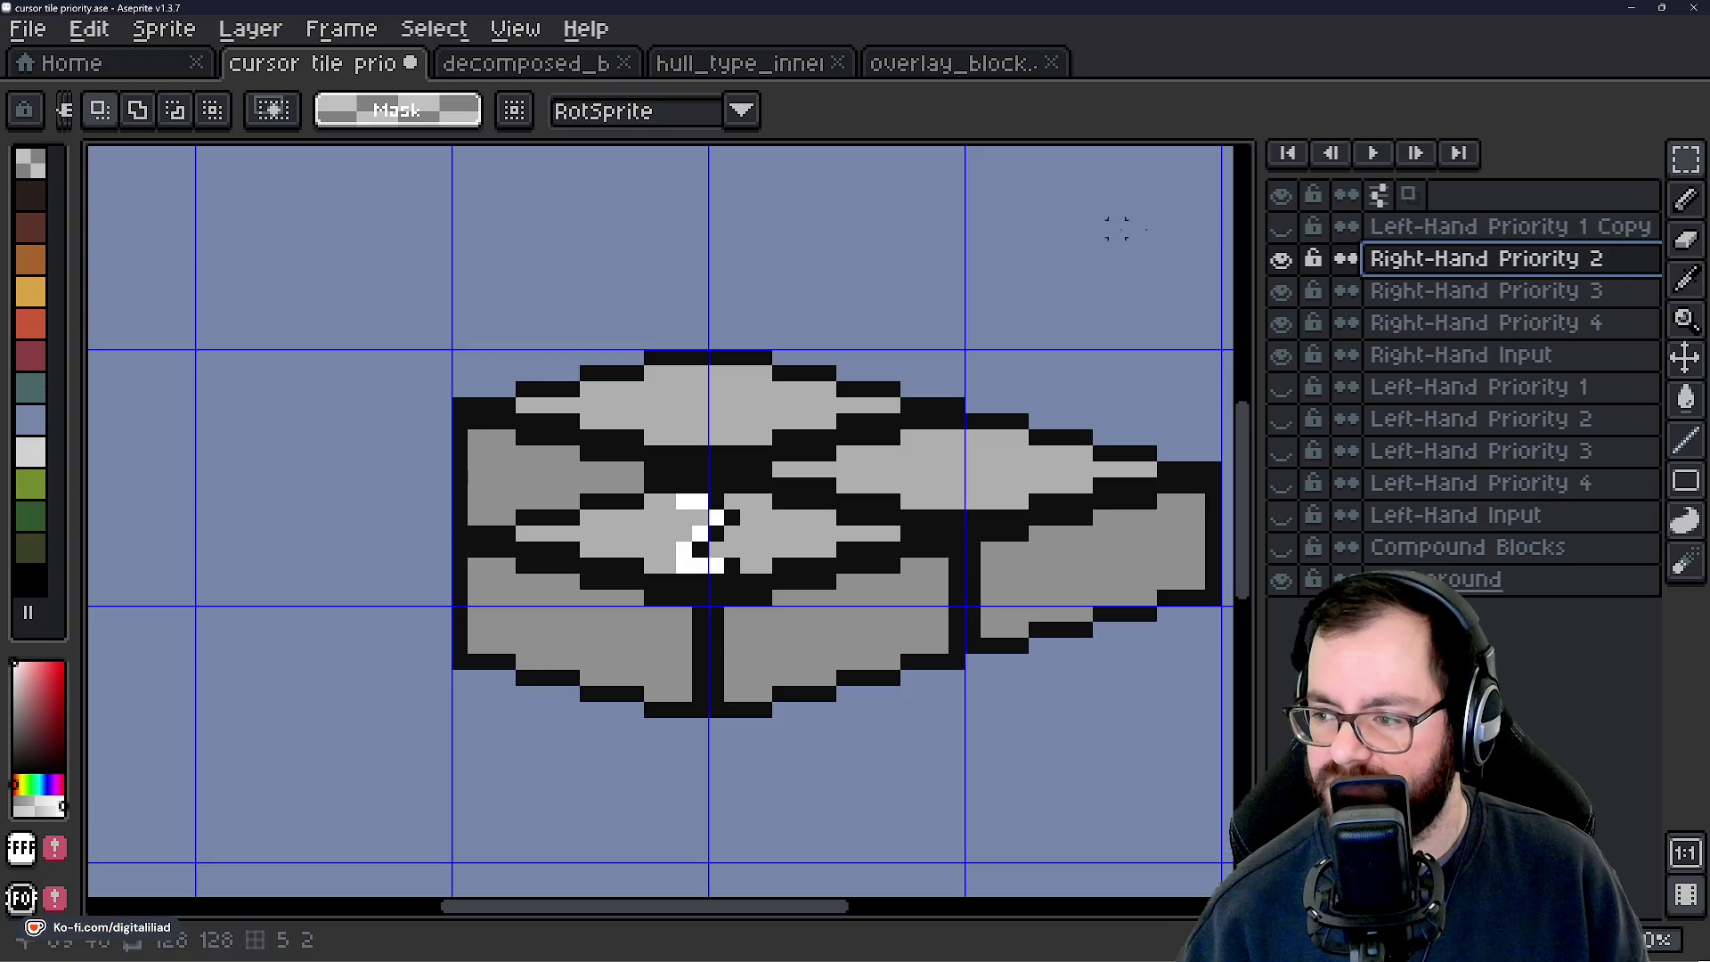
Show the Left-Hand Priority 1 Copy layer and open its properties.
left_click(1283, 228)
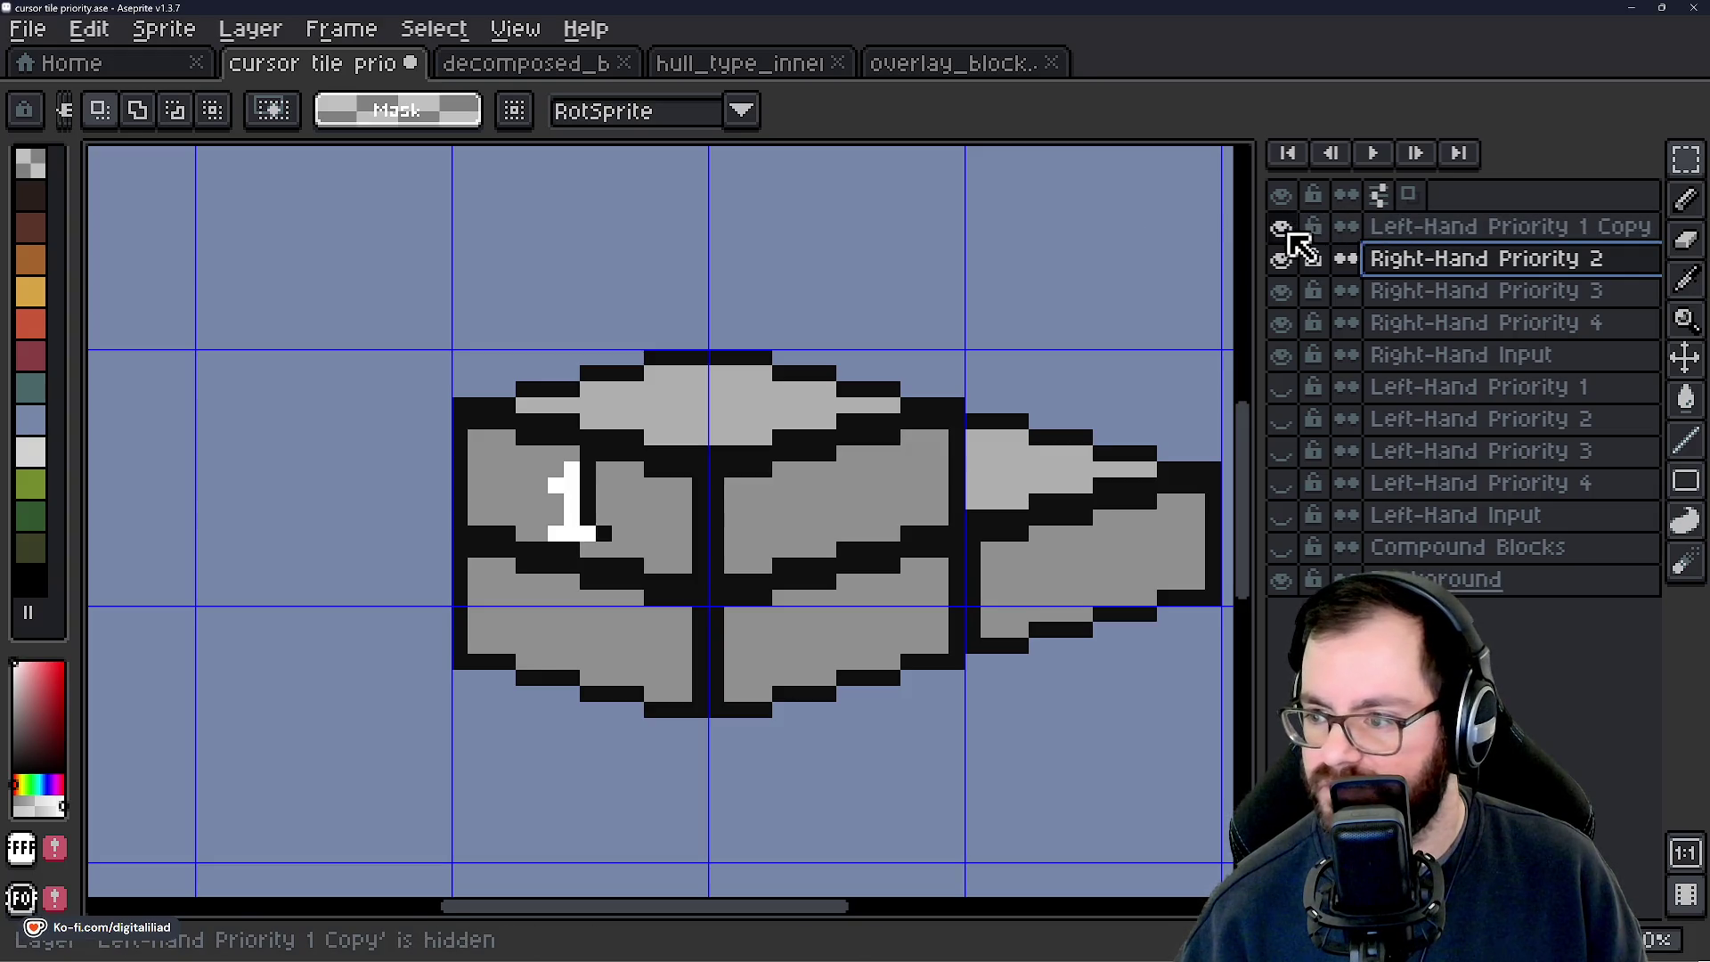
left_click(1499, 228)
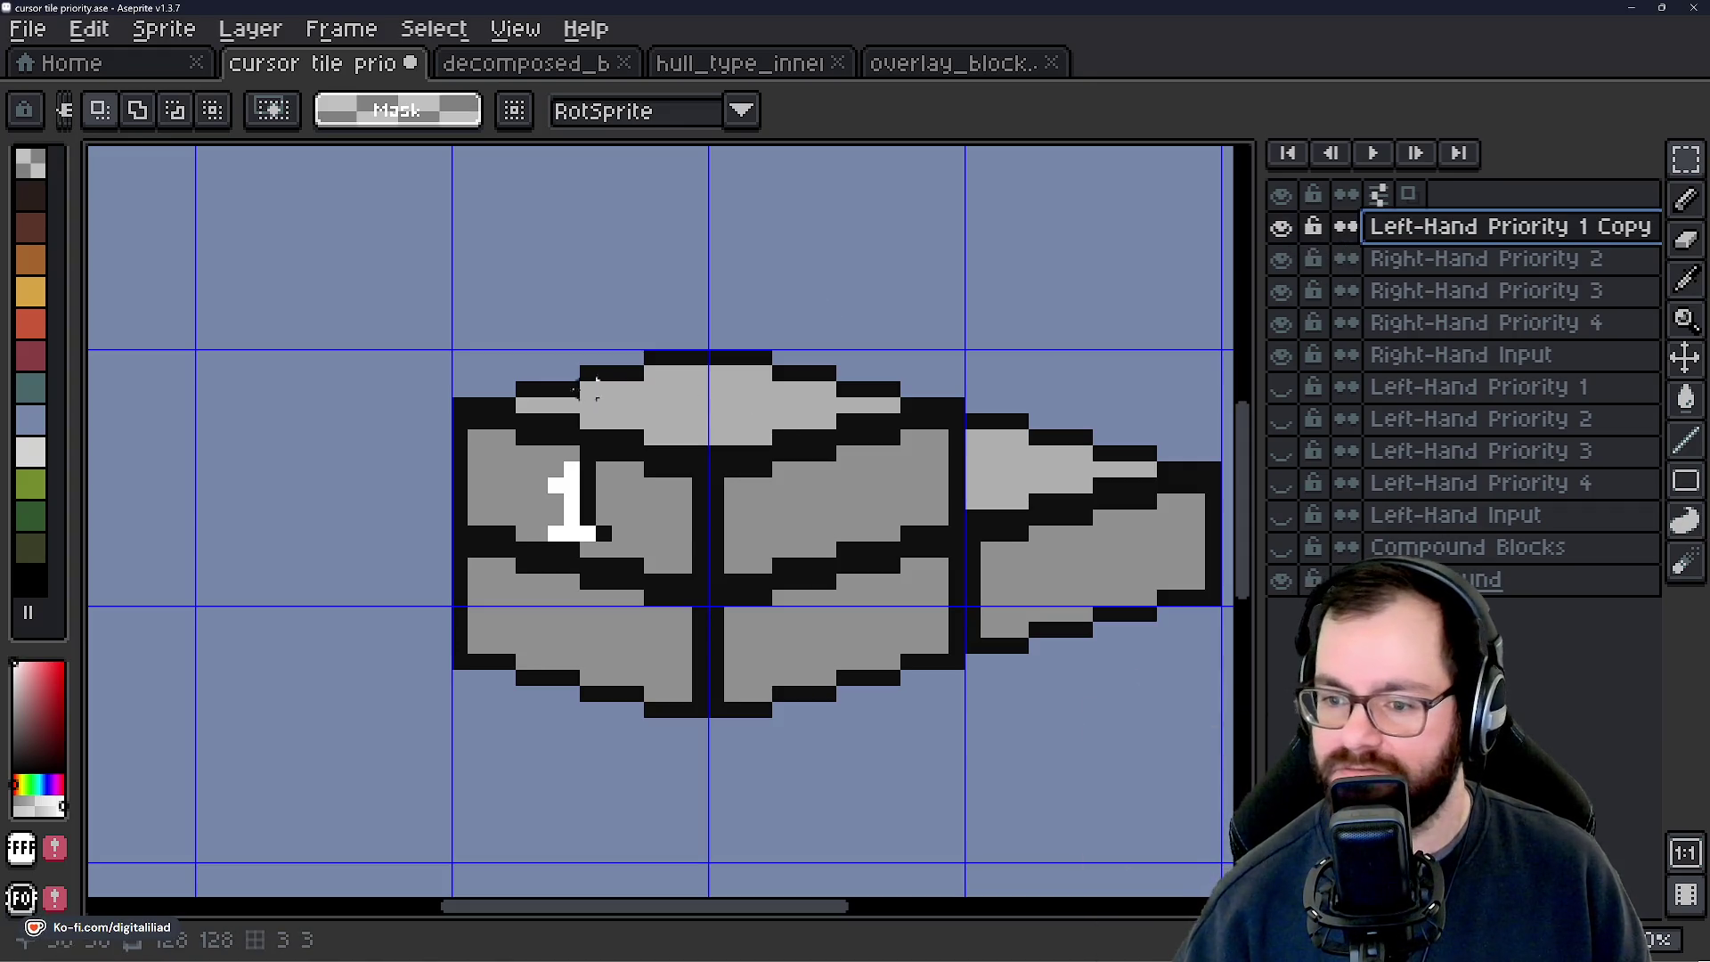
double_click(1416, 230)
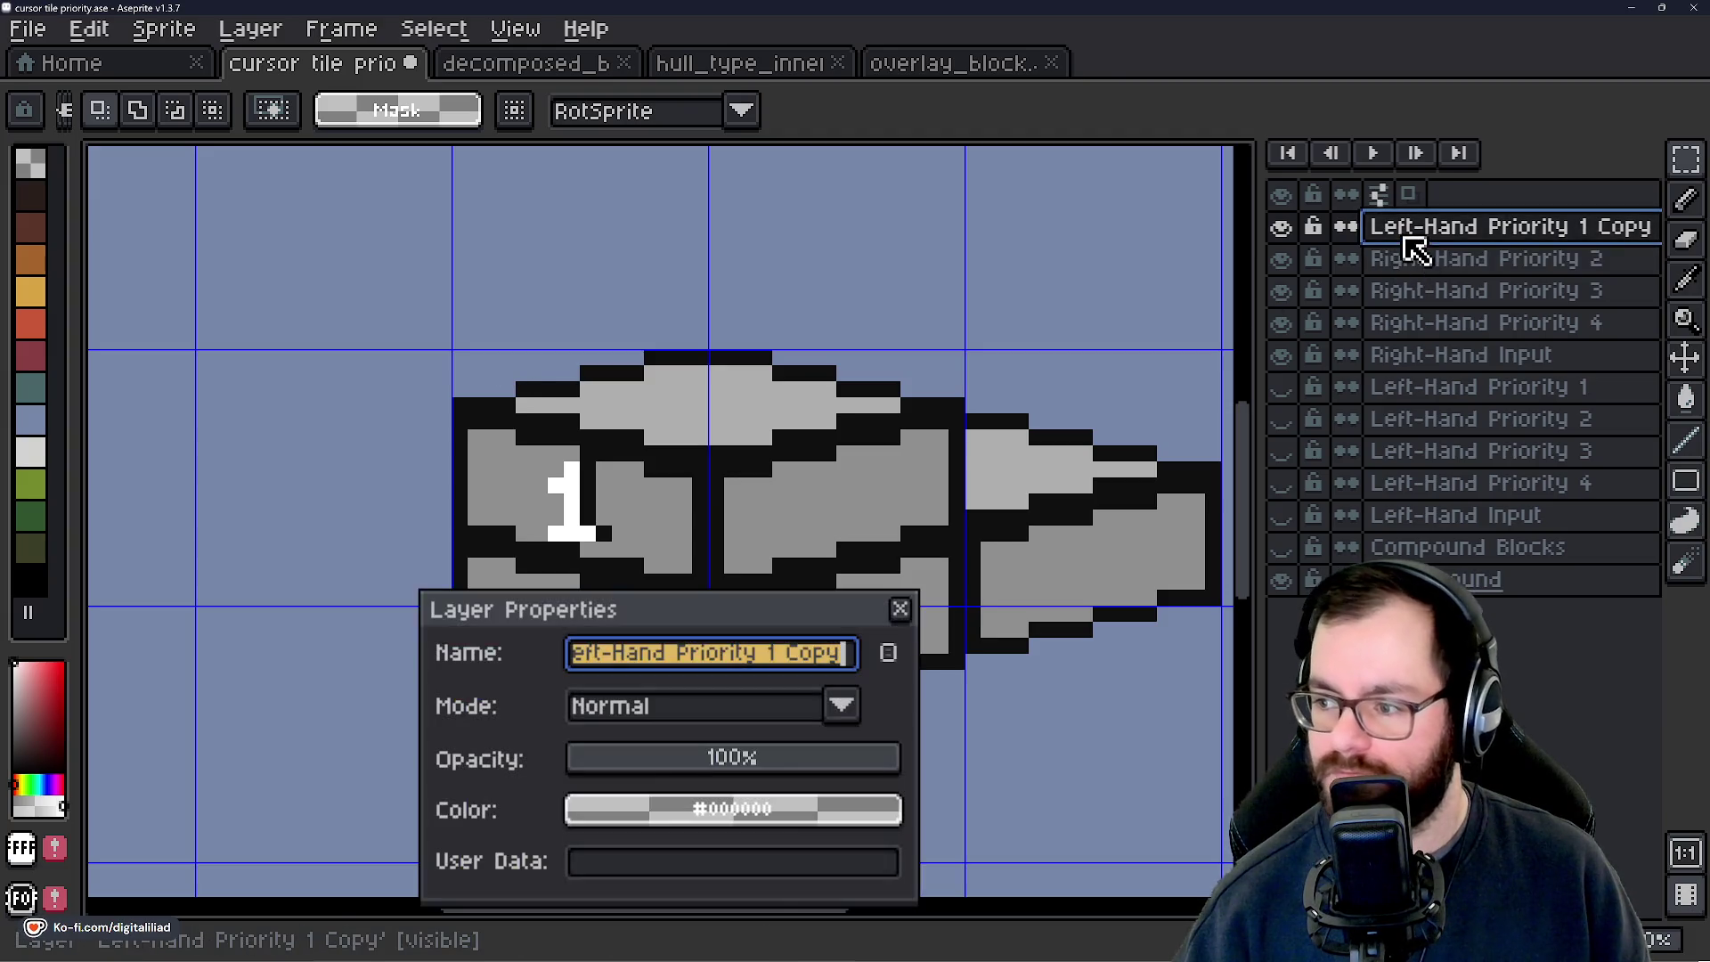
Rename the layer 'Right-Hand Priority 1' and mirror its left block, flipping the 1 back readable.
type("Ri")
type("Hand P")
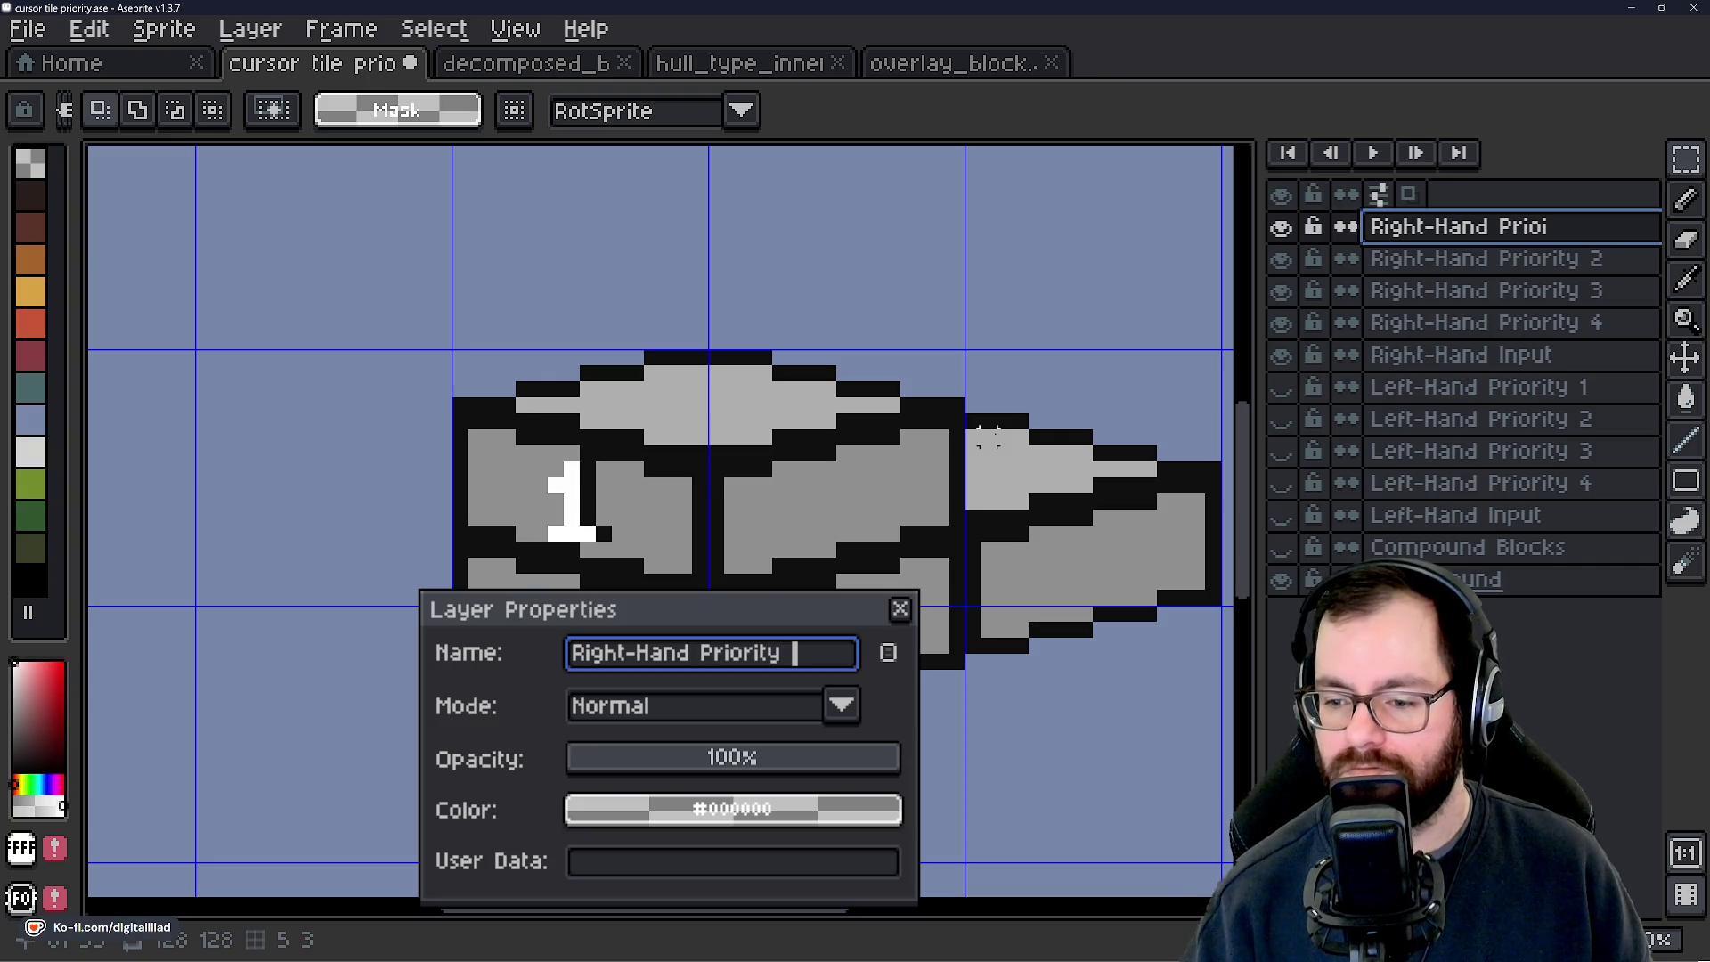
type("1")
key("Return")
mouse_move(506, 372)
left_mouse_down()
mouse_move(748, 457)
mouse_move(763, 508)
left_mouse_up()
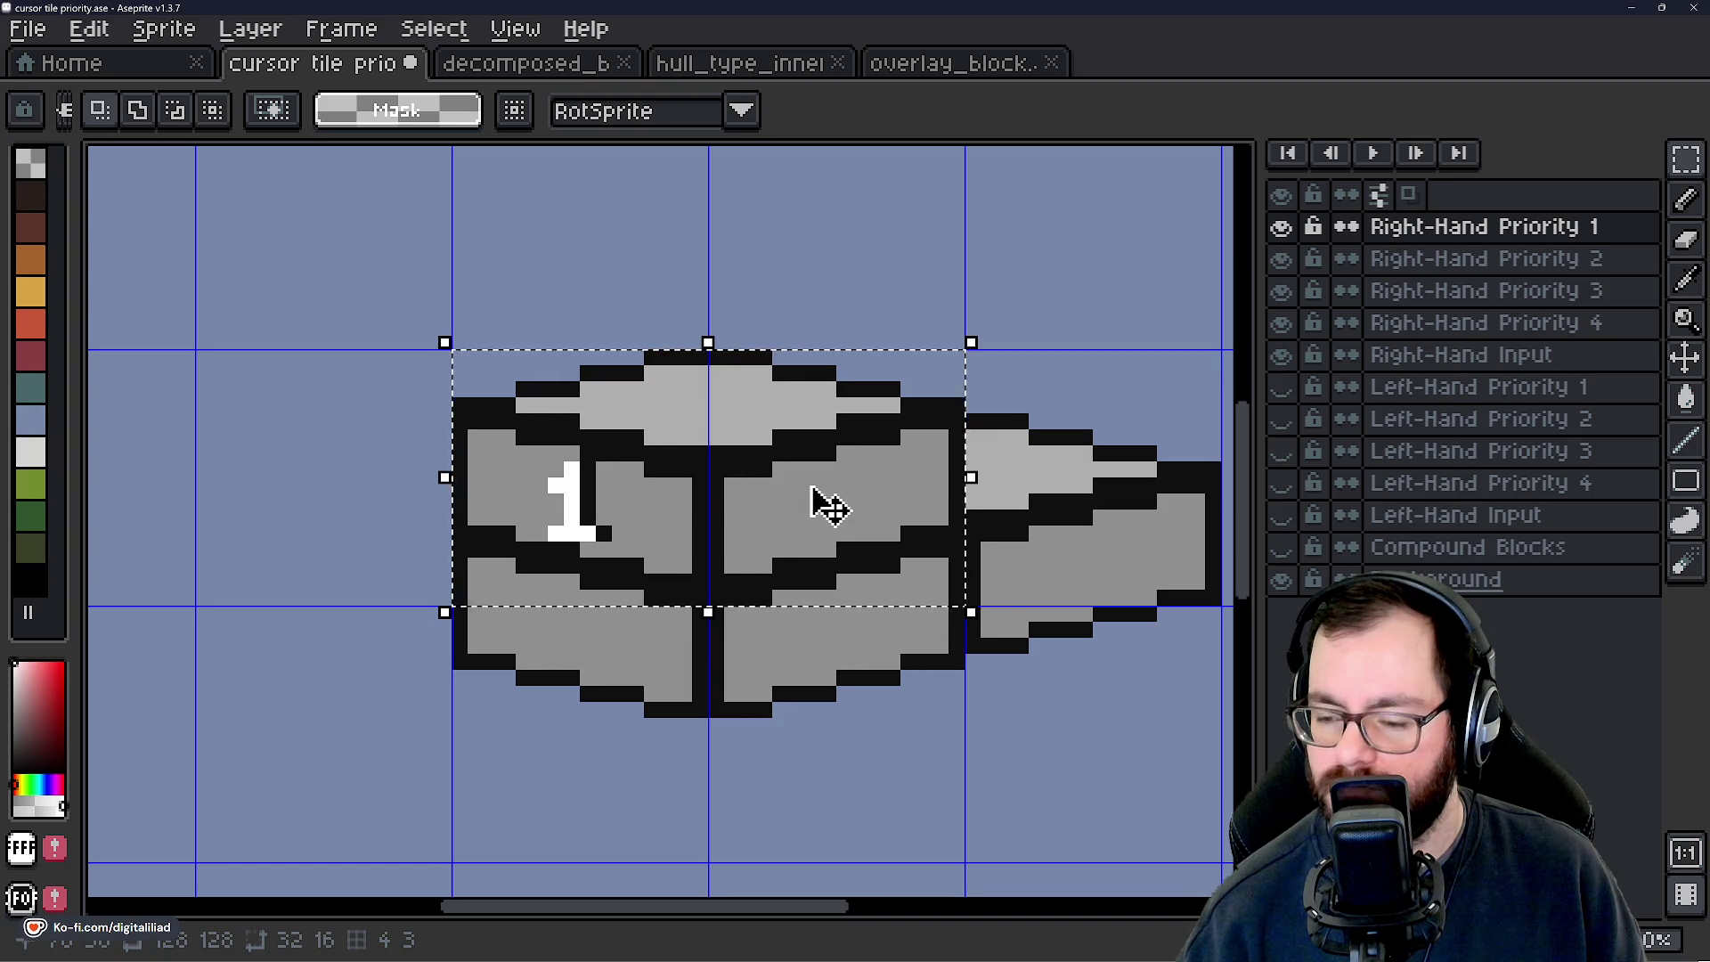
key("shift+h")
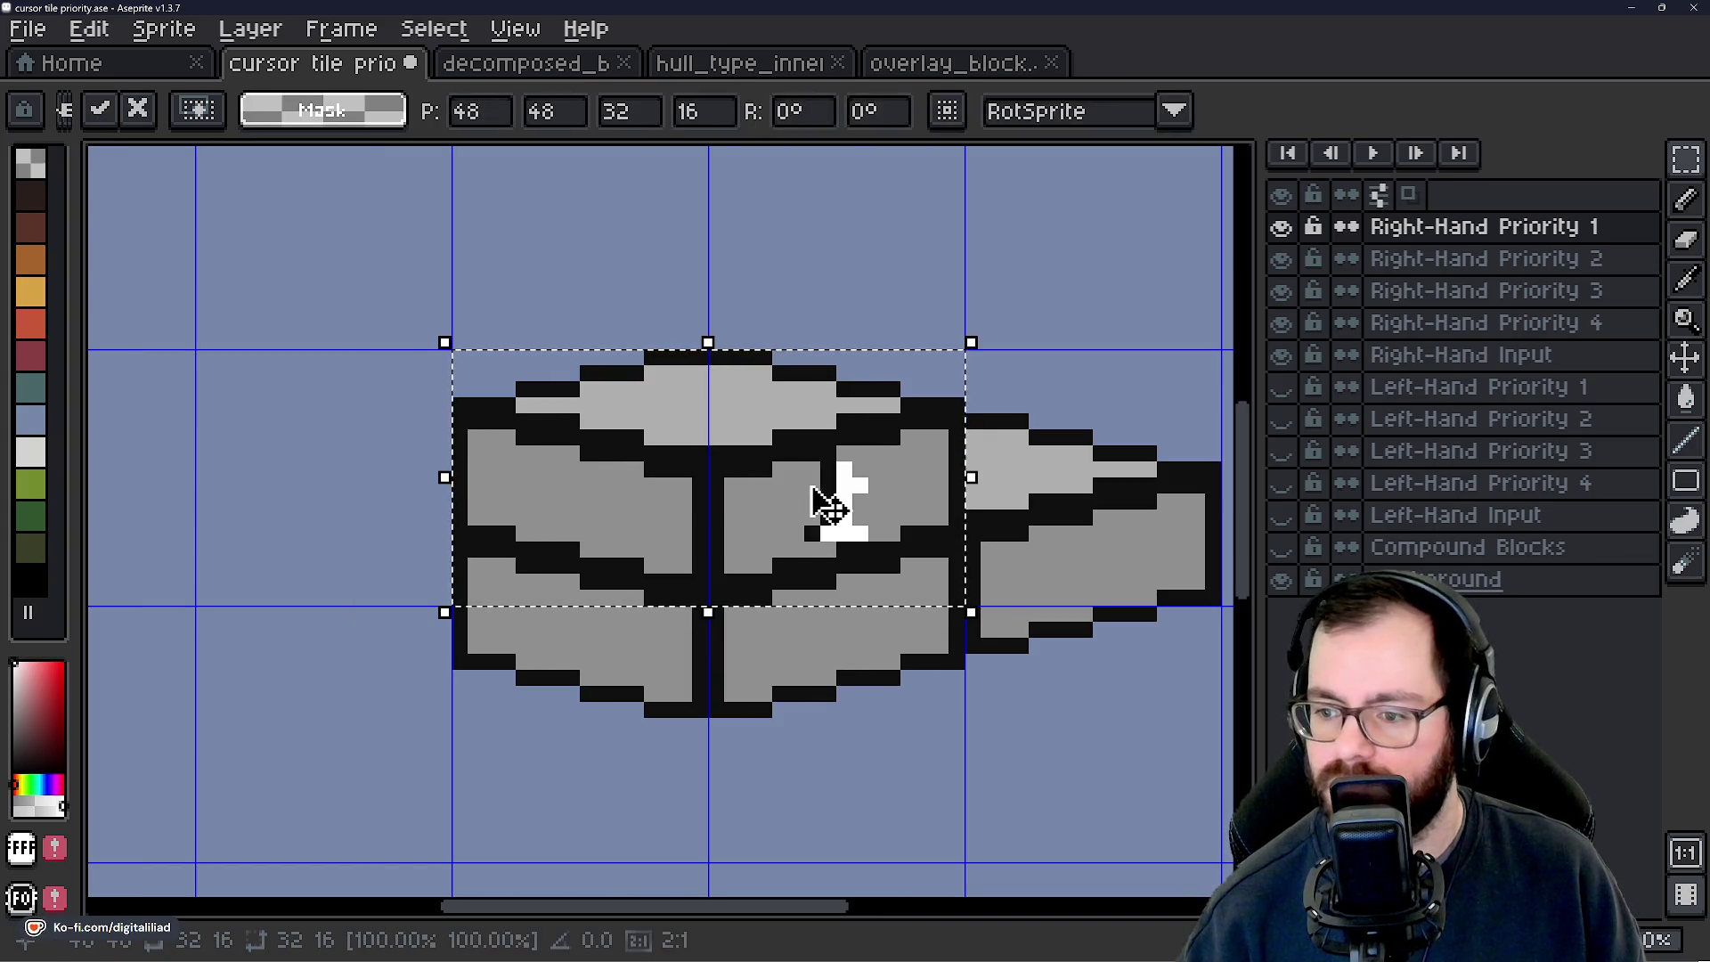
key("ctrl+d")
scroll(890, 484, "up", 1)
scroll(891, 484, "up", 1)
left_click_drag(708, 427, 846, 598)
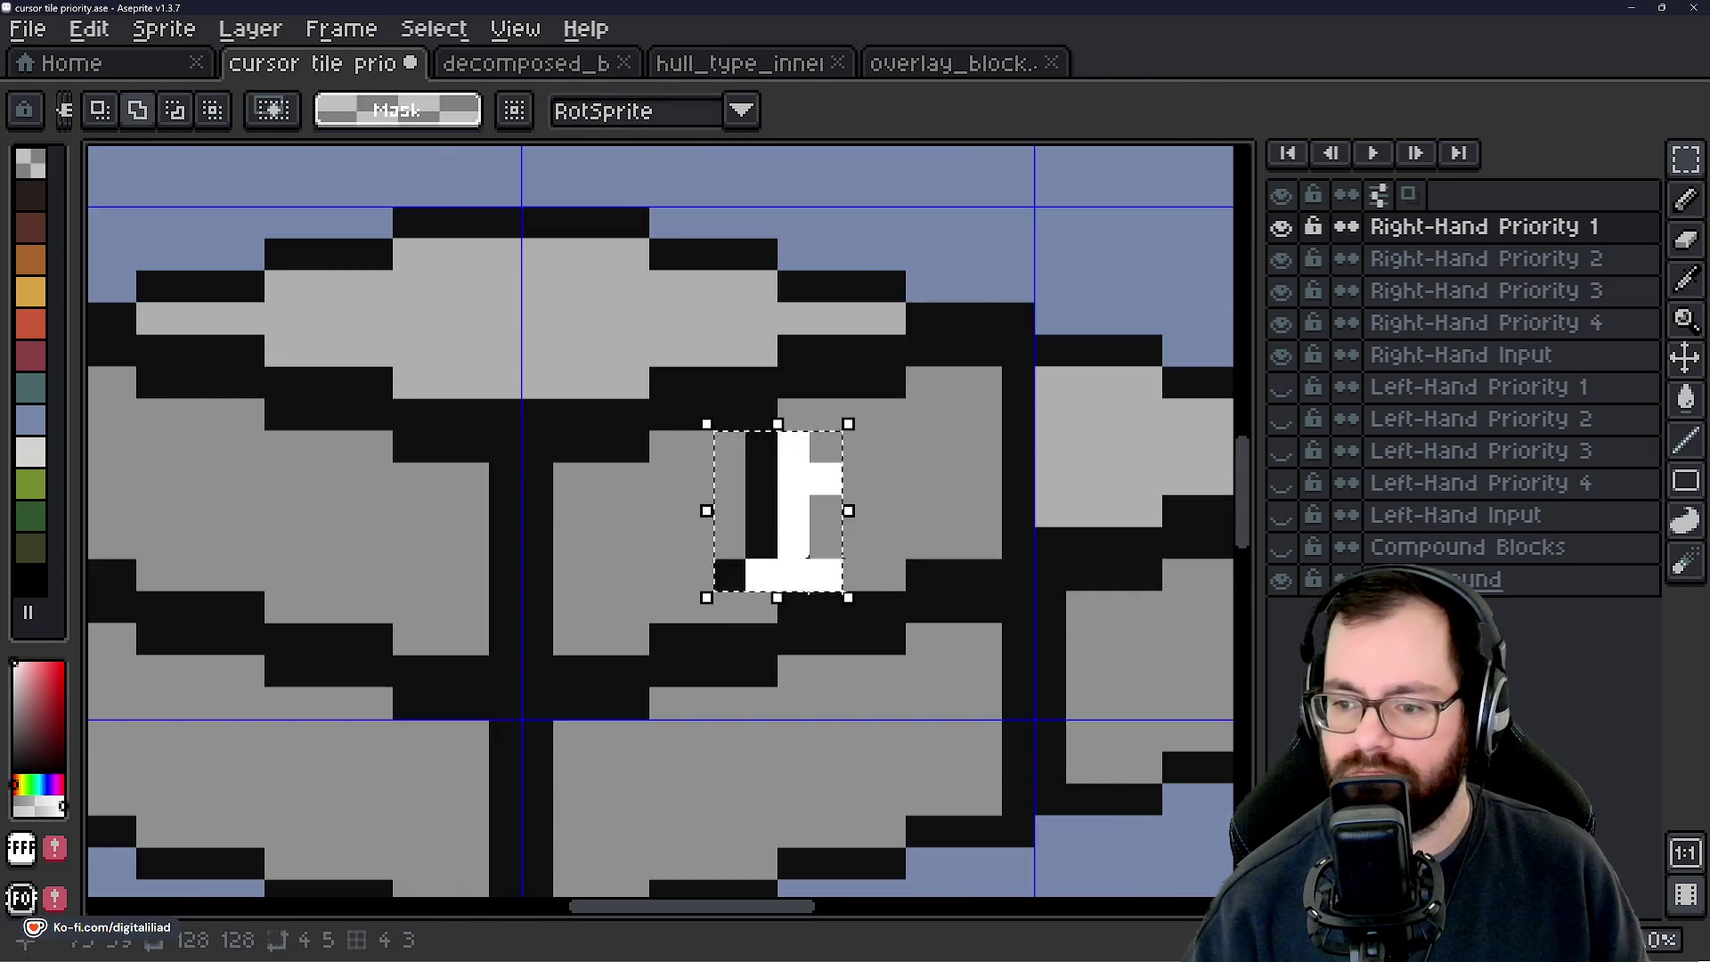
key("shift+h")
key("ctrl+d")
Recentre the canvas on the tile and hide the Right-Hand Priority 1 layer.
scroll(937, 321, "down", 4)
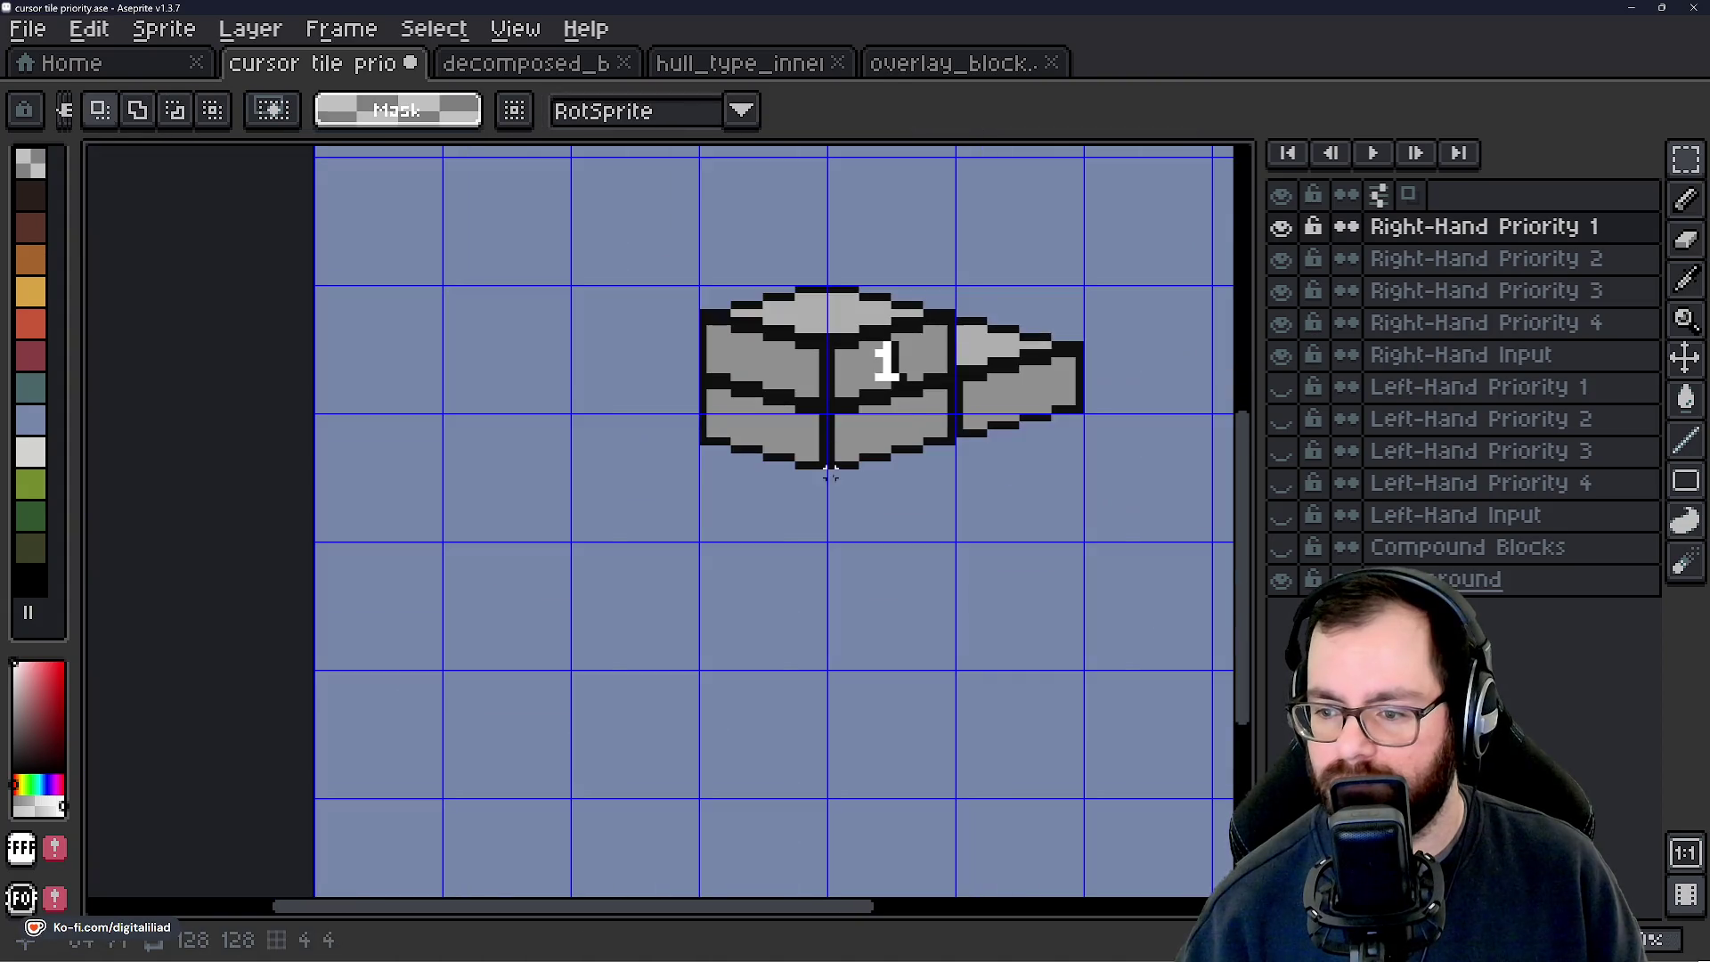
scroll(806, 495, "up", 3)
scroll(761, 521, "down", 1)
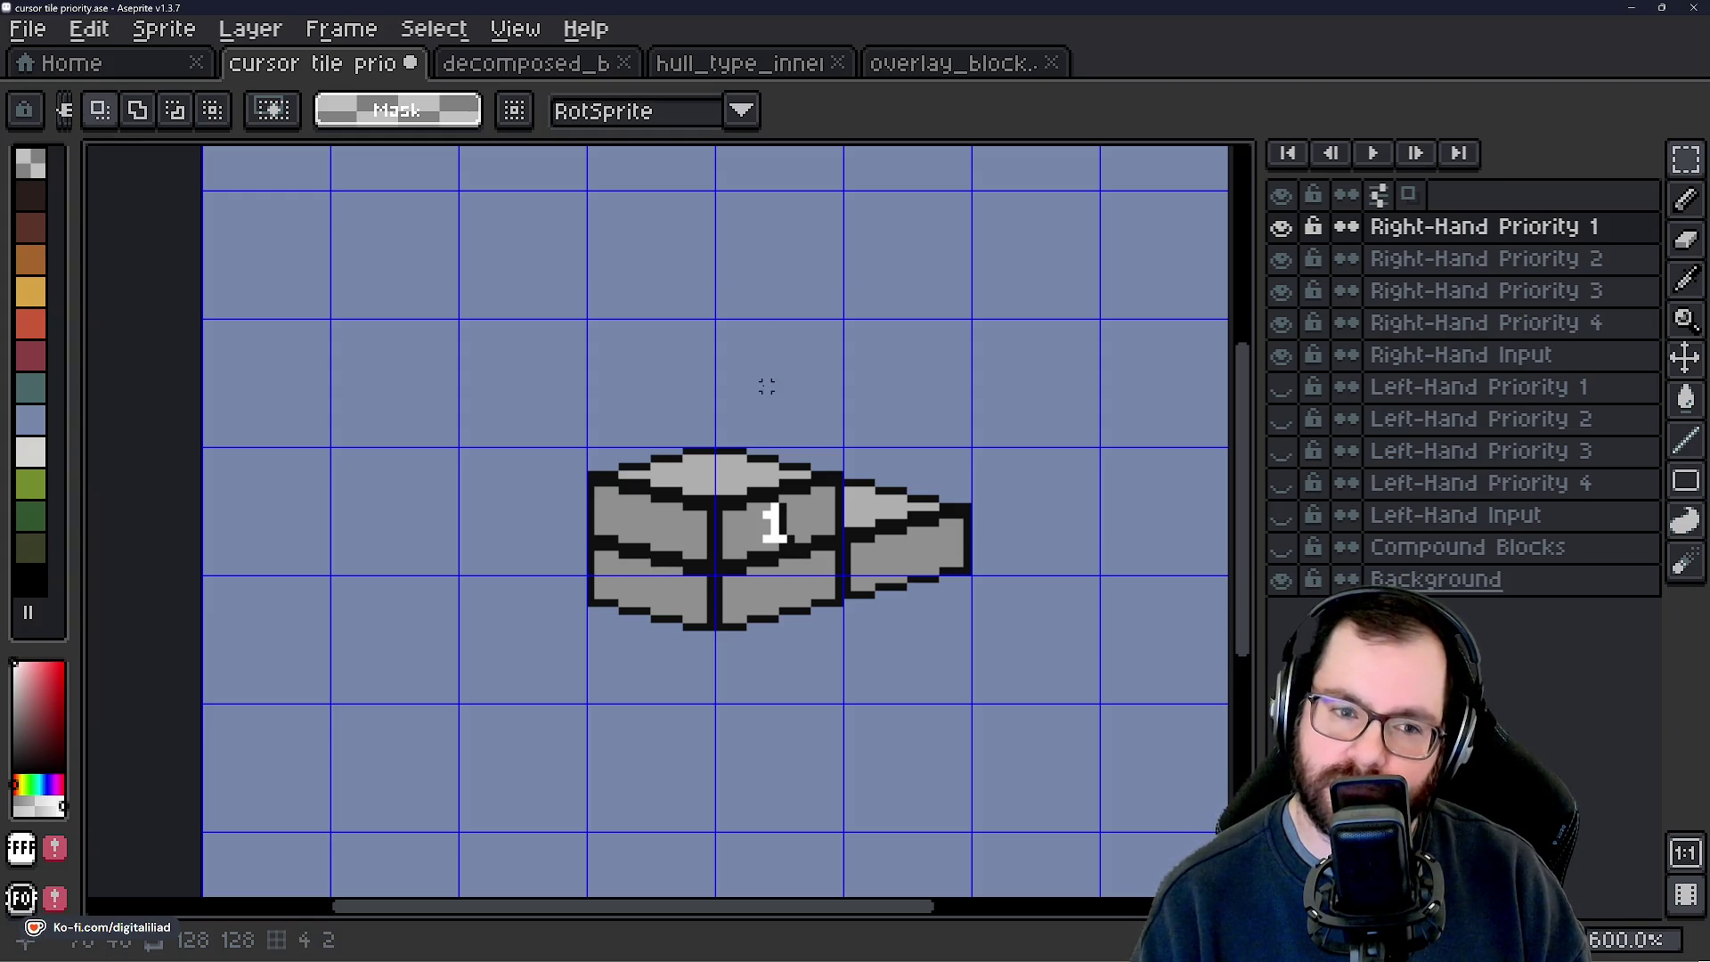
scroll(807, 442, "up", 1)
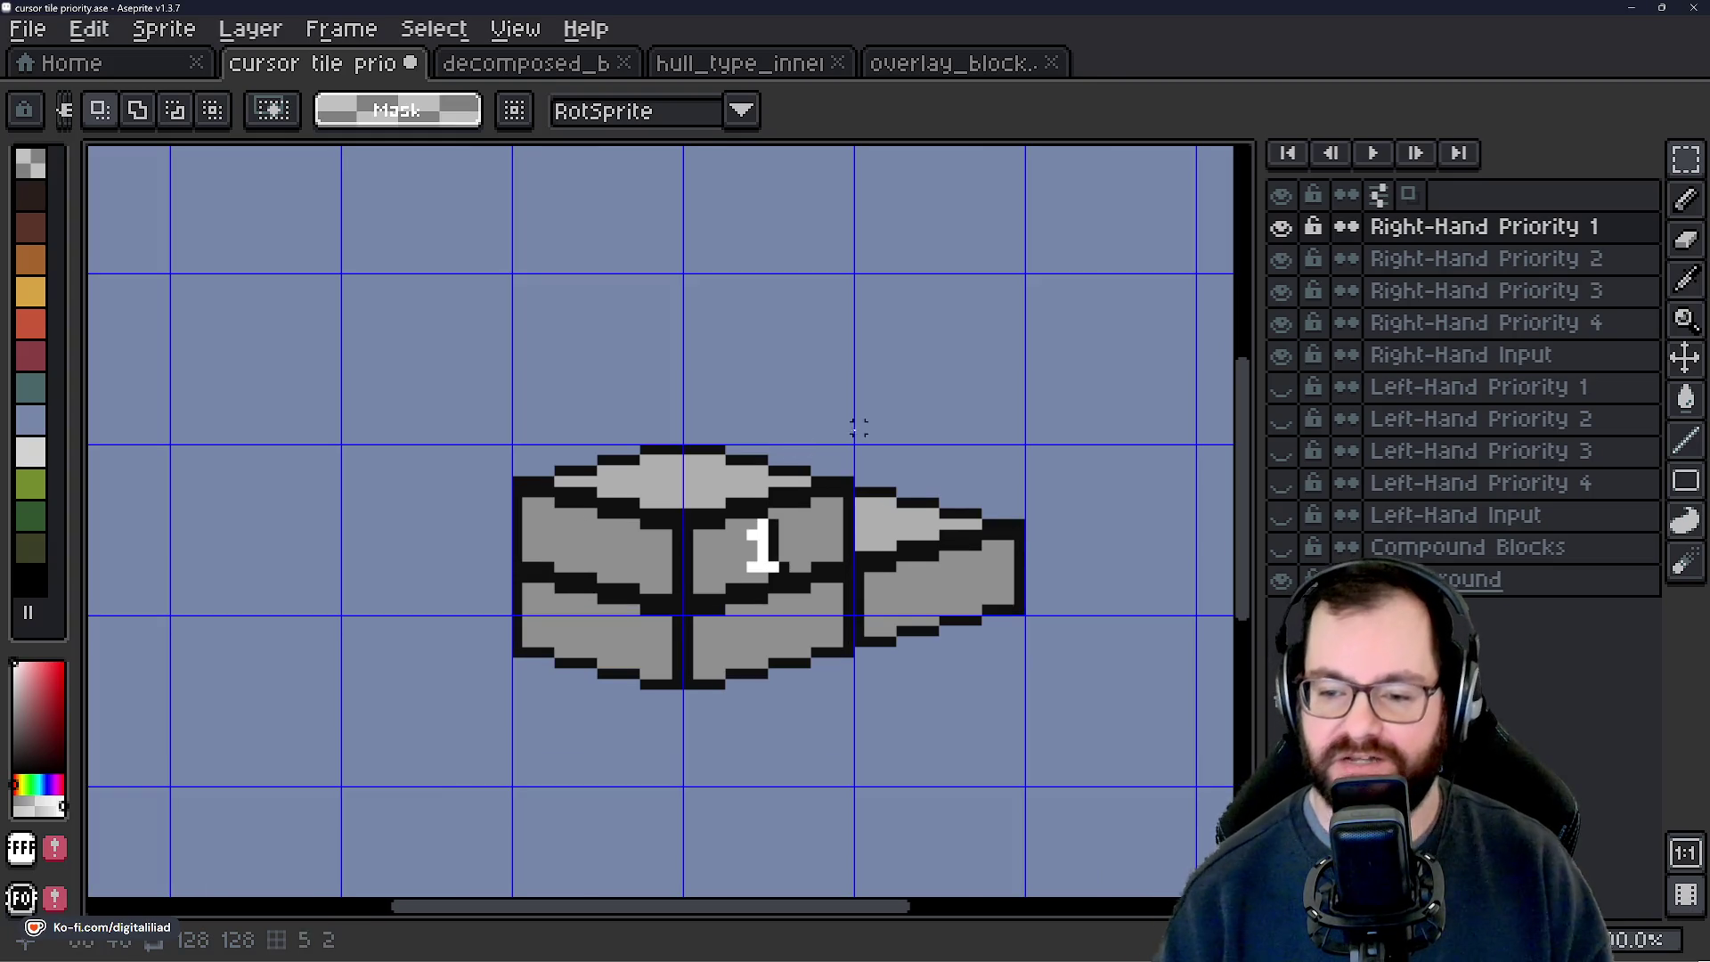
left_click_drag(858, 428, 808, 398)
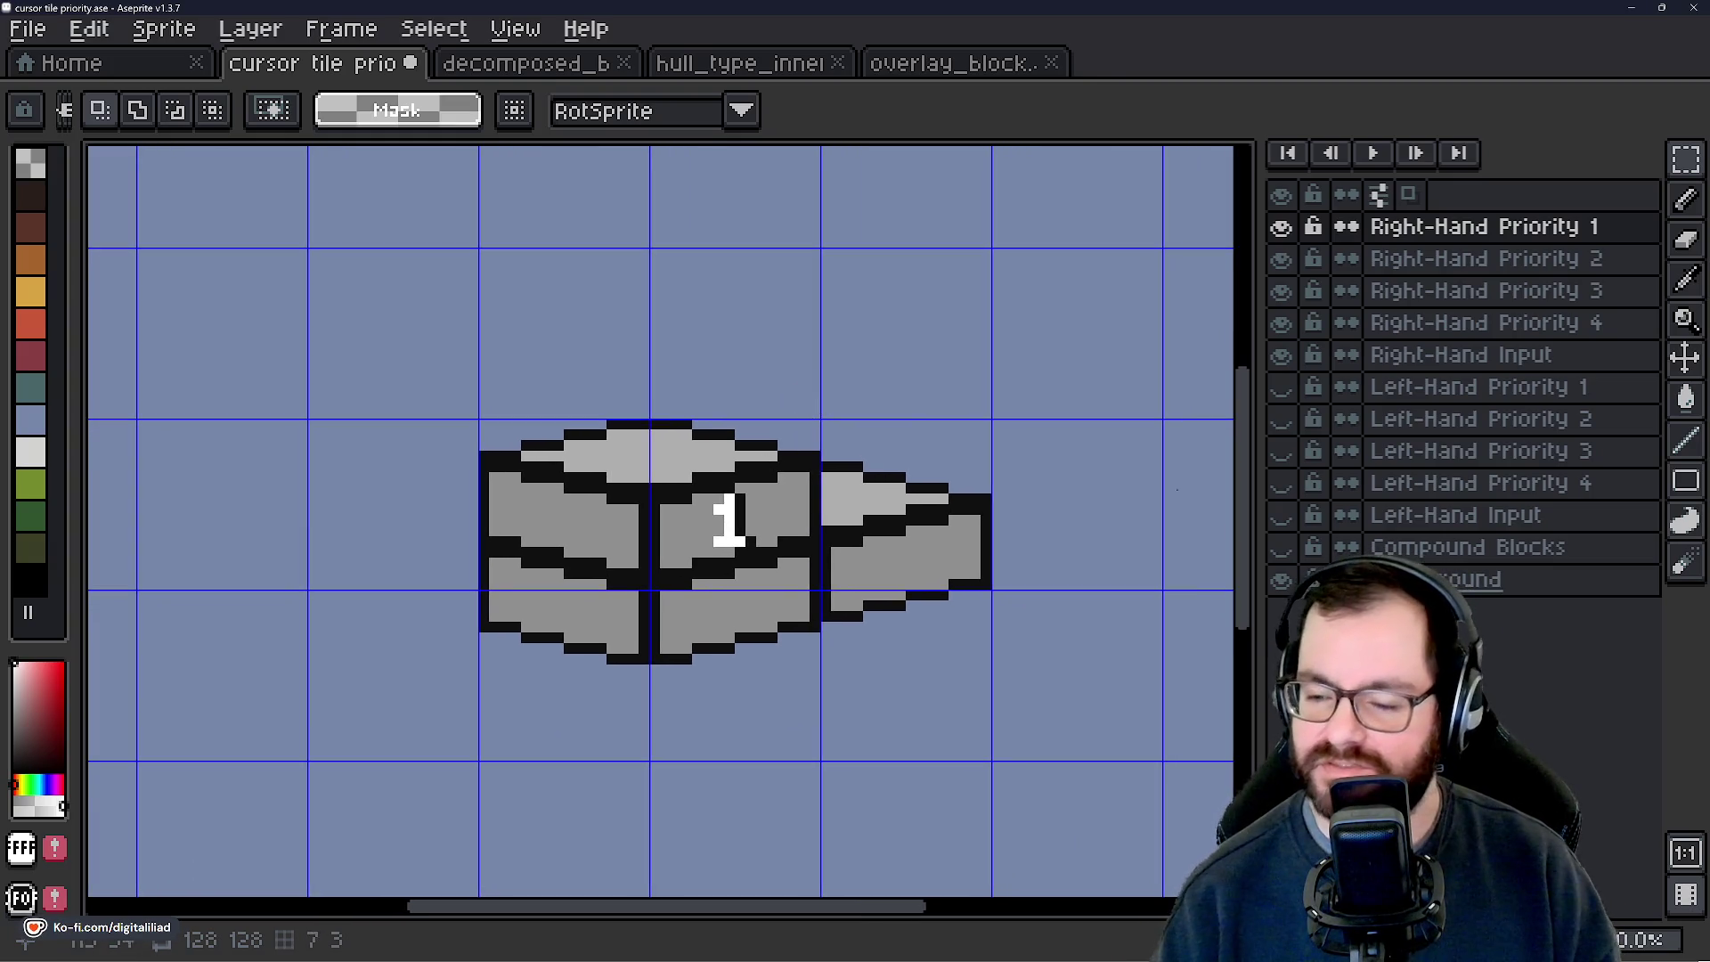
left_click(1280, 228)
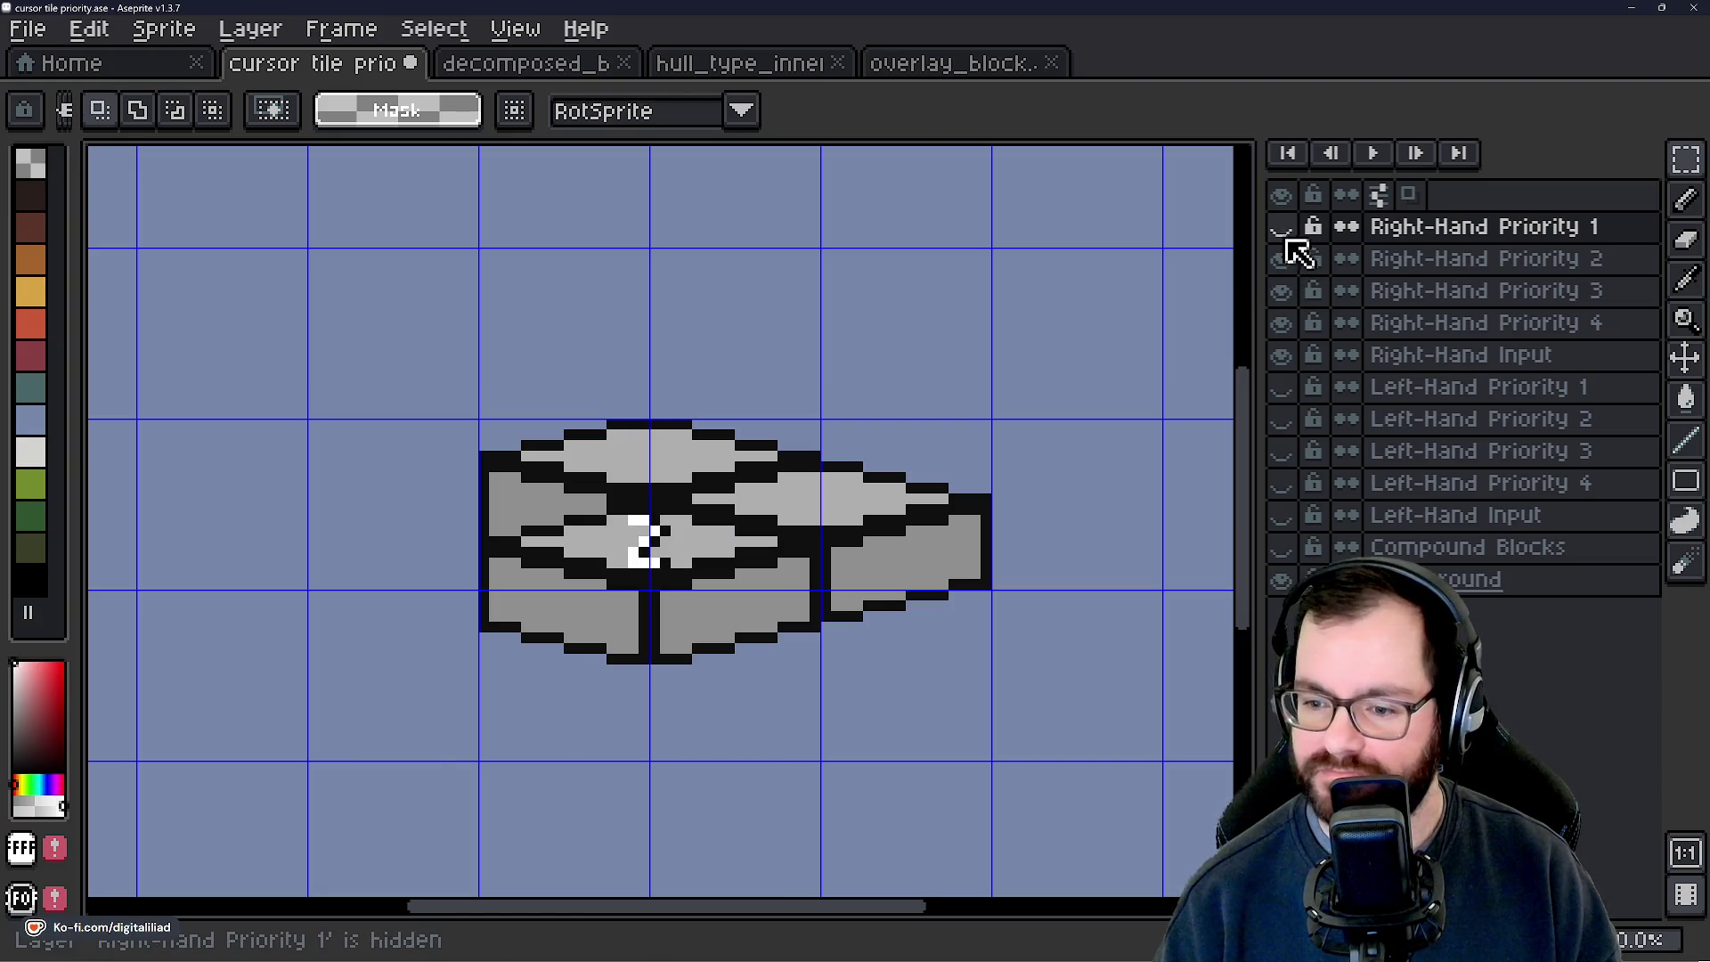
Hide the Right-Hand Priority 2, 3 and 4 layers and turn off the canvas grid.
left_click(1285, 267)
left_click(1286, 292)
left_click(1290, 323)
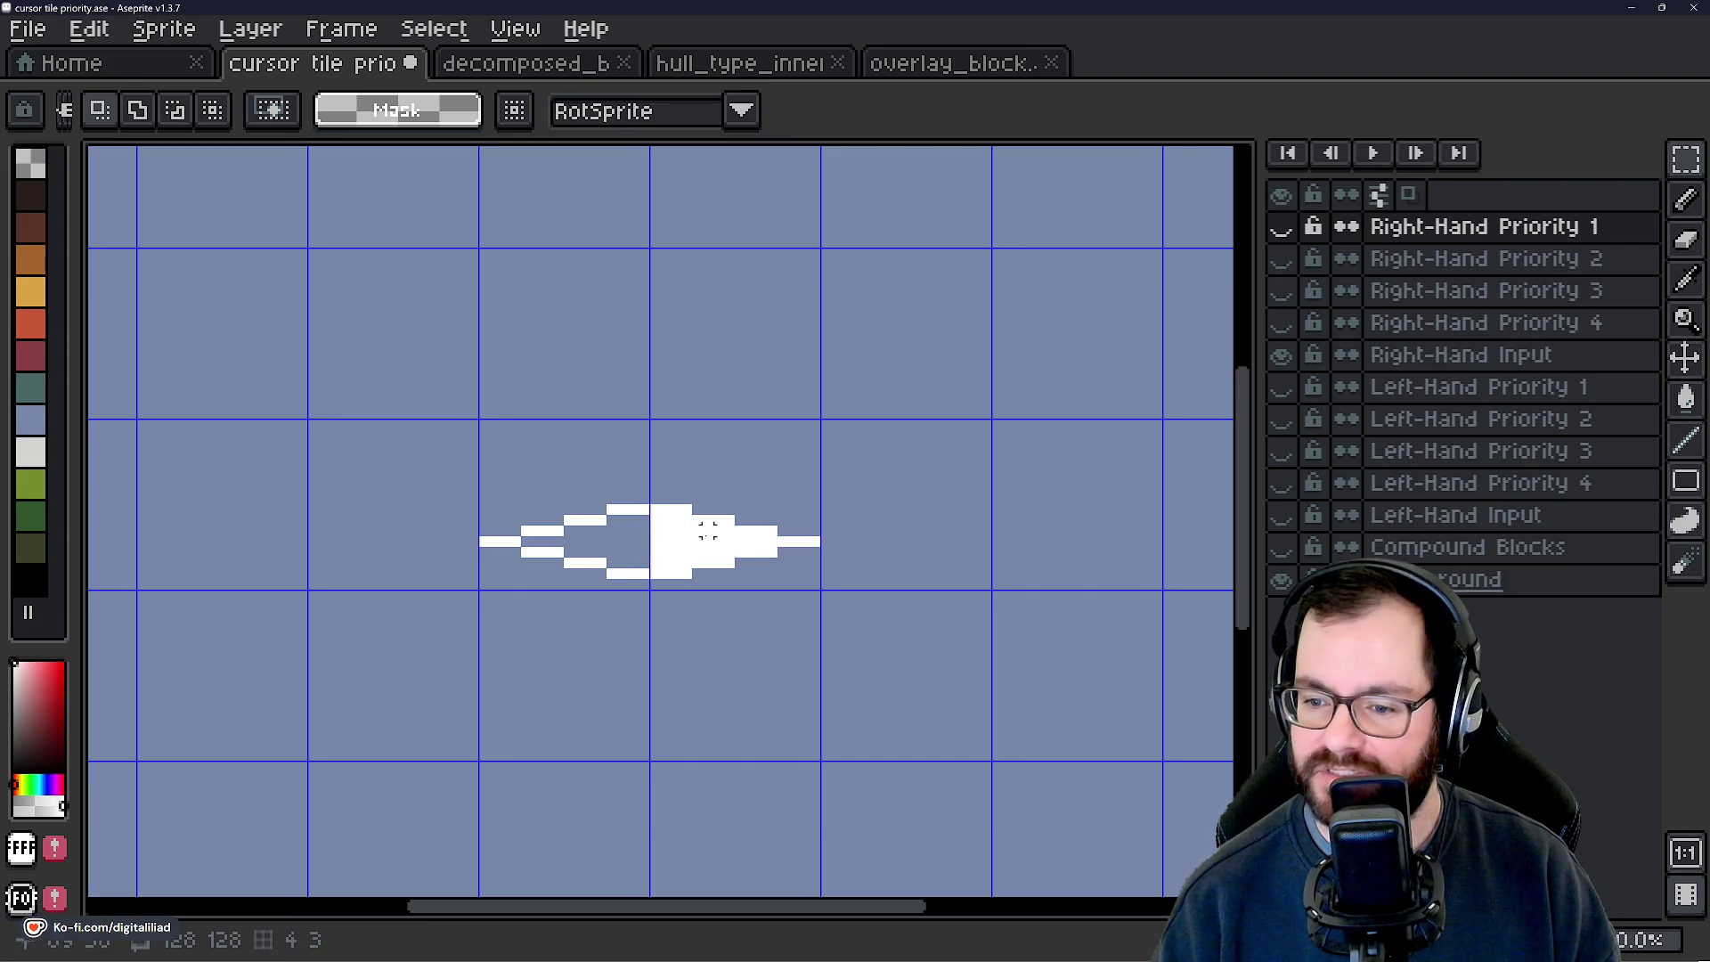
left_click(521, 29)
mouse_move(792, 142)
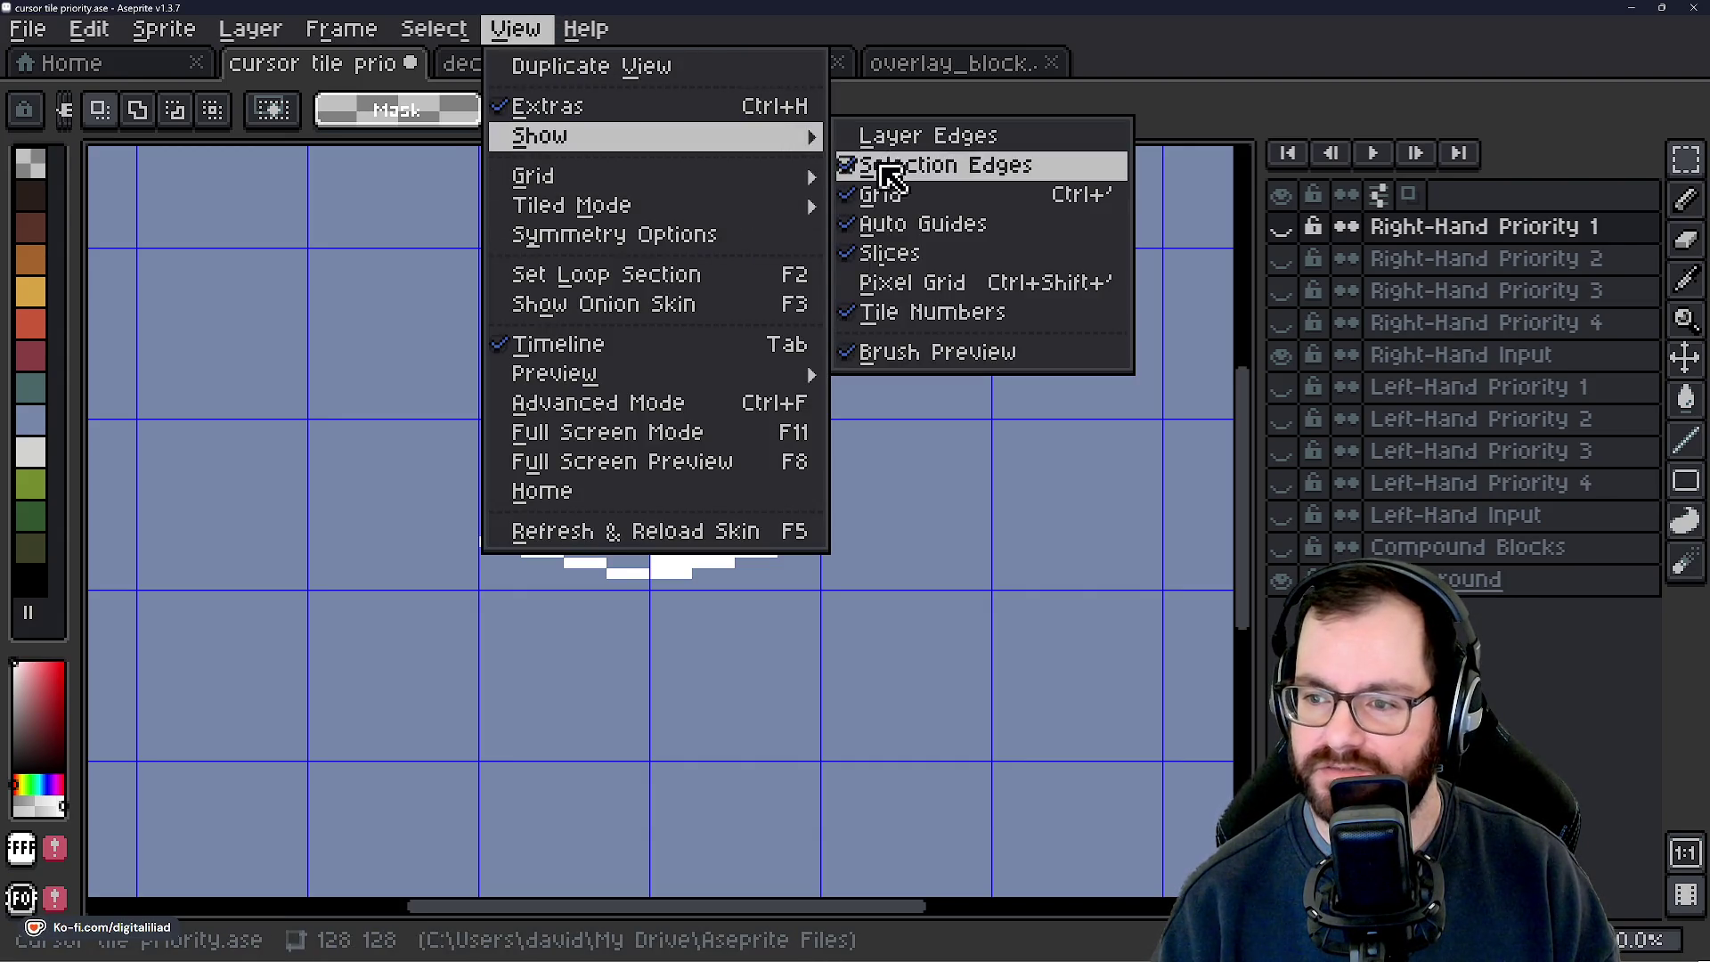
left_click(881, 194)
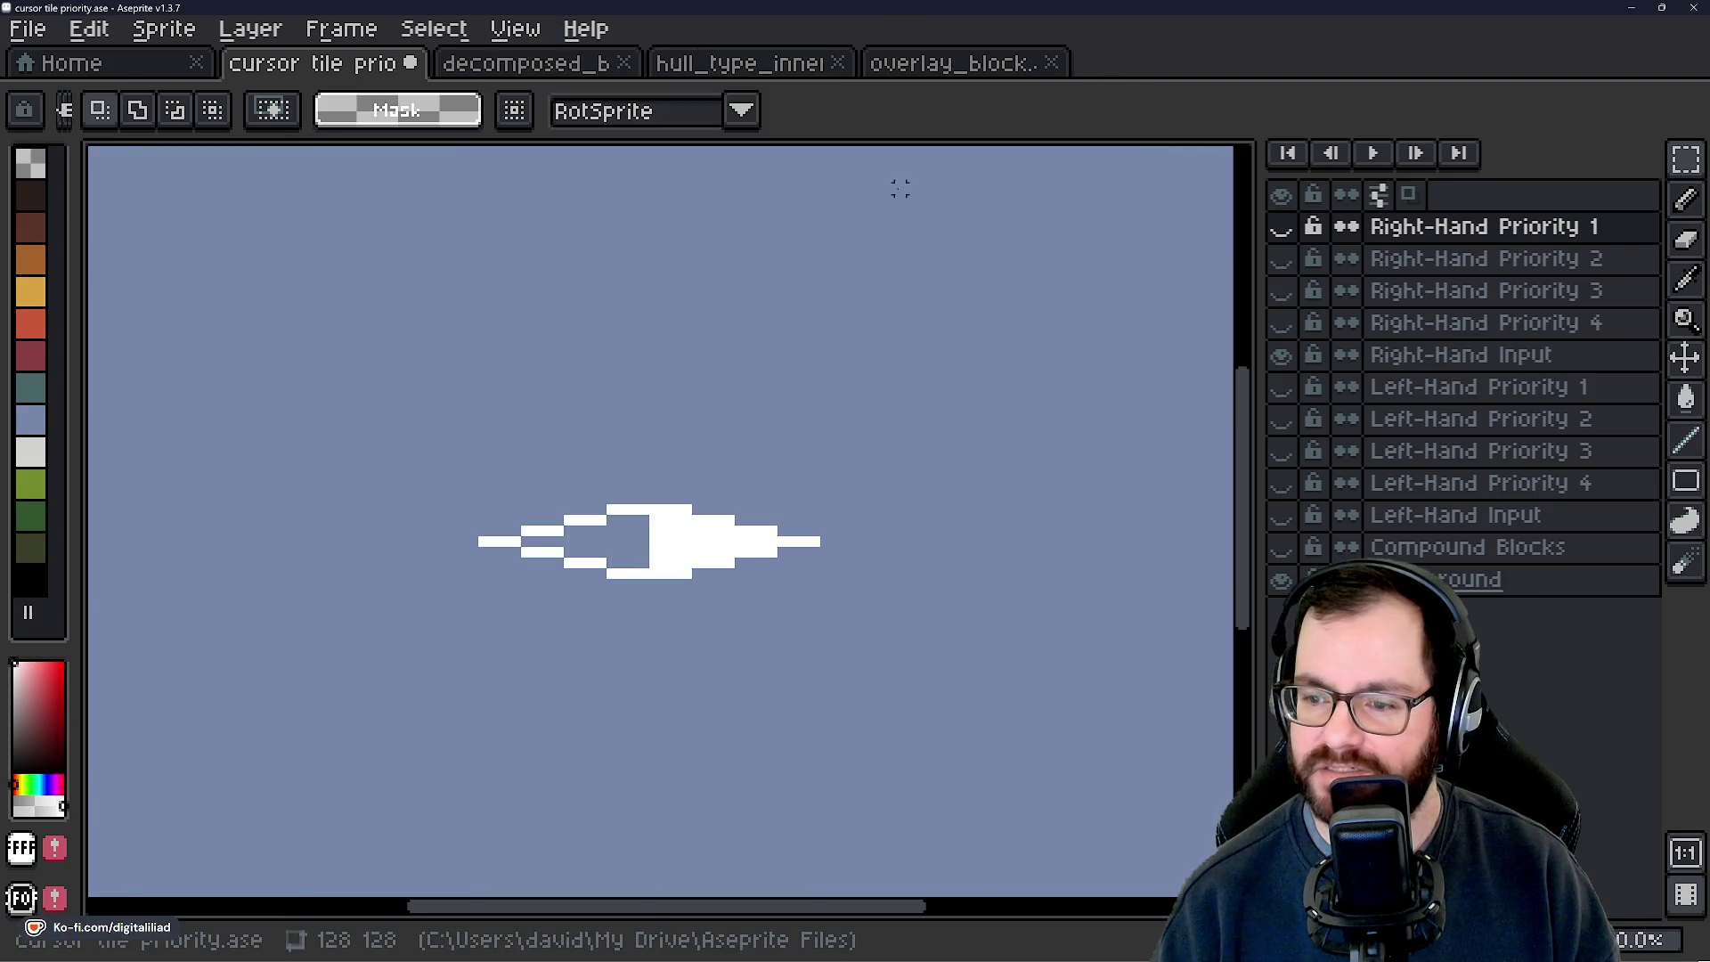
Make Right-Hand Input the active layer and switch to the rectangular selection tool.
left_click(1605, 442)
left_click(1468, 370)
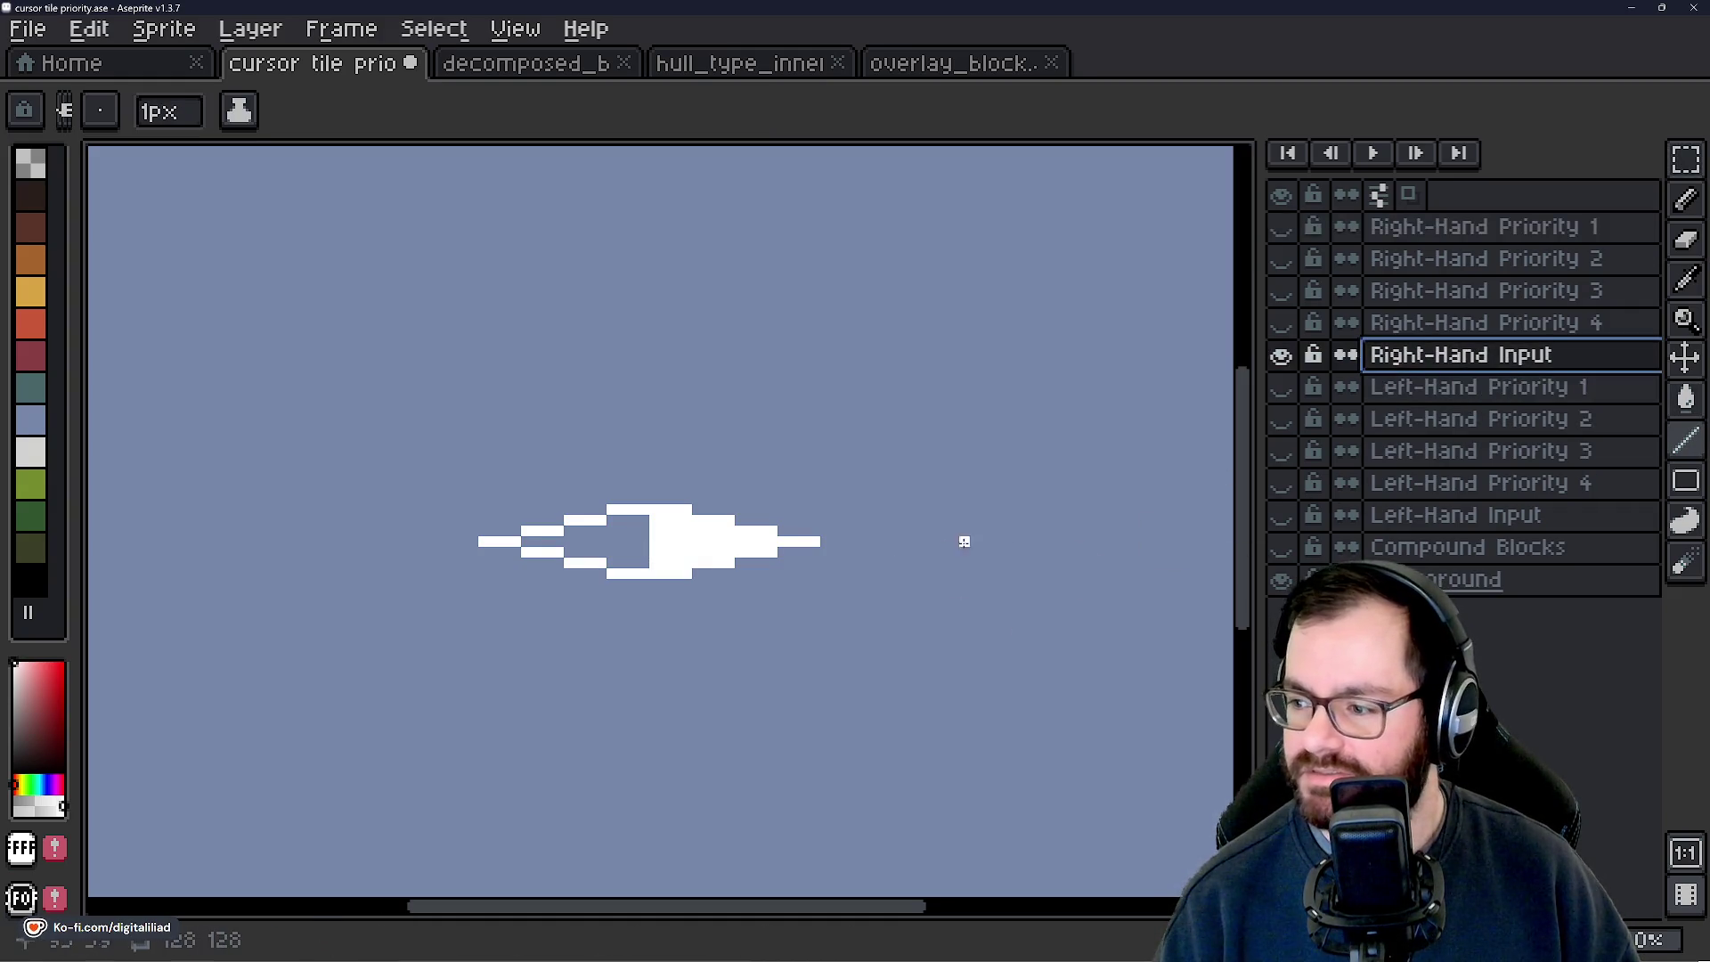
scroll(703, 564, "up", 3)
left_click_drag(955, 514, 946, 521)
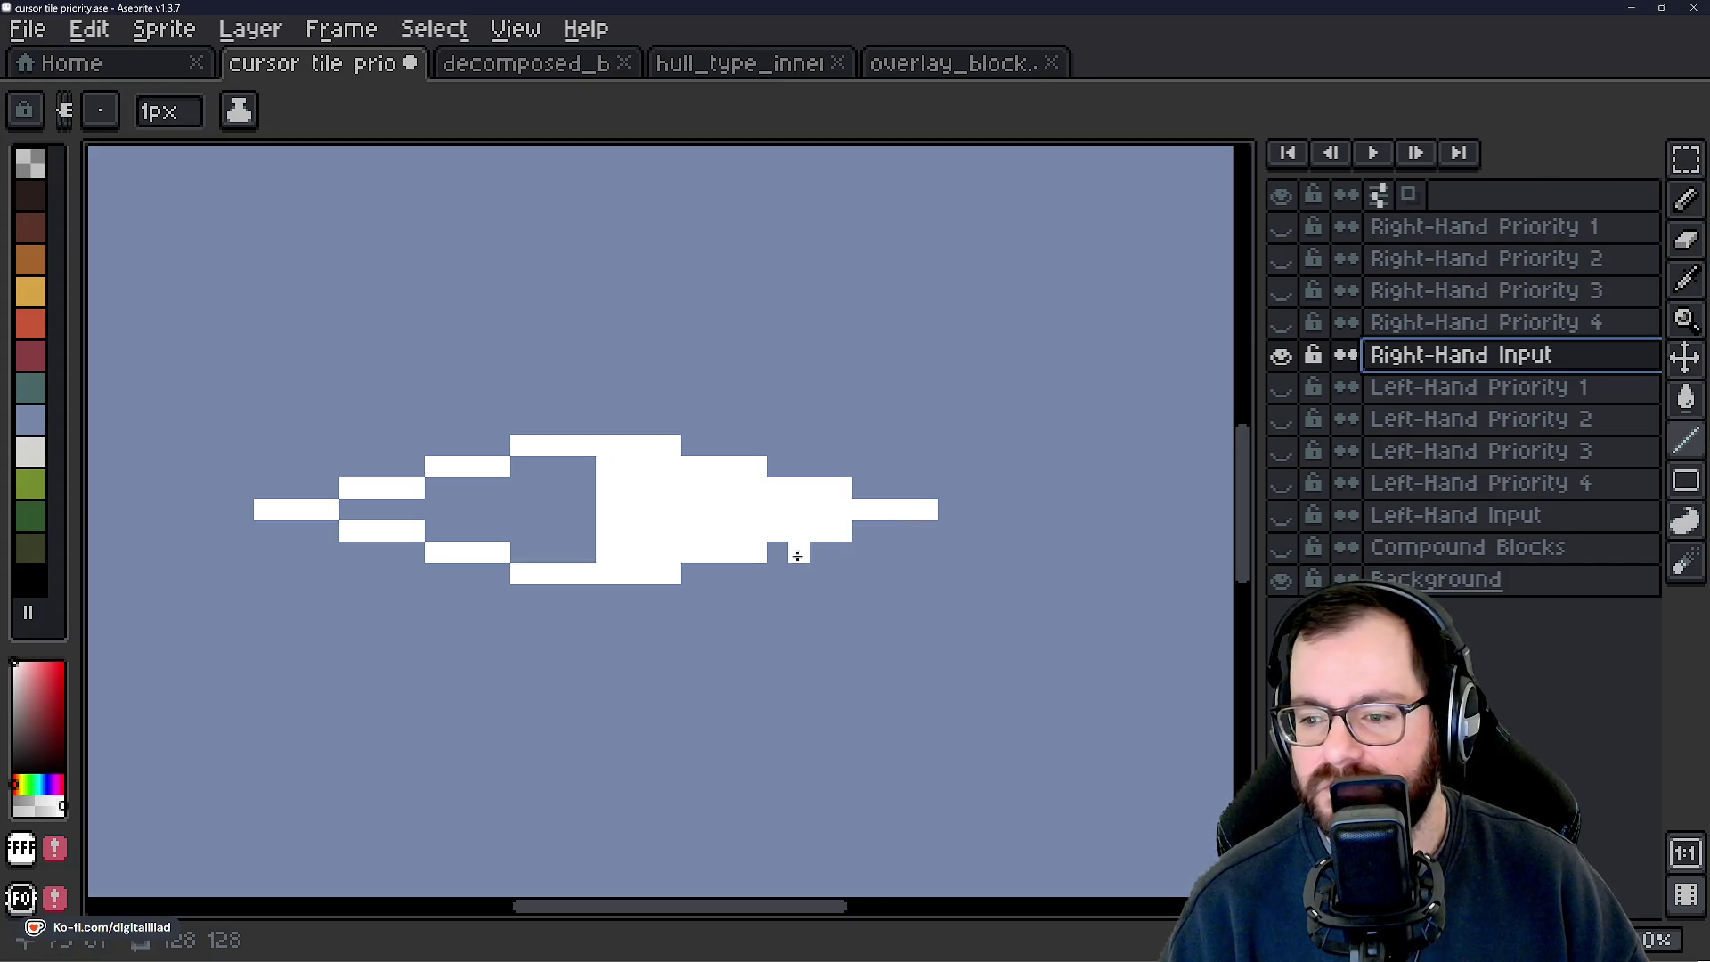
scroll(828, 565, "down", 5)
scroll(829, 566, "up", 4)
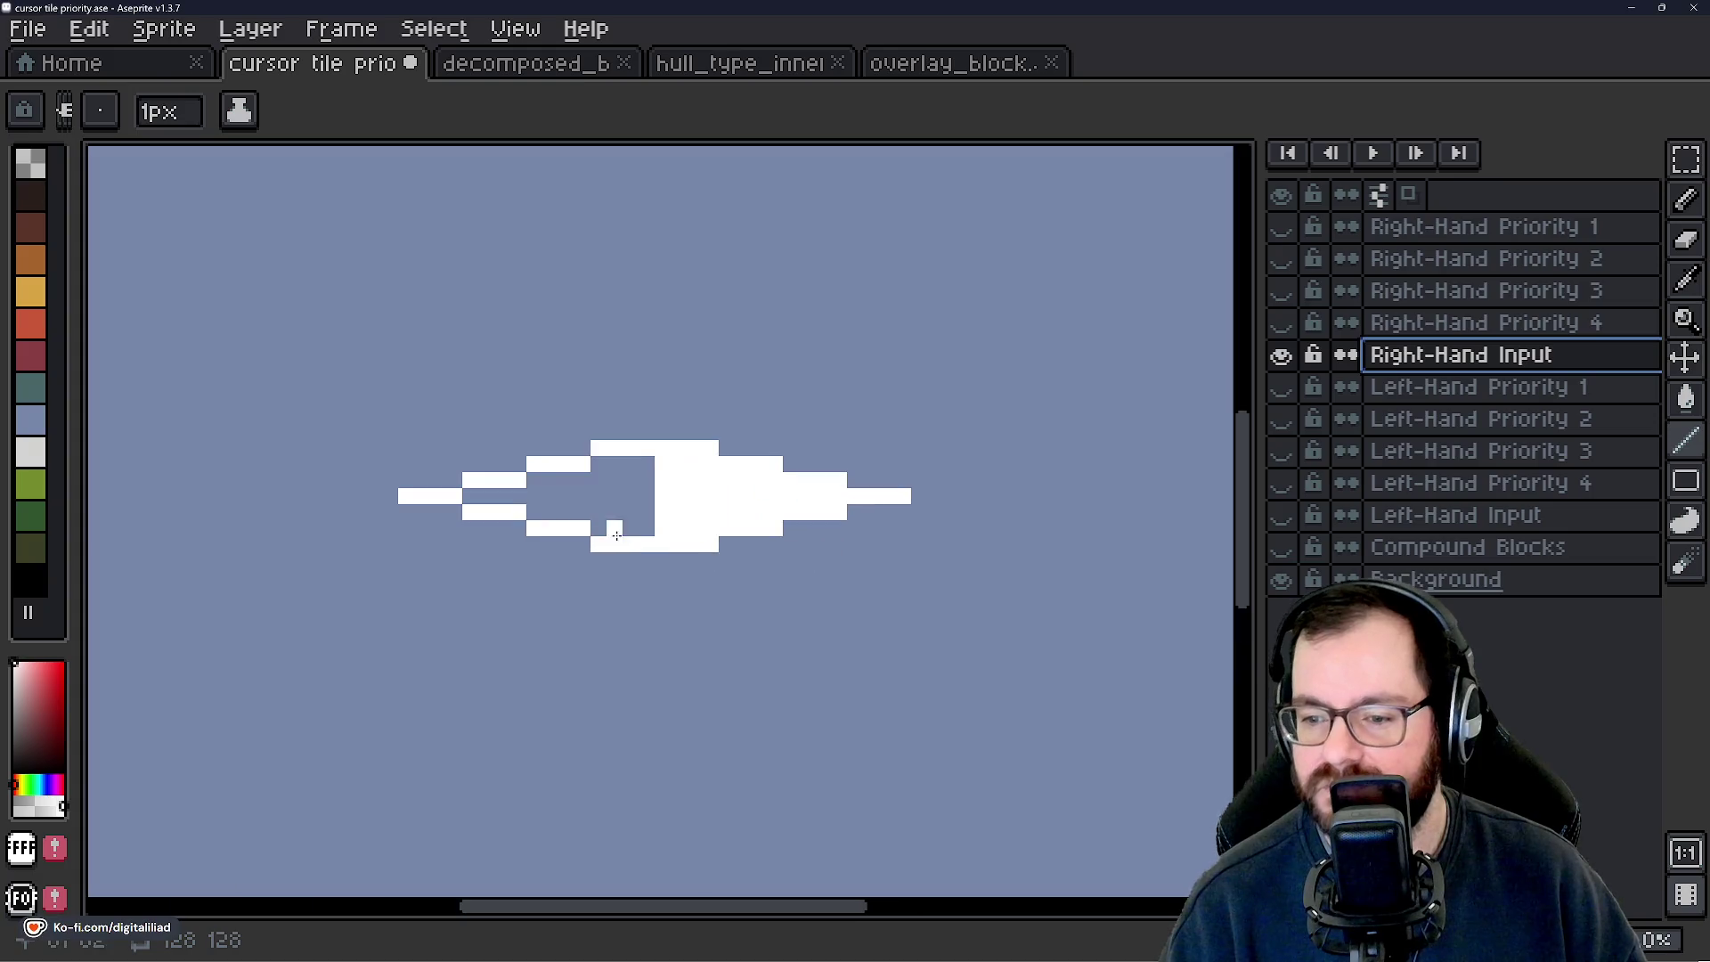
scroll(357, 529, "up", 2)
scroll(570, 445, "down", 2)
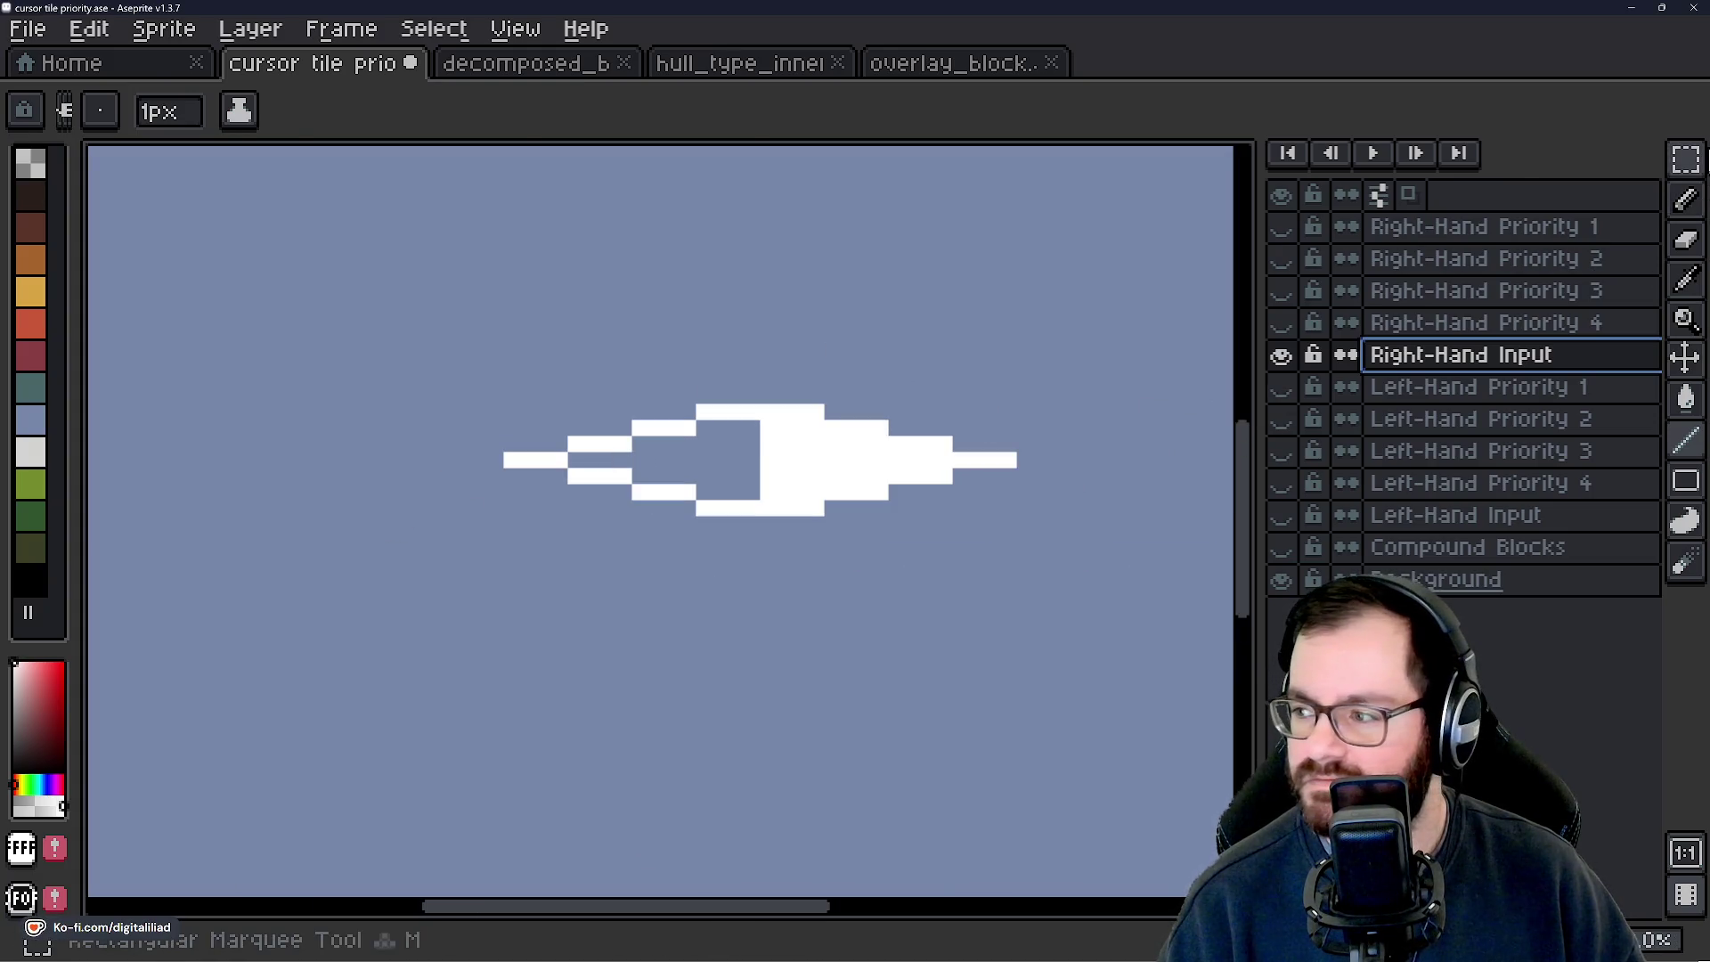
left_click(1685, 161)
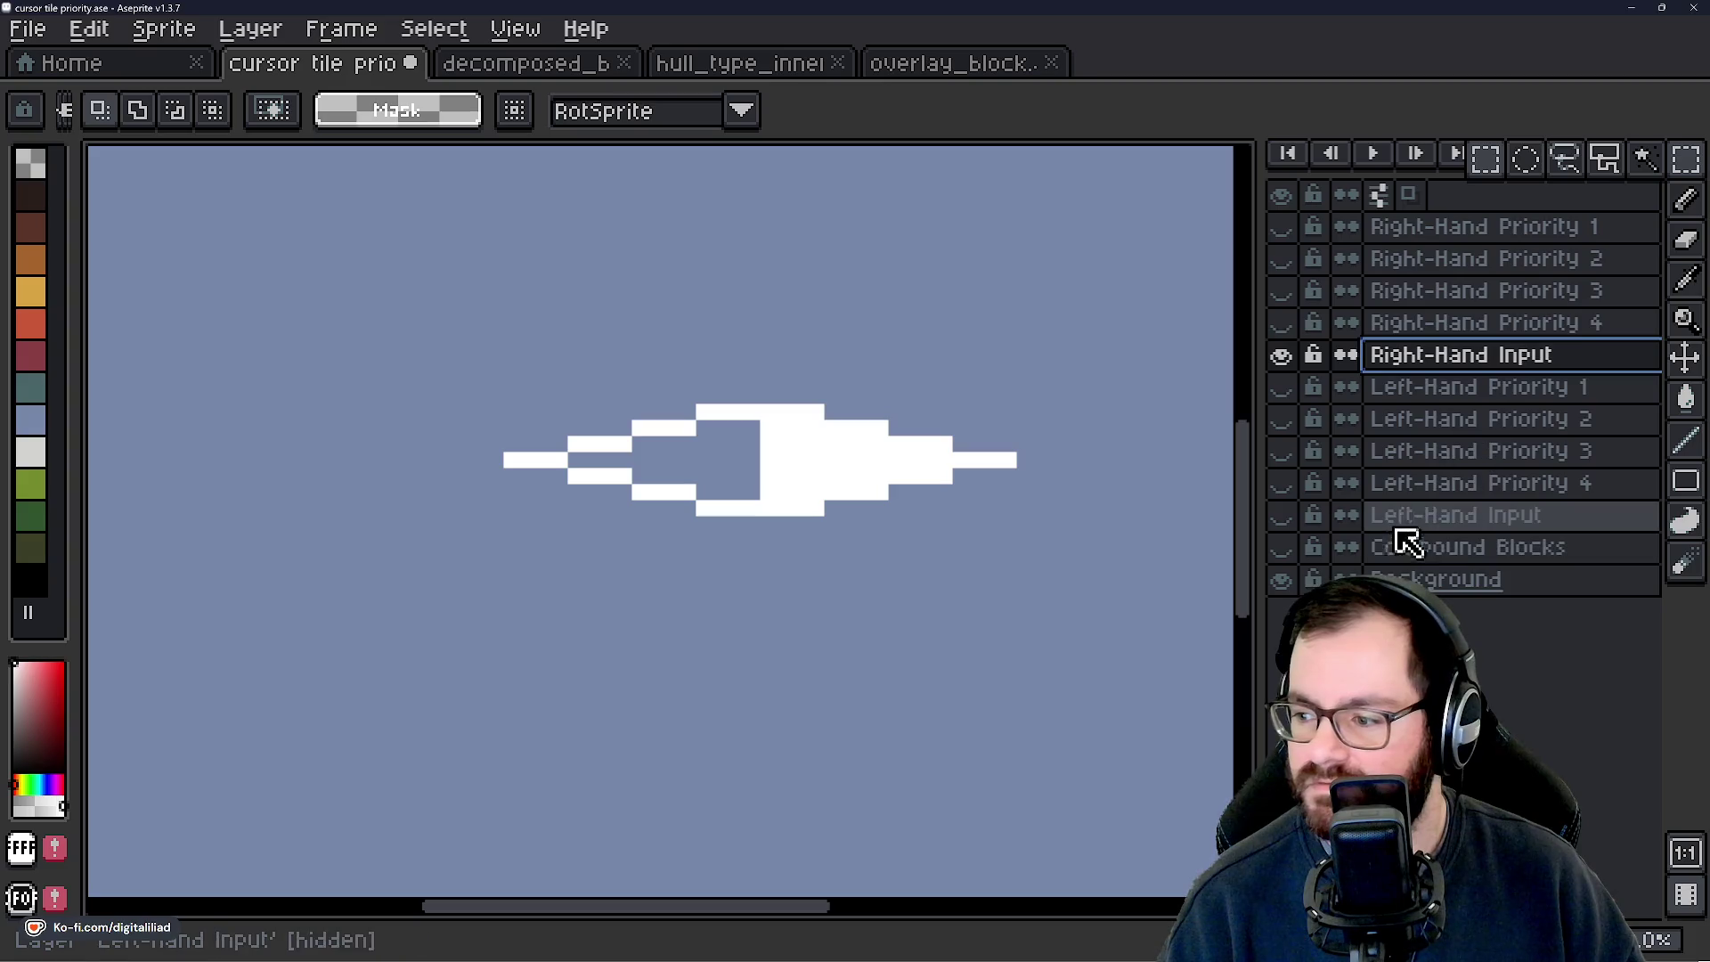
right_click(1418, 550)
Add a new layer above Compound Blocks and name it Input Grid.
mouse_move(1469, 604)
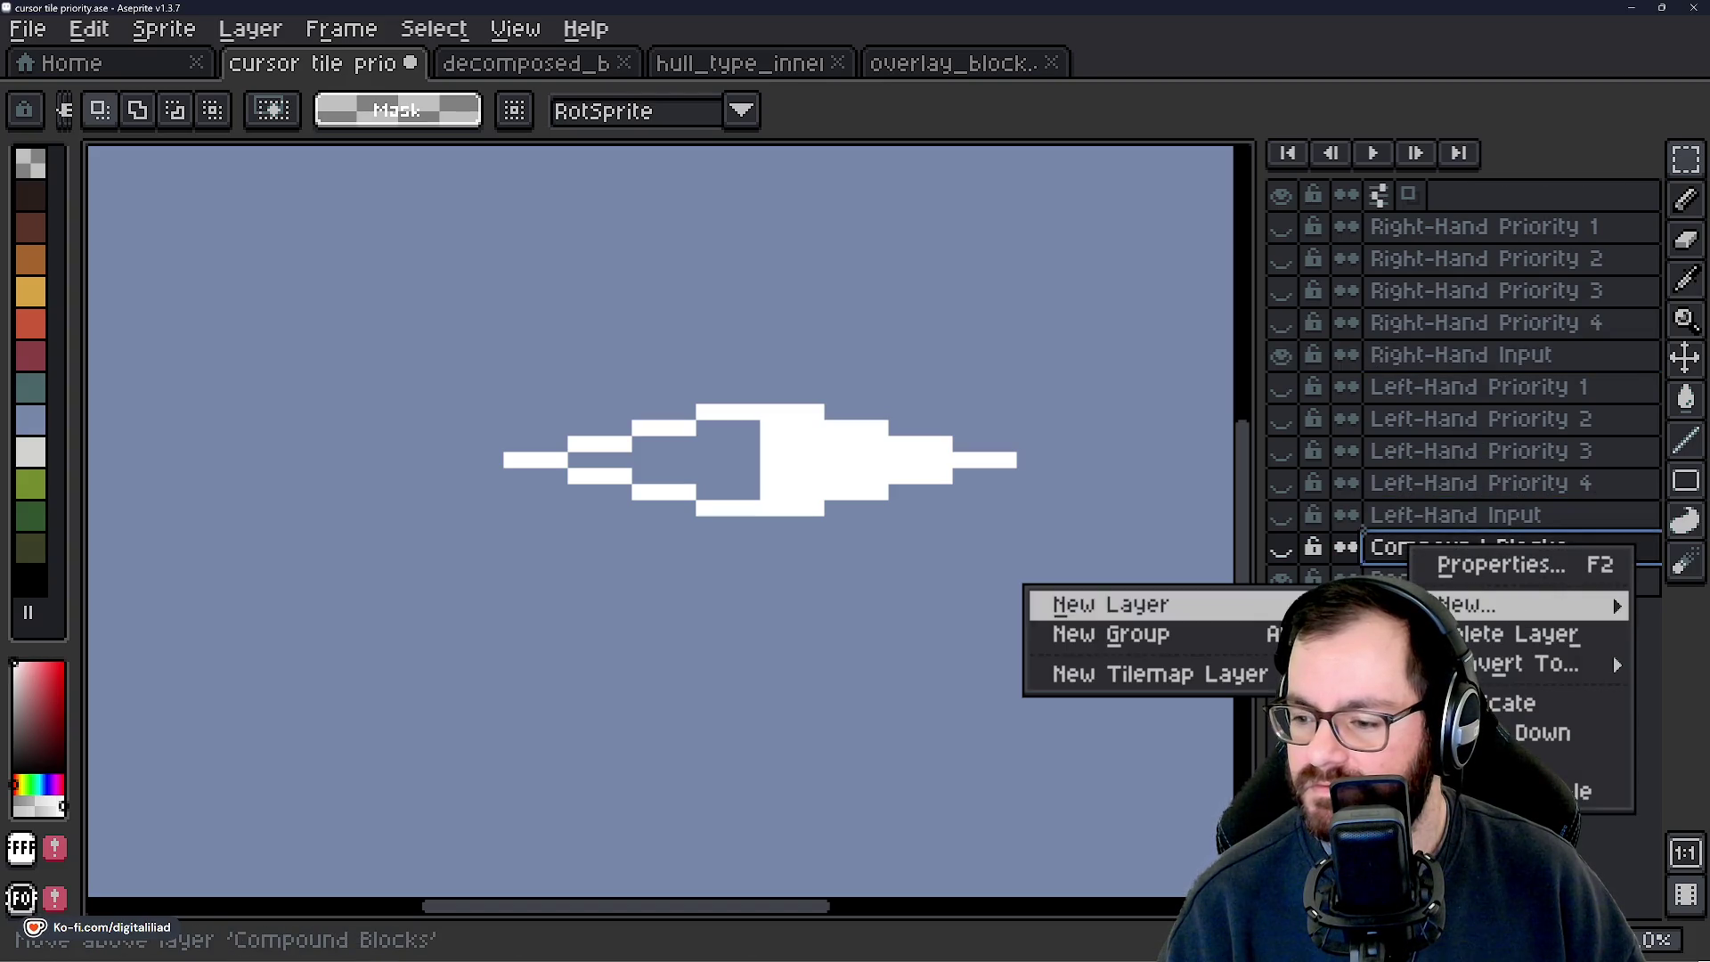
left_click(1110, 599)
double_click(1443, 543)
type("Inp")
key("Return")
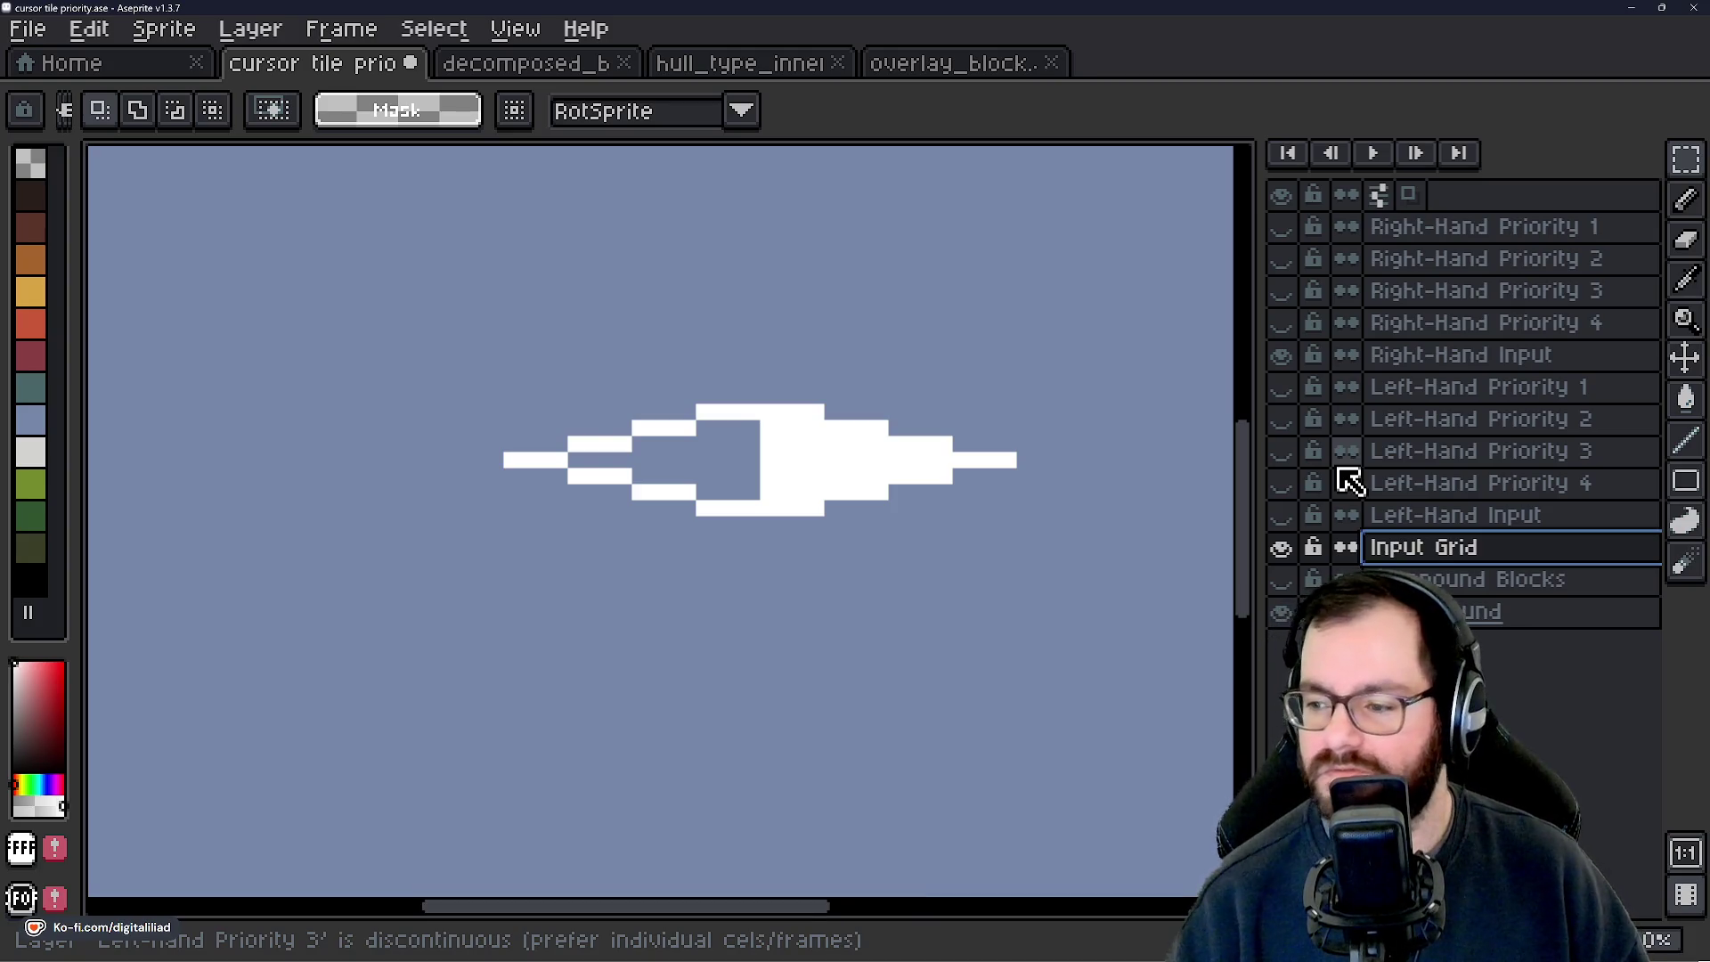
Select the white input shape and place a copy of it onto the Input Grid layer.
left_click(1383, 526)
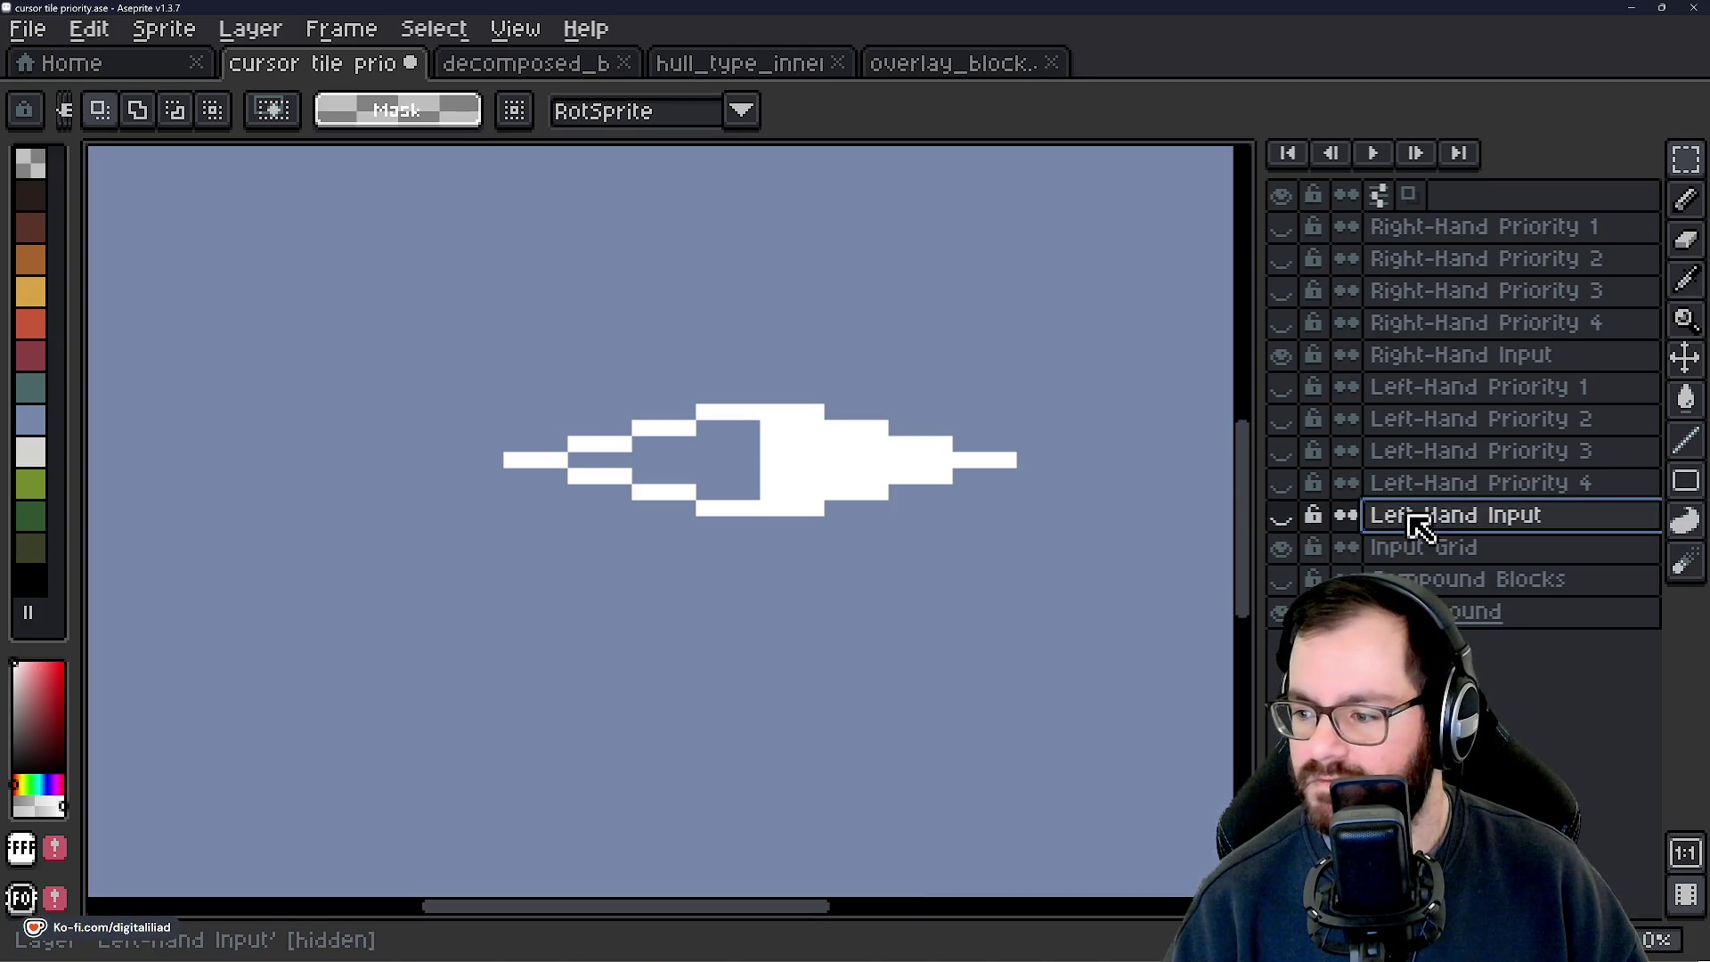
left_click_drag(507, 407, 1008, 516)
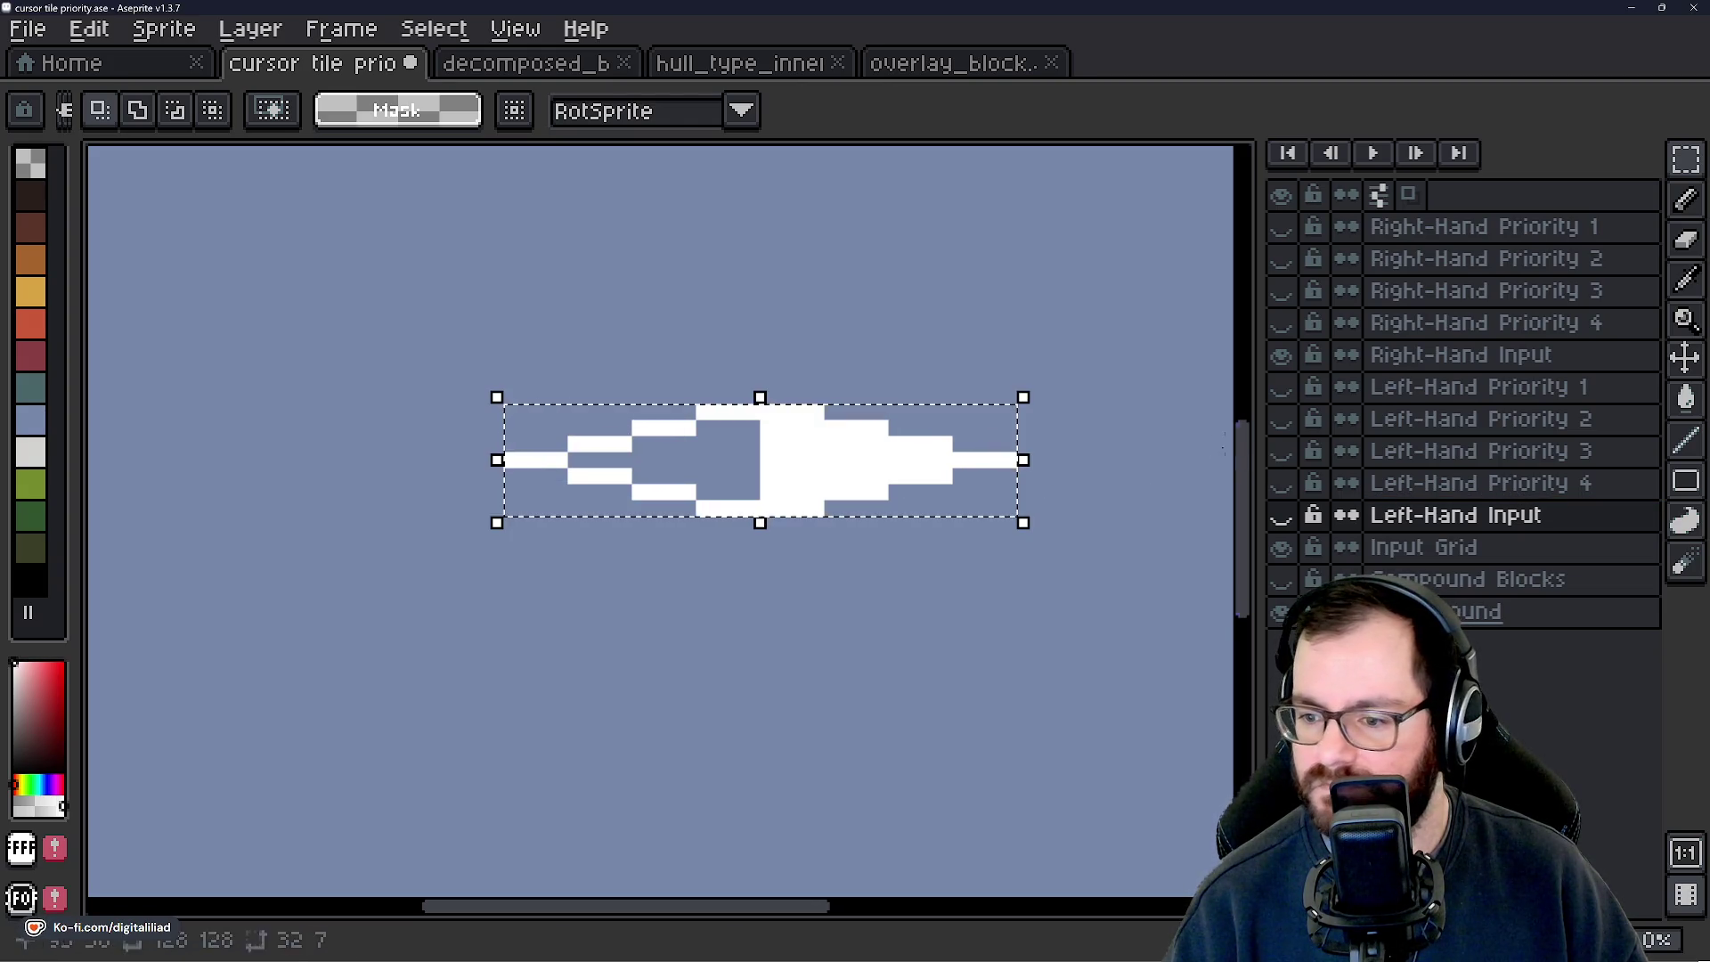
left_click(1452, 356)
left_click(801, 470)
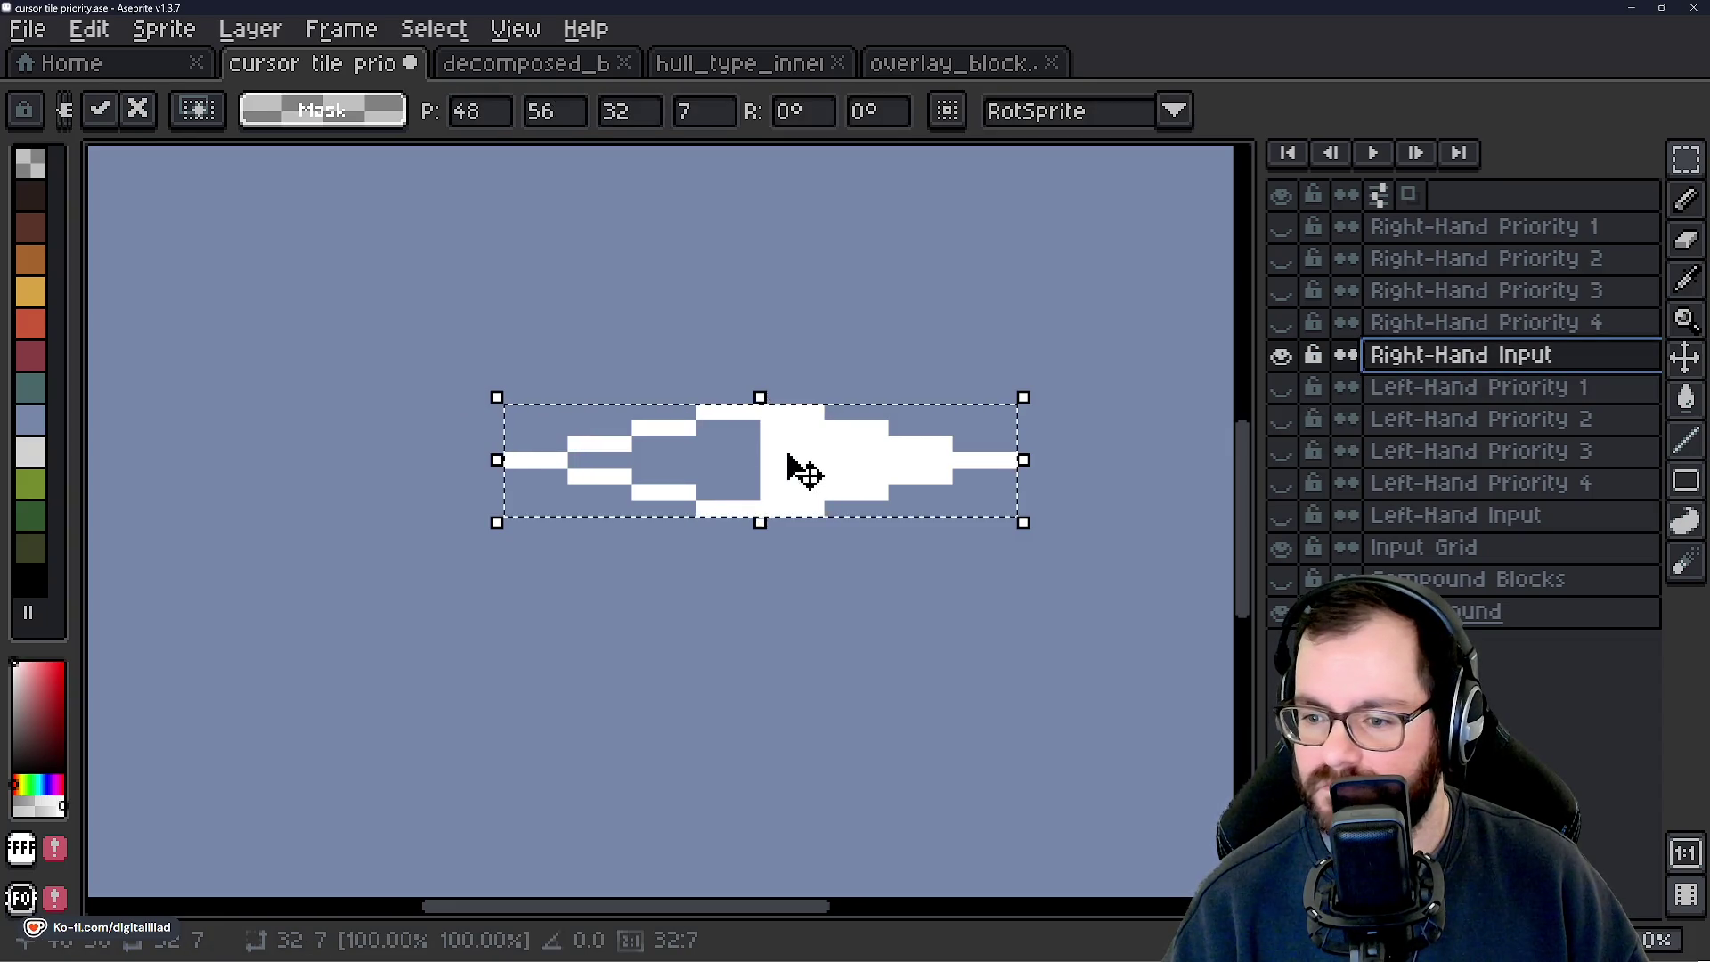
left_click(1416, 548)
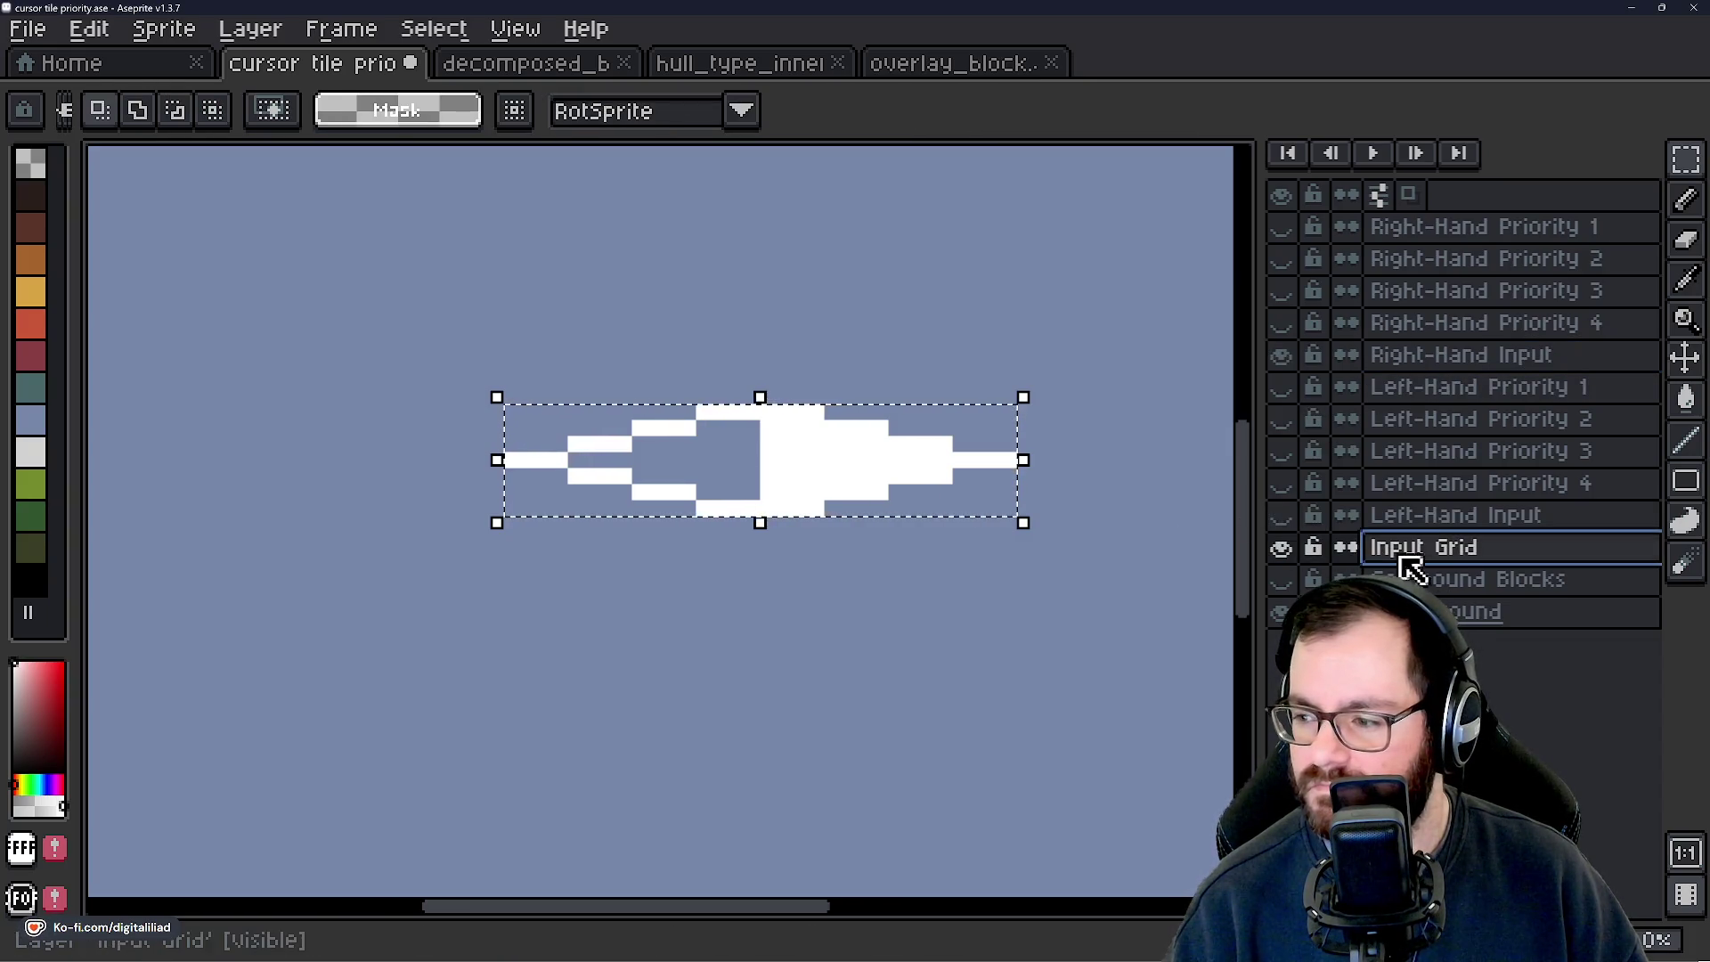
left_click(788, 472)
left_click(1389, 354)
left_click(846, 481)
left_click(1376, 548)
left_click(762, 471)
left_click(772, 478)
Hide Right-Hand Input and pencil out the shape's interior, leaving a white diamond outline.
left_click(1280, 356)
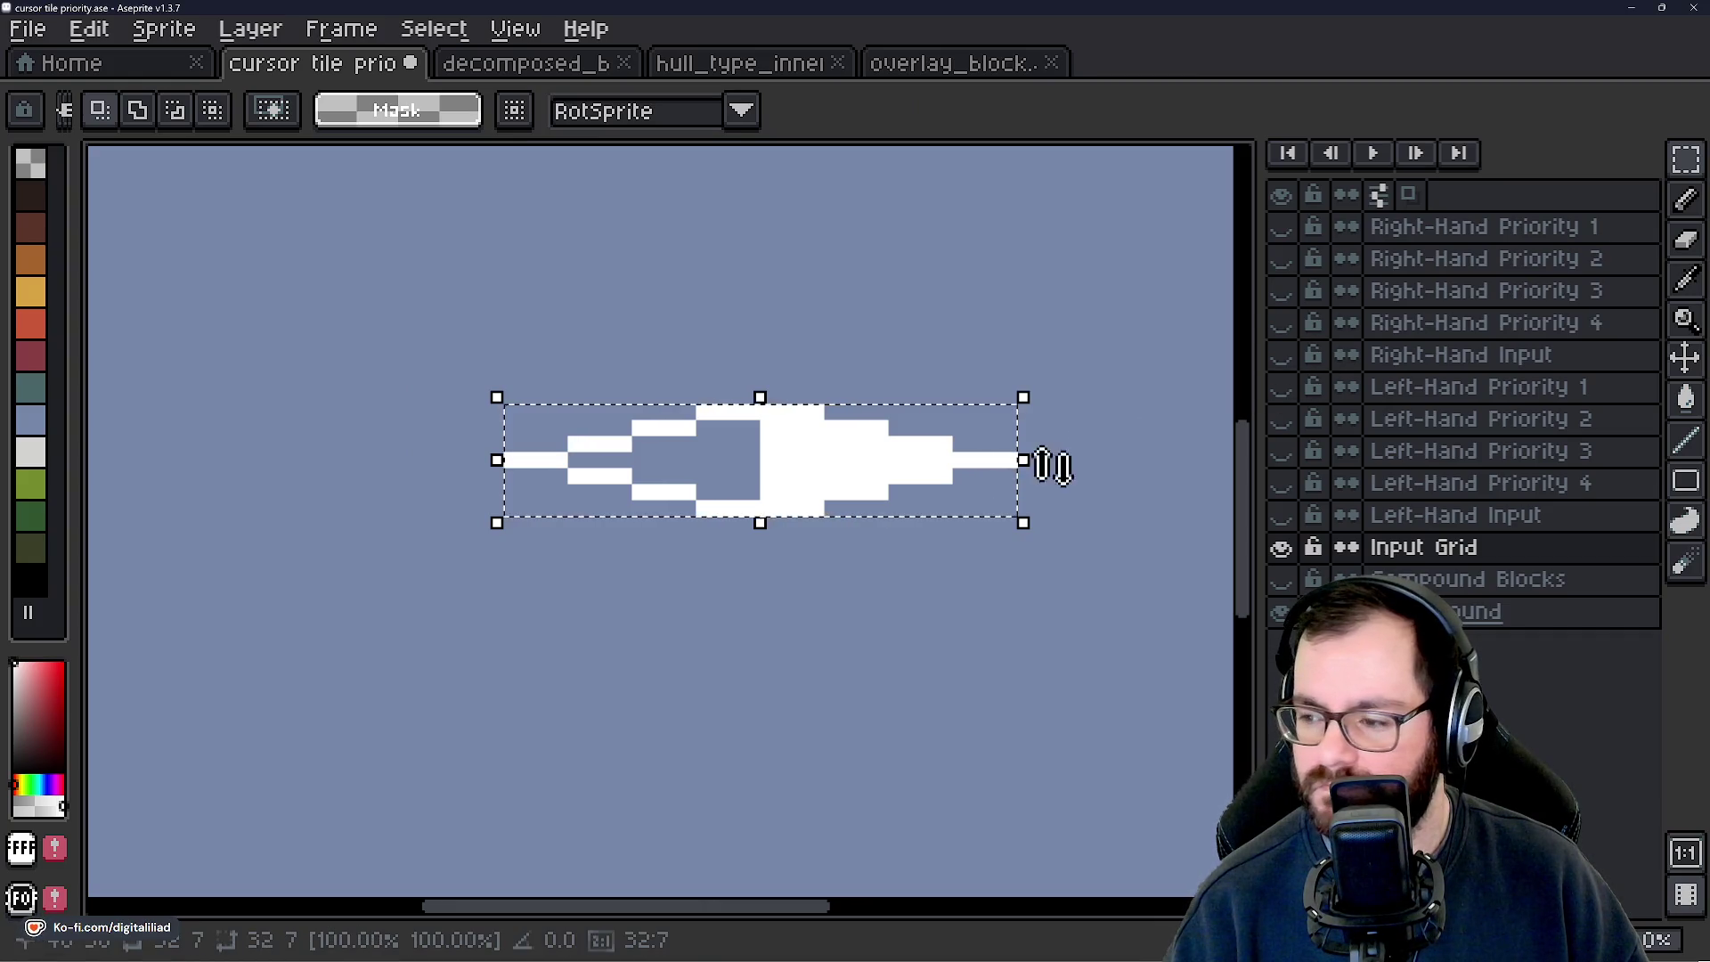
scroll(904, 457, "up", 4)
key("b")
mouse_move(667, 379)
left_mouse_down()
mouse_move(463, 414)
mouse_move(717, 454)
mouse_move(804, 414)
mouse_move(790, 452)
mouse_move(974, 454)
mouse_move(802, 455)
mouse_move(761, 500)
mouse_move(676, 454)
mouse_move(546, 538)
mouse_move(676, 537)
left_mouse_up()
scroll(674, 512, "down", 3)
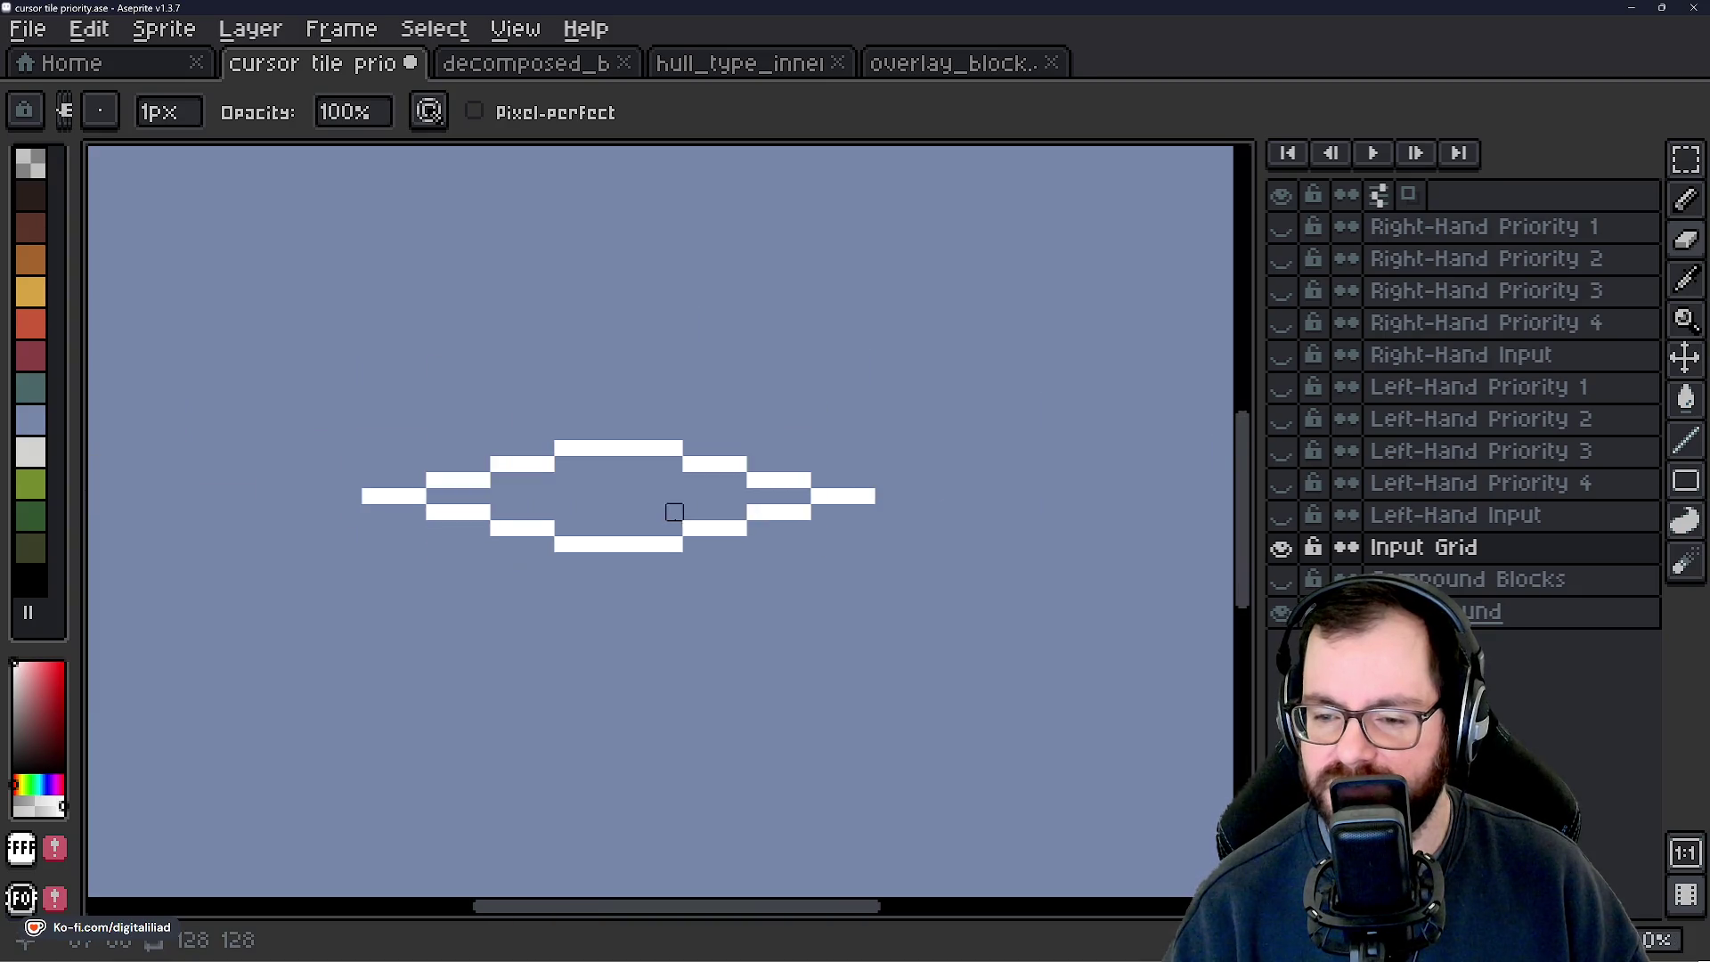
Select the white diamond outline with the rectangular marquee.
key("m")
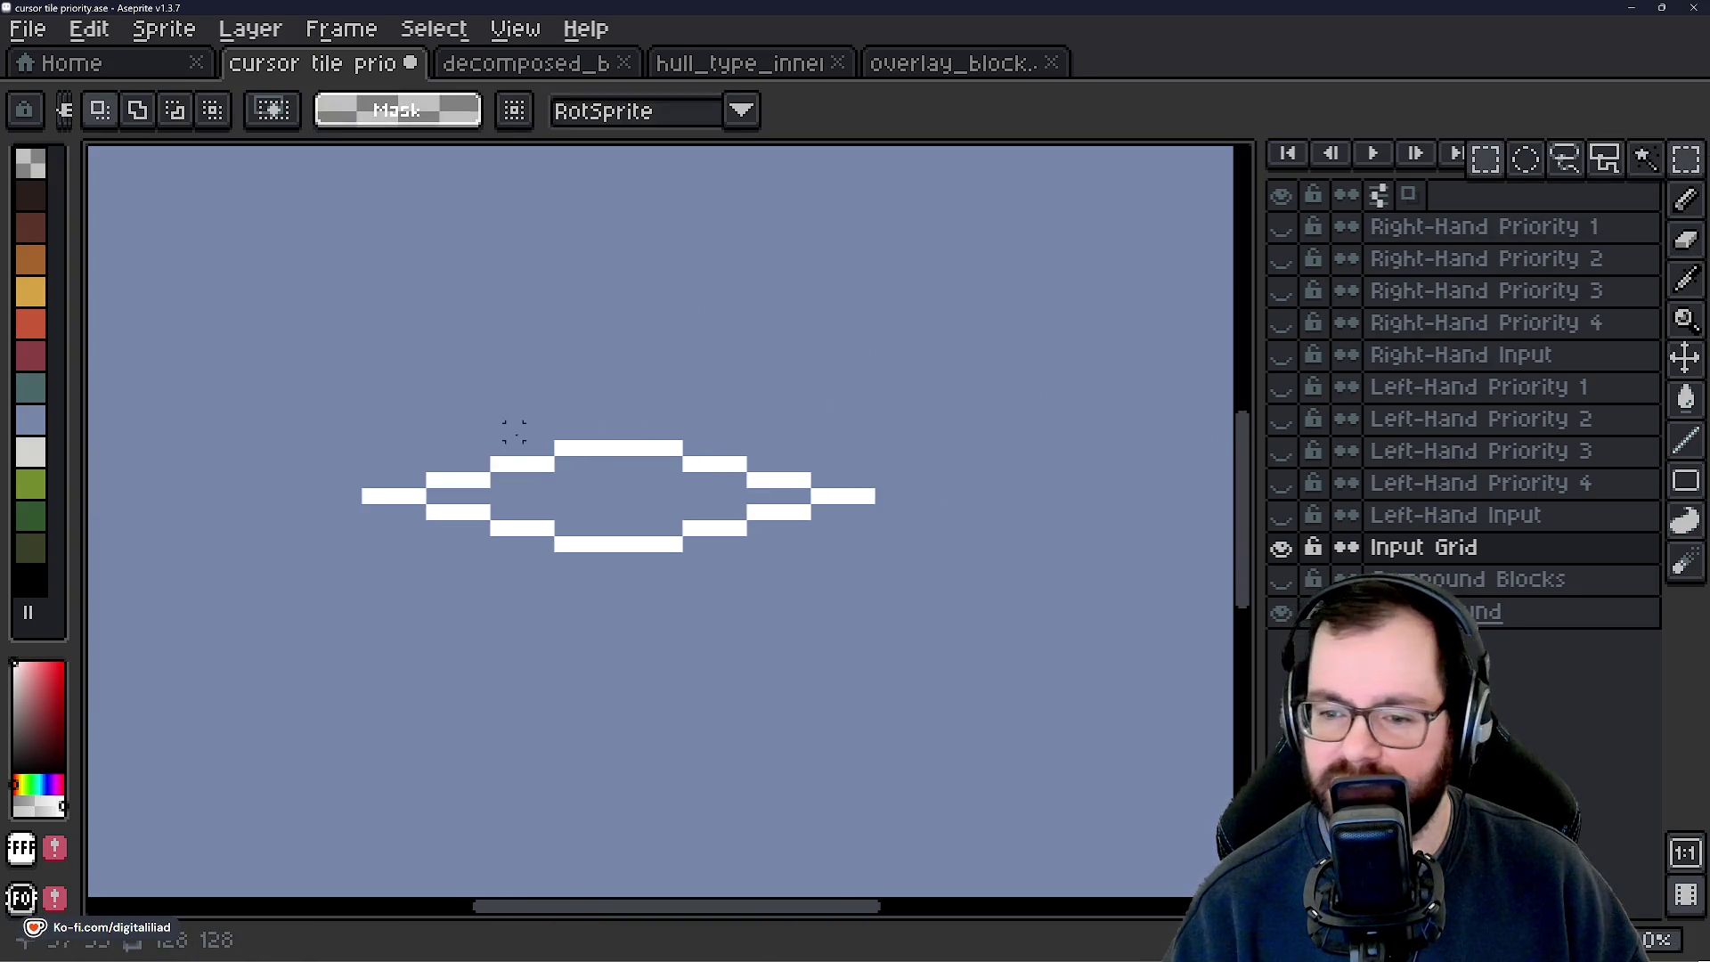
mouse_move(371, 447)
left_mouse_down()
mouse_move(775, 545)
mouse_move(873, 550)
left_mouse_up()
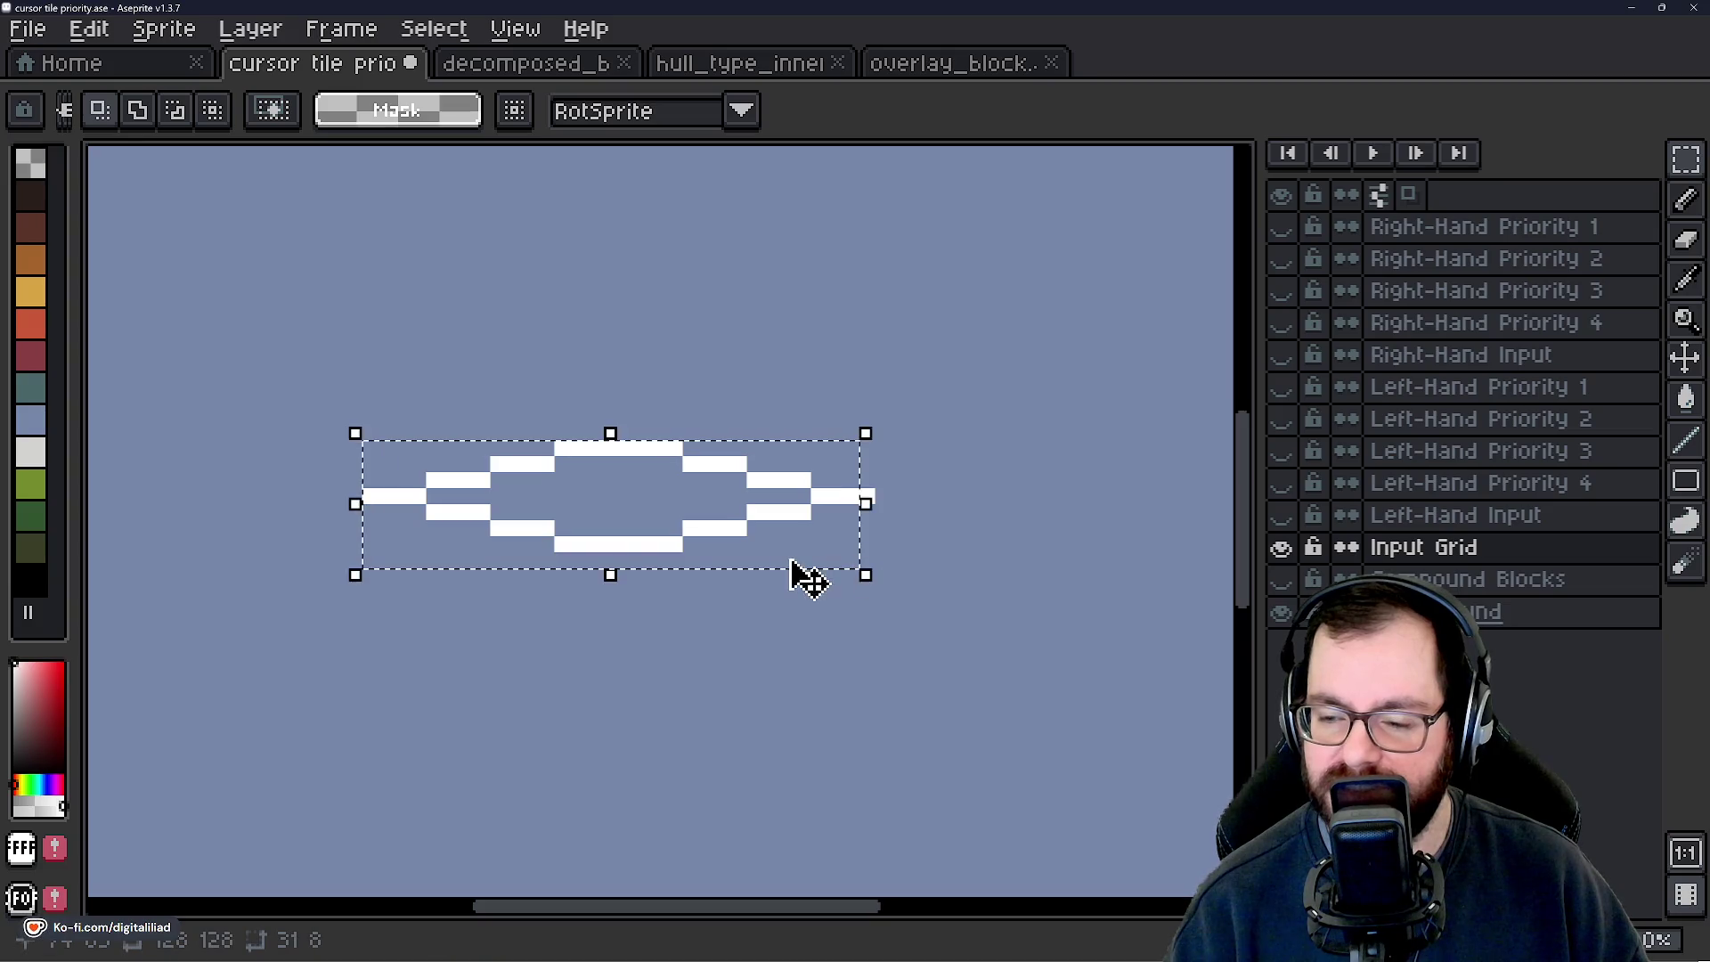
key("ctrl+d")
mouse_move(371, 446)
left_mouse_down()
mouse_move(744, 559)
mouse_move(872, 565)
left_mouse_up()
scroll(737, 565, "up", 3)
scroll(763, 508, "down", 1)
scroll(714, 526, "up", 1)
scroll(713, 527, "down", 1)
scroll(794, 515, "up", 1)
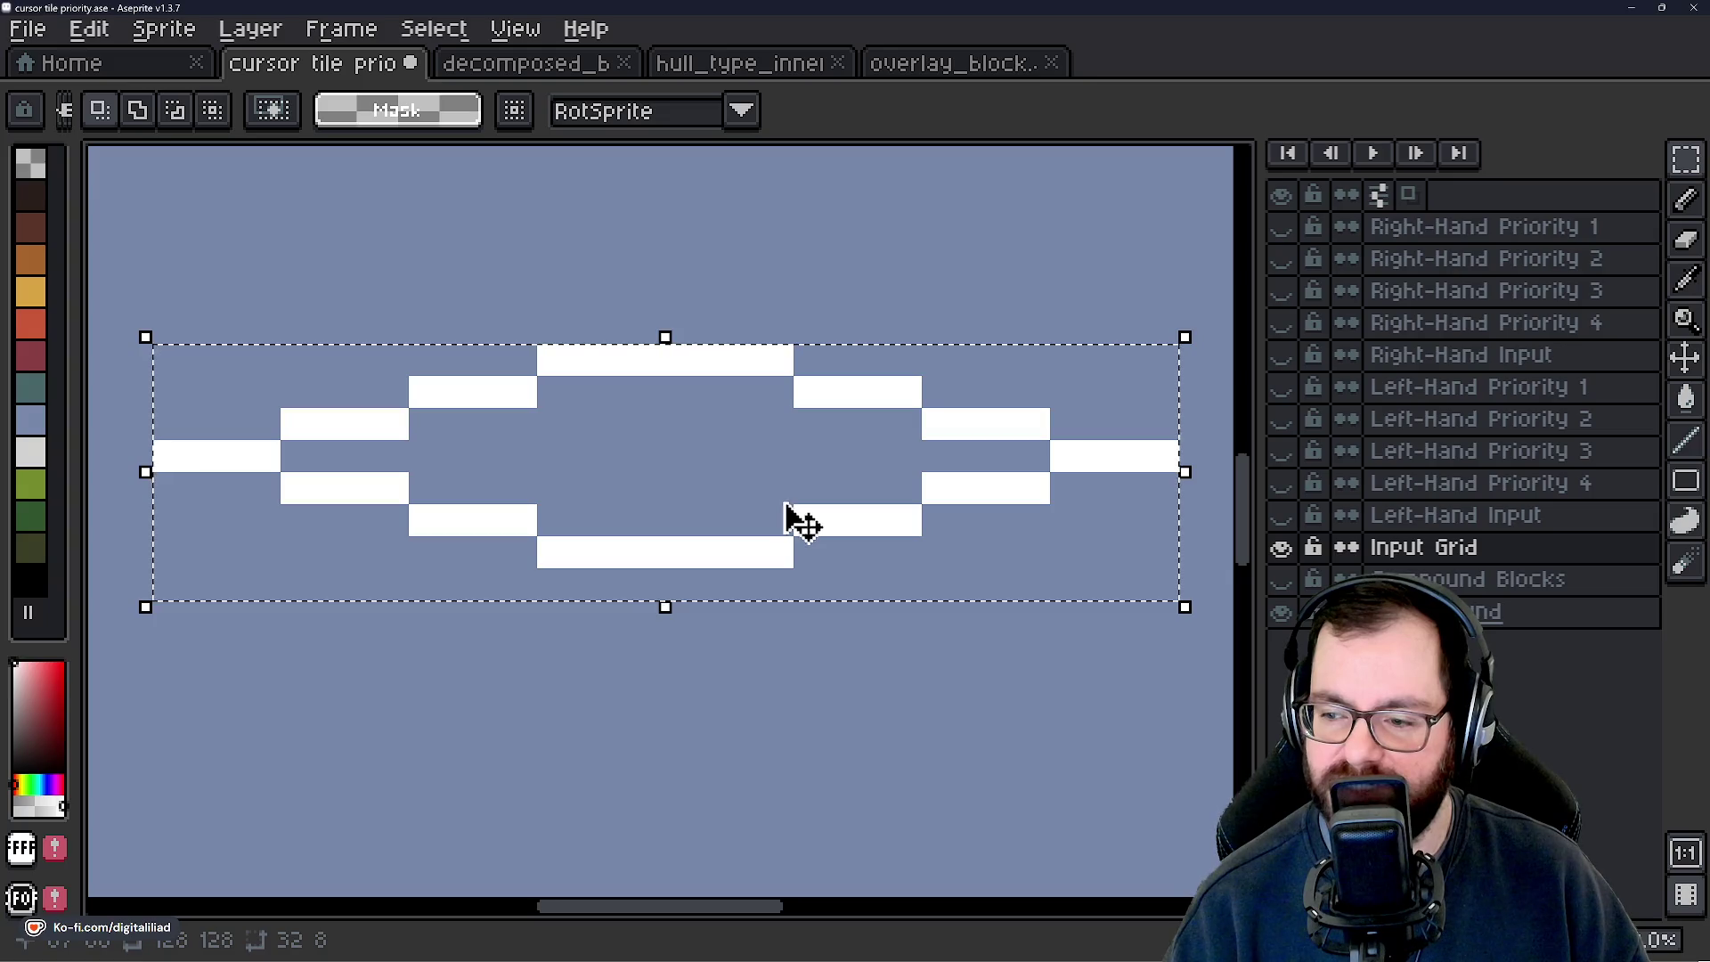
left_click(677, 467)
scroll(679, 466, "down", 1)
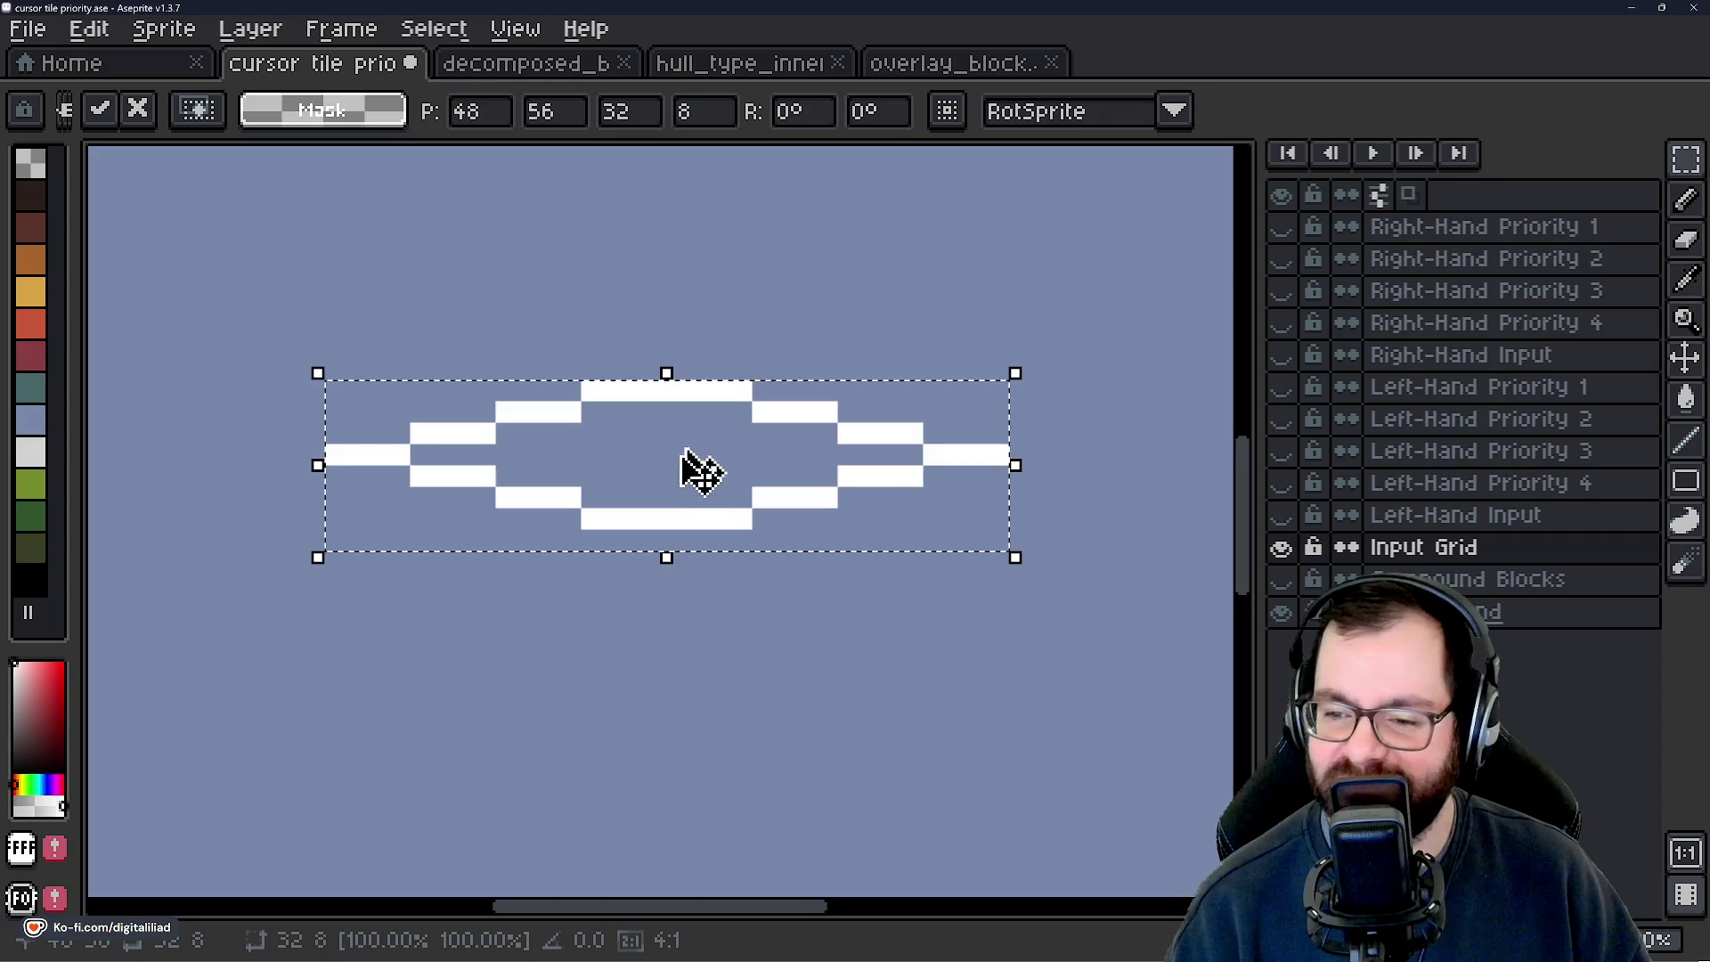
key("Return")
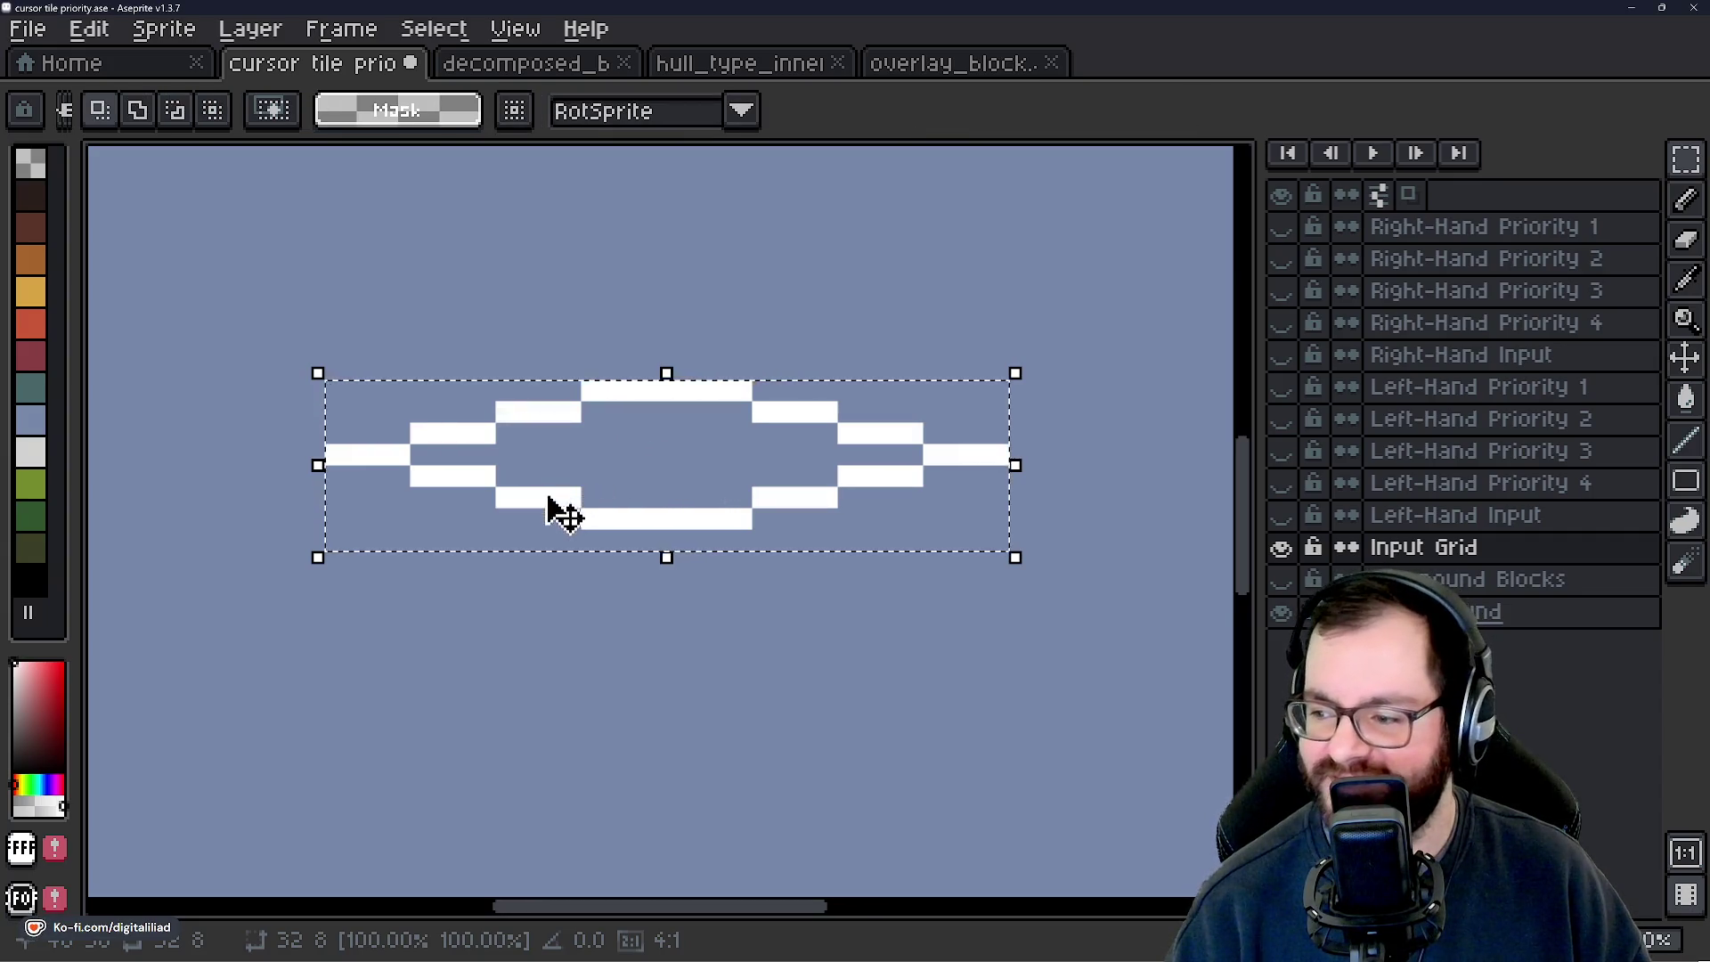
Place diamond copies at offset positions to interlock the grid, commit them, and deselect.
scroll(840, 489, "right", 2)
mouse_move(463, 456)
left_mouse_down()
mouse_move(698, 554)
mouse_move(813, 579)
mouse_move(819, 543)
left_mouse_up()
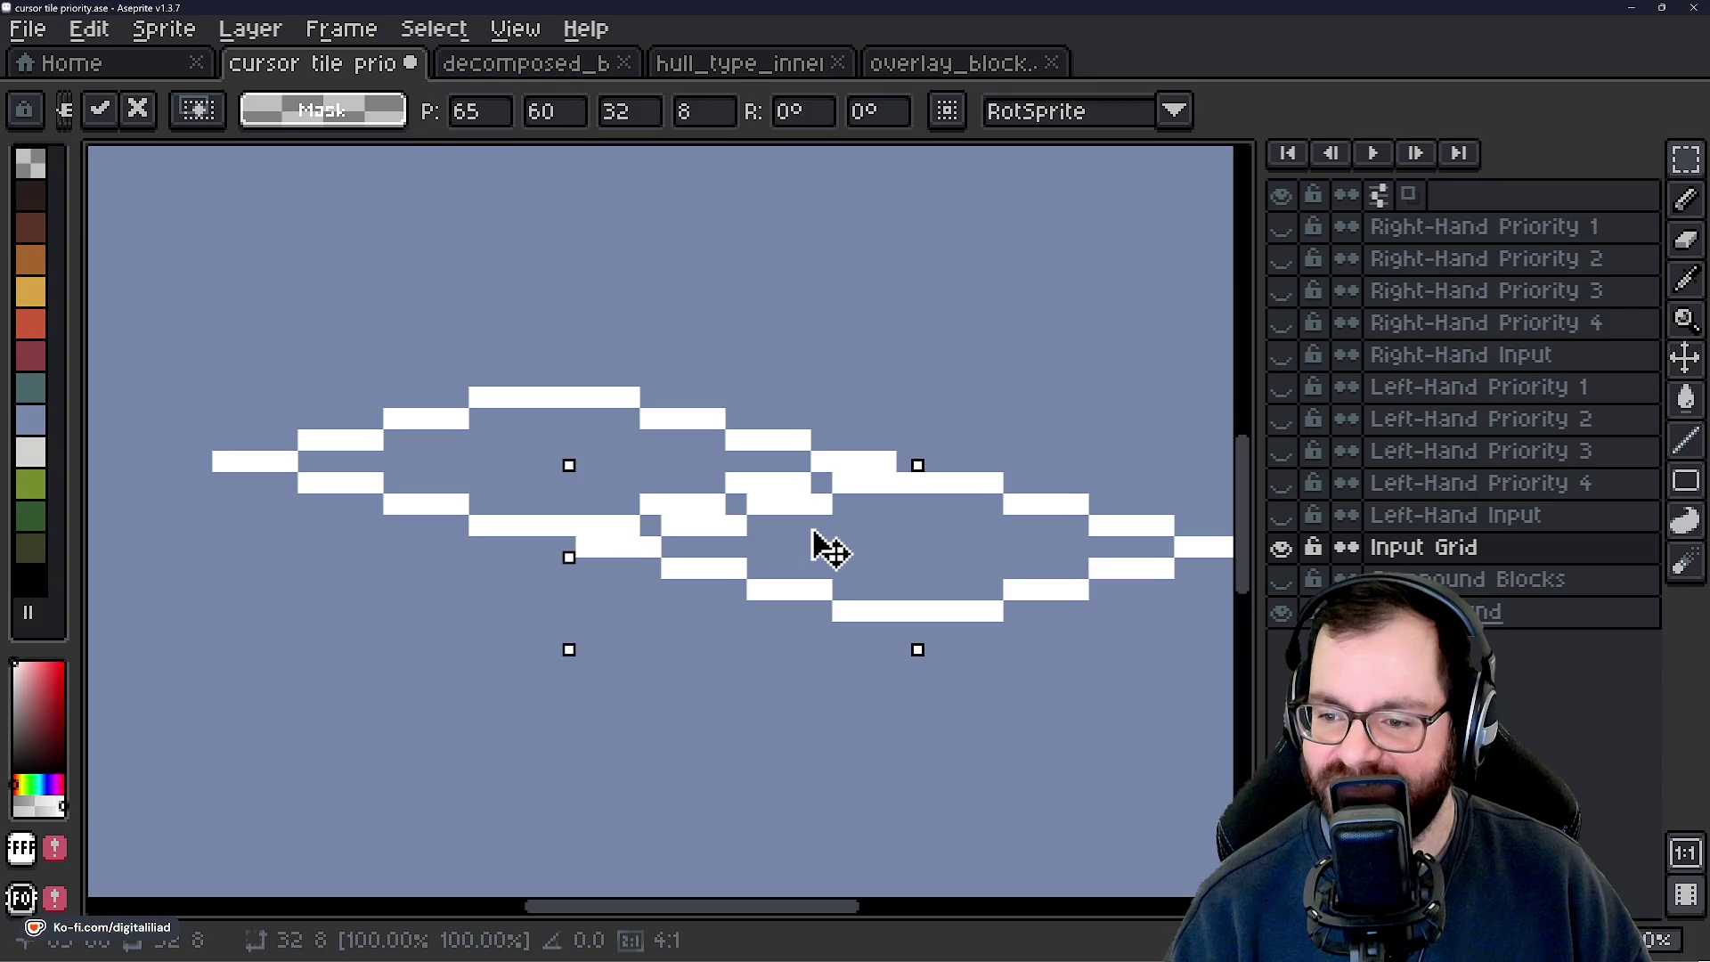
scroll(775, 374, "down", 1)
key("Return")
mouse_move(748, 463)
left_mouse_down()
mouse_move(565, 553)
mouse_move(488, 534)
mouse_move(677, 454)
mouse_move(684, 580)
left_mouse_up()
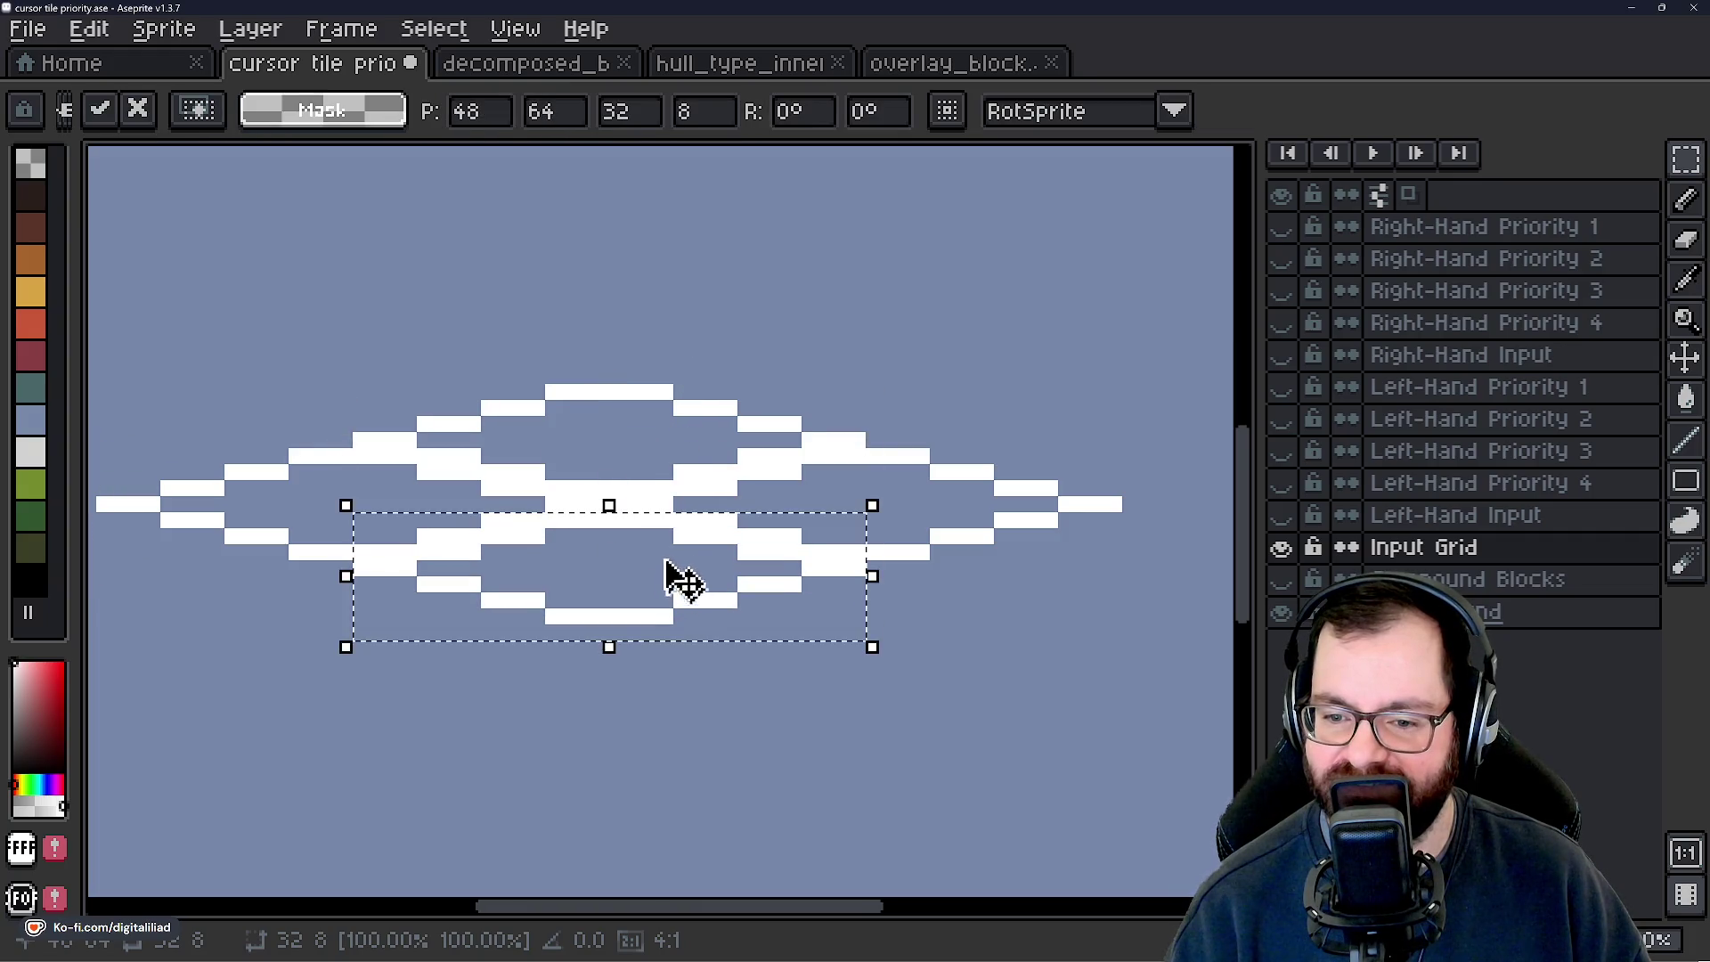
key("Return")
key("ctrl+d")
scroll(761, 511, "down", 2)
scroll(507, 516, "up", 1)
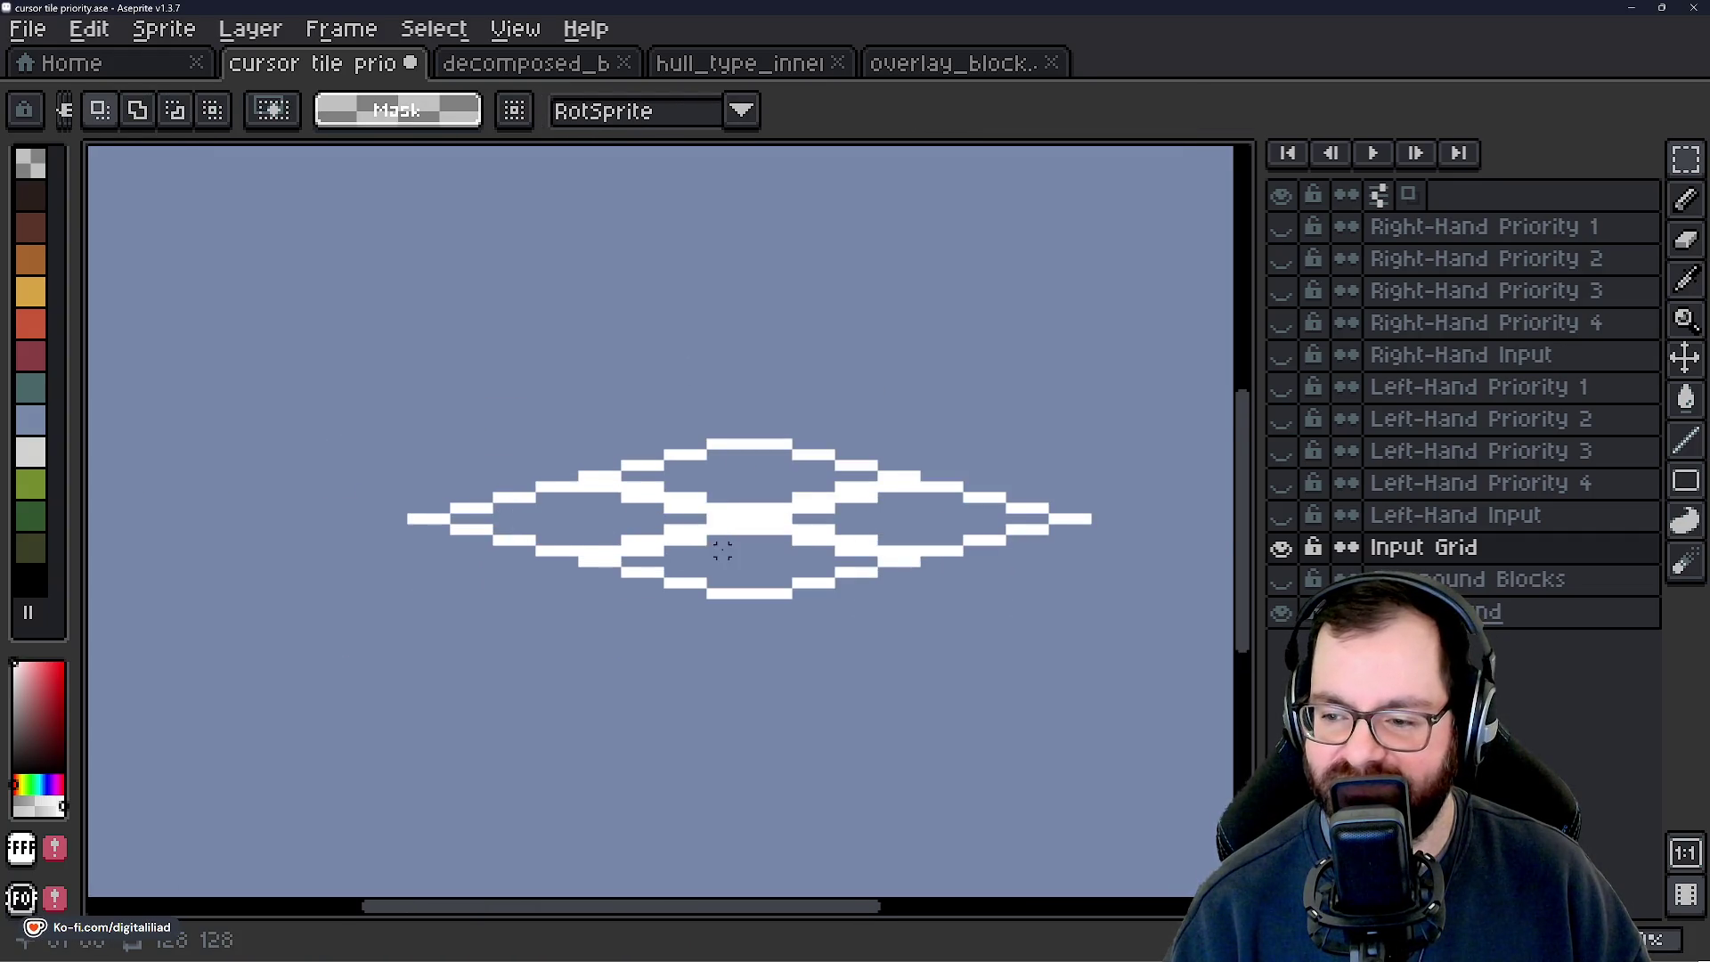
scroll(722, 552, "up", 1)
mouse_move(671, 546)
left_mouse_down()
mouse_move(541, 531)
mouse_move(586, 559)
left_mouse_up()
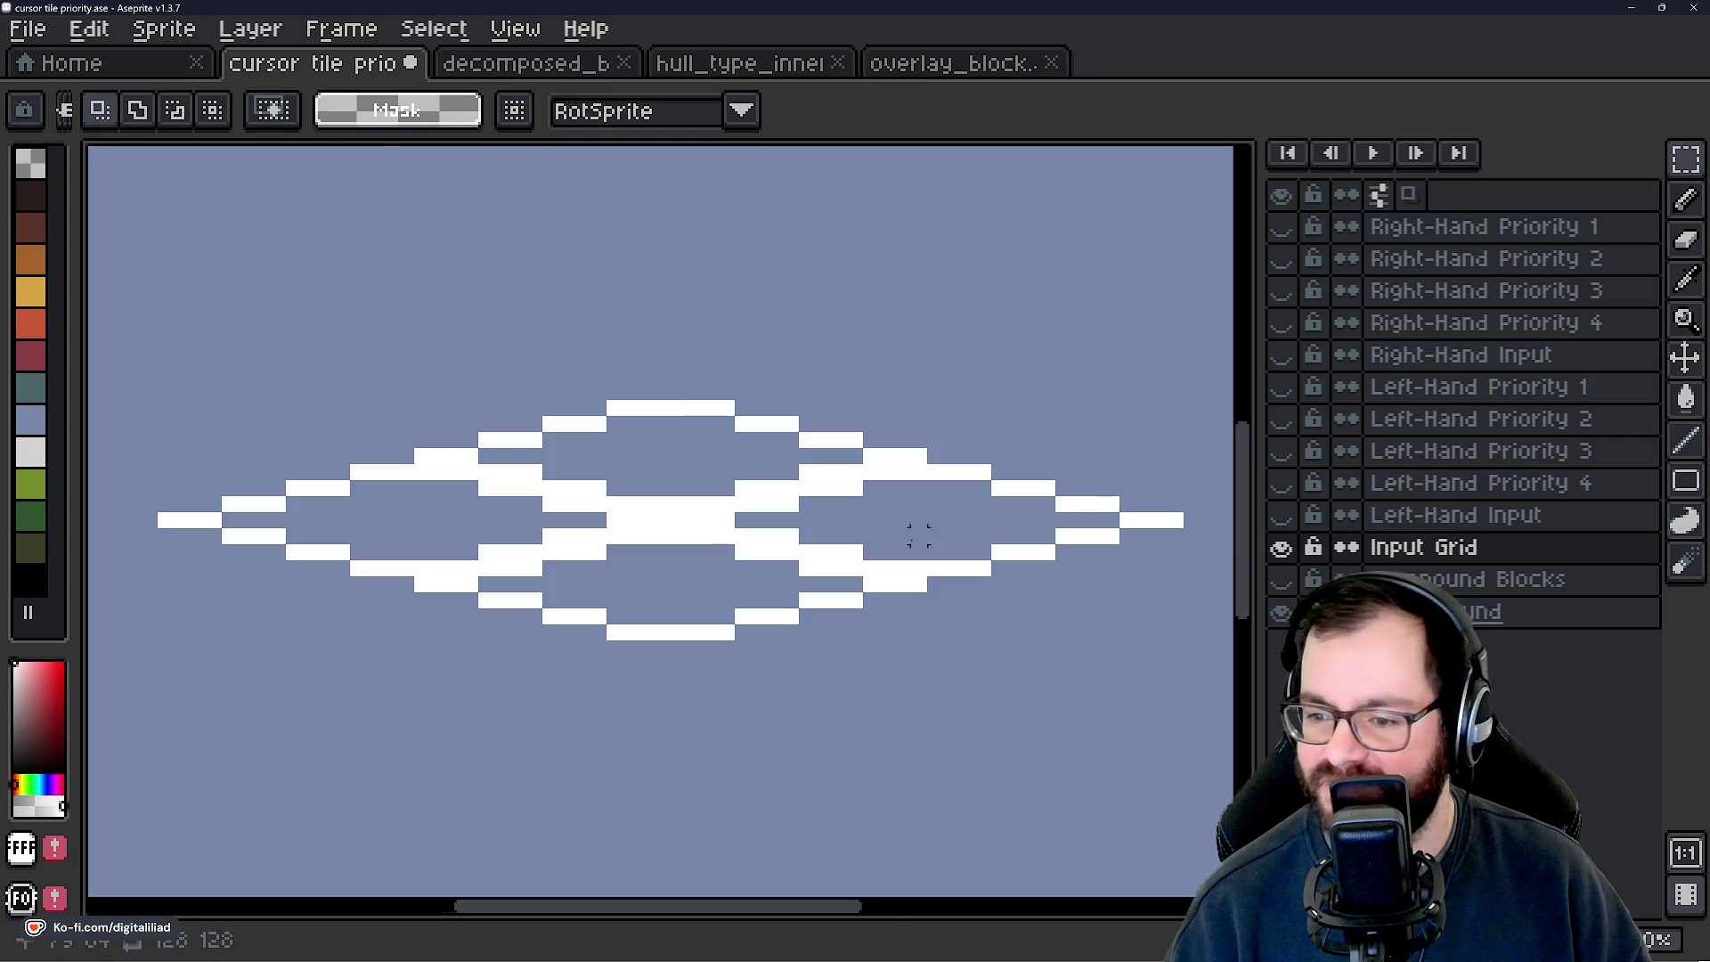
Compare the Left-Hand Input and Priority 4 and 3 layers against the diamond grid.
scroll(908, 534, "down", 2)
scroll(1129, 511, "right", 3)
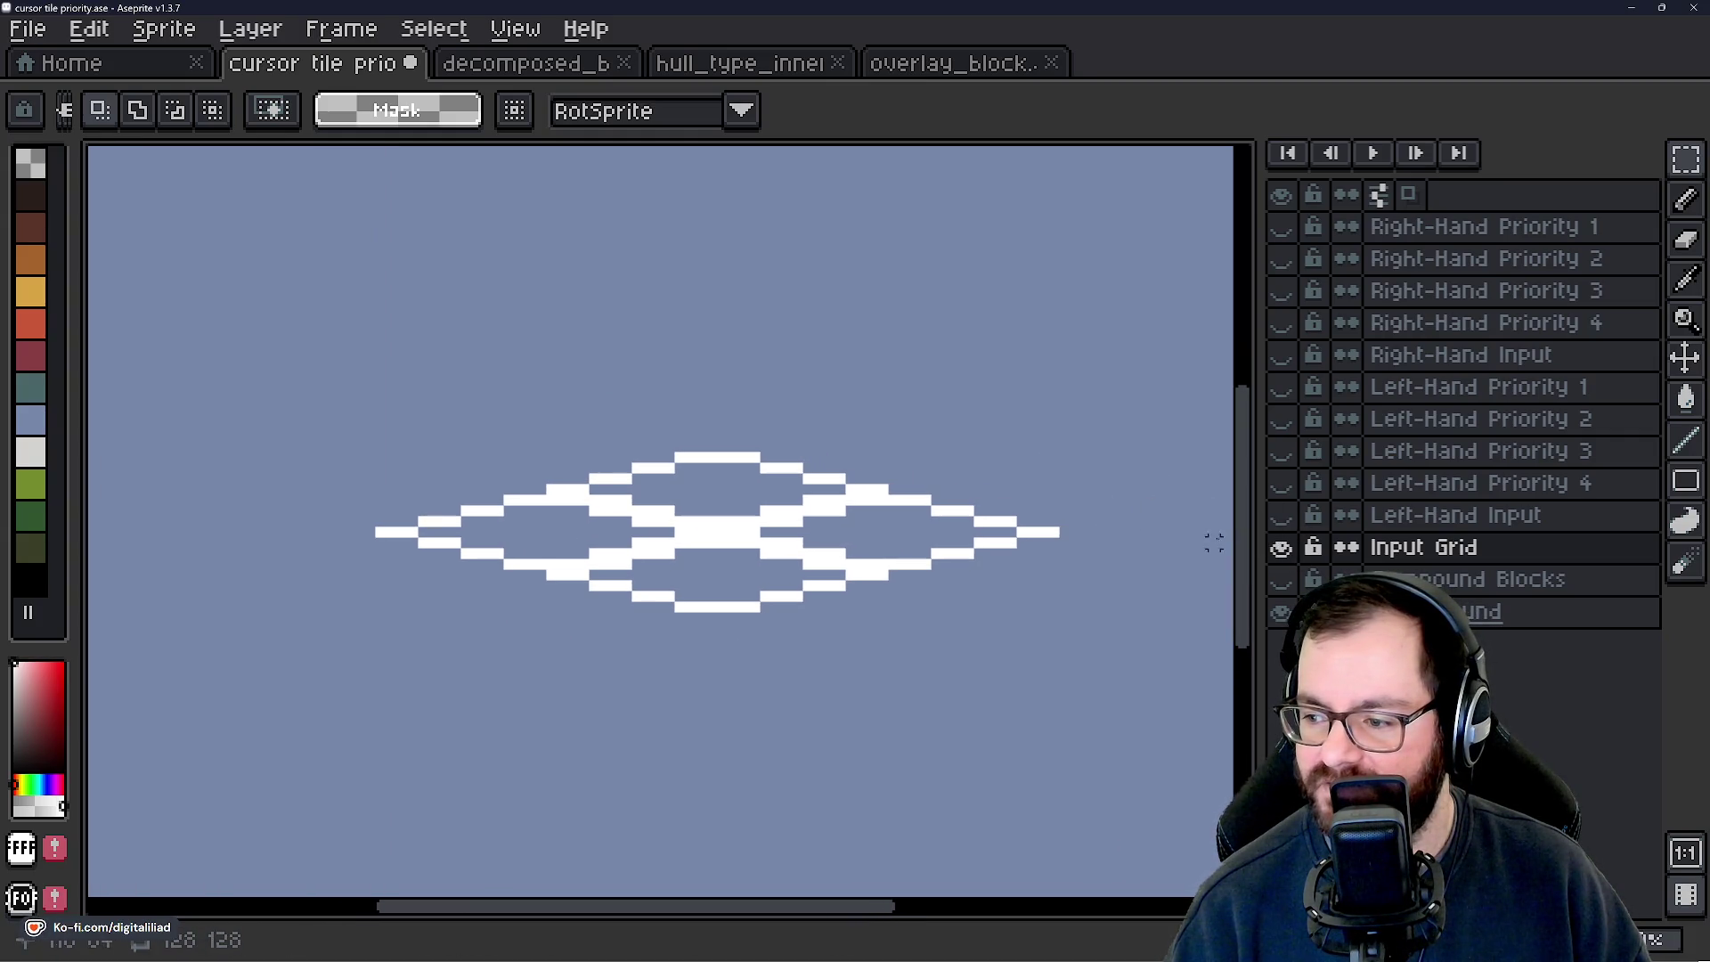
left_click(1294, 526)
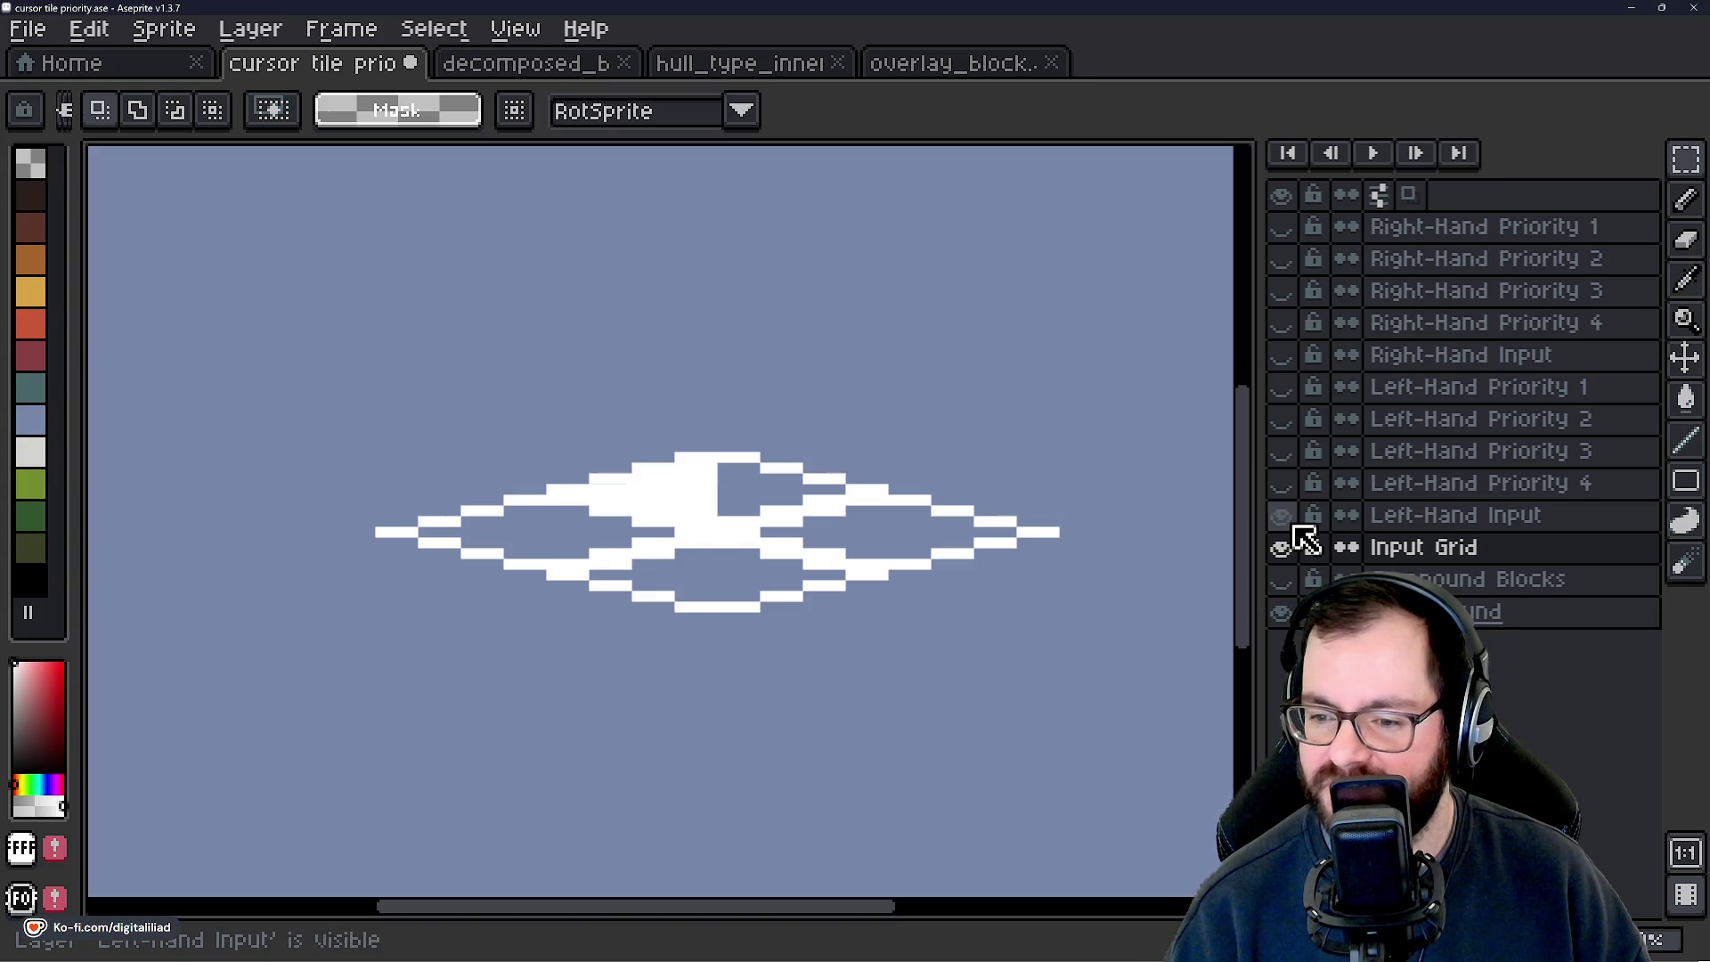
left_click(1296, 526)
mouse_move(1294, 525)
left_mouse_down()
mouse_move(1282, 393)
mouse_move(1290, 496)
left_mouse_up()
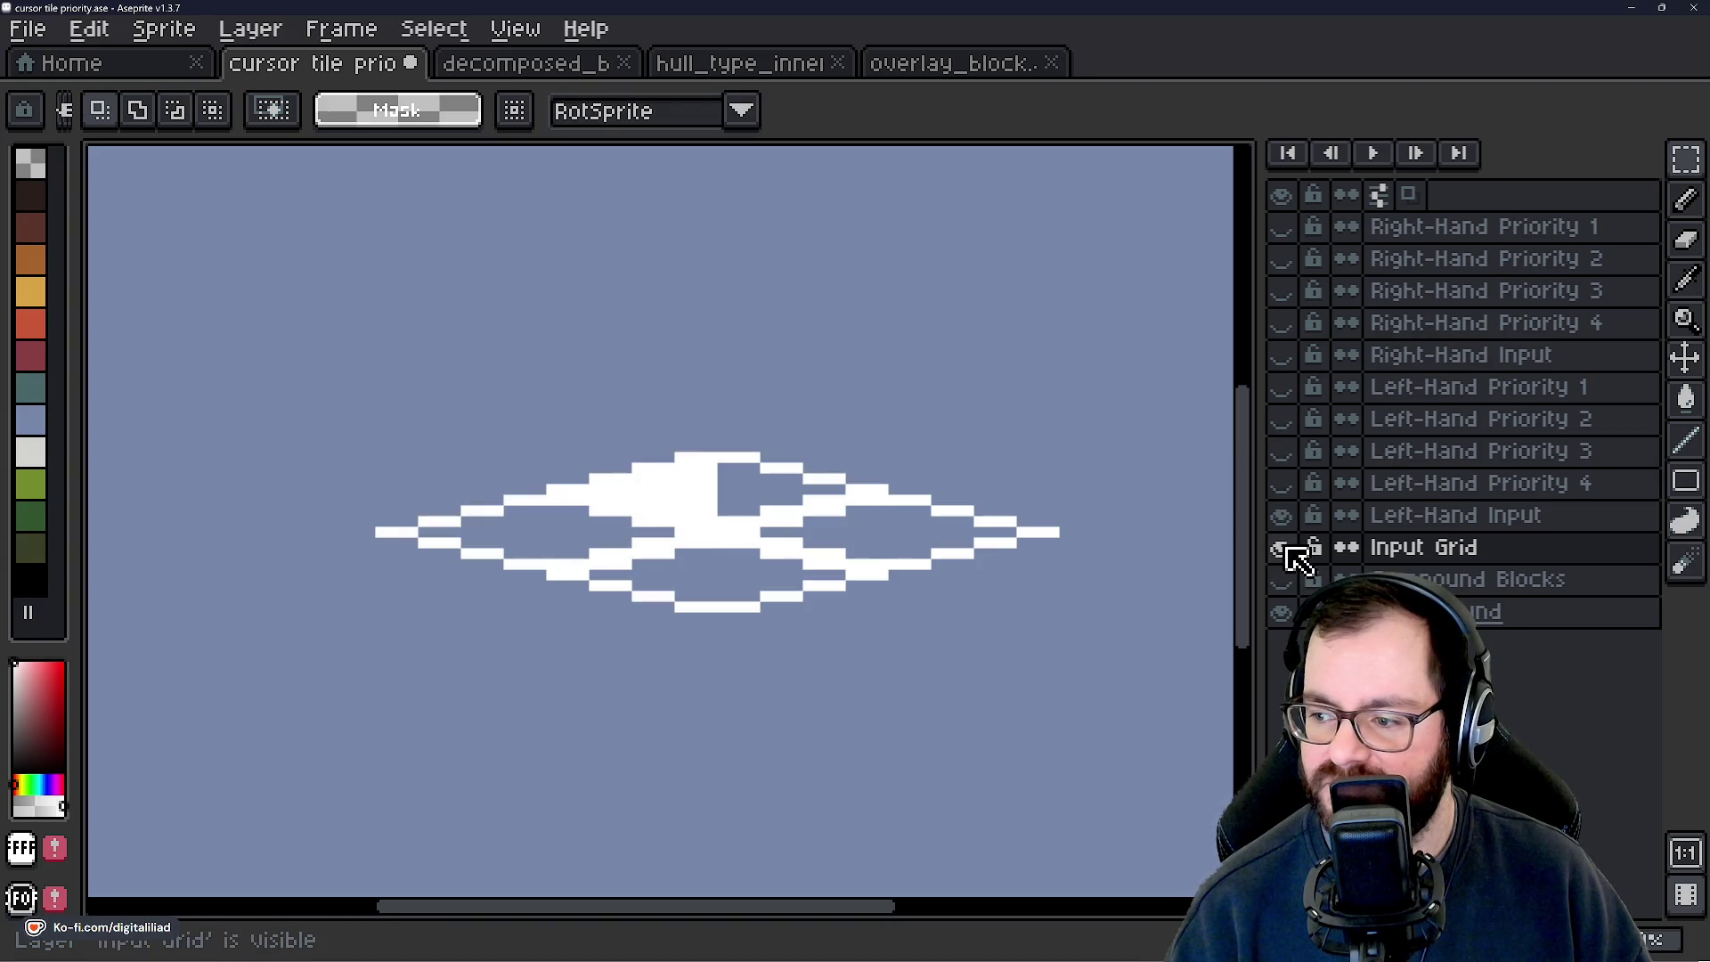
left_click(1282, 514)
Show Right-Hand Input and Priority blocks 4 to 1 over the grid, then hide them.
left_click(1282, 354)
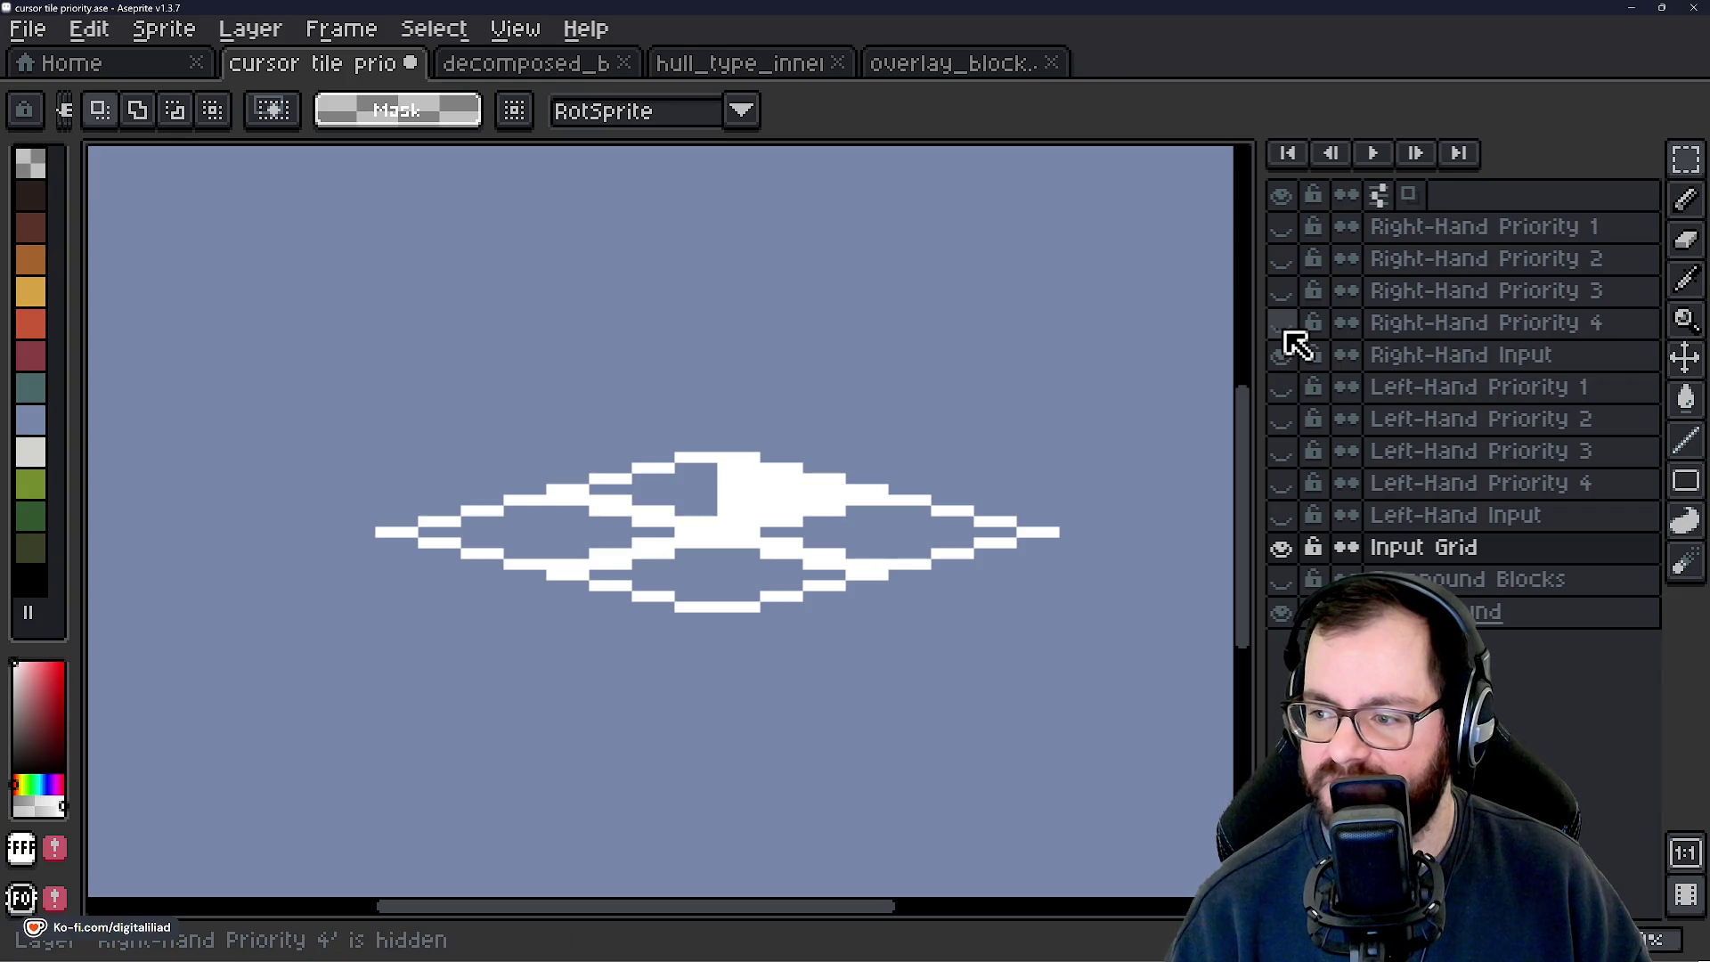
left_click(1284, 326)
left_click(1283, 290)
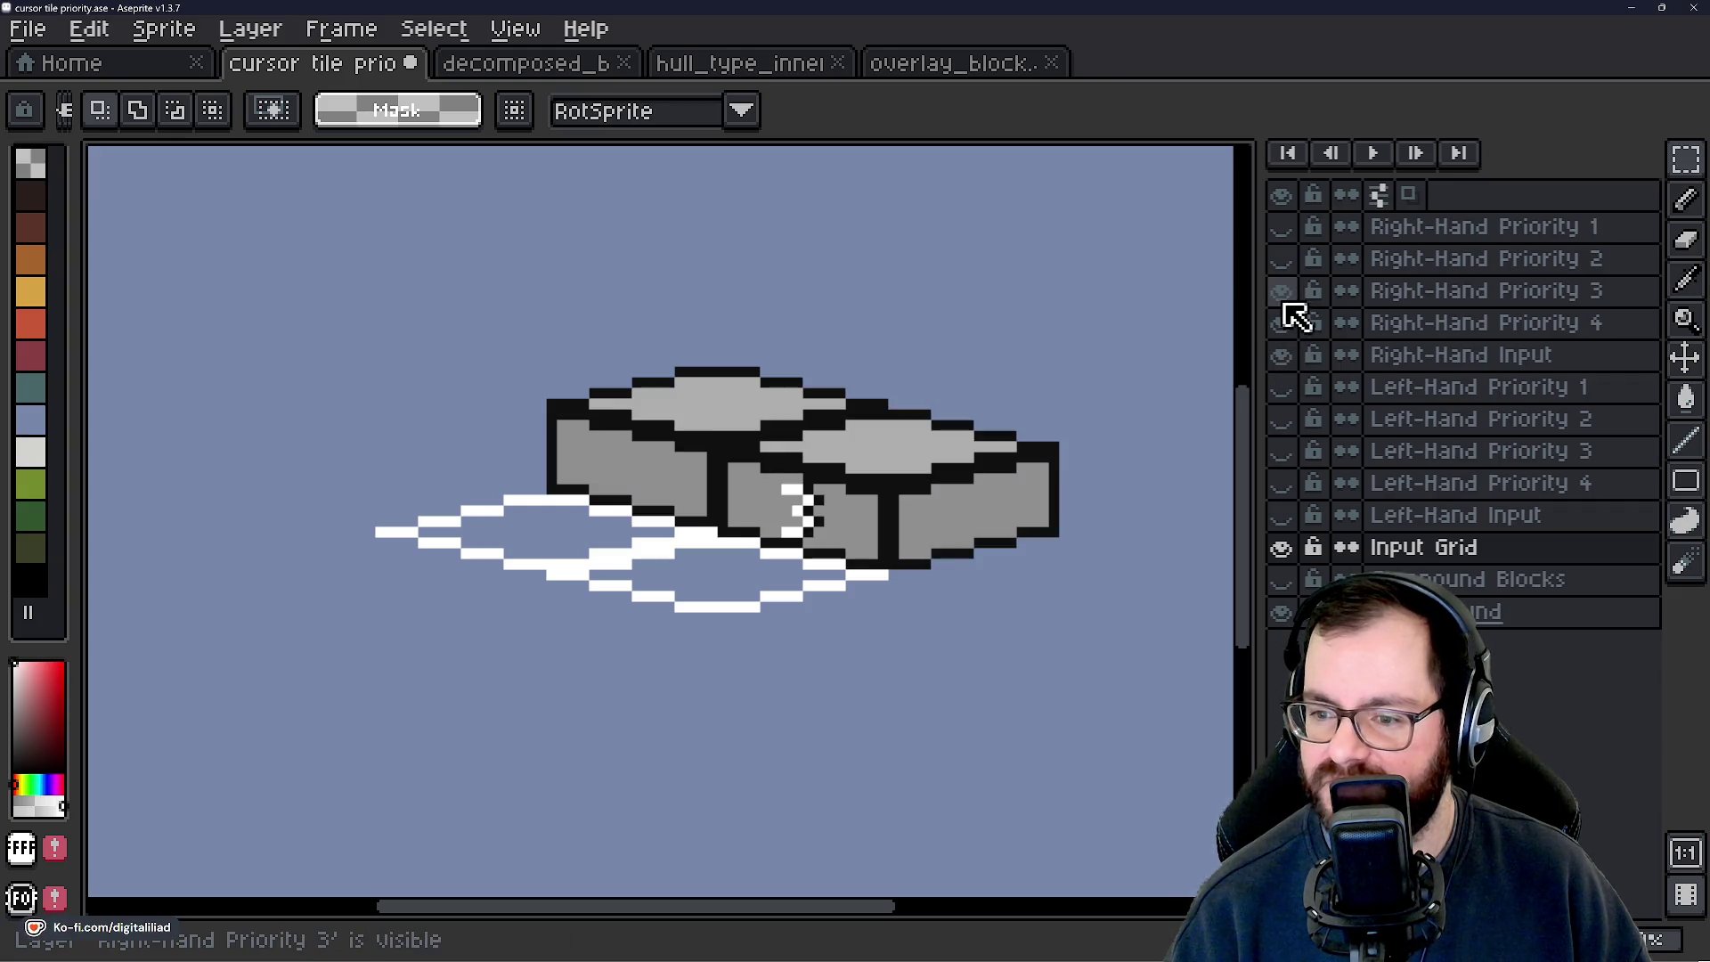
left_click(1283, 258)
left_click(1282, 226)
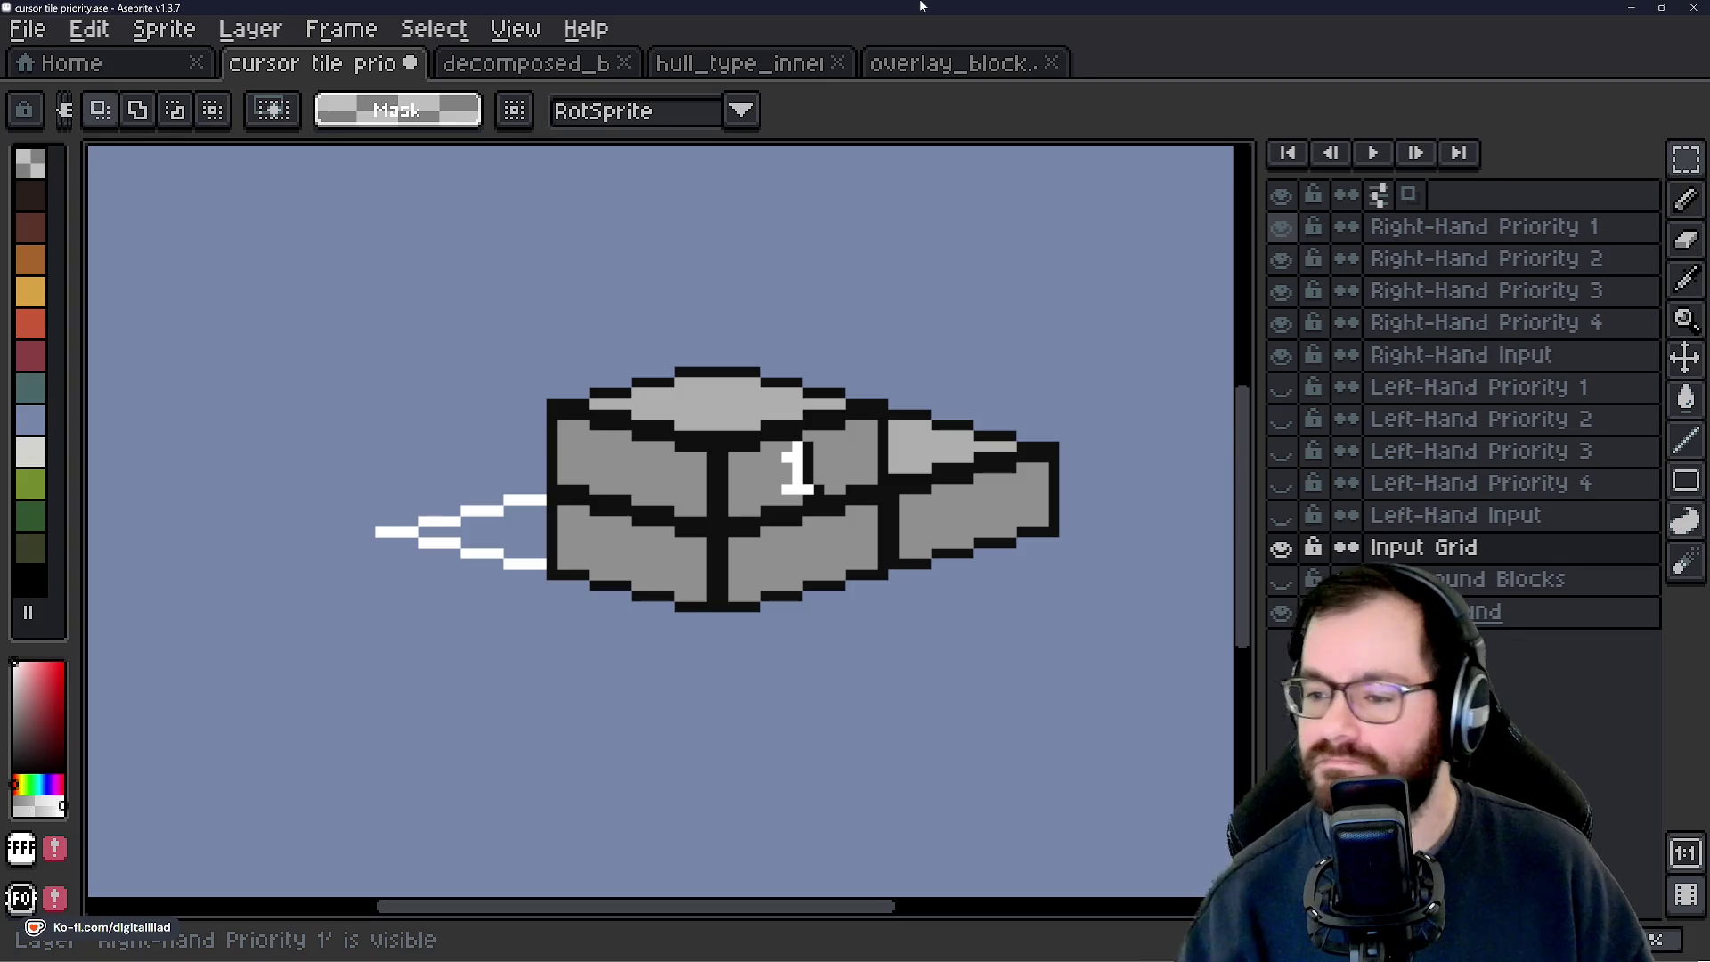
left_click(1282, 228)
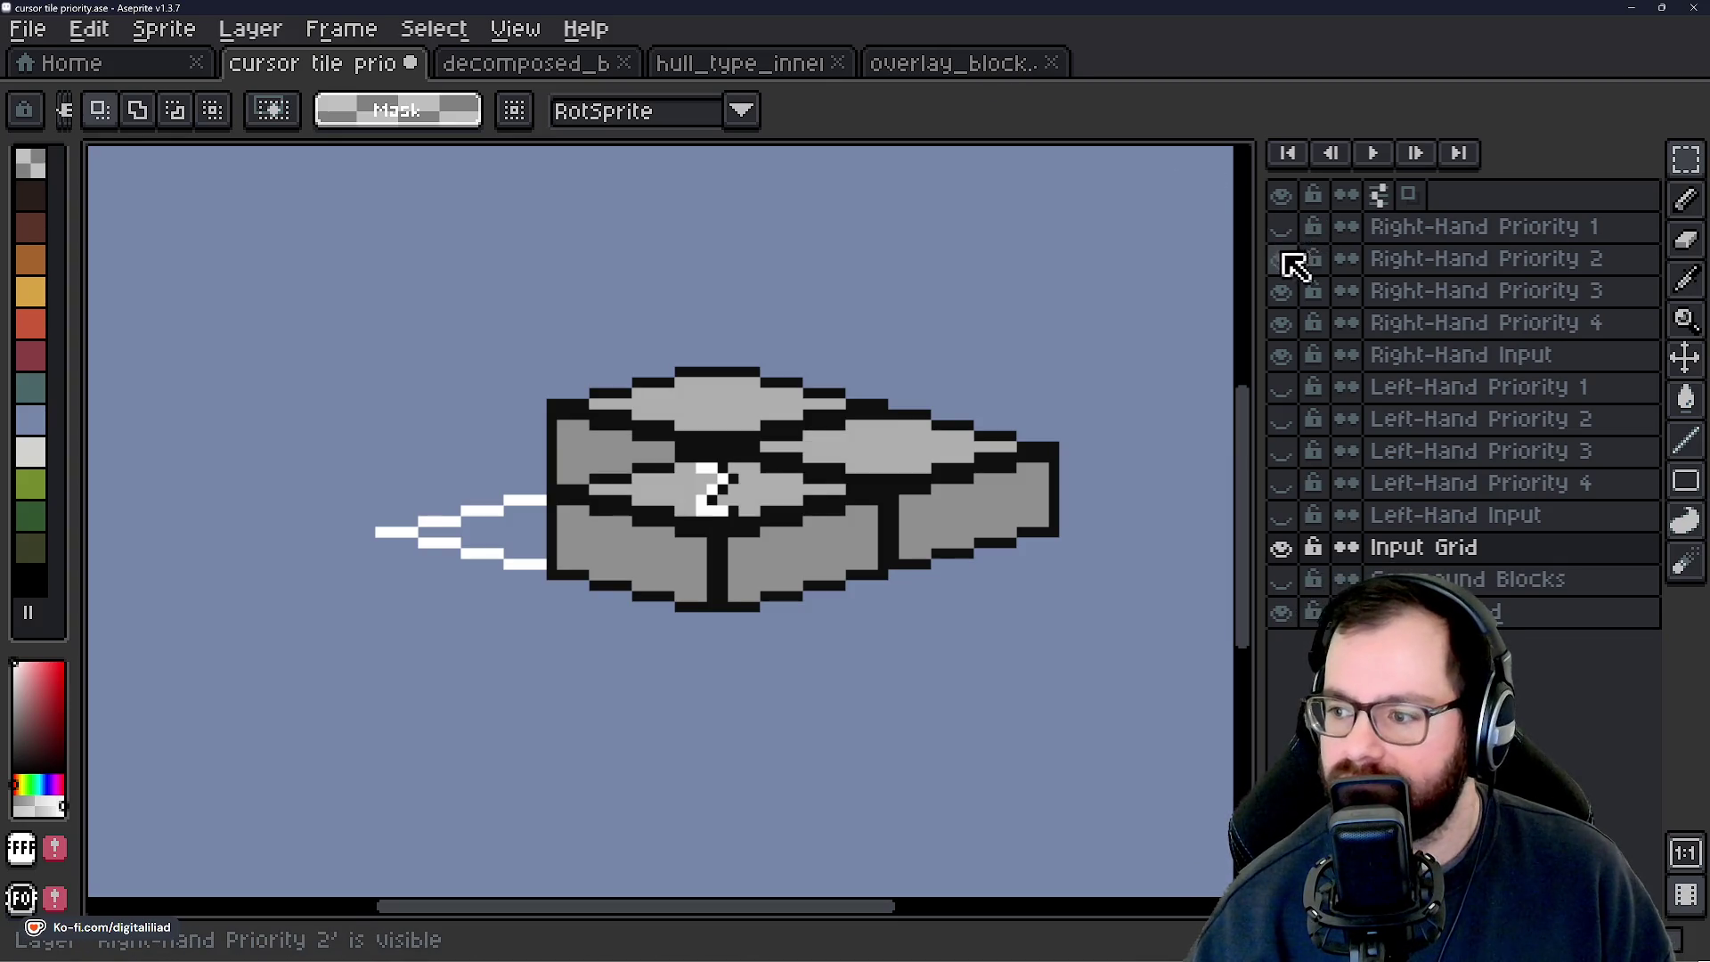
left_click(1282, 260)
left_click(1288, 290)
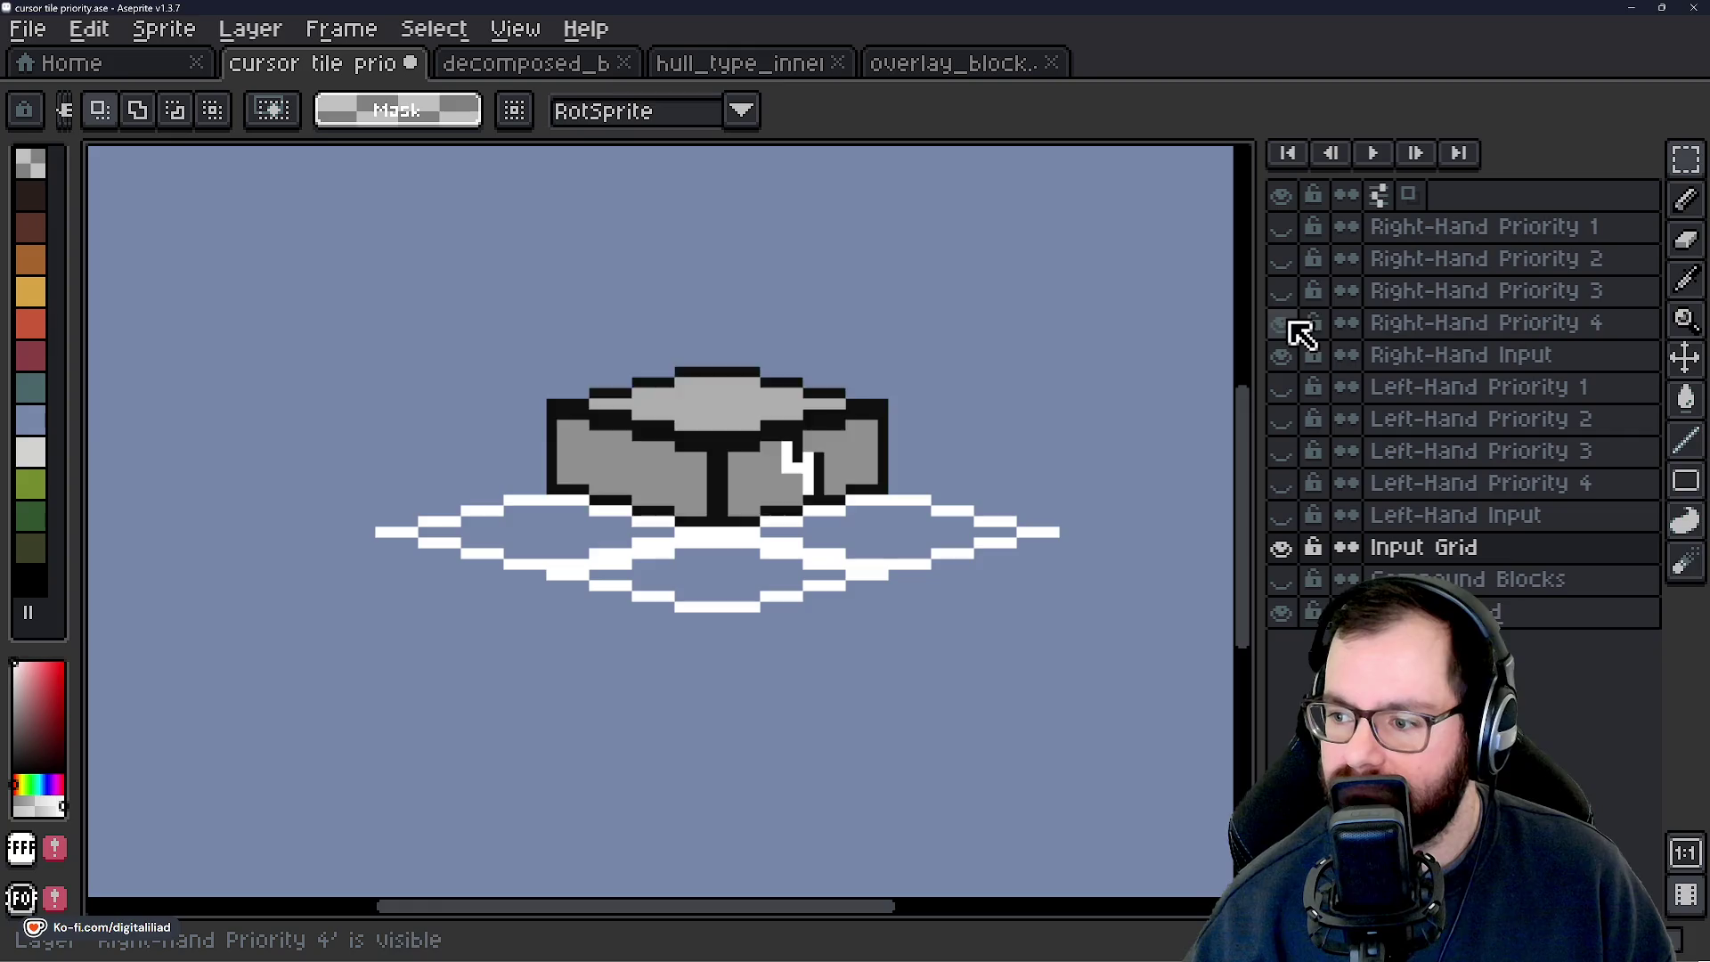
left_click(1290, 323)
Recheck Right-Hand Priority blocks 4 to 1, then save cursor tile priority.ase.
left_click(1290, 323)
left_click(1290, 291)
left_click(1290, 258)
left_click(1291, 229)
left_click(1290, 228)
left_click(1290, 259)
left_click(1291, 290)
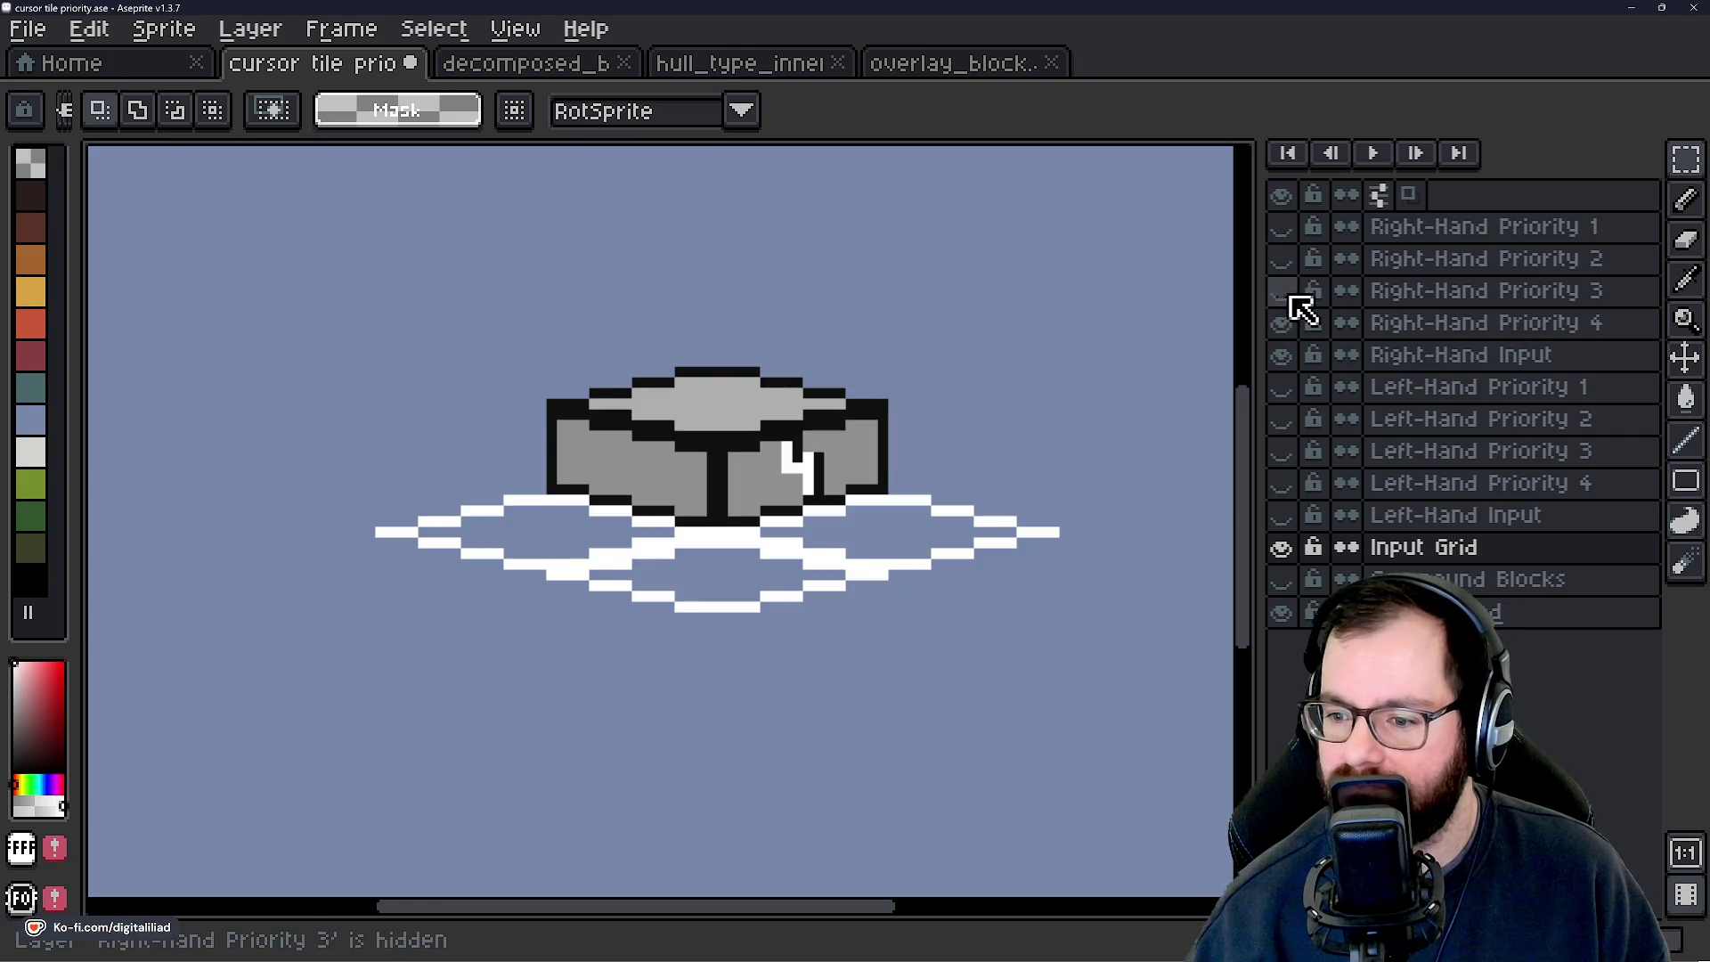
left_click(1291, 323)
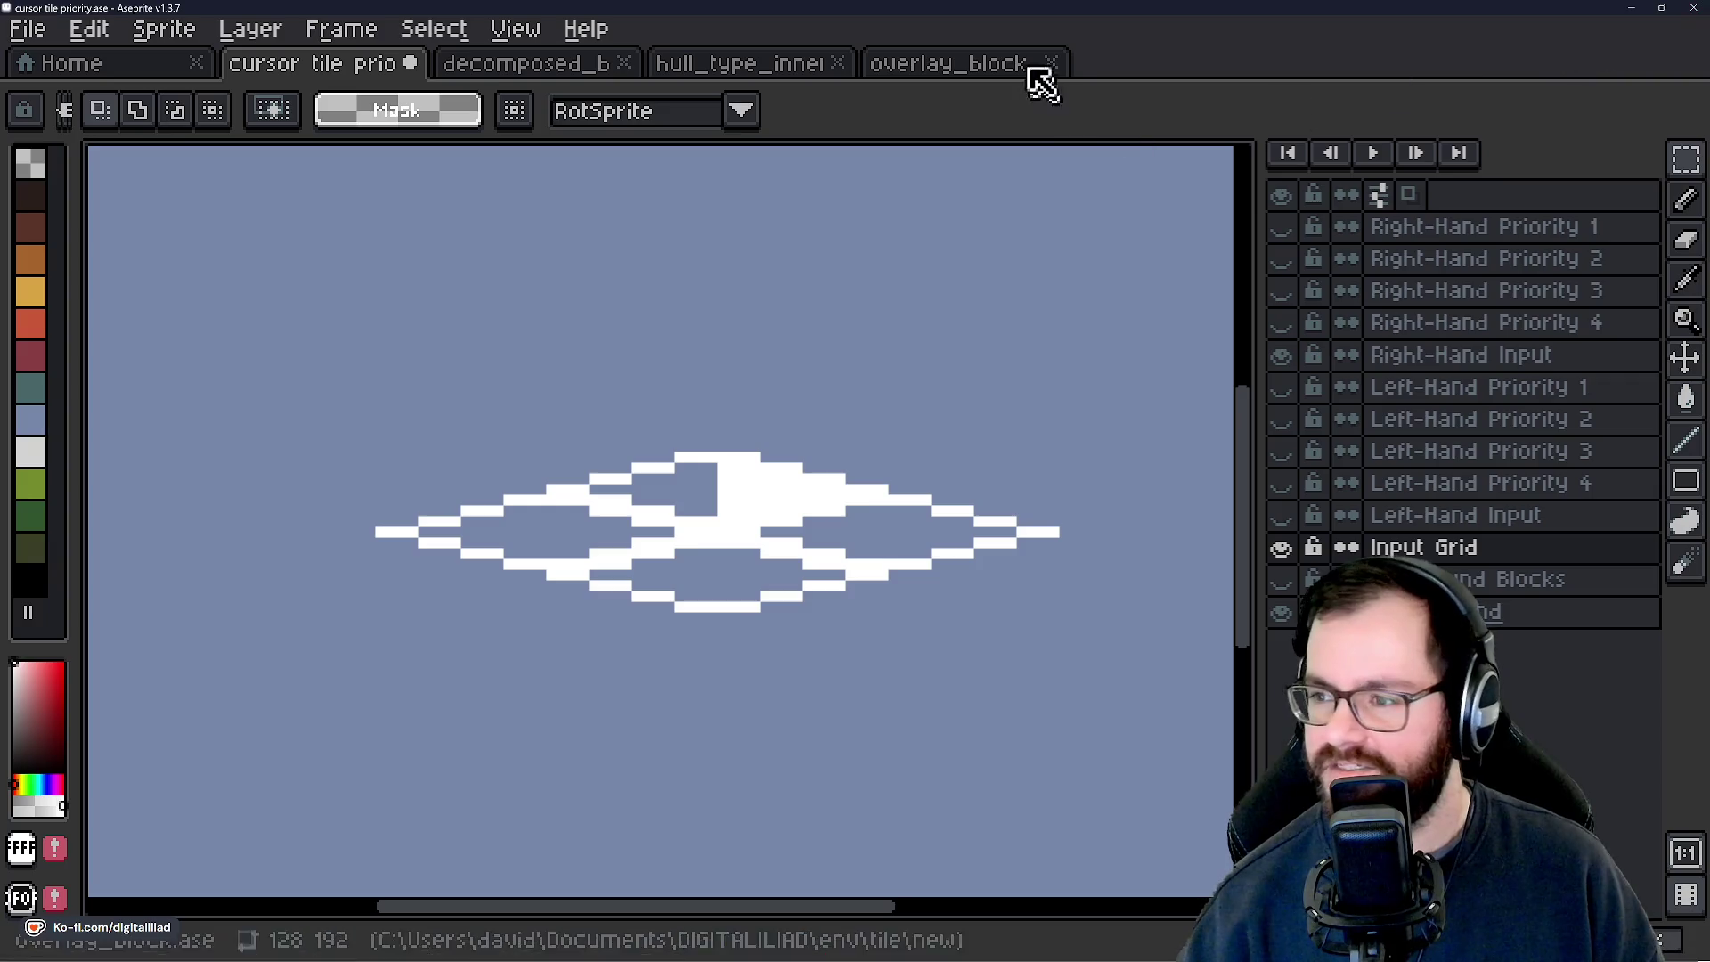
key("ctrl+s")
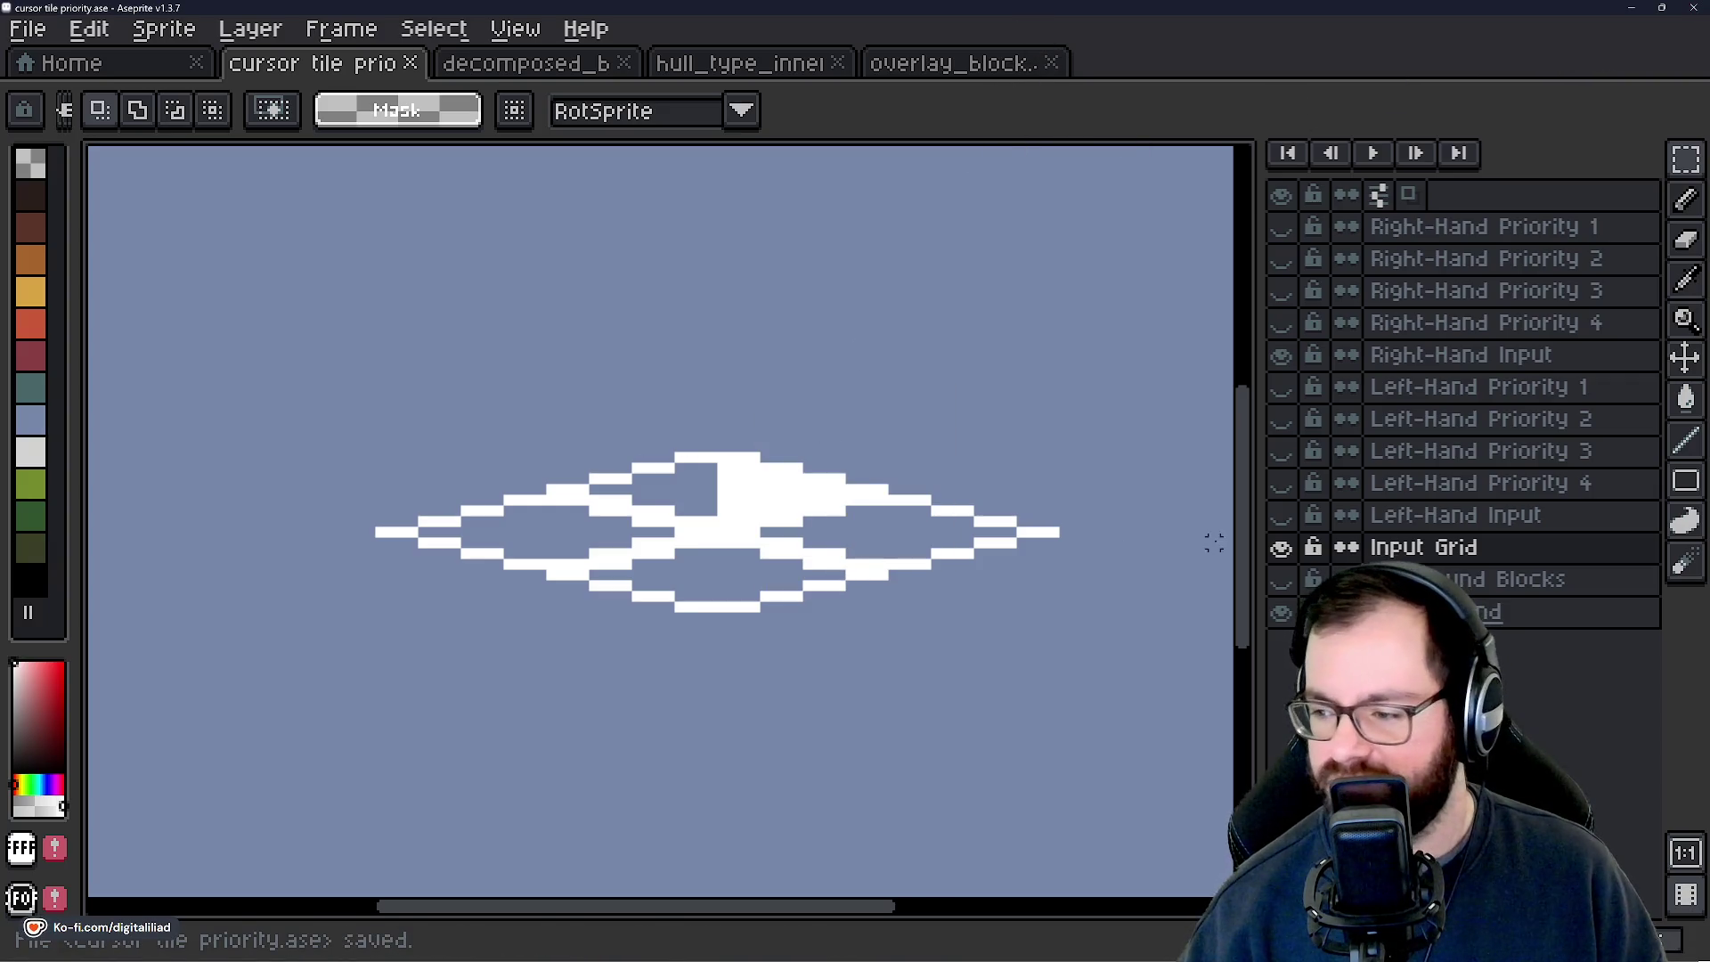
left_click(1278, 359)
Save the pixel art, minimize Aseprite, and close Rider's Build output panel.
key("ctrl+s")
left_click(1630, 8)
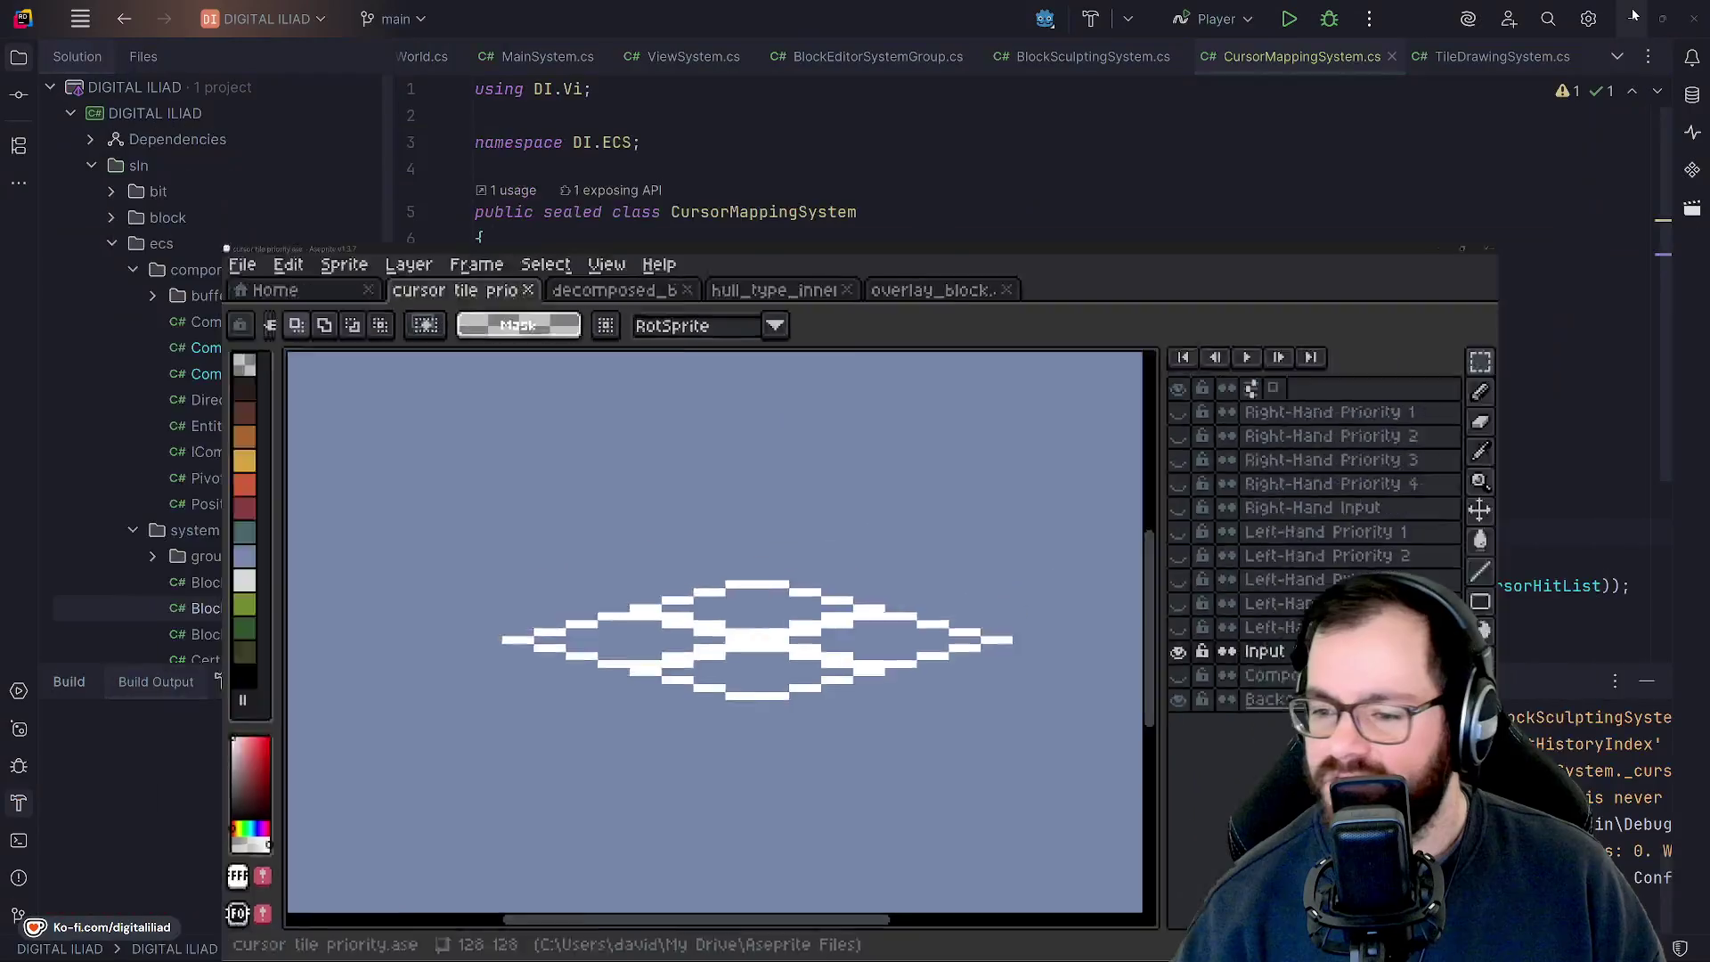
scroll(728, 471, "down", 3)
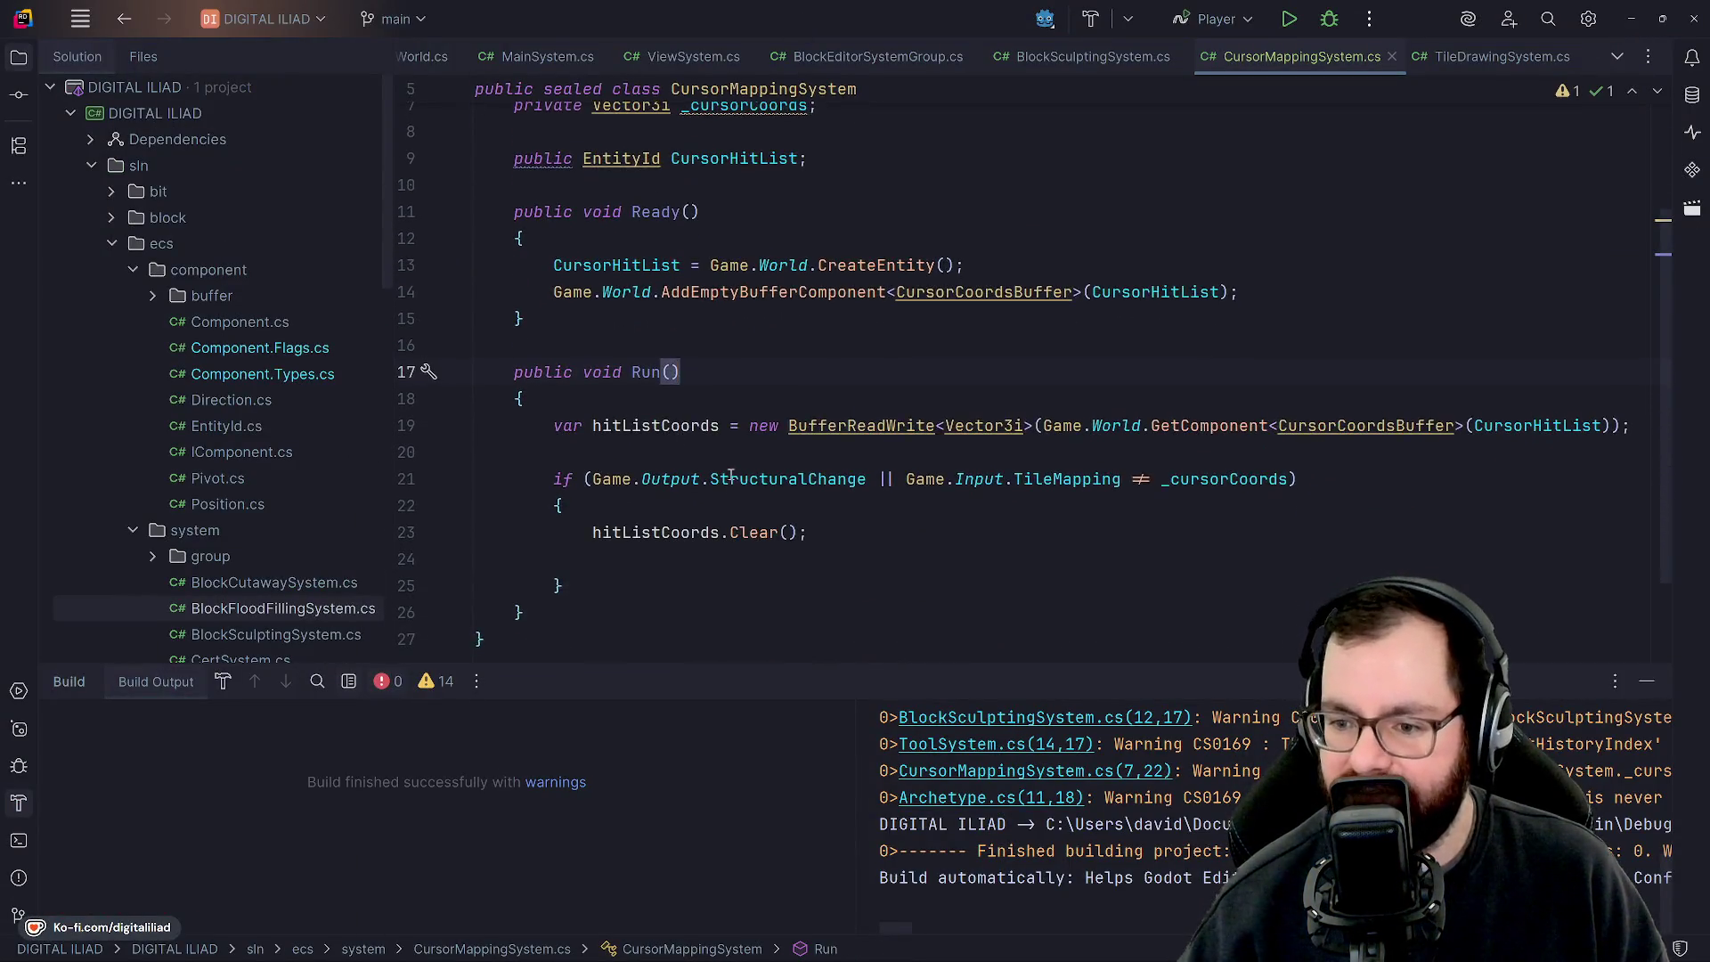
scroll(729, 470, "up", 3)
left_click(1647, 681)
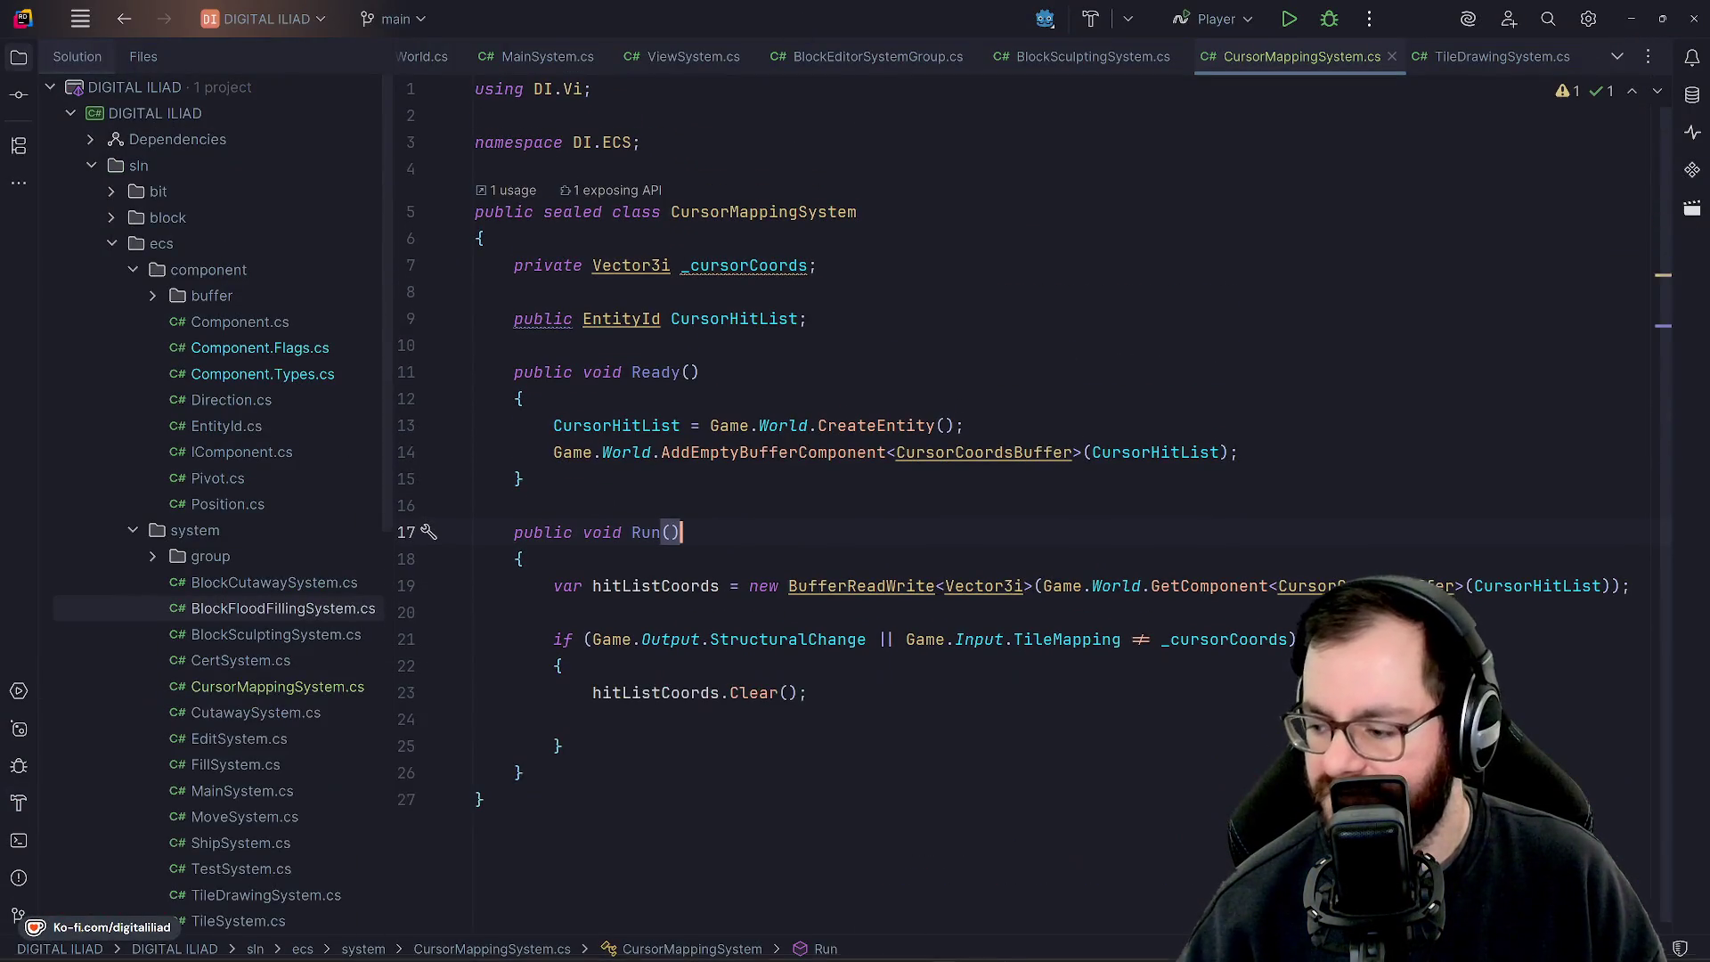
Rebuild the project from CursorMappingSystem.cs's Ready method, finishing without errors or warnings.
left_click(753, 374)
left_click(738, 397)
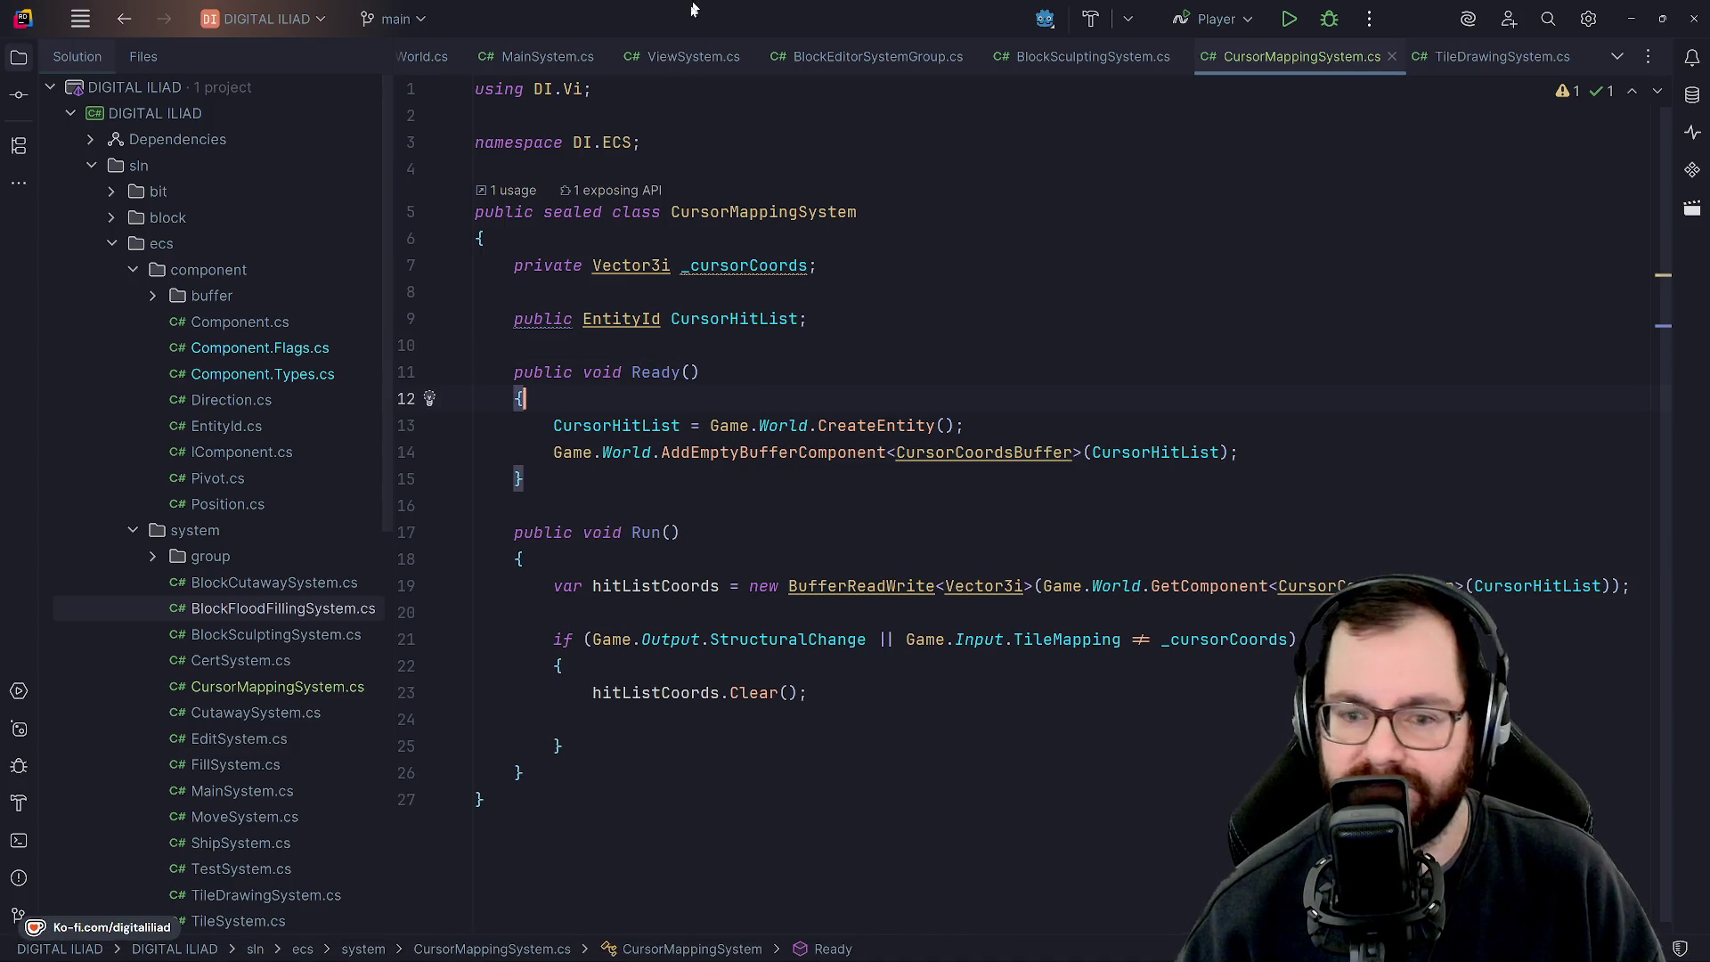
key("ctrl+shift+b")
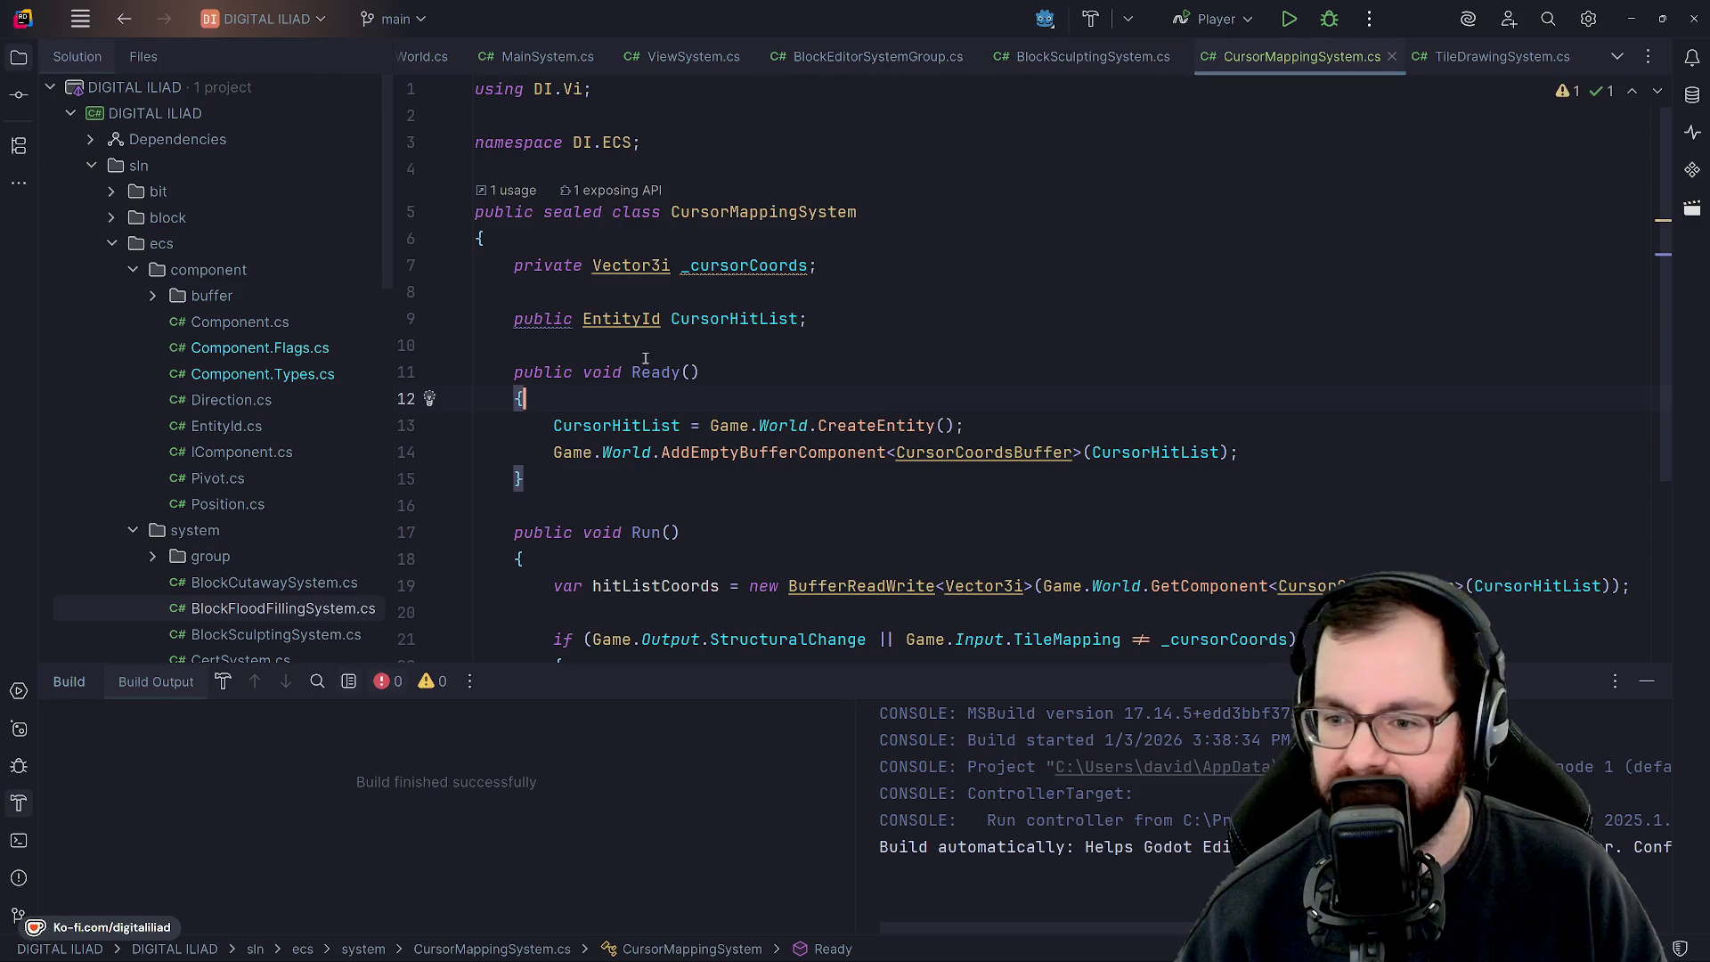
left_click(806, 370)
scroll(806, 369, "down", 2)
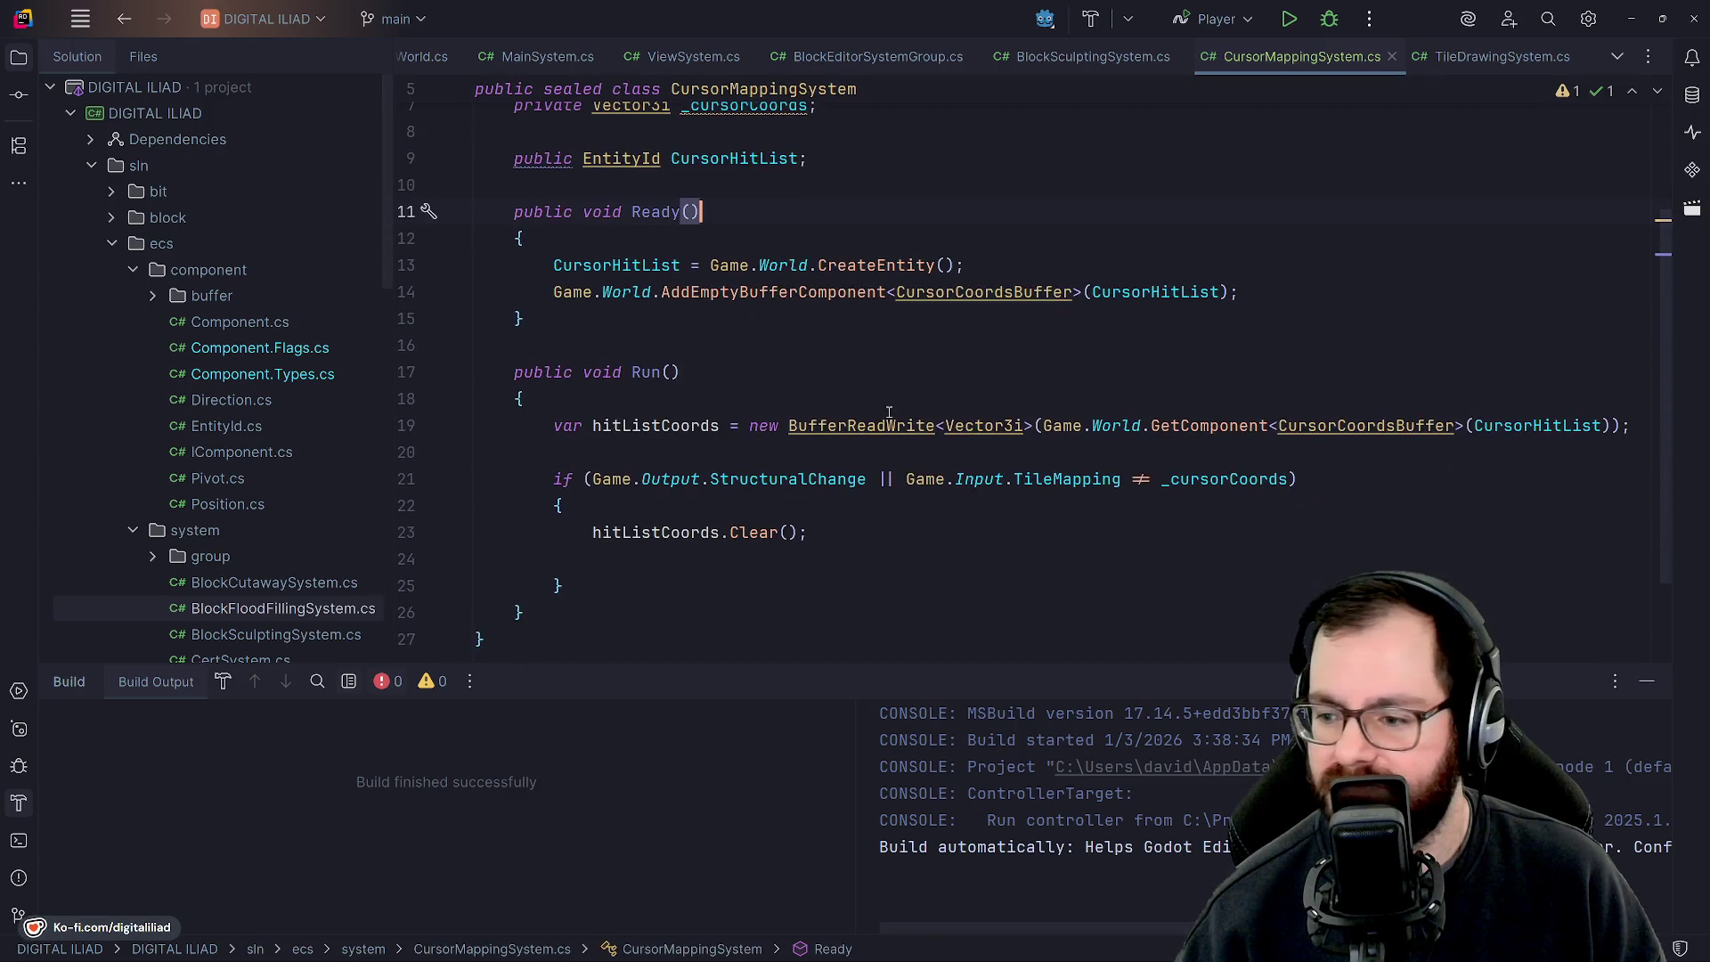
left_click(980, 428, "ctrl")
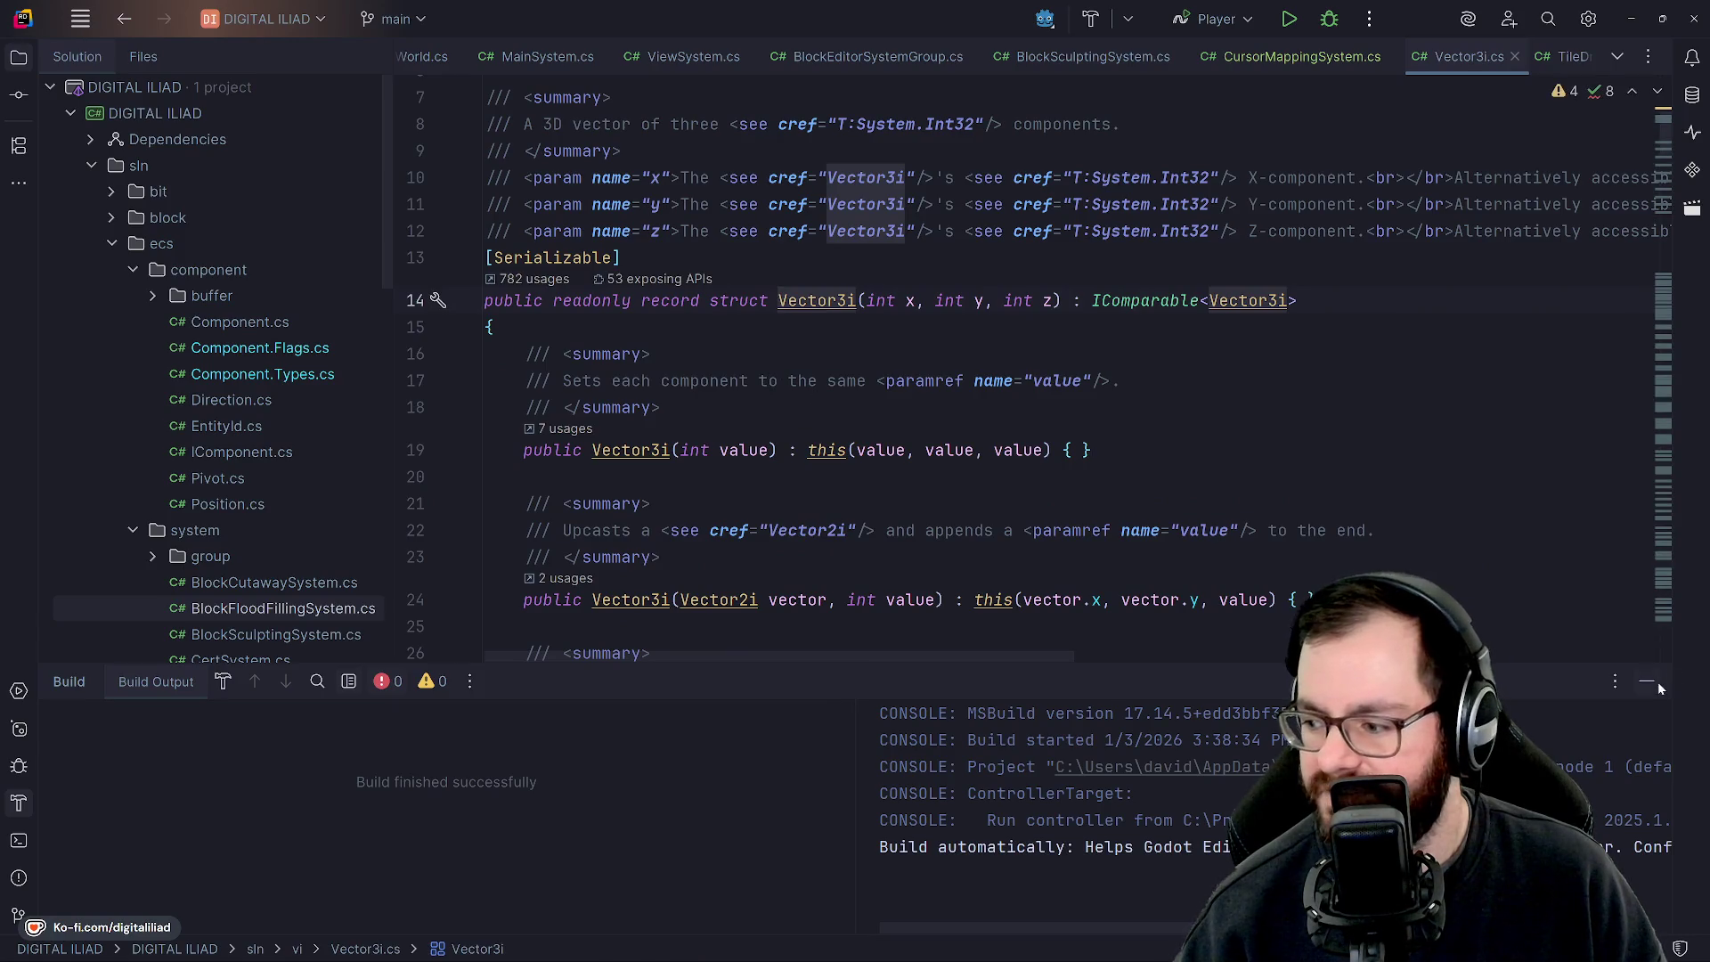
scroll(847, 531, "up", 2)
scroll(838, 561, "down", 5)
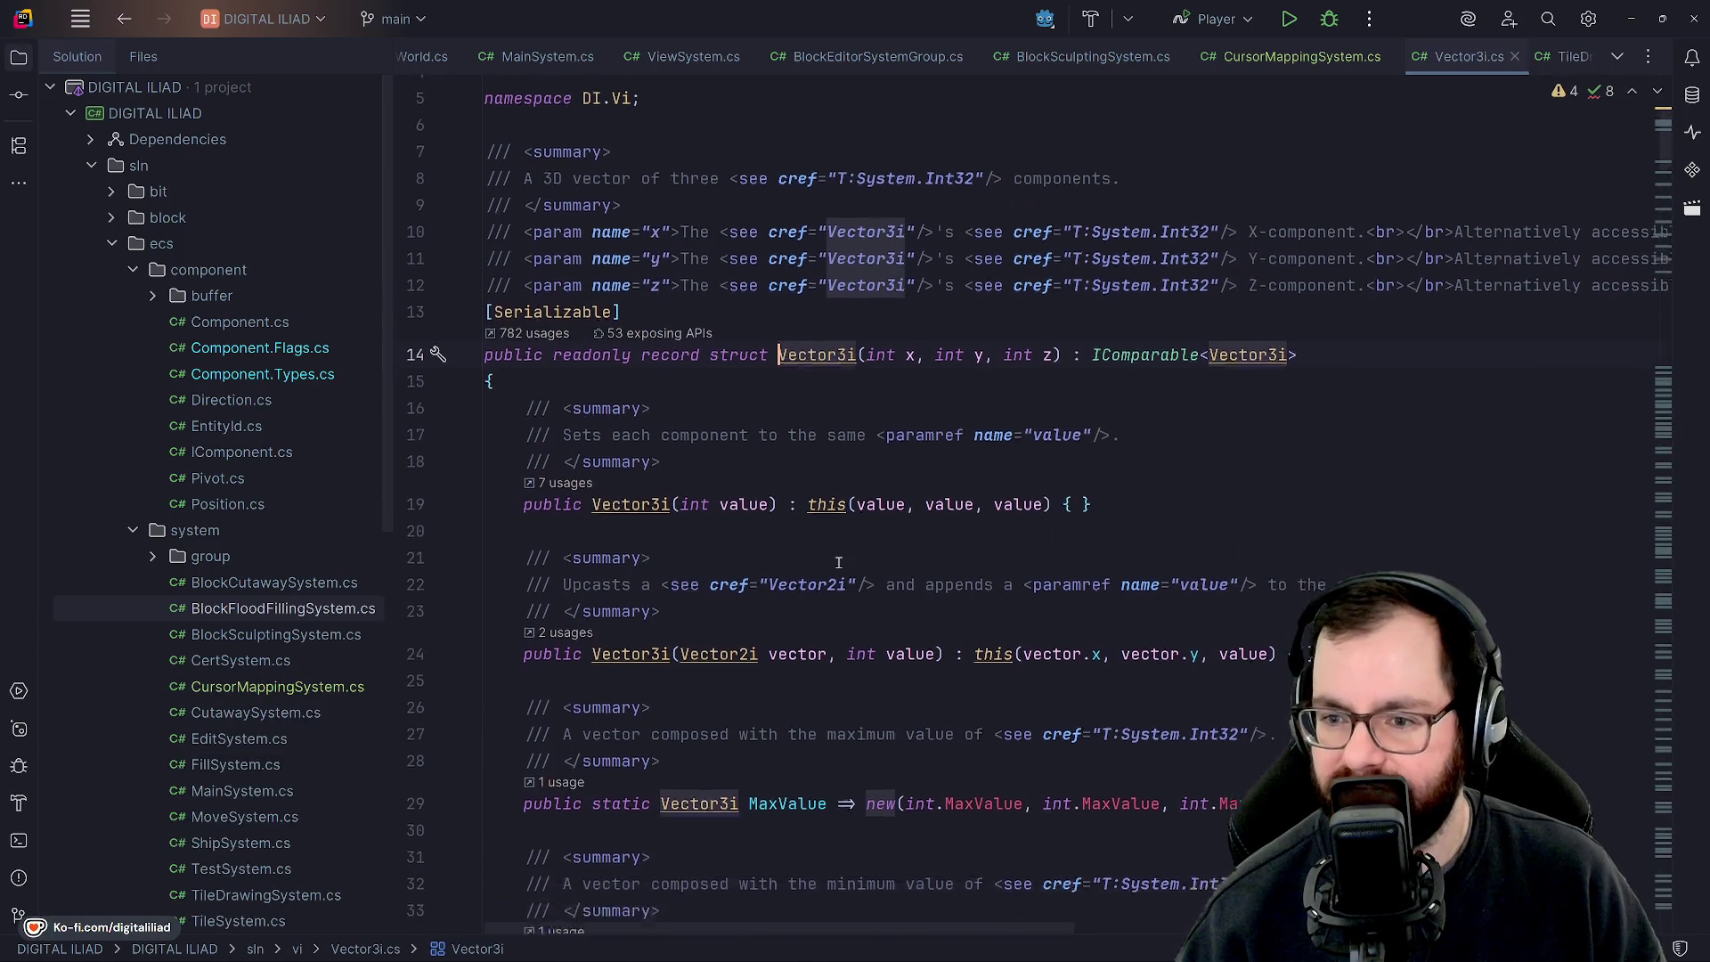
scroll(838, 562, "down", 10)
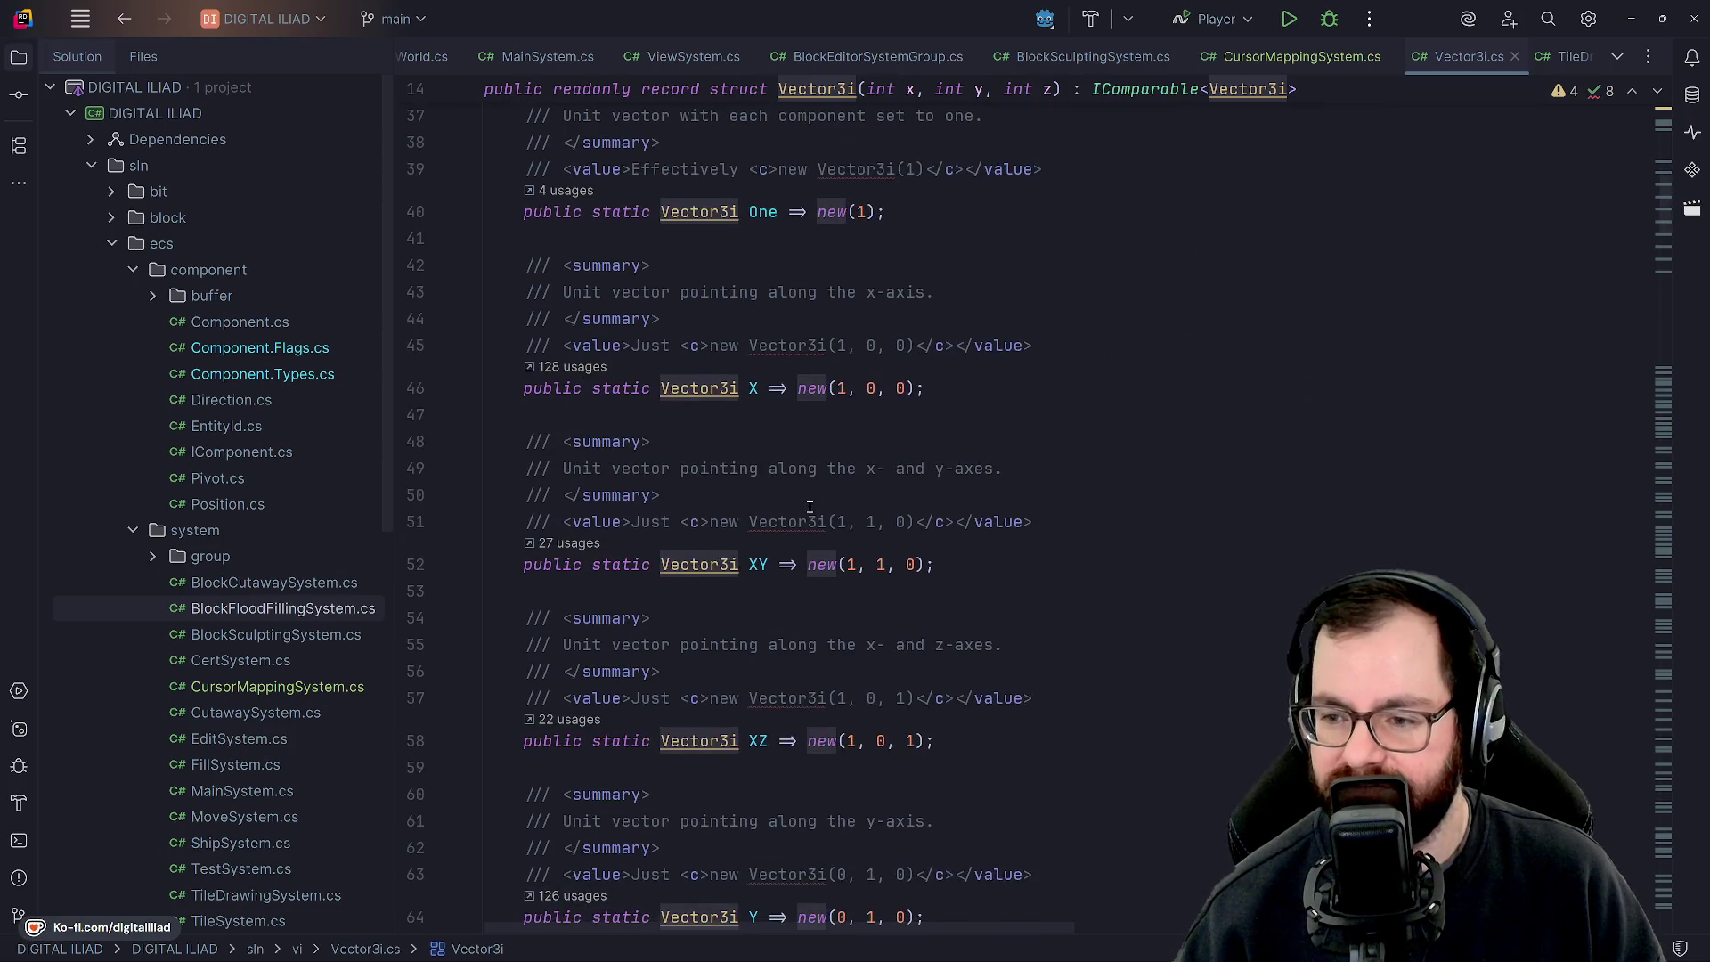
scroll(809, 507, "down", 15)
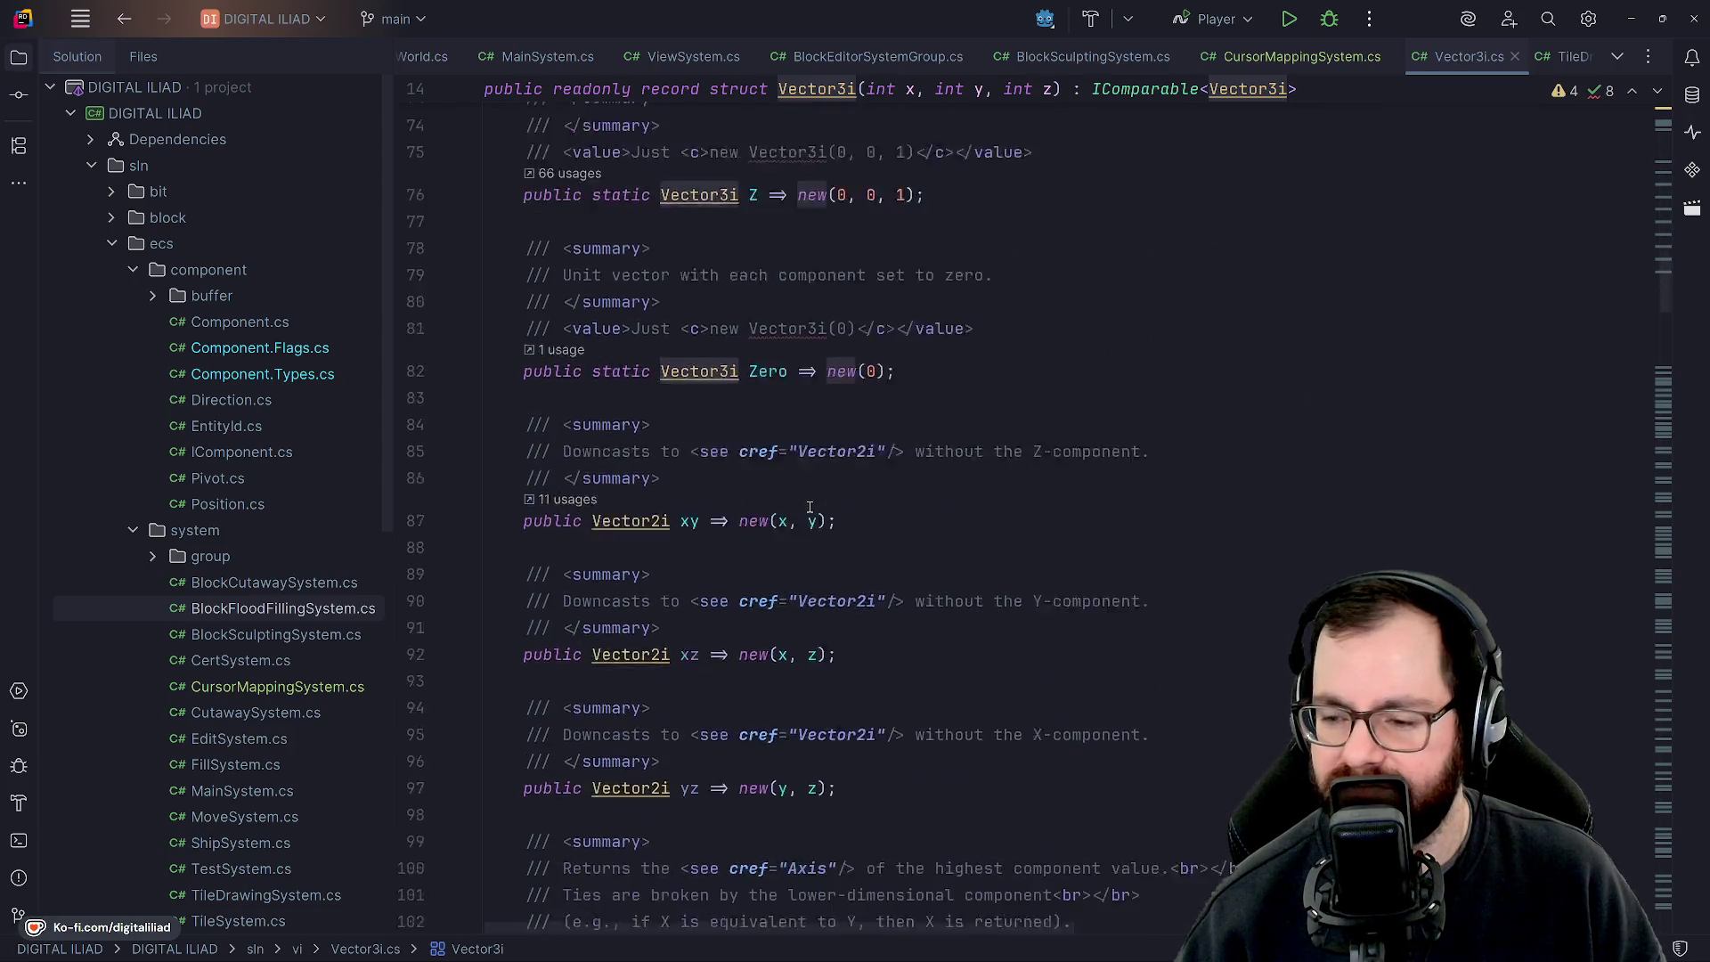
scroll(810, 506, "up", 5)
scroll(809, 507, "down", 15)
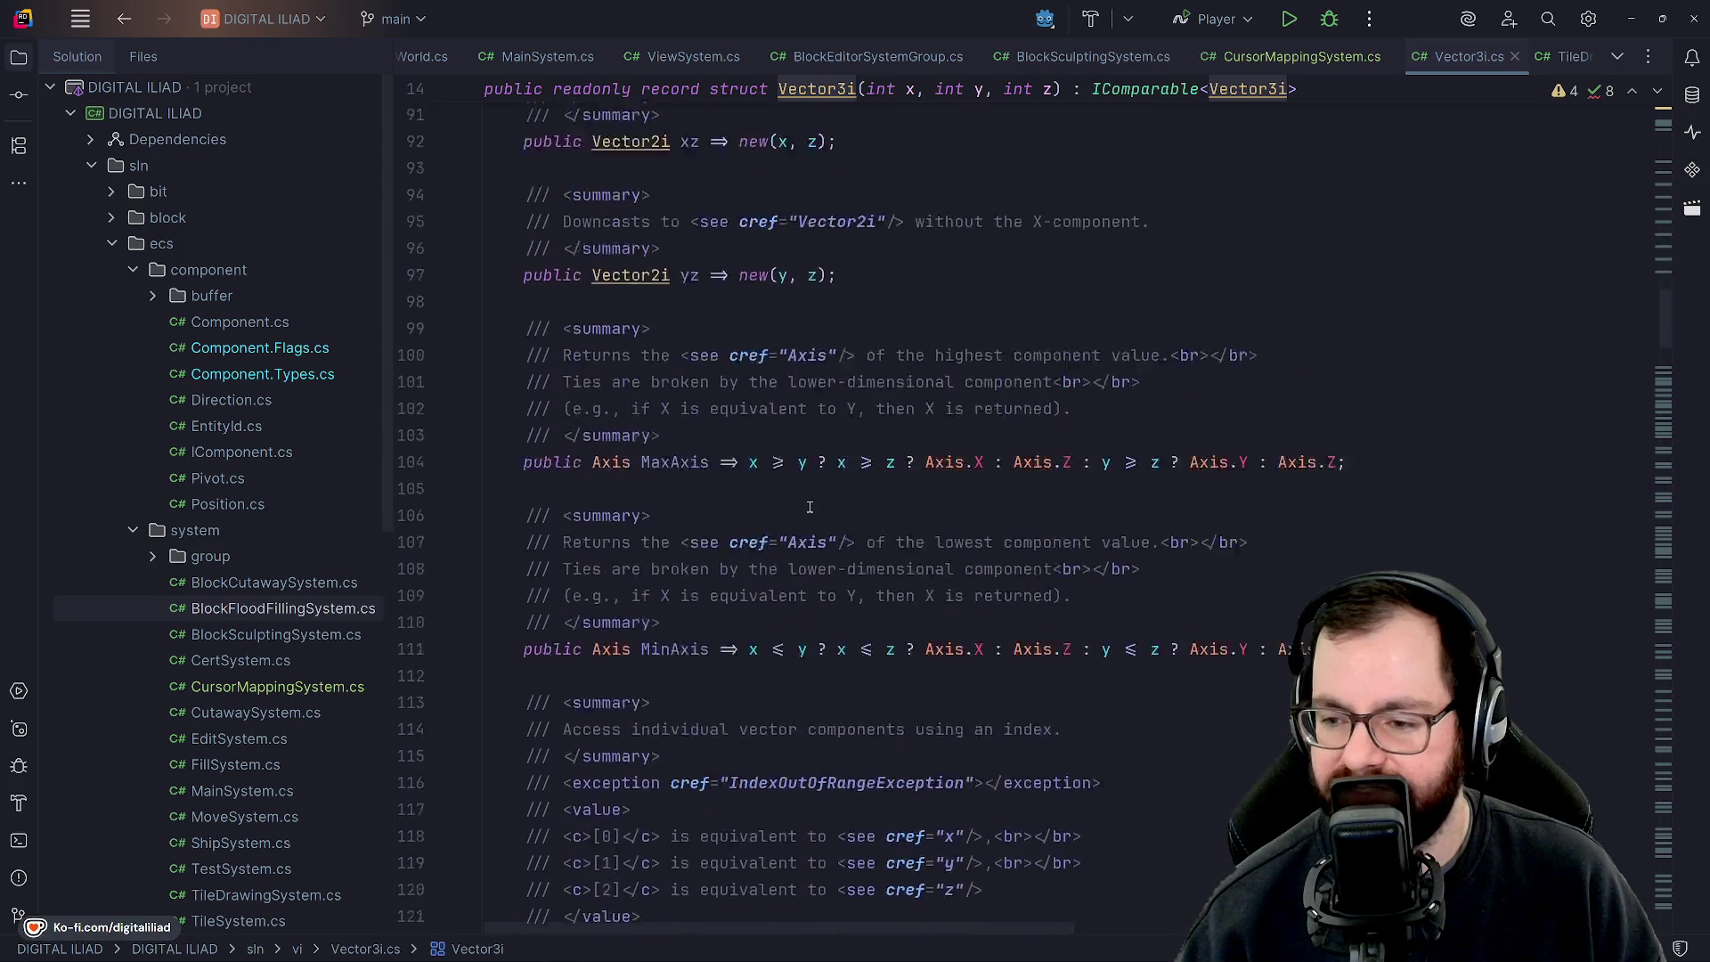
scroll(809, 506, "down", 10)
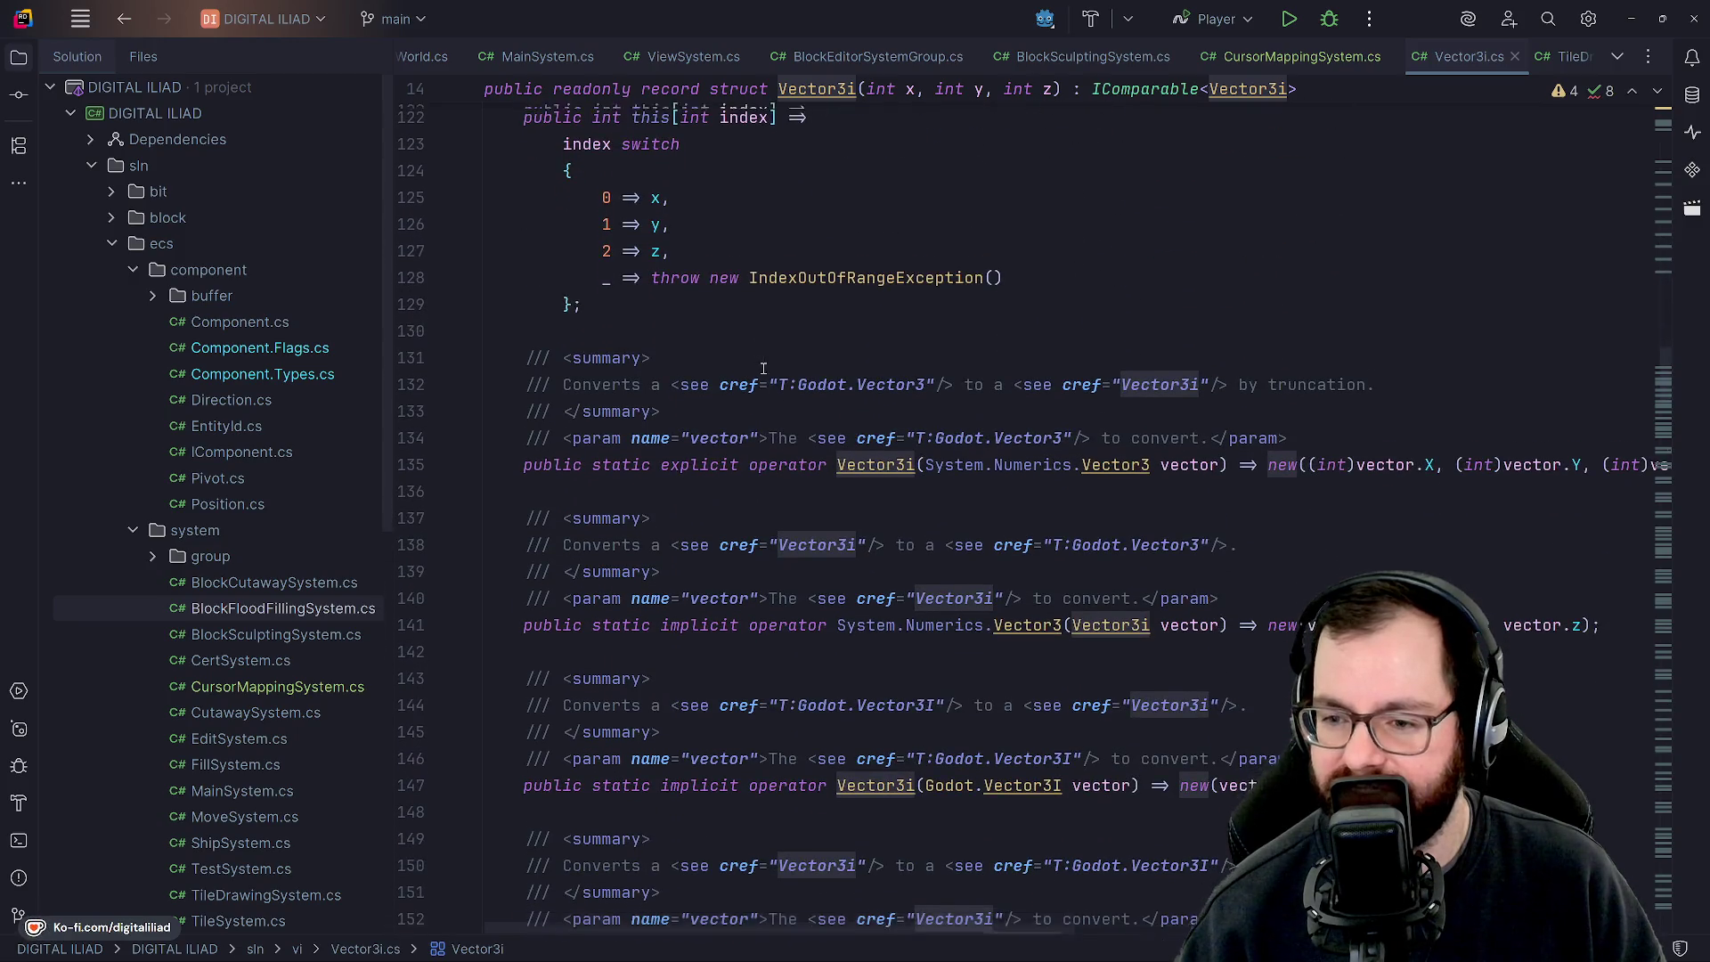
scroll(822, 421, "down", 2)
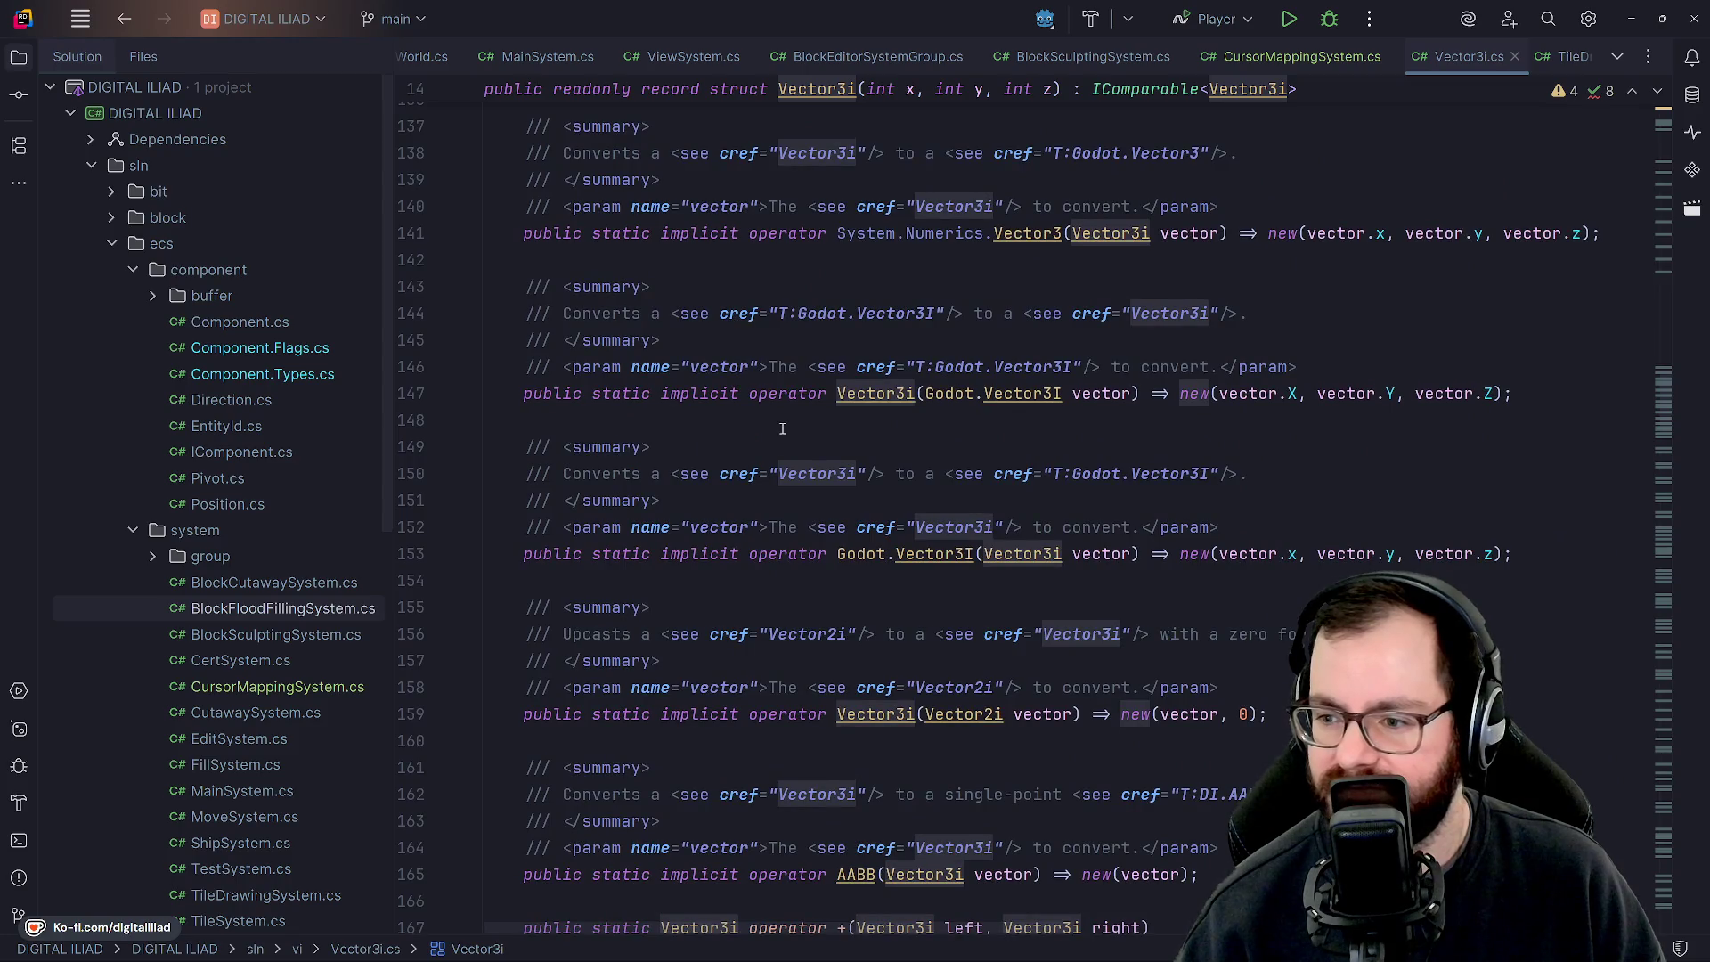
scroll(783, 428, "down", 7)
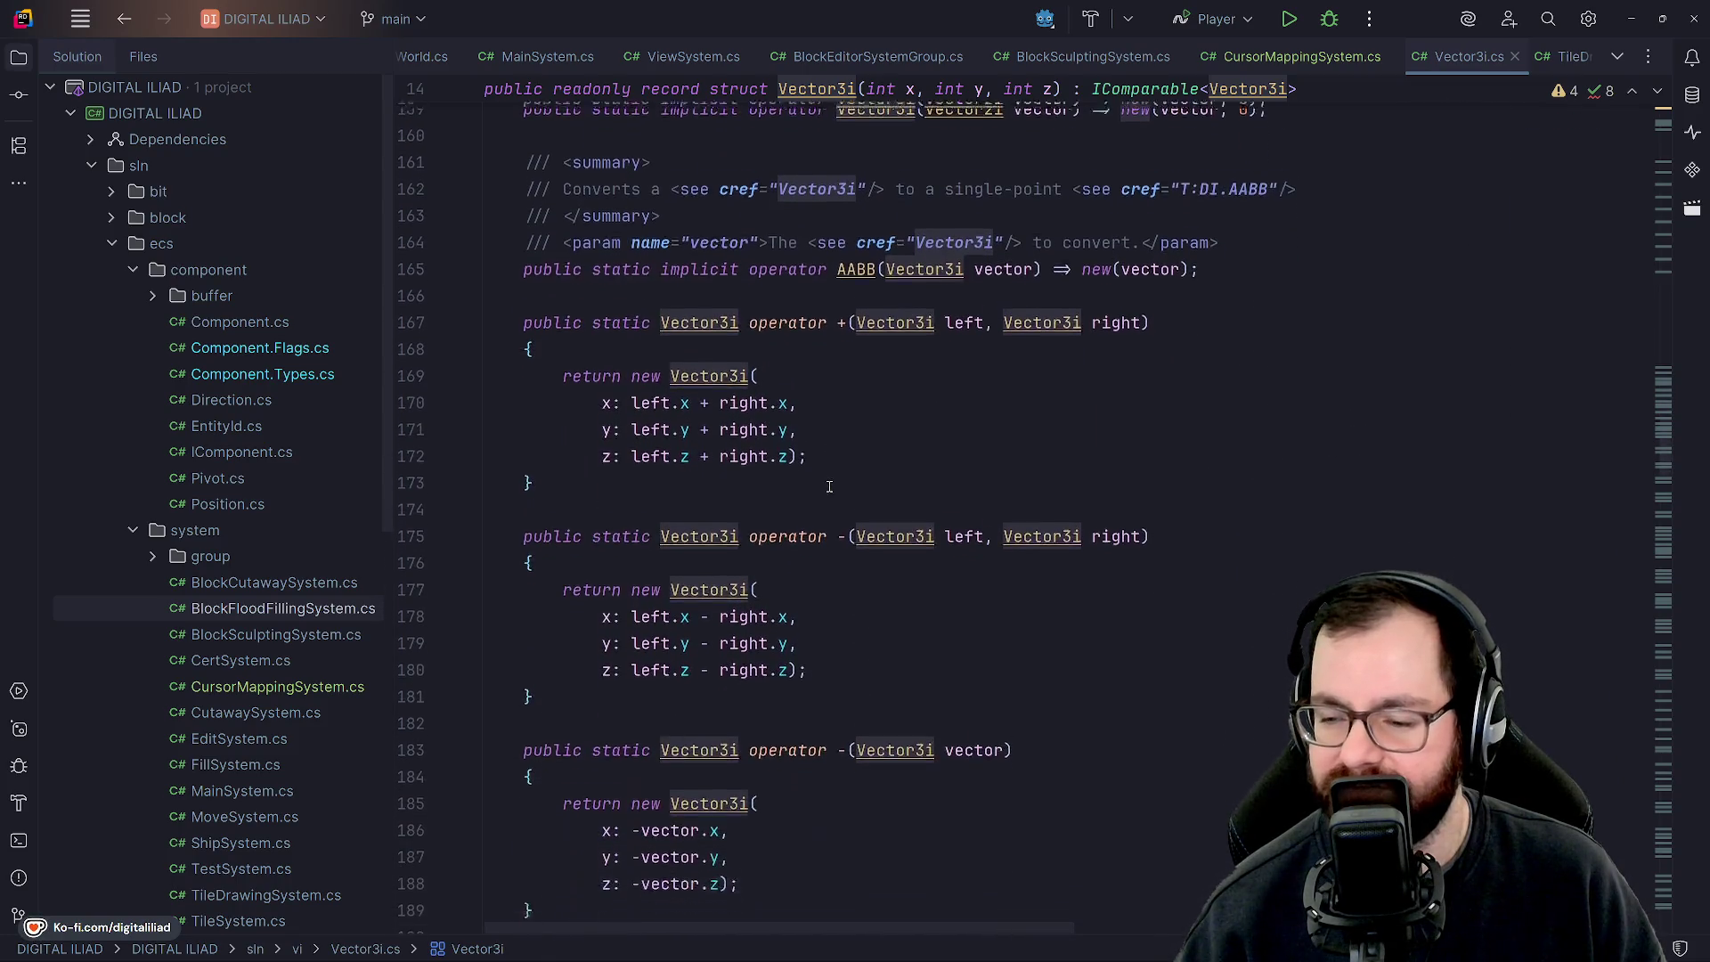
scroll(830, 487, "down", 4)
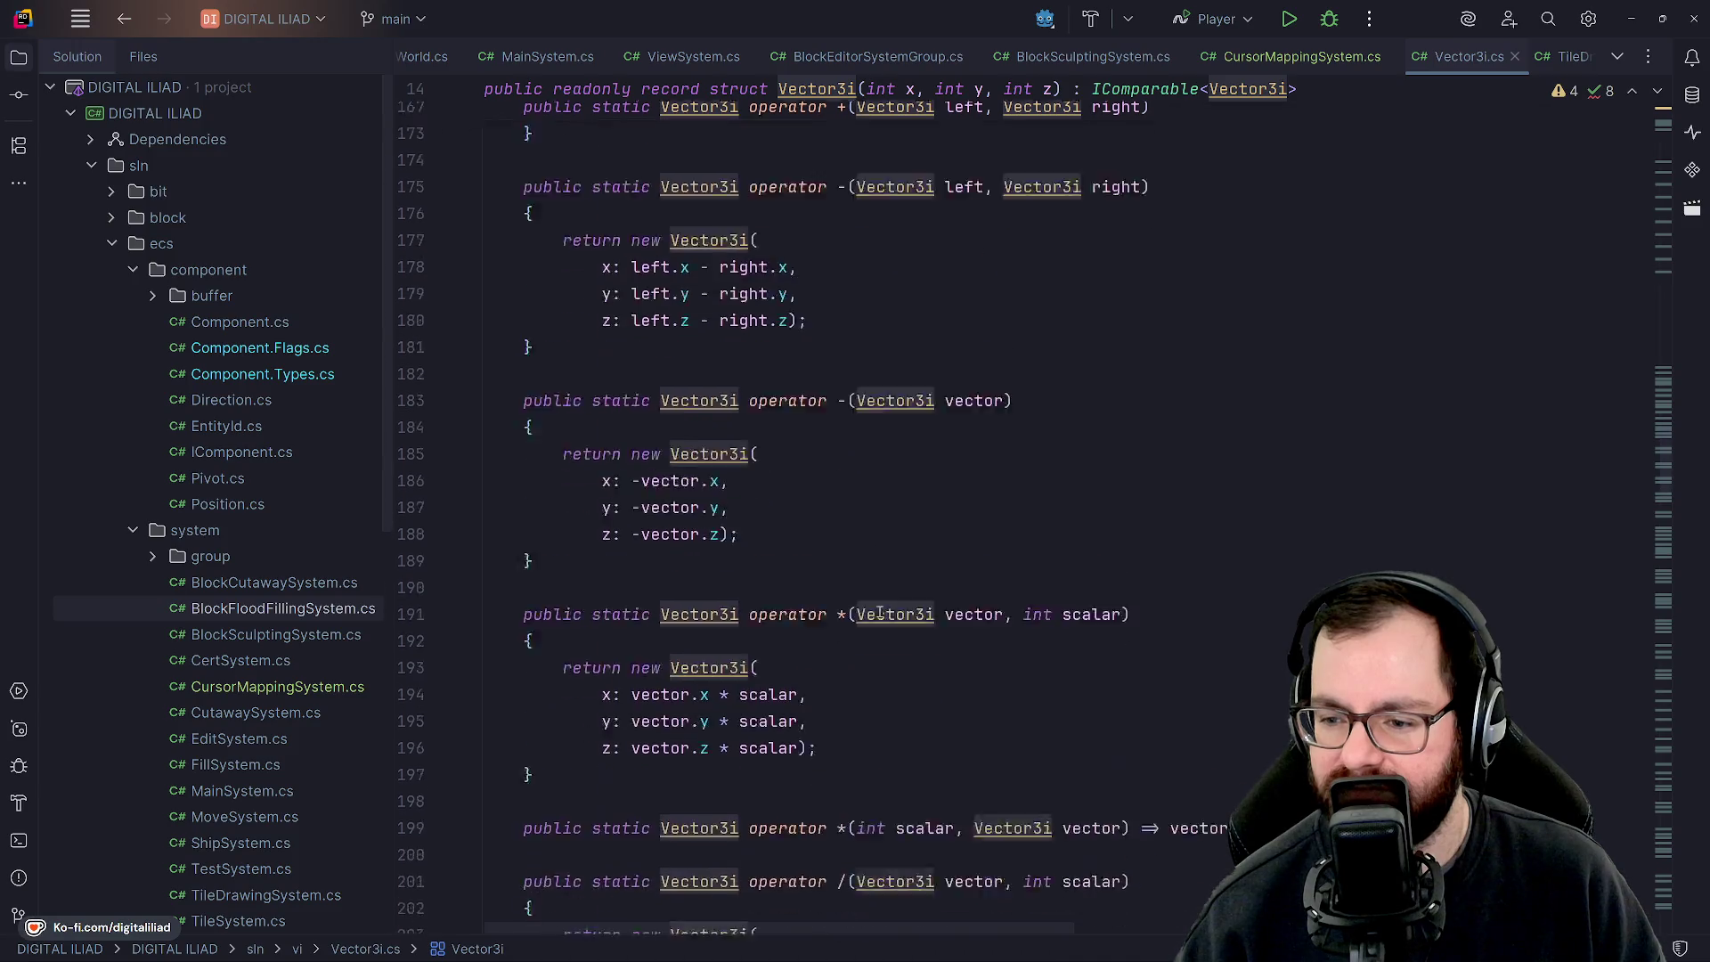
scroll(868, 588, "down", 1)
scroll(837, 602, "down", 1)
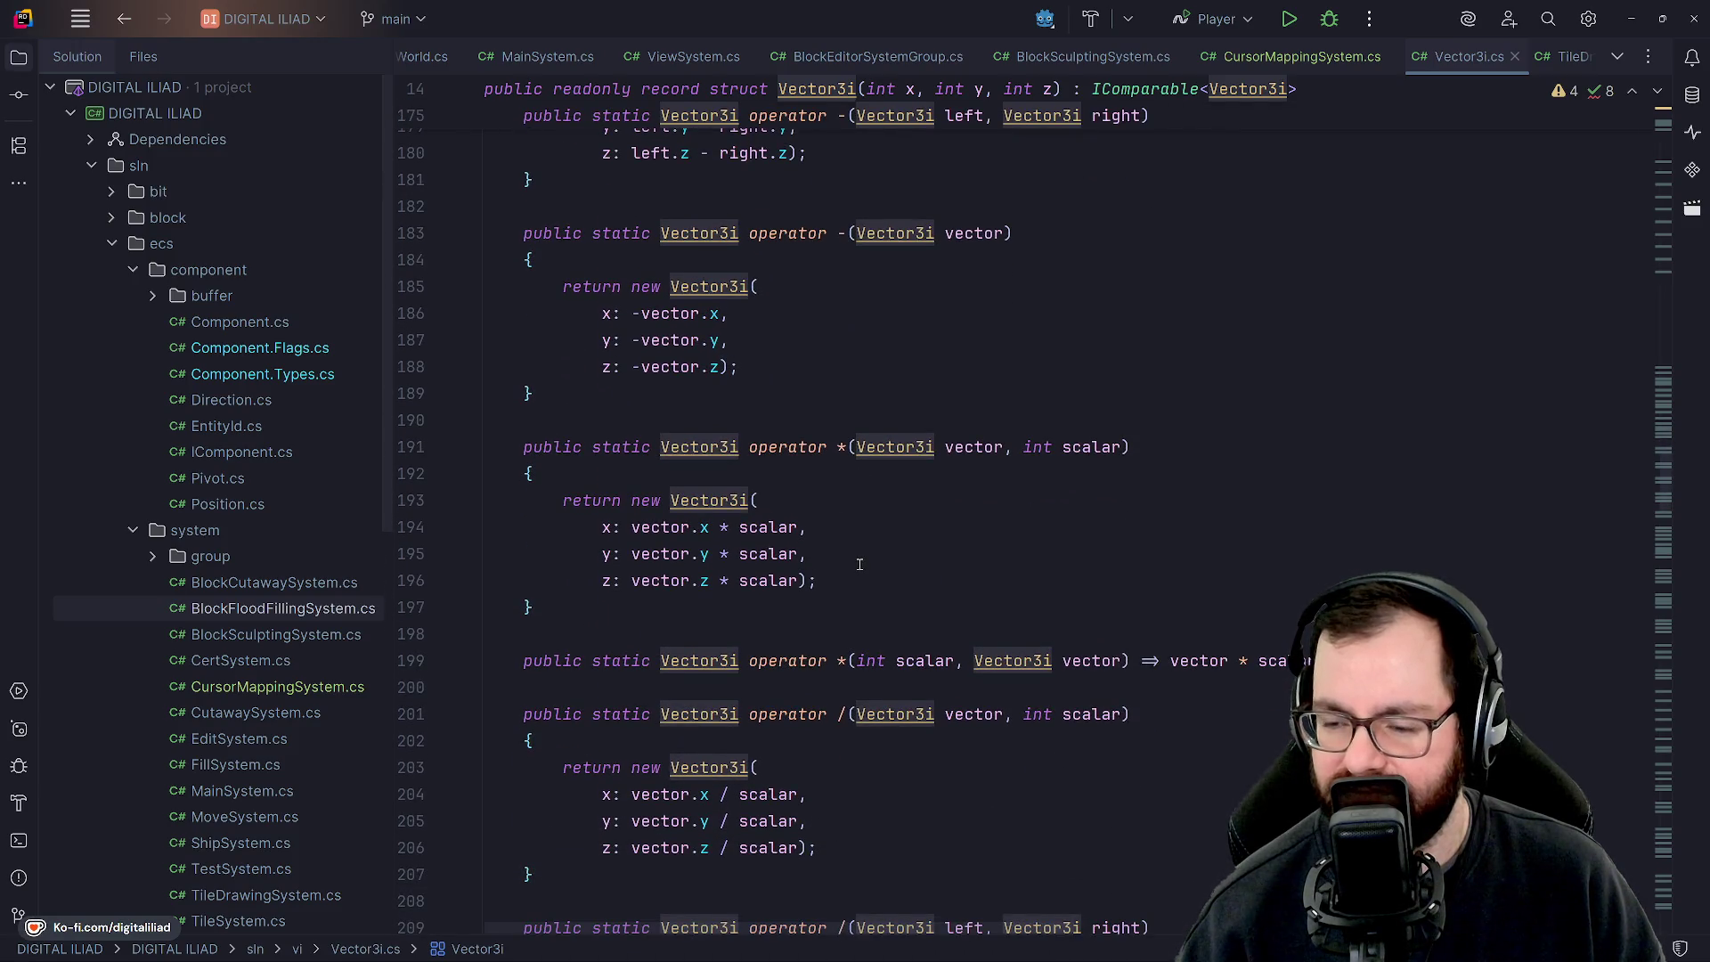
scroll(859, 563, "up", 3)
scroll(838, 504, "up", 3)
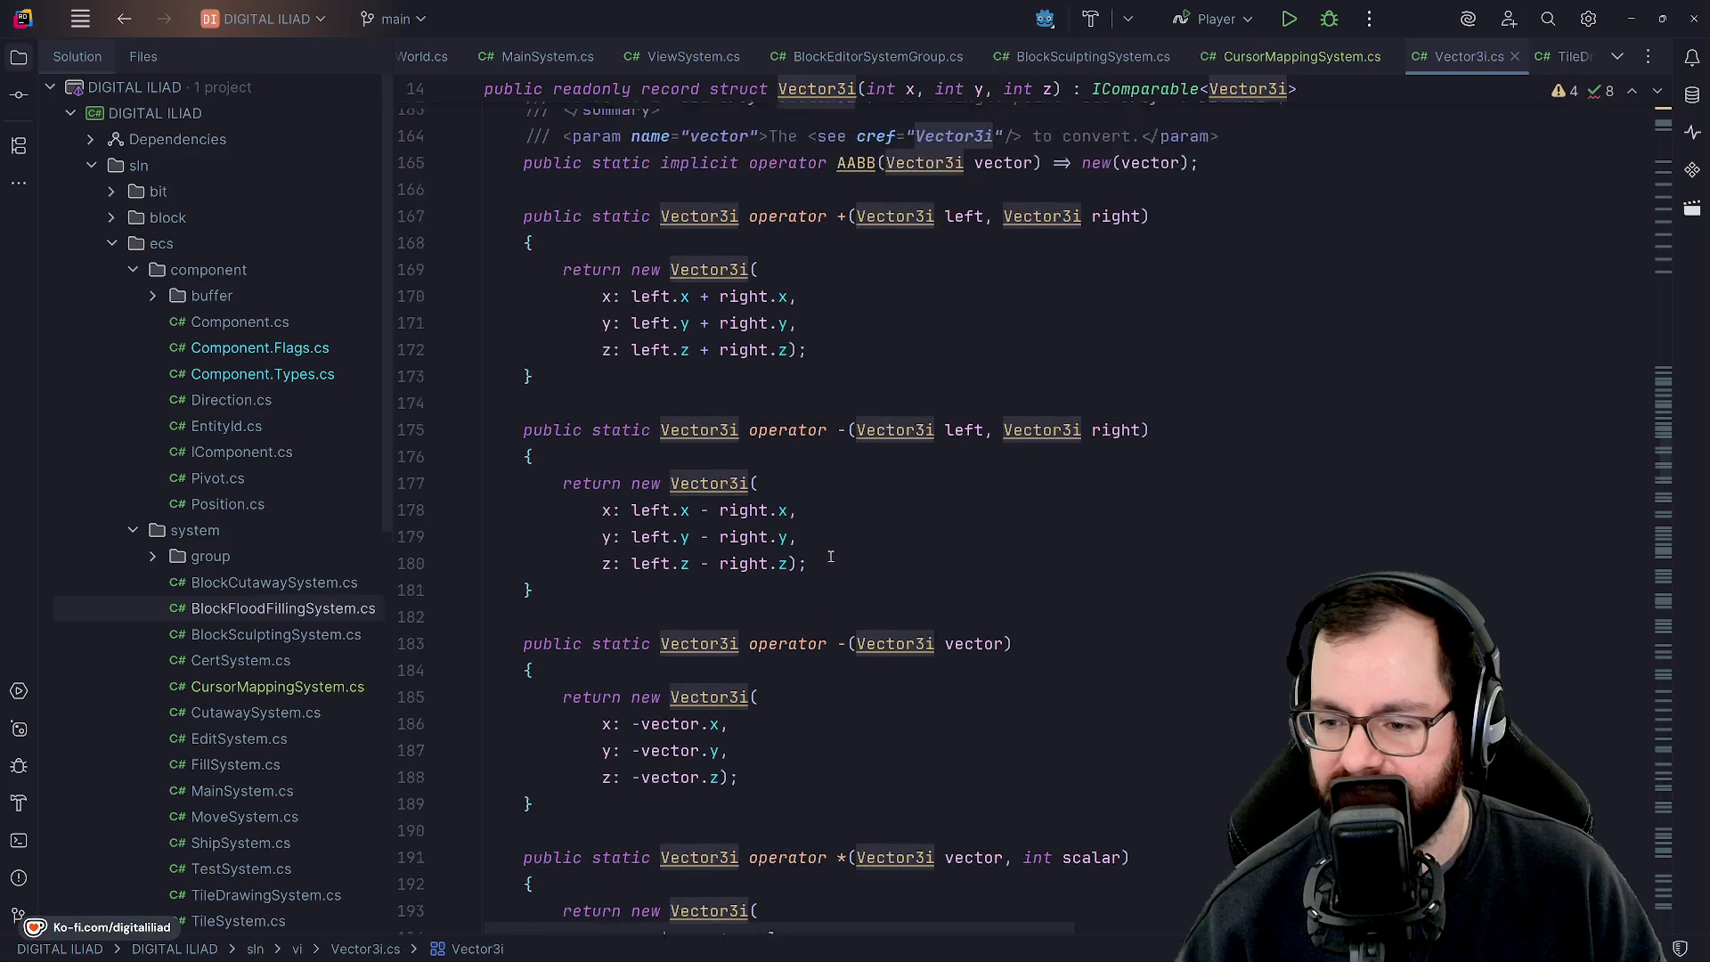
scroll(838, 504, "up", 2)
scroll(855, 357, "down", 2)
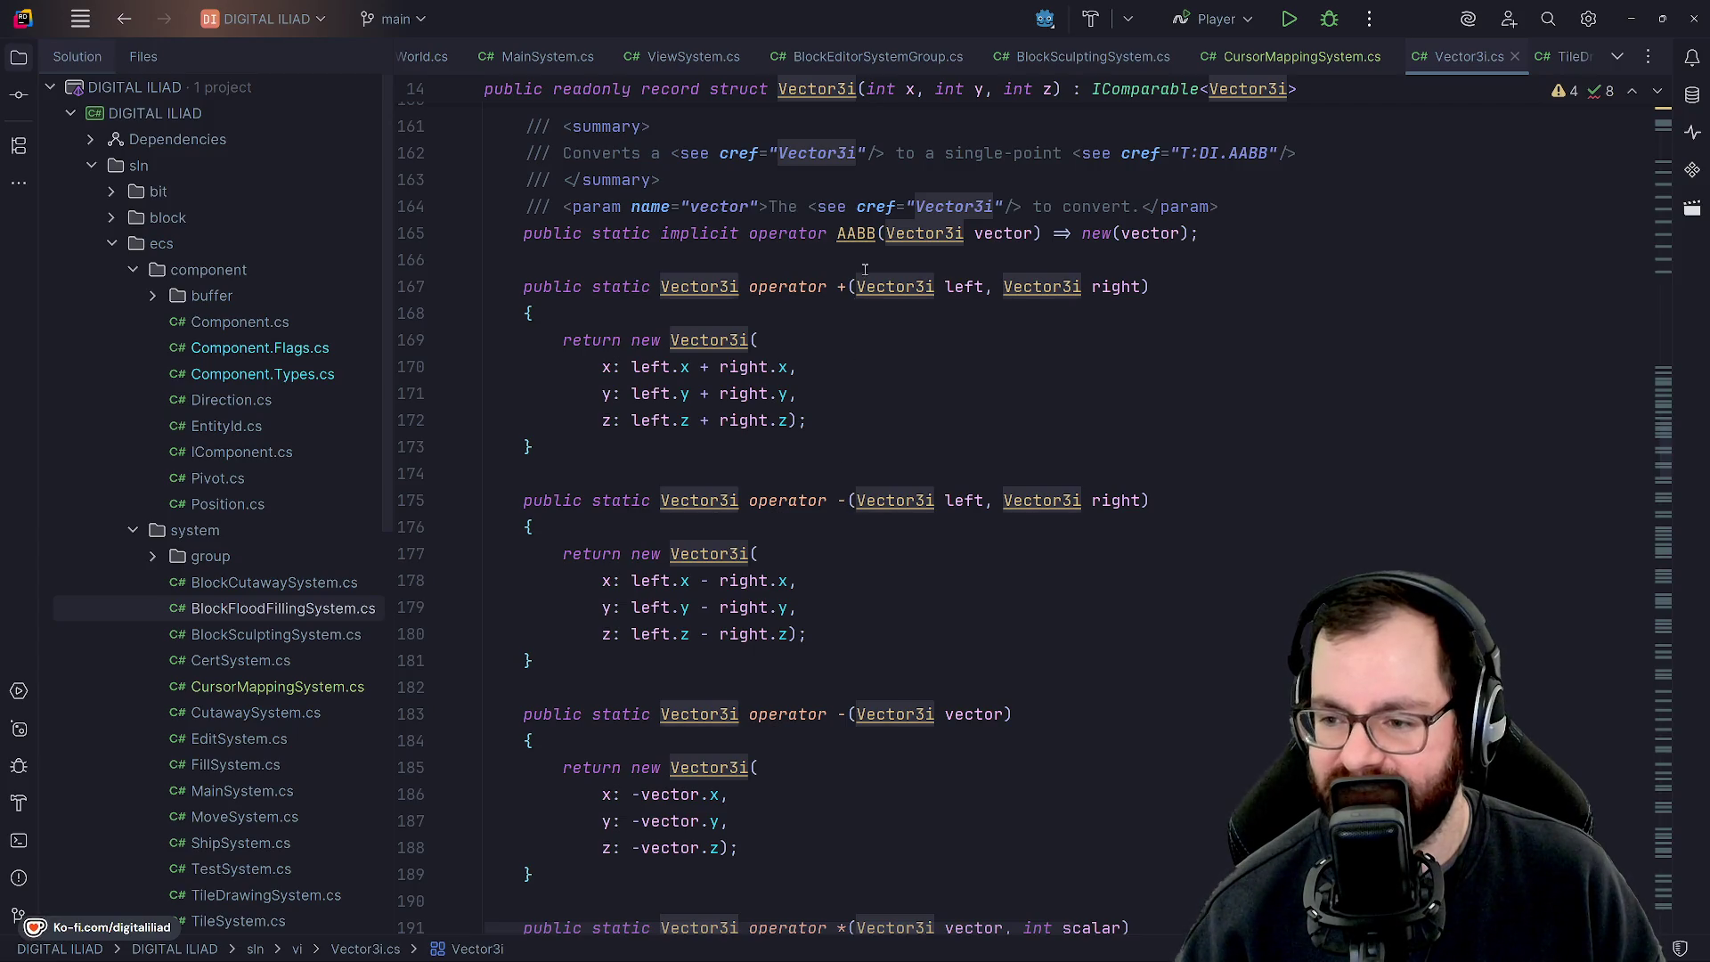
scroll(842, 596, "down", 2)
scroll(866, 481, "up", 2)
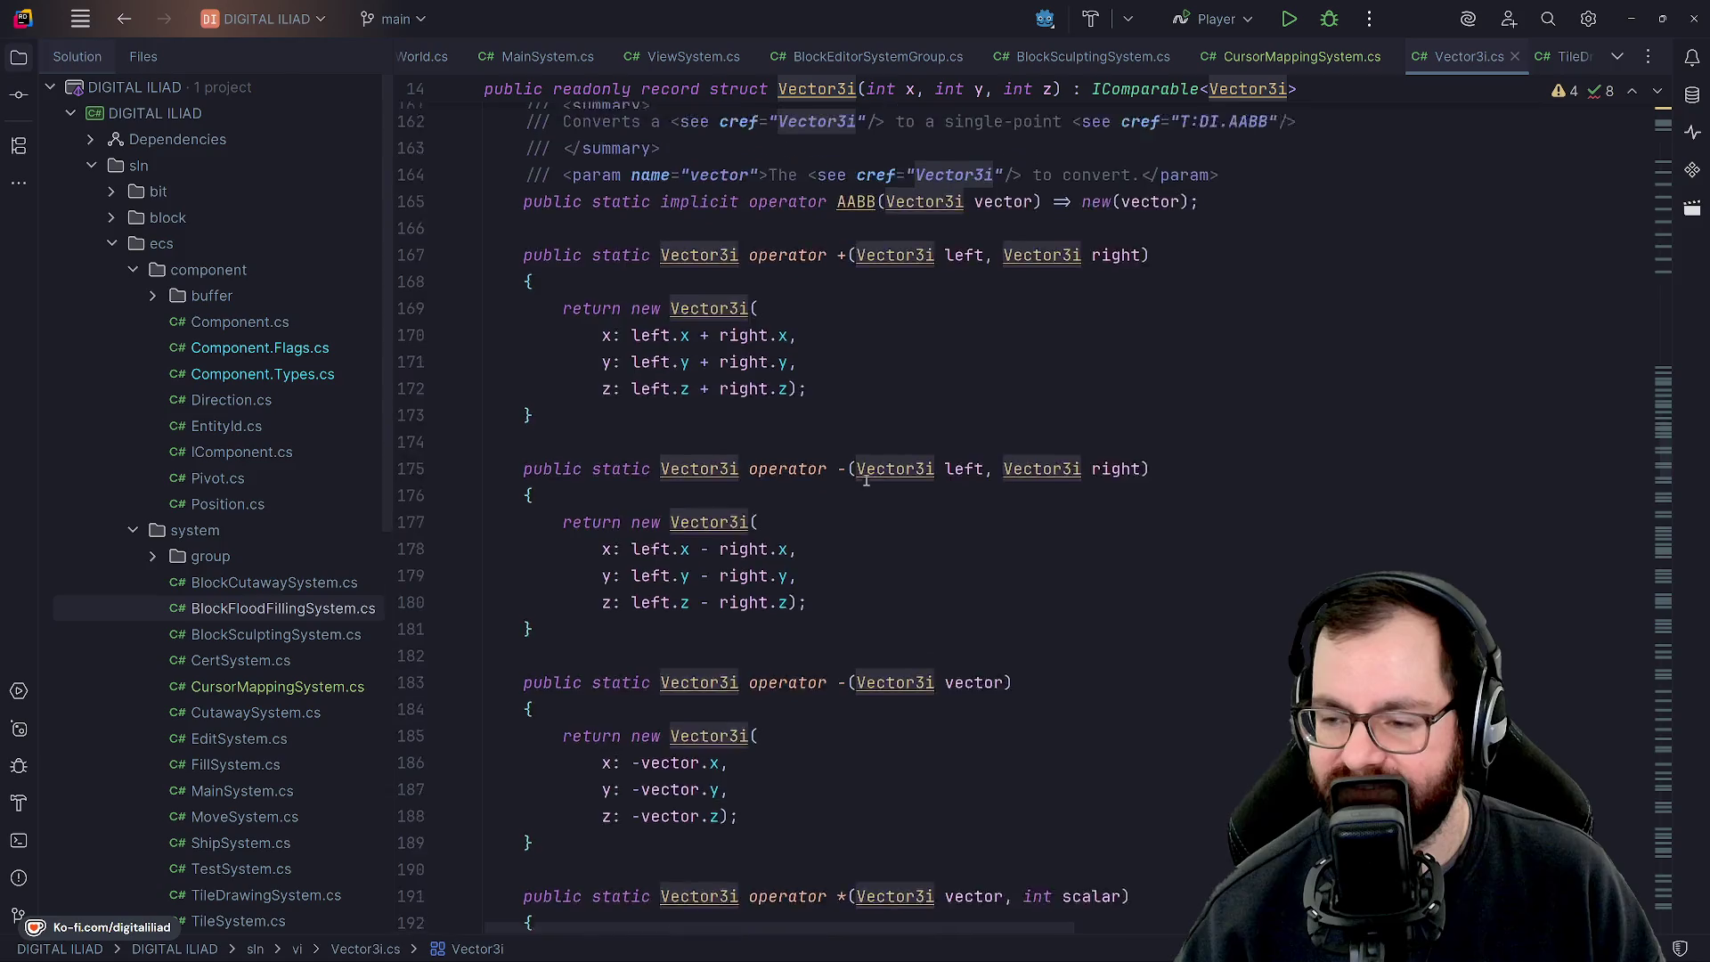
scroll(865, 480, "up", 2)
scroll(837, 490, "down", 3)
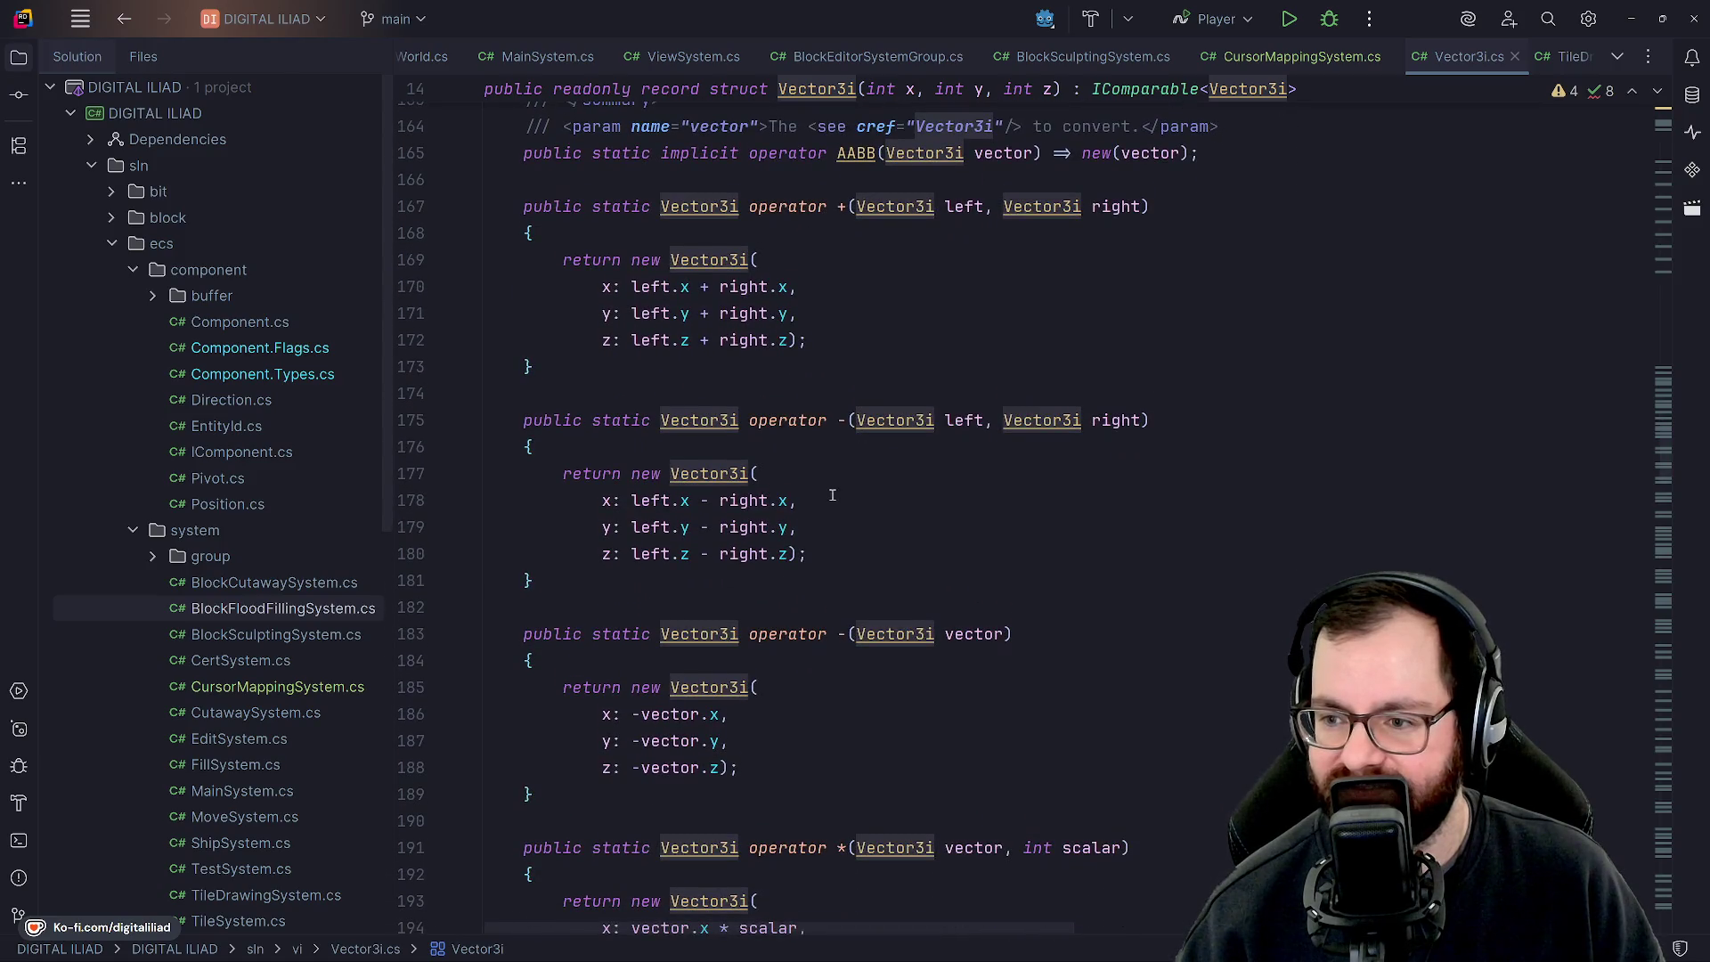
scroll(808, 466, "down", 5)
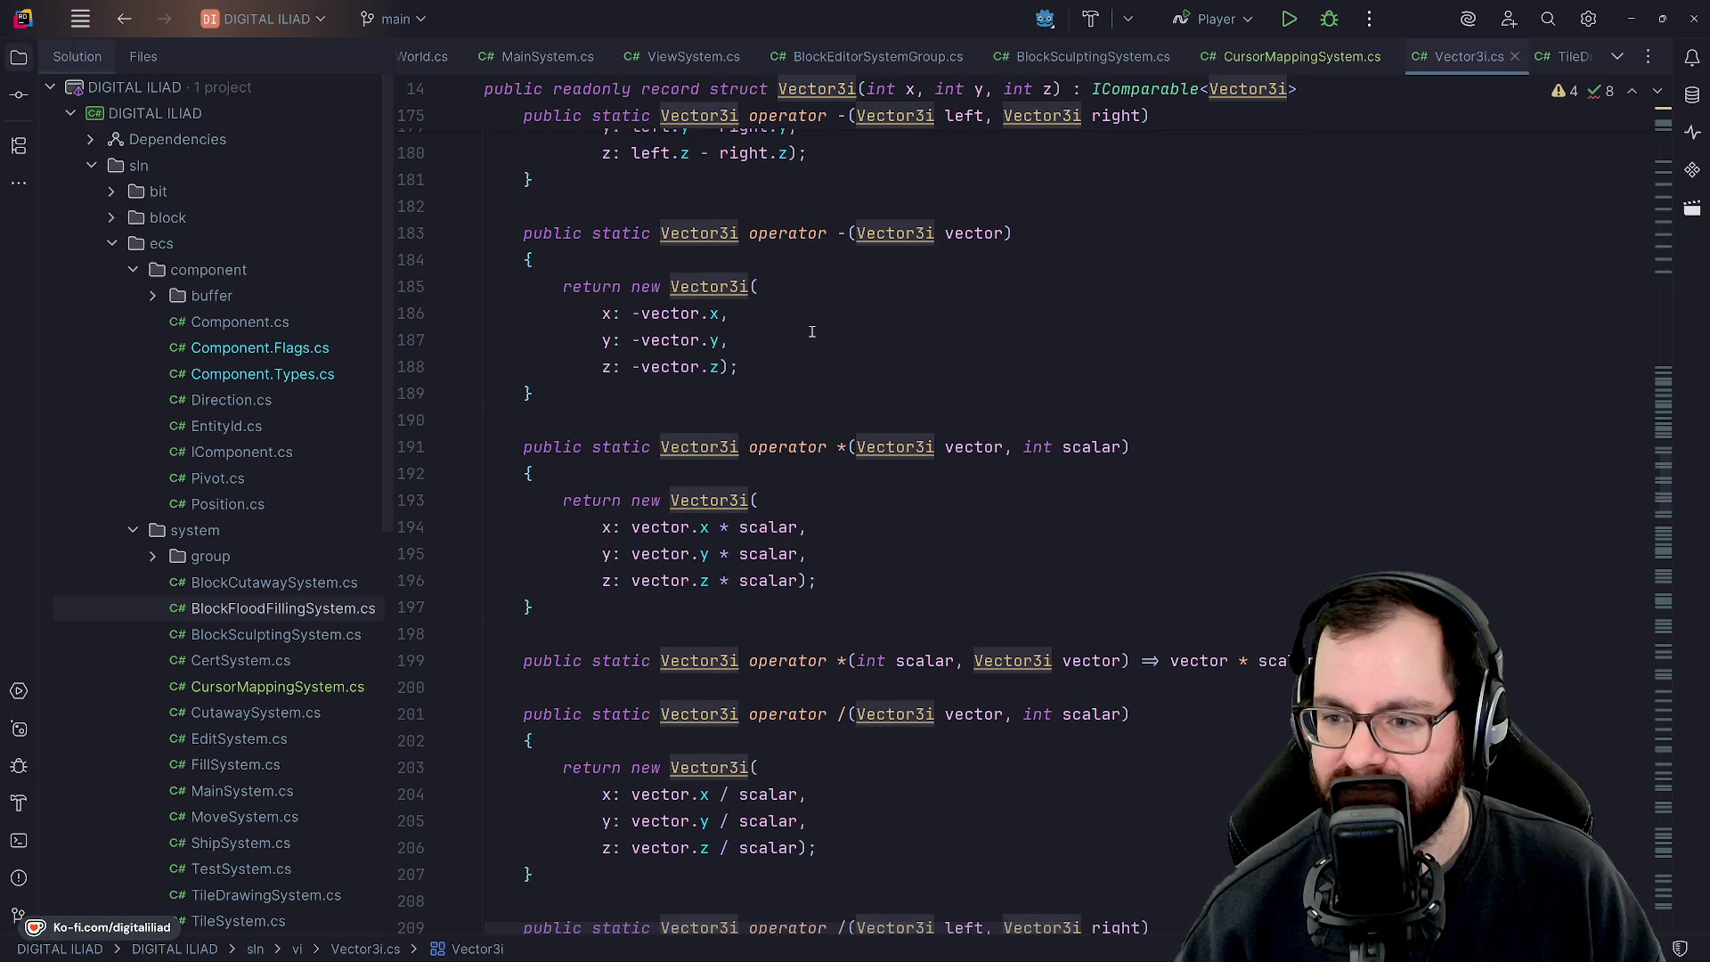
scroll(813, 364, "up", 6)
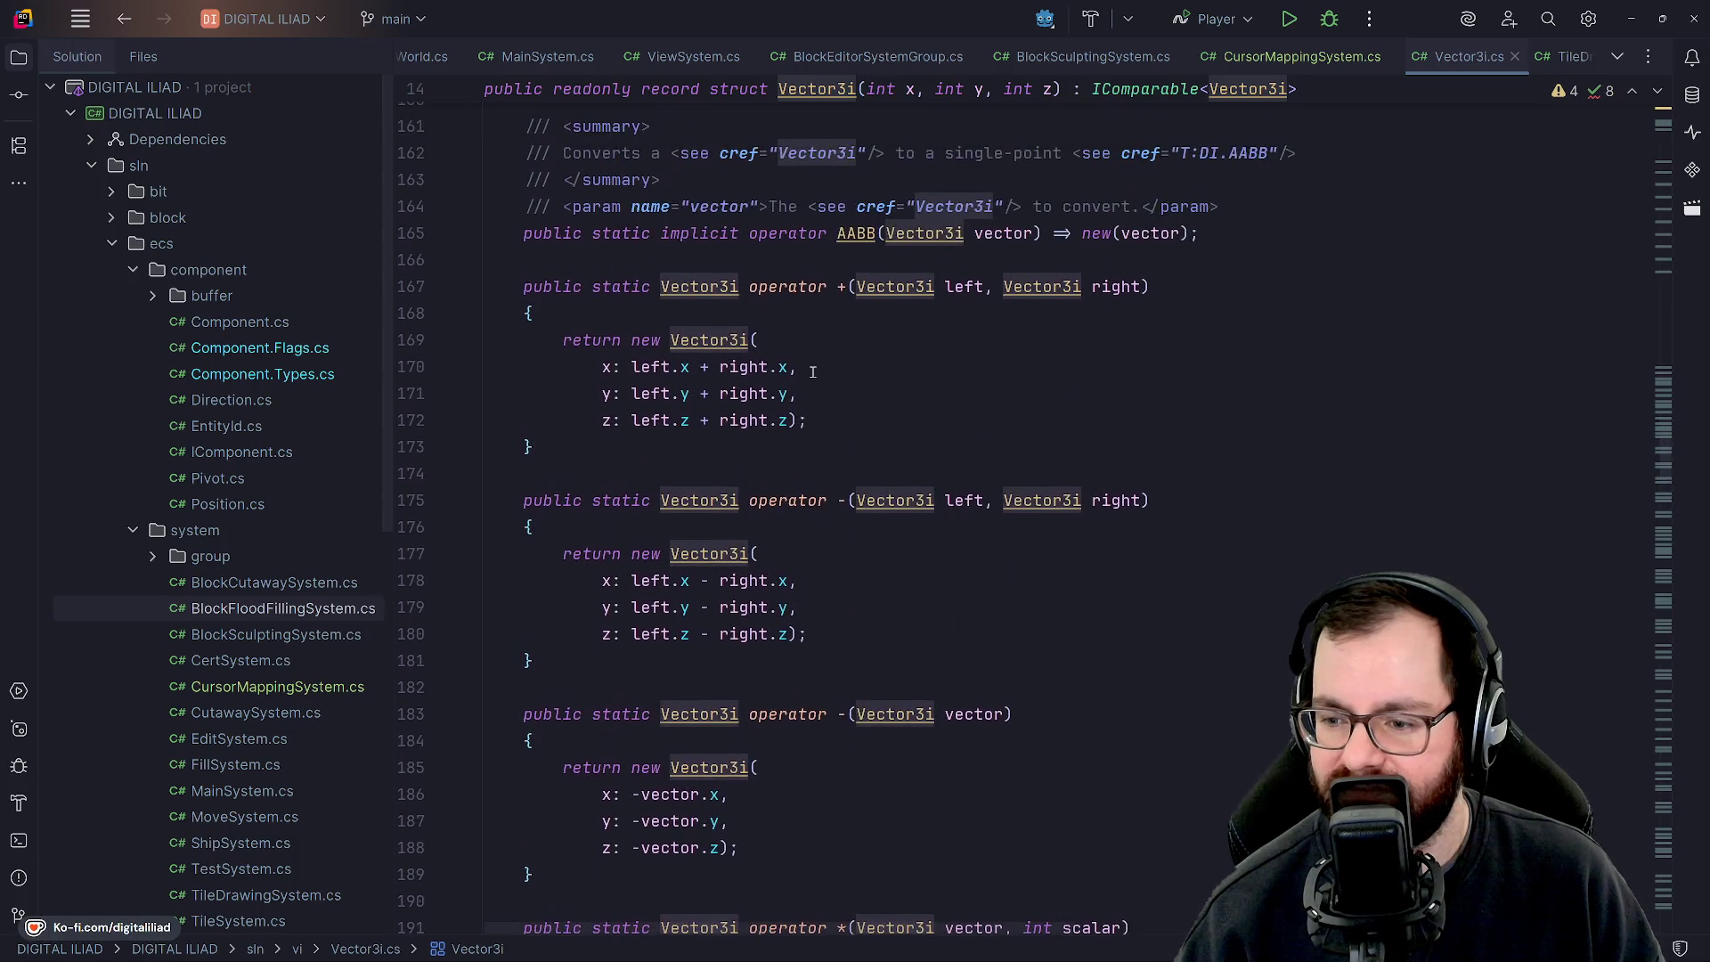
scroll(1015, 361, "down", 9)
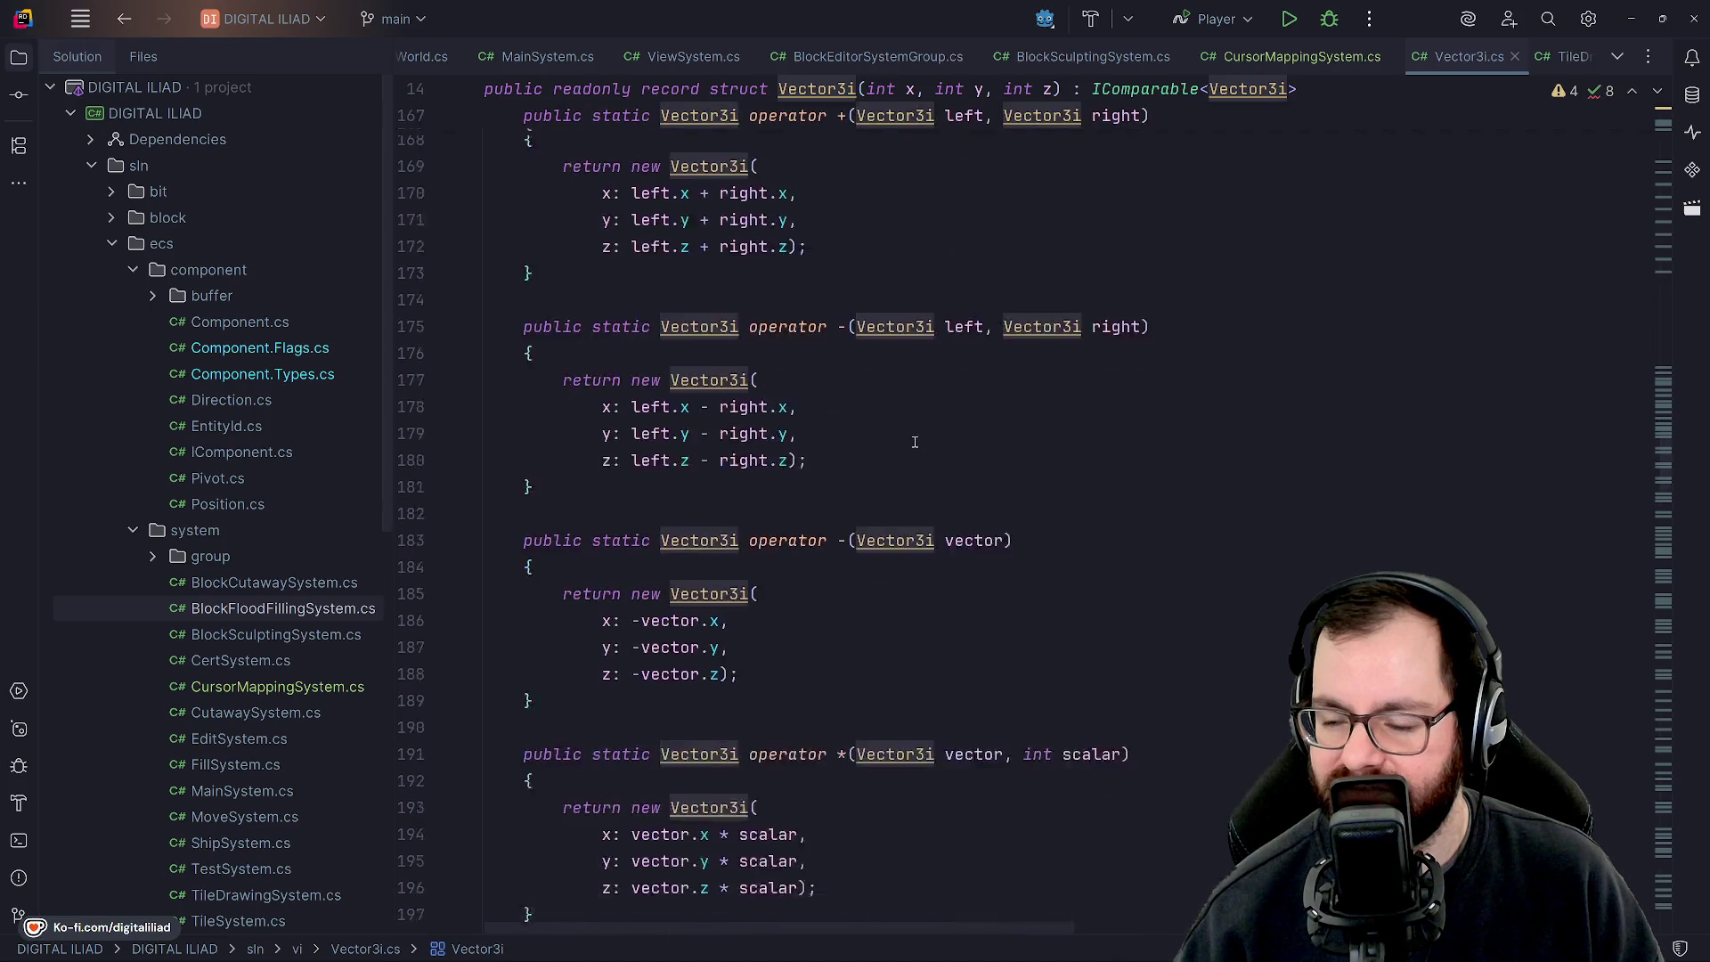
scroll(902, 435, "down", 7)
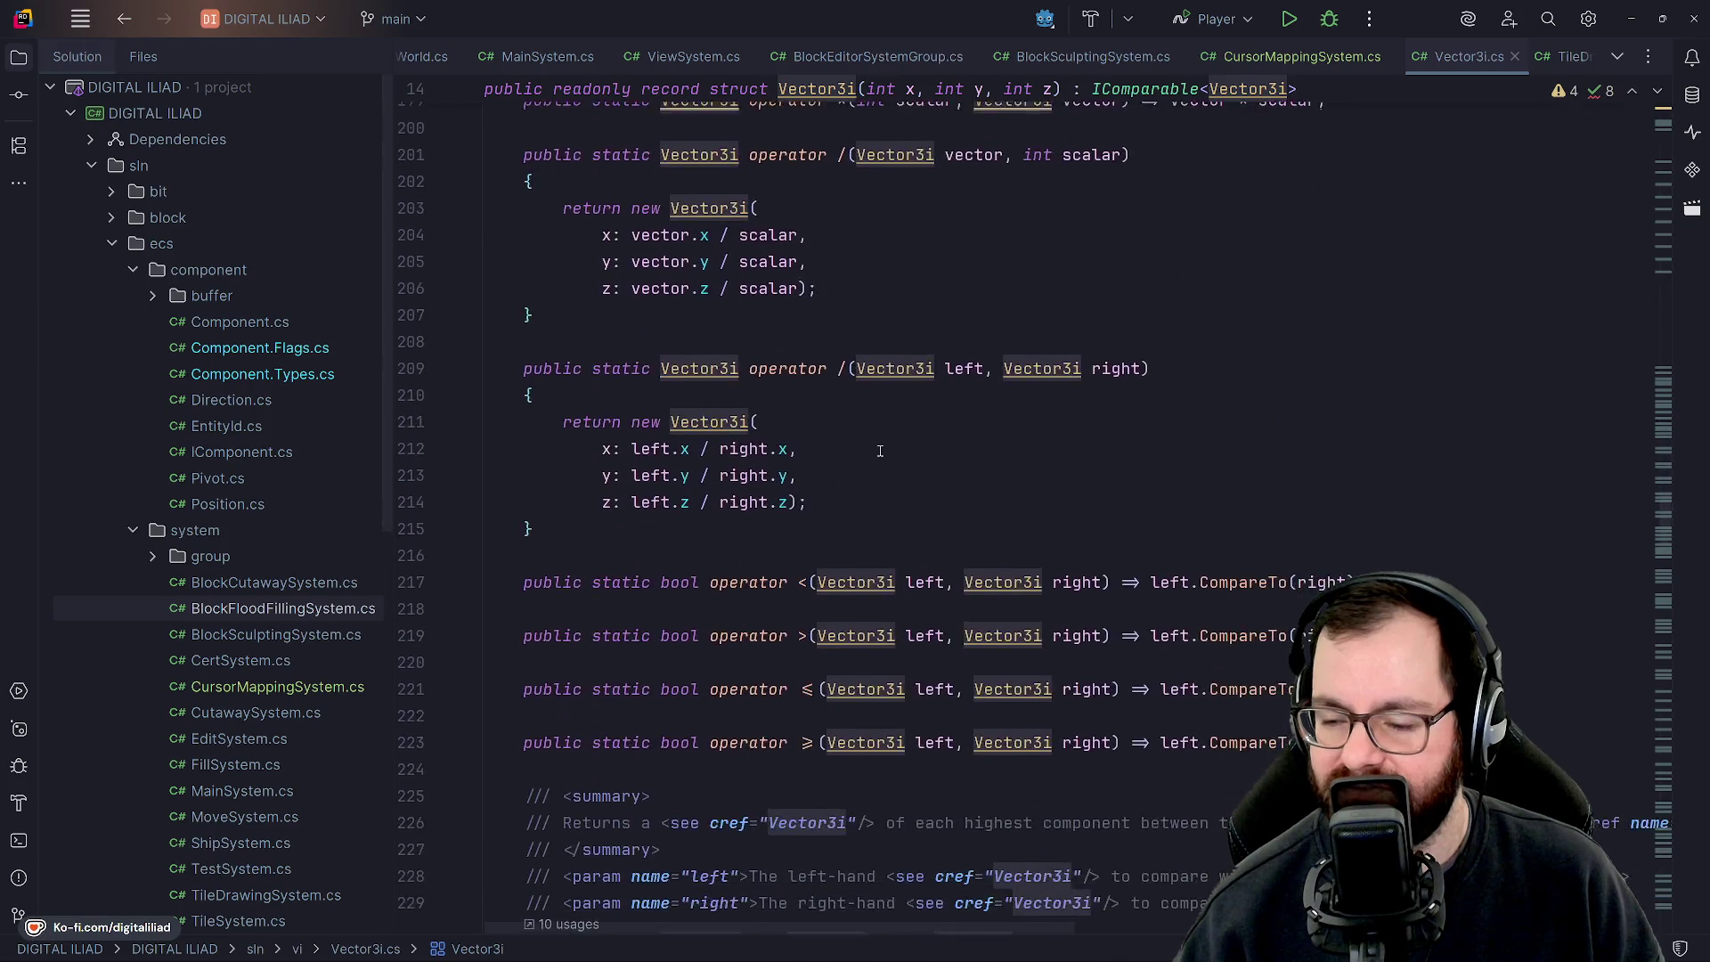
scroll(867, 358, "down", 6)
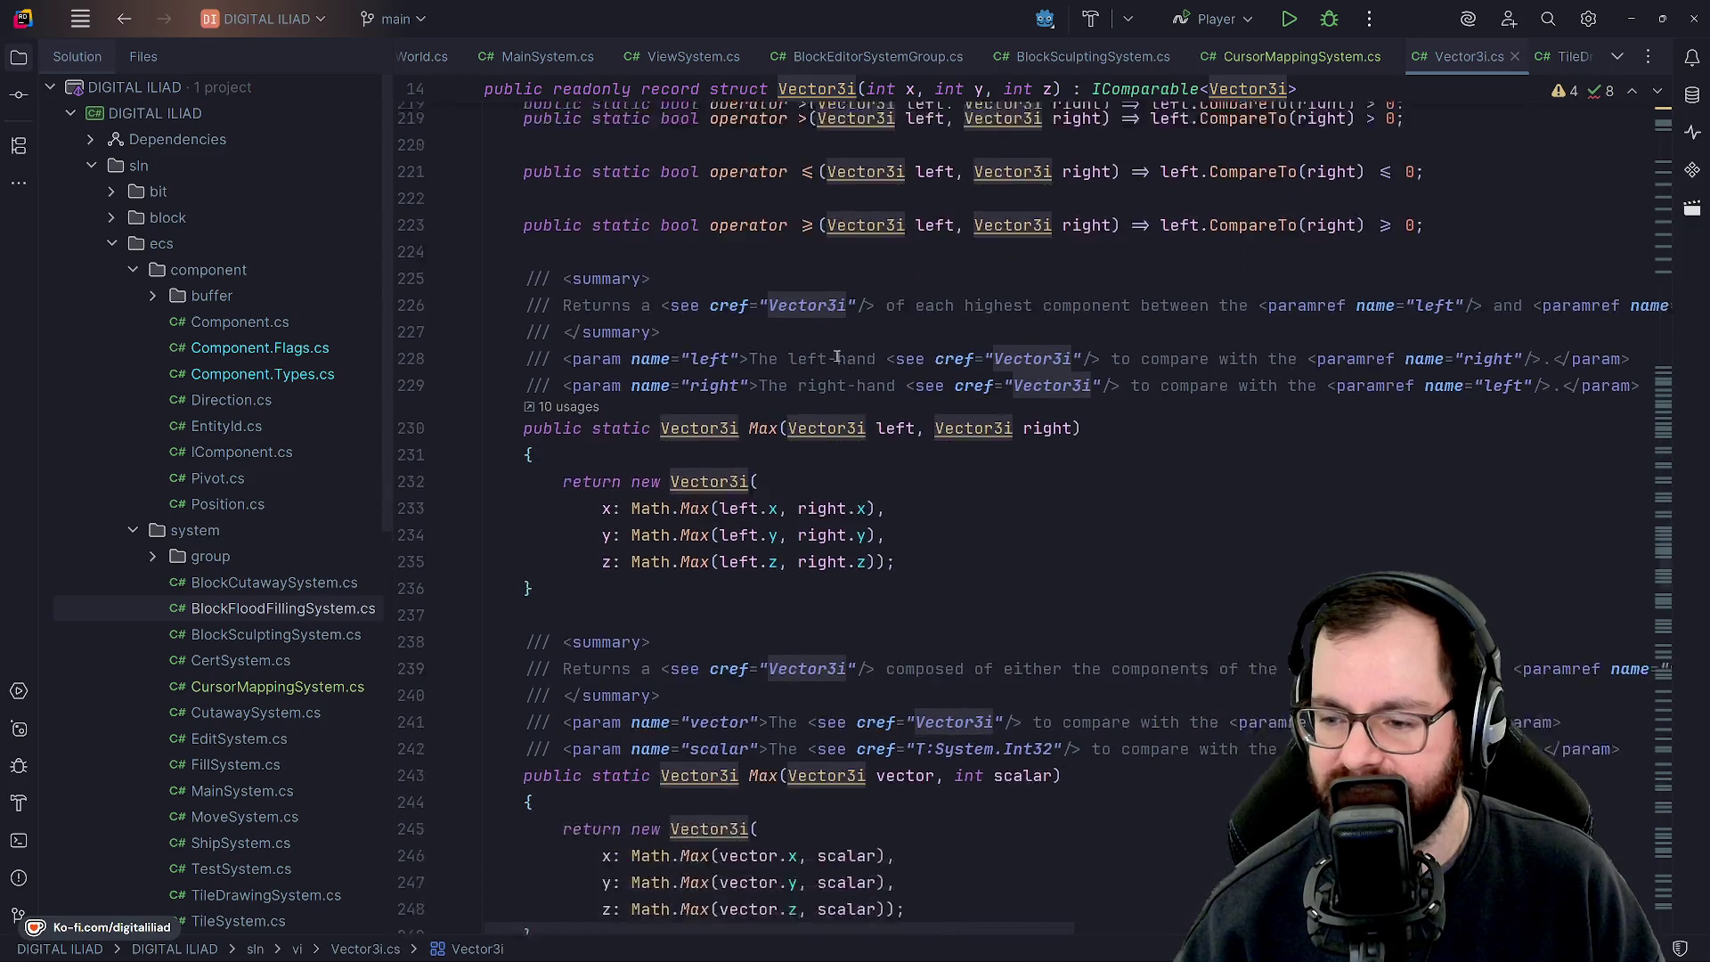
scroll(881, 374, "down", 15)
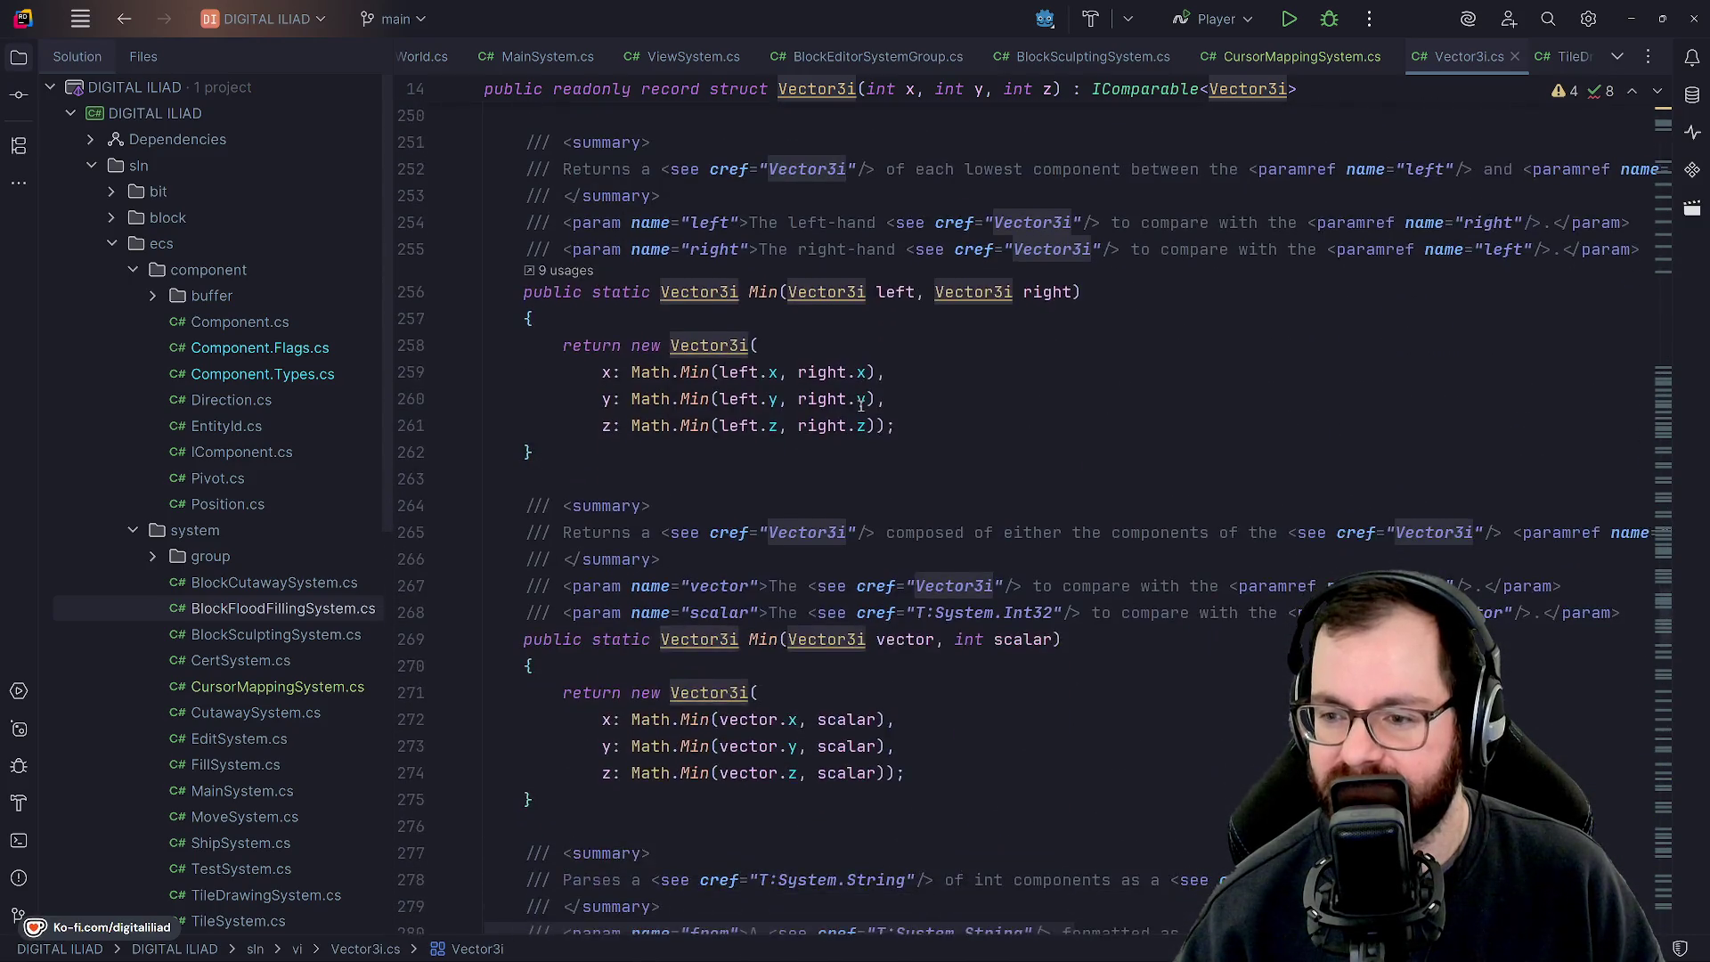
scroll(872, 443, "down", 15)
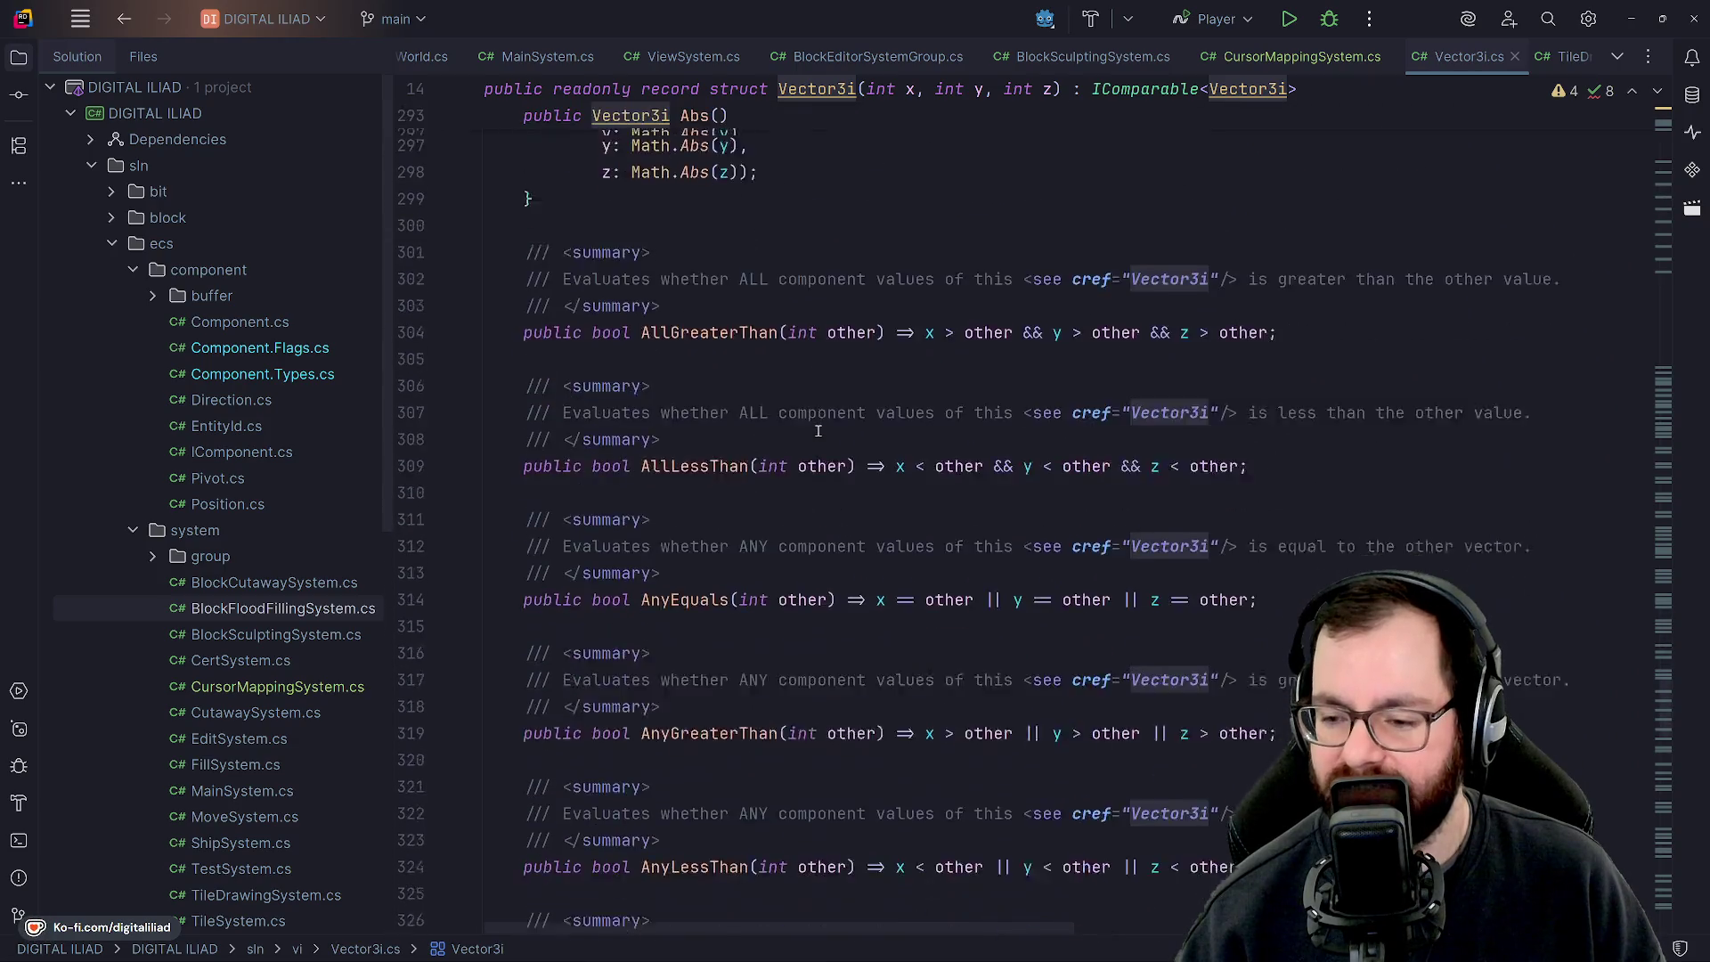
scroll(822, 431, "up", 20)
scroll(822, 431, "up", 12)
scroll(821, 431, "down", 5)
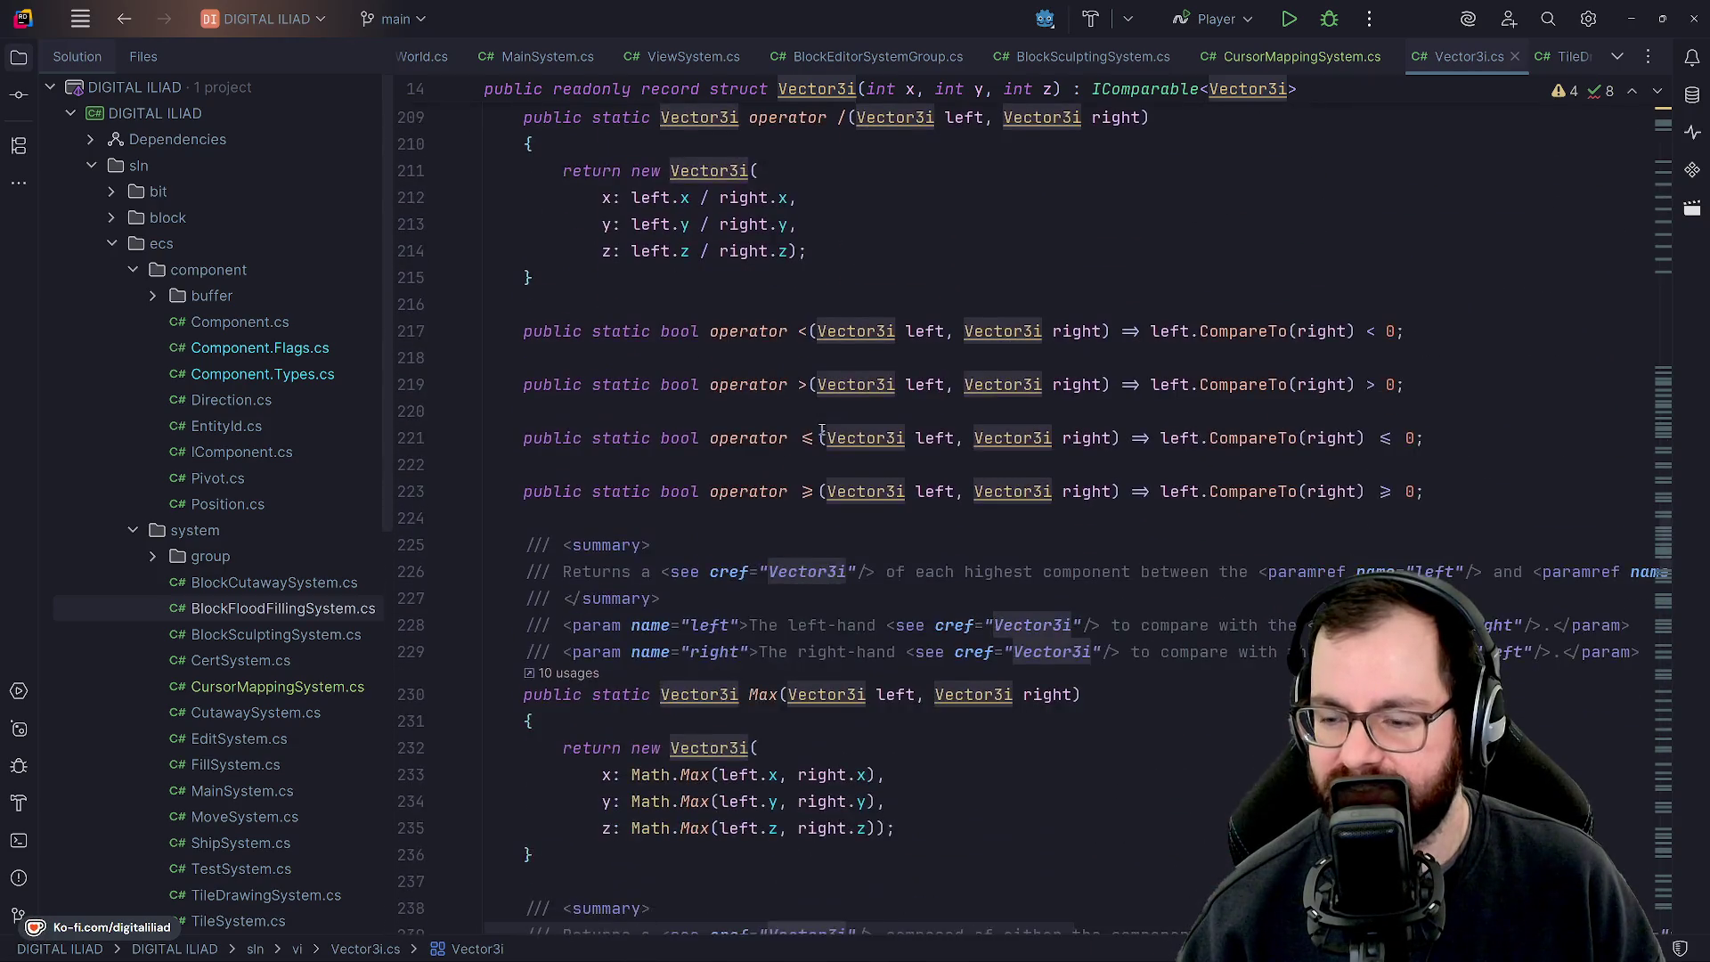
scroll(831, 449, "up", 1)
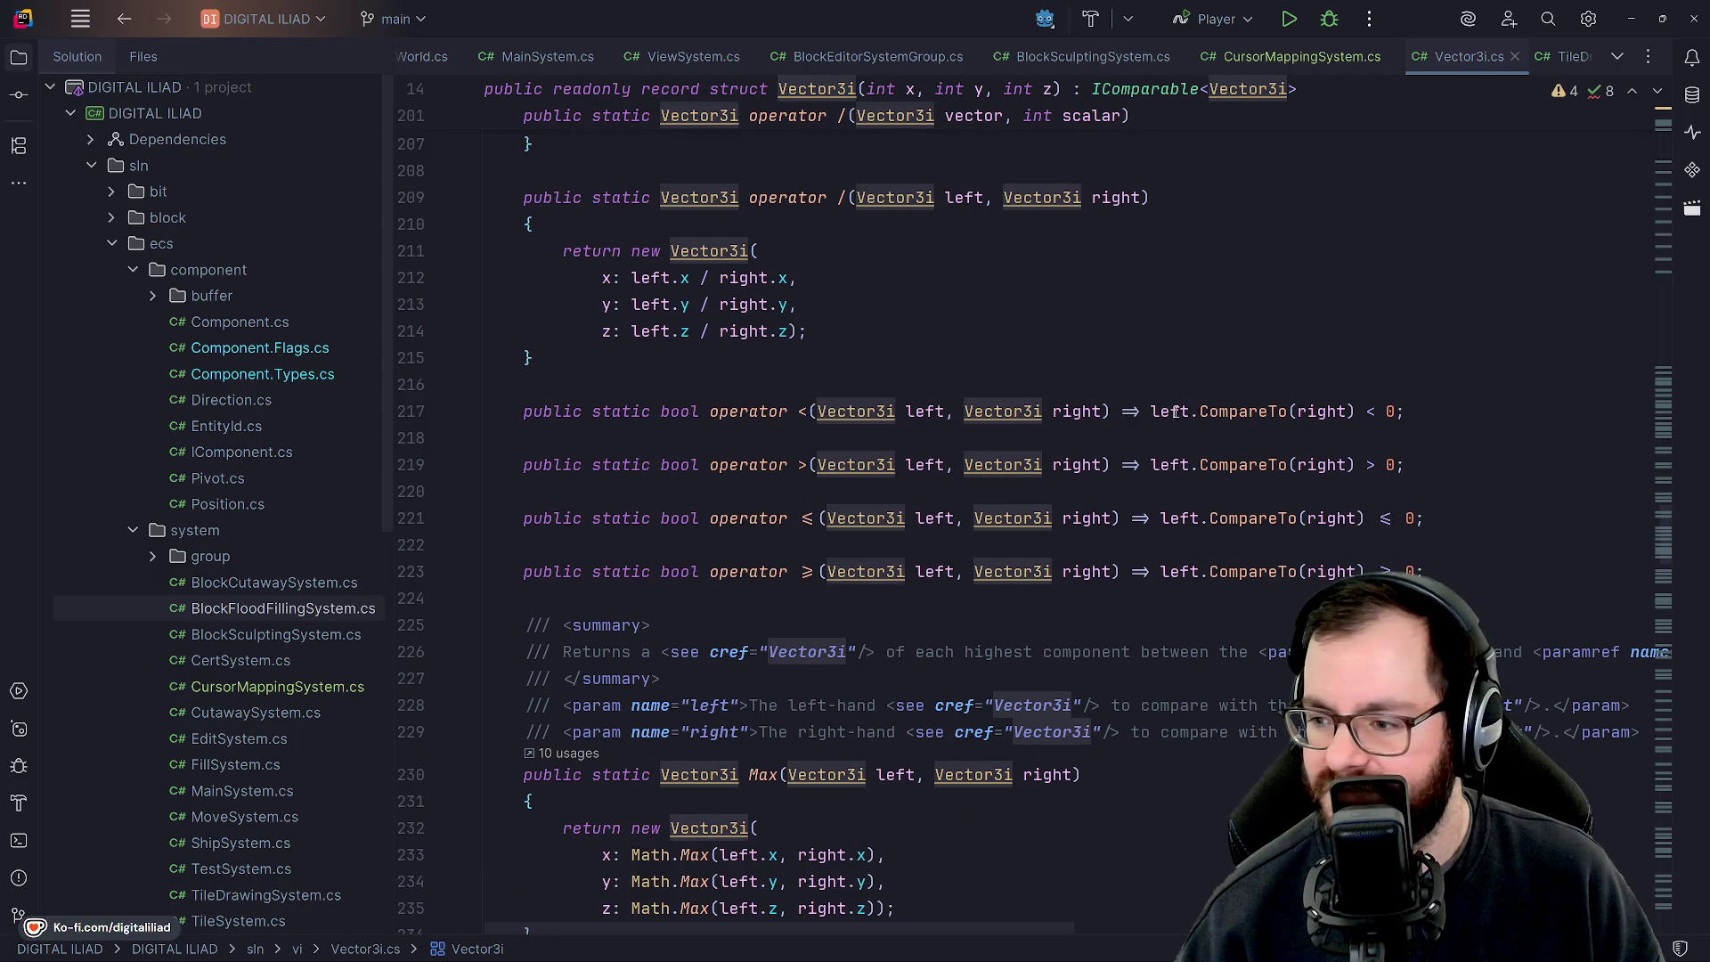
left_click(1237, 411, "ctrl")
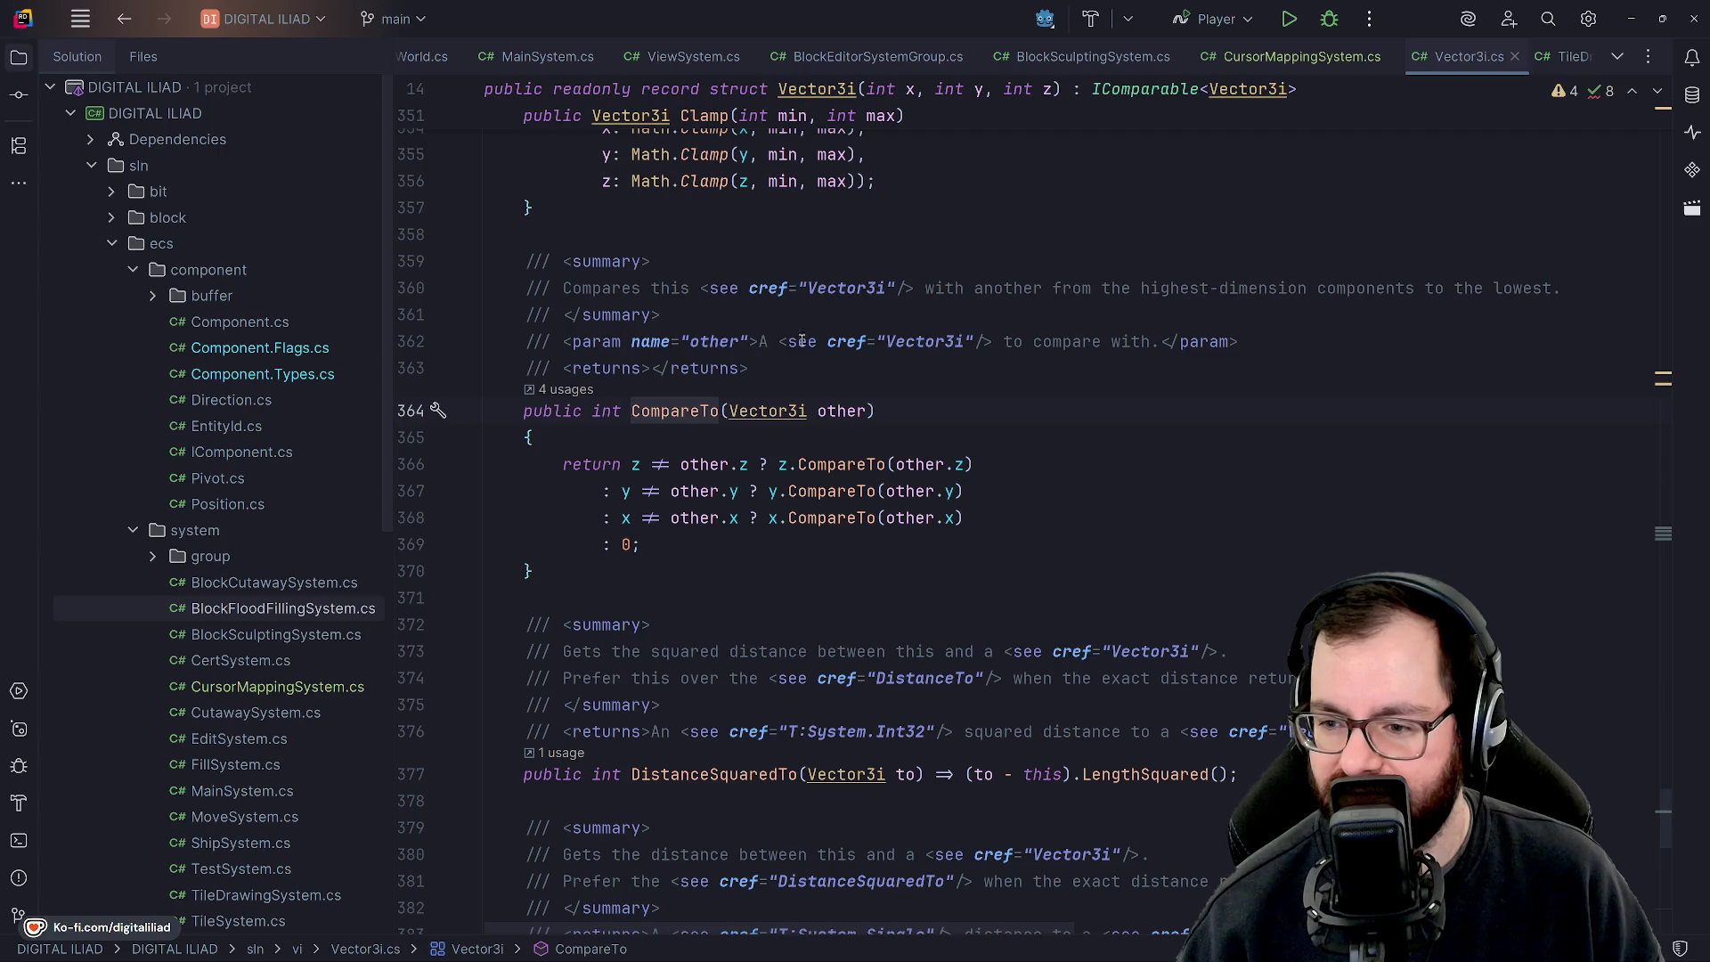
Step through CompareTo's z, y and x comparisons and its final return of 0.
left_click(686, 439)
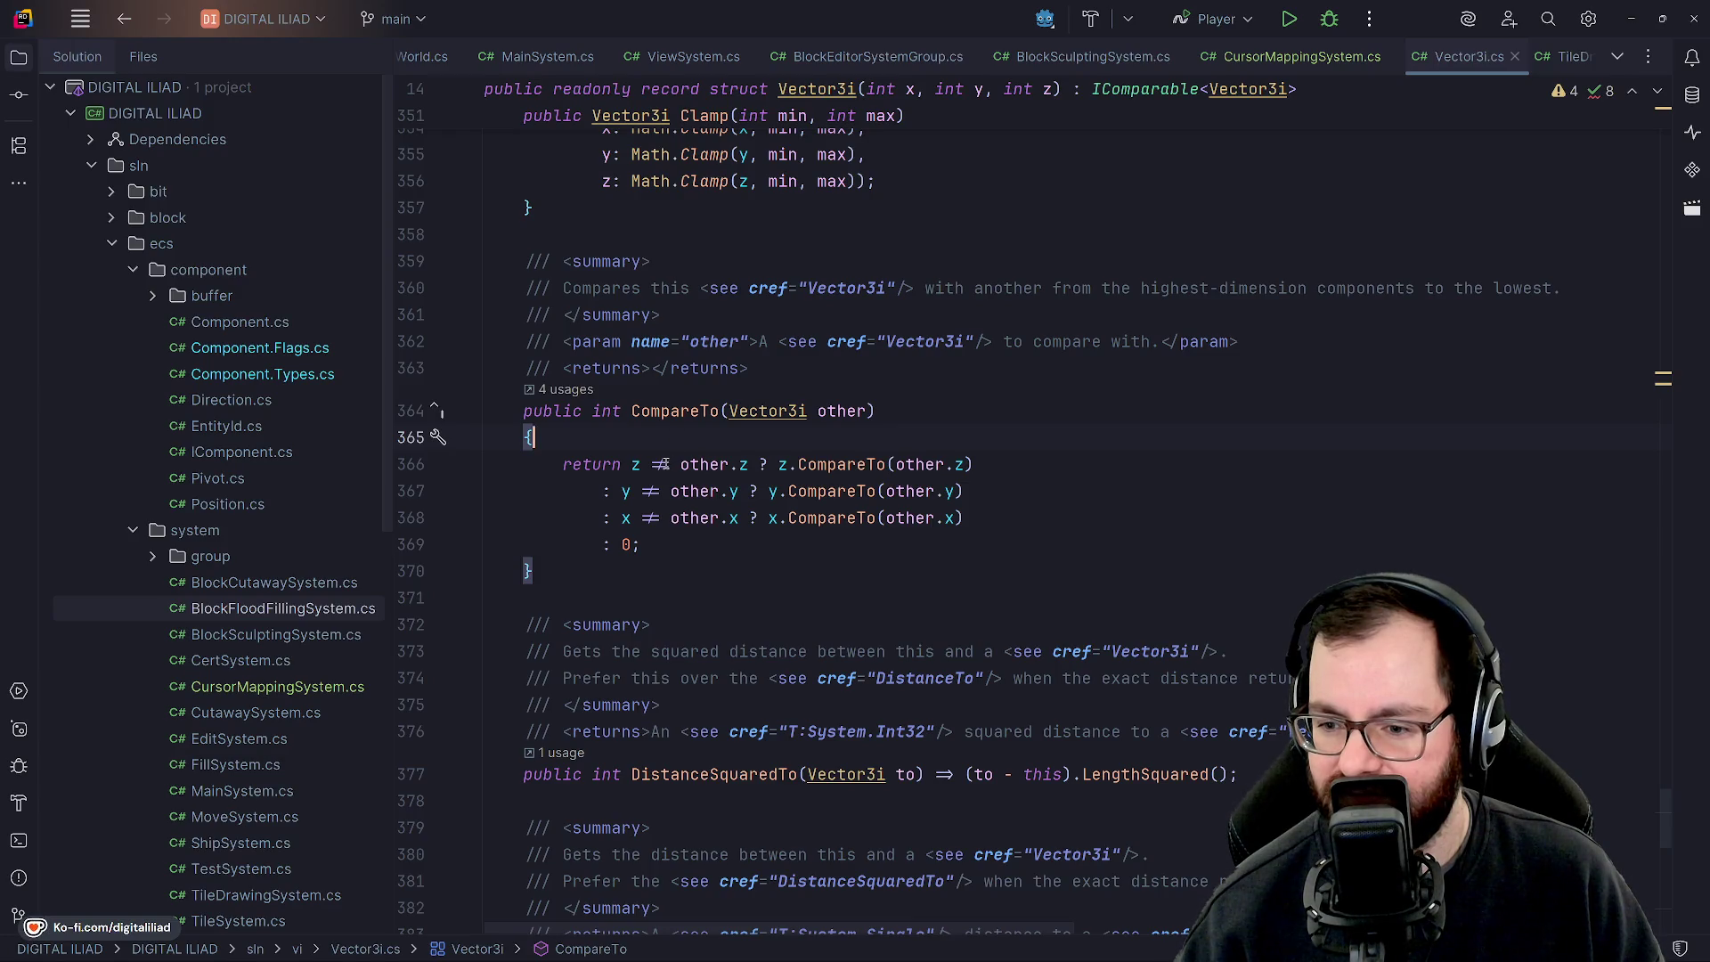
left_click(667, 464)
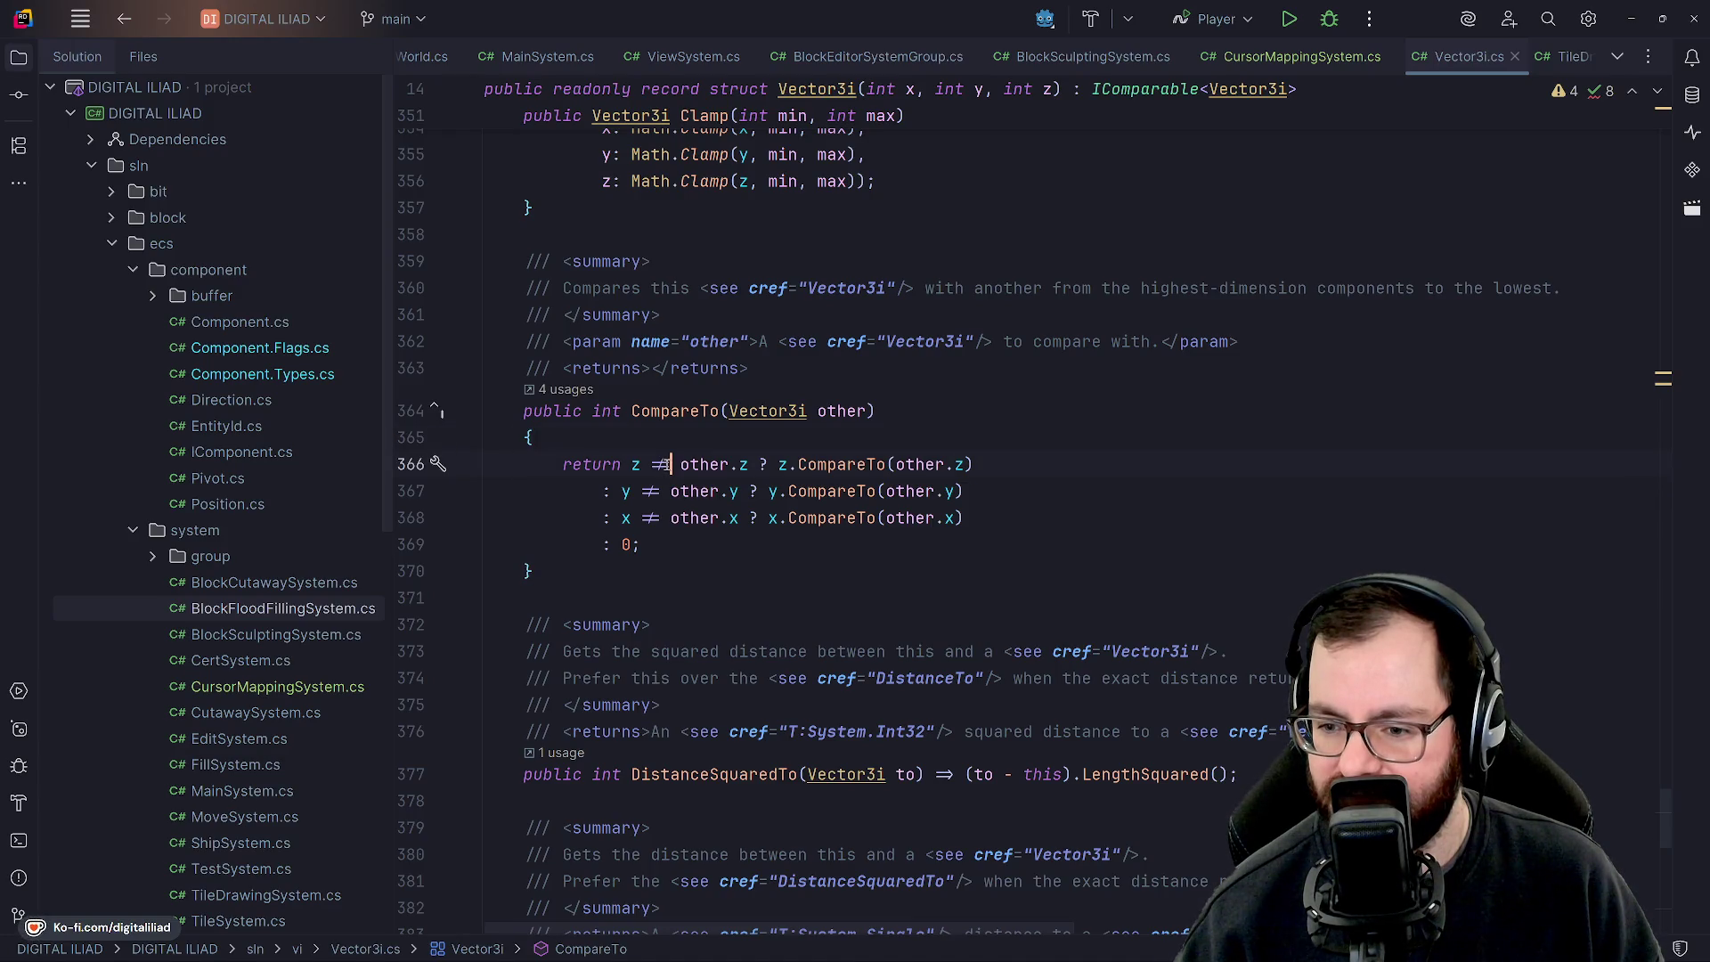
left_click(634, 464)
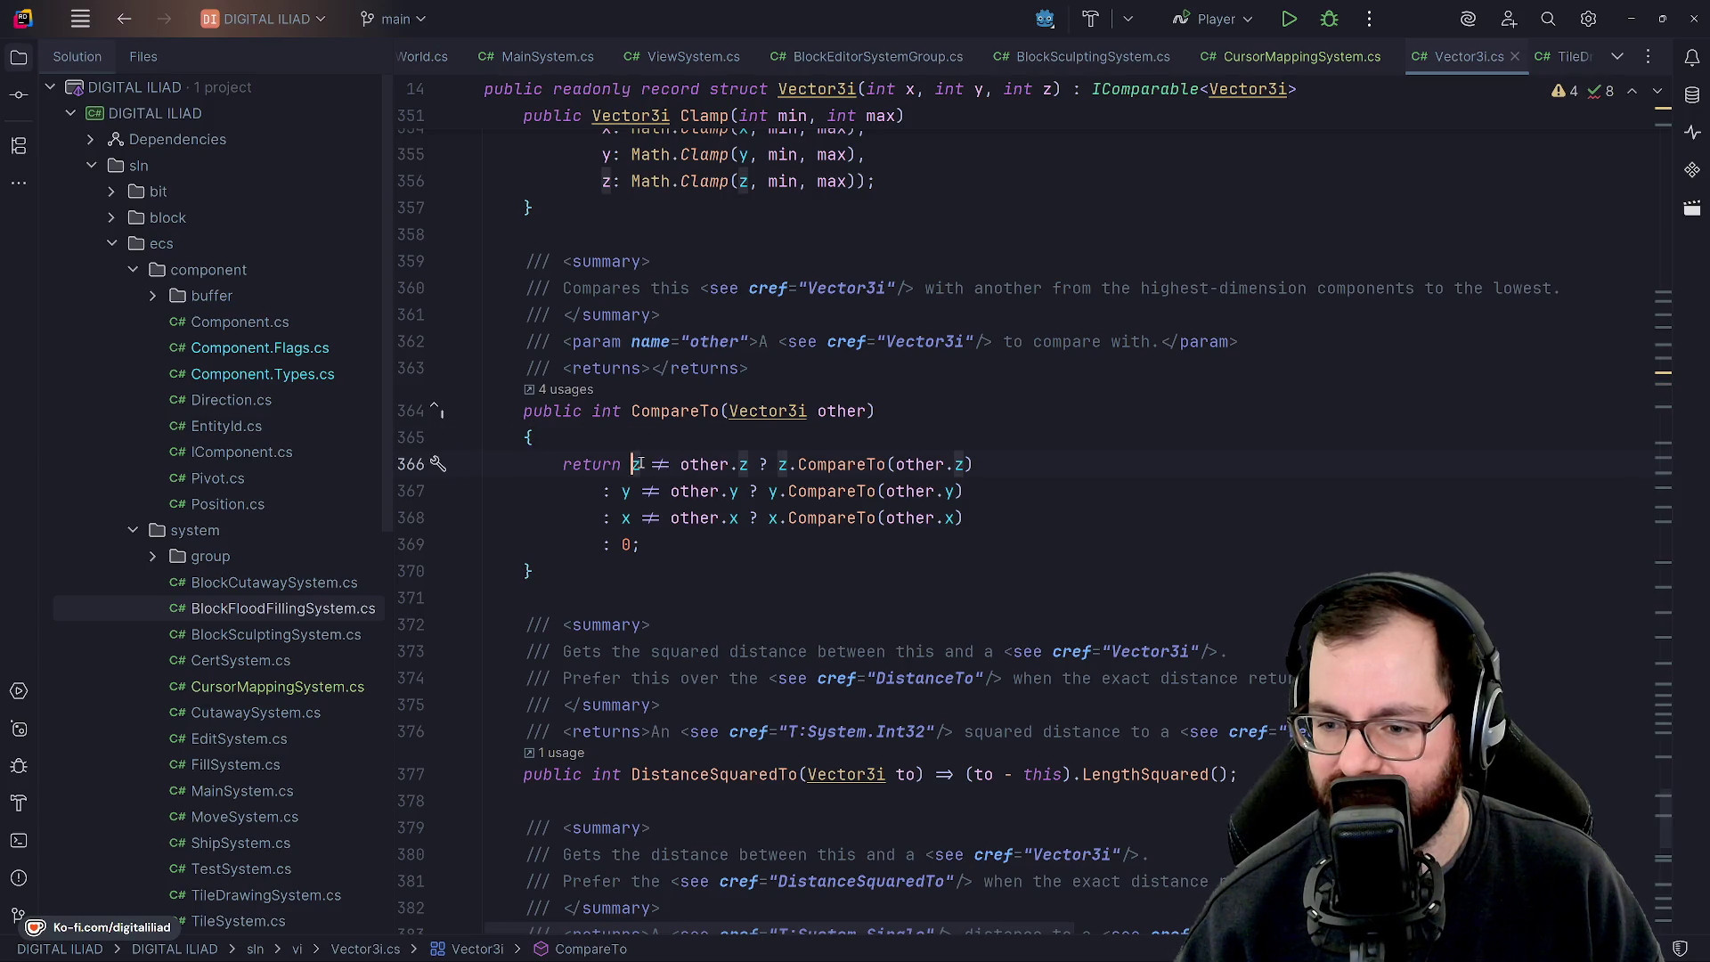
left_click(661, 464)
left_click(621, 490)
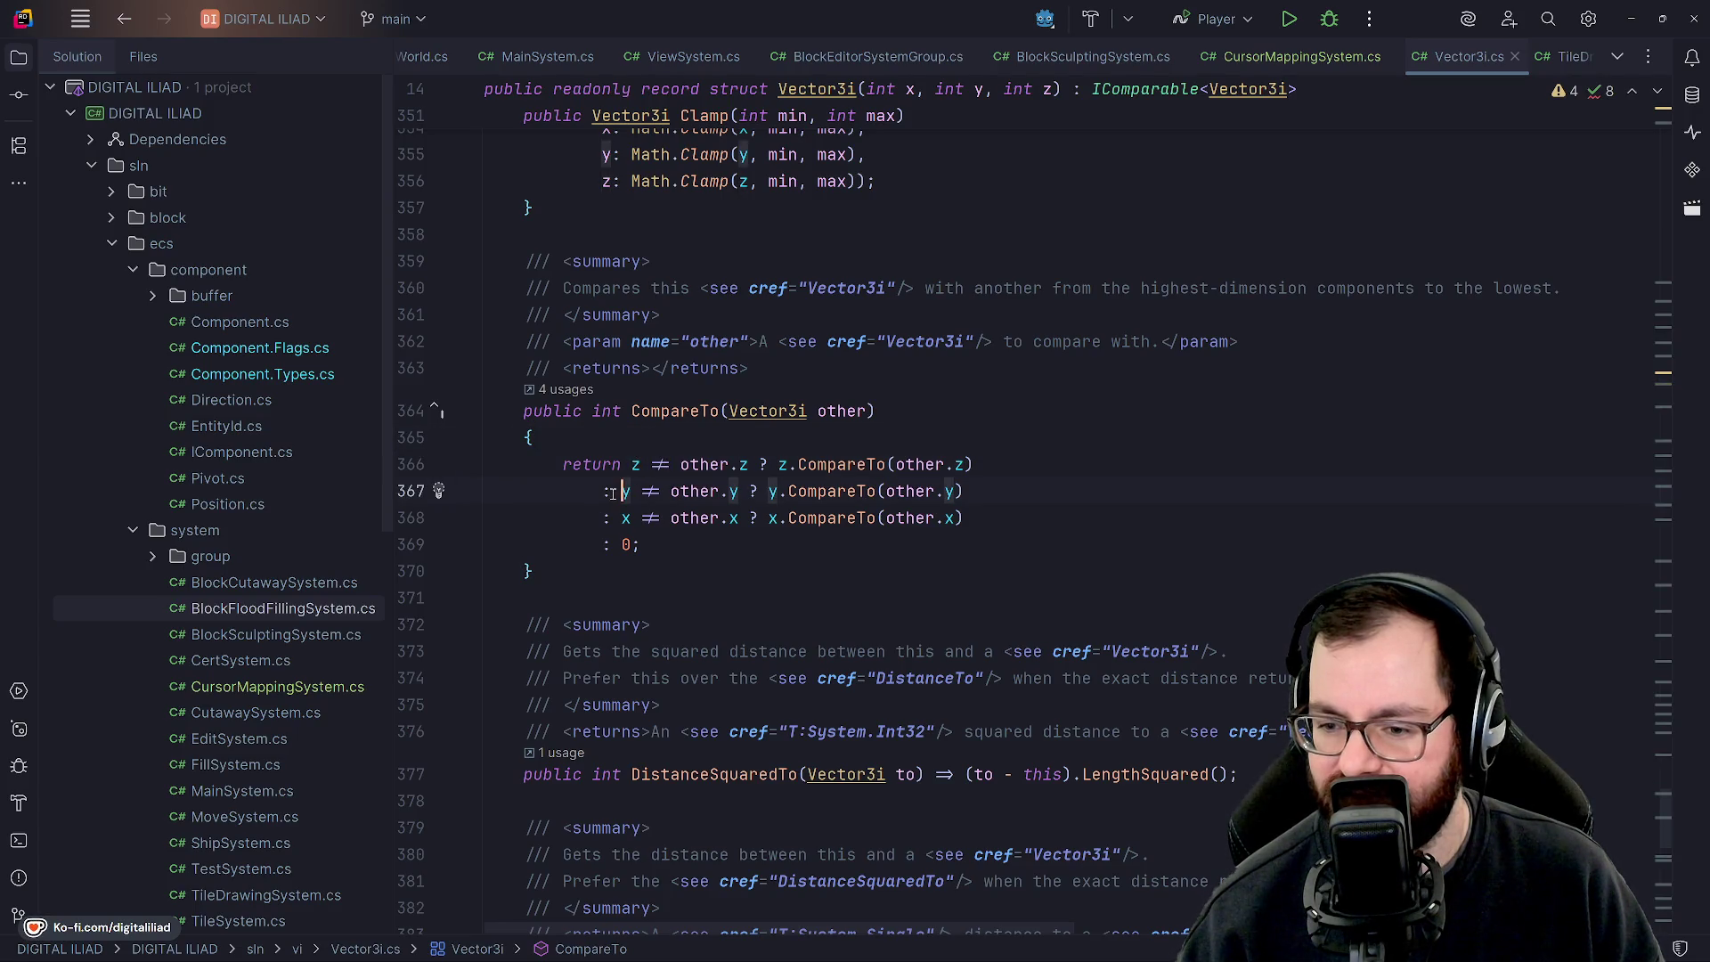
left_click(623, 518)
left_click(641, 544)
left_click(641, 491)
key("Up")
key("Down")
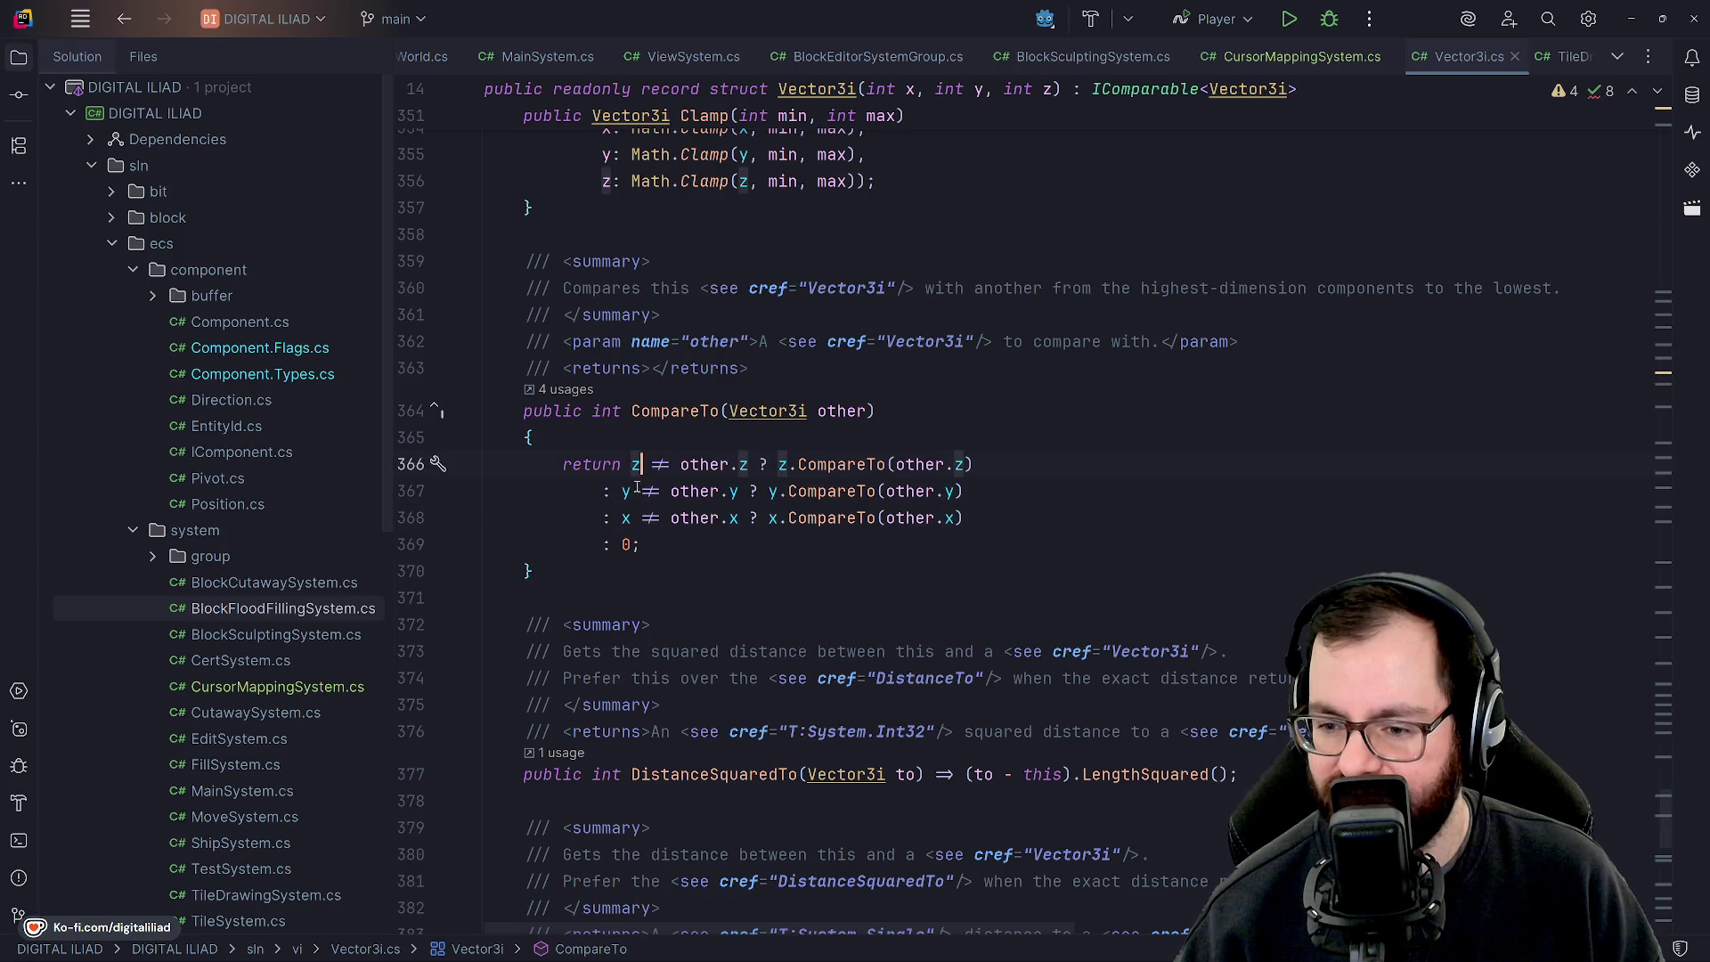
left_click(633, 465)
left_click(626, 514)
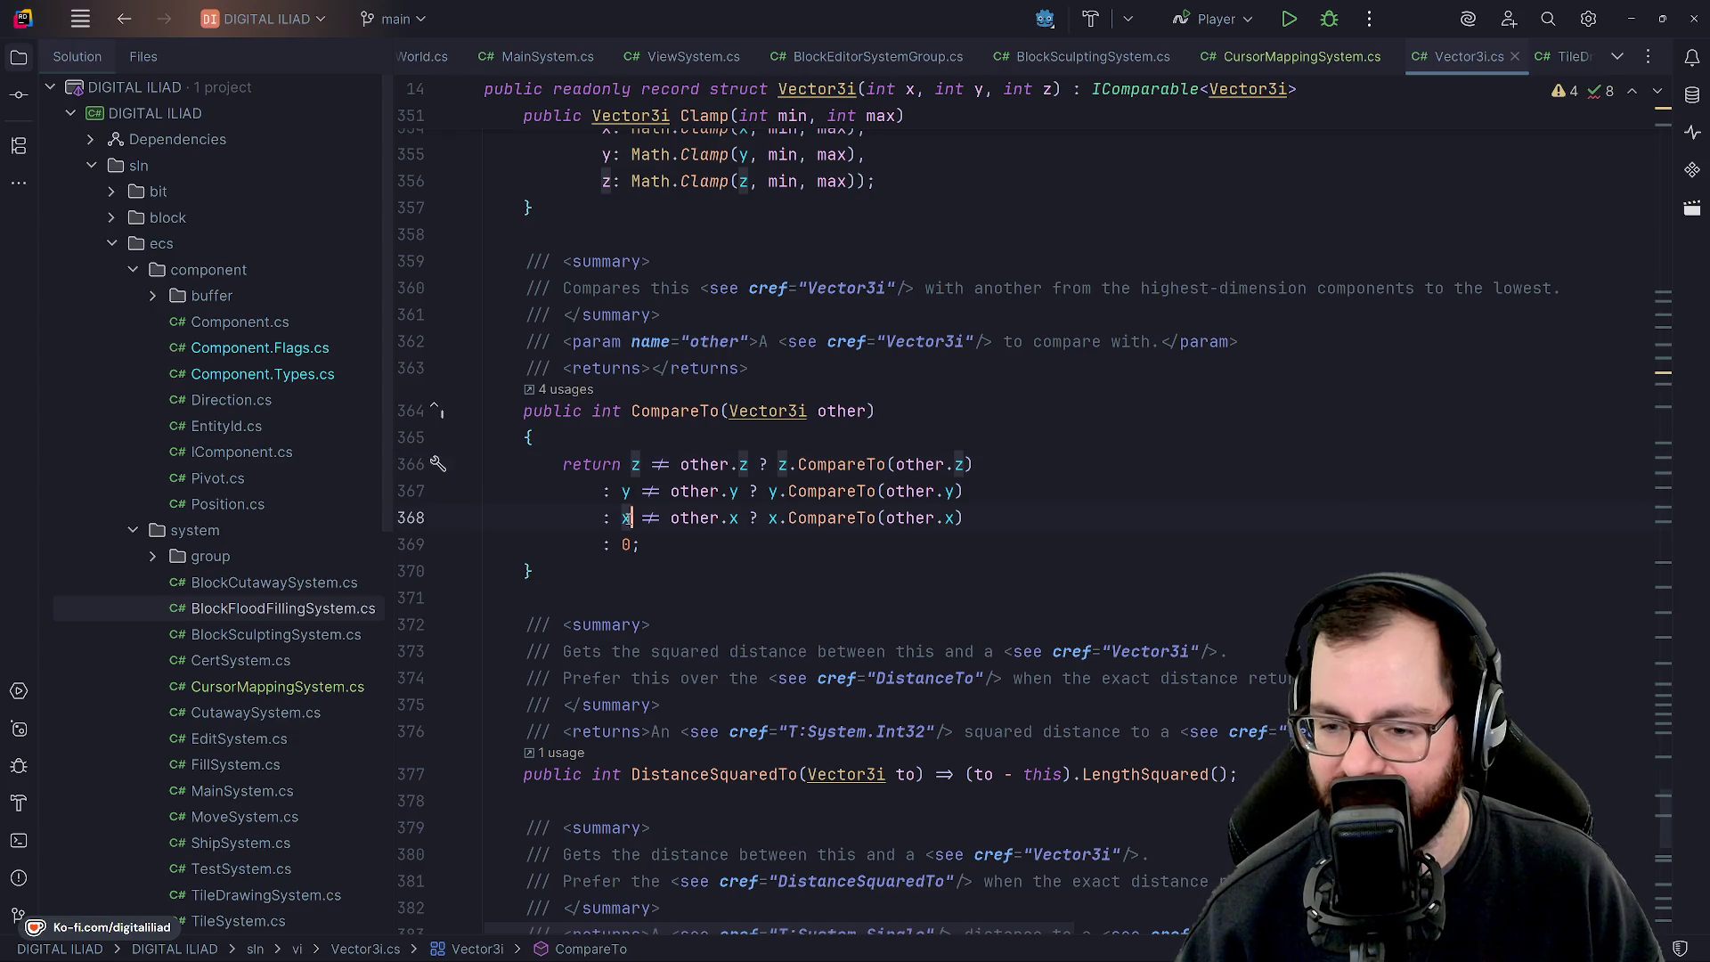
key("Up")
key("Up")
key("Up")
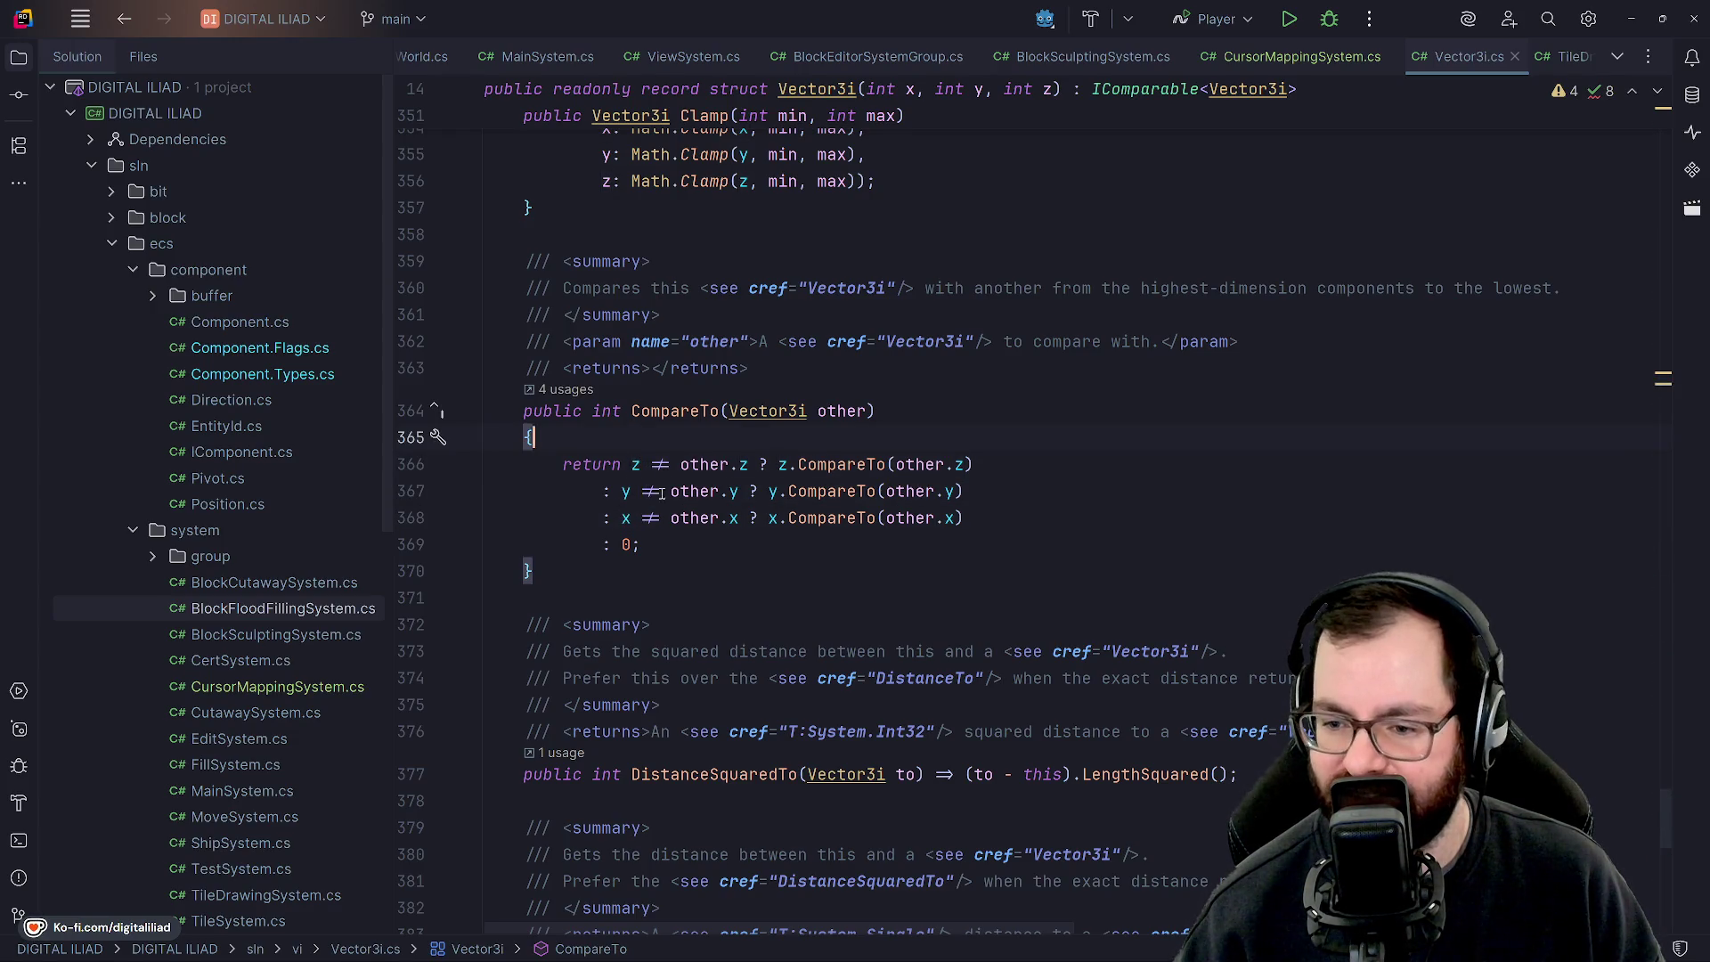
Close Vector3i.cs and minimize Rider to reveal the Godot editor.
scroll(800, 561, "up", 1)
scroll(800, 561, "up", 5)
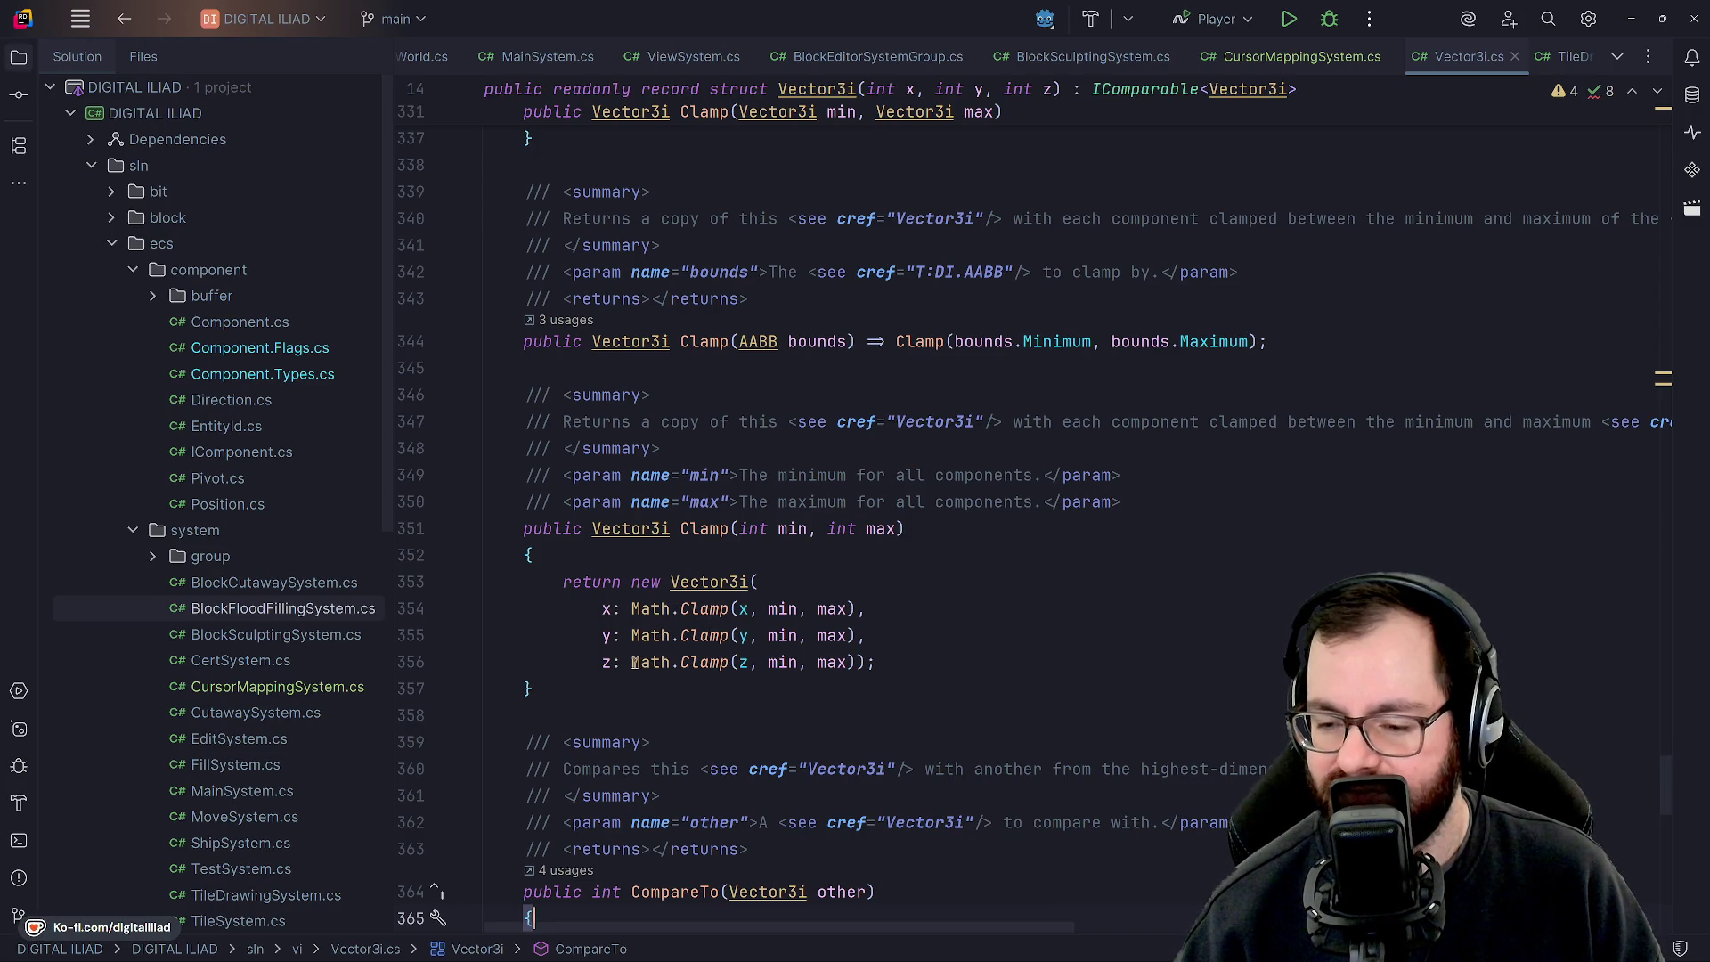
scroll(723, 475, "up", 3)
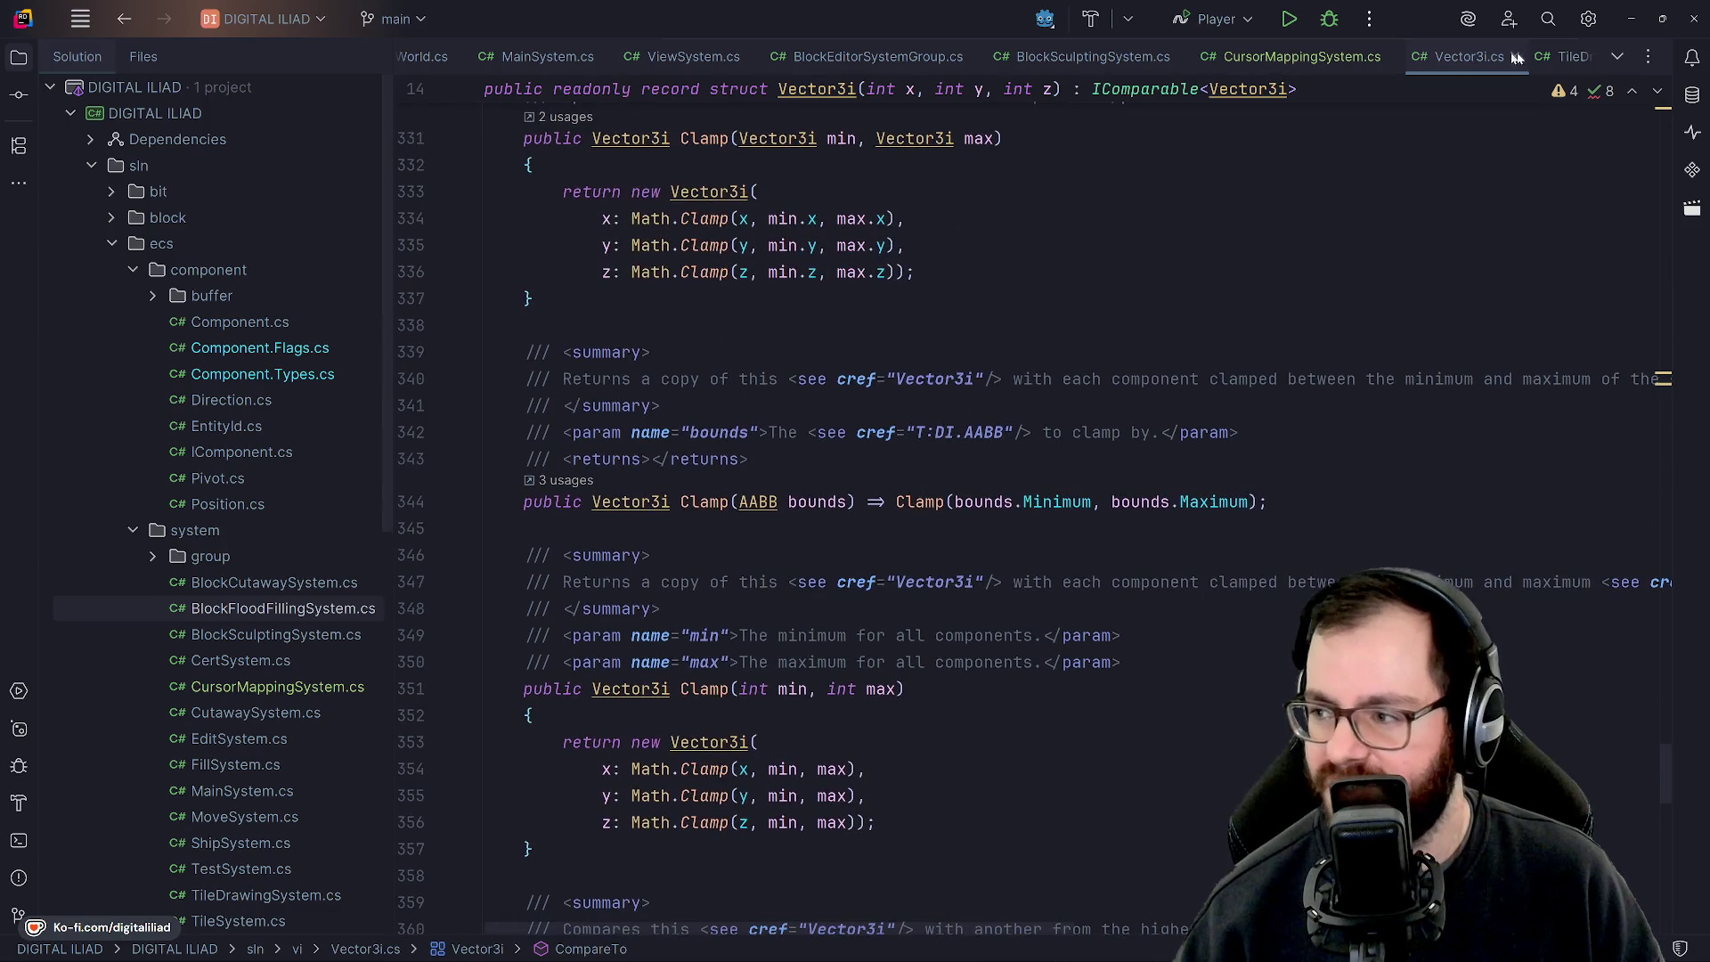
left_click(1514, 56)
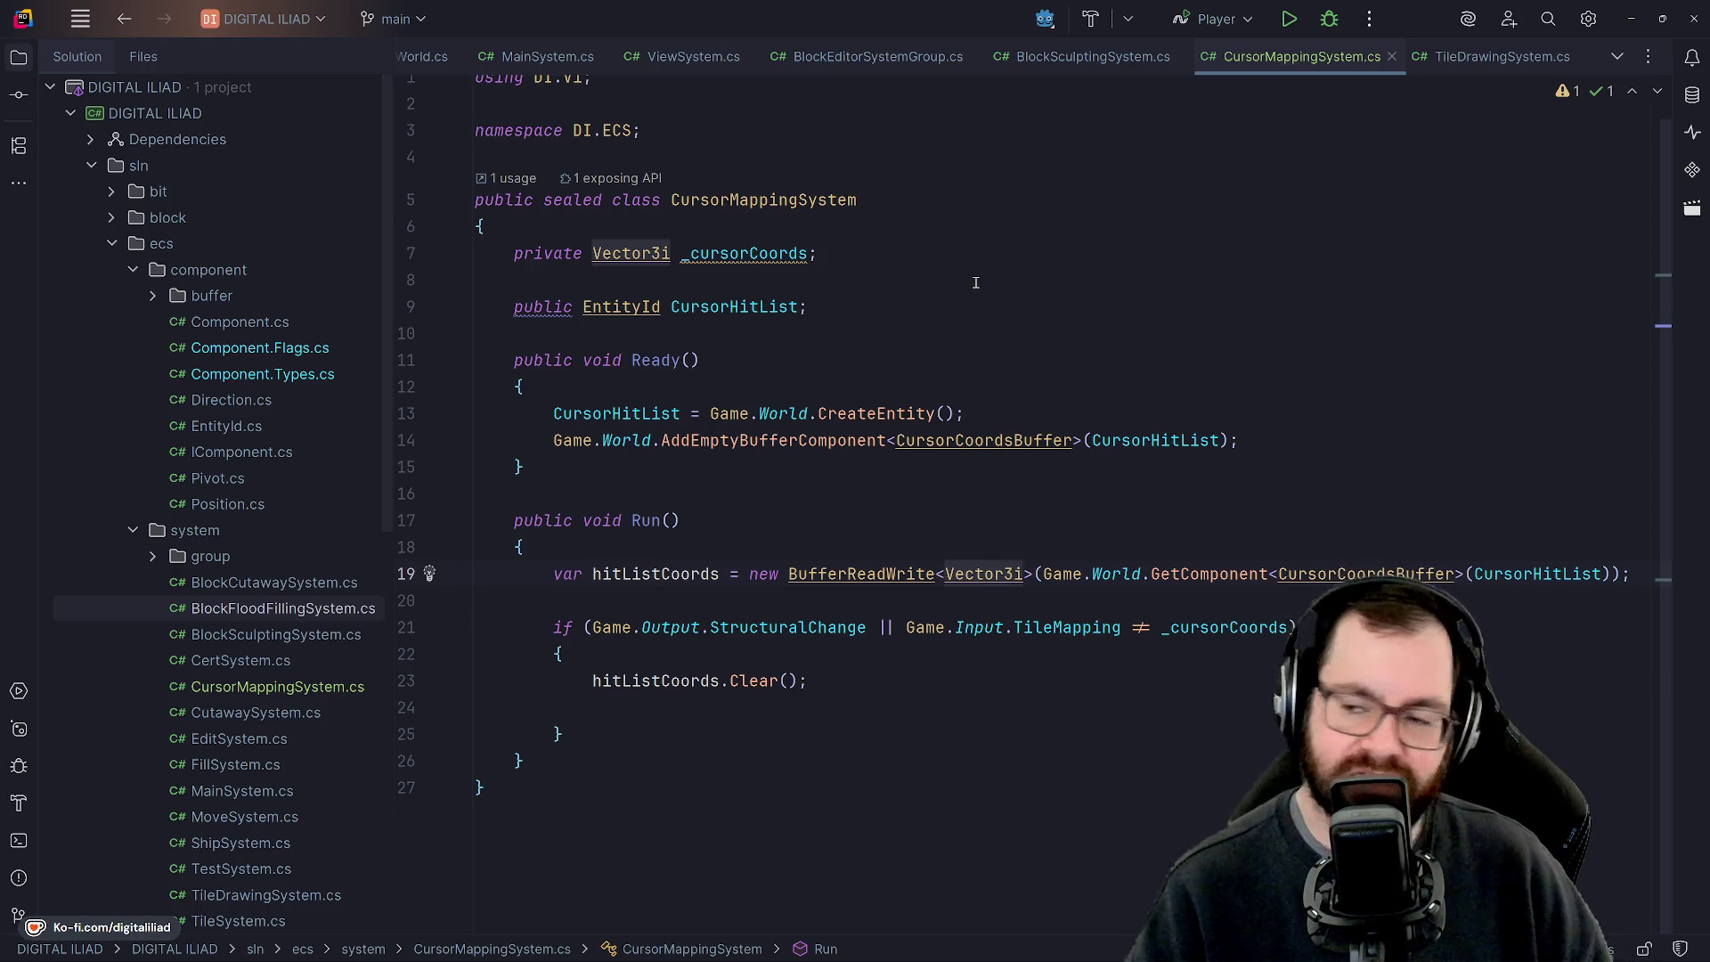
left_click(1631, 18)
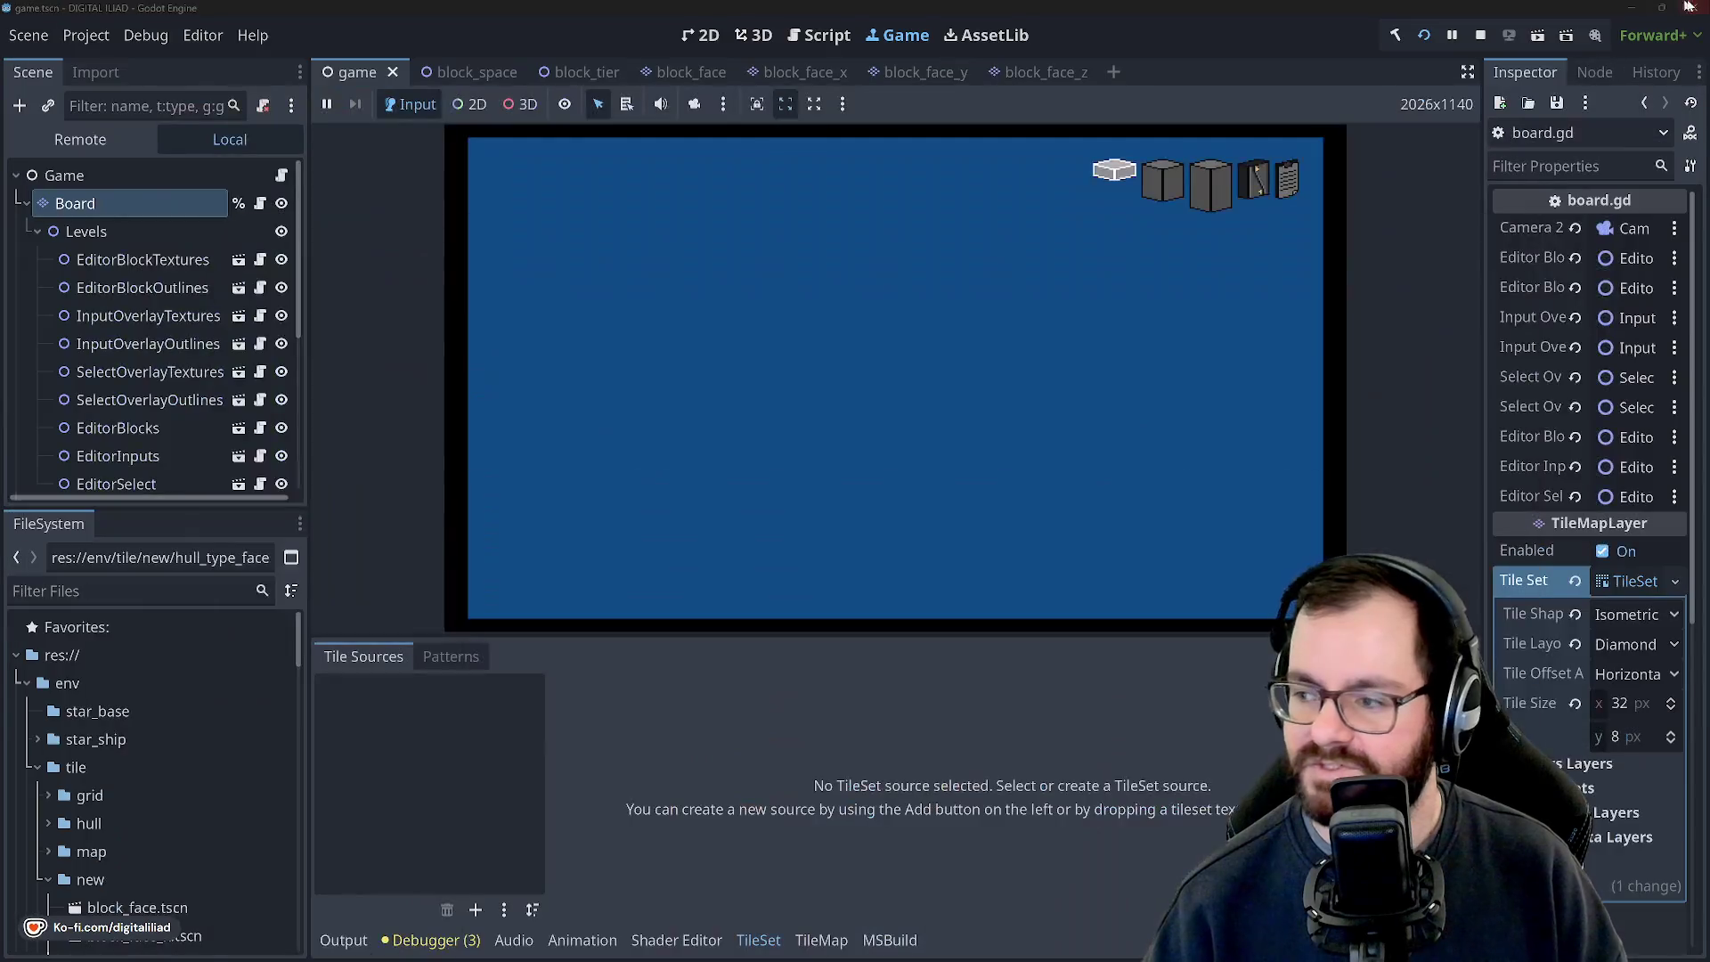
Stop the running game with F8 and minimize Godot to show the starship bridge artwork.
key("F8")
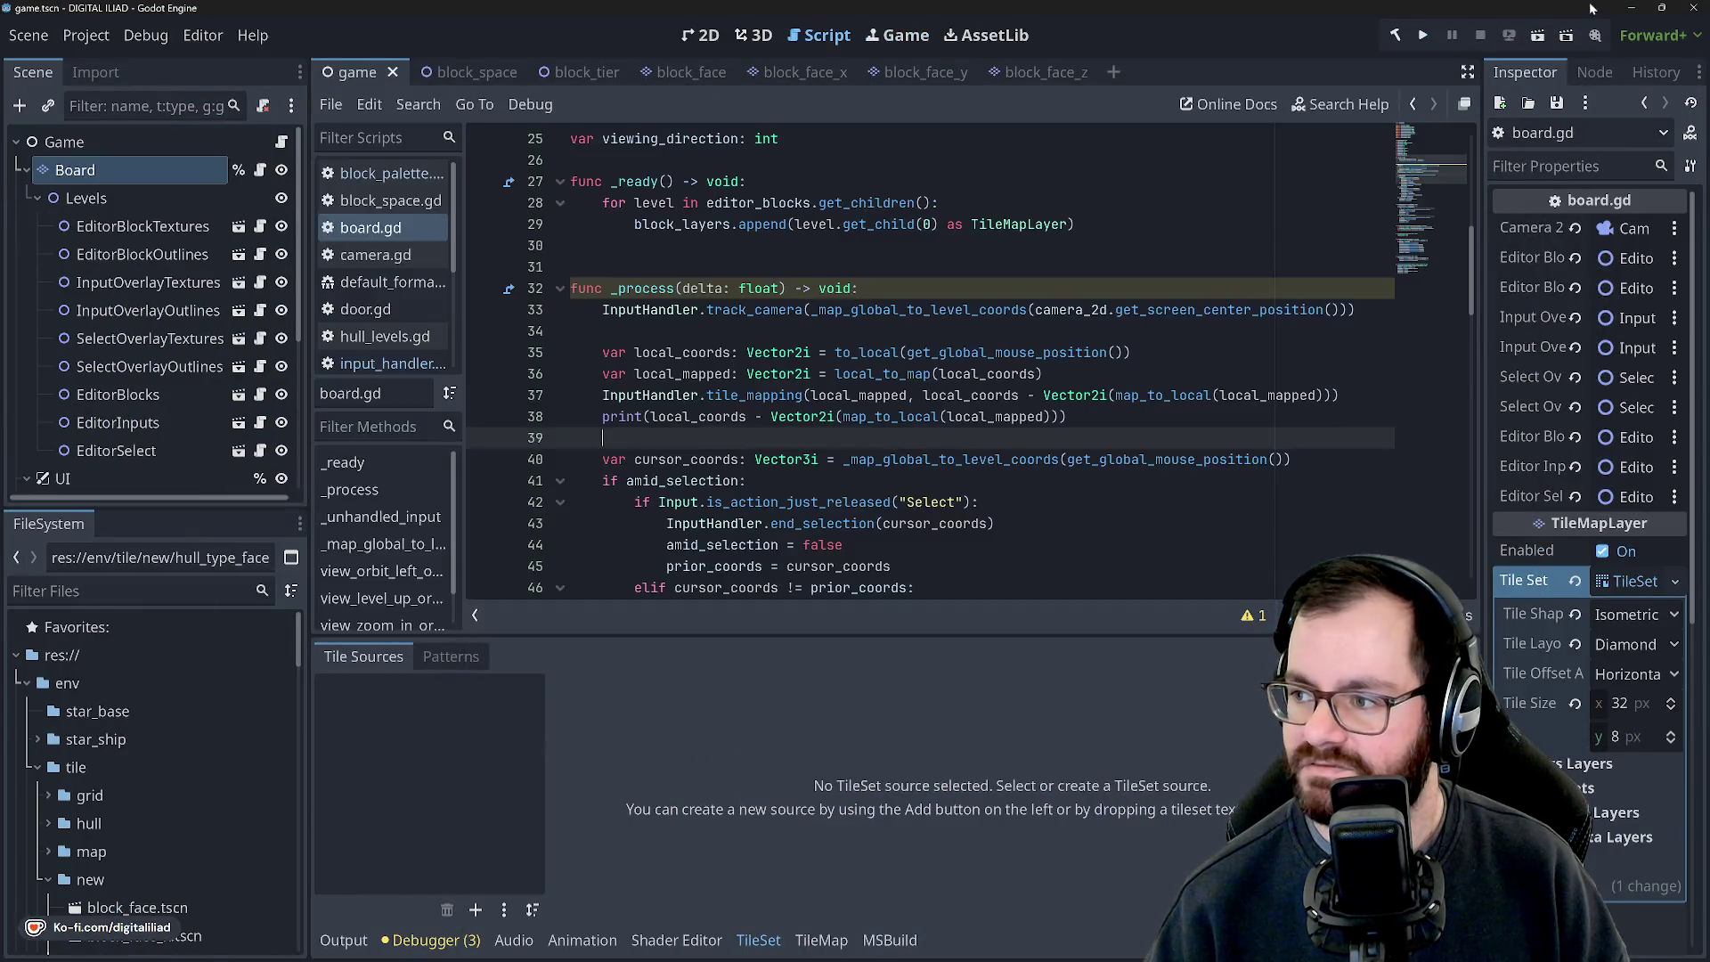
left_click(1628, 9)
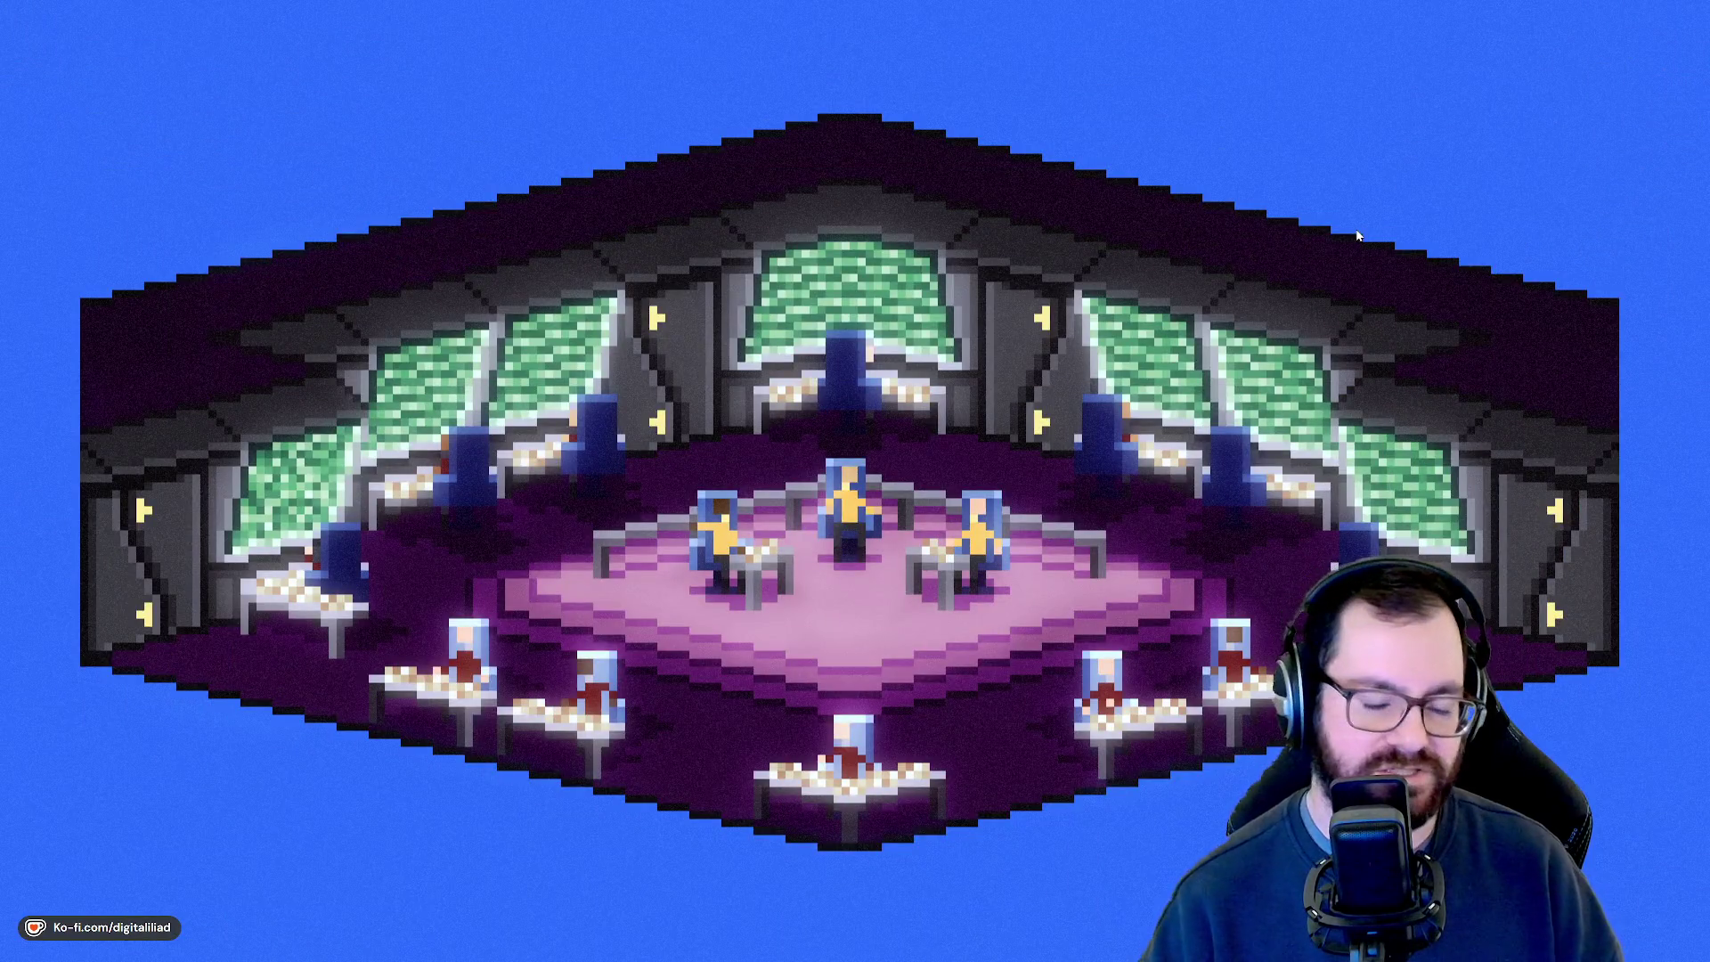